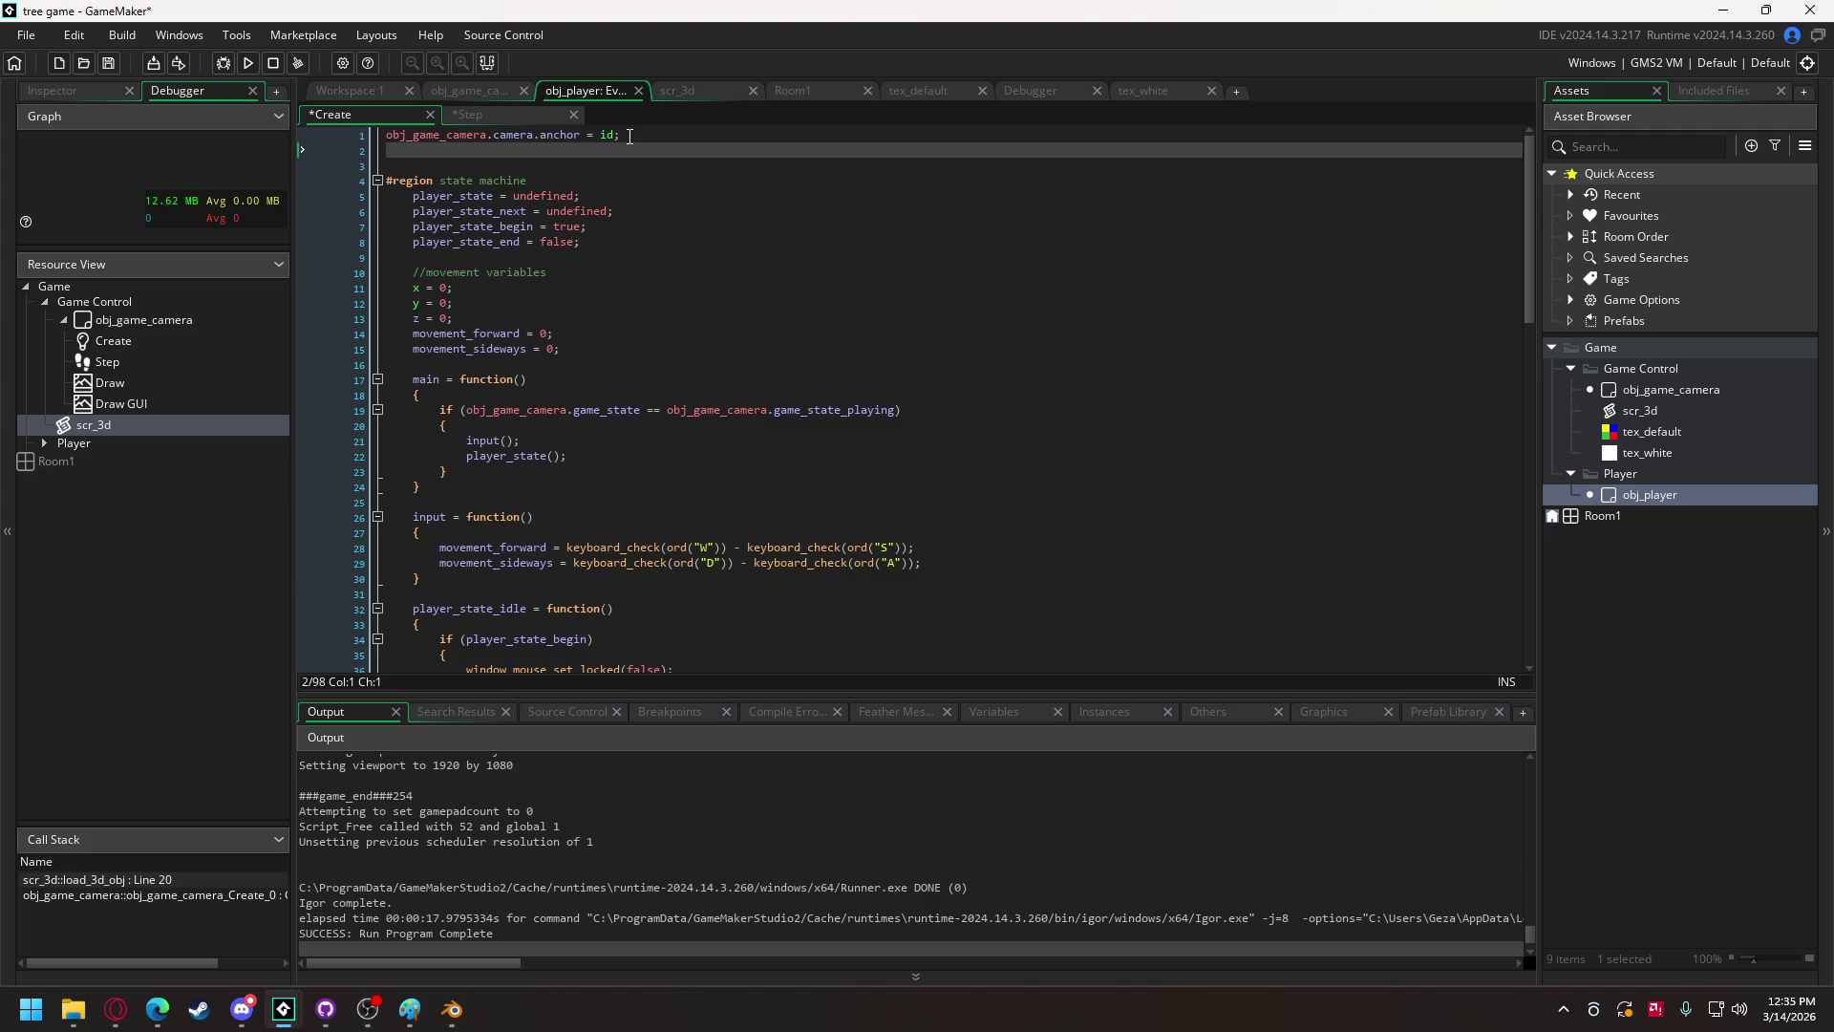
Step: Begin line 69 under #region general behavior with x and an autocompleted obj_game_camera reference
{"action": "scroll", "coordinate": [630, 135], "scroll_direction": "down", "scroll_amount": 13}
{"action": "scroll", "coordinate": [725, 317], "scroll_direction": "down", "scroll_amount": 4}
{"action": "left_click", "coordinate": [470, 381]}
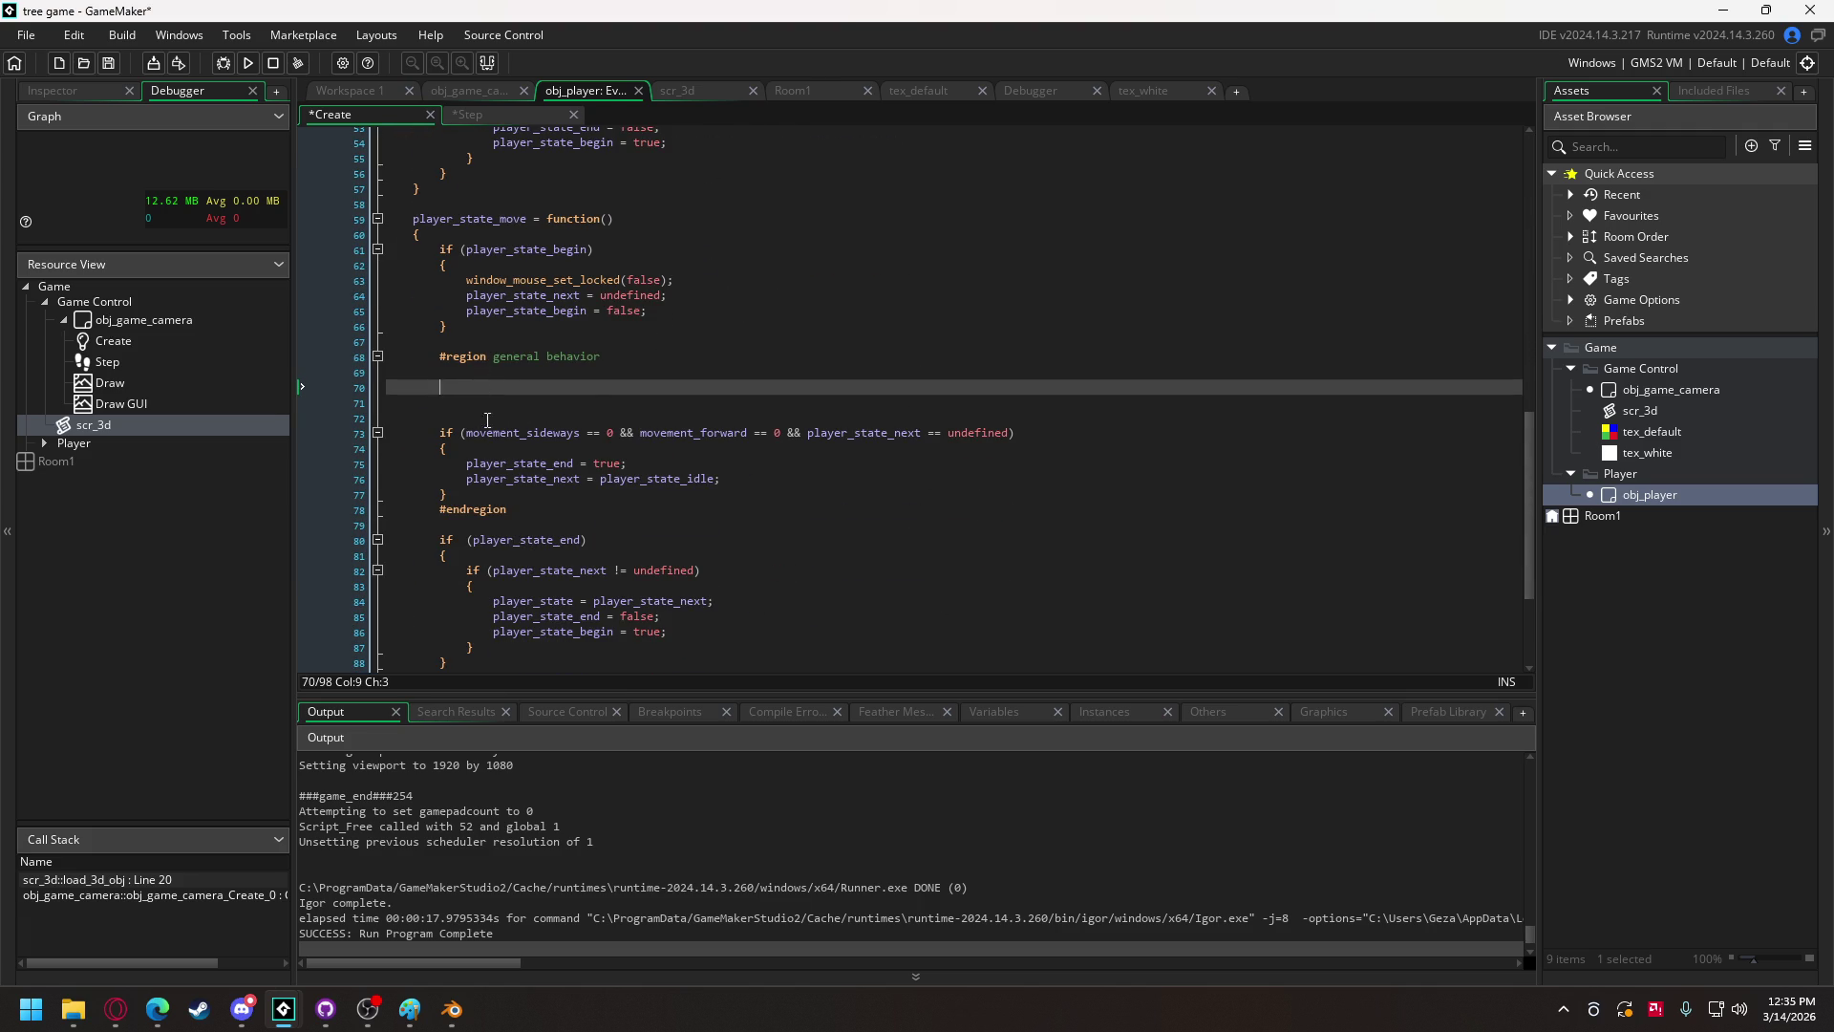
{"action": "double_click", "coordinate": [485, 434]}
{"action": "left_click", "coordinate": [461, 390]}
{"action": "key", "text": "Up"}
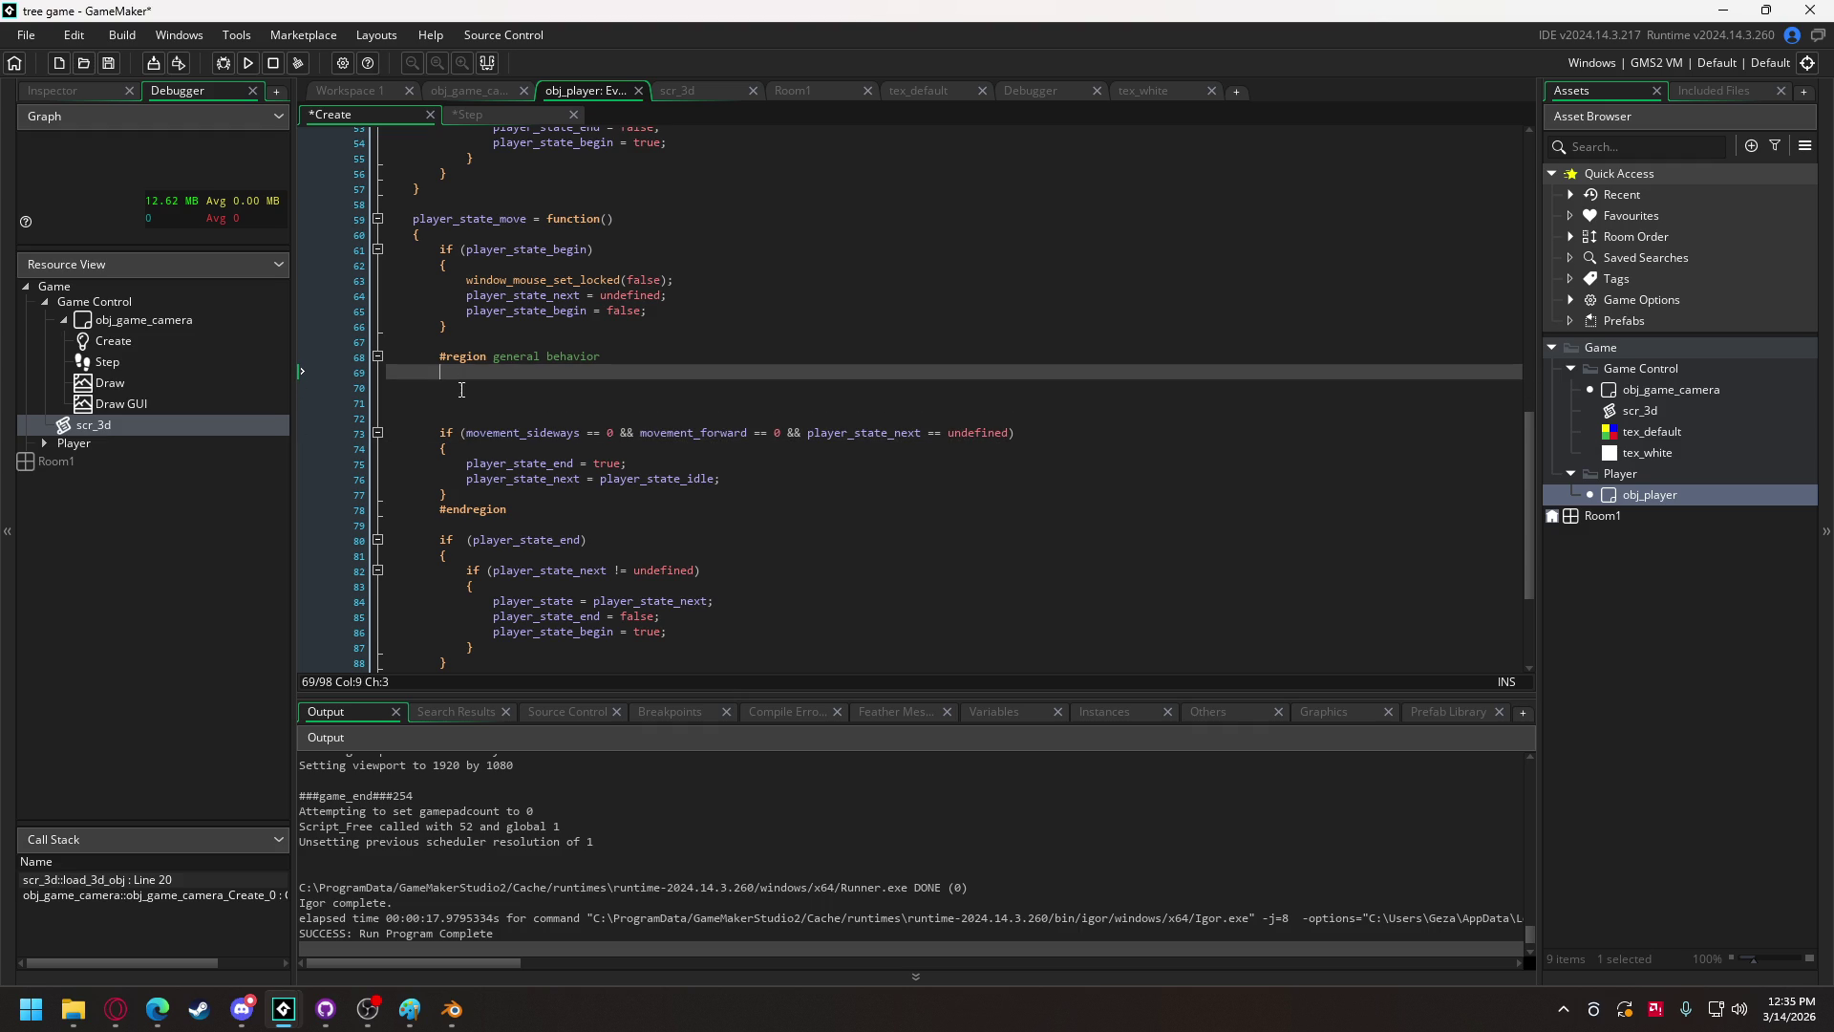
{"action": "type", "text": "x +="}
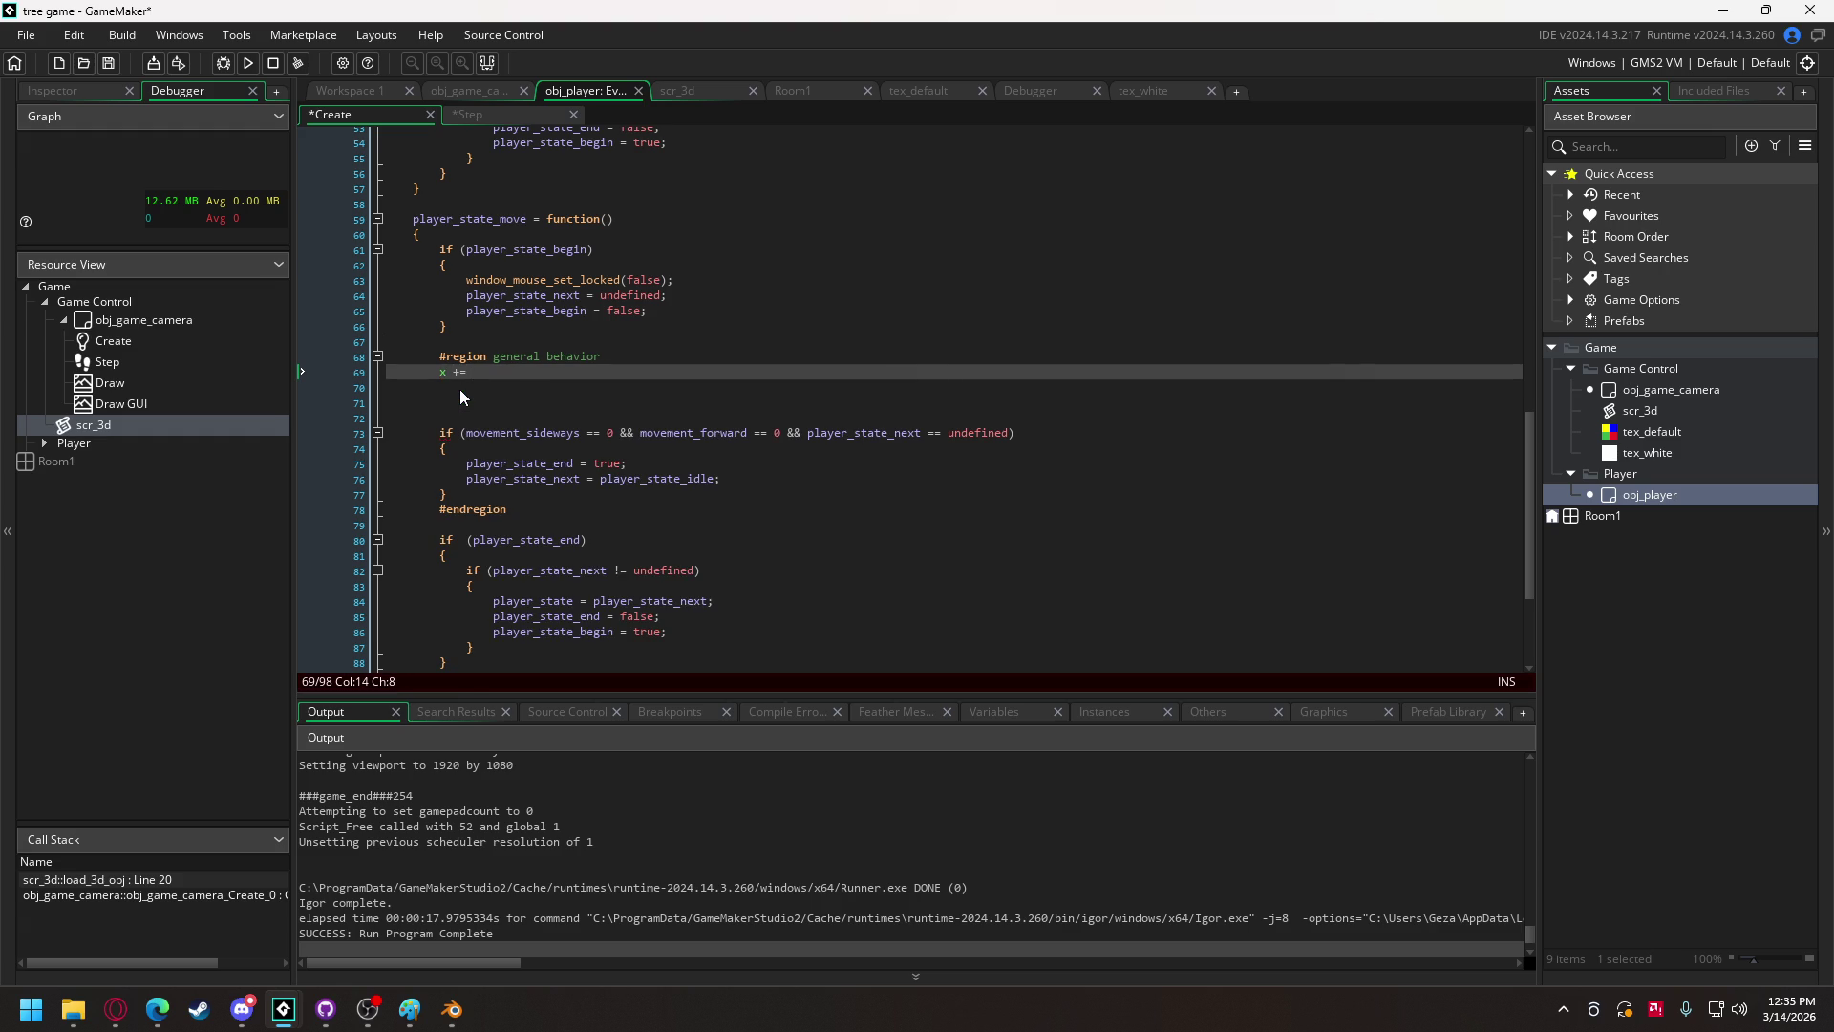
{"action": "type", "text": "obj_game_cam"}
{"action": "type", "text": "e"}
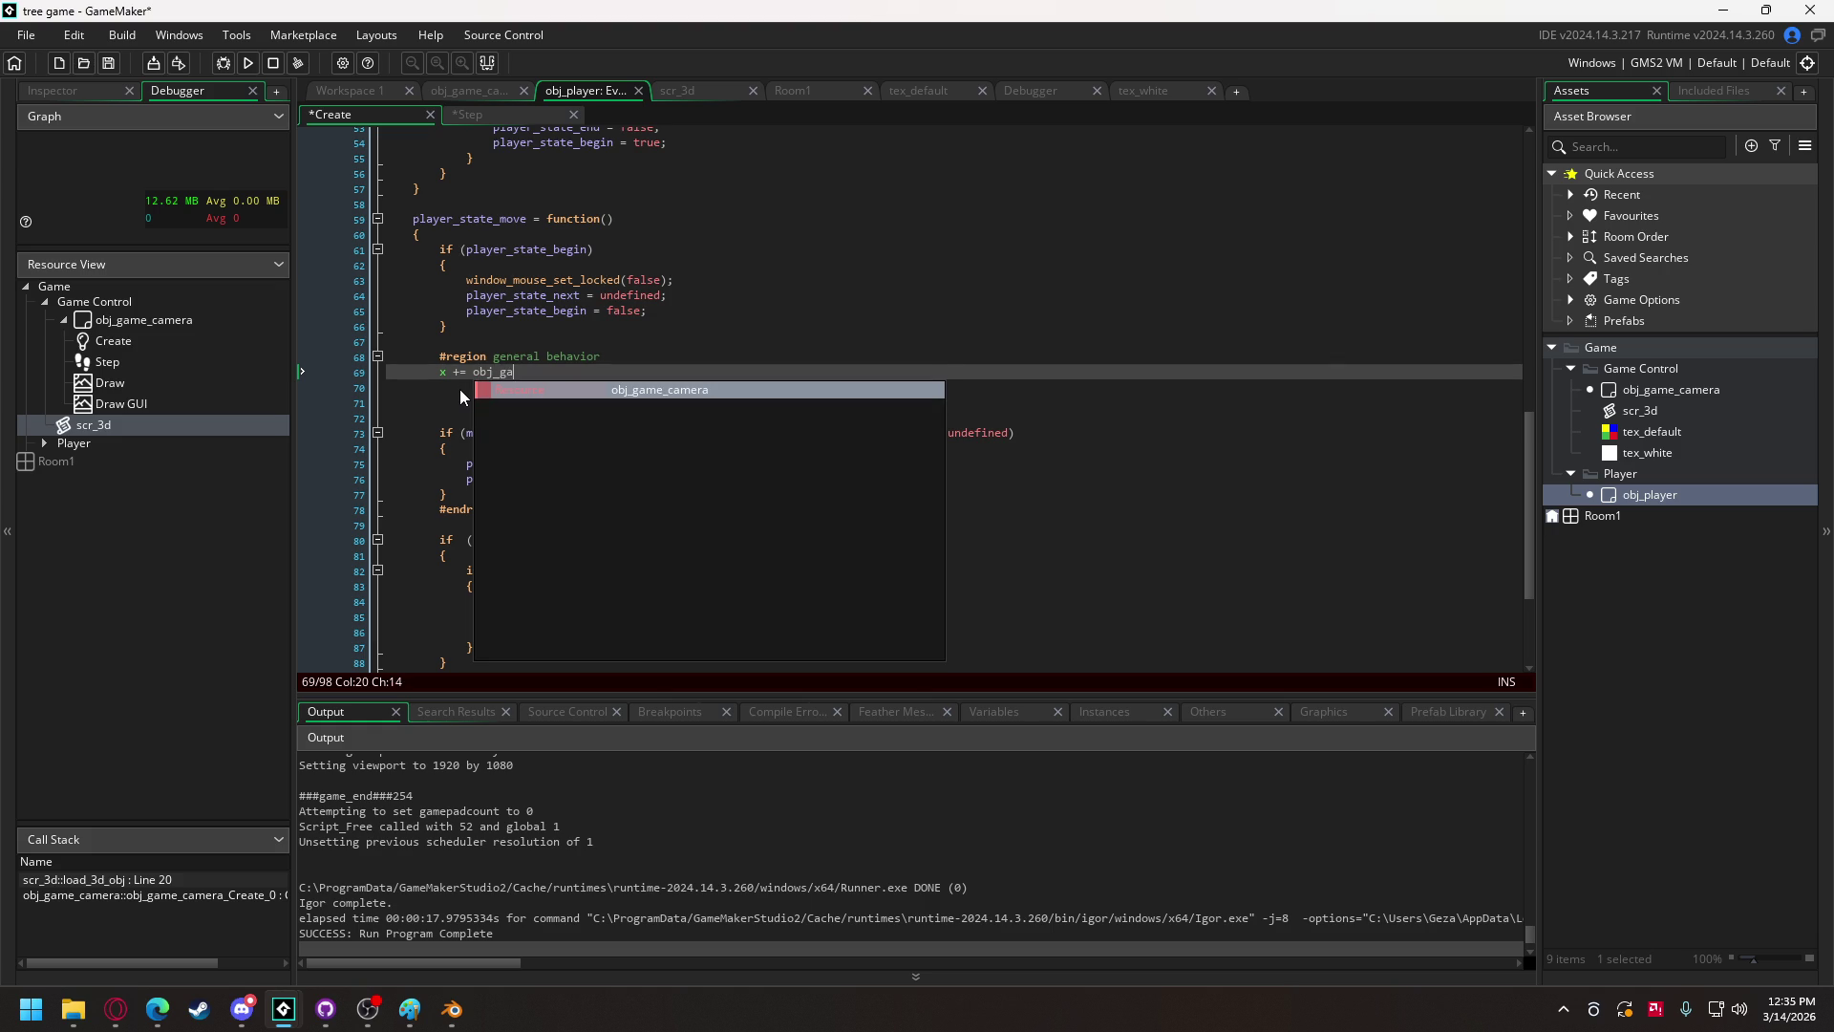
{"action": "key", "text": "Return"}
Step: Complete the line as x += player_speed * dcos(obj_game_camera.camera.yaw)
{"action": "type", "text": ".camera.c"}
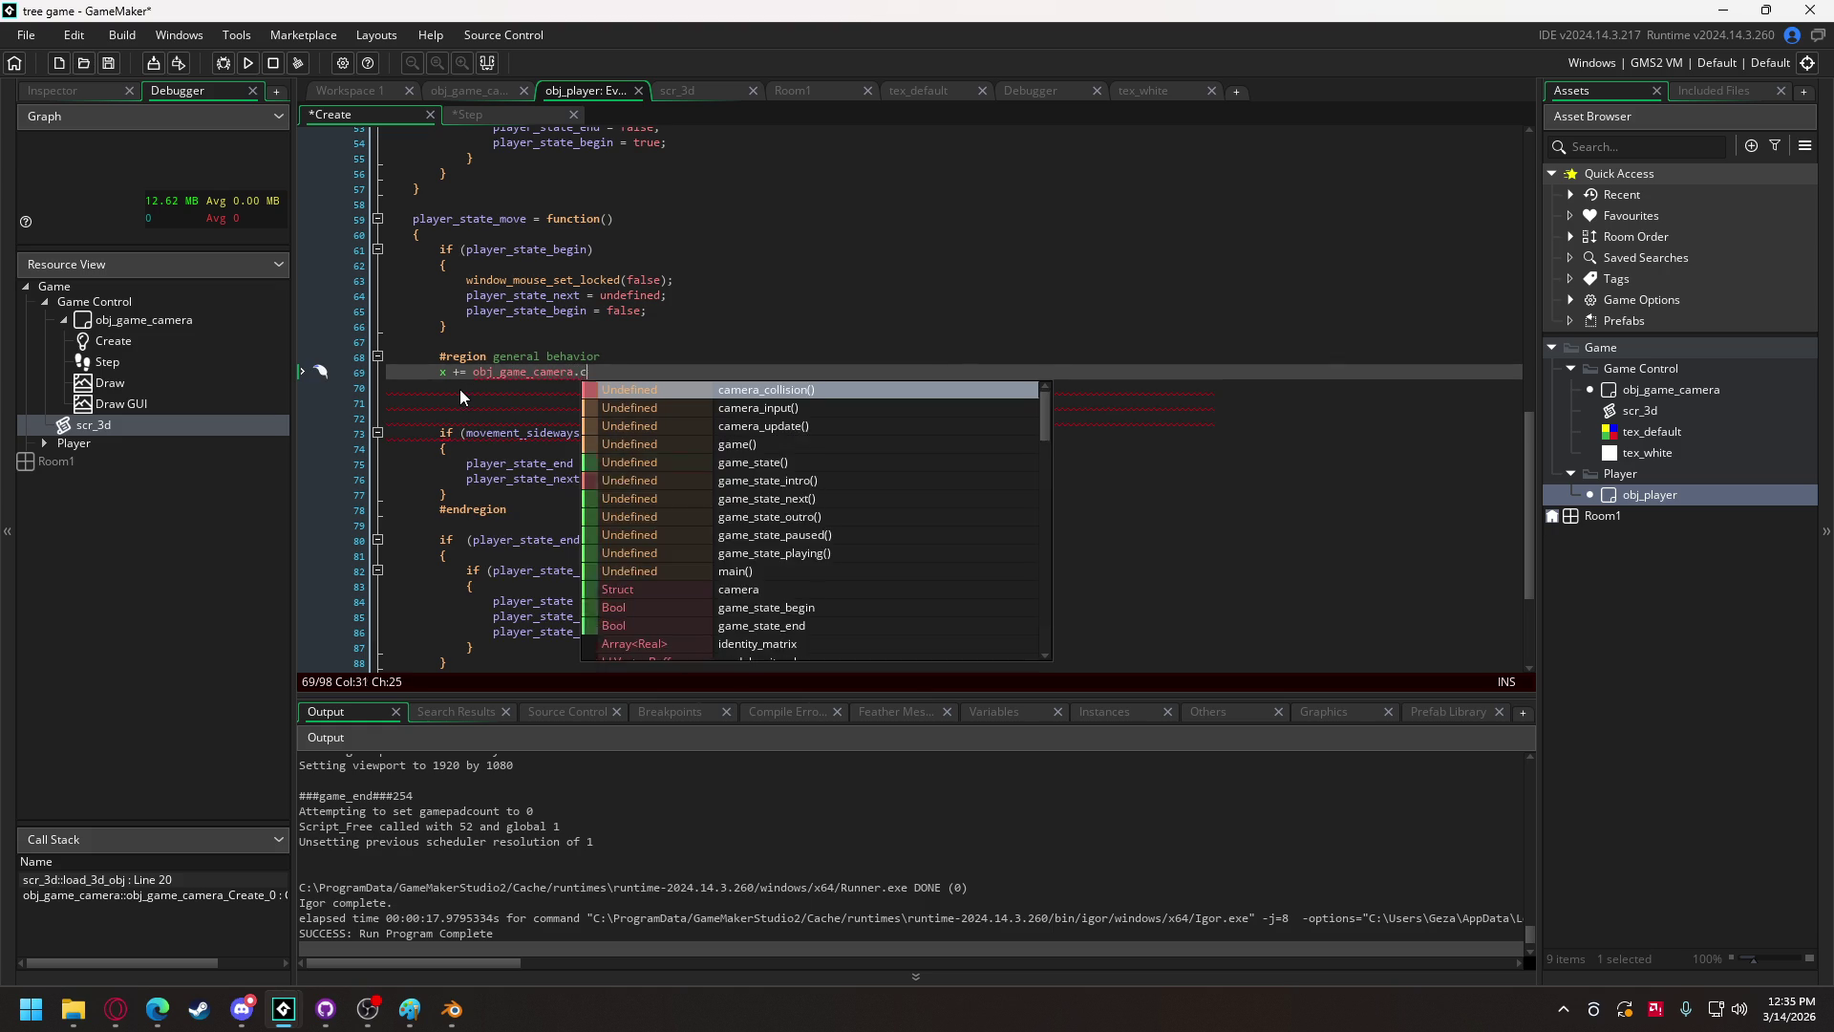
{"action": "key", "text": "BackSpace"}
{"action": "key", "text": "BackSpace"}
{"action": "type", "text": ".yaw"}
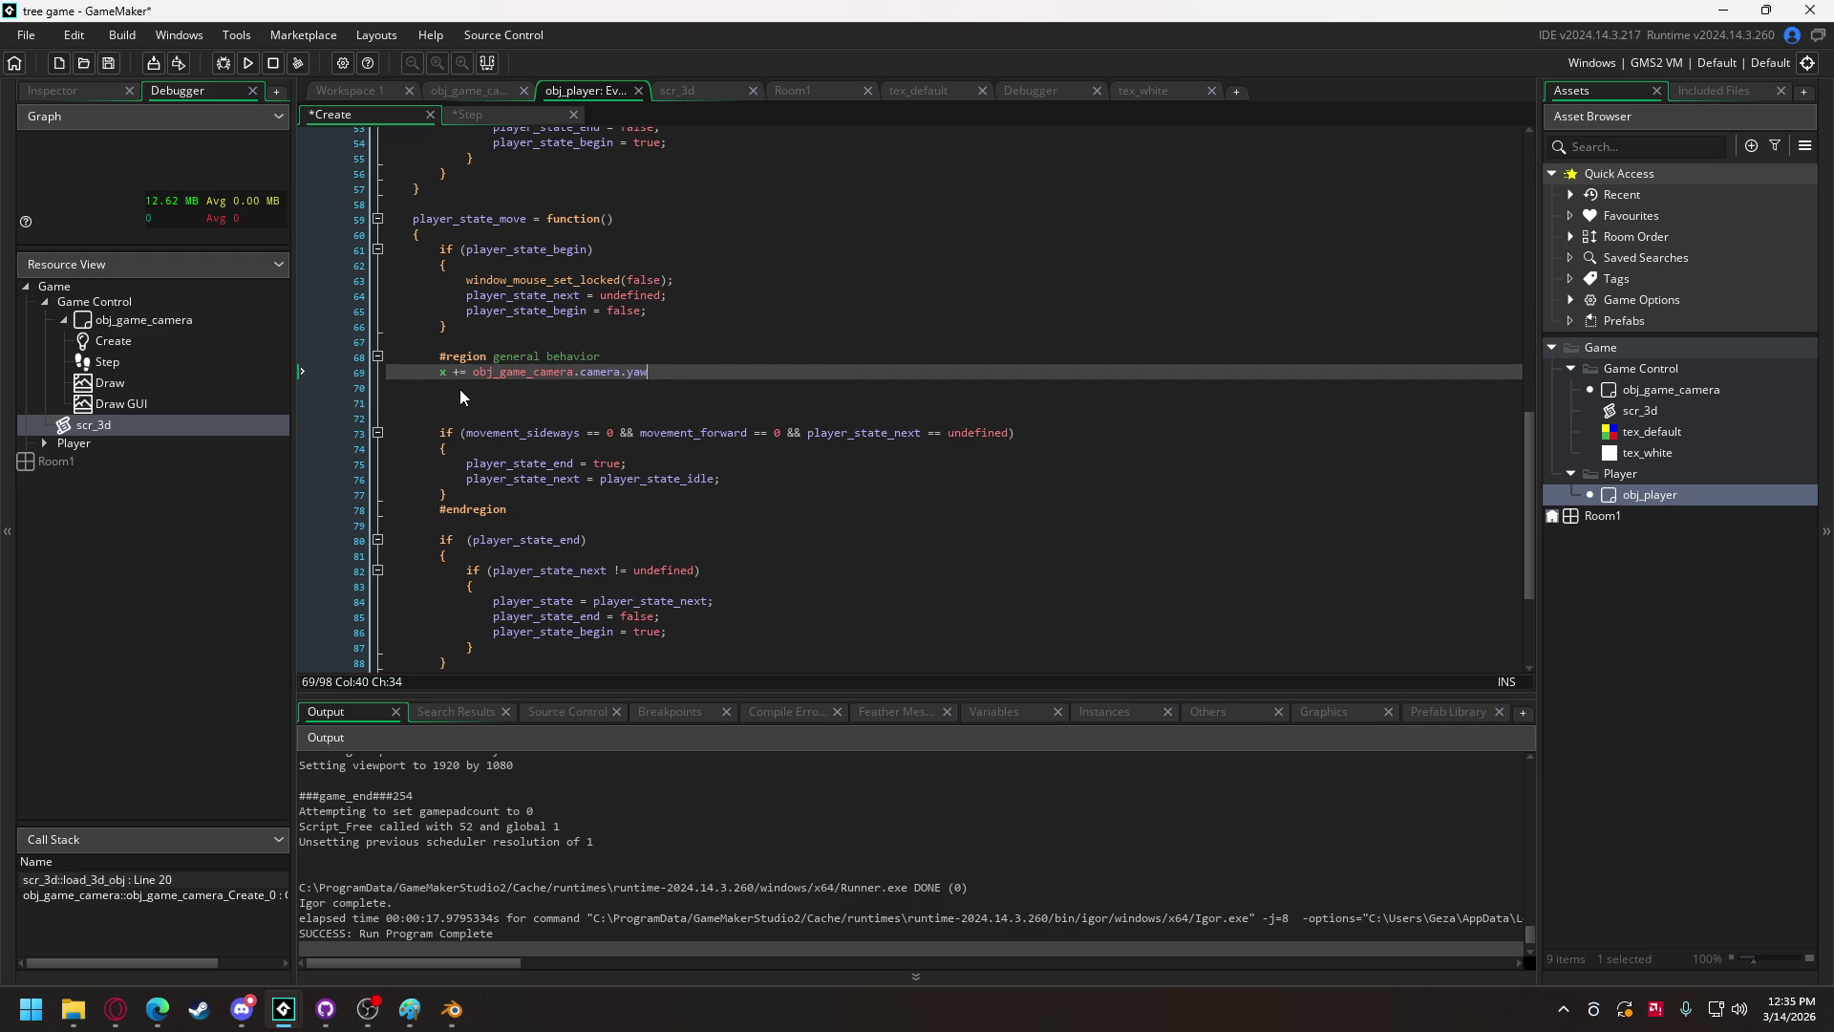
{"action": "key", "text": "Left"}
{"action": "key", "text": "Left"}
{"action": "key", "text": "Left"}
{"action": "type", "text": "player_spee"}
{"action": "type", "text": "d * dco"}
{"action": "type", "text": "s("}
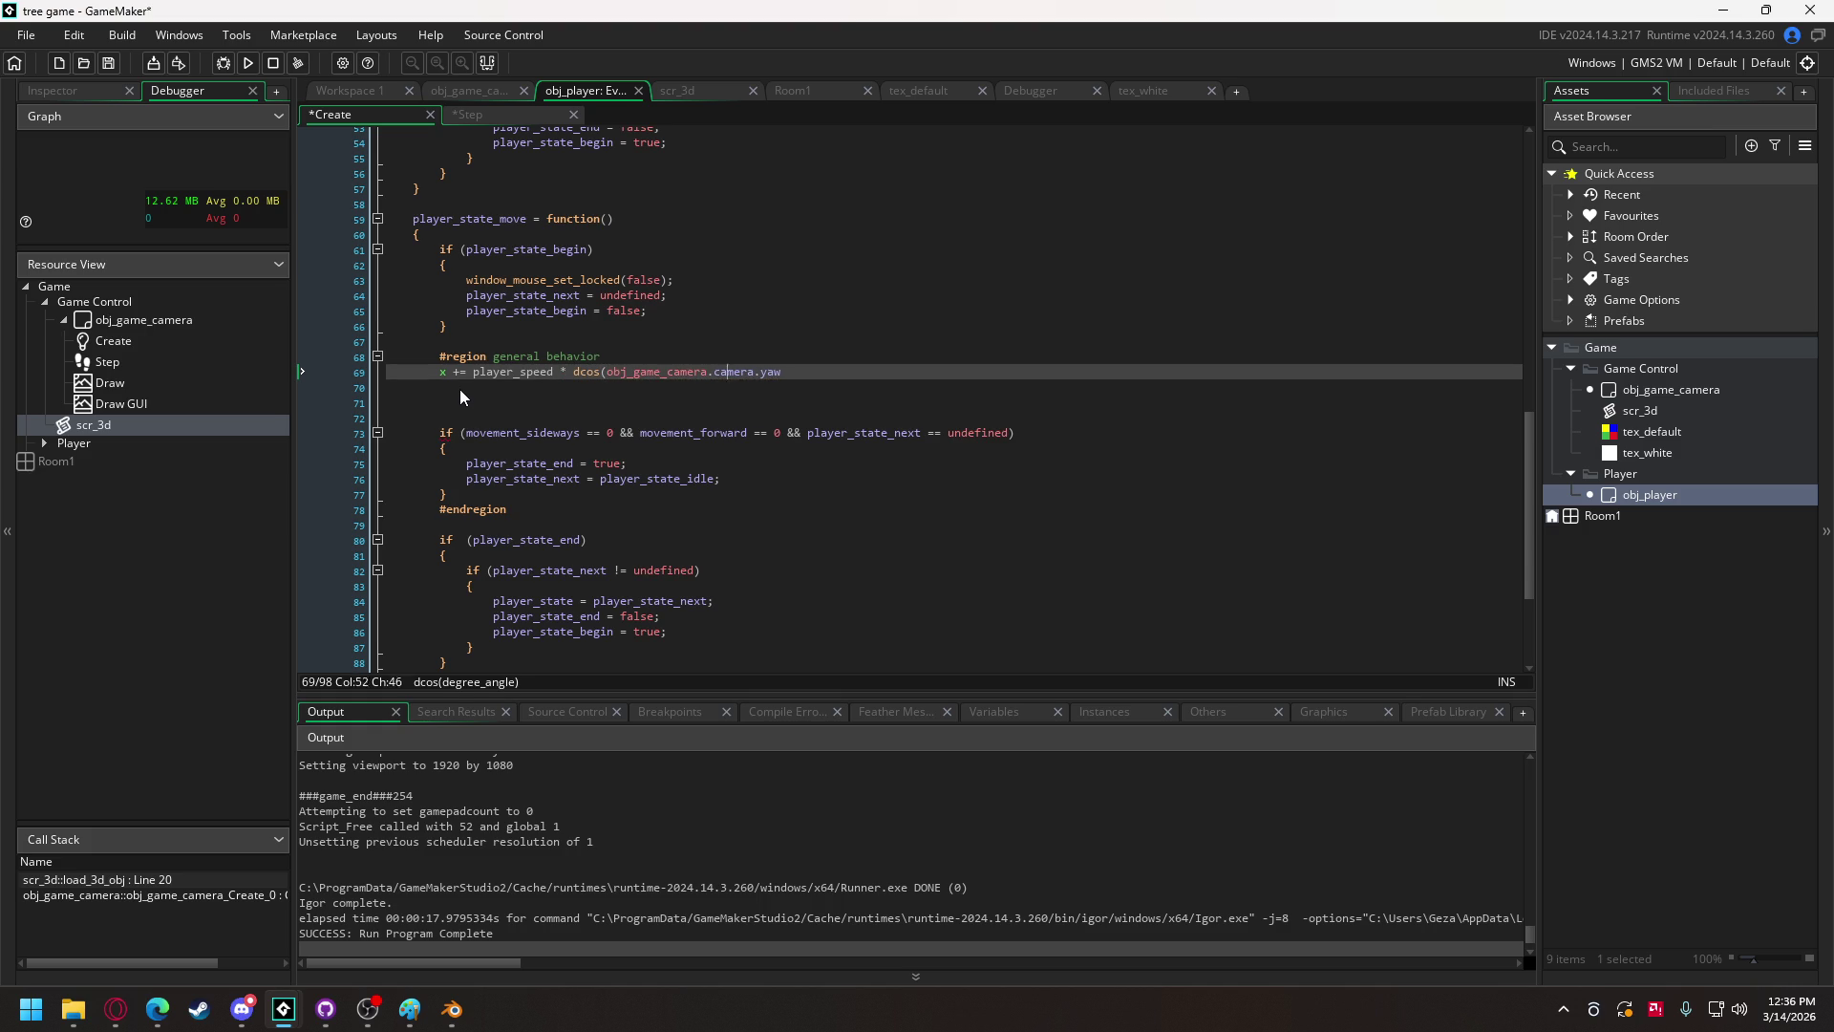
{"action": "key", "text": "Tab"}
{"action": "type", "text": ")"}
{"action": "scroll", "coordinate": [645, 359], "scroll_direction": "up", "scroll_amount": 15}
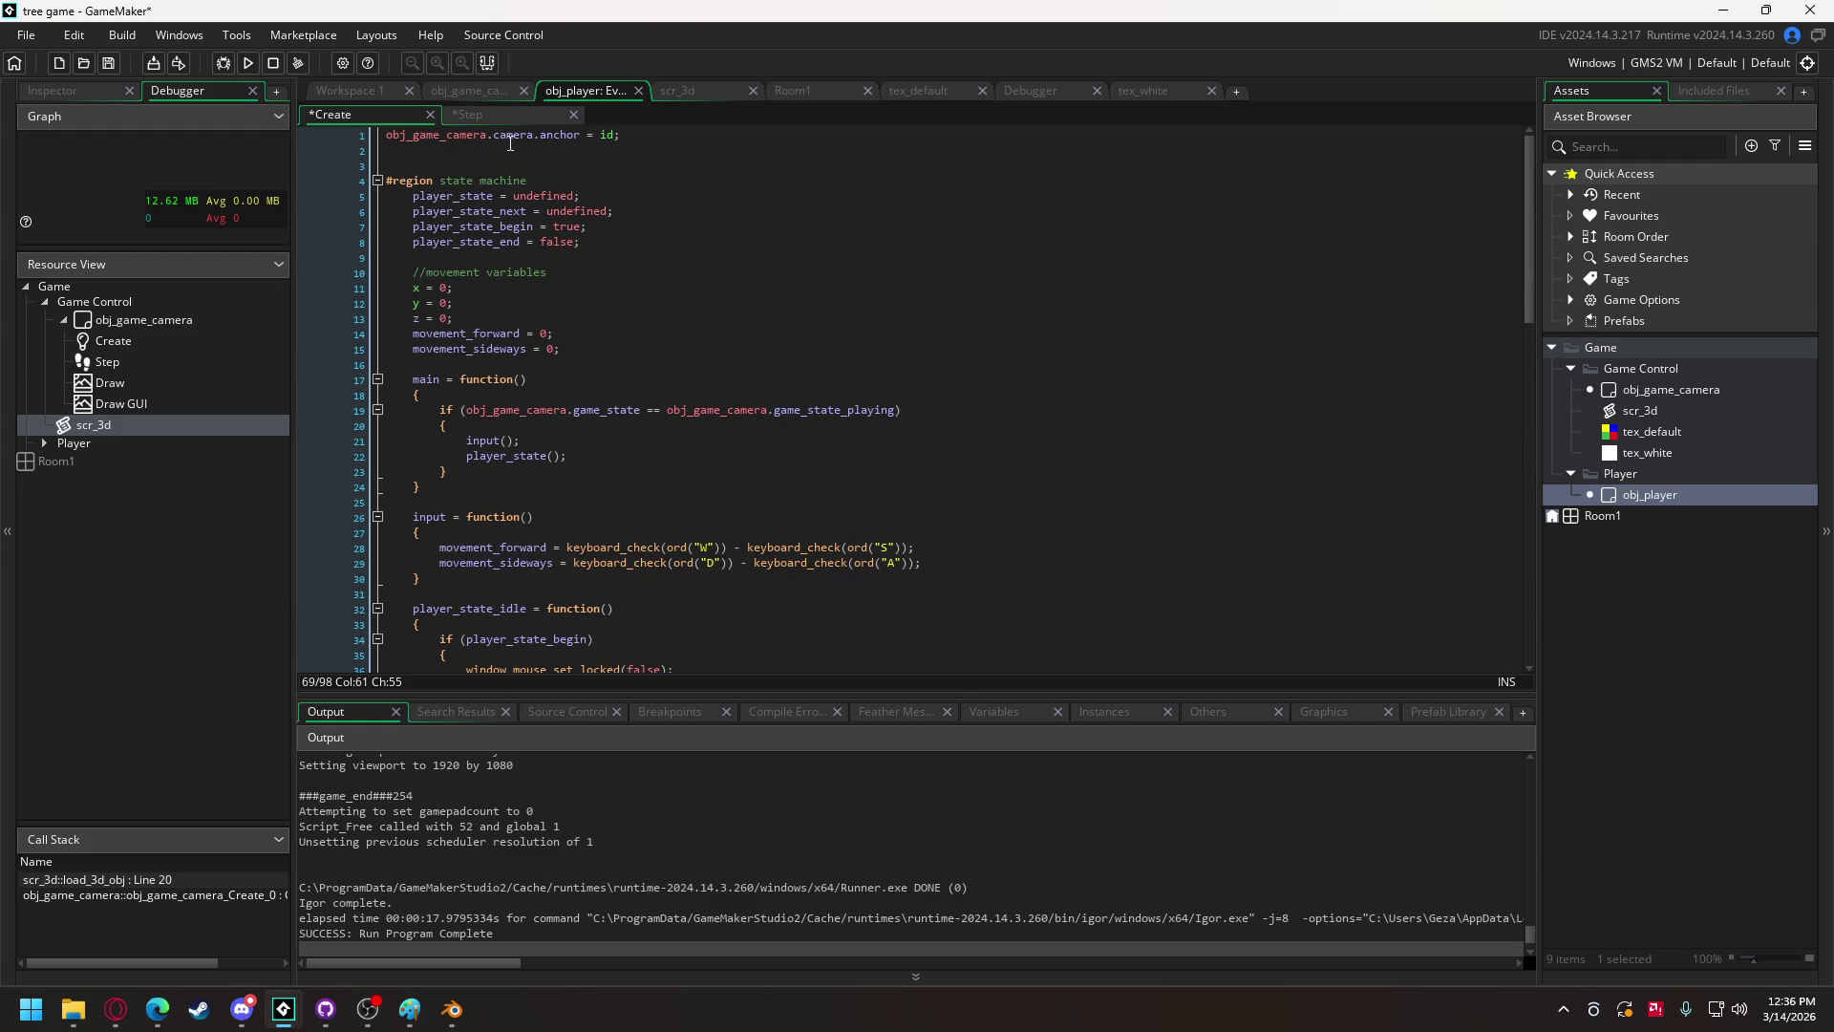
Step: Add 'movement_speed = 5;' on a new line below movement_sideways
{"action": "left_click", "coordinate": [591, 350]}
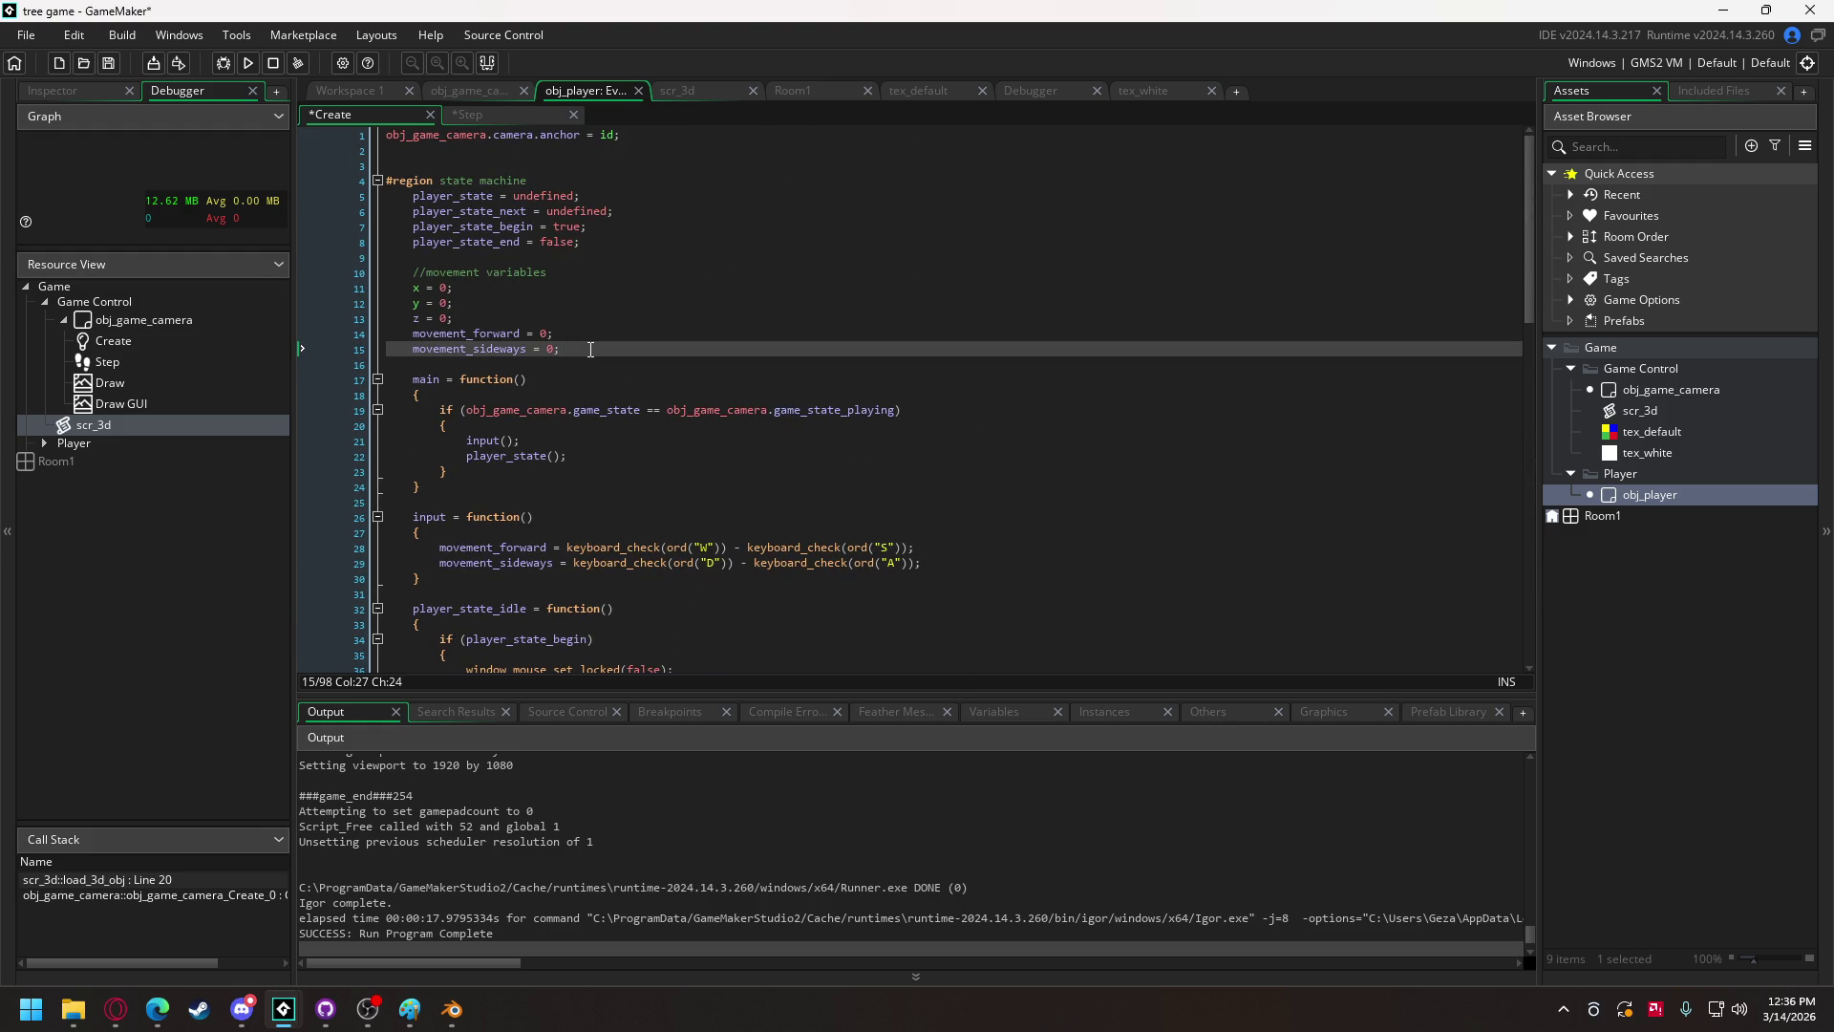
{"action": "key", "text": "Return"}
{"action": "type", "text": "mo"}
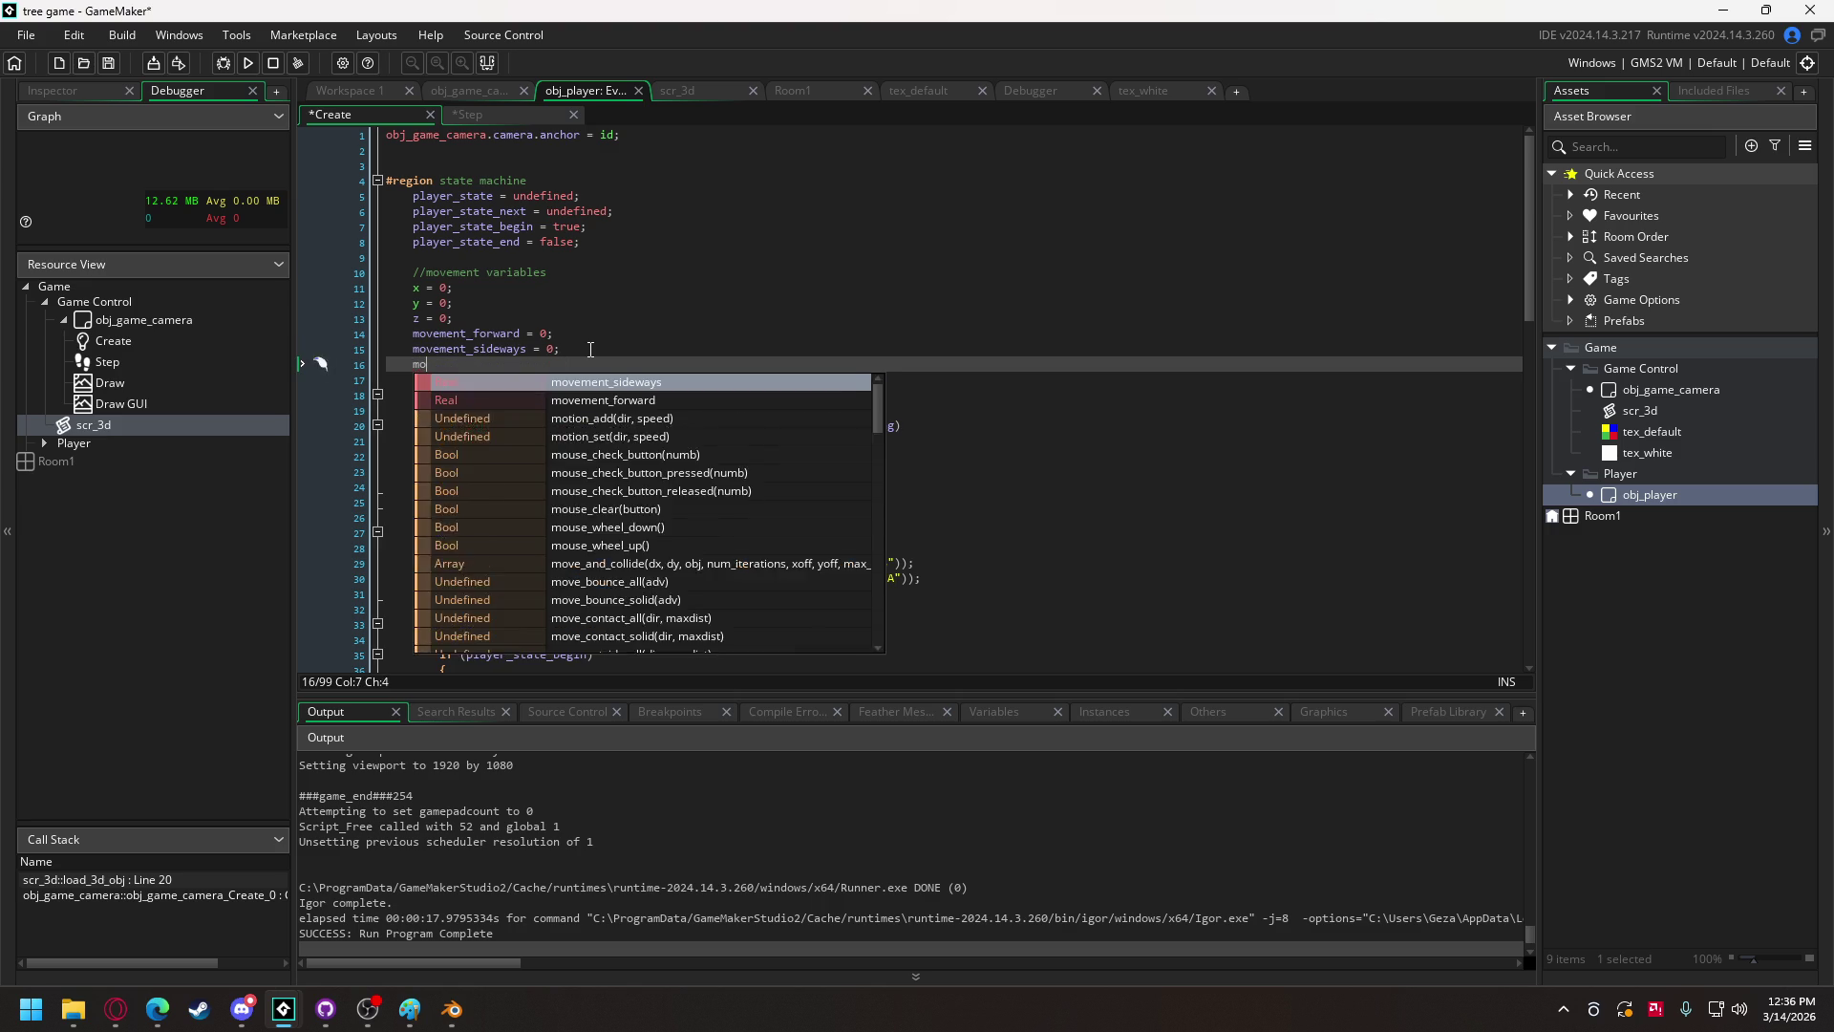
{"action": "type", "text": "vement_speed = 5;"}
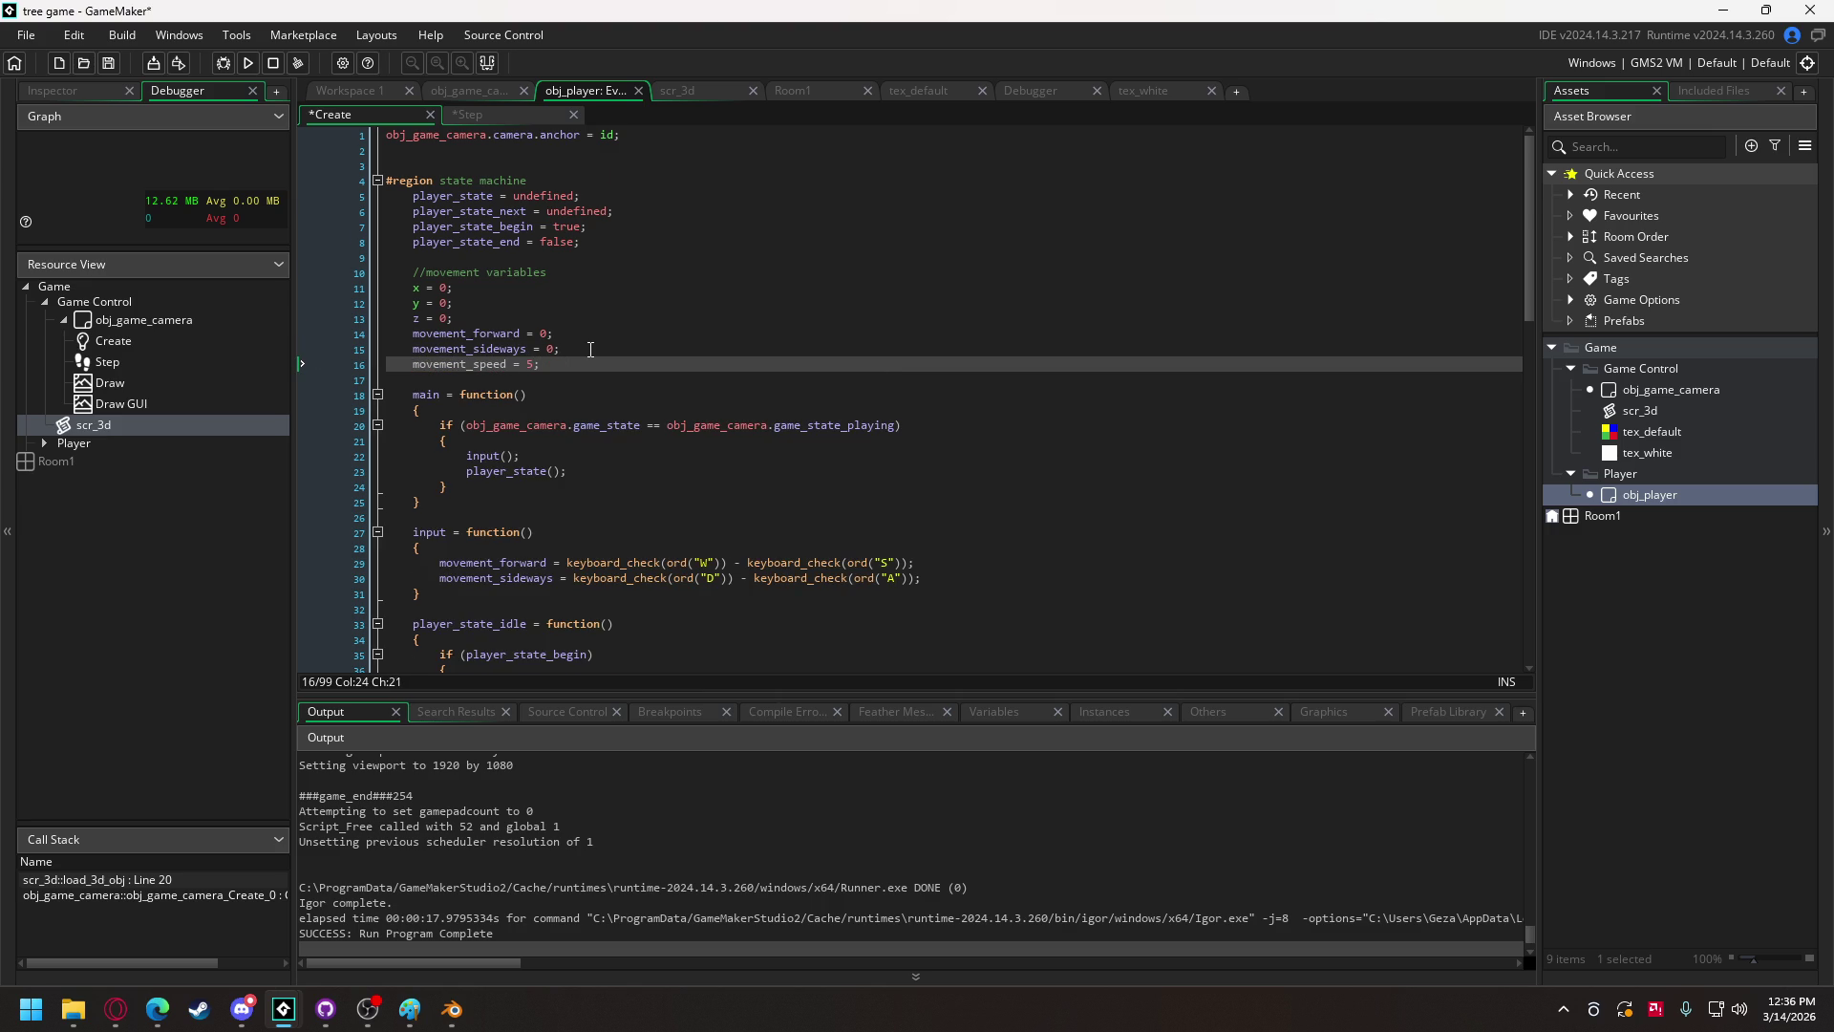
{"action": "scroll", "coordinate": [590, 350], "scroll_direction": "down", "scroll_amount": 8}
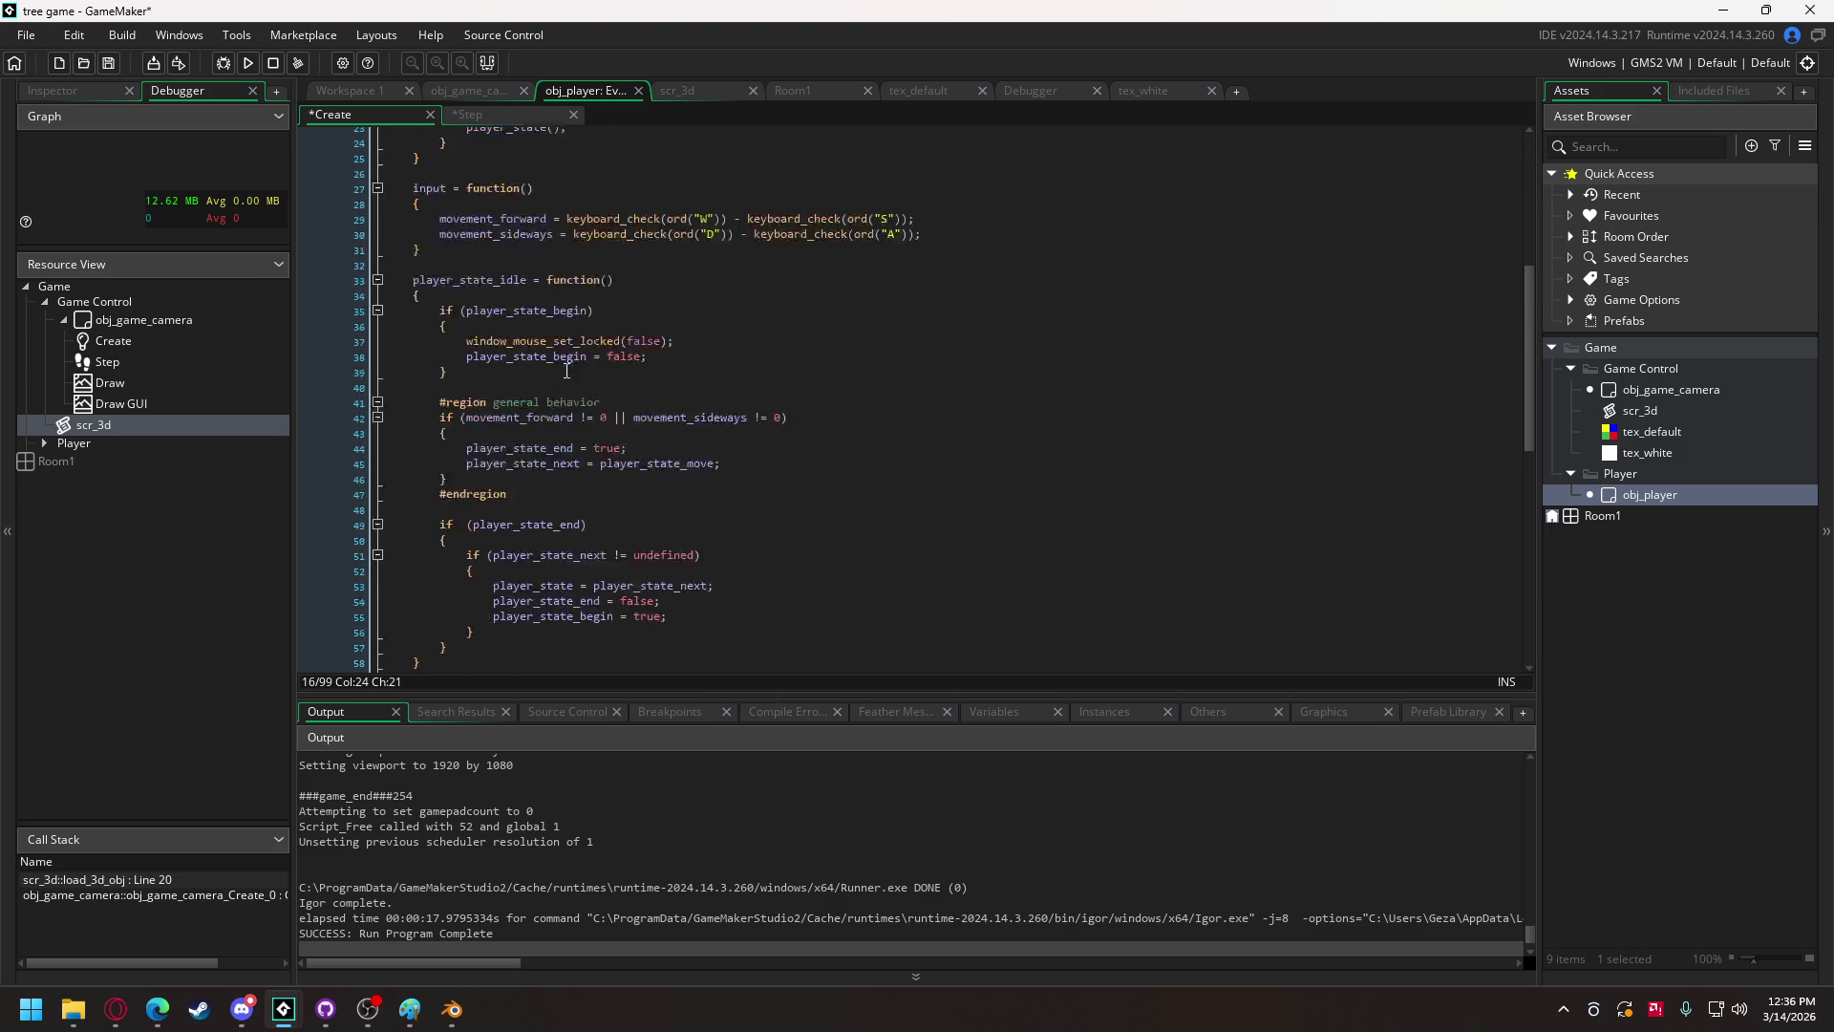
{"action": "scroll", "coordinate": [576, 384], "scroll_direction": "up", "scroll_amount": 7}
{"action": "key", "text": "Left"}
{"action": "key", "text": "Left"}
{"action": "key", "text": "Left"}
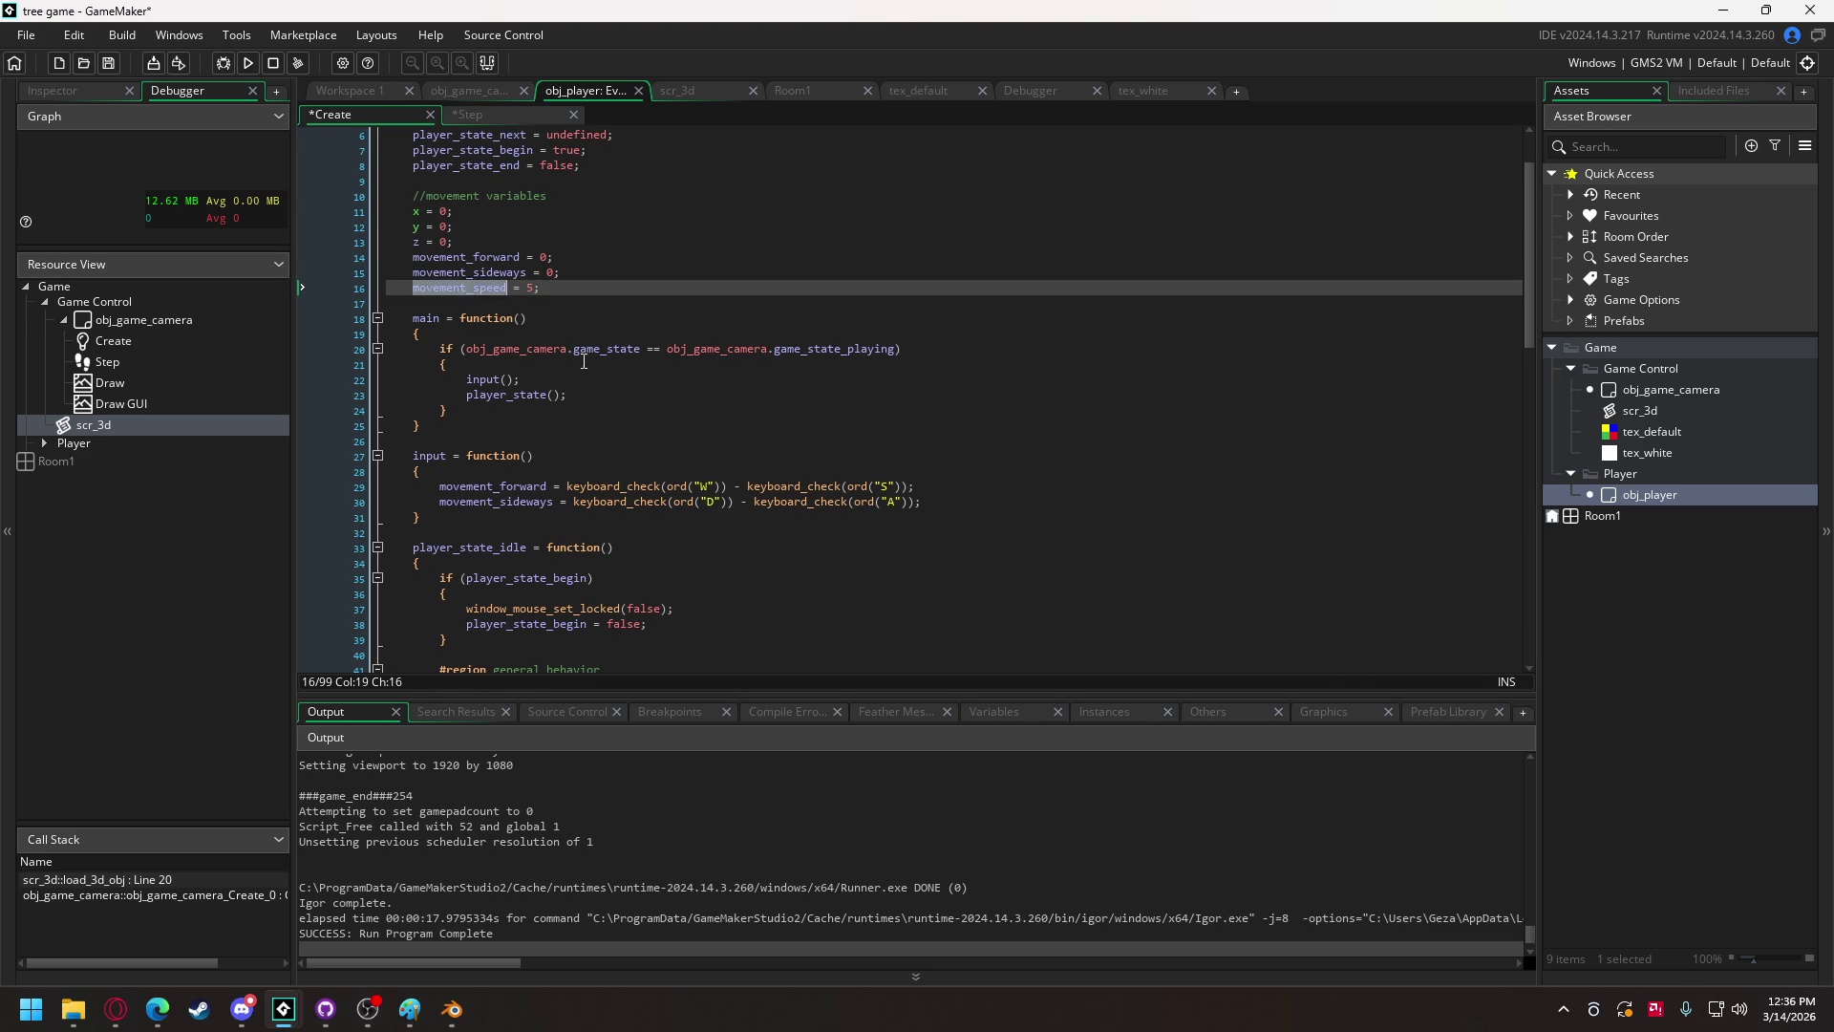
{"action": "scroll", "coordinate": [584, 357], "scroll_direction": "down", "scroll_amount": 10}
{"action": "scroll", "coordinate": [378, 211], "scroll_direction": "up", "scroll_amount": 3}
Step: Fold player_state_idle and replace player_speed with movement_speed on line 70
{"action": "left_click", "coordinate": [376, 205]}
{"action": "left_click", "coordinate": [529, 386]}
{"action": "double_click", "coordinate": [529, 386]}
{"action": "type", "text": "movement_speed"}
{"action": "left_click", "coordinate": [815, 388]}
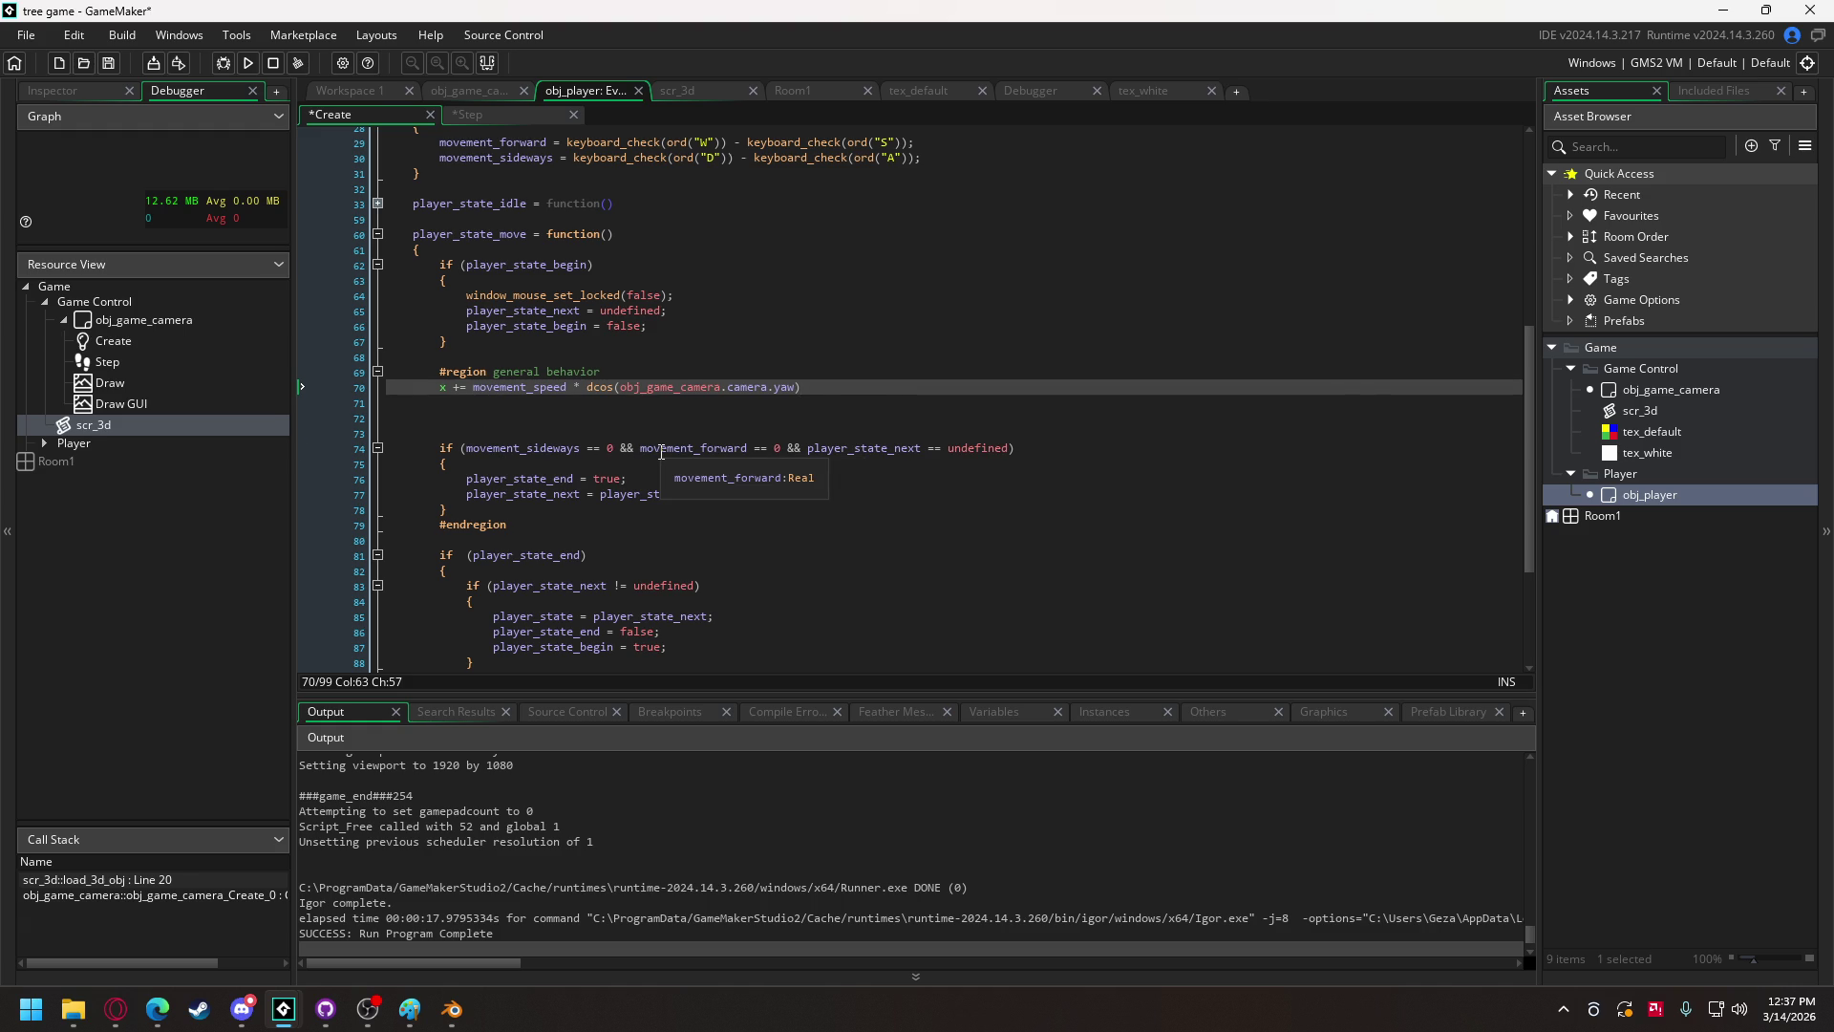
Step: Insert 'movement_forward *' right after 'x +=' on line 70
{"action": "double_click", "coordinate": [662, 449]}
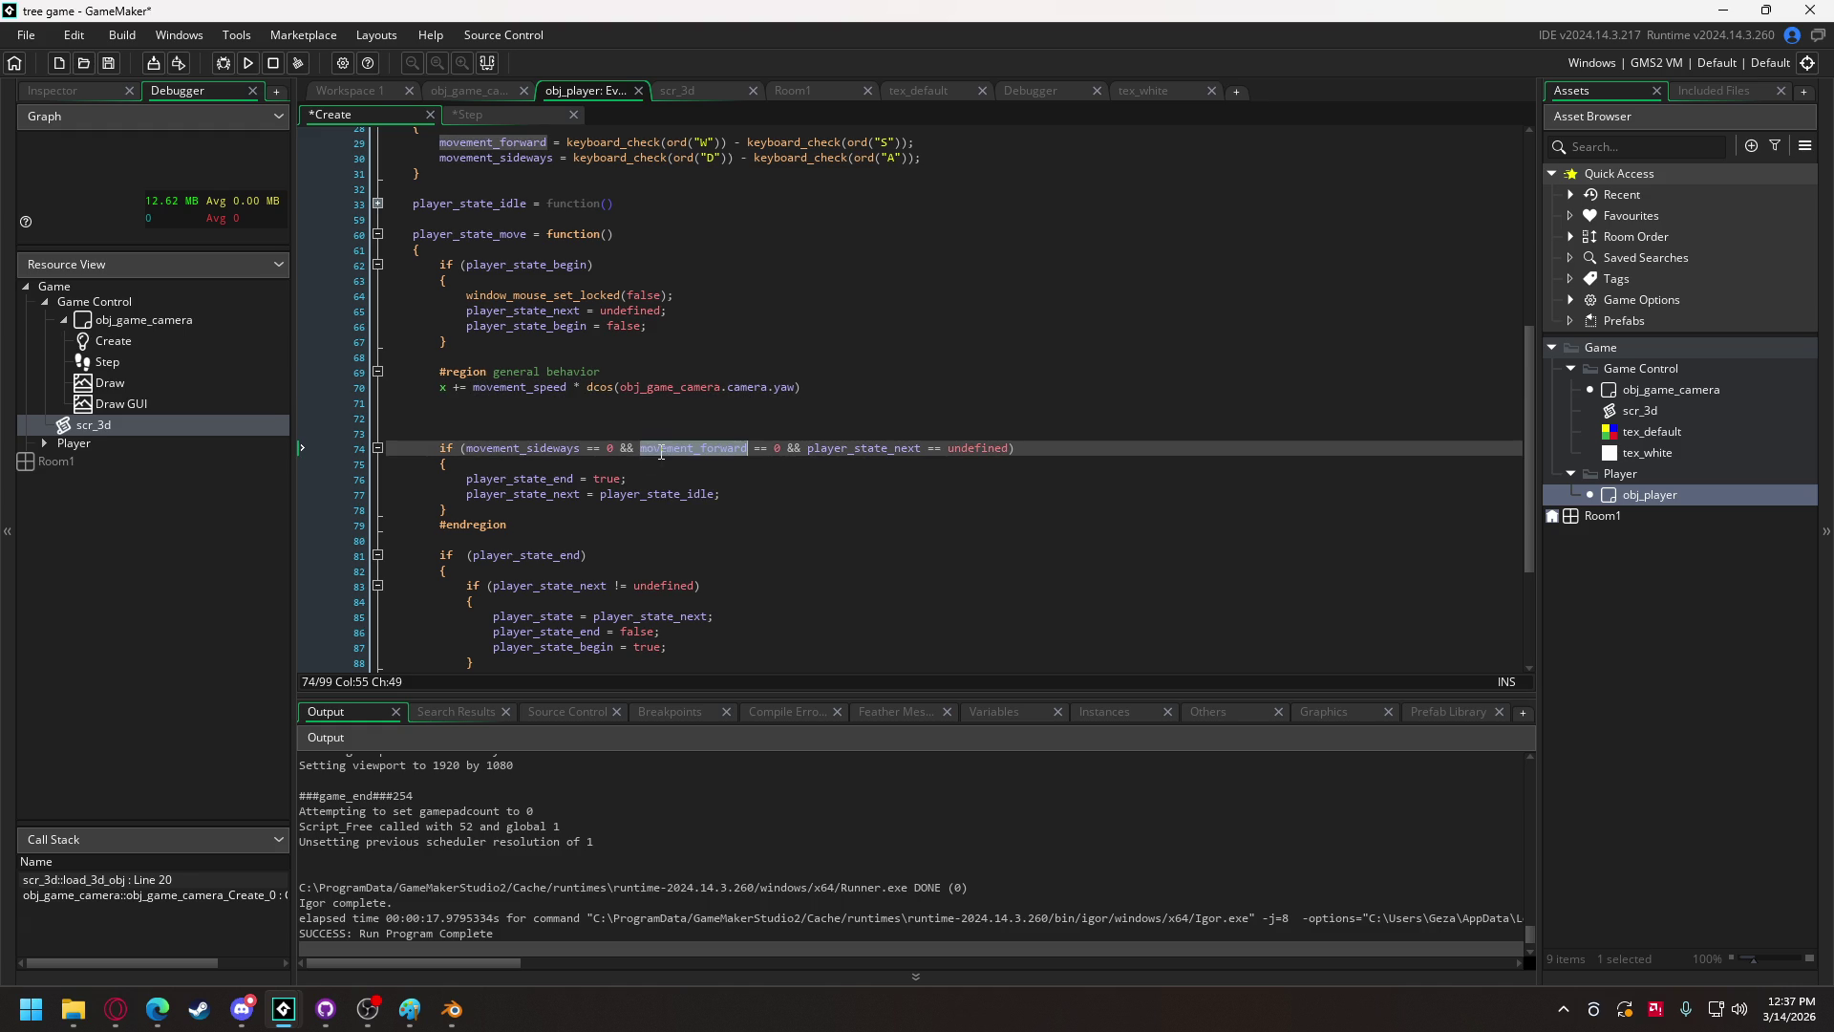
{"action": "left_click", "coordinate": [472, 387]}
{"action": "type", "text": "movement_forward *"}
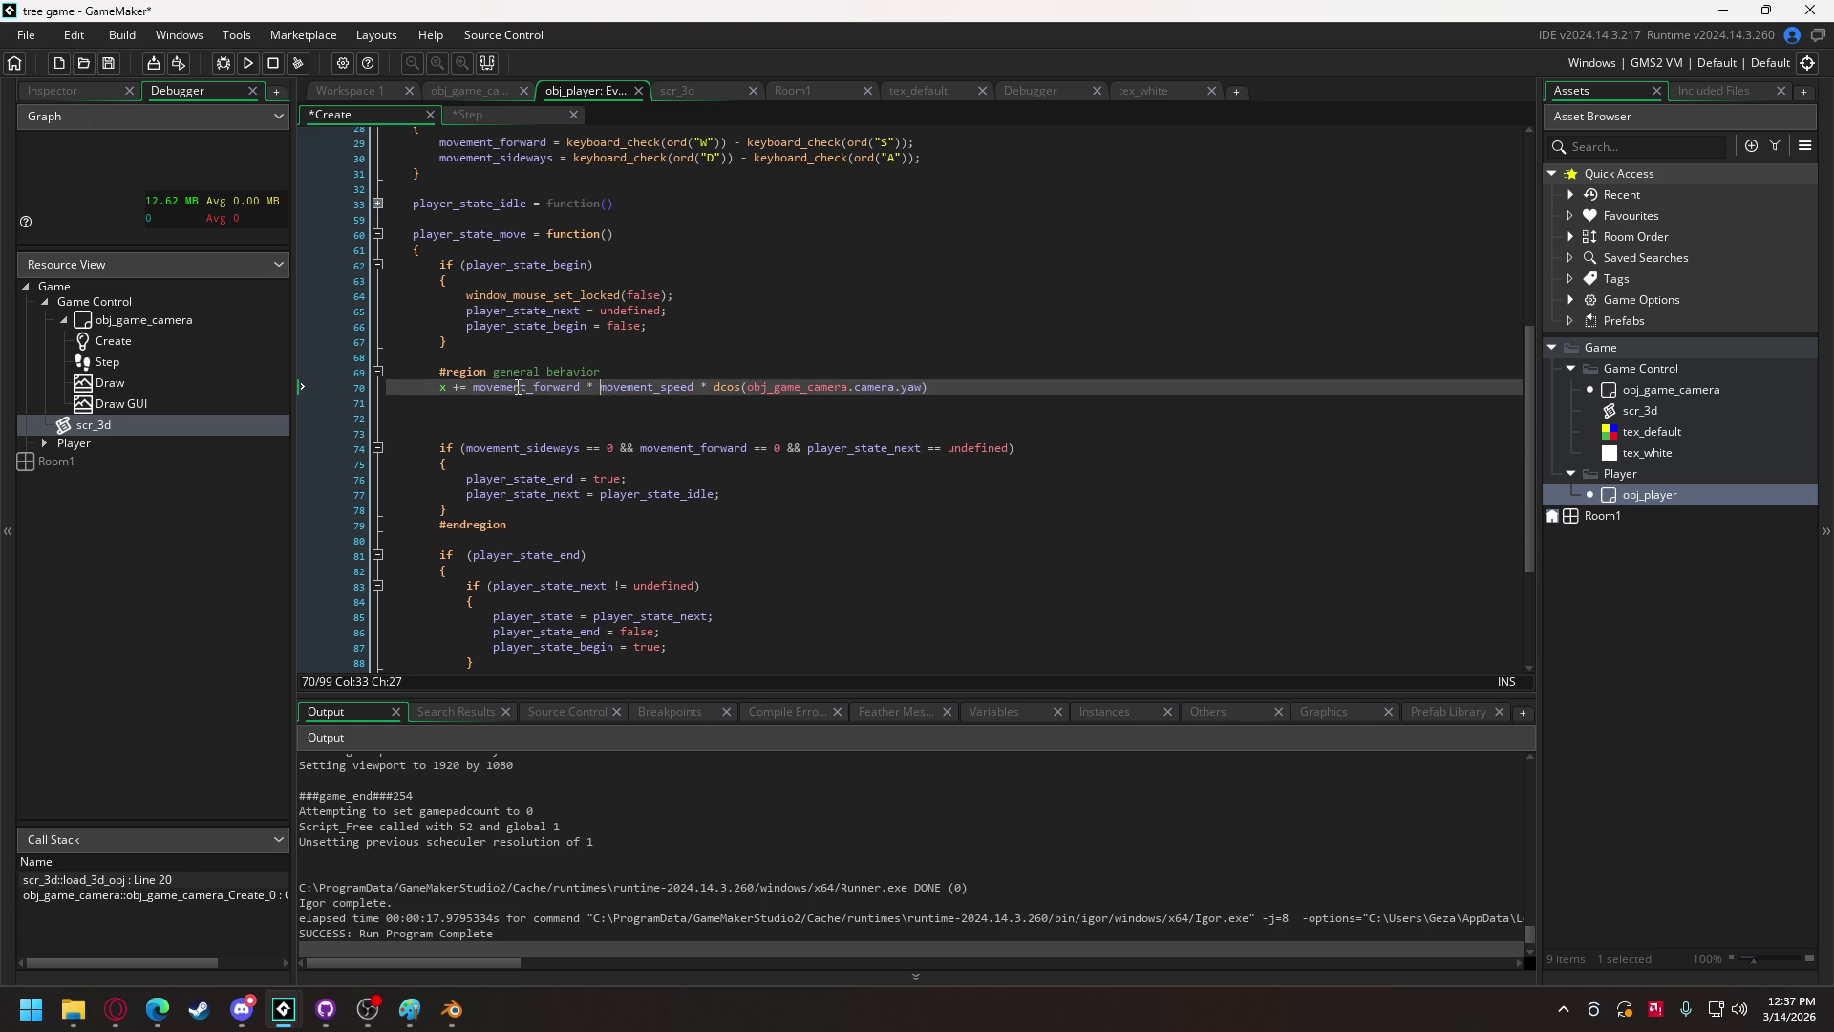
{"action": "left_click", "coordinate": [968, 394]}
Step: Save and run the game, overwriting unit_plane.vbuff, then dismiss the player_staet_idle code error
{"action": "left_click", "coordinate": [246, 63]}
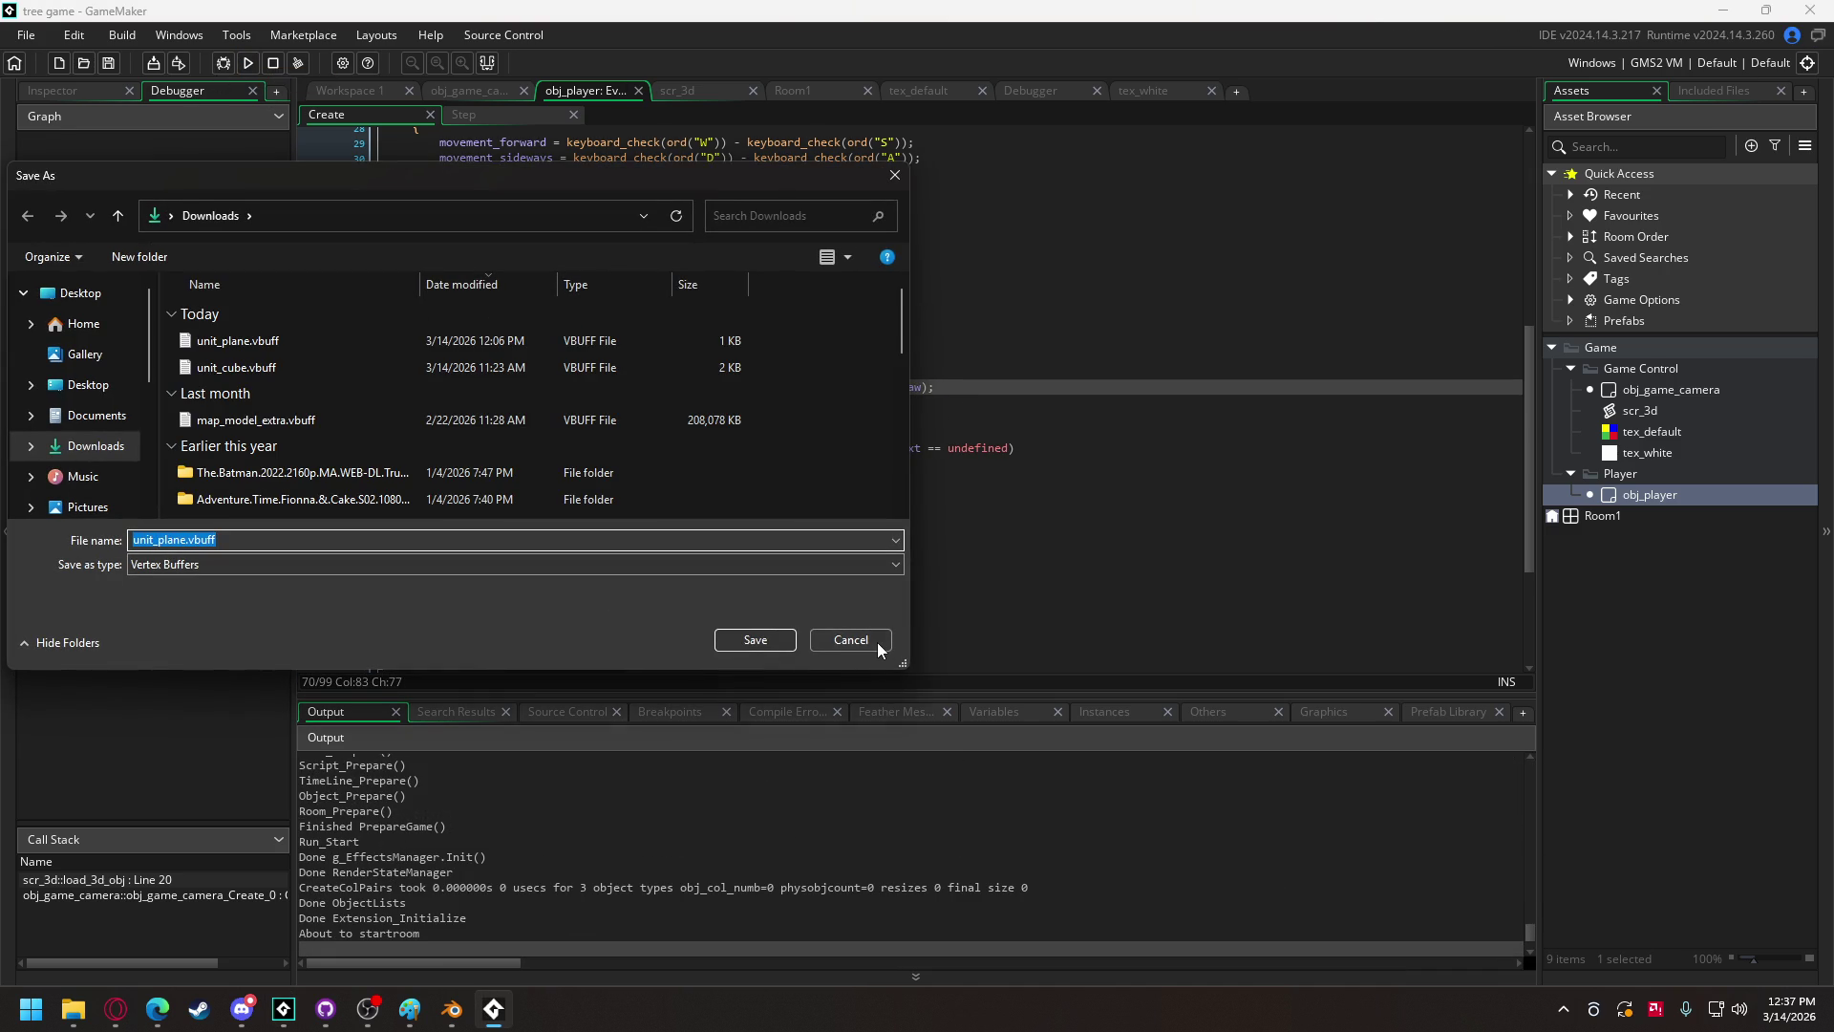
{"action": "left_click", "coordinate": [764, 640]}
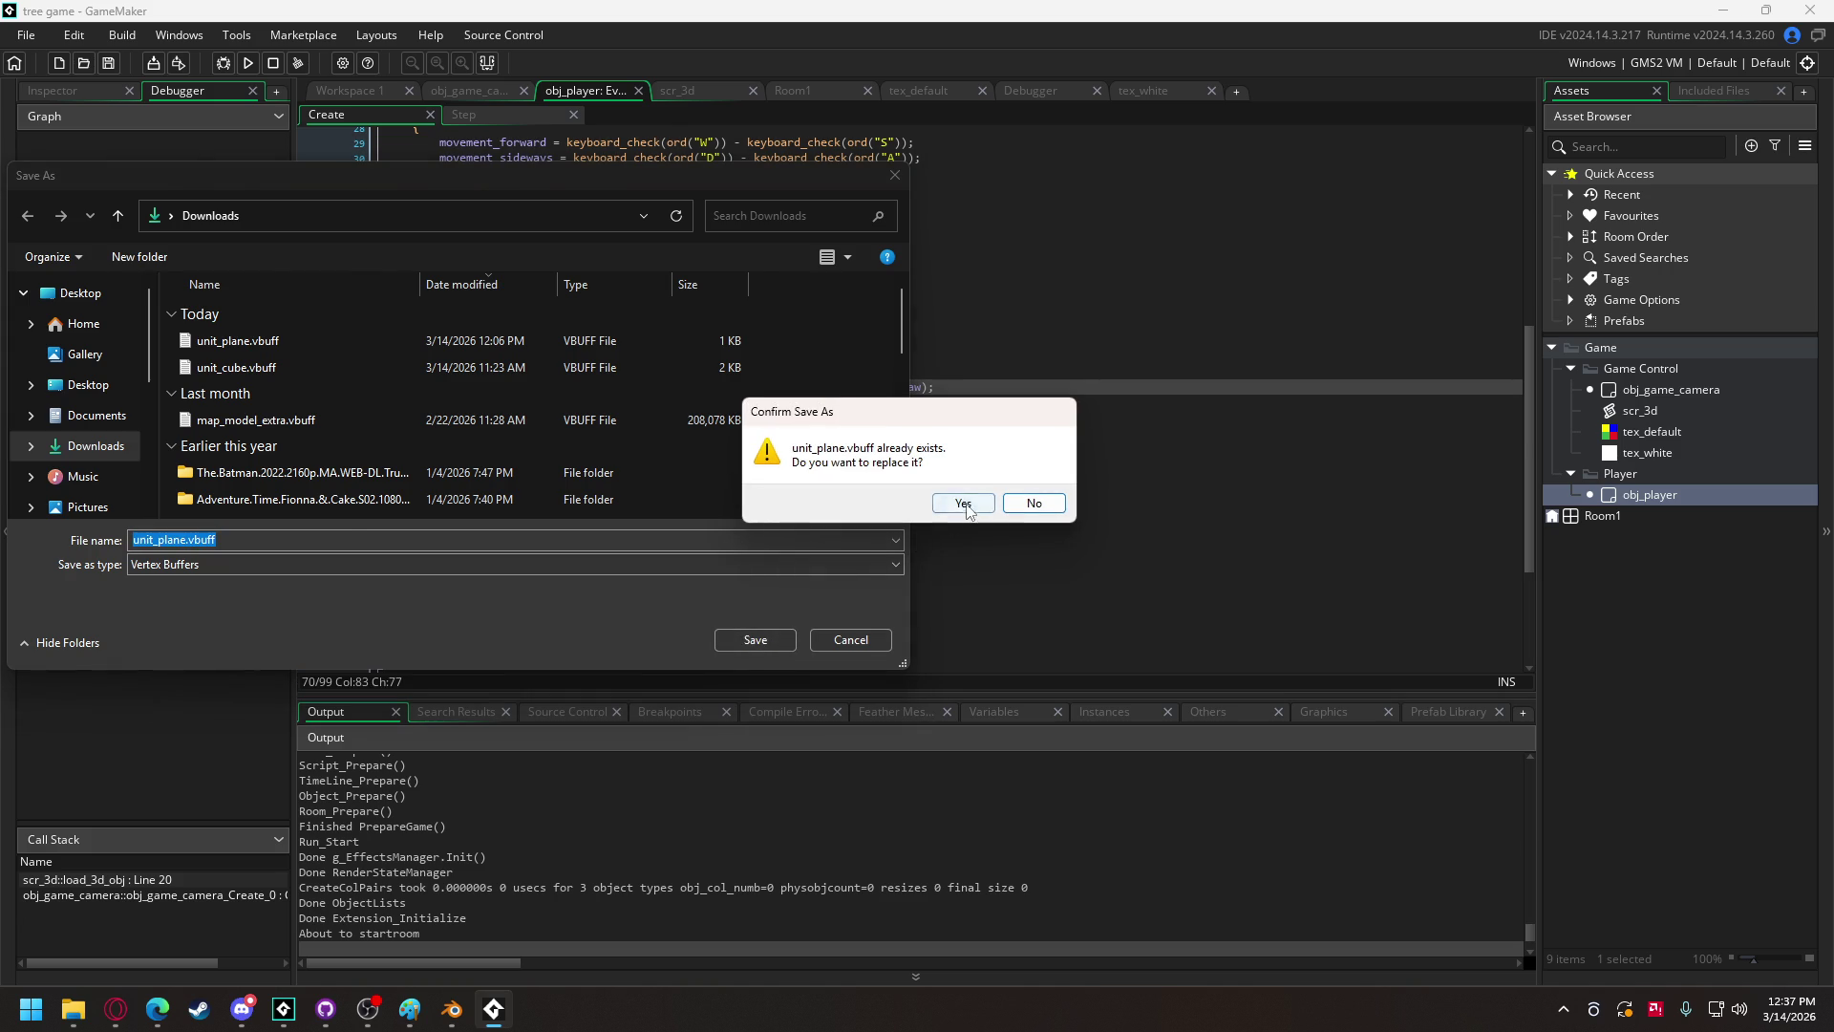
{"action": "left_click", "coordinate": [963, 503]}
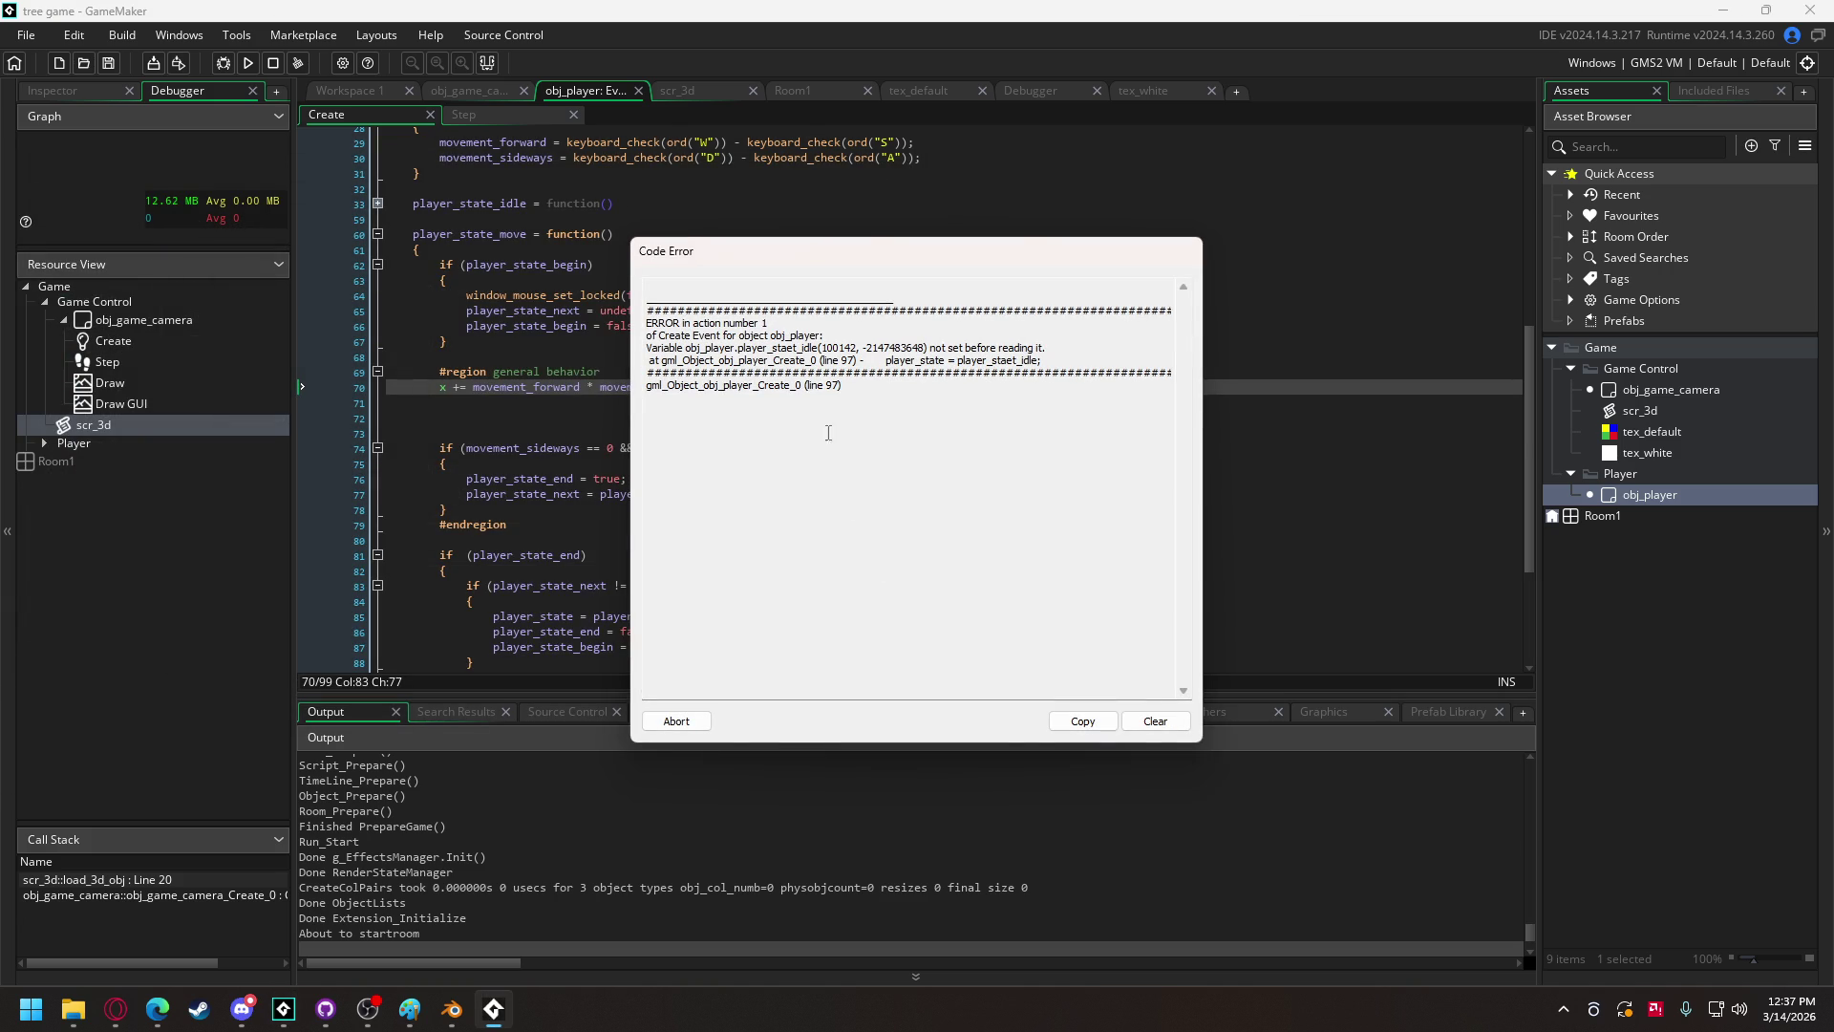
{"action": "left_click", "coordinate": [676, 720]}
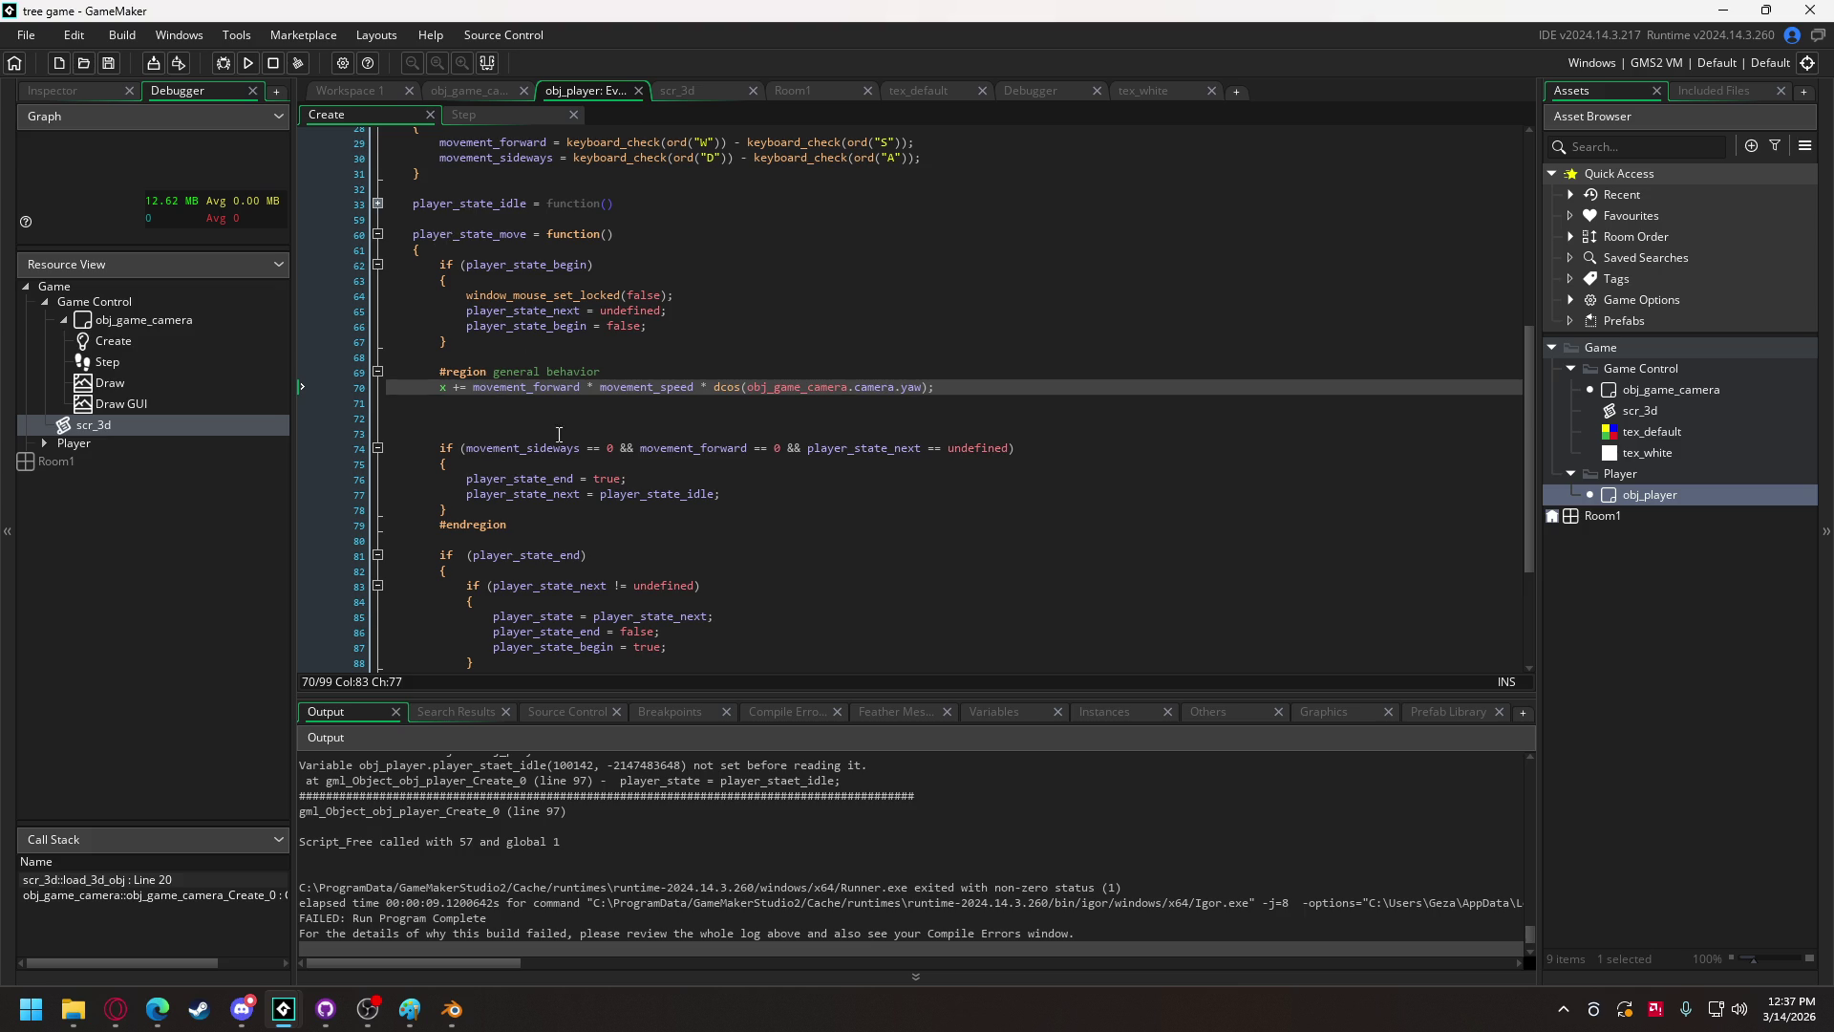
Step: Correct player_staet_idle to player_state_idle and rerun, aborting after the unset yaw error
{"action": "scroll", "coordinate": [521, 360], "scroll_direction": "down", "scroll_amount": 3}
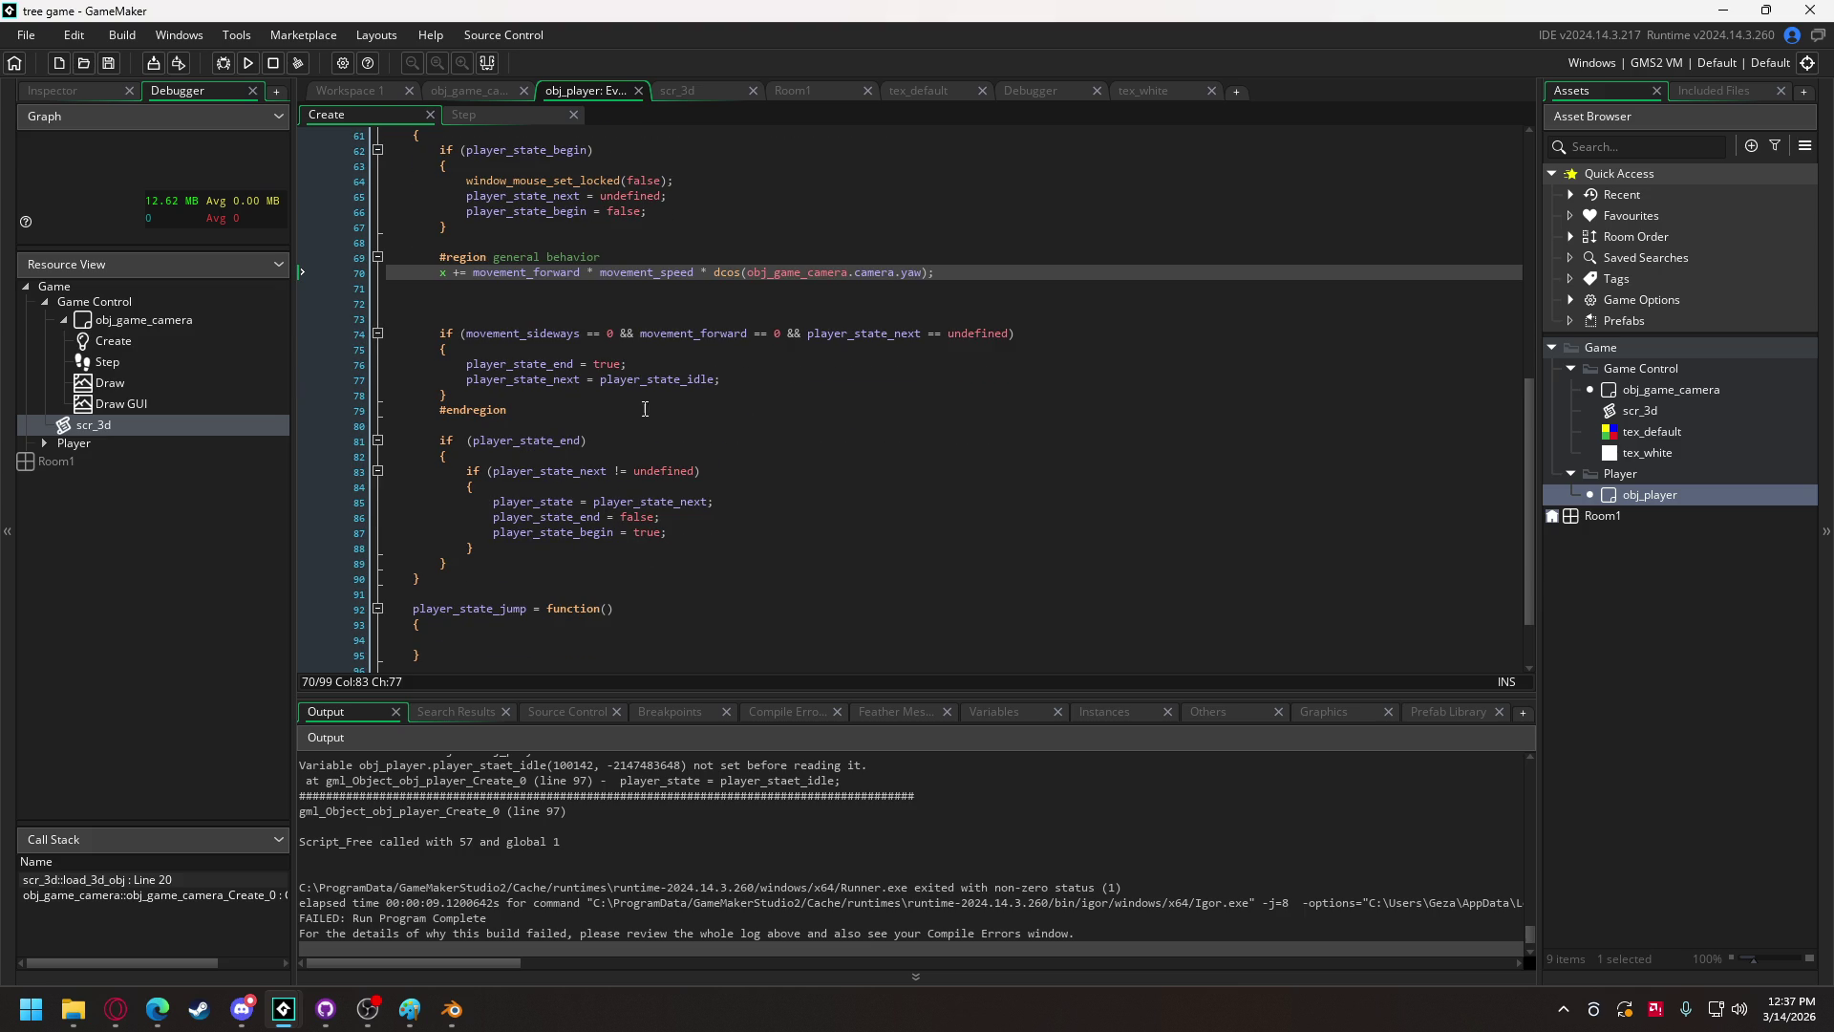
{"action": "scroll", "coordinate": [672, 382], "scroll_direction": "up", "scroll_amount": 1}
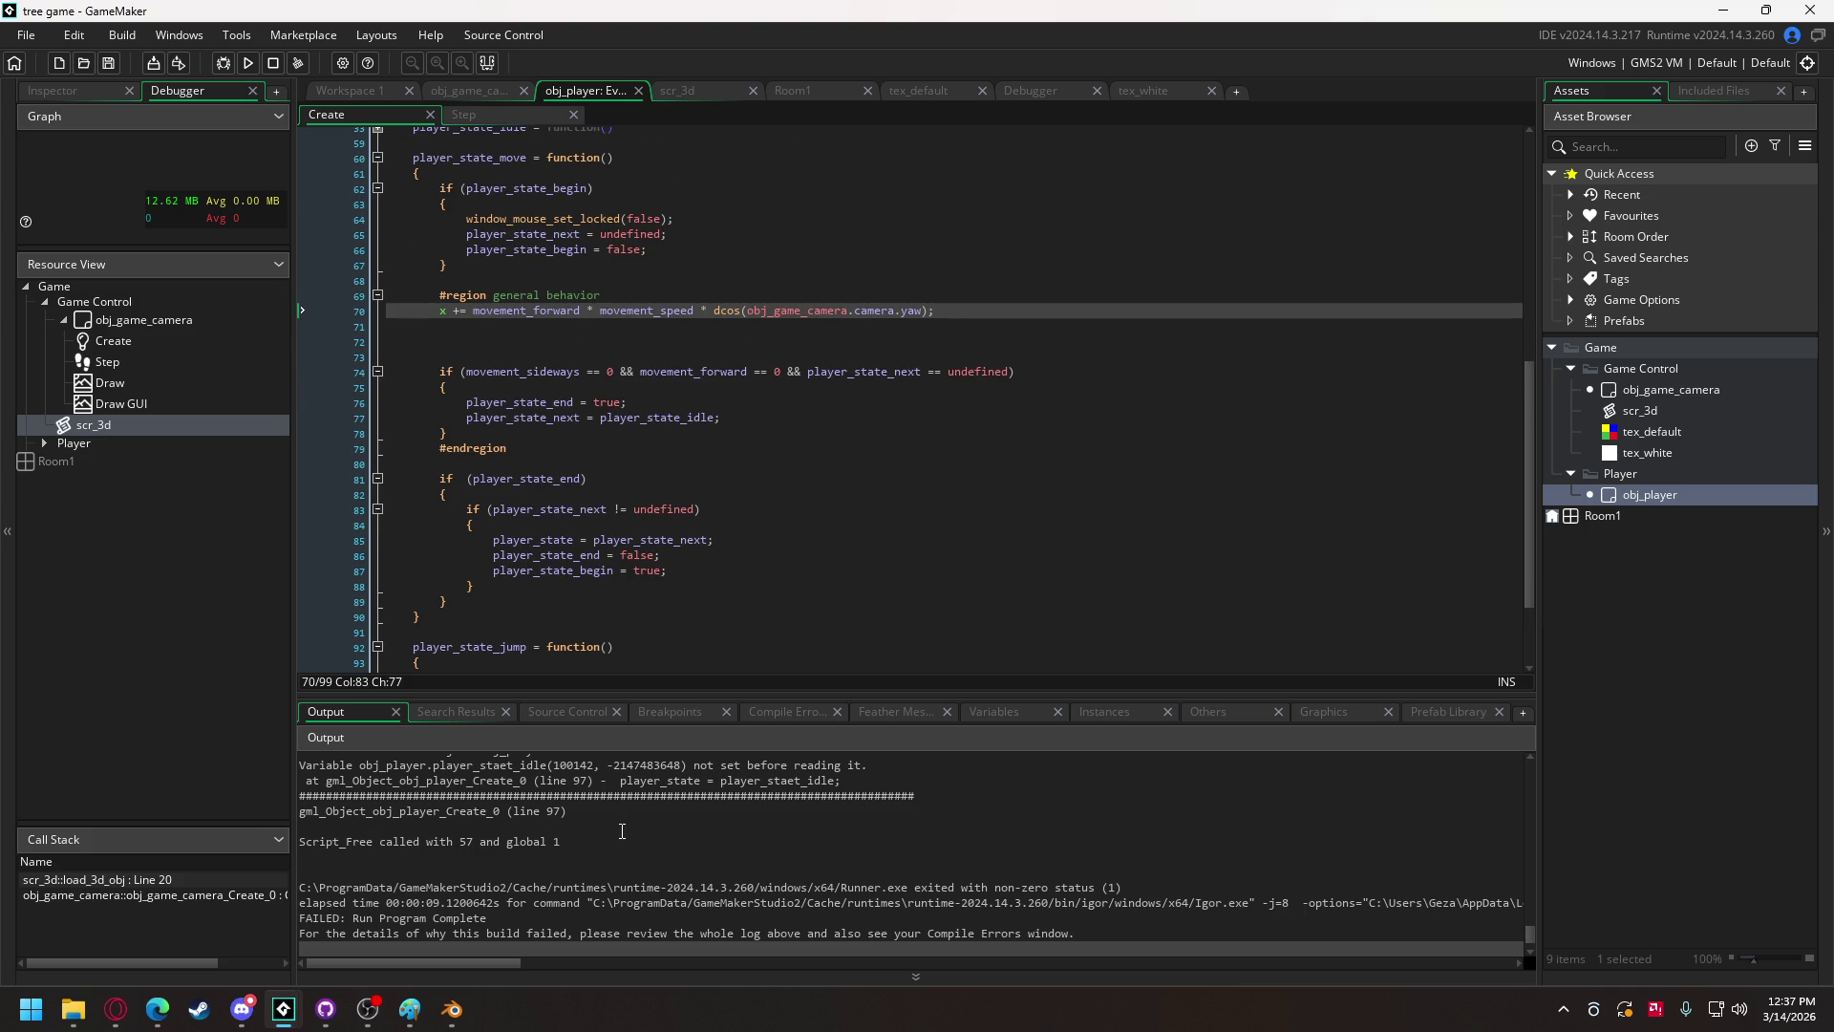
{"action": "scroll", "coordinate": [594, 898], "scroll_direction": "up", "scroll_amount": 2}
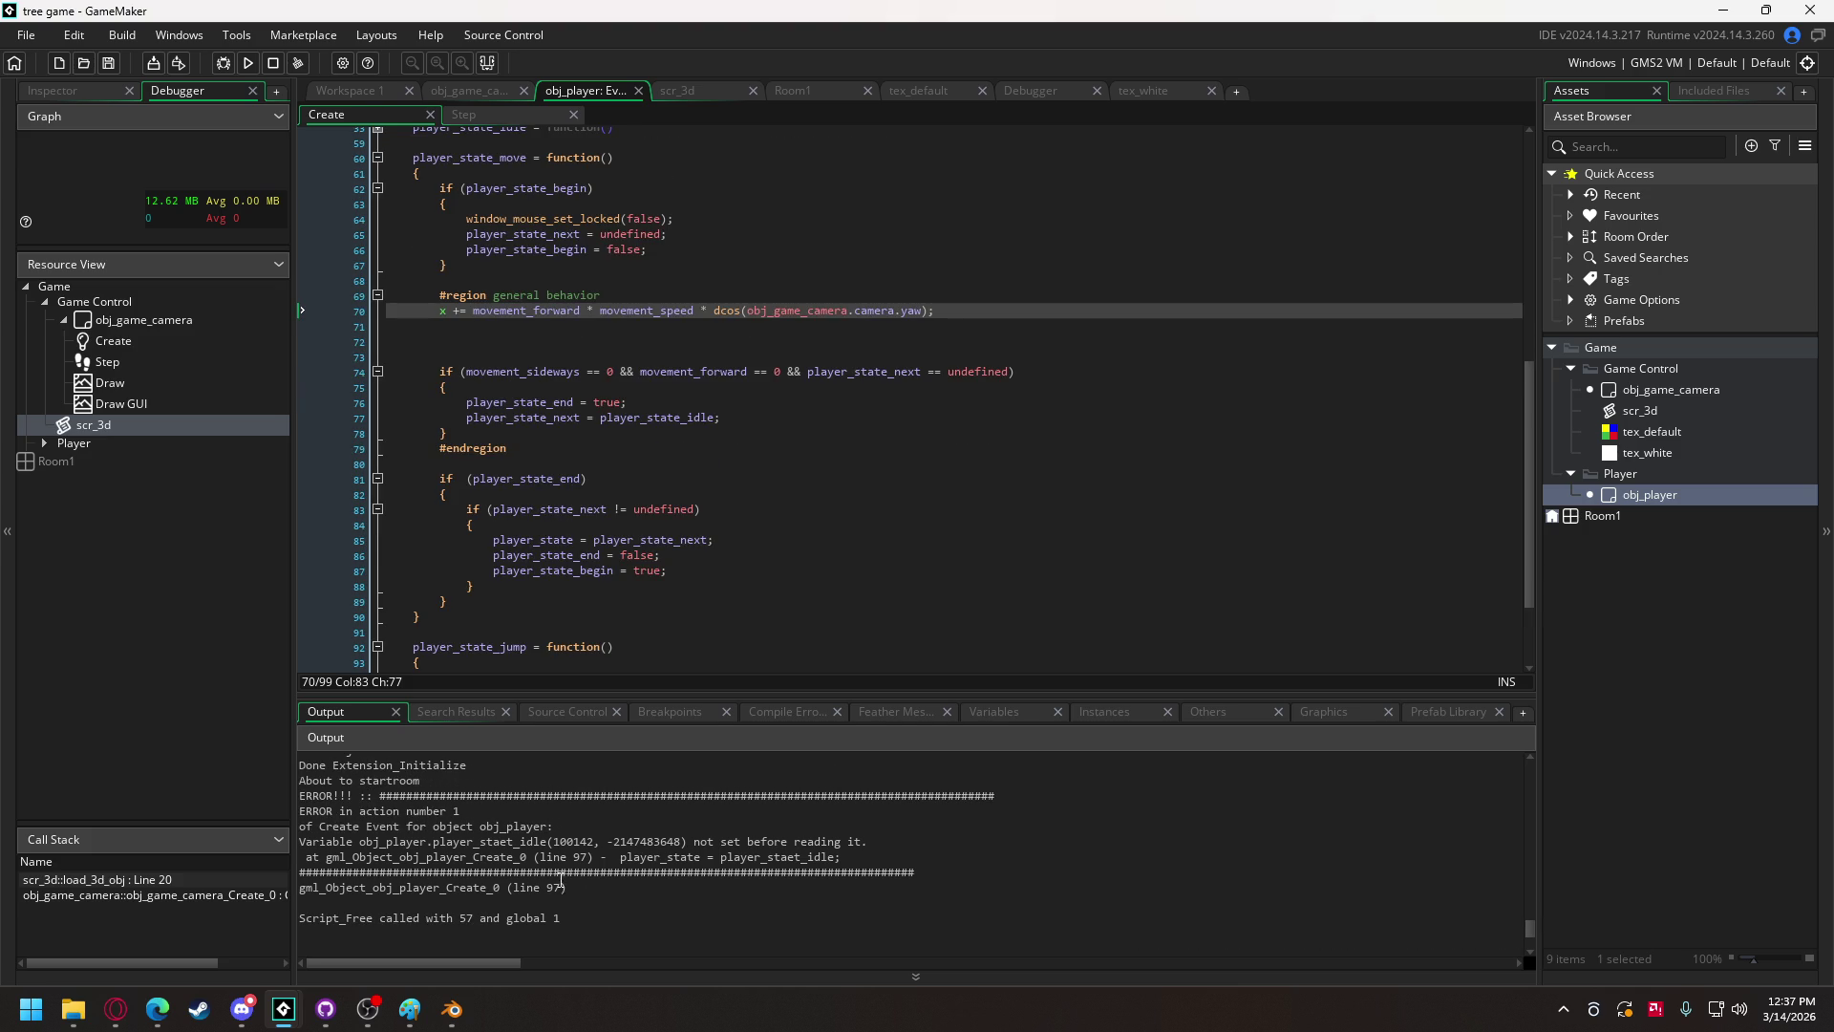
{"action": "scroll", "coordinate": [532, 648], "scroll_direction": "down", "scroll_amount": 3}
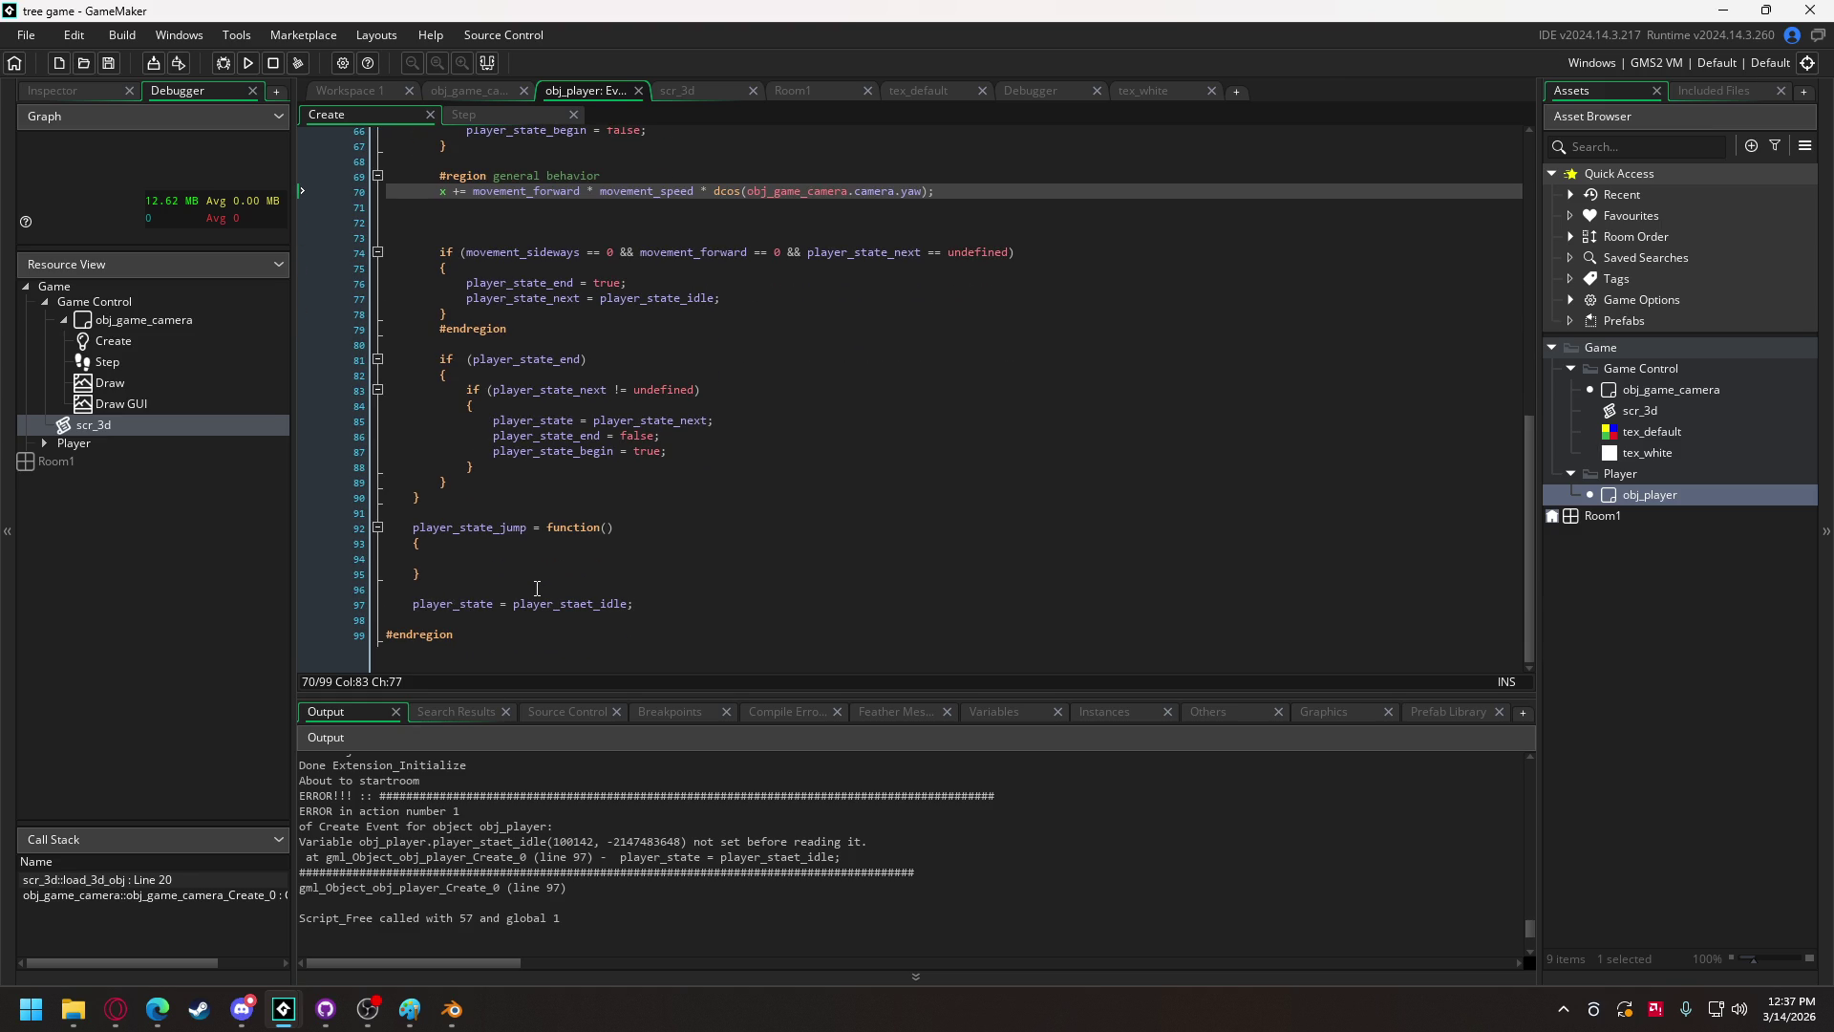
{"action": "left_click", "coordinate": [589, 604]}
{"action": "key", "text": "Delete"}
{"action": "key", "text": "Delete"}
{"action": "type", "text": "te"}
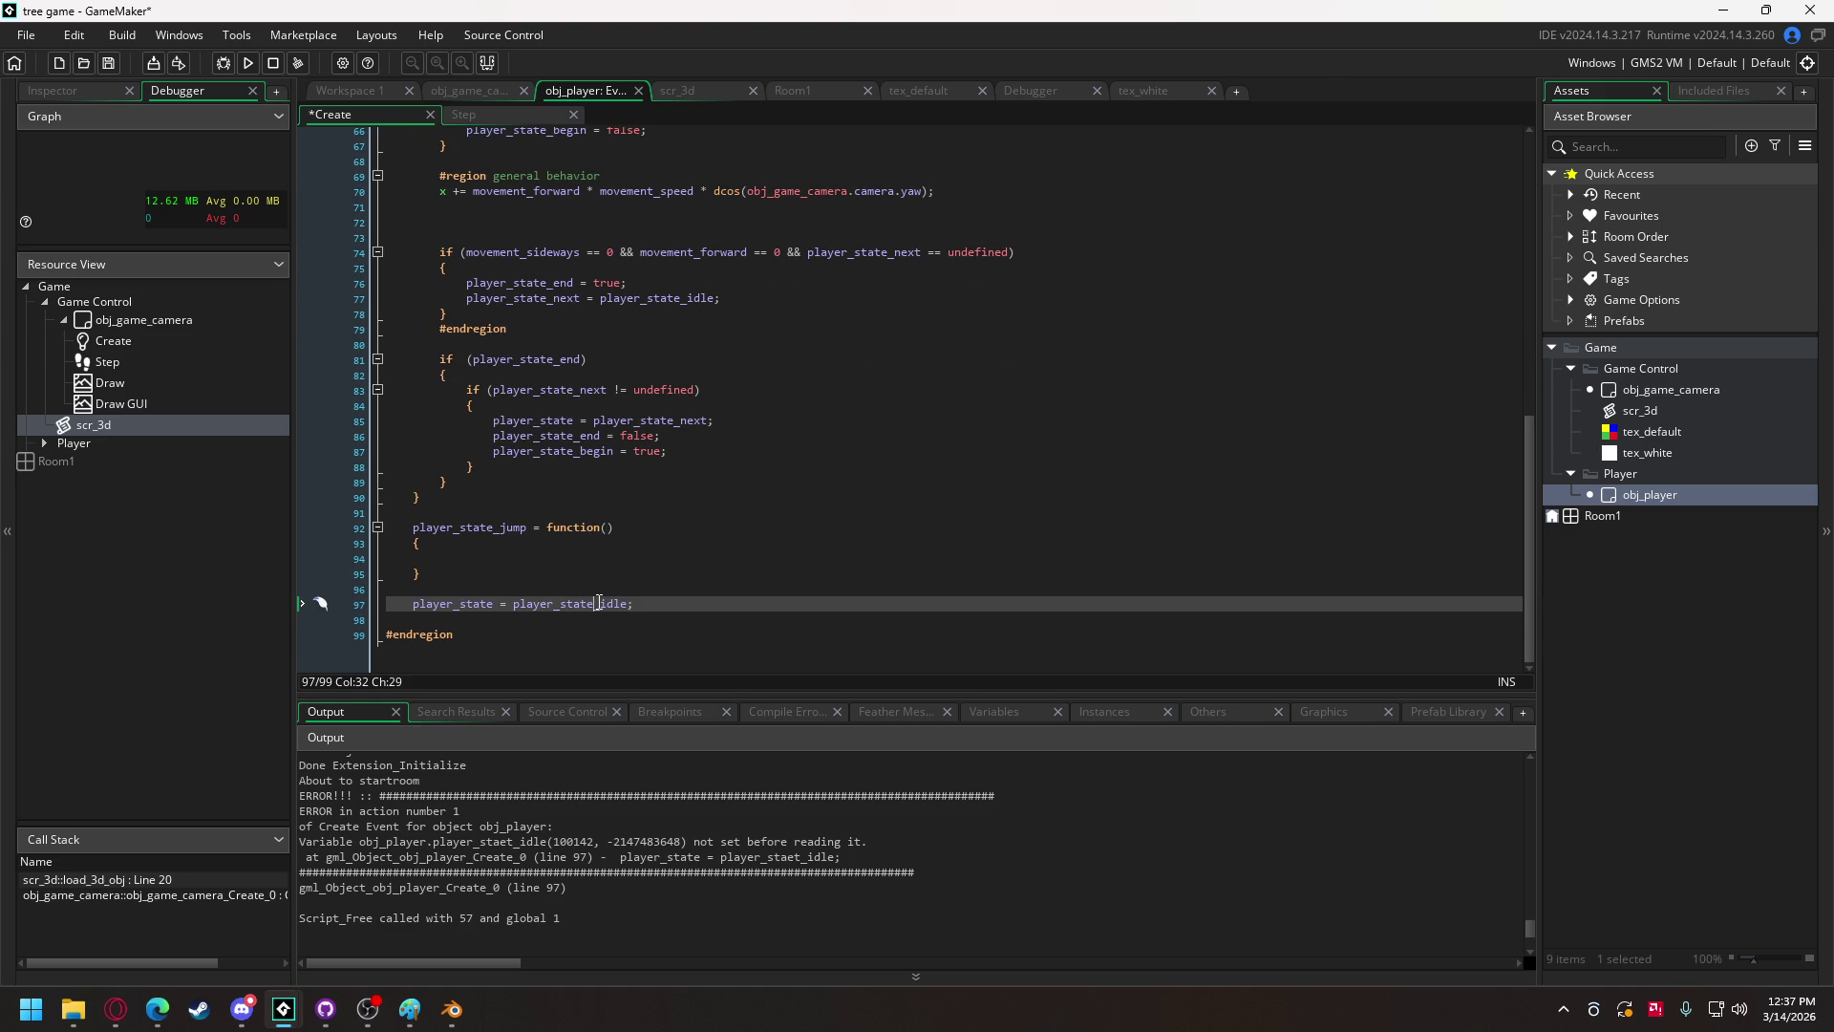
{"action": "left_click", "coordinate": [248, 63]}
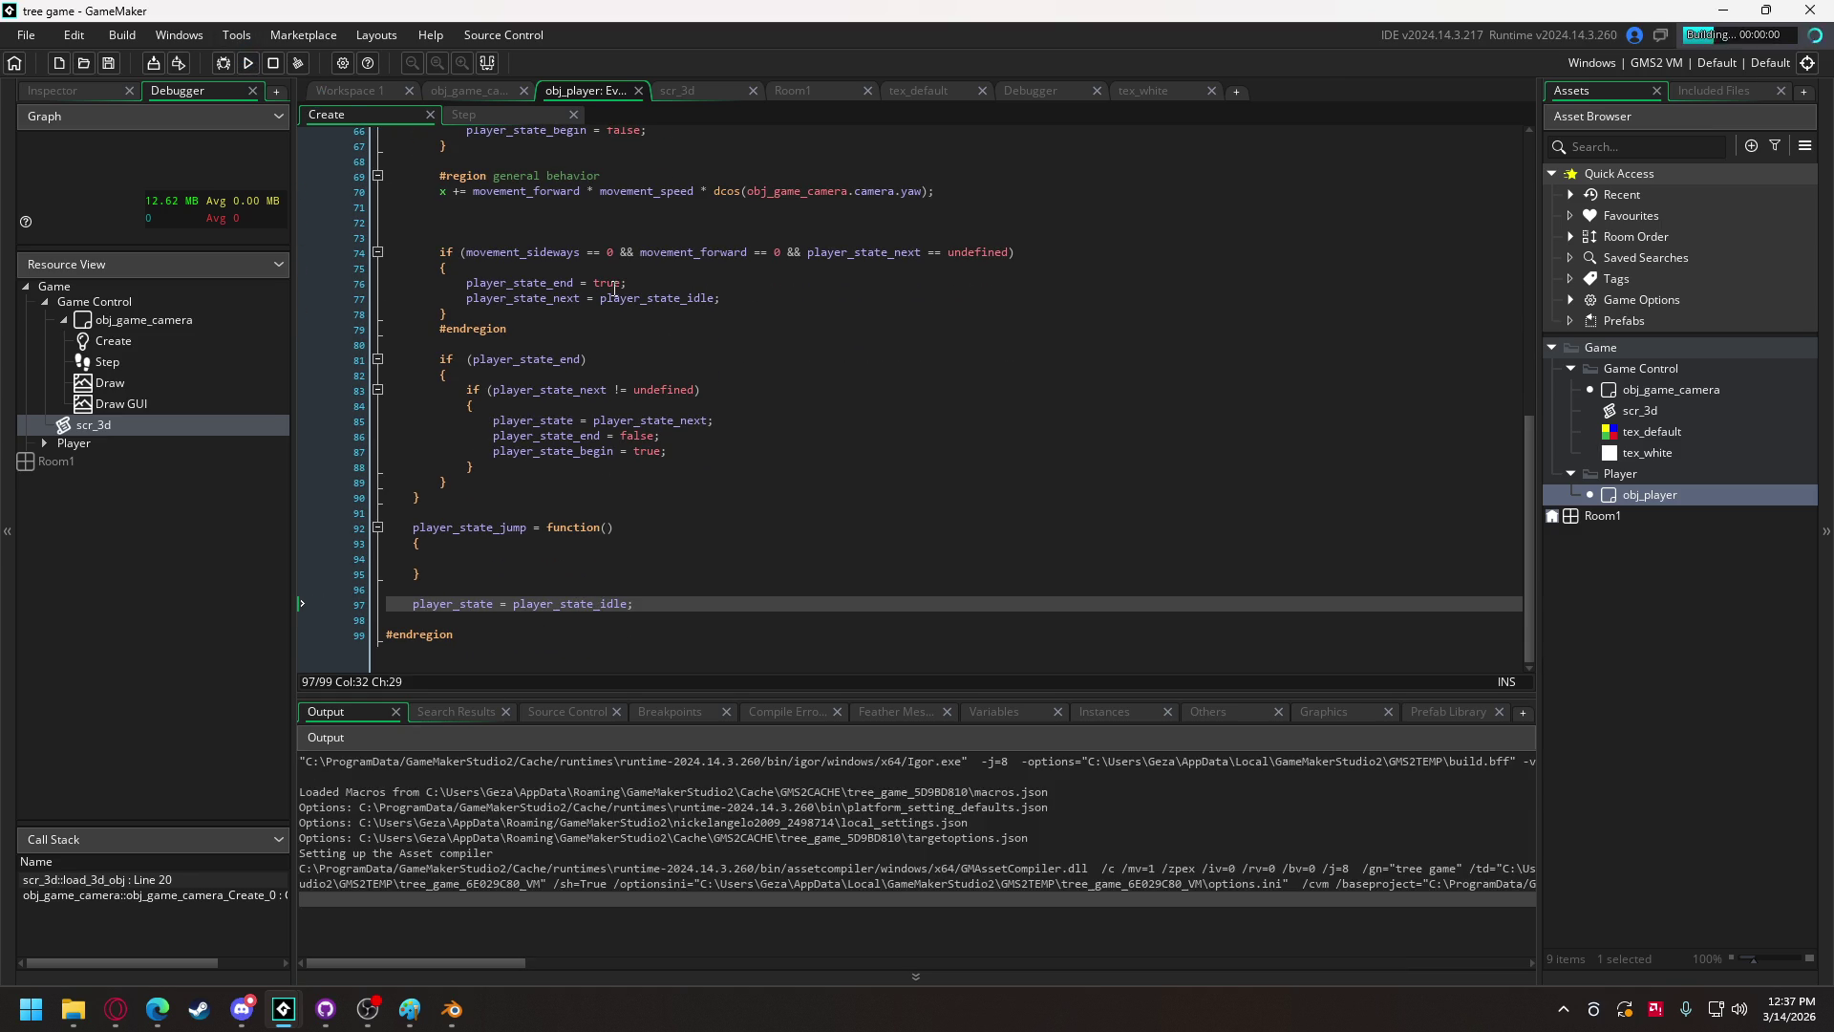
{"action": "left_click", "coordinate": [841, 640]}
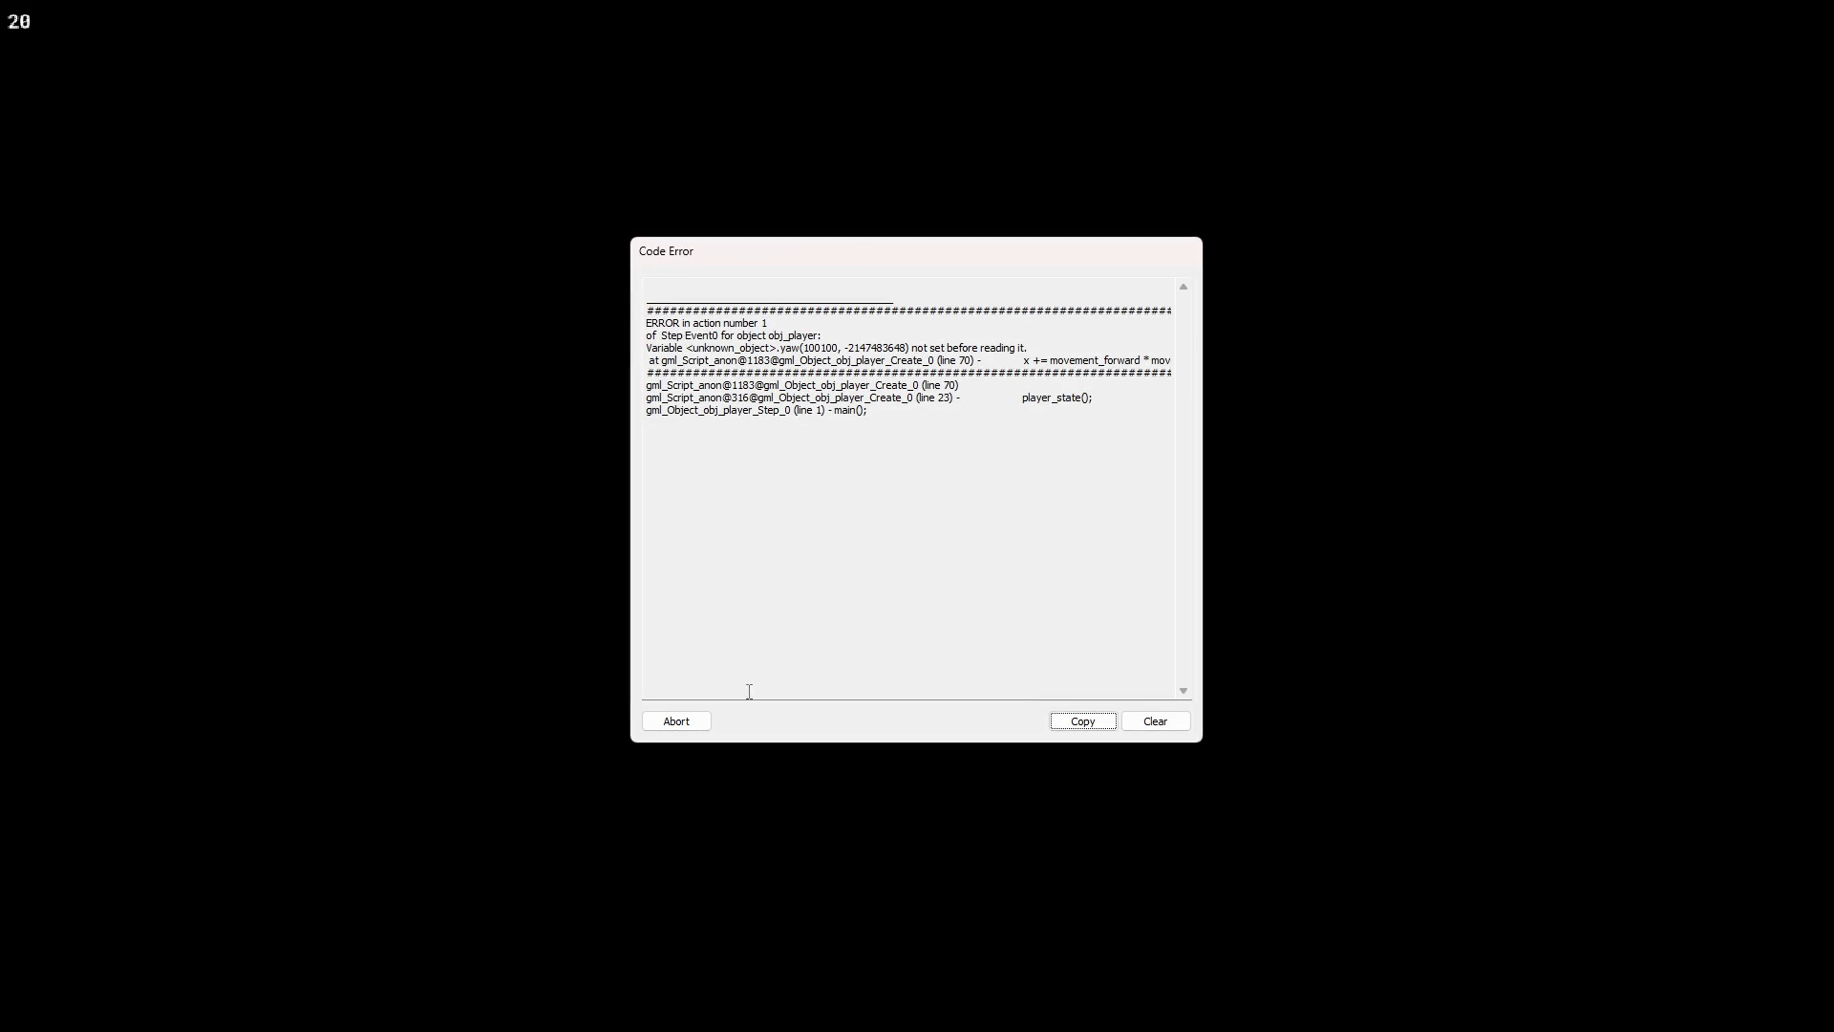
{"action": "left_click", "coordinate": [676, 720]}
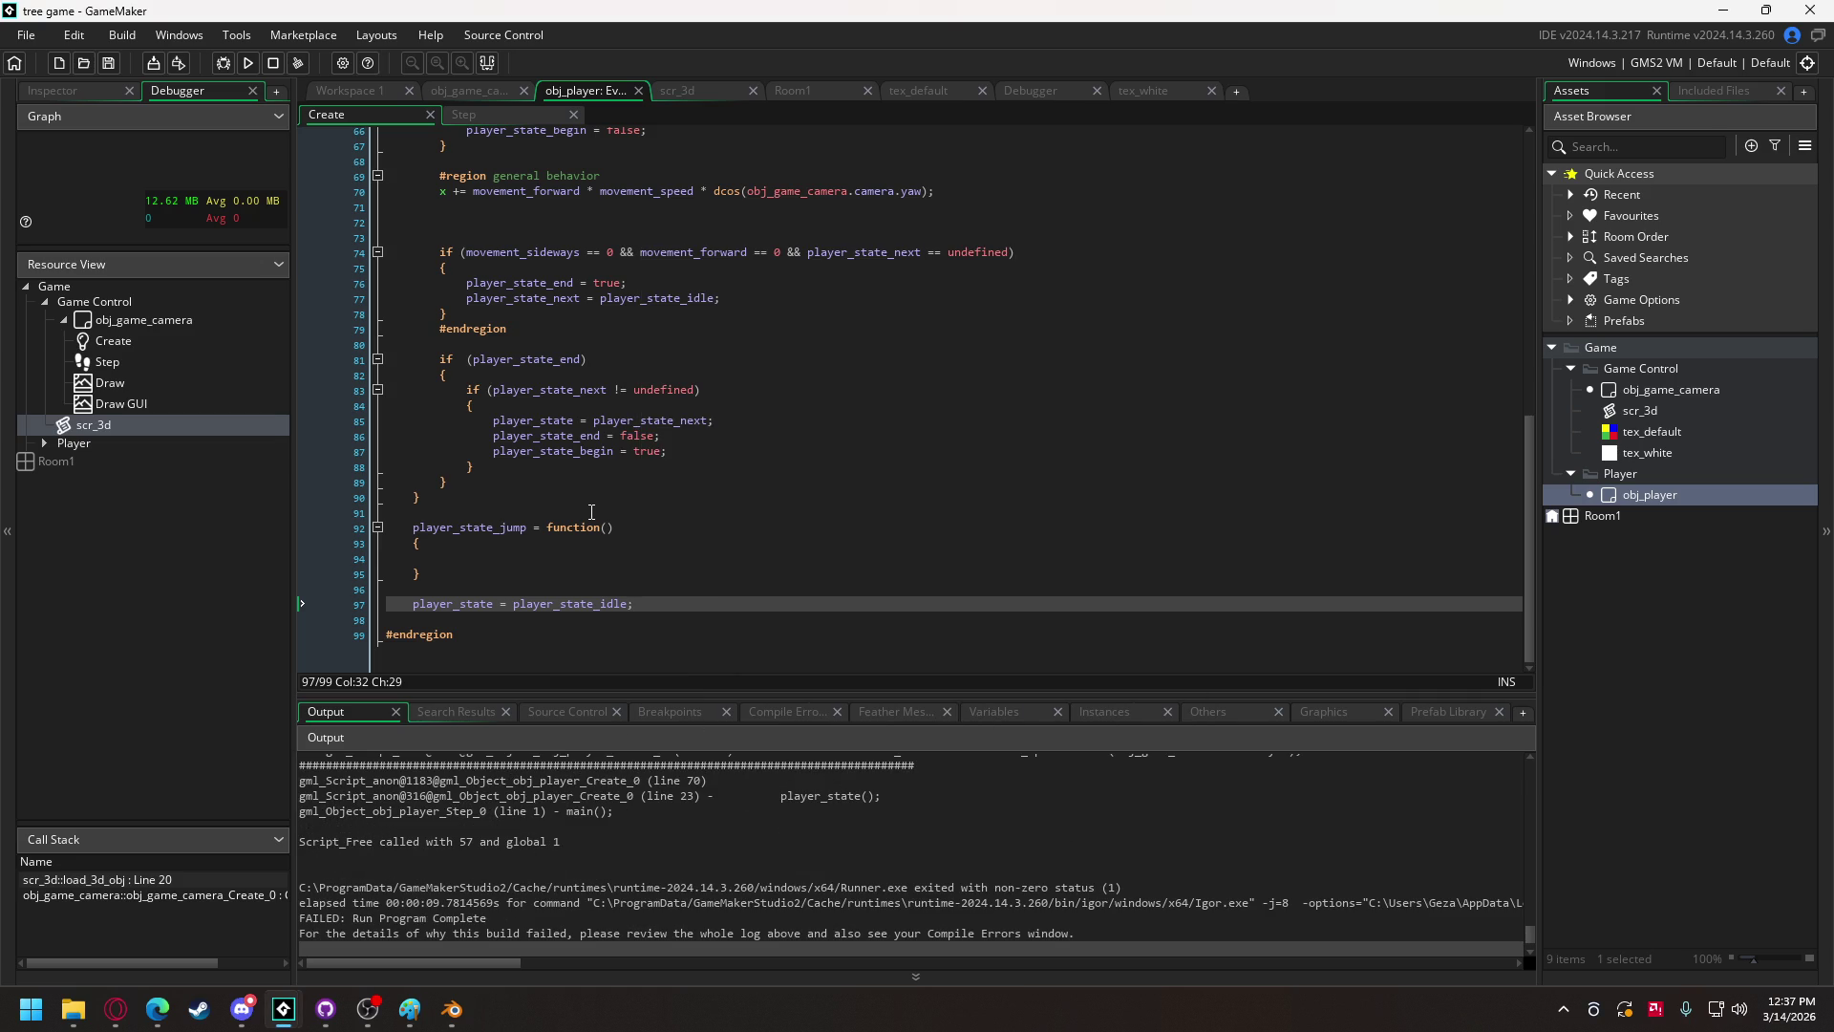
Step: Change line 70 to read obj_game_camera.camera.rotation.yaw
{"action": "scroll", "coordinate": [595, 517], "scroll_direction": "up", "scroll_amount": 12}
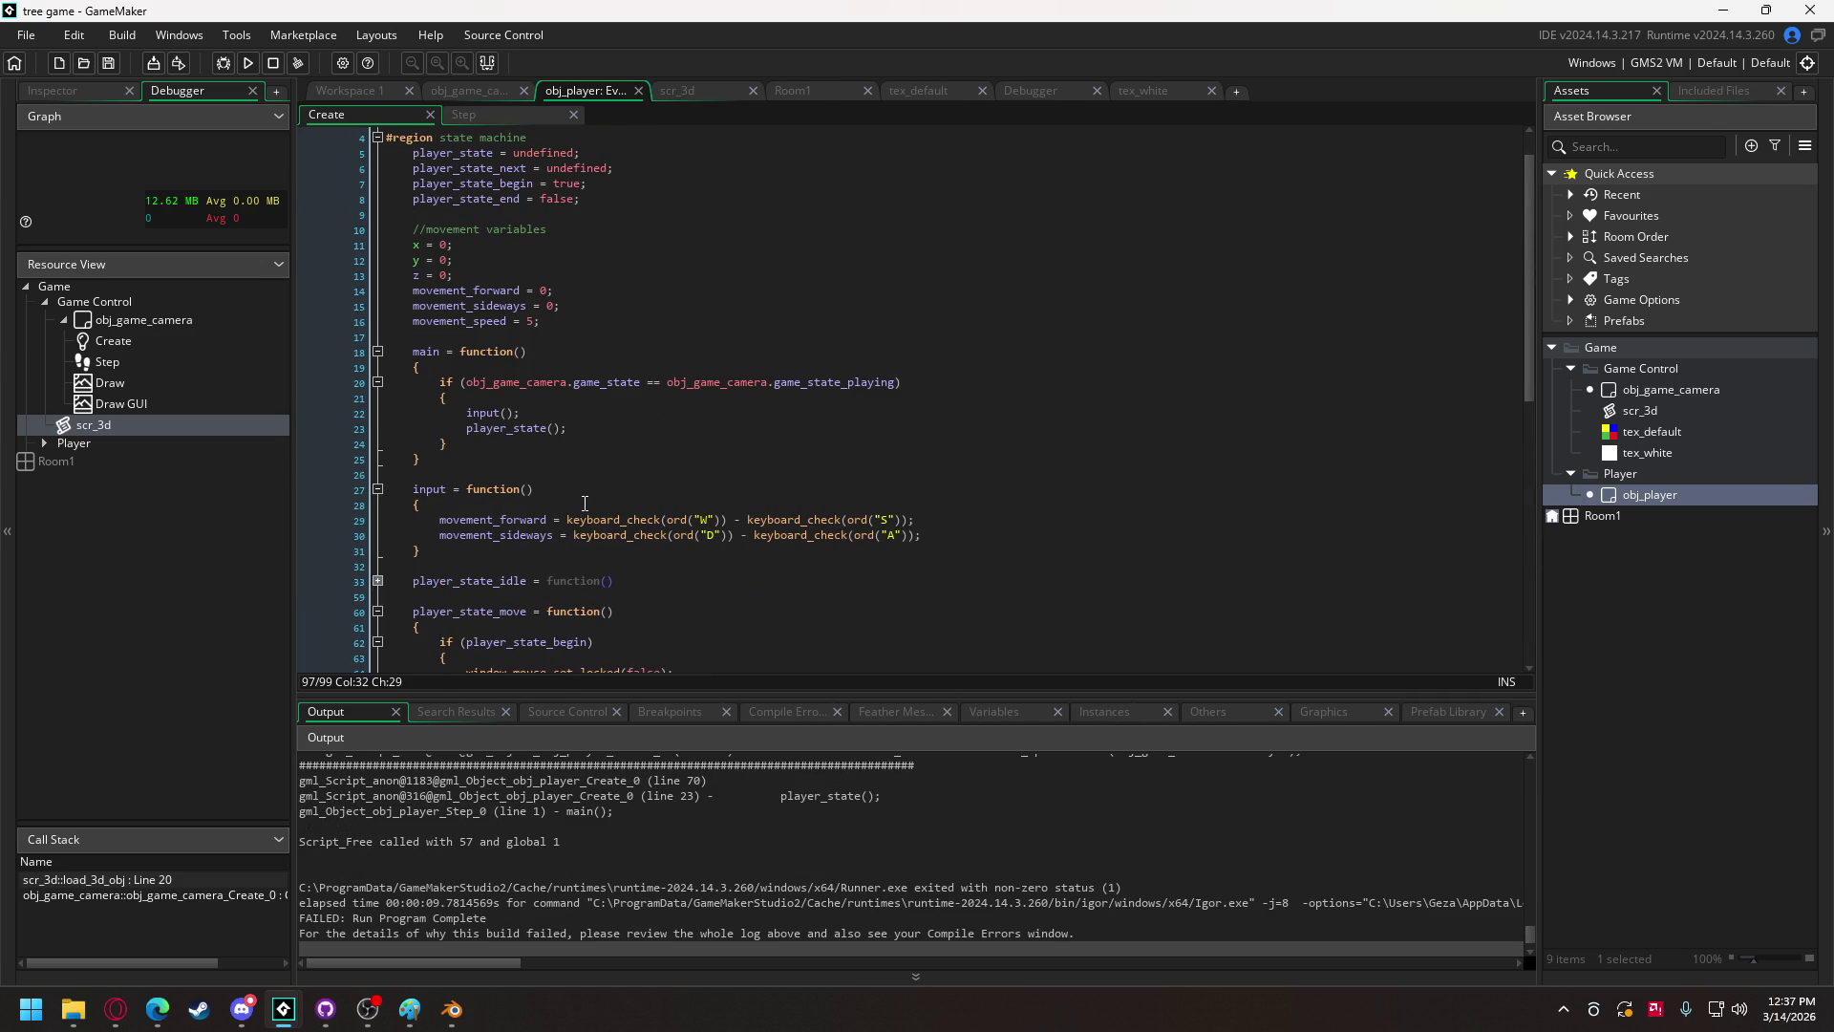
{"action": "scroll", "coordinate": [583, 505], "scroll_direction": "down", "scroll_amount": 5}
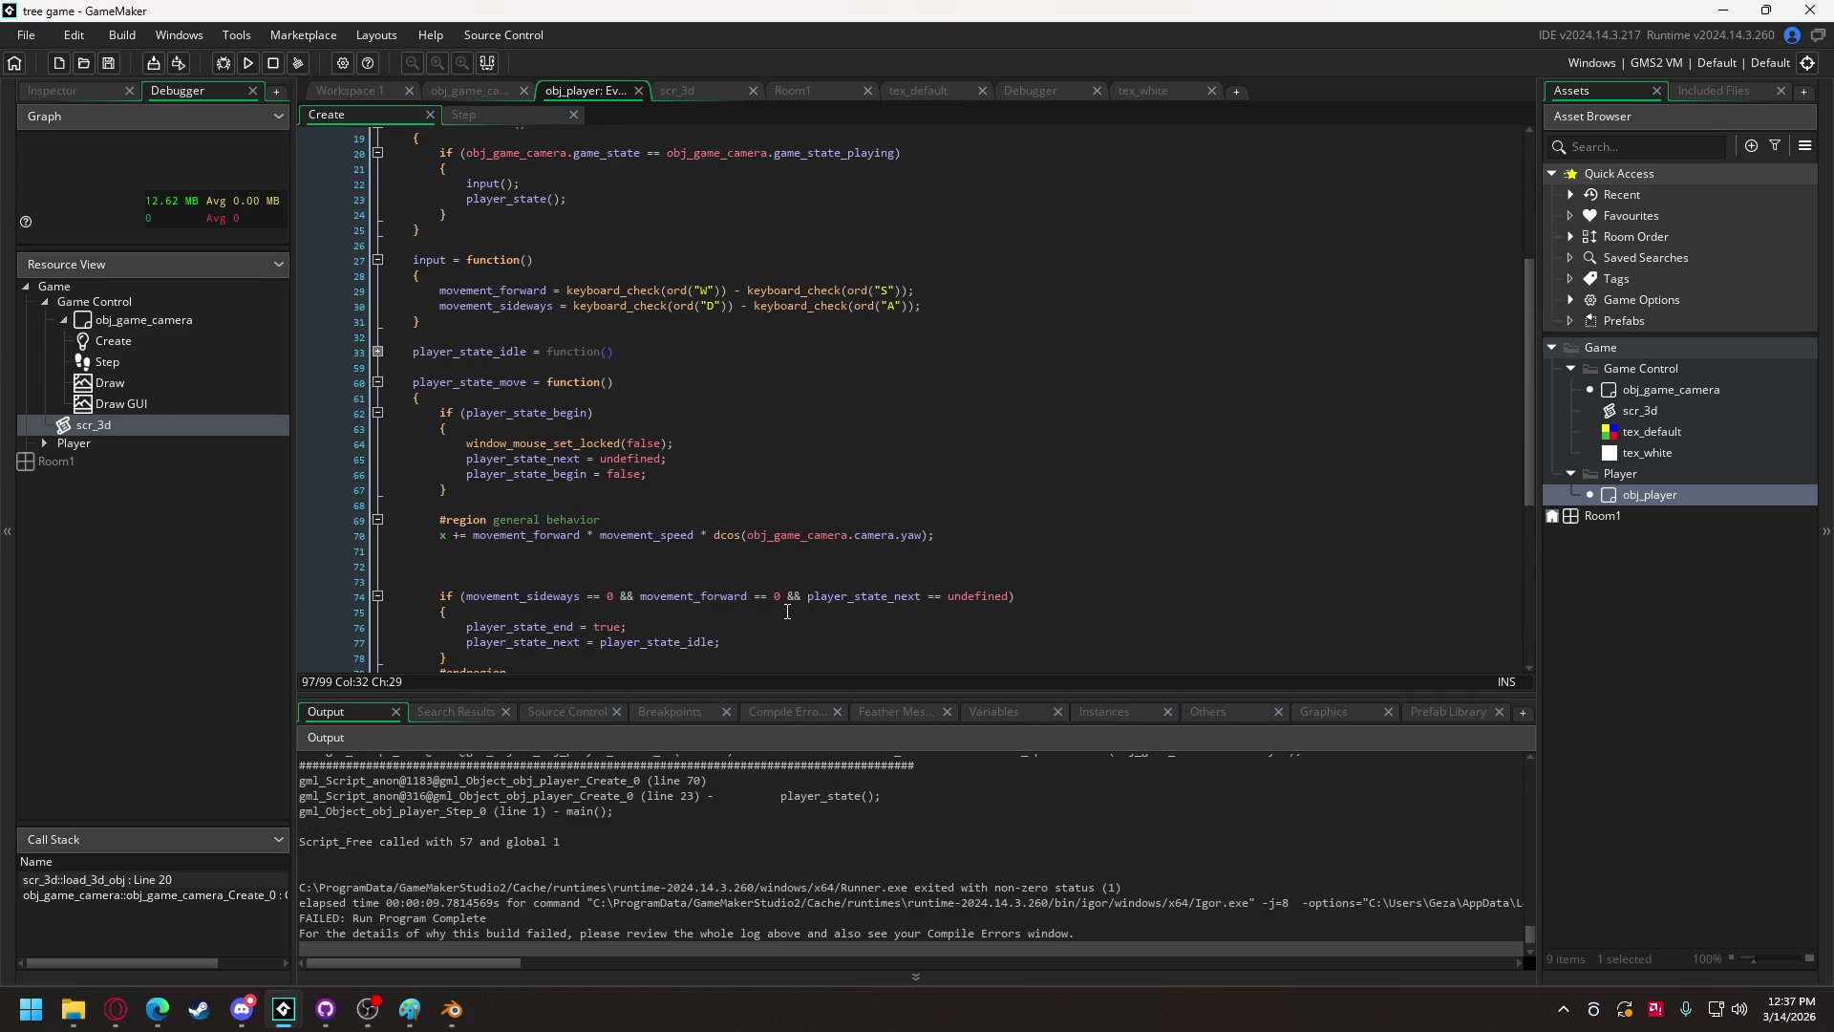
{"action": "scroll", "coordinate": [787, 612], "scroll_direction": "down", "scroll_amount": 3}
{"action": "scroll", "coordinate": [657, 559], "scroll_direction": "down", "scroll_amount": 3}
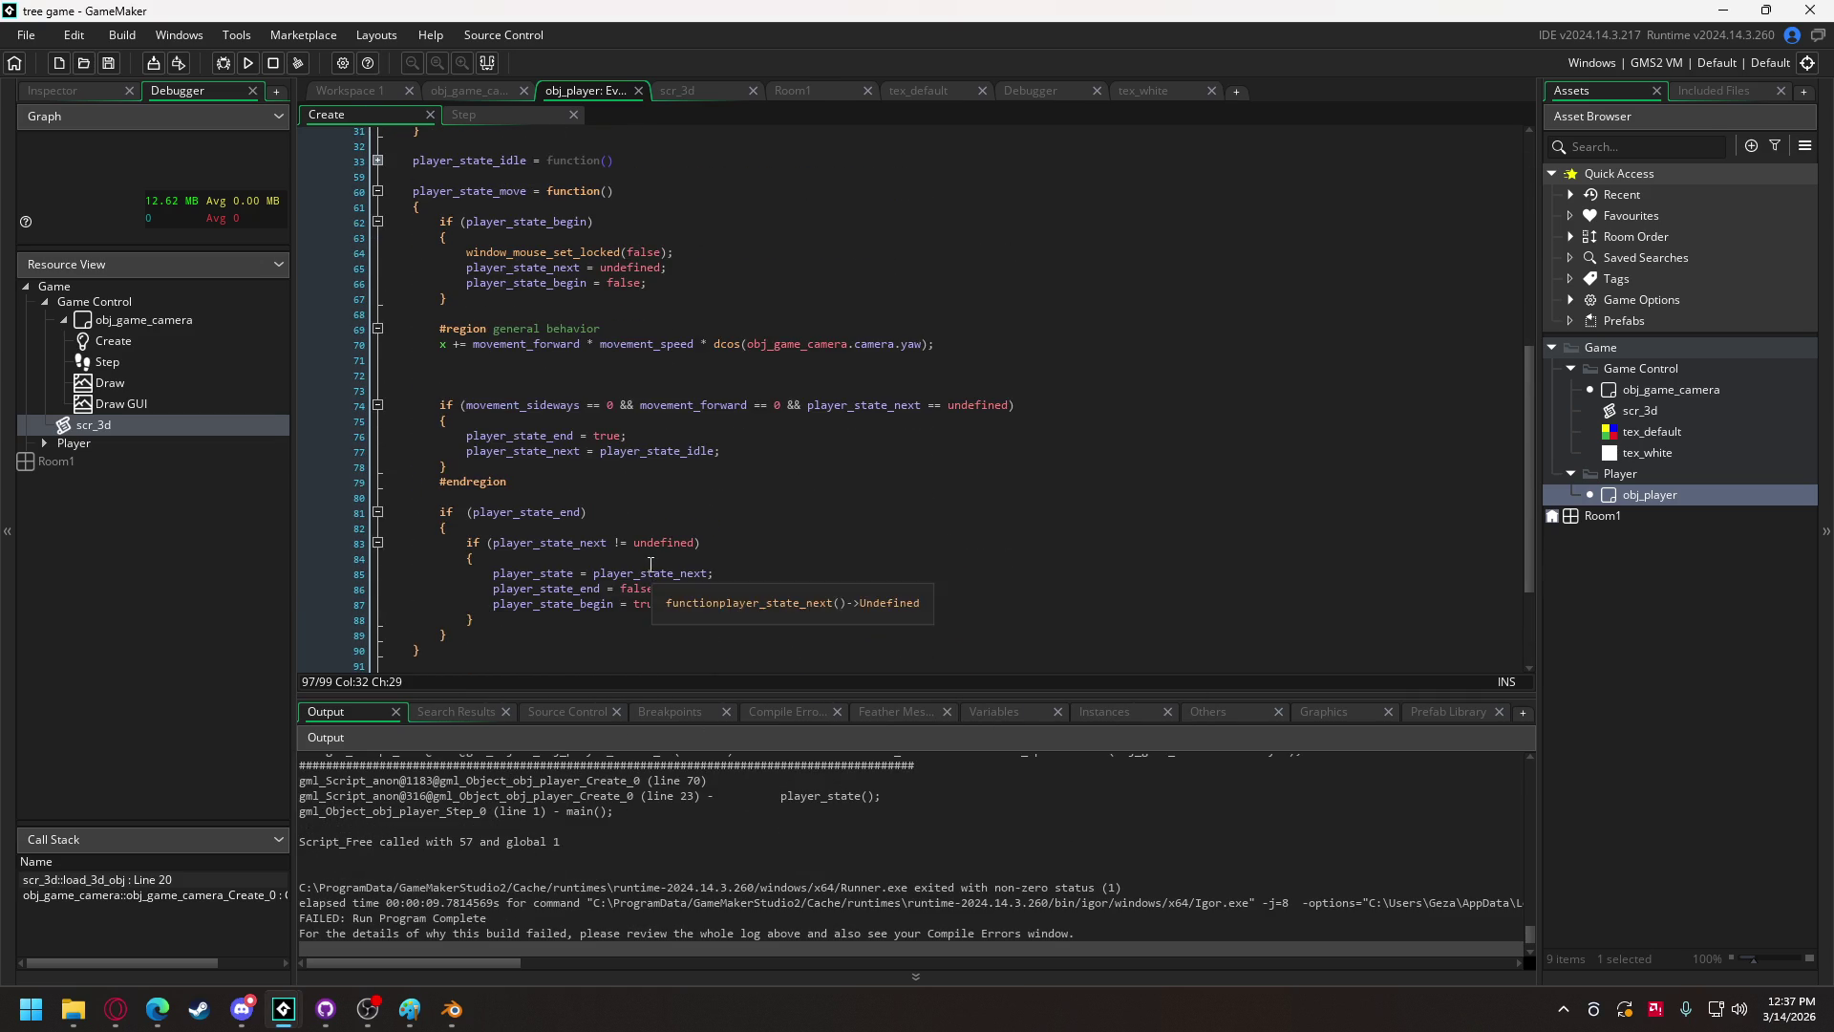
{"action": "scroll", "coordinate": [636, 430], "scroll_direction": "up", "scroll_amount": 4}
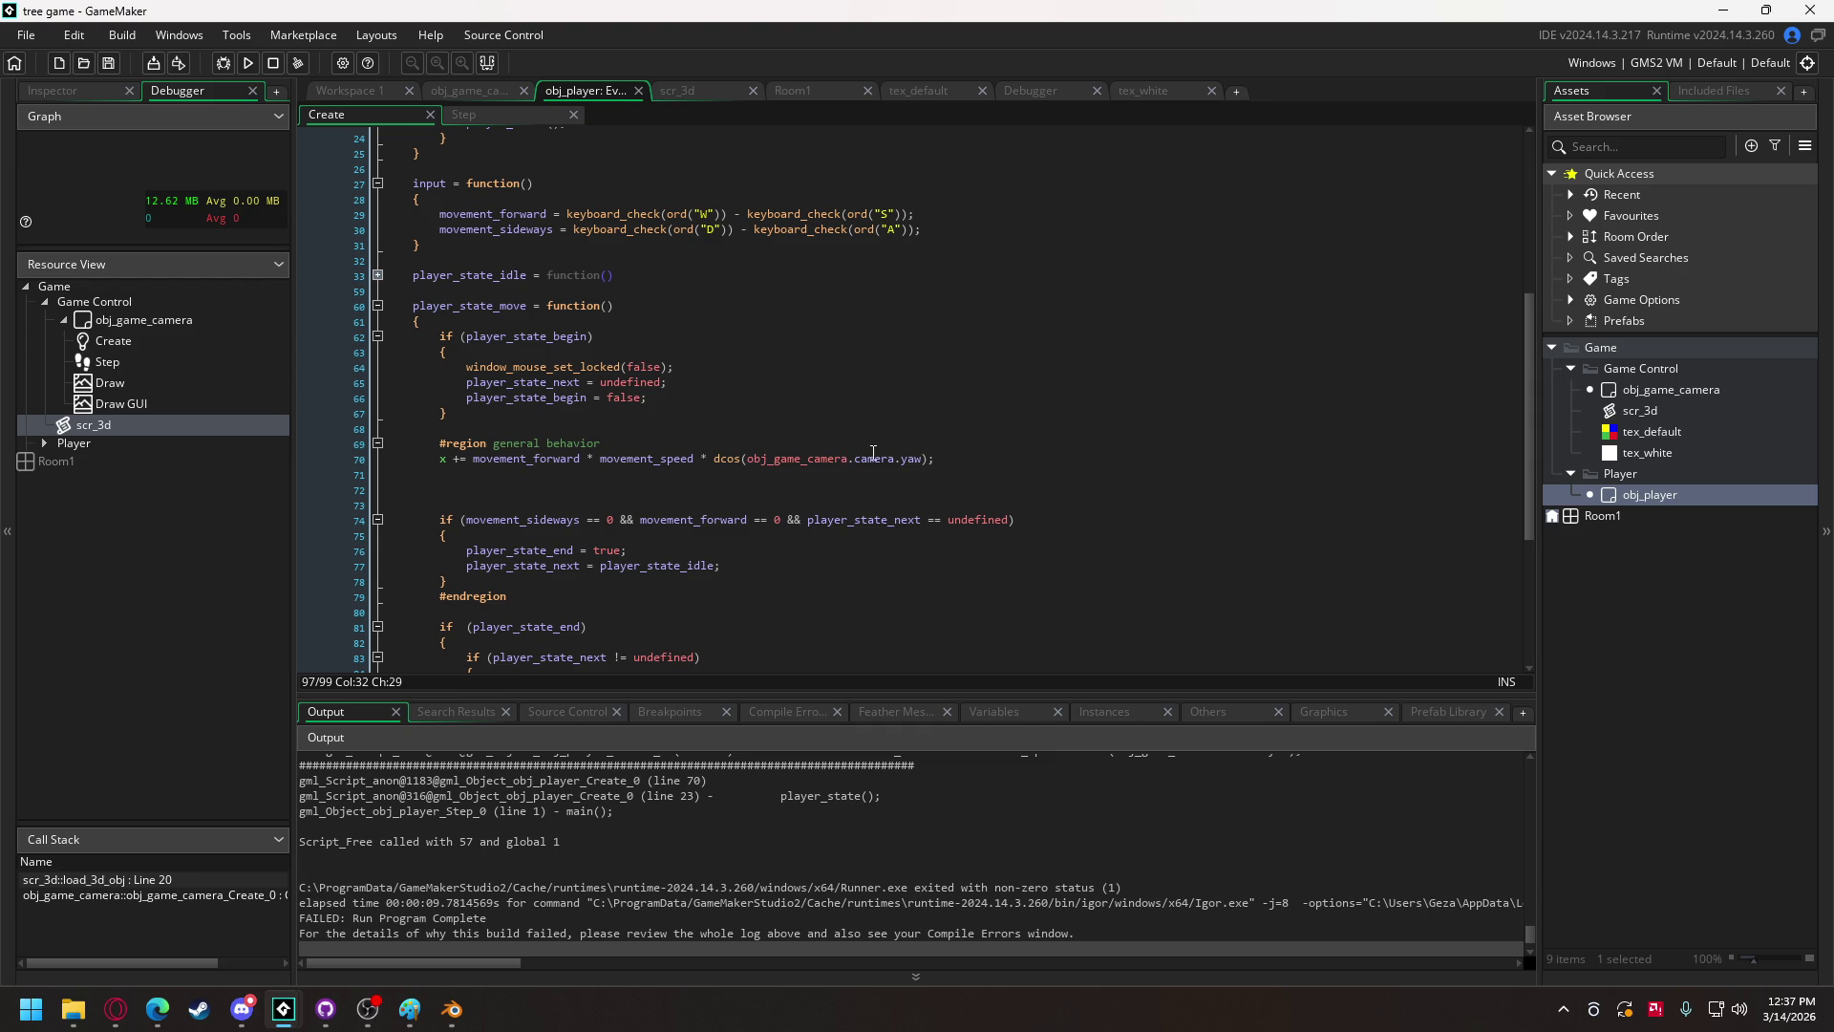
{"action": "left_click", "coordinate": [902, 459]}
{"action": "type", "text": "rotation."}
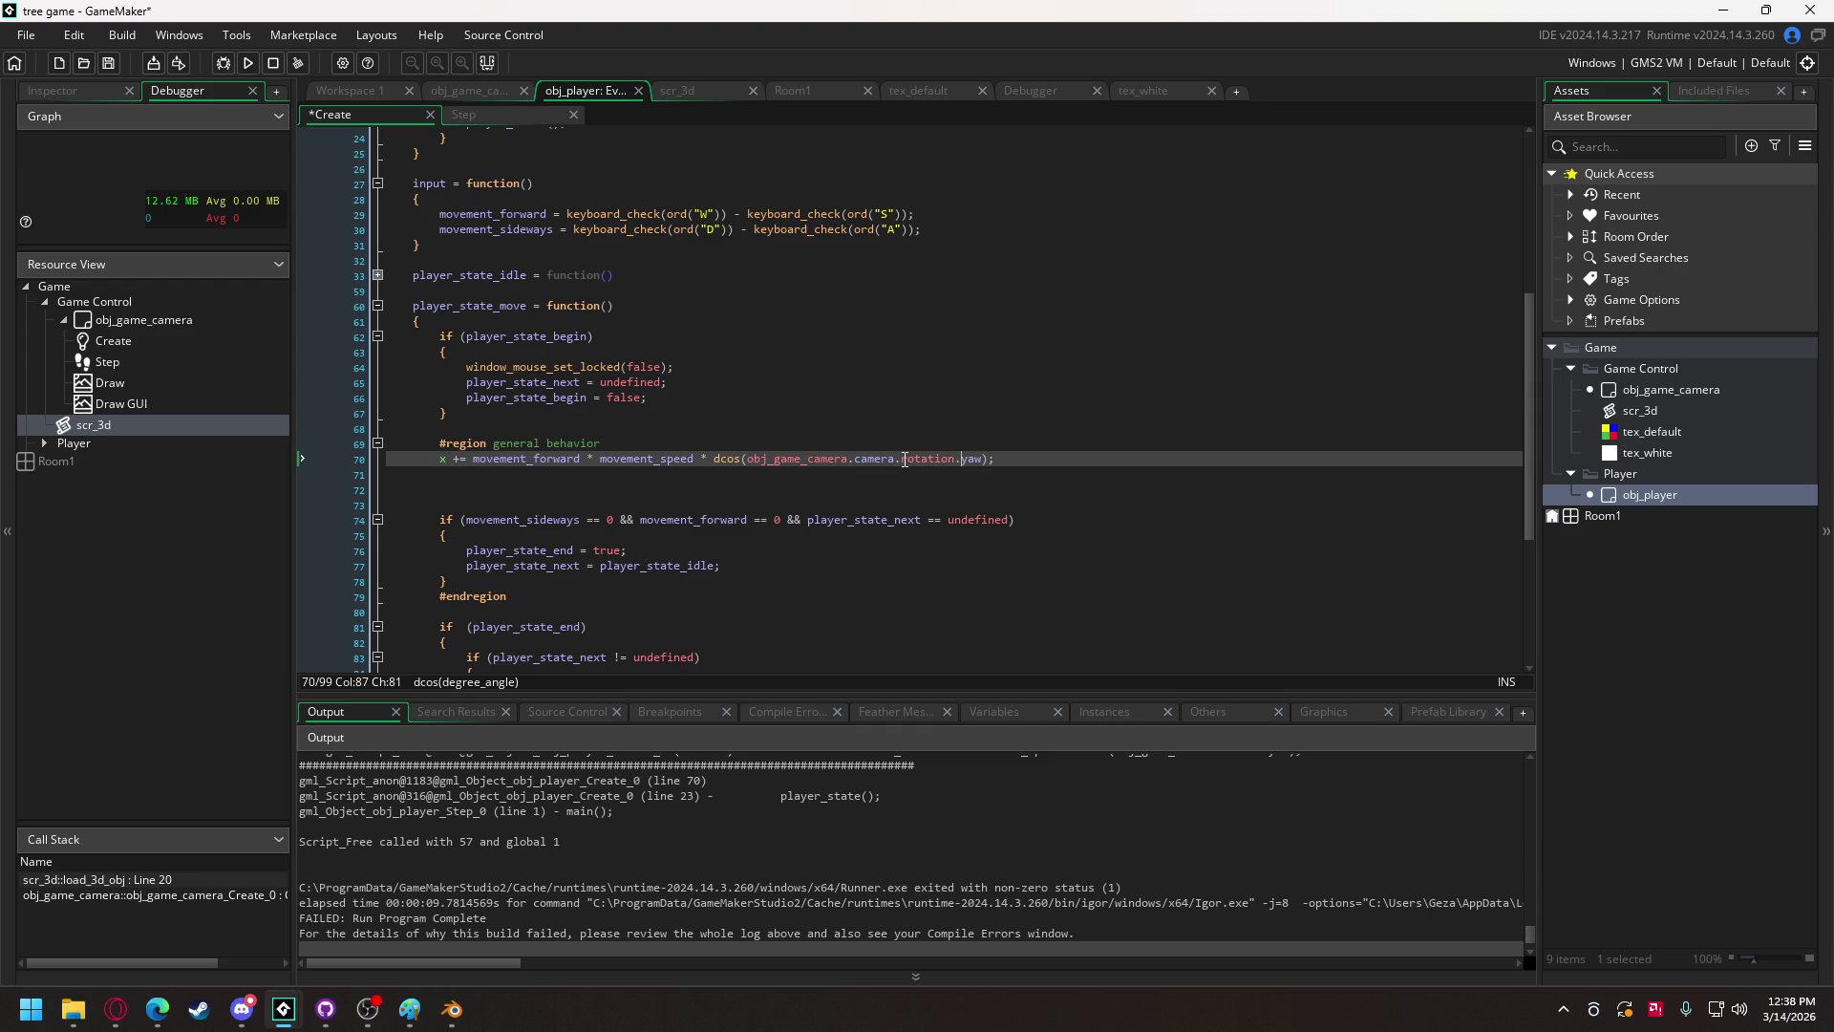
Step: Write 'player_model = obj_game_camera.model_unit_cube;' on line 2 of obj_player's Create code
{"action": "scroll", "coordinate": [750, 385], "scroll_direction": "up", "scroll_amount": 8}
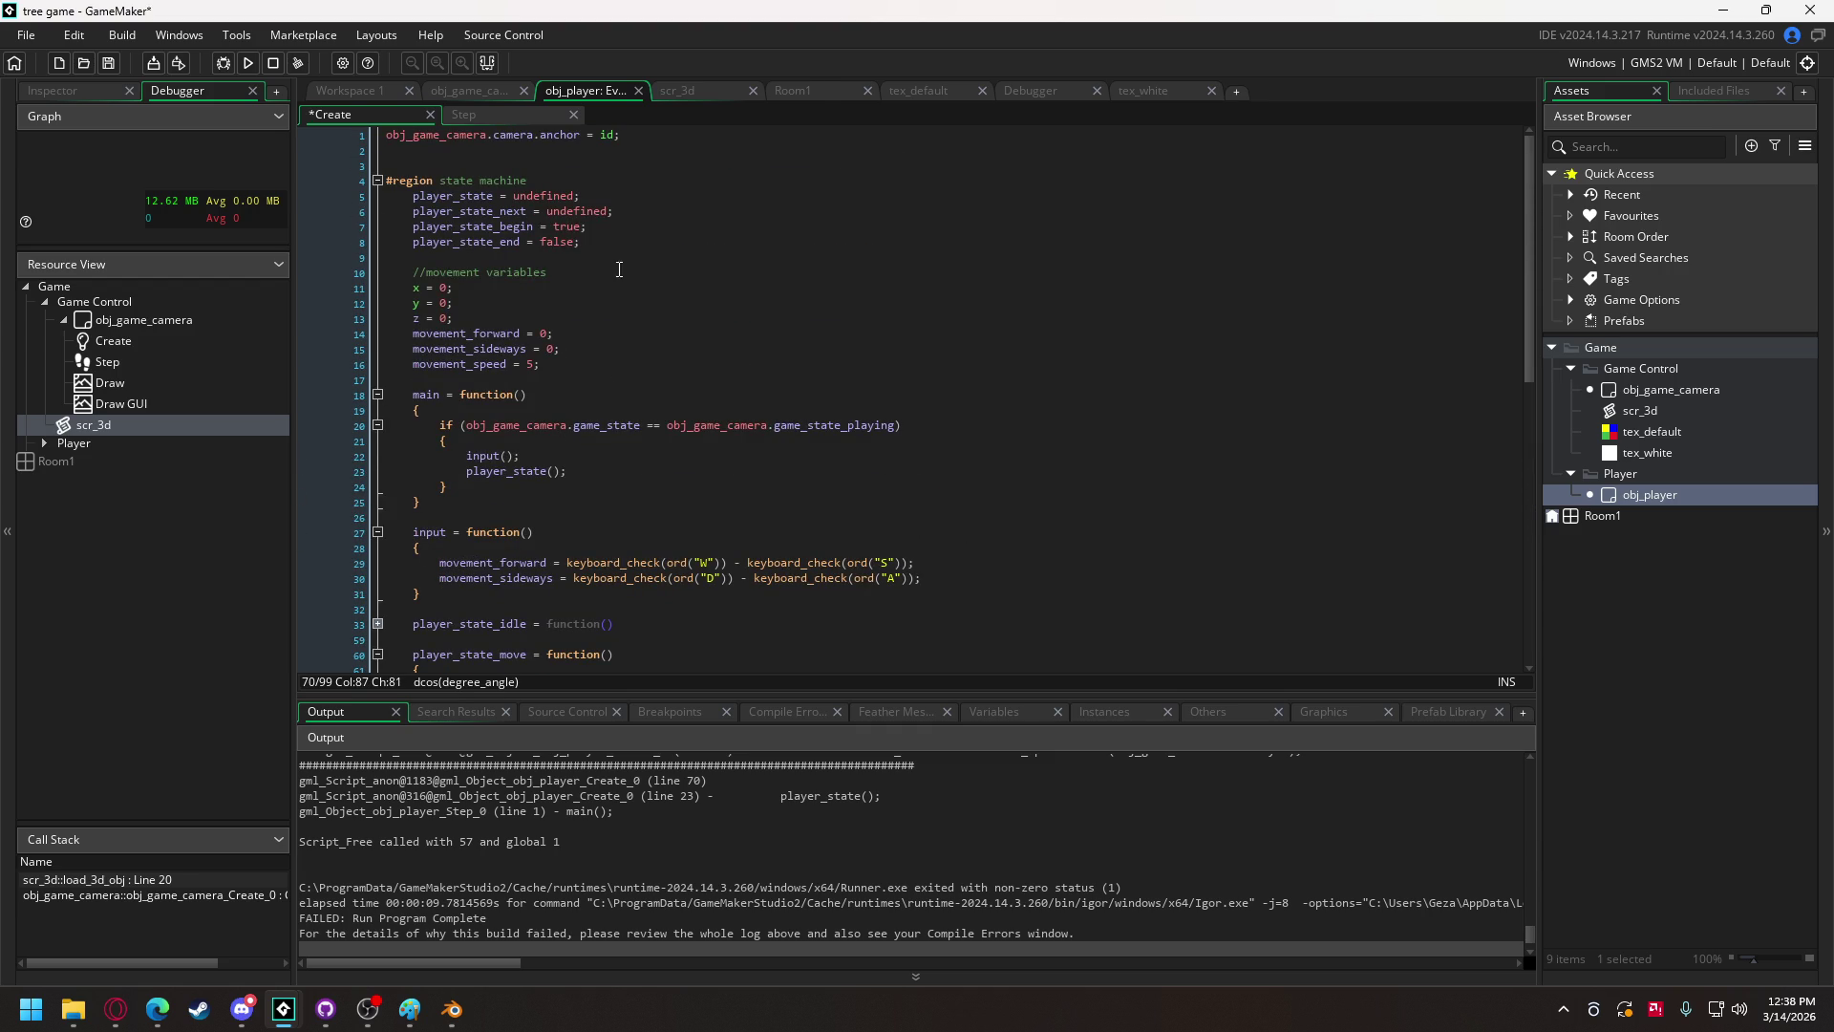
{"action": "left_click", "coordinate": [508, 152]}
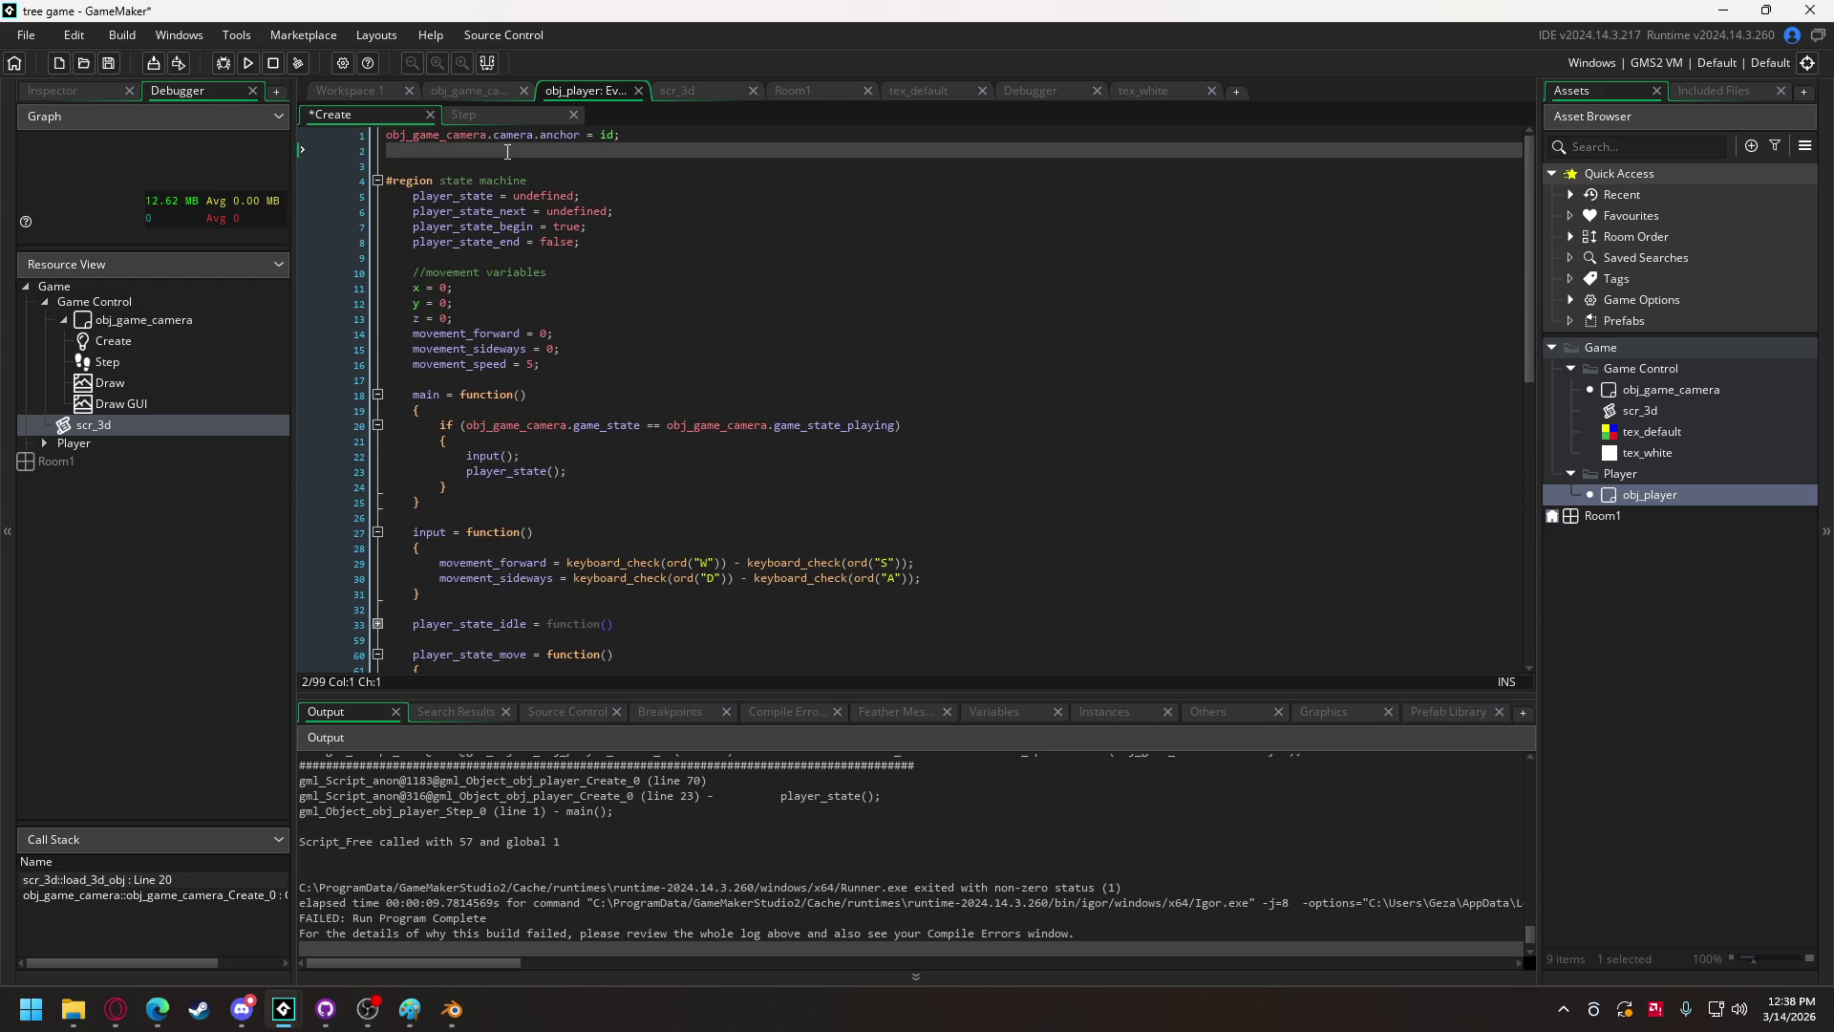
{"action": "type", "text": "player_model ="}
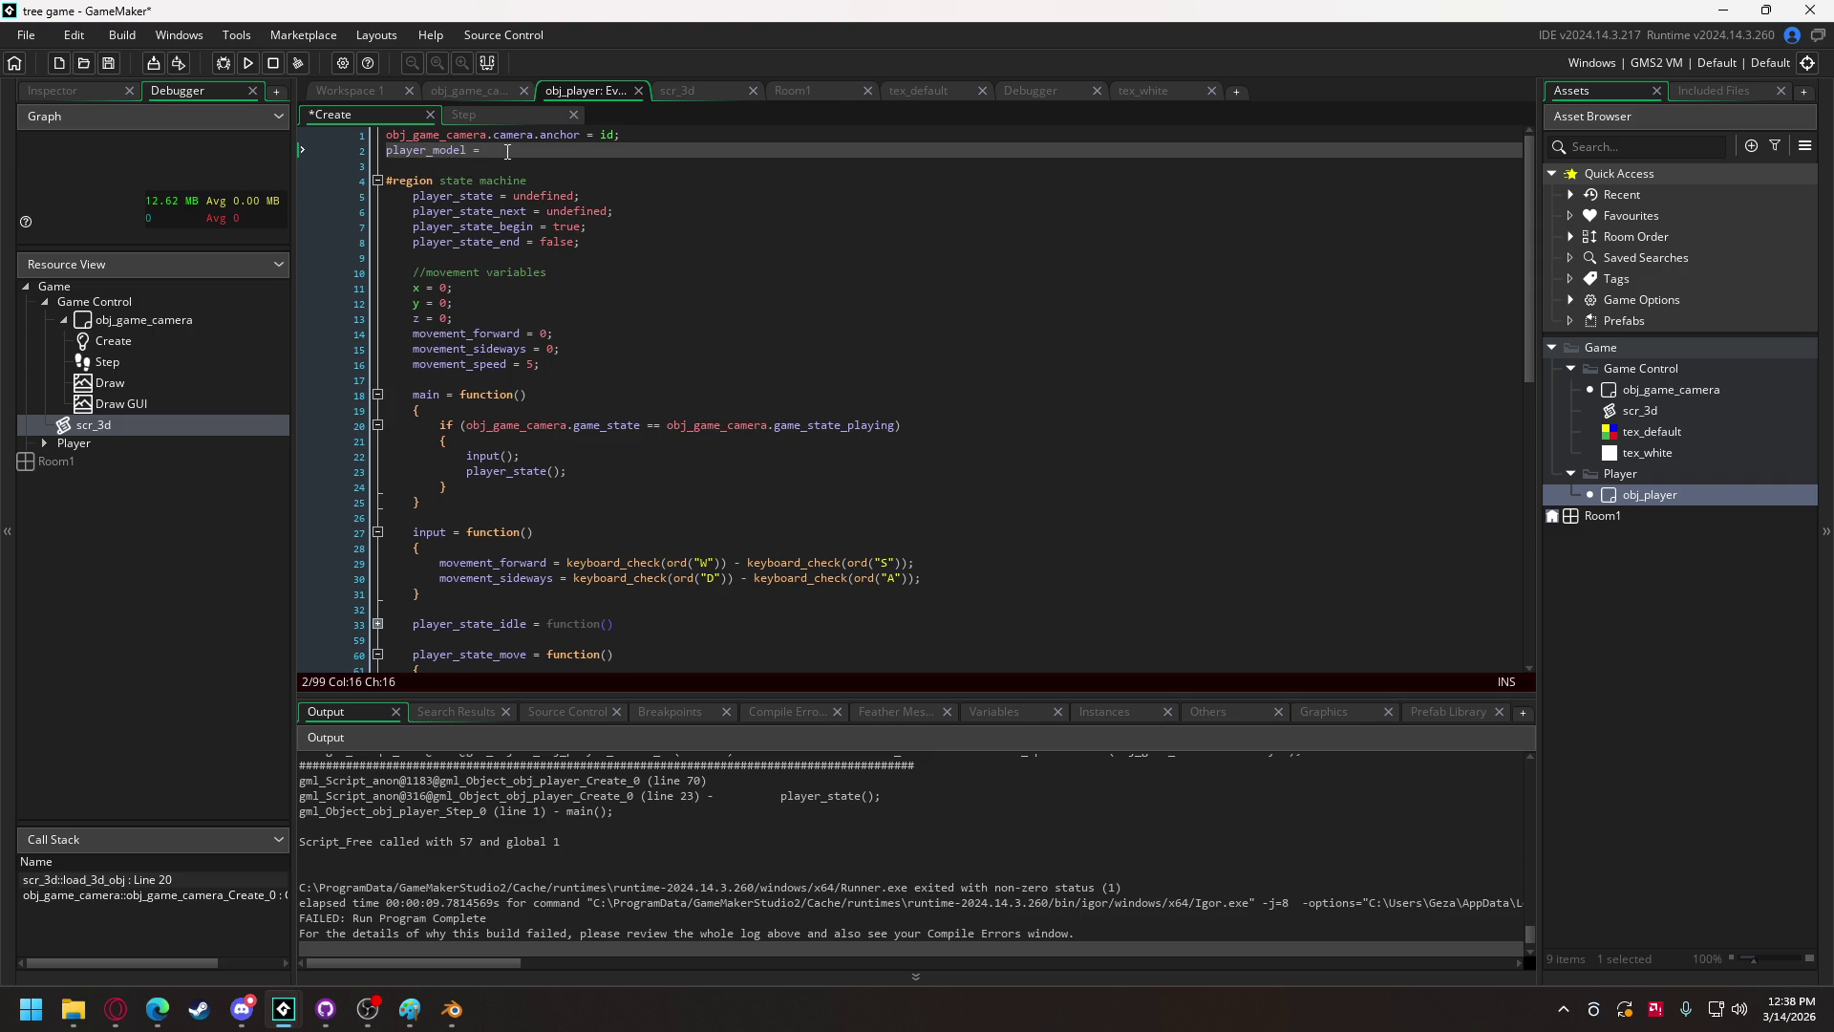
{"action": "type", "text": "obj_camera"}
{"action": "type", "text": ".u"}
{"action": "type", "text": "n"}
{"action": "key", "text": "BackSpace"}
{"action": "key", "text": "BackSpace"}
{"action": "type", "text": "mo"}
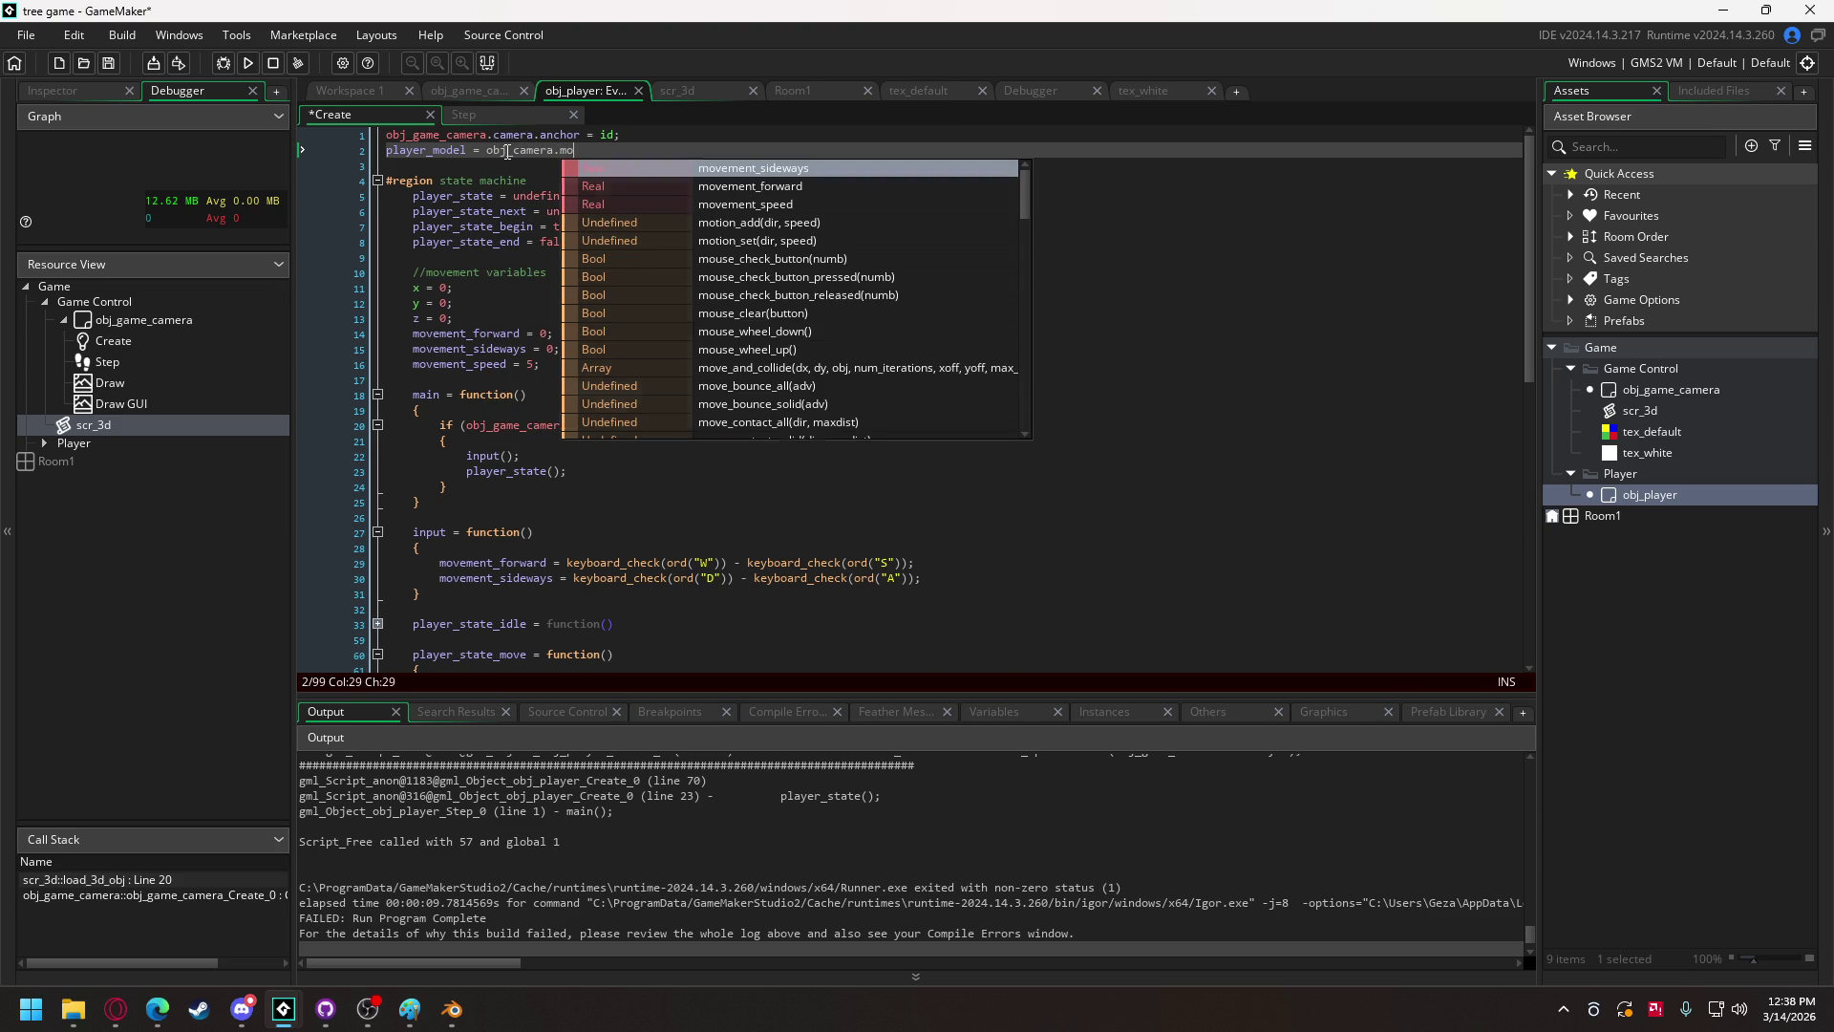
{"action": "type", "text": "de"}
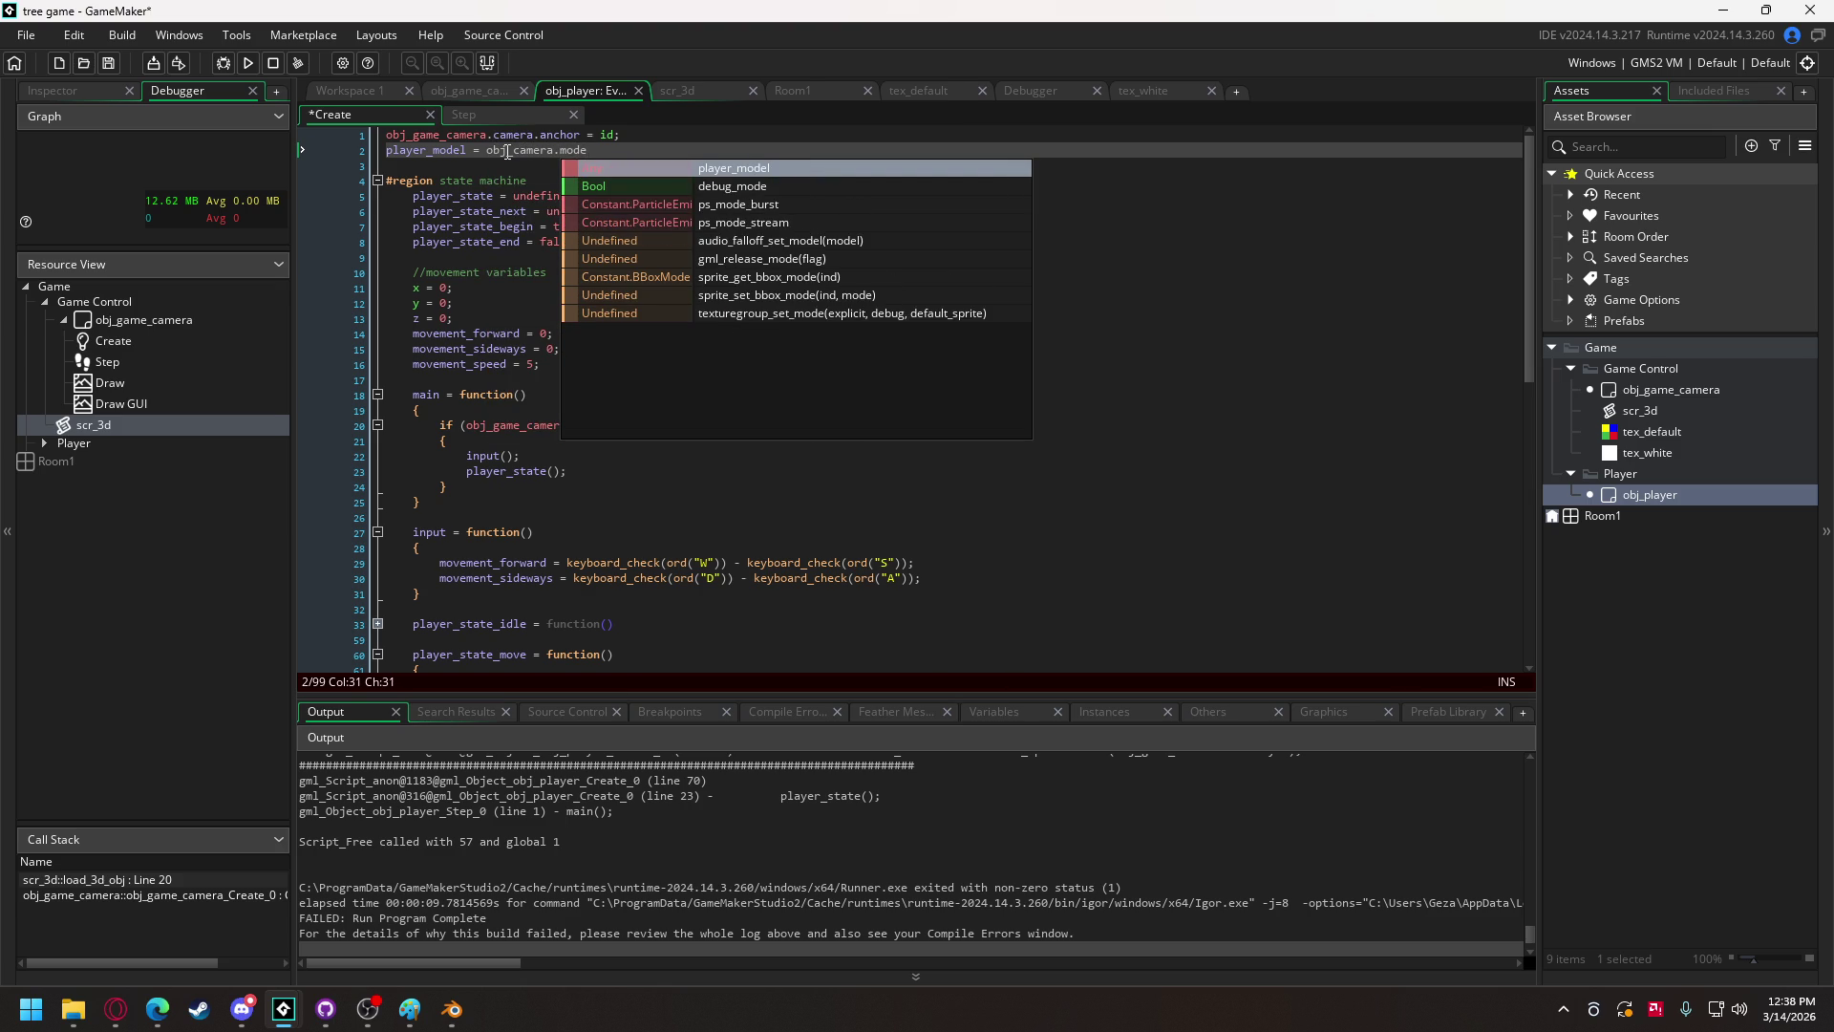
{"action": "key", "text": "BackSpace"}
{"action": "key", "text": "BackSpace"}
{"action": "key", "text": "BackSpace"}
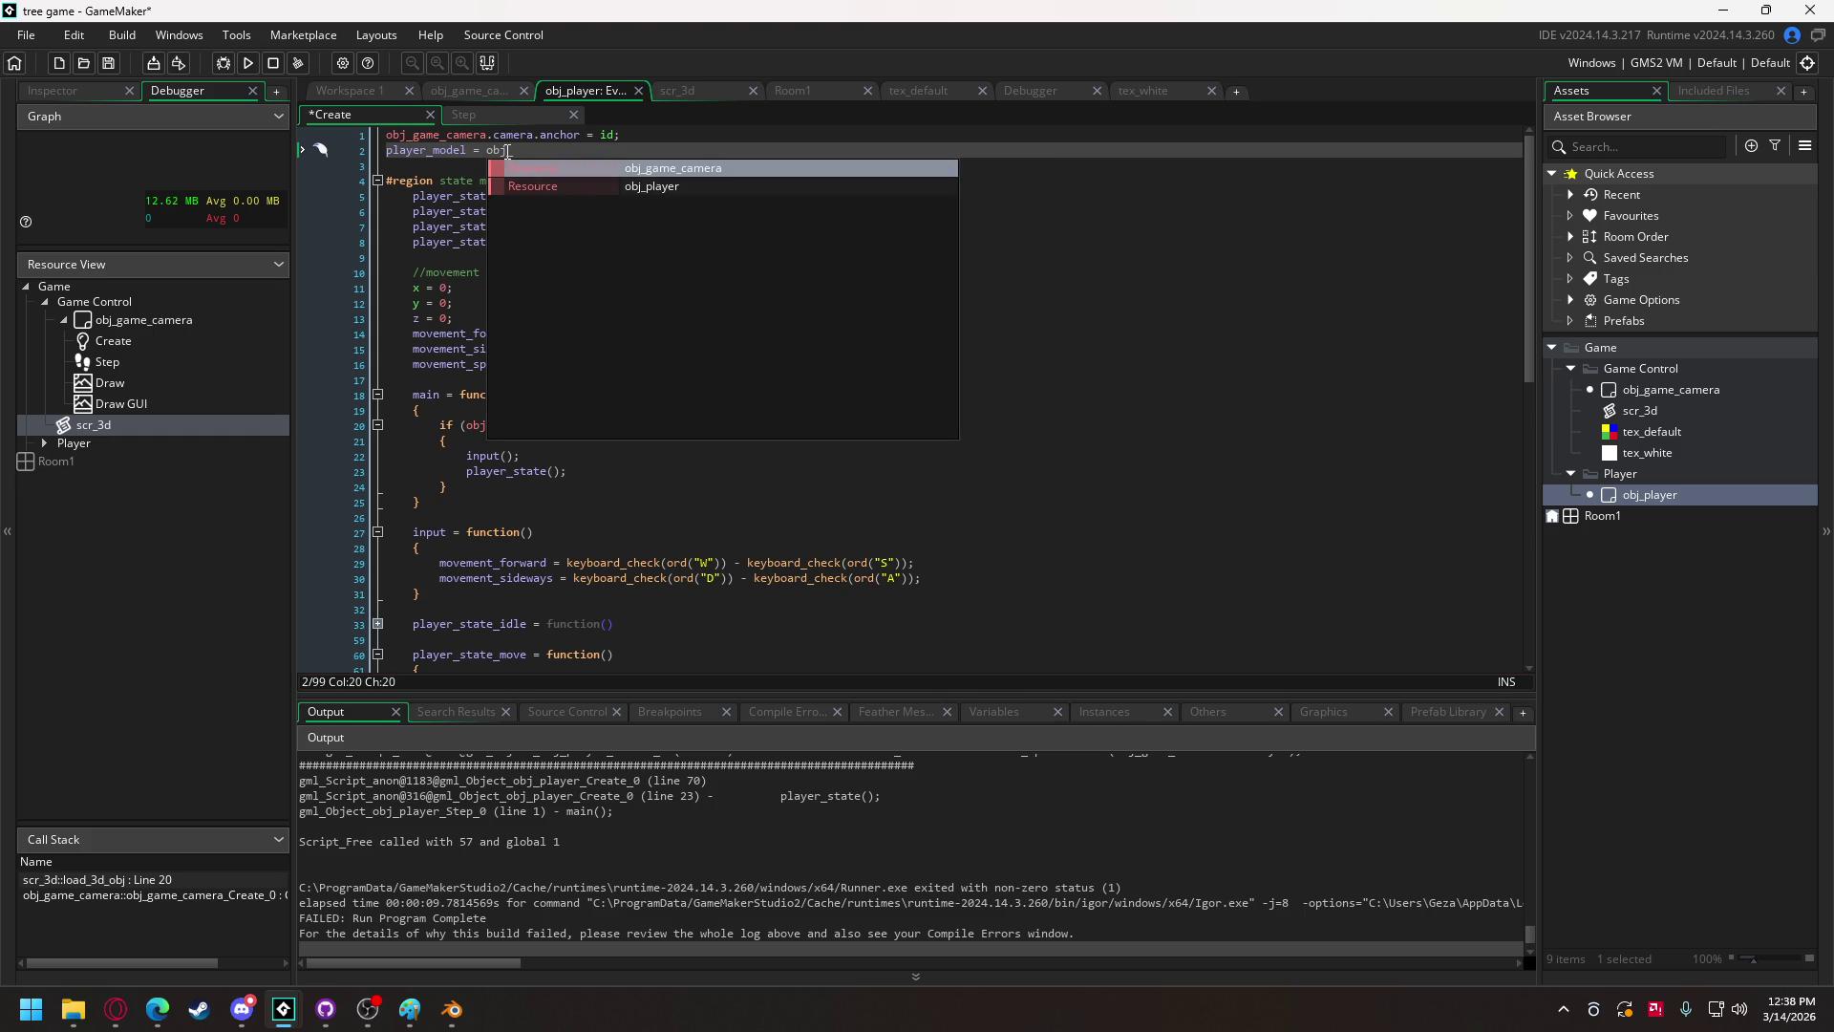
{"action": "type", "text": "game"}
{"action": "key", "text": "Return"}
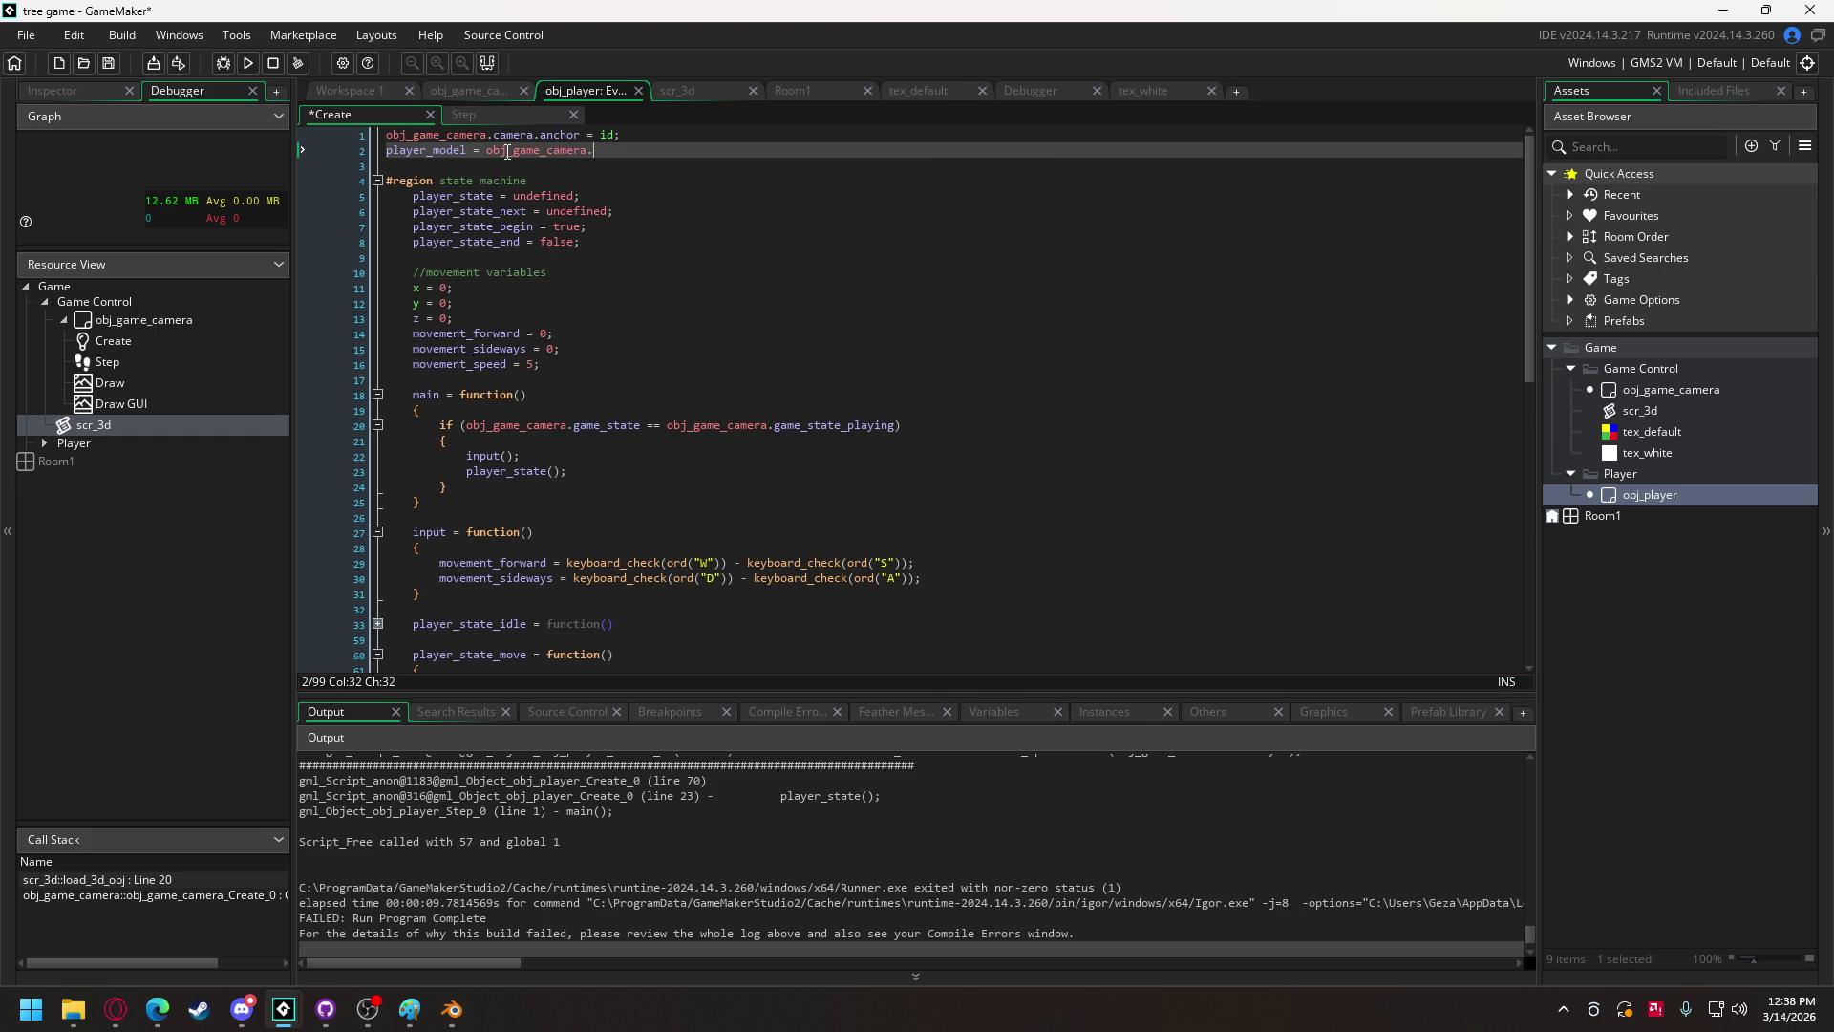
{"action": "type", "text": "mo"}
{"action": "key", "text": "Return"}
{"action": "type", "text": ";"}
{"action": "scroll", "coordinate": [582, 466], "scroll_direction": "down", "scroll_amount": 13}
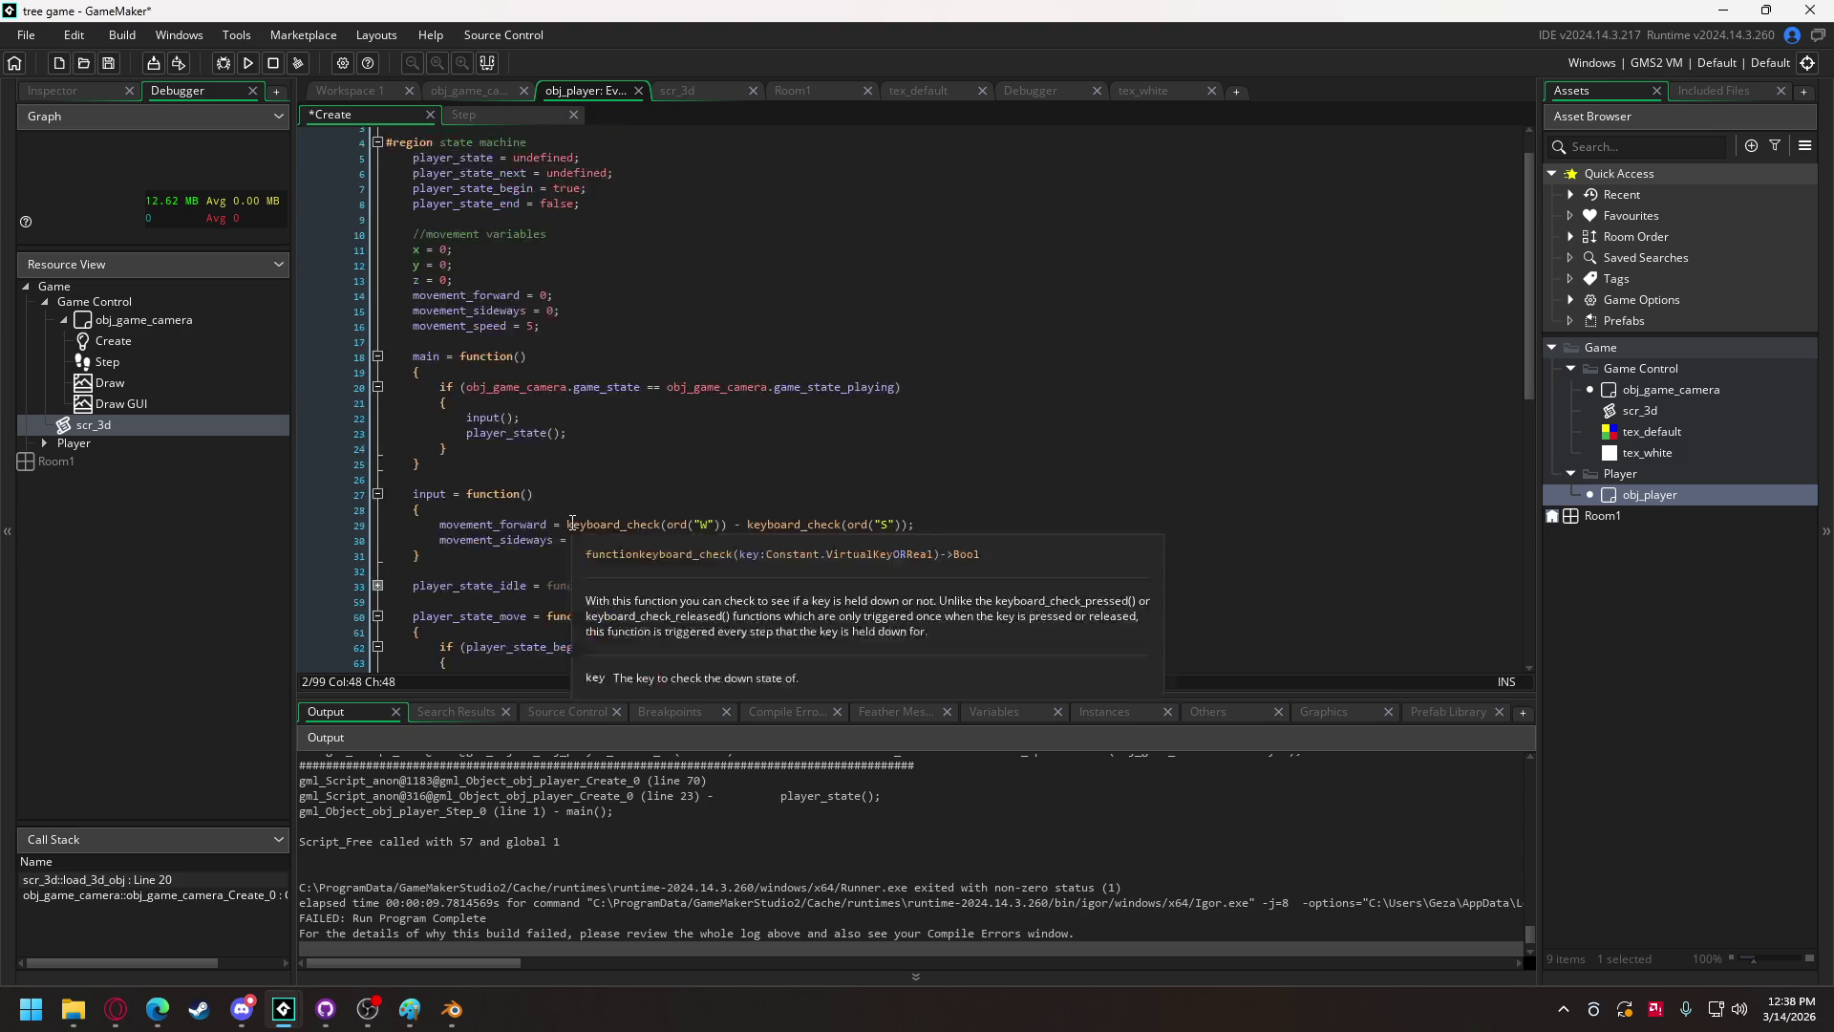
{"action": "left_click", "coordinate": [550, 630]}
Step: Add a '#region draw' block closed by '#endregion' at the end of the file
{"action": "key", "text": "Return"}
{"action": "key", "text": "Return"}
{"action": "type", "text": "#regio"}
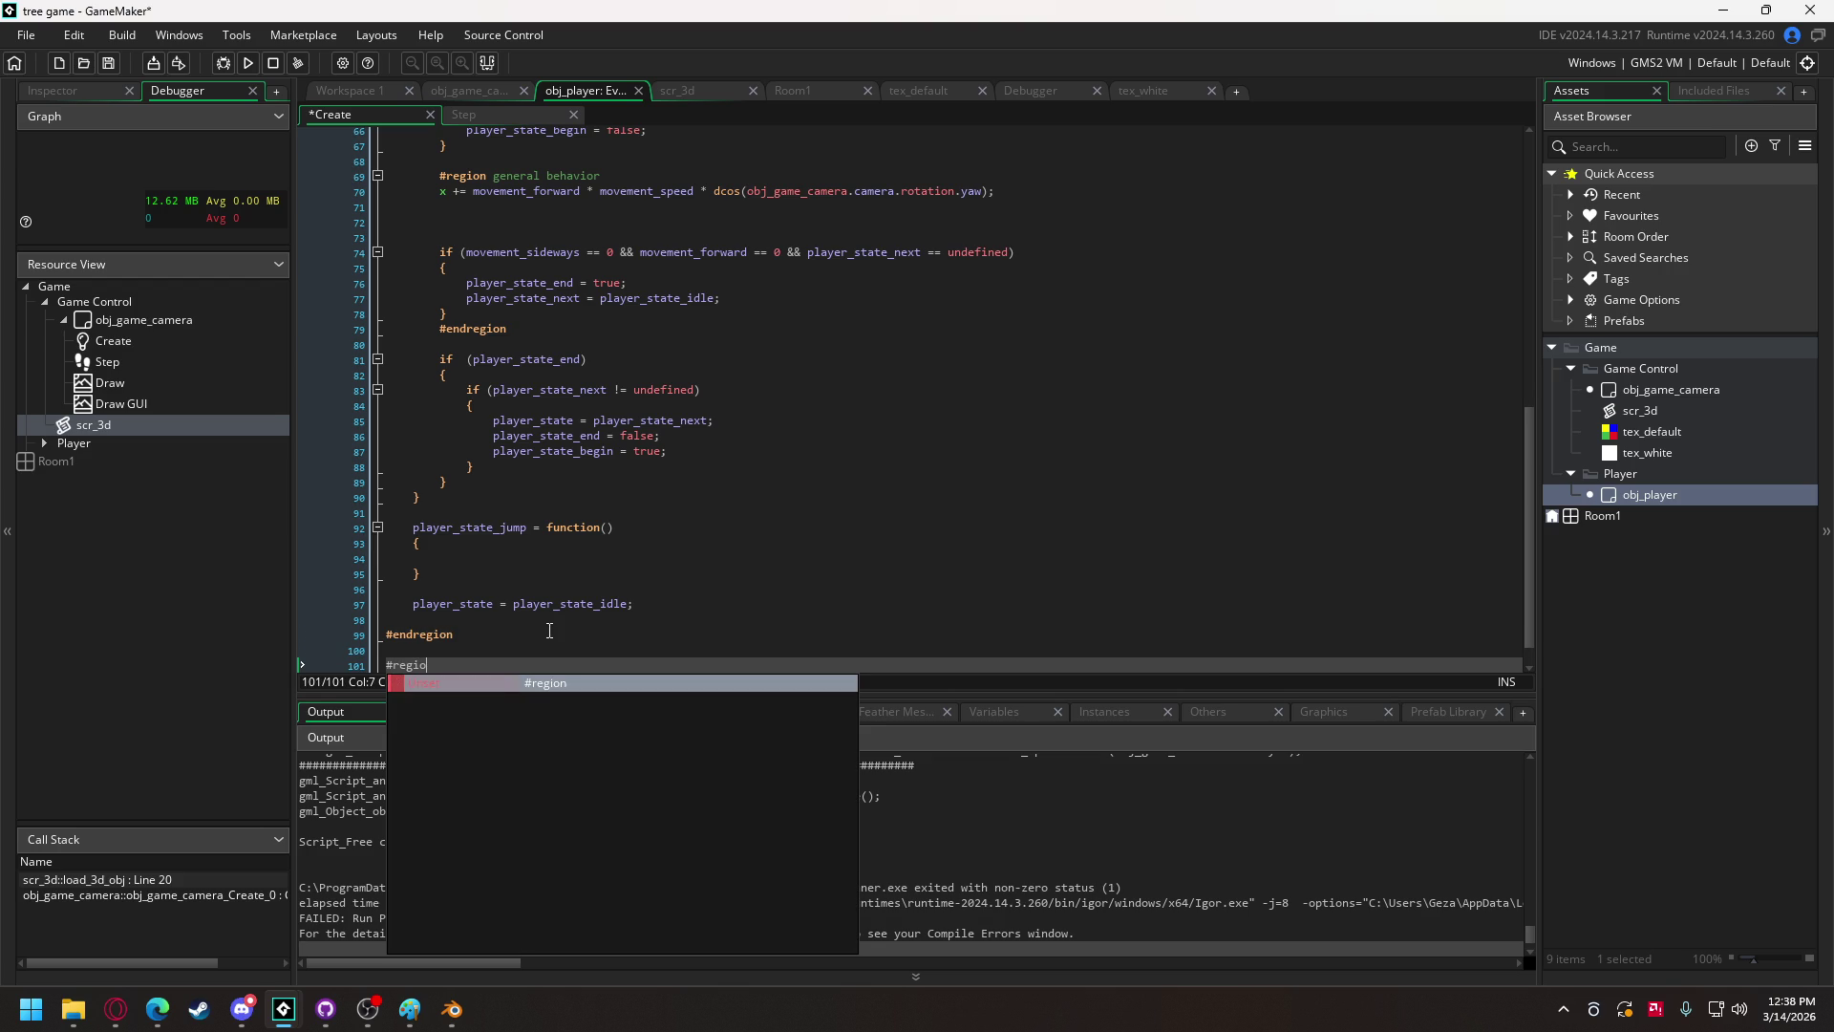
{"action": "type", "text": "n displa"}
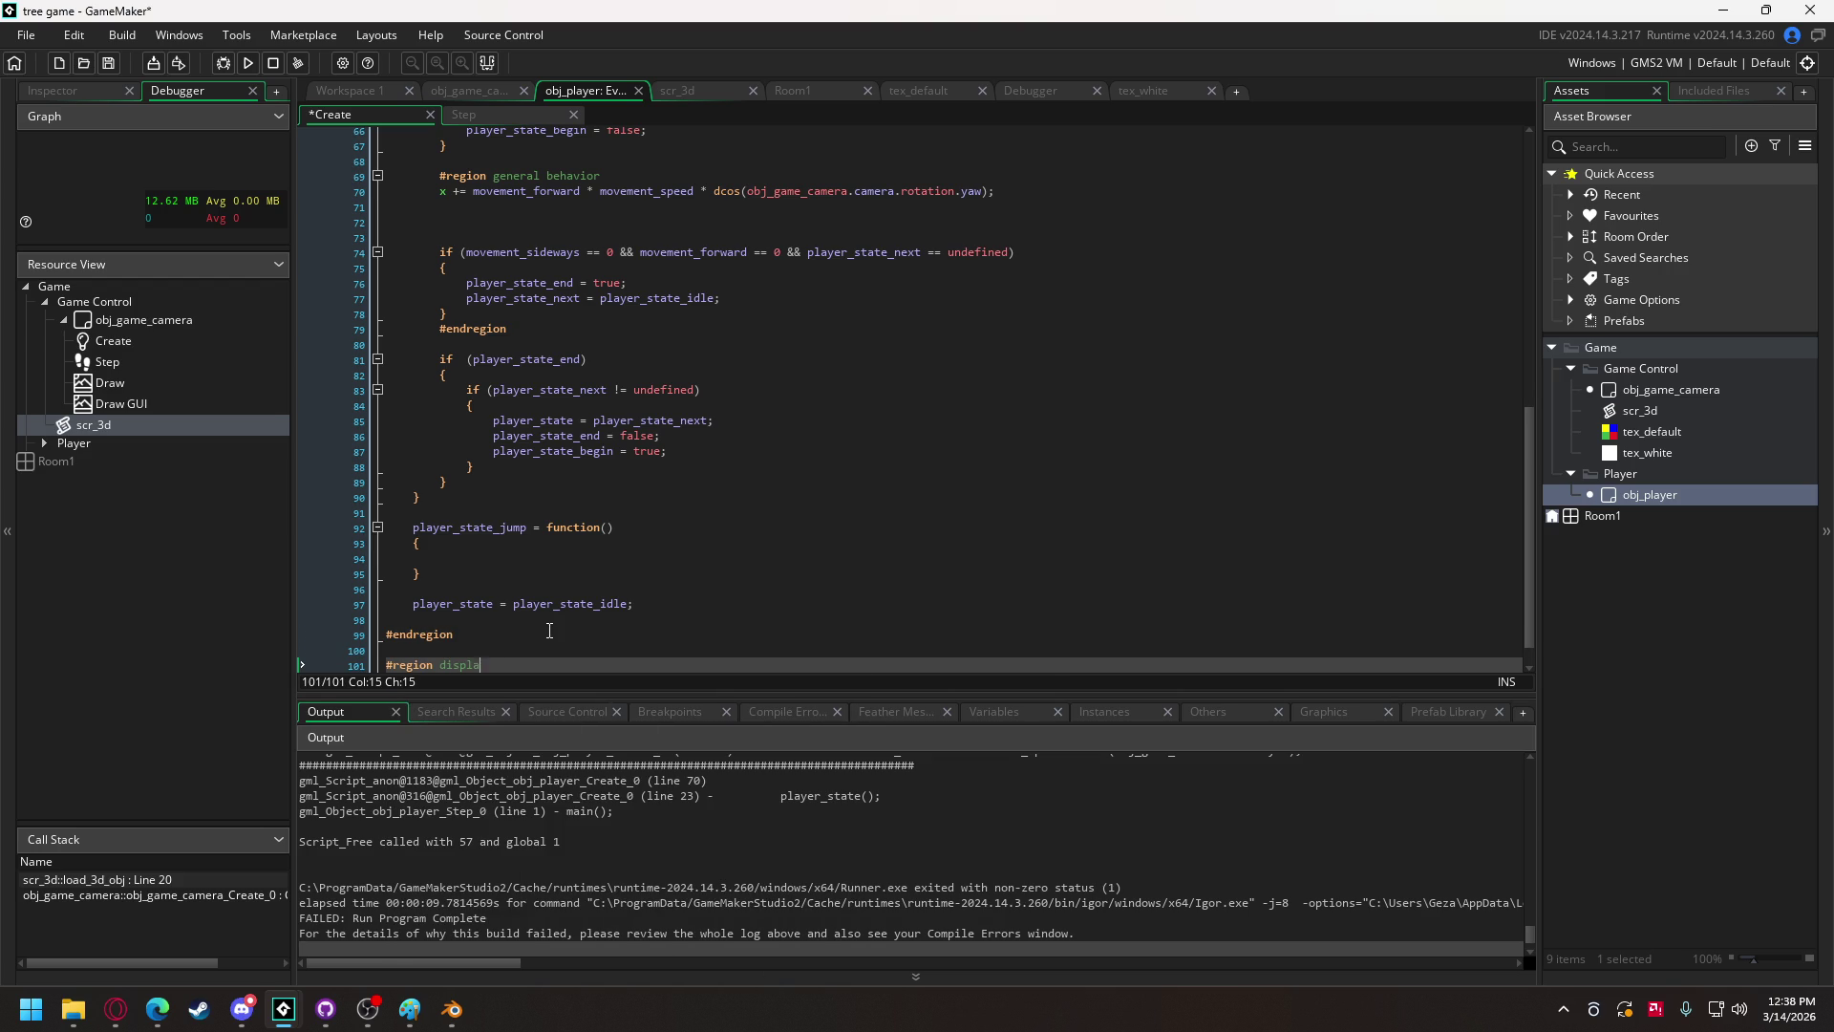
{"action": "key", "text": "BackSpace"}
{"action": "key", "text": "BackSpace"}
{"action": "key", "text": "BackSpace"}
{"action": "type", "text": "raw"}
{"action": "key", "text": "Return"}
{"action": "key", "text": "Return"}
{"action": "type", "text": "#endreion"}
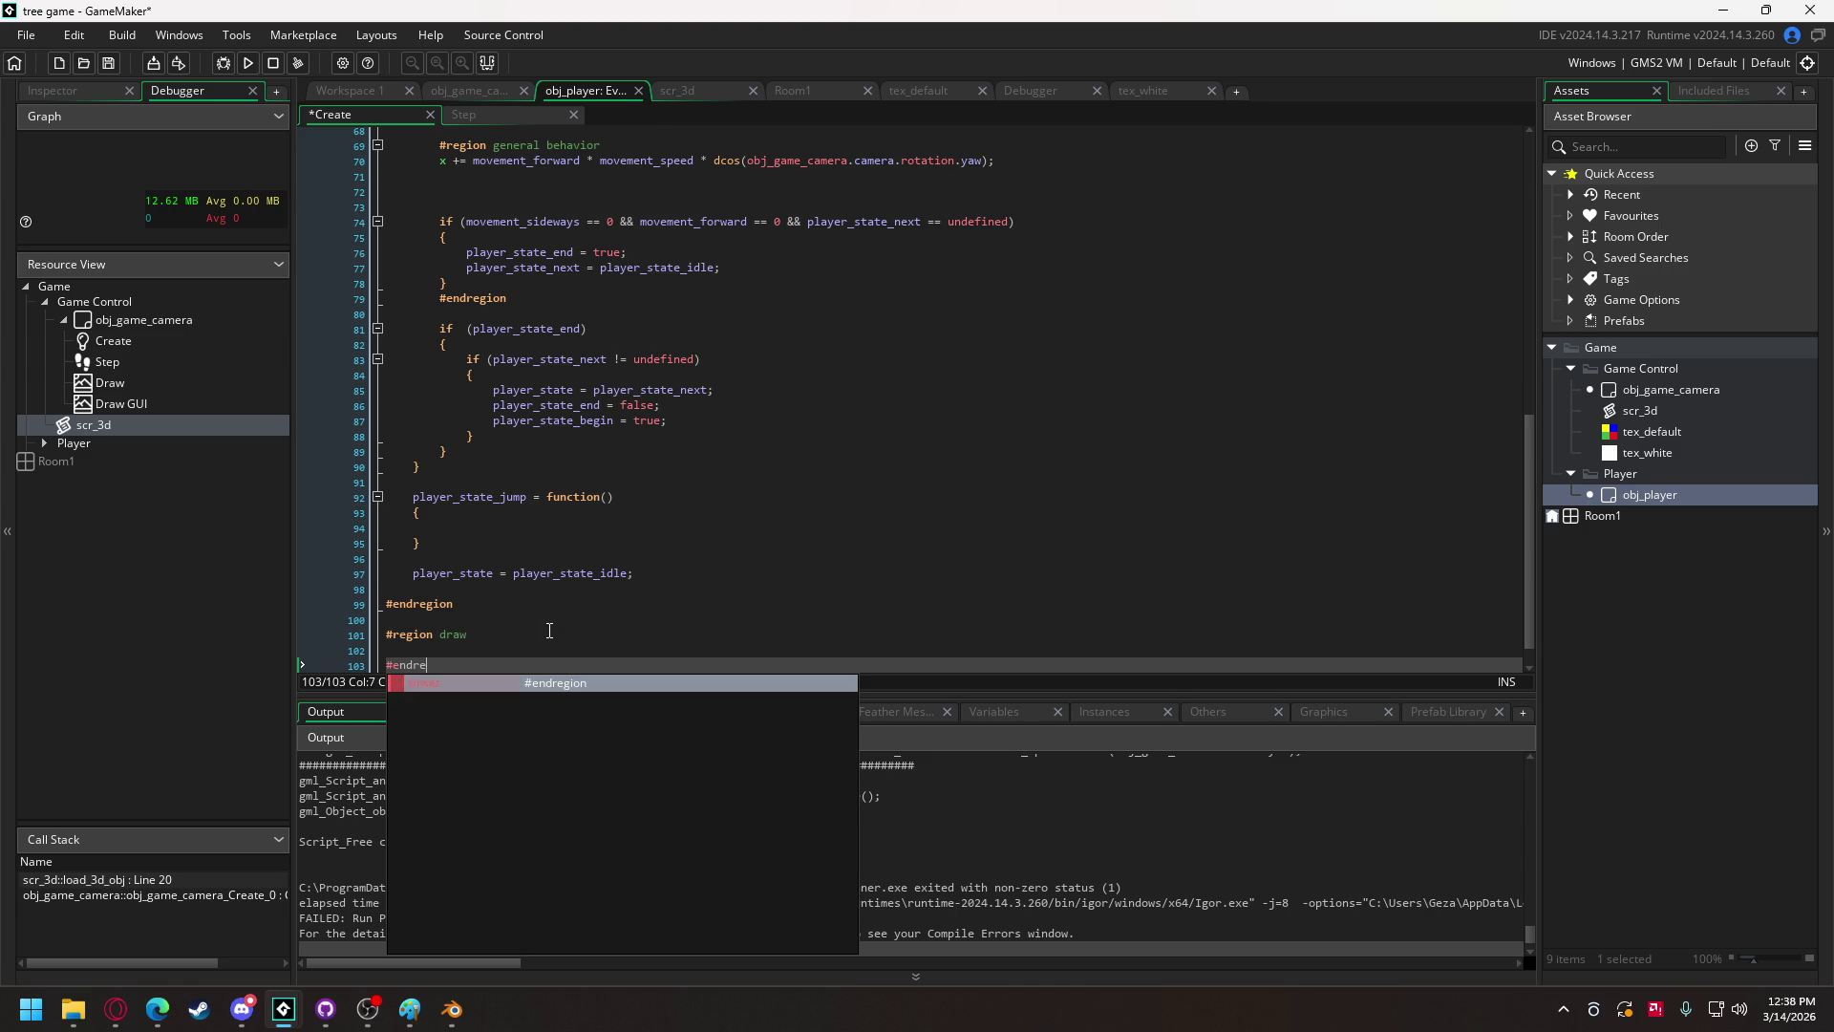
{"action": "key", "text": "Left"}
{"action": "key", "text": "Left"}
{"action": "key", "text": "Left"}
{"action": "type", "text": "g"}
{"action": "key", "text": "Up"}
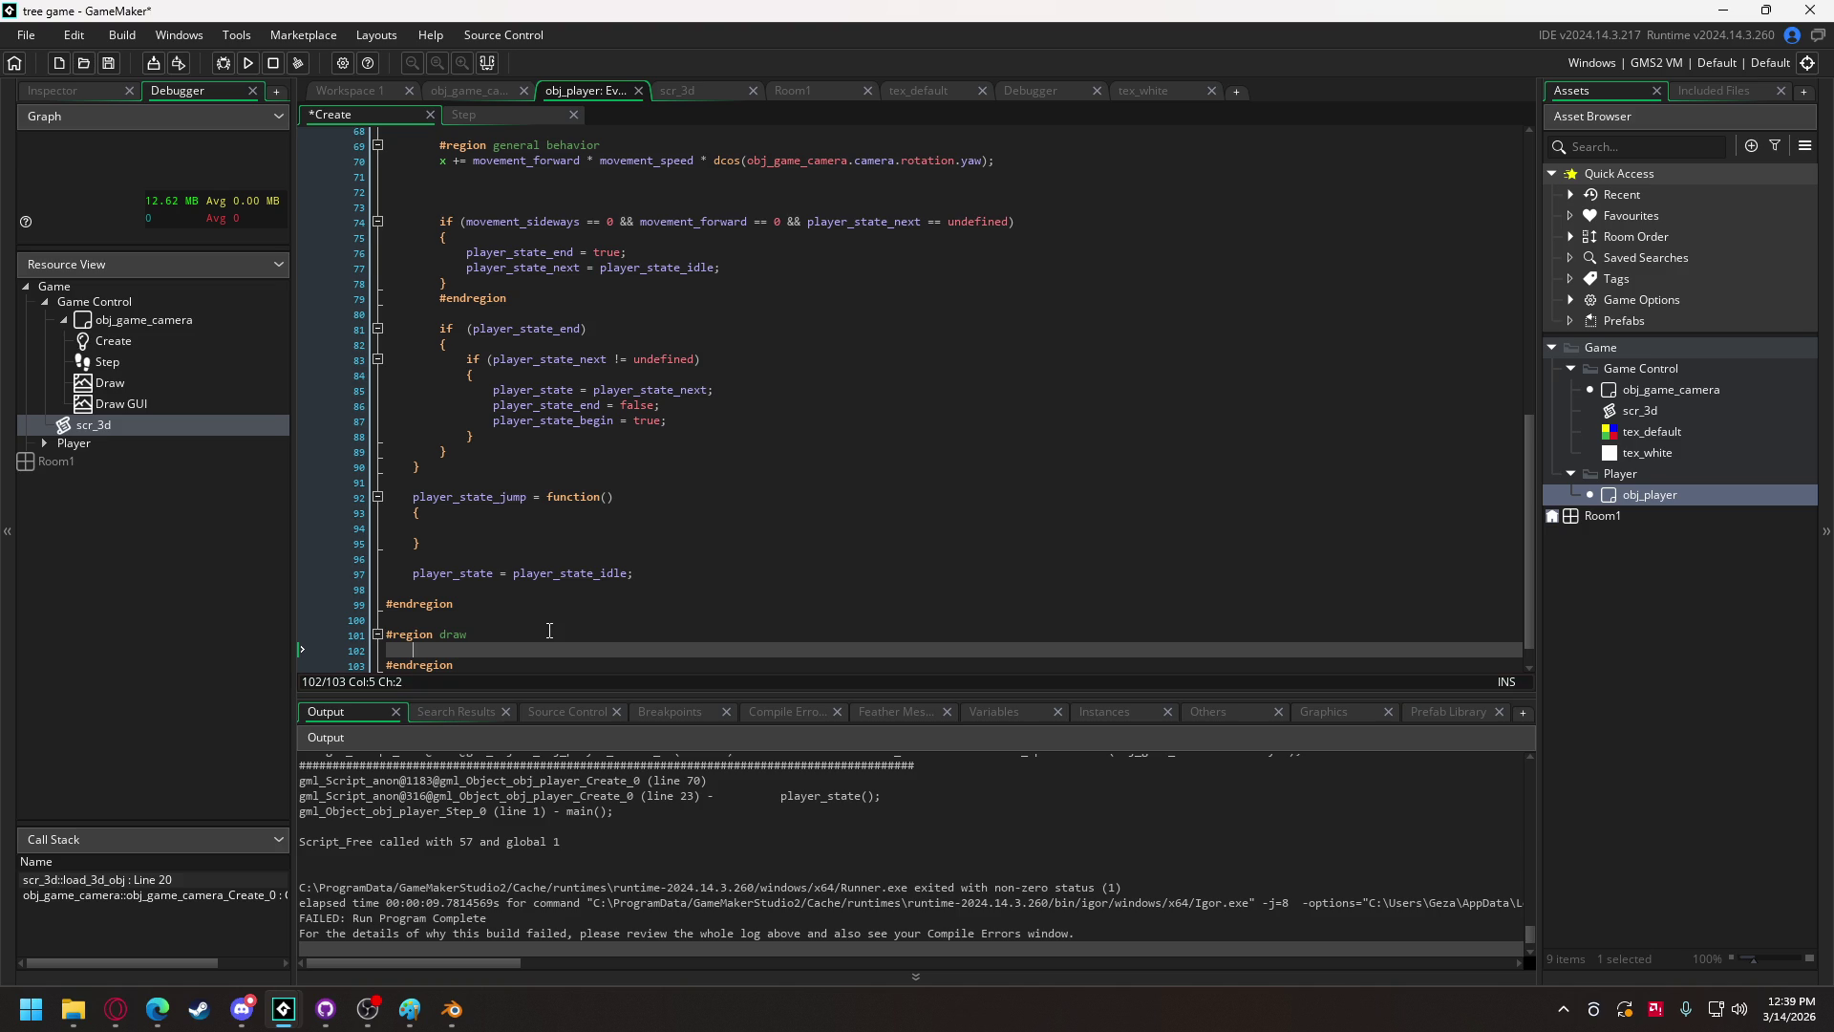
Step: Define an empty 'draw_self_3d = function() { }' inside the draw region
{"action": "type", "text": "draw_"}
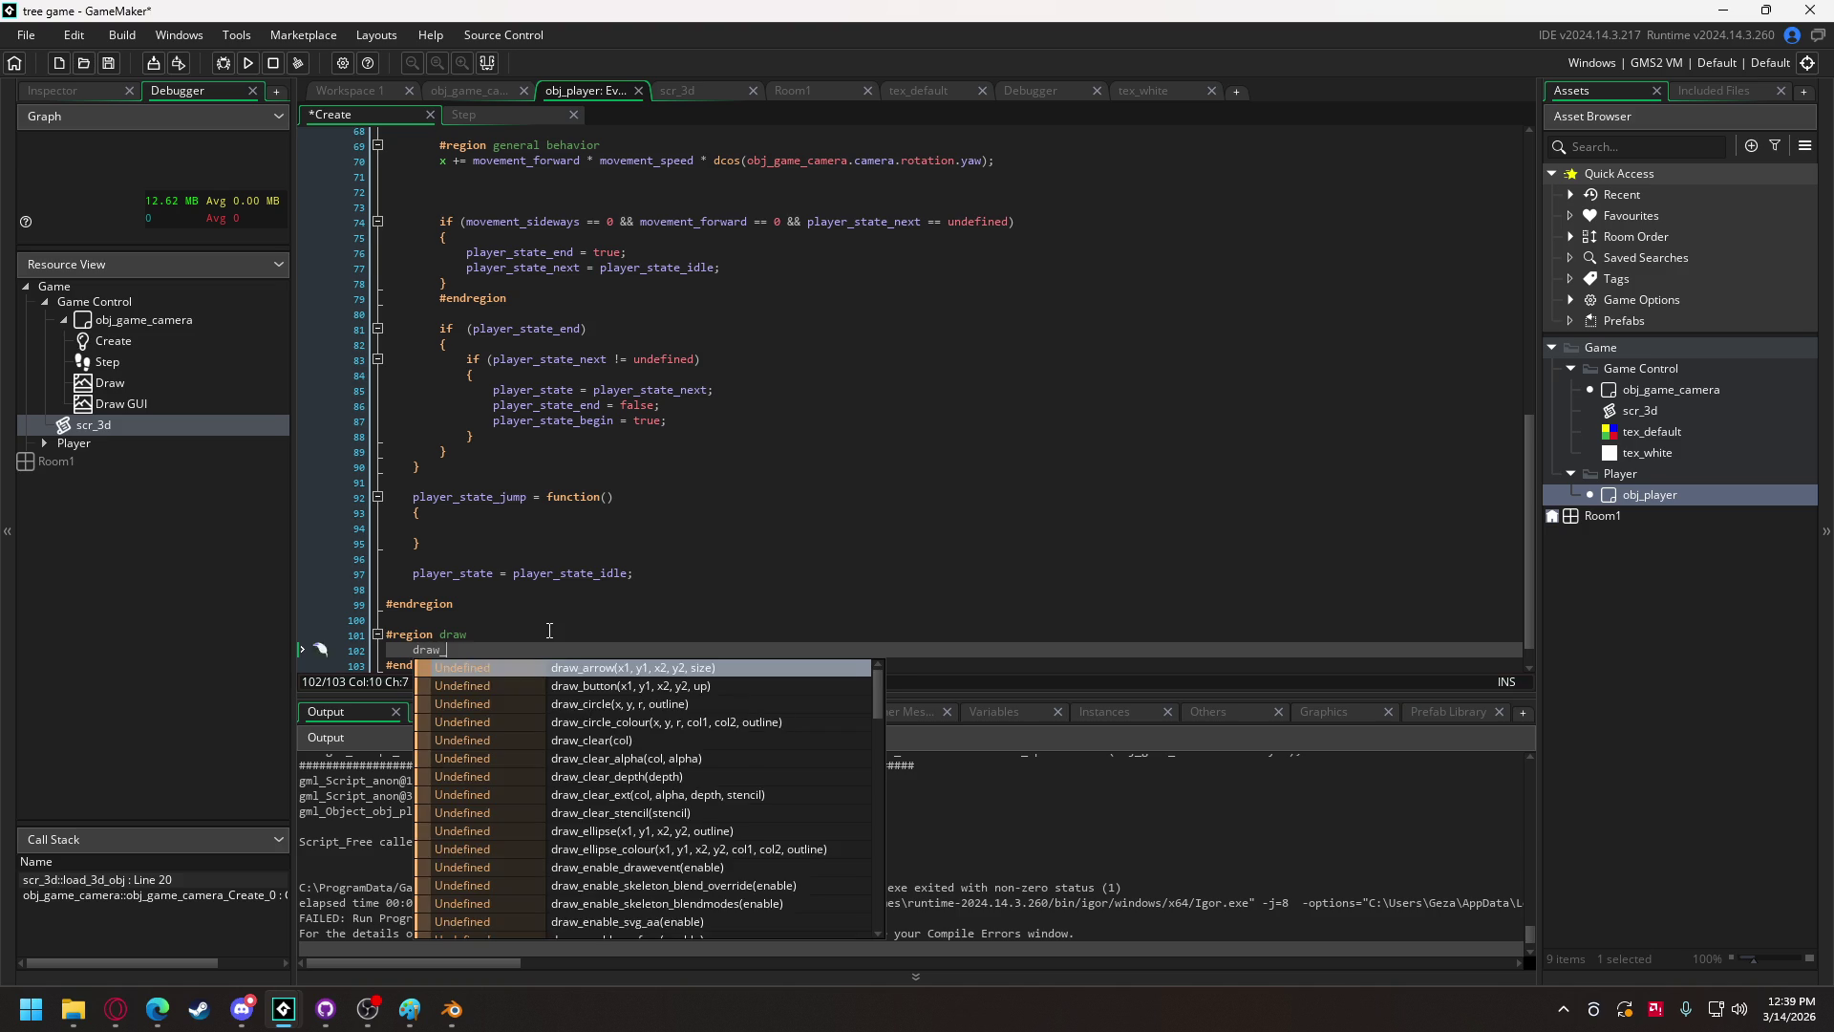
{"action": "type", "text": "self_3d"}
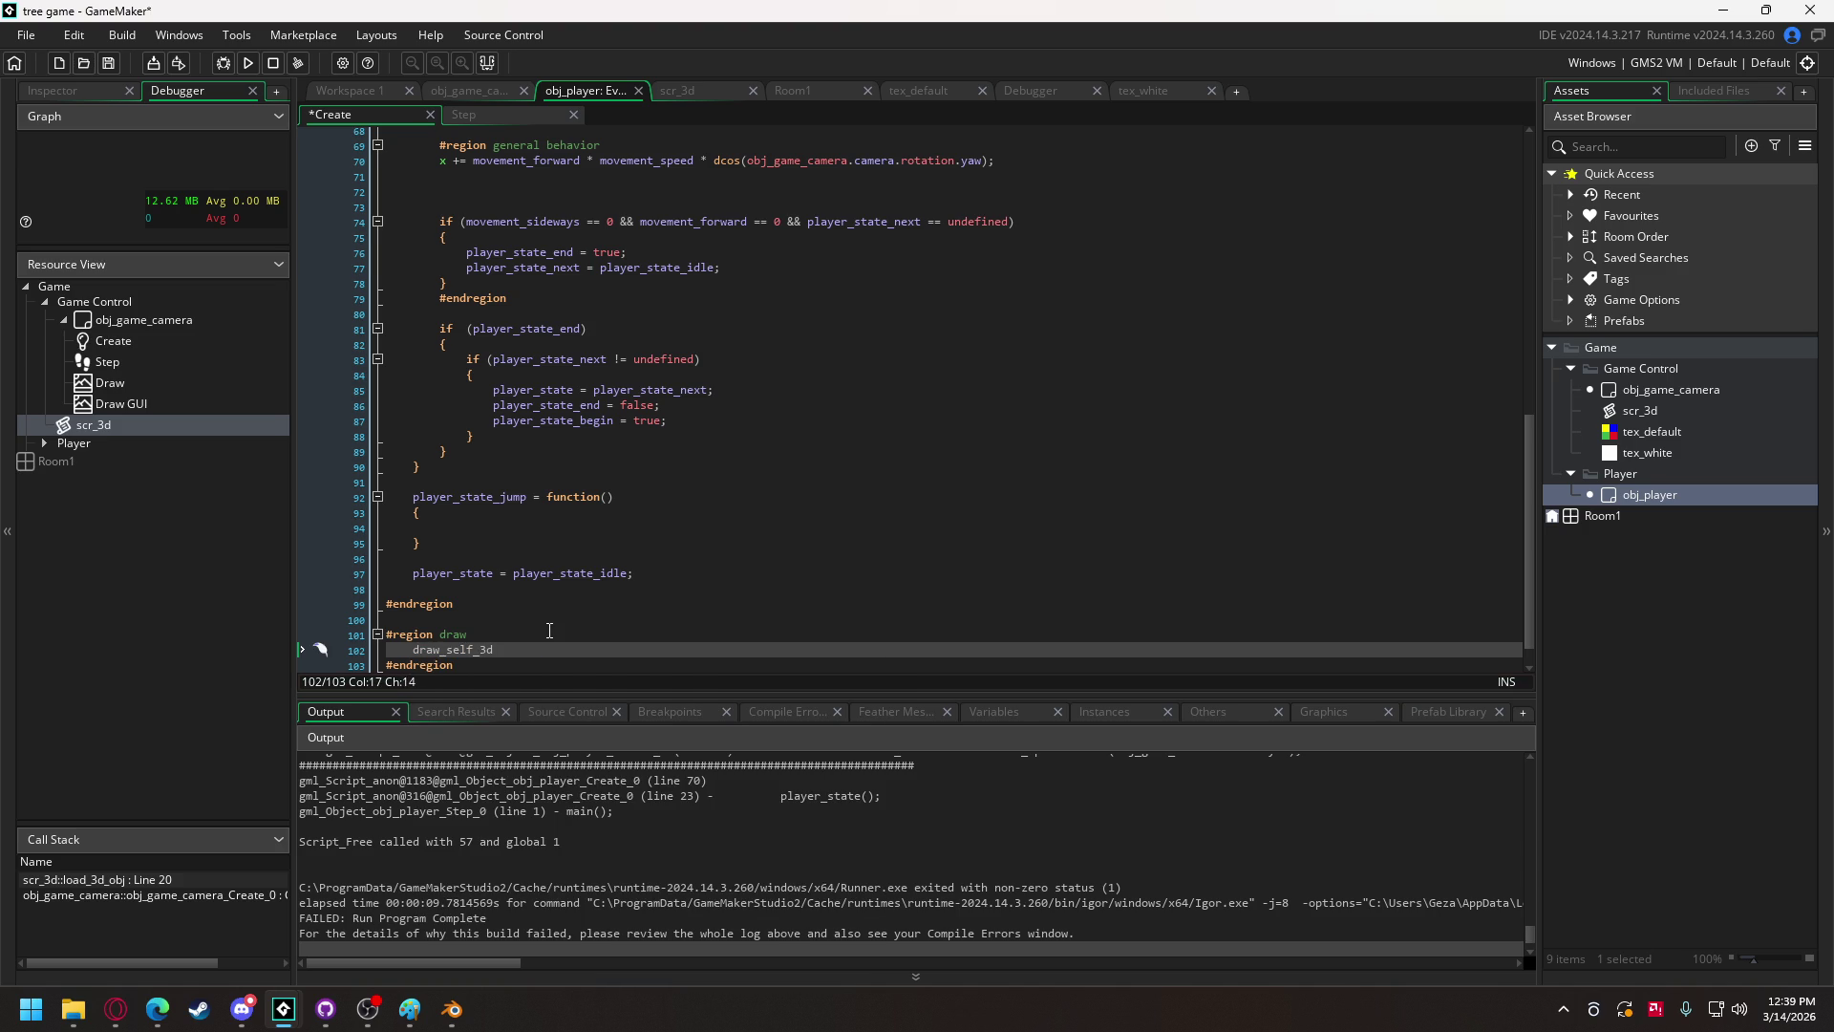
{"action": "type", "text": " = function"}
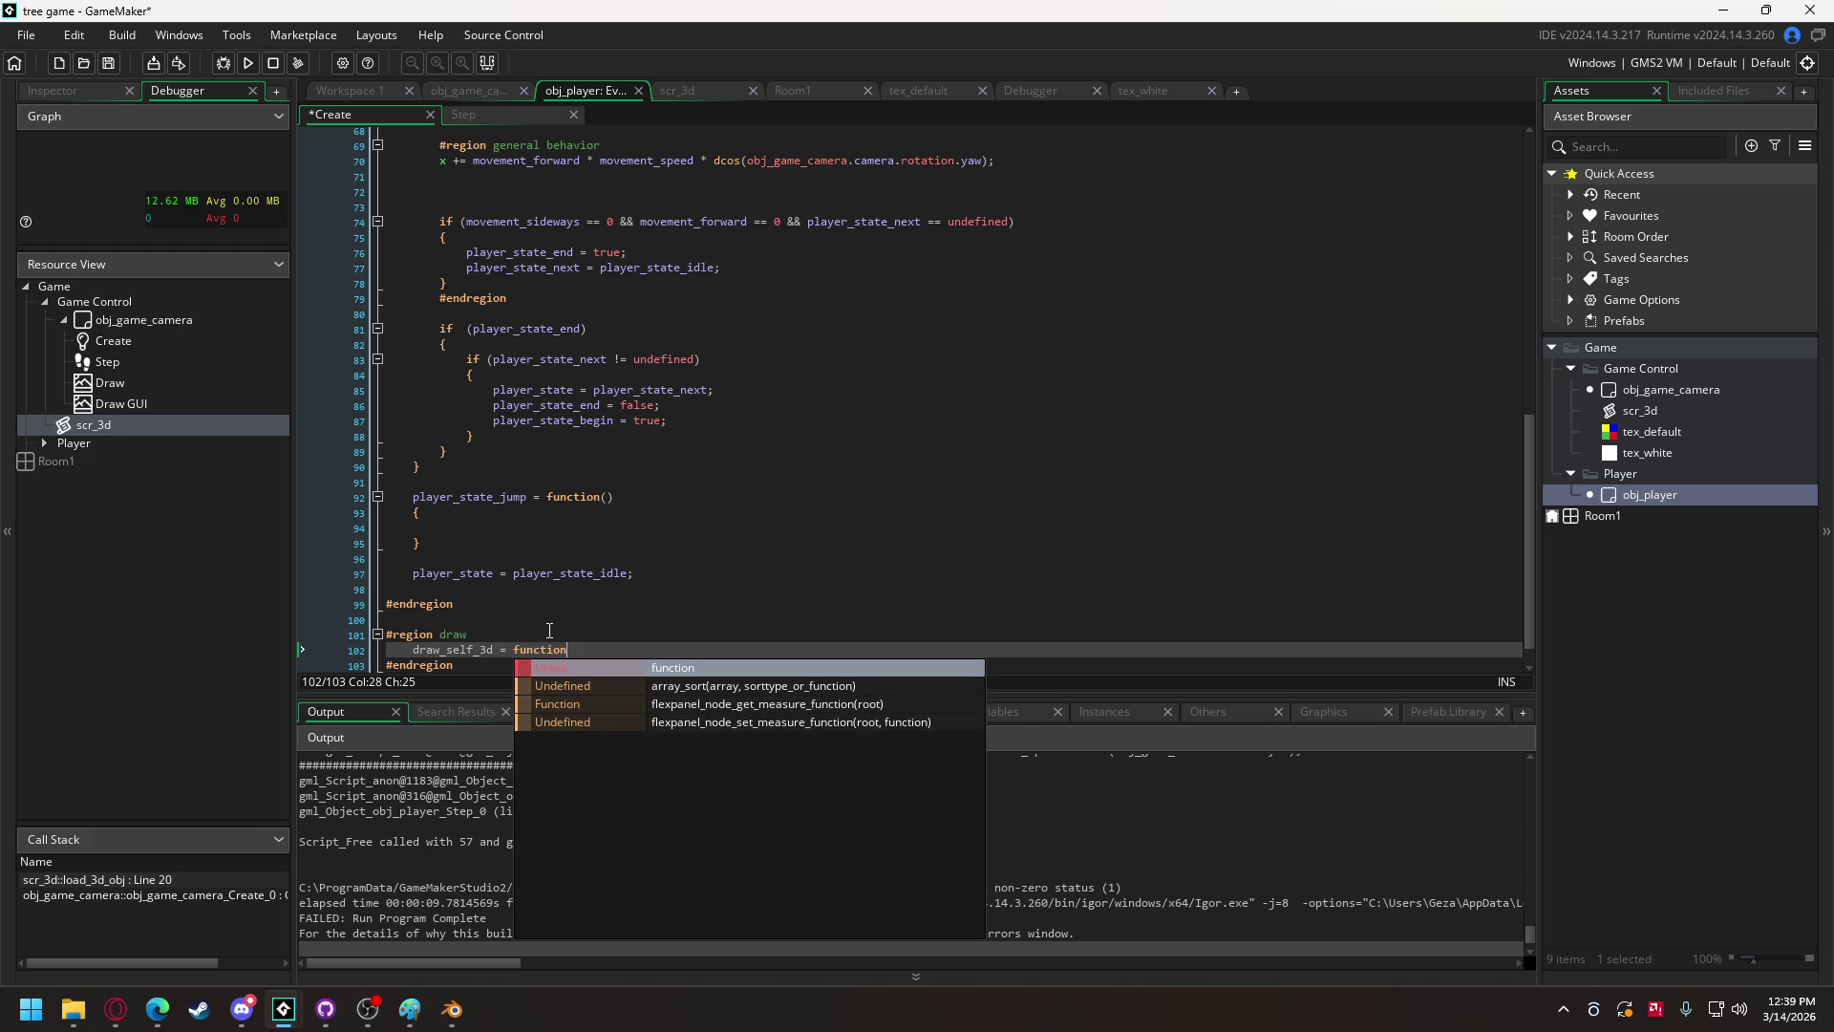
{"action": "type", "text": "()"}
{"action": "key", "text": "Return"}
{"action": "type", "text": "{"}
{"action": "key", "text": "Return"}
{"action": "key", "text": "Return"}
{"action": "type", "text": "}"}
{"action": "scroll", "coordinate": [550, 631], "scroll_direction": "down", "scroll_amount": 1}
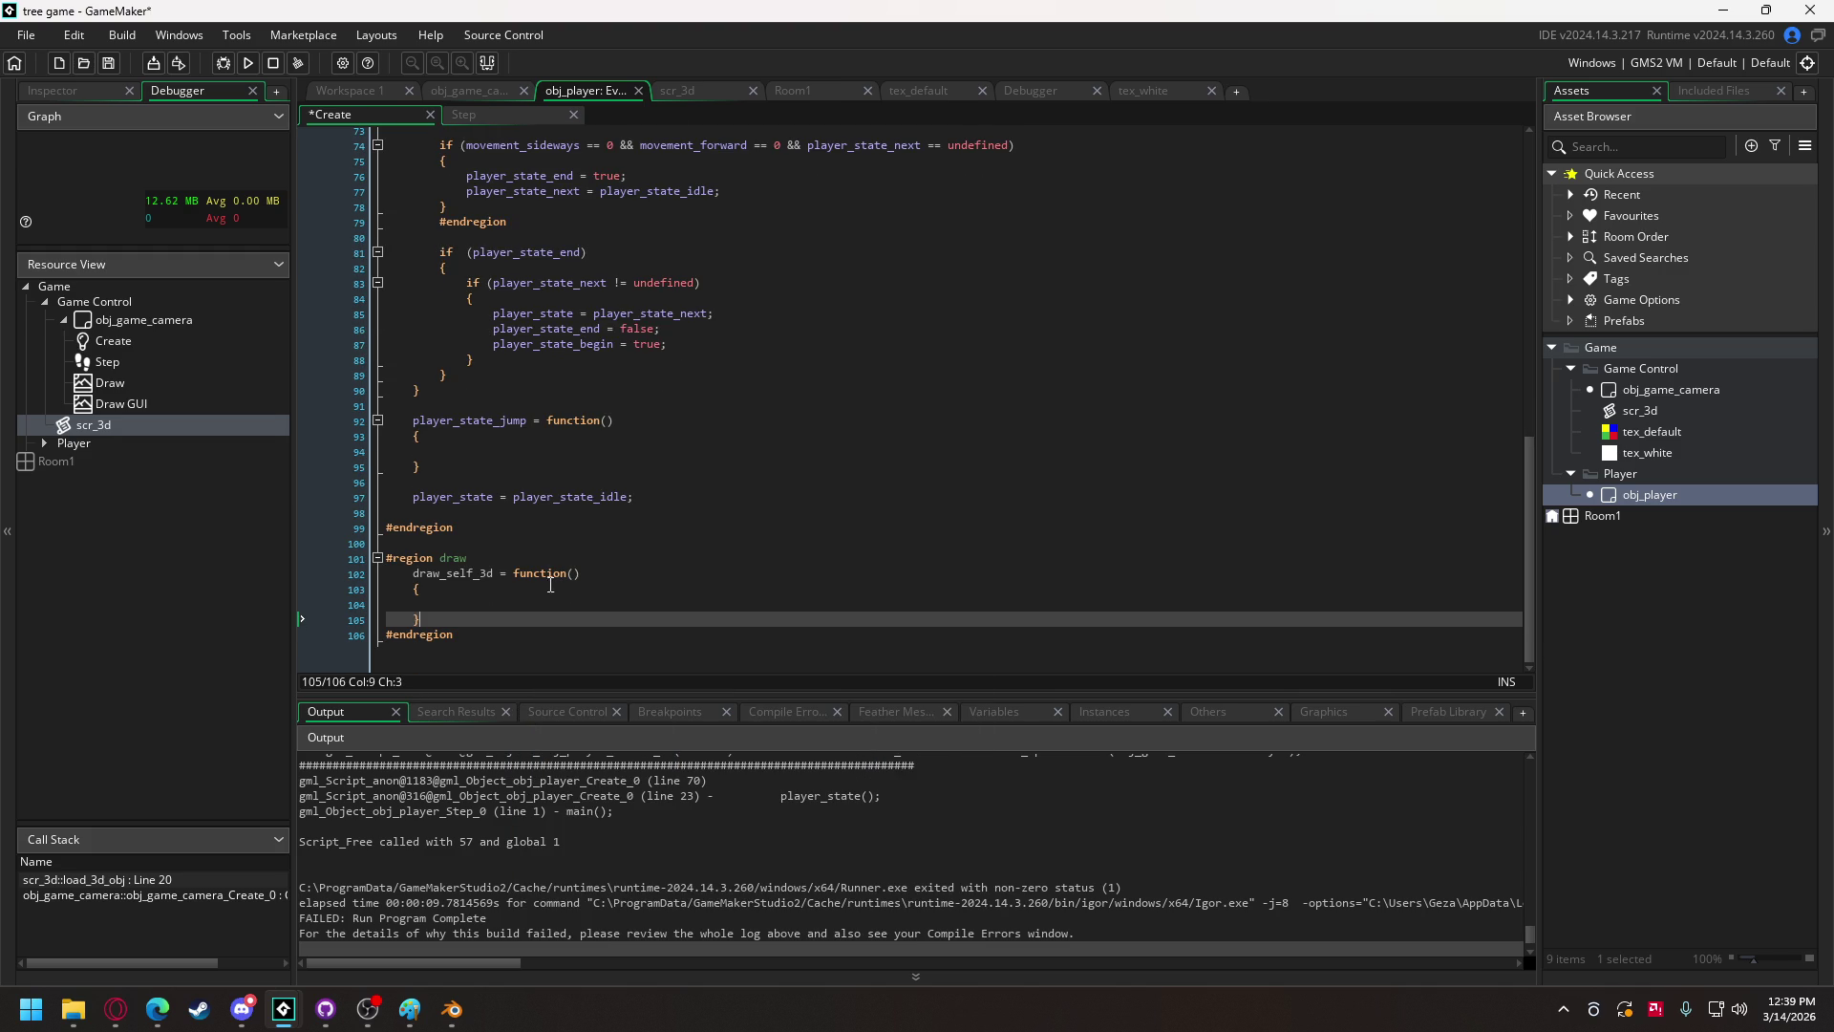
{"action": "left_click", "coordinate": [458, 606]}
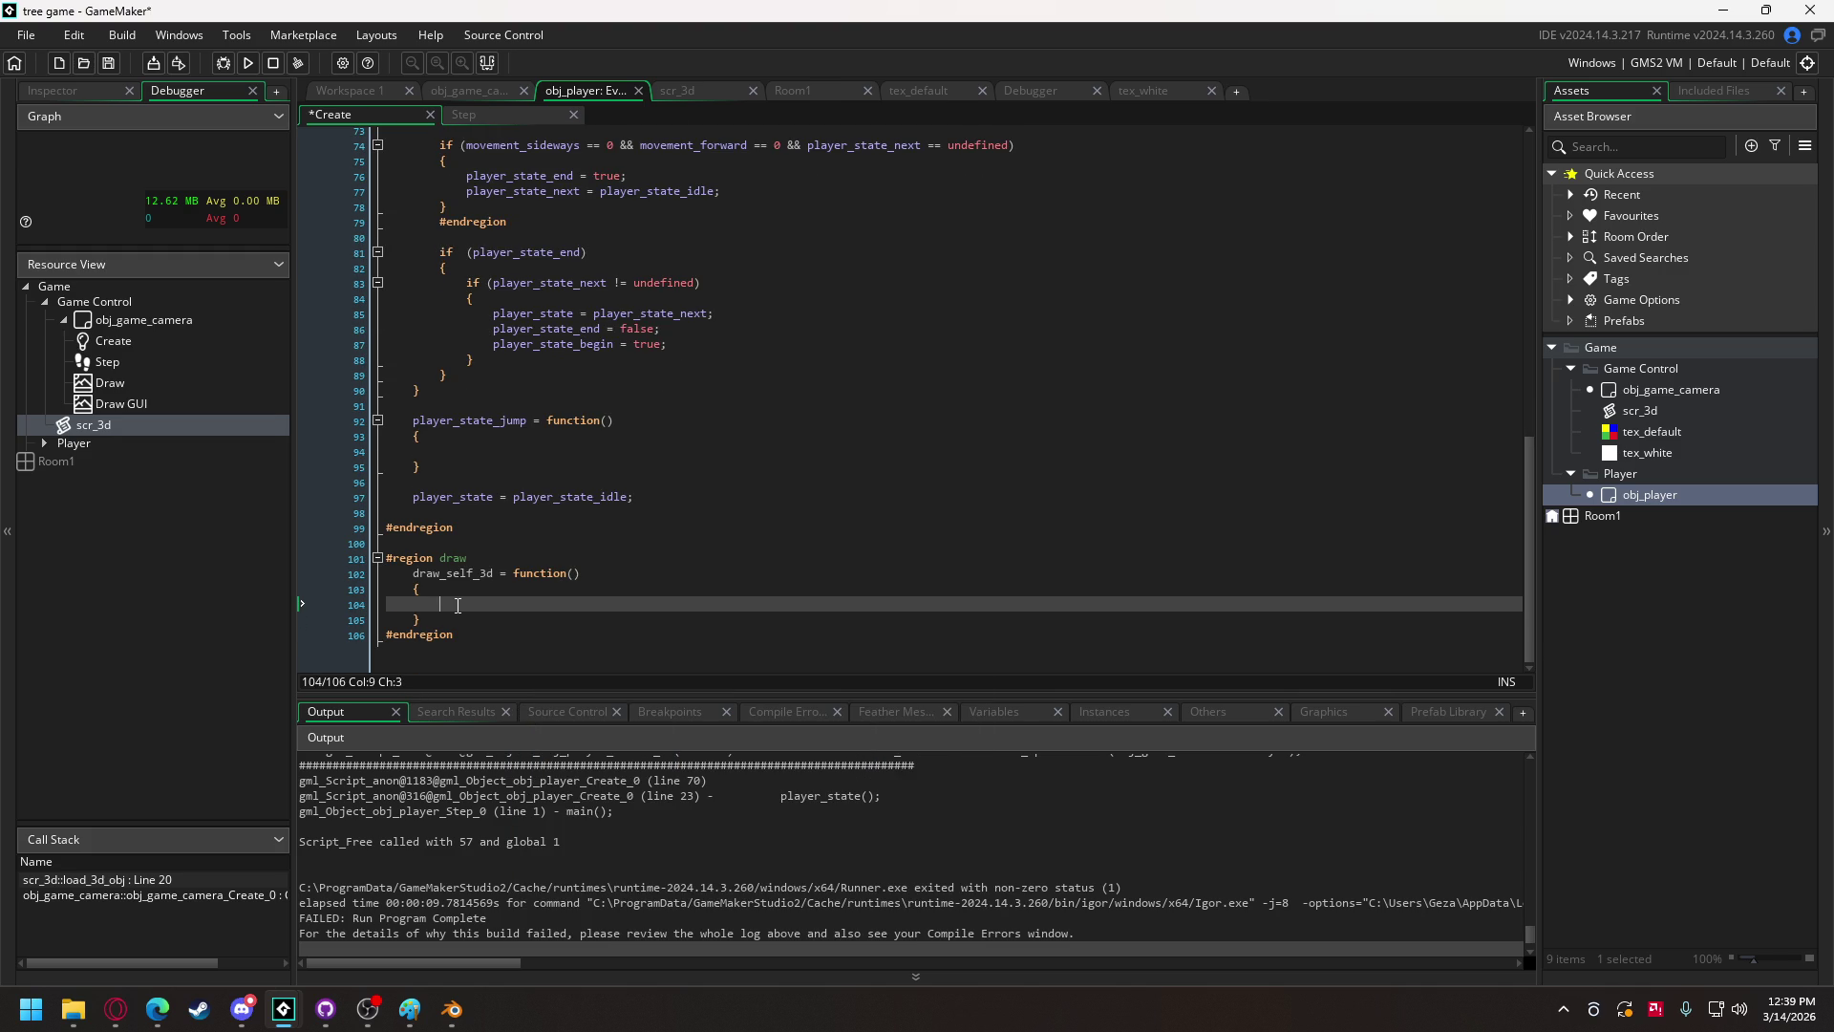
{"action": "left_click", "coordinate": [466, 90]}
{"action": "scroll", "coordinate": [594, 324], "scroll_direction": "up", "scroll_amount": 3}
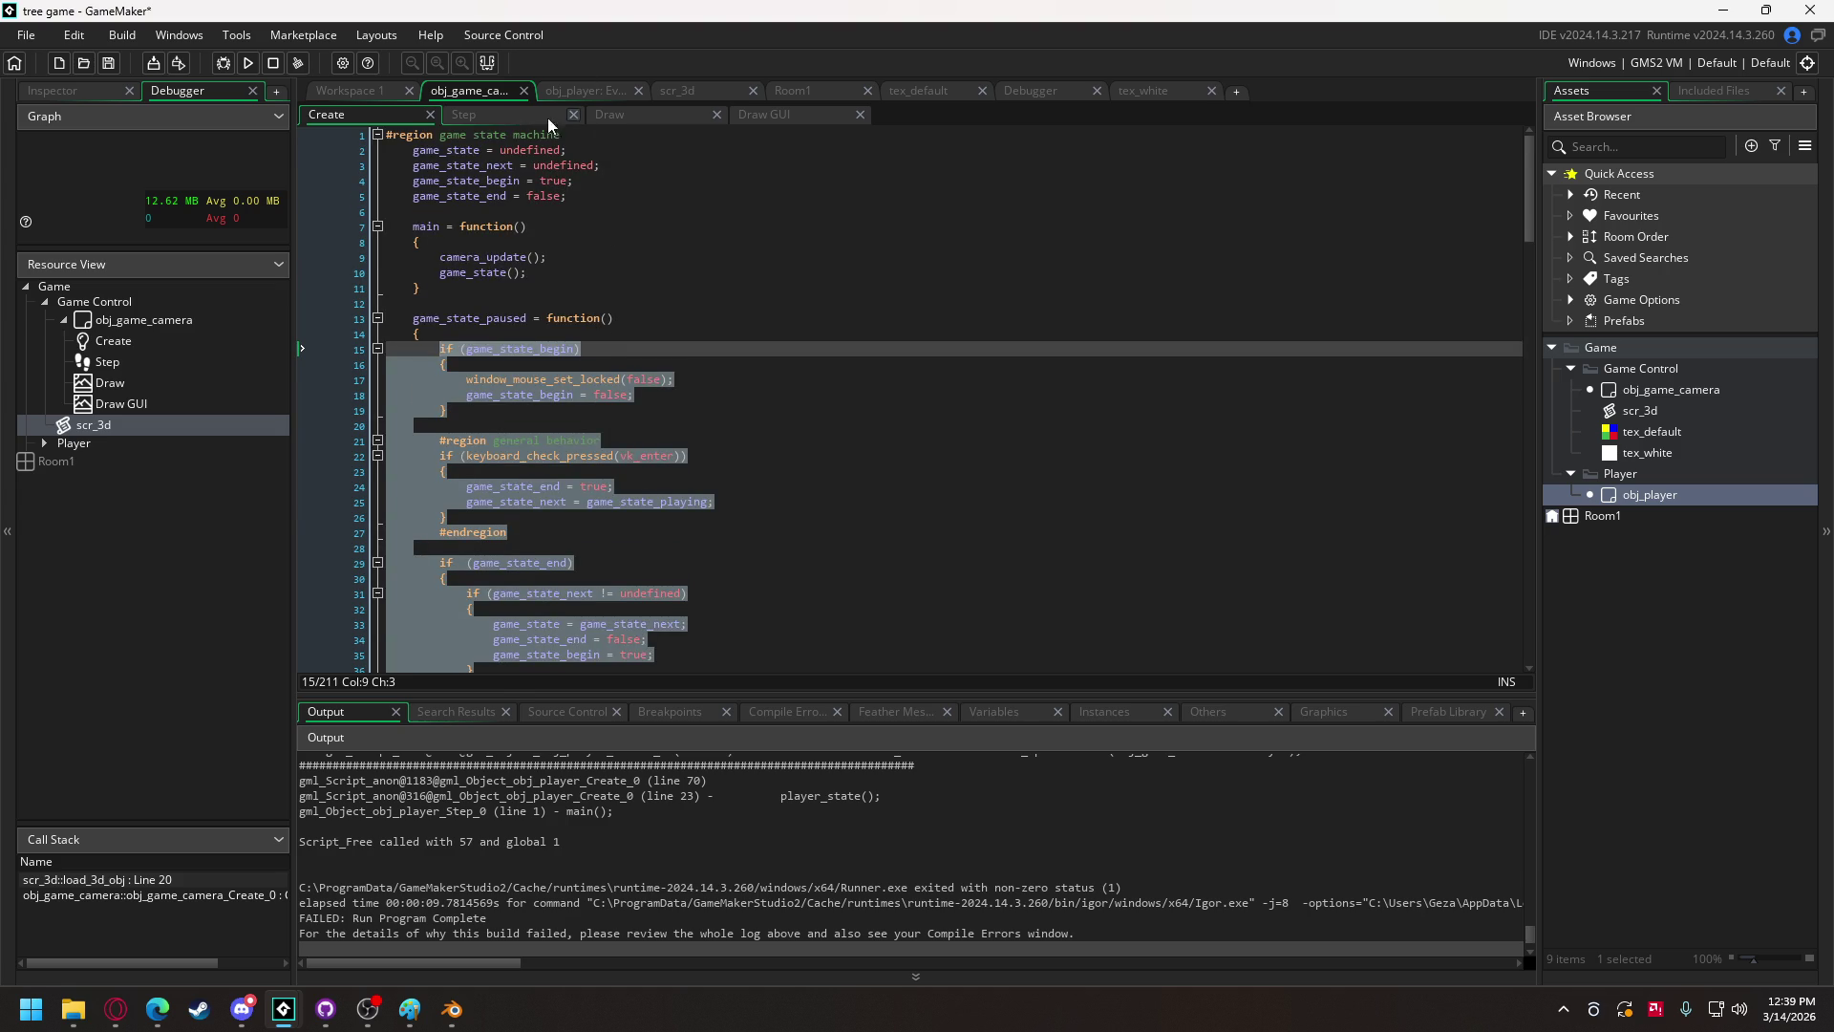
Step: Add missing semicolons to the lines in obj_game_camera's Draw event
{"action": "left_click", "coordinate": [484, 118]}
{"action": "left_click", "coordinate": [625, 113]}
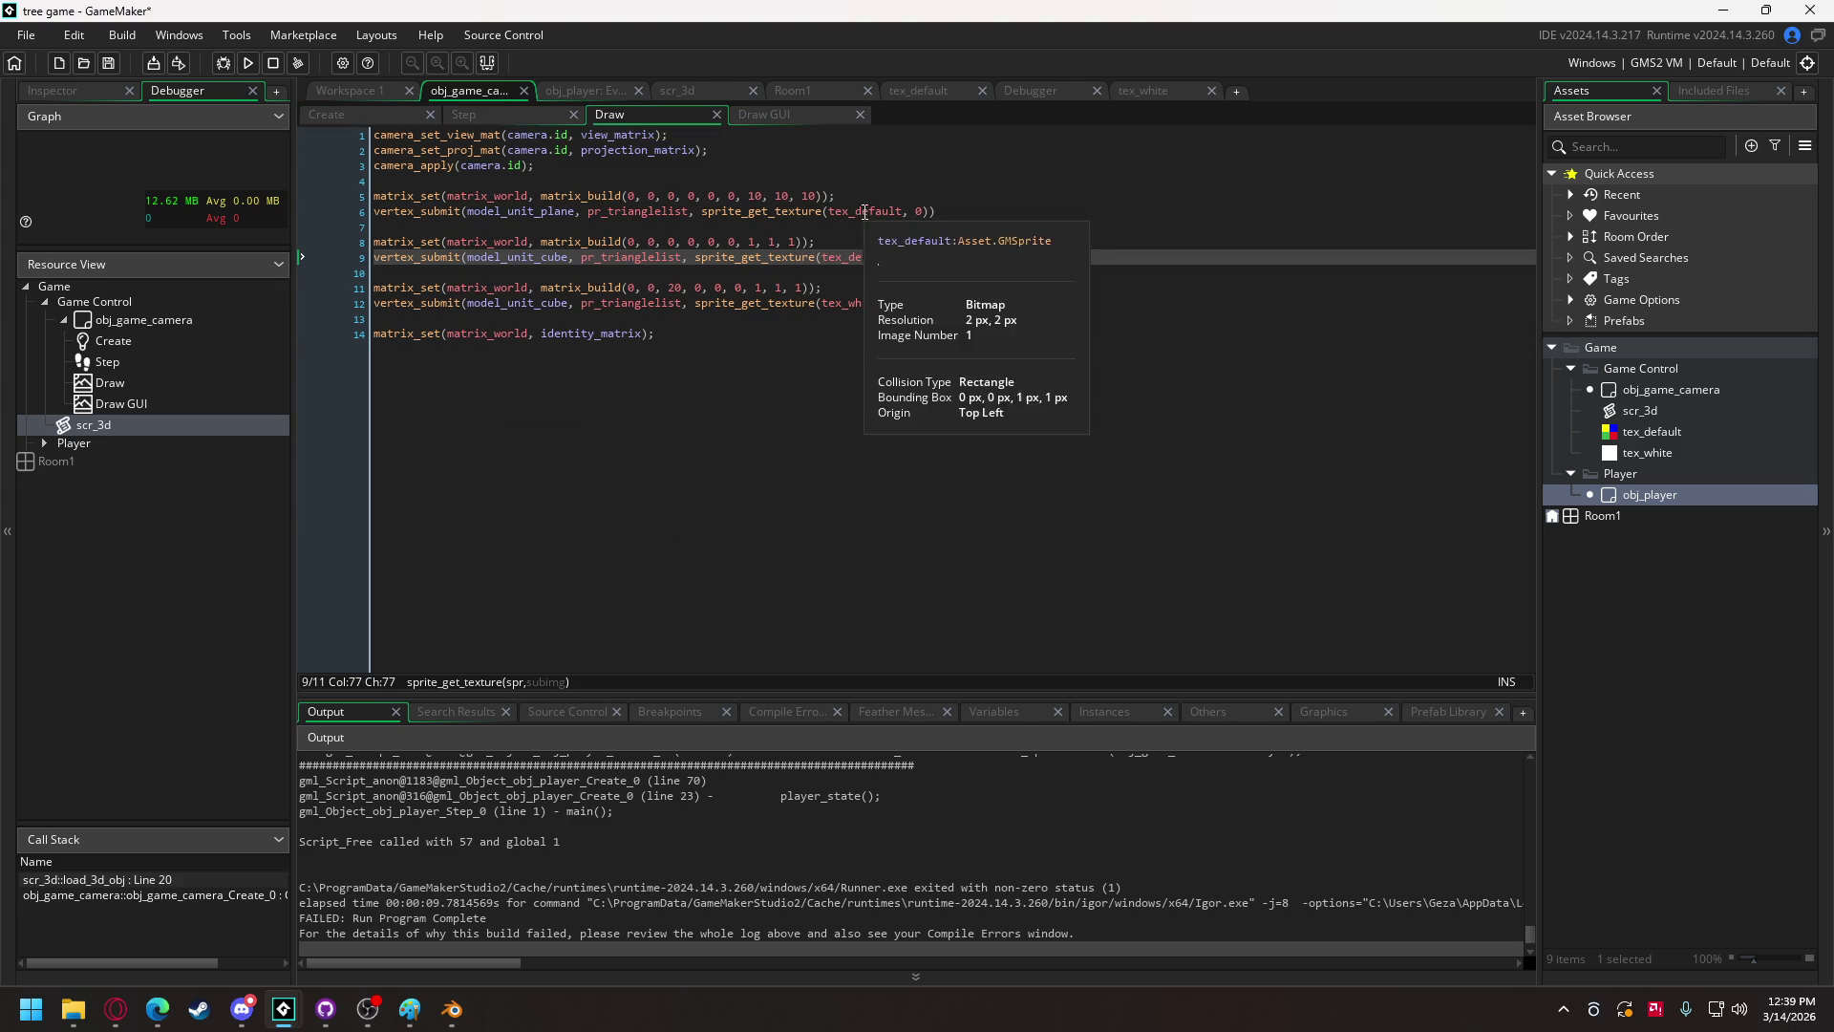
{"action": "left_click_drag", "start_coordinate": [931, 257], "coordinate": [369, 243]}
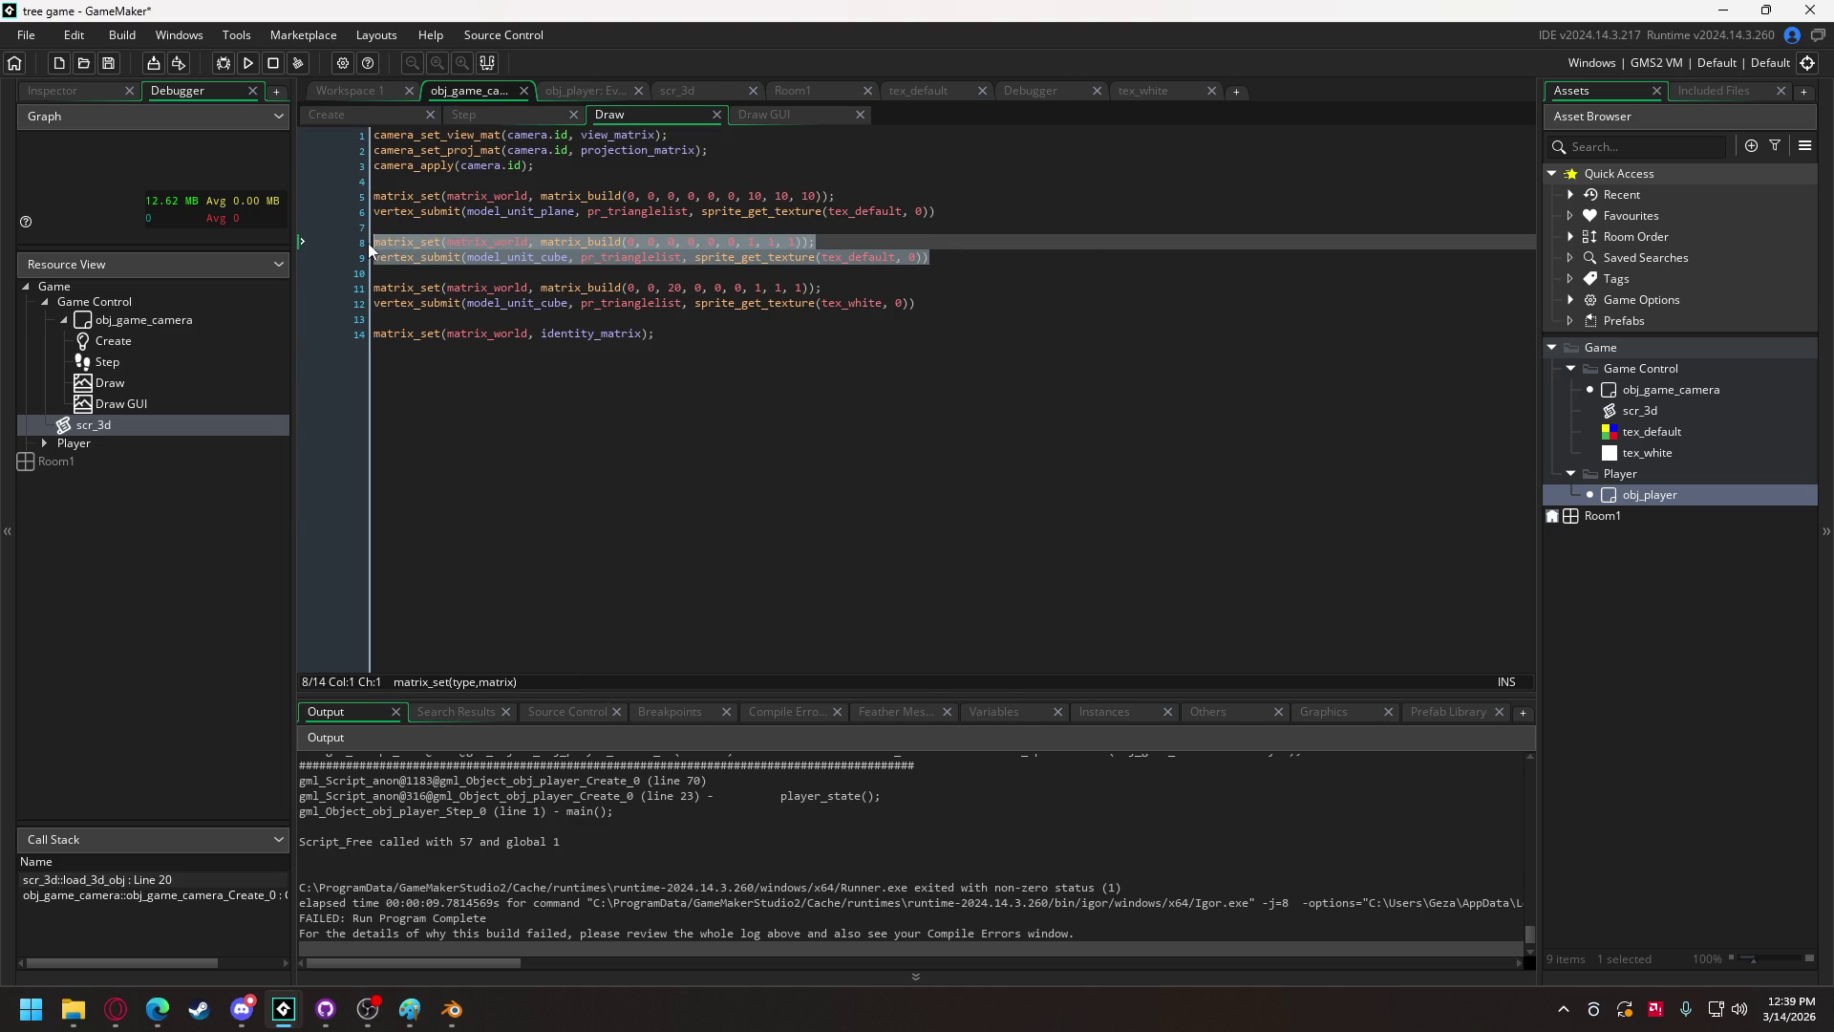
{"action": "left_click", "coordinate": [851, 255]}
{"action": "left_click", "coordinate": [963, 211]}
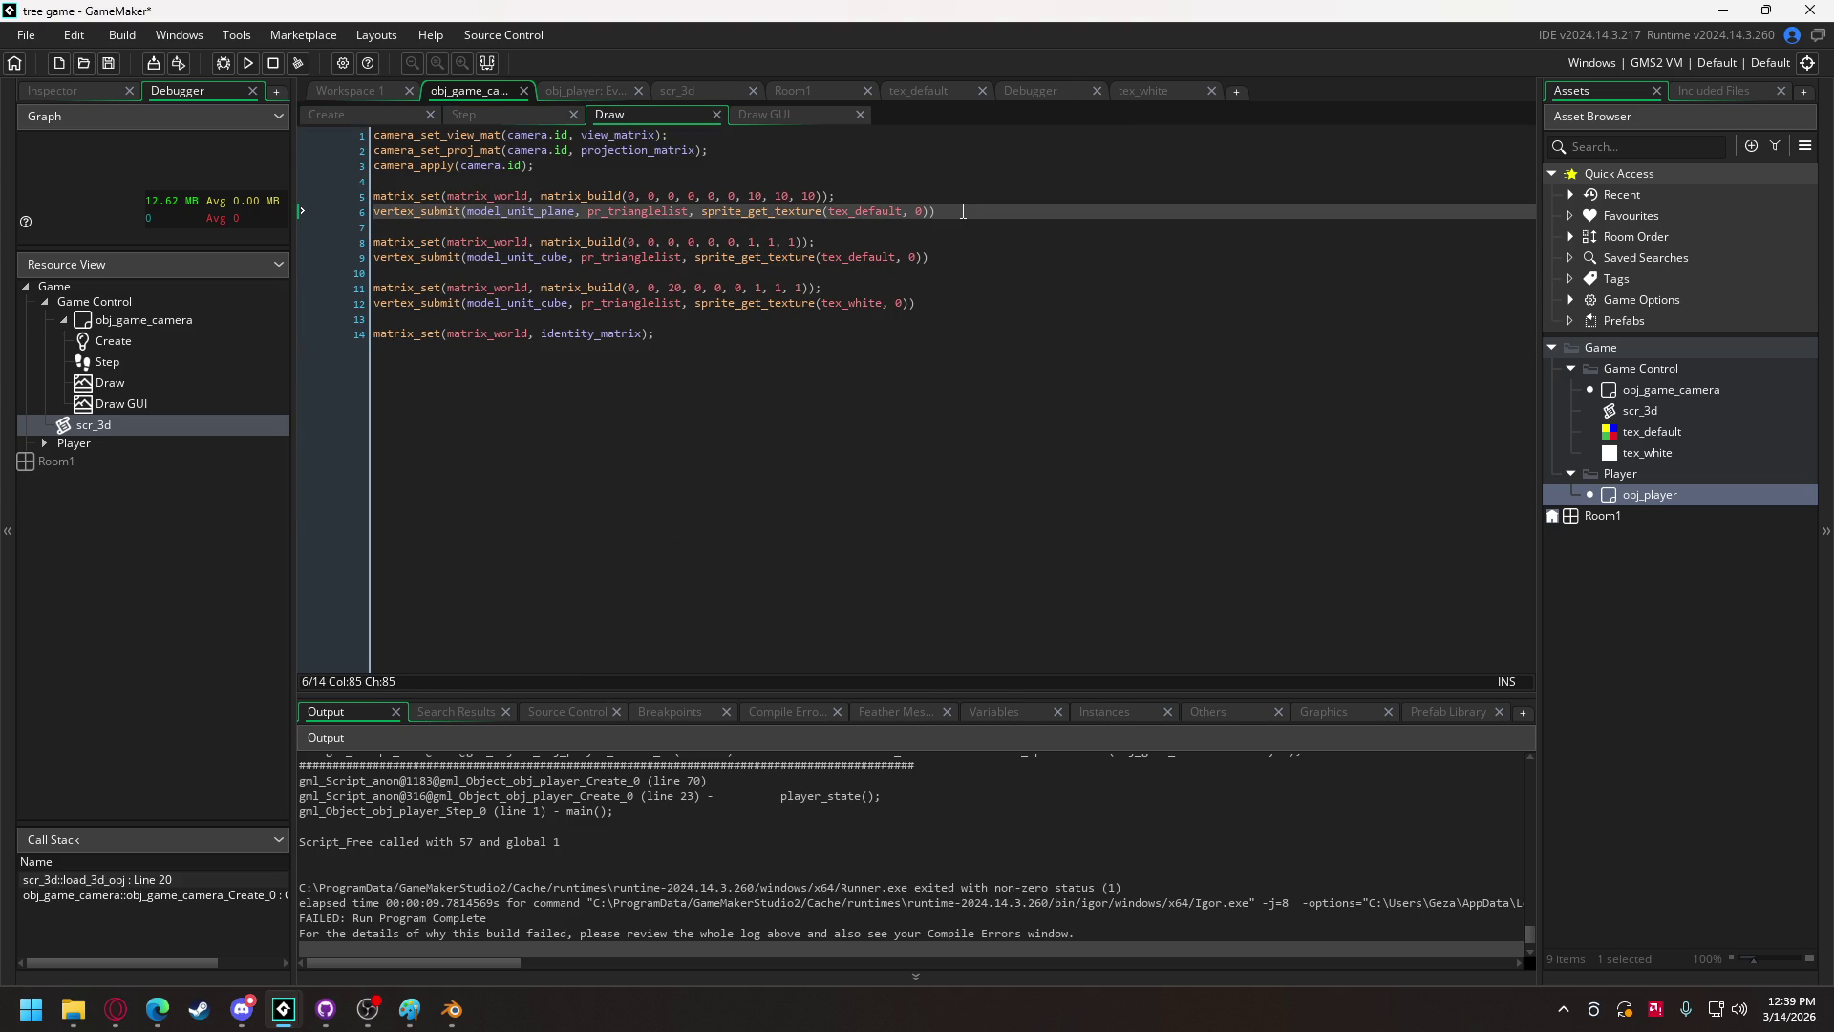
{"action": "type", "text": ";"}
{"action": "left_click", "coordinate": [934, 257]}
{"action": "type", "text": ";"}
{"action": "key", "text": "Down"}
{"action": "key", "text": "Down"}
{"action": "key", "text": "Down"}
{"action": "type", "text": ";"}
{"action": "left_click", "coordinate": [948, 257]}
Step: Copy the cube's world matrix and vertex_submit lines 8–9 into obj_player's draw_self_3d
{"action": "left_click_drag", "start_coordinate": [948, 257], "coordinate": [286, 245]}
{"action": "key", "text": "ctrl+c"}
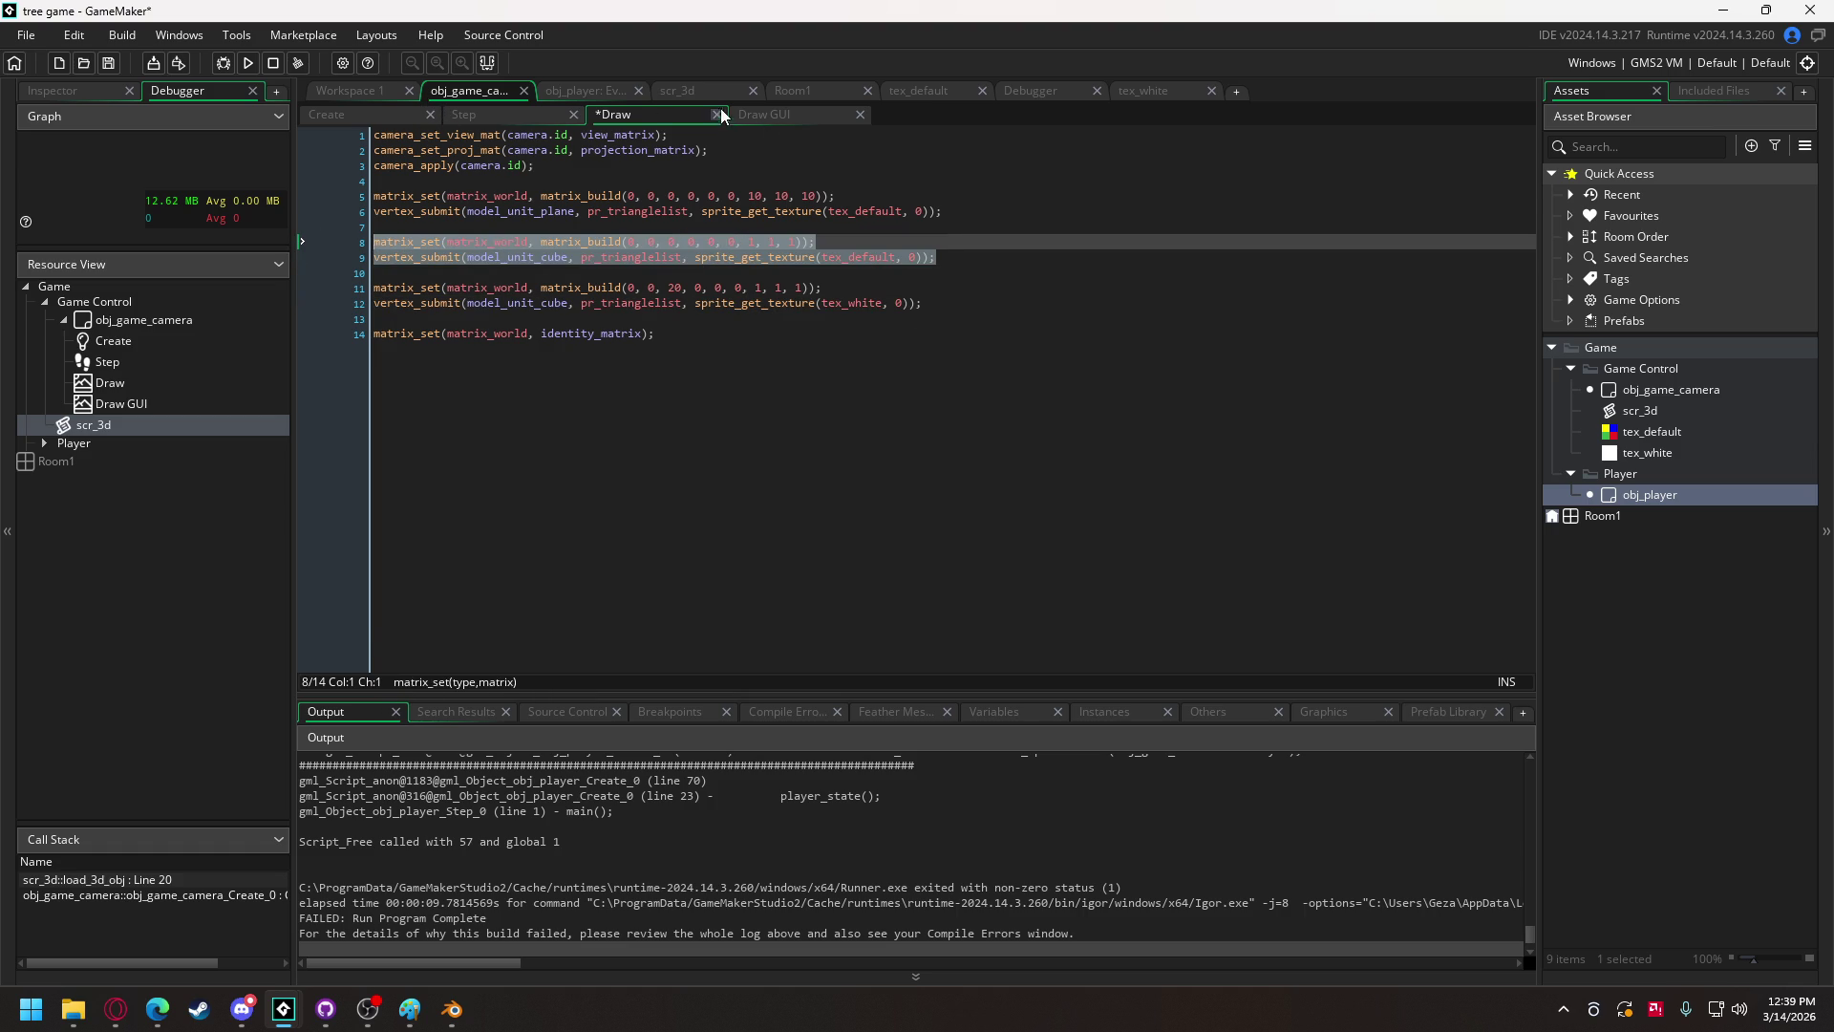
{"action": "left_click", "coordinate": [599, 94]}
{"action": "key", "text": "ctrl+v"}
{"action": "left_click", "coordinate": [401, 622]}
{"action": "key", "text": "Tab"}
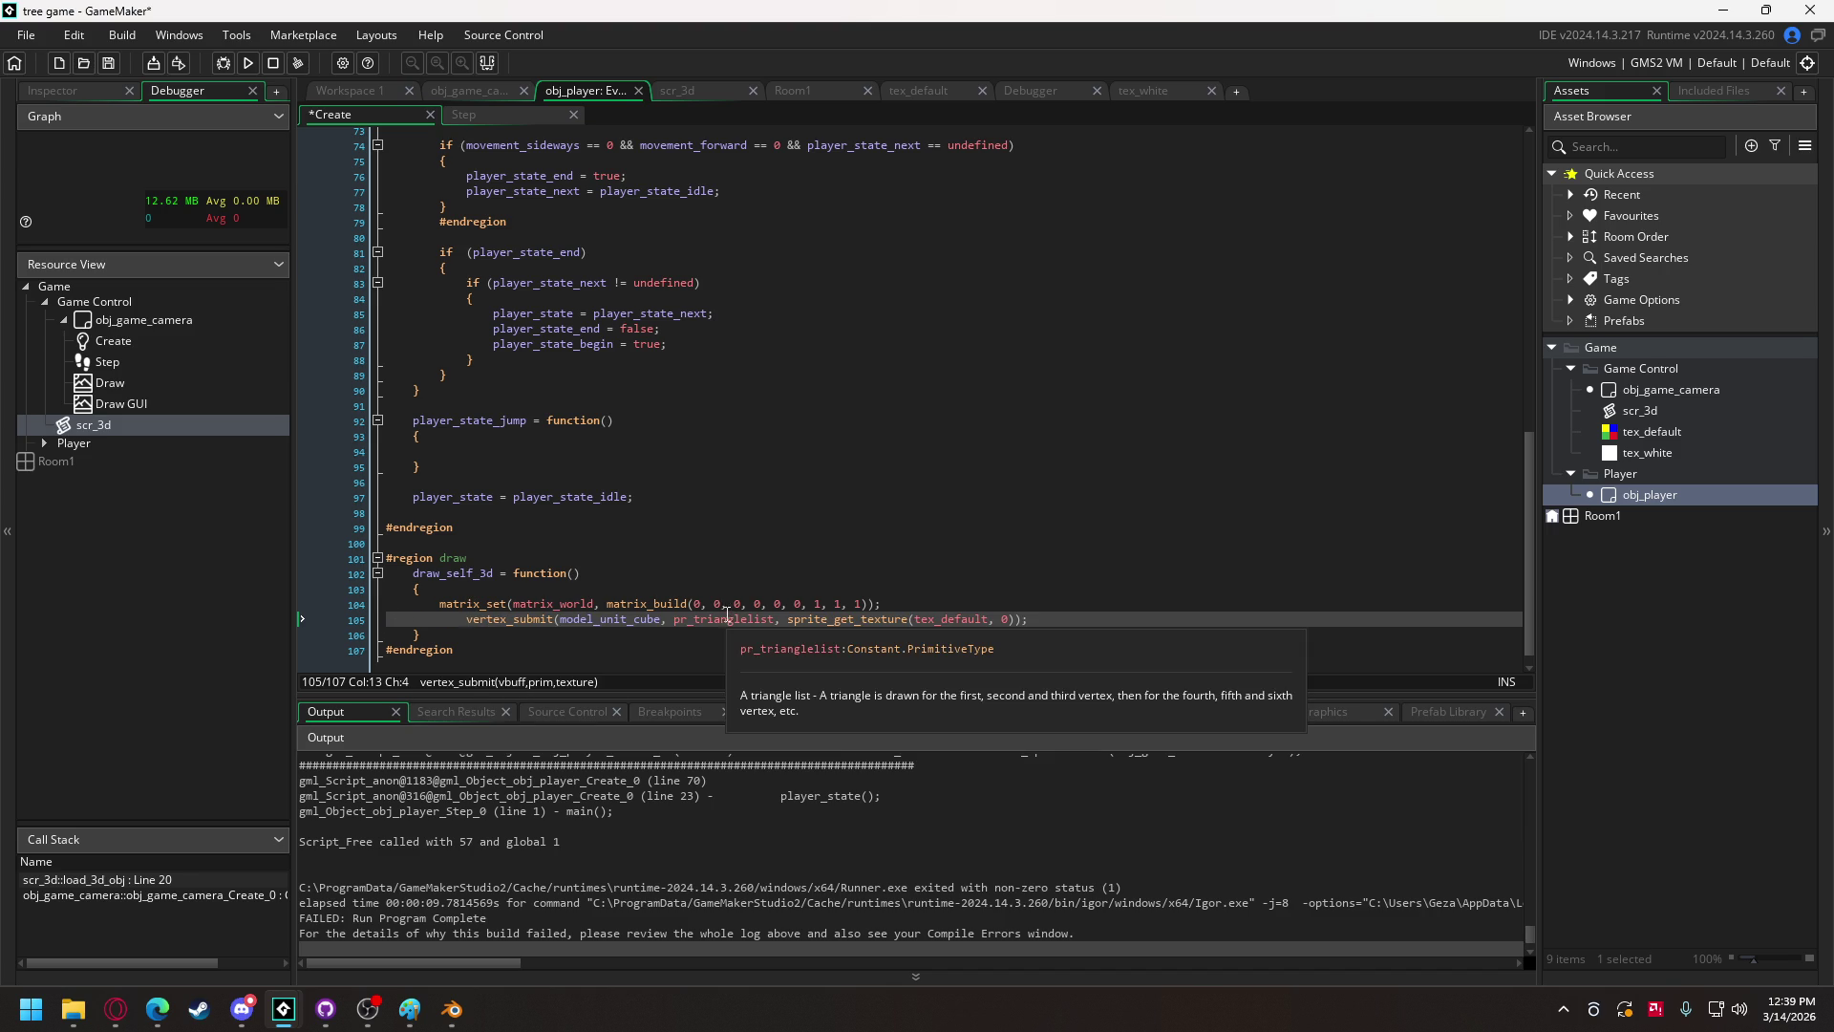
{"action": "key", "text": "BackSpace"}
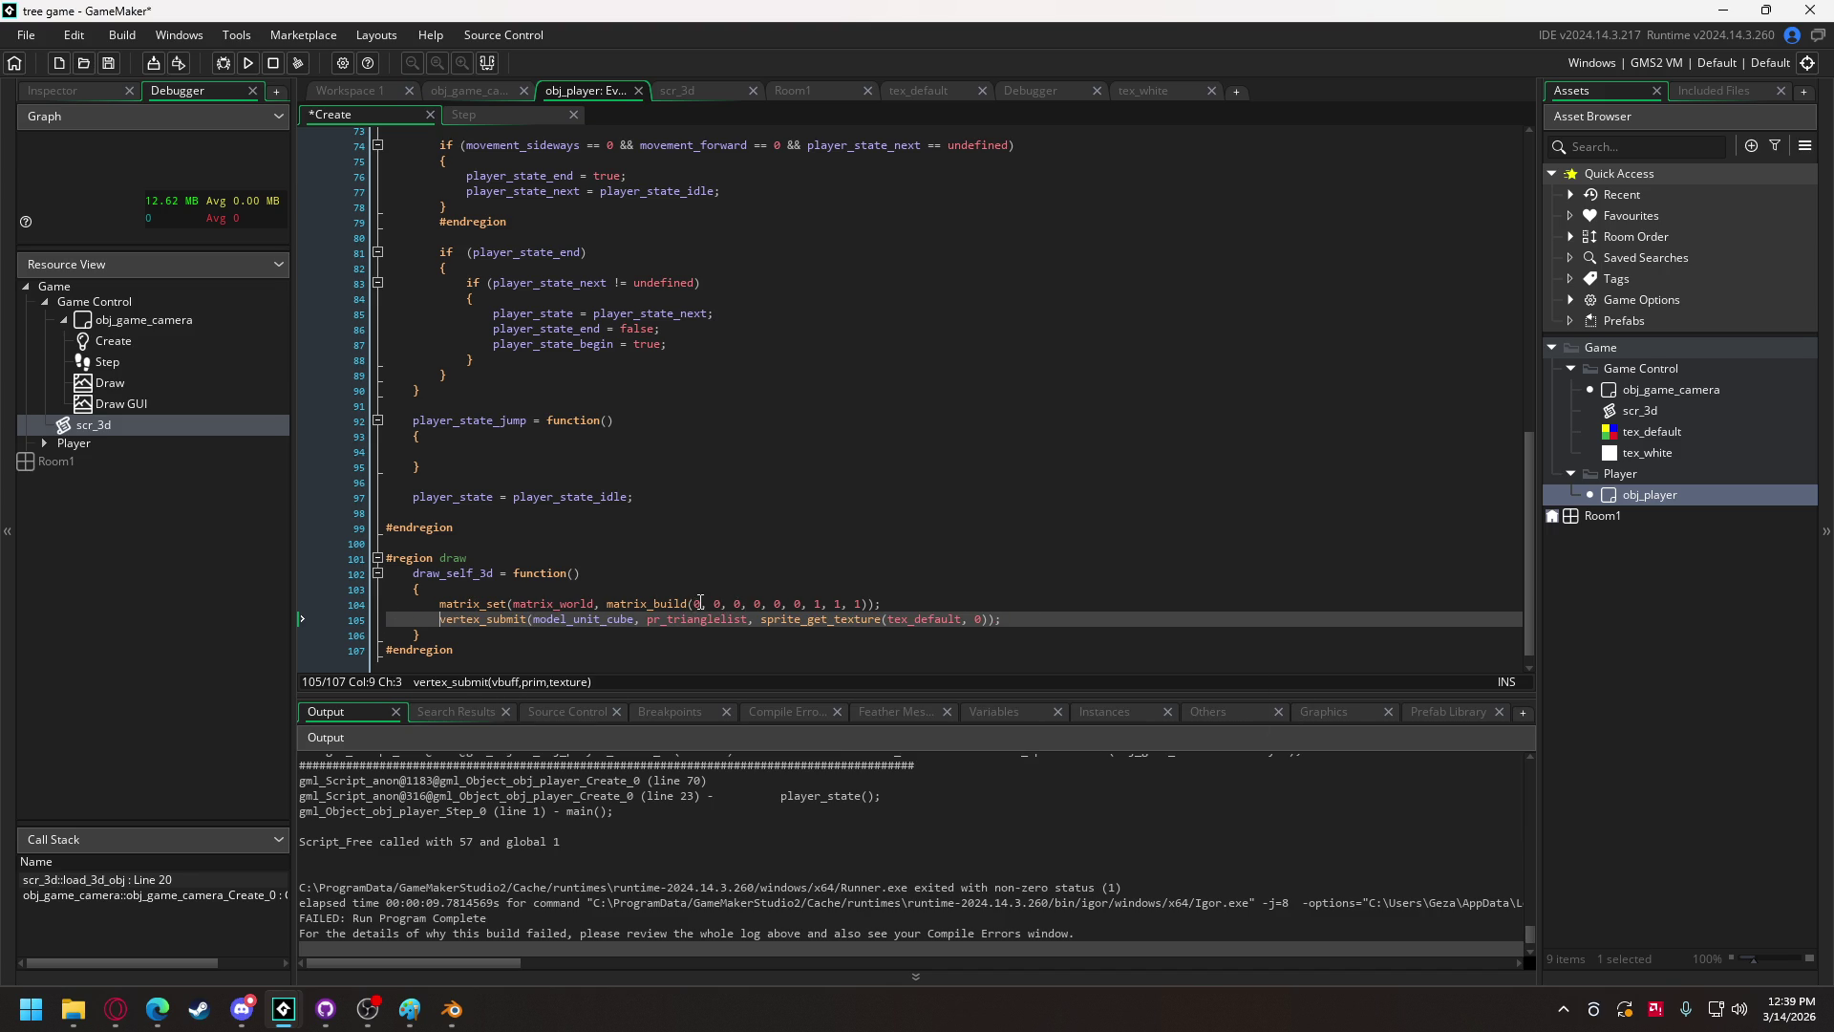
Step: Copy the identity matrix reset line 14 from the camera's Draw code
{"action": "left_click", "coordinate": [449, 88]}
{"action": "left_click_drag", "start_coordinate": [661, 333], "coordinate": [358, 342]}
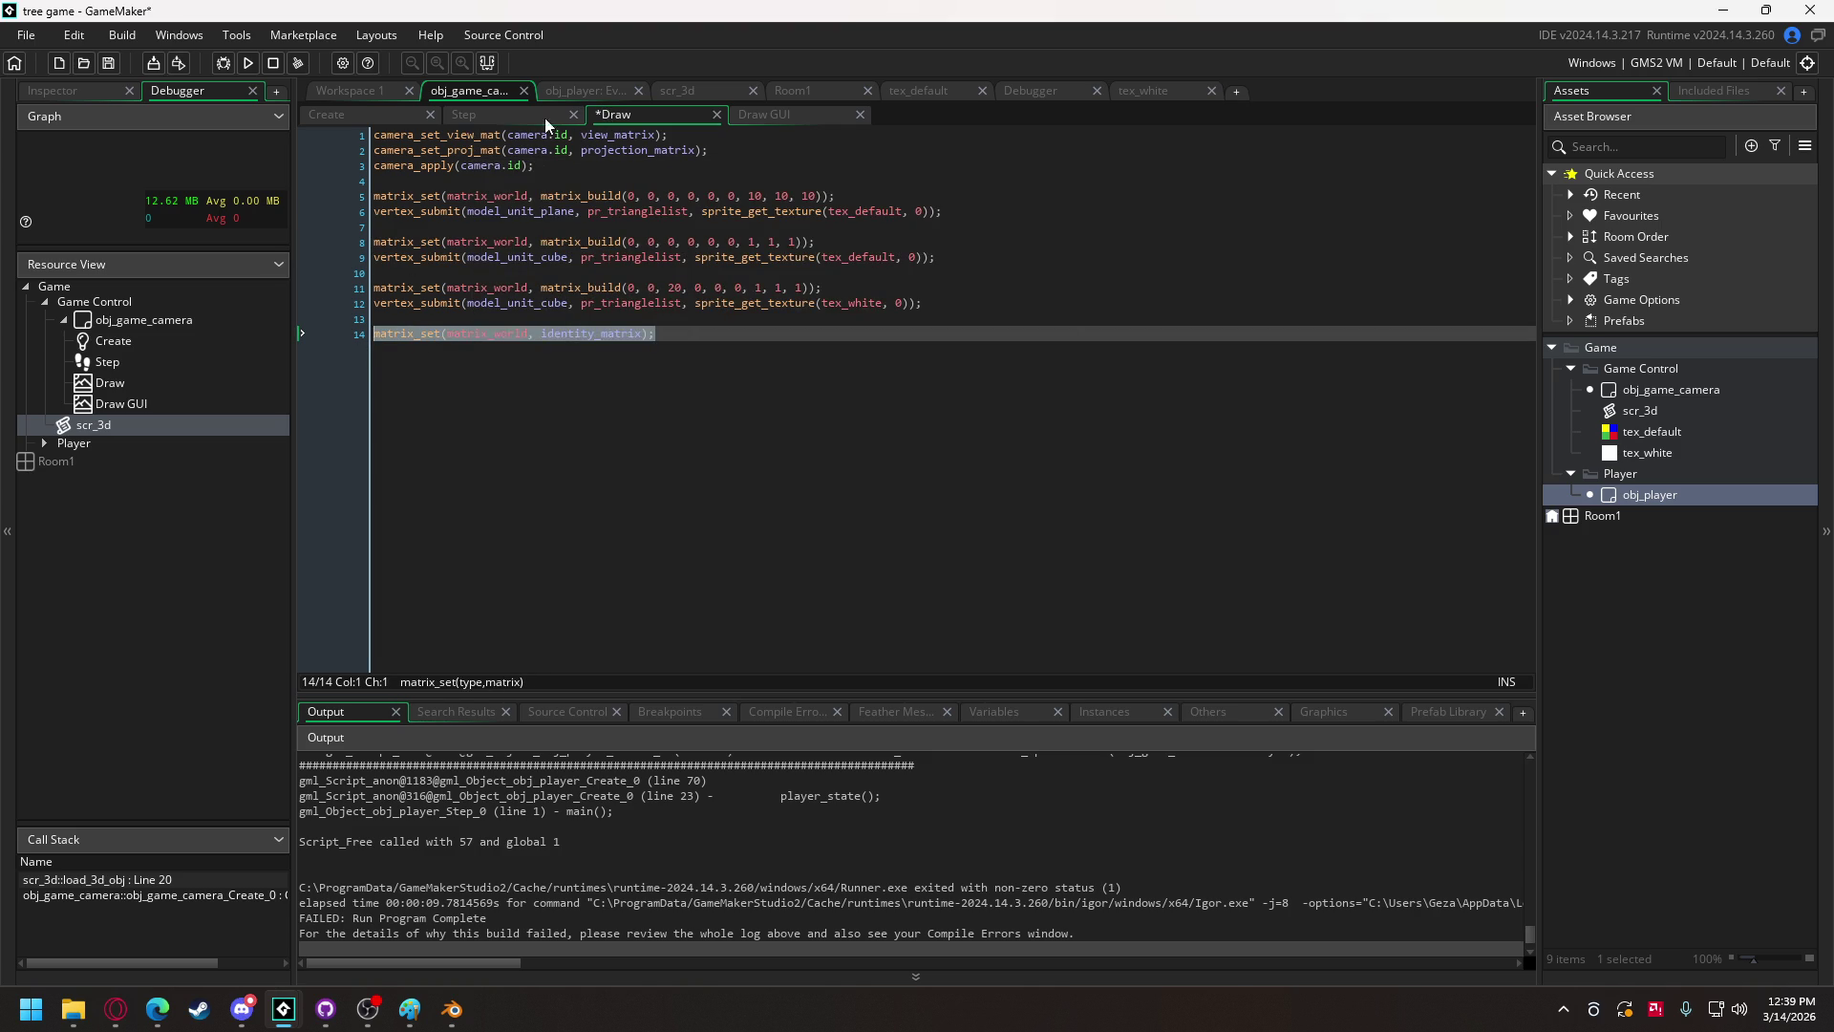
{"action": "left_click", "coordinate": [577, 89]}
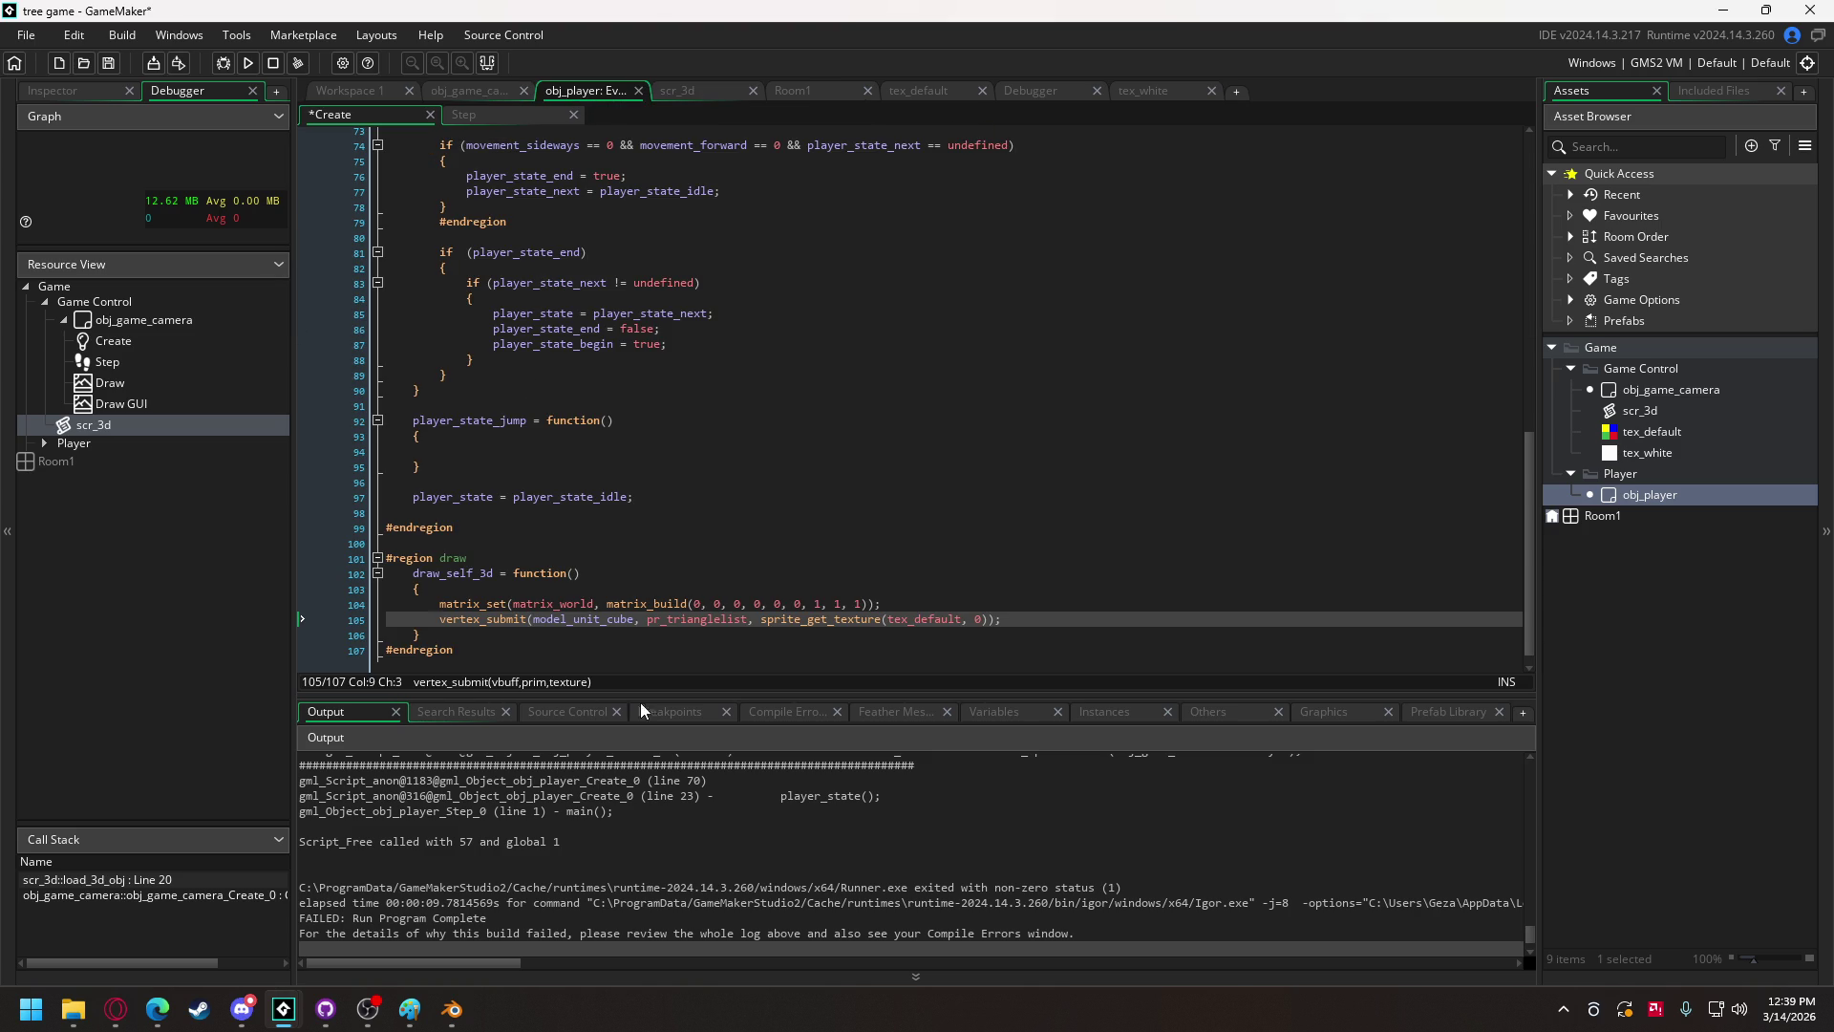
{"action": "left_click", "coordinate": [1018, 618]}
Step: Paste the identity matrix reset into draw_self_3d and submit player_model with tex_white
{"action": "key", "text": "Return"}
{"action": "type", "text": "matrix_set(matrix_world, identity_matrix);"}
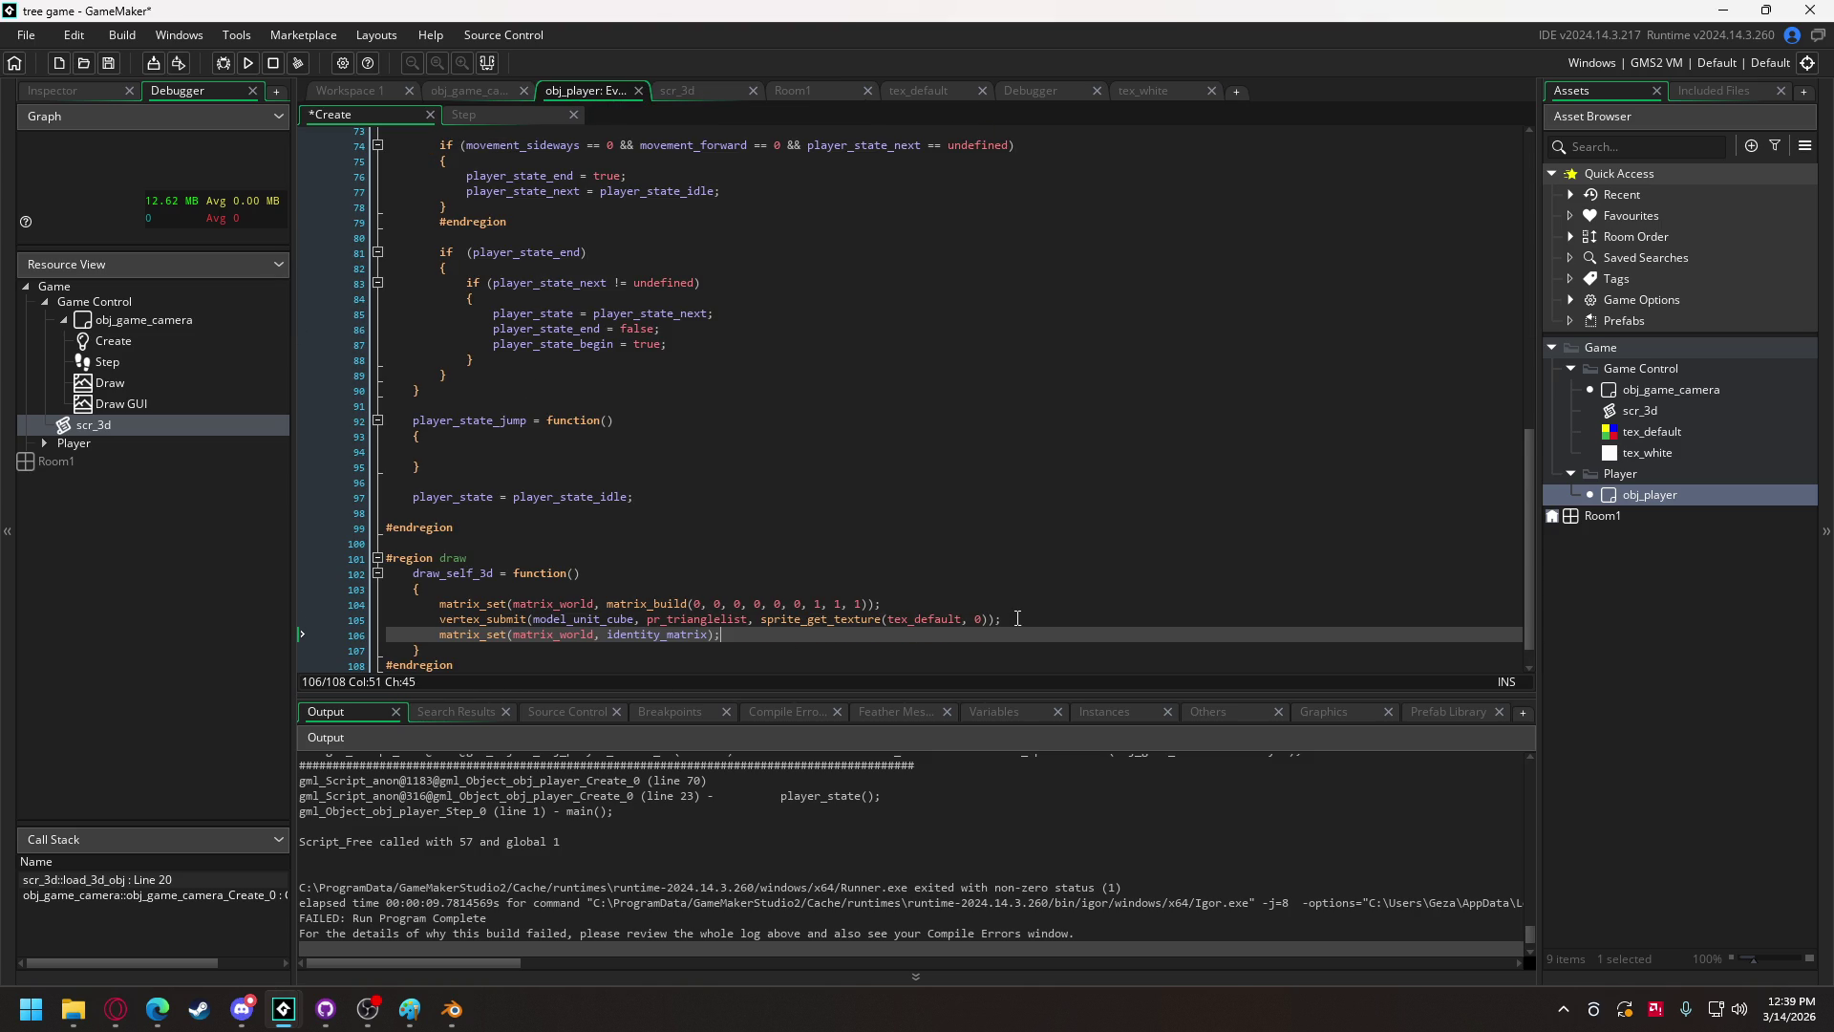
{"action": "double_click", "coordinate": [563, 619]}
{"action": "type", "text": "player_m"}
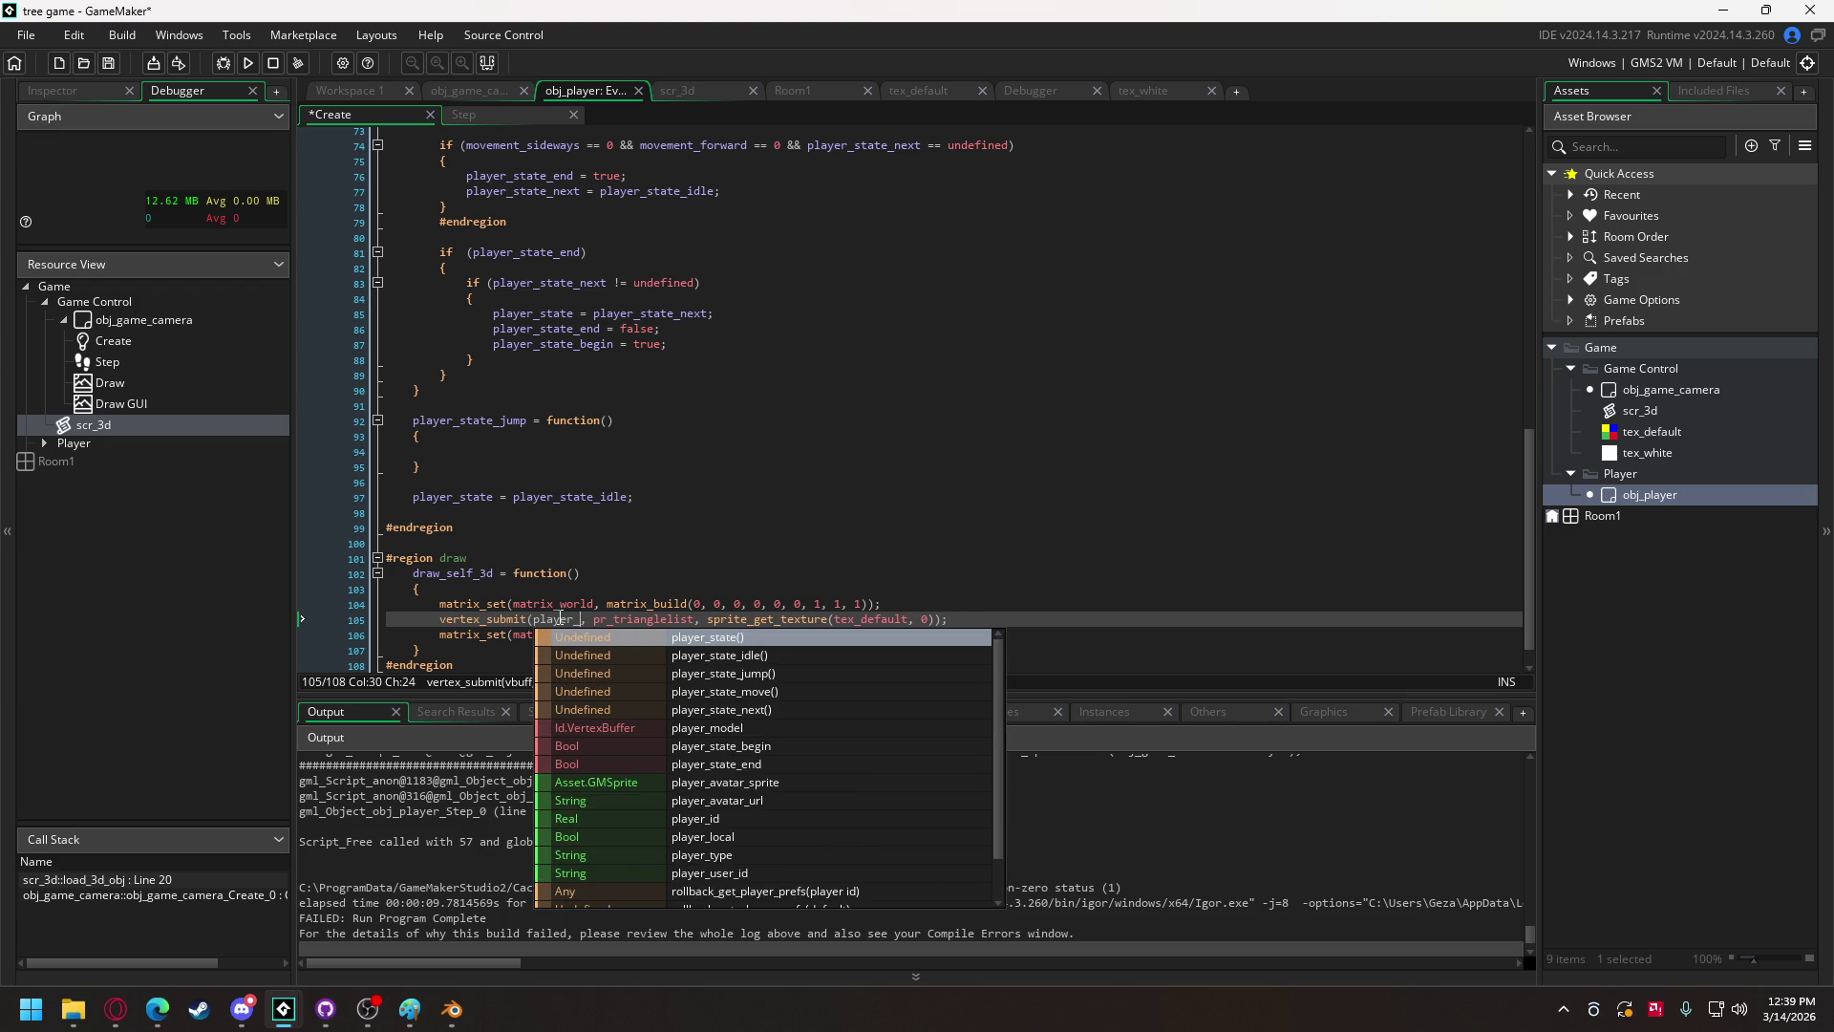
{"action": "key", "text": "Return"}
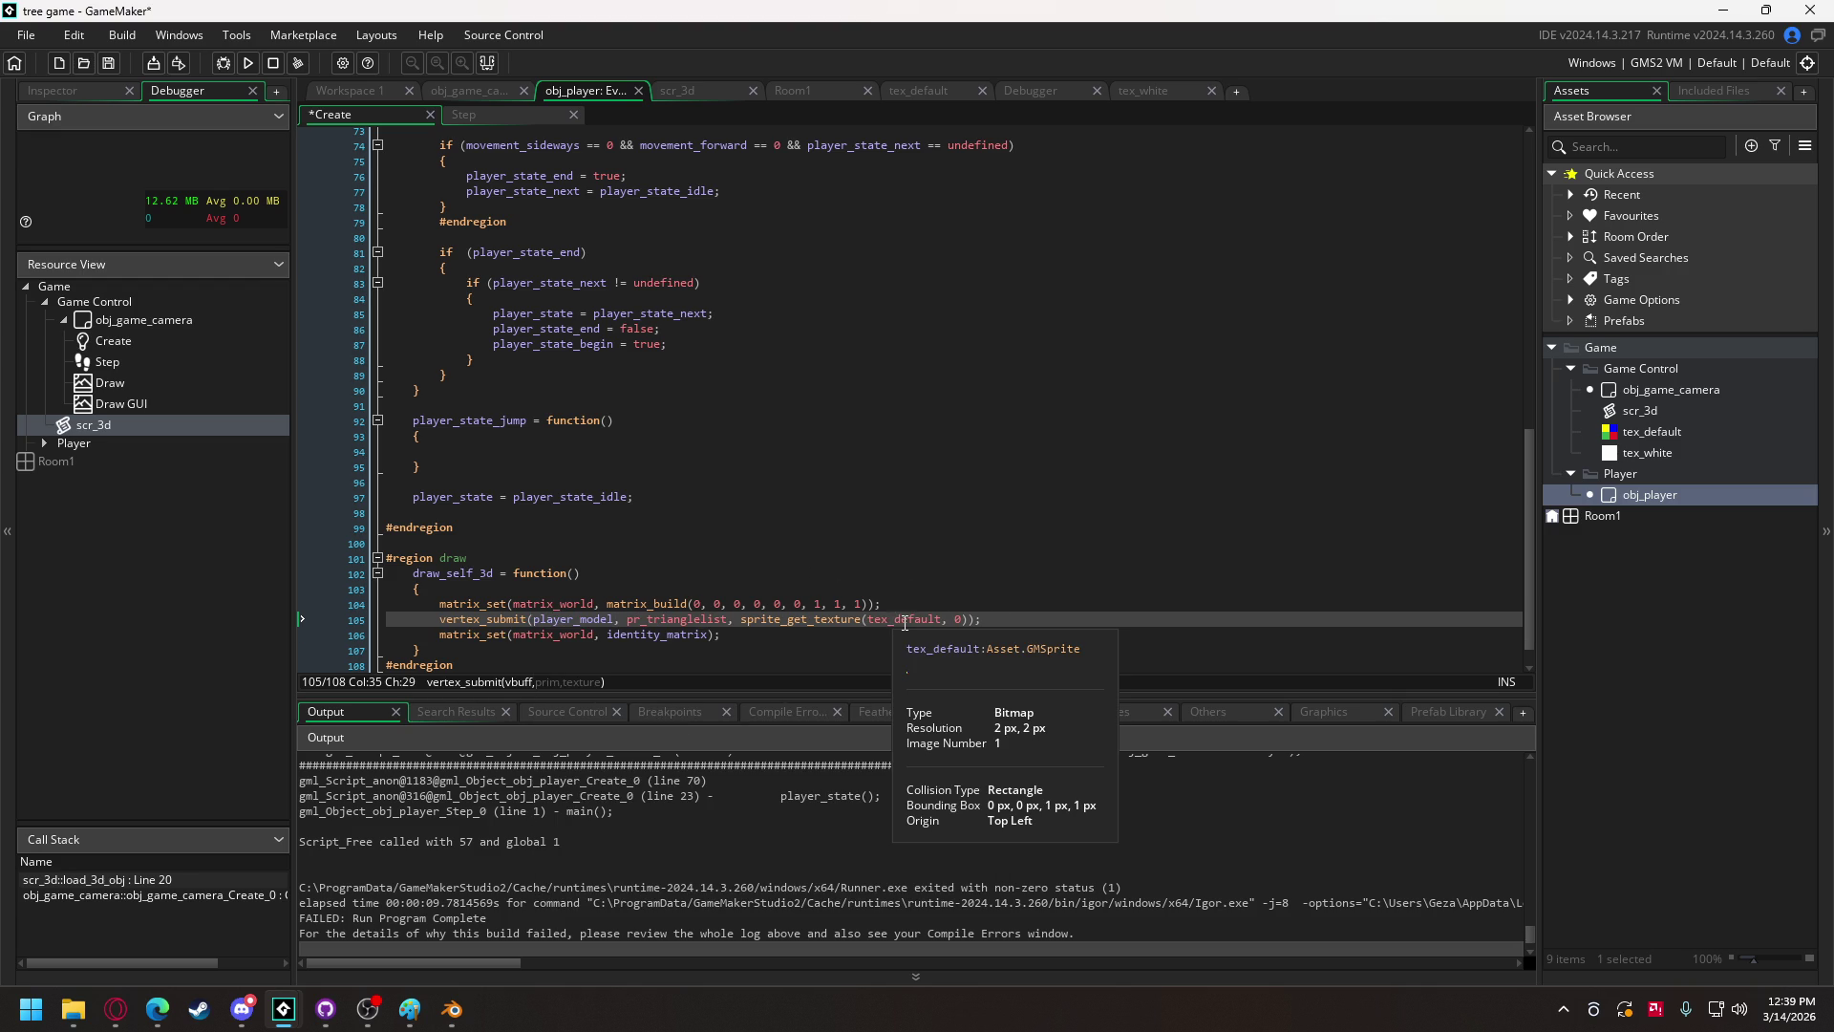
{"action": "left_click_drag", "start_coordinate": [894, 619], "coordinate": [942, 621]}
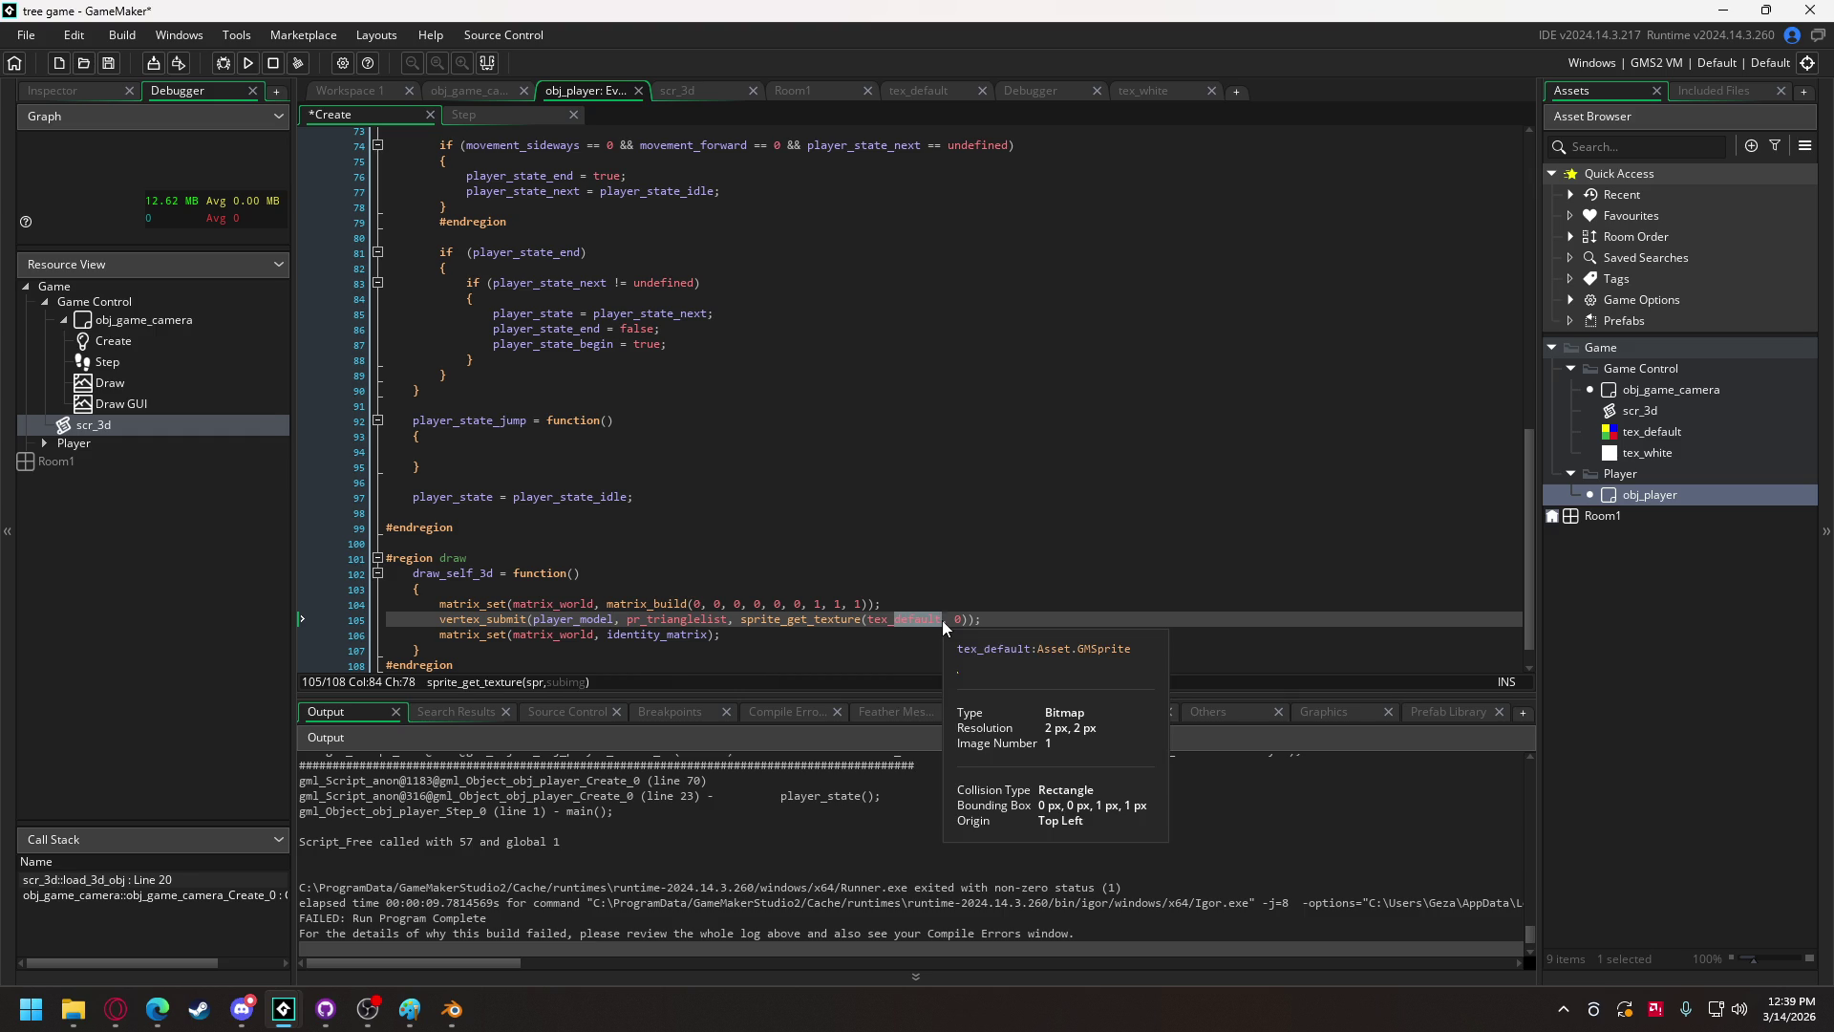
{"action": "type", "text": "white"}
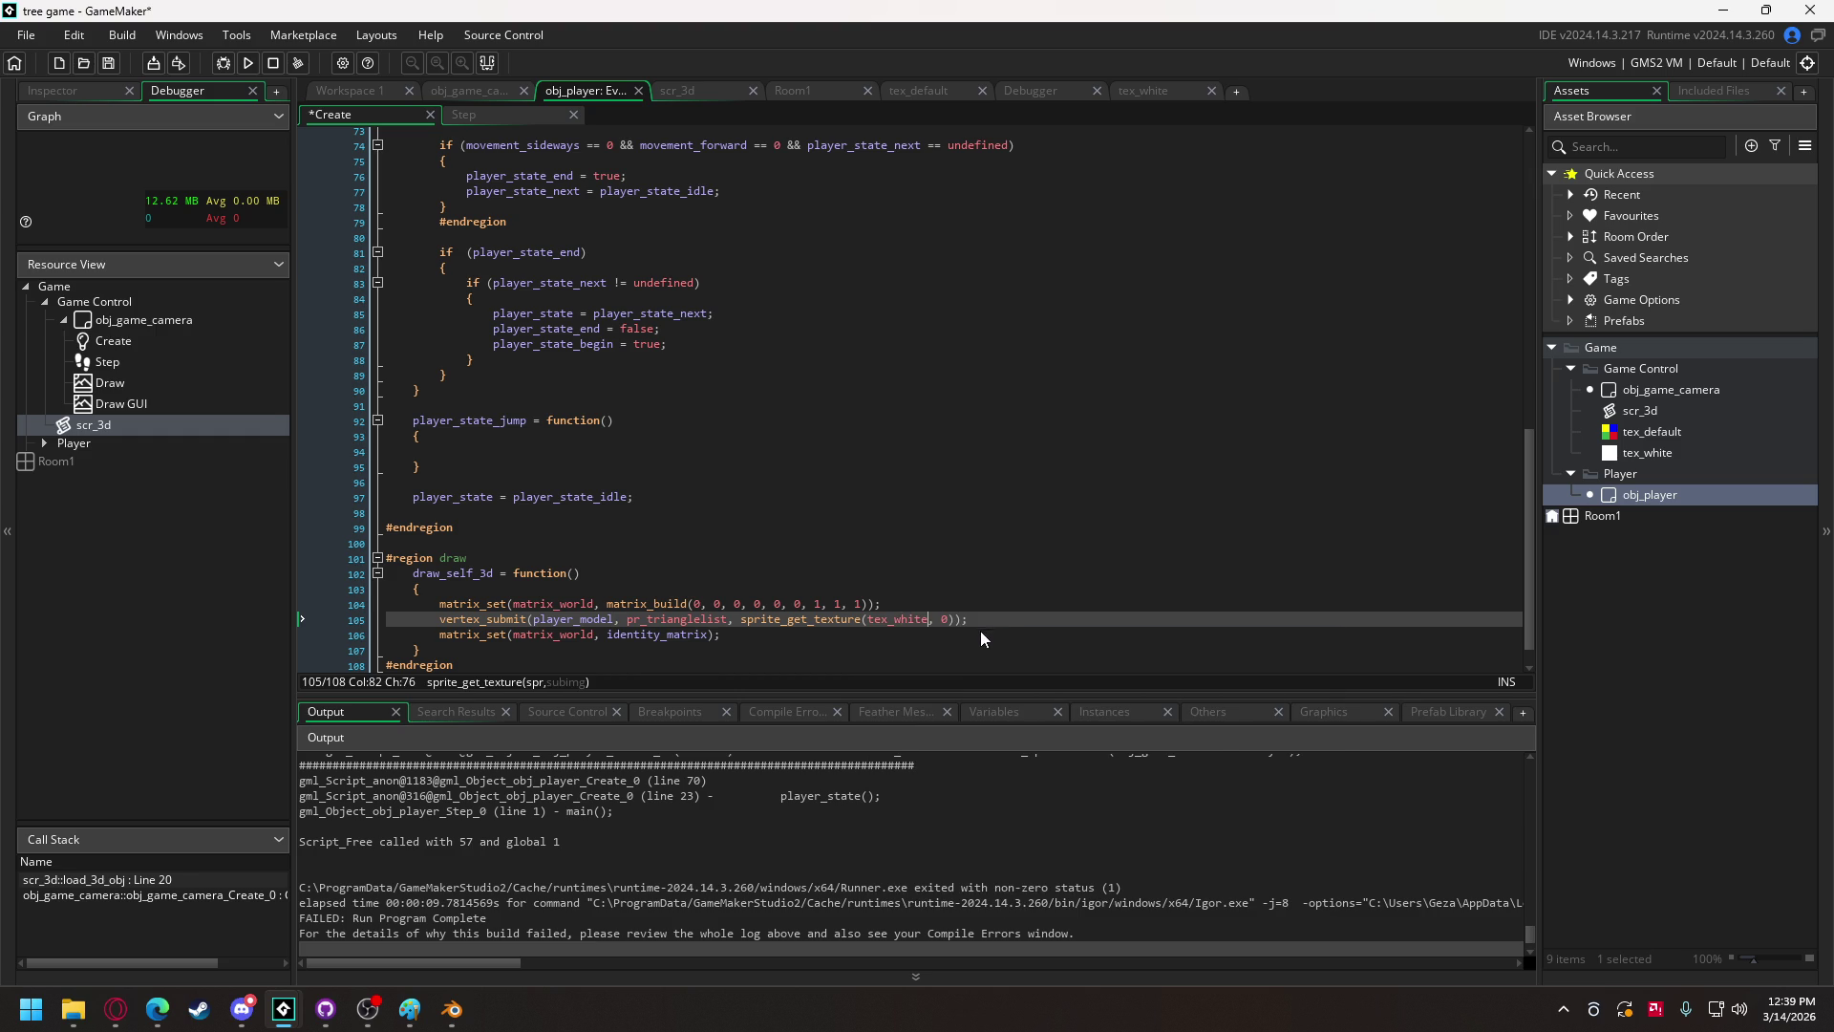
Step: Copy the identity_matrix = matrix_build_identity() definition from obj_game_camera into obj_player's line 3
{"action": "double_click", "coordinate": [623, 634]}
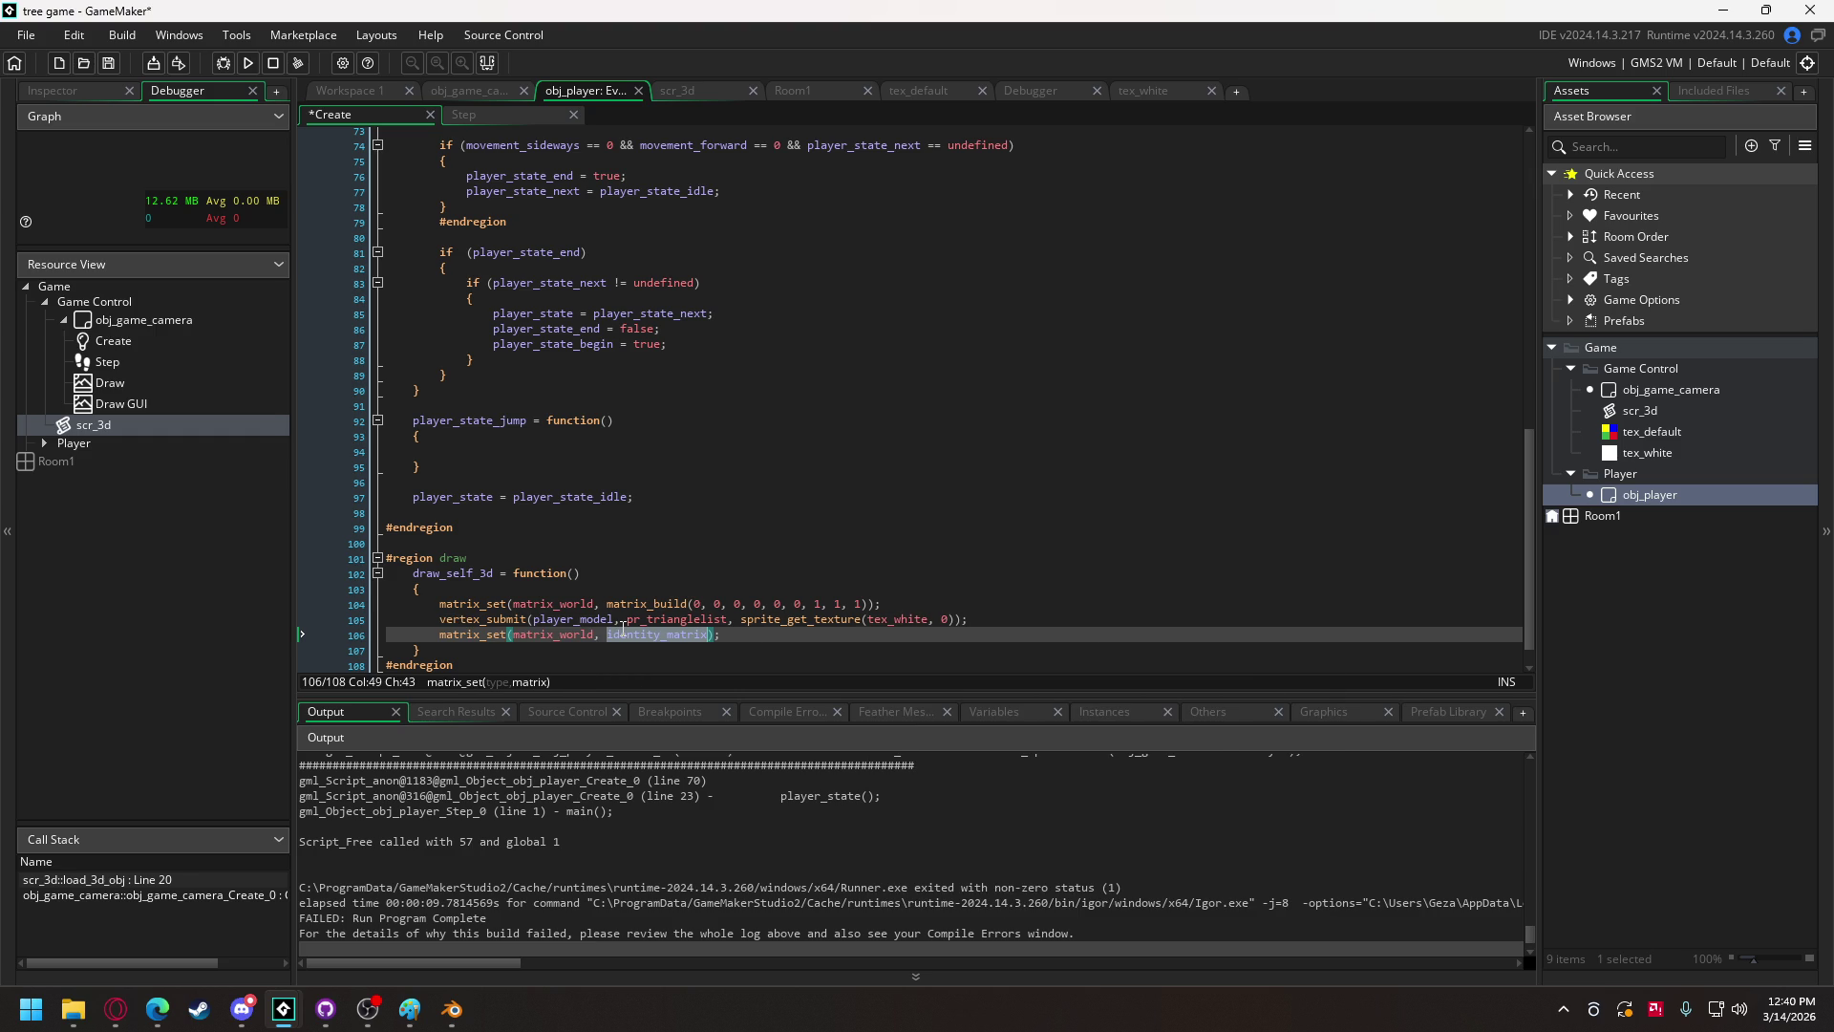
{"action": "left_click", "coordinate": [479, 86]}
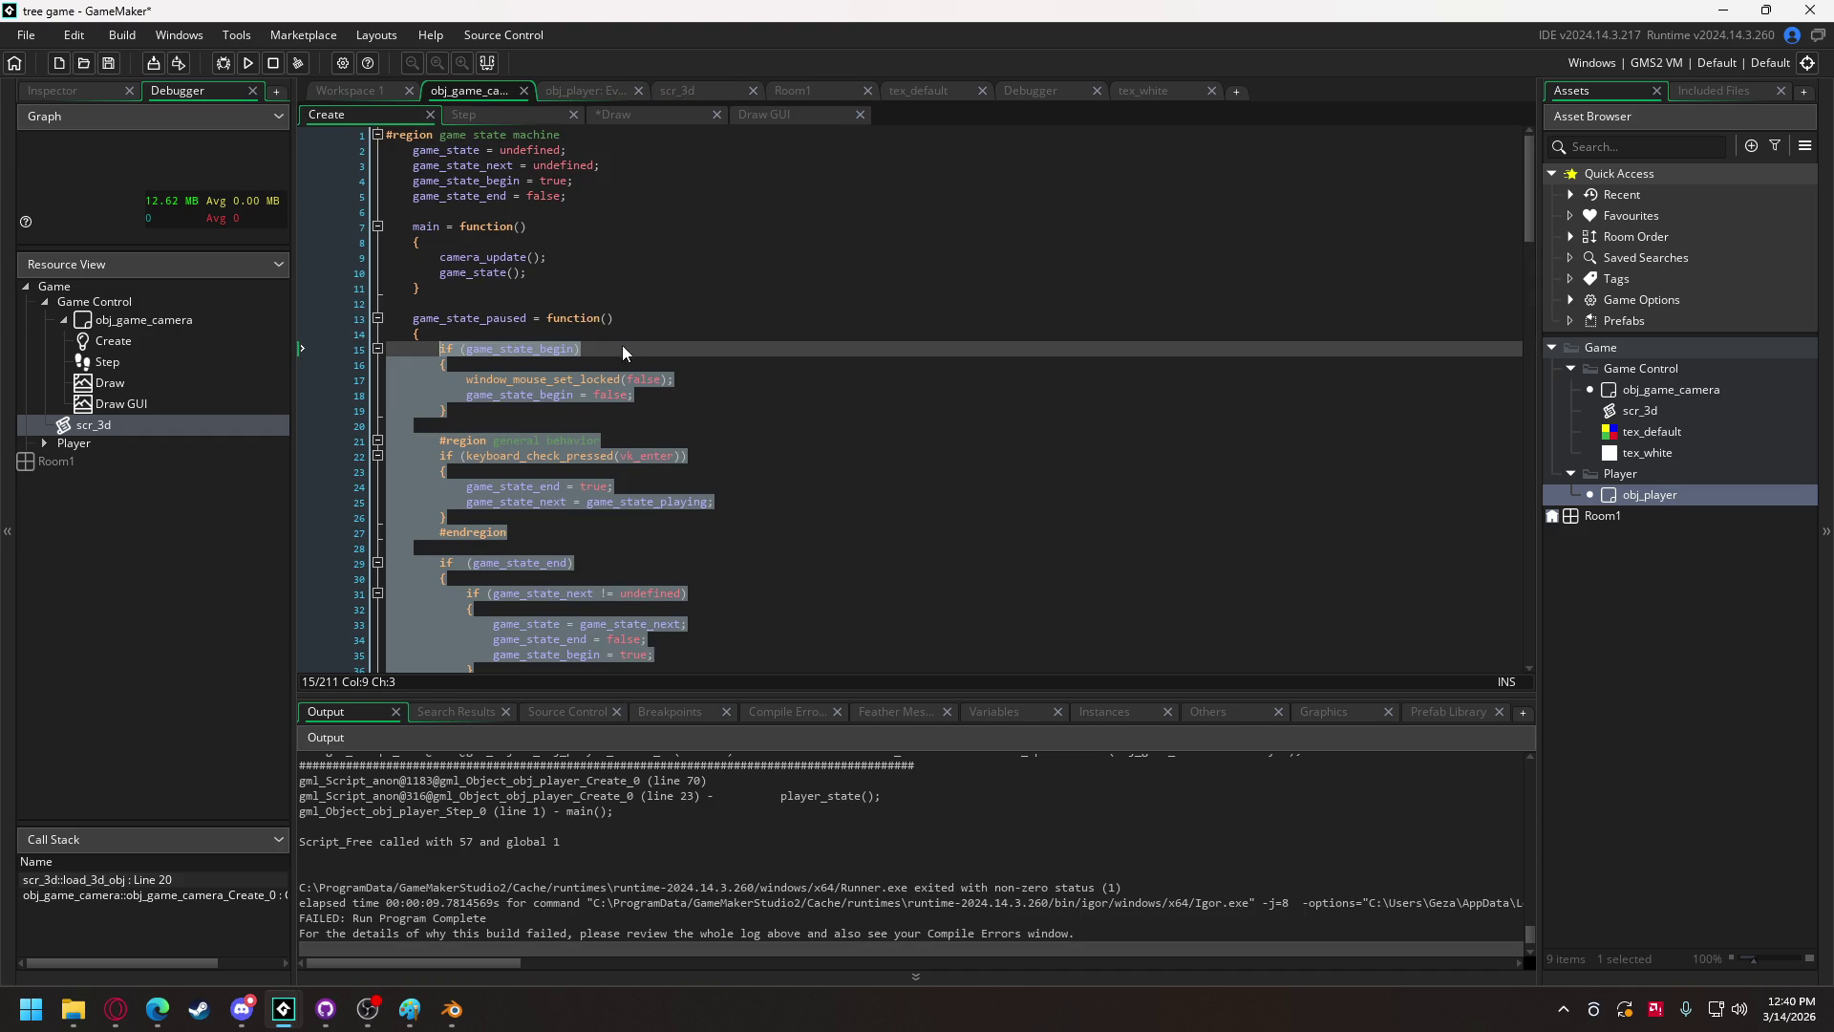
{"action": "scroll", "coordinate": [605, 364], "scroll_direction": "down", "scroll_amount": 10}
{"action": "scroll", "coordinate": [605, 364], "scroll_direction": "down", "scroll_amount": 2}
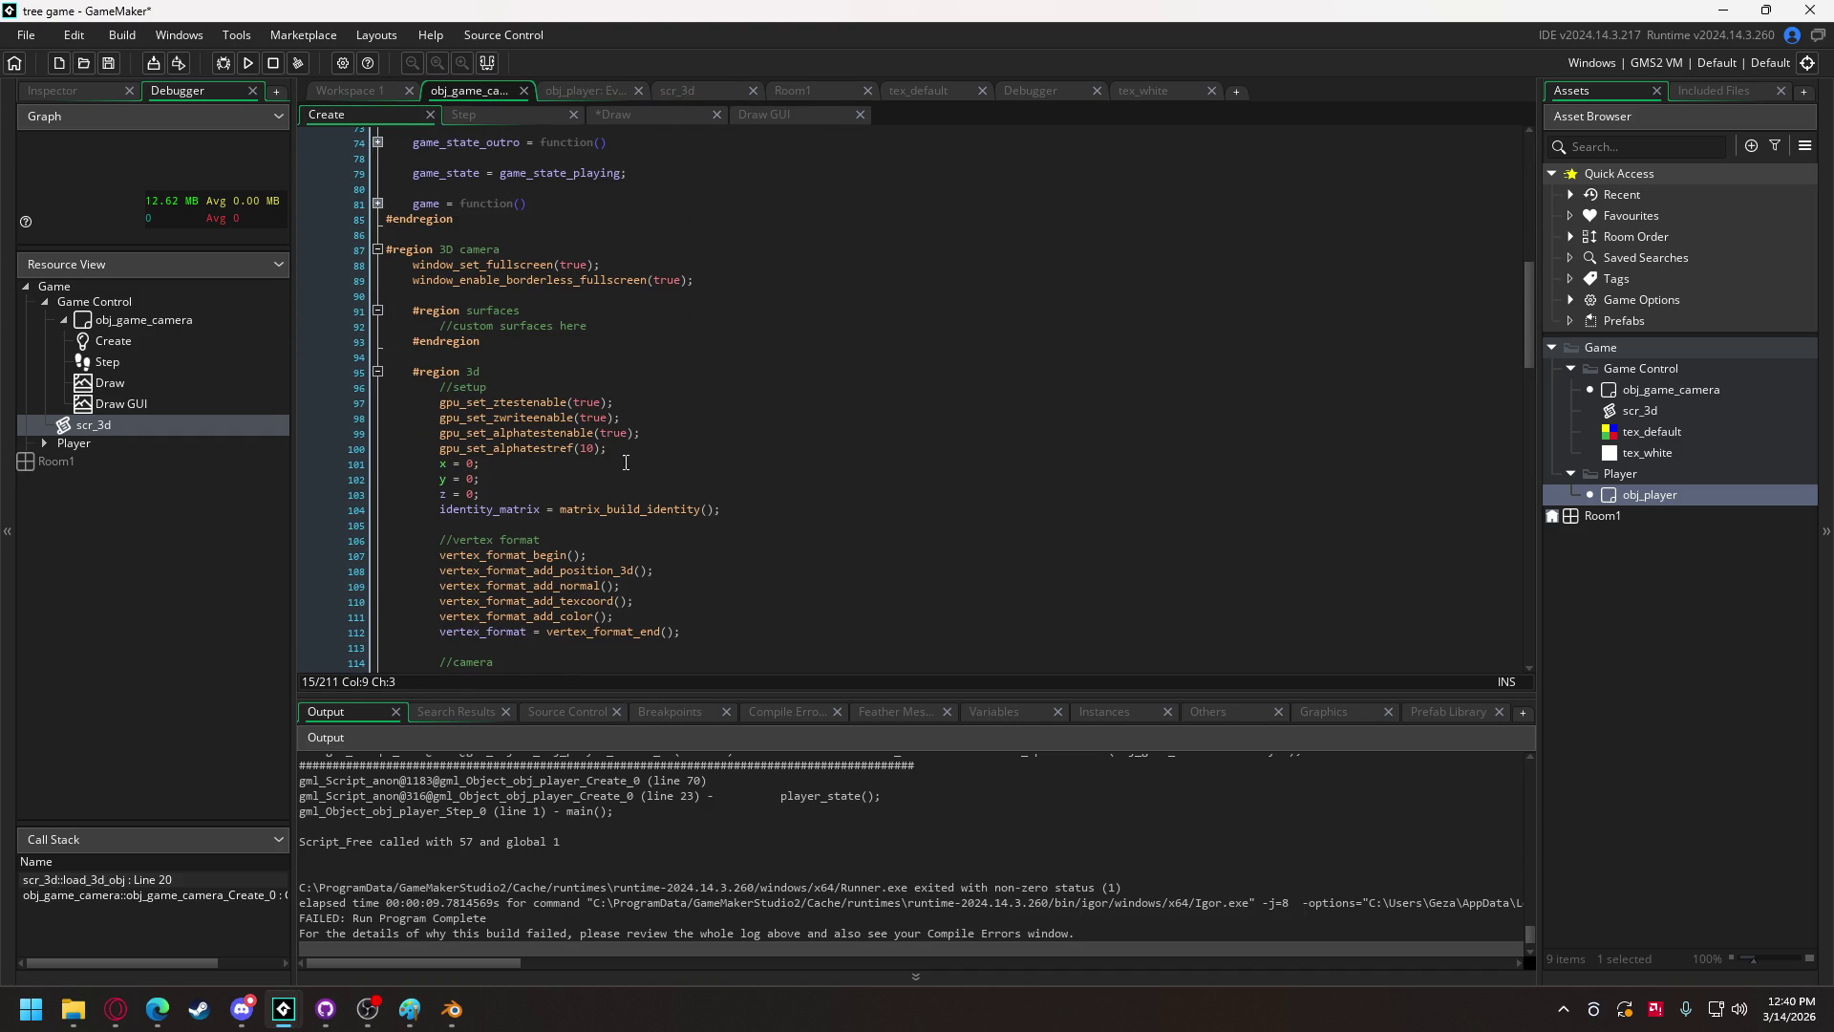
{"action": "left_click_drag", "start_coordinate": [722, 510], "coordinate": [439, 510]}
{"action": "key", "text": "ctrl+c"}
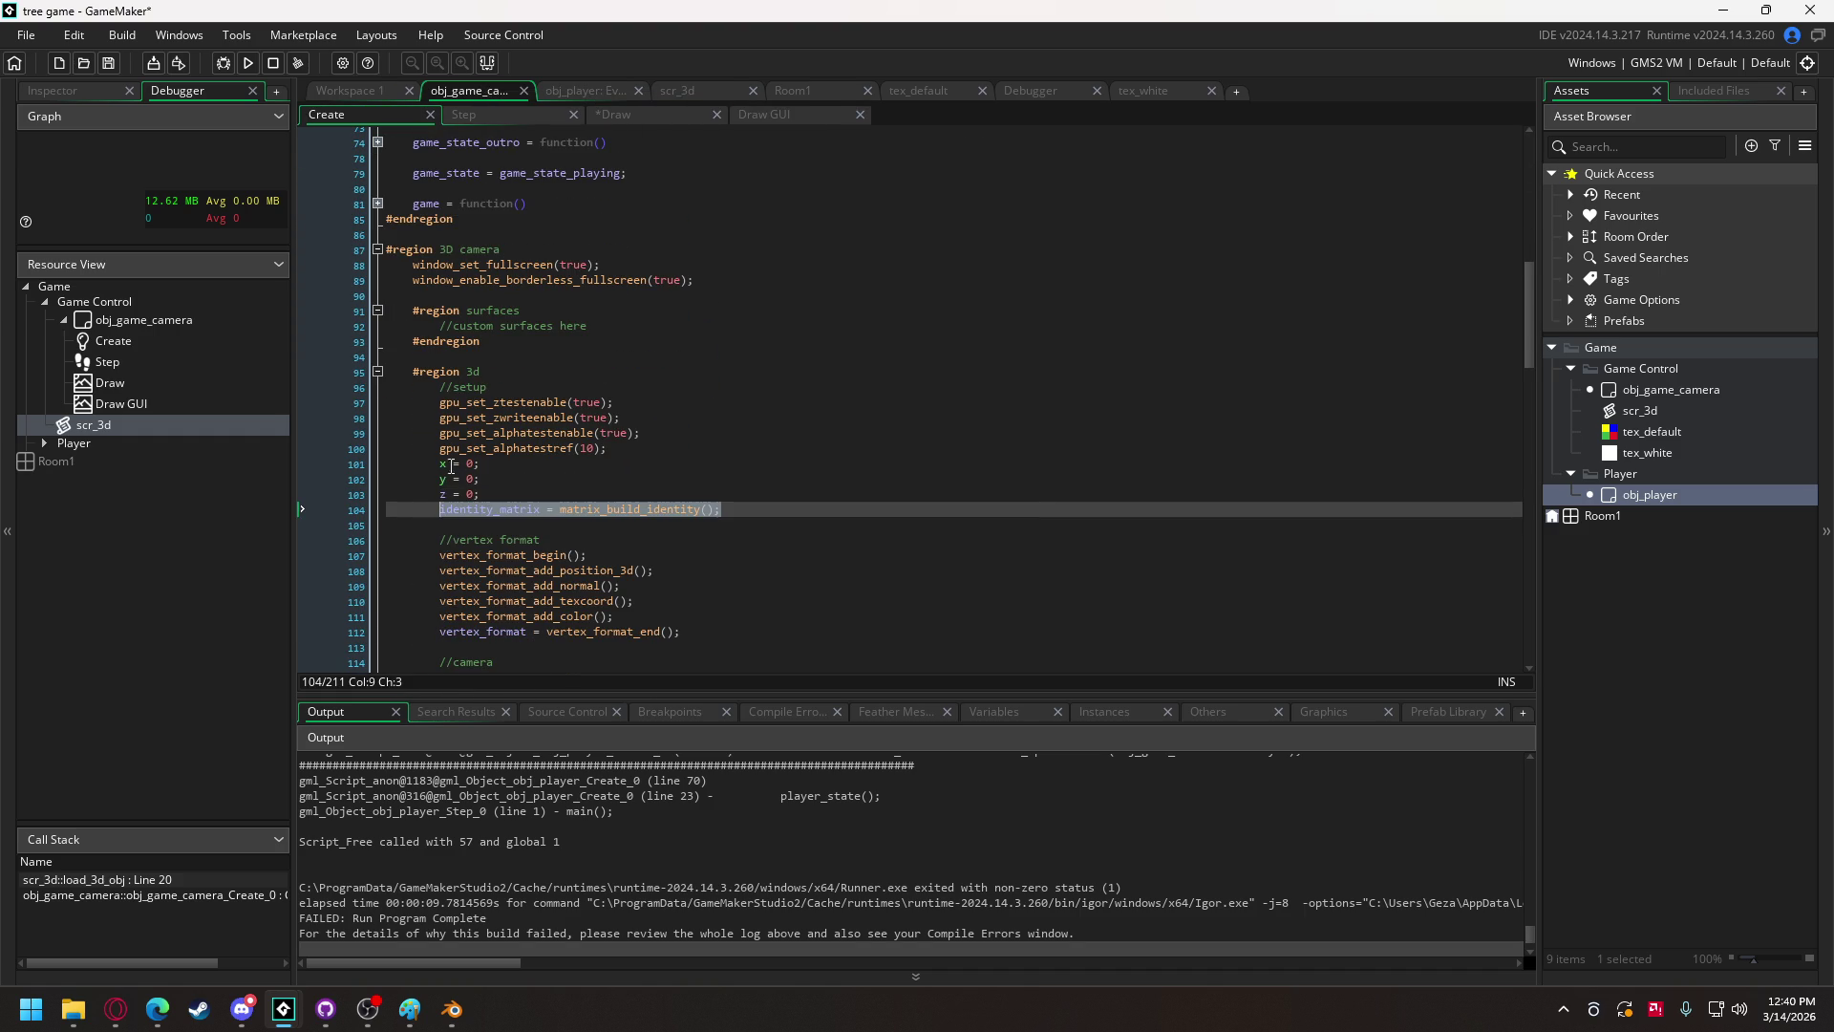
{"action": "left_click", "coordinate": [608, 94]}
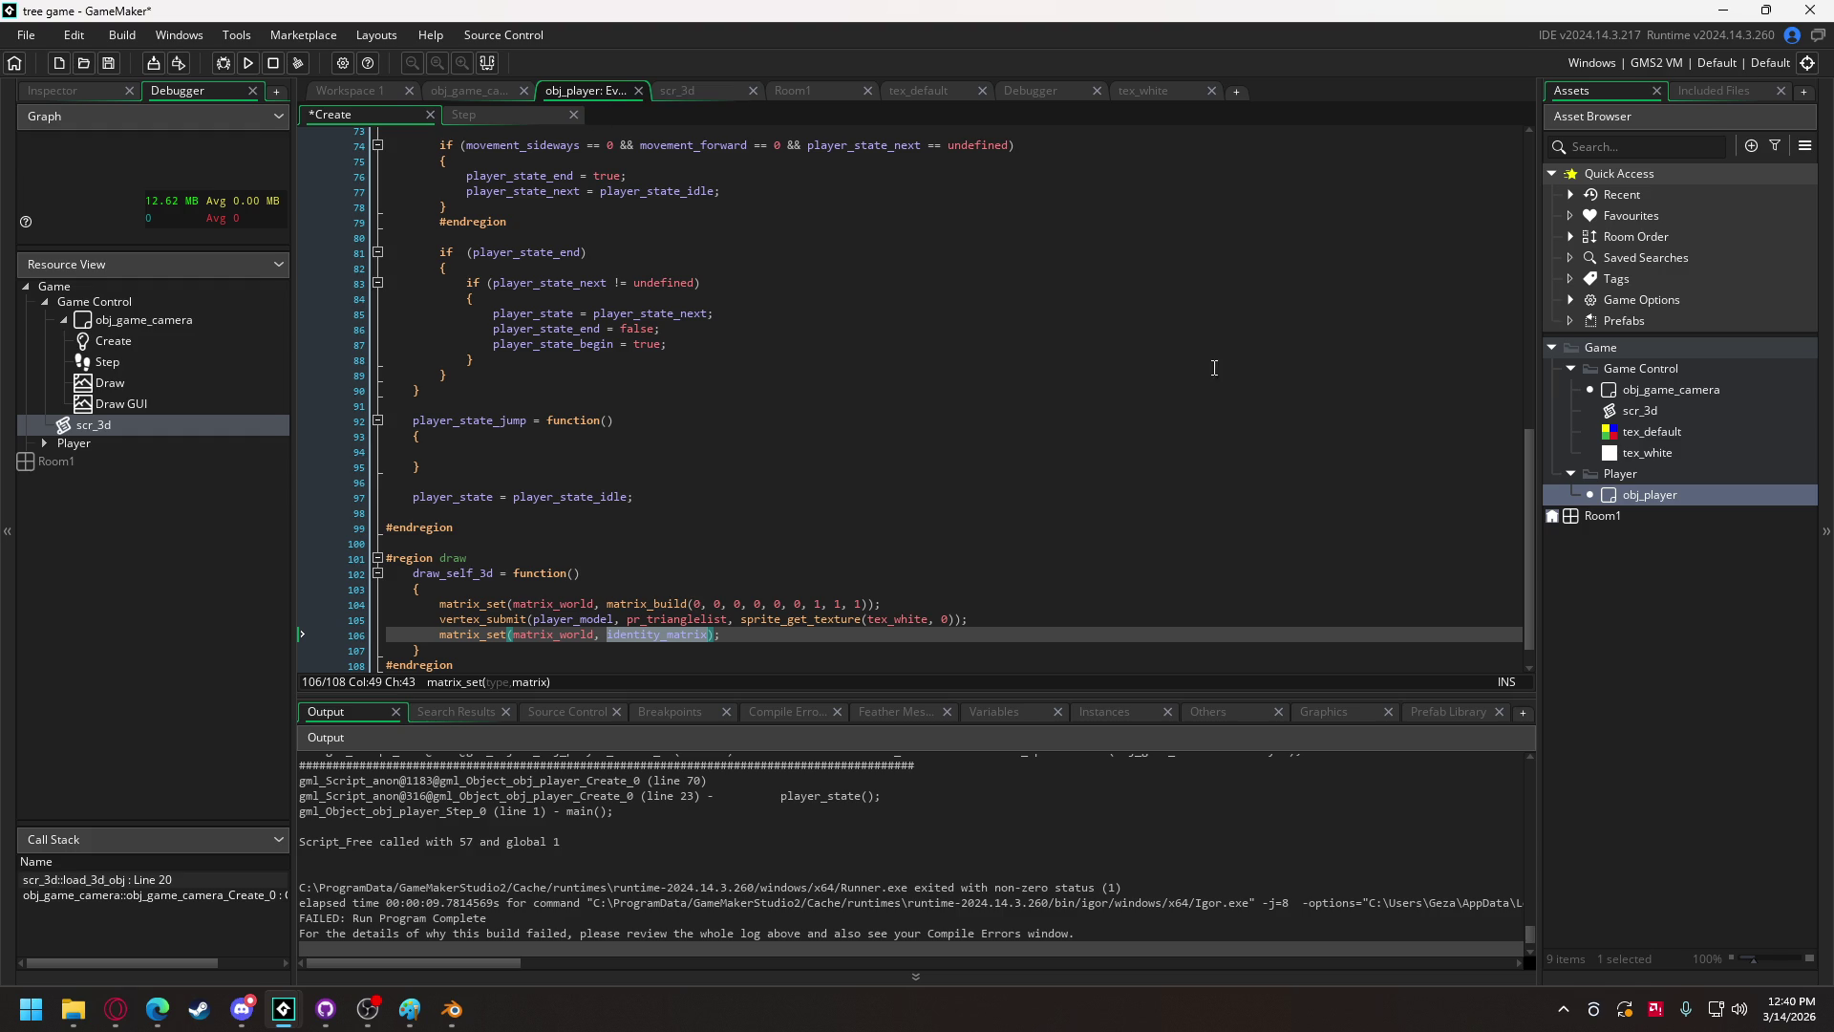
{"action": "left_click_drag", "start_coordinate": [1525, 496], "coordinate": [1506, 172]}
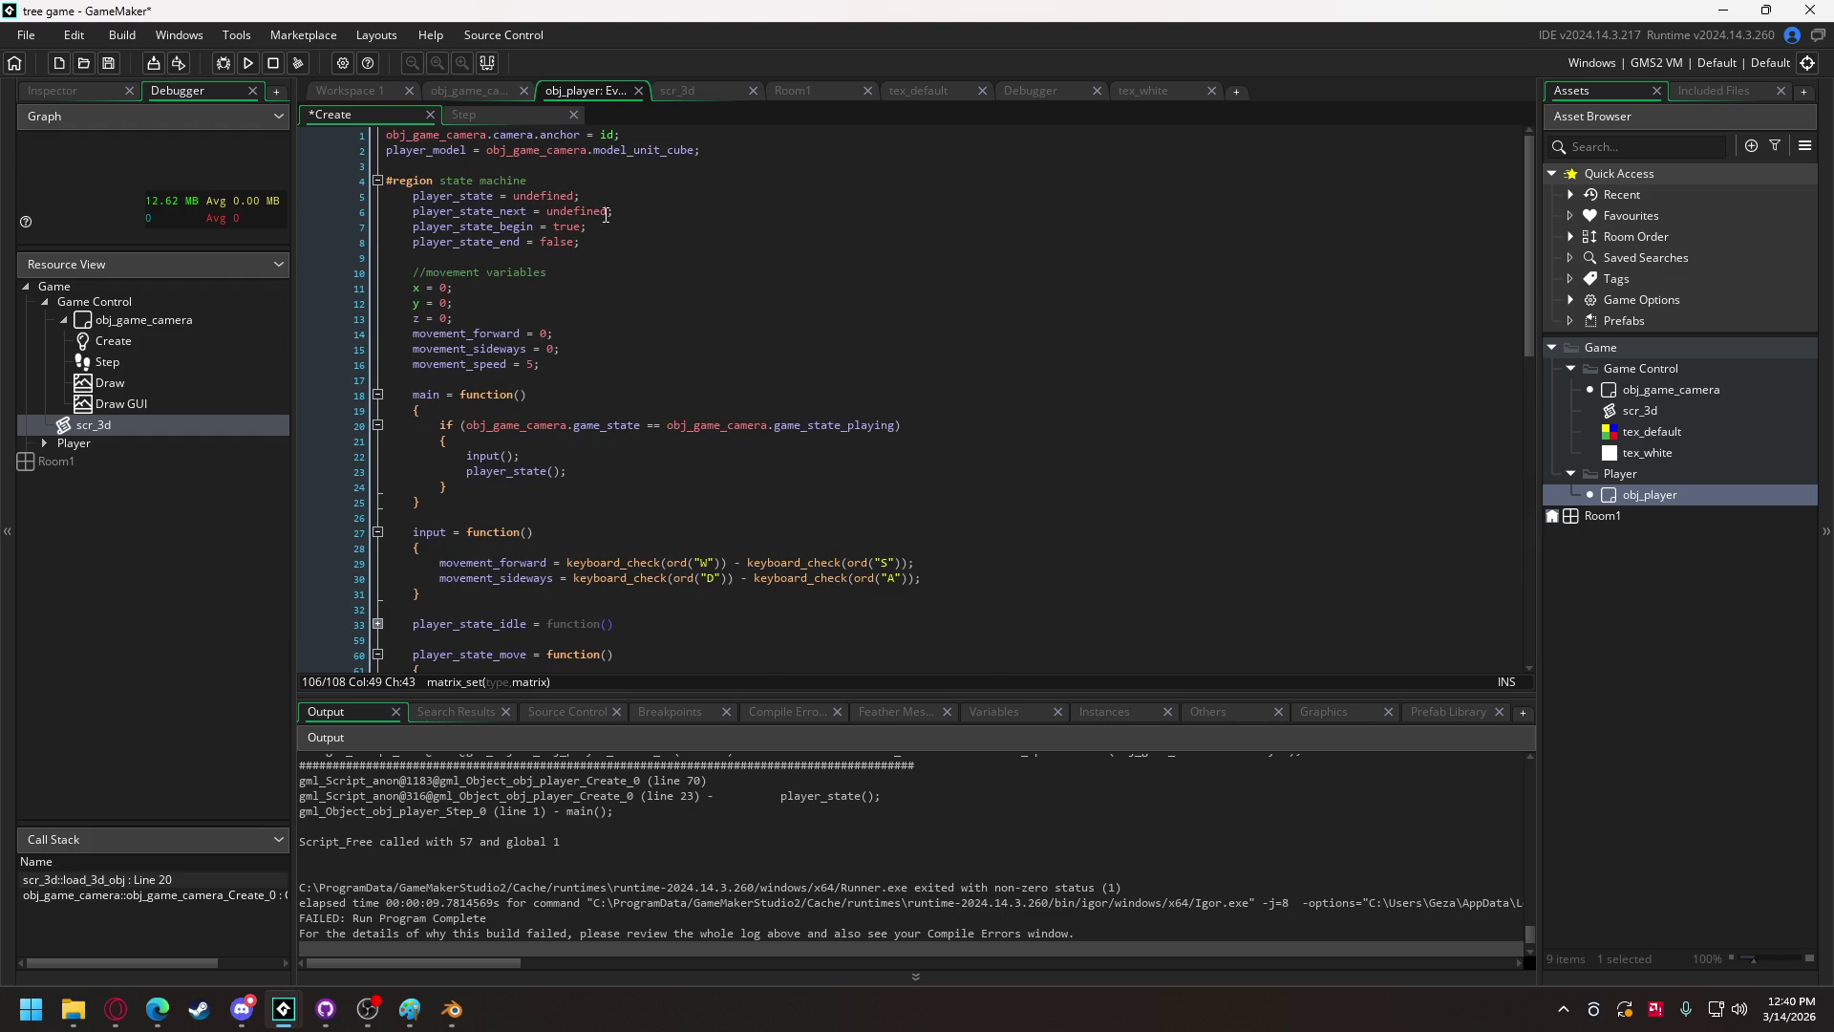
{"action": "left_click", "coordinate": [724, 150]}
{"action": "key", "text": "Return"}
{"action": "key", "text": "ctrl+v"}
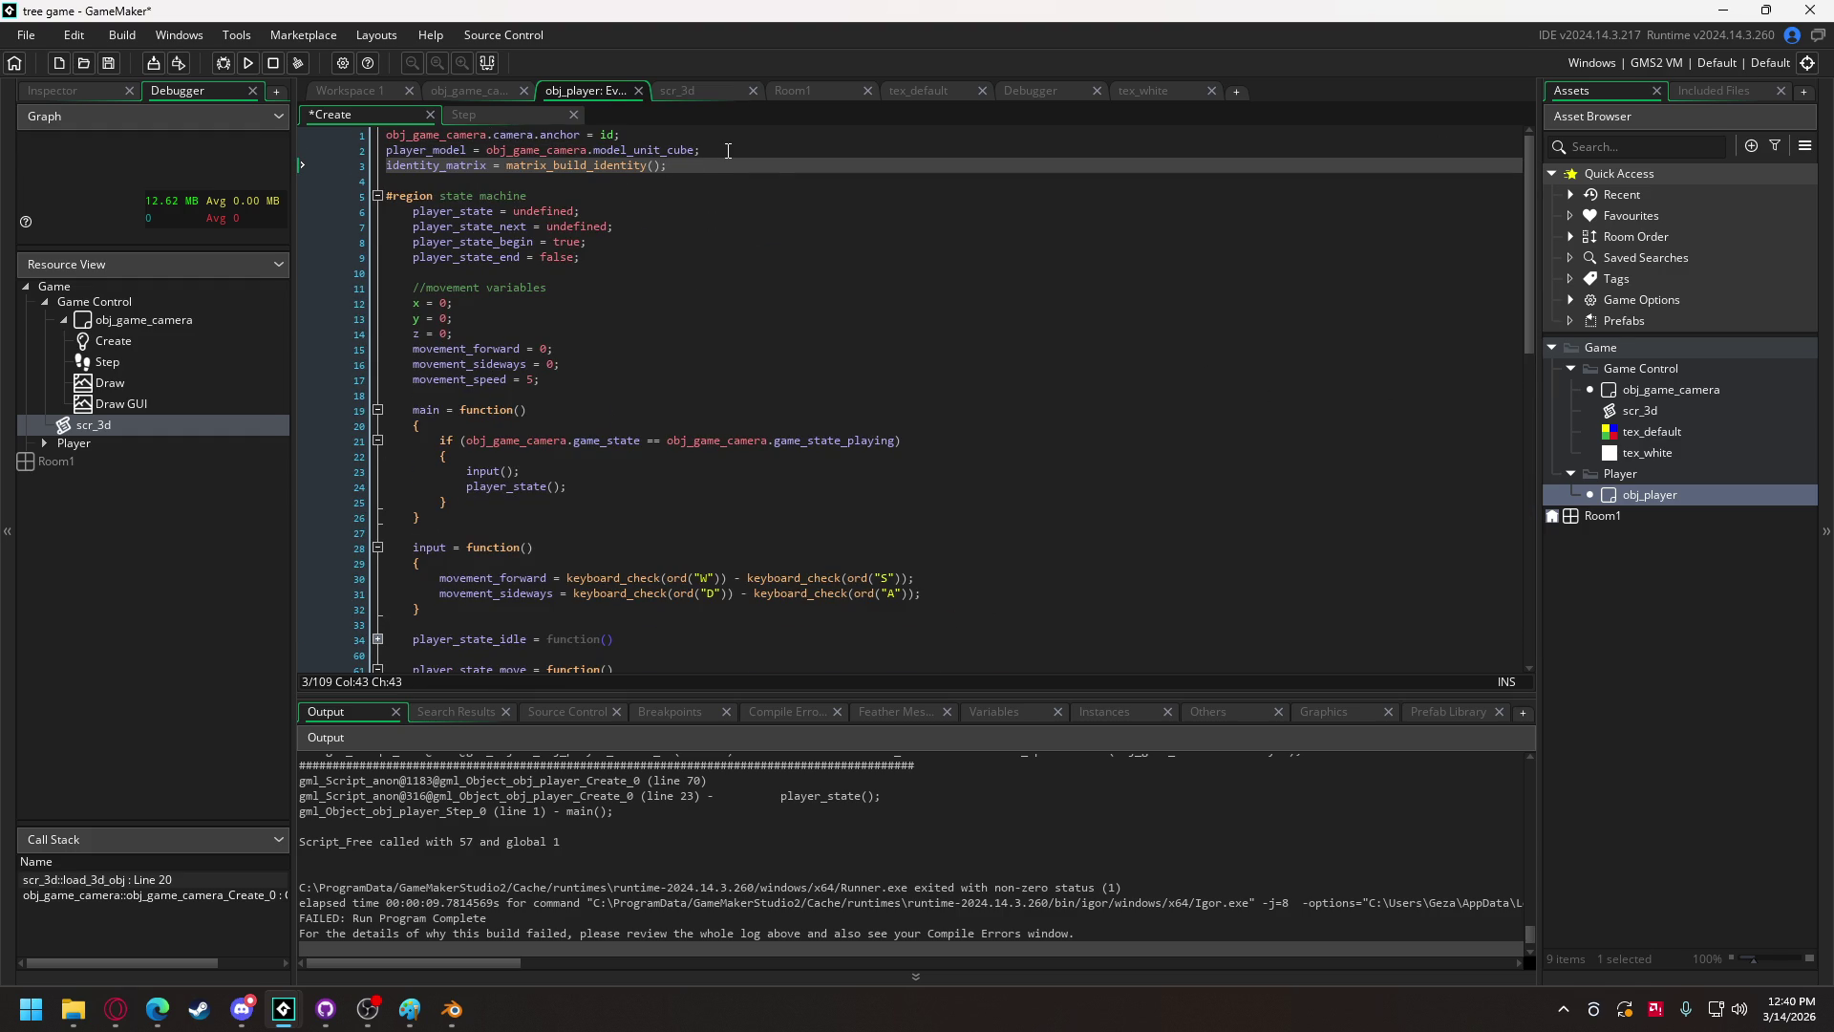
{"action": "mouse_move", "coordinate": [1523, 218]}
{"action": "left_mouse_down"}
{"action": "mouse_move", "coordinate": [1194, 470]}
{"action": "mouse_move", "coordinate": [823, 690]}
{"action": "left_mouse_up"}
Step: Replace matrix_build's three position zeros in draw_self_3d with x, y and z
{"action": "double_click", "coordinate": [697, 573]}
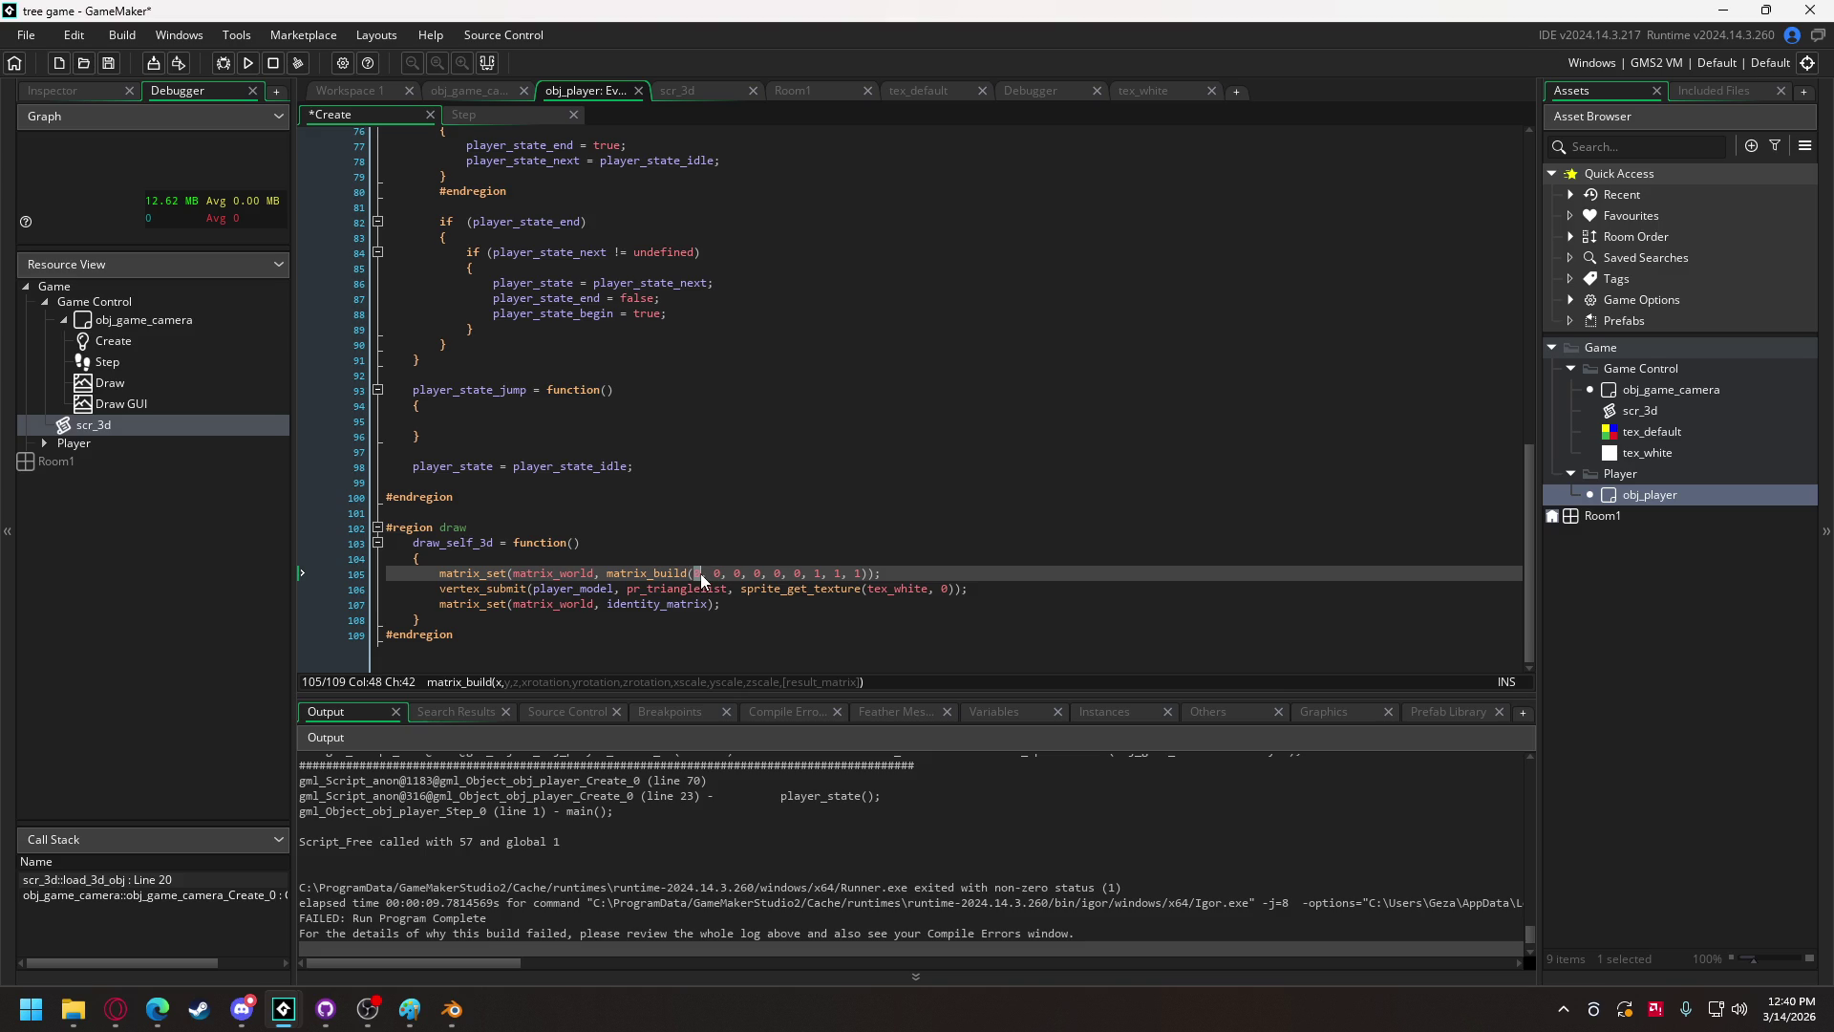
{"action": "type", "text": "x"}
{"action": "double_click", "coordinate": [715, 573]}
{"action": "type", "text": "y"}
{"action": "double_click", "coordinate": [740, 573]}
{"action": "type", "text": "z"}
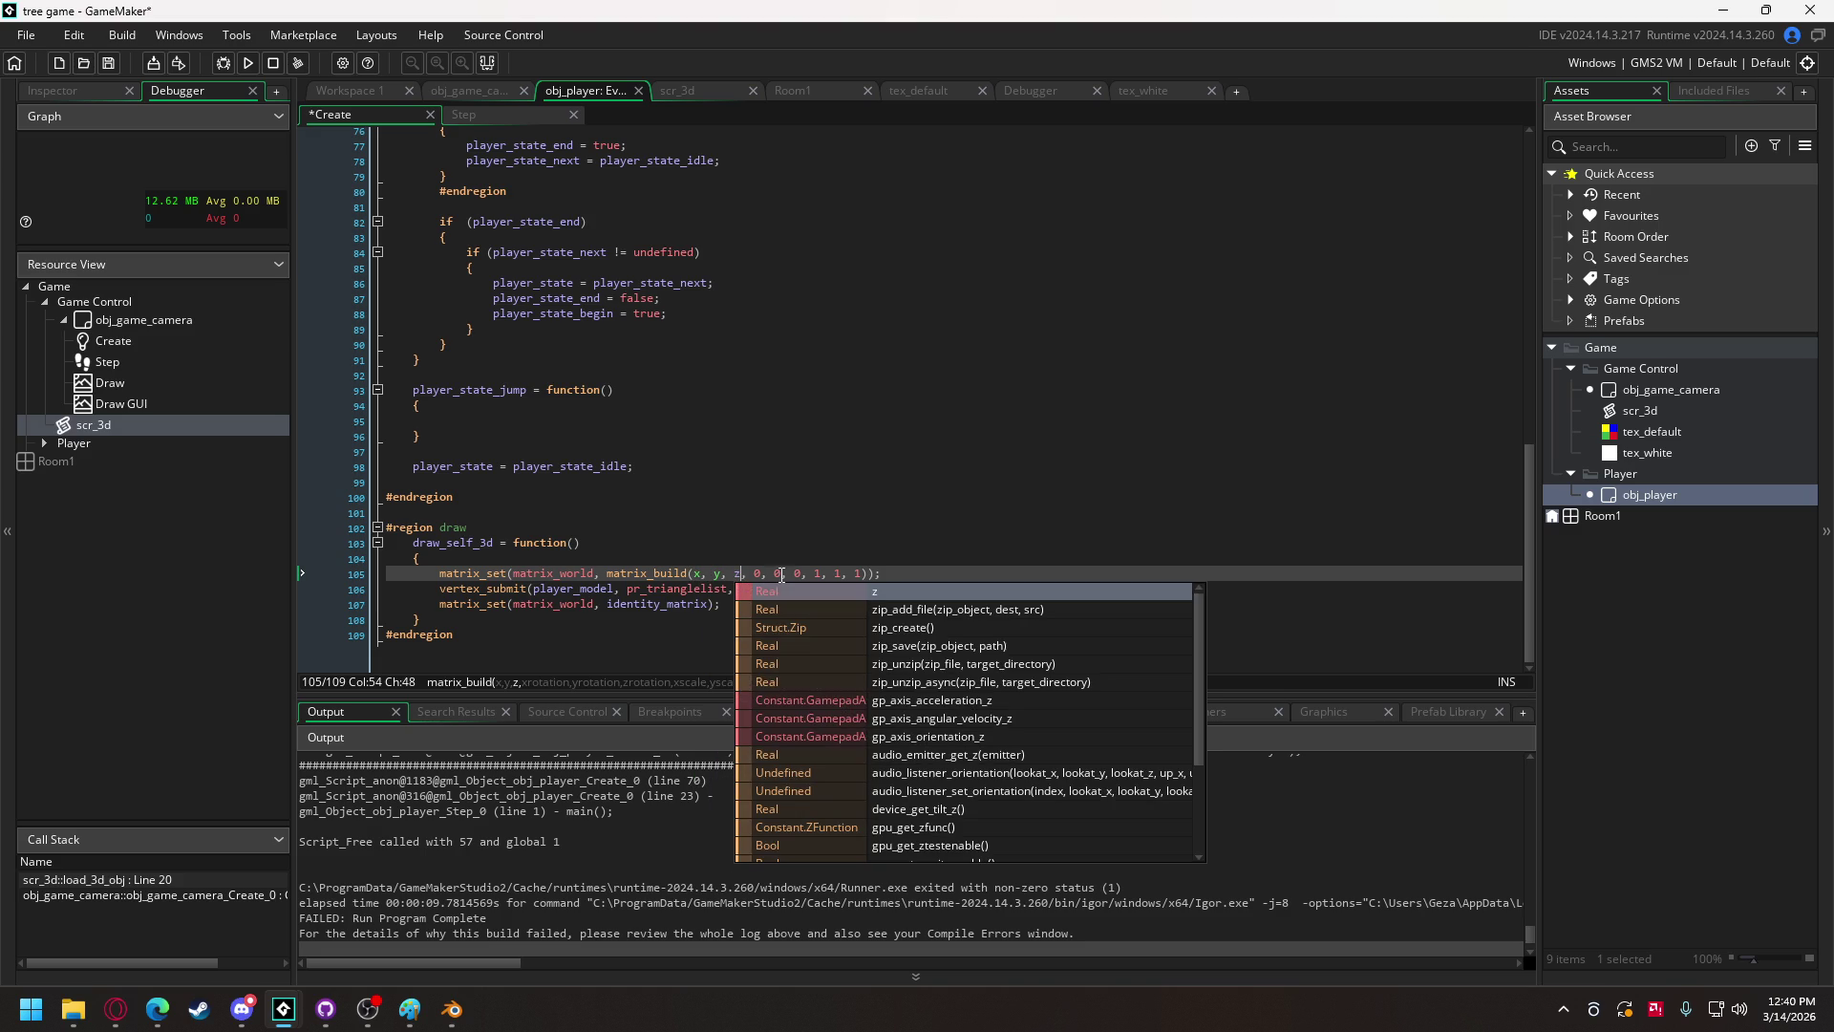
Step: Set the player's starting z value to 0.5
{"action": "scroll", "coordinate": [769, 528], "scroll_direction": "up", "scroll_amount": 8}
{"action": "left_click", "coordinate": [522, 293]}
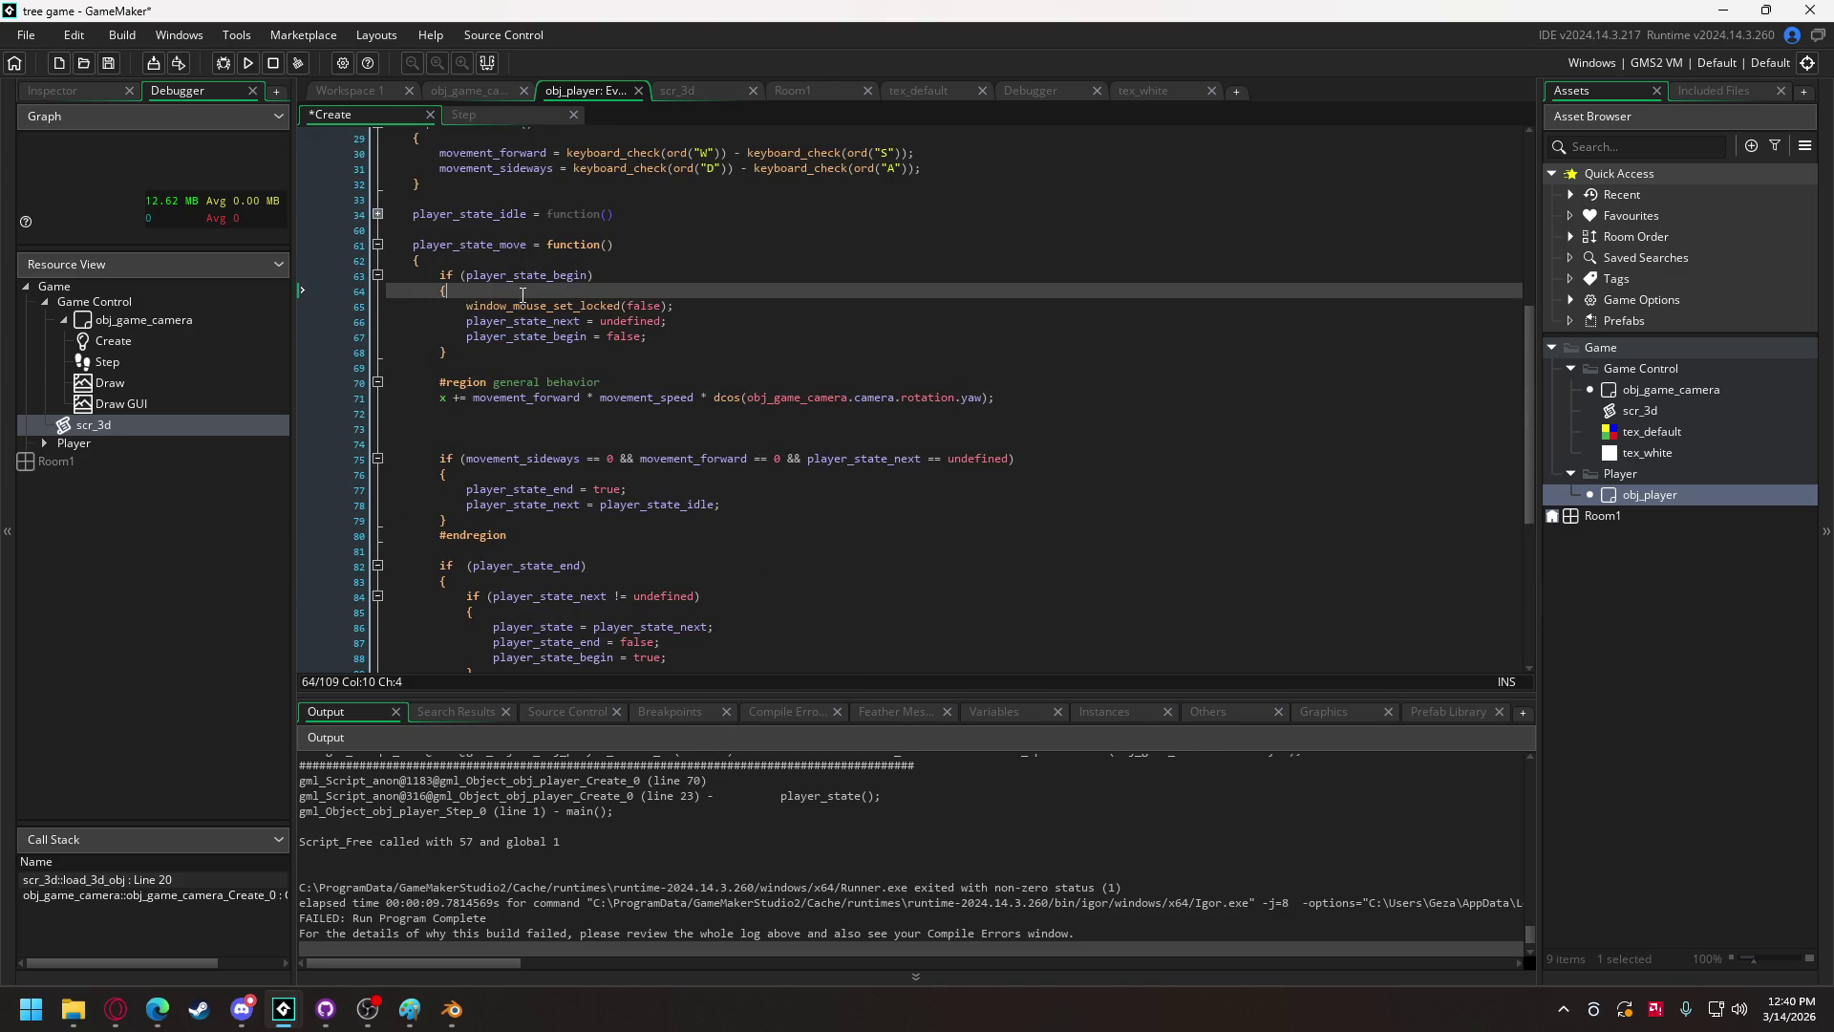
{"action": "scroll", "coordinate": [522, 306], "scroll_direction": "up", "scroll_amount": 5}
{"action": "scroll", "coordinate": [521, 307], "scroll_direction": "up", "scroll_amount": 3}
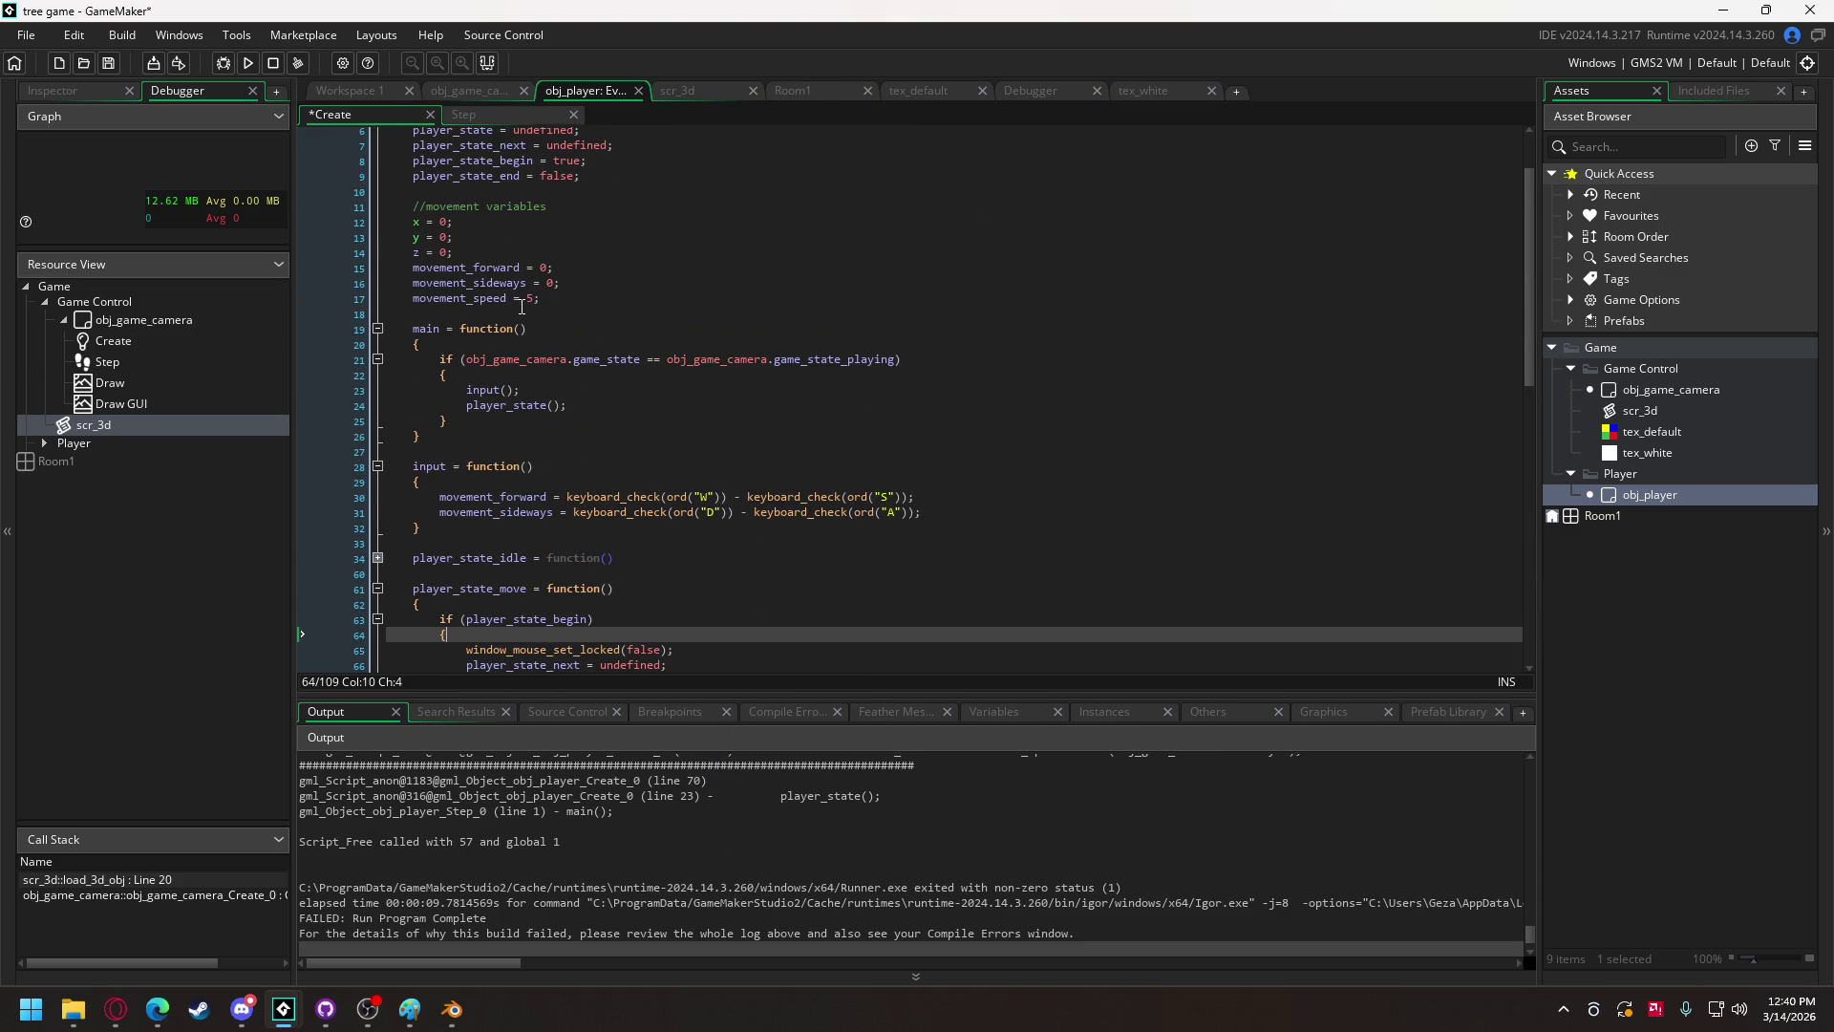
{"action": "left_click", "coordinate": [453, 252]}
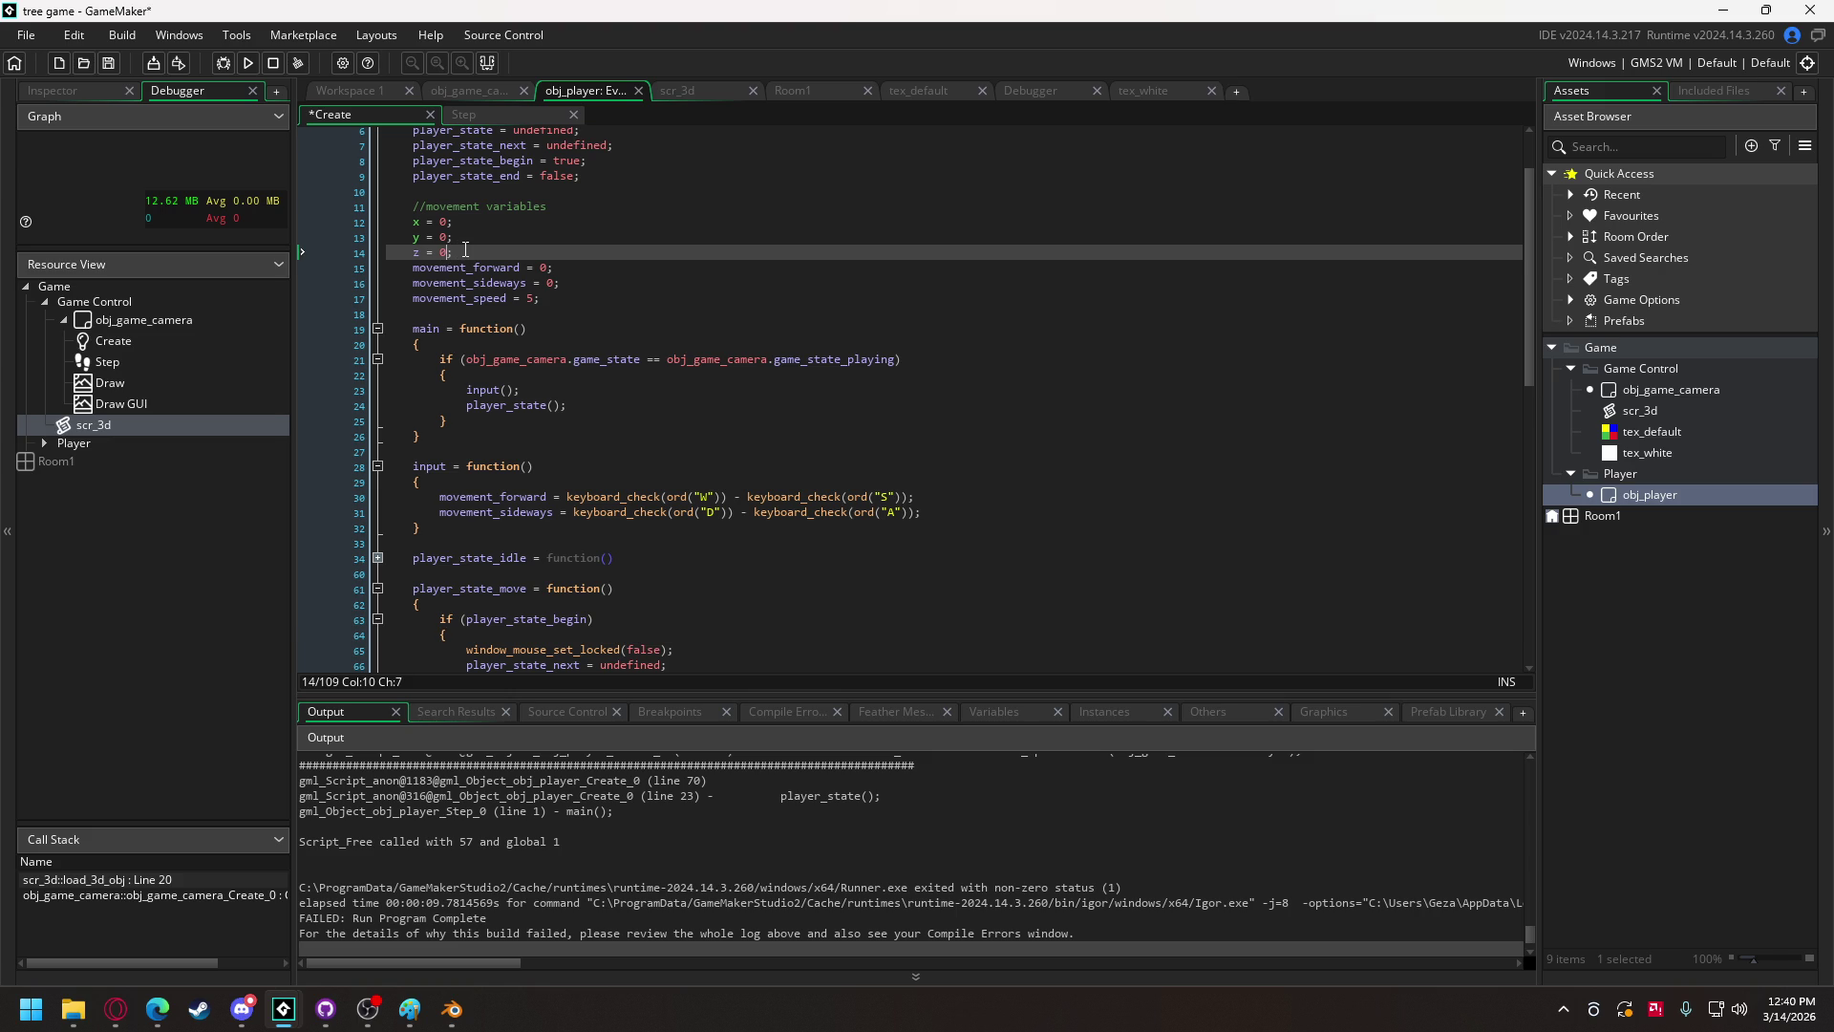
{"action": "type", "text": ".5"}
{"action": "scroll", "coordinate": [568, 347], "scroll_direction": "down", "scroll_amount": 20}
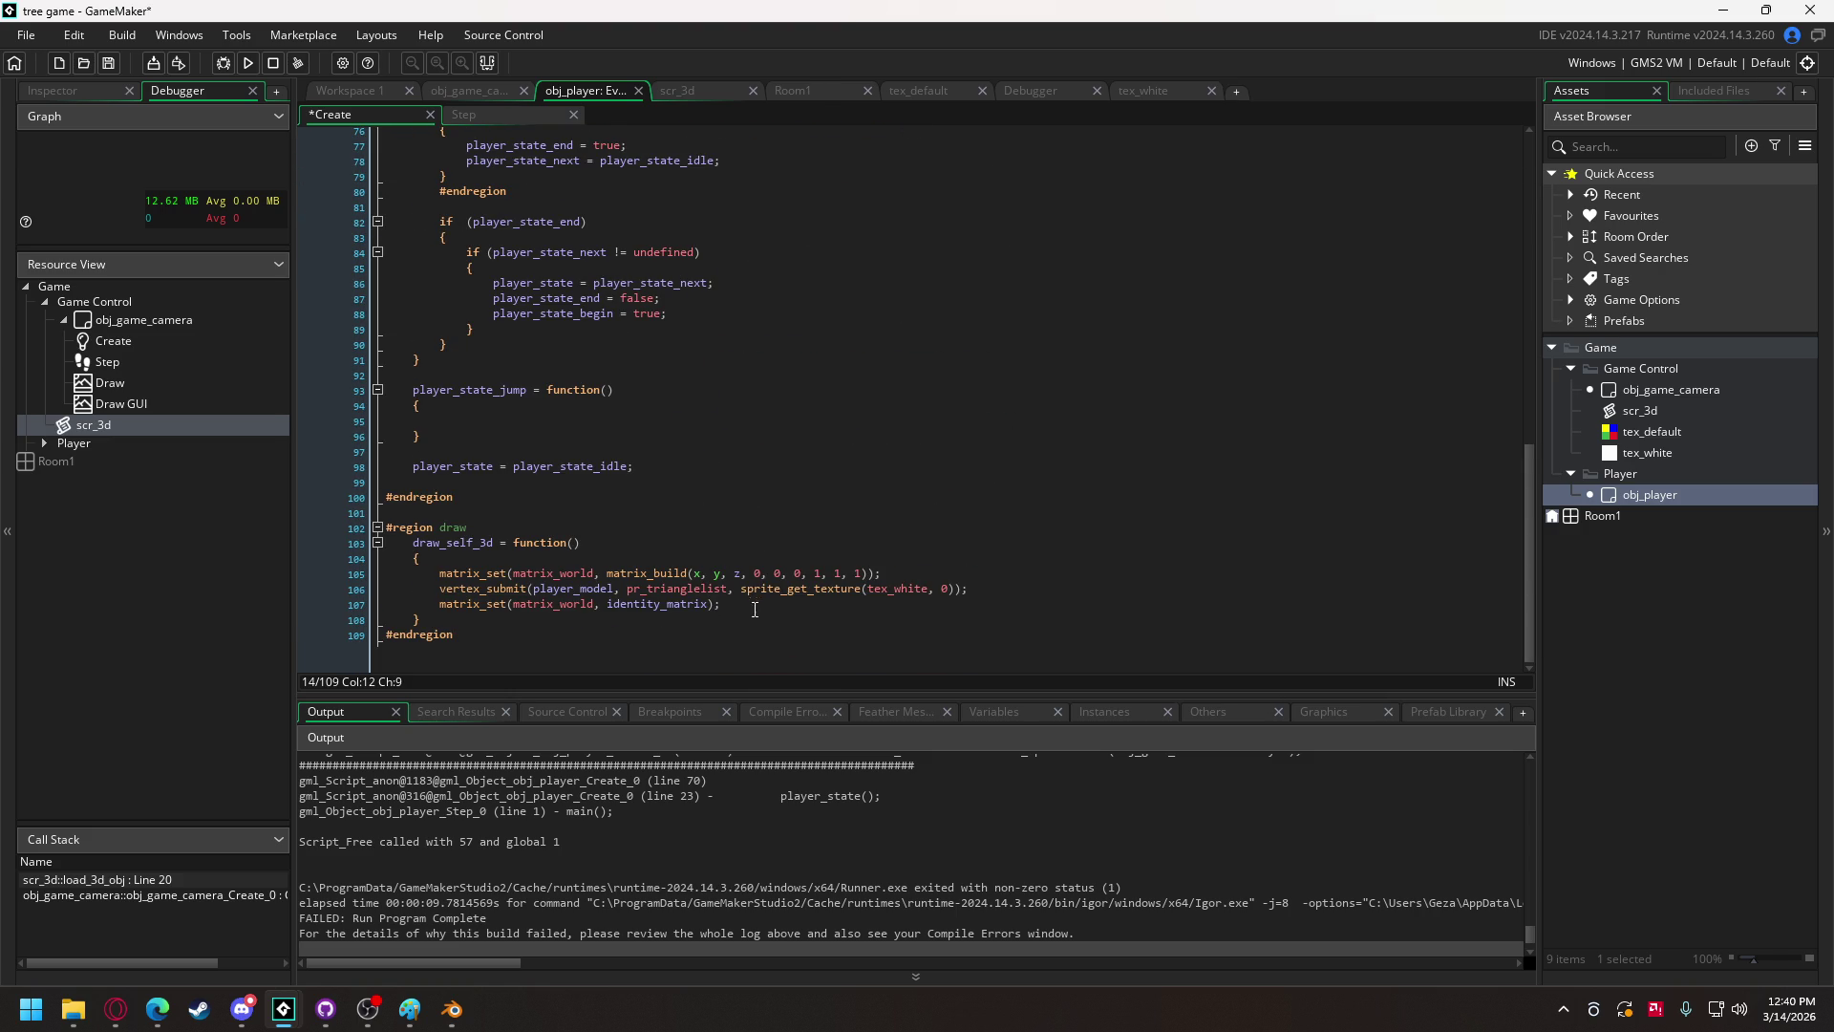
Step: Set matrix_build's z rotation to obj_game_camera.camera.rotation.yaw, then save and run
{"action": "left_click", "coordinate": [763, 576]}
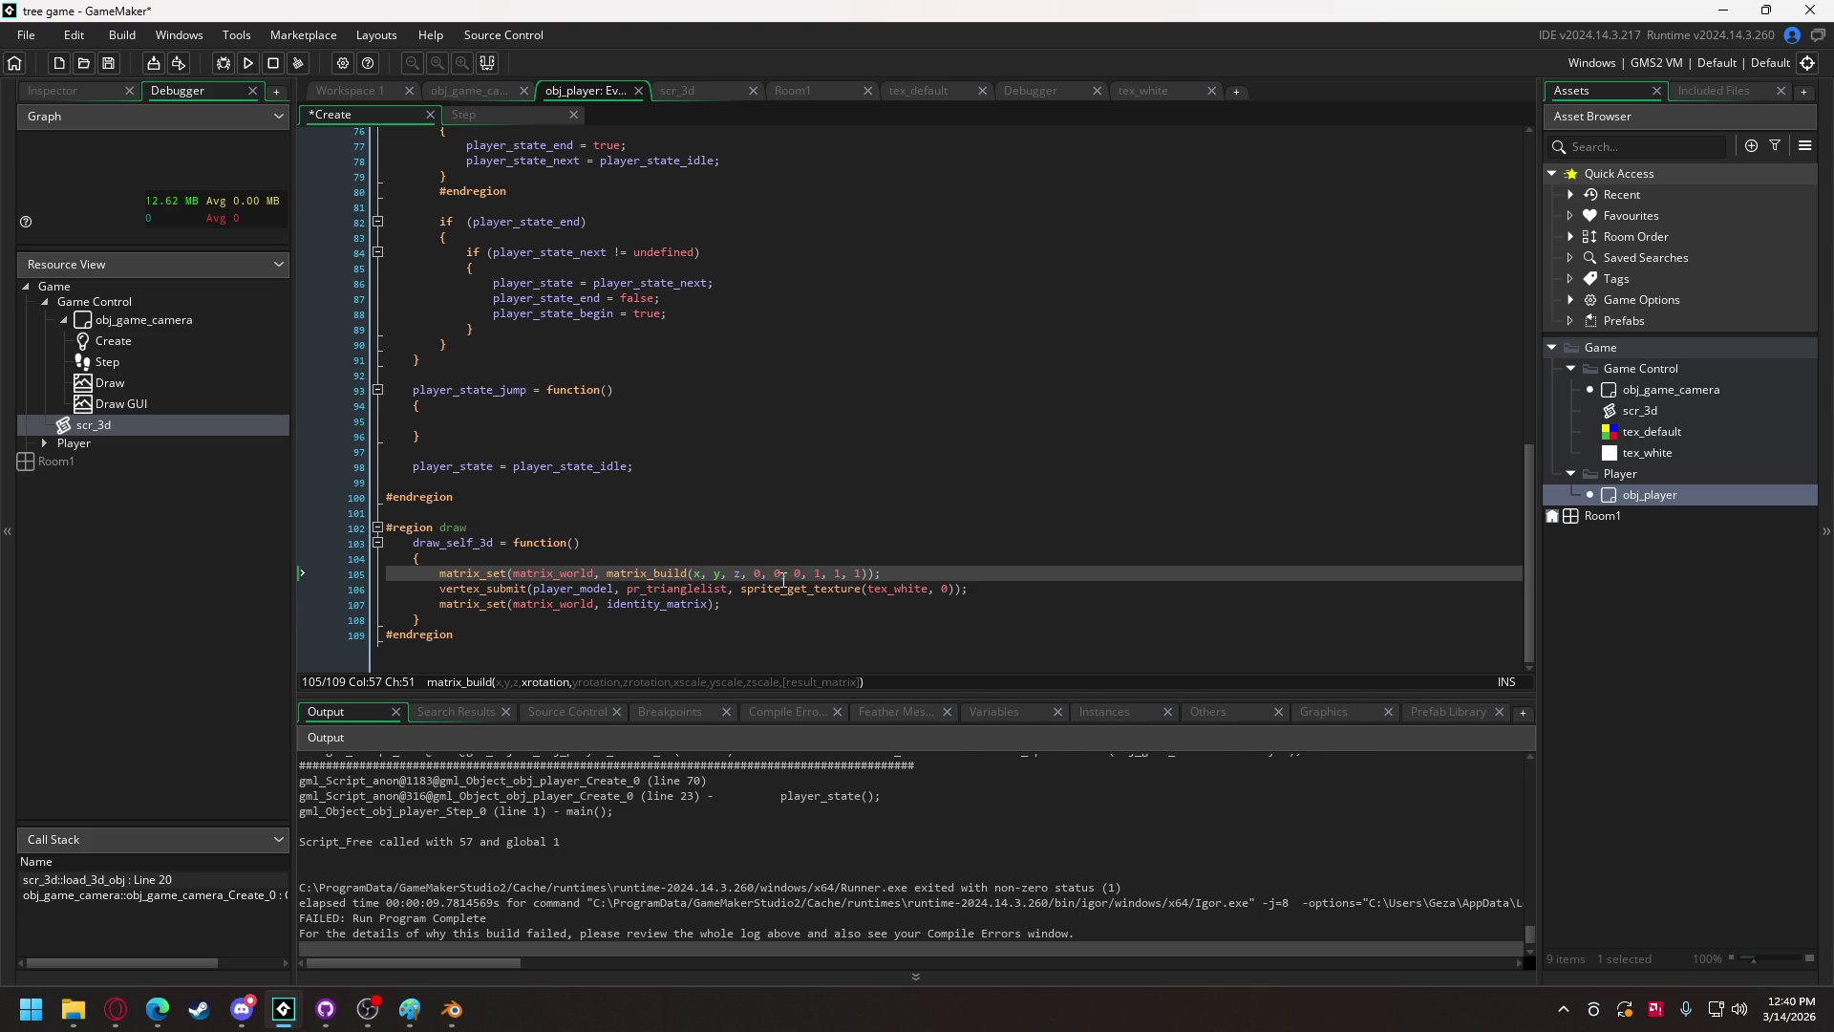
{"action": "double_click", "coordinate": [797, 575]}
{"action": "type", "text": "obj_game"}
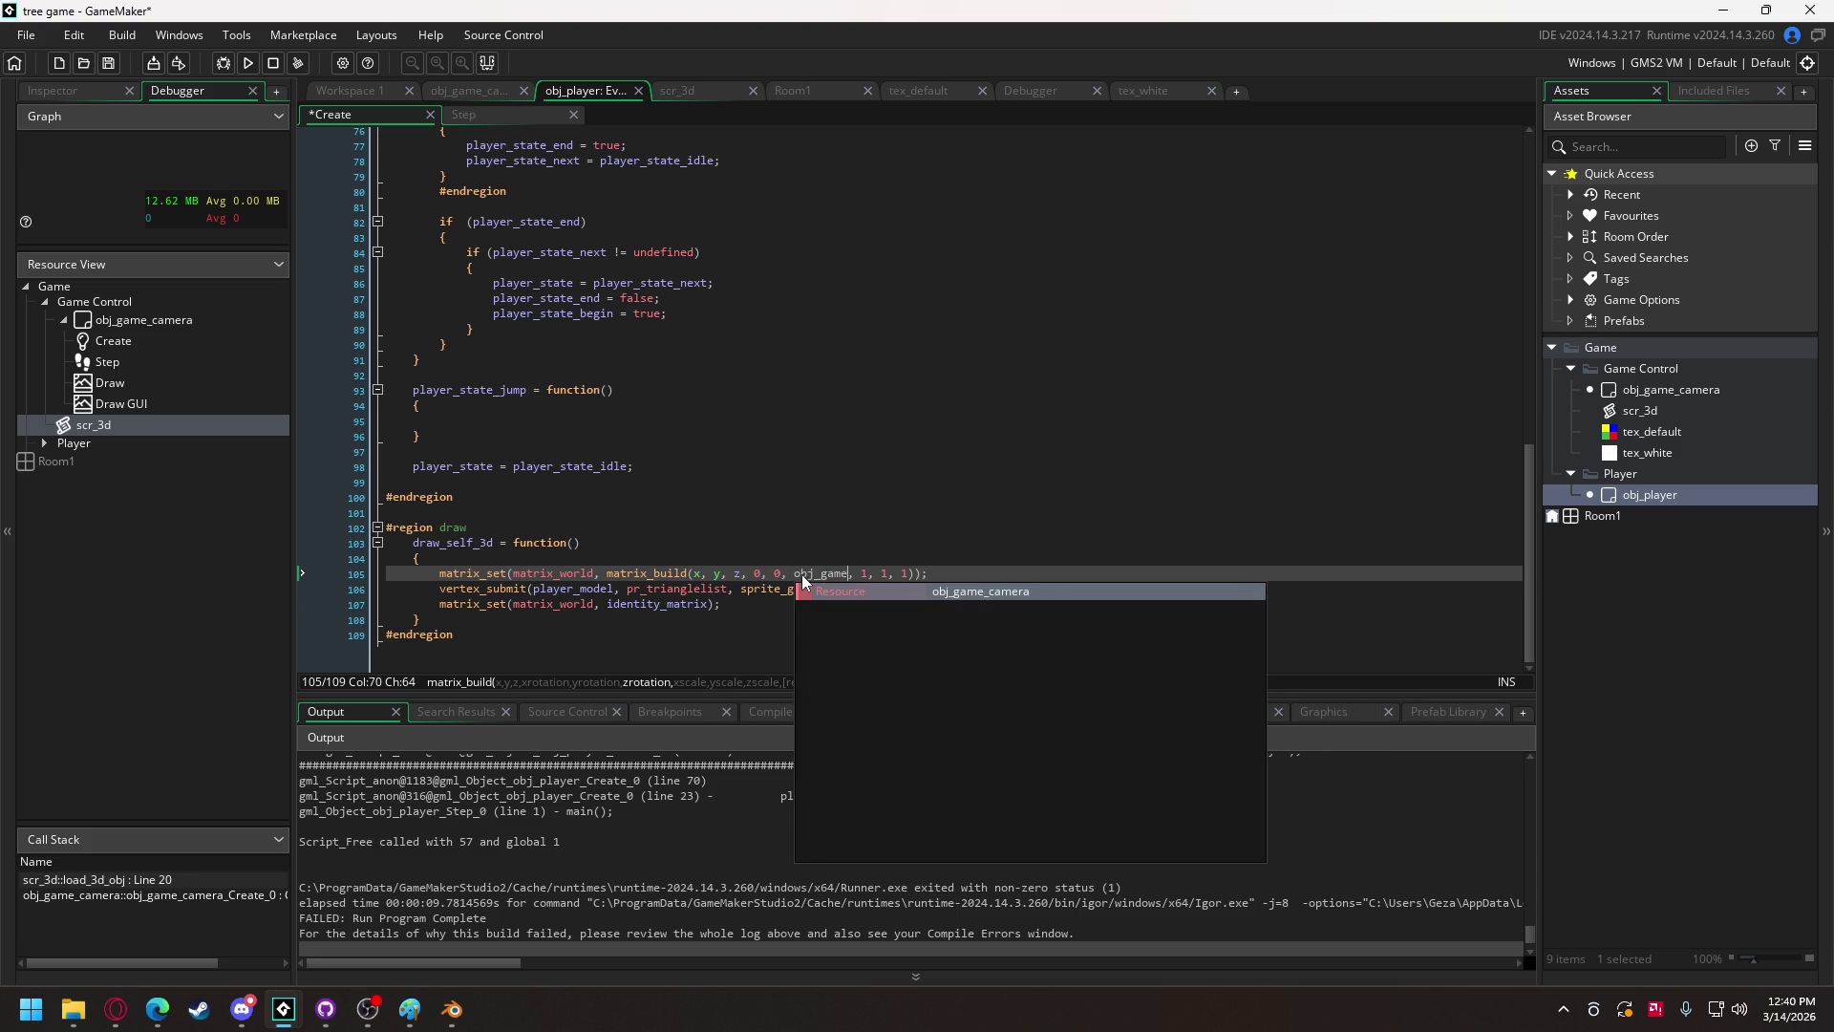
{"action": "key", "text": "Return"}
{"action": "type", "text": ".camera"}
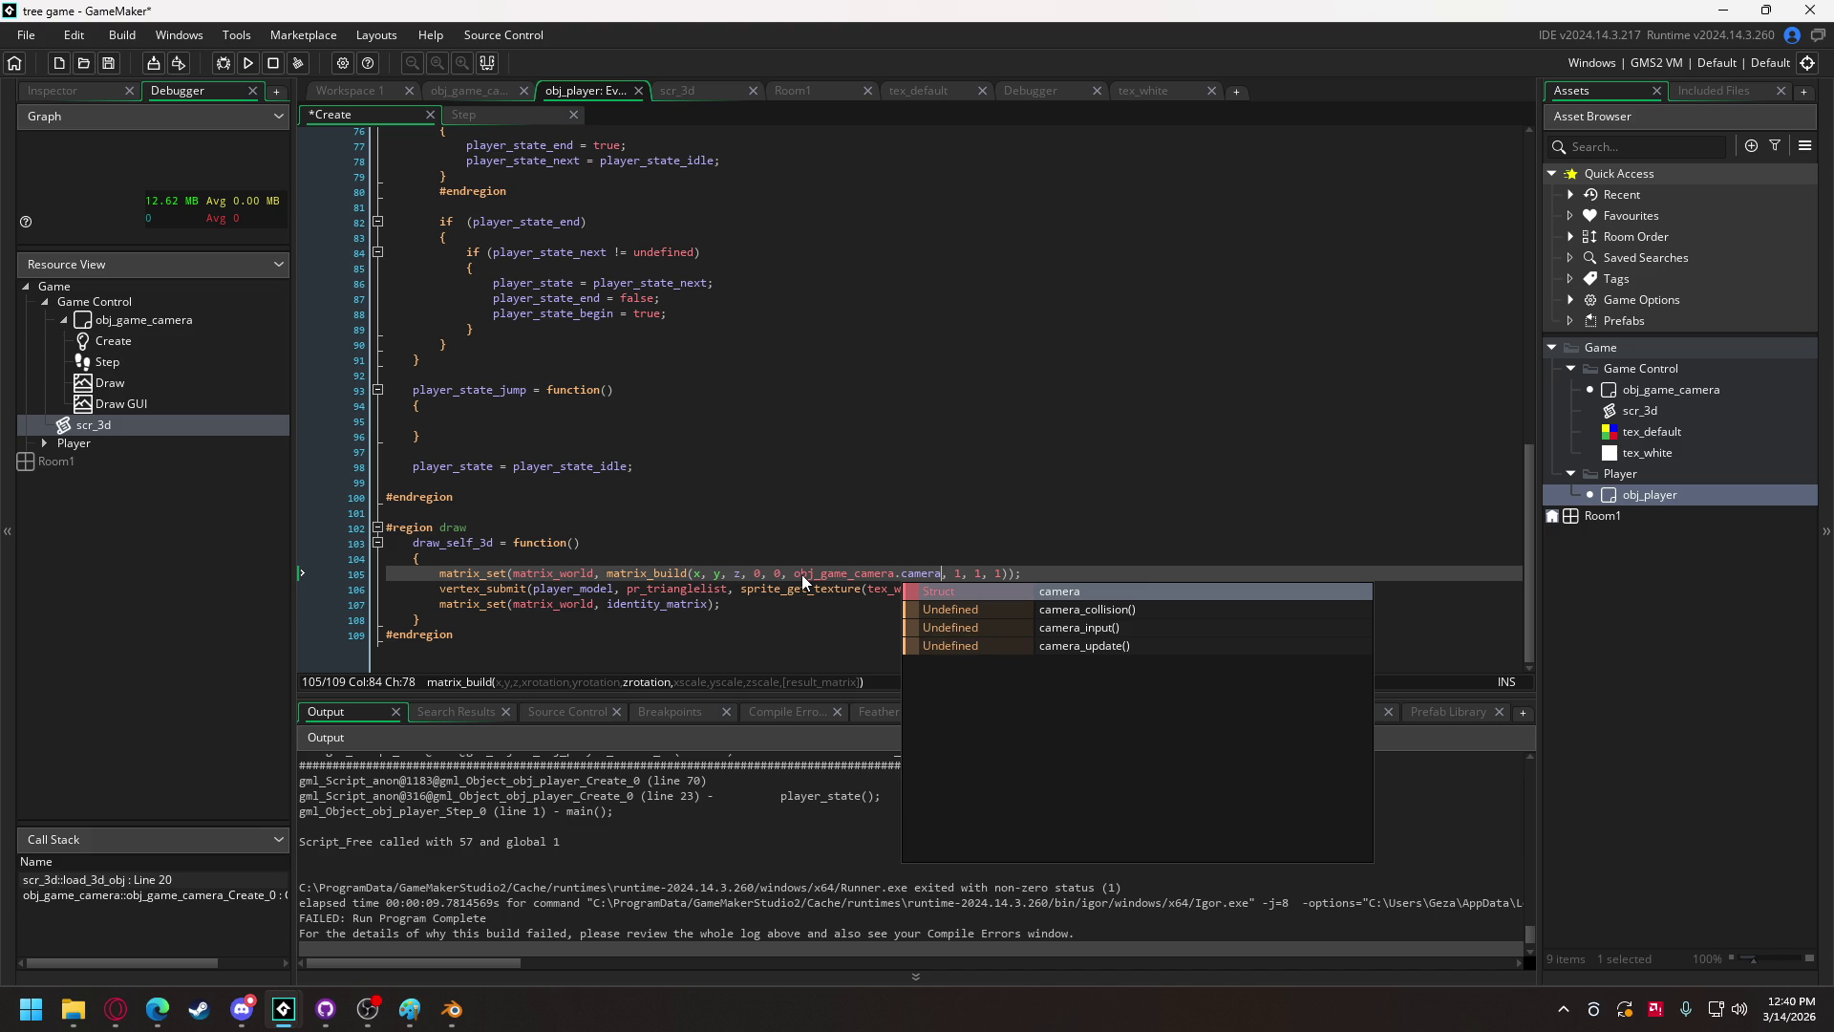
{"action": "type", "text": ".rotata"}
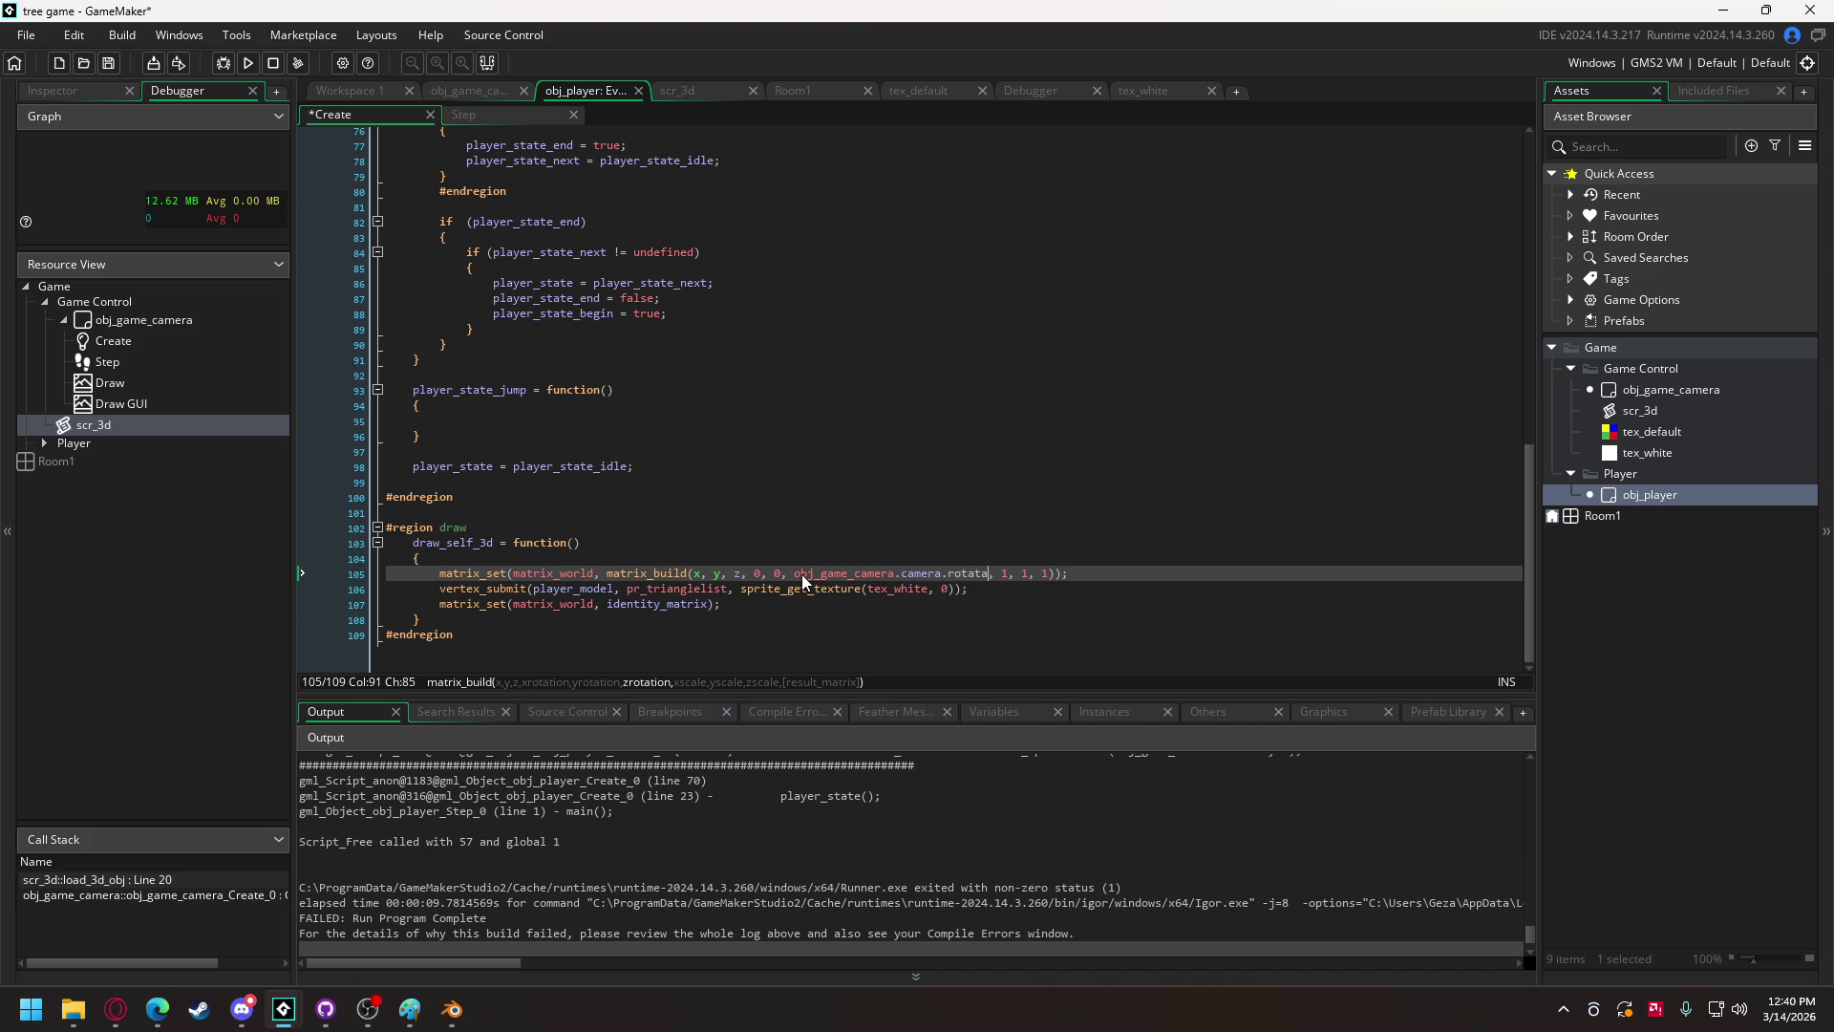
{"action": "key", "text": "BackSpace"}
{"action": "key", "text": "Return"}
{"action": "type", "text": ".yaw"}
{"action": "left_click", "coordinate": [249, 63]}
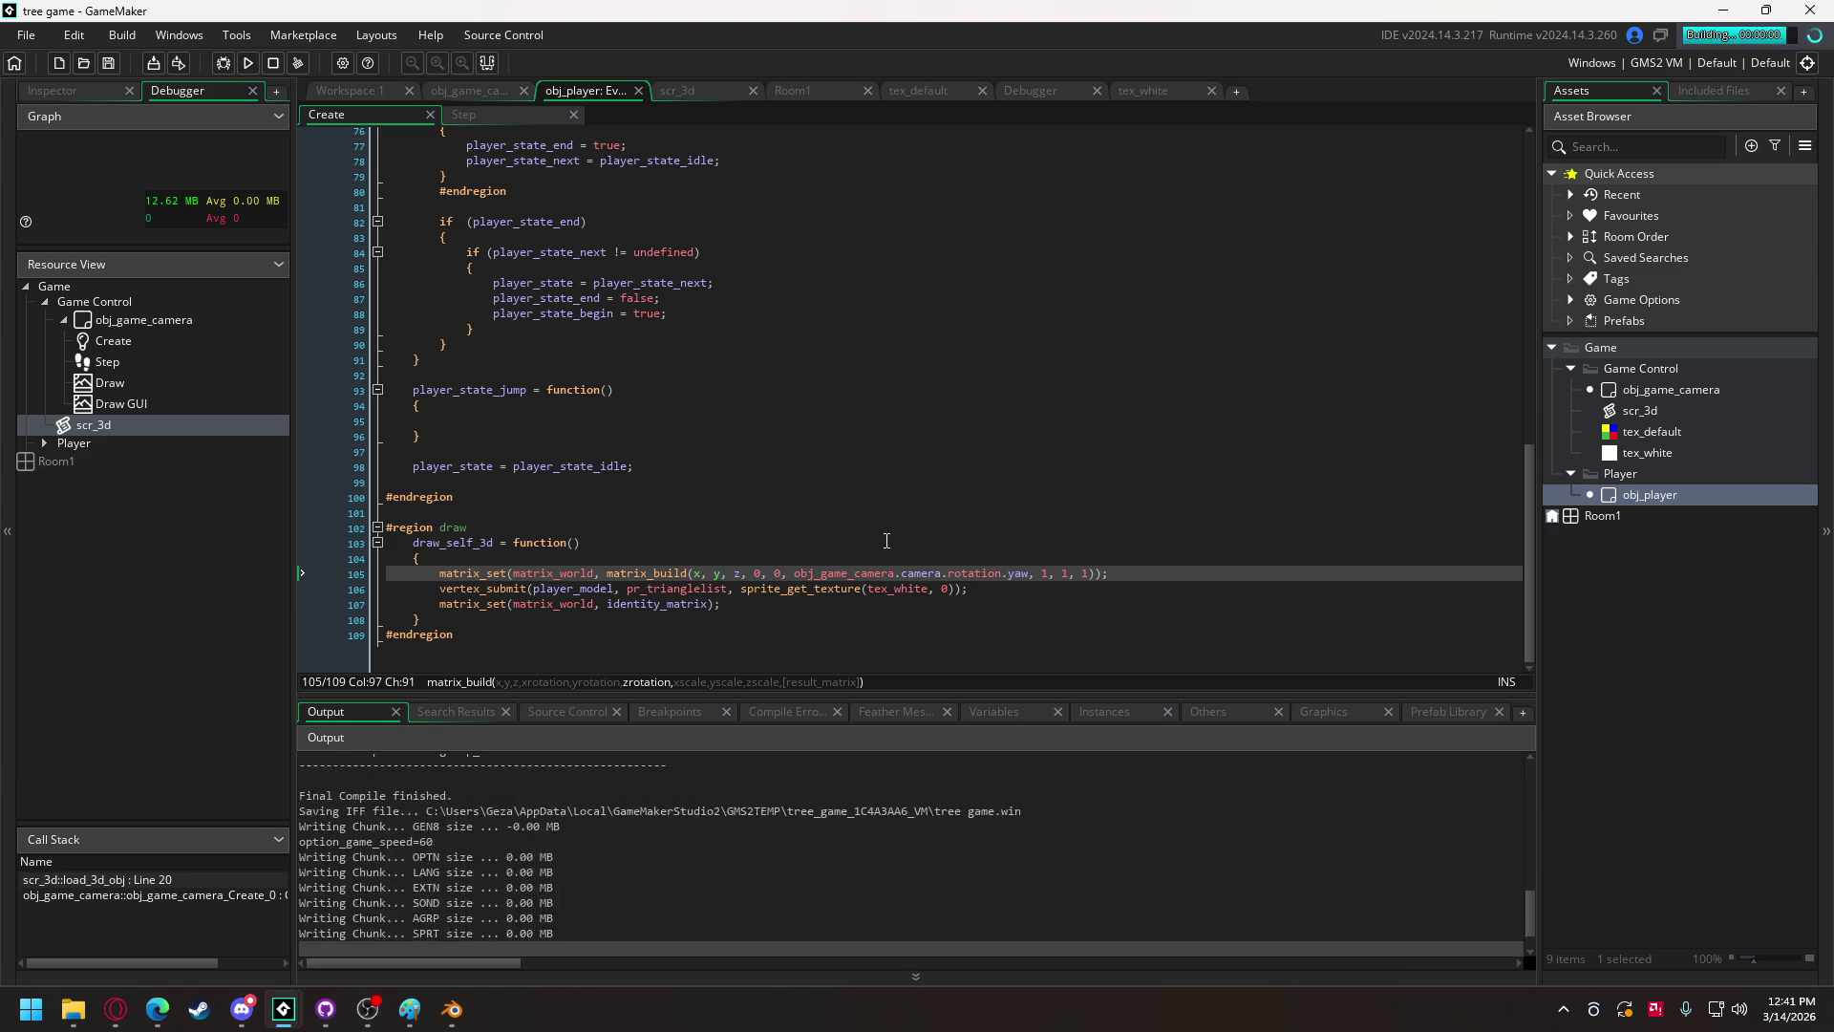
Step: Skip the save prompt, watch the cube on the four-colour floor, then close the game
{"action": "left_click", "coordinate": [865, 640]}
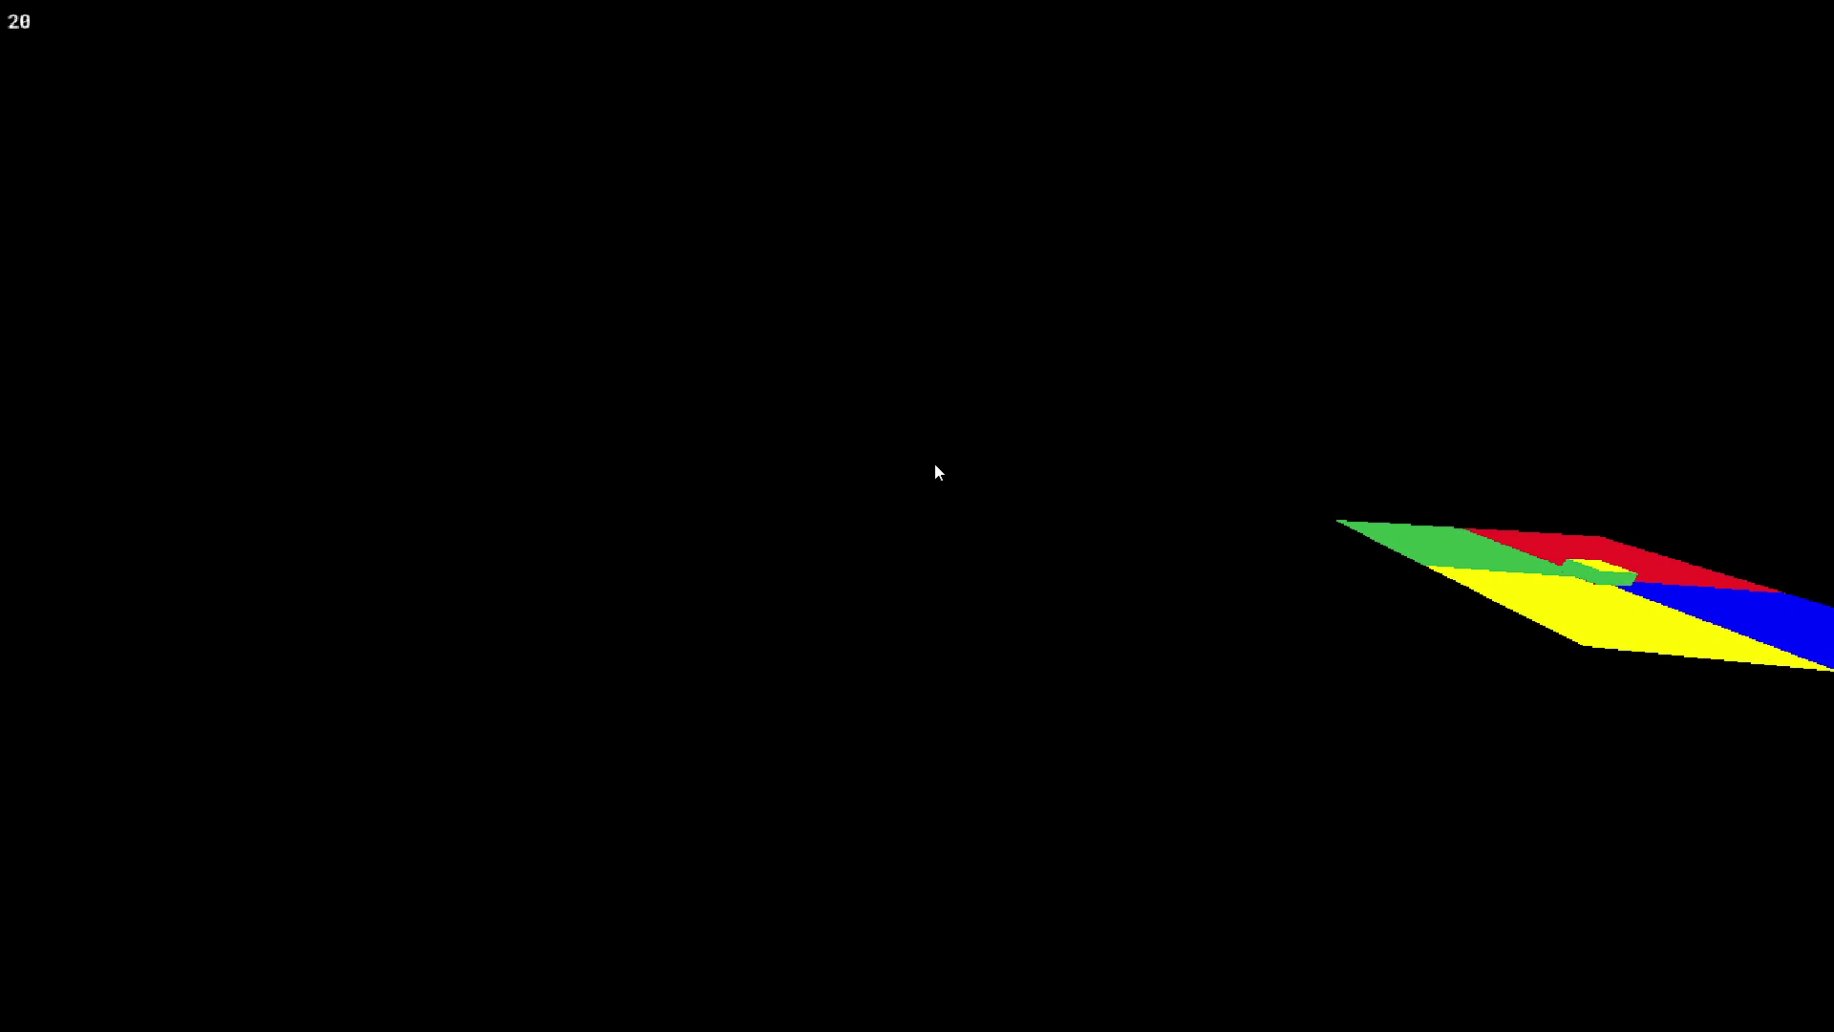
{"action": "key", "text": "Escape"}
{"action": "scroll", "coordinate": [545, 477], "scroll_direction": "up", "scroll_amount": 10}
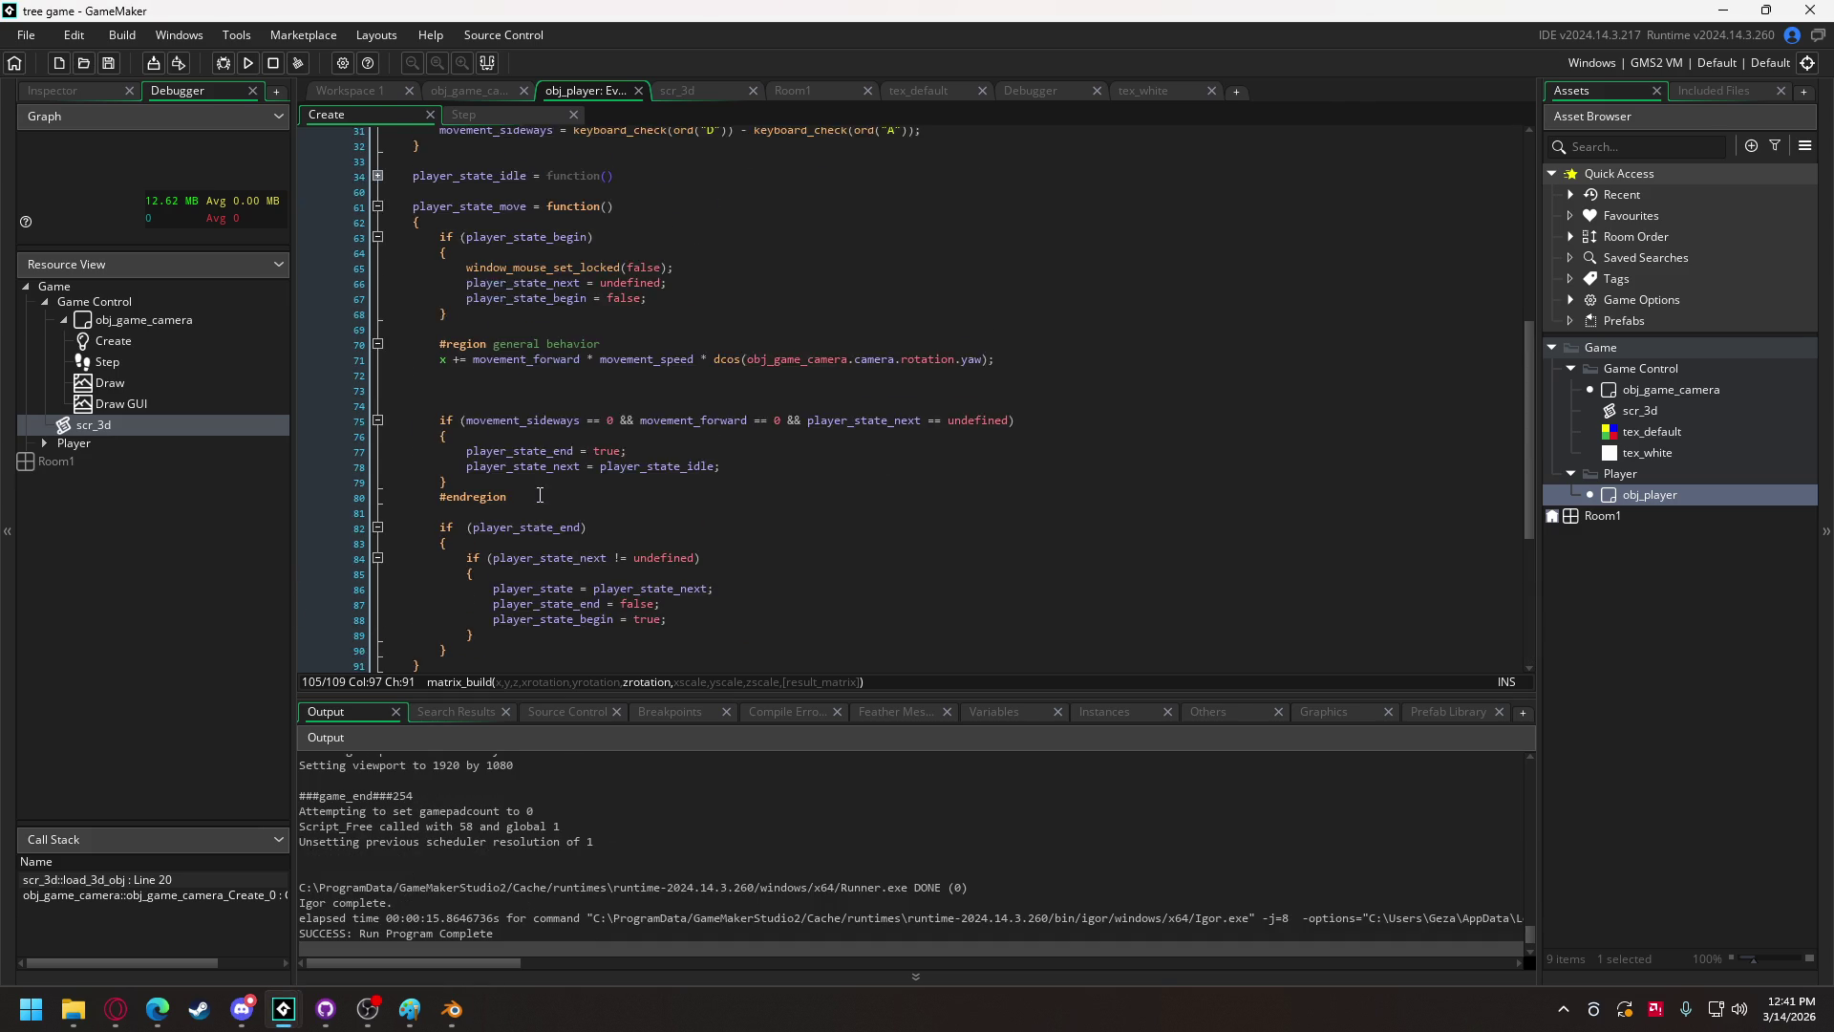
Step: Duplicate line 71's x movement statement onto line 72, changing x to y and dcos to dsin
{"action": "scroll", "coordinate": [546, 477], "scroll_direction": "up", "scroll_amount": 2}
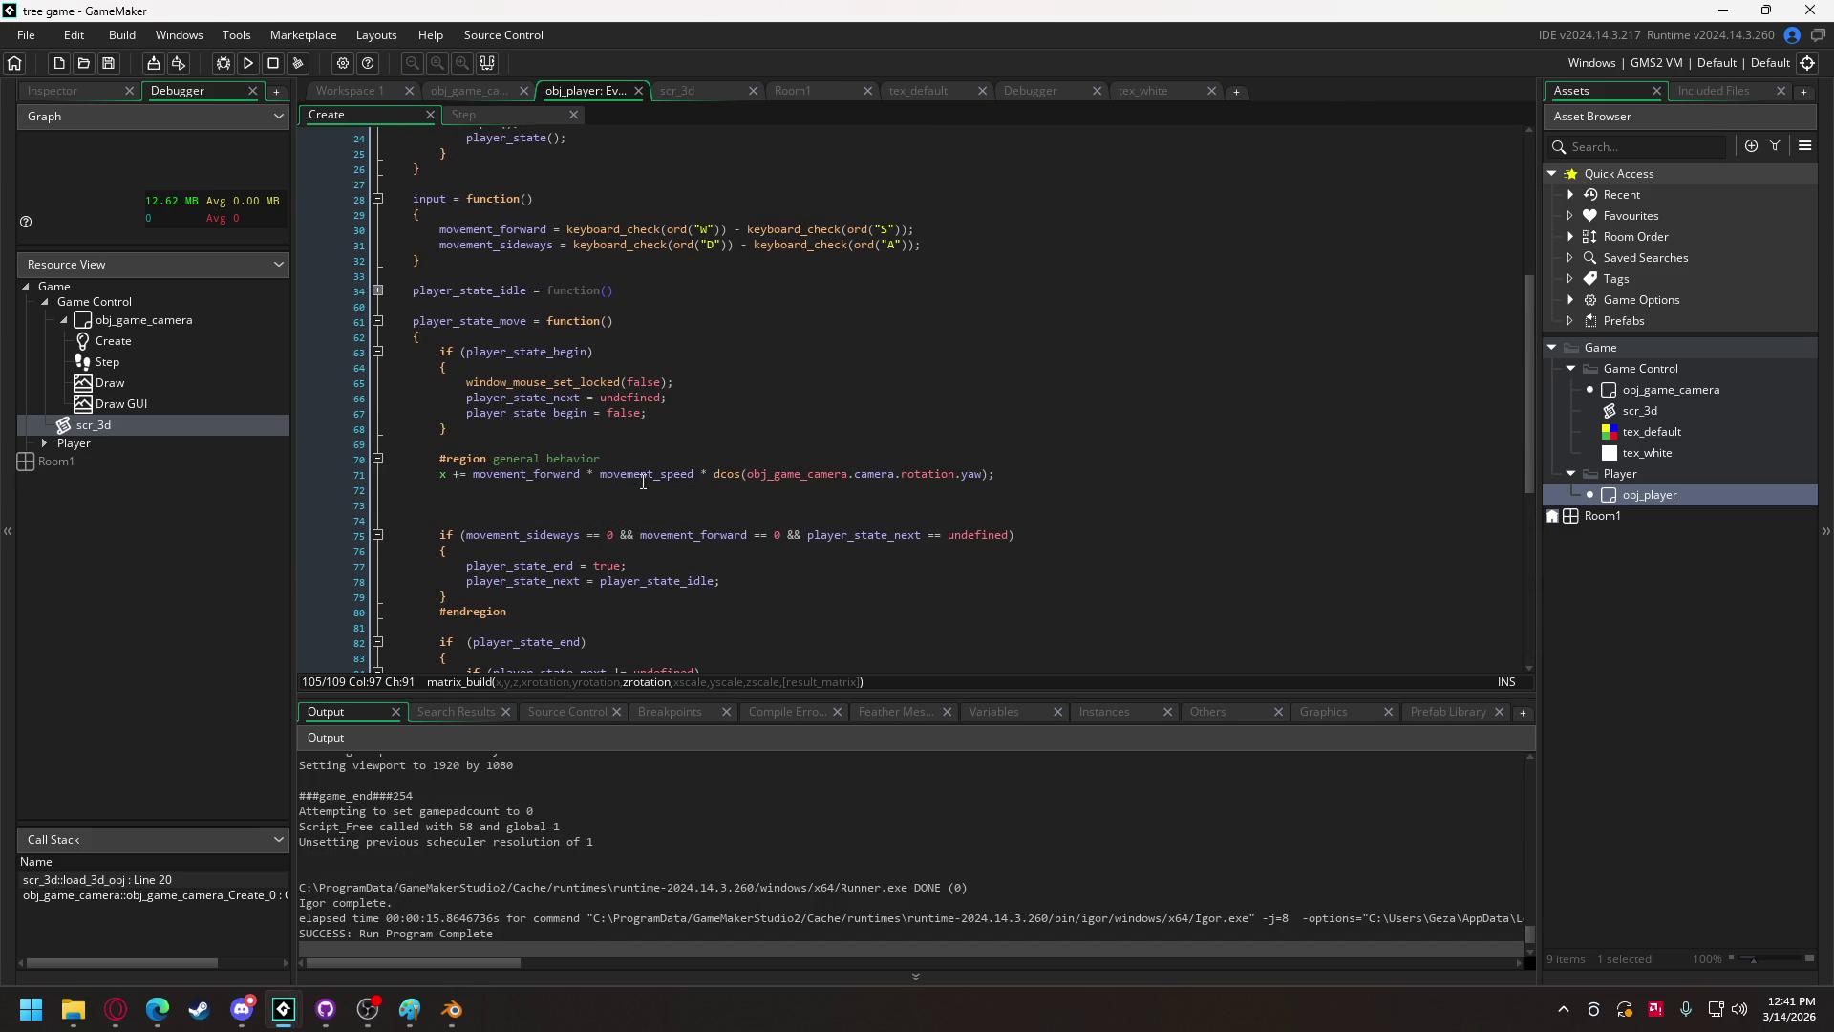
{"action": "left_click_drag", "start_coordinate": [1001, 474], "coordinate": [440, 479]}
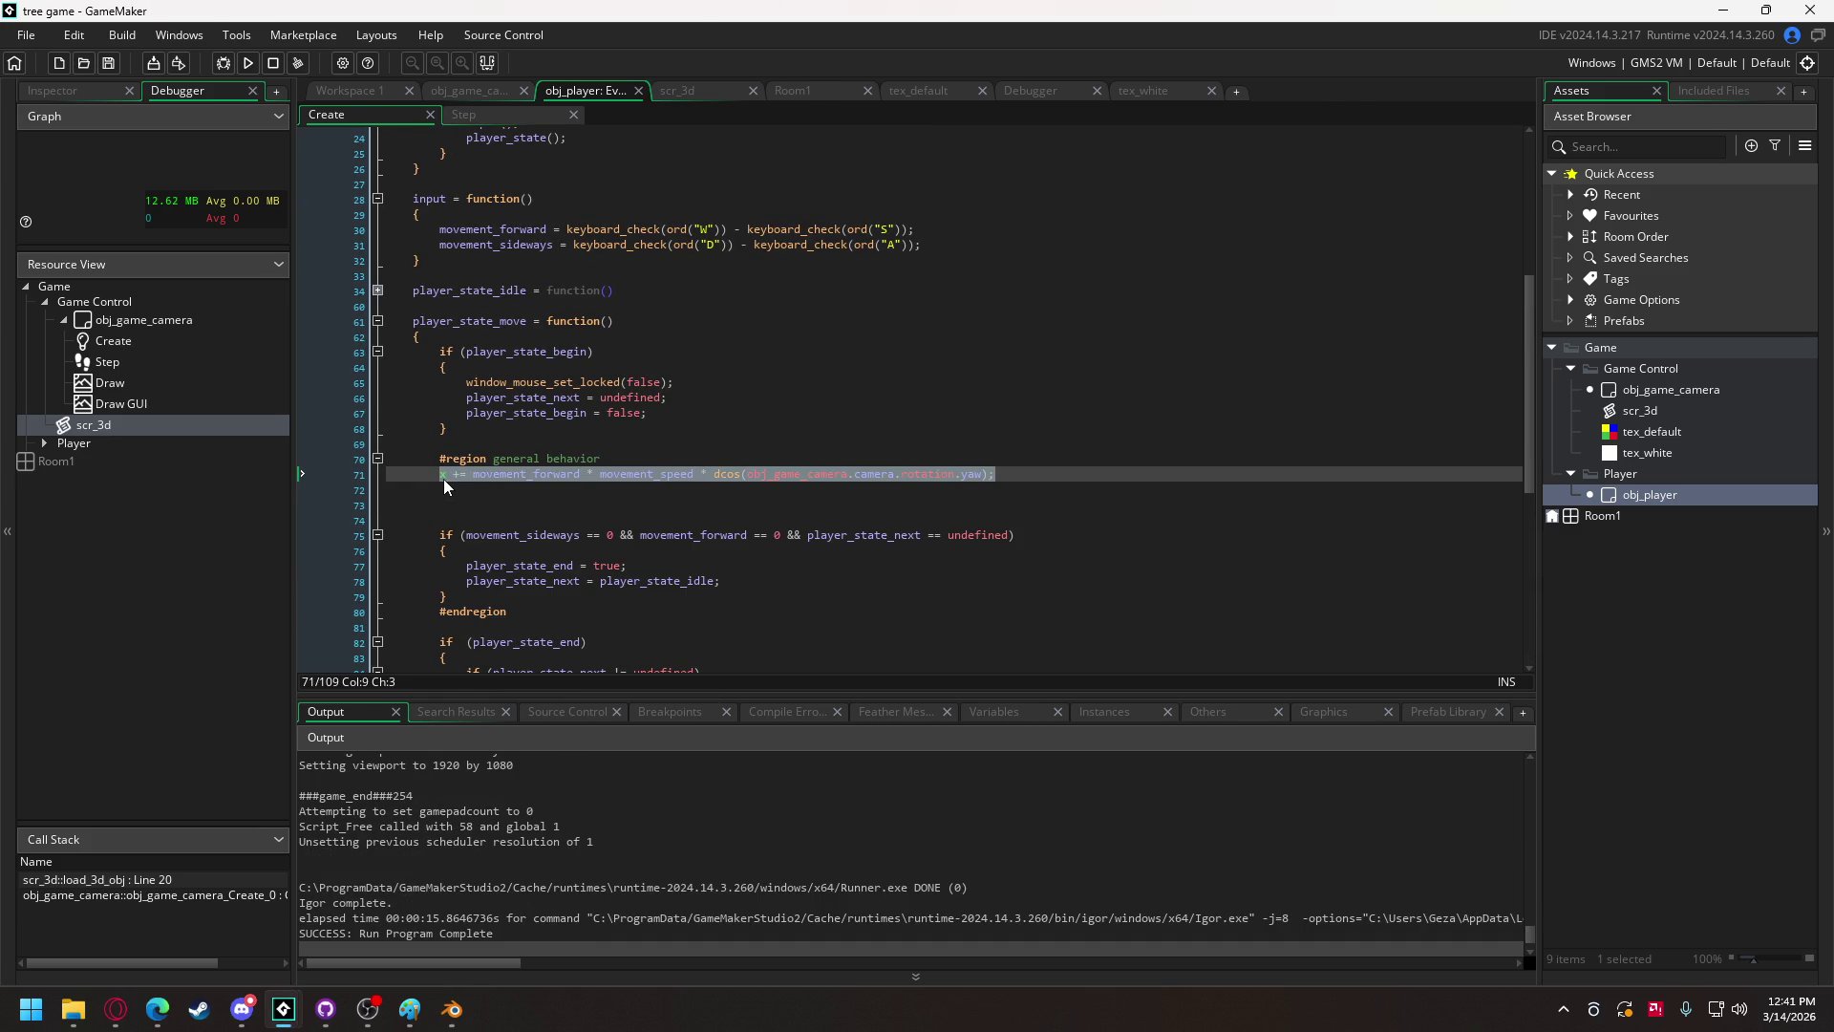
{"action": "key", "text": "ctrl+c"}
{"action": "left_click", "coordinate": [440, 491]}
{"action": "key", "text": "ctrl+v"}
{"action": "left_click", "coordinate": [439, 491]}
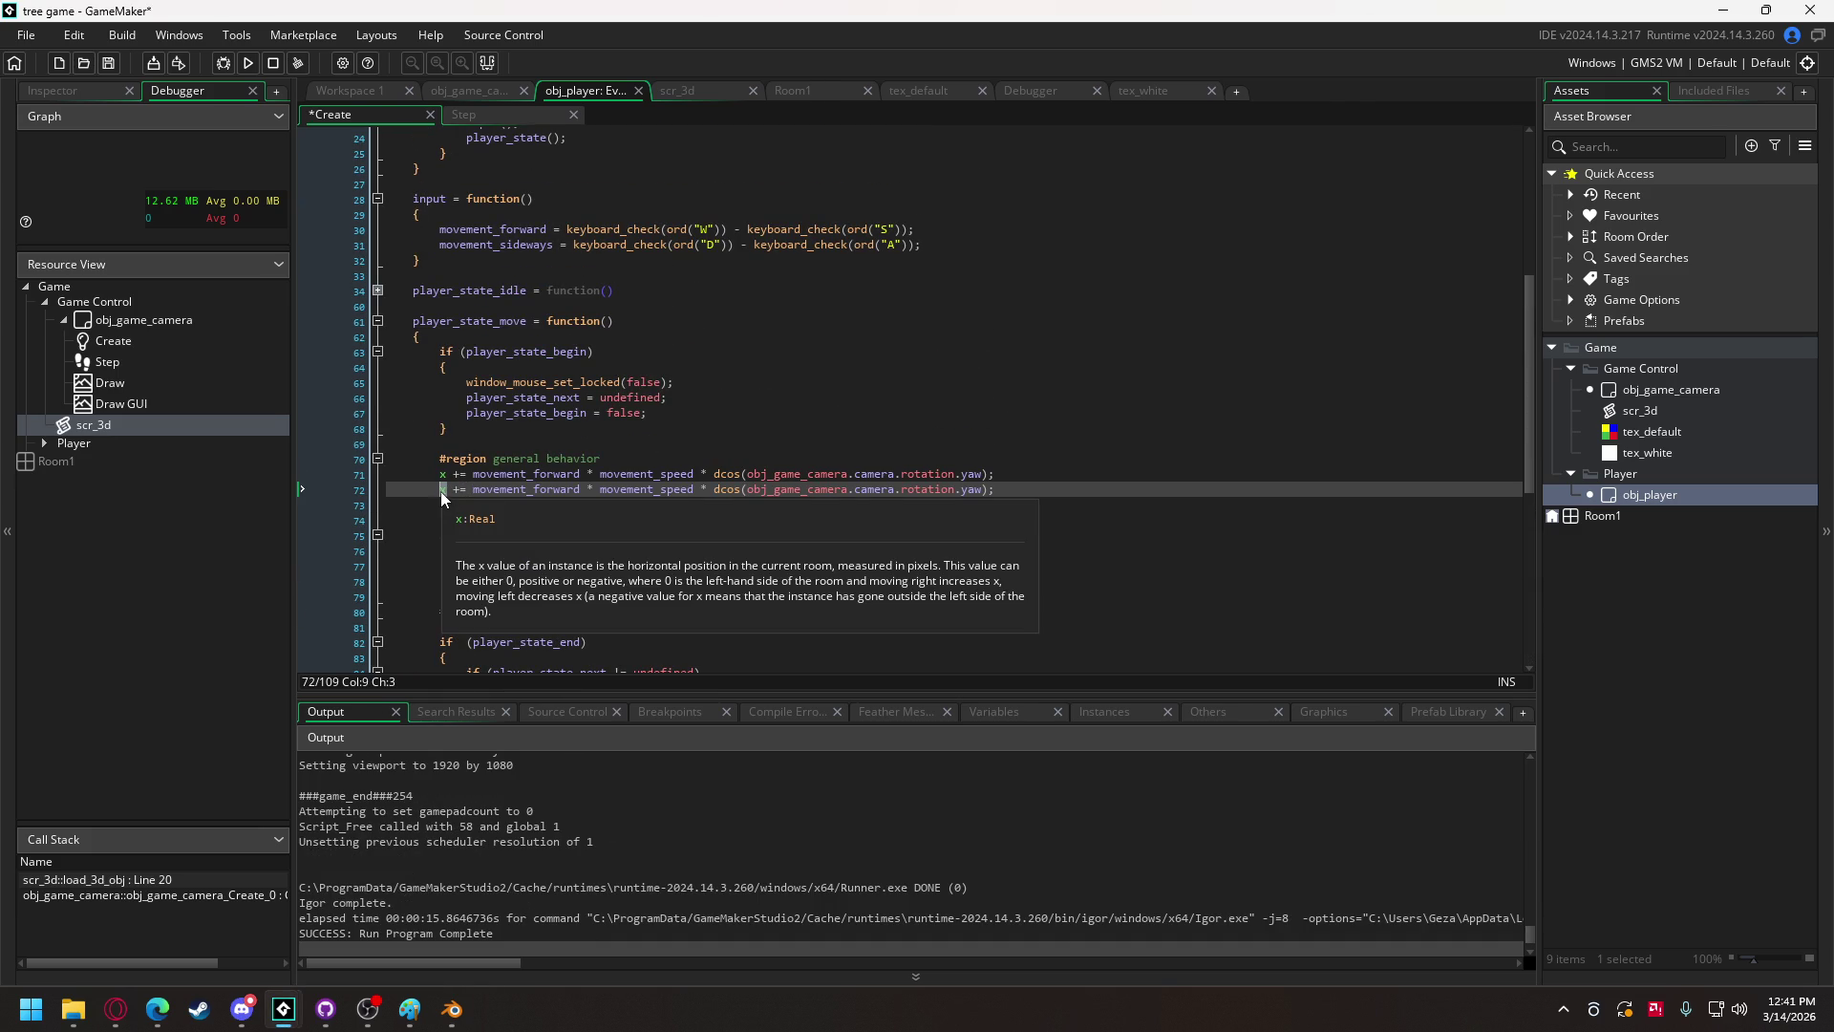
{"action": "key", "text": "Delete"}
{"action": "type", "text": "y"}
{"action": "left_click", "coordinate": [651, 472]}
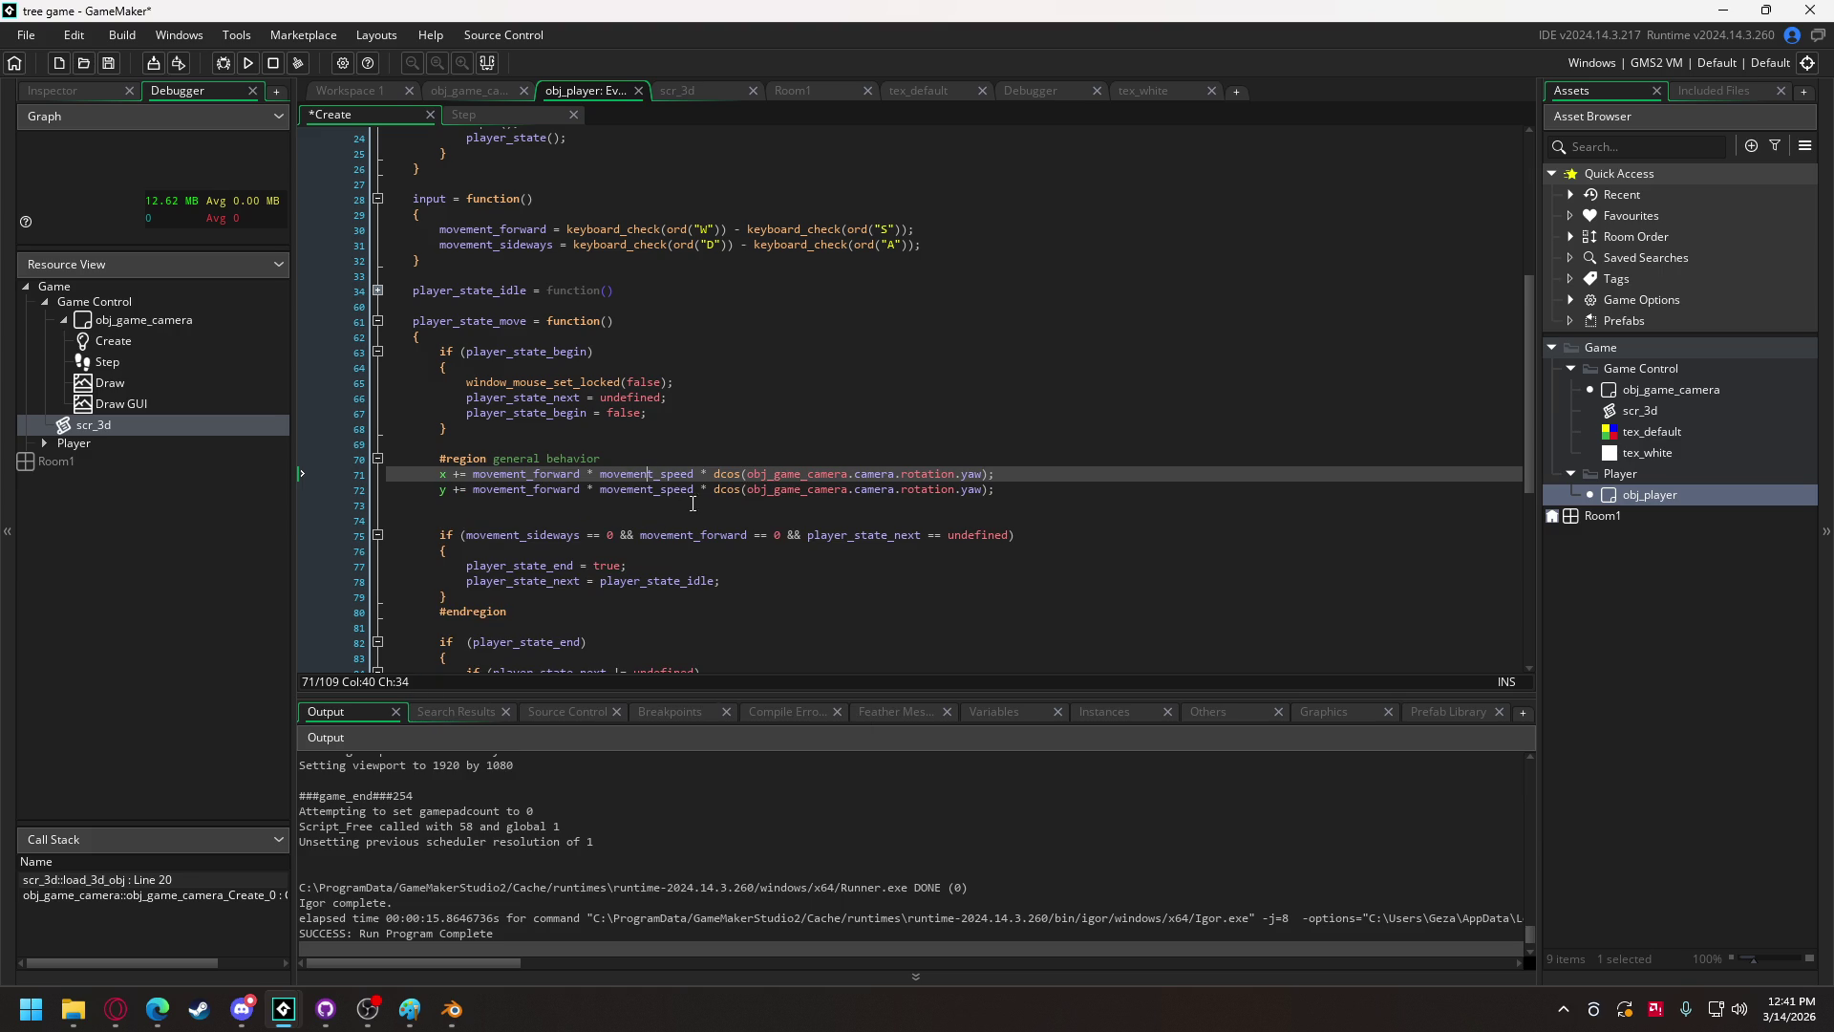
{"action": "left_click", "coordinate": [742, 491]}
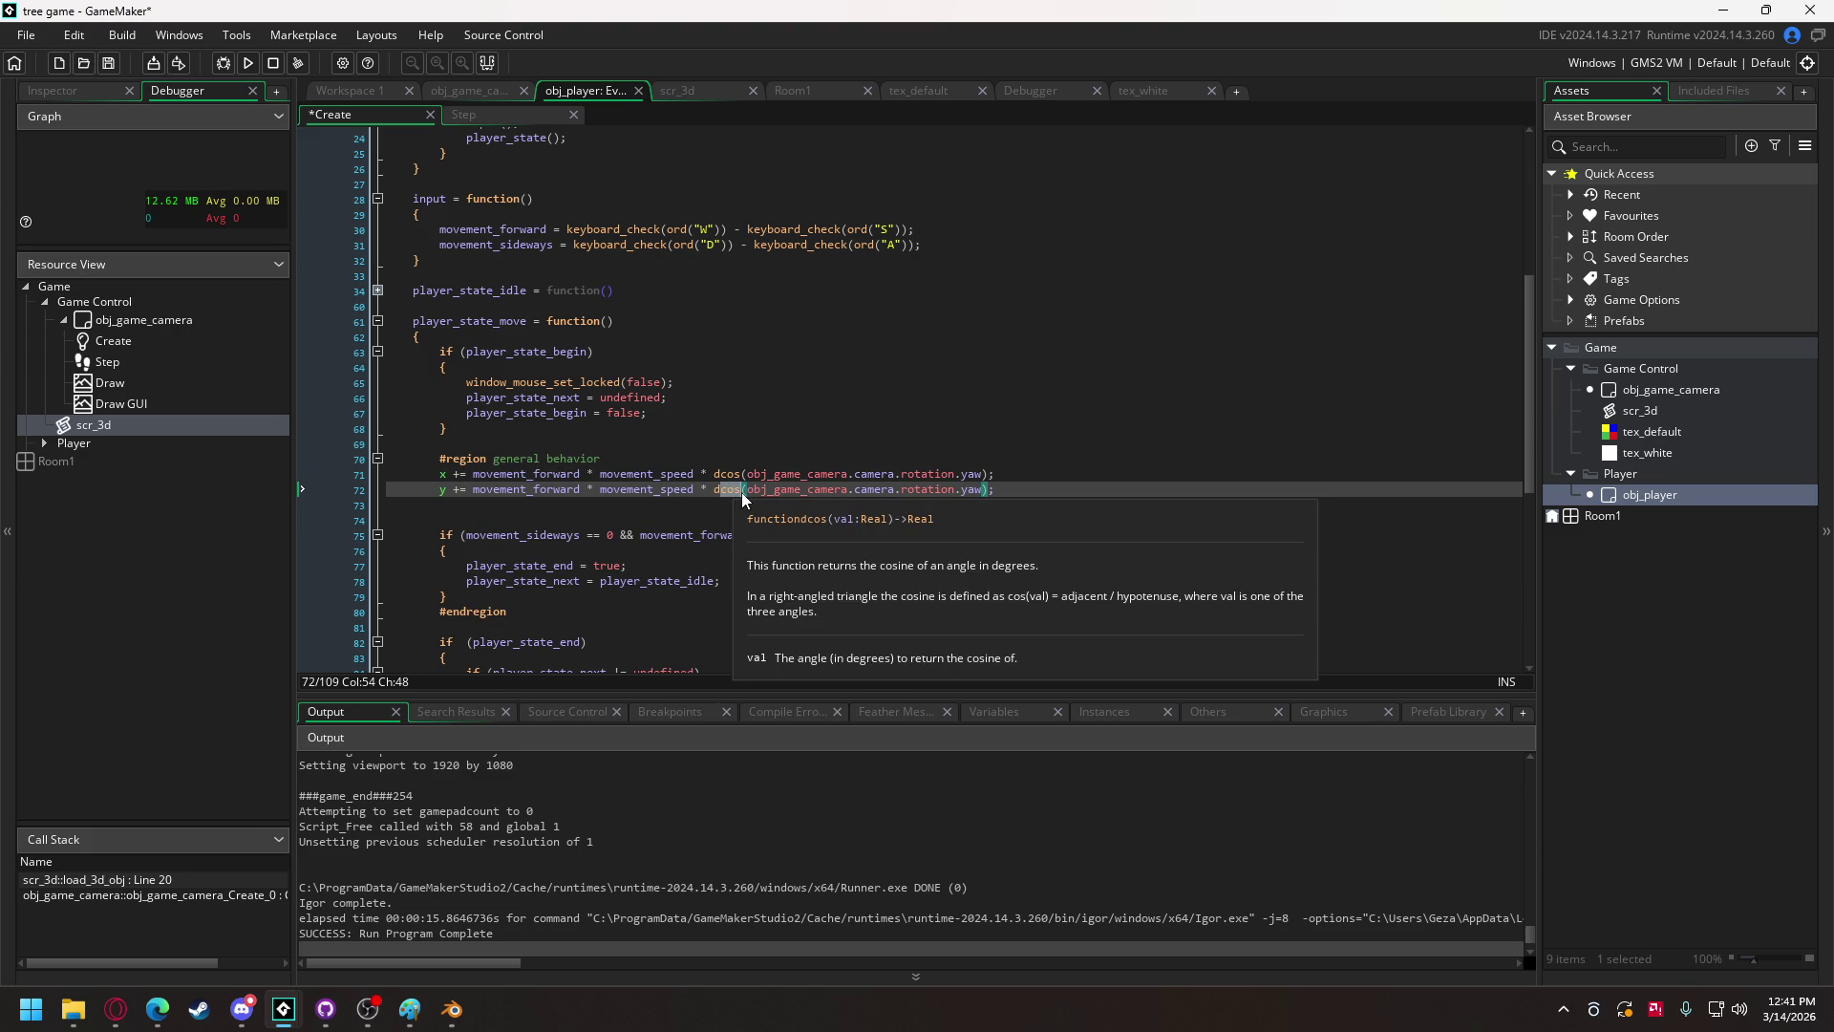
{"action": "key", "text": "BackSpace"}
{"action": "key", "text": "BackSpace"}
{"action": "key", "text": "BackSpace"}
{"action": "type", "text": "sin"}
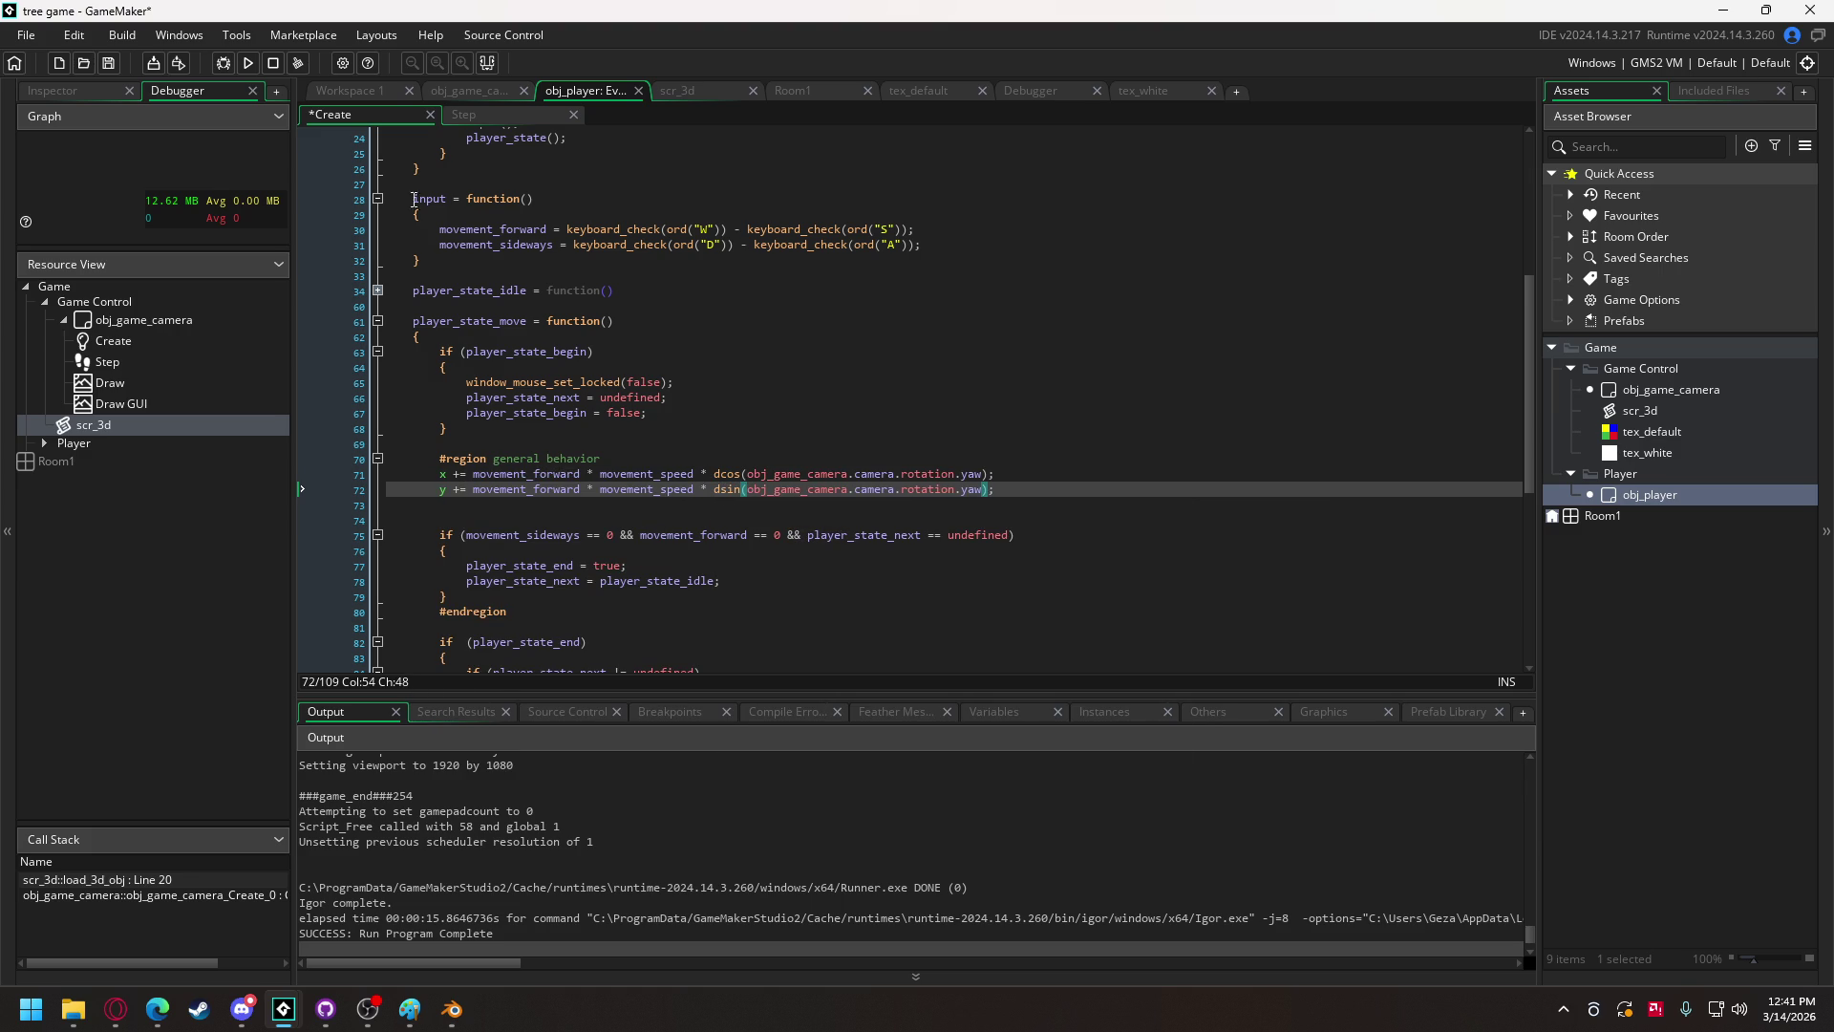
Step: Review the movement_speed value 5 and draw_self_3d, then go to the camera object's code
{"action": "scroll", "coordinate": [461, 390], "scroll_direction": "up", "scroll_amount": 8}
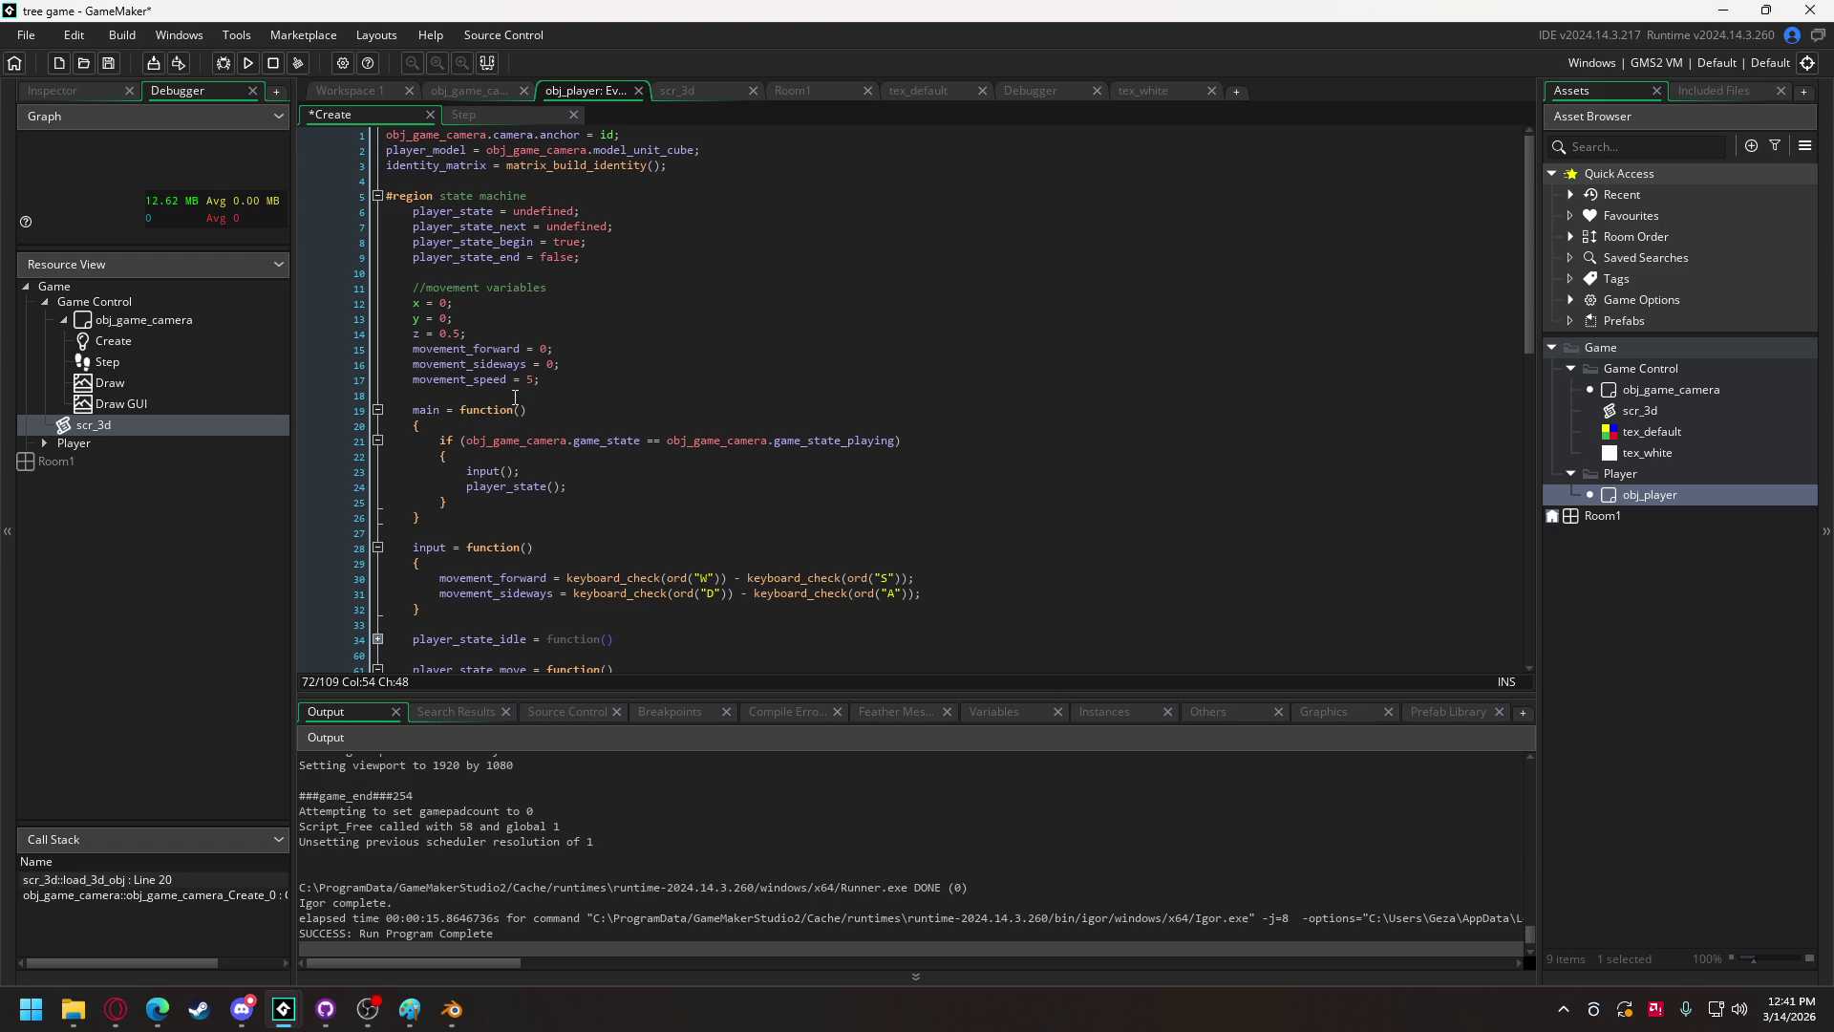
{"action": "double_click", "coordinate": [532, 381]}
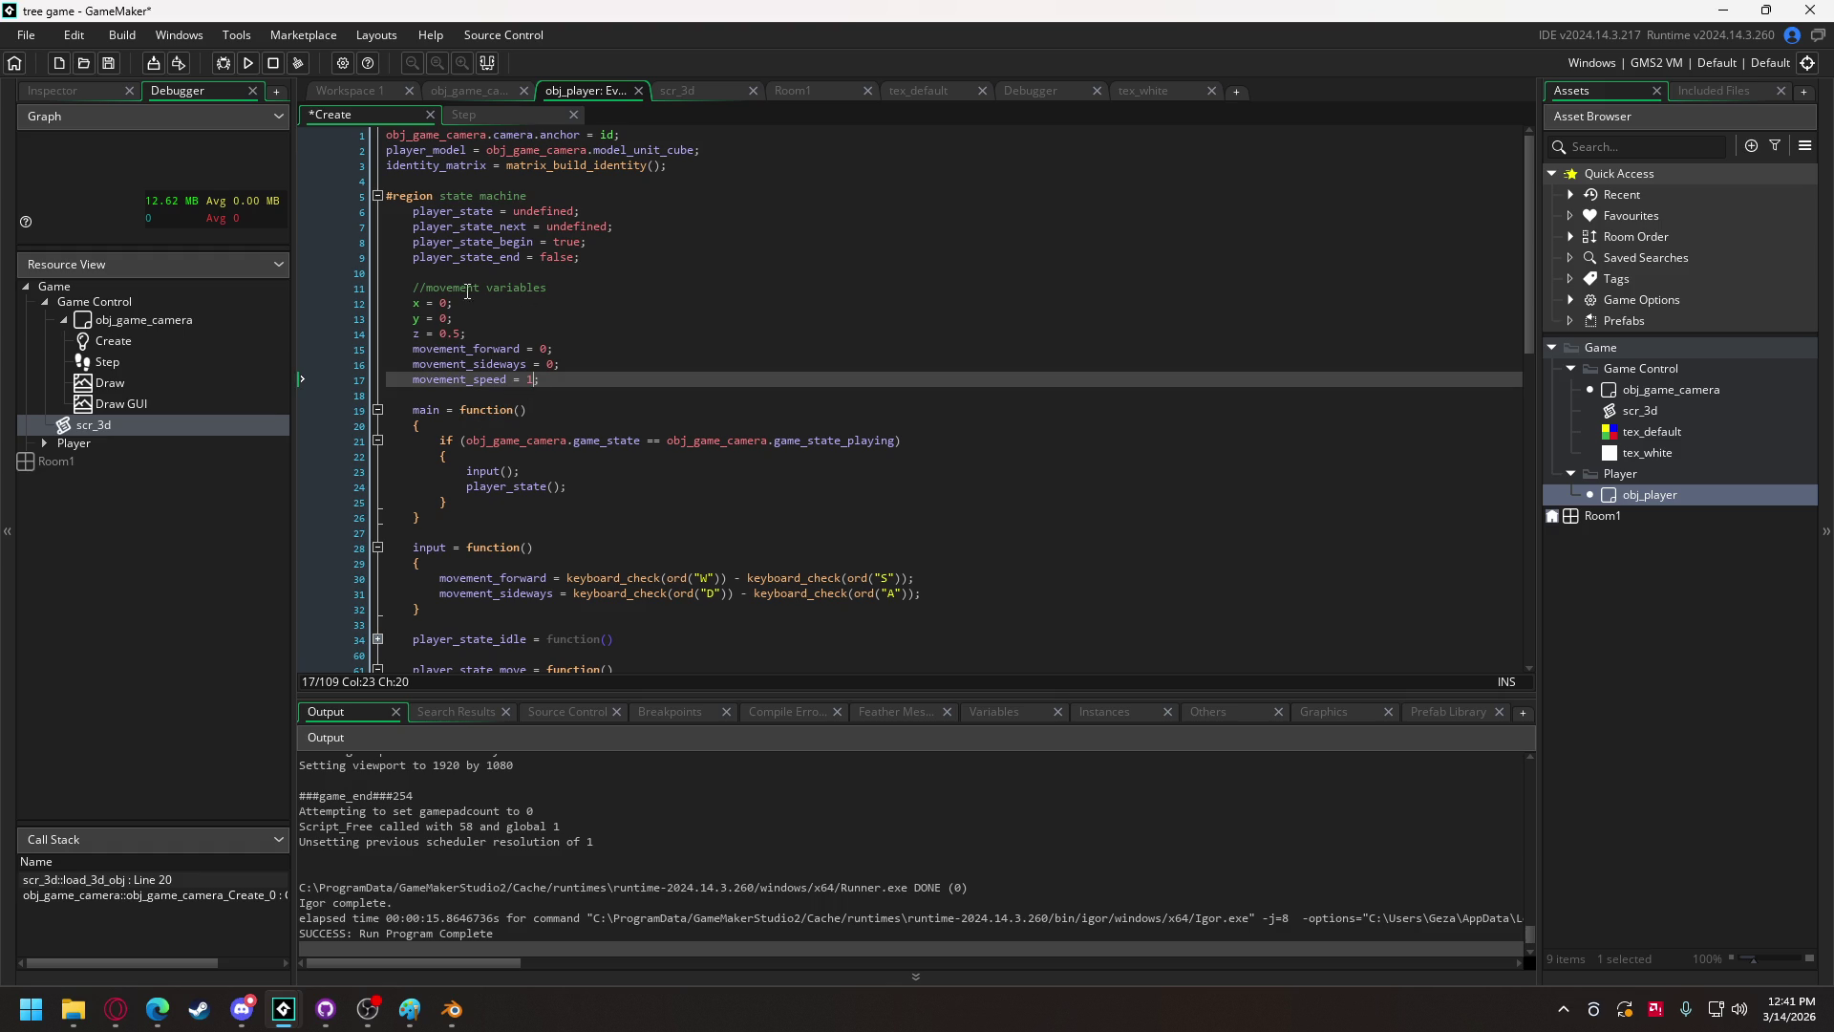
{"action": "scroll", "coordinate": [467, 291], "scroll_direction": "down", "scroll_amount": 15}
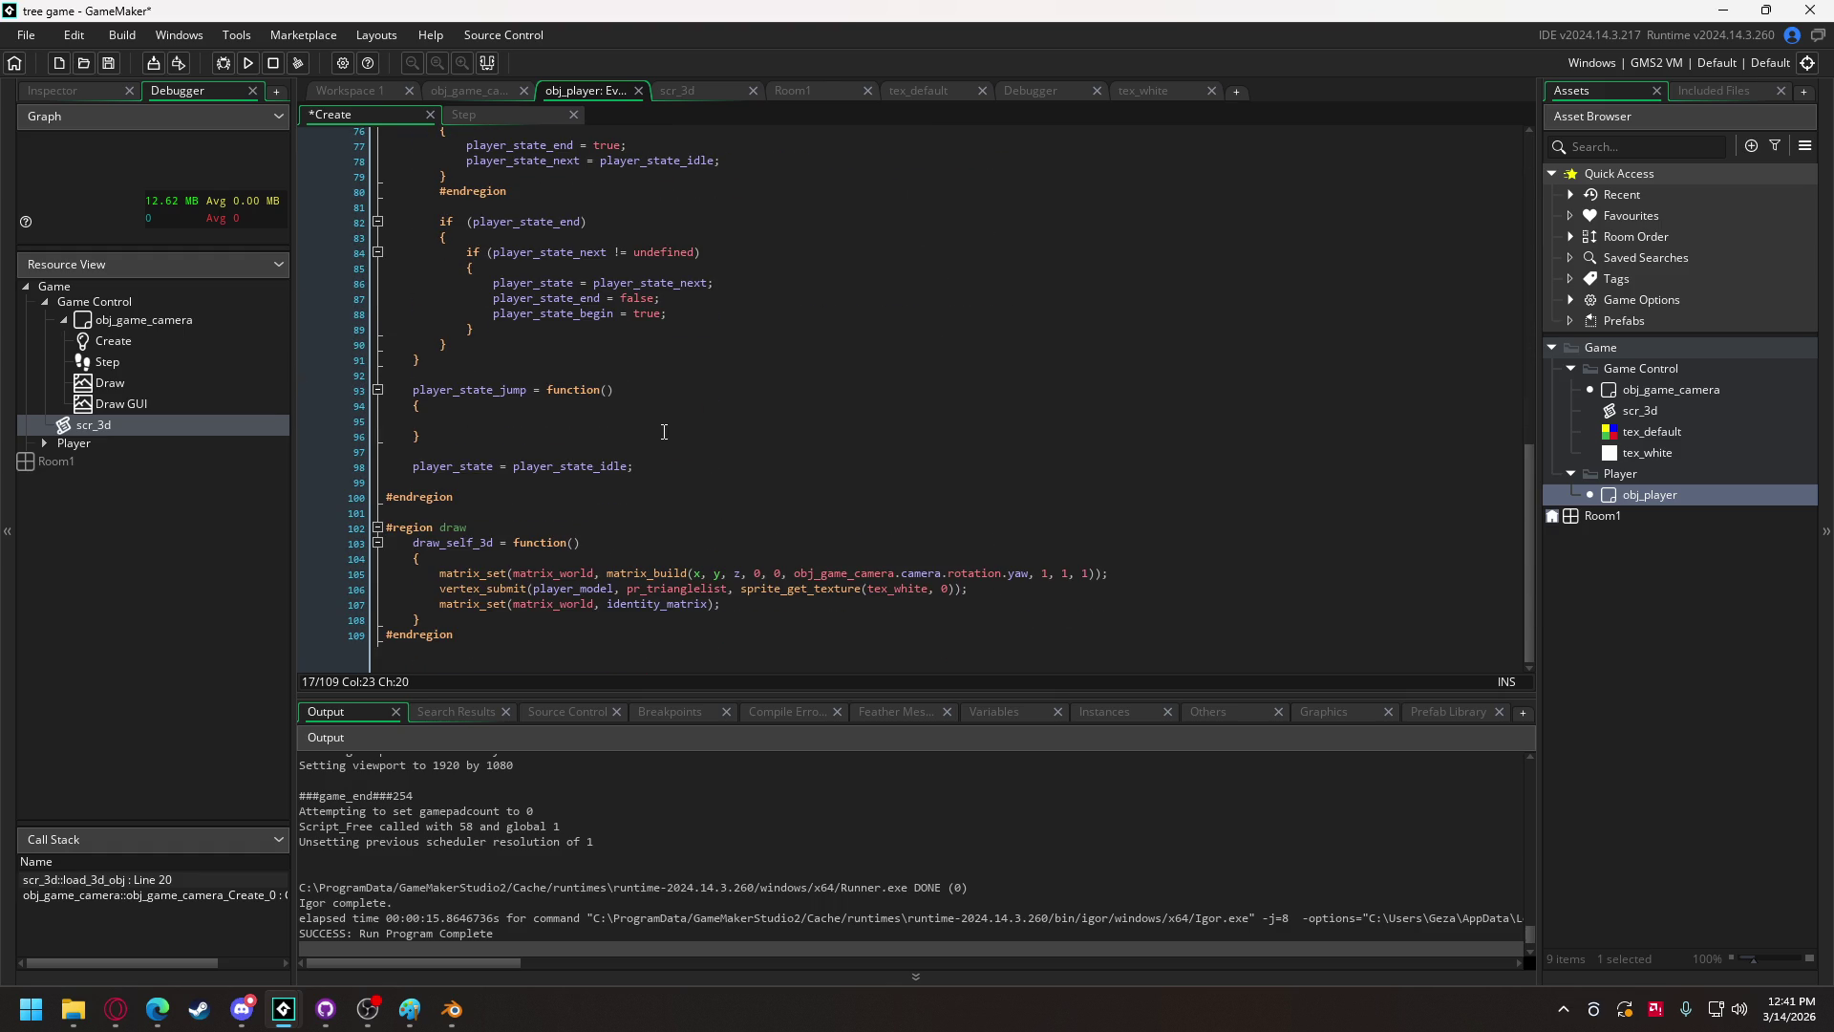
{"action": "double_click", "coordinate": [472, 542]}
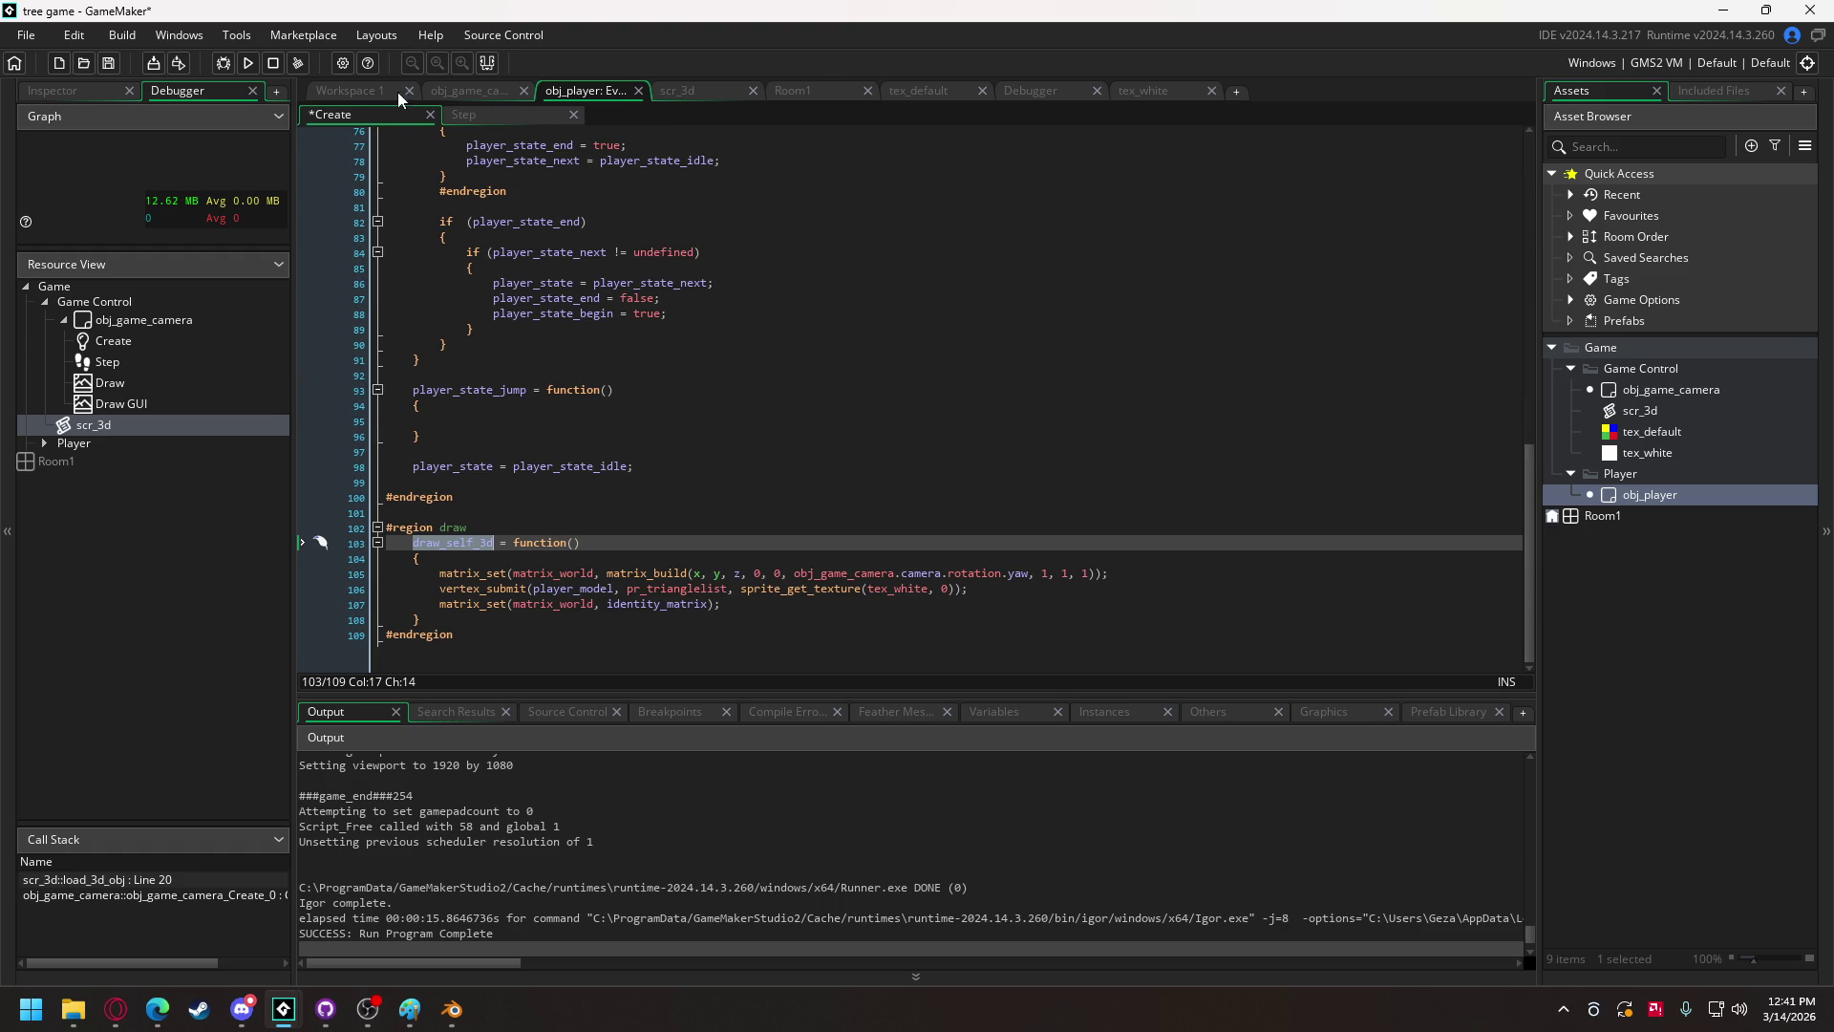
{"action": "left_click", "coordinate": [451, 96]}
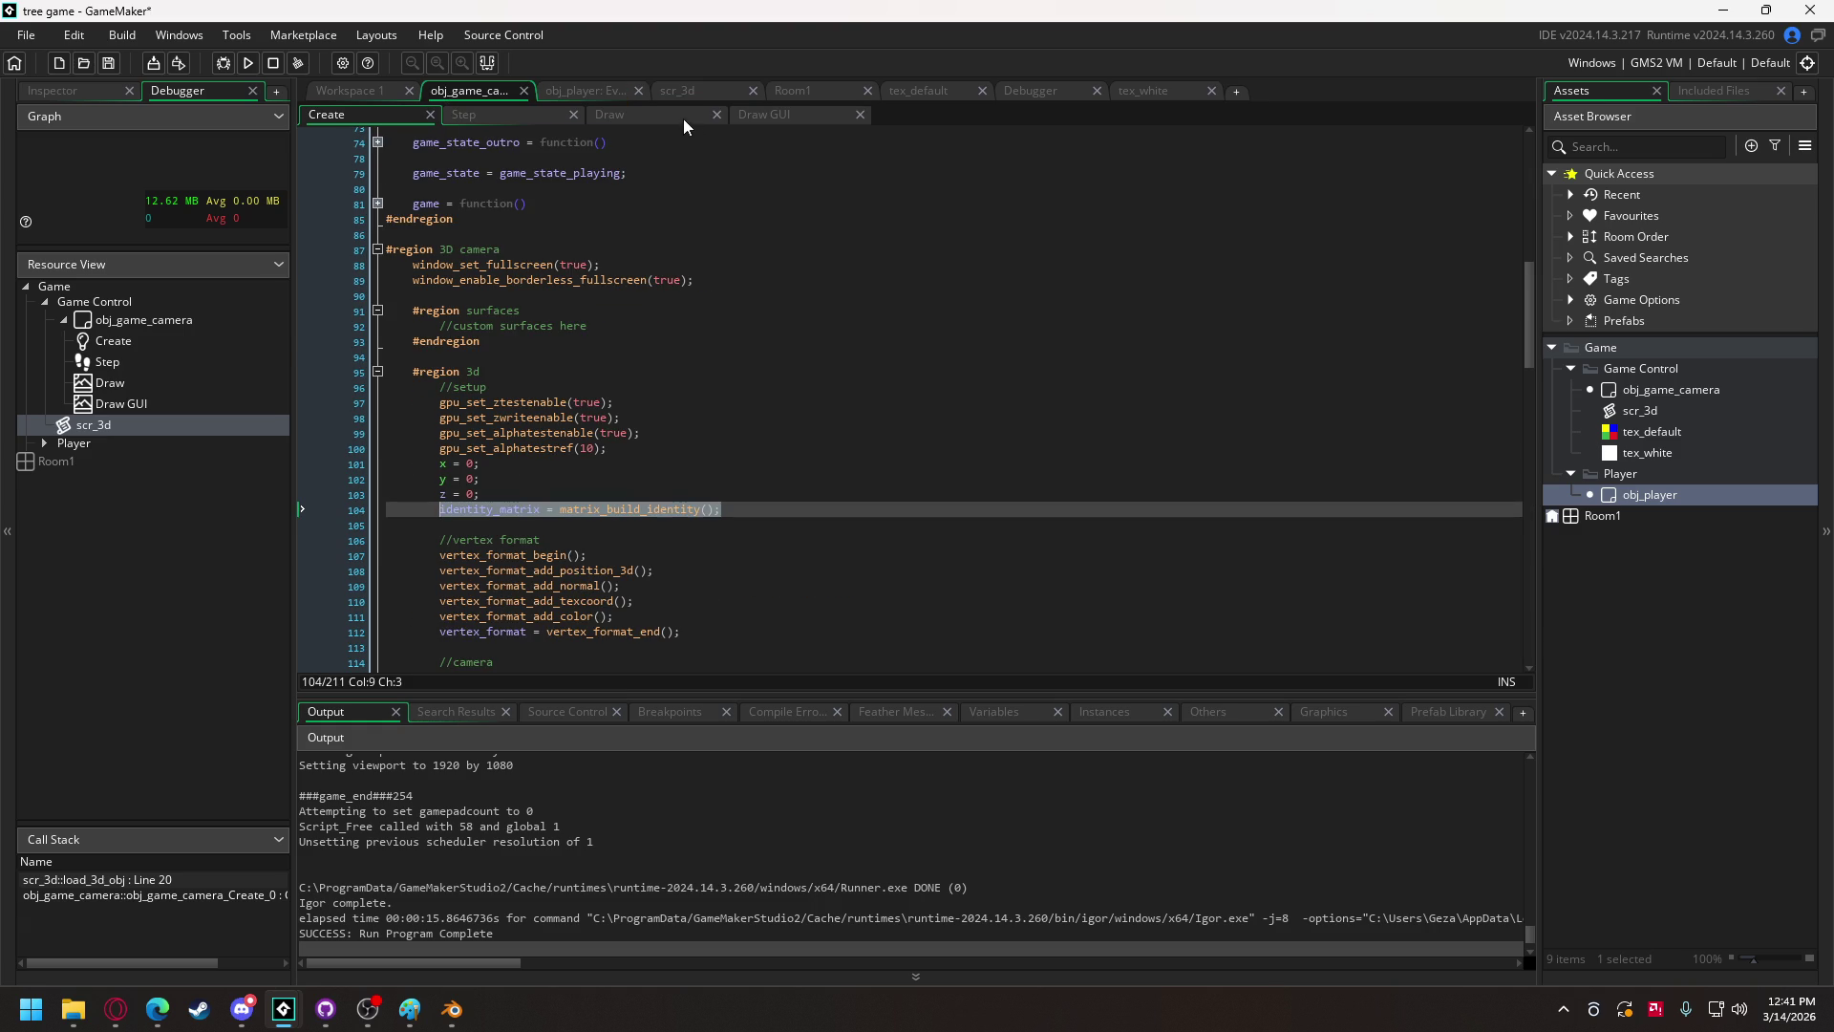
Step: In obj_game_camera's Draw event, add a region player block ending in #endregion after the matrix reset
{"action": "left_click", "coordinate": [686, 119]}
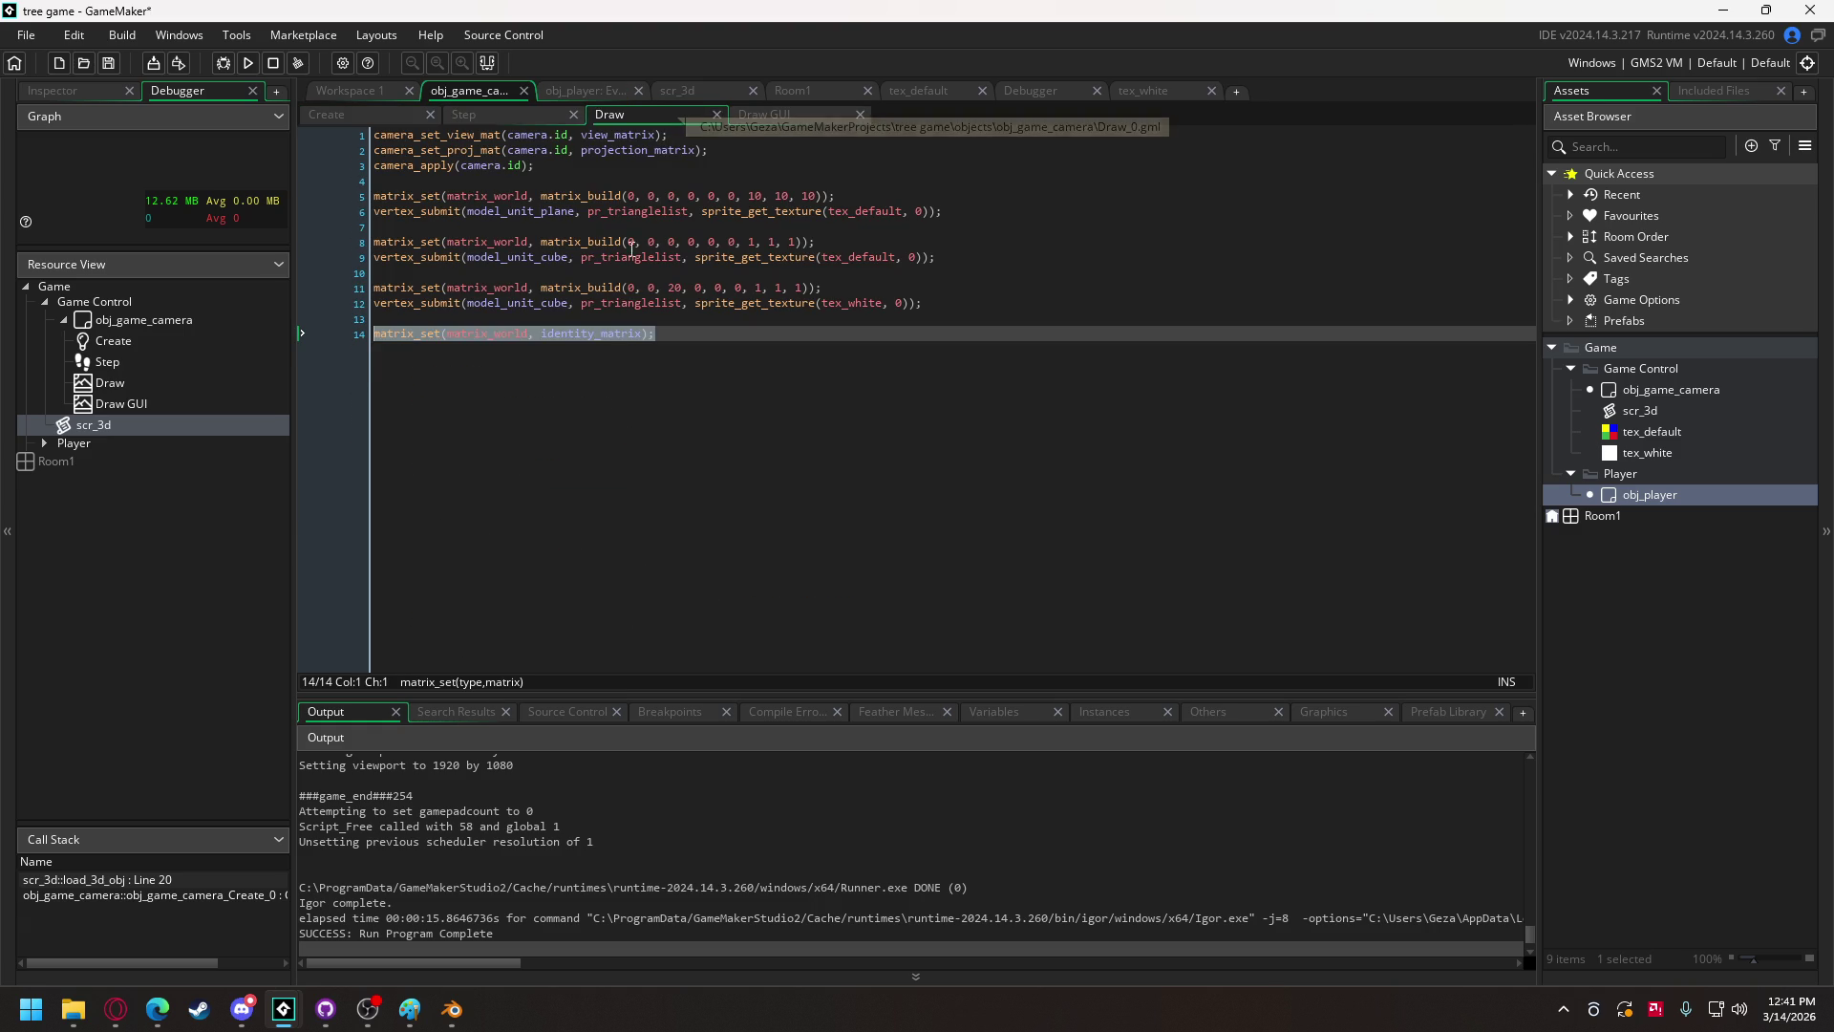
{"action": "left_click", "coordinate": [672, 334]}
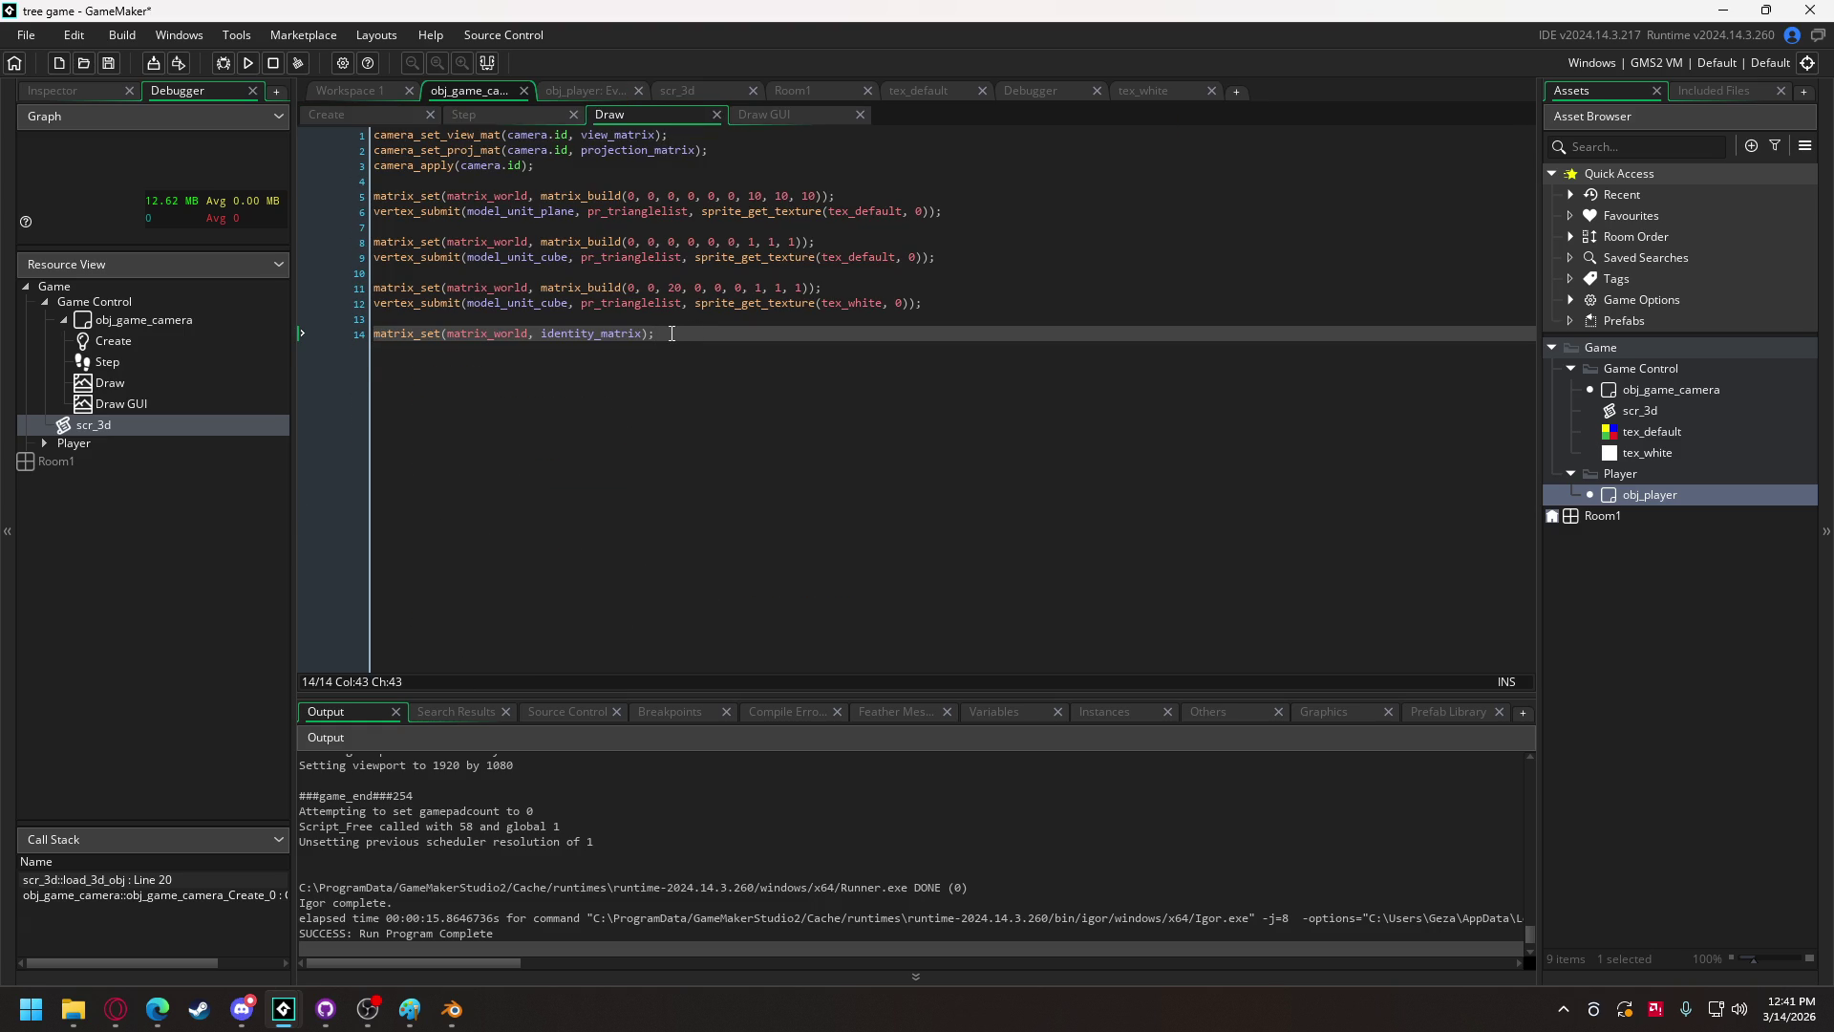
{"action": "key", "text": "Return"}
{"action": "key", "text": "Return"}
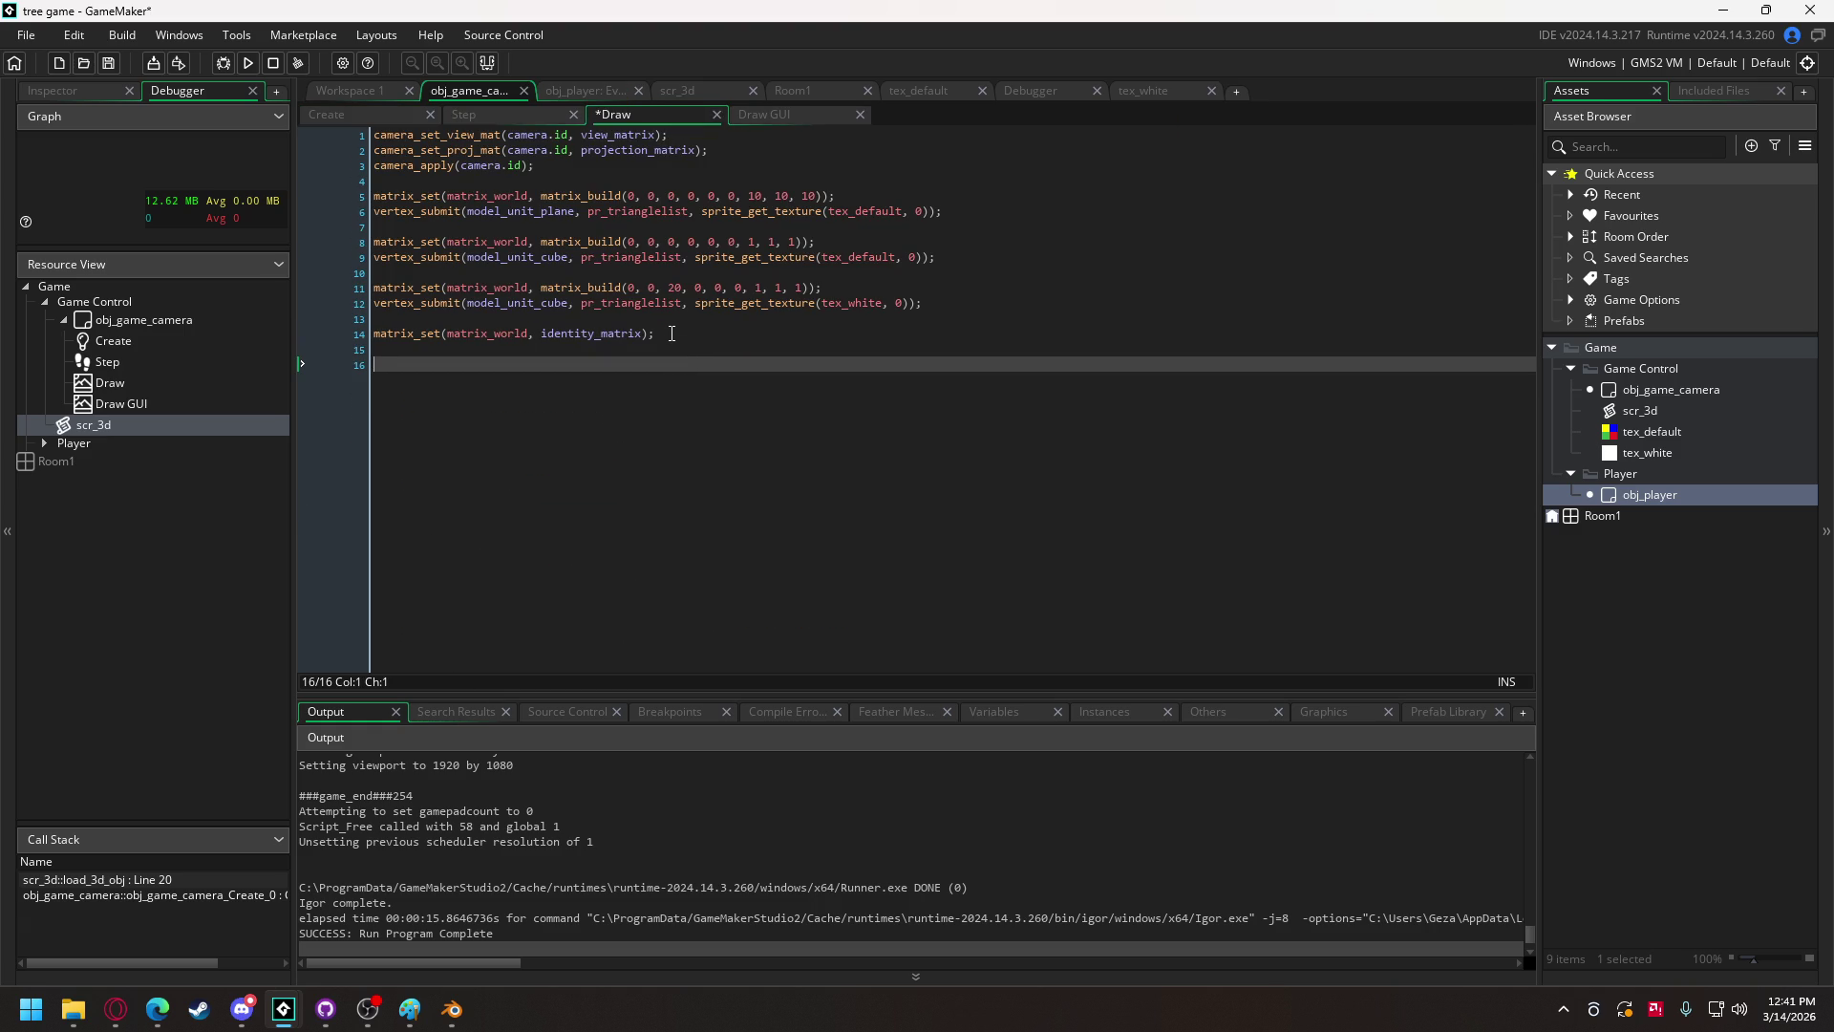
{"action": "type", "text": "#region player"}
{"action": "key", "text": "Return"}
{"action": "key", "text": "Return"}
{"action": "type", "text": "#endregion"}
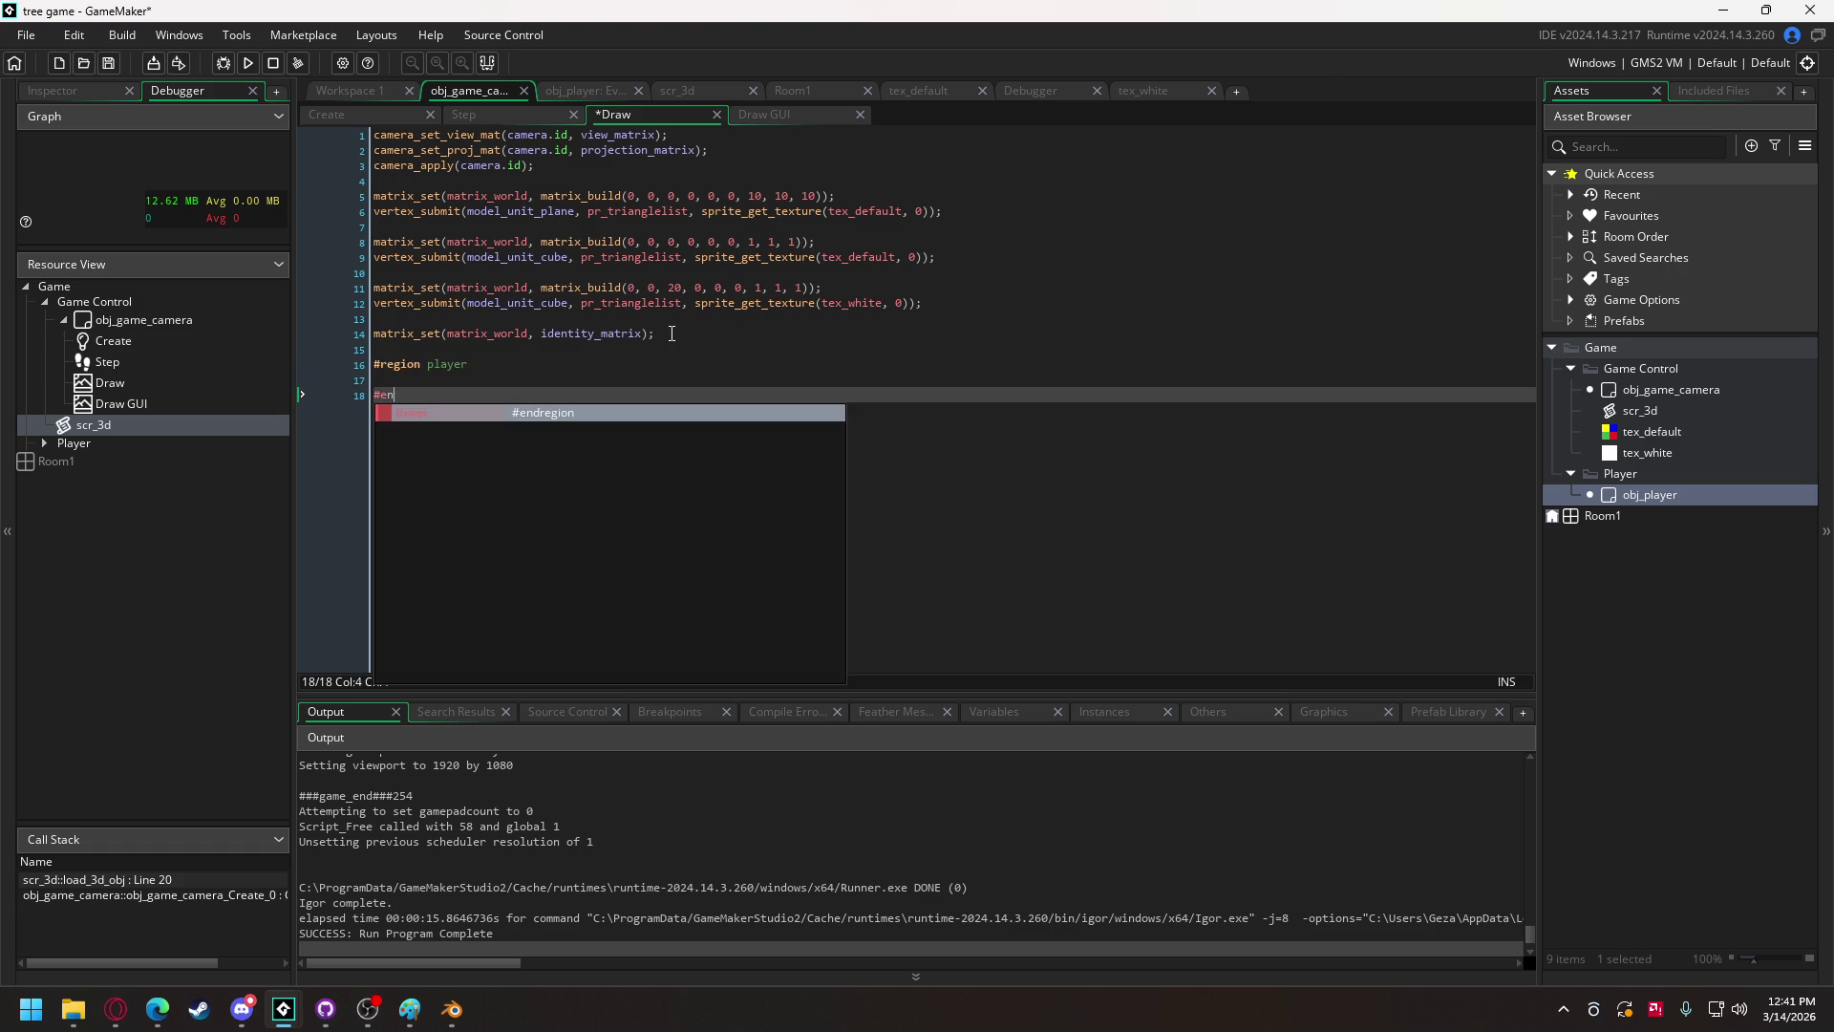
{"action": "key", "text": "Up"}
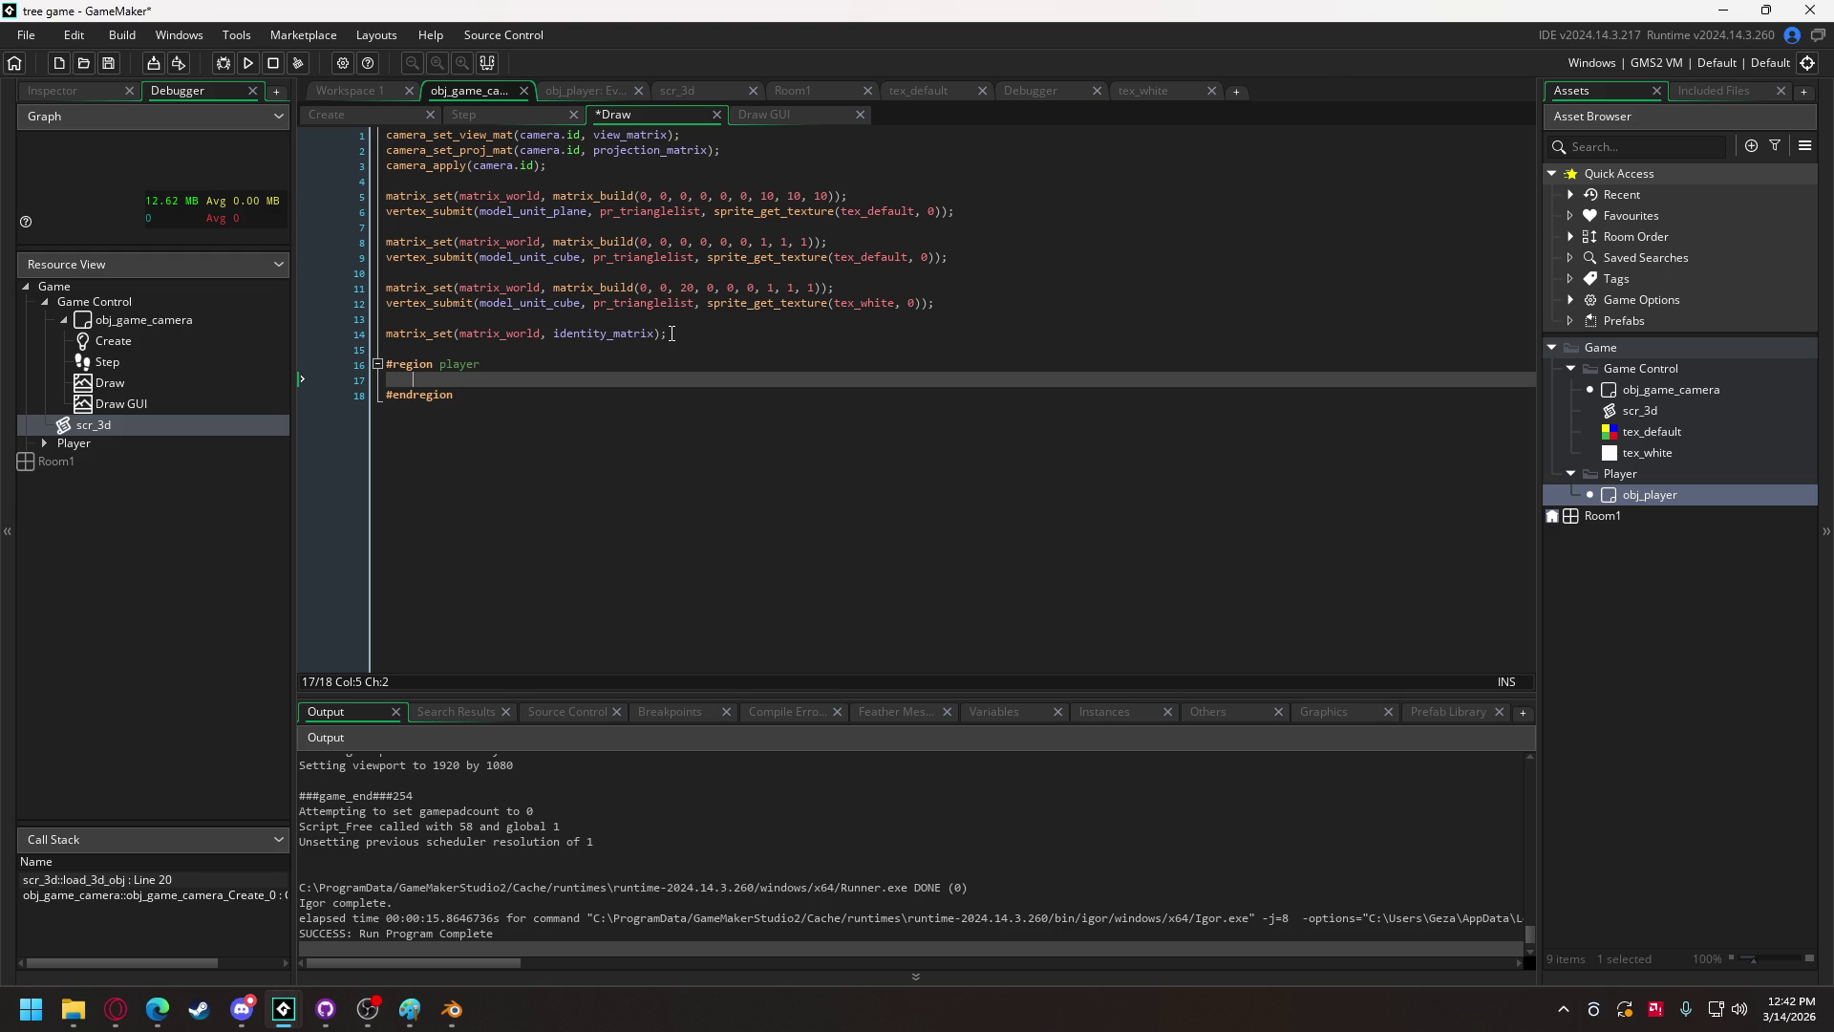
Step: Inside the region, add if (instance_exists(obj_player)) { obj_player.draw_self_3d(); } and run
{"action": "type", "text": "if (insta"}
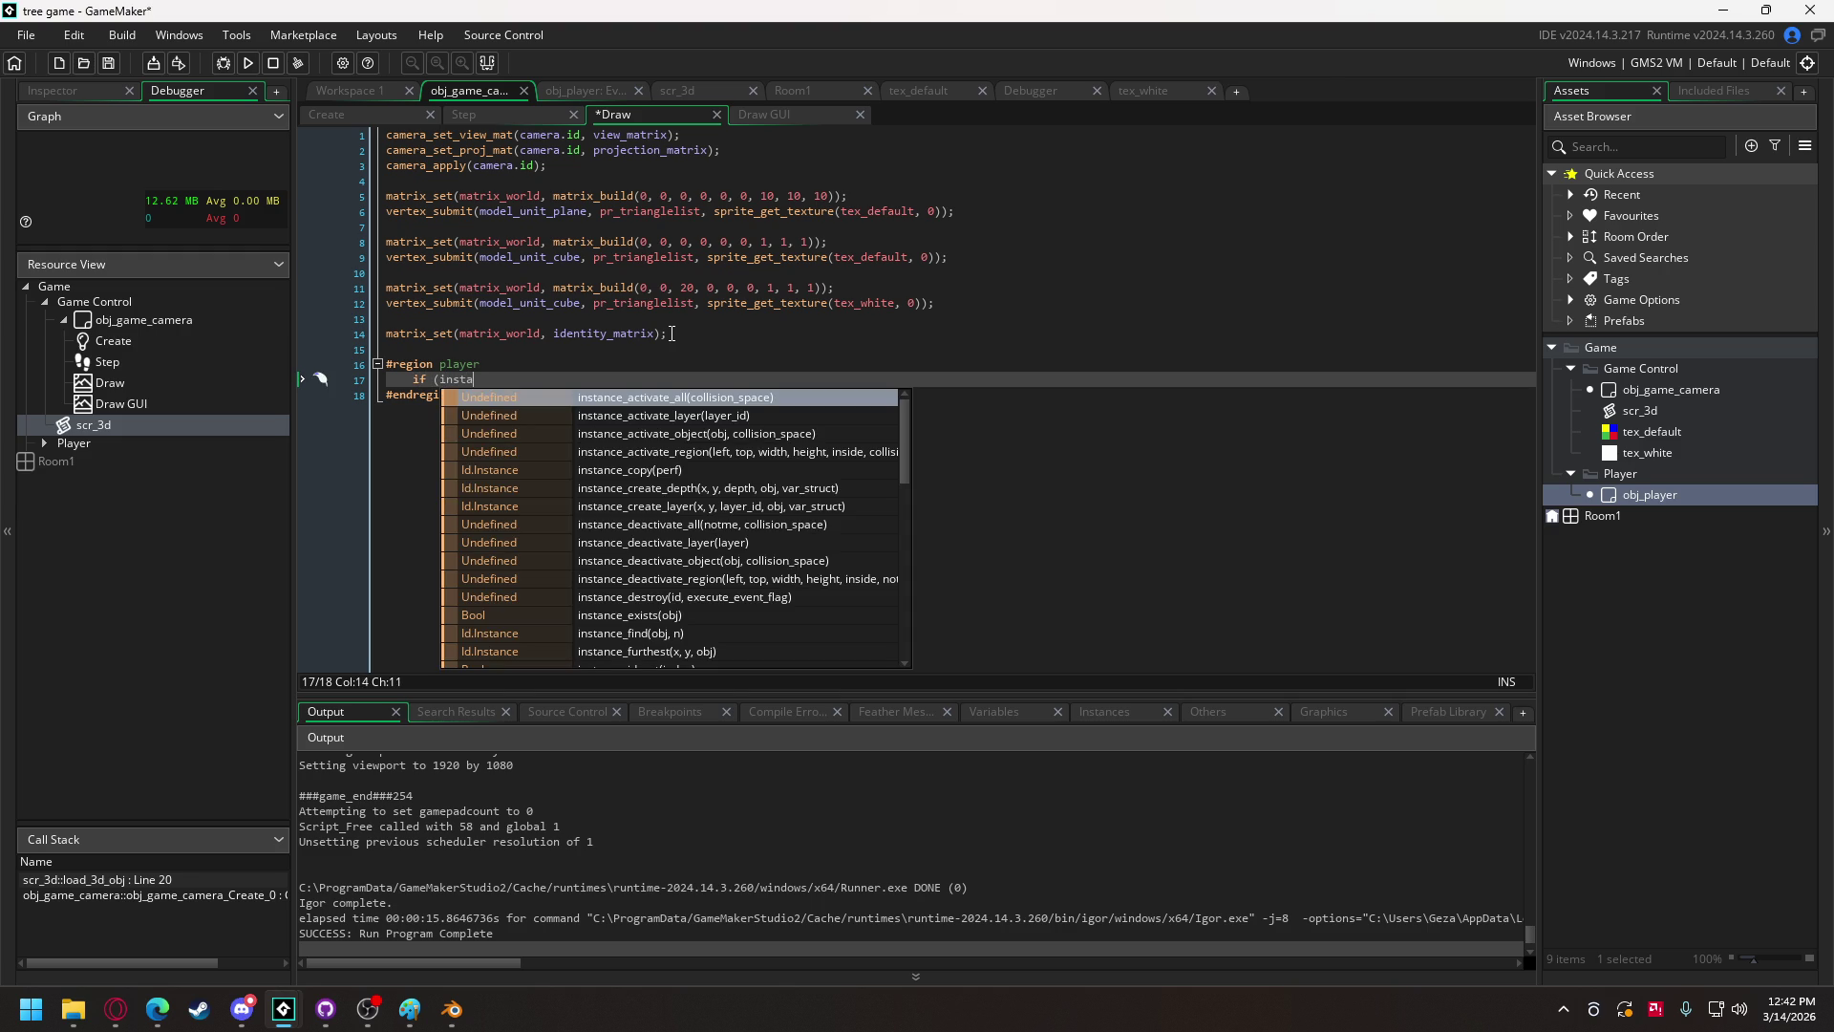
{"action": "type", "text": "nce_ex"}
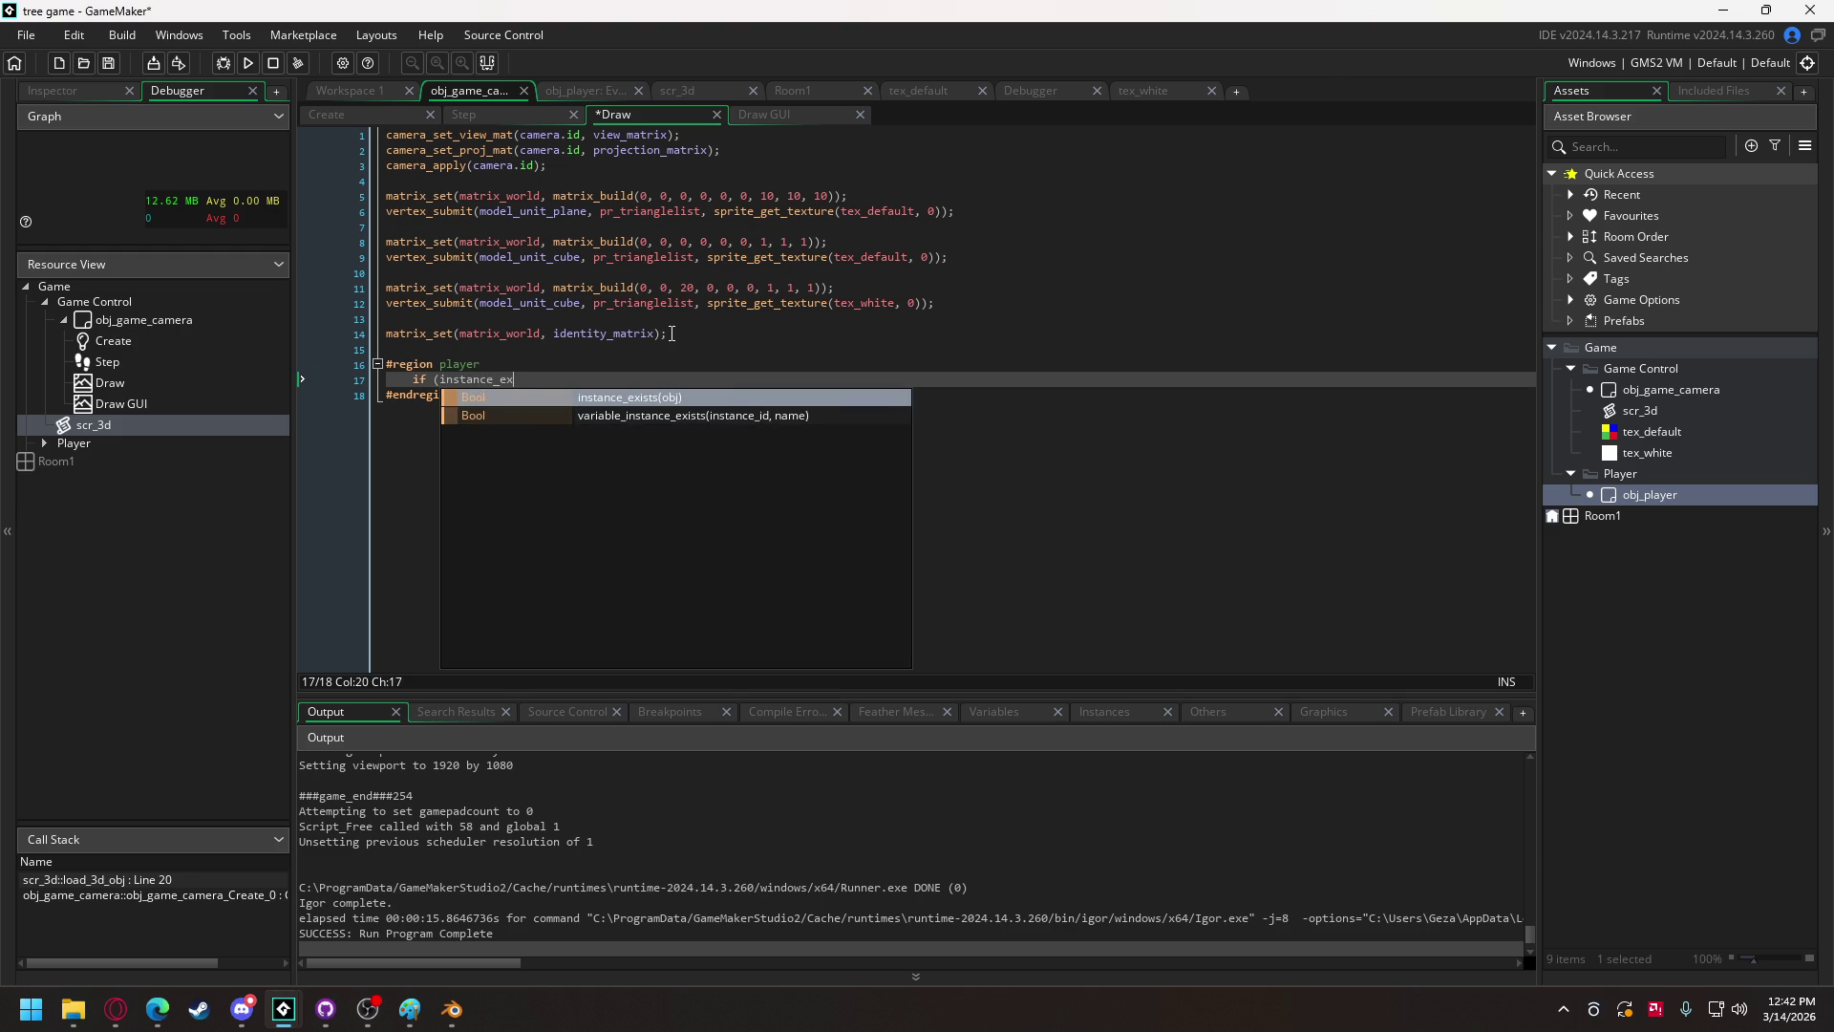
{"action": "key", "text": "Return"}
{"action": "type", "text": "obj_p"}
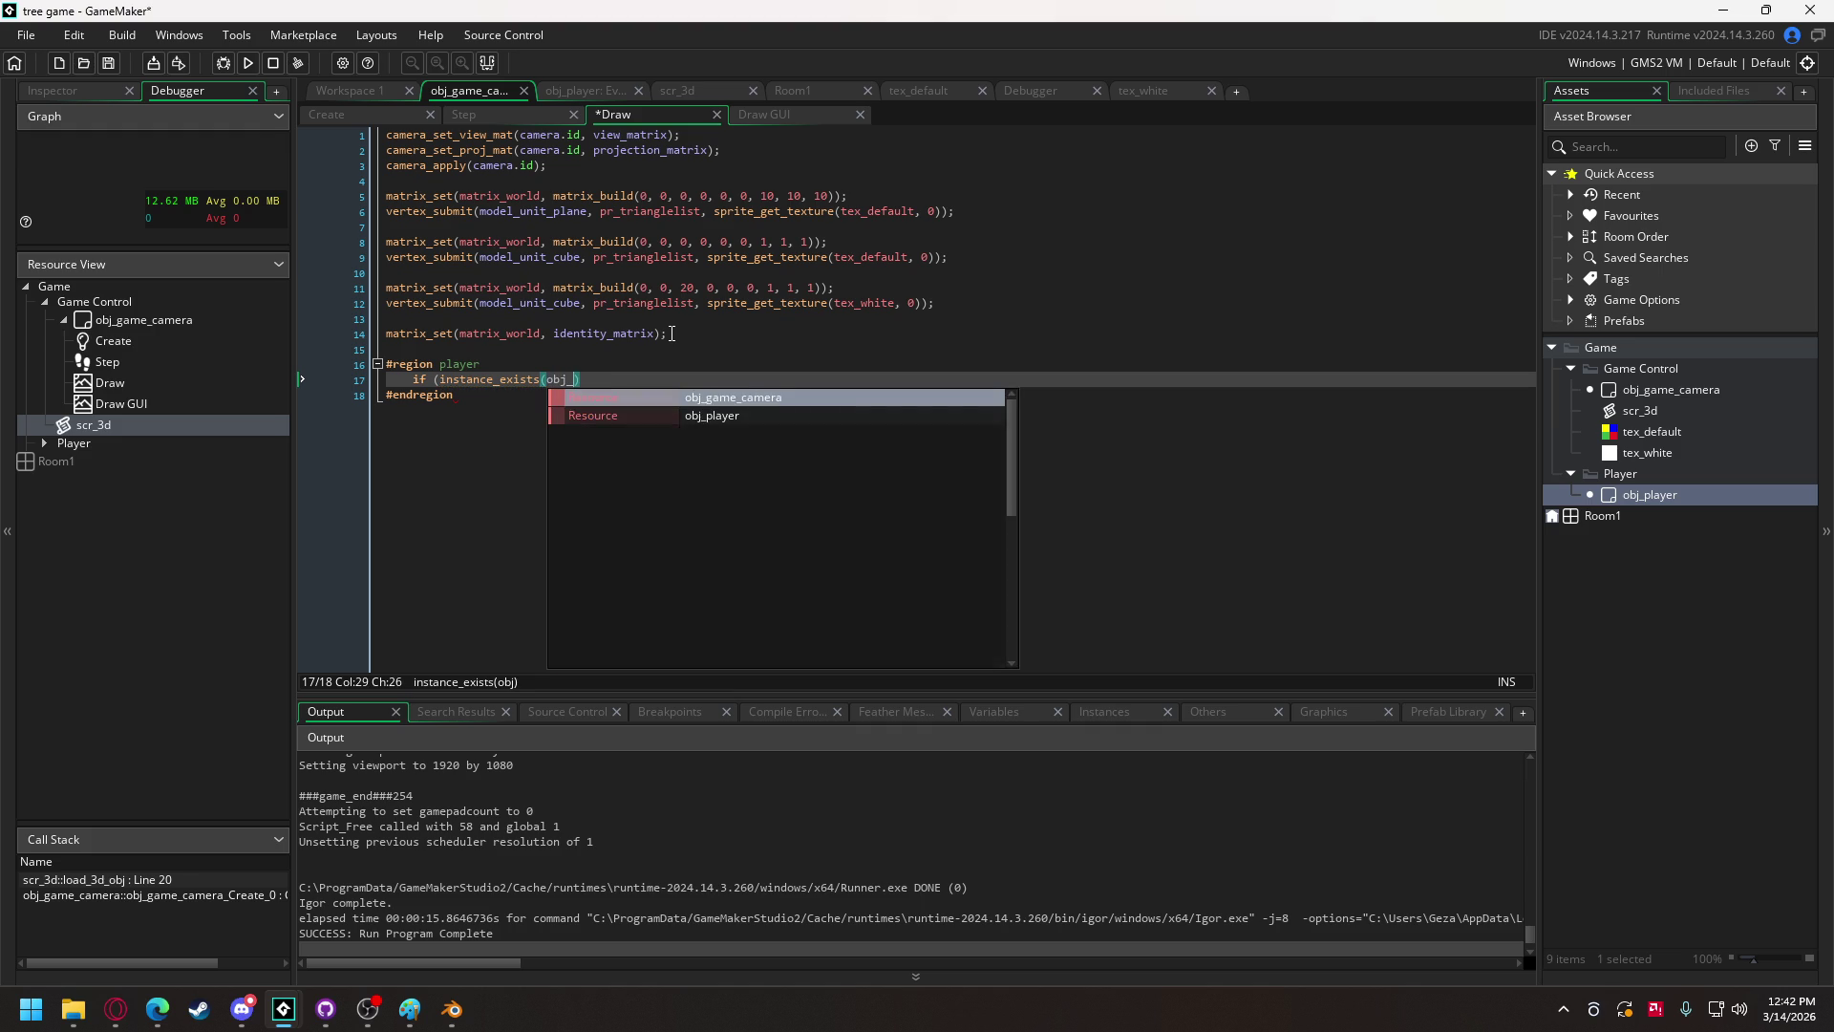
{"action": "key", "text": "Return"}
{"action": "type", "text": ")"}
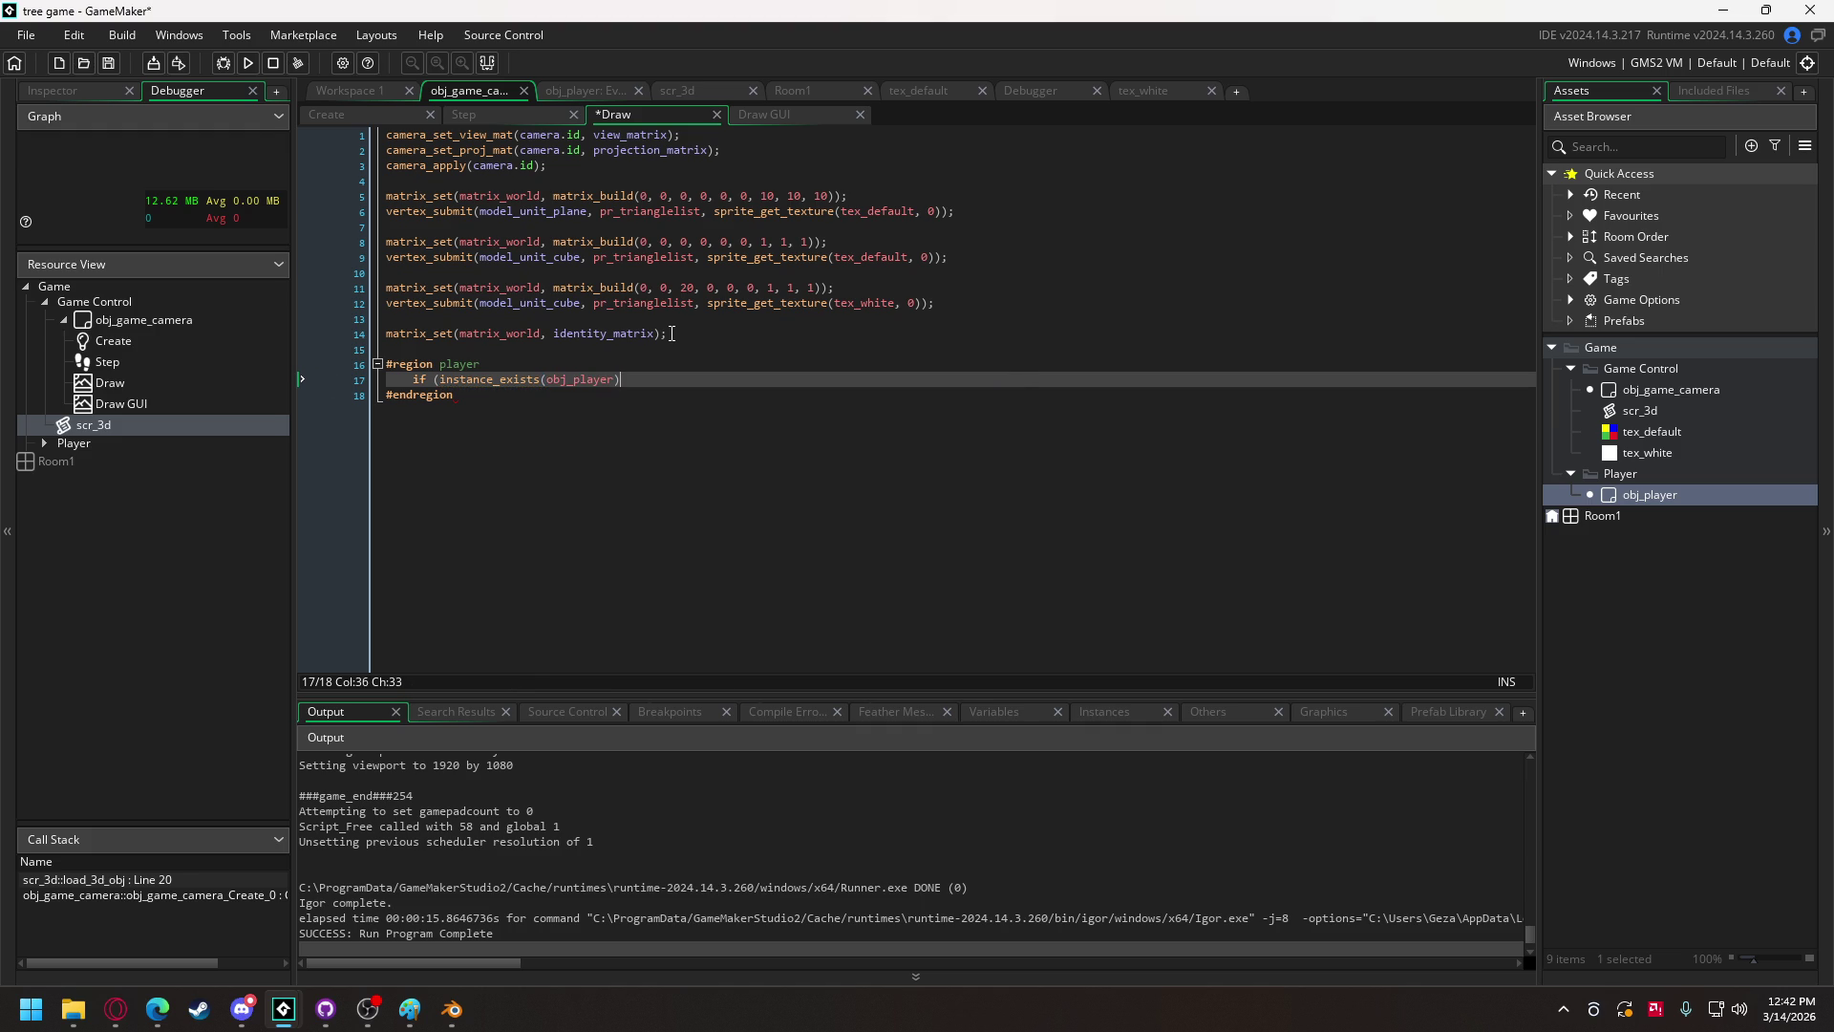
{"action": "key", "text": "Return"}
{"action": "type", "text": "{"}
{"action": "key", "text": "Return"}
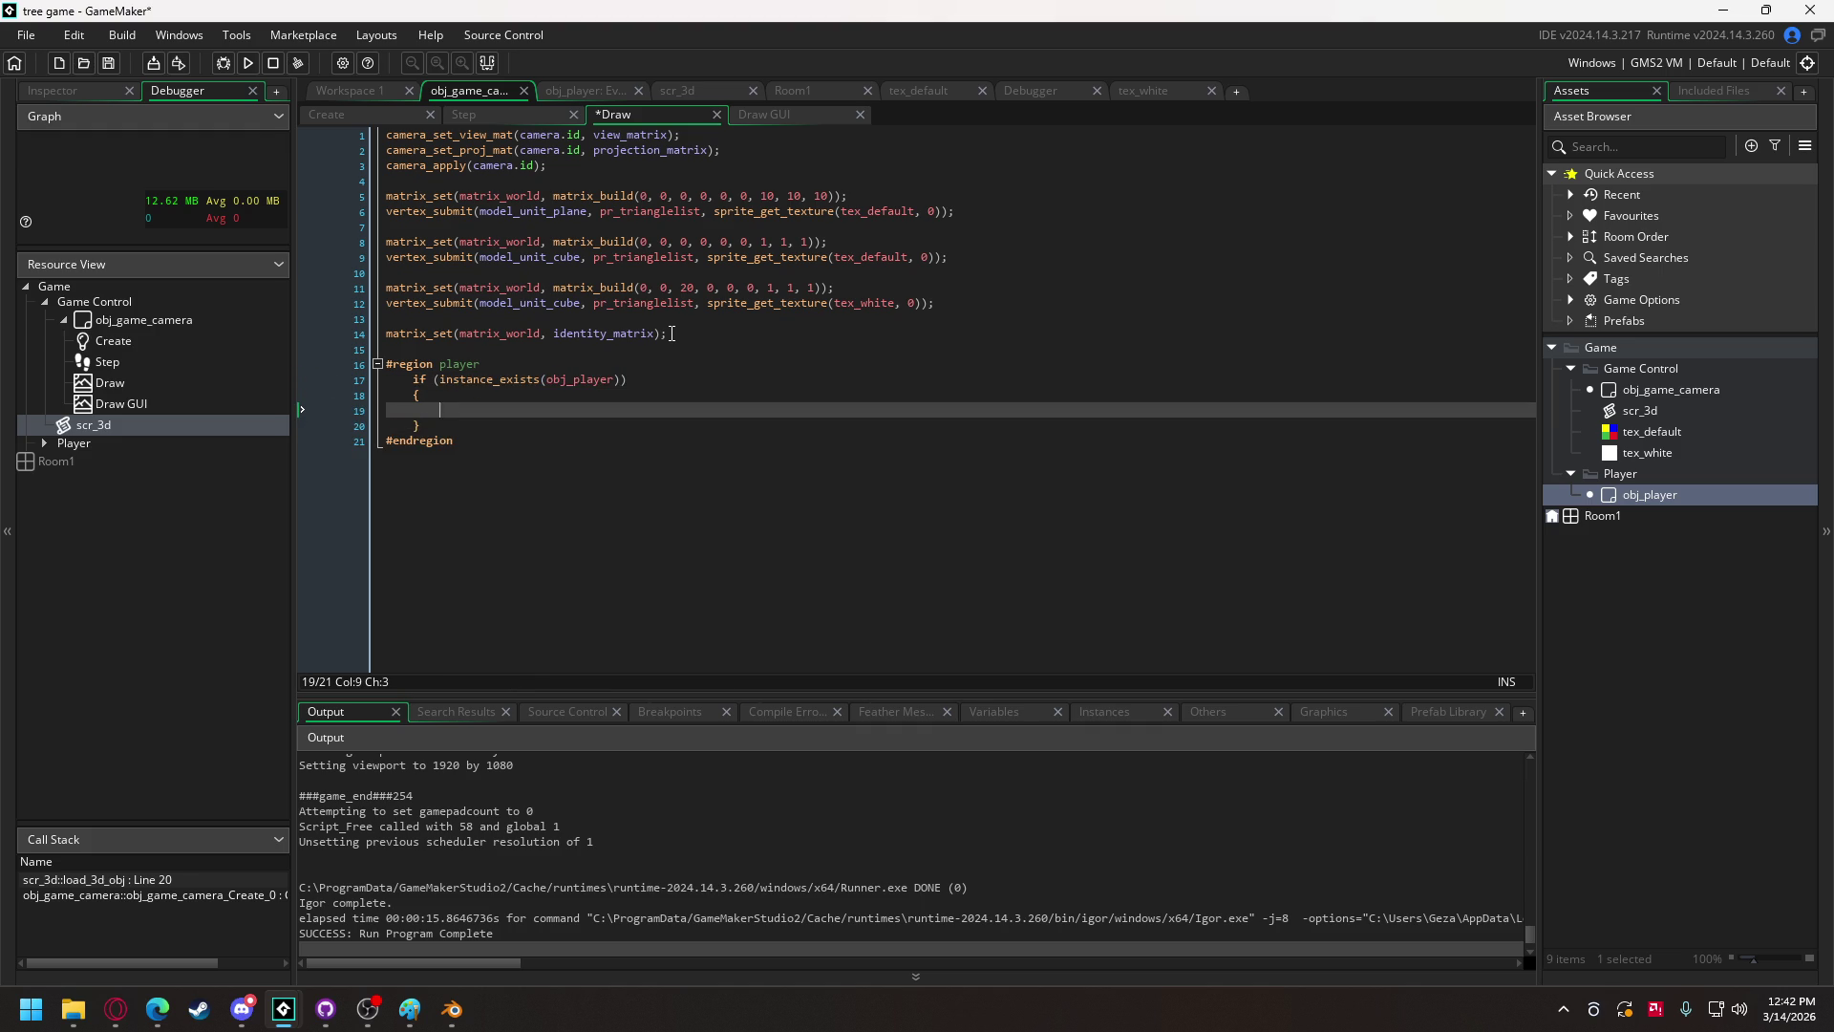
{"action": "type", "text": "obj_player."}
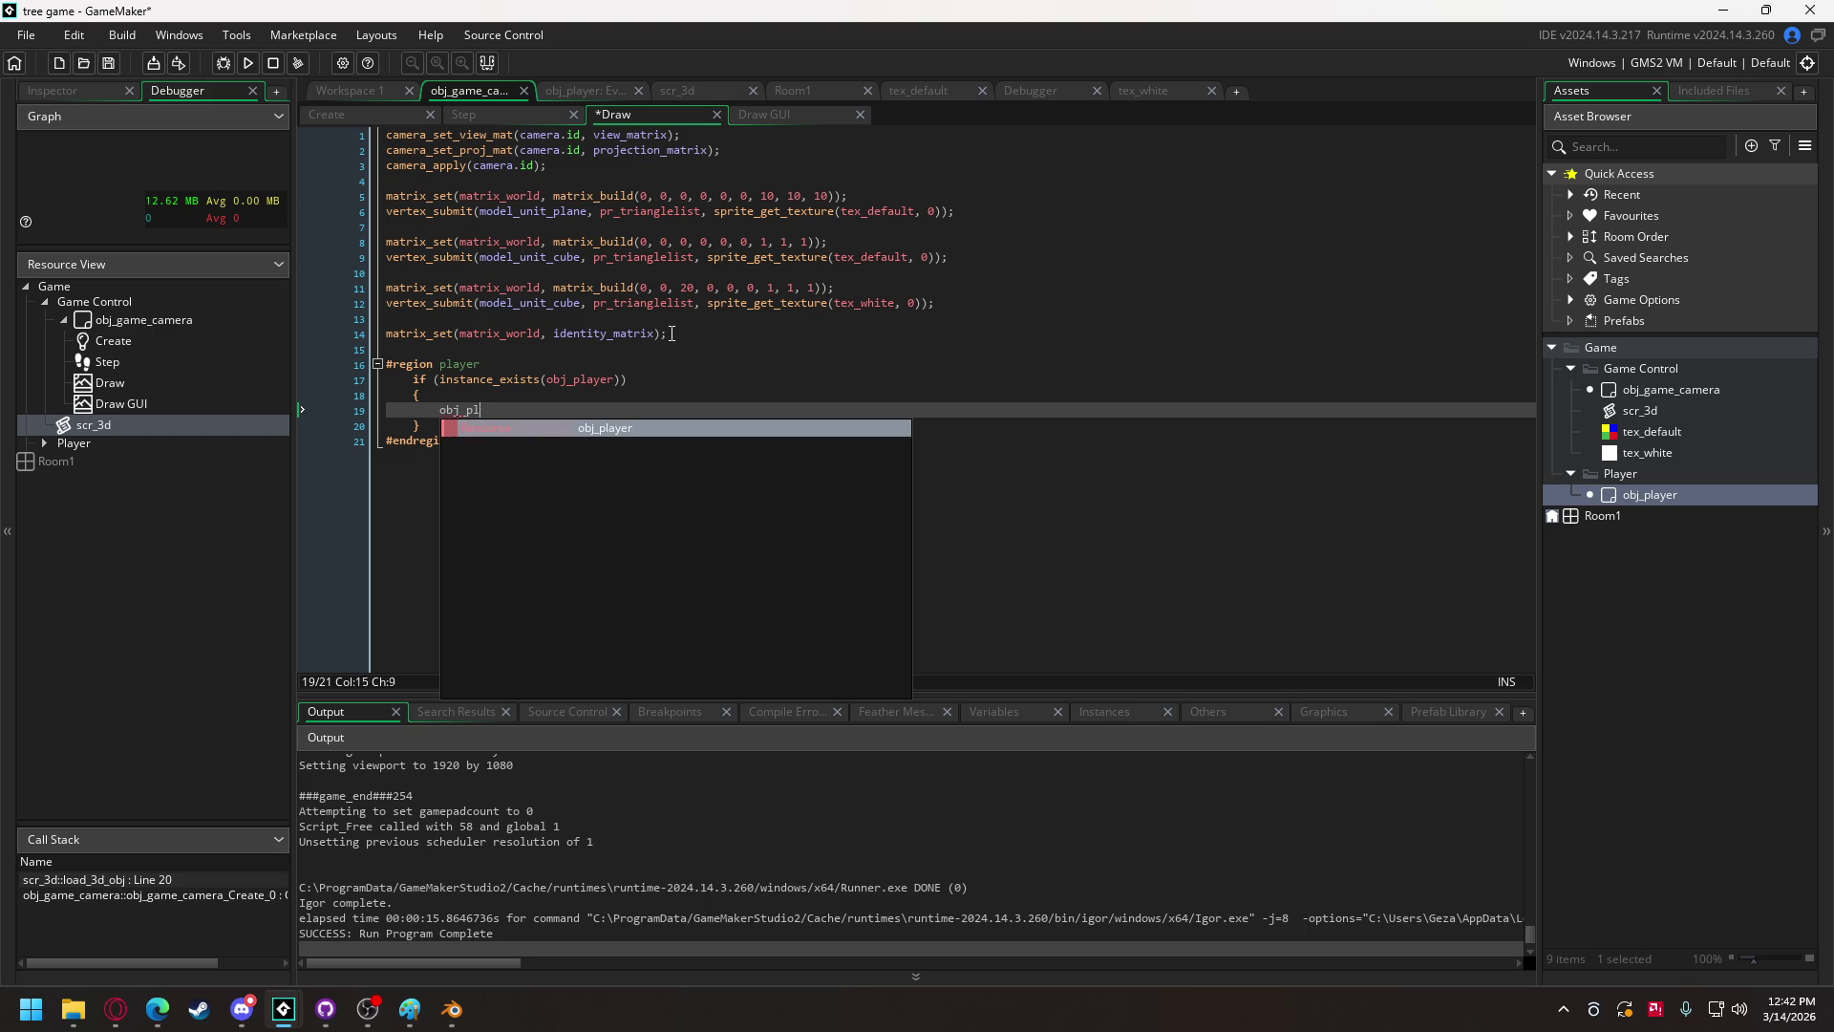
{"action": "key", "text": "Return"}
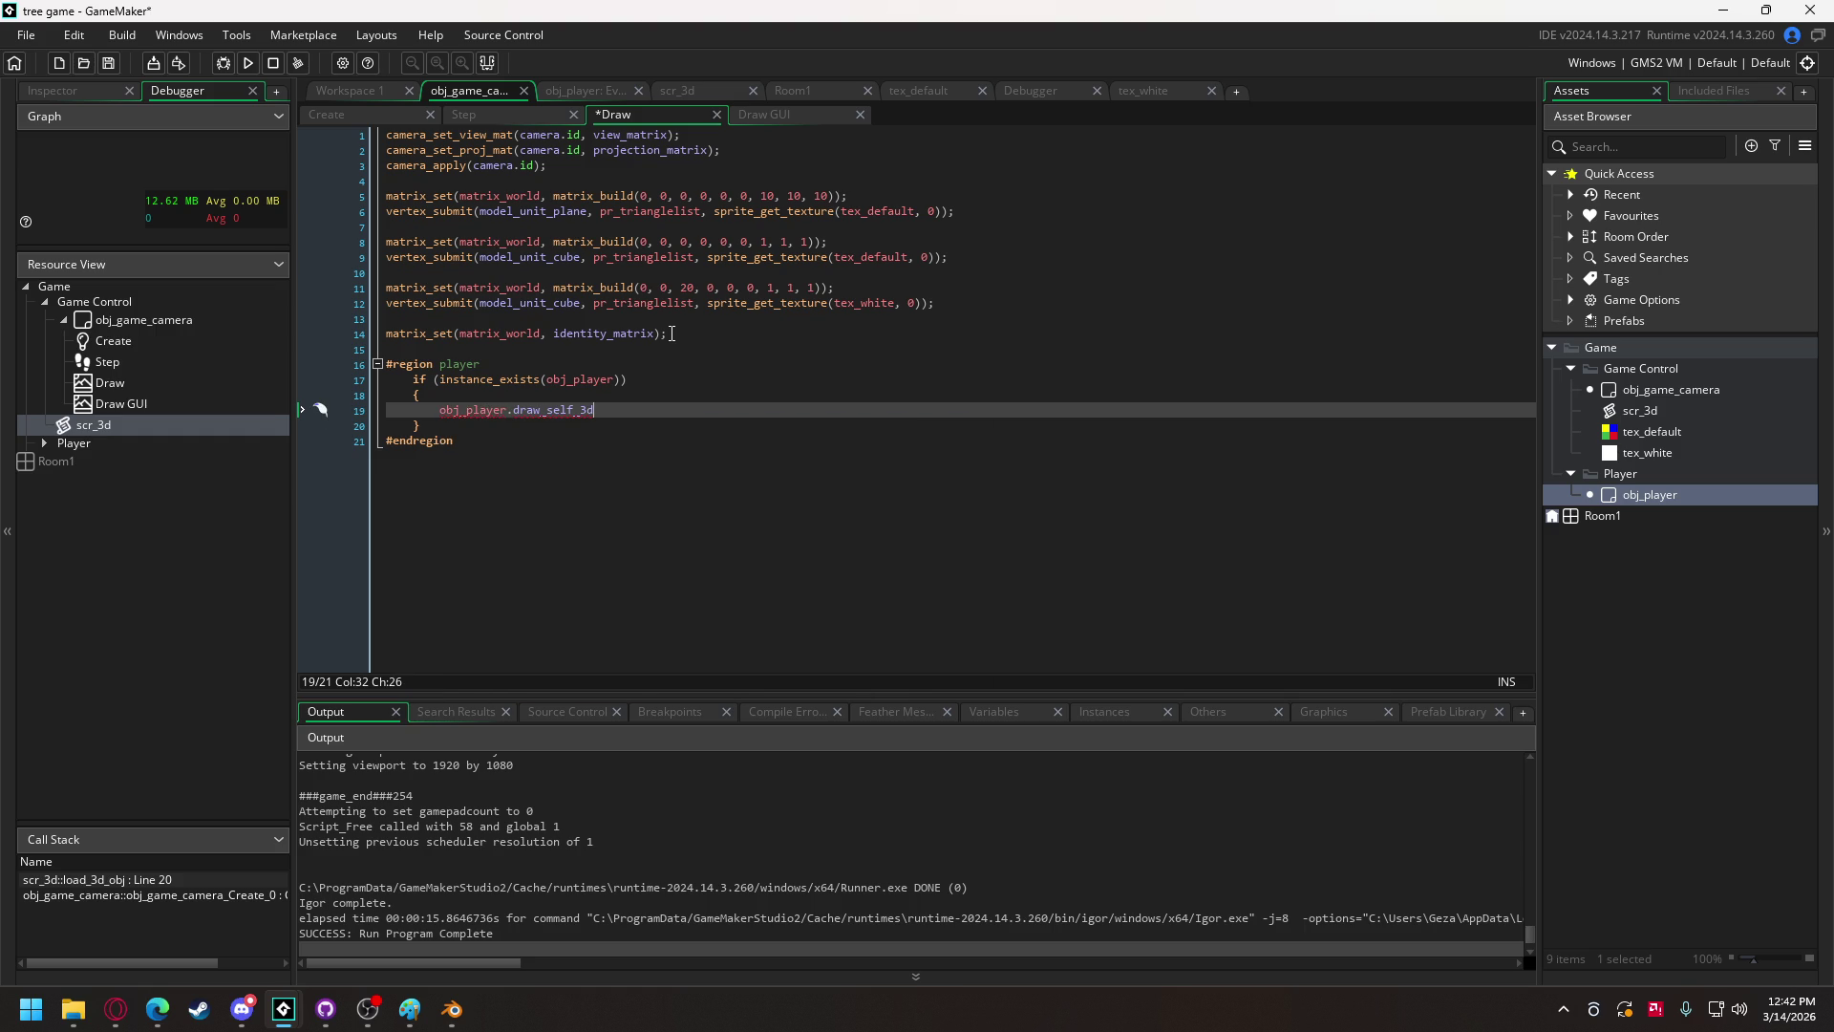
{"action": "left_click", "coordinate": [248, 63]}
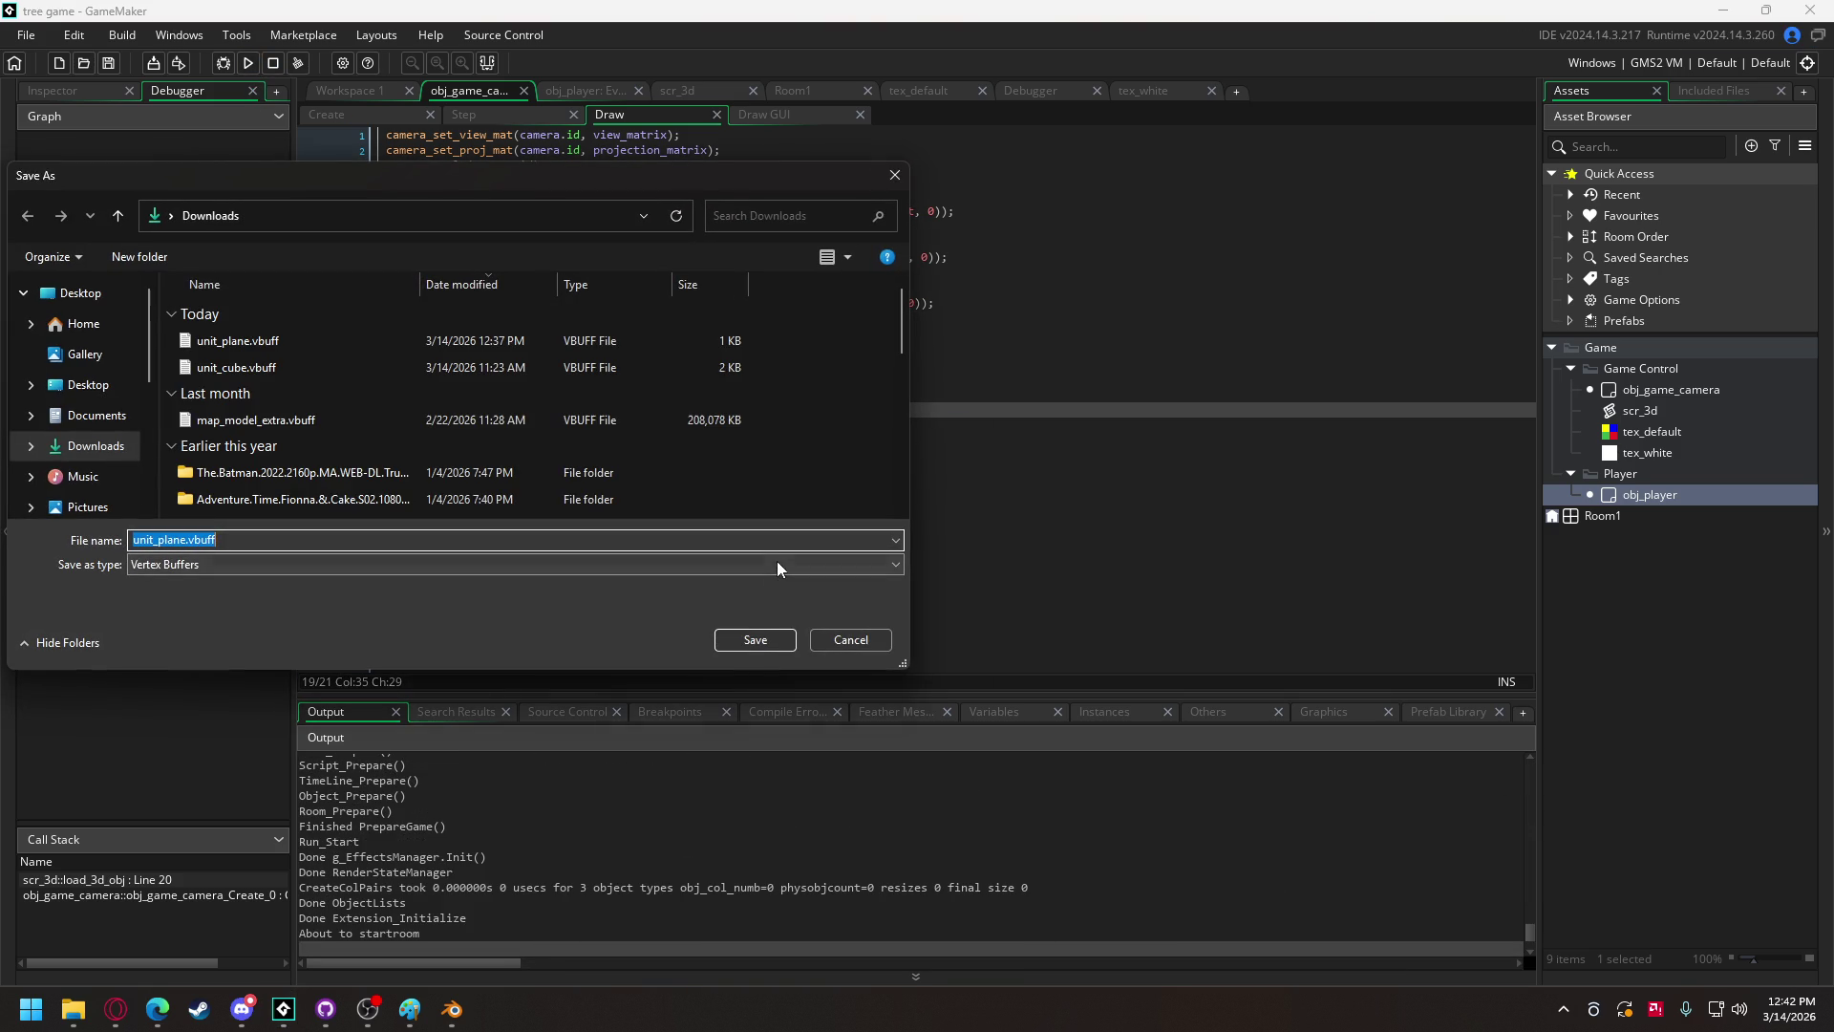
Step: Skip the vertex buffer save prompt, view the white cube on the coloured plane, then close the game
{"action": "left_click", "coordinate": [819, 639]}
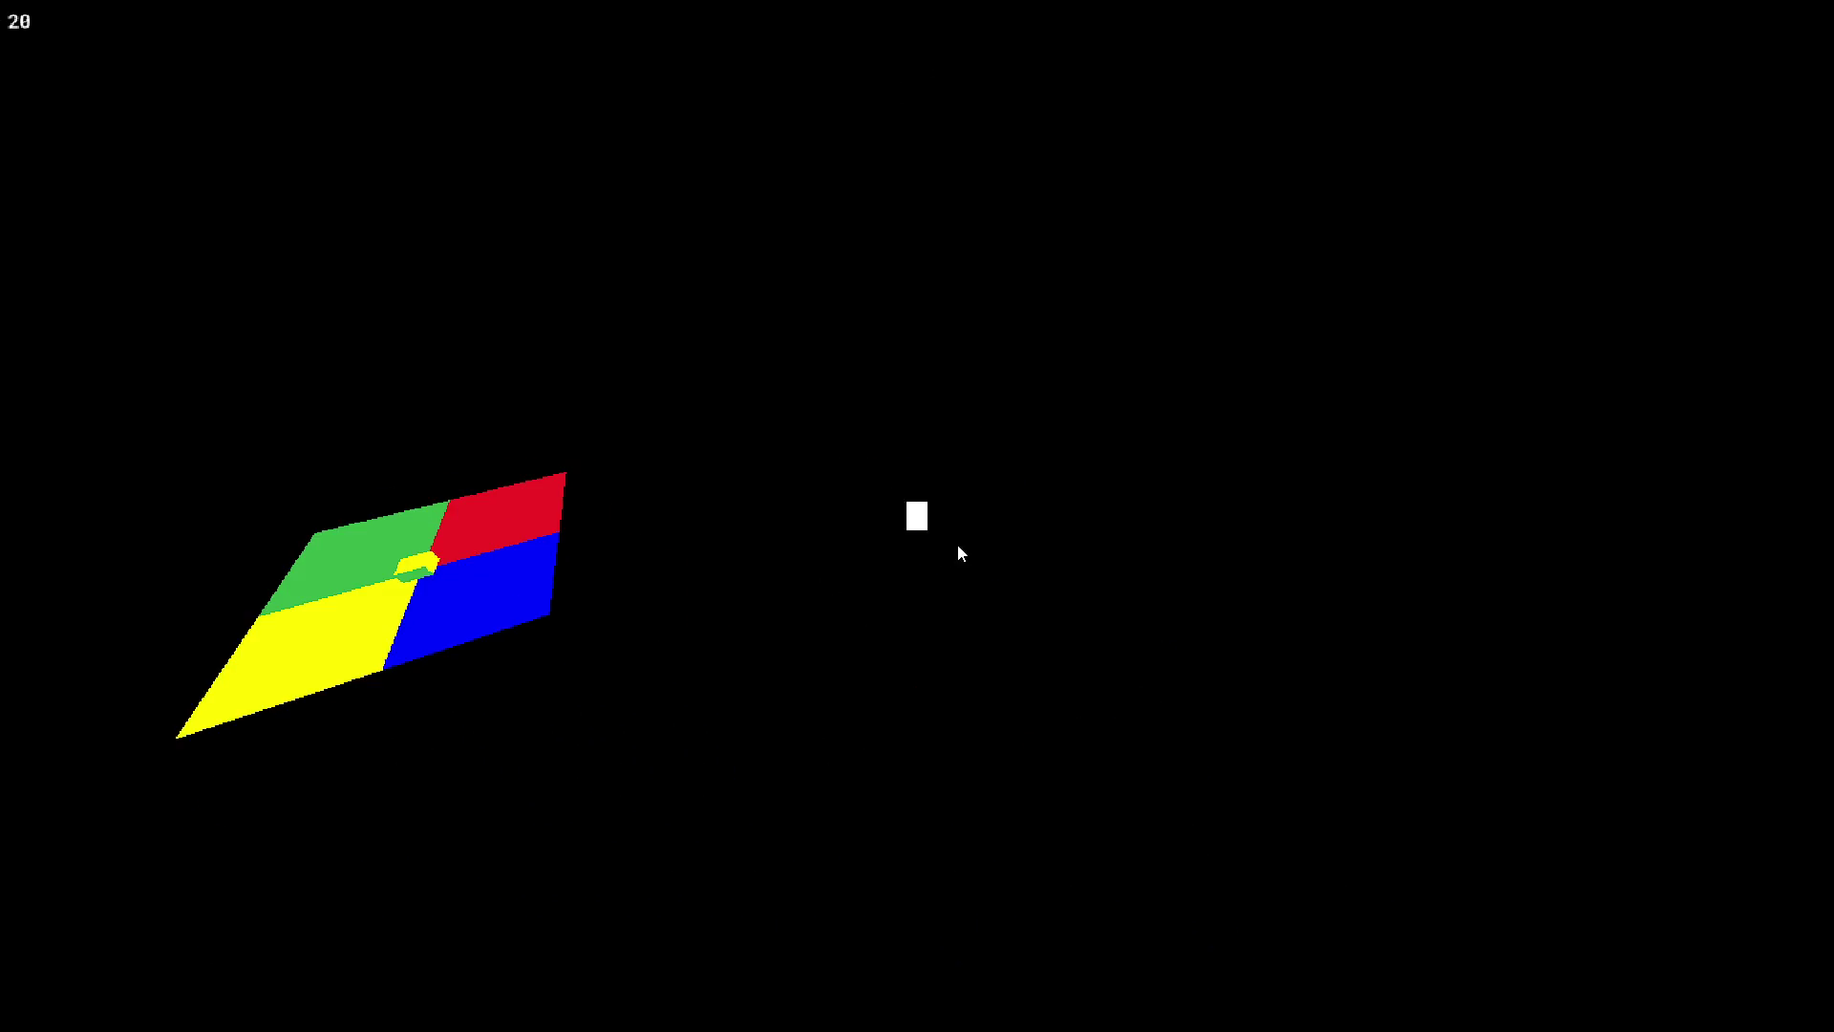
{"action": "key", "text": "Escape"}
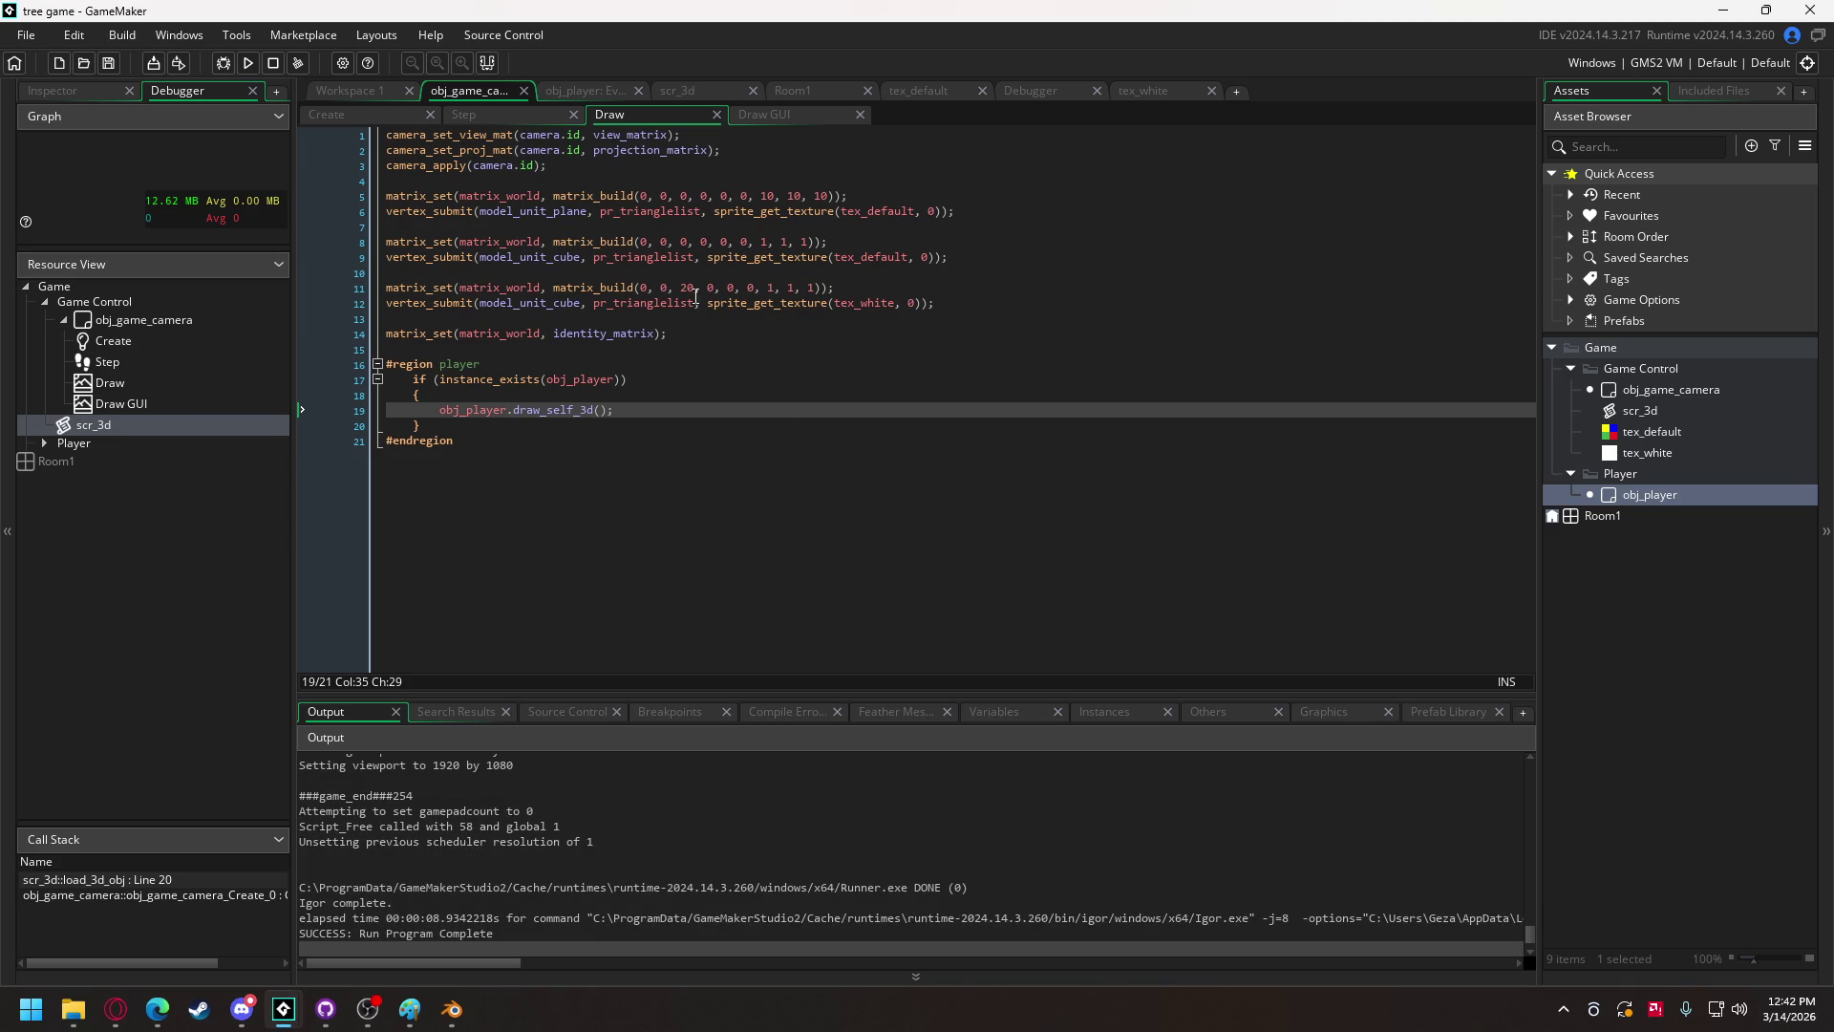
Step: Change line 72's y += to y -= in obj_player's Create code and test-run the game
{"action": "left_click", "coordinate": [587, 86]}
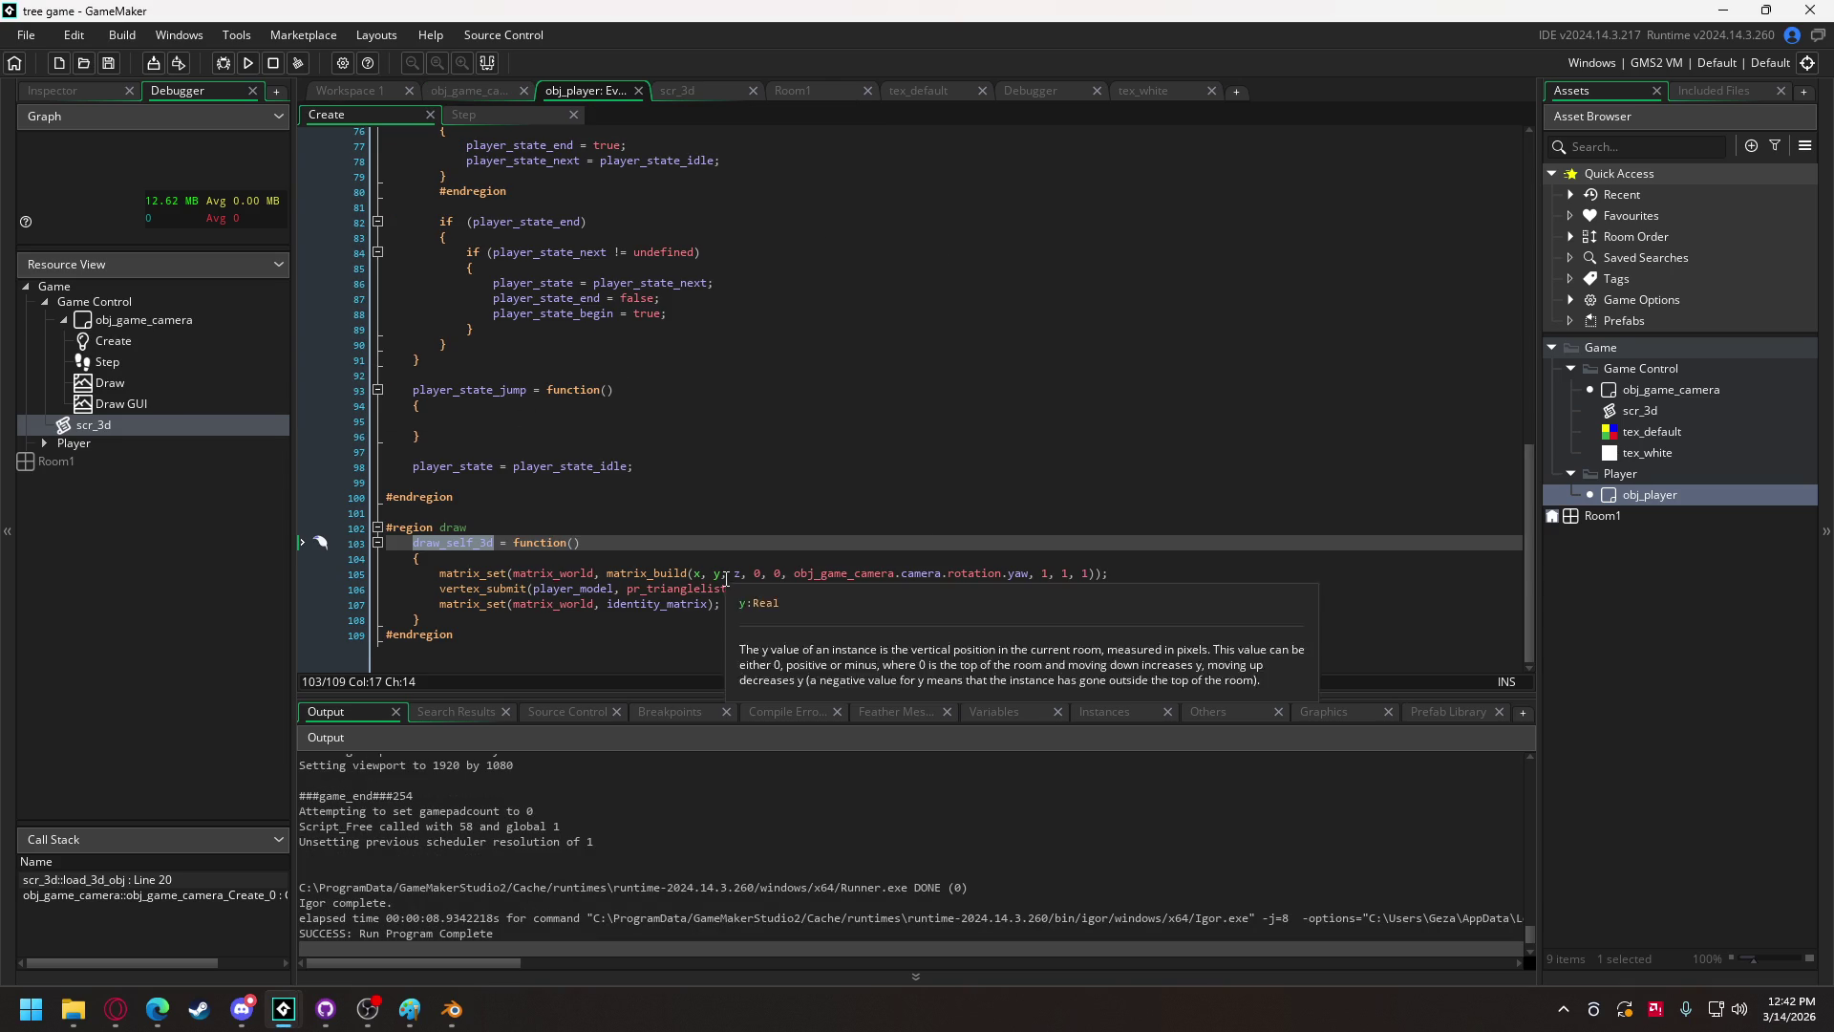
{"action": "scroll", "coordinate": [620, 513], "scroll_direction": "up", "scroll_amount": 6}
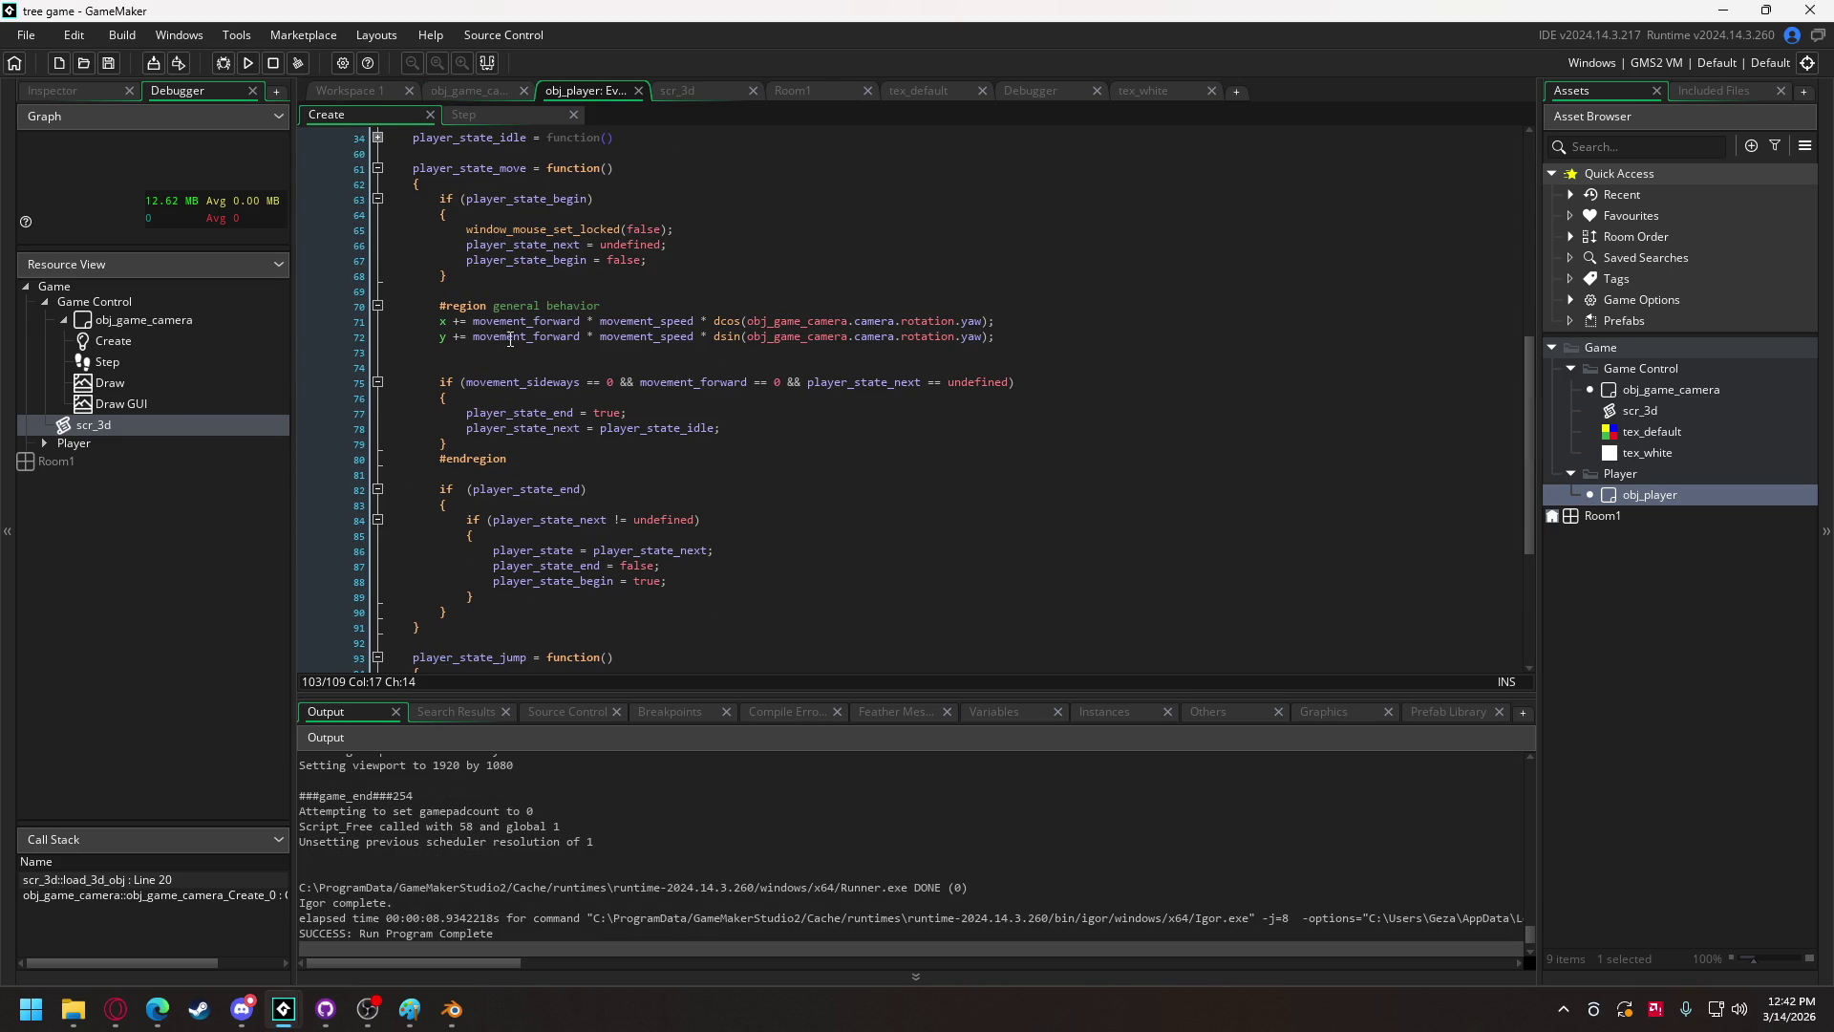
{"action": "left_click", "coordinate": [461, 339]}
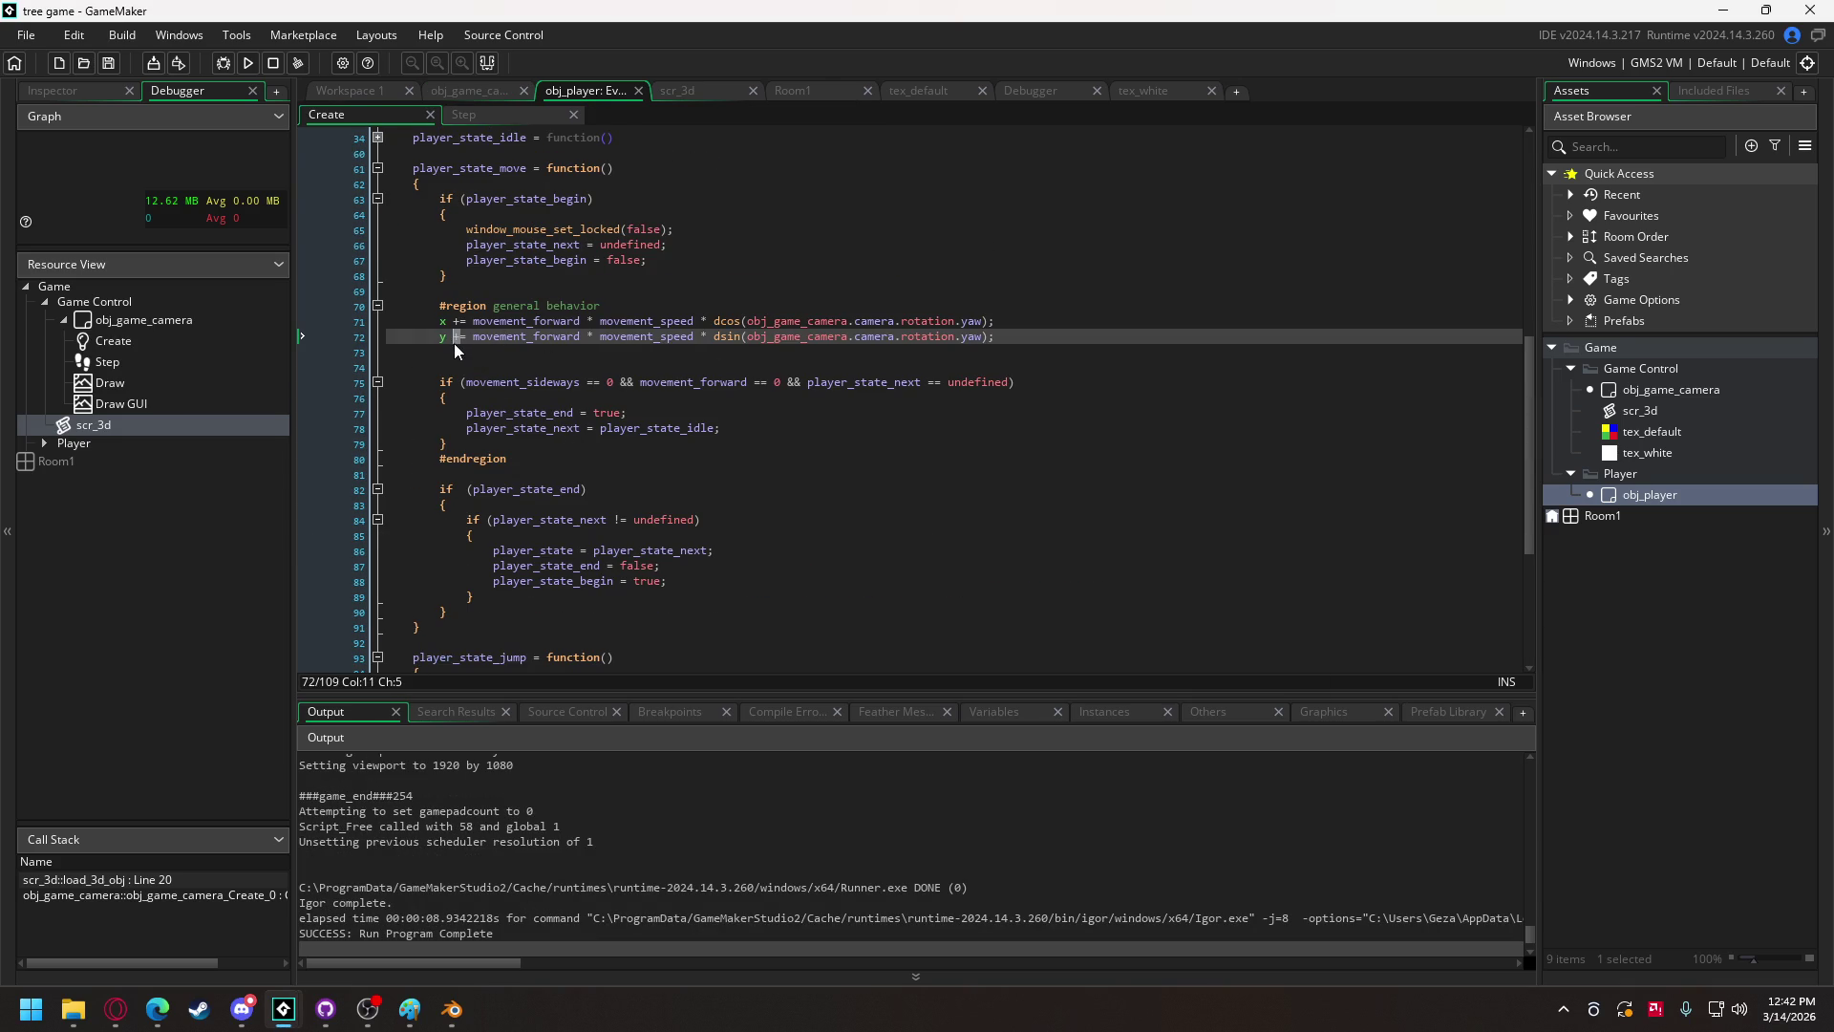
{"action": "type", "text": "-"}
{"action": "left_click", "coordinate": [251, 65]}
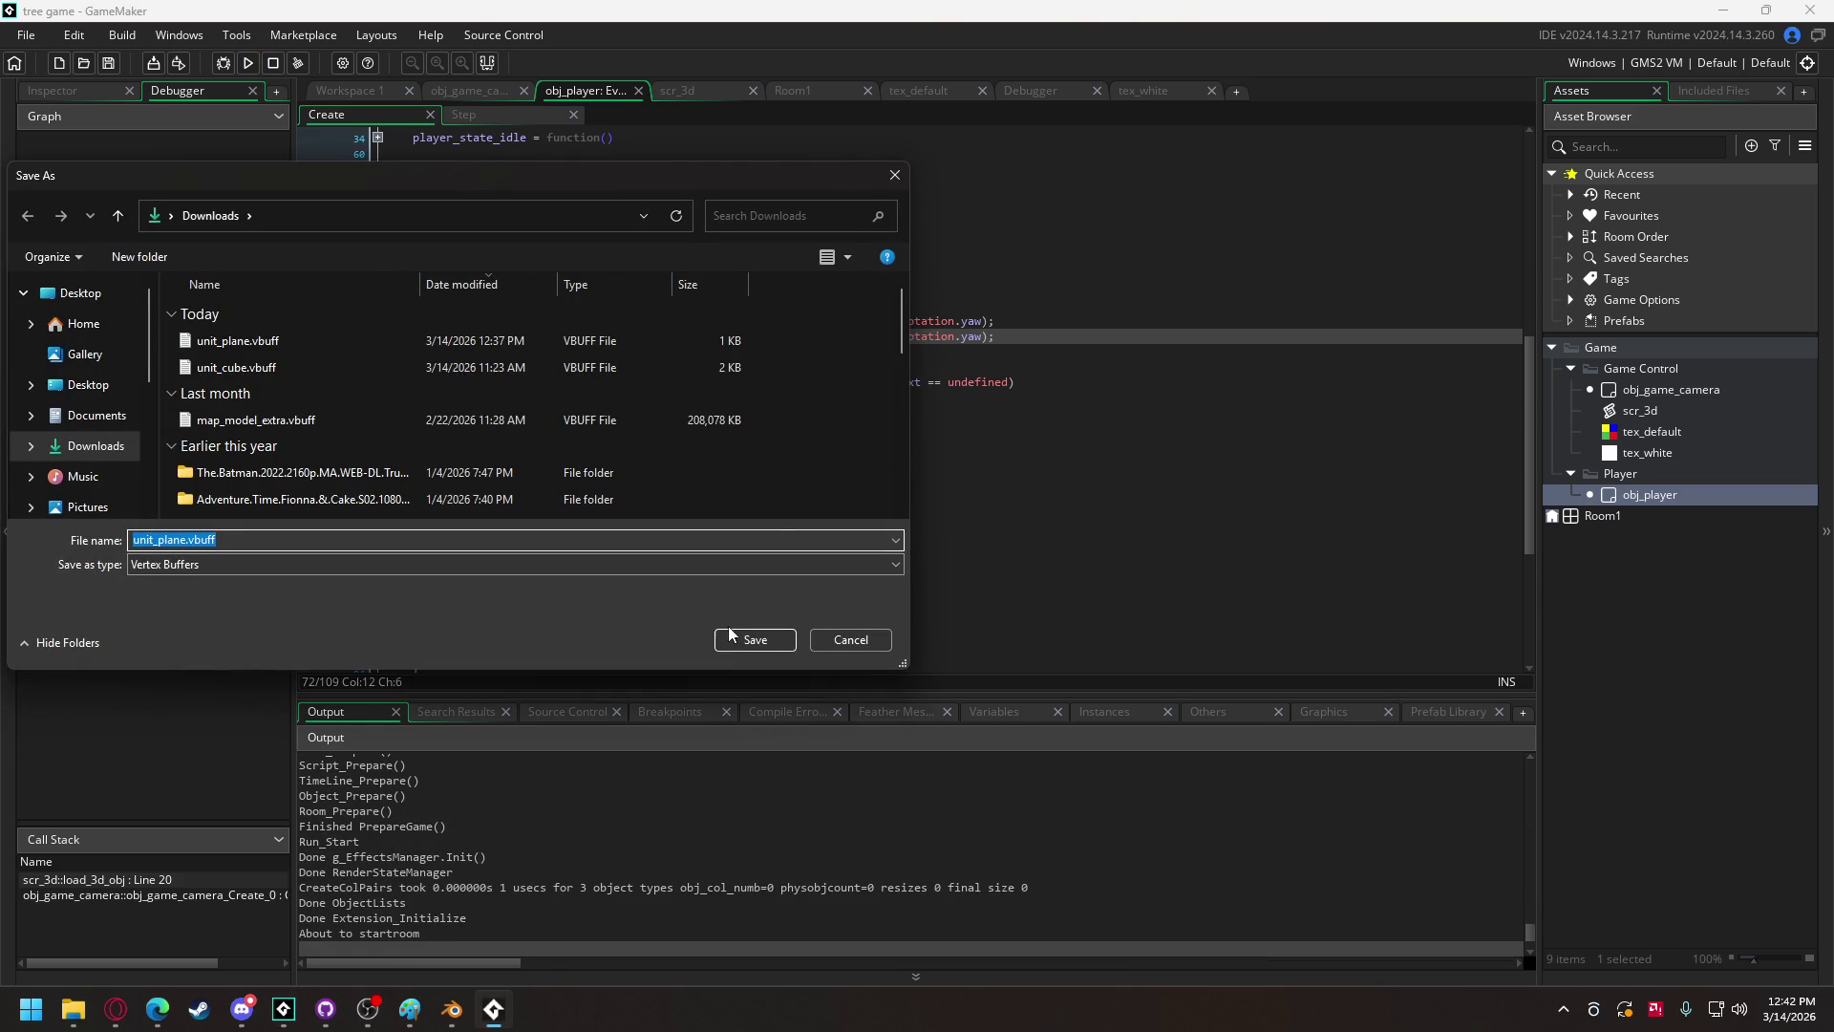
{"action": "left_click", "coordinate": [789, 640]}
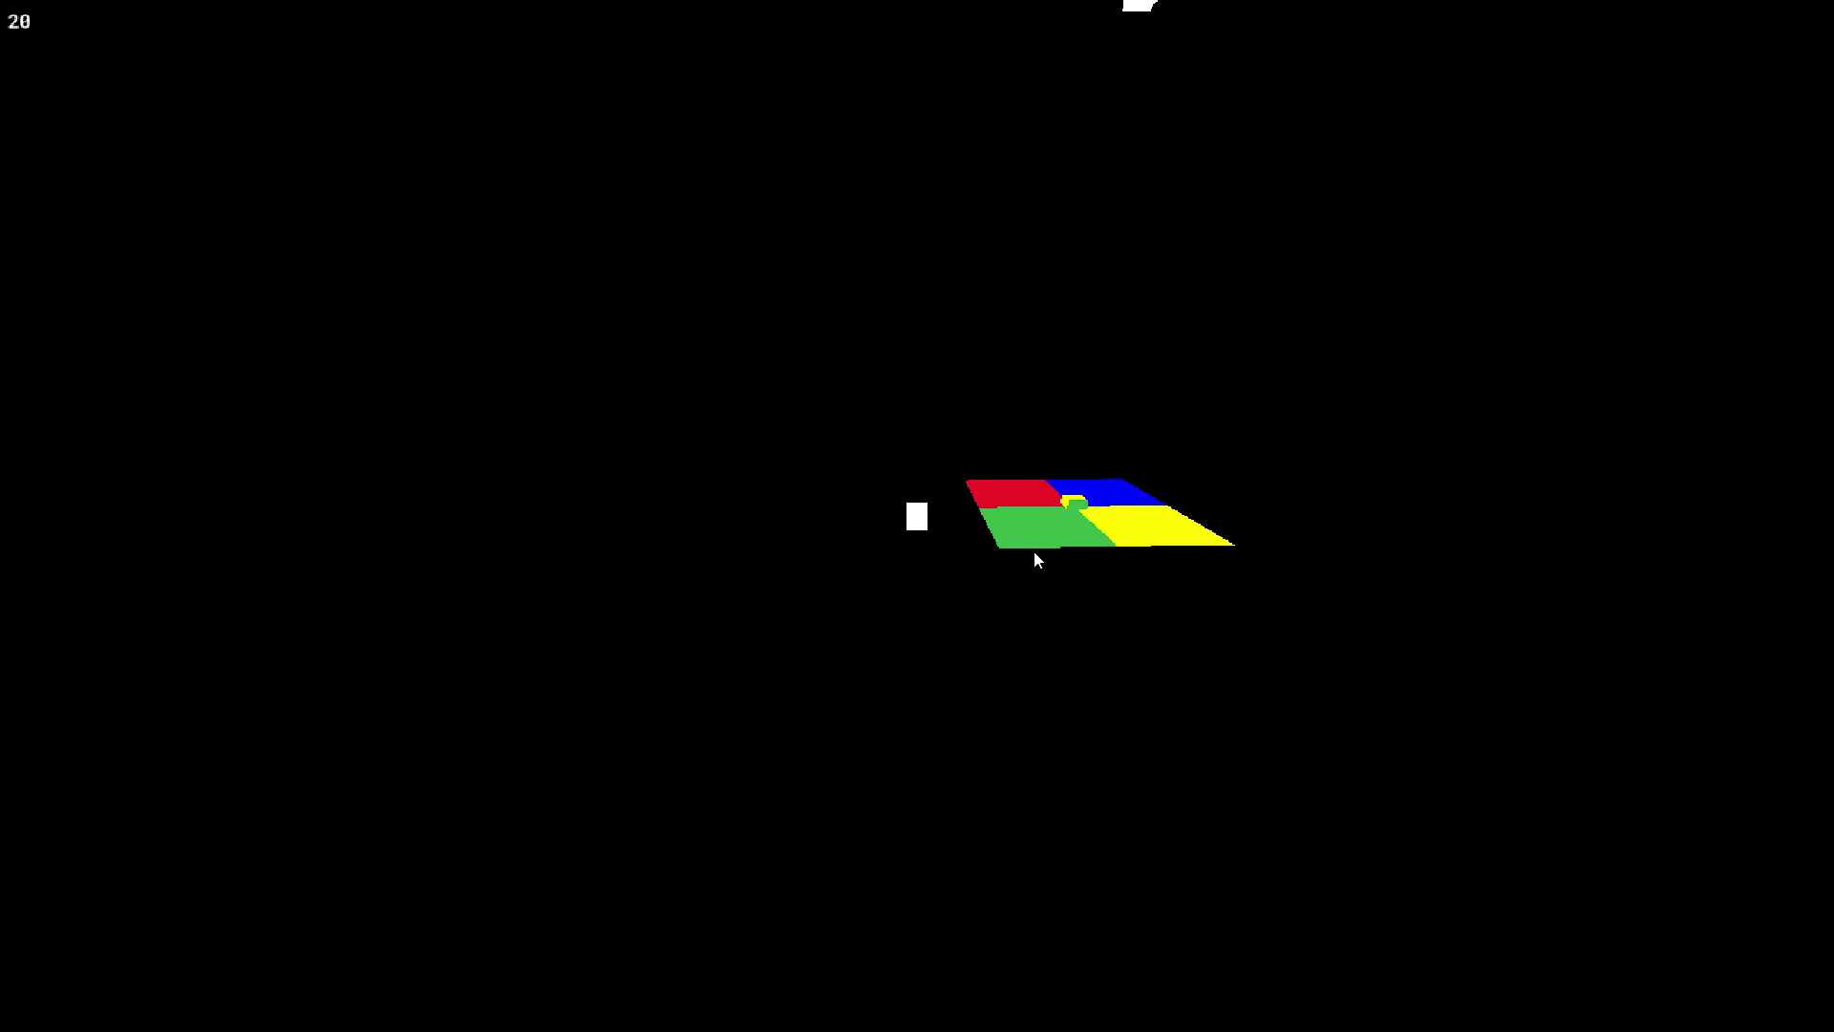
{"action": "key", "text": "Escape"}
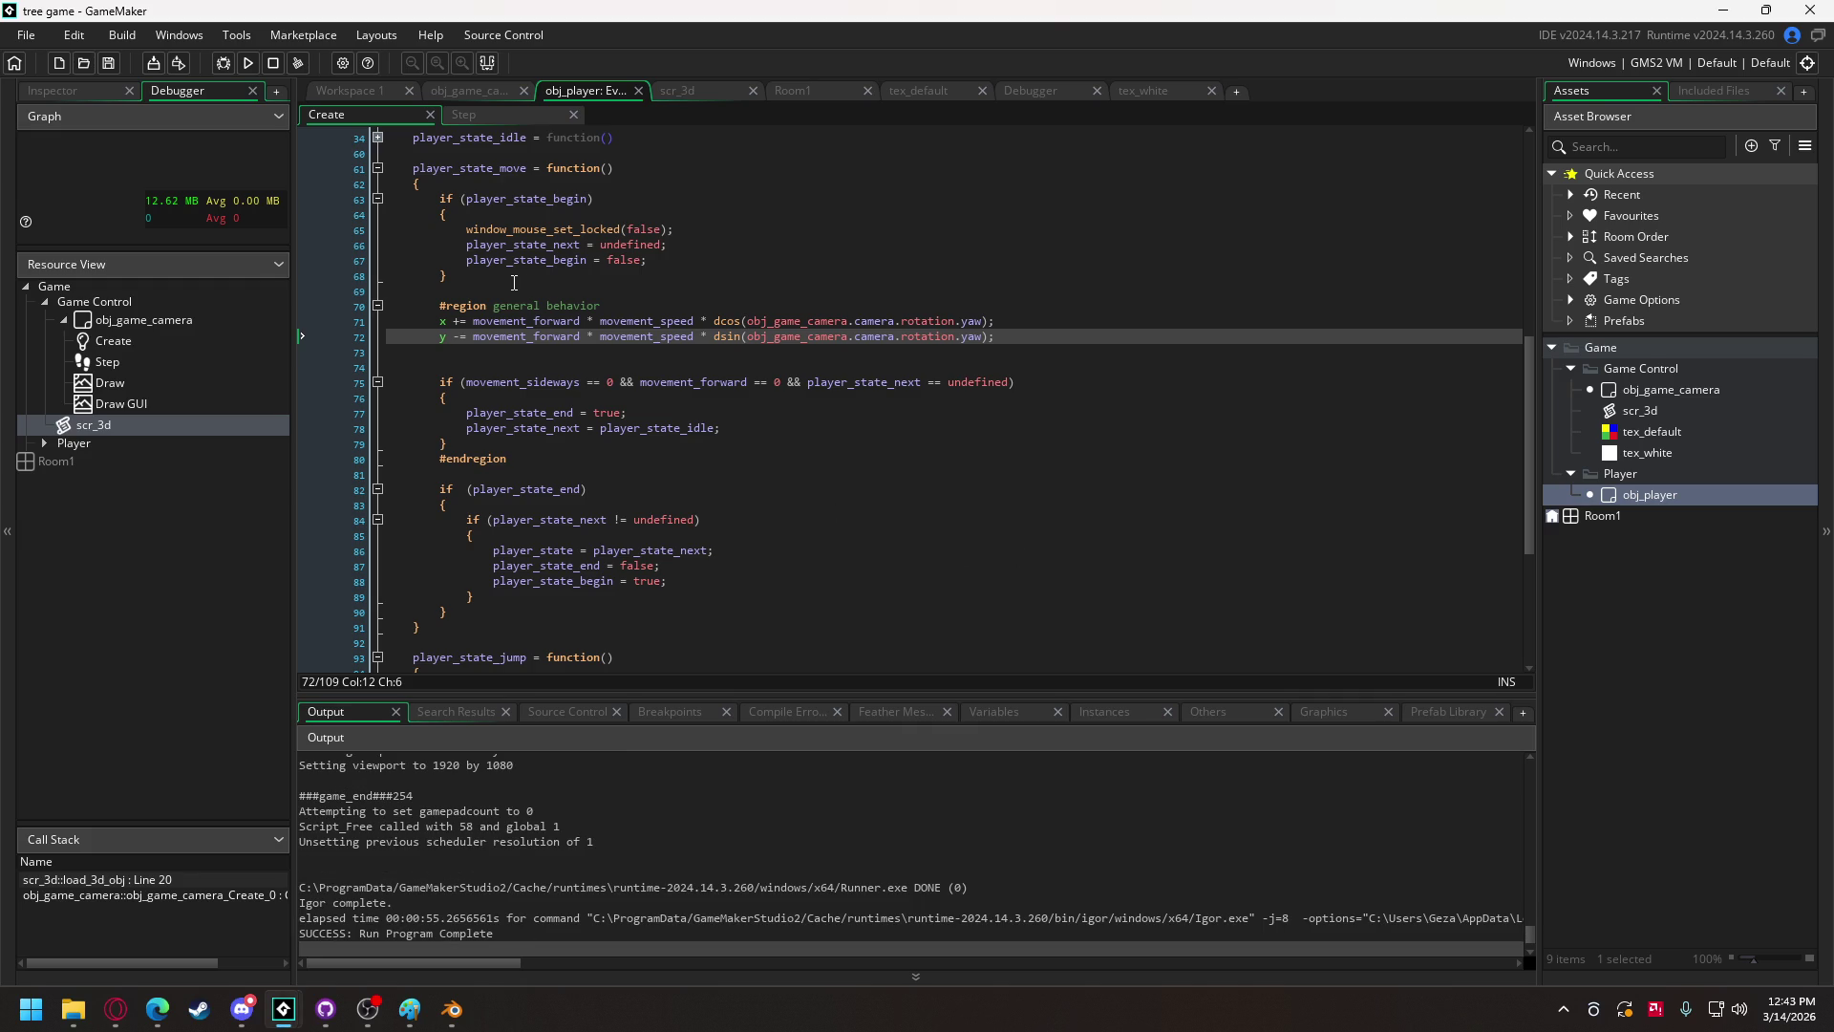
Step: Open obj_game_camera's Create code and expand the game_state_playing function
{"action": "left_click", "coordinate": [466, 95]}
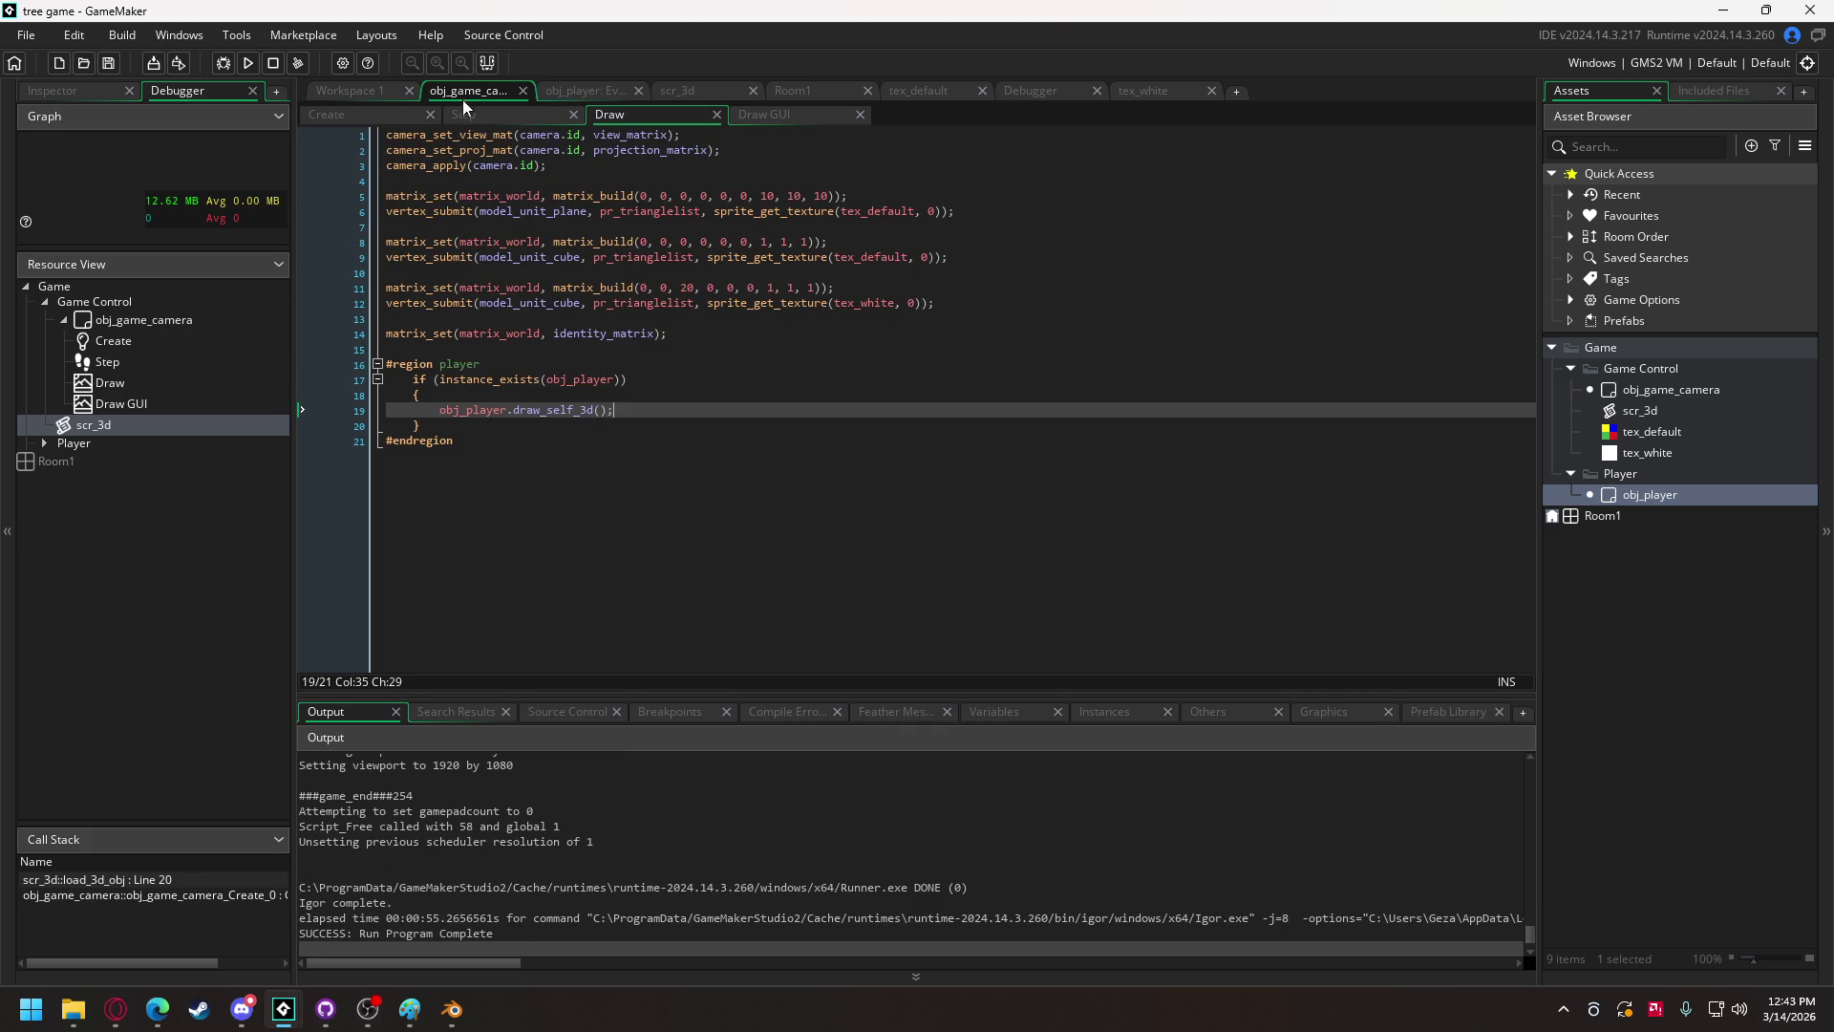
{"action": "left_click", "coordinate": [370, 113]}
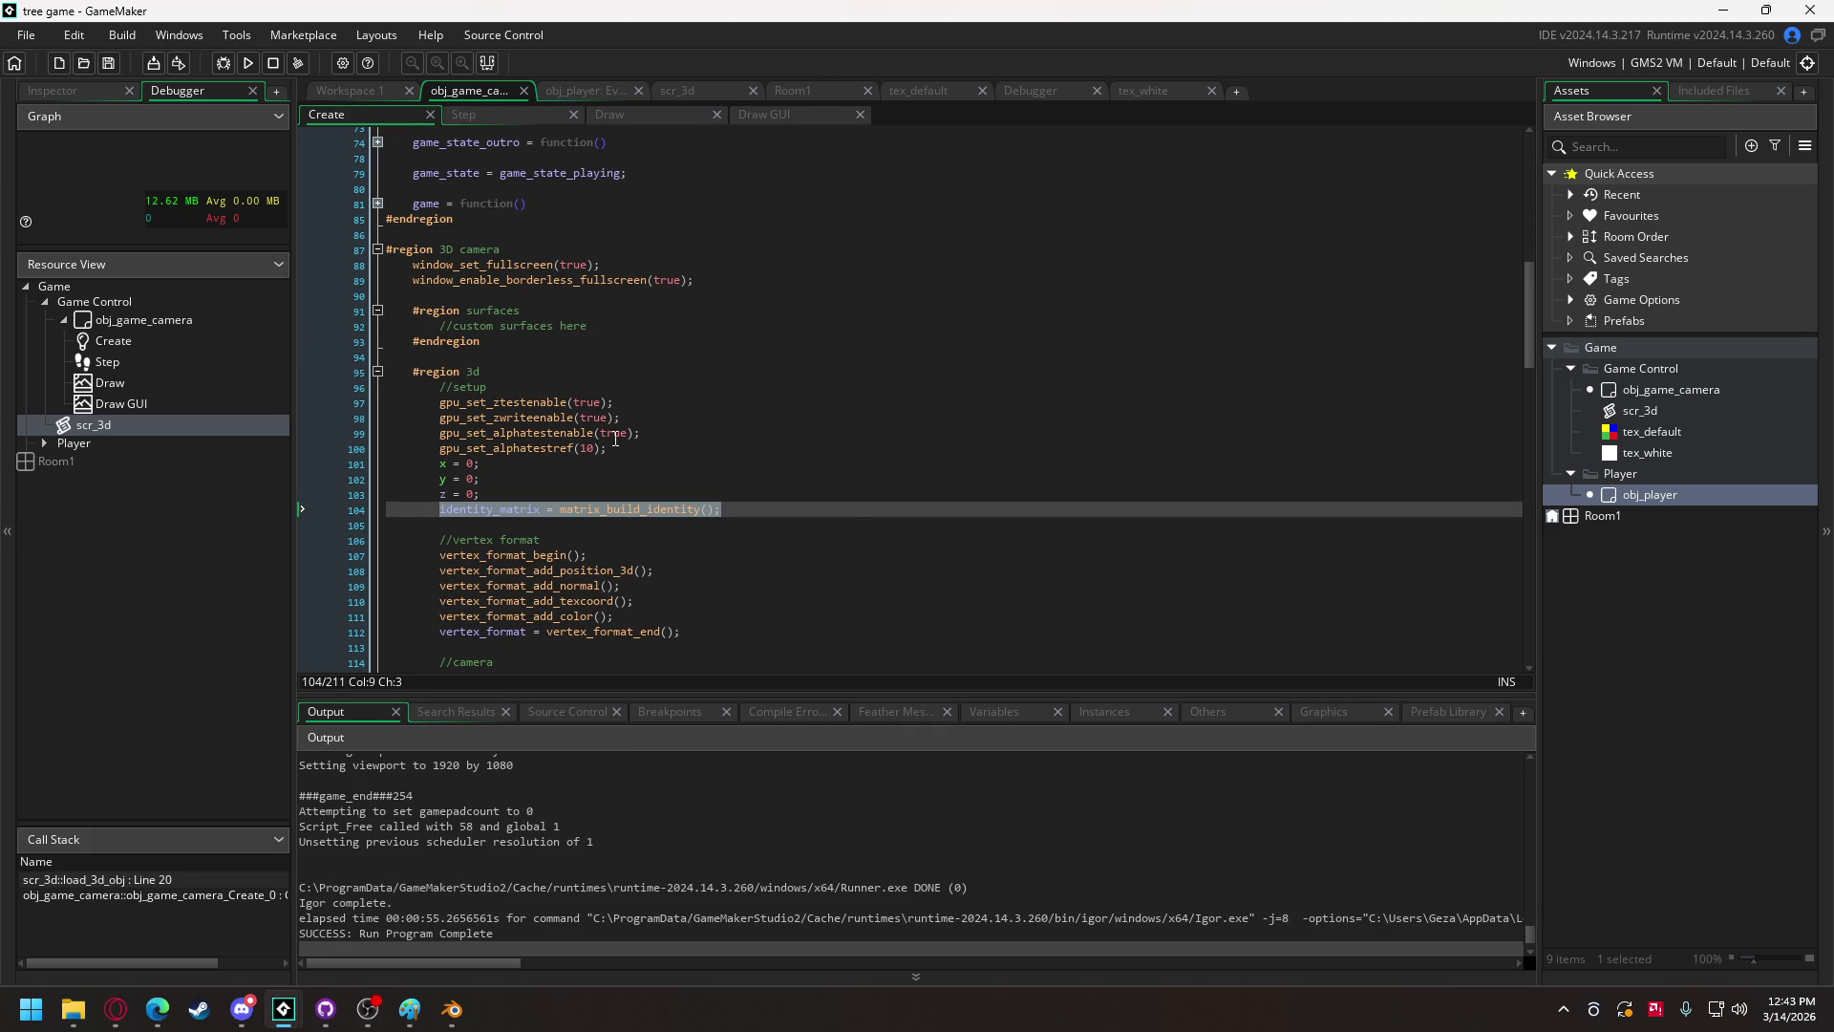
{"action": "scroll", "coordinate": [615, 438], "scroll_direction": "down", "scroll_amount": 15}
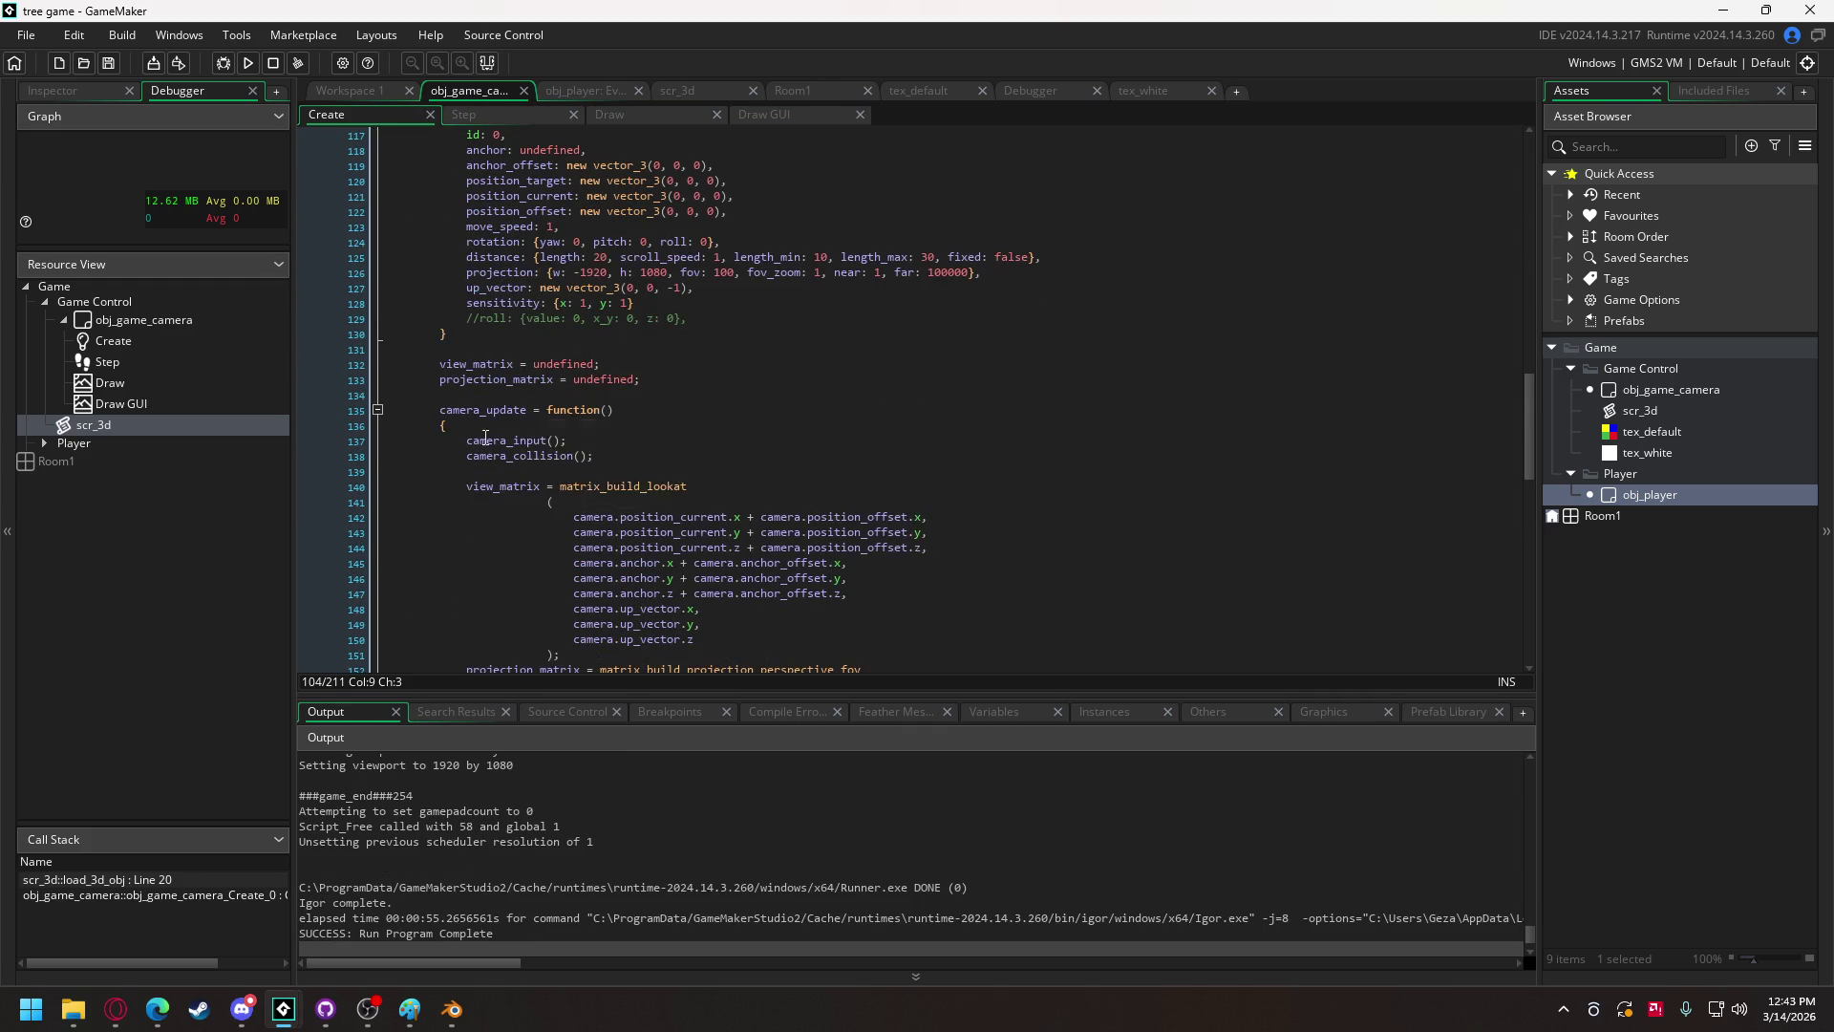
{"action": "scroll", "coordinate": [508, 424], "scroll_direction": "down", "scroll_amount": 4}
{"action": "scroll", "coordinate": [438, 397], "scroll_direction": "up", "scroll_amount": 6}
{"action": "scroll", "coordinate": [438, 397], "scroll_direction": "up", "scroll_amount": 15}
{"action": "scroll", "coordinate": [407, 375], "scroll_direction": "up", "scroll_amount": 4}
{"action": "left_click", "coordinate": [379, 312]}
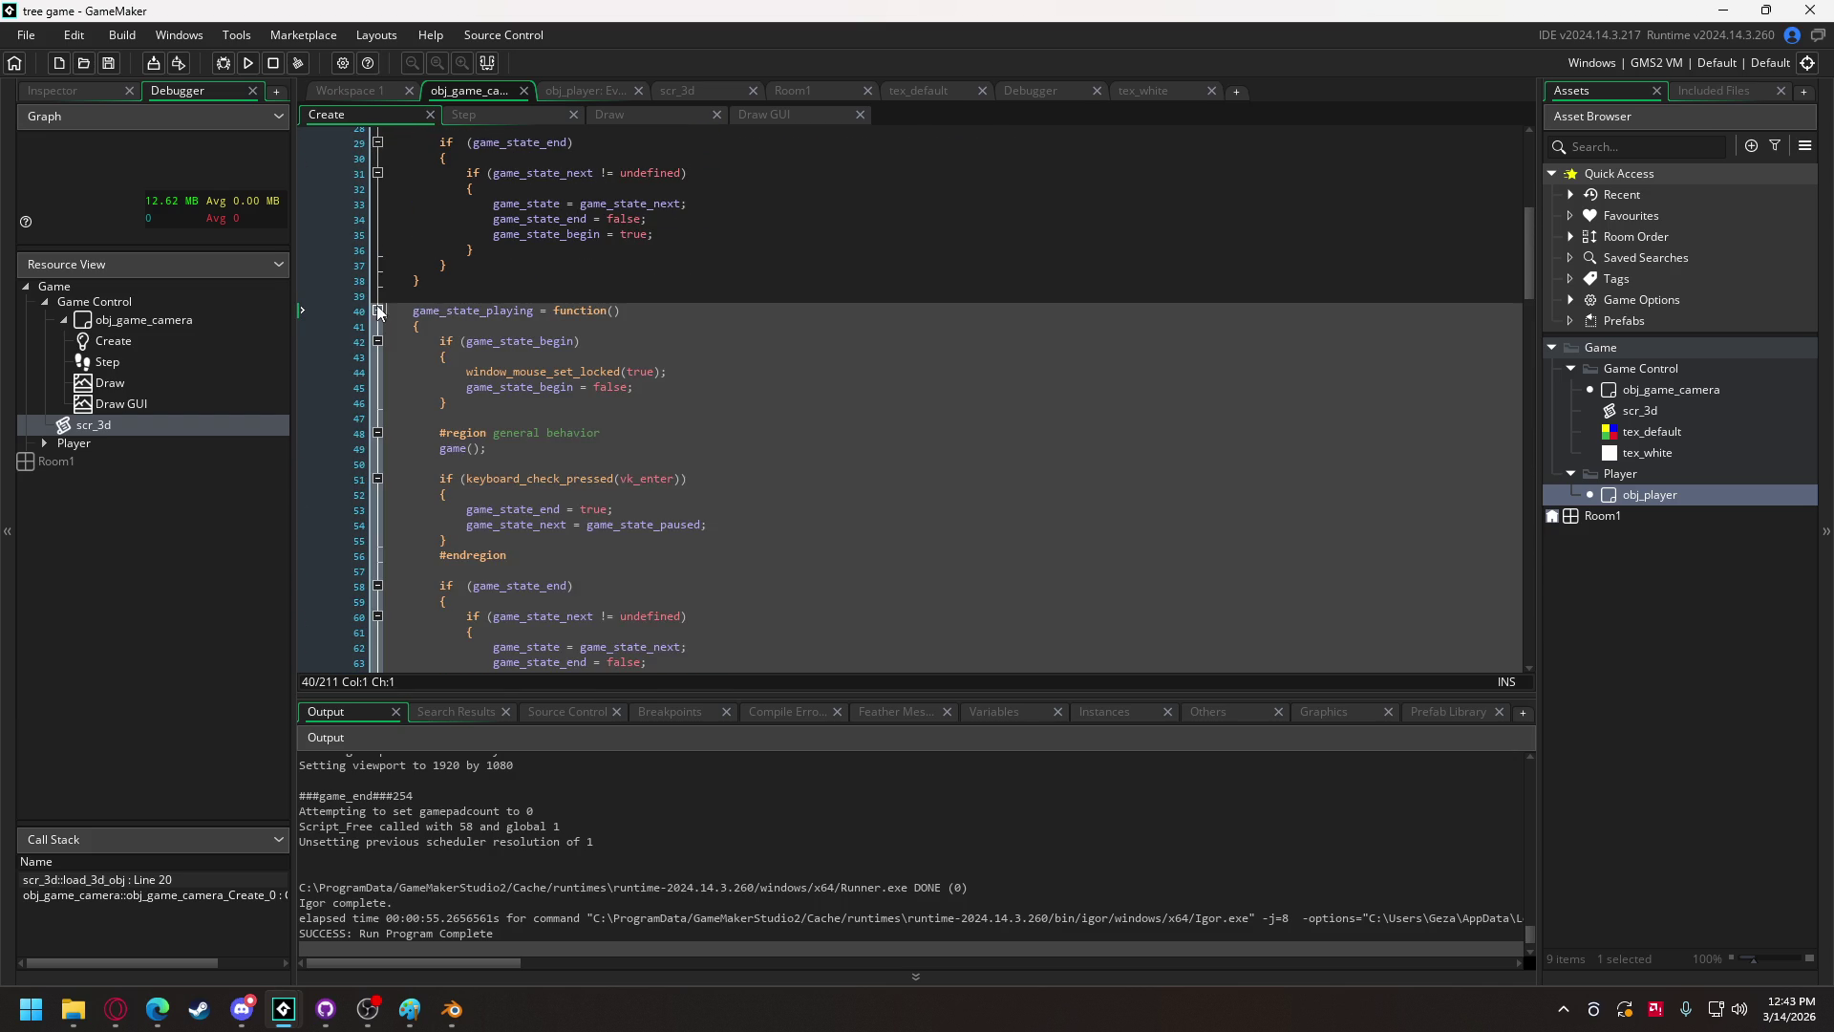
Step: Inspect window_mouse_set_locked on line 44, then select camera.distance.length in the Draw GUI draw_text call
{"action": "left_click", "coordinate": [547, 372]}
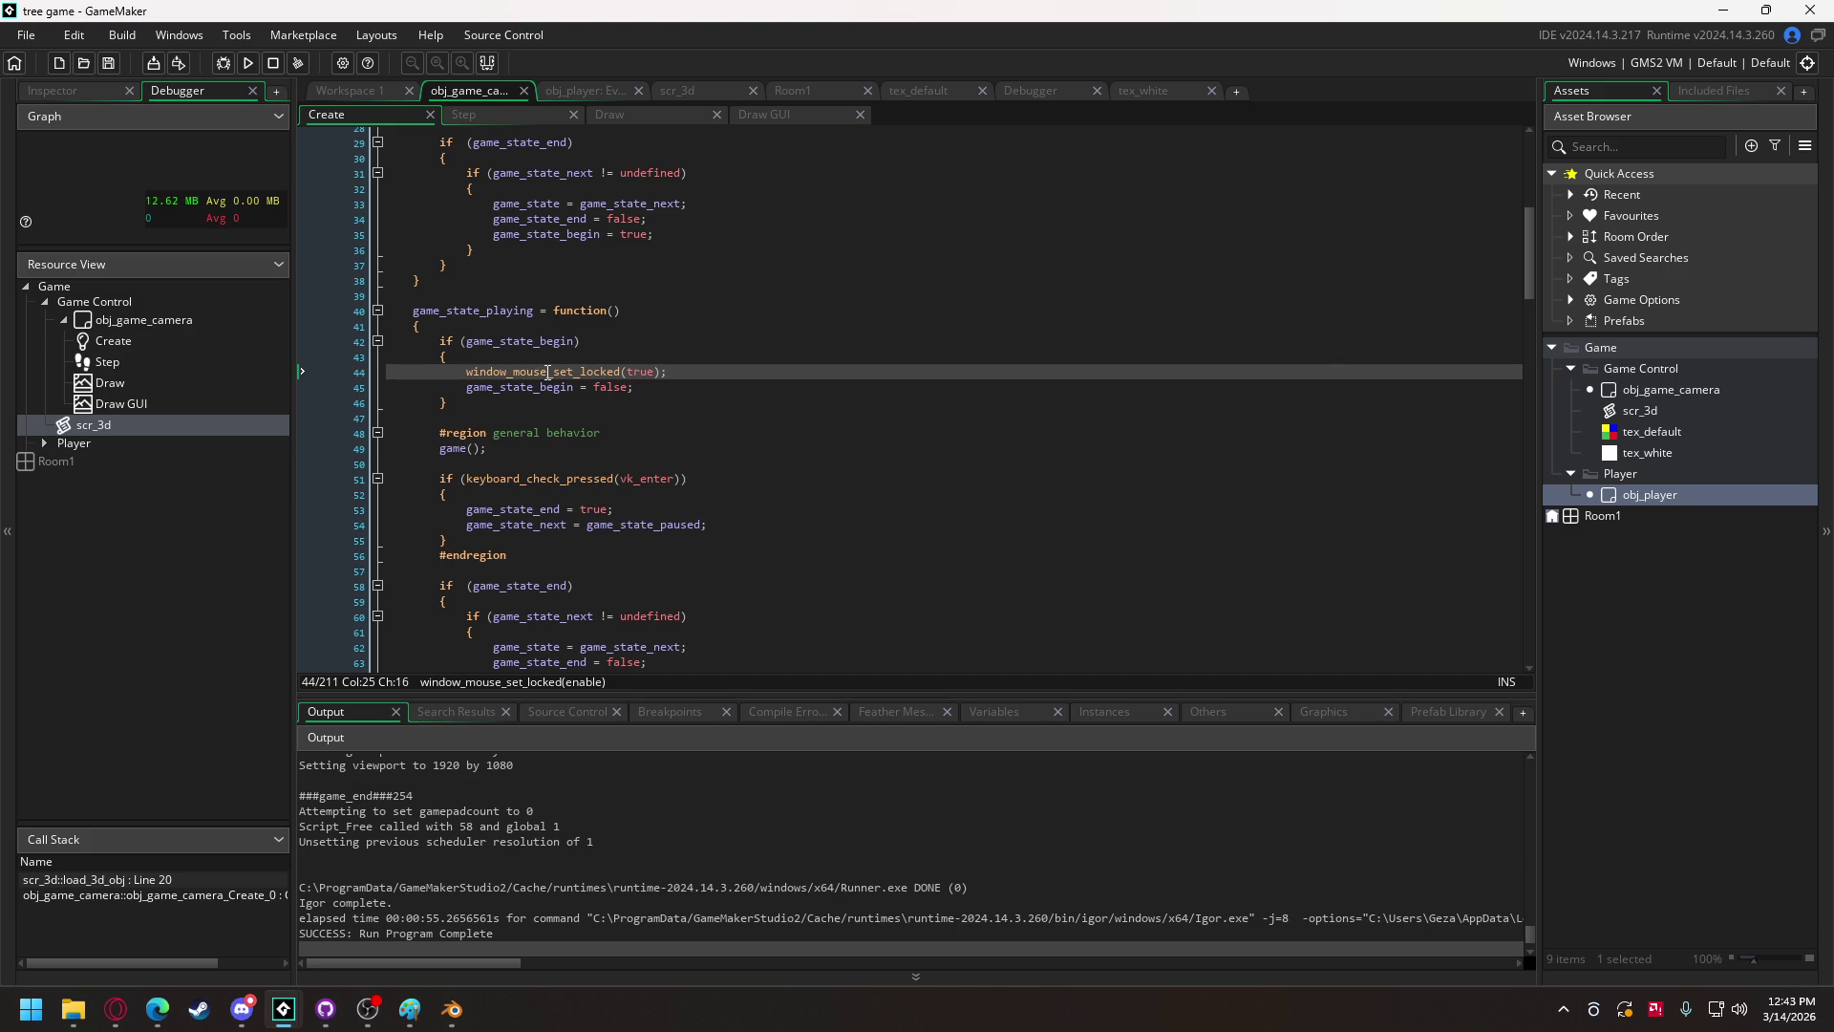
{"action": "mouse_move", "coordinate": [587, 372]}
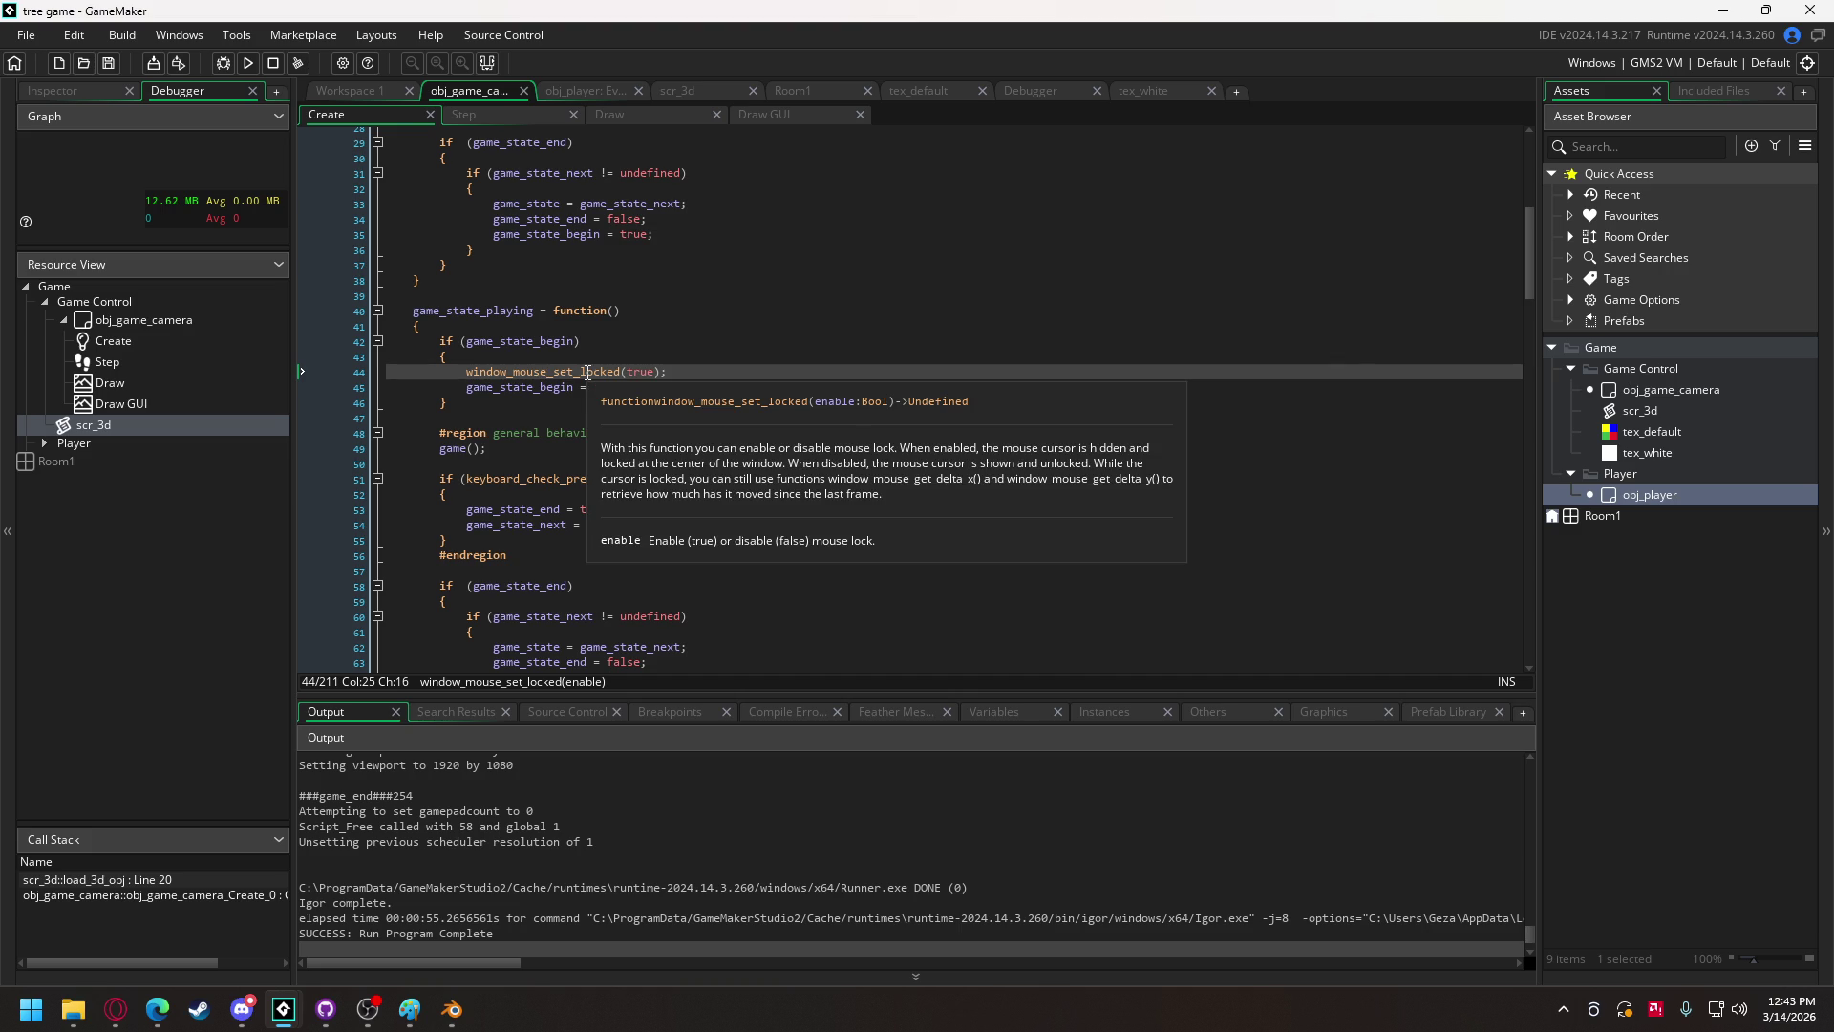
{"action": "double_click", "coordinate": [588, 372]}
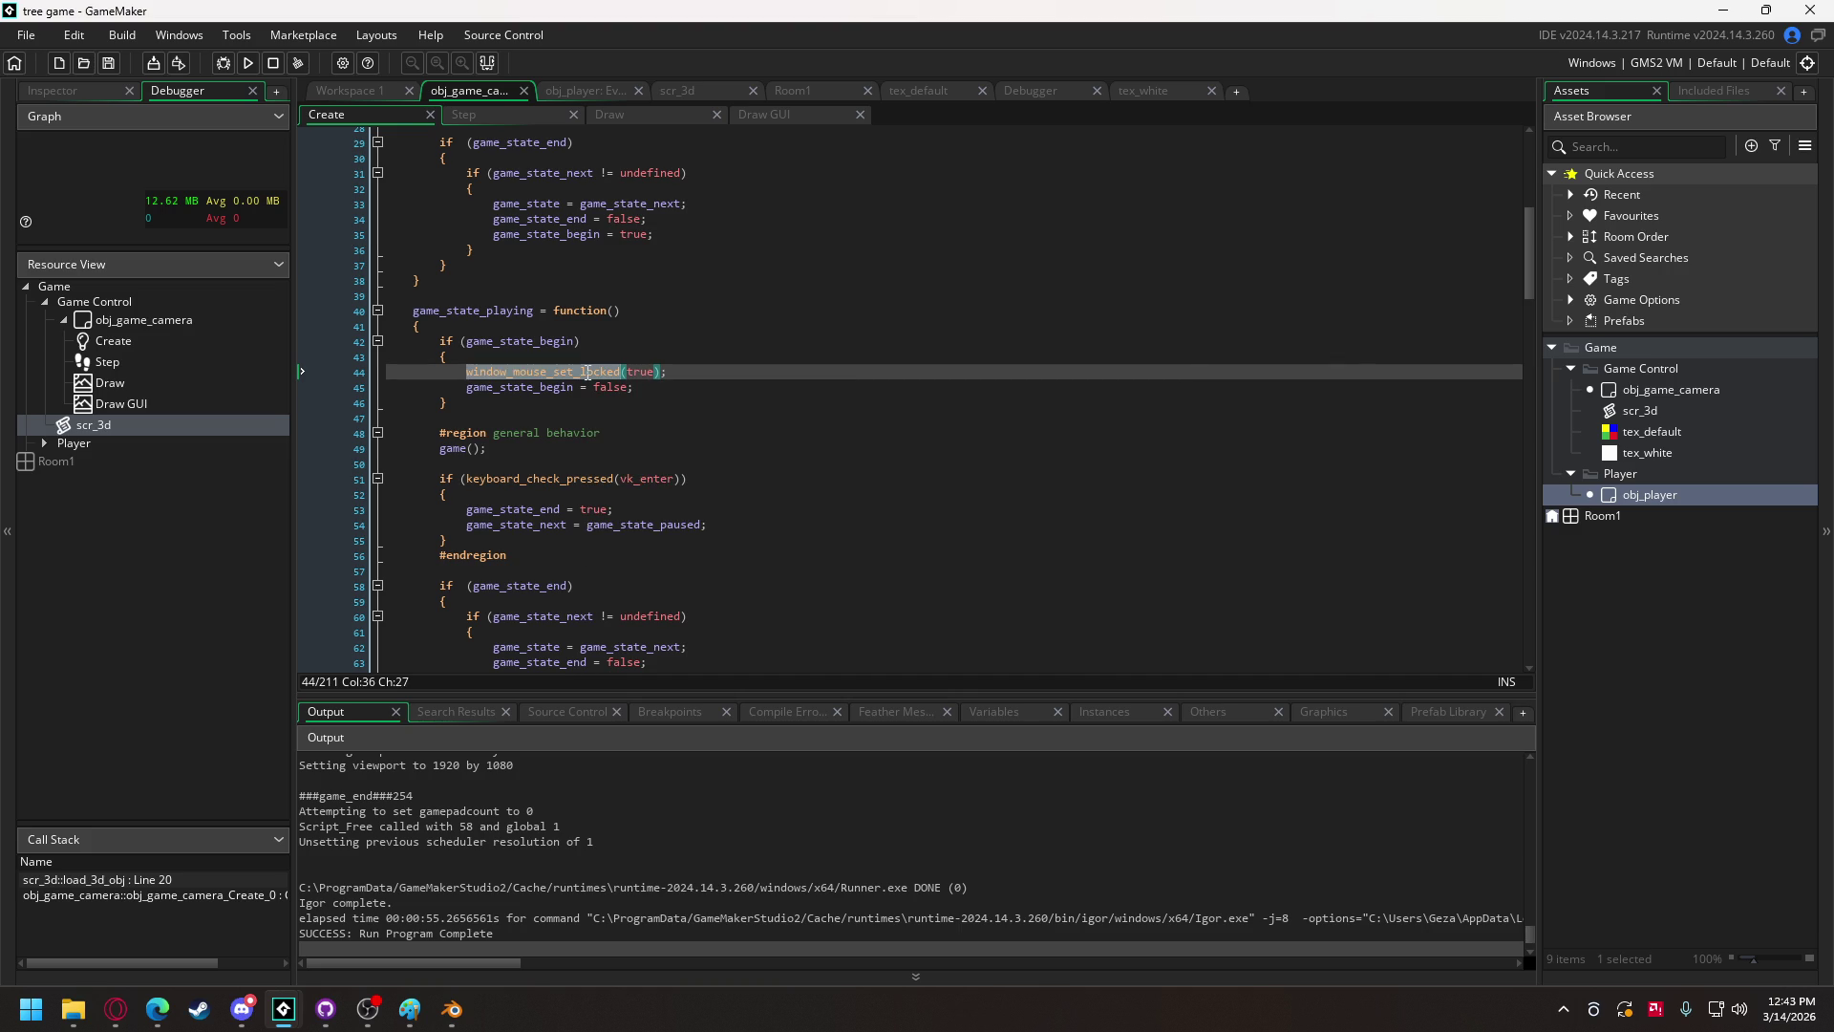
{"action": "mouse_move", "coordinate": [585, 371]}
{"action": "left_click", "coordinate": [610, 116]}
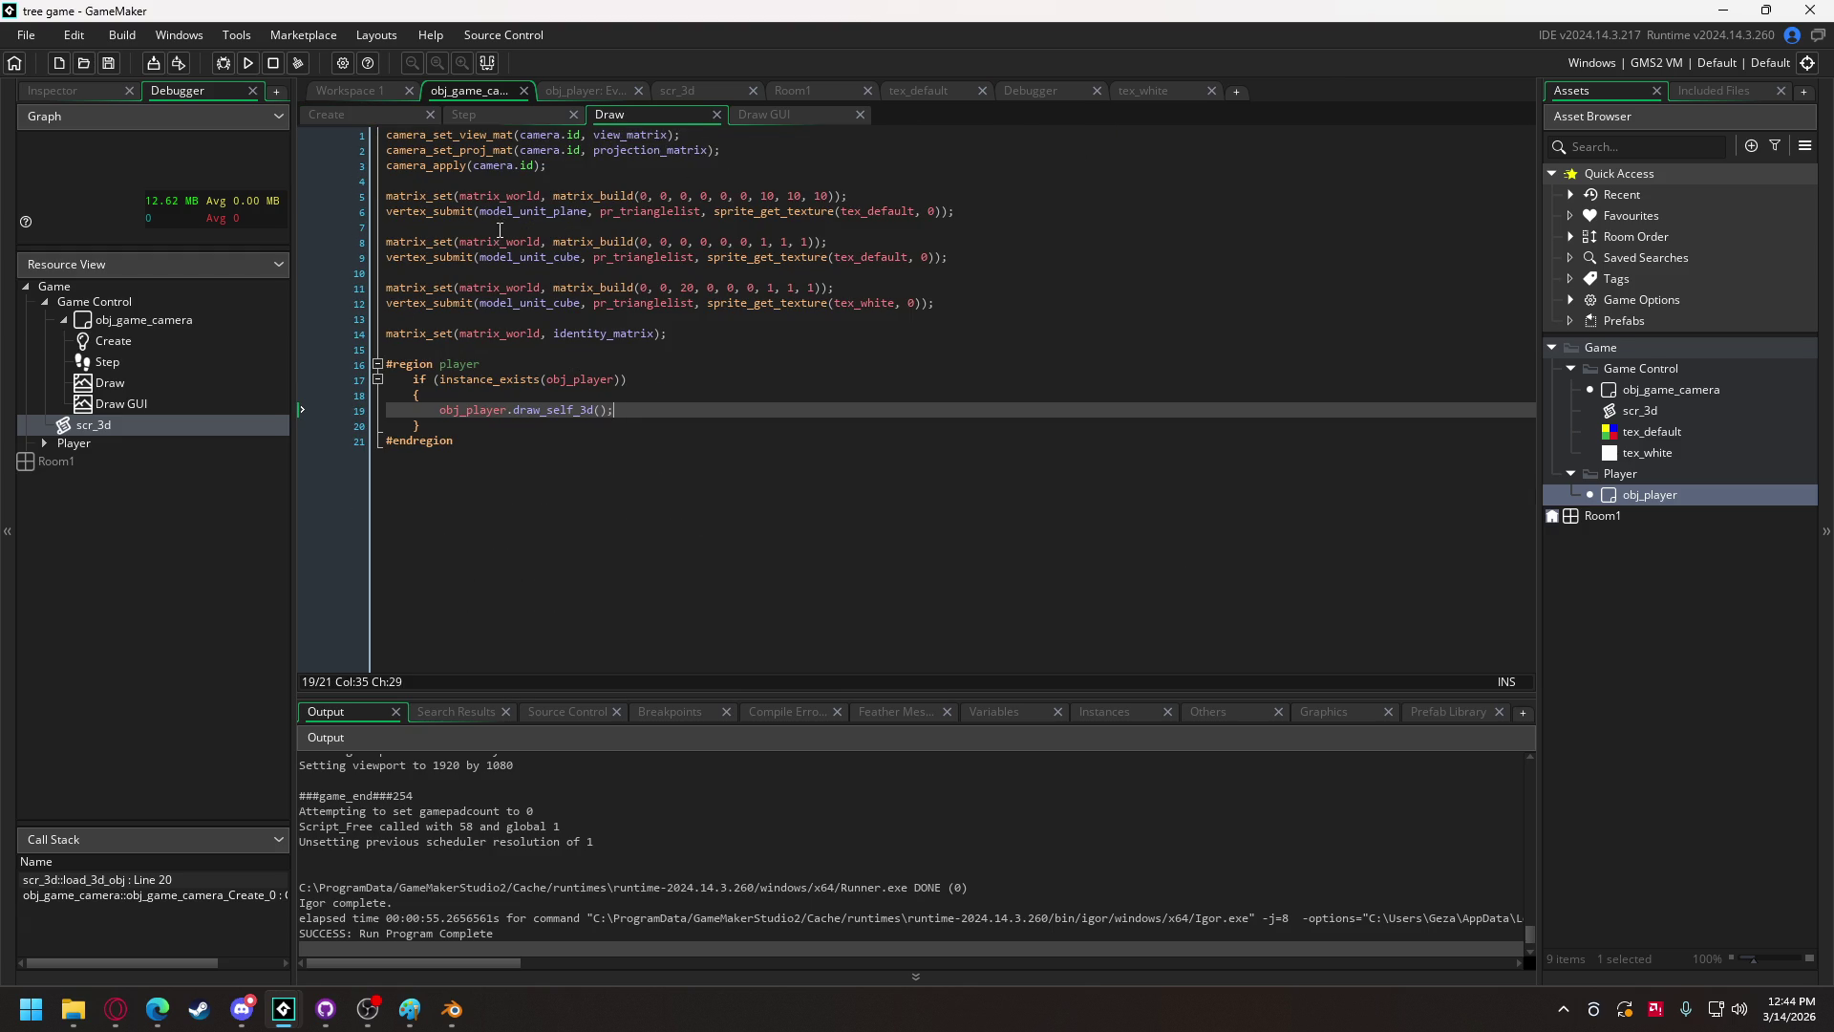
{"action": "left_click", "coordinate": [769, 115]}
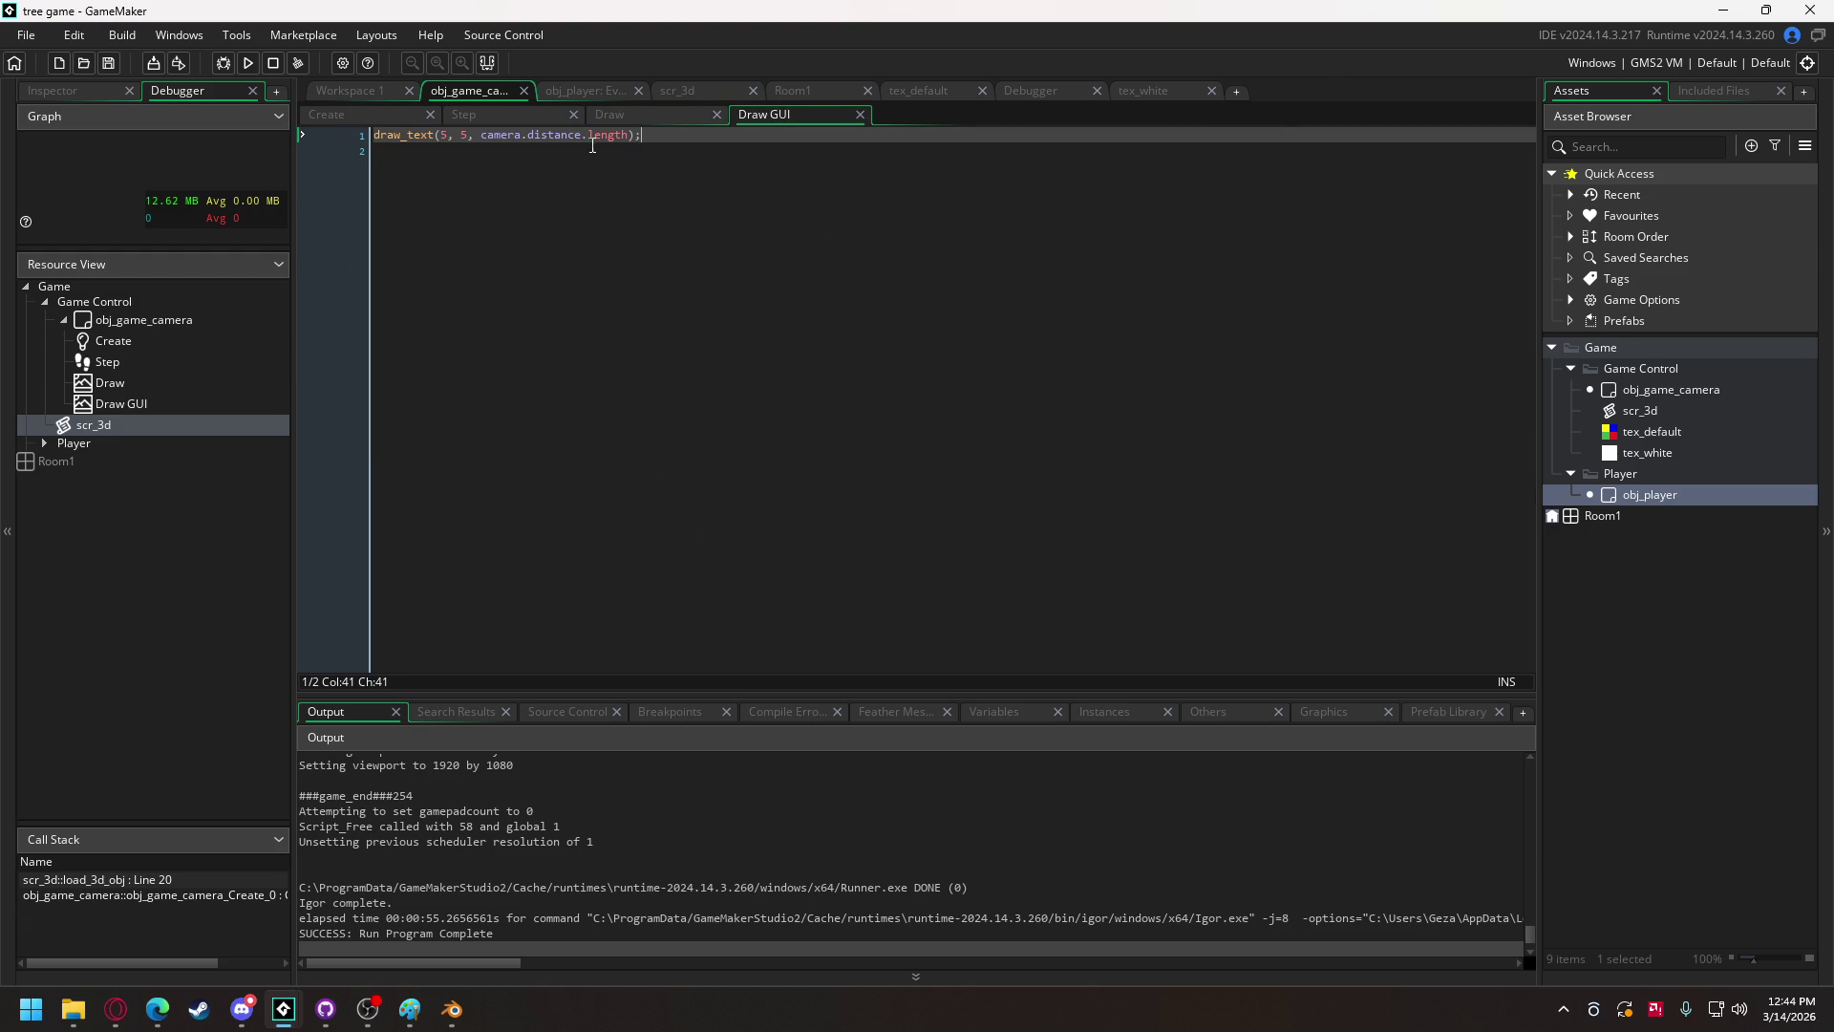
{"action": "left_click_drag", "start_coordinate": [481, 135], "coordinate": [627, 134]}
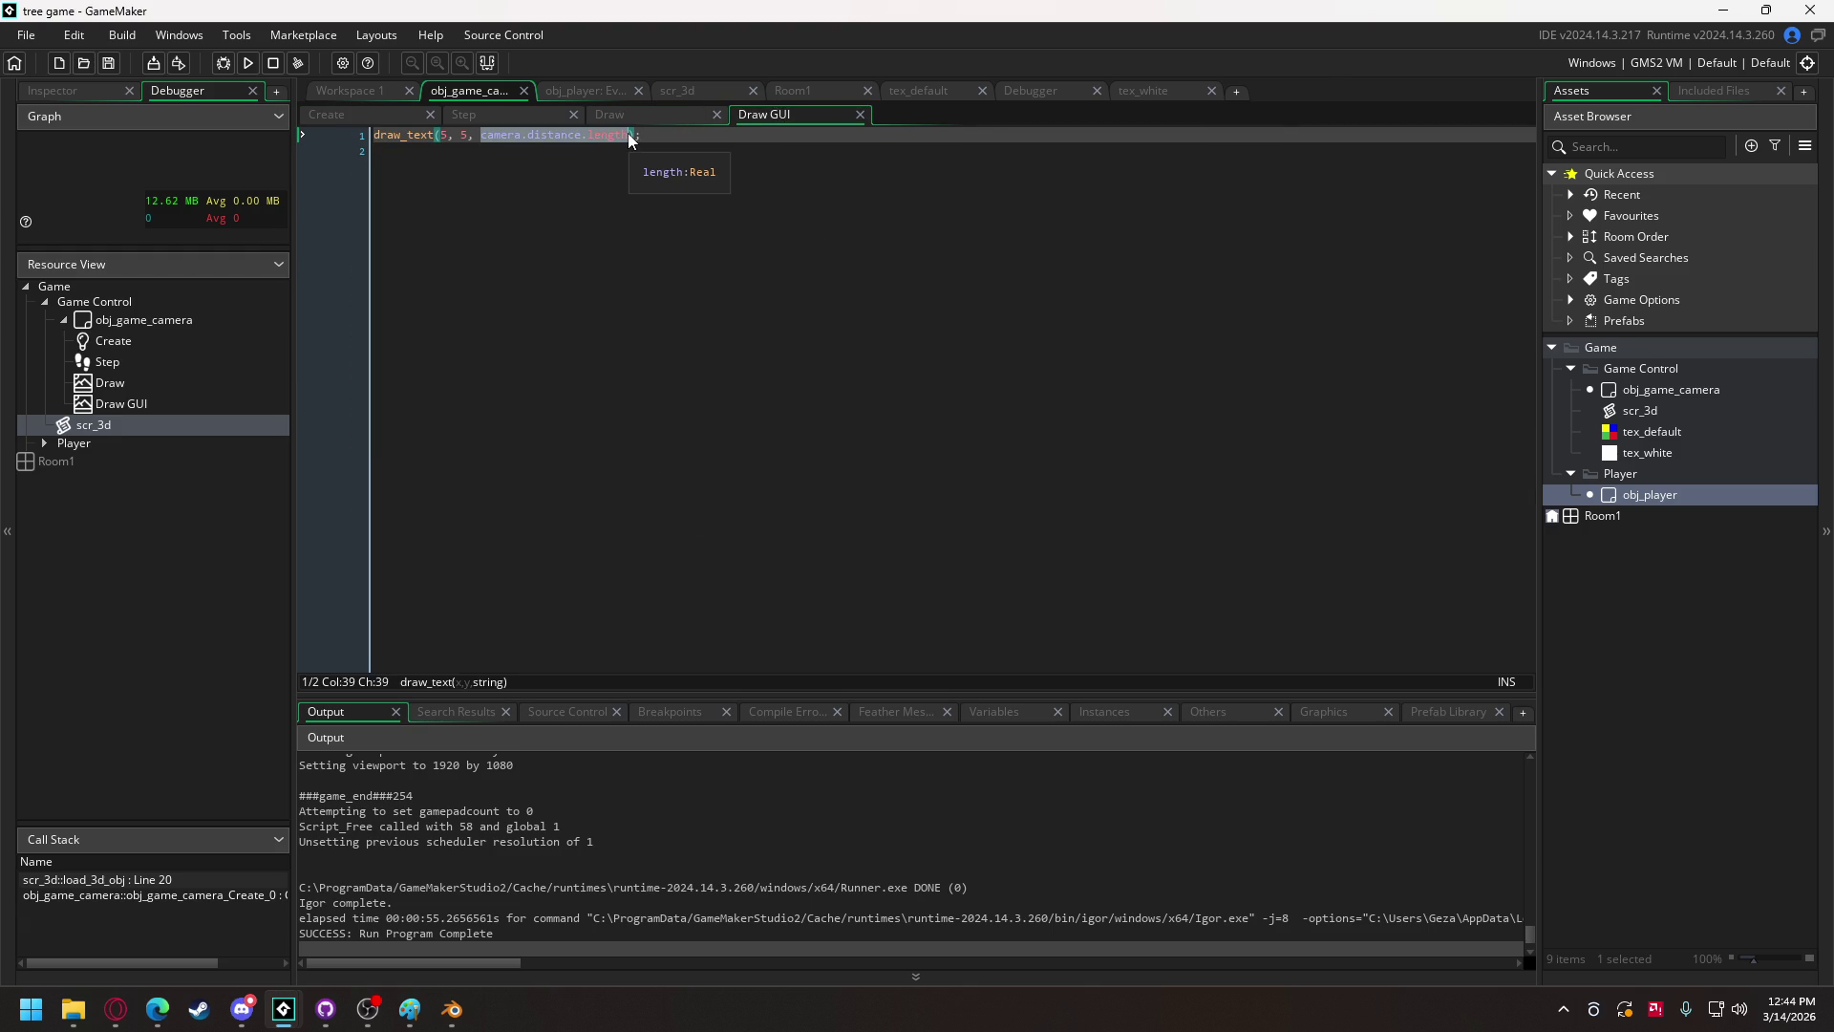
Step: Replace the Draw GUI text argument with window_mouse_get_locked() and run the game
{"action": "type", "text": "wind"}
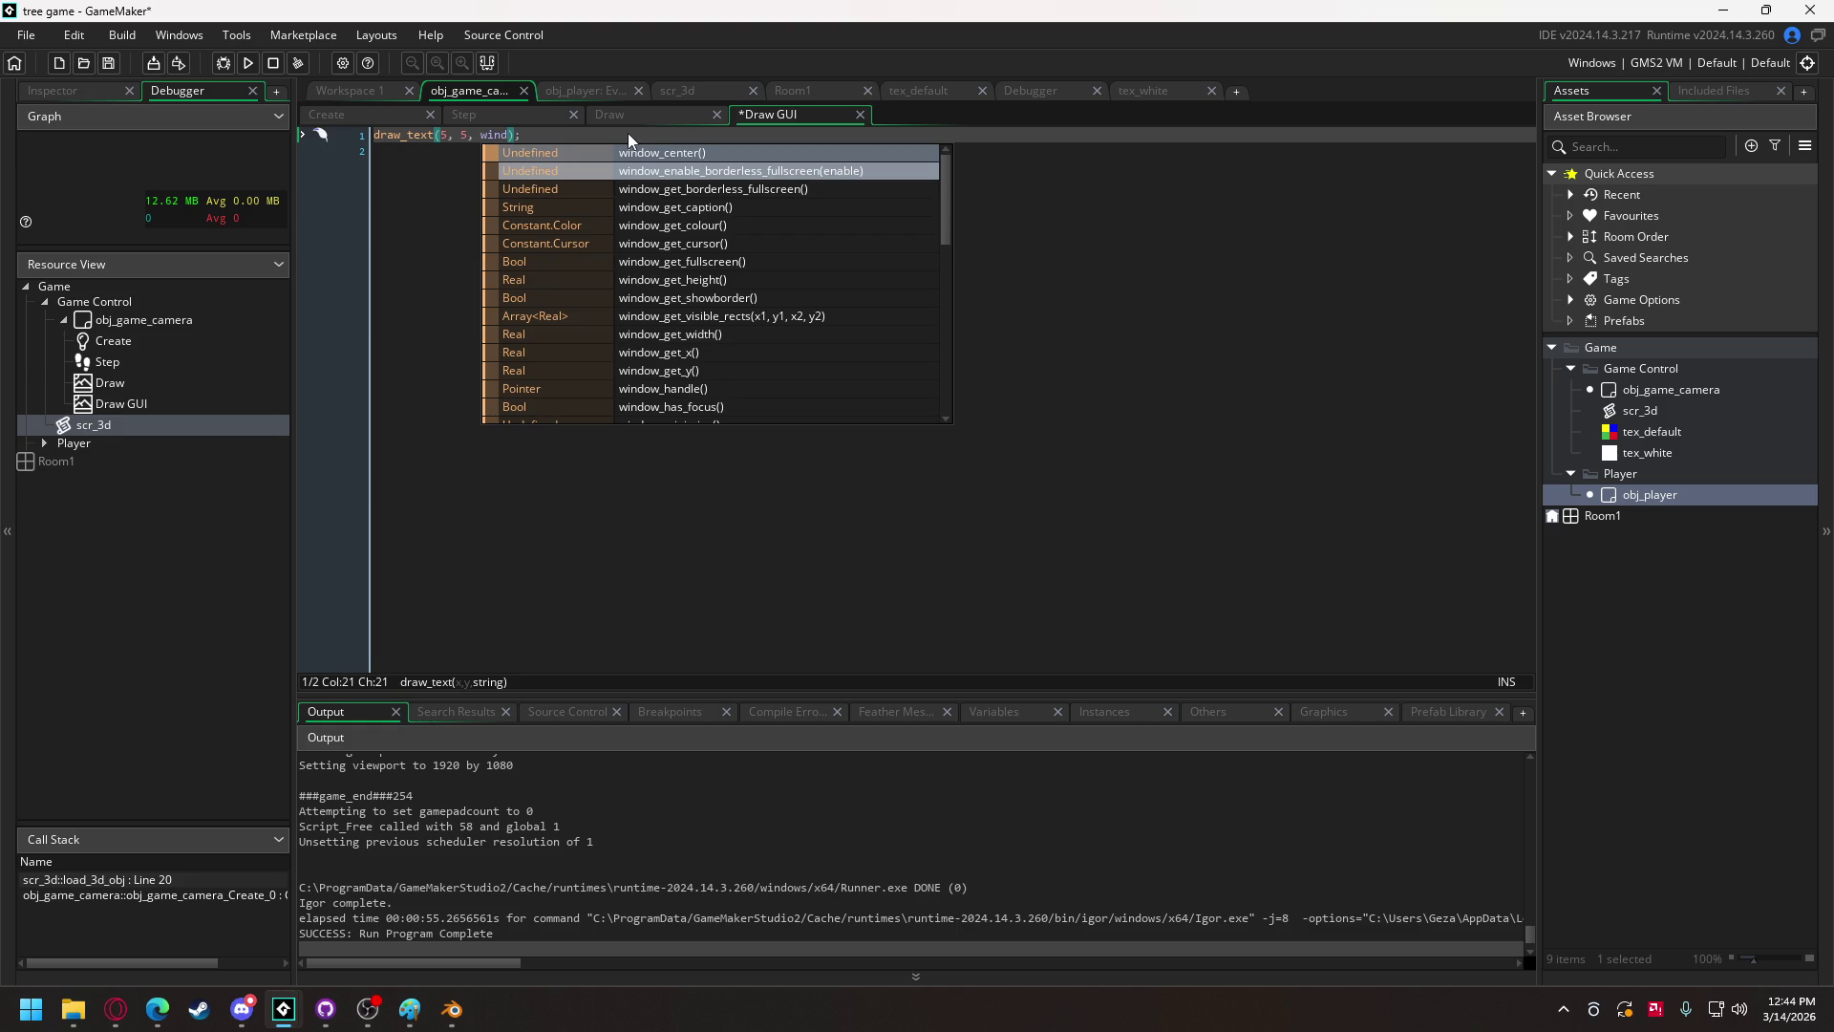
{"action": "type", "text": "ow_get"}
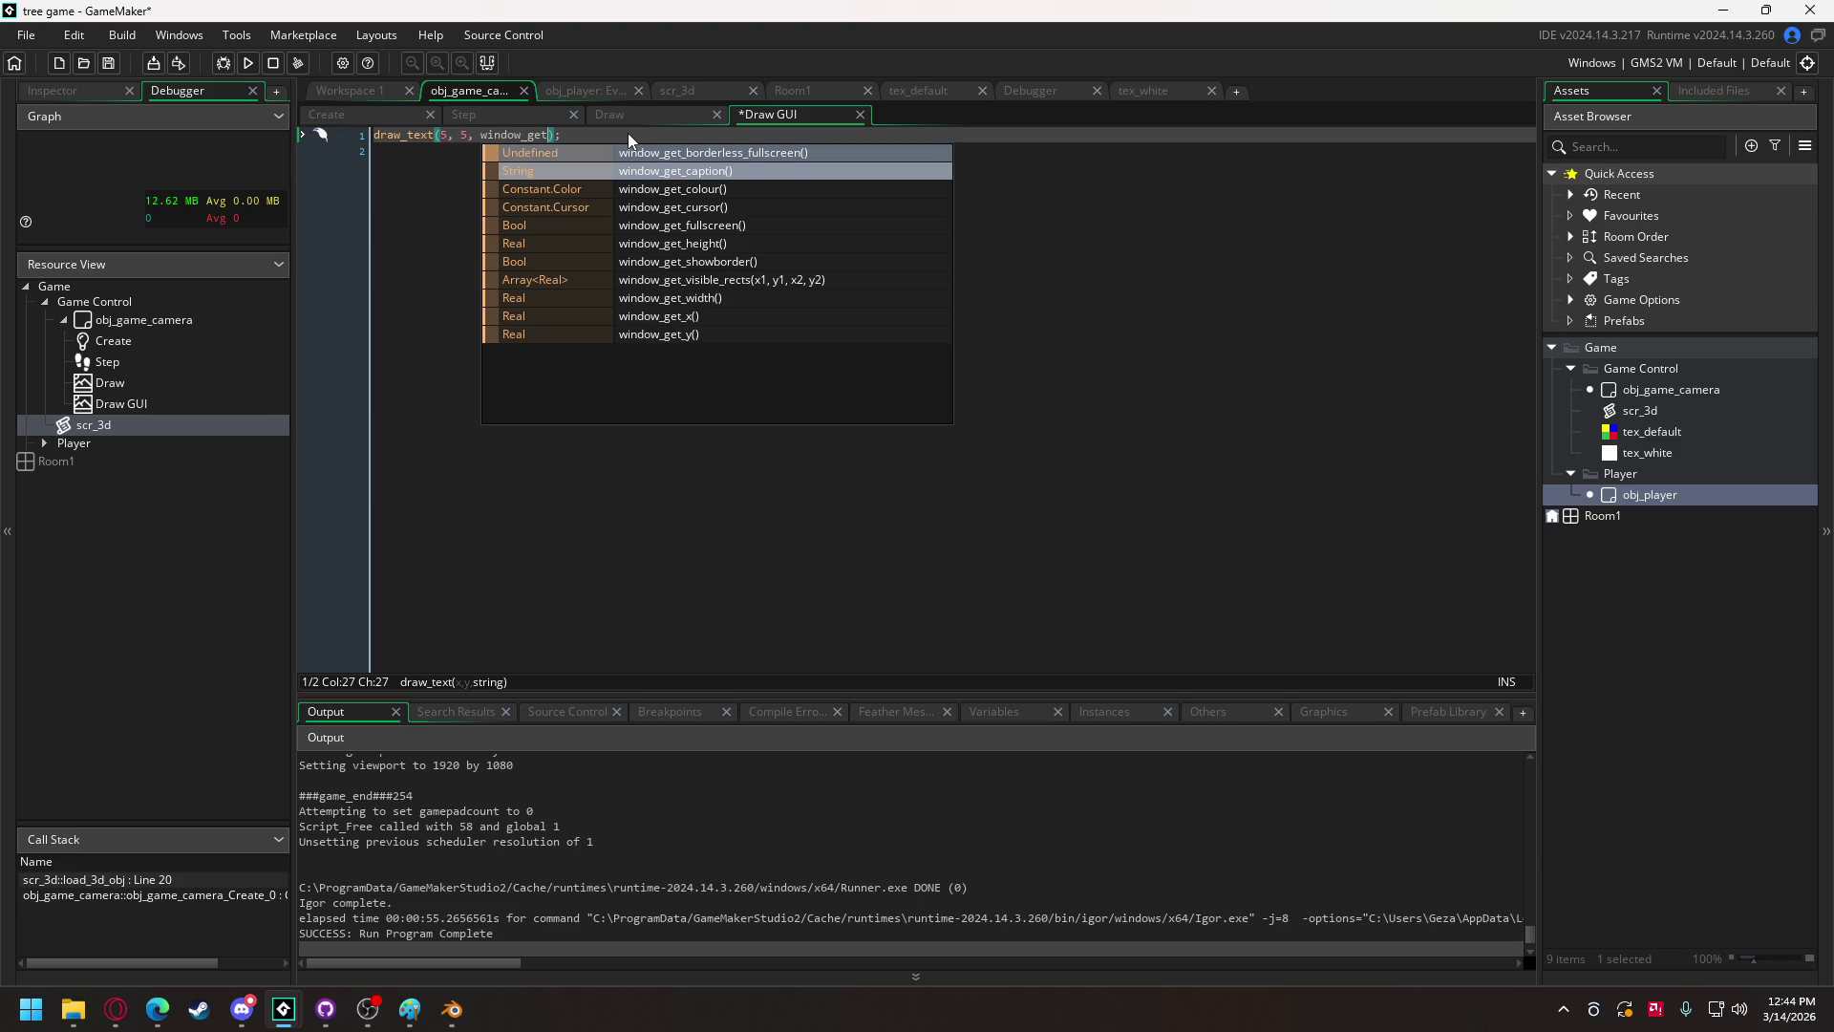
{"action": "key", "text": "BackSpace"}
{"action": "key", "text": "BackSpace"}
{"action": "key", "text": "BackSpace"}
{"action": "type", "text": "se"}
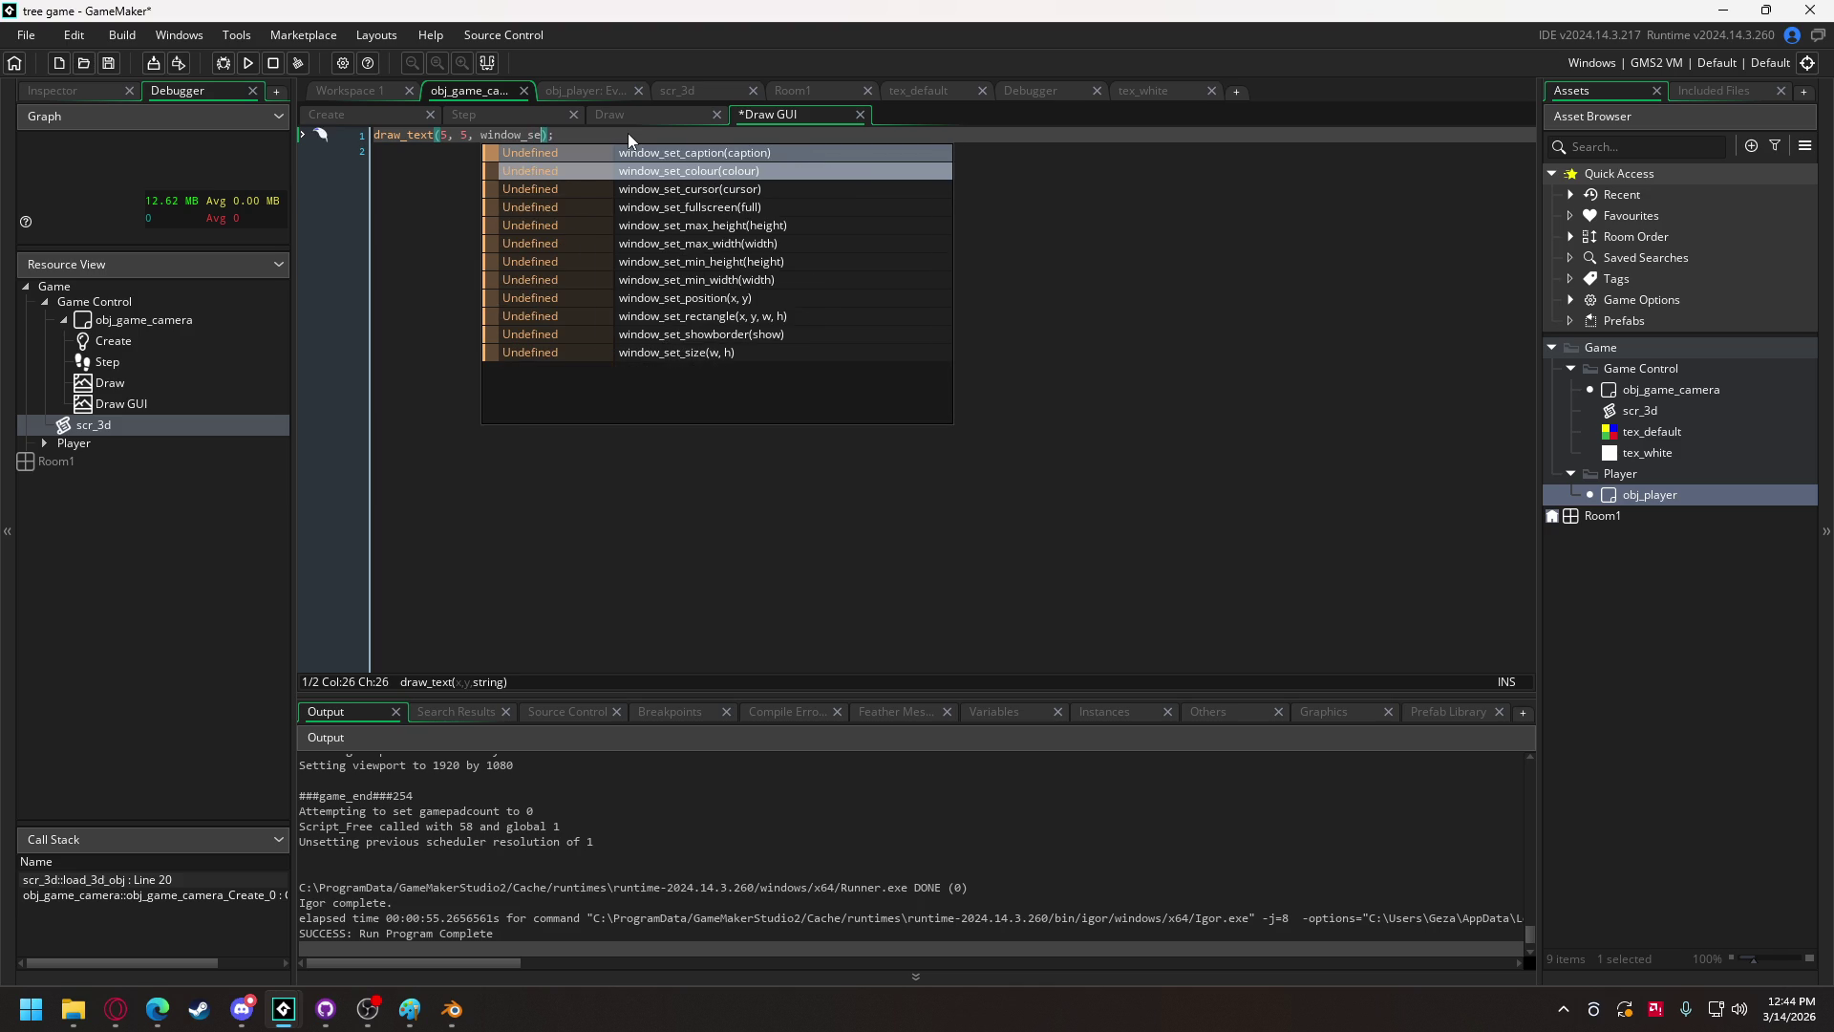
{"action": "left_click", "coordinate": [353, 114]}
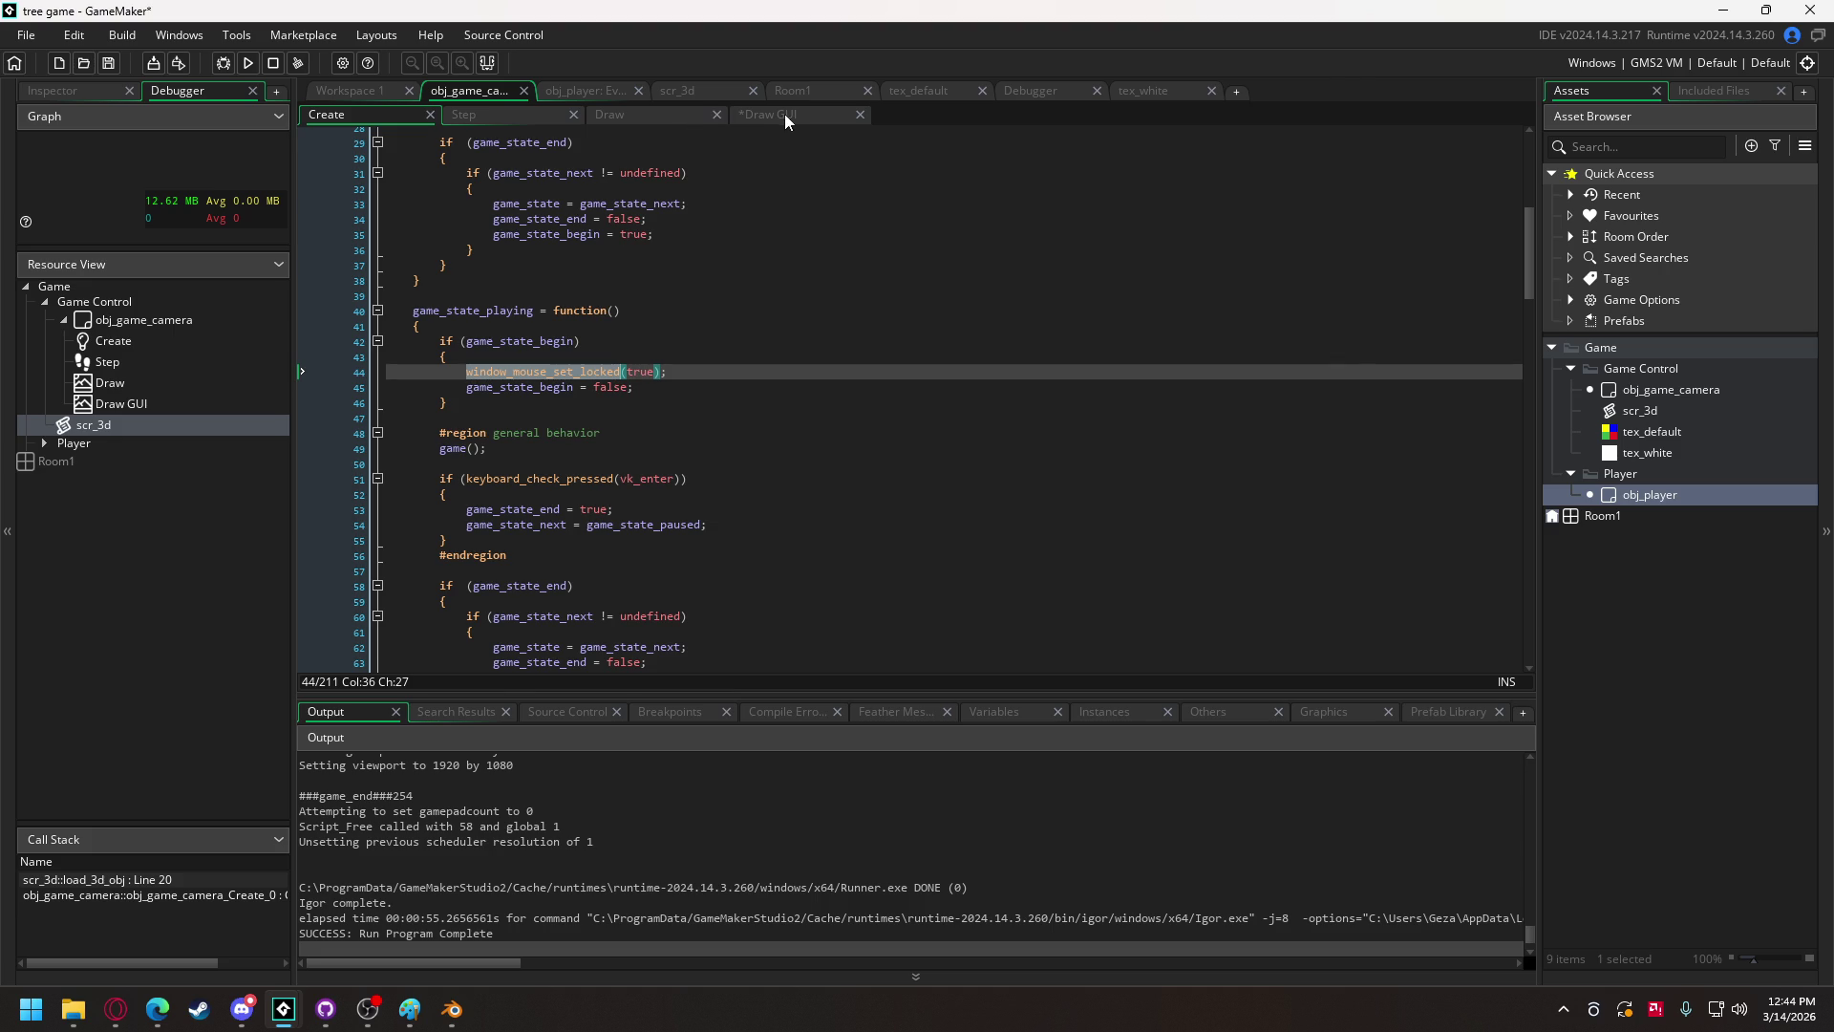
{"action": "left_click", "coordinate": [784, 116]}
{"action": "key", "text": "BackSpace"}
{"action": "key", "text": "BackSpace"}
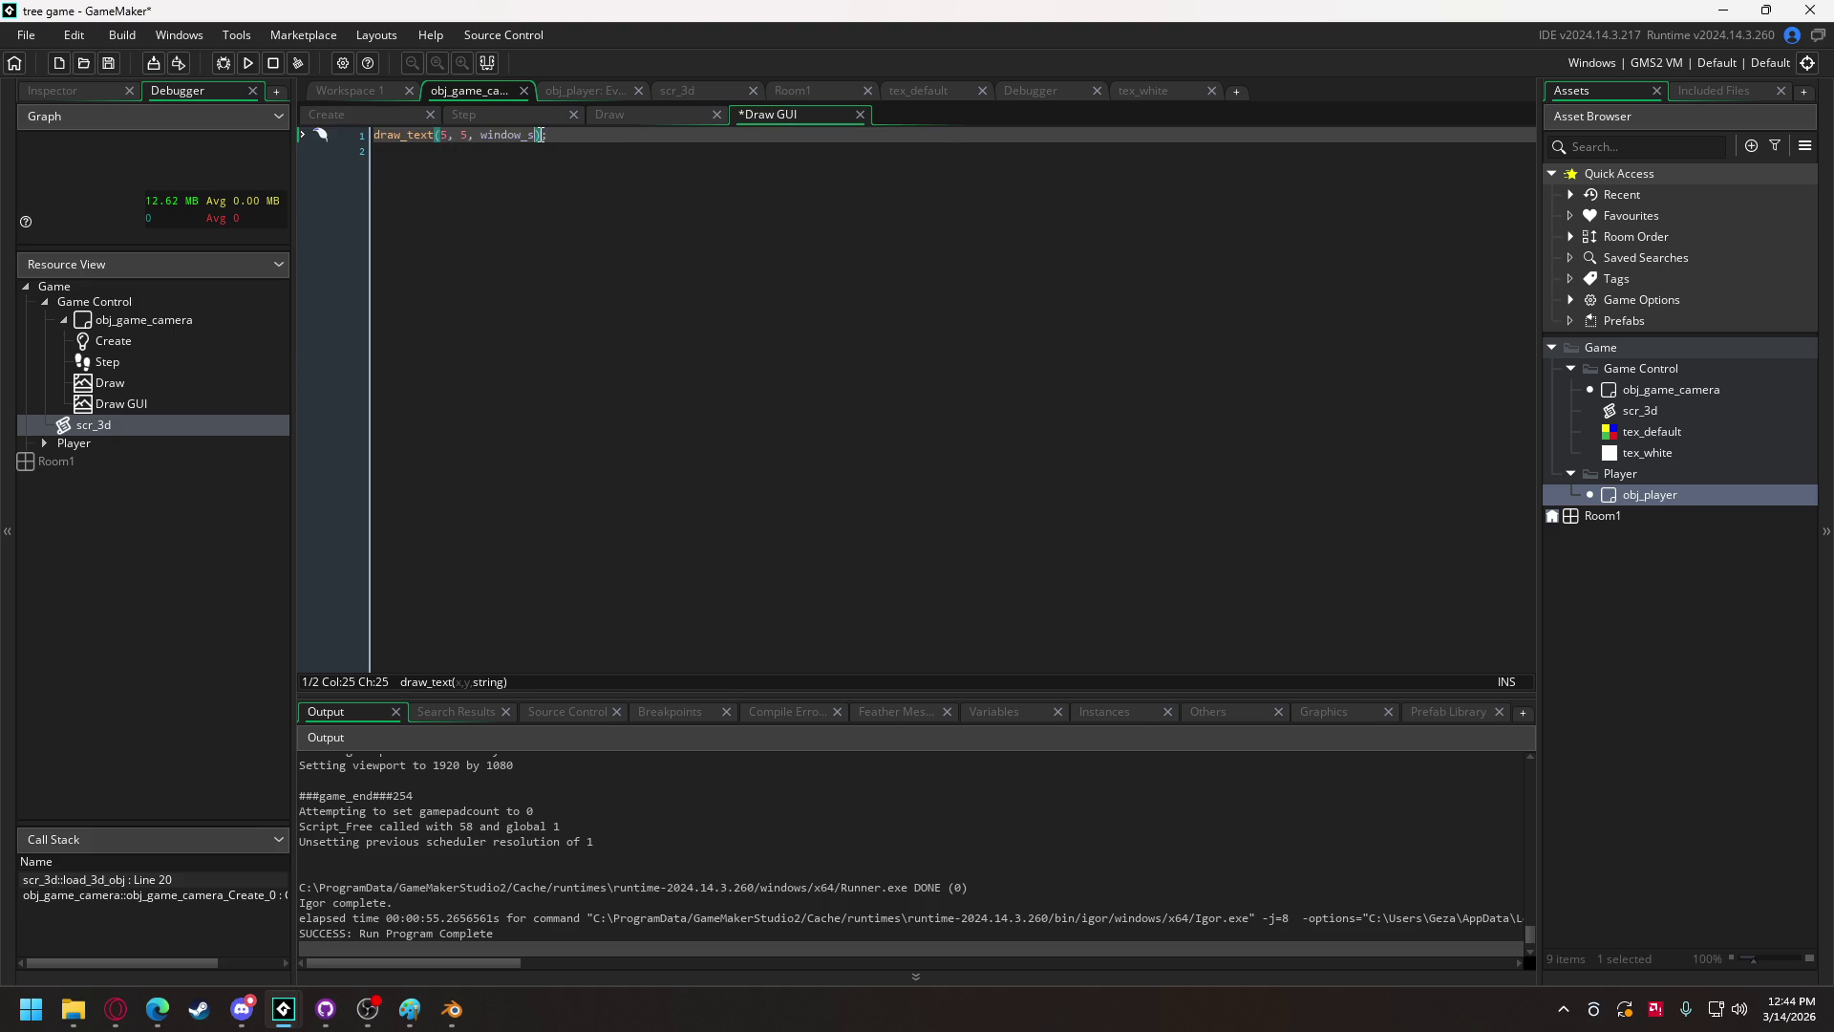
{"action": "type", "text": "mou"}
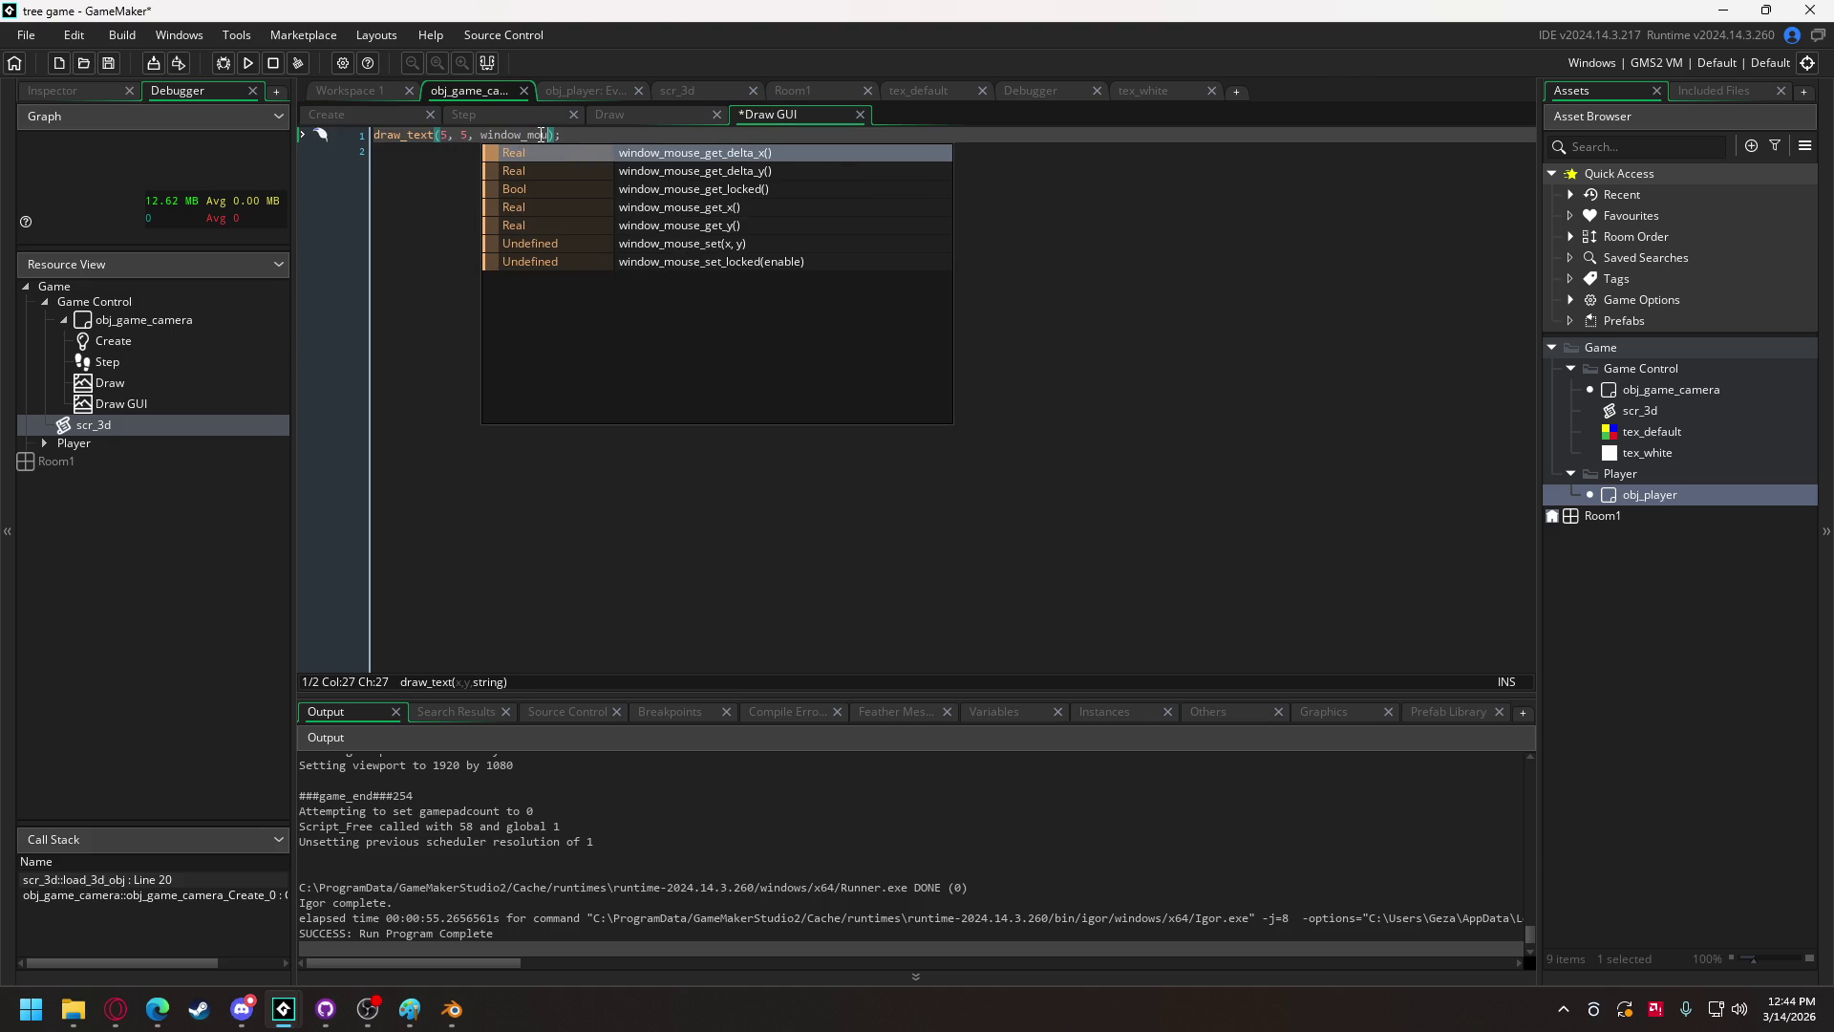
{"action": "key", "text": "Down"}
{"action": "key", "text": "Down"}
{"action": "key", "text": "Return"}
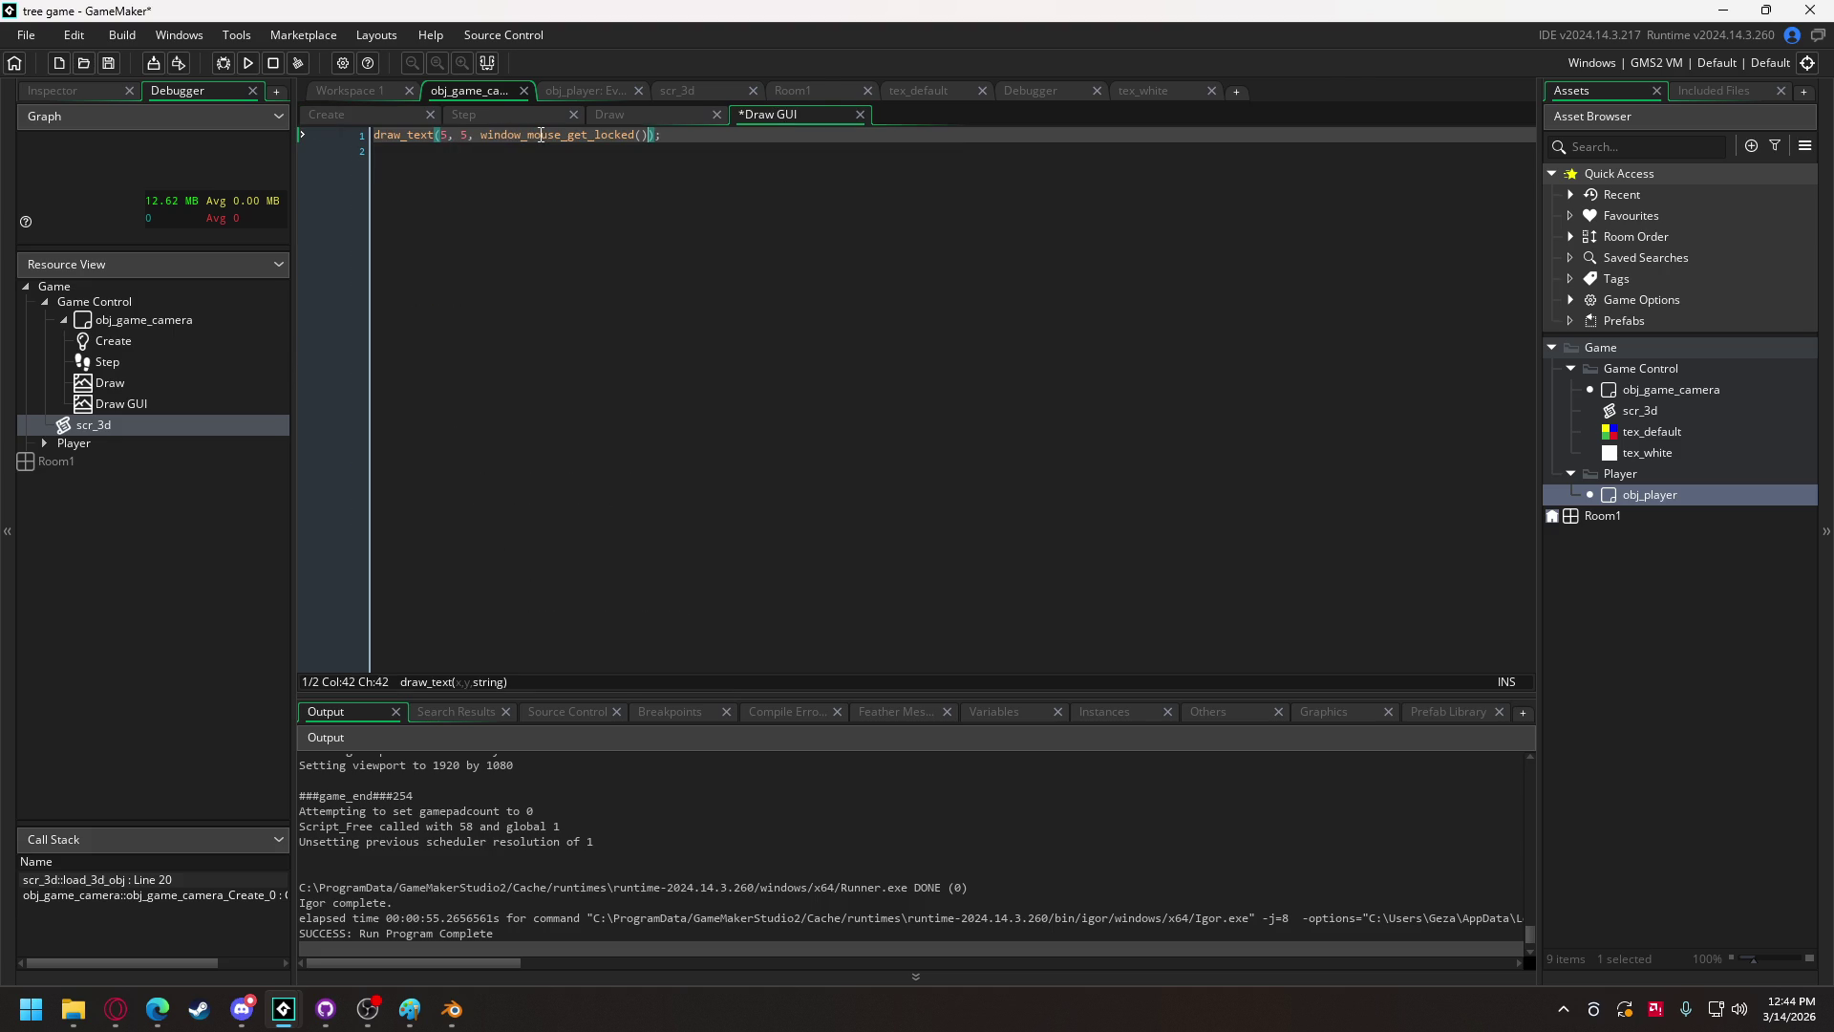
{"action": "left_click", "coordinate": [253, 60]}
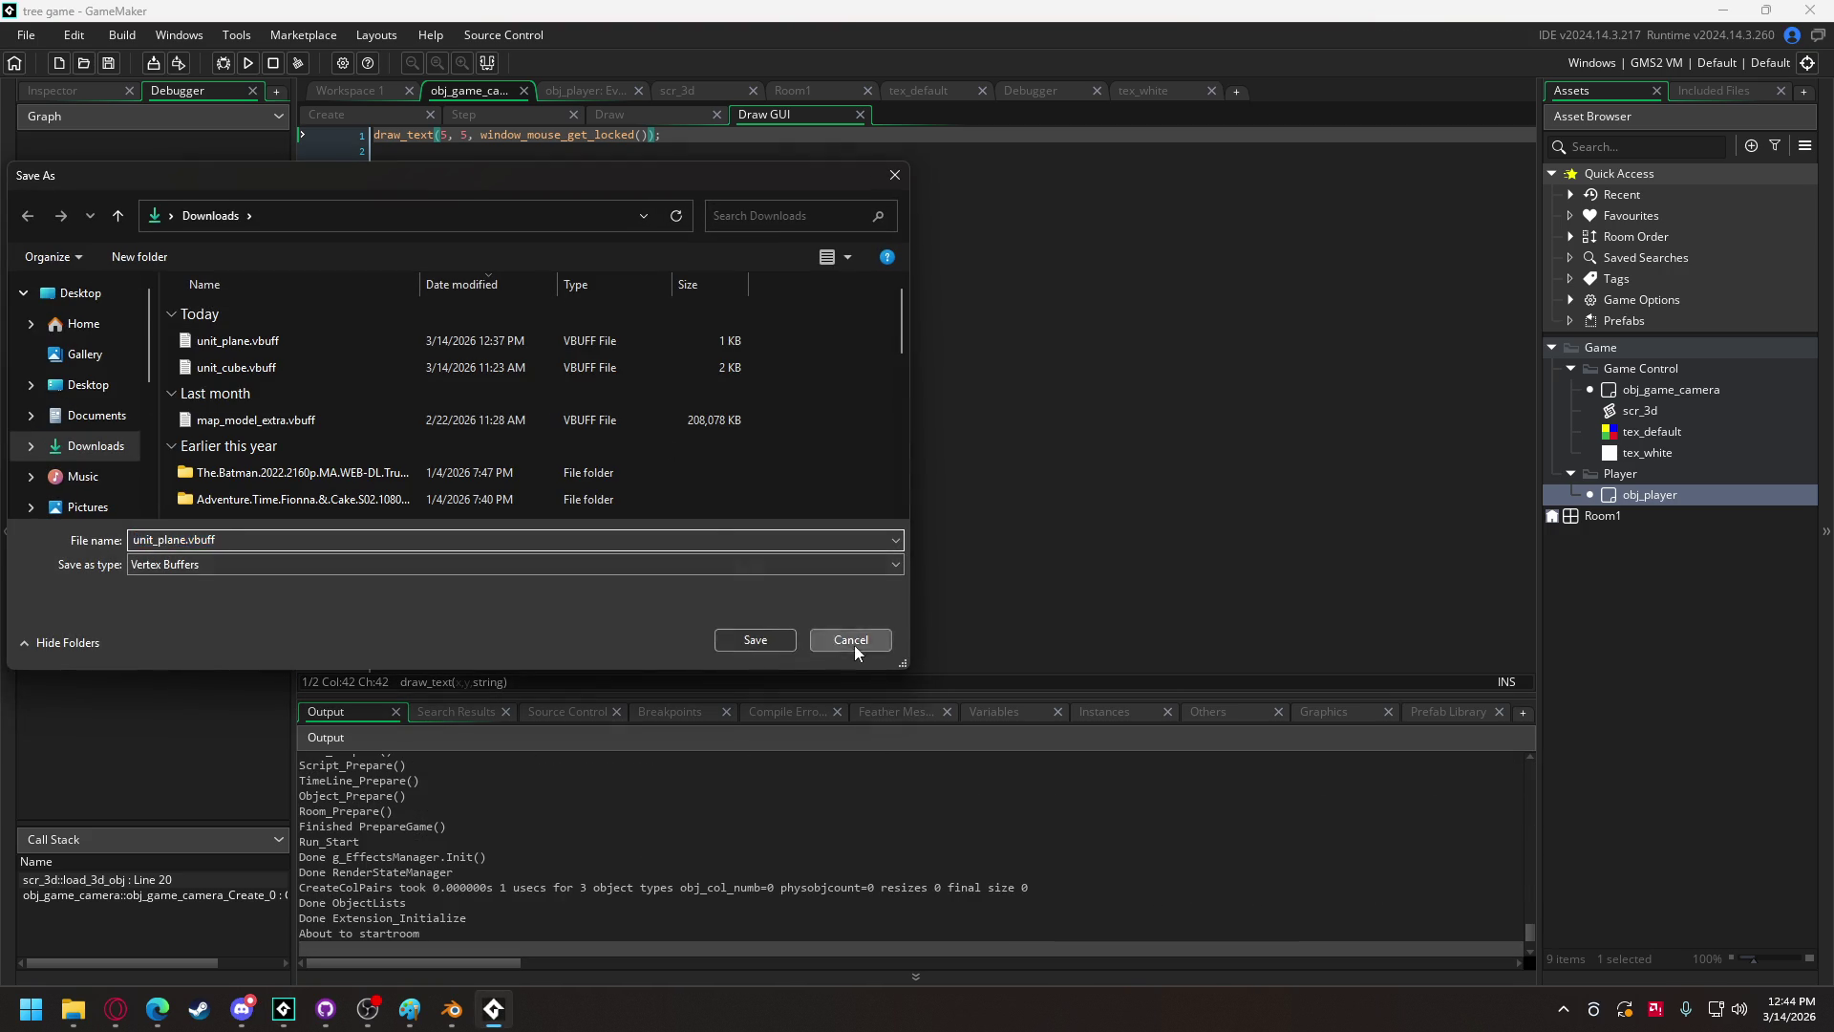
Step: Dismiss the game's dialog, orbit around the coloured square showing lock state 0, then close the game
{"action": "left_click", "coordinate": [854, 645]}
{"action": "mouse_move", "coordinate": [864, 640]}
{"action": "left_mouse_down"}
{"action": "mouse_move", "coordinate": [911, 541]}
{"action": "mouse_move", "coordinate": [986, 577]}
{"action": "mouse_move", "coordinate": [760, 565]}
{"action": "left_mouse_up"}
{"action": "key", "text": "Escape"}
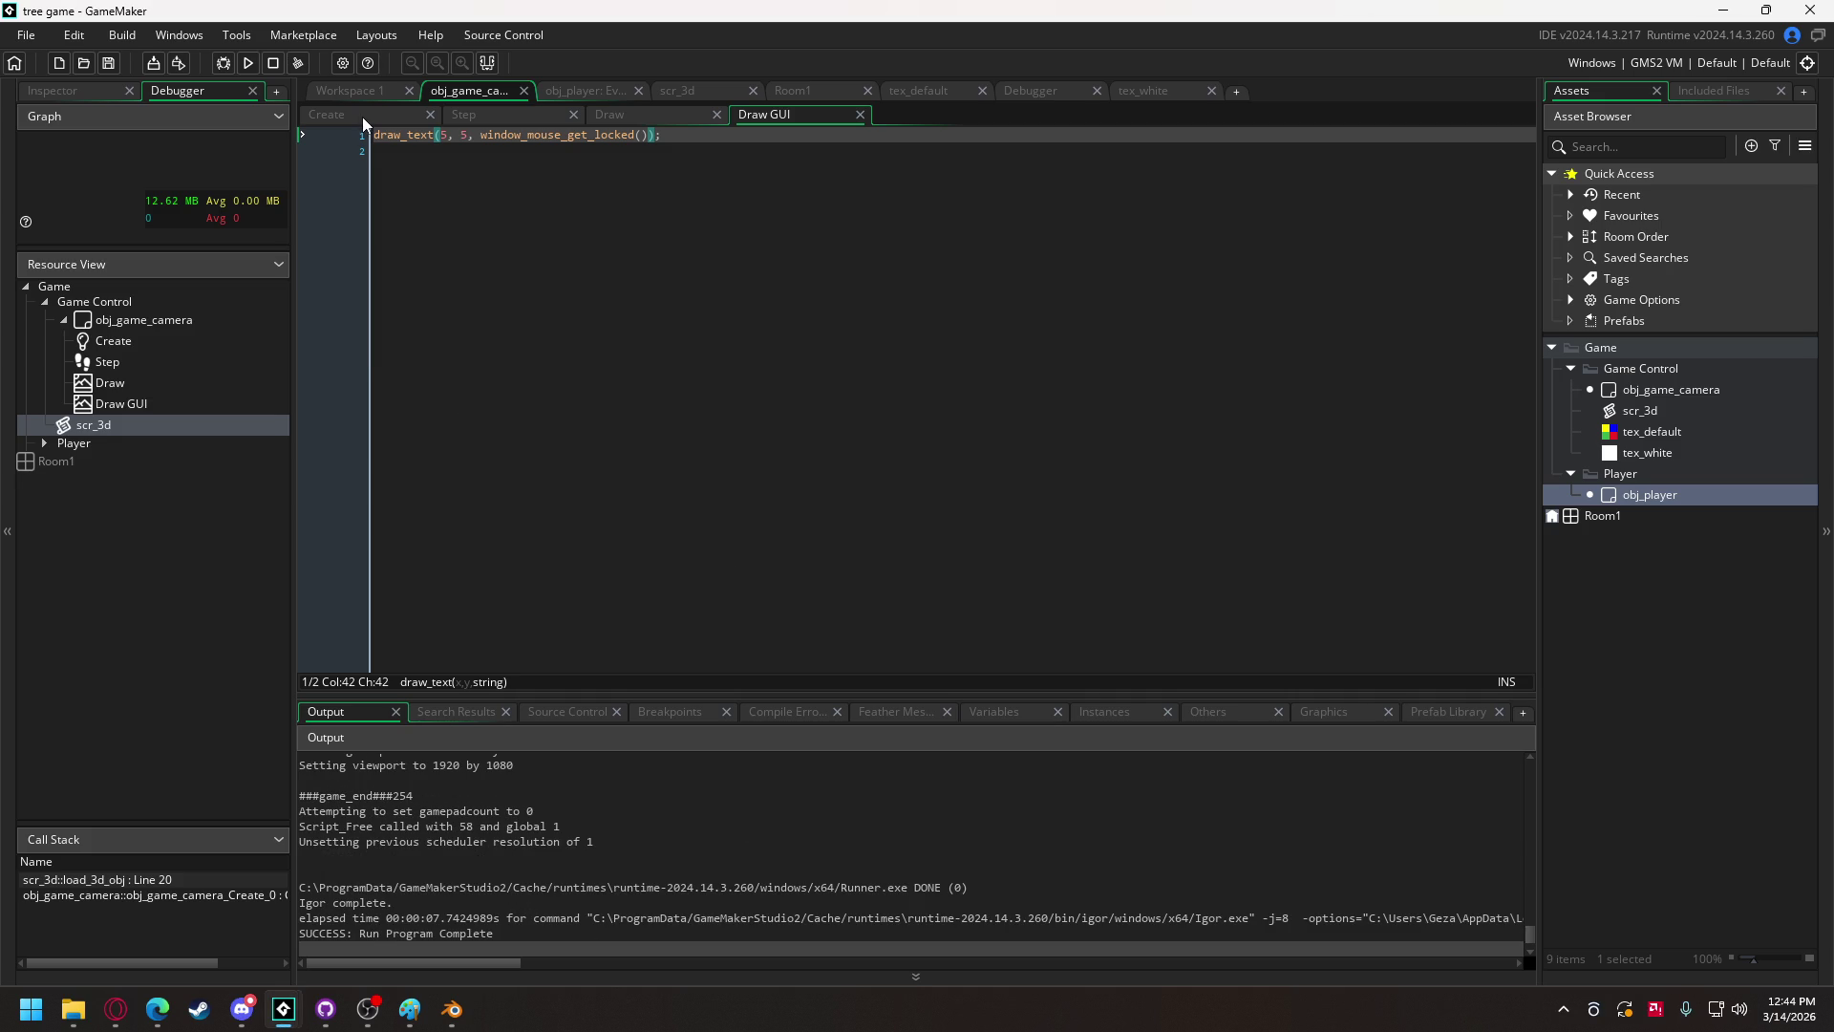
Step: Set a breakpoint on Create line 44's window_mouse_set_locked(true) and launch the debugger
{"action": "left_click", "coordinate": [337, 119]}
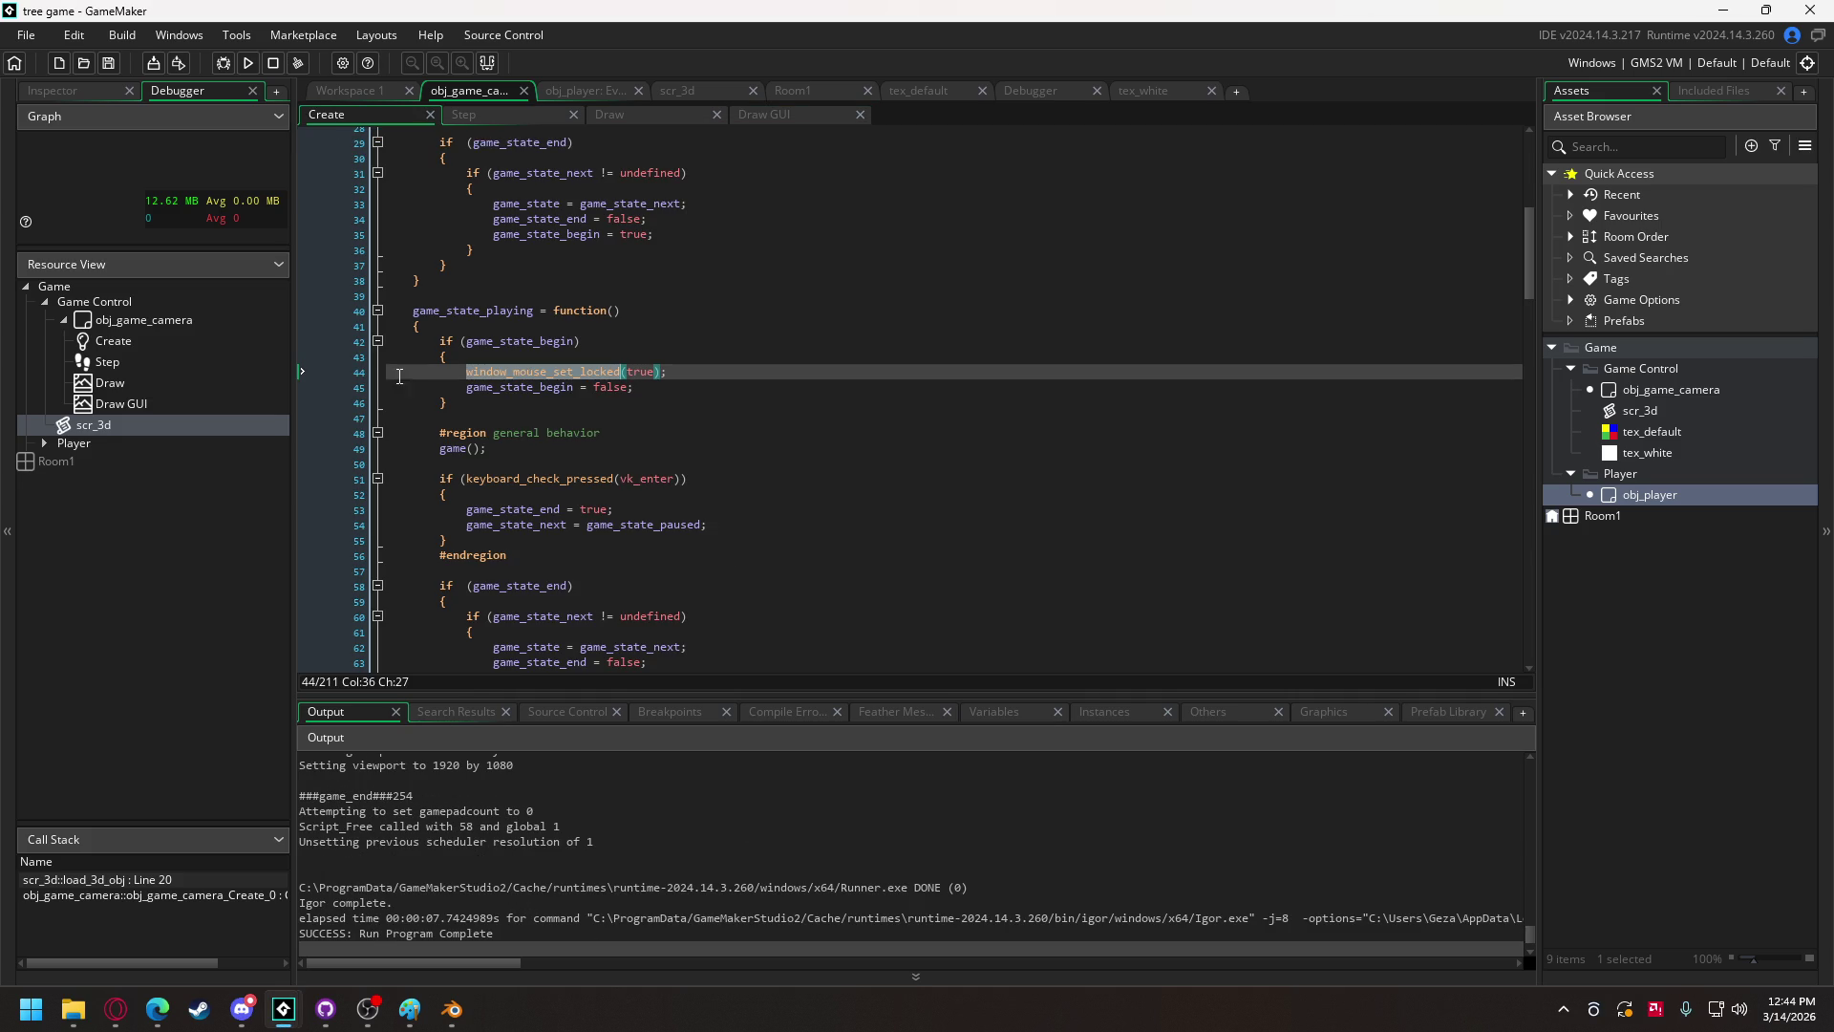
{"action": "left_click", "coordinate": [341, 373]}
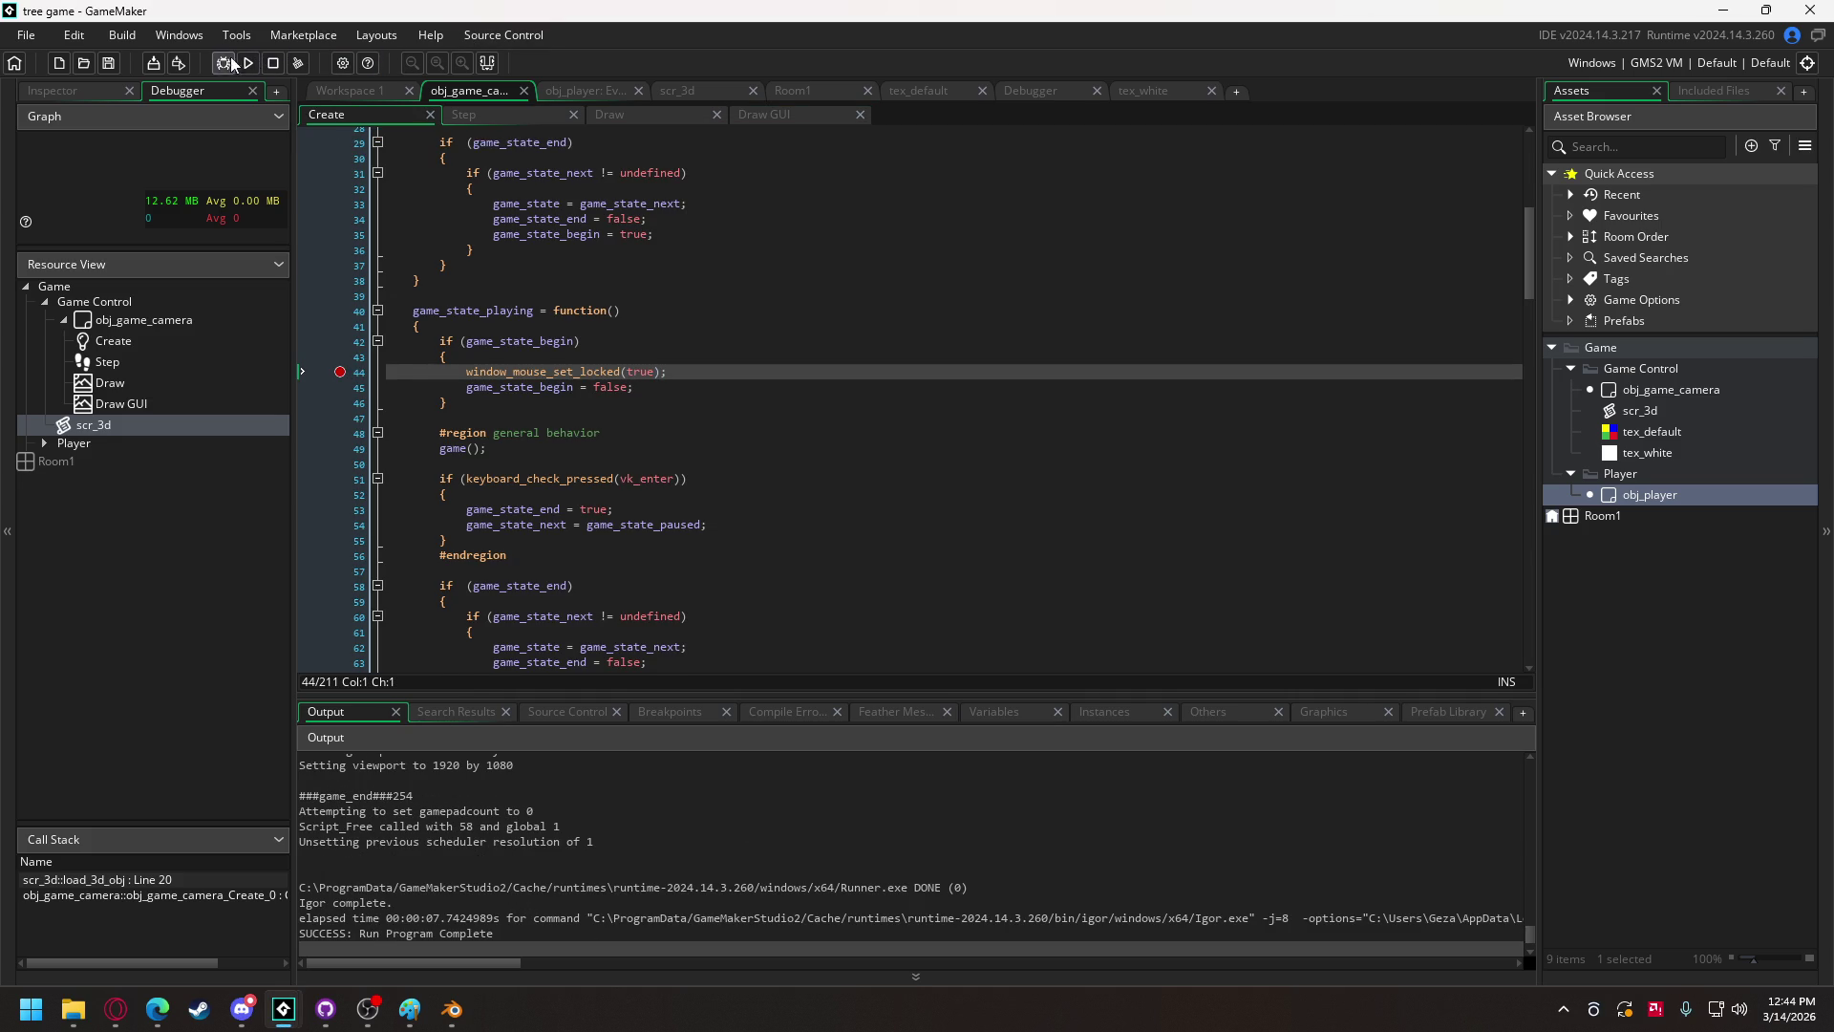
{"action": "left_click", "coordinate": [229, 60]}
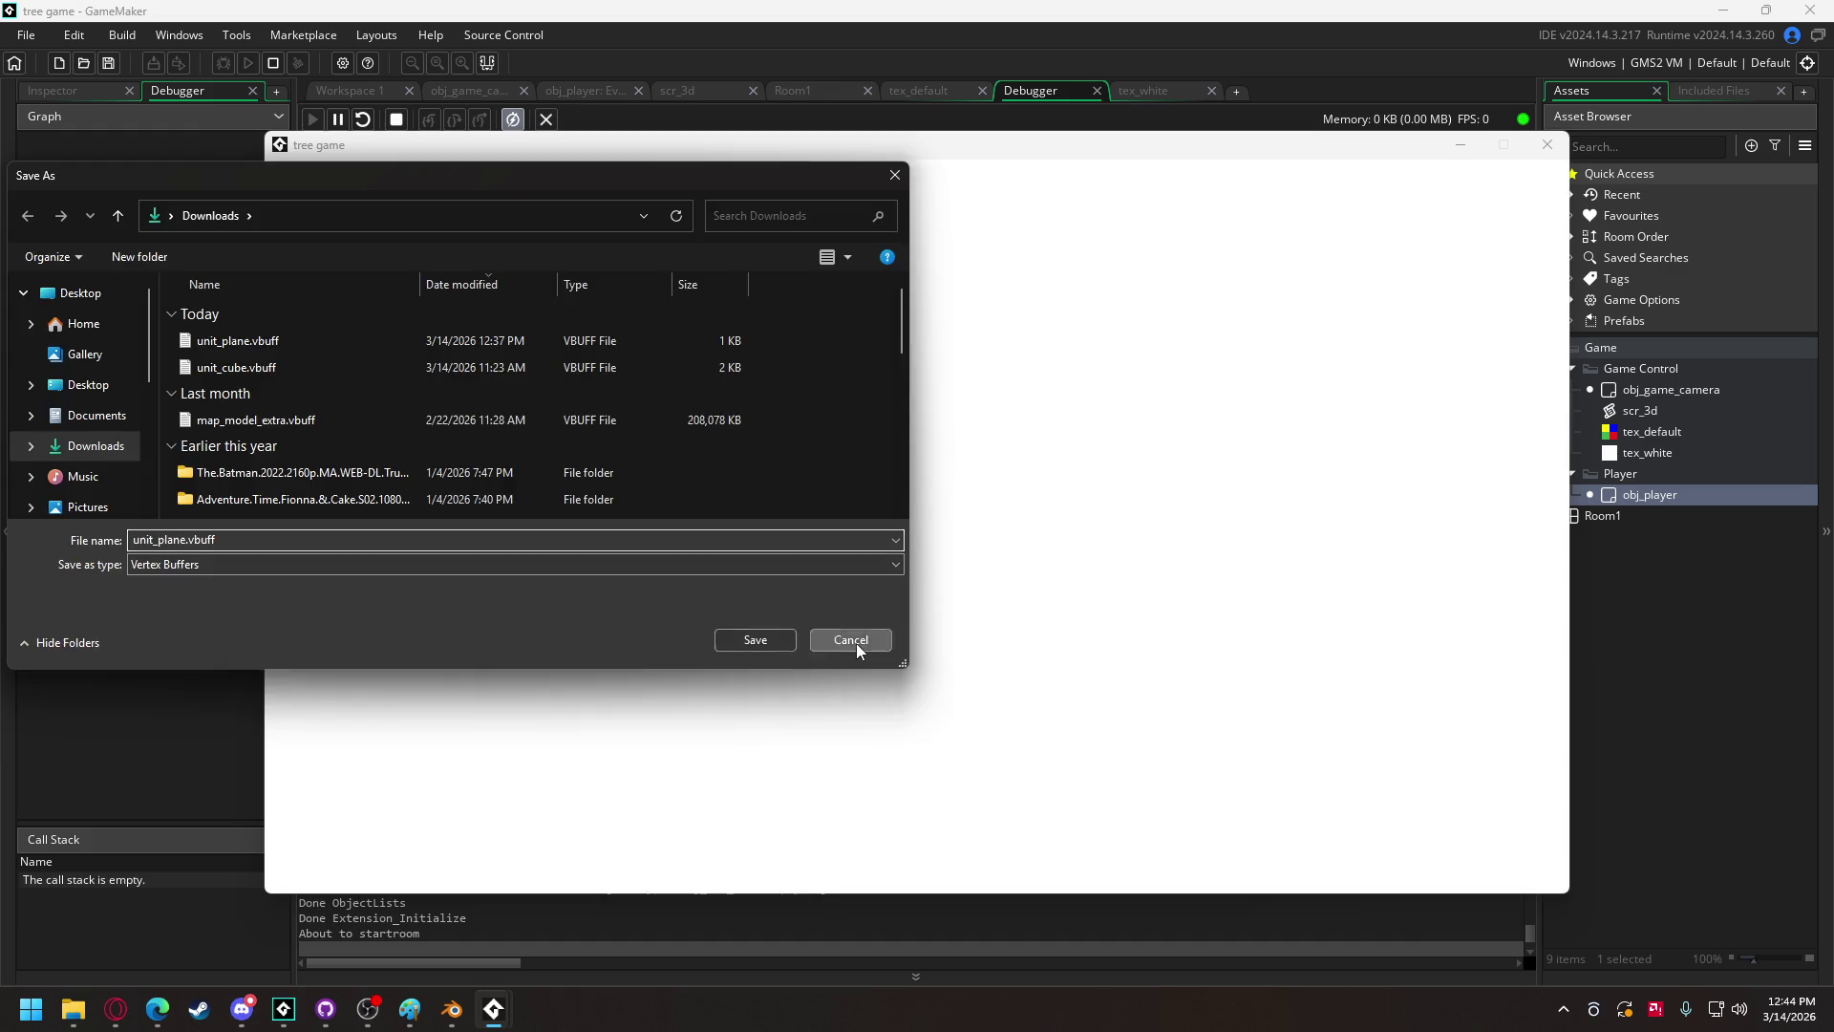
Step: Dismiss the save dialog, continue past the breakpoint, and add a breakpoint on line 17
{"action": "left_click", "coordinate": [856, 644]}
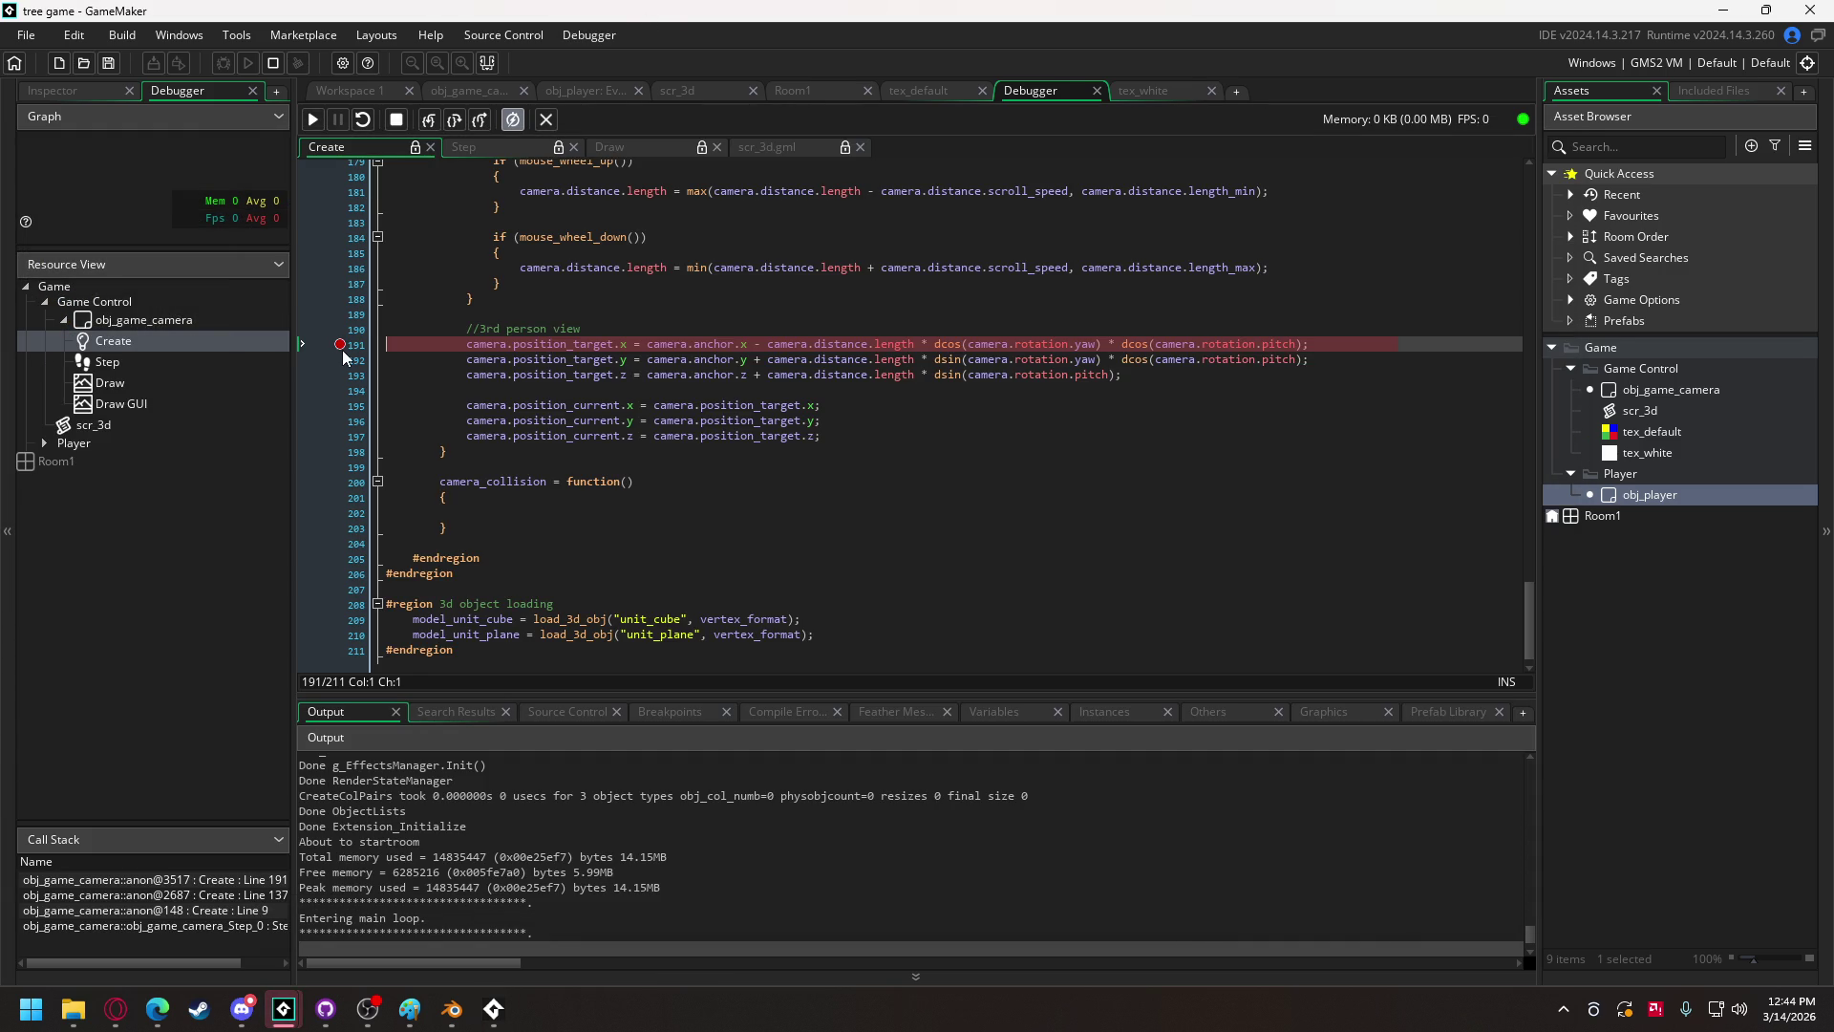
{"action": "left_click", "coordinate": [313, 120]}
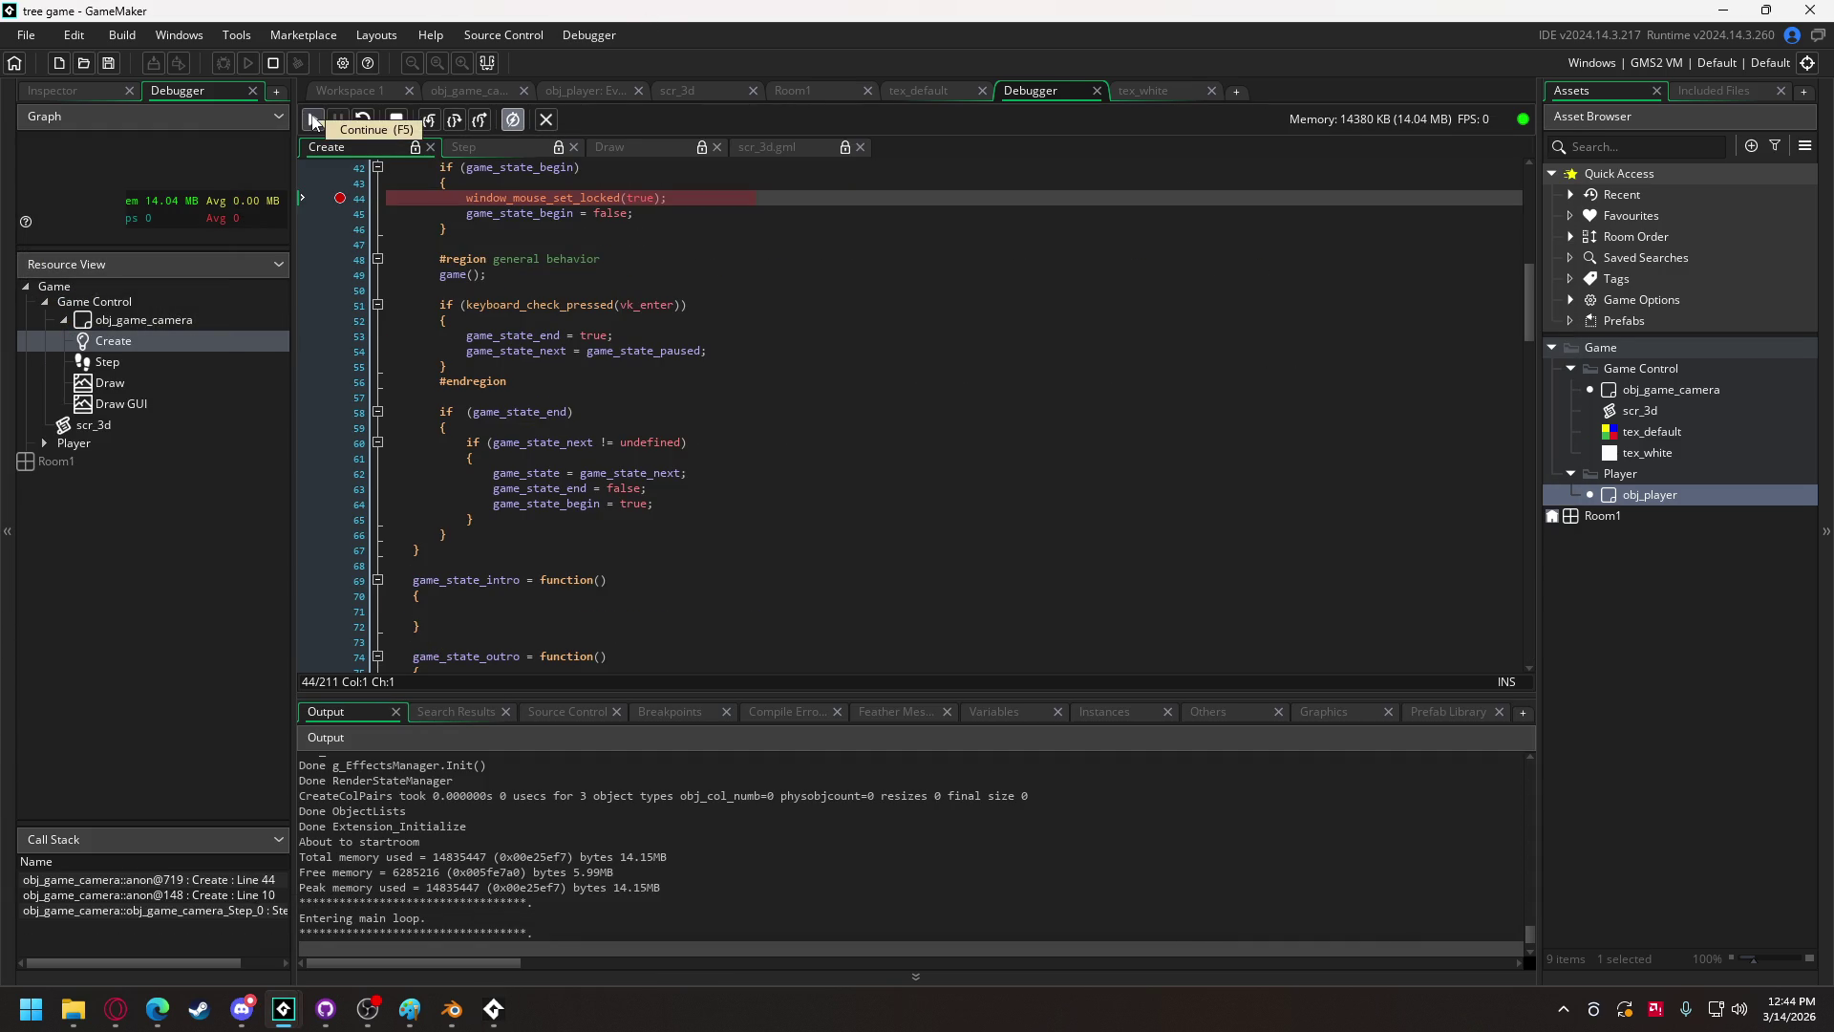
{"action": "scroll", "coordinate": [589, 317], "scroll_direction": "up", "scroll_amount": 2}
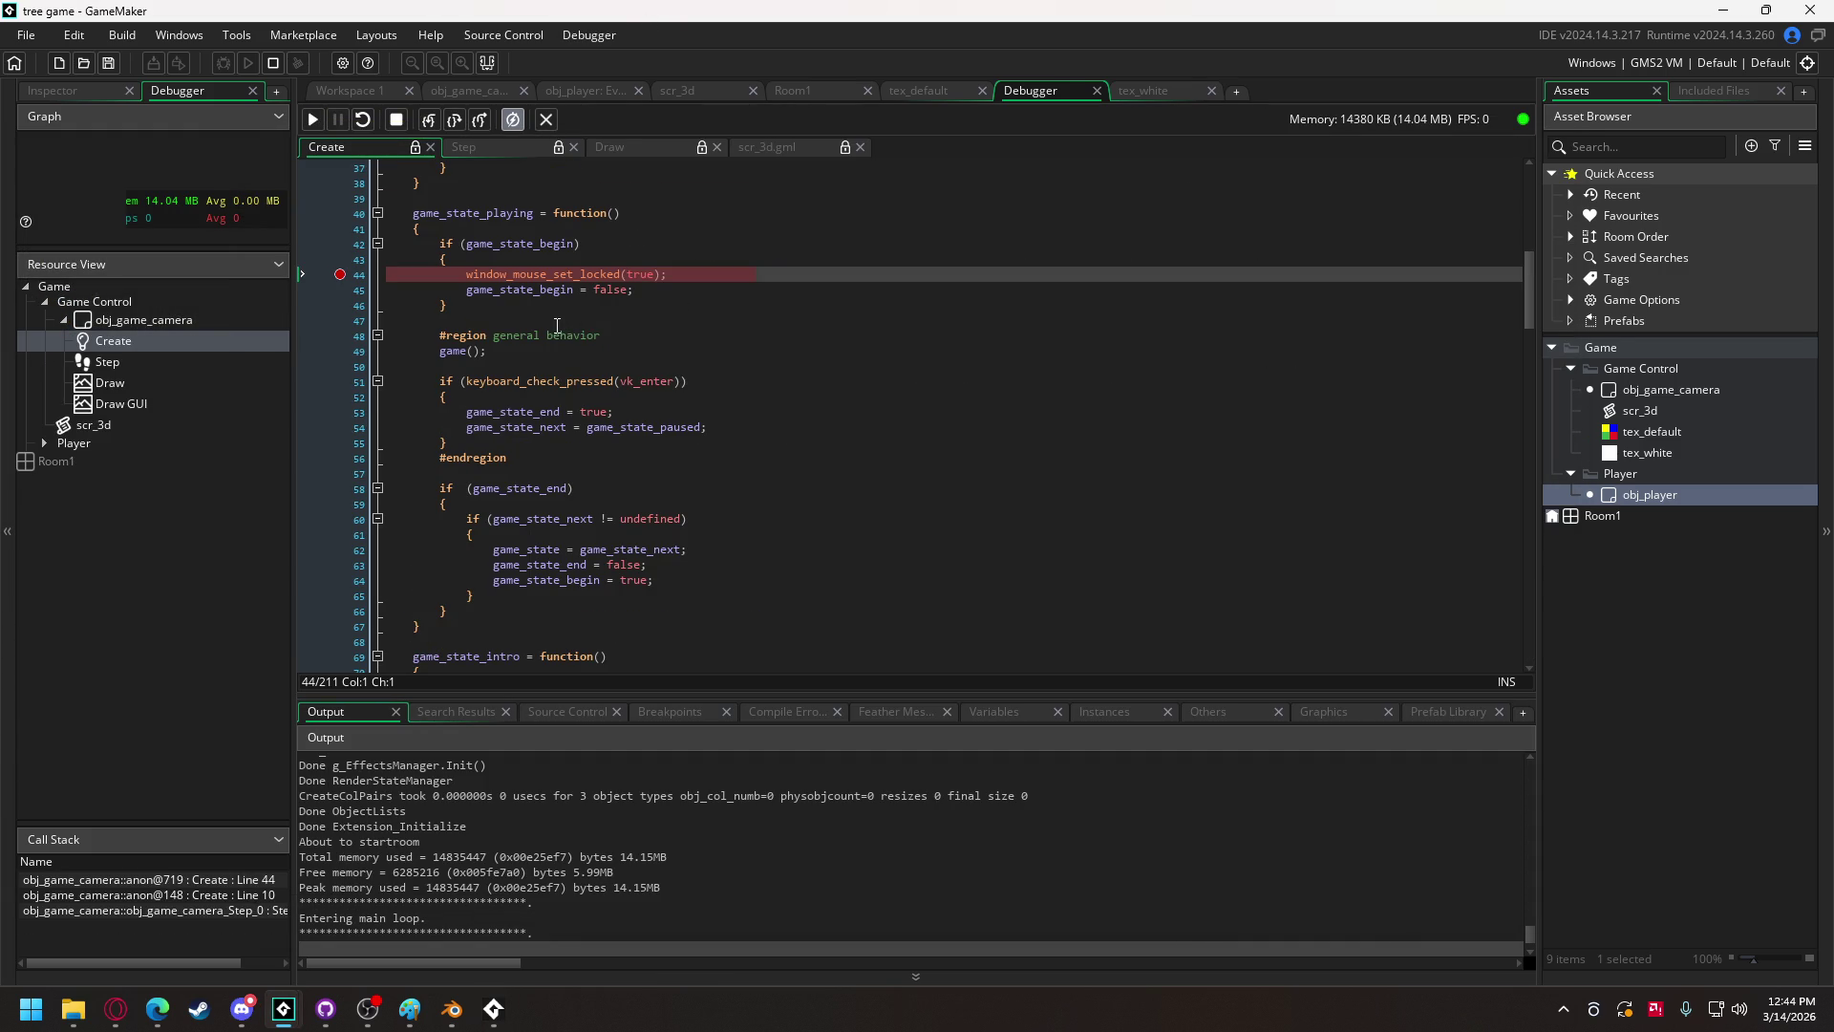
{"action": "scroll", "coordinate": [515, 345], "scroll_direction": "up", "scroll_amount": 6}
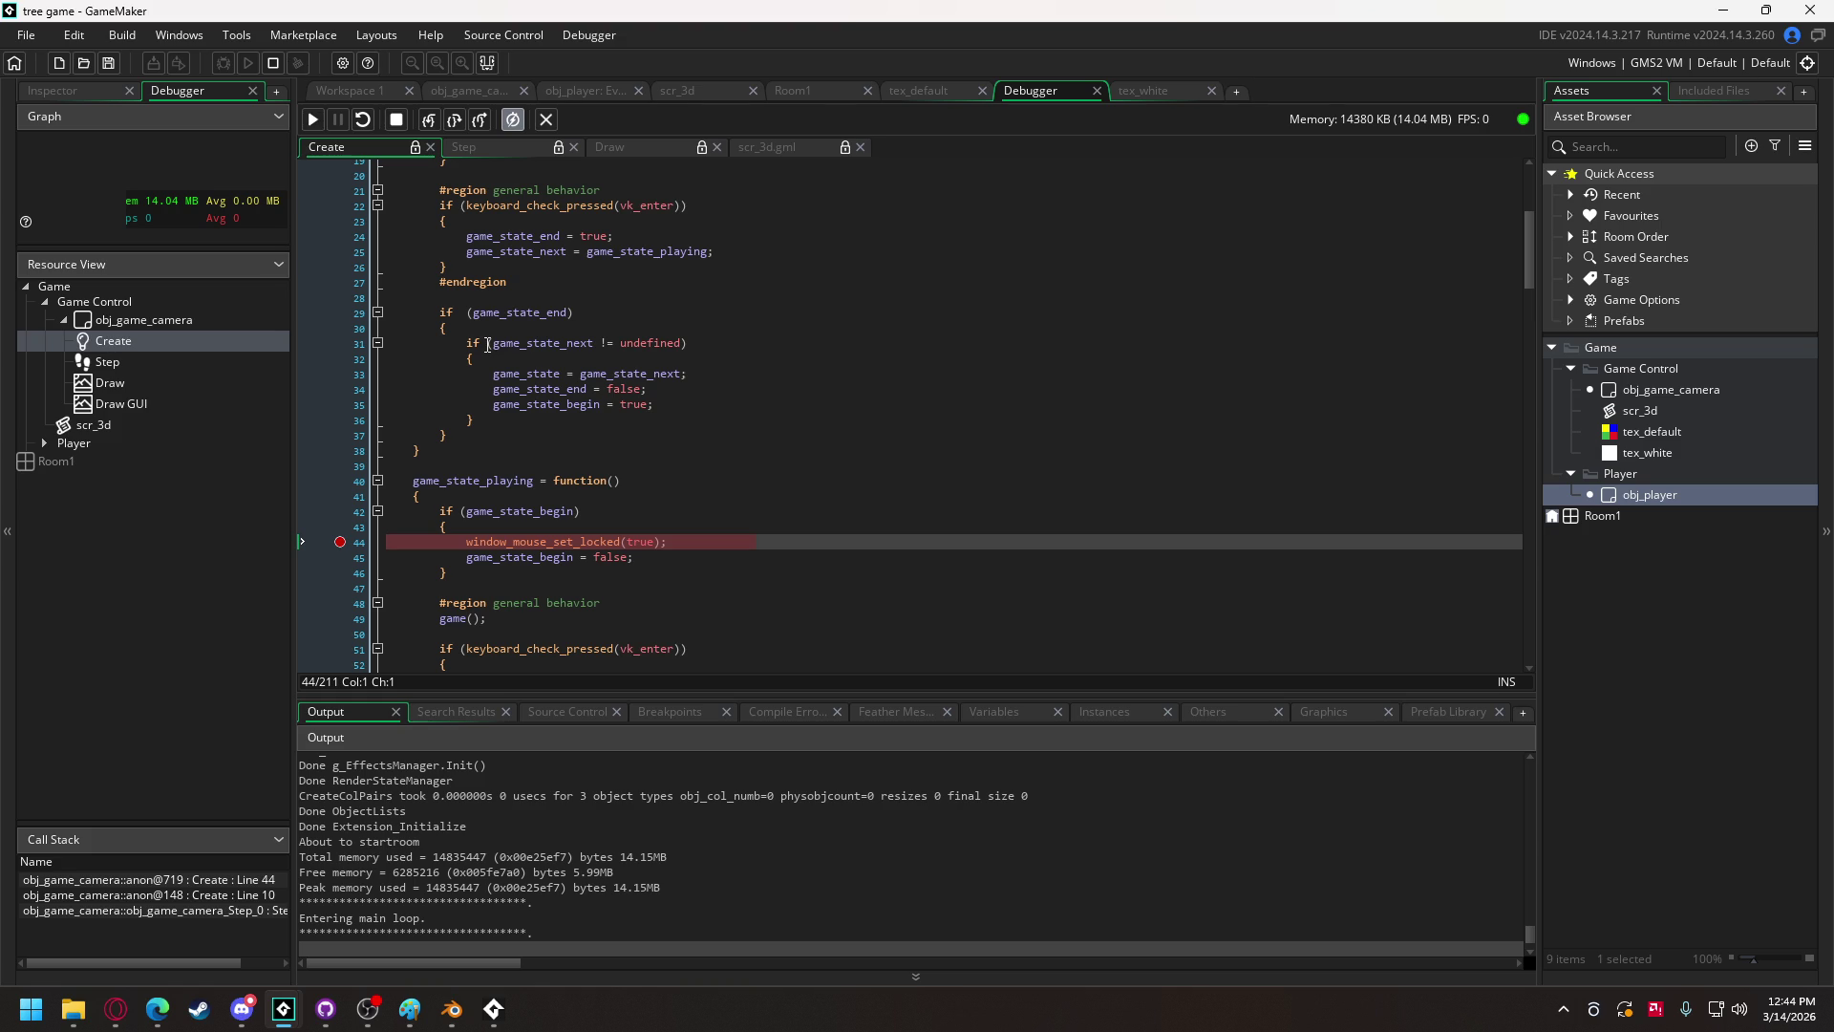
{"action": "scroll", "coordinate": [478, 345], "scroll_direction": "up", "scroll_amount": 2}
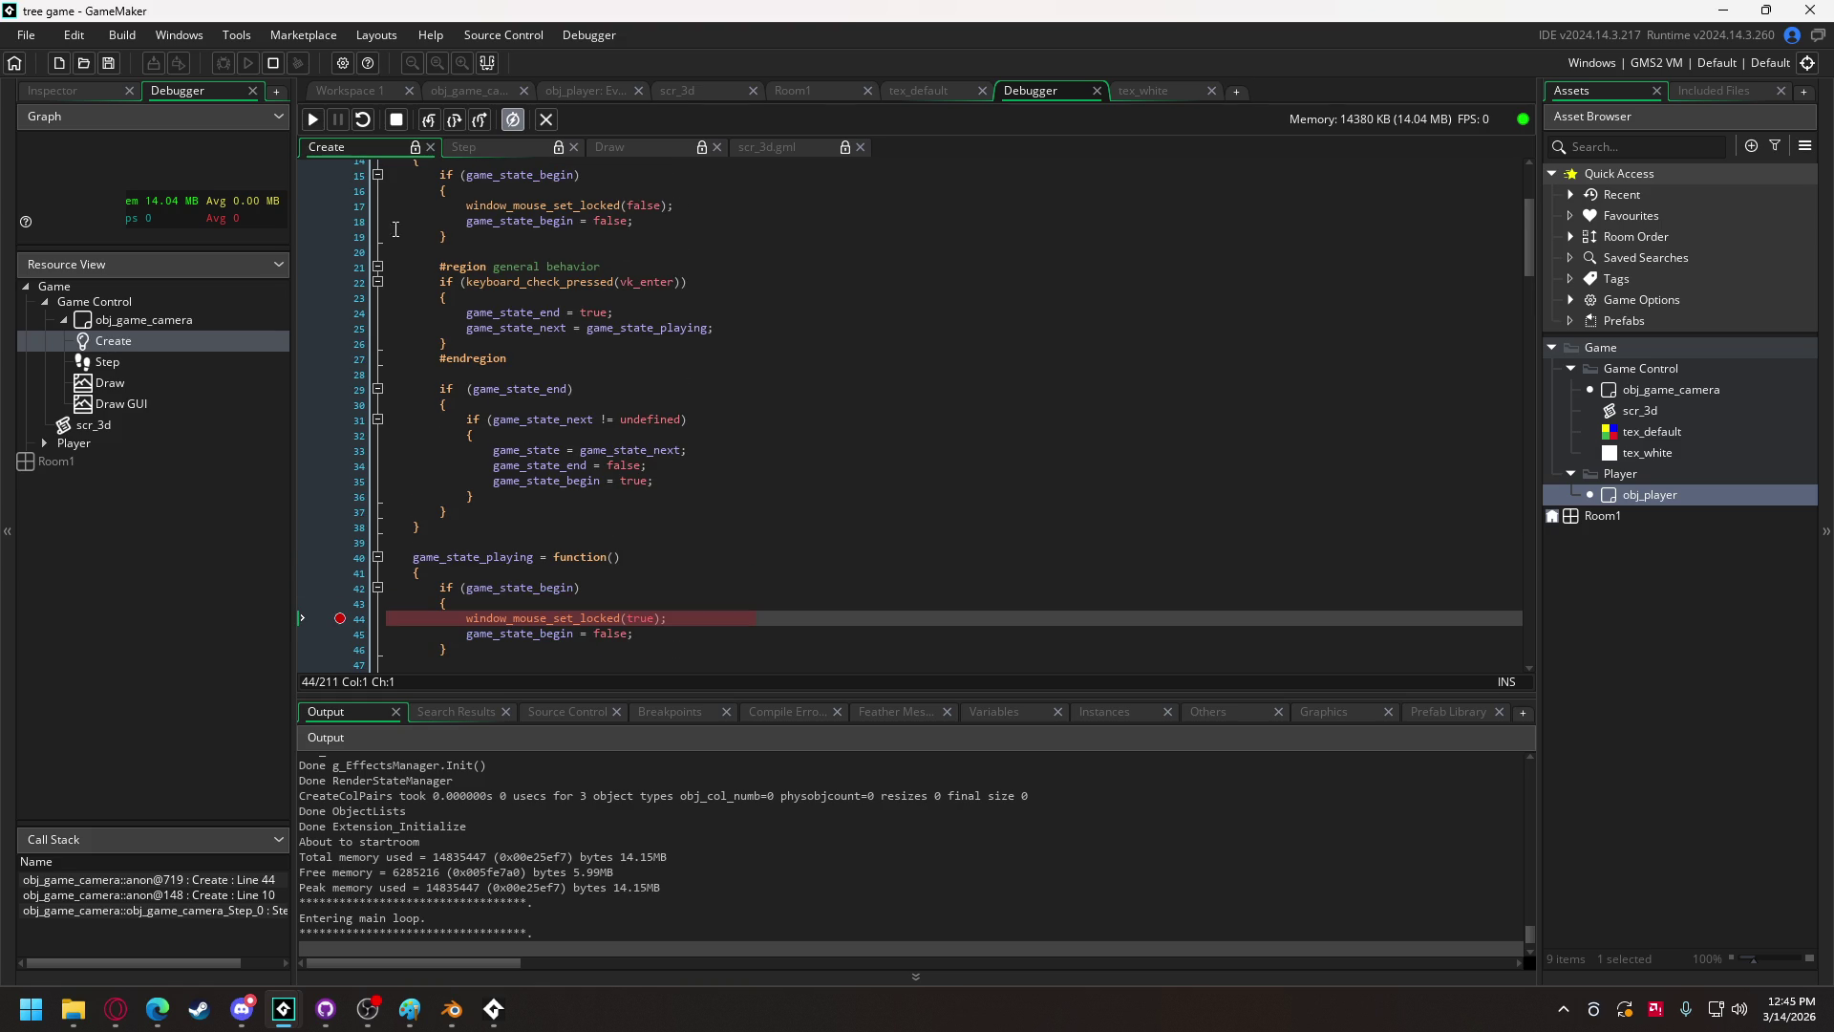
{"action": "left_click", "coordinate": [349, 212]}
Step: Search for window_mouse_set_locked and cycle through its matches to line 44
{"action": "double_click", "coordinate": [511, 205]}
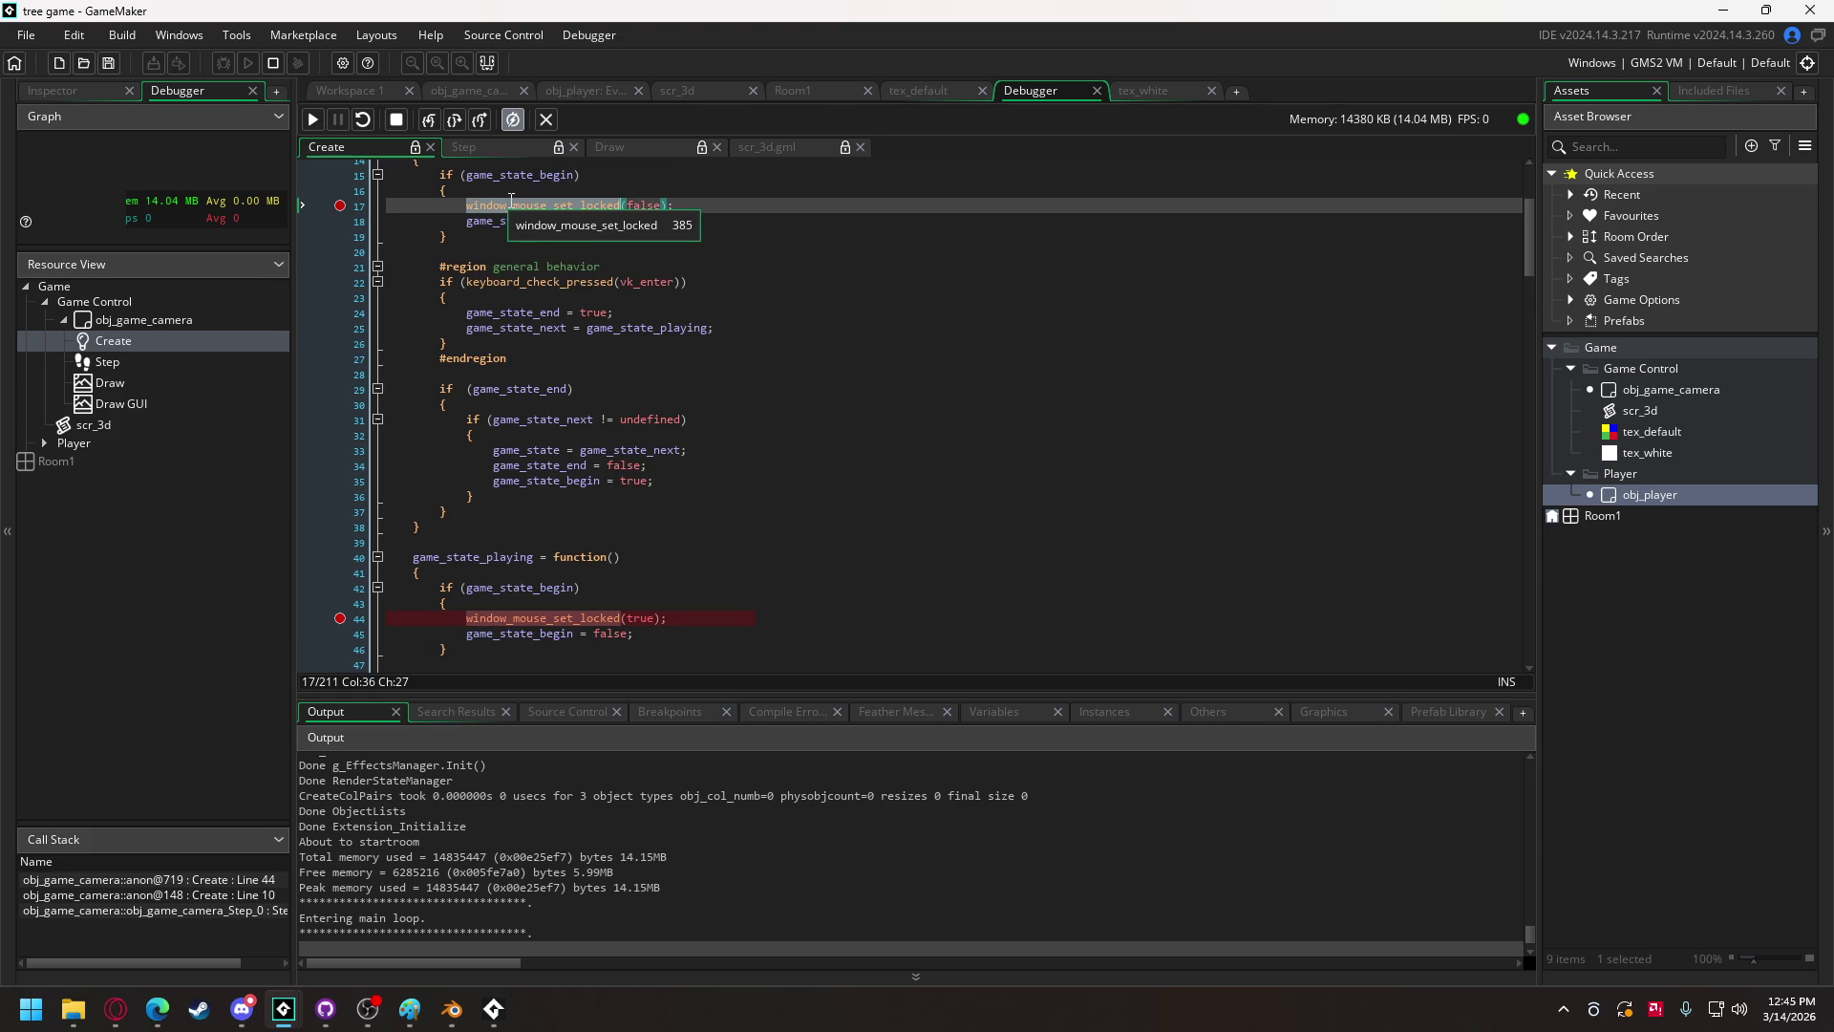
{"action": "key", "text": "ctrl+f"}
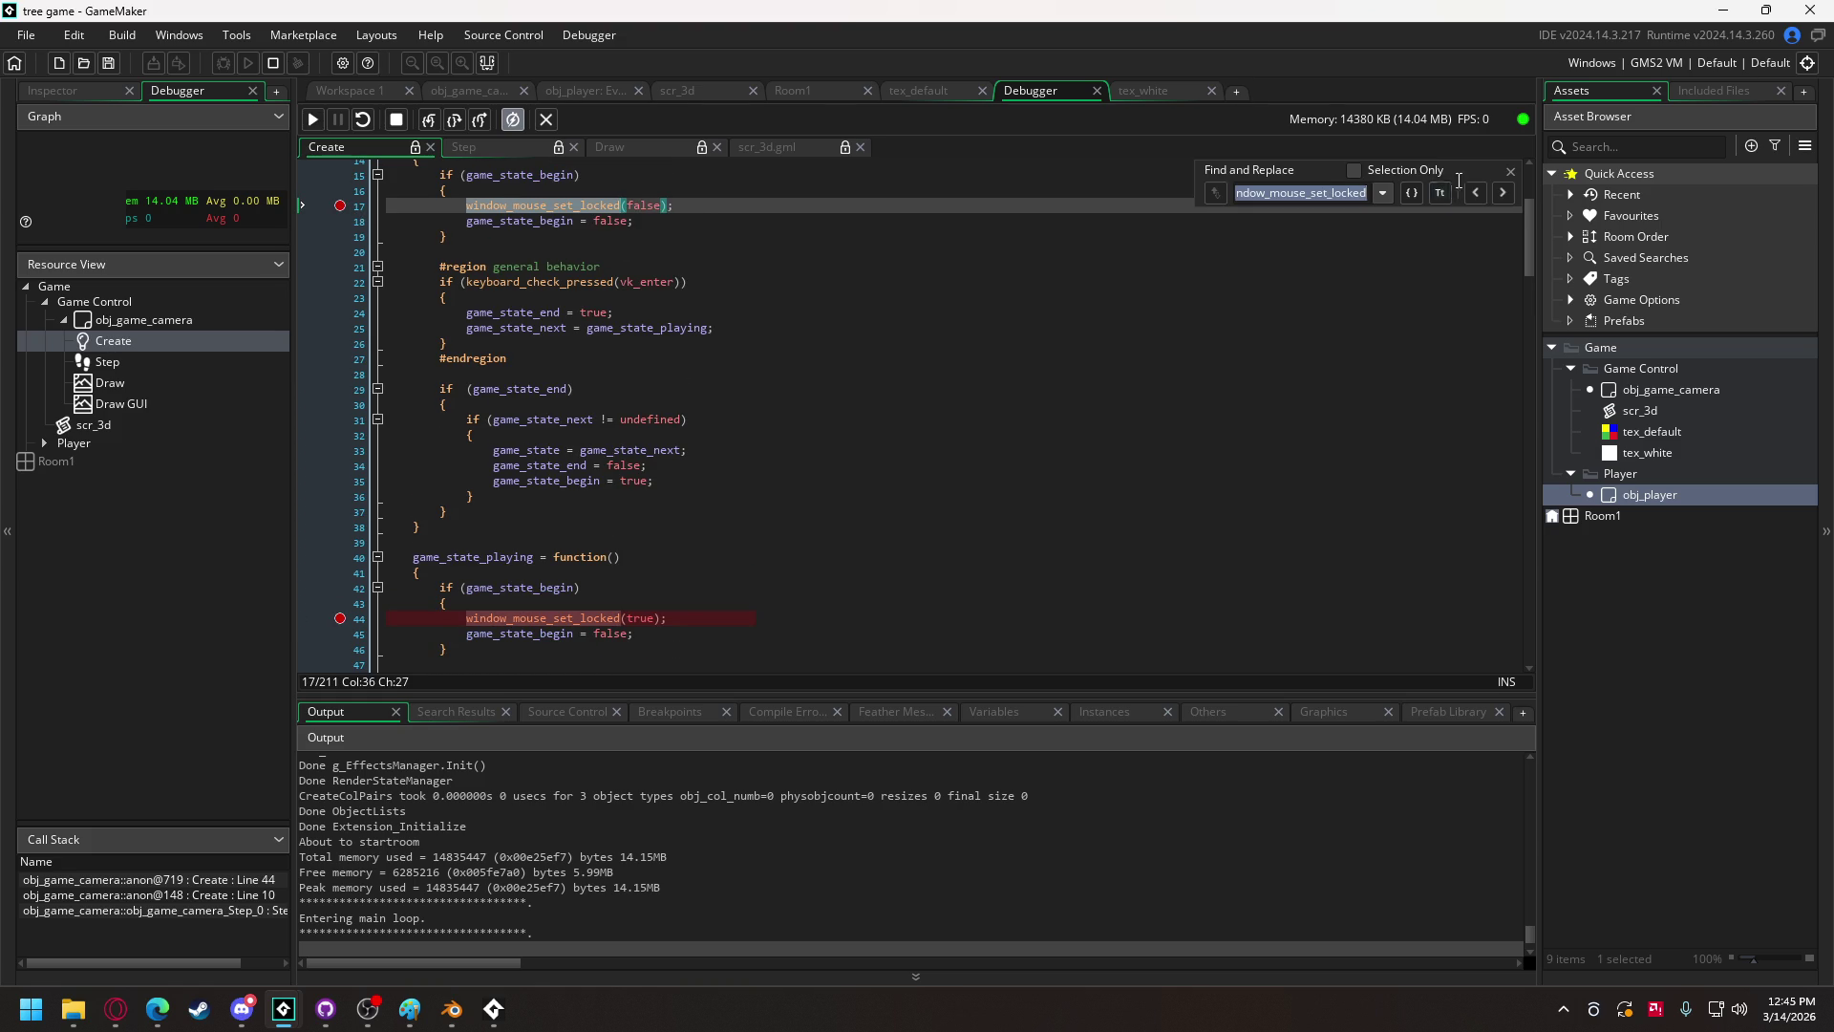
{"action": "left_click", "coordinate": [1496, 191]}
{"action": "left_click", "coordinate": [1496, 191]}
{"action": "left_click", "coordinate": [1496, 191]}
{"action": "left_click", "coordinate": [1496, 191]}
{"action": "left_click", "coordinate": [1496, 191]}
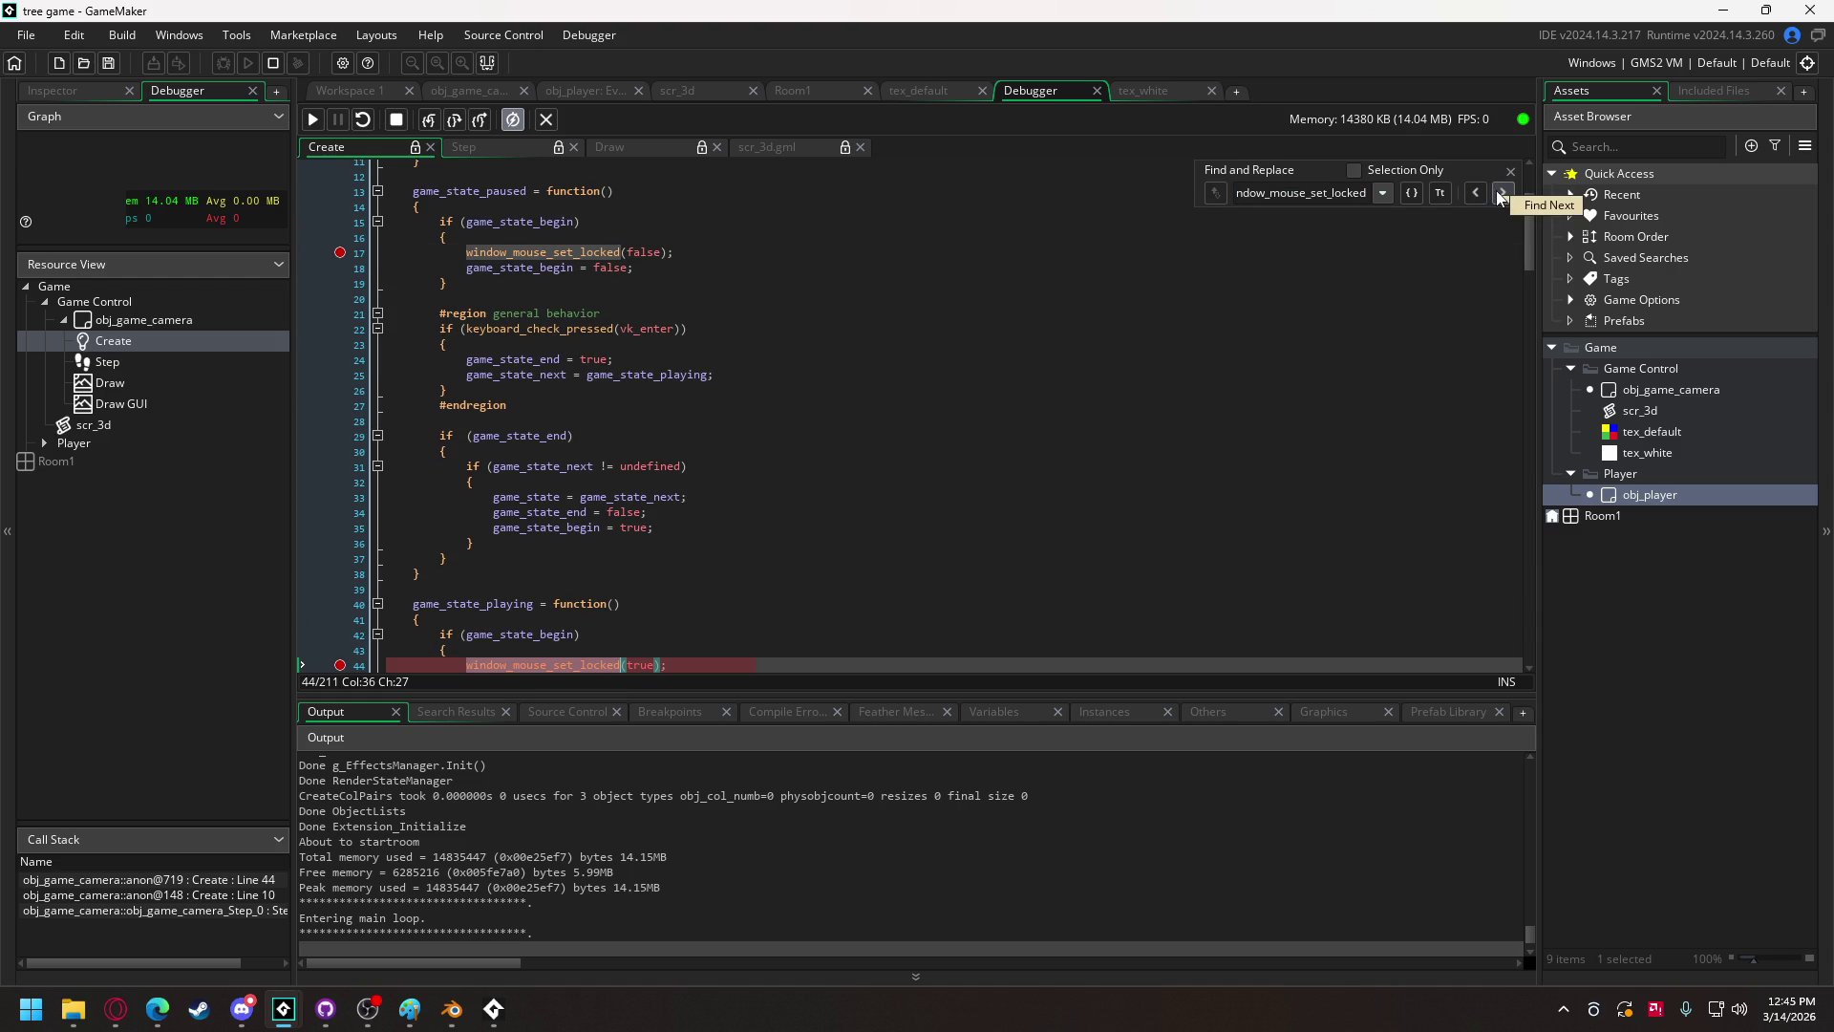
Step: Resume the paused debug run and bring the game window to the front
{"action": "left_click", "coordinate": [312, 123]}
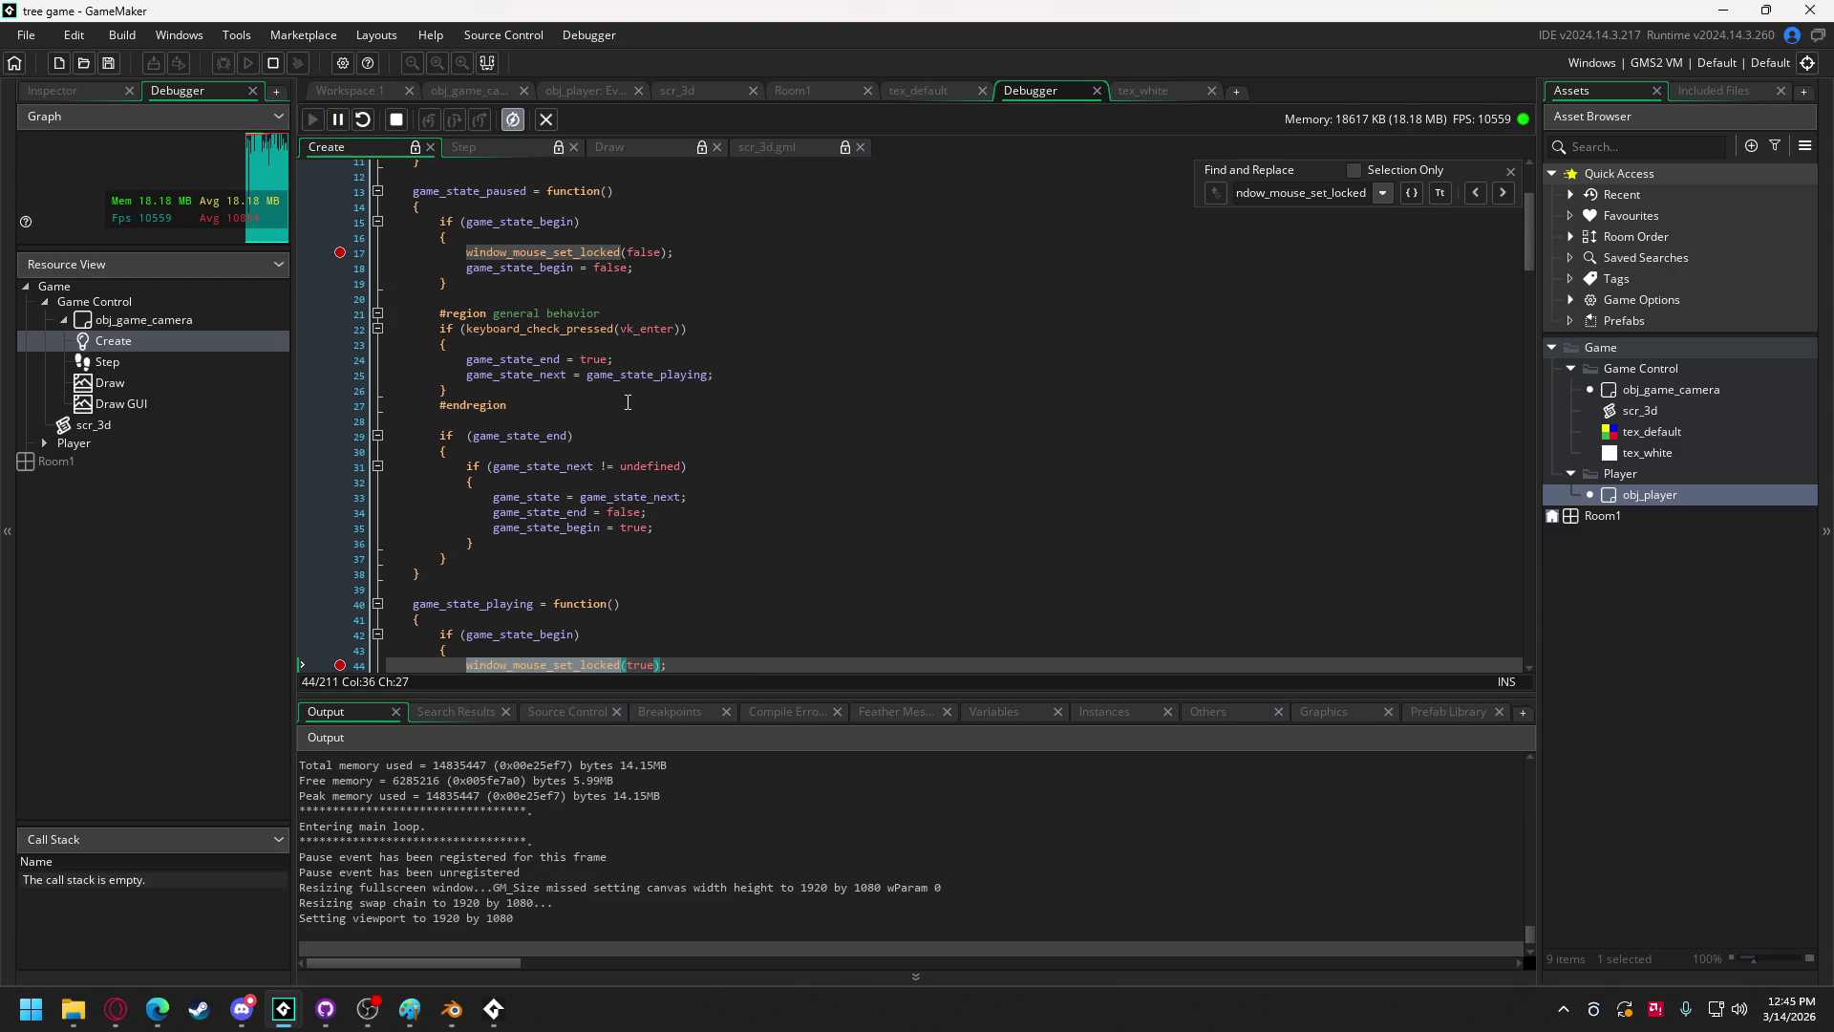
{"action": "scroll", "coordinate": [573, 571], "scroll_direction": "down", "scroll_amount": 3}
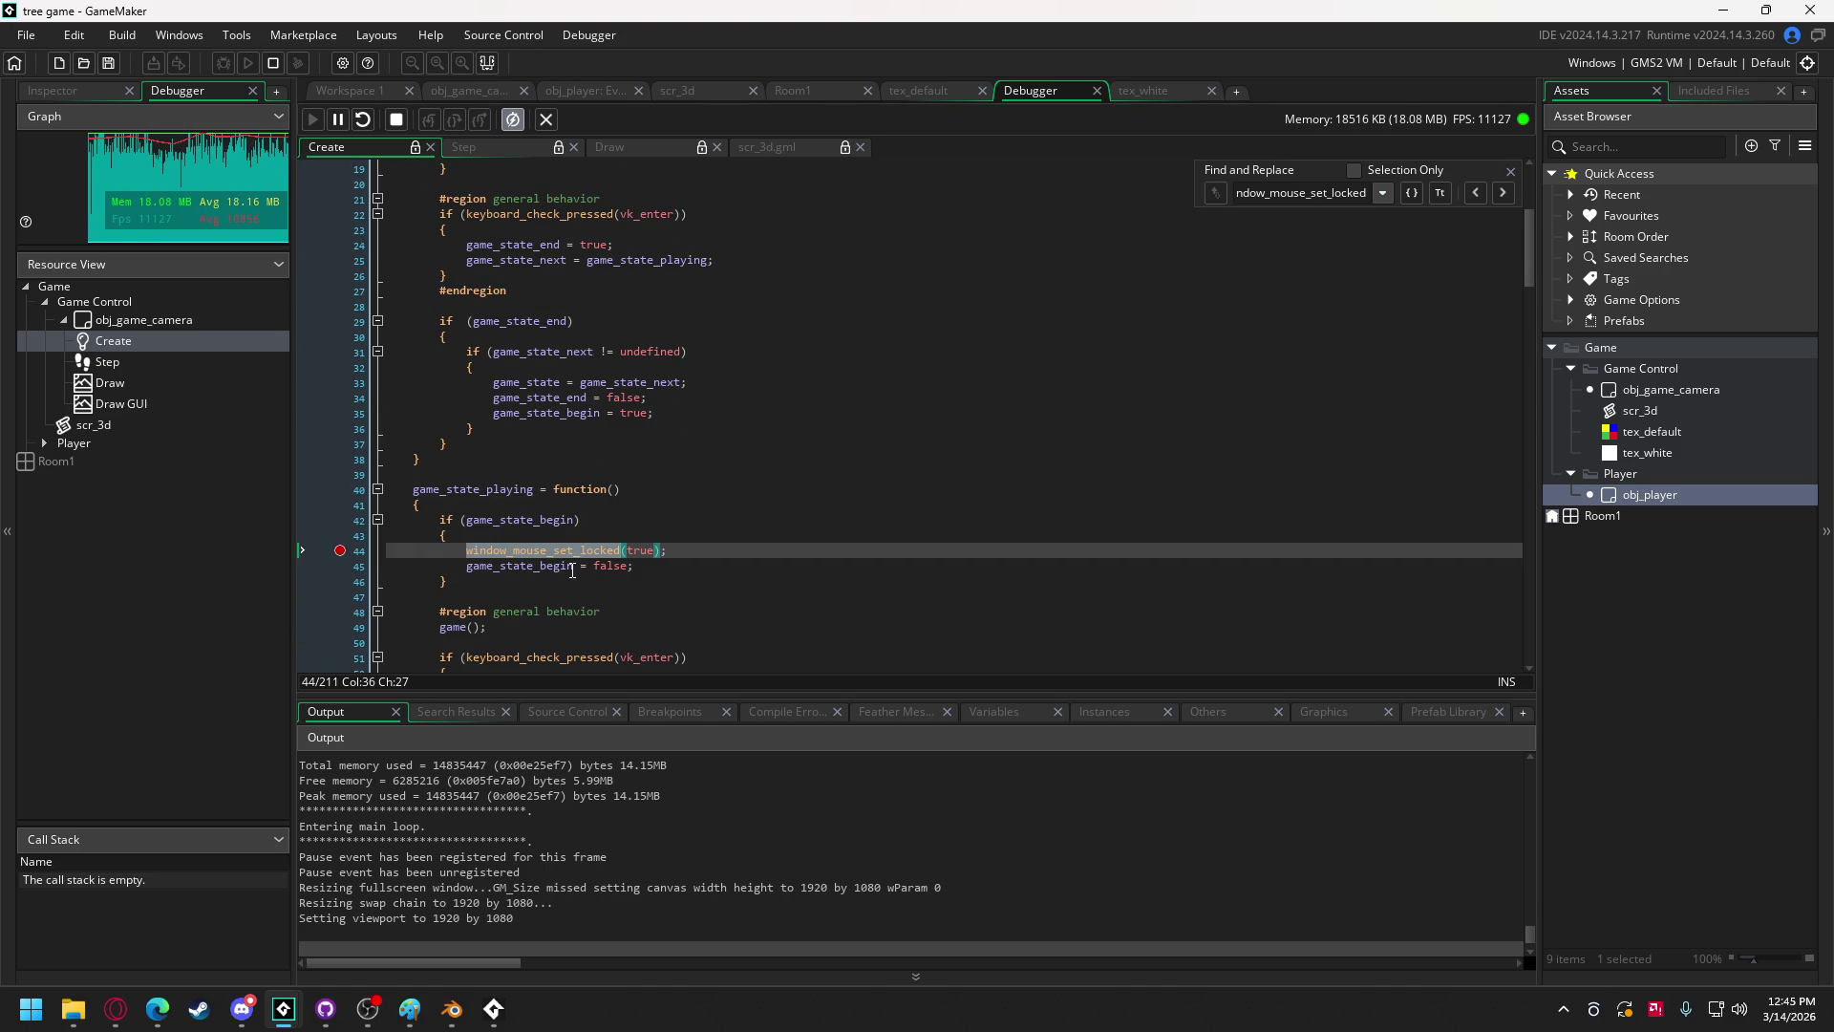
{"action": "left_click", "coordinate": [494, 1007]}
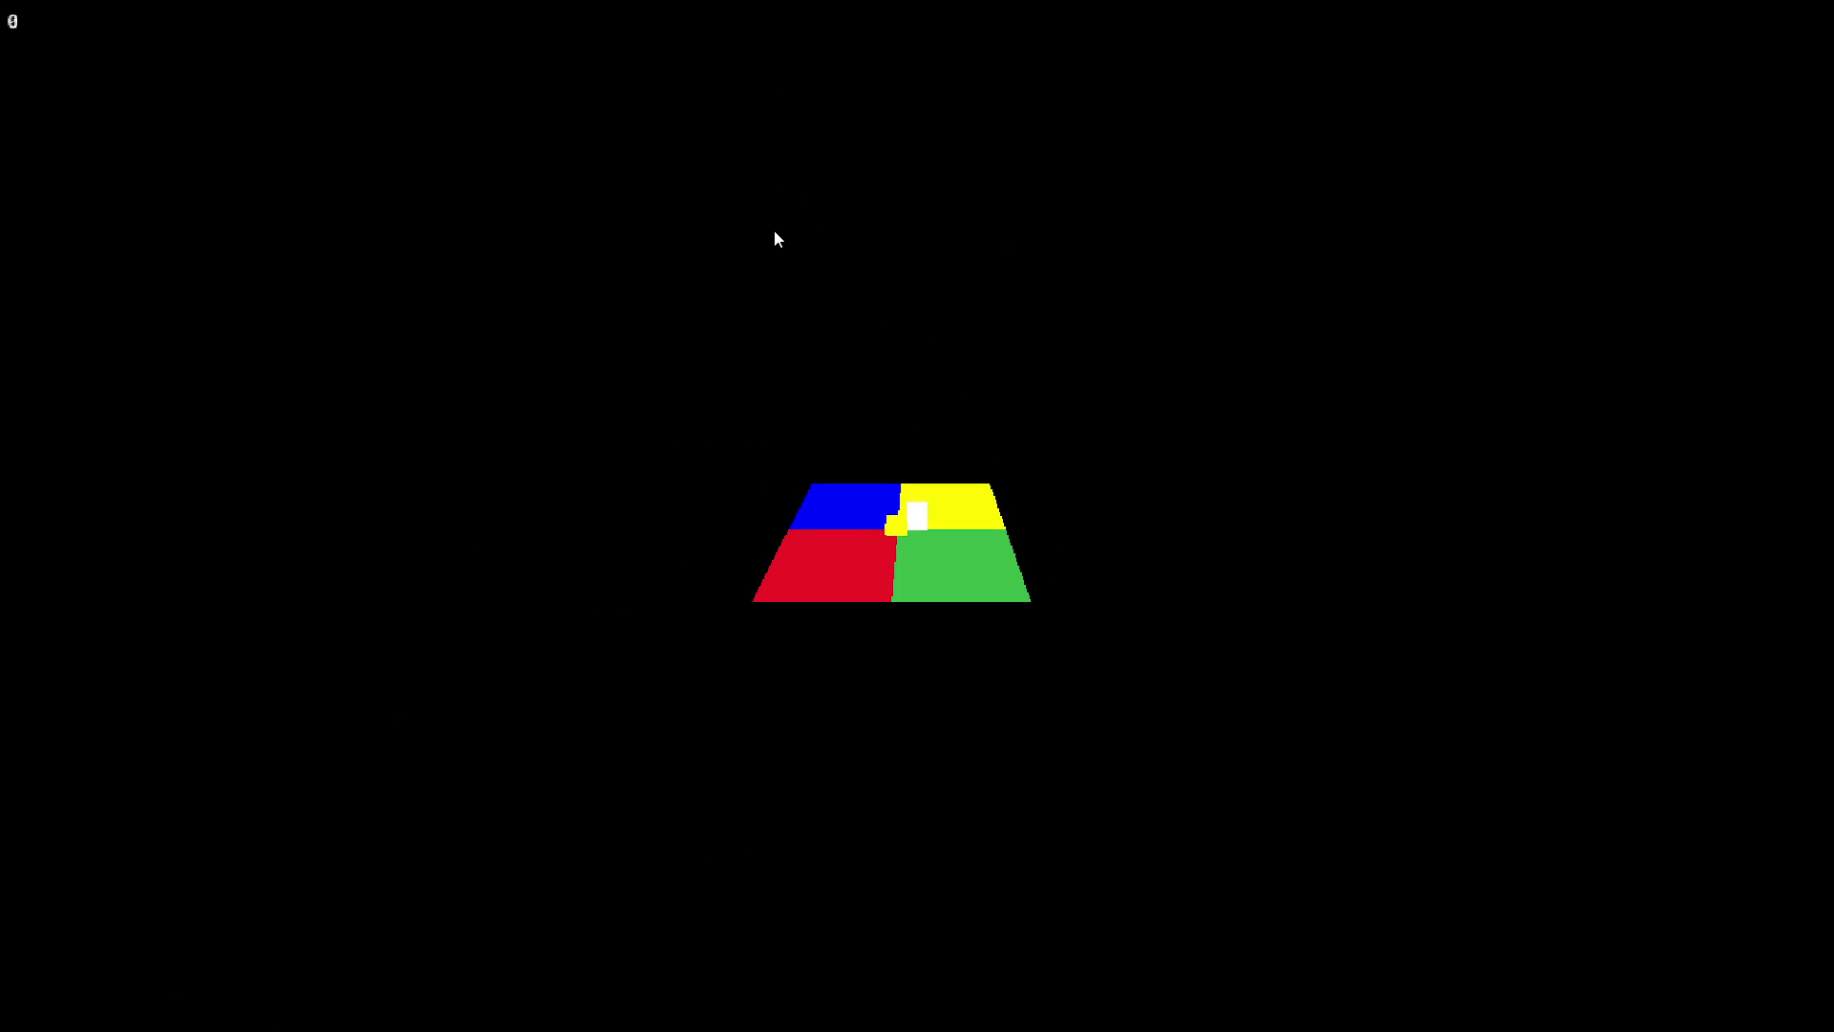
Step: Close the running game and return to obj_player's event code
{"action": "key", "text": "Escape"}
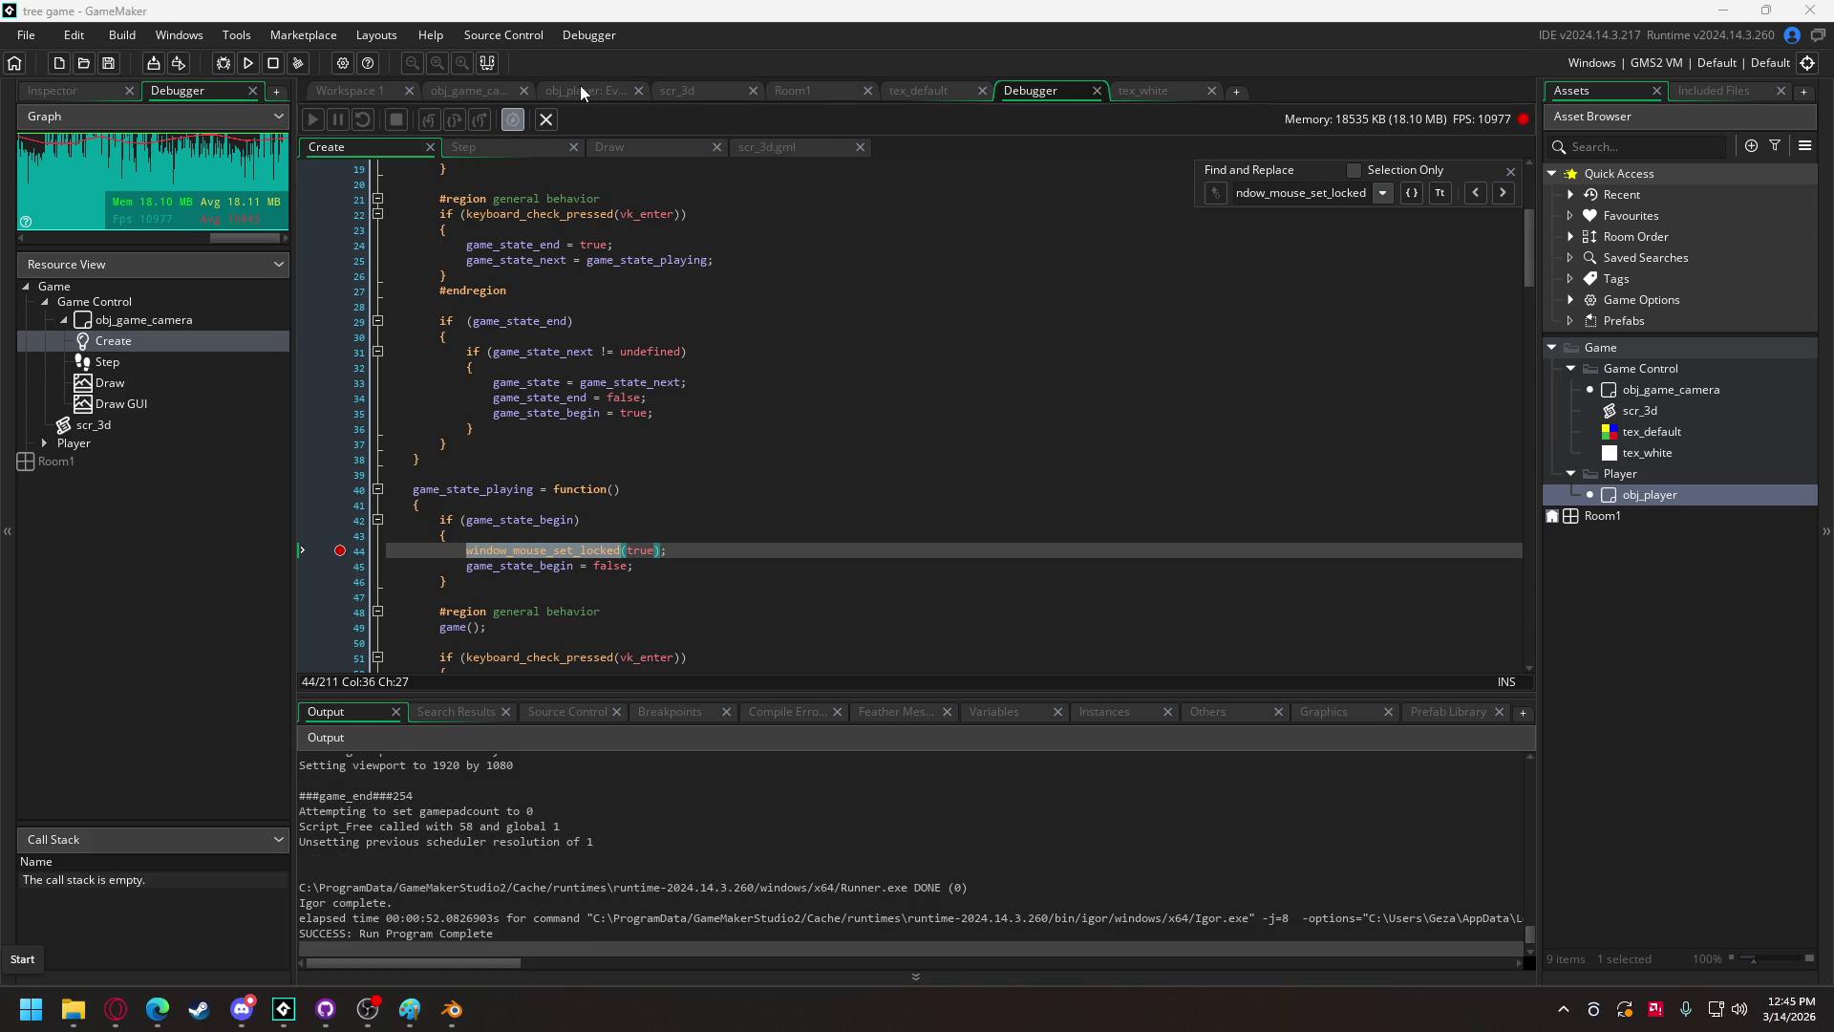
{"action": "left_click", "coordinate": [582, 82]}
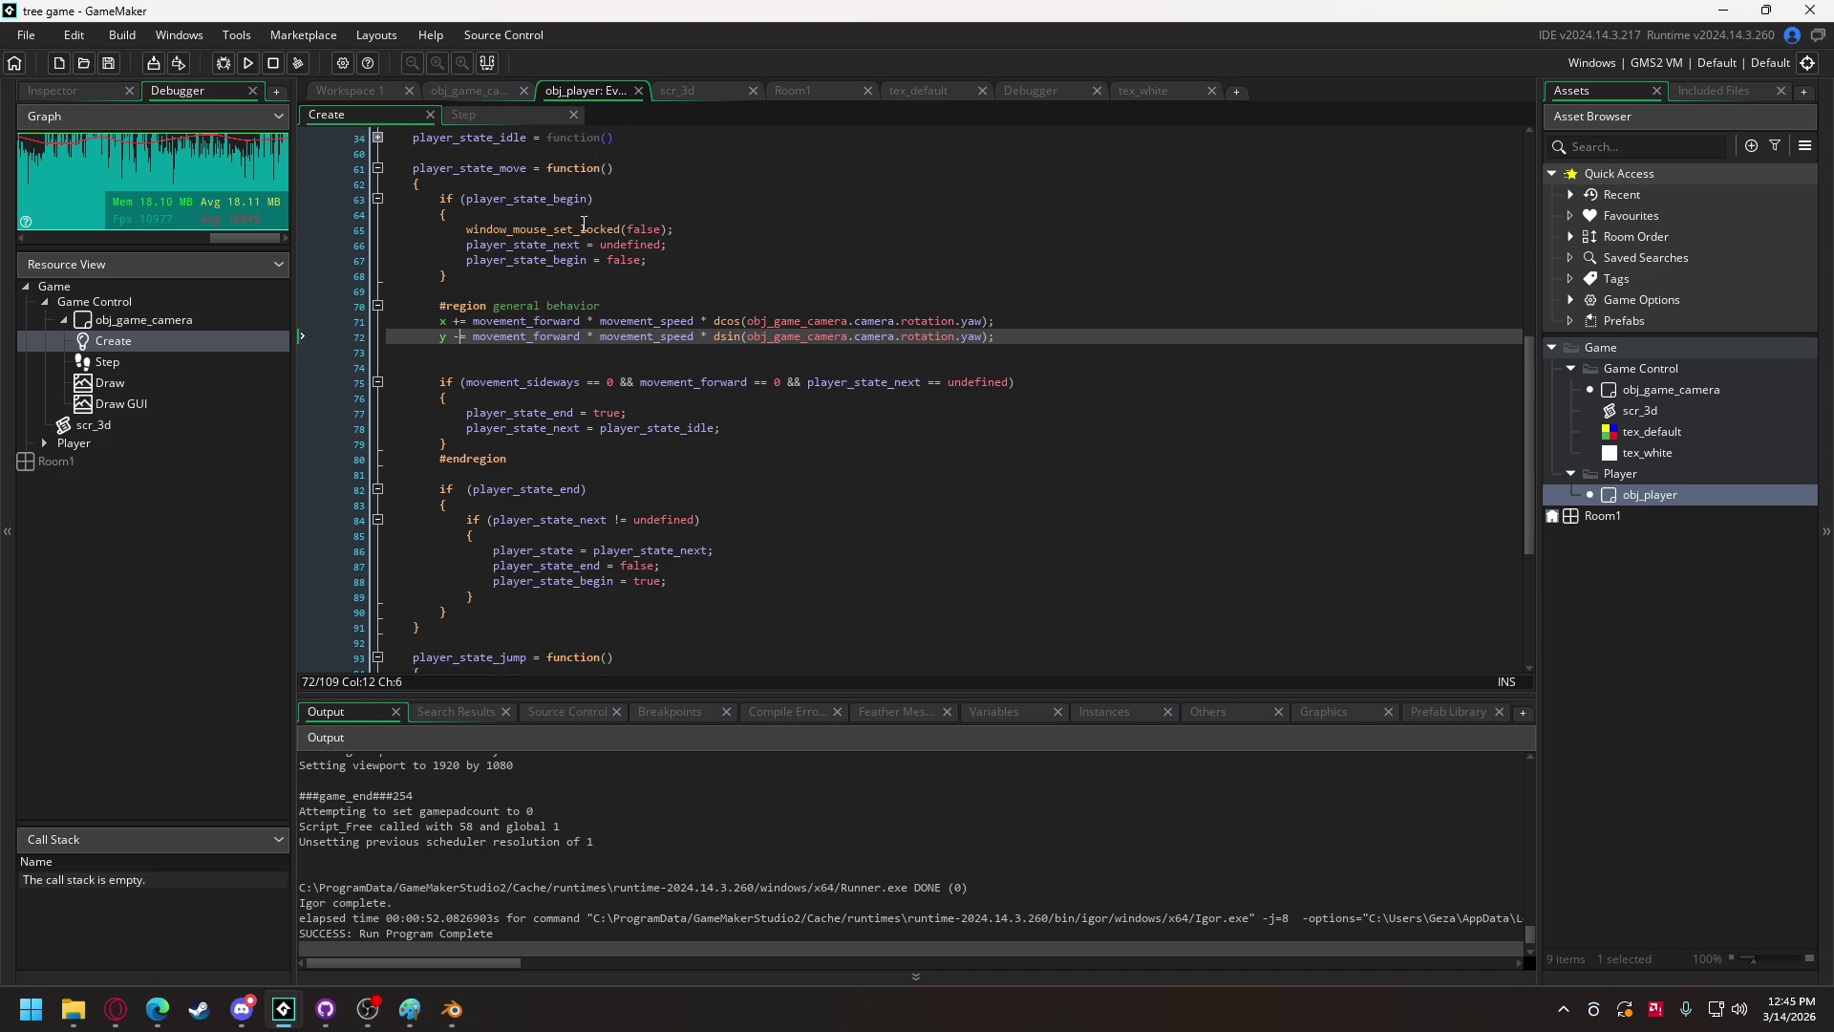
Step: Change movement_speed from 1 to 0.2 in obj_player's Create code, then save and run
{"action": "scroll", "coordinate": [590, 210], "scroll_direction": "up", "scroll_amount": 10}
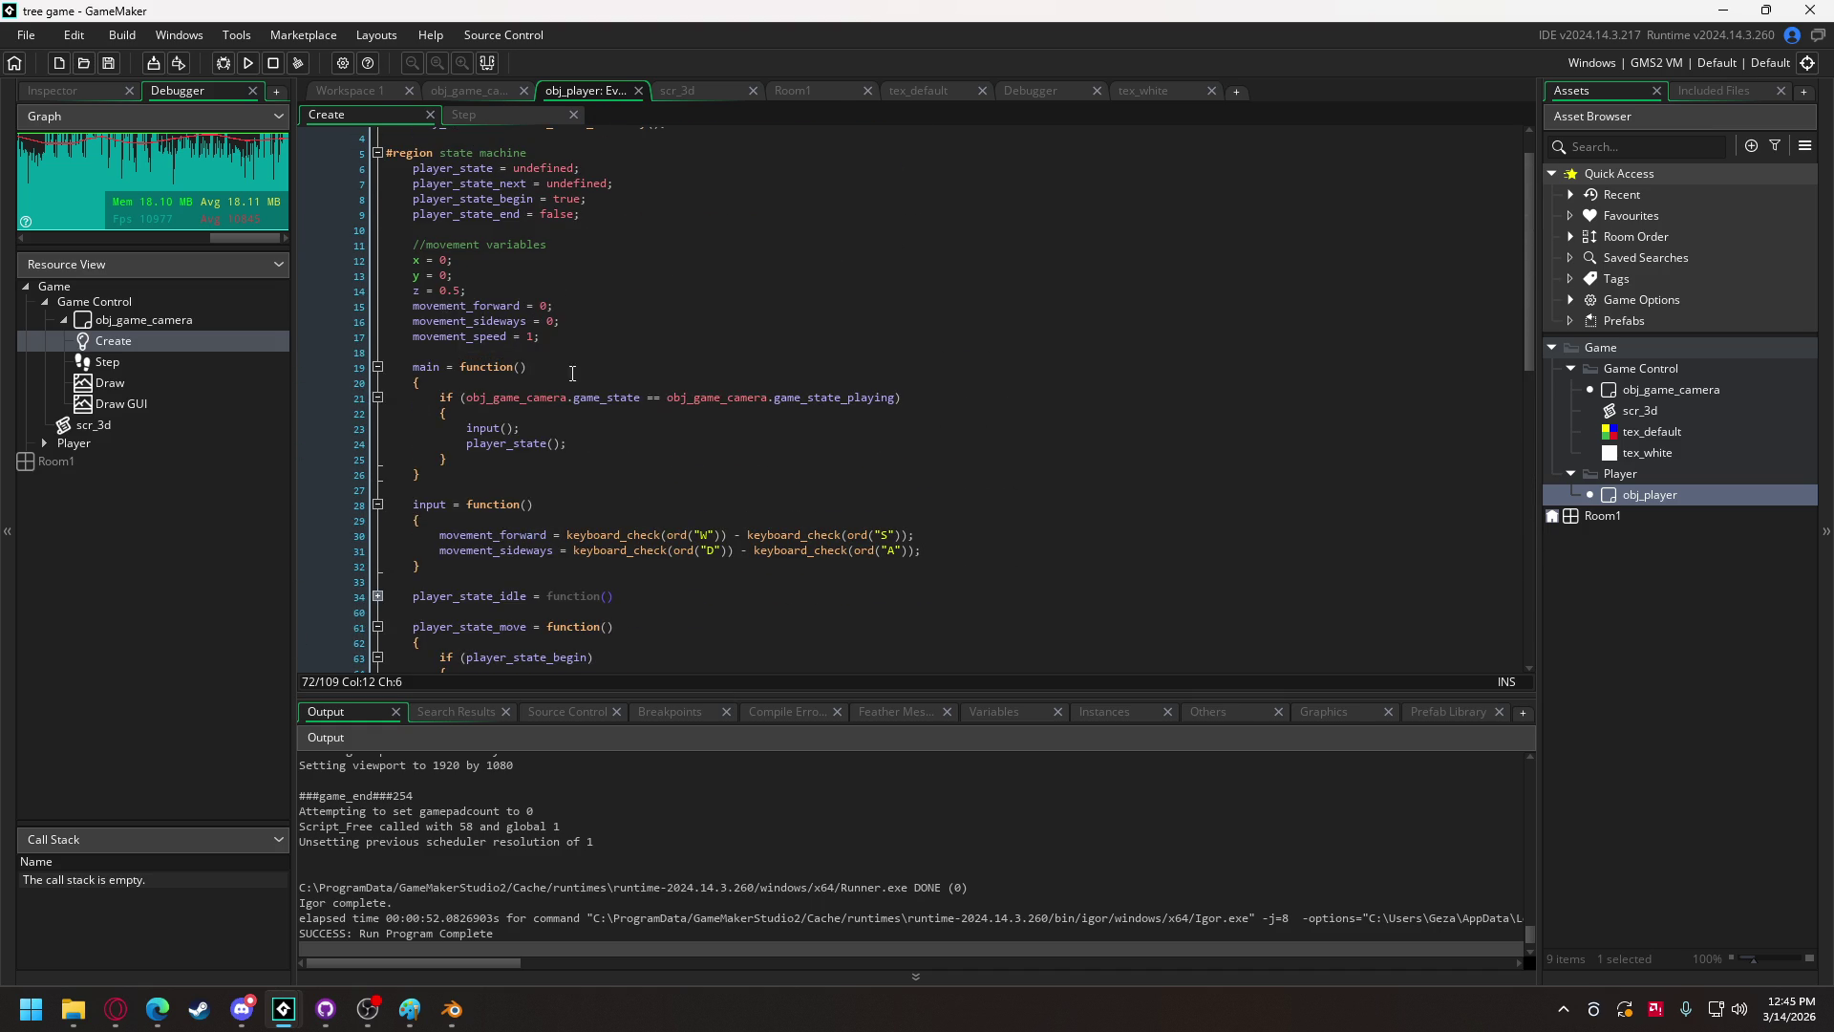
{"action": "double_click", "coordinate": [531, 337]}
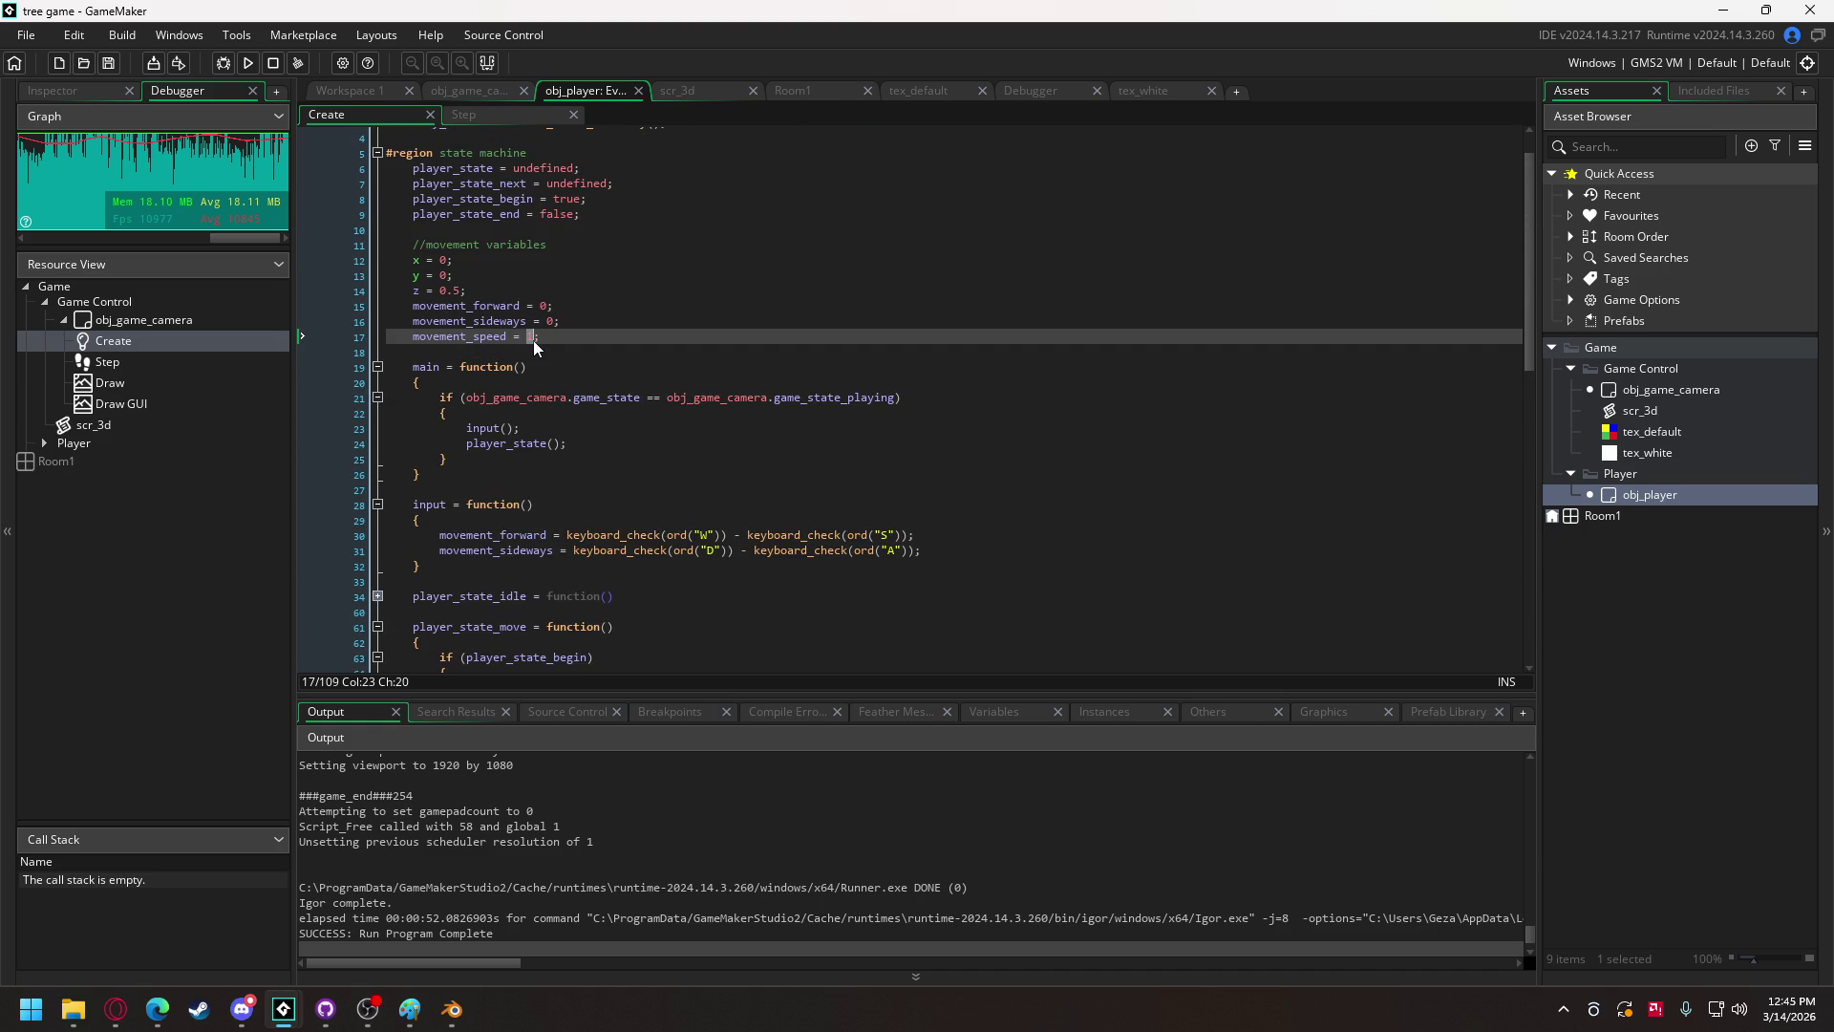
{"action": "type", "text": "0.2"}
{"action": "scroll", "coordinate": [489, 375], "scroll_direction": "down", "scroll_amount": 5}
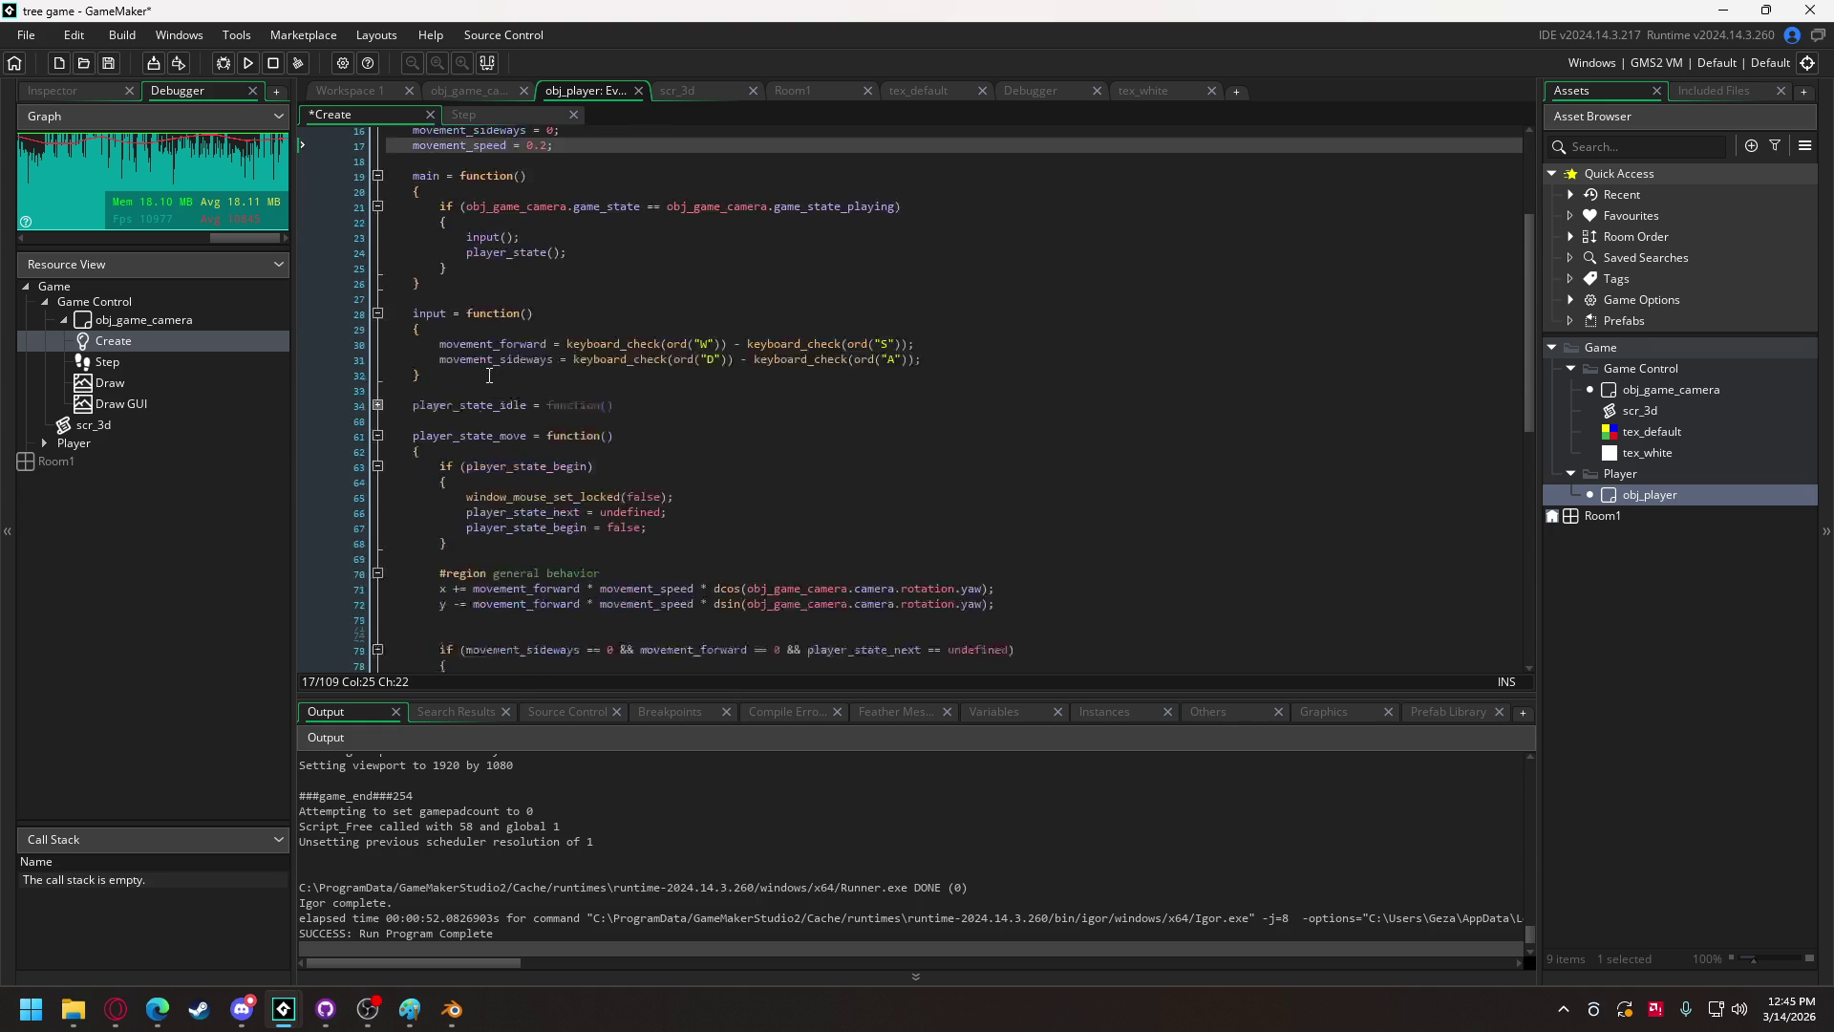
{"action": "scroll", "coordinate": [489, 375], "scroll_direction": "down", "scroll_amount": 3}
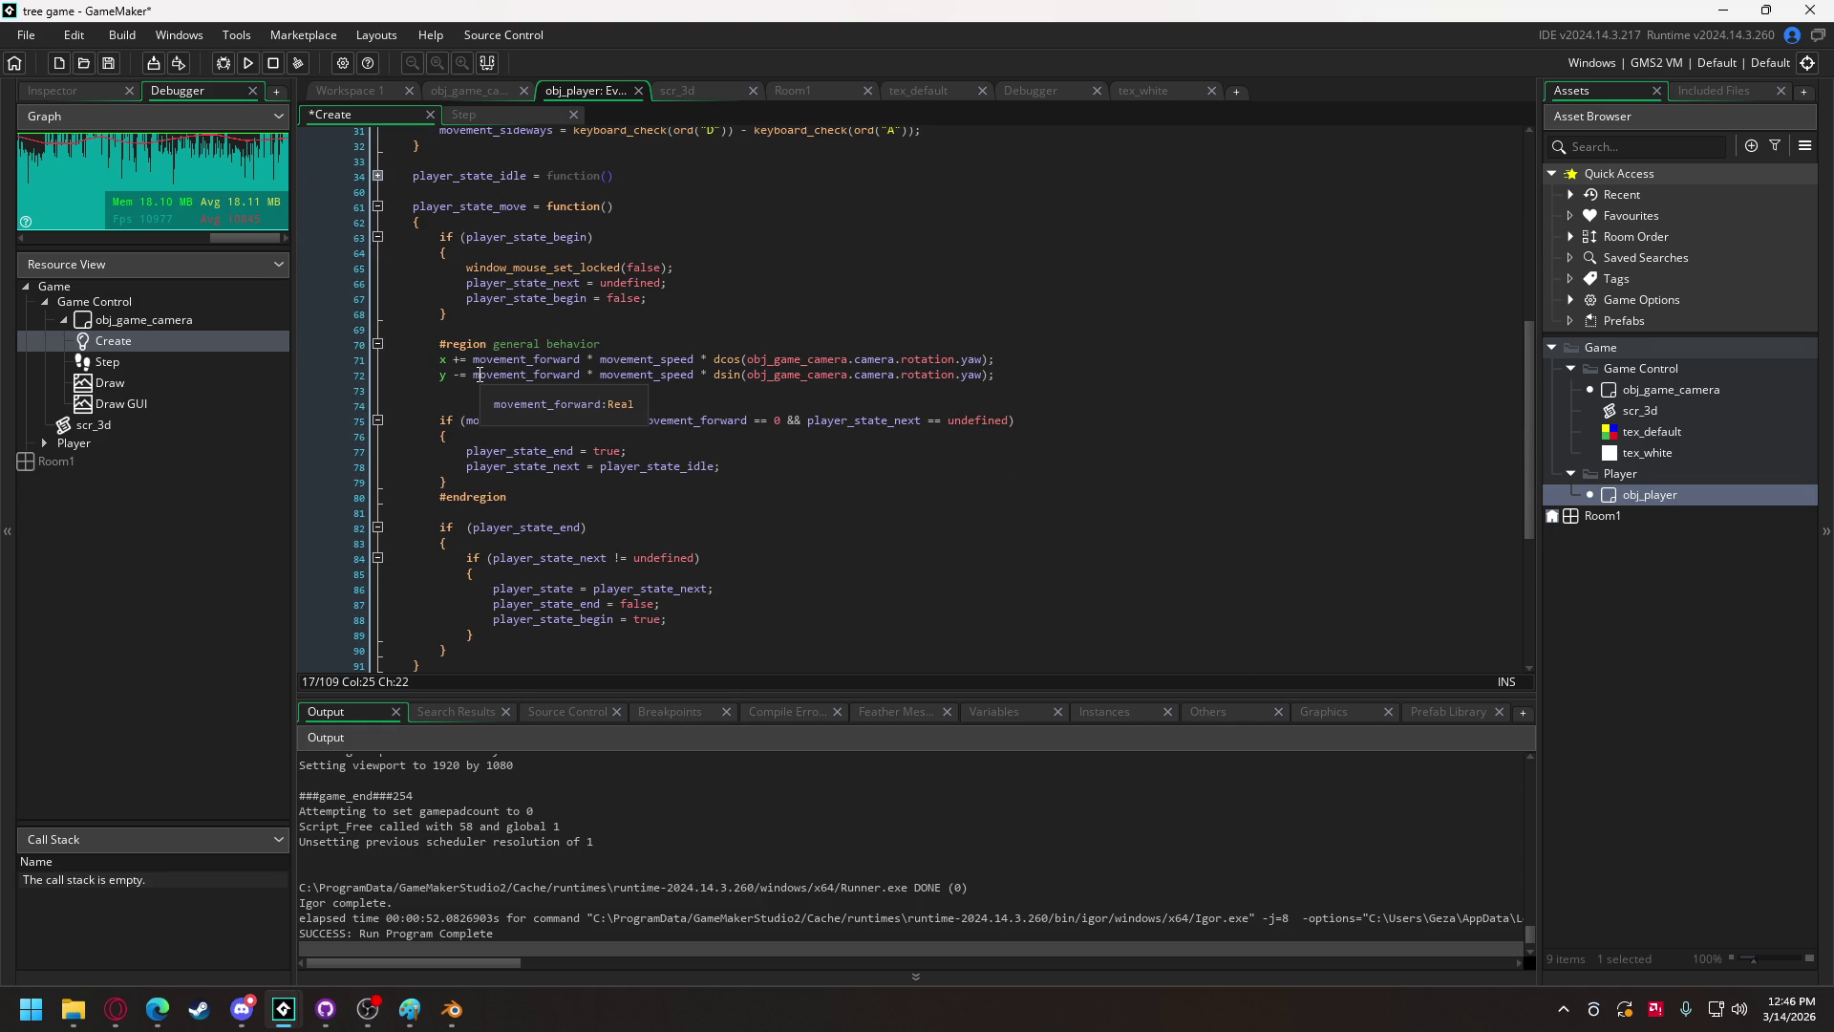
{"action": "mouse_move", "coordinate": [445, 373]}
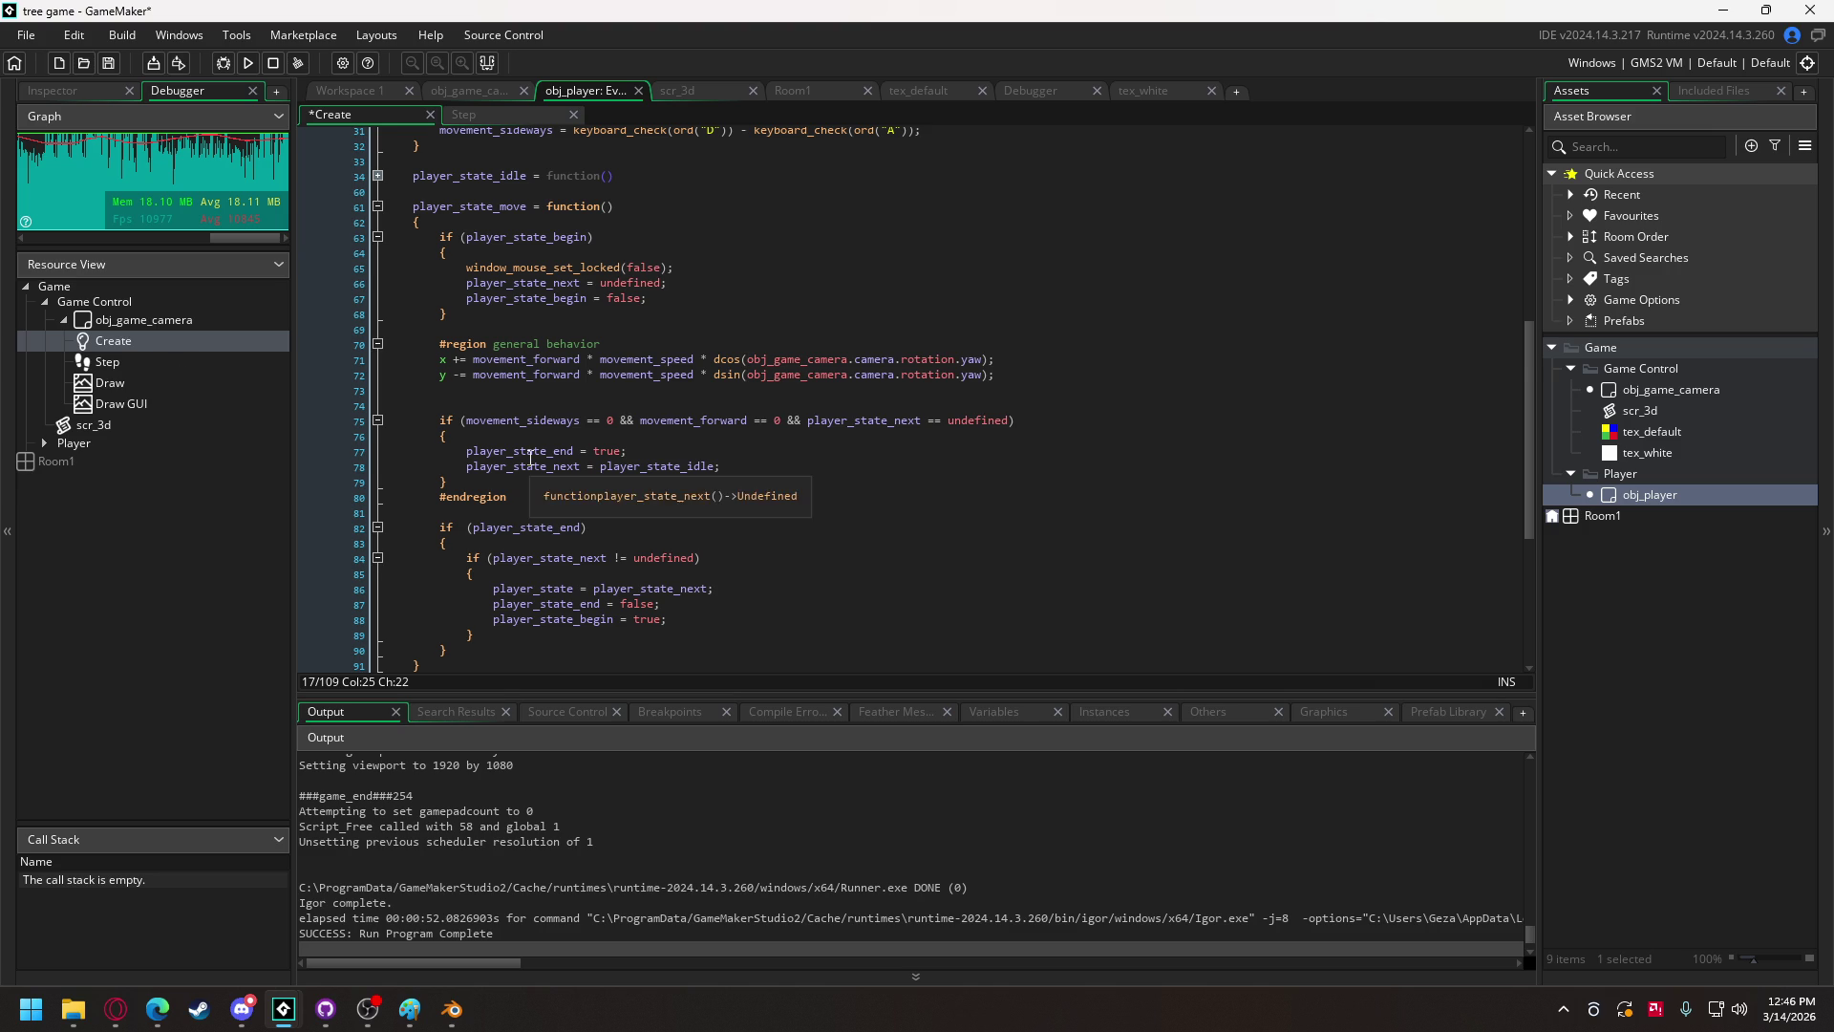
{"action": "scroll", "coordinate": [525, 458], "scroll_direction": "down", "scroll_amount": 2}
{"action": "scroll", "coordinate": [477, 431], "scroll_direction": "down", "scroll_amount": 4}
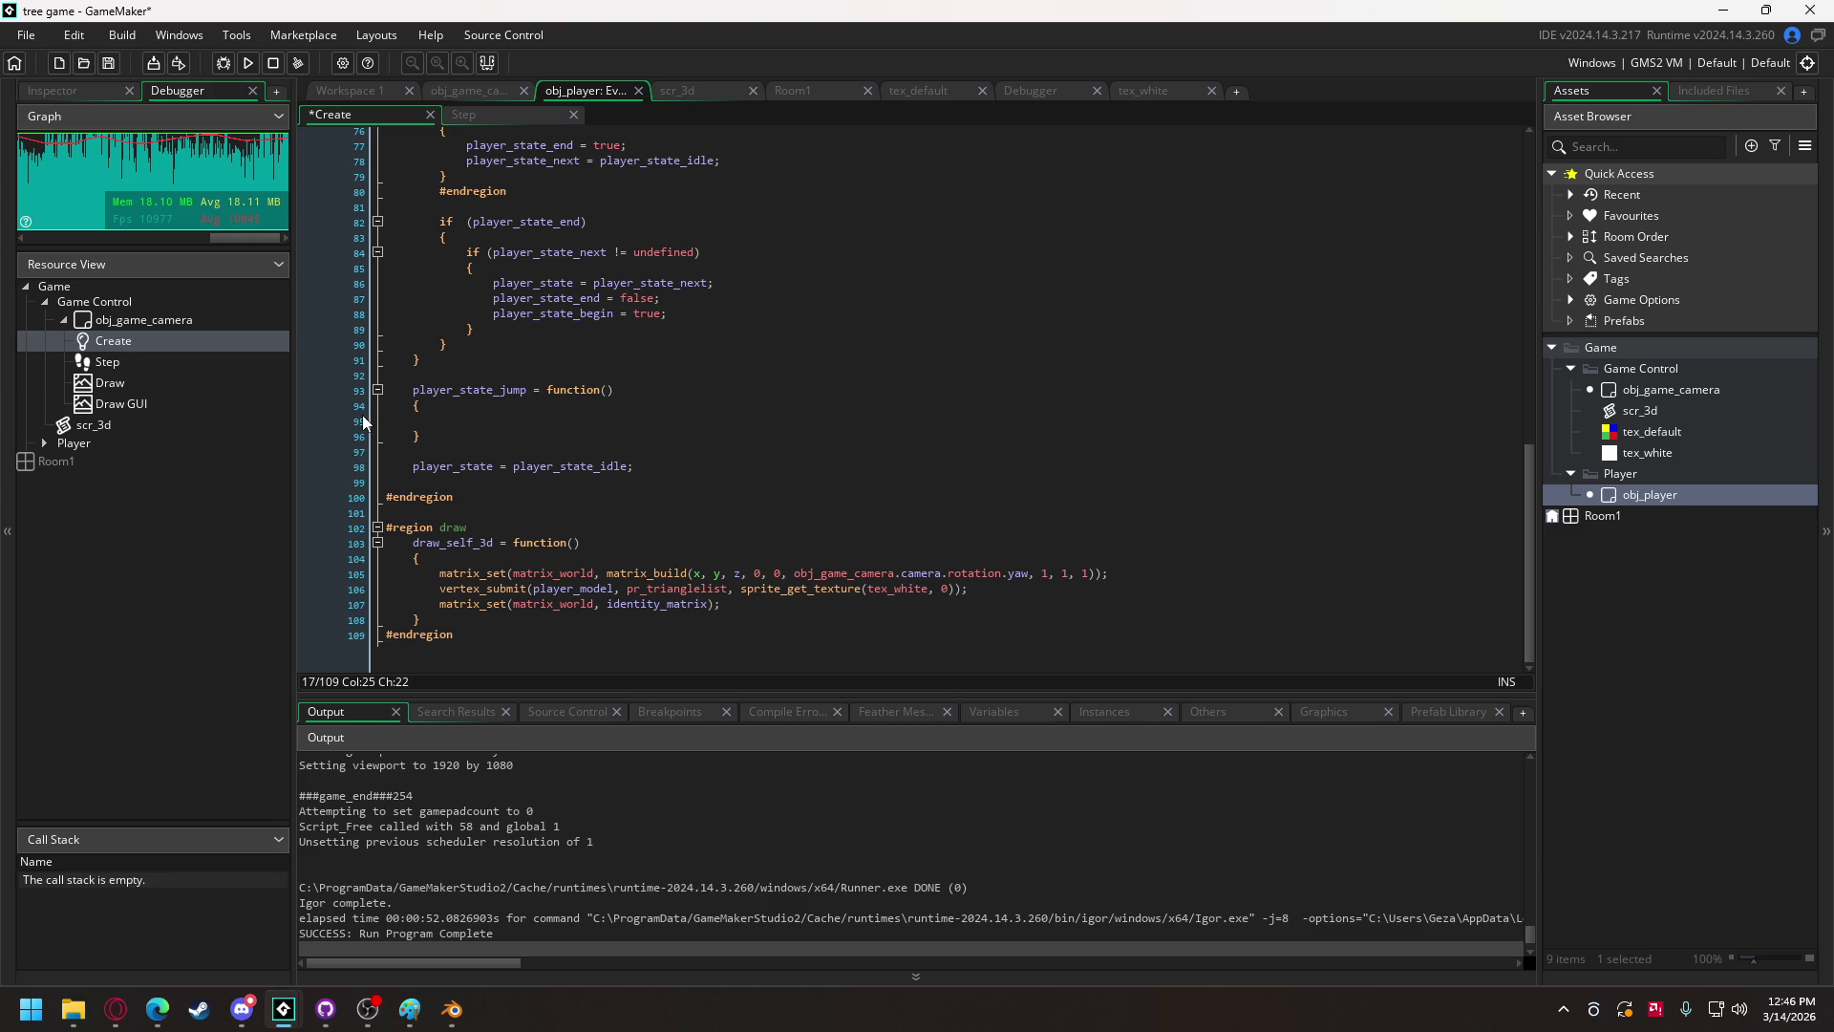
{"action": "scroll", "coordinate": [572, 424], "scroll_direction": "up", "scroll_amount": 4}
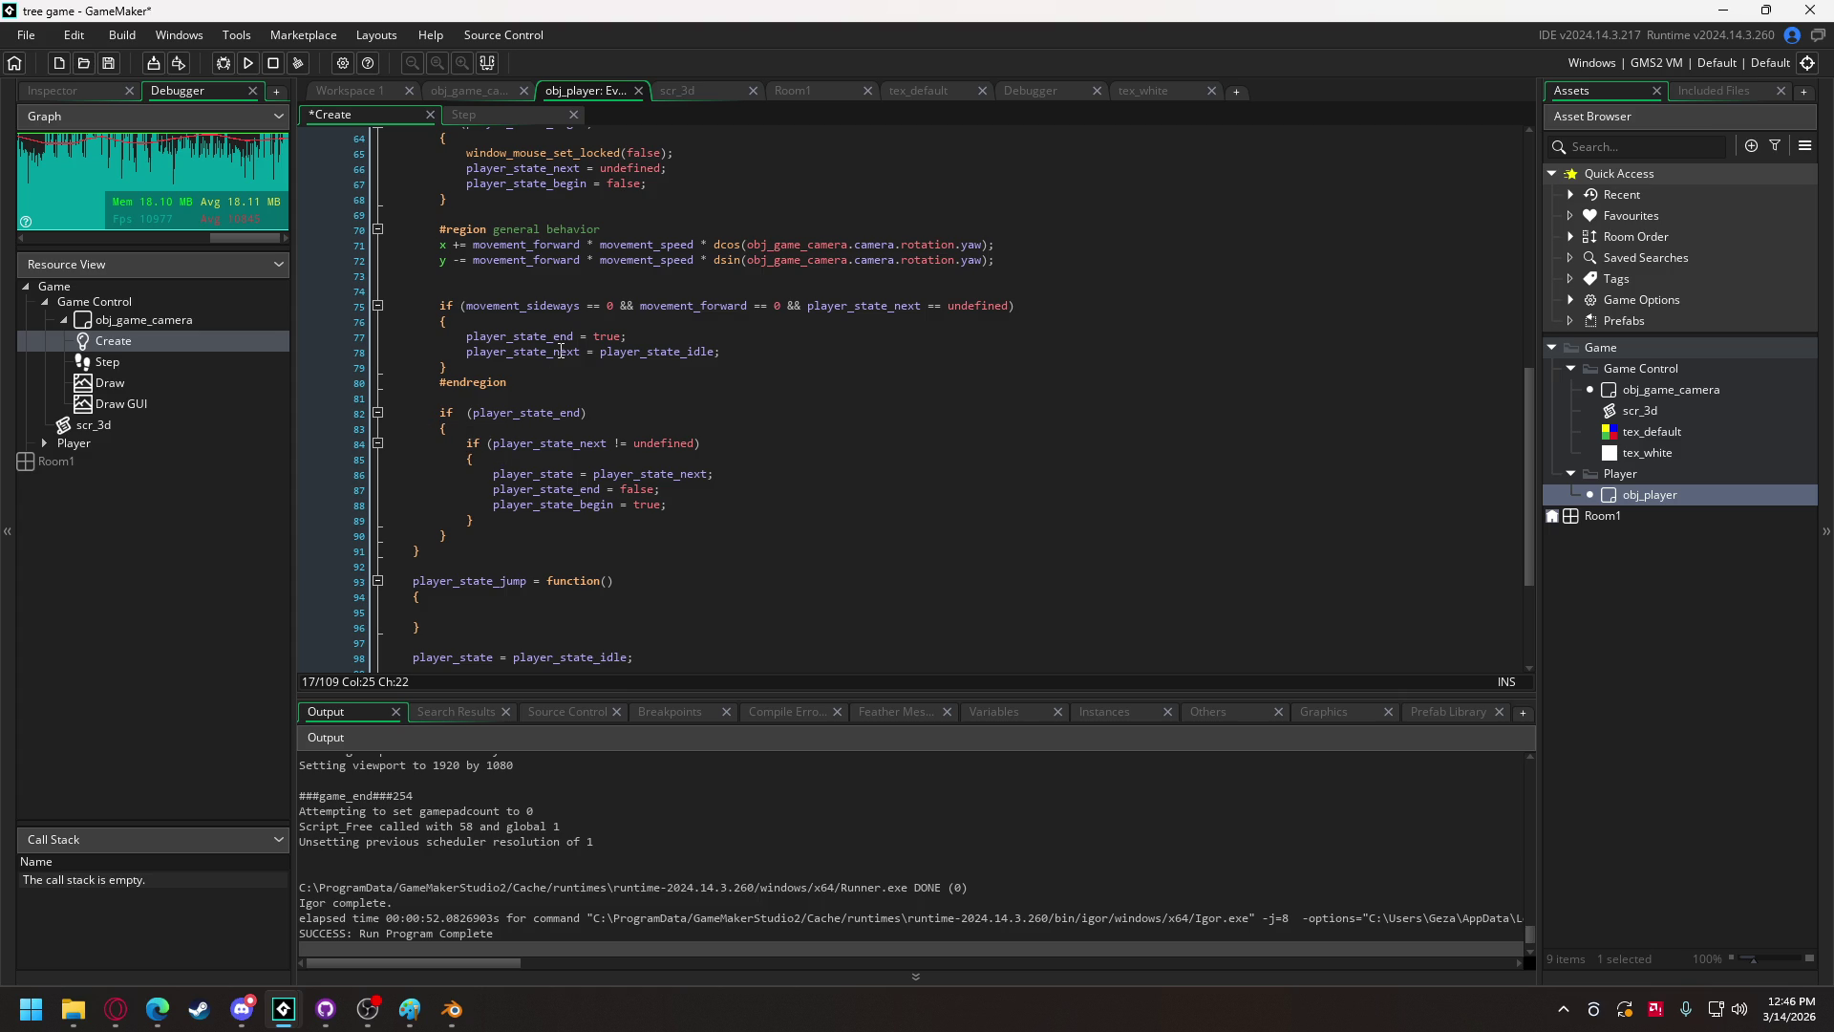
{"action": "scroll", "coordinate": [561, 351], "scroll_direction": "up", "scroll_amount": 3}
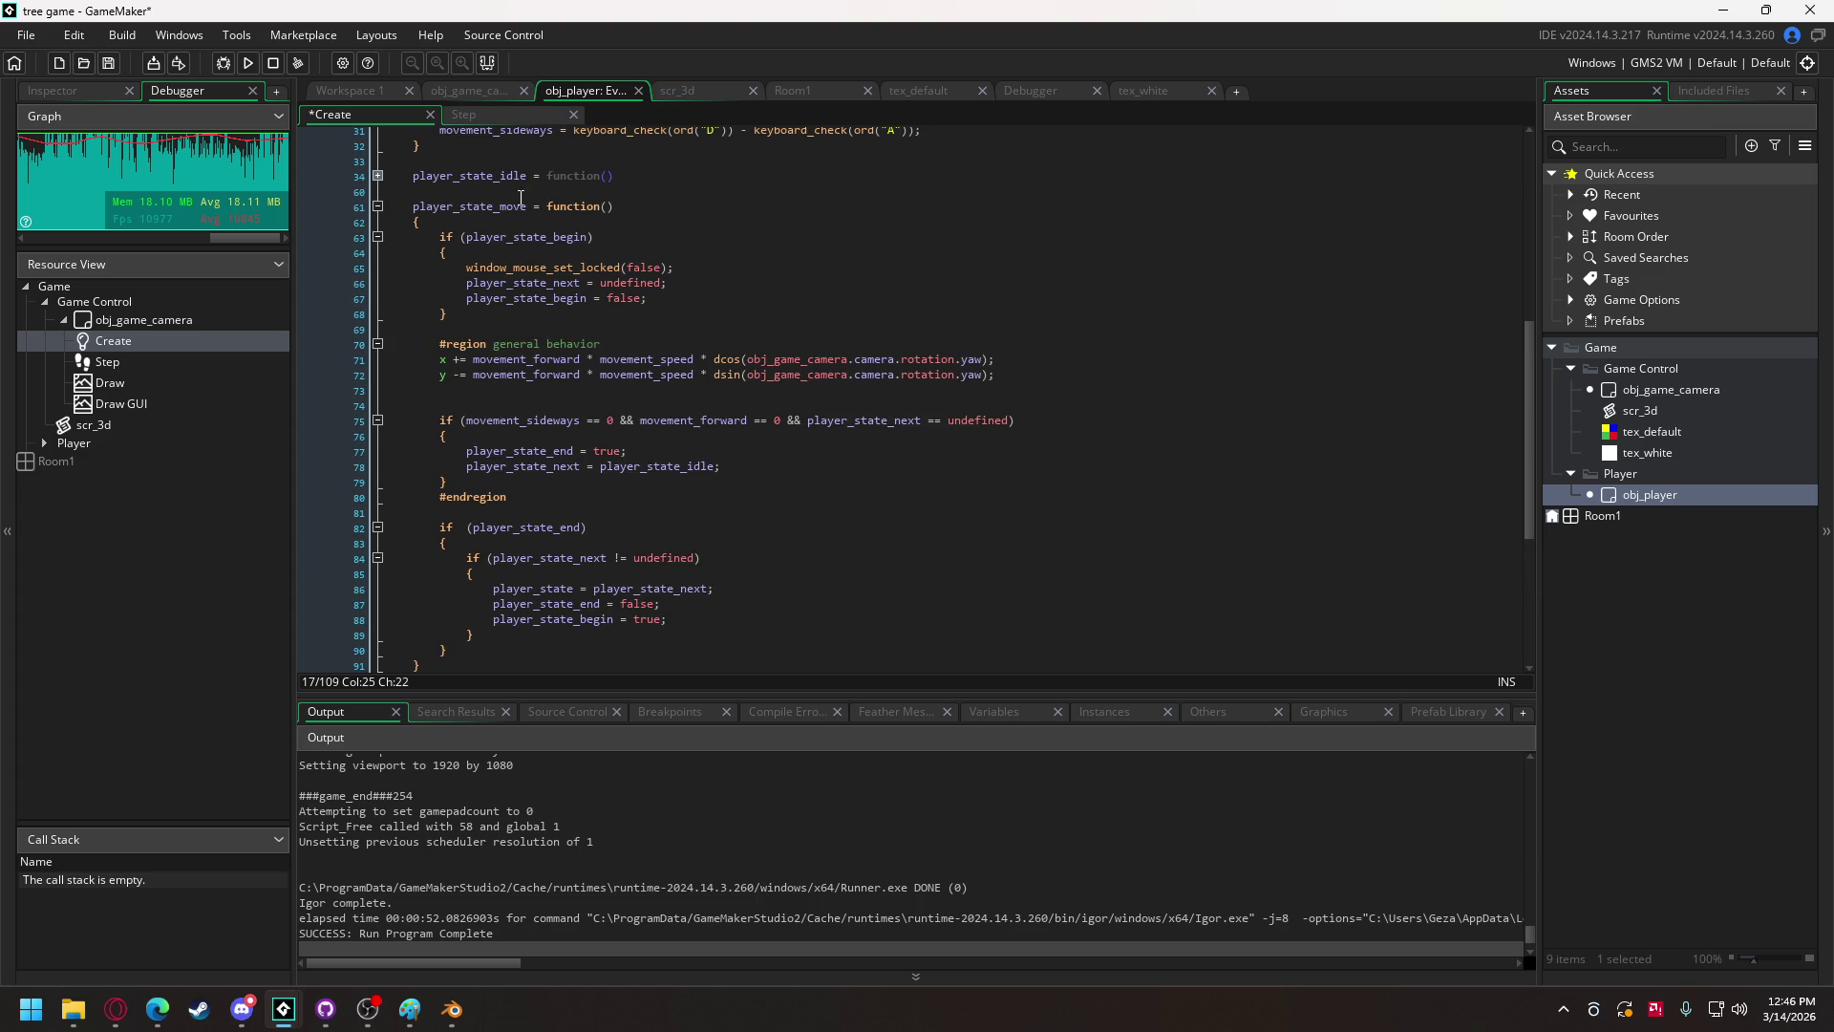
{"action": "left_click", "coordinate": [250, 63]}
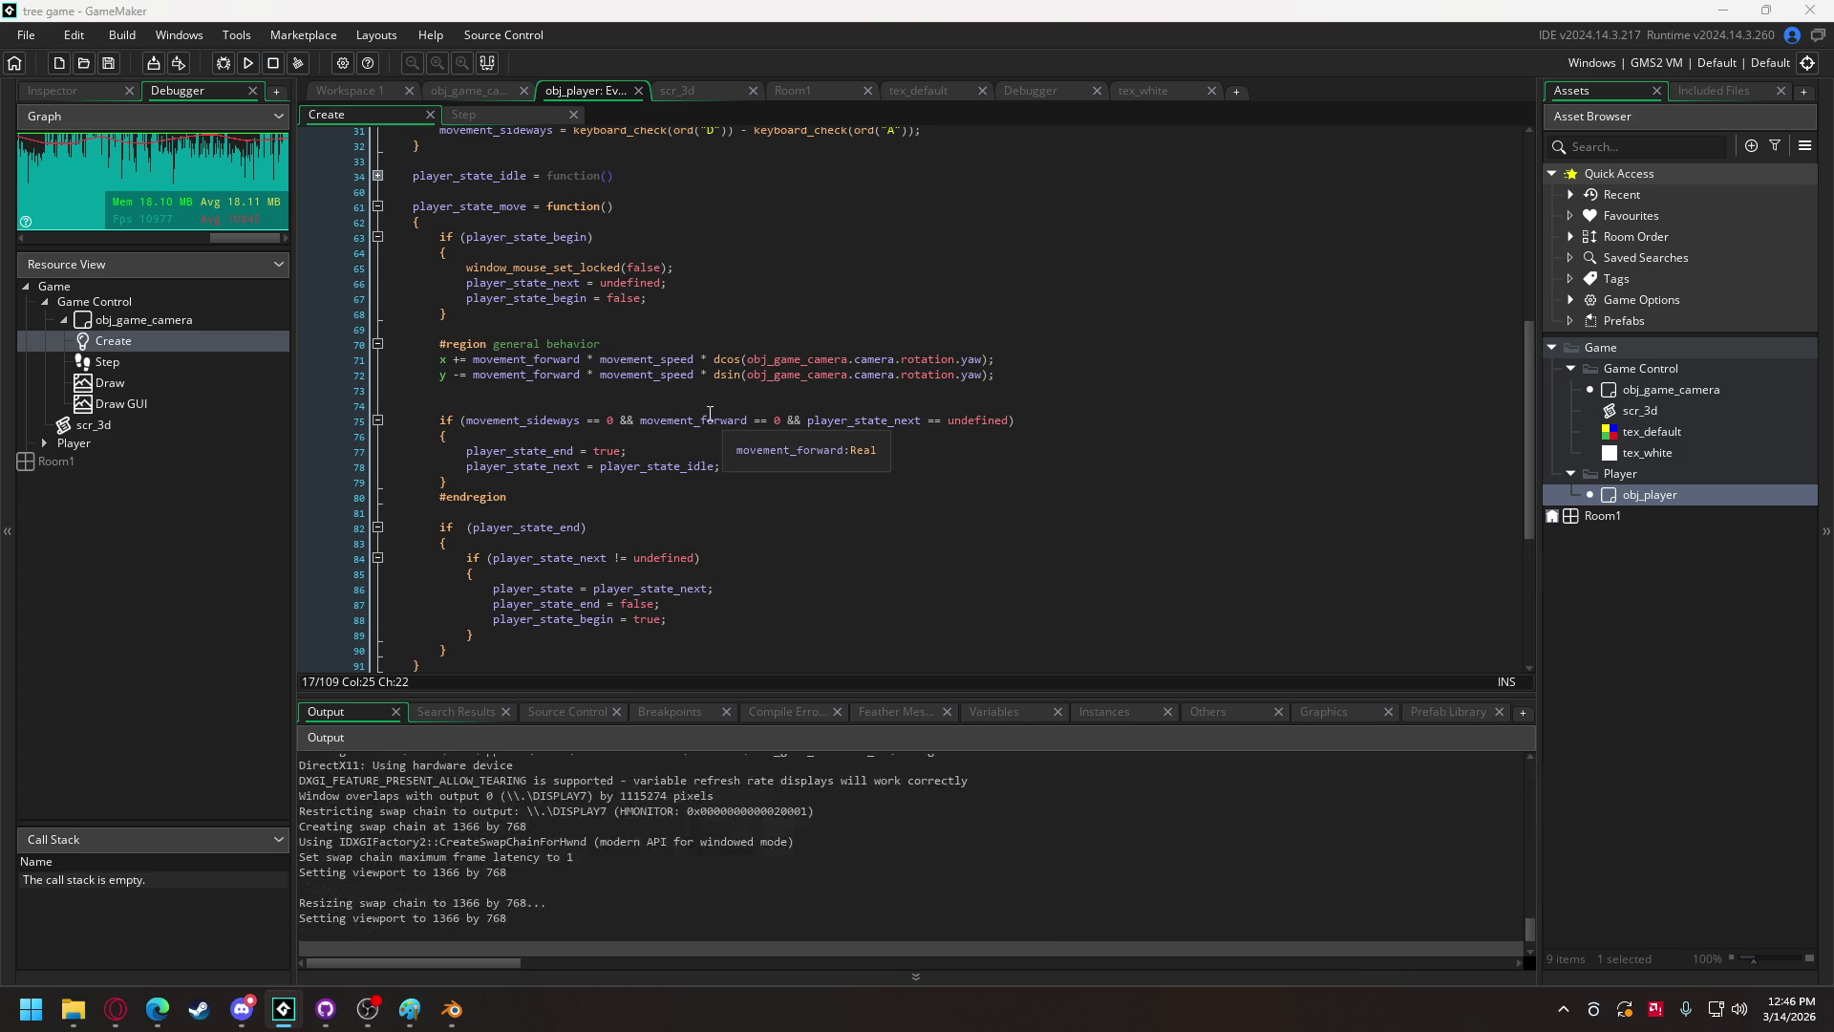
{"action": "left_click", "coordinate": [860, 640]}
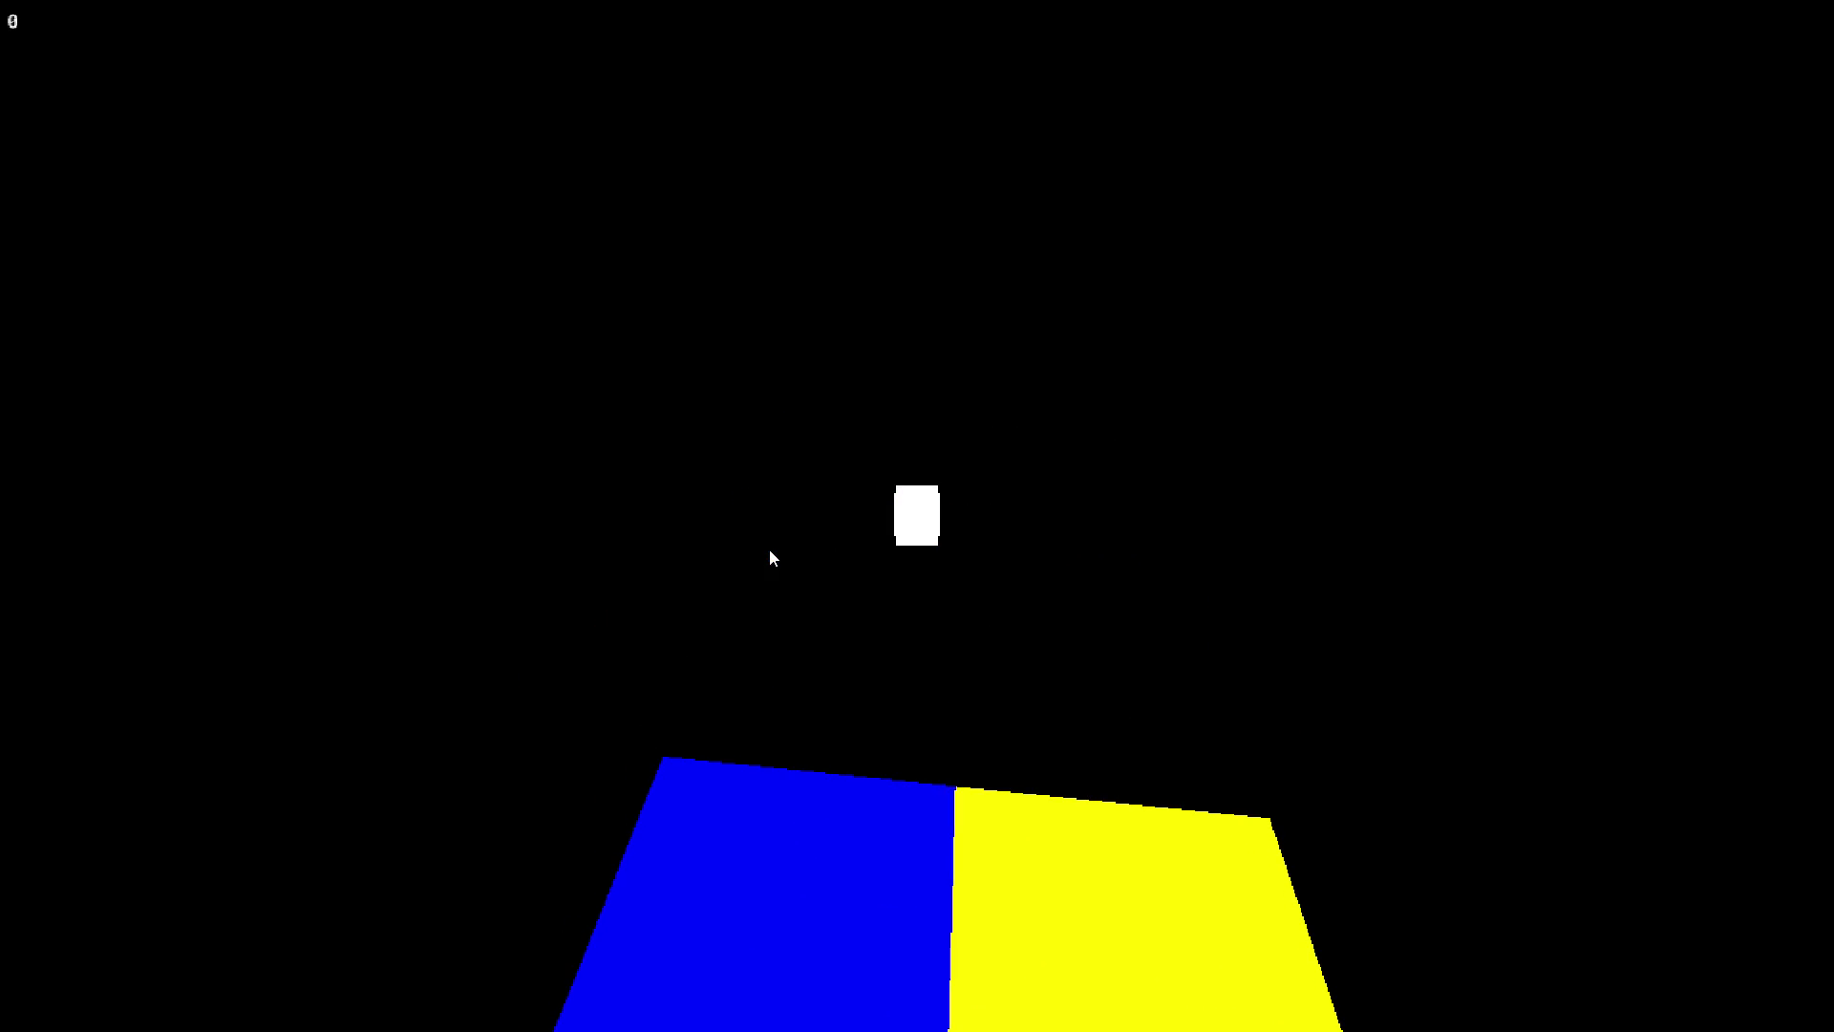
{"action": "key", "text": "Escape"}
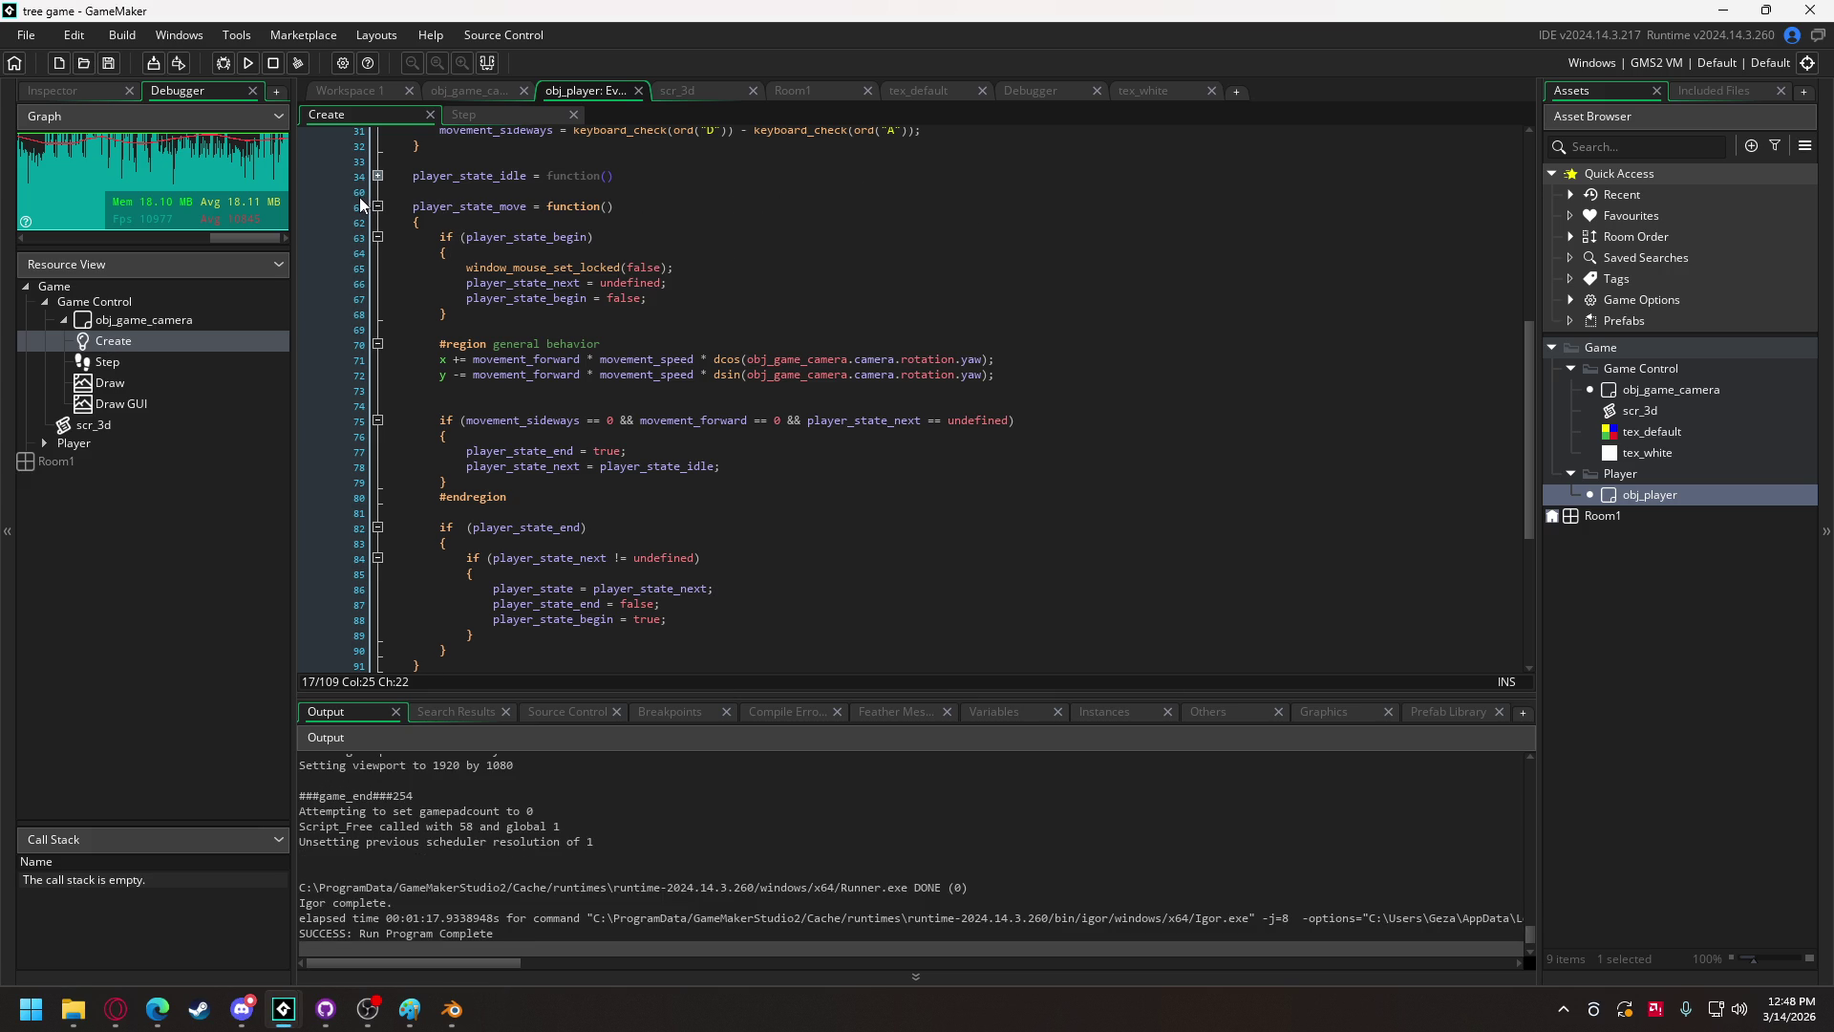
{"action": "scroll", "coordinate": [644, 311], "scroll_direction": "up", "scroll_amount": 9}
{"action": "scroll", "coordinate": [644, 311], "scroll_direction": "up", "scroll_amount": 1}
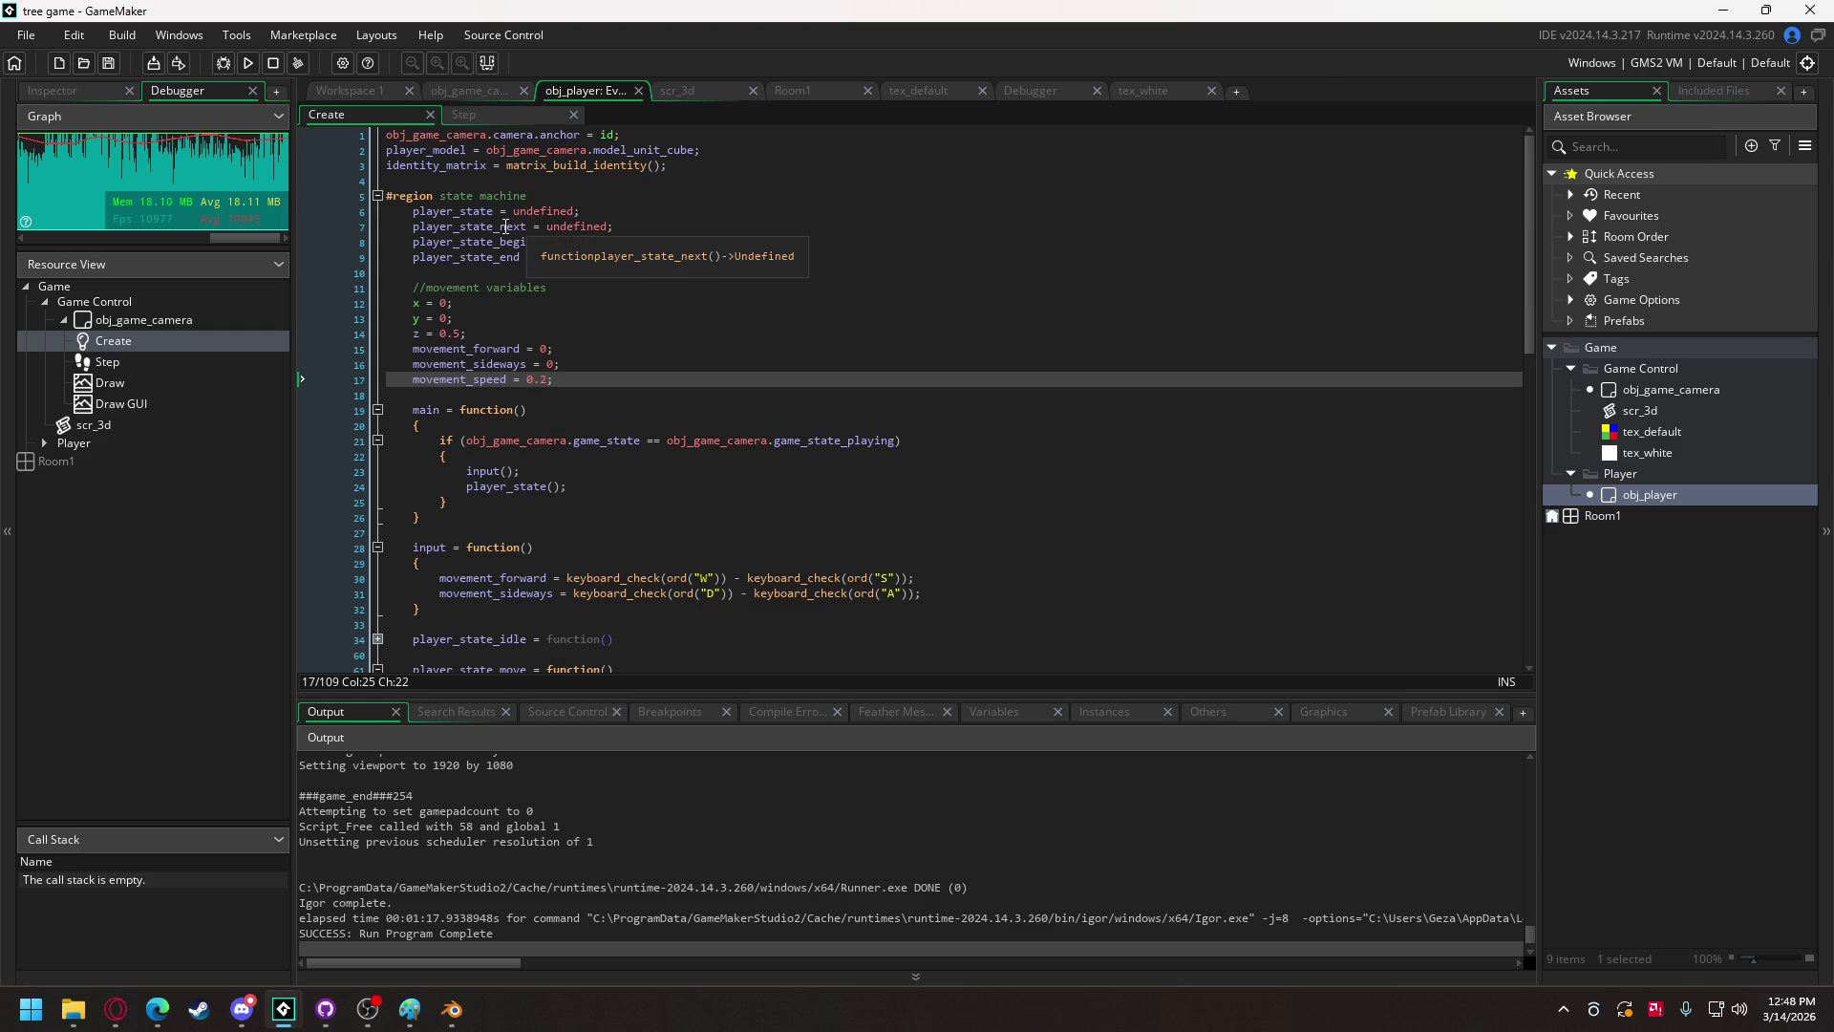
{"action": "scroll", "coordinate": [604, 323], "scroll_direction": "down", "scroll_amount": 10}
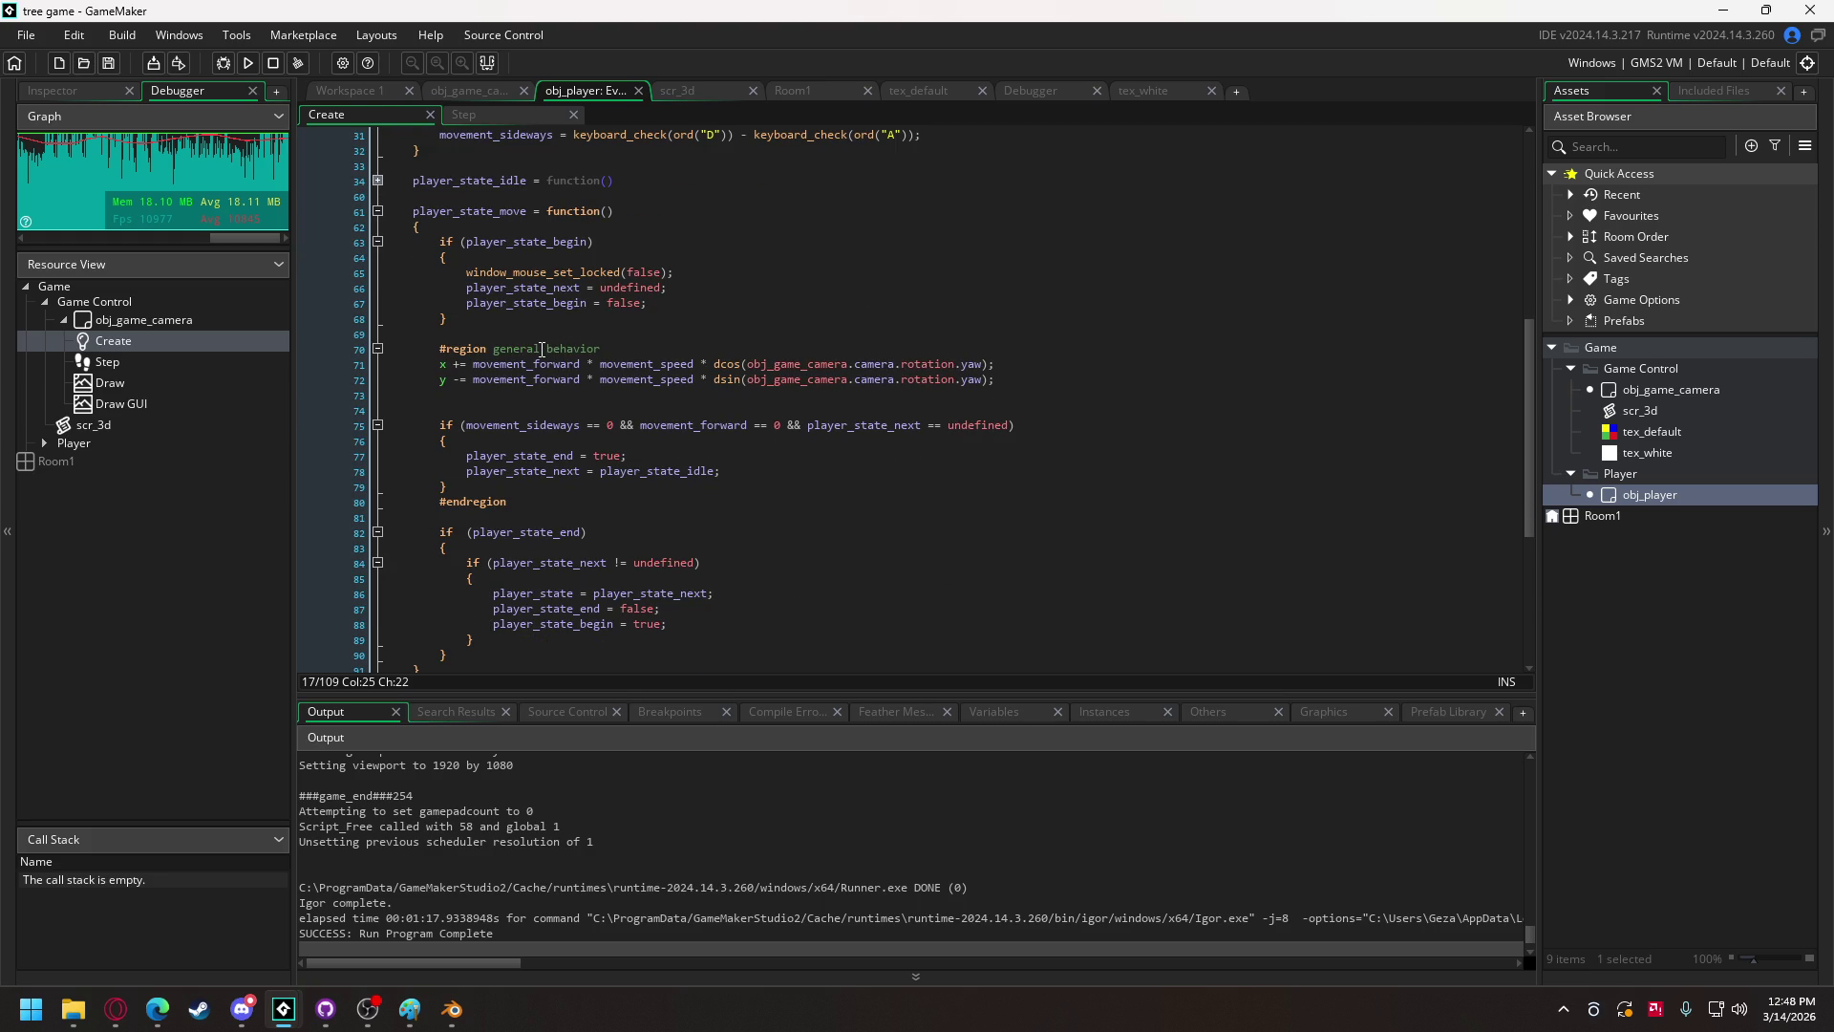
{"action": "scroll", "coordinate": [485, 367], "scroll_direction": "up", "scroll_amount": 3}
{"action": "key", "text": "F5"}
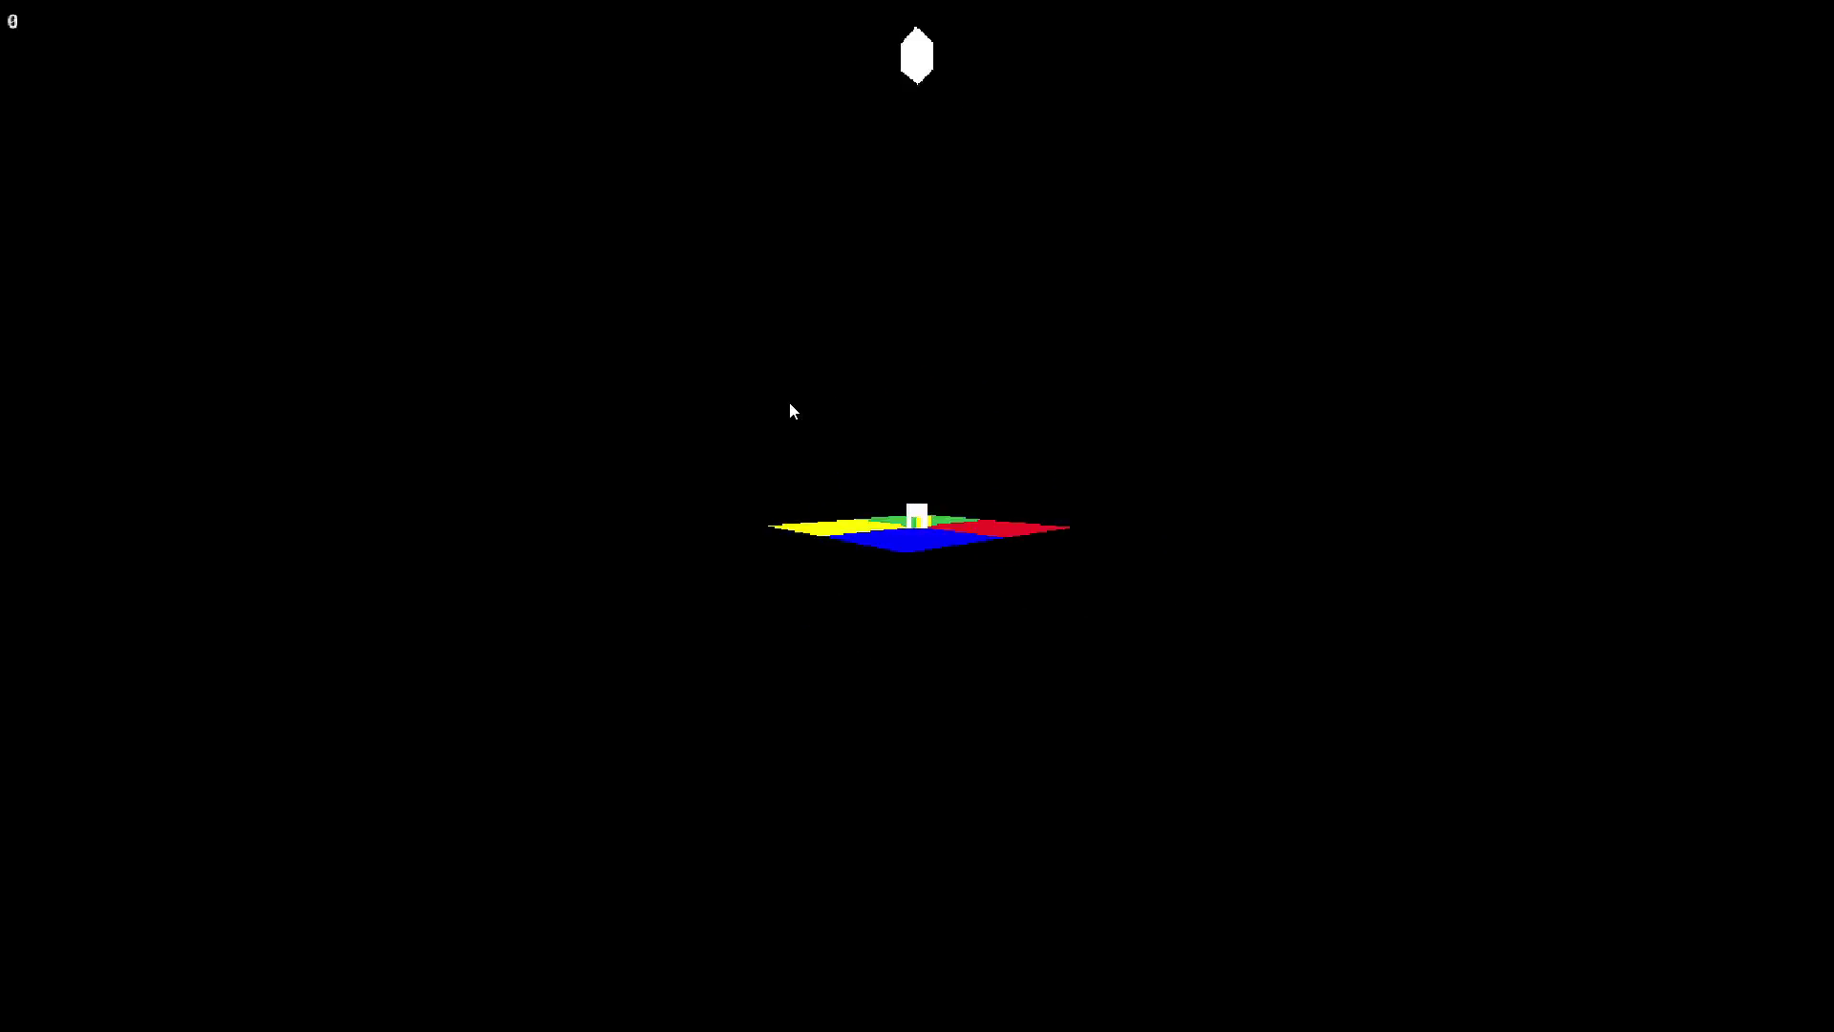
Step: Close the test run and place the caret at the end of the input function
{"action": "key", "text": "Escape"}
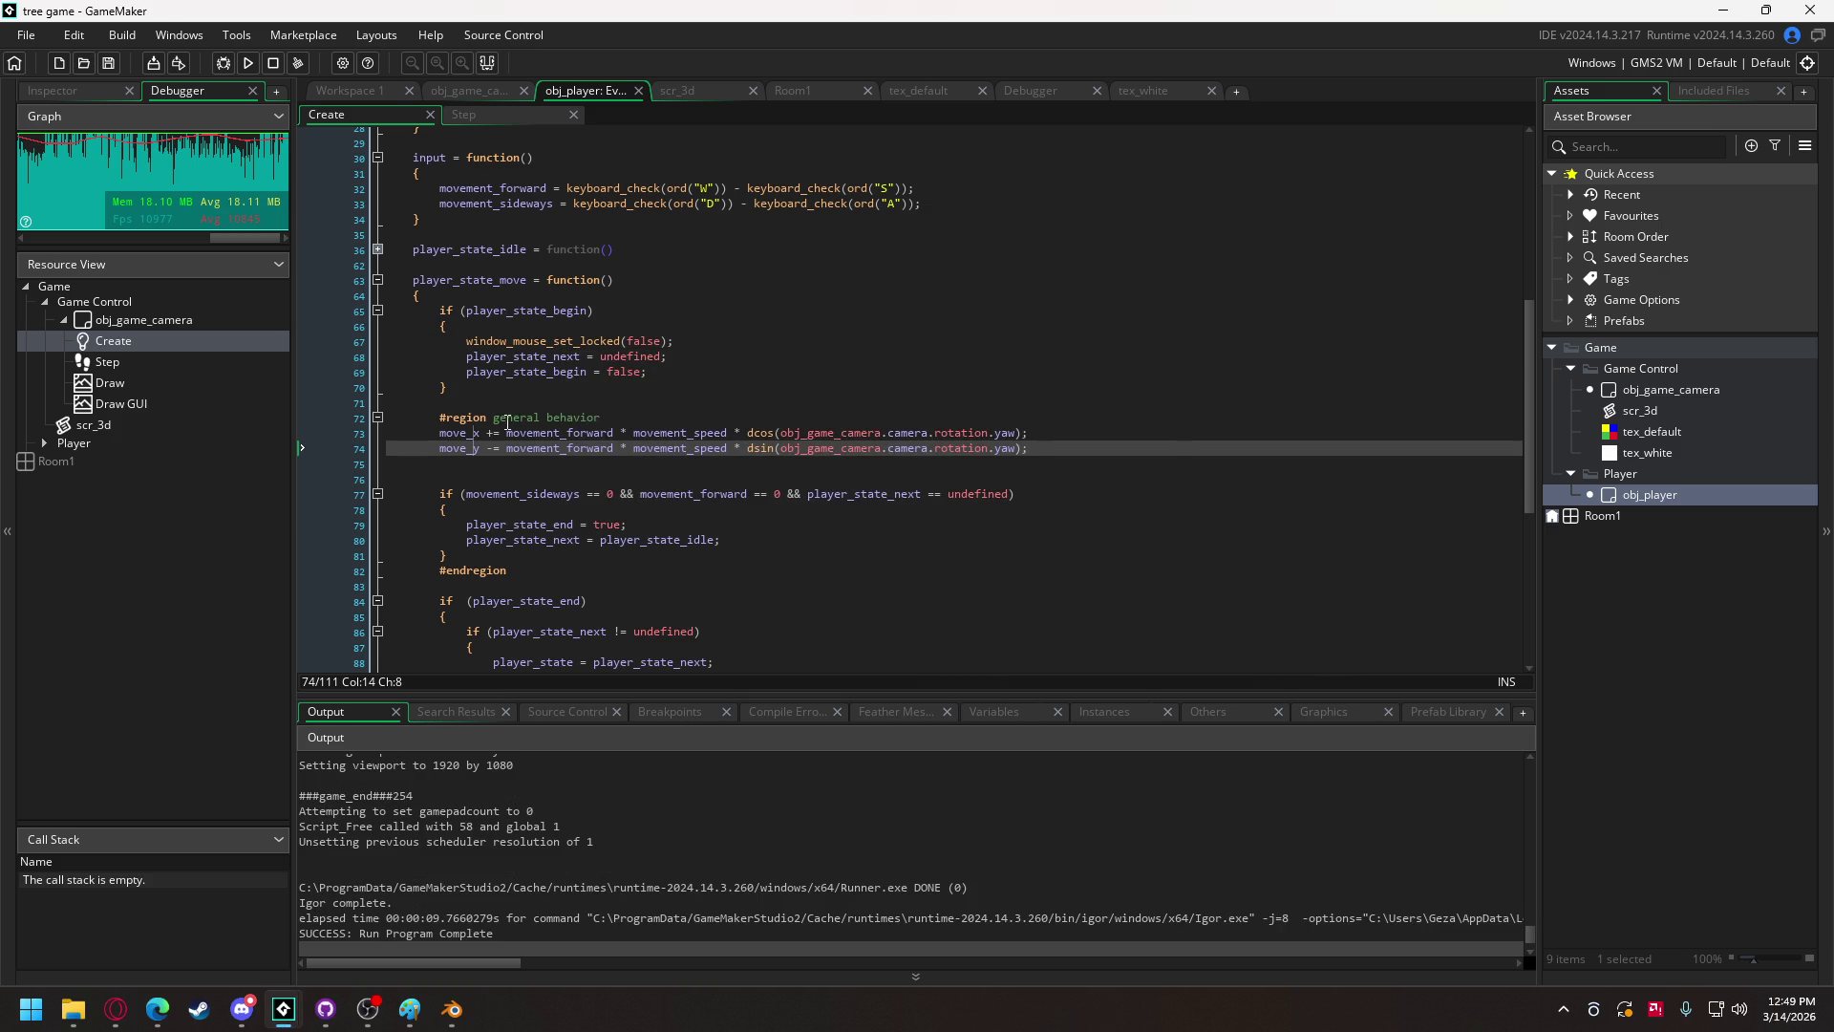
{"action": "scroll", "coordinate": [507, 421], "scroll_direction": "up", "scroll_amount": 5}
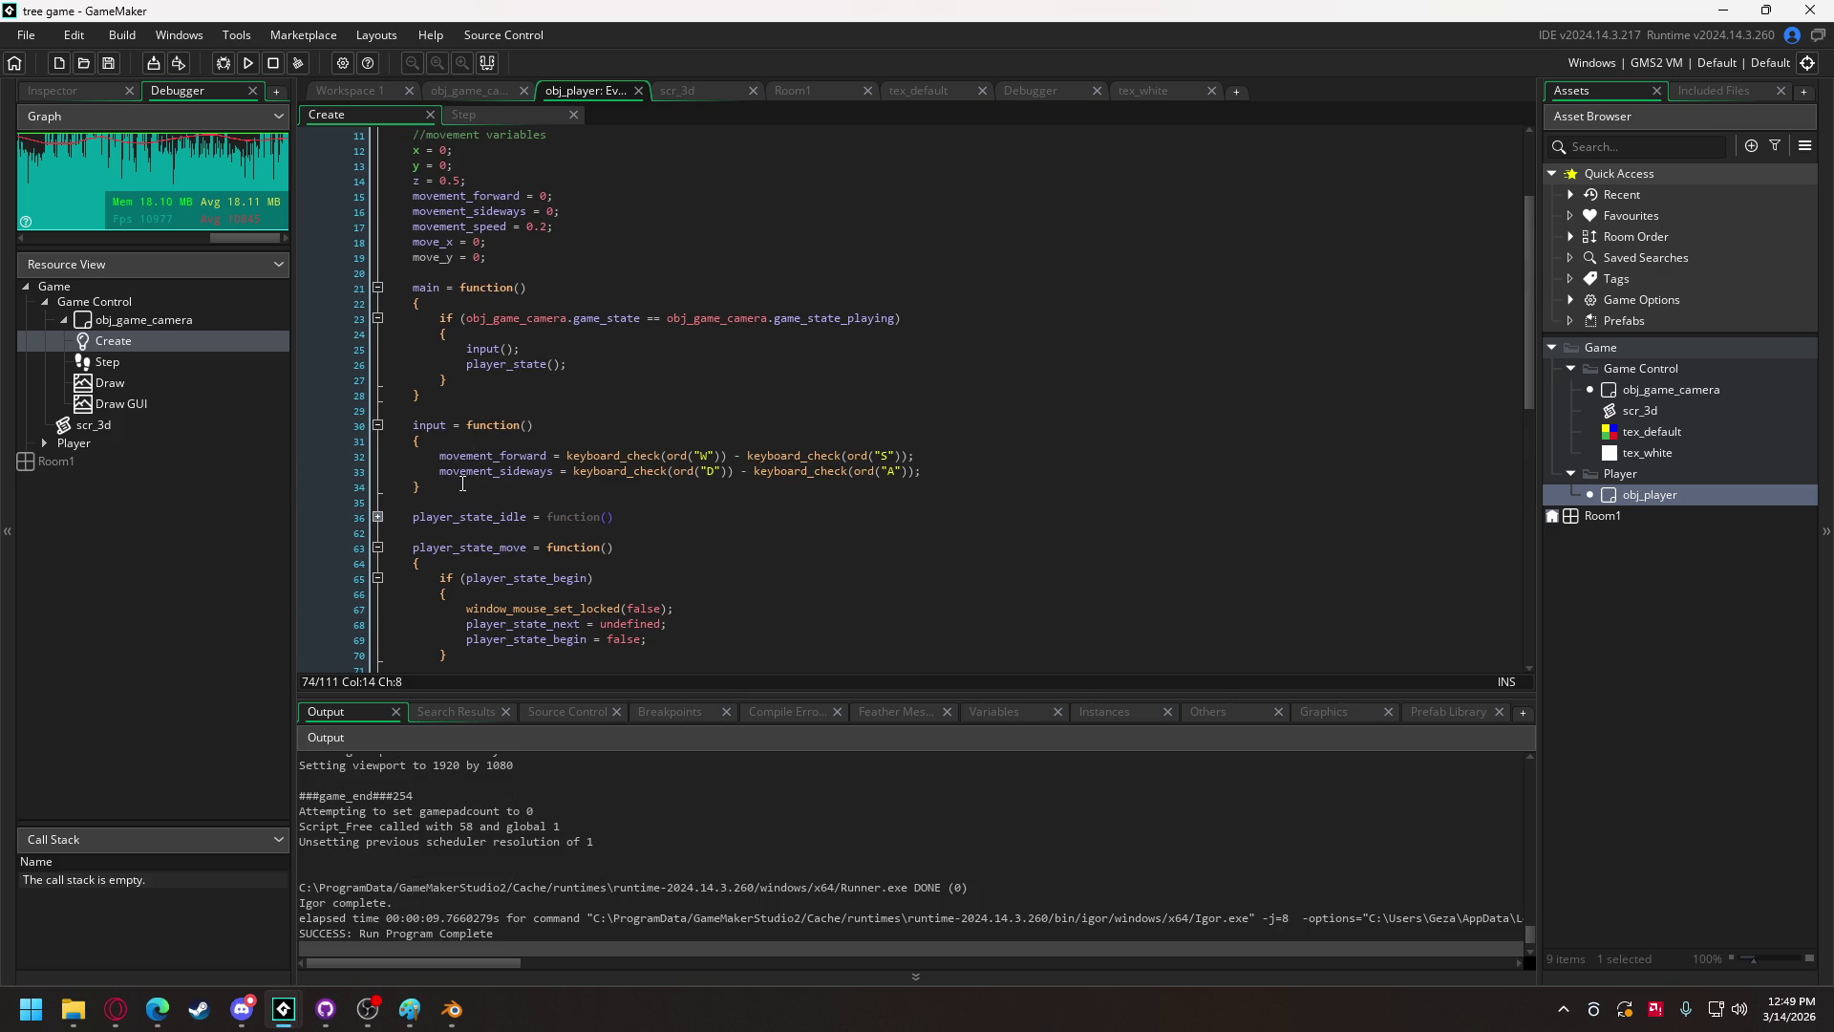
{"action": "left_click", "coordinate": [462, 484]}
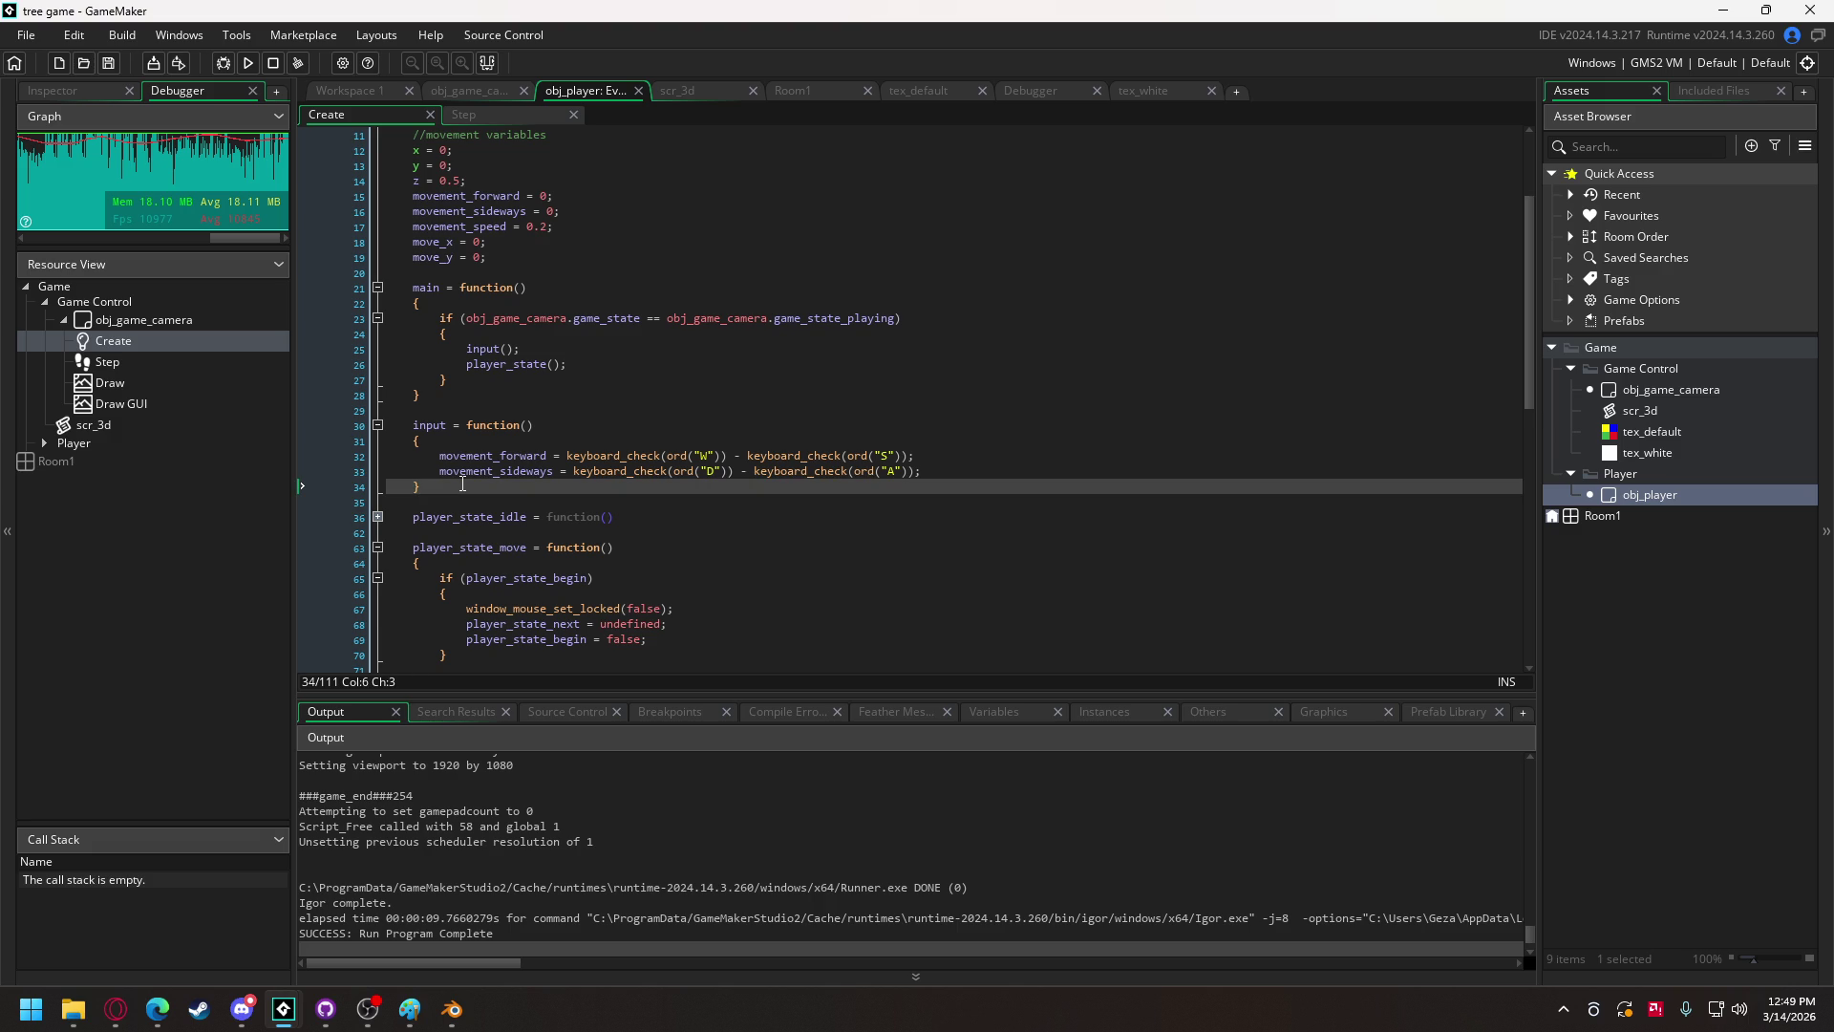
Step: Add an apply_movement function doing x += move_x, y += move_y and z += move_z
{"action": "key", "text": "Return"}
{"action": "key", "text": "Return"}
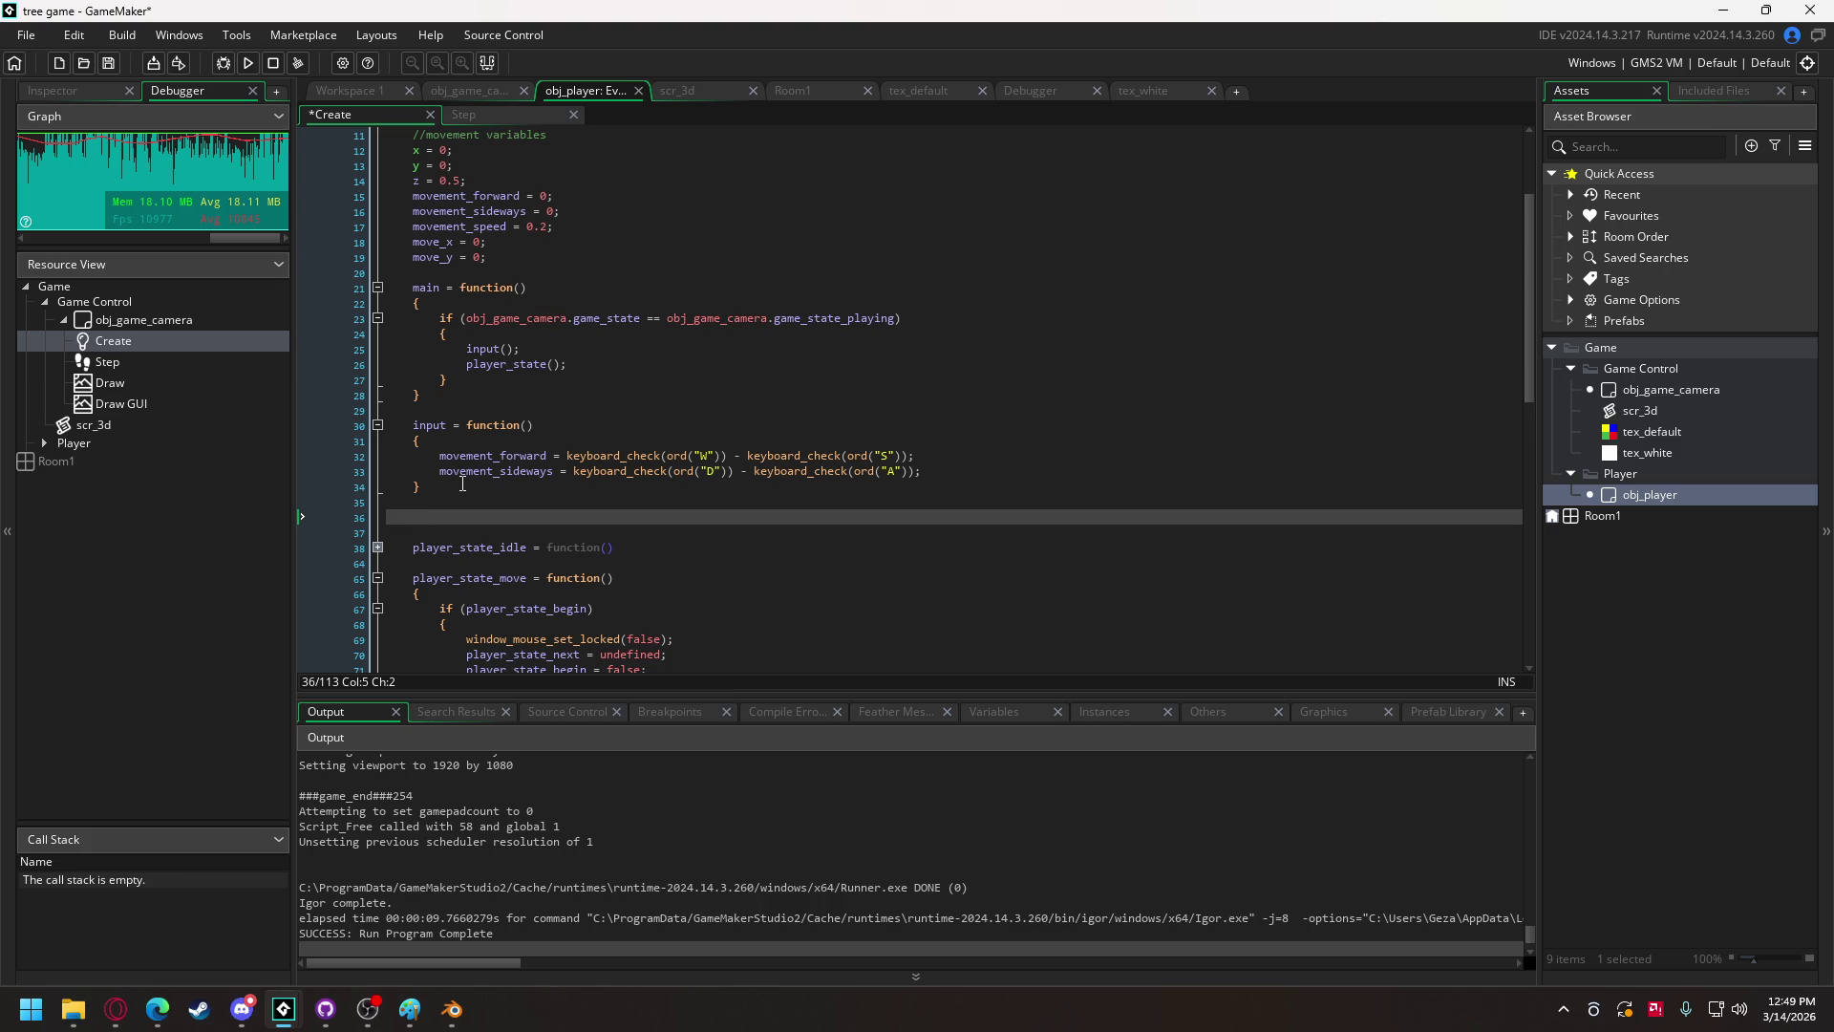
{"action": "type", "text": "app"}
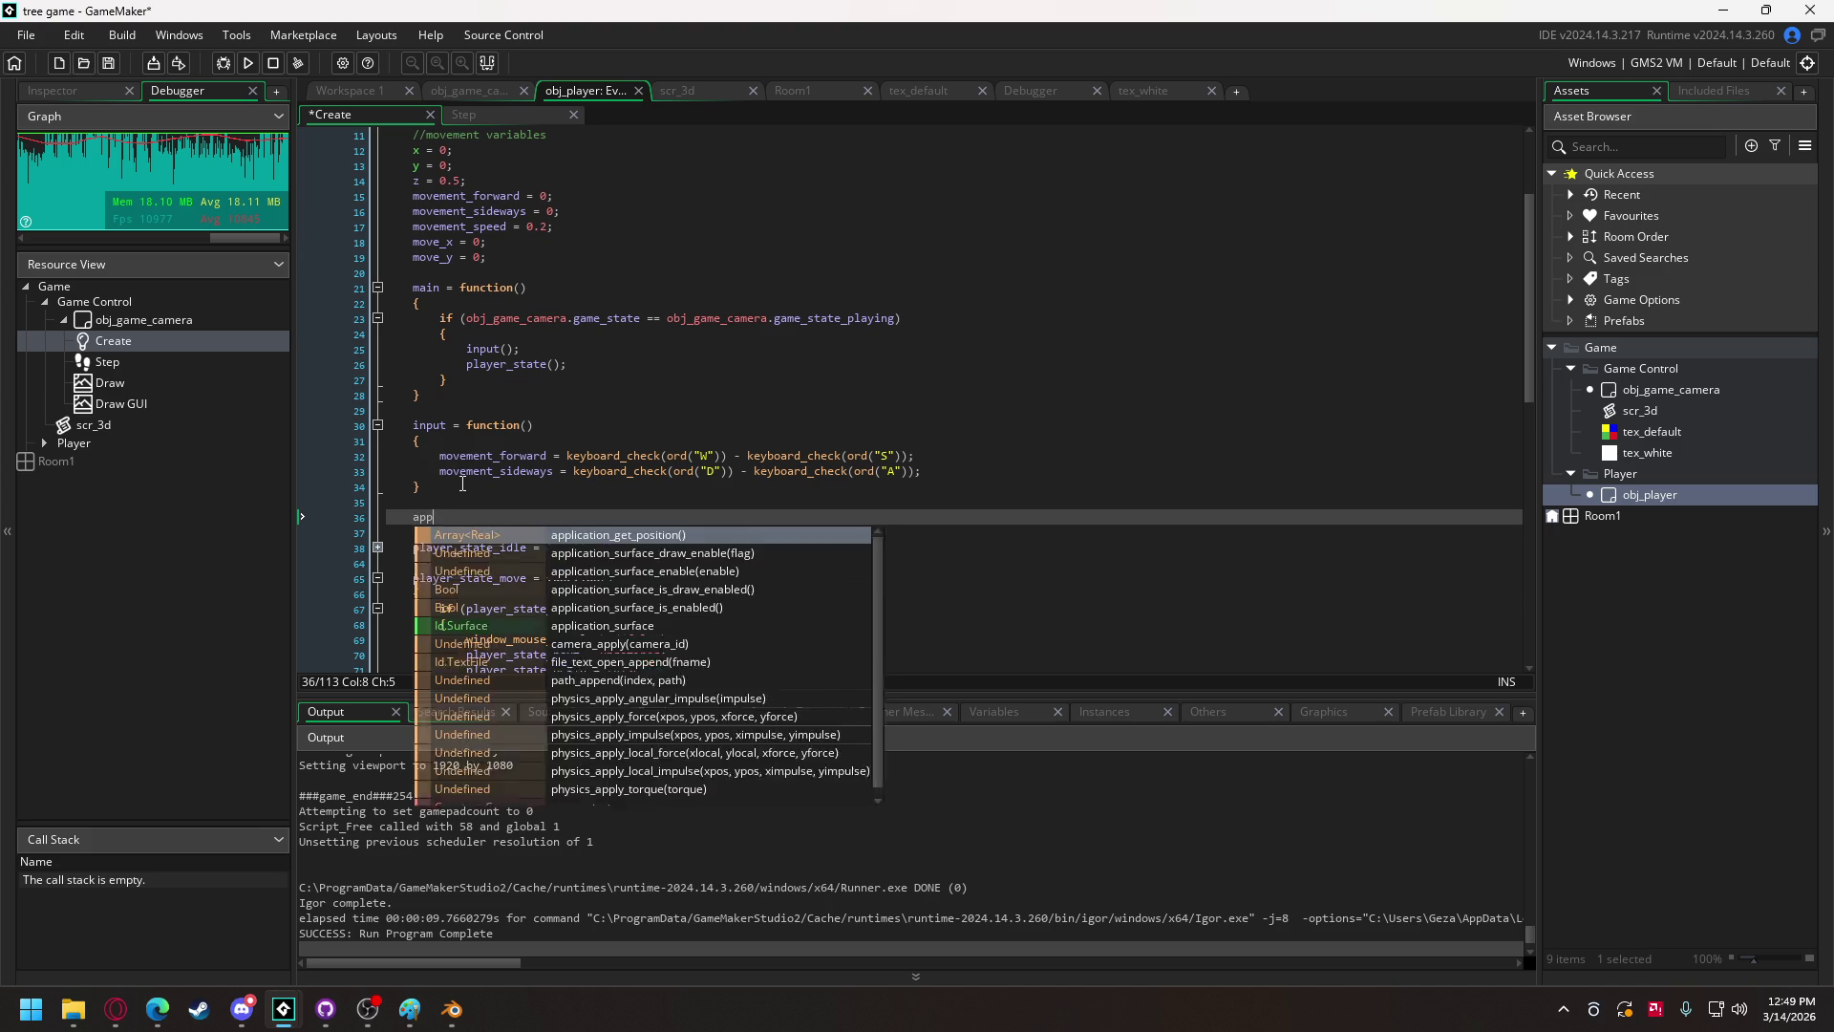
{"action": "type", "text": "ly_movement "}
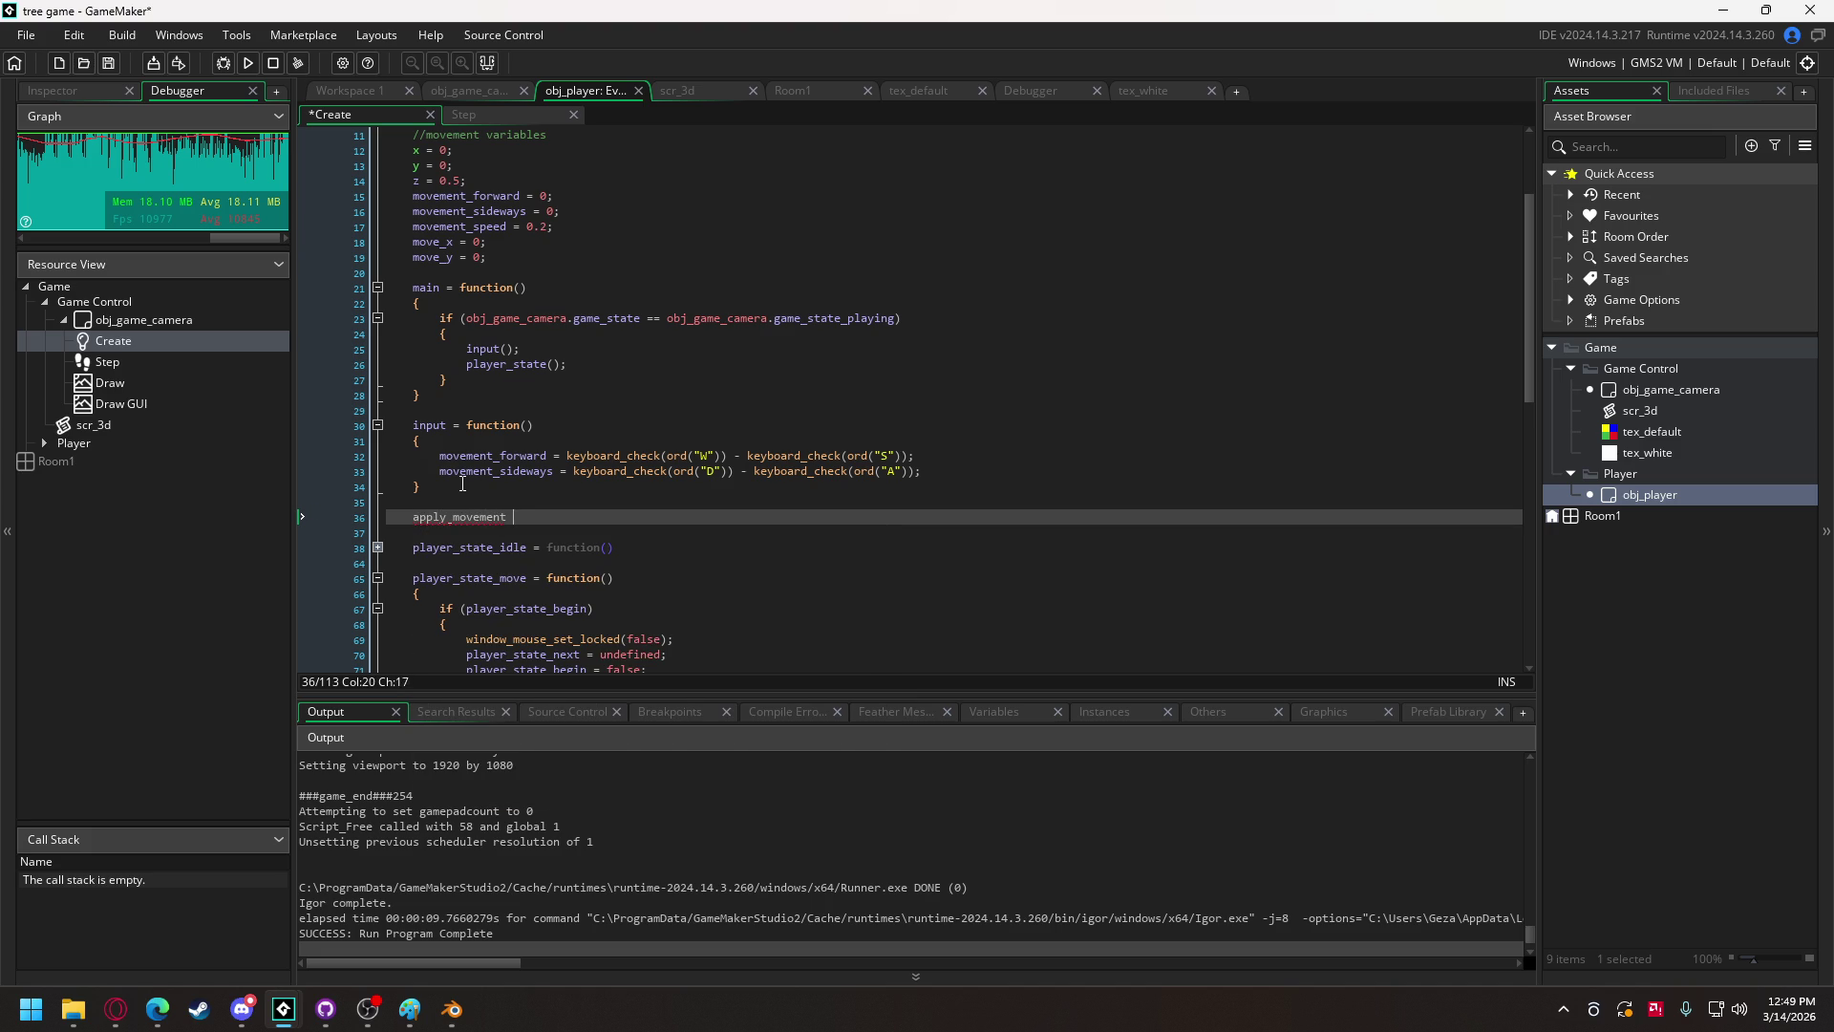
{"action": "type", "text": "= function()"}
{"action": "key", "text": "Return"}
{"action": "type", "text": "{"}
{"action": "key", "text": "Return"}
{"action": "key", "text": "Return"}
{"action": "type", "text": "}"}
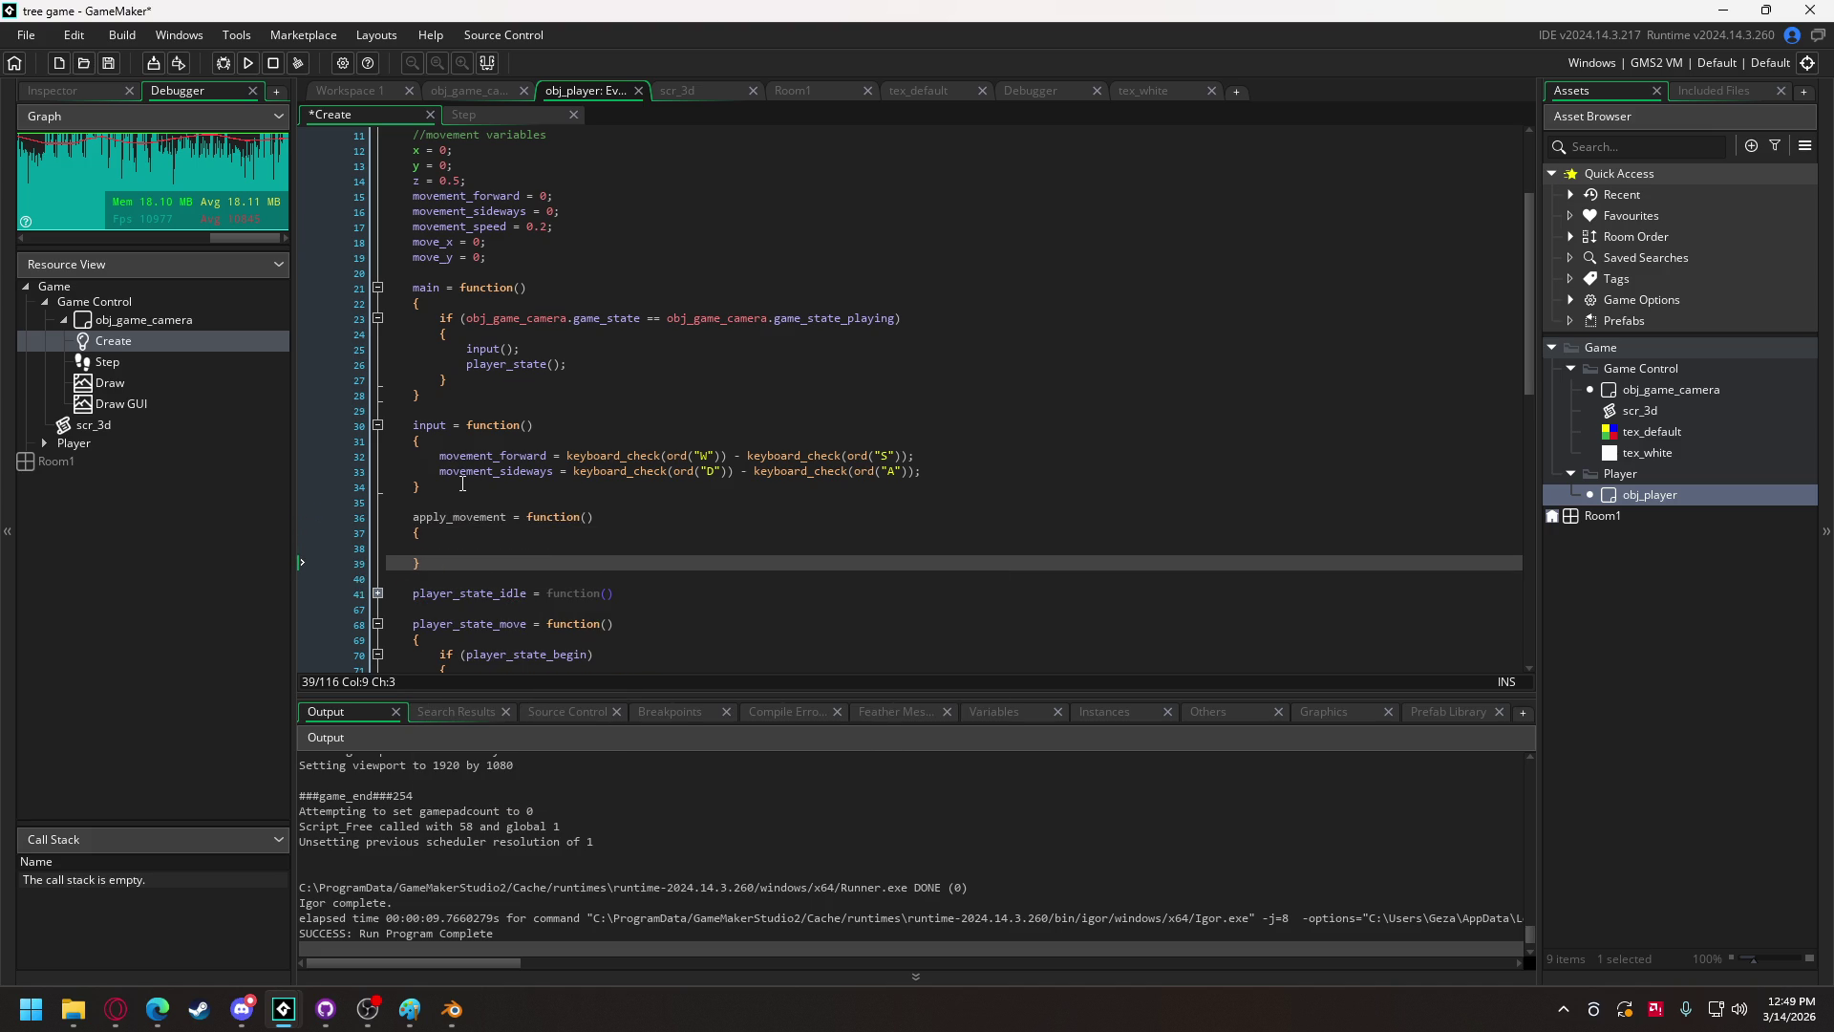
{"action": "left_click", "coordinate": [489, 537]}
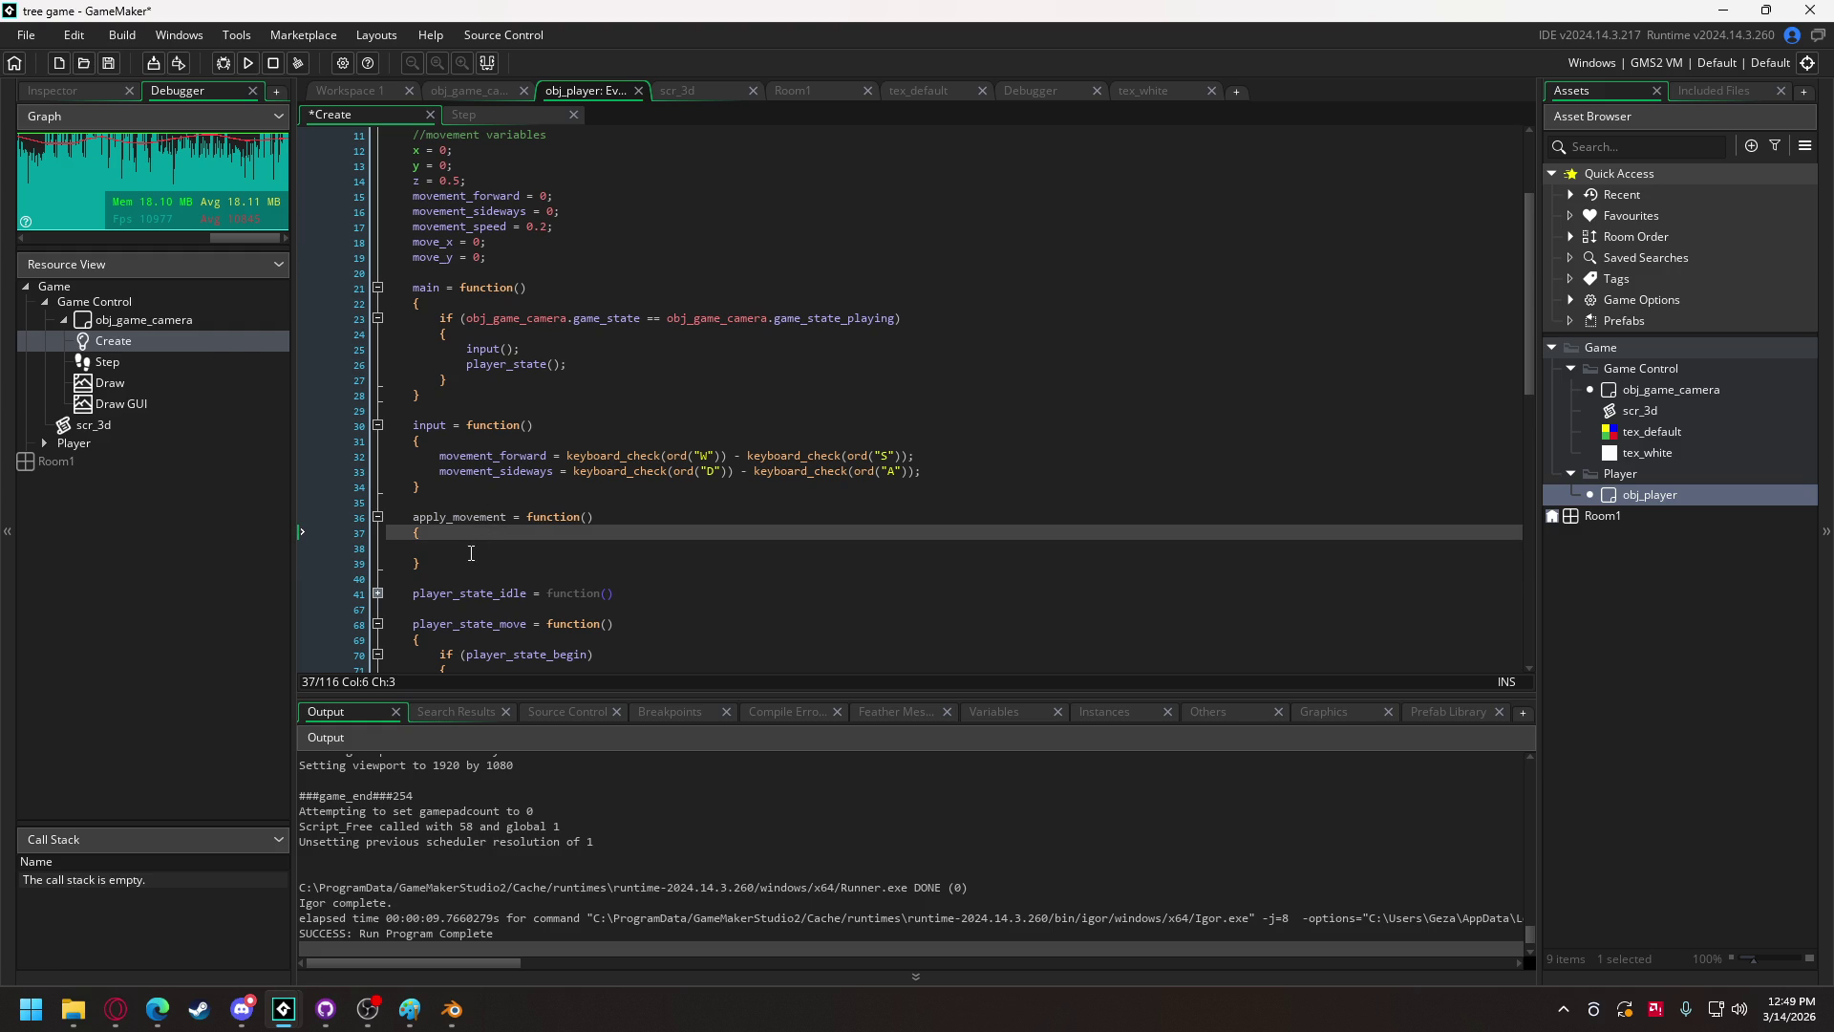
{"action": "left_click", "coordinate": [475, 544]}
{"action": "type", "text": "x "}
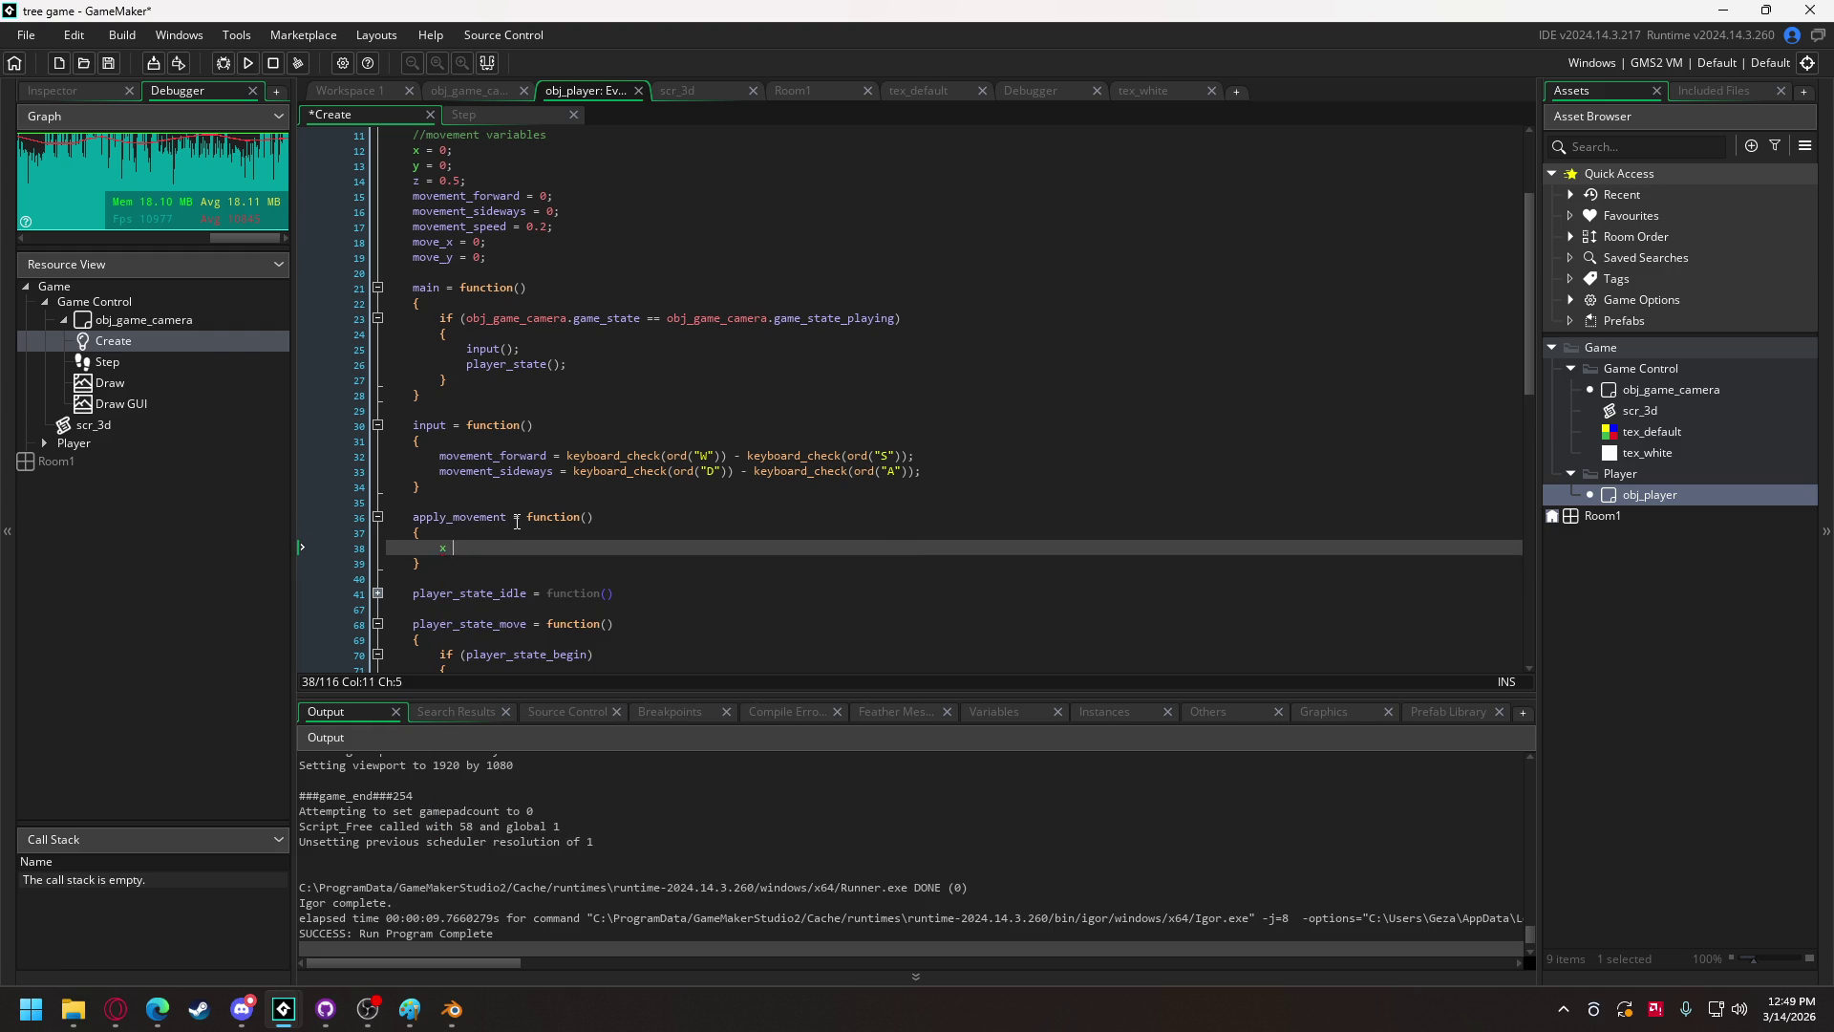
{"action": "type", "text": "+= move"}
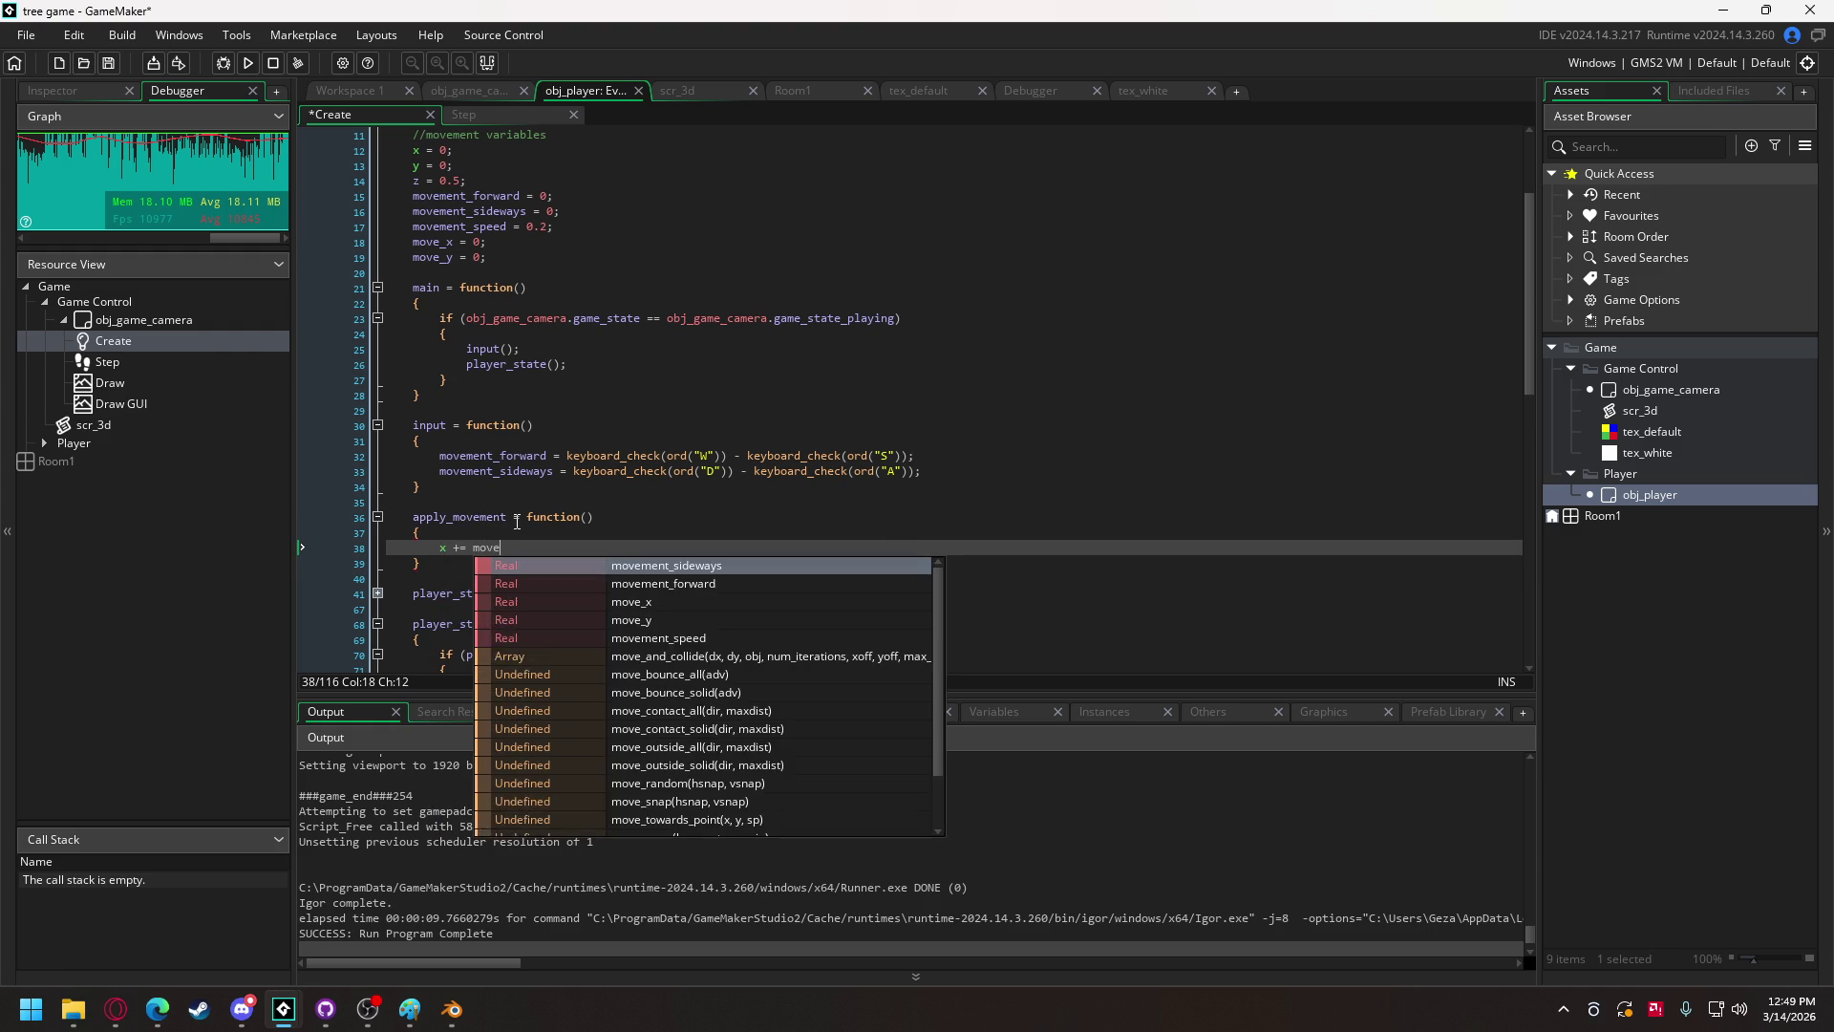
{"action": "type", "text": "_x;"}
{"action": "key", "text": "Return"}
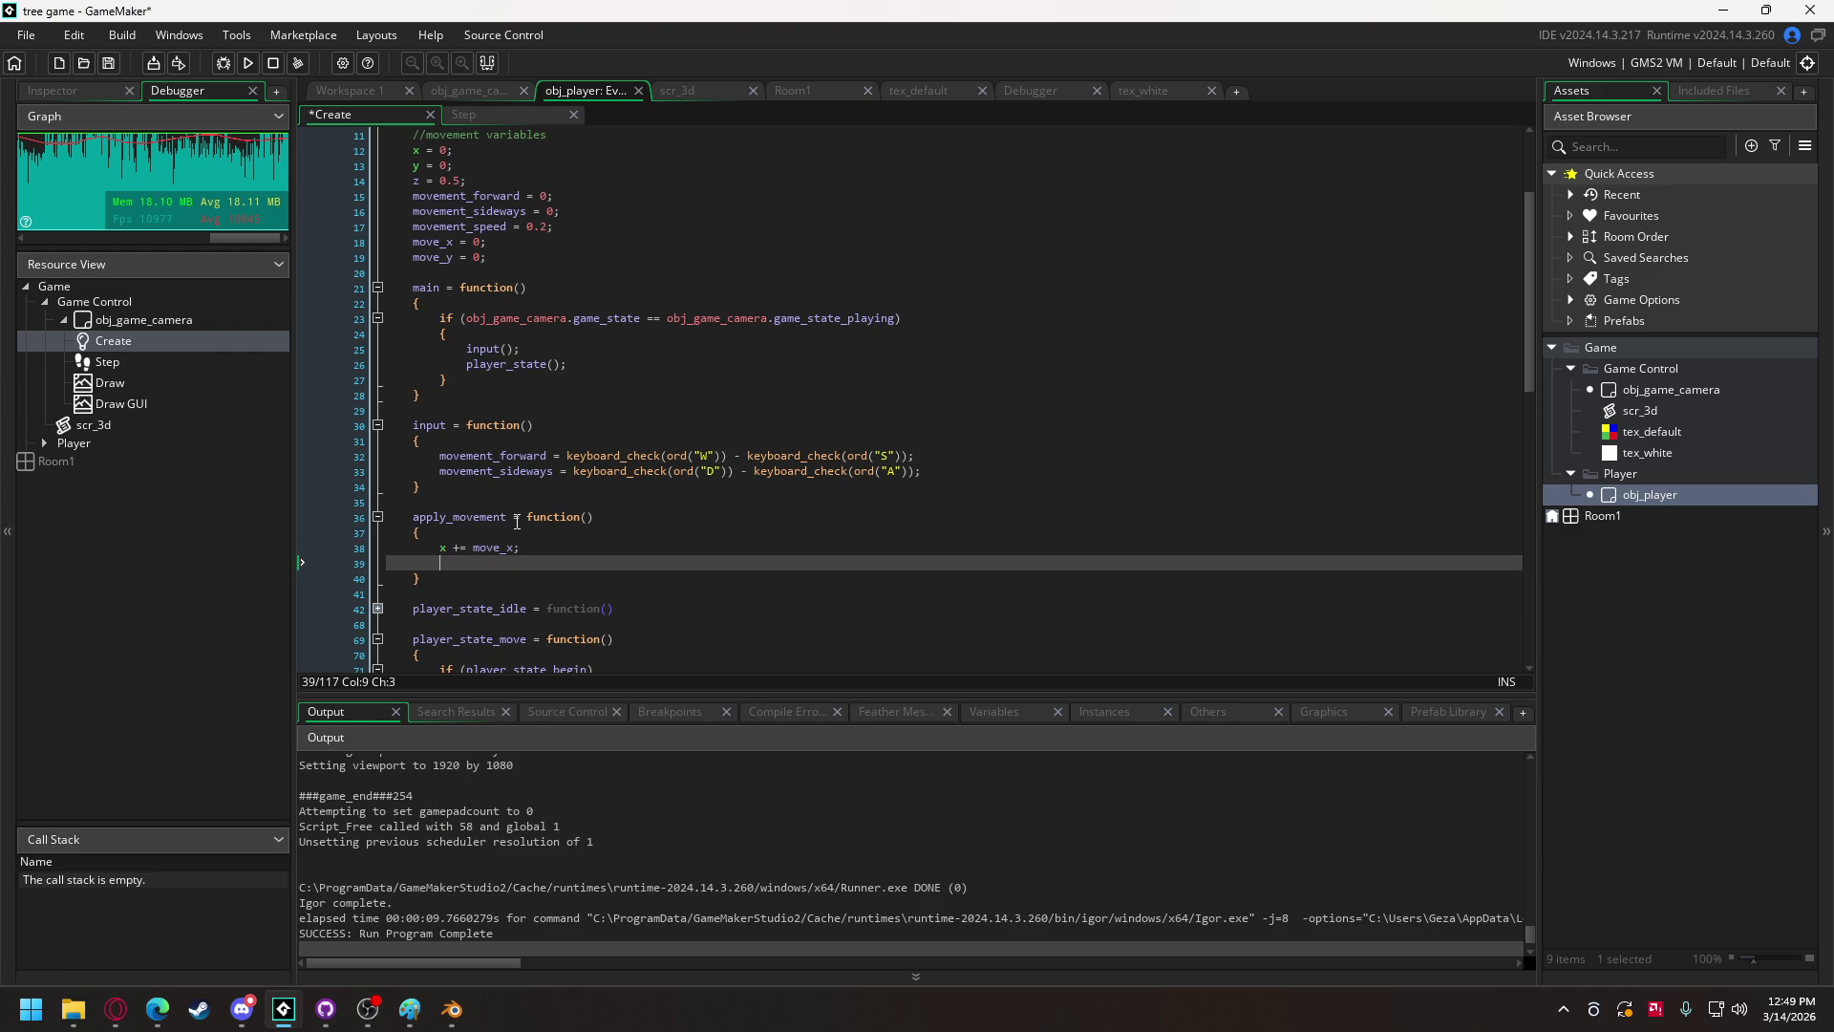
{"action": "type", "text": "y += "}
{"action": "type", "text": "move_"}
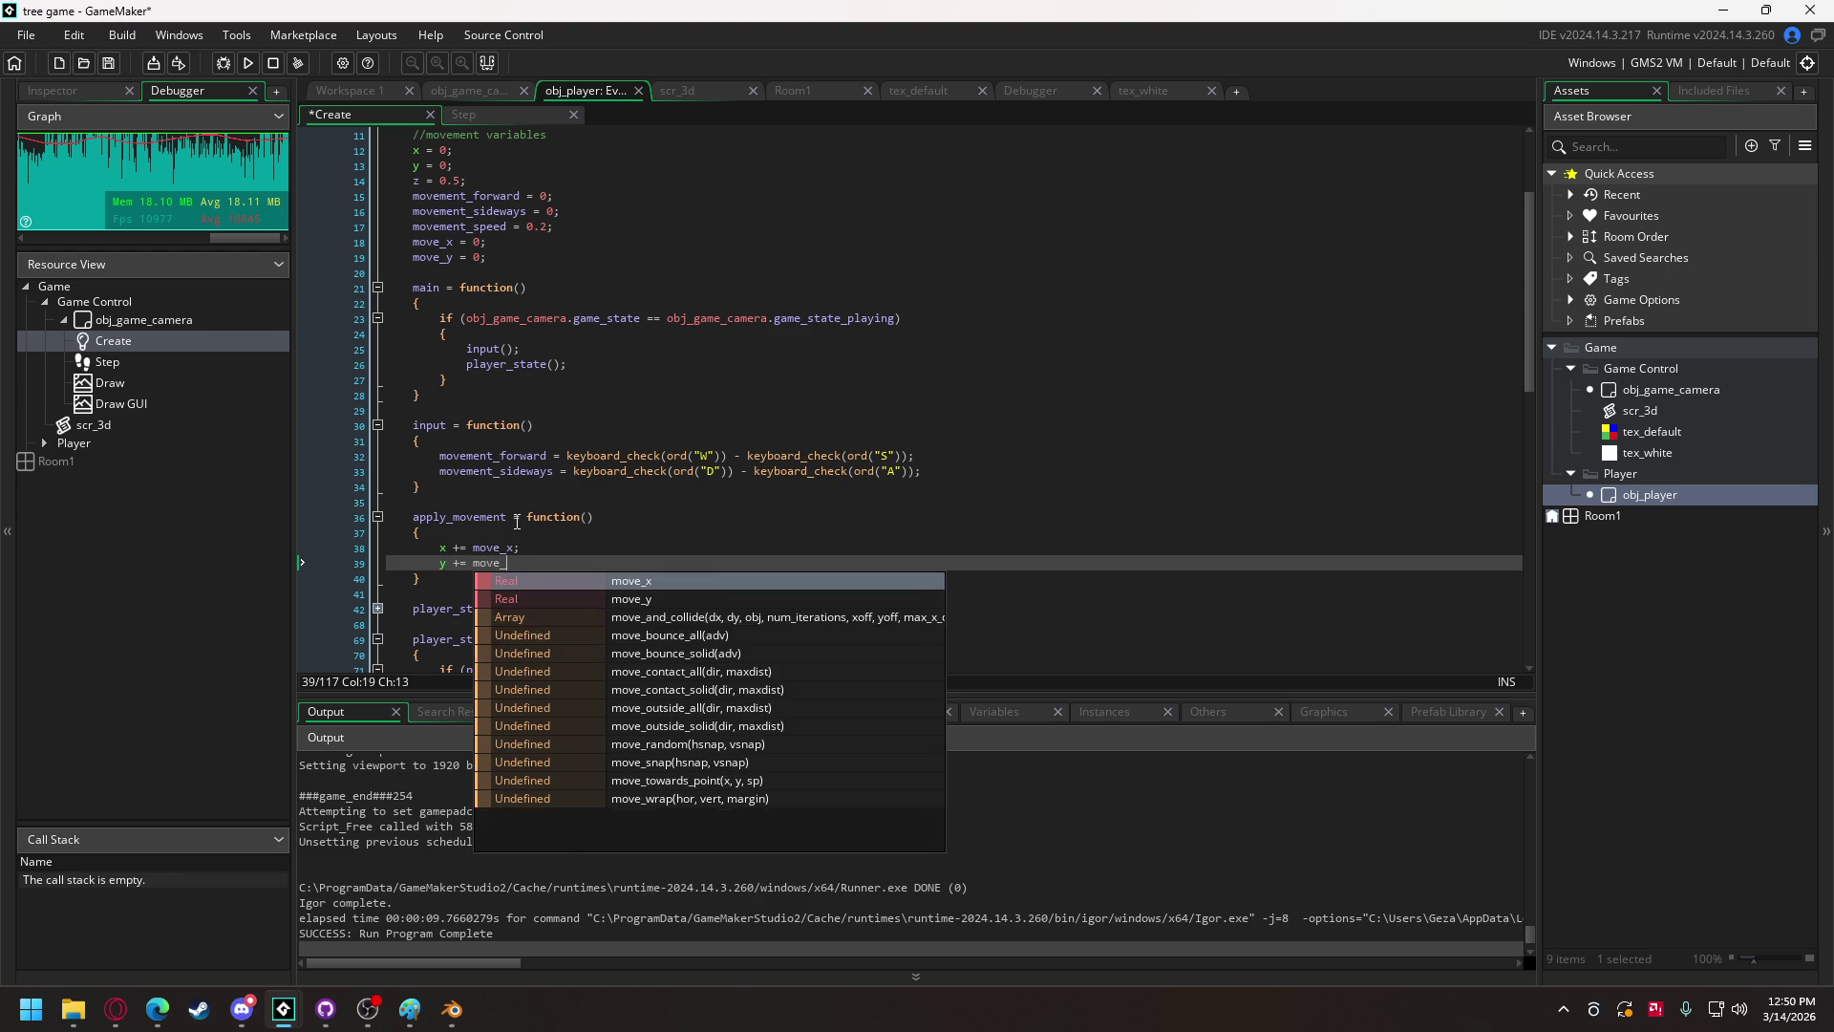
{"action": "type", "text": "y;"}
{"action": "key", "text": "Return"}
{"action": "type", "text": "z += mo"}
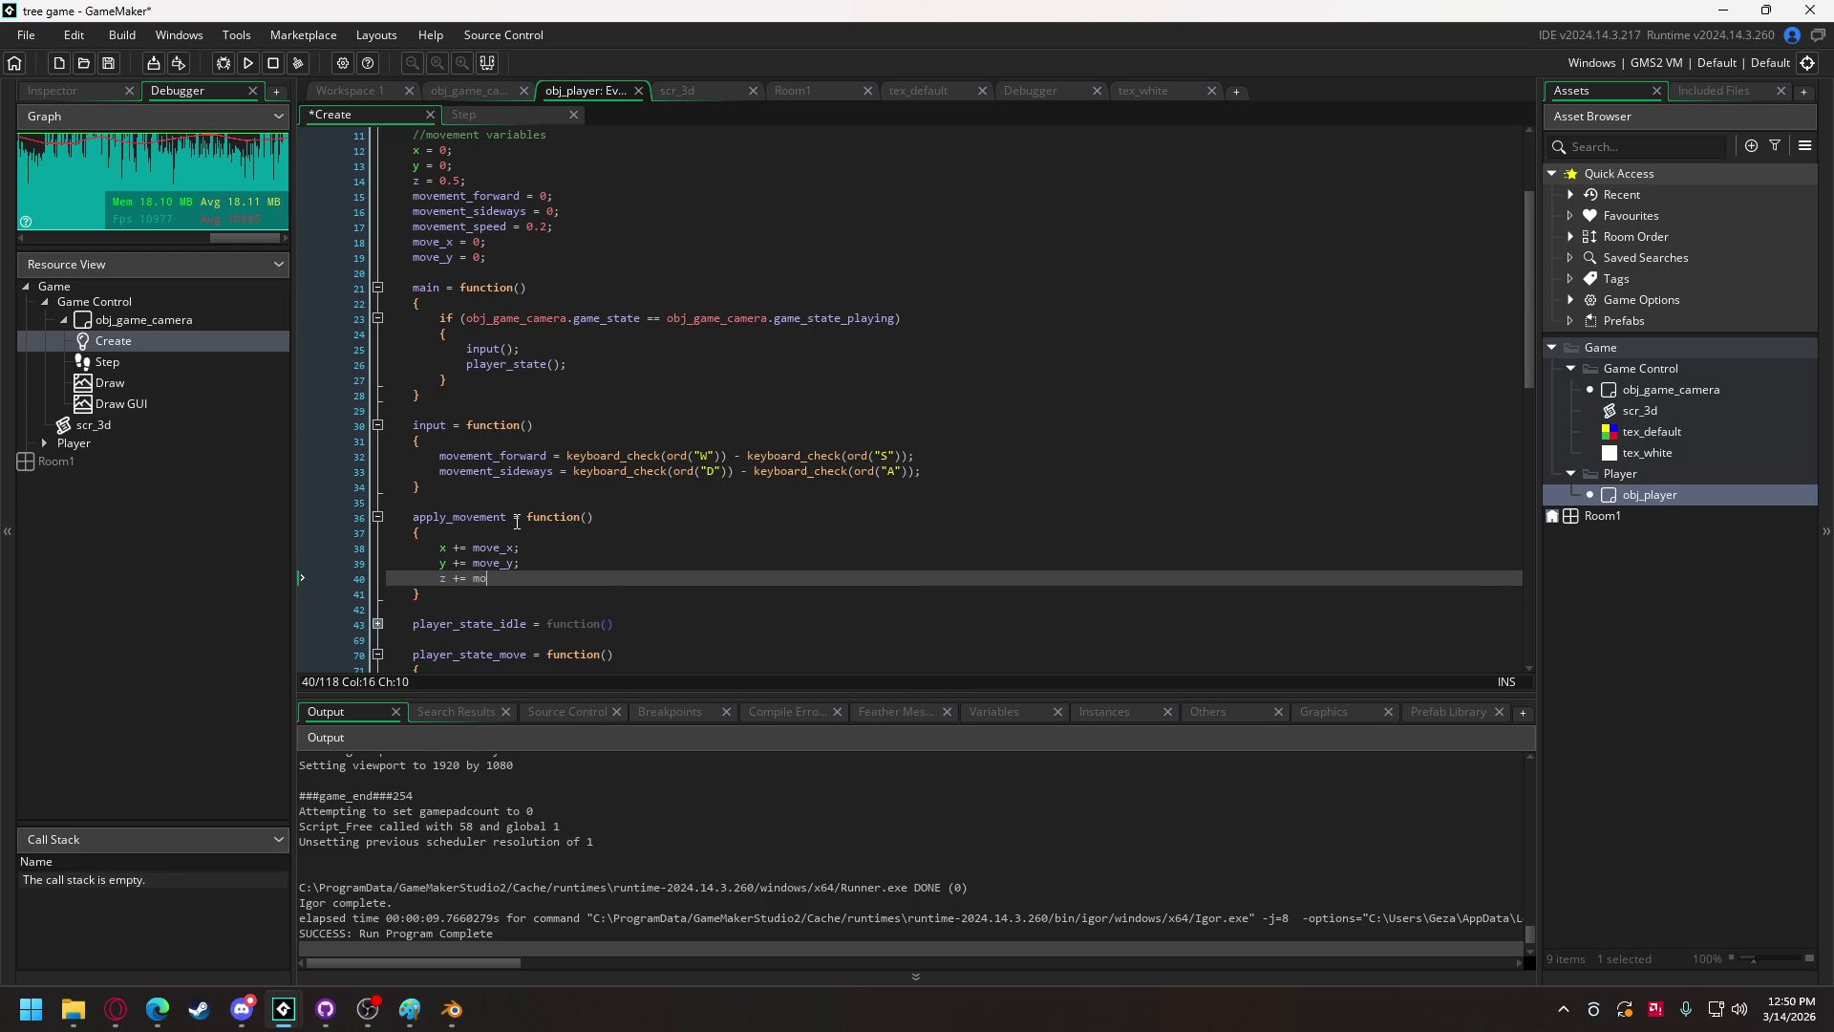
{"action": "type", "text": "ve_z;"}
Step: Declare move_z = 0 on its own line after move_y = 0
{"action": "left_click", "coordinate": [504, 249]}
{"action": "left_click", "coordinate": [502, 258]}
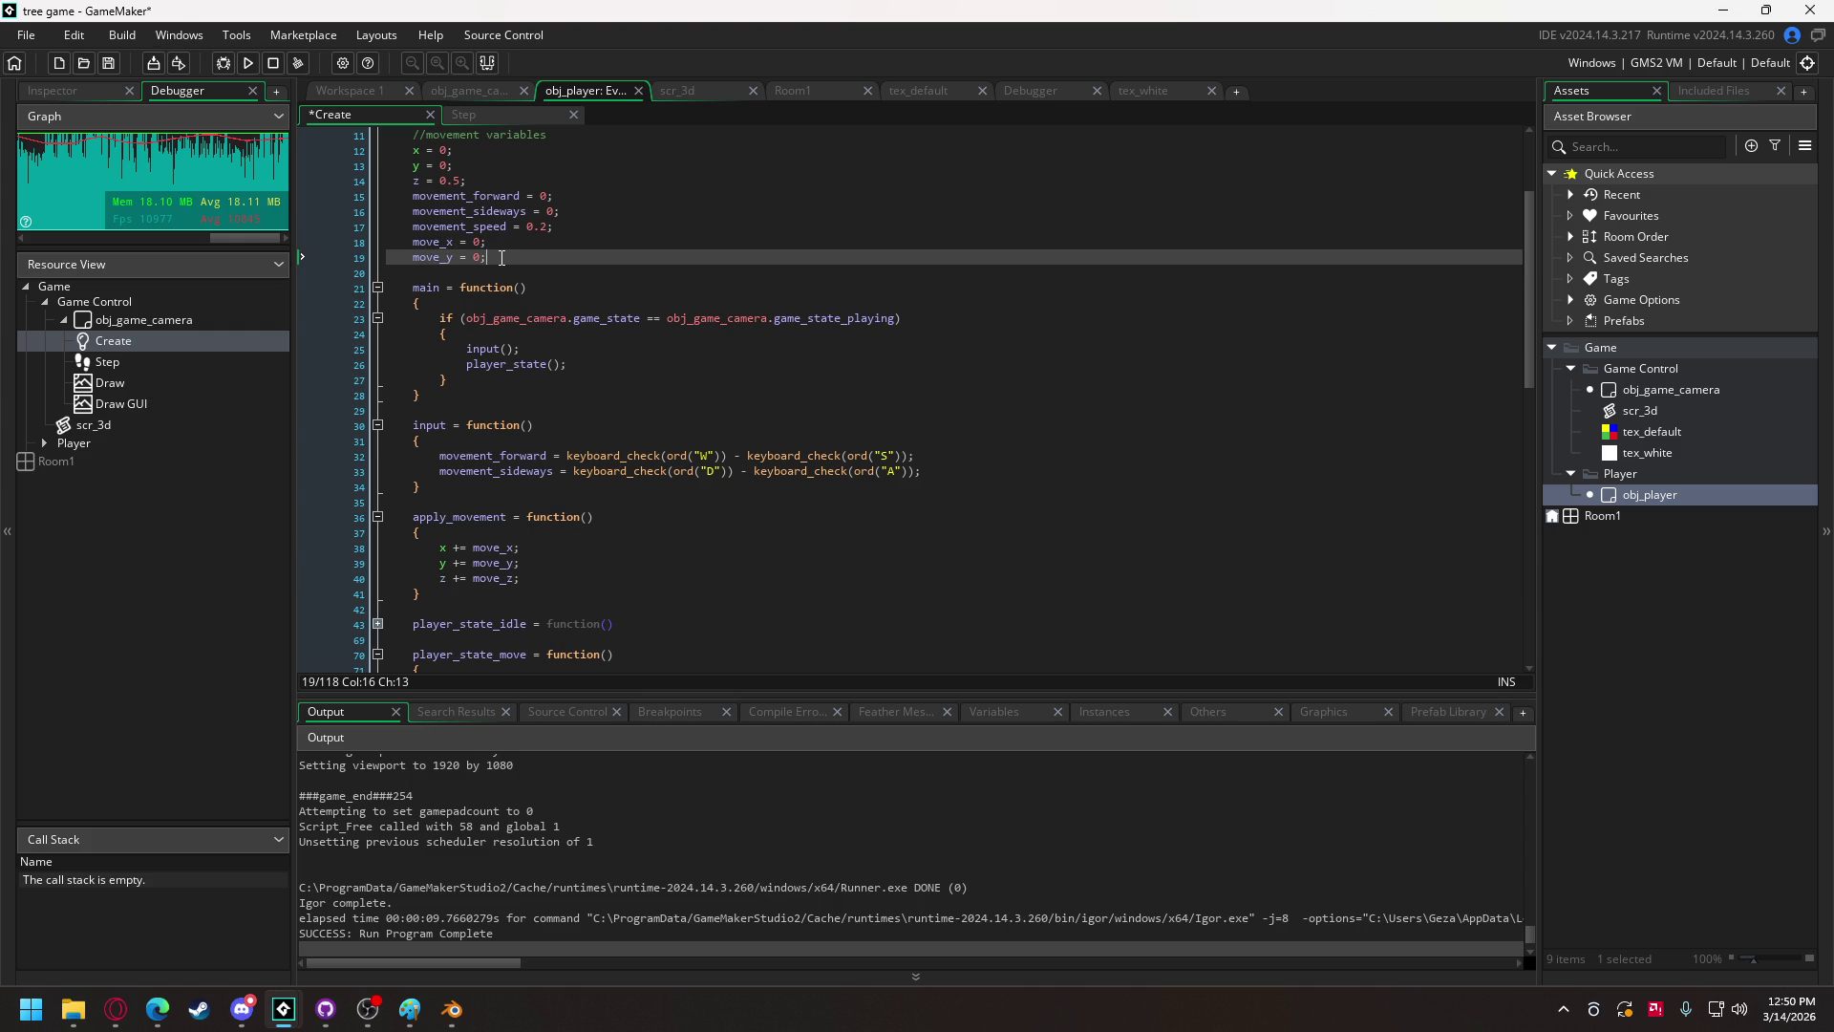
{"action": "type", "text": "move_z = 0"}
{"action": "type", "text": ";"}
{"action": "left_click", "coordinate": [488, 259]}
{"action": "key", "text": "Return"}
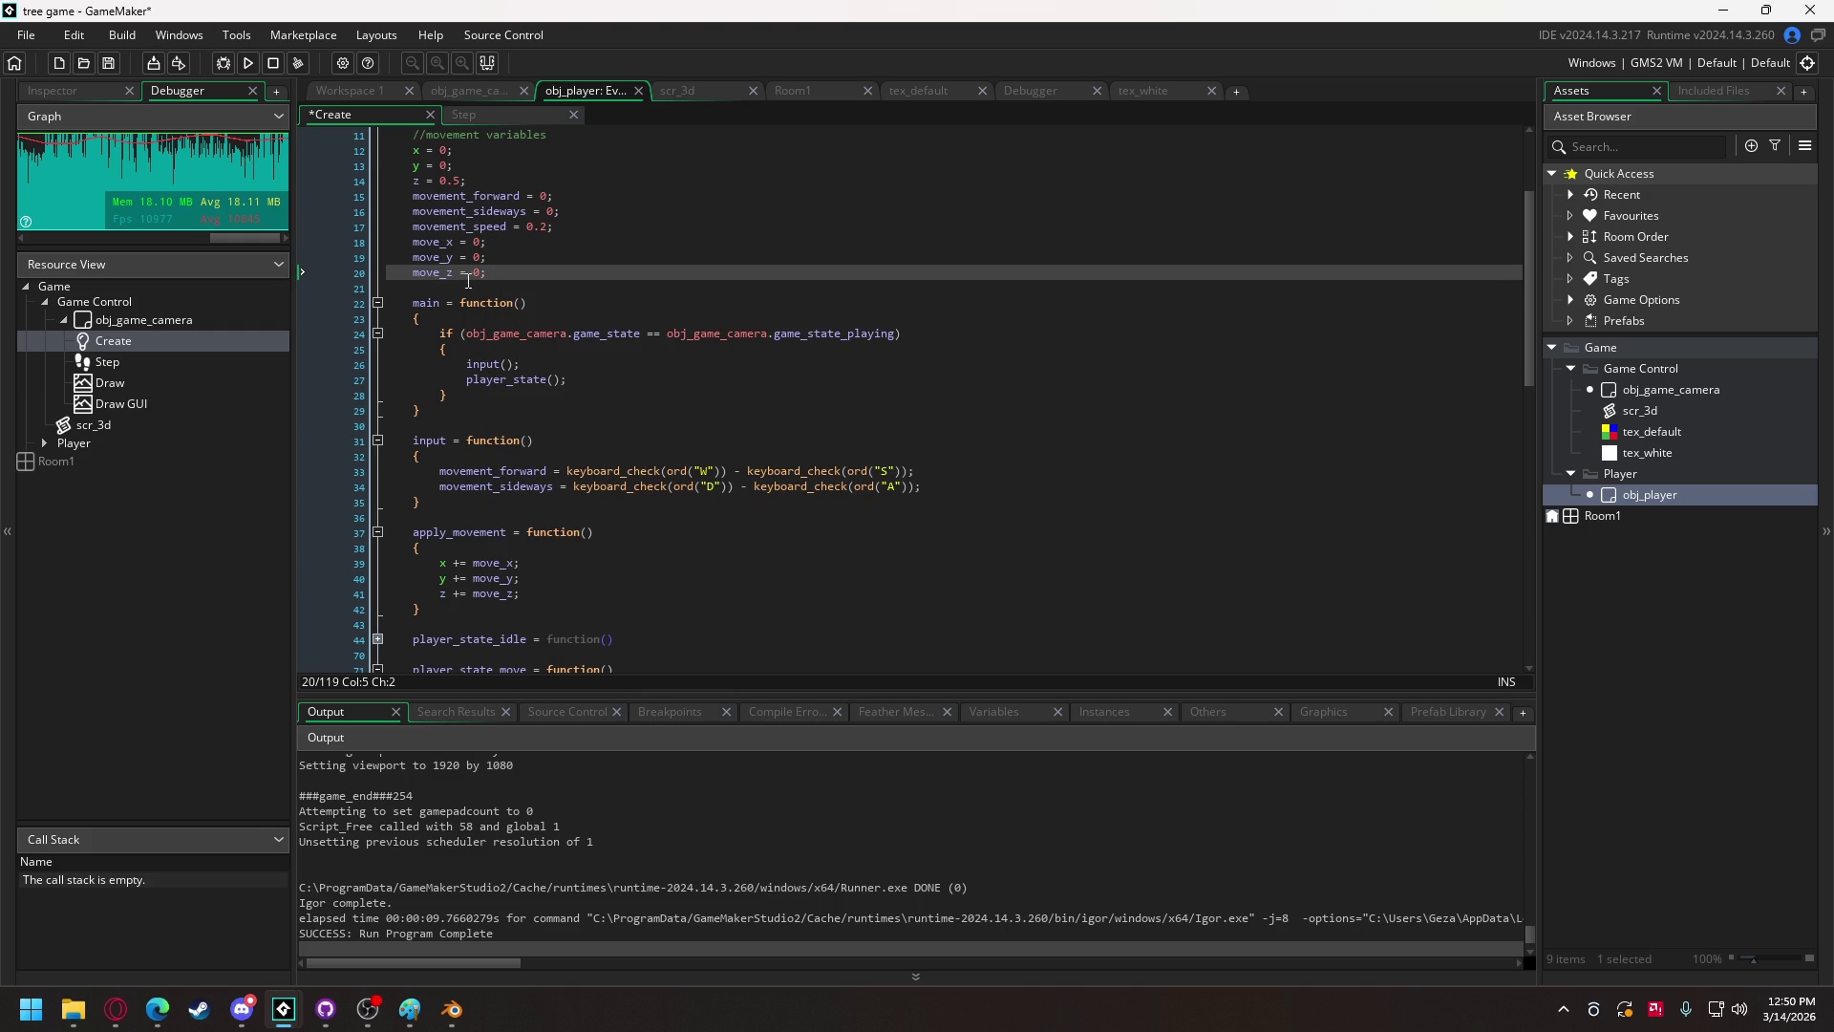
Step: Paste the move_x, move_y, move_z zero resets at the start of input(), reindent them, and run
{"action": "left_click_drag", "start_coordinate": [412, 275], "coordinate": [415, 243]}
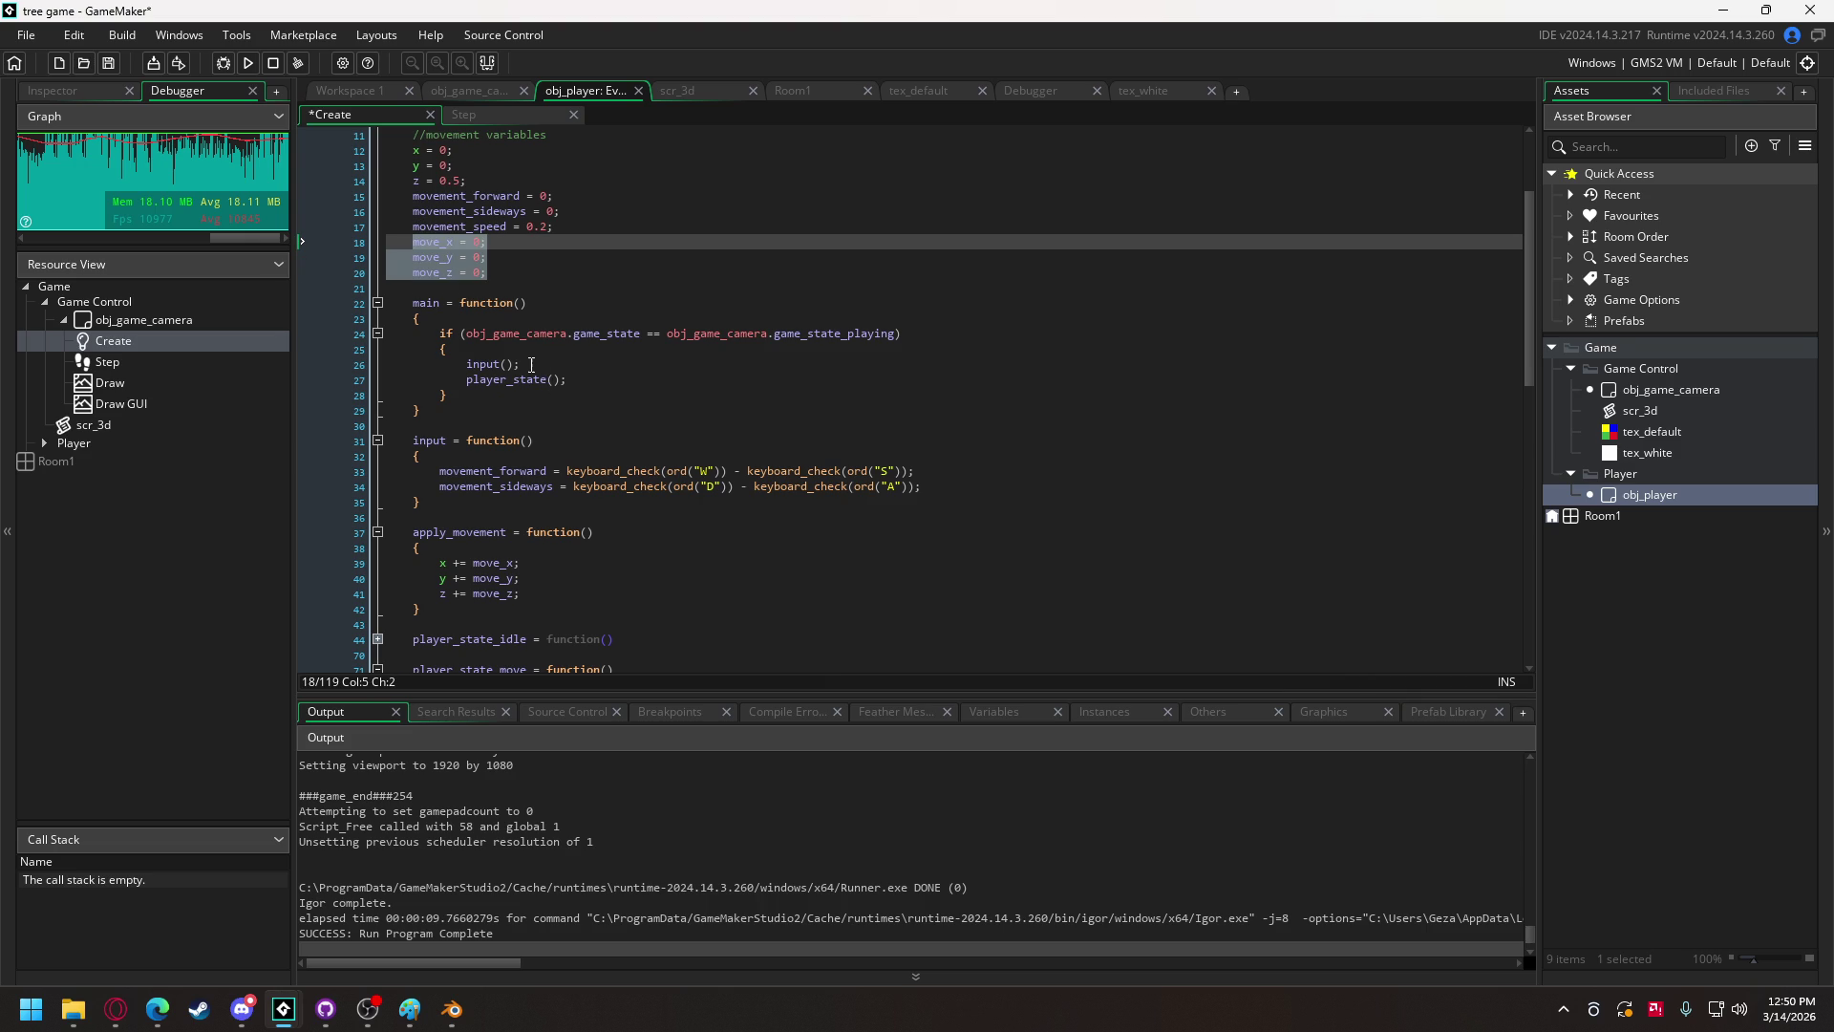
{"action": "left_click", "coordinate": [482, 456]}
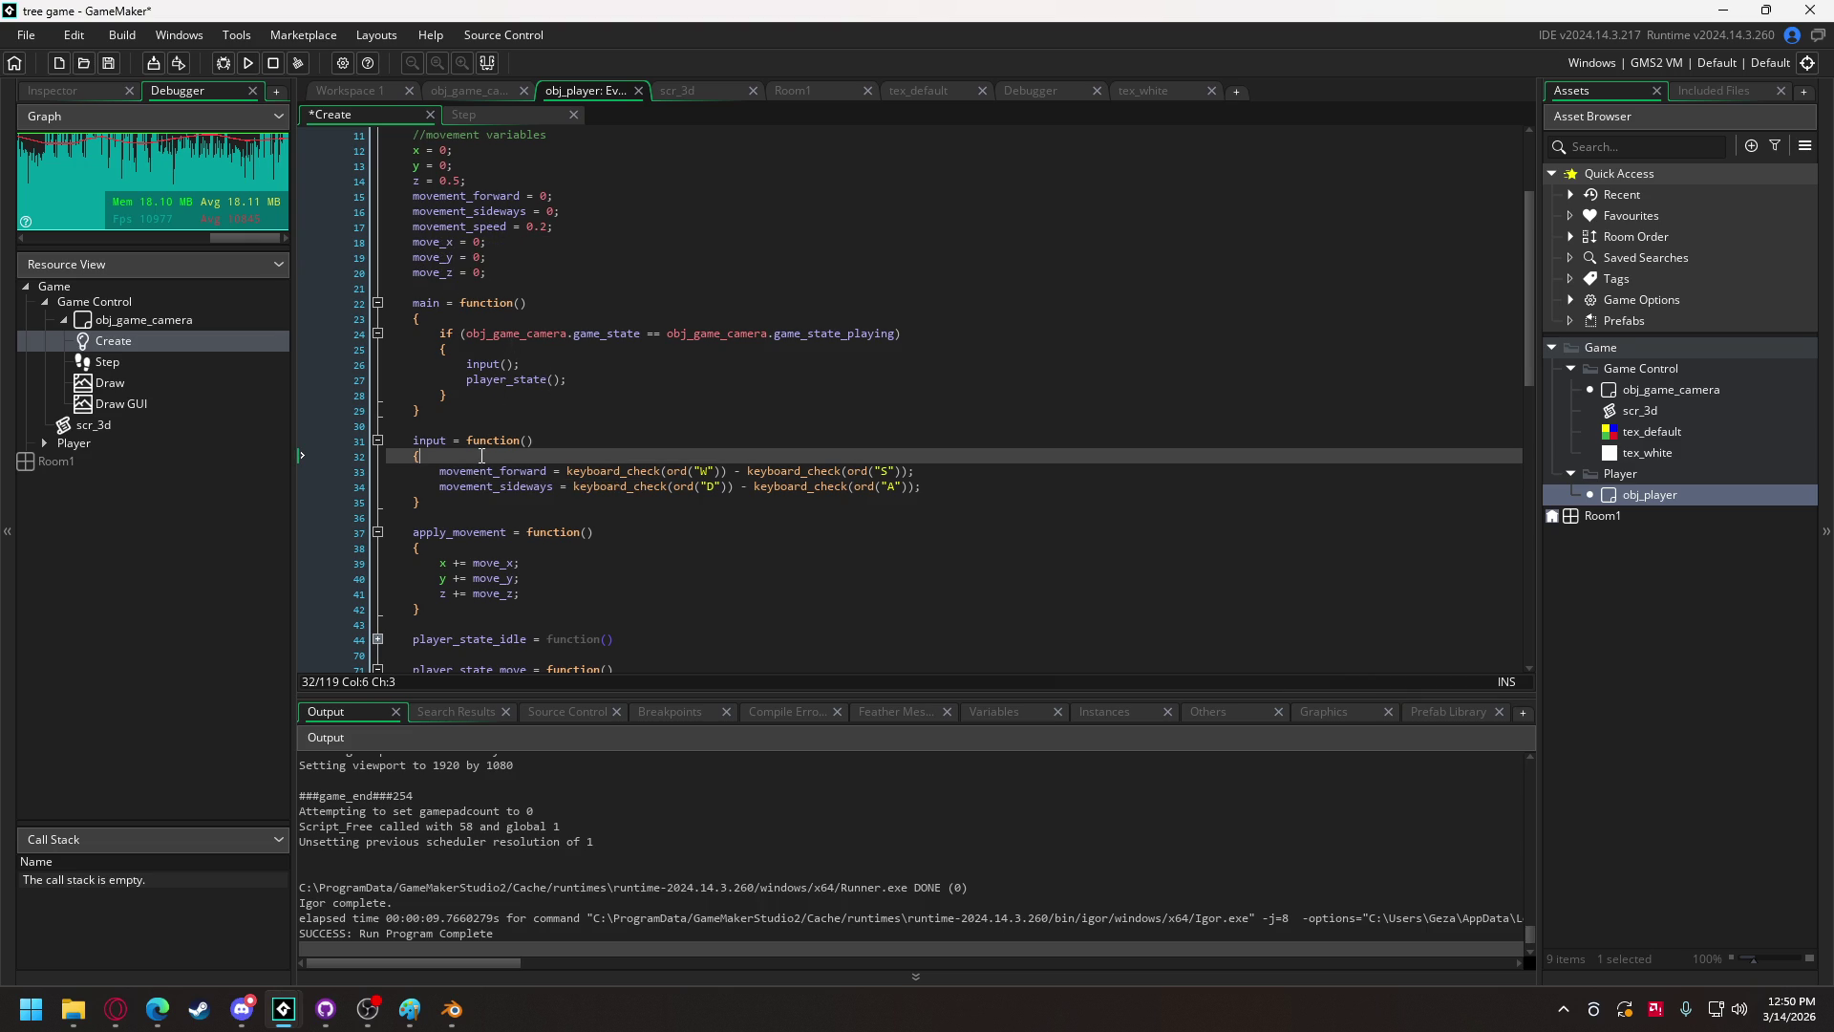
{"action": "key", "text": "ctrl+v"}
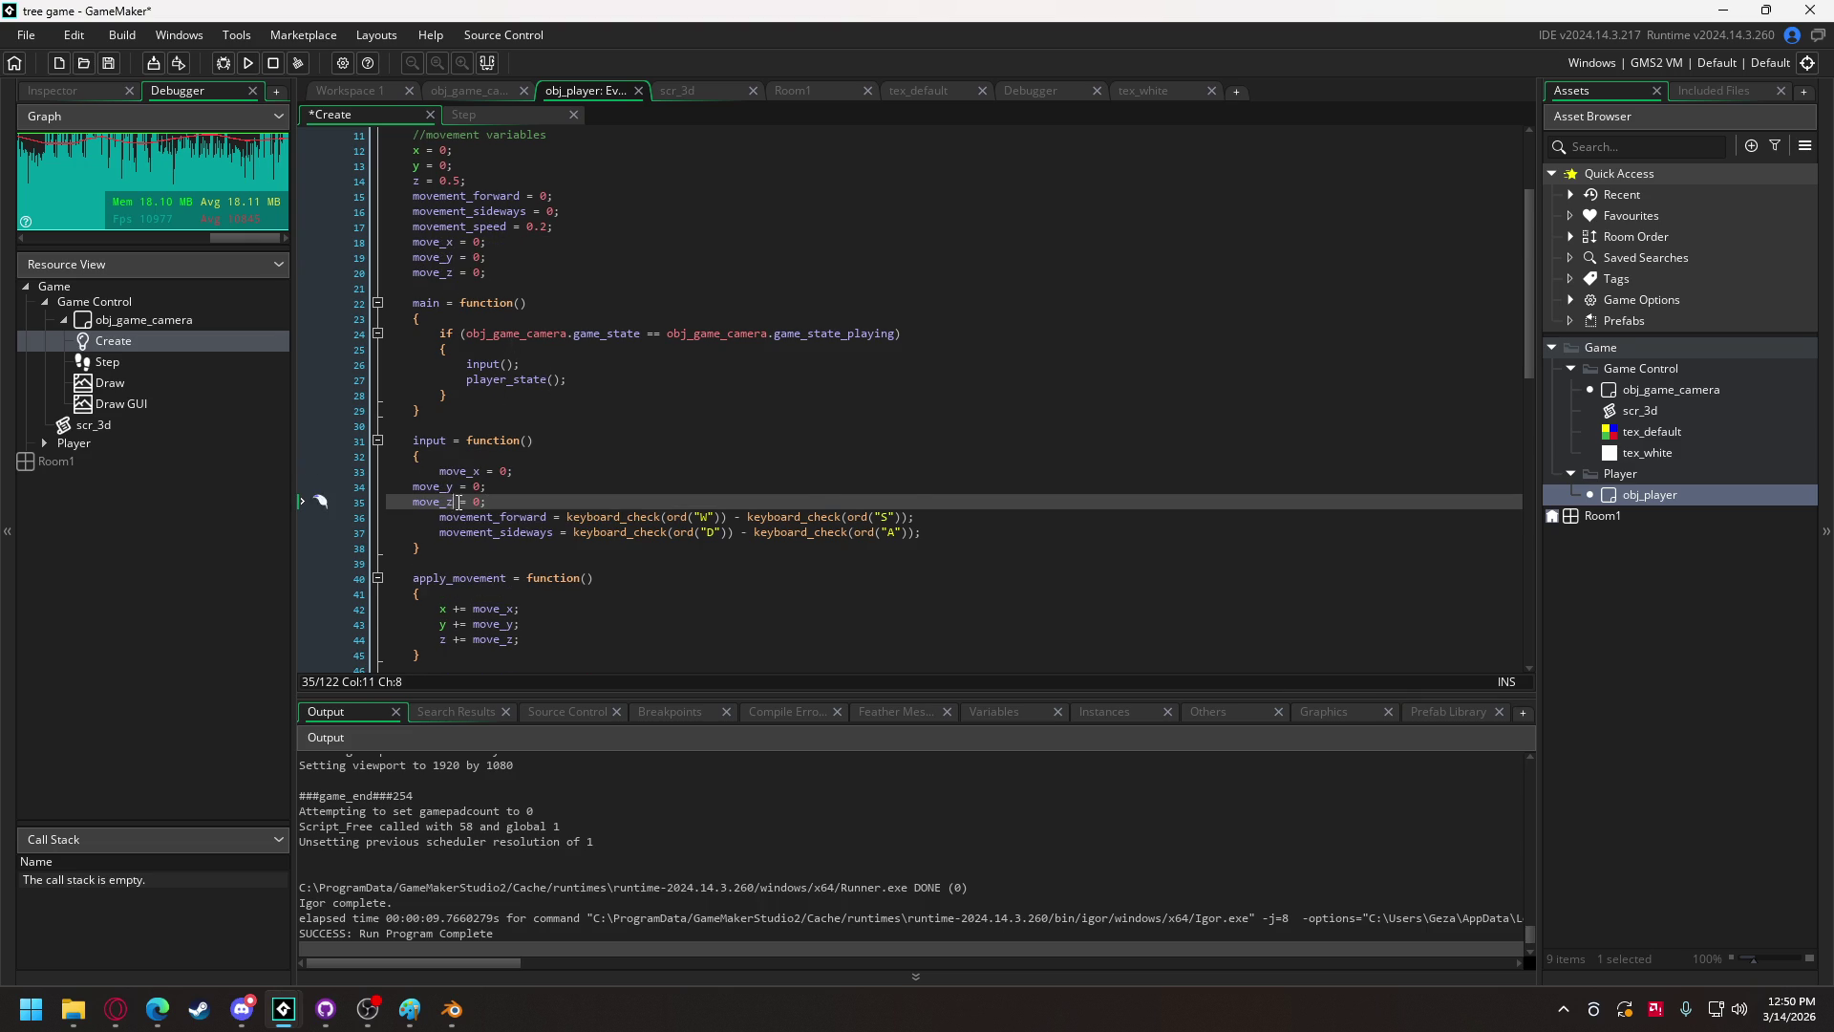
{"action": "left_click_drag", "start_coordinate": [492, 501], "coordinate": [445, 485]}
{"action": "left_click", "coordinate": [459, 456]}
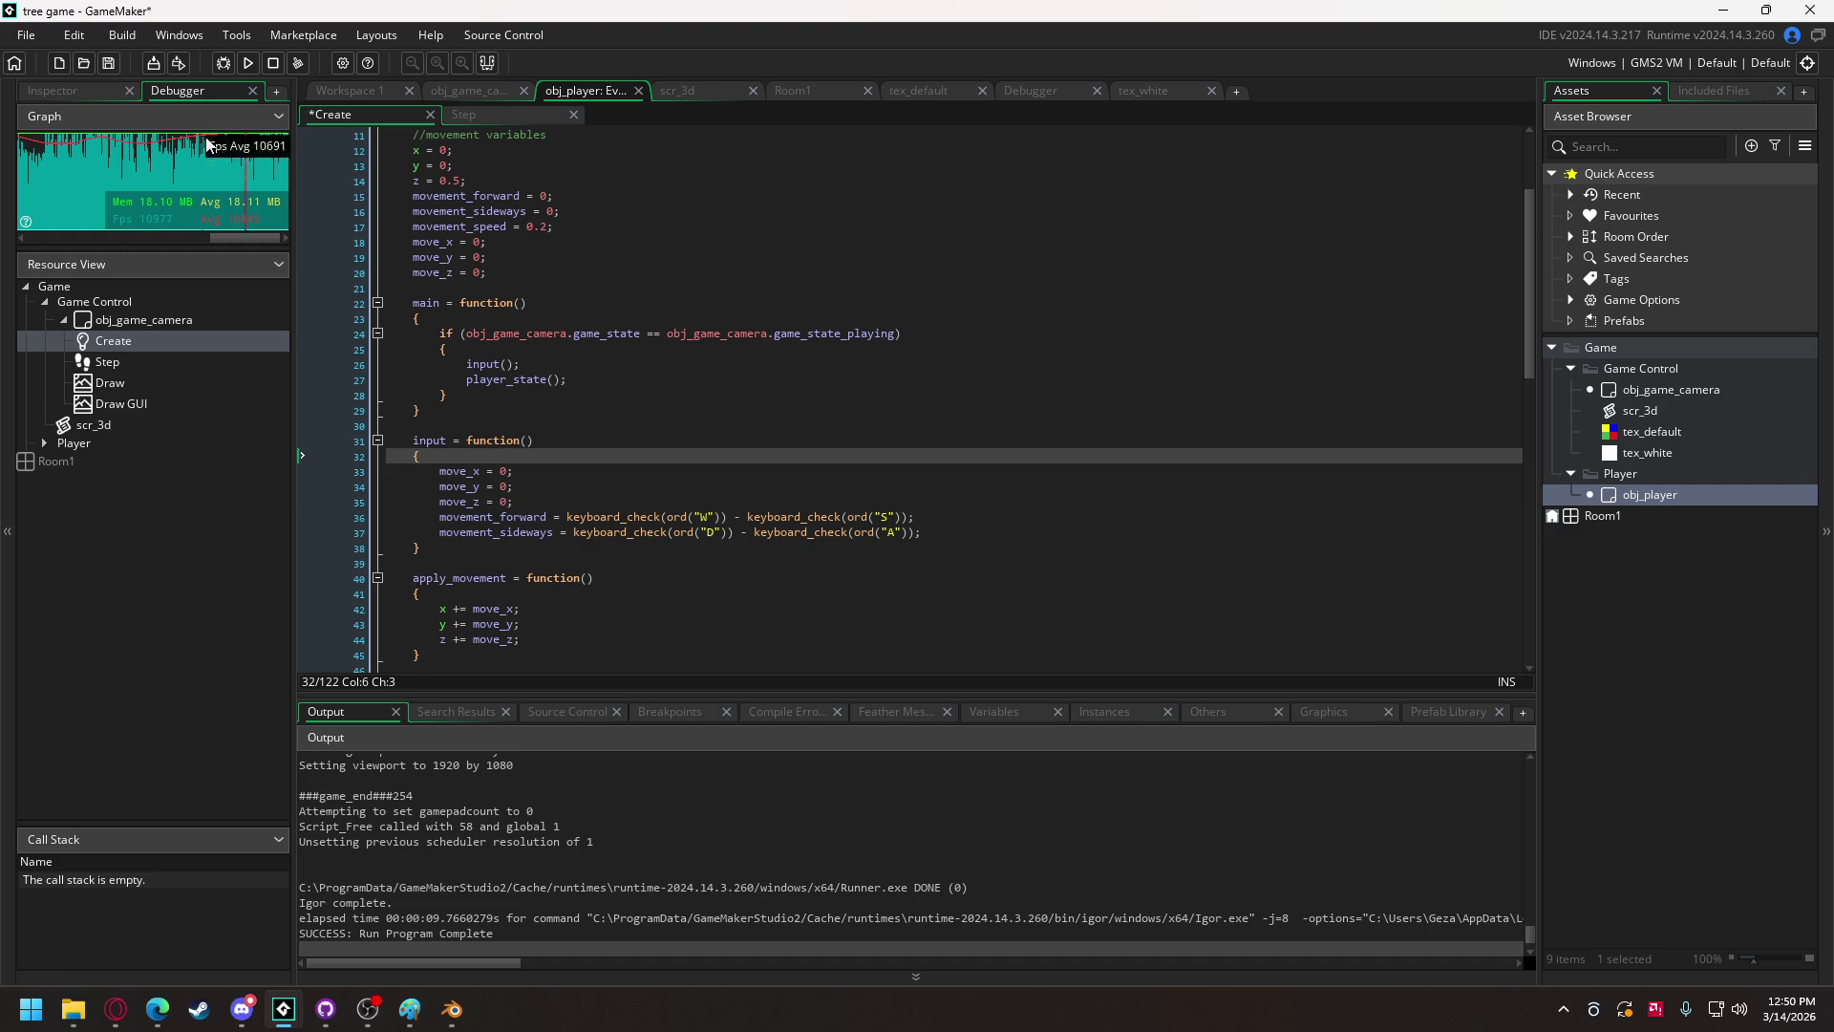
{"action": "left_click", "coordinate": [237, 70]}
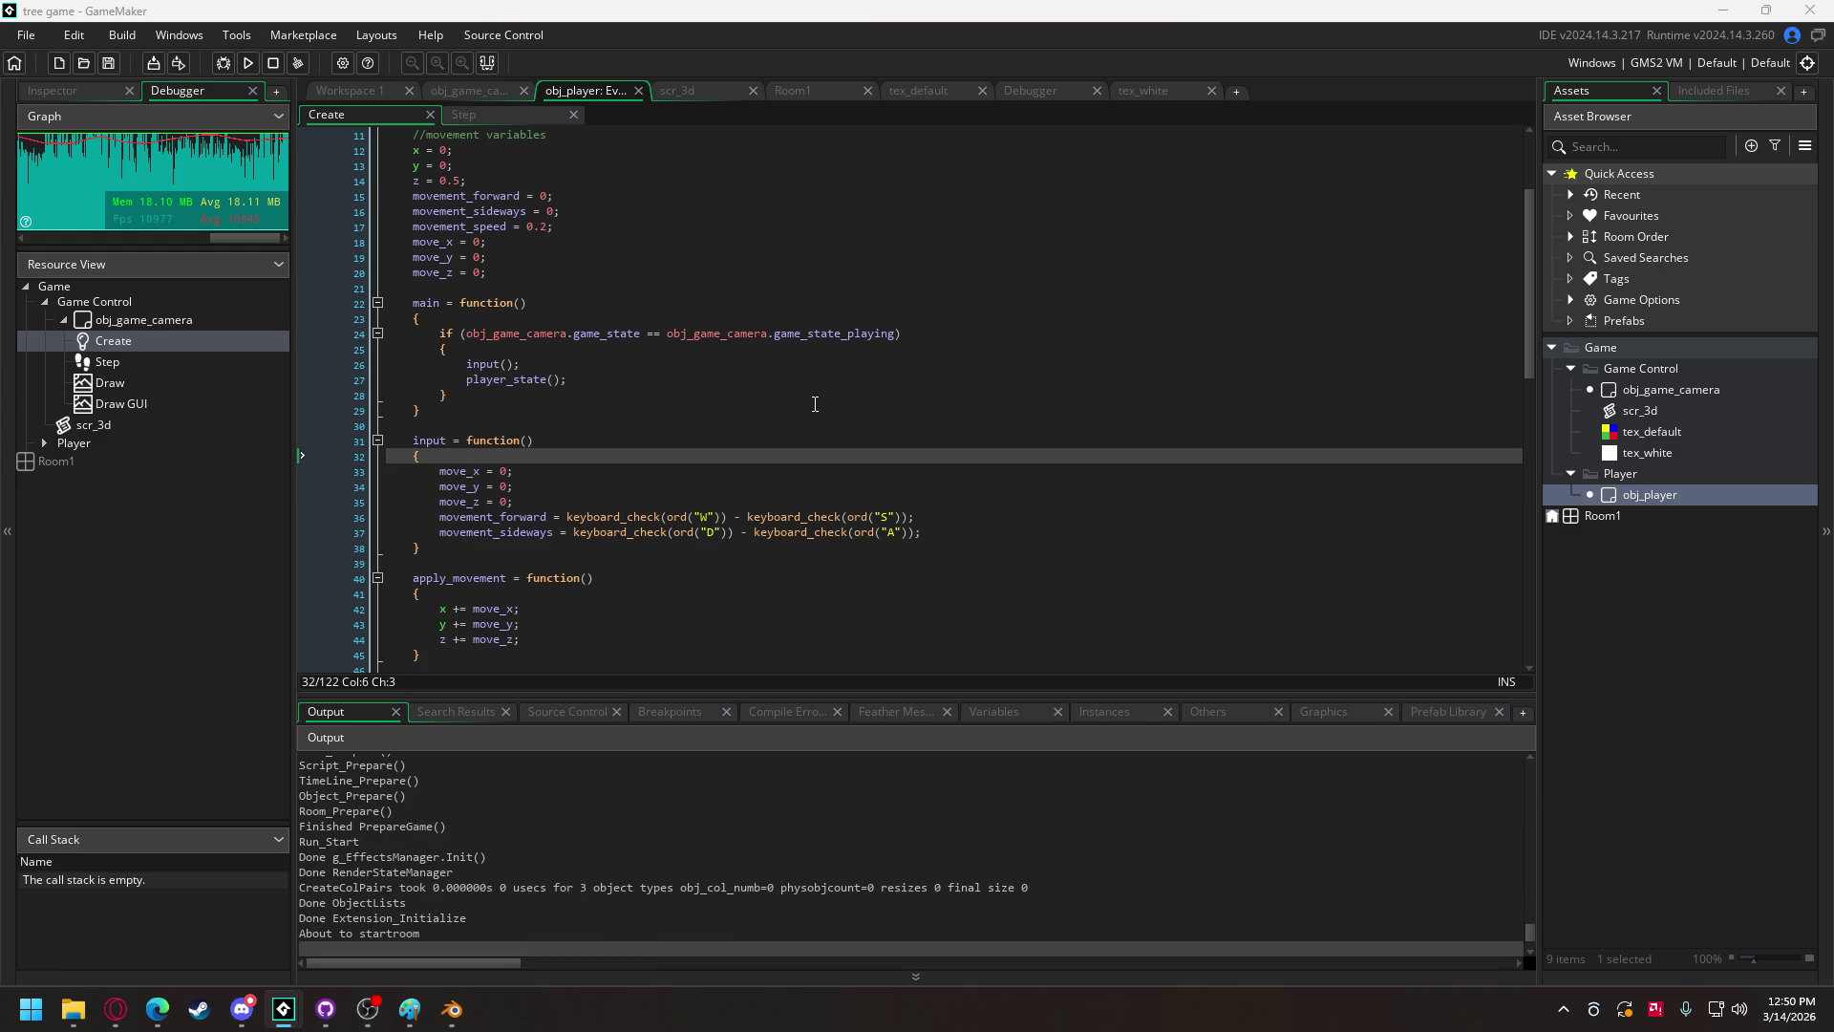
{"action": "left_click", "coordinate": [844, 646]}
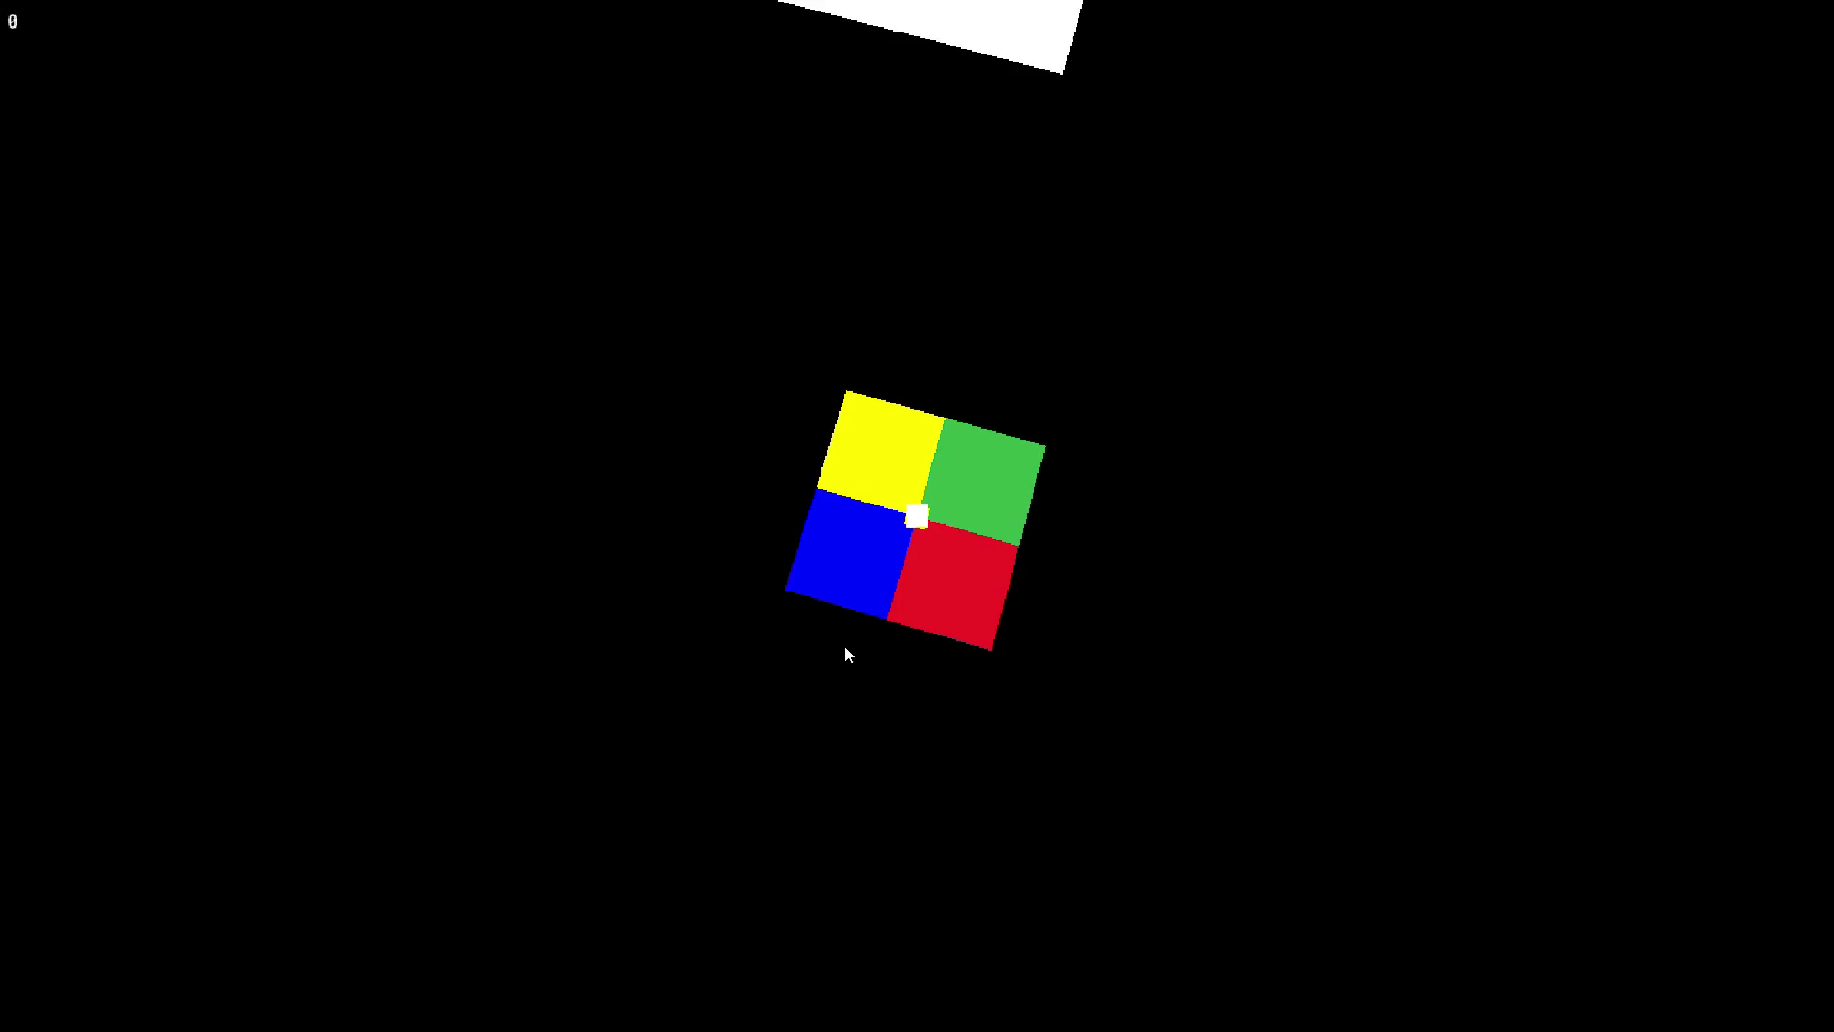
{"action": "mouse_move", "coordinate": [869, 612]}
{"action": "left_mouse_down"}
{"action": "mouse_move", "coordinate": [915, 594]}
{"action": "mouse_move", "coordinate": [657, 601]}
{"action": "left_mouse_up"}
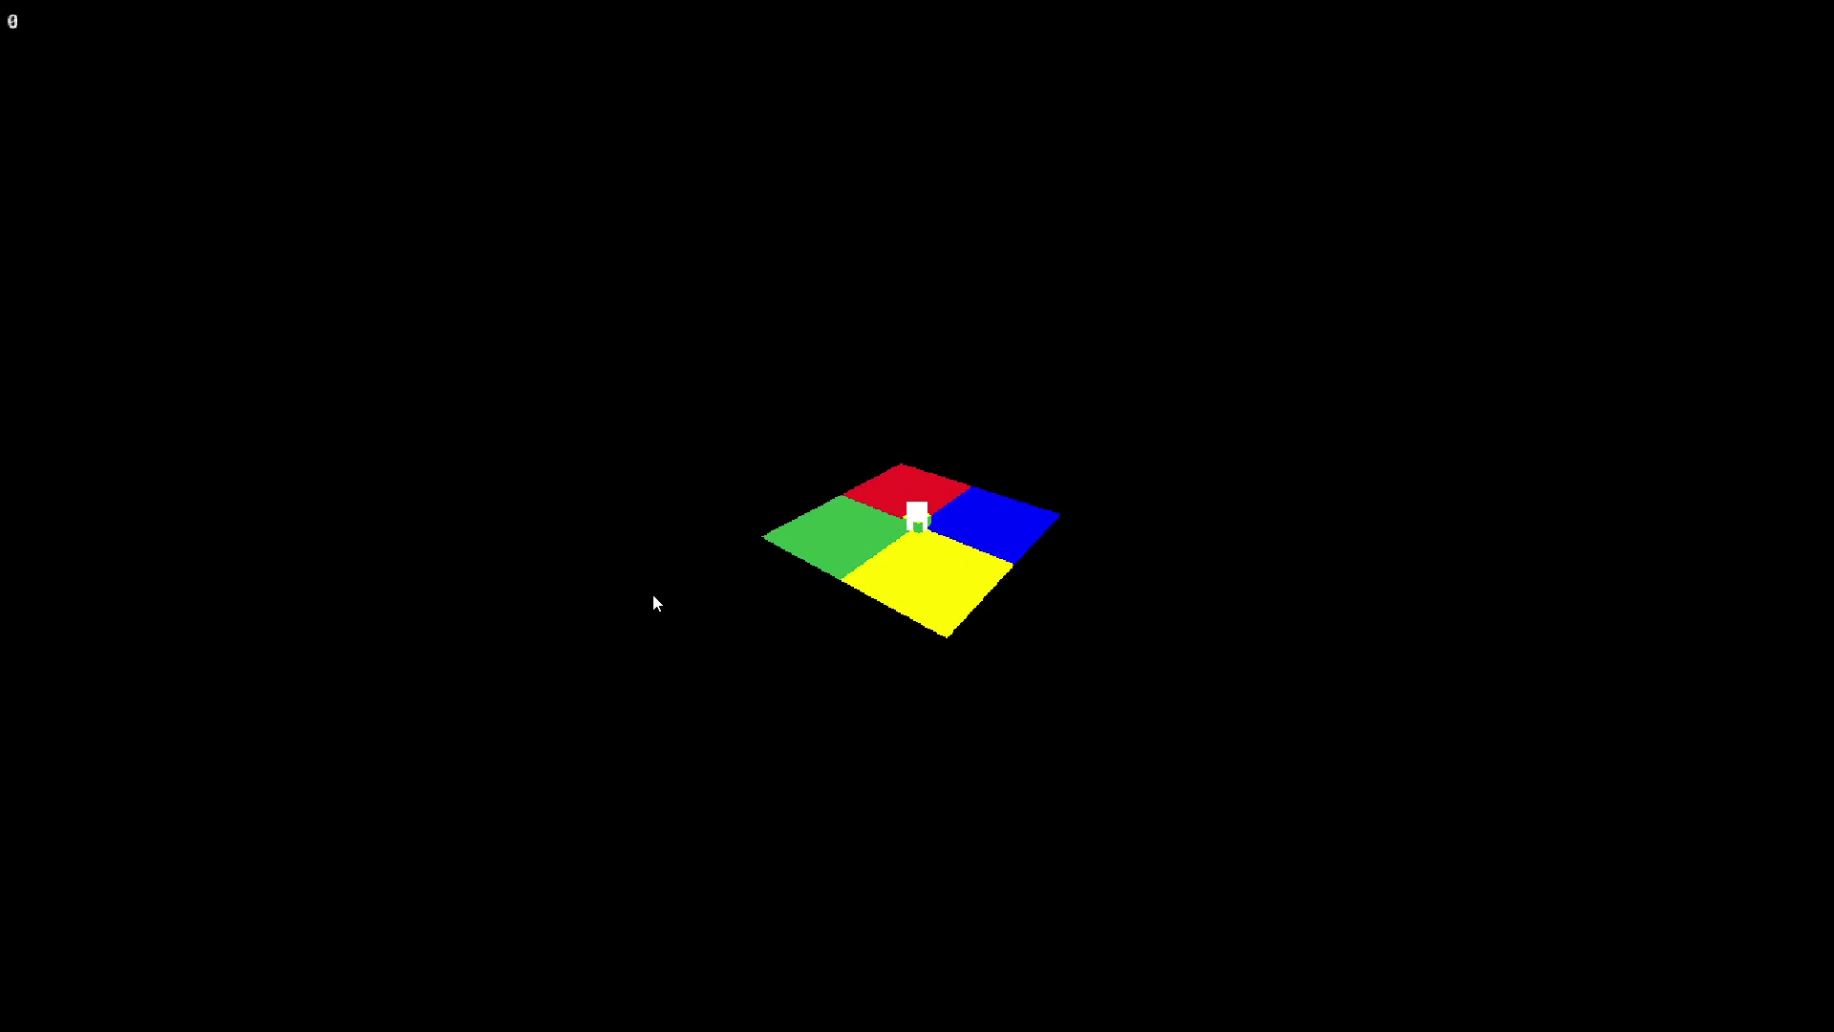
{"action": "key", "text": "Escape"}
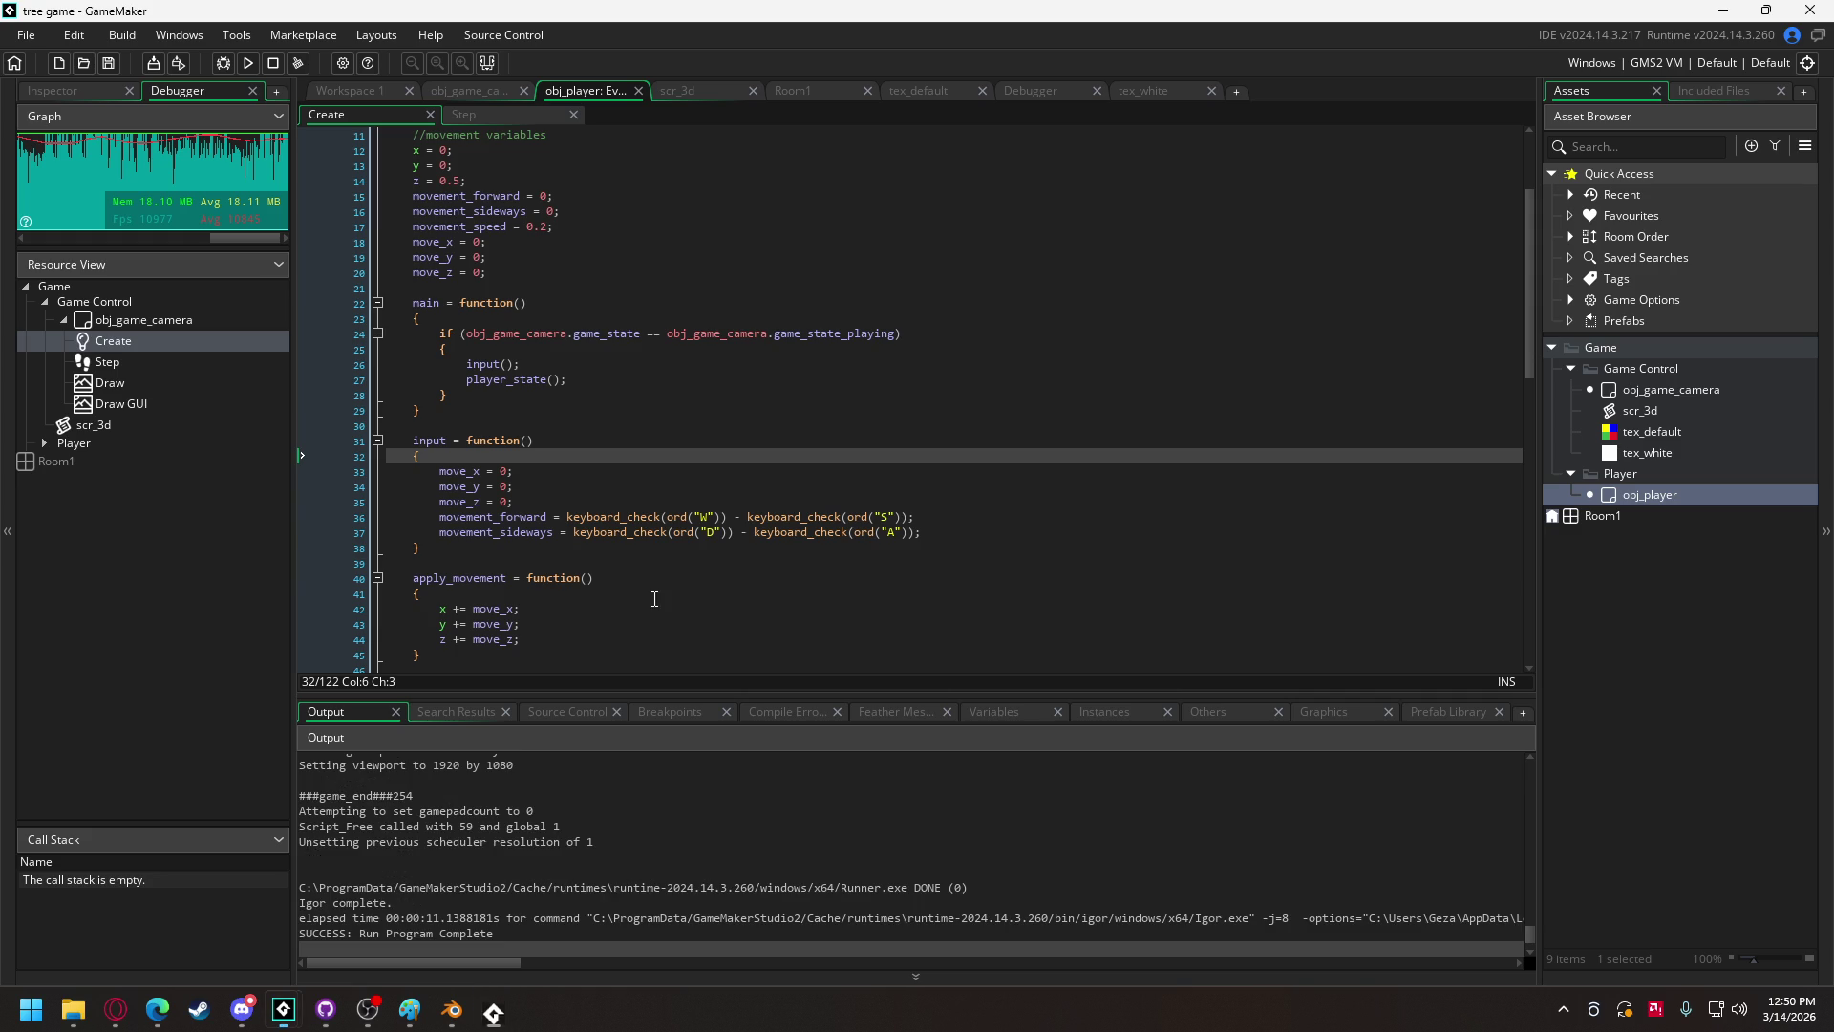
Step: Make move_x and move_y plain assignments instead of += / -=, and negate the move_y expression
{"action": "scroll", "coordinate": [655, 533], "scroll_direction": "down", "scroll_amount": 3}
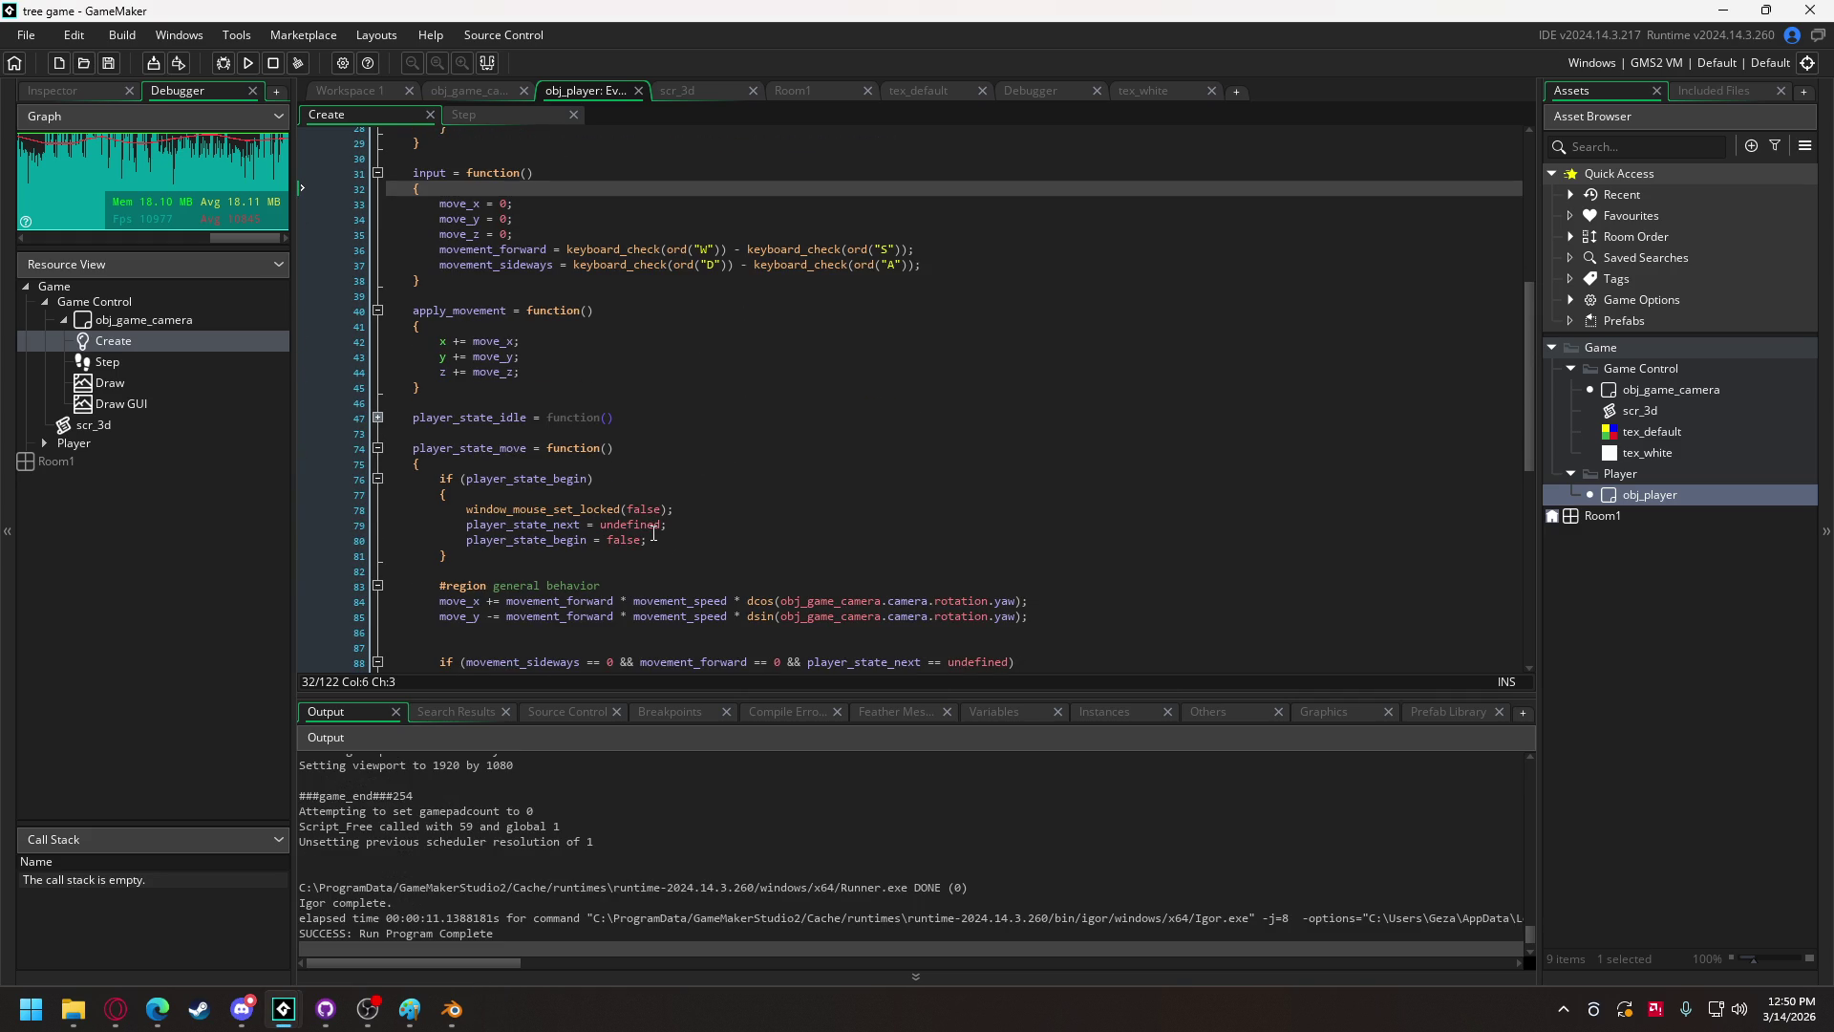
{"action": "left_click", "coordinate": [491, 601]}
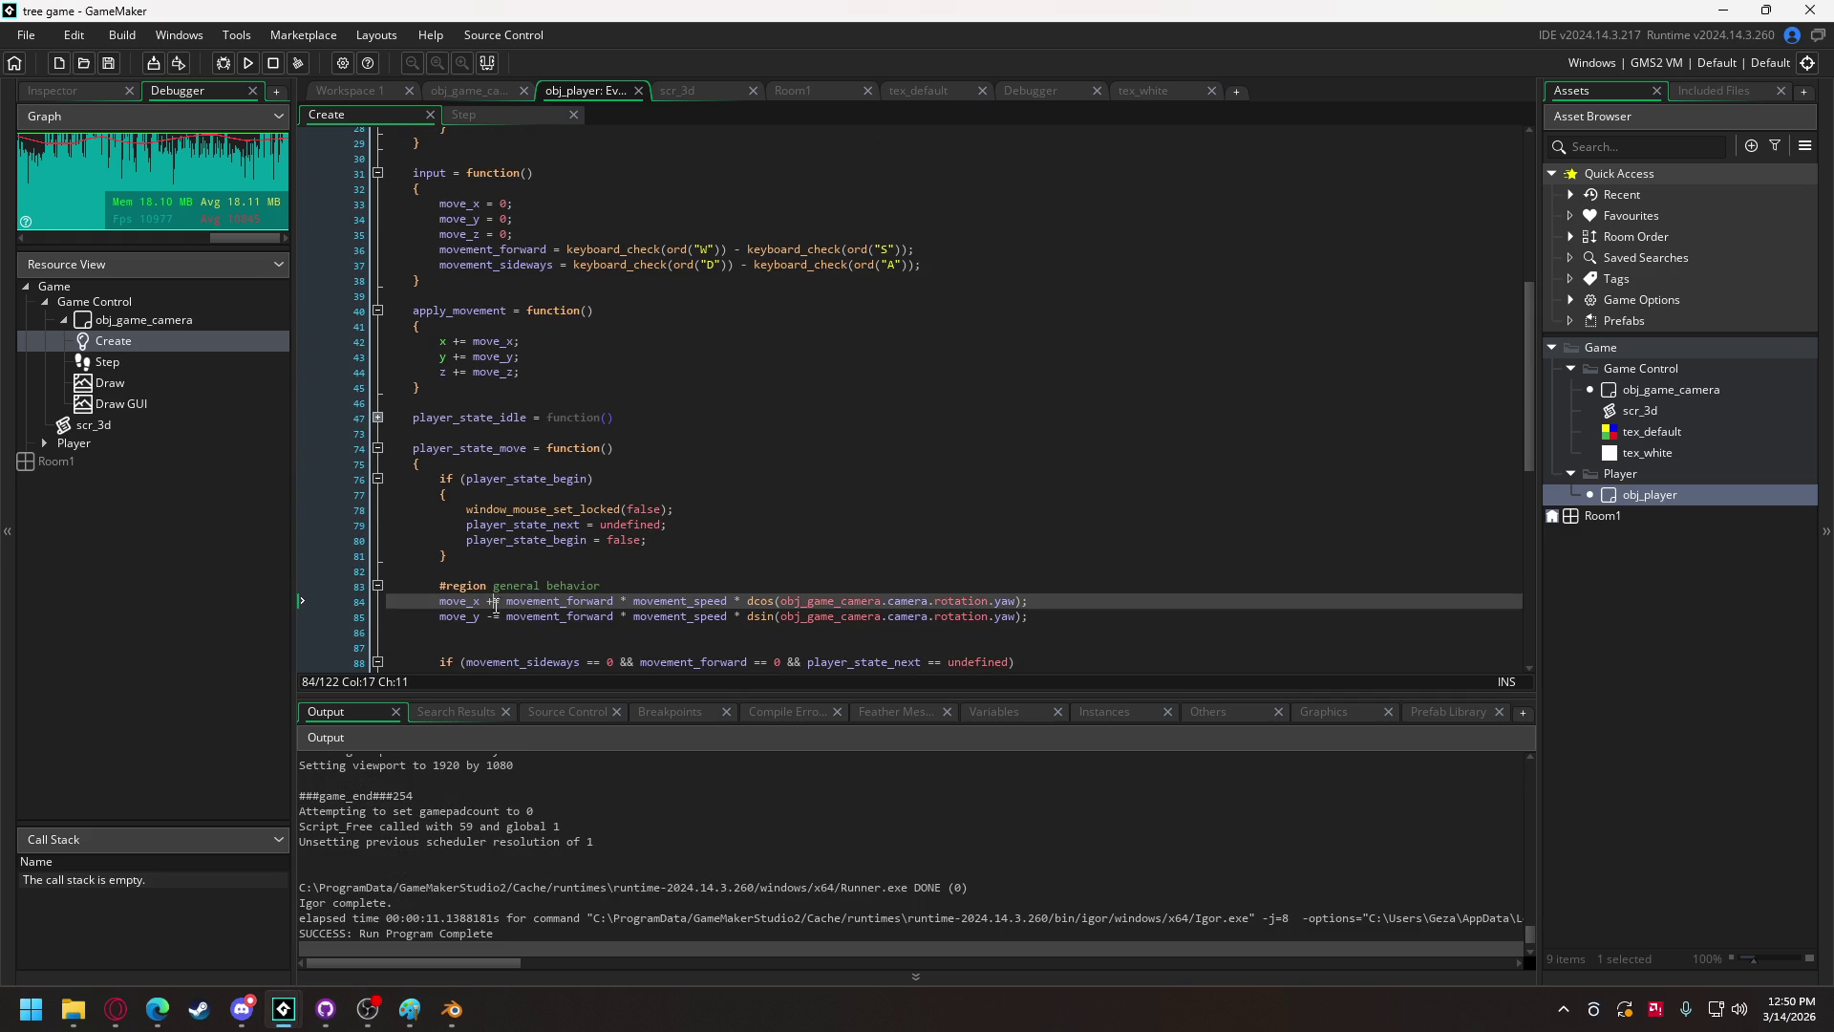
{"action": "key", "text": "BackSpace"}
{"action": "left_click", "coordinate": [496, 616]}
{"action": "key", "text": "BackSpace"}
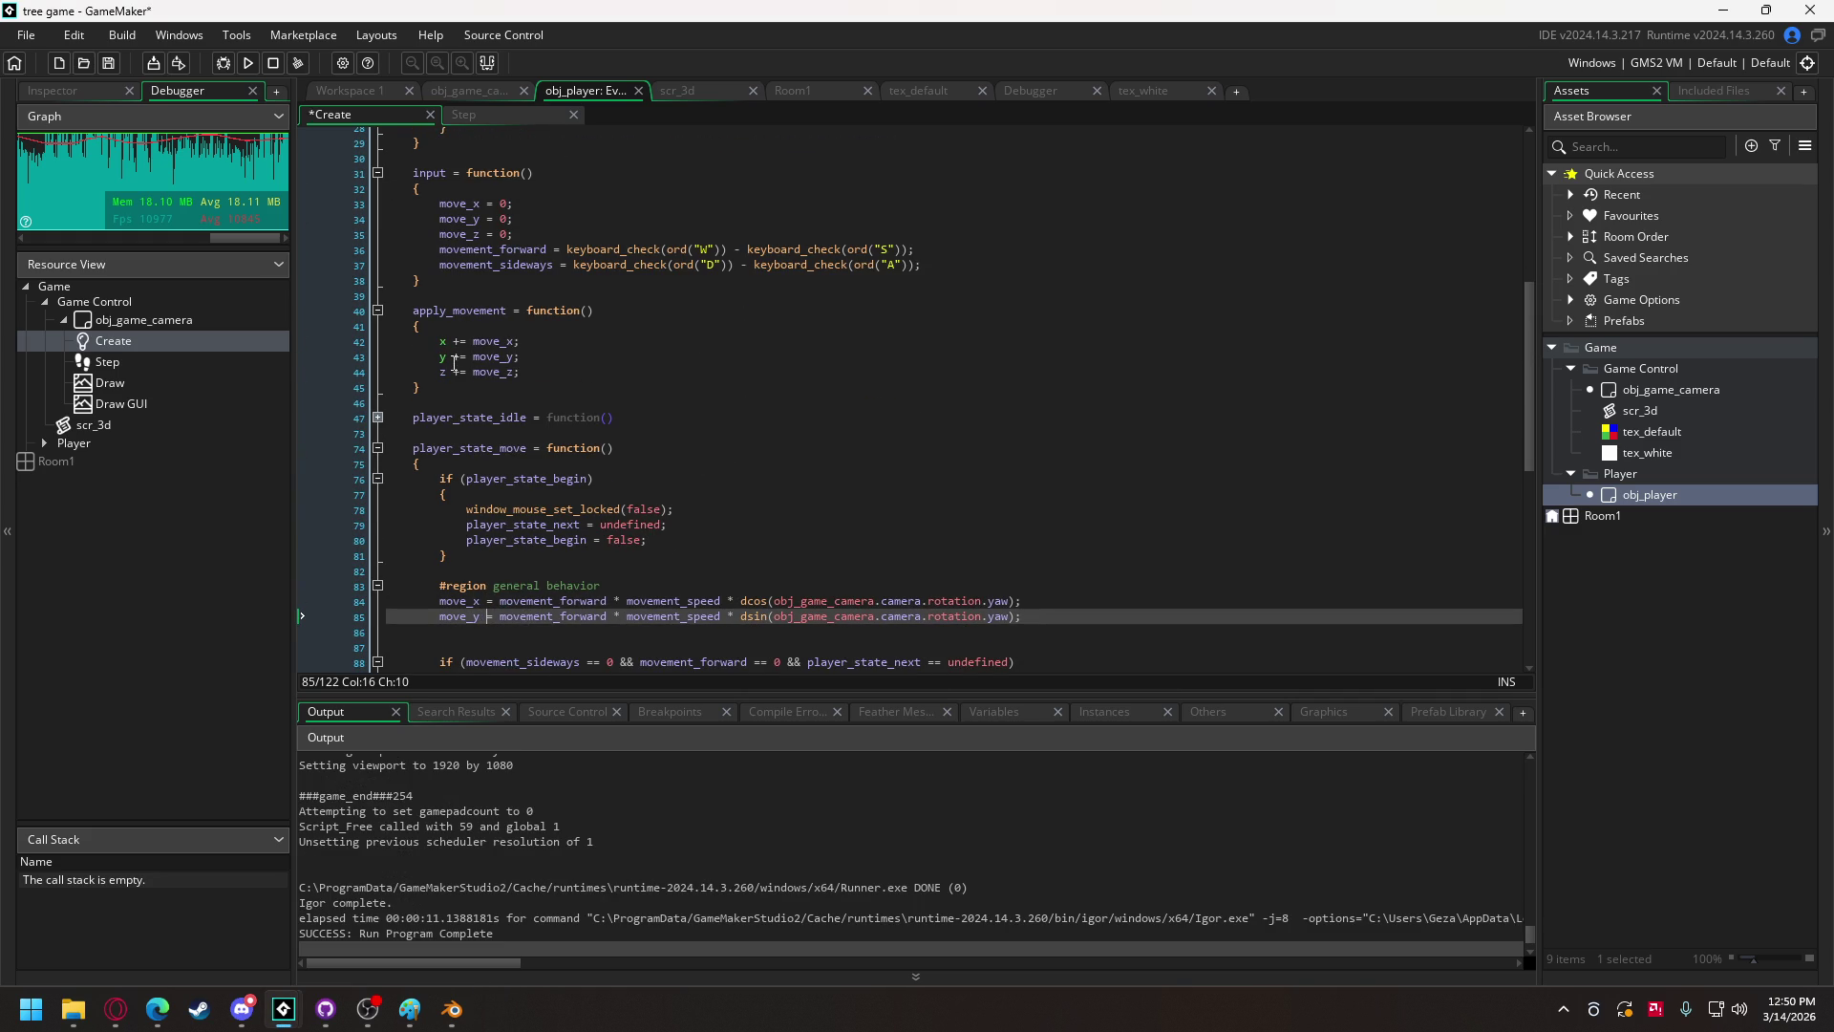
{"action": "key", "text": "Right"}
{"action": "key", "text": "Right"}
{"action": "type", "text": "-"}
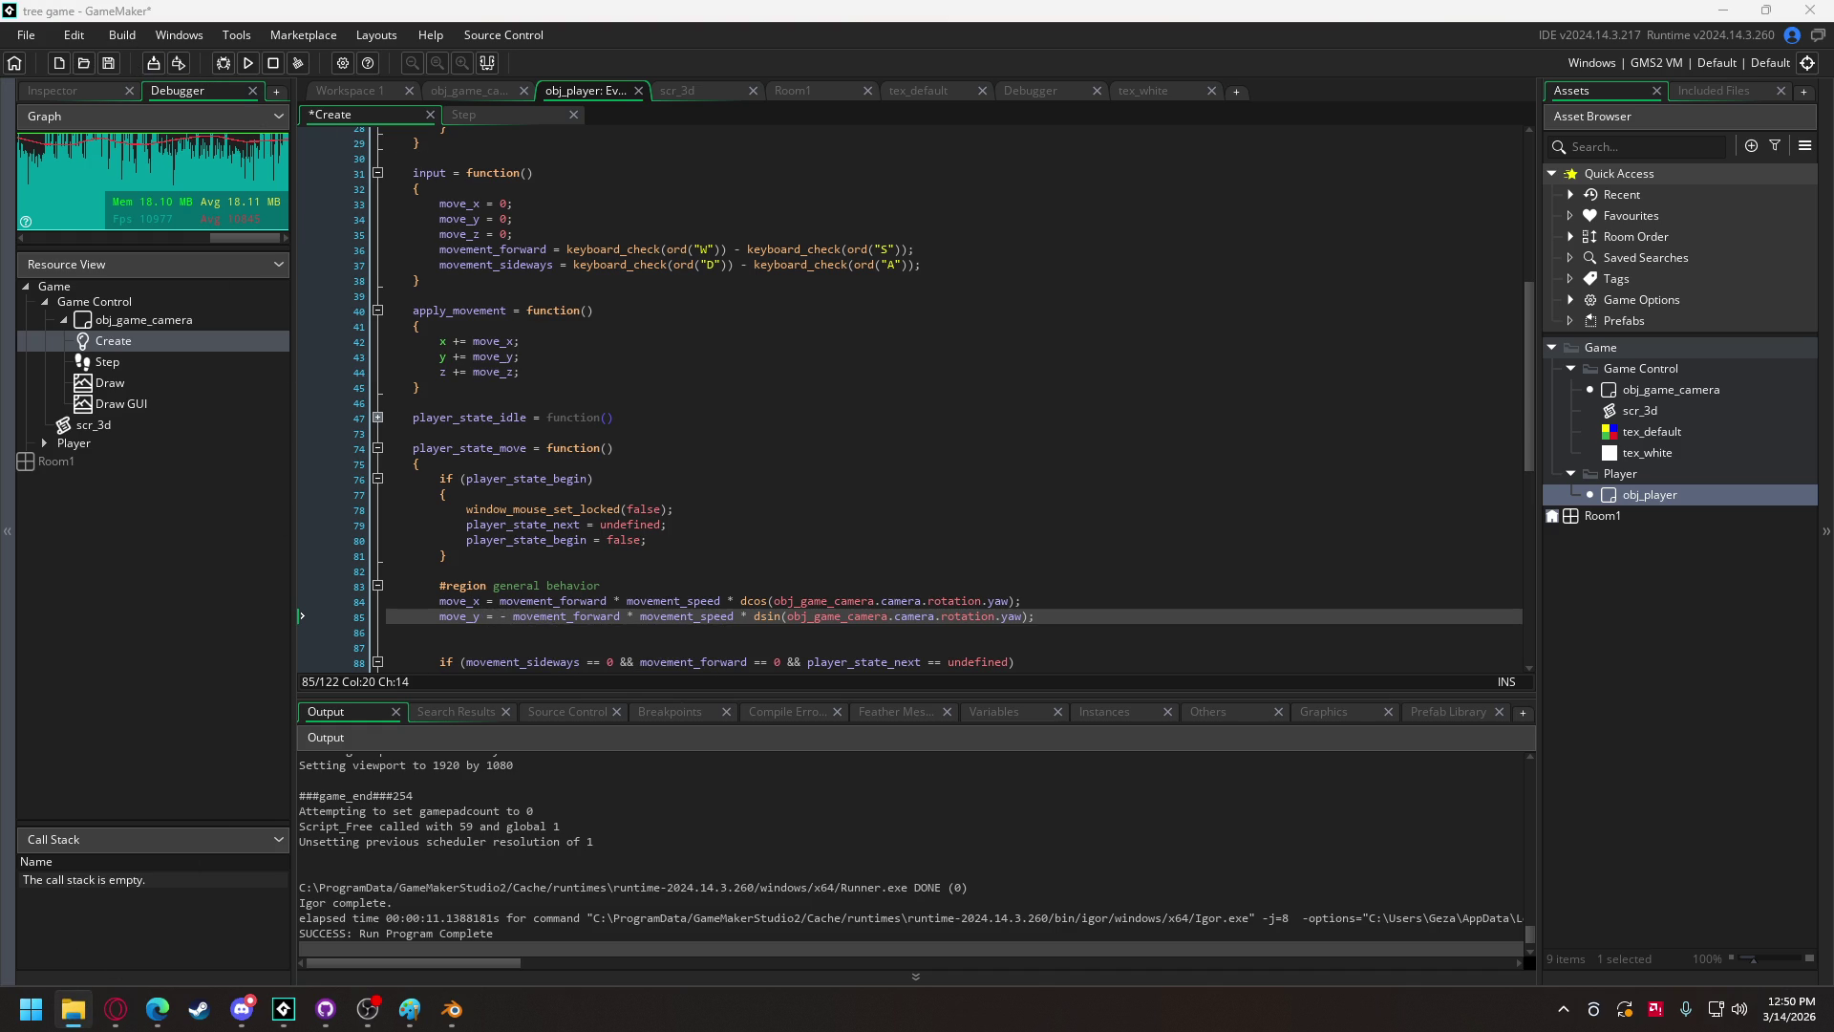
Step: Add the cube and plane model files as Included Files, then test-run and close the game
{"action": "left_click_drag", "start_coordinate": [17, 426], "coordinate": [612, 426]}
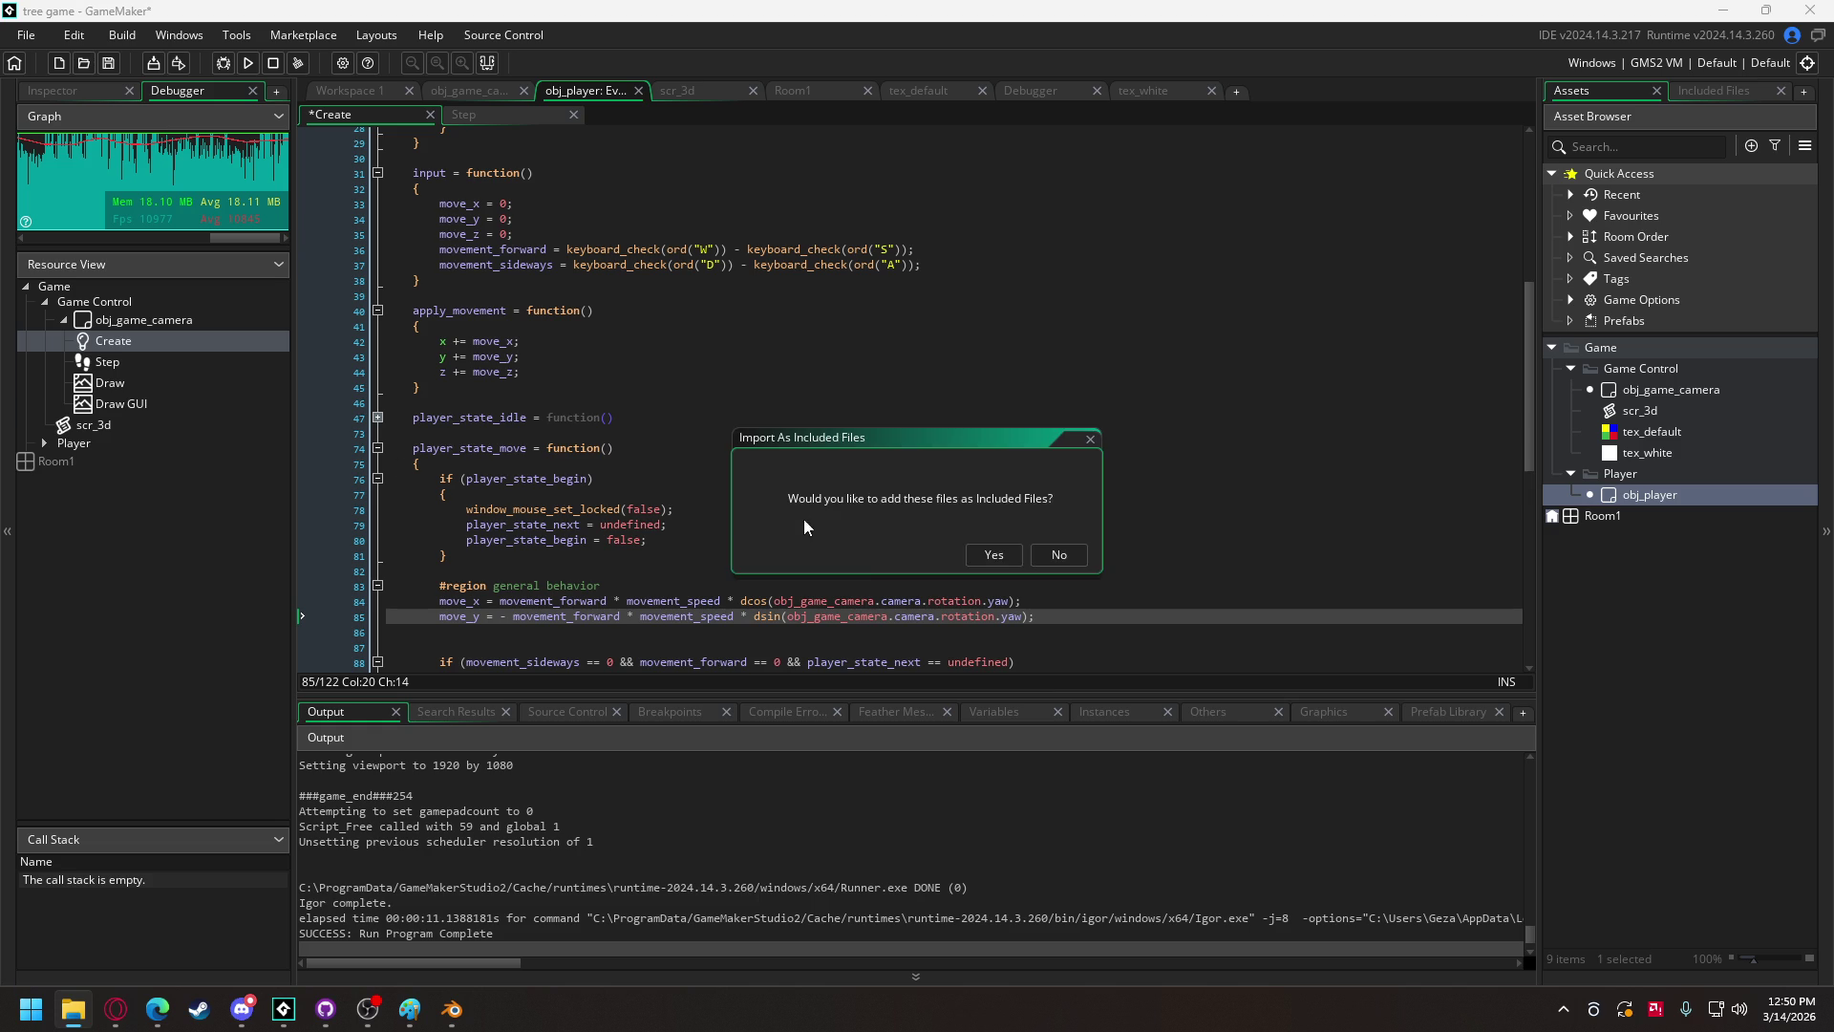
{"action": "left_click", "coordinate": [993, 555]}
{"action": "key", "text": "F5"}
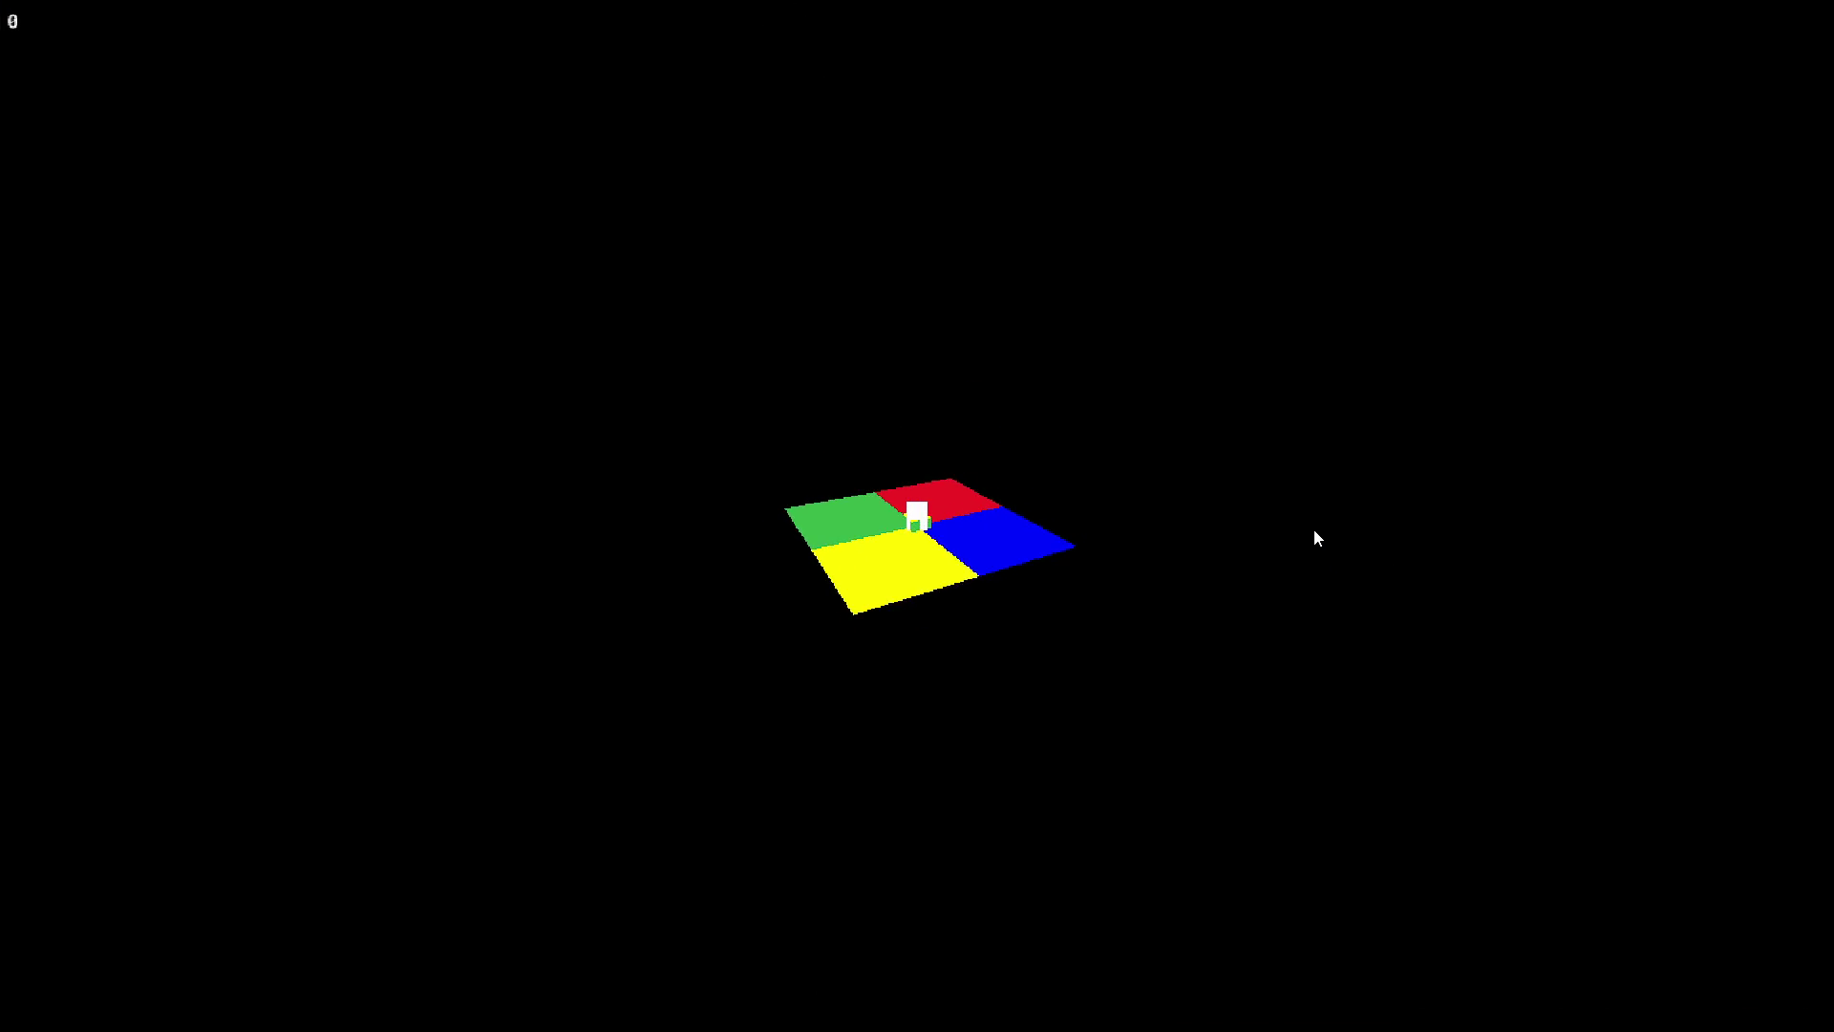
{"action": "key", "text": "Escape"}
Step: Call apply_movement() on the line after player_state() and run the game
{"action": "scroll", "coordinate": [650, 427], "scroll_direction": "up", "scroll_amount": 3}
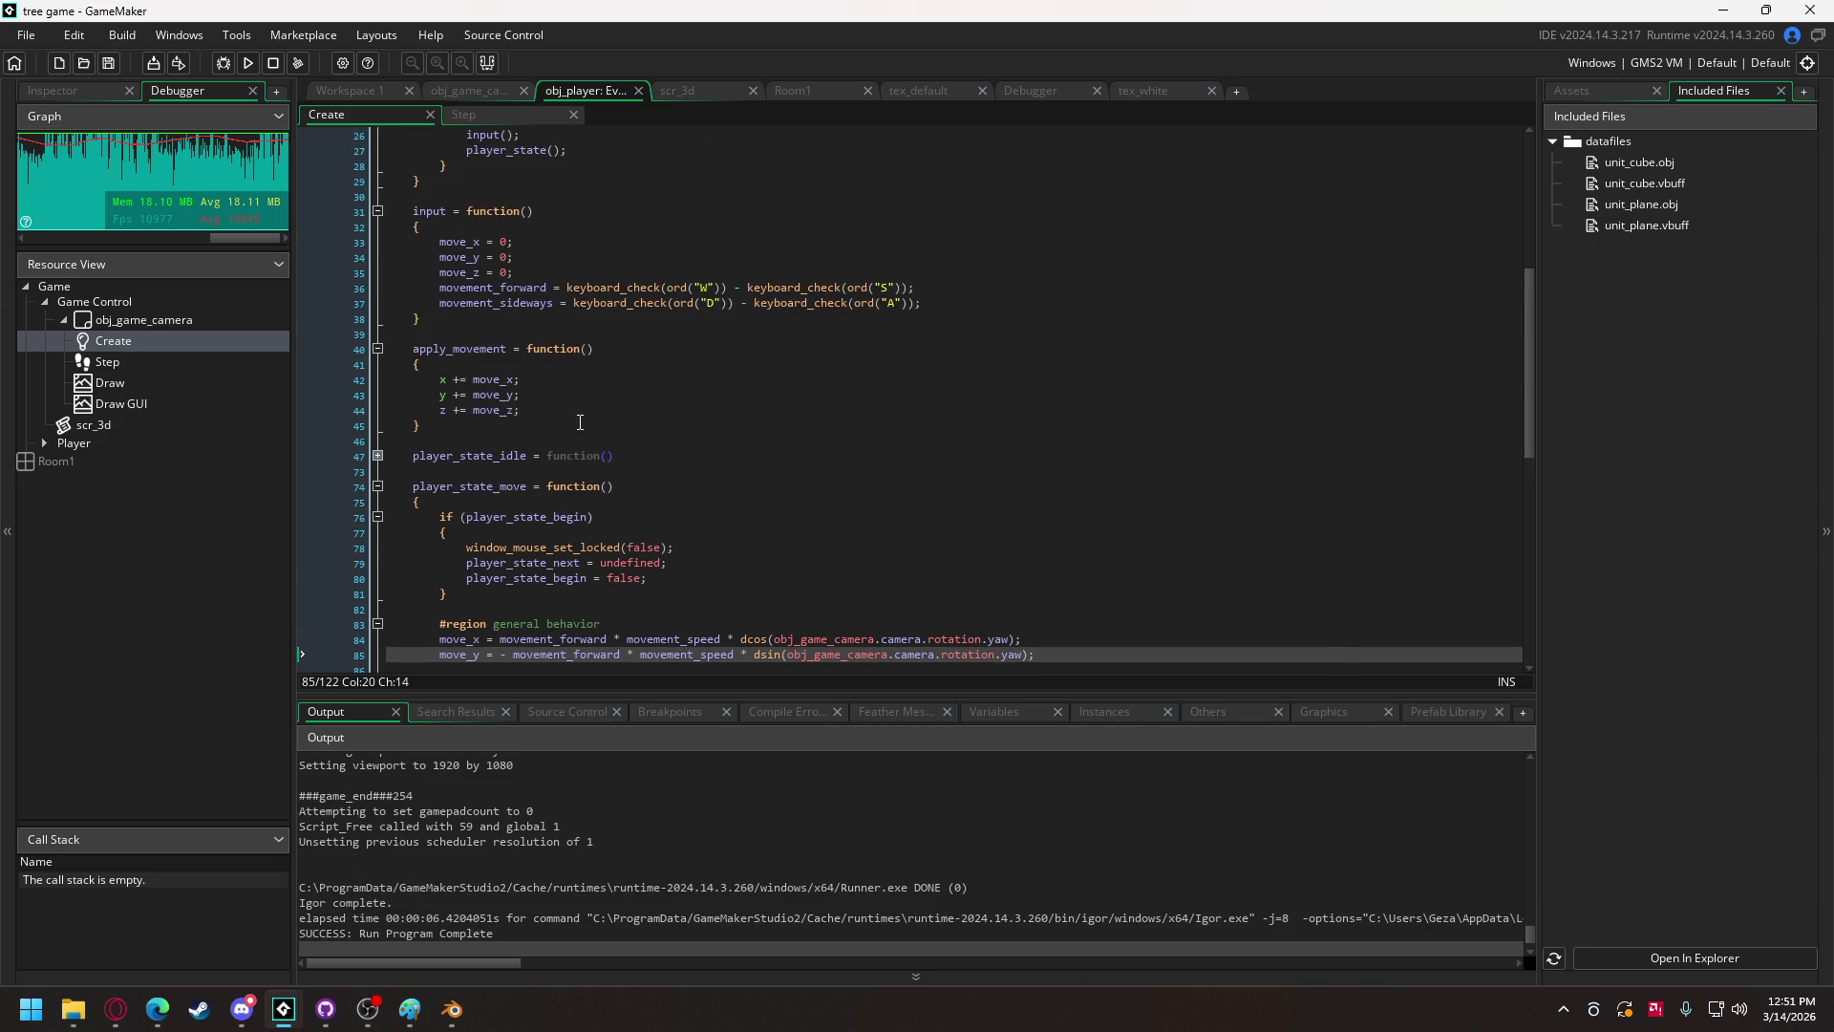
{"action": "left_click", "coordinate": [591, 256]}
{"action": "left_click", "coordinate": [588, 263]}
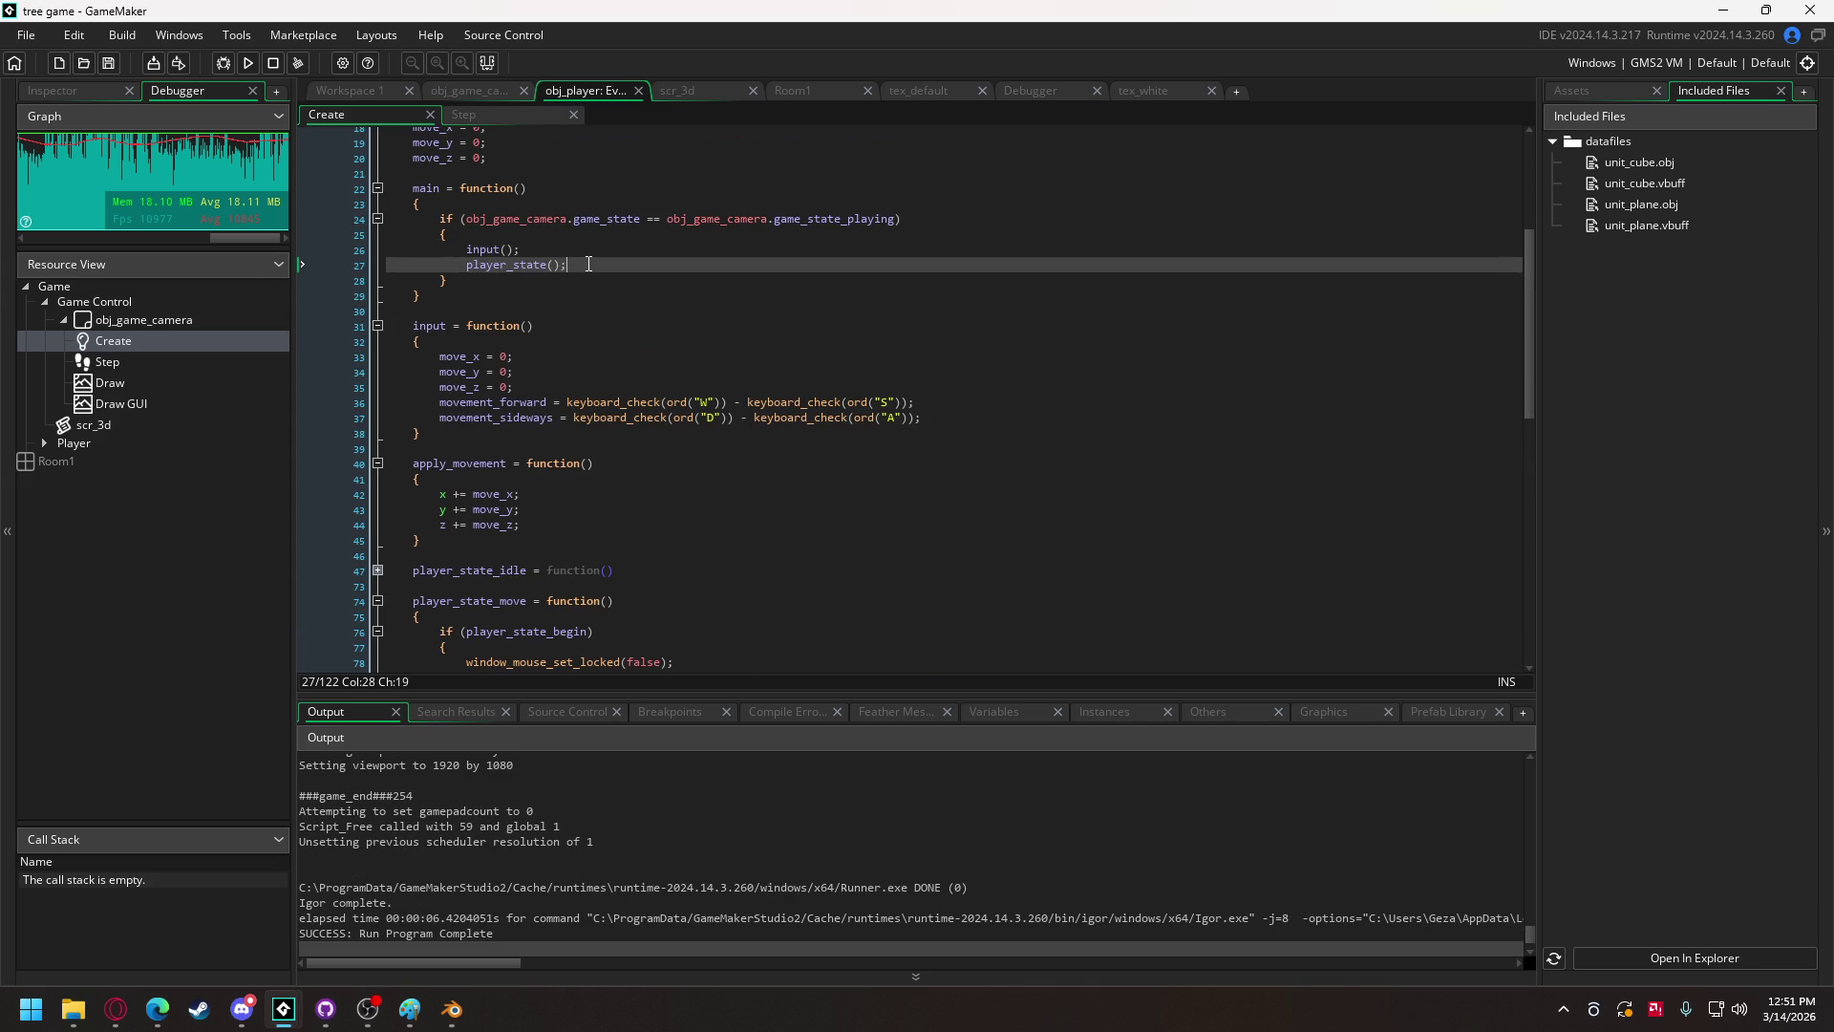
{"action": "key", "text": "Return"}
{"action": "type", "text": "apply"}
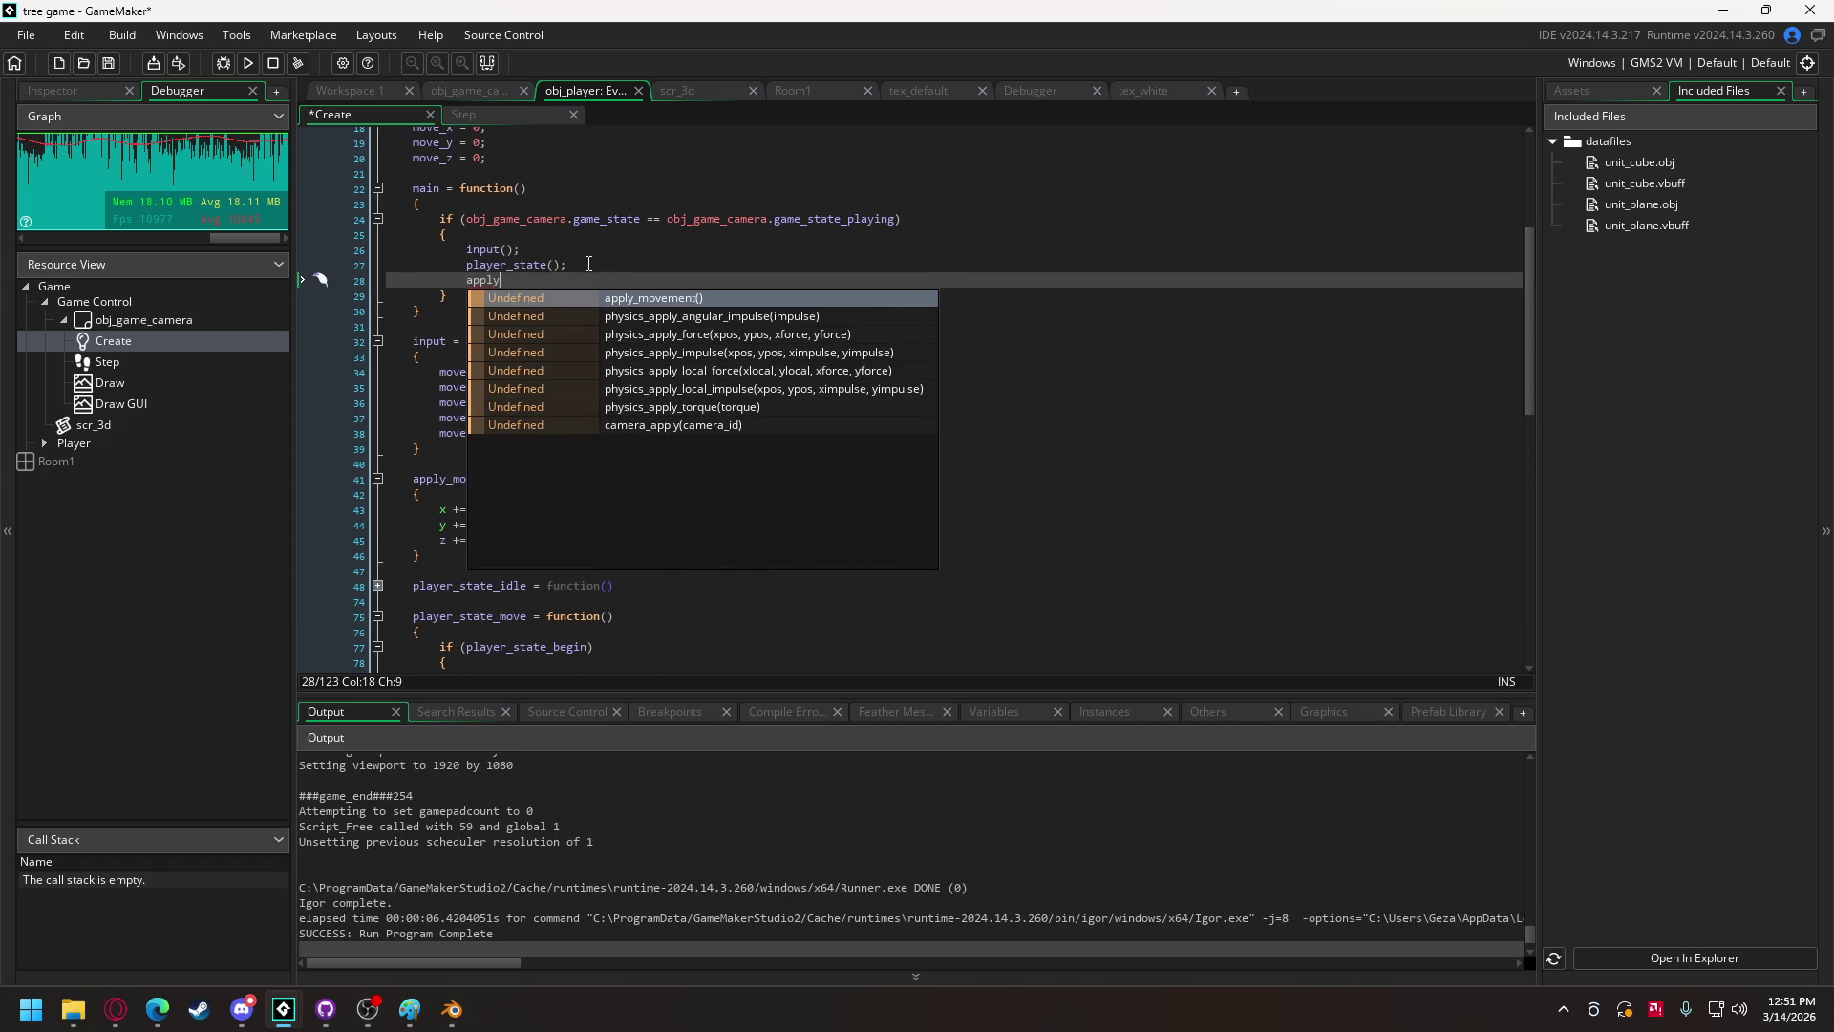
{"action": "key", "text": "Return"}
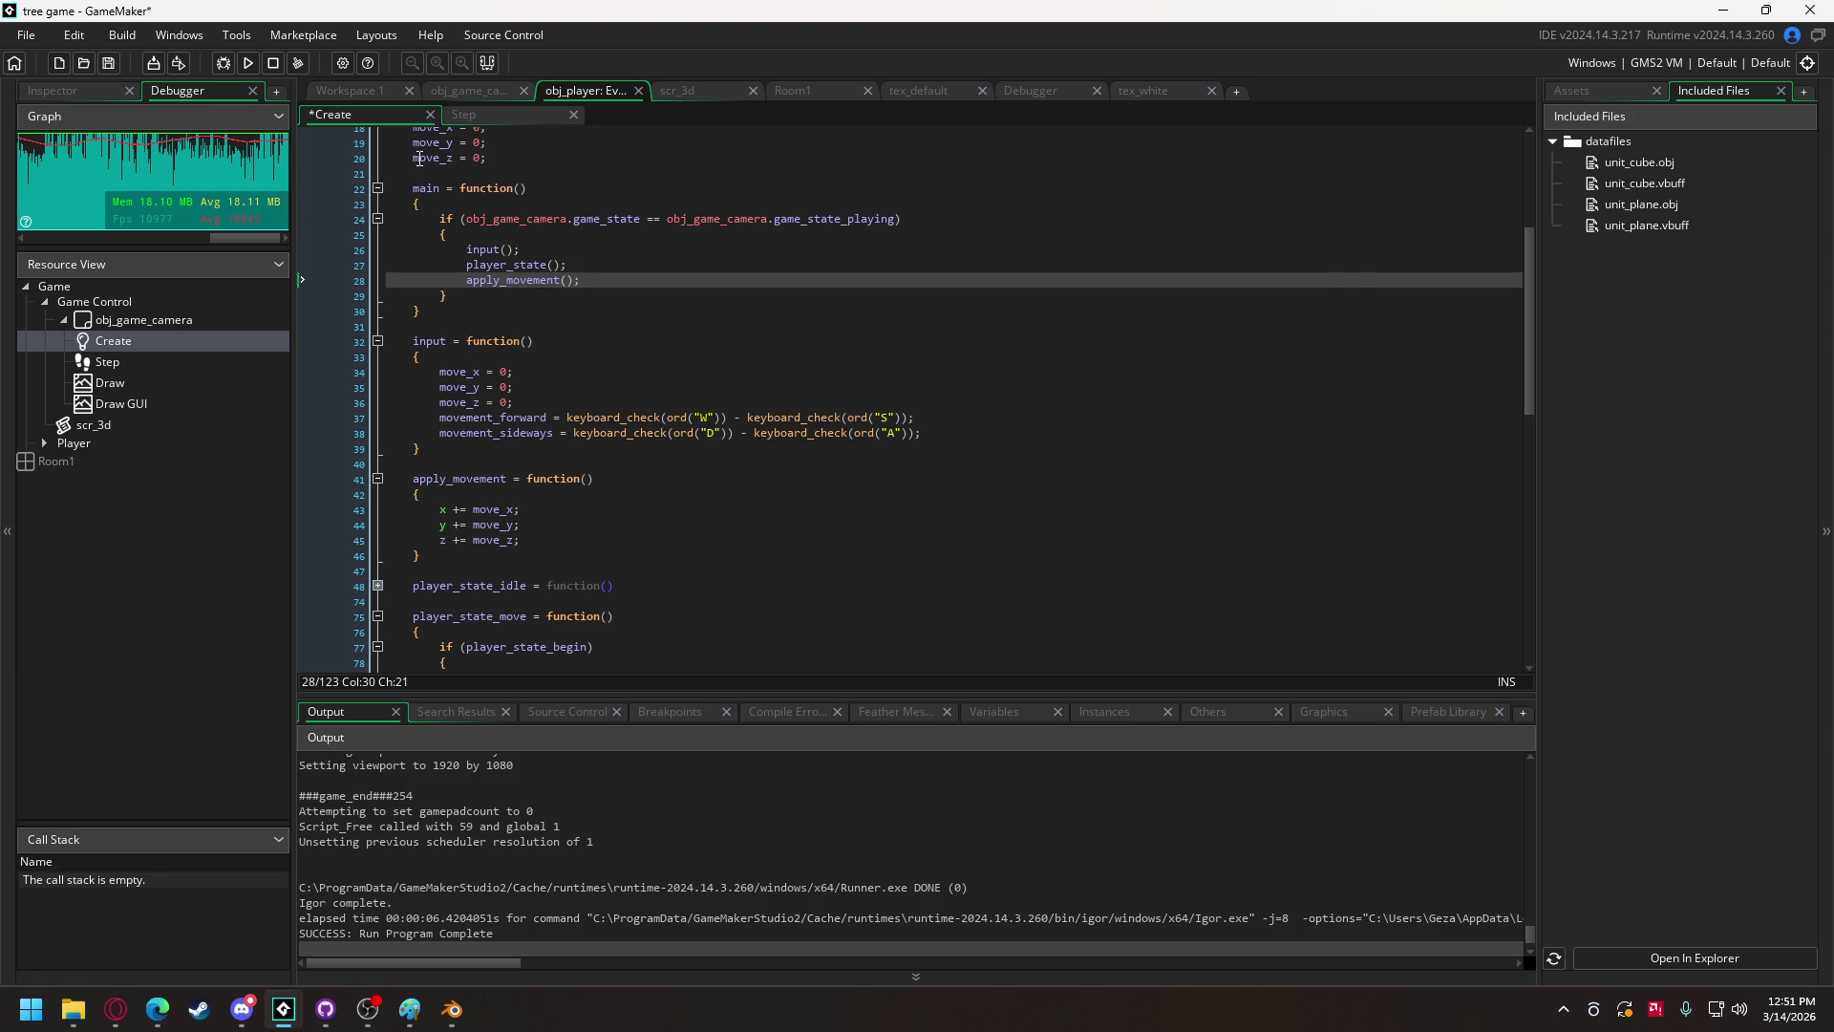
{"action": "left_click", "coordinate": [240, 66]}
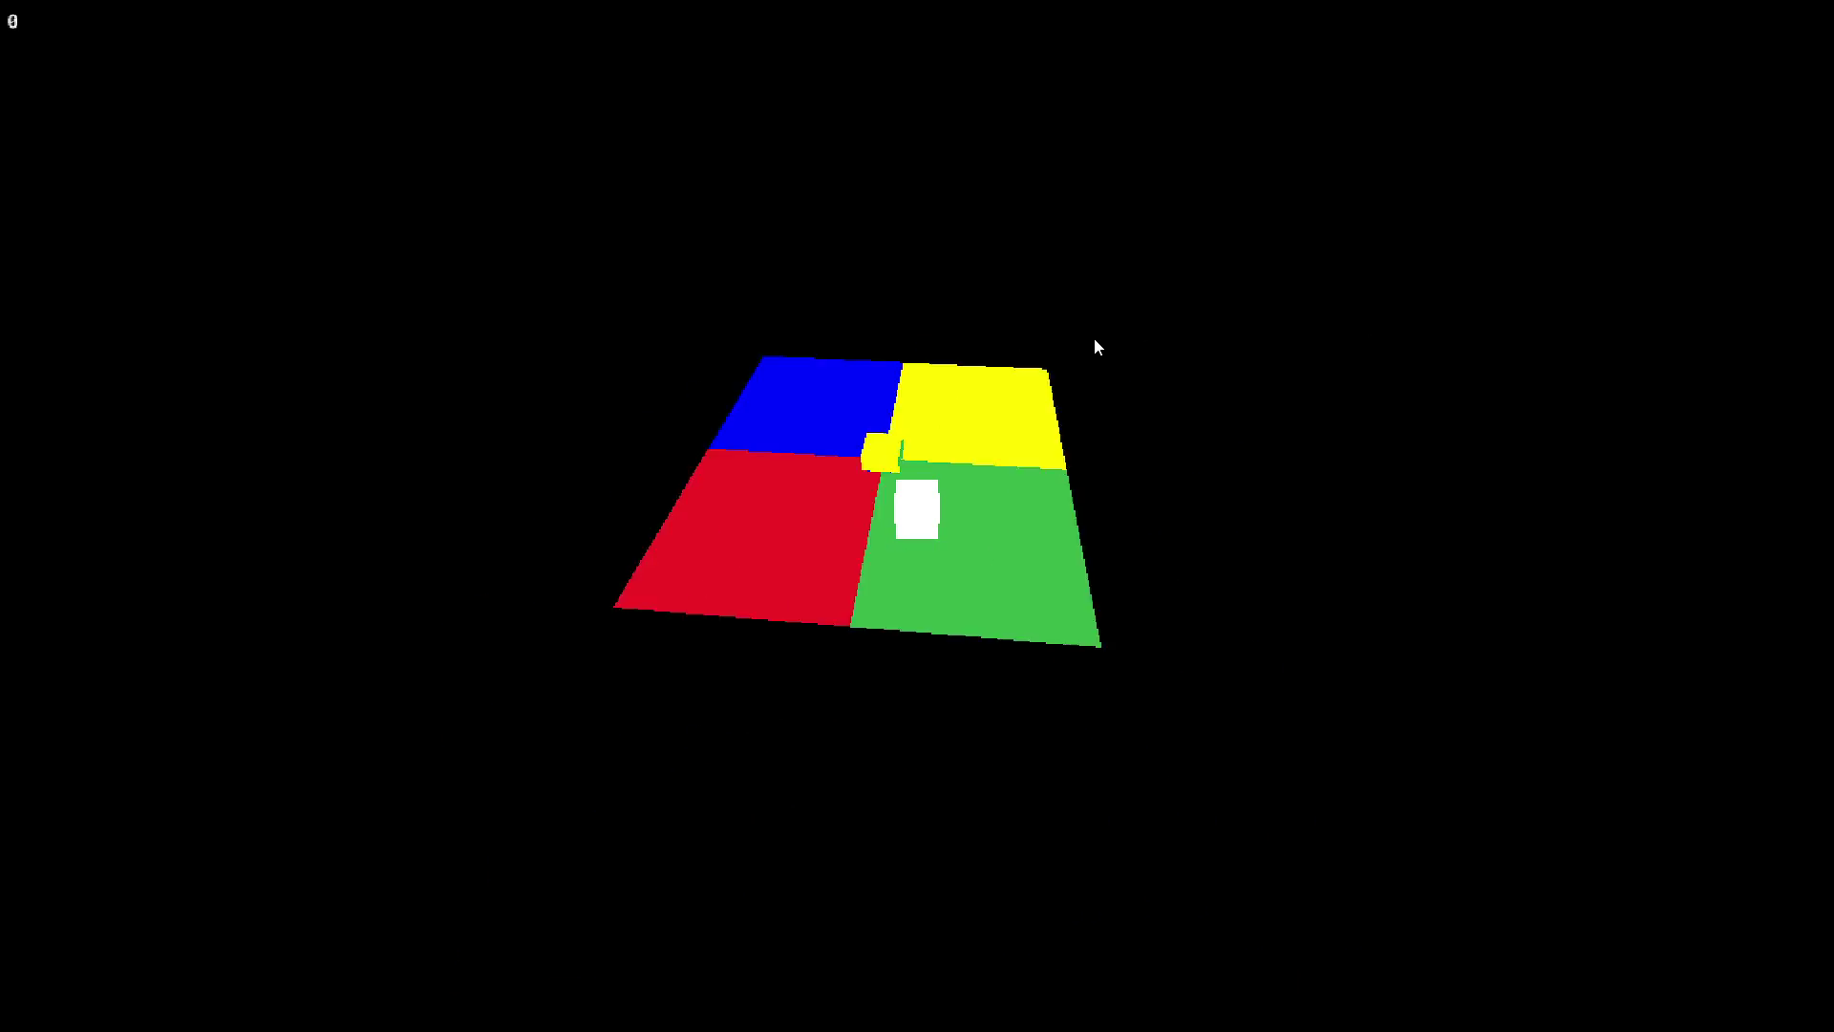
Step: Close the test run after trying out the cube movement
{"action": "key", "text": "Escape"}
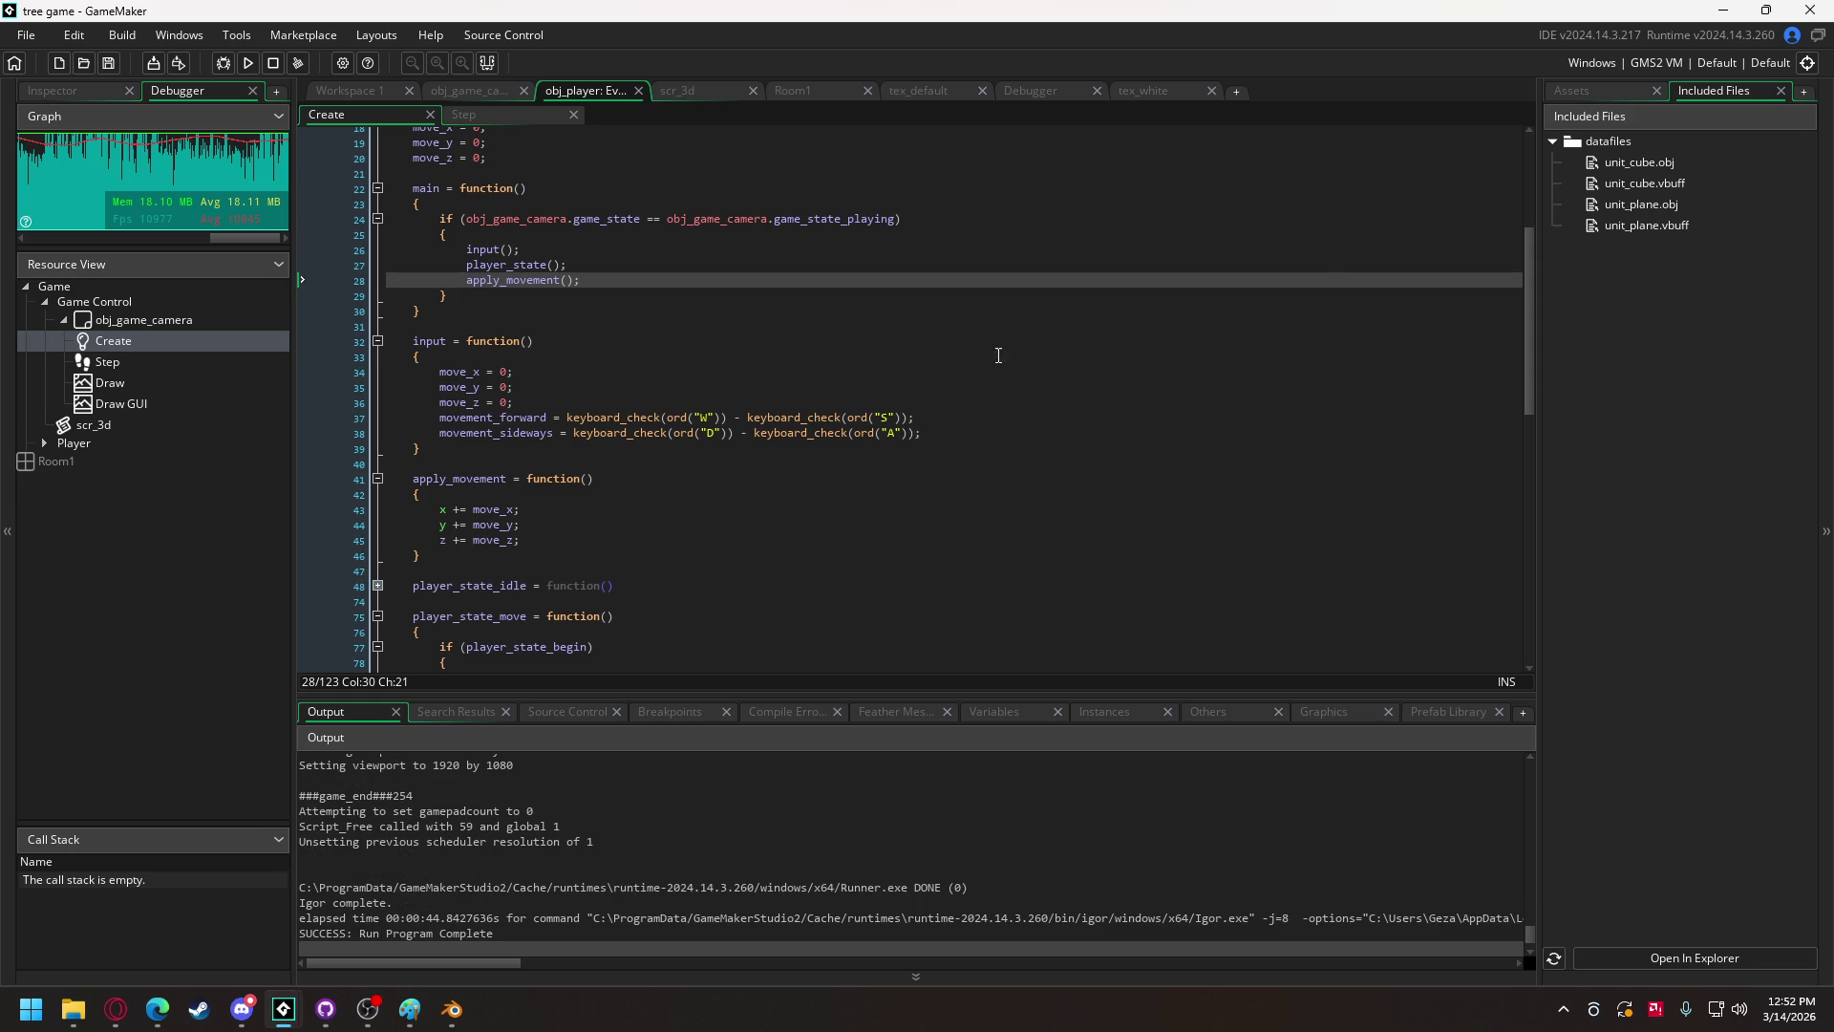
Step: Select the player-drawing instance_exists block in obj_game_camera's Draw event
{"action": "scroll", "coordinate": [592, 356], "scroll_direction": "up", "scroll_amount": 4}
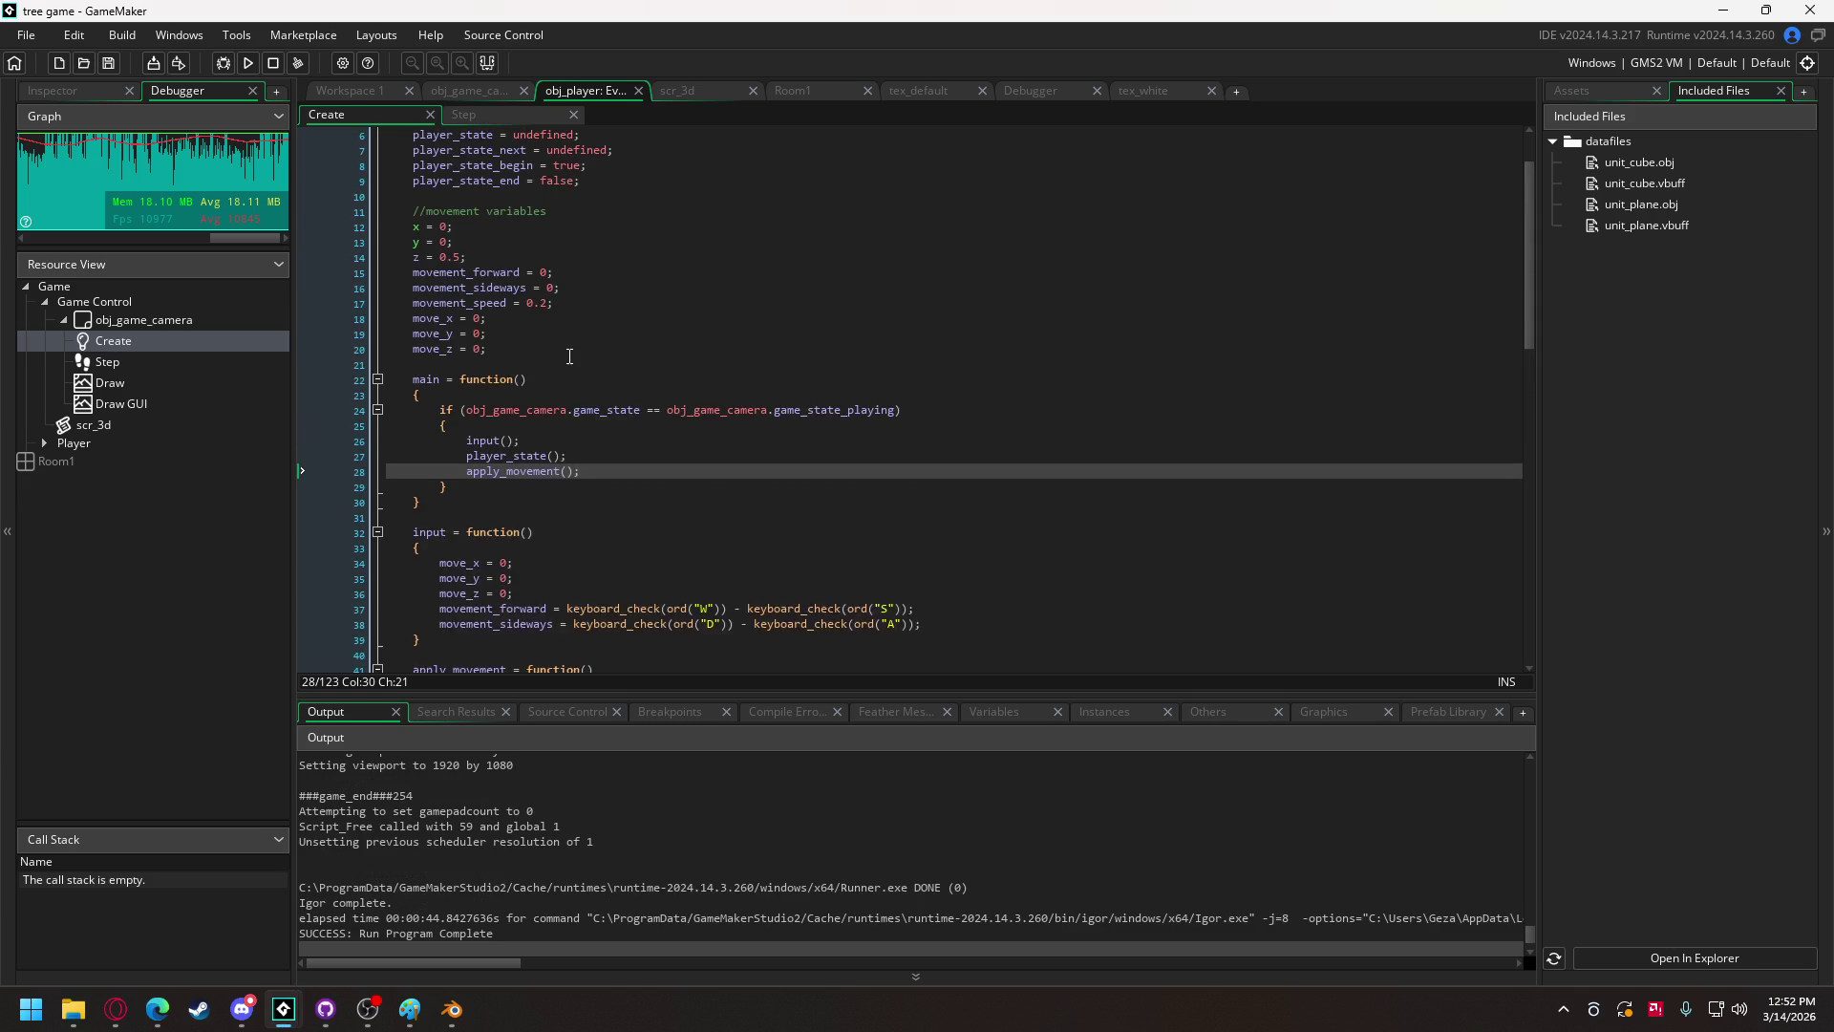
{"action": "left_click", "coordinate": [450, 95]}
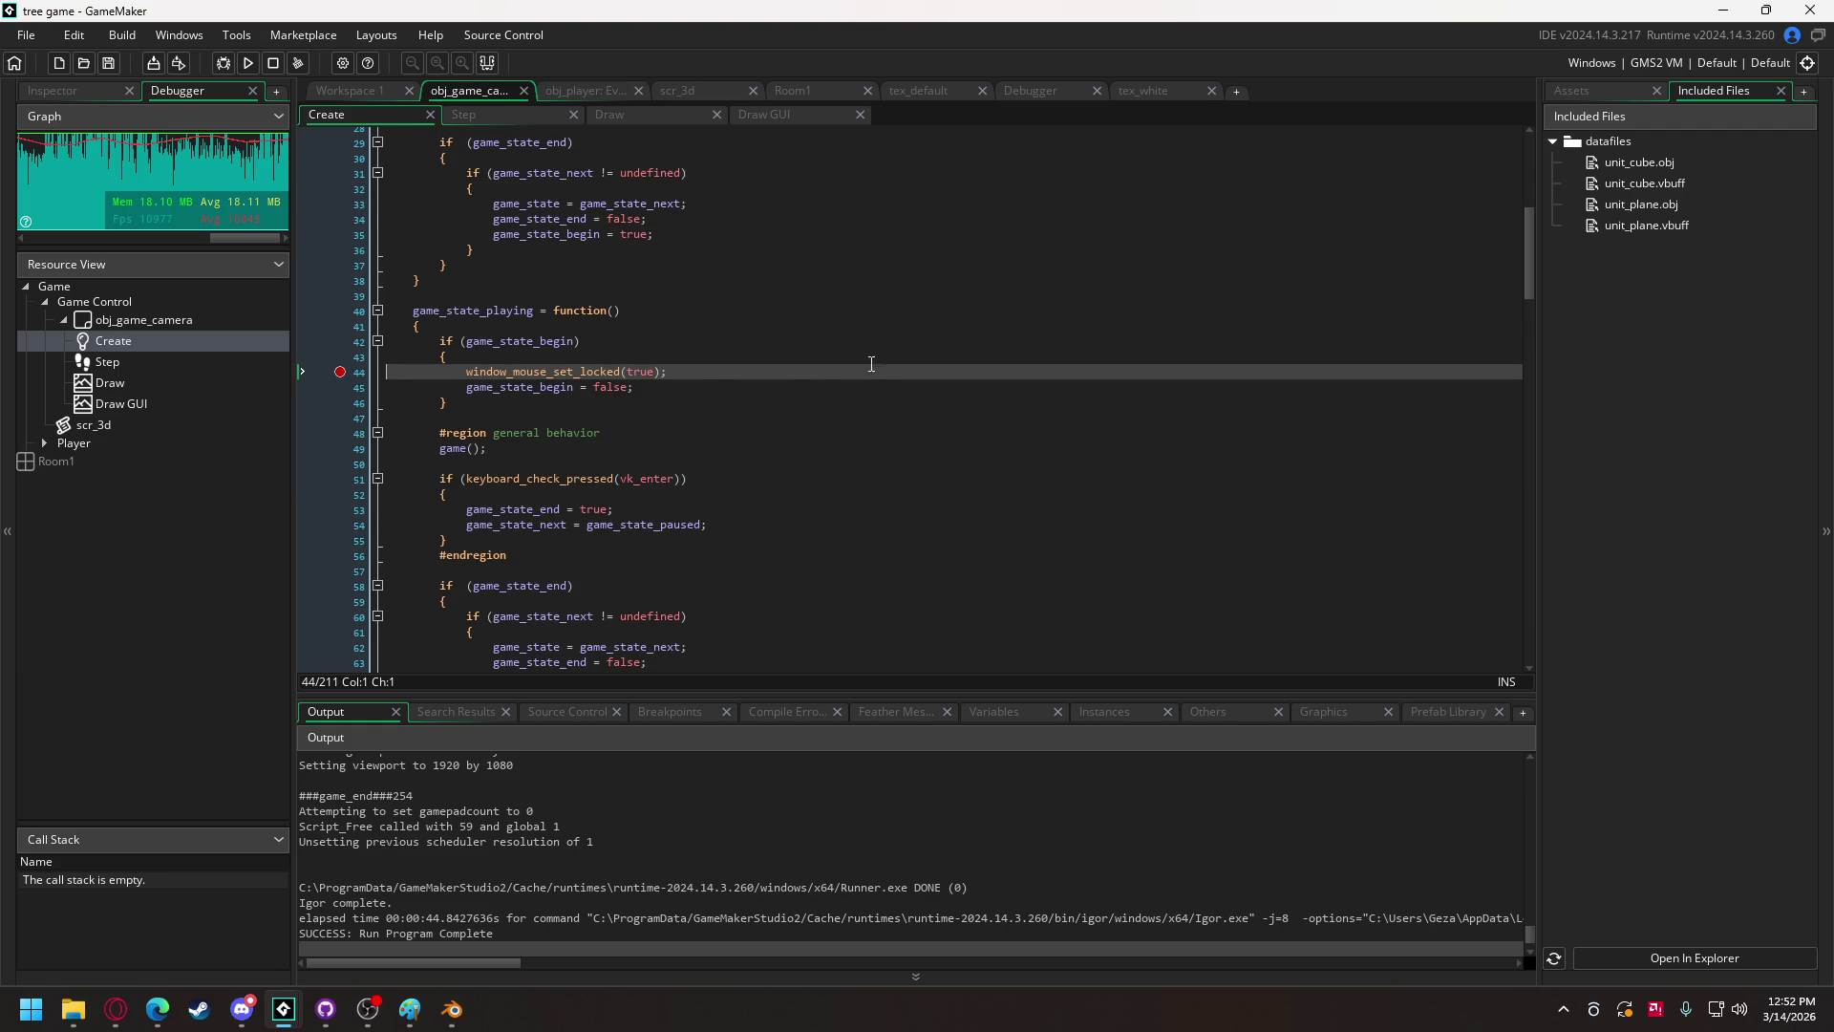
{"action": "scroll", "coordinate": [688, 323], "scroll_direction": "up", "scroll_amount": 8}
{"action": "scroll", "coordinate": [688, 324], "scroll_direction": "up", "scroll_amount": 1}
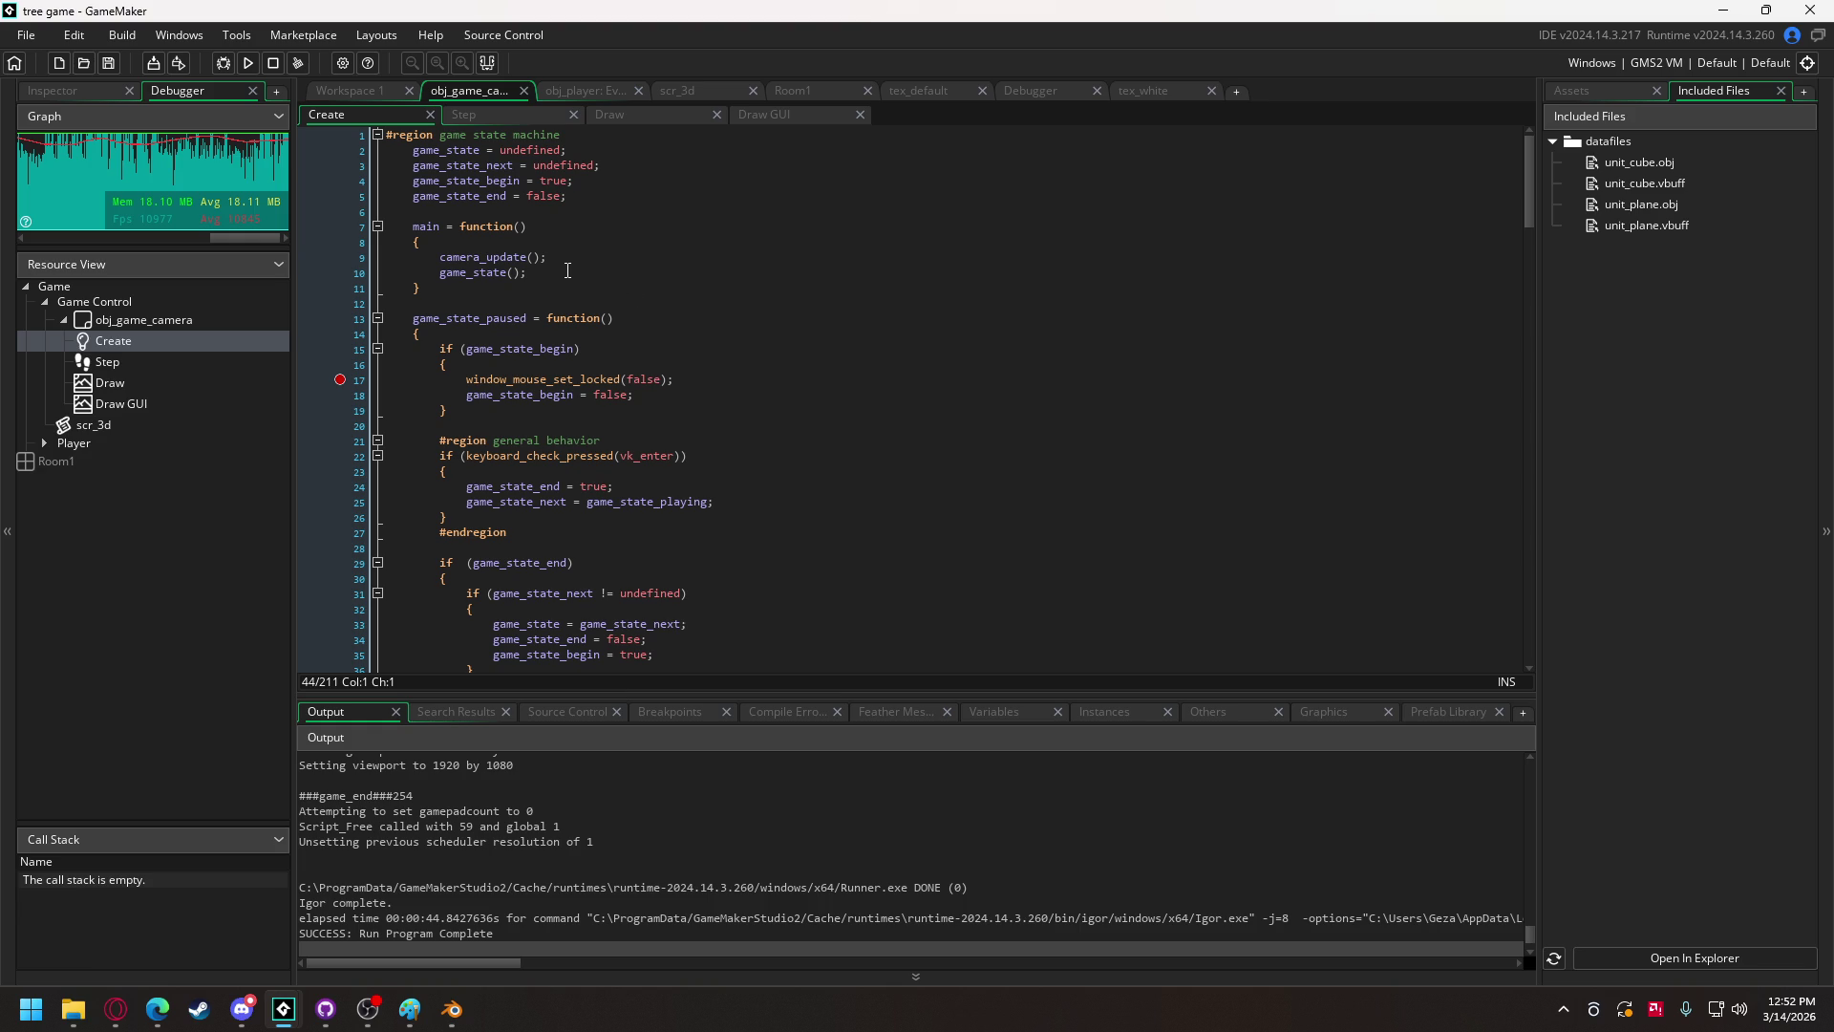
{"action": "left_click", "coordinate": [640, 122]}
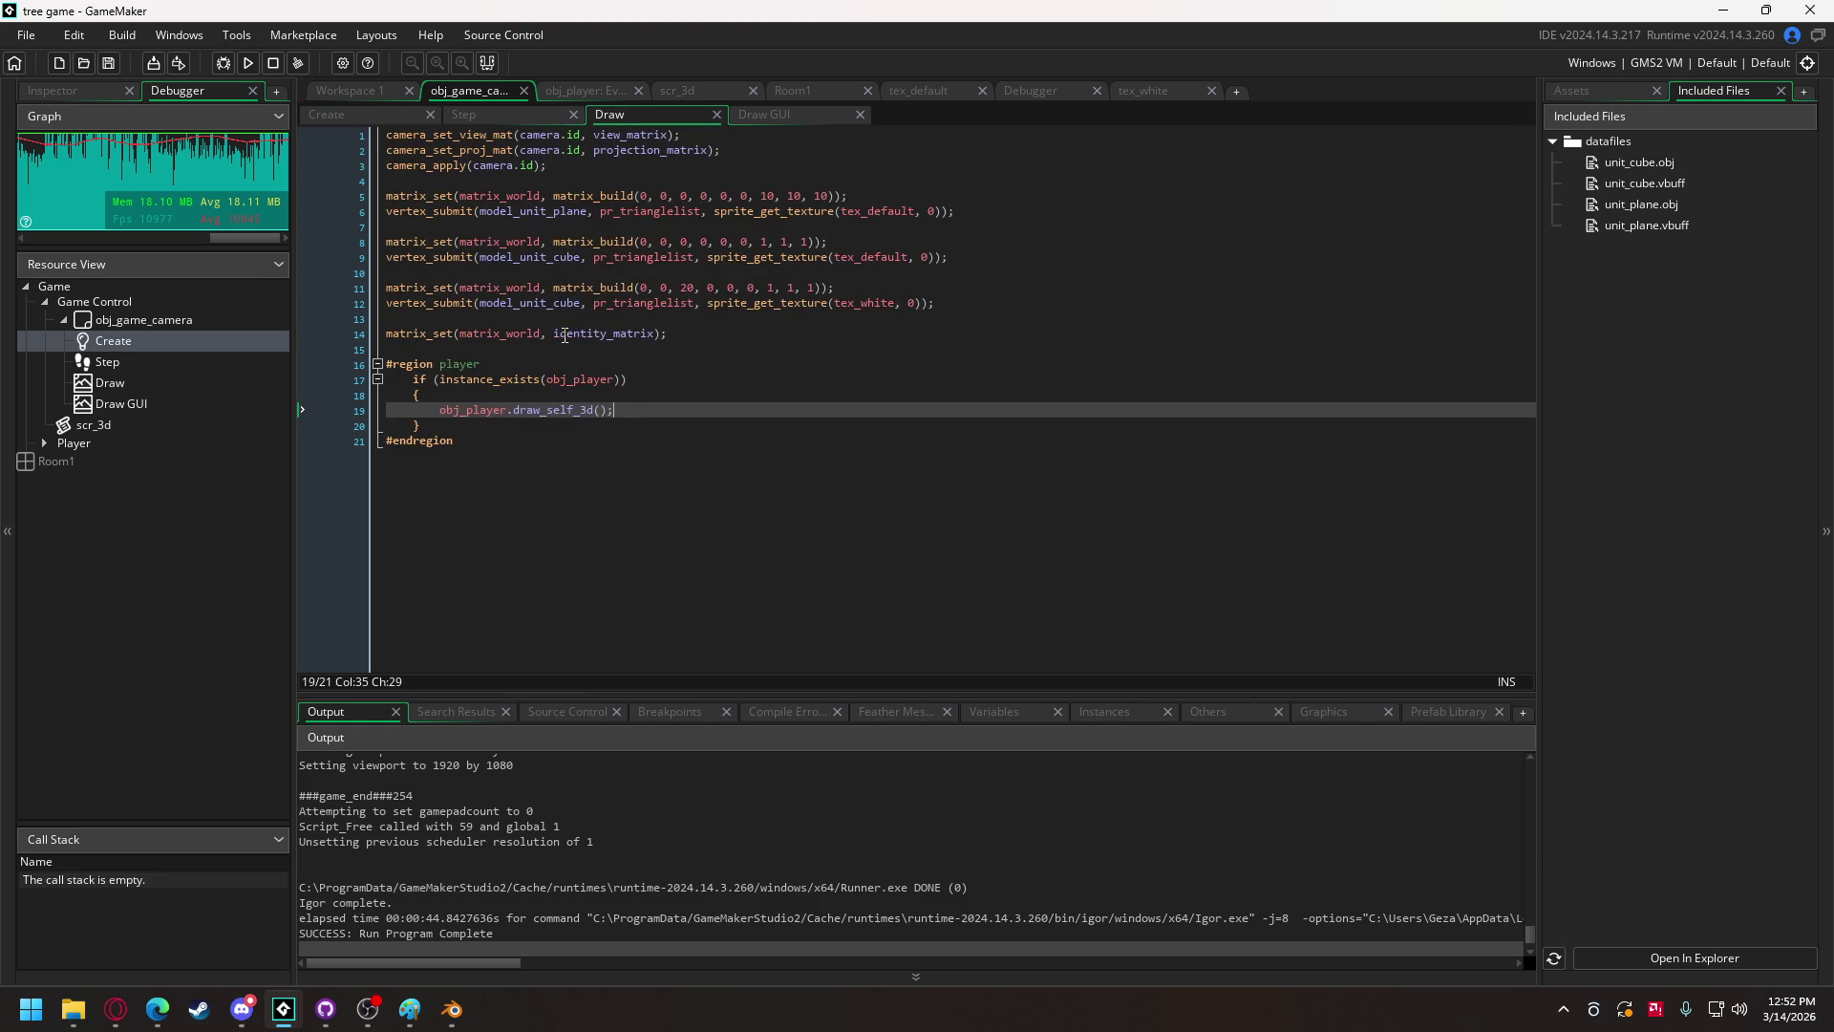
{"action": "left_click_drag", "start_coordinate": [447, 427], "coordinate": [416, 380]}
{"action": "key", "text": "ctrl+c"}
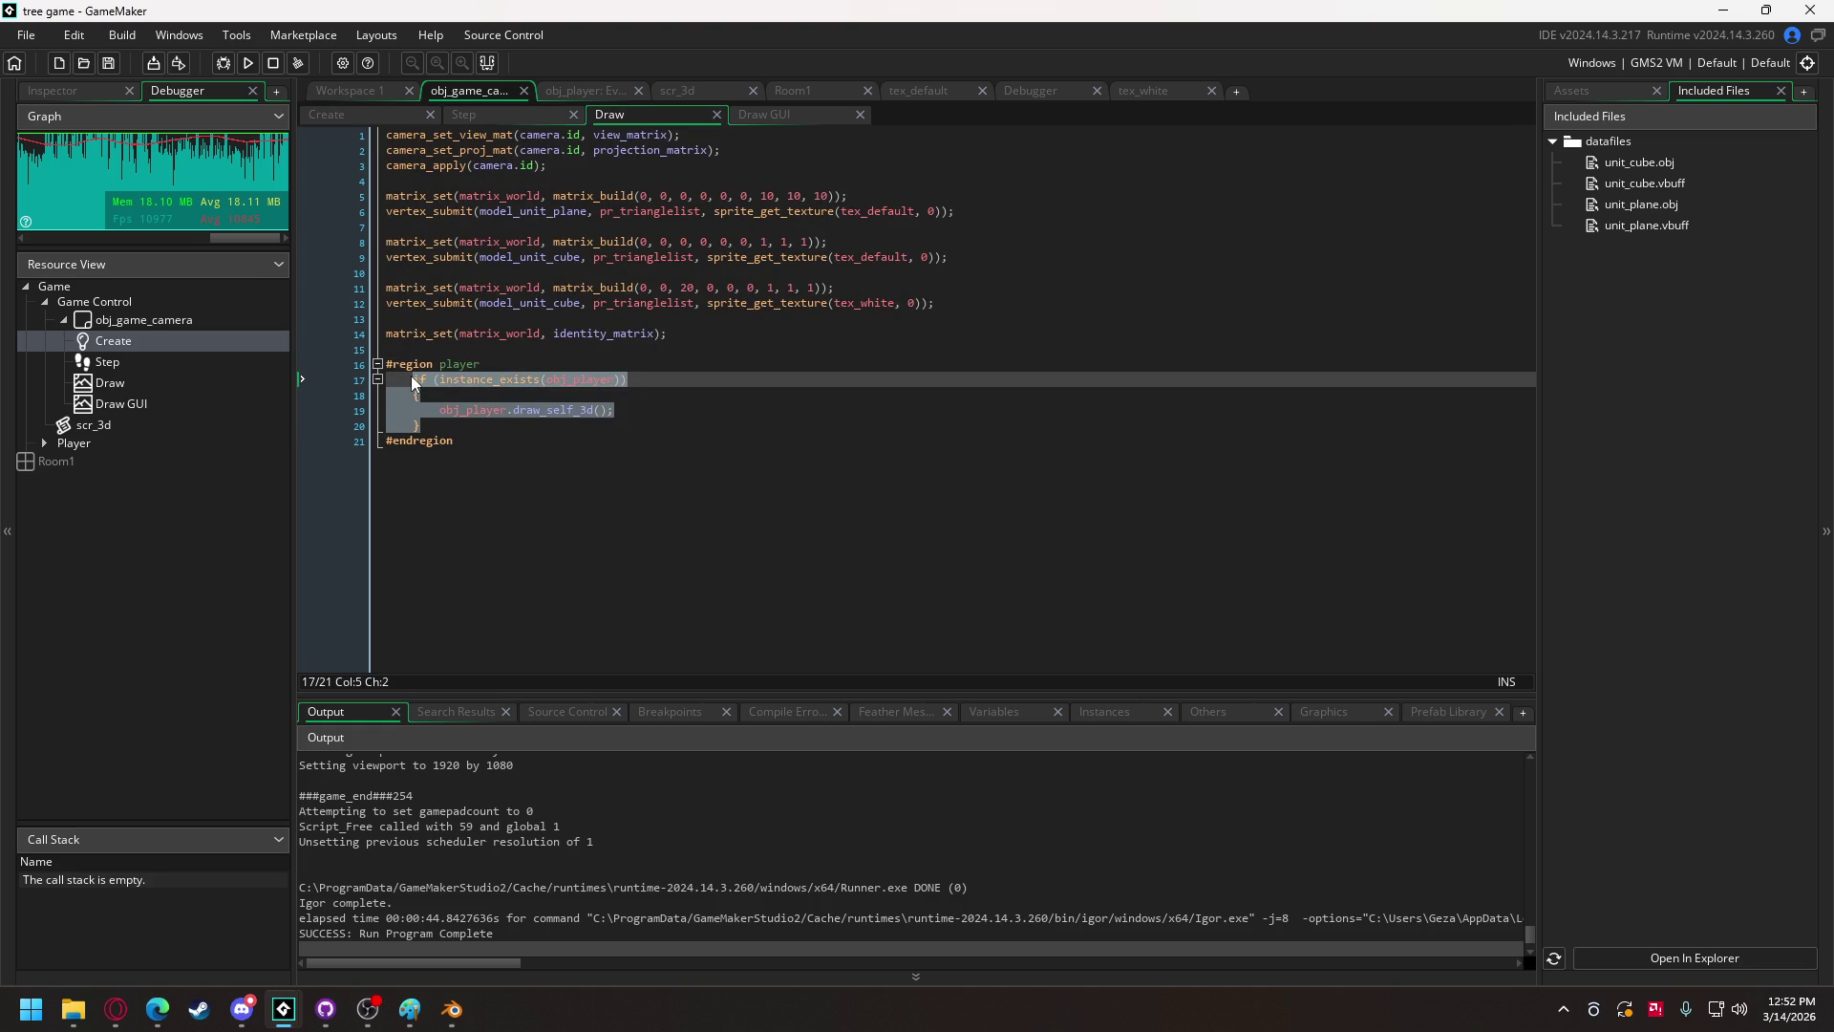
Step: Paste that block into the camera's Create main after game_state(), indent it, and rename draw_self_3d to main
{"action": "left_click", "coordinate": [468, 117]}
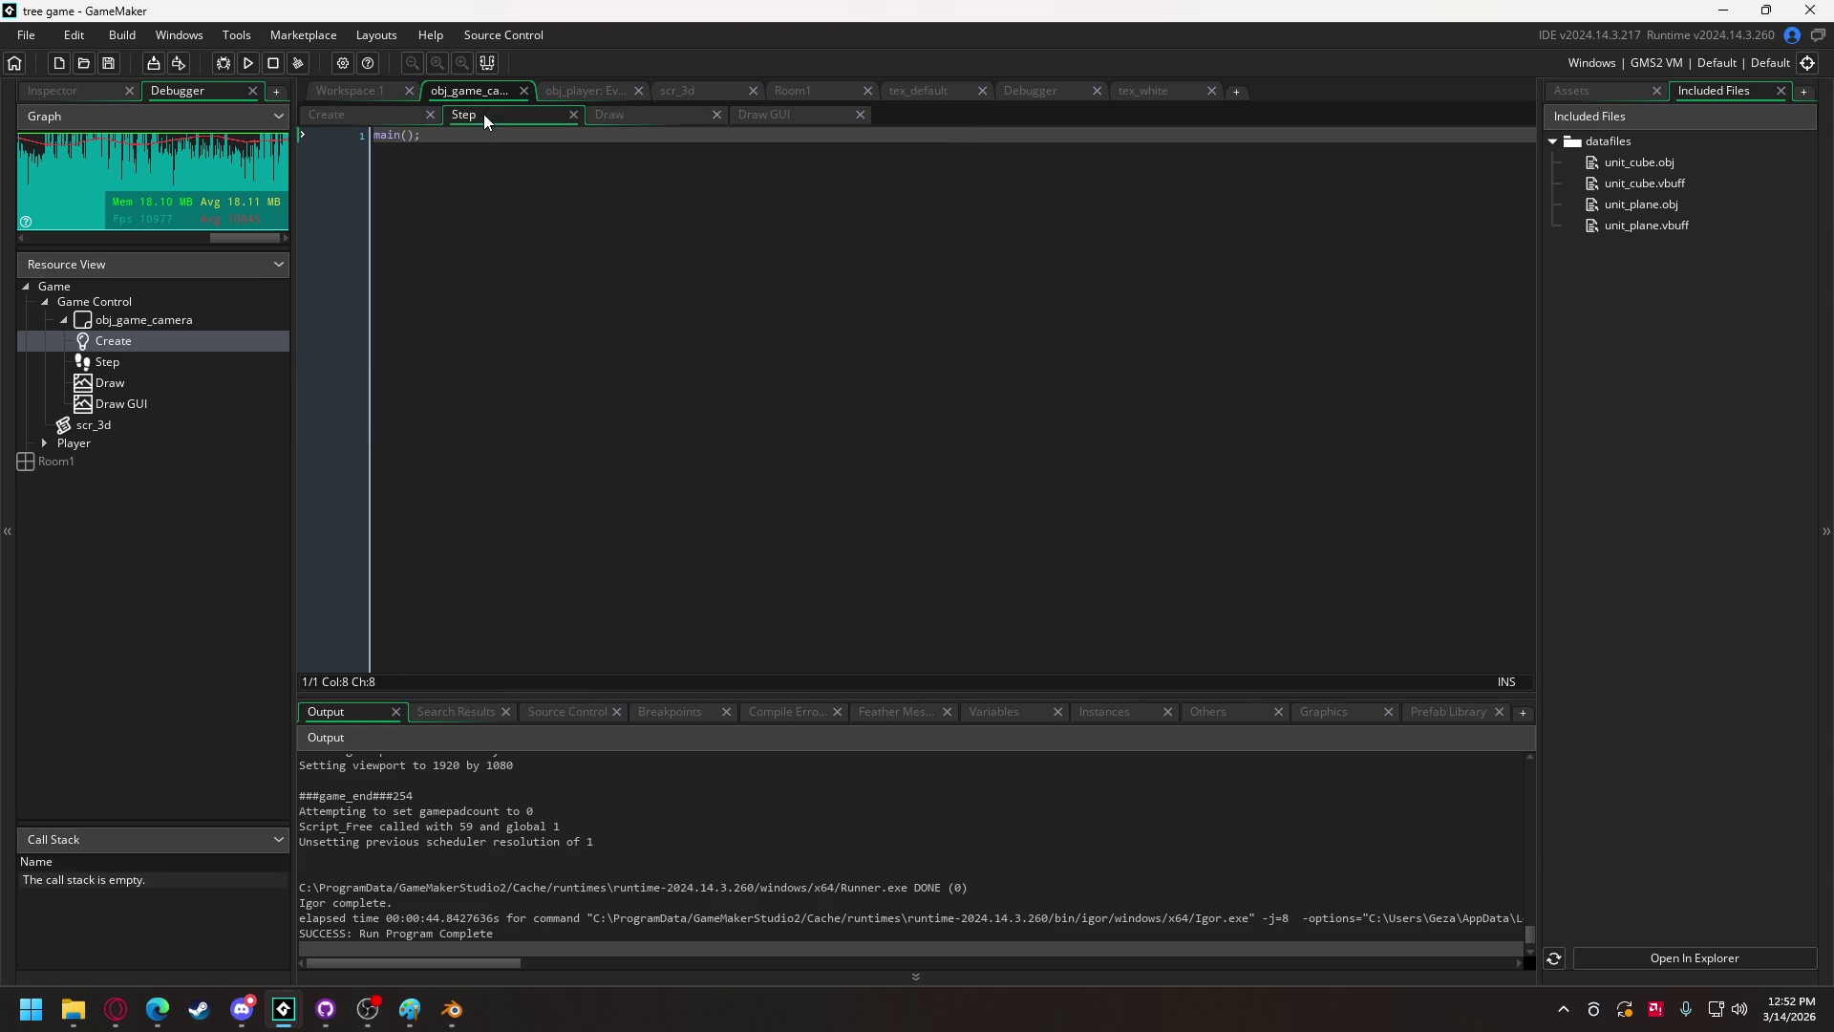
{"action": "left_click", "coordinate": [377, 115]}
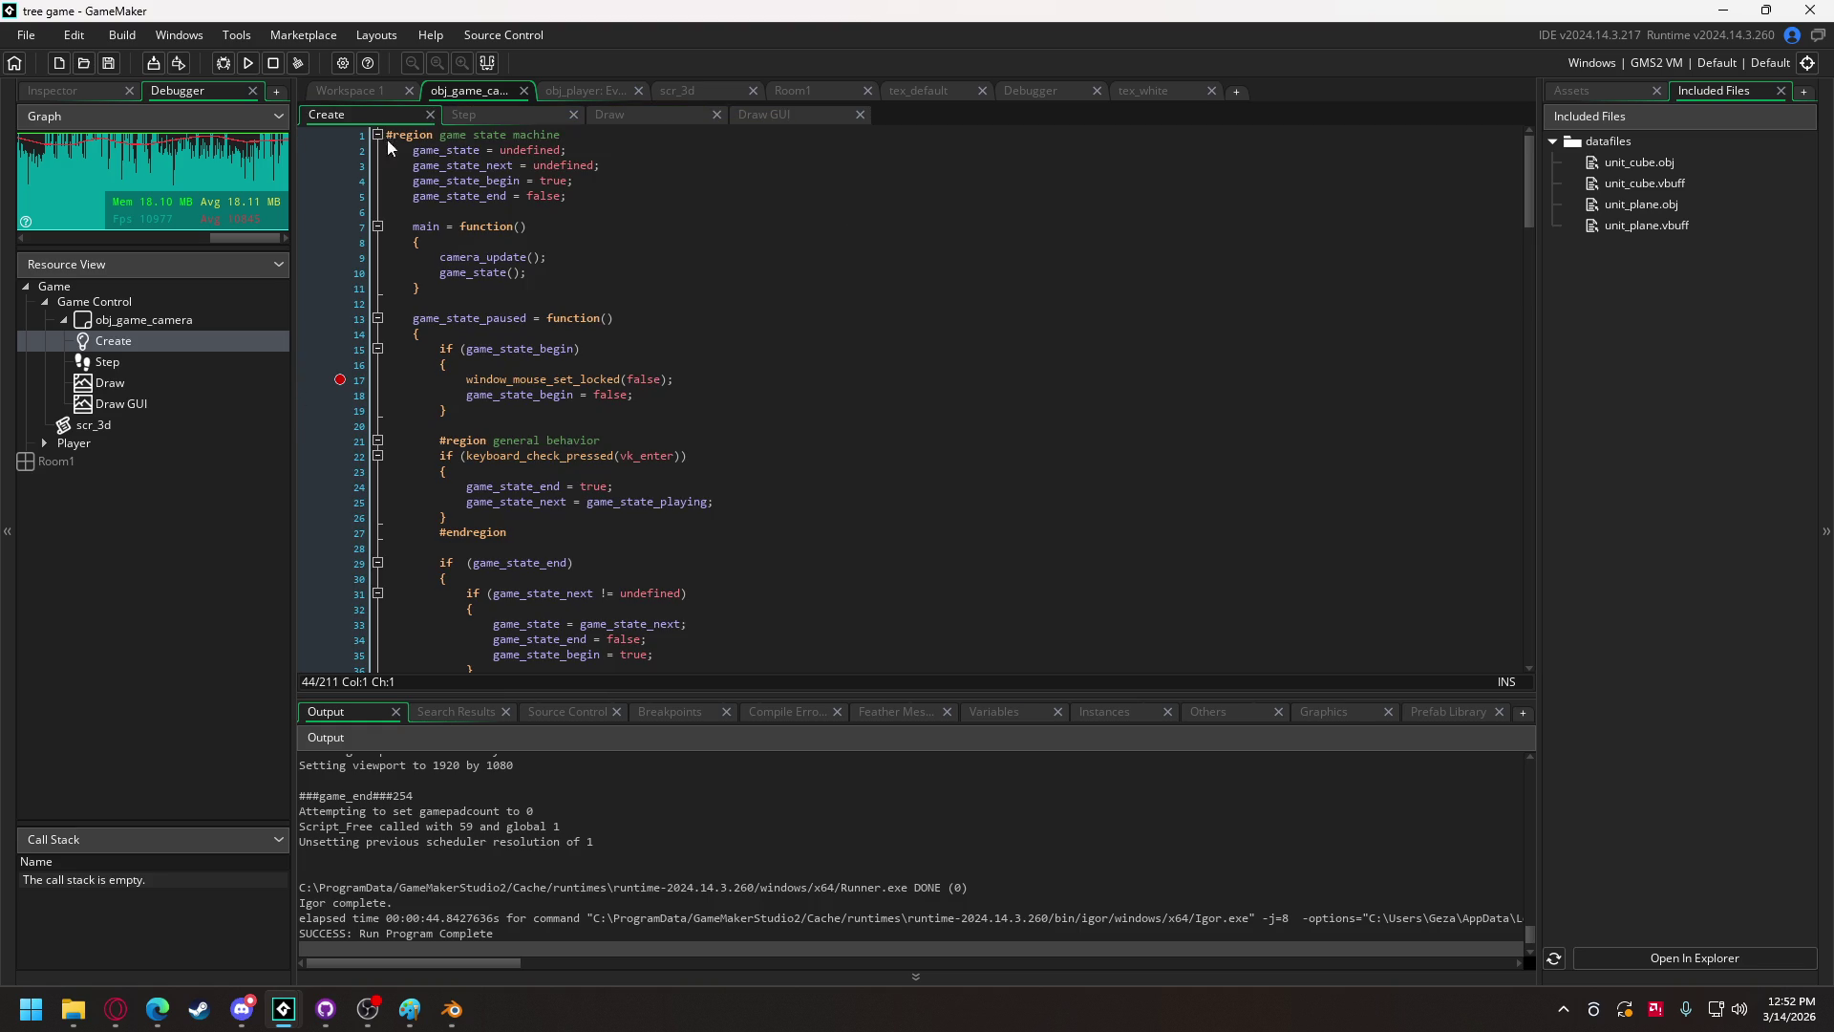
{"action": "left_click", "coordinate": [546, 272]}
{"action": "key", "text": "Return"}
{"action": "key", "text": "Return"}
{"action": "key", "text": "ctrl+v"}
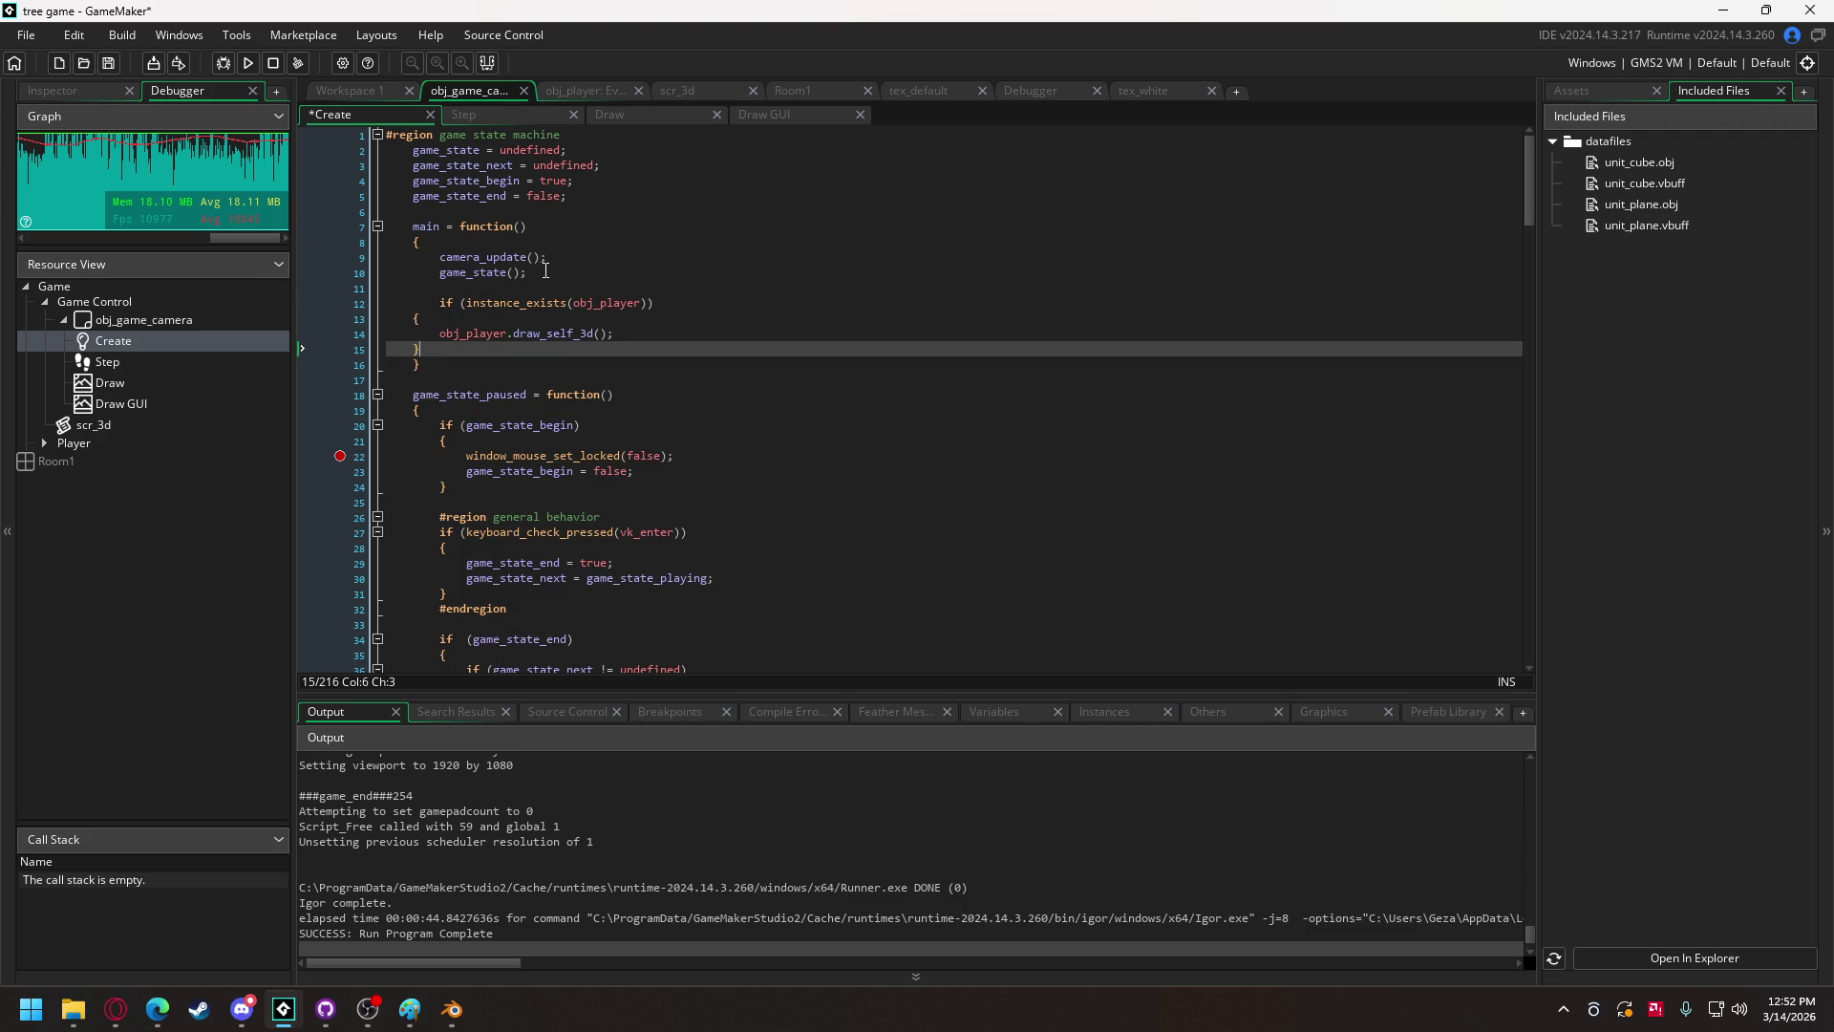
{"action": "key", "text": "shift+Up"}
{"action": "key", "text": "shift+Up"}
{"action": "key", "text": "Tab"}
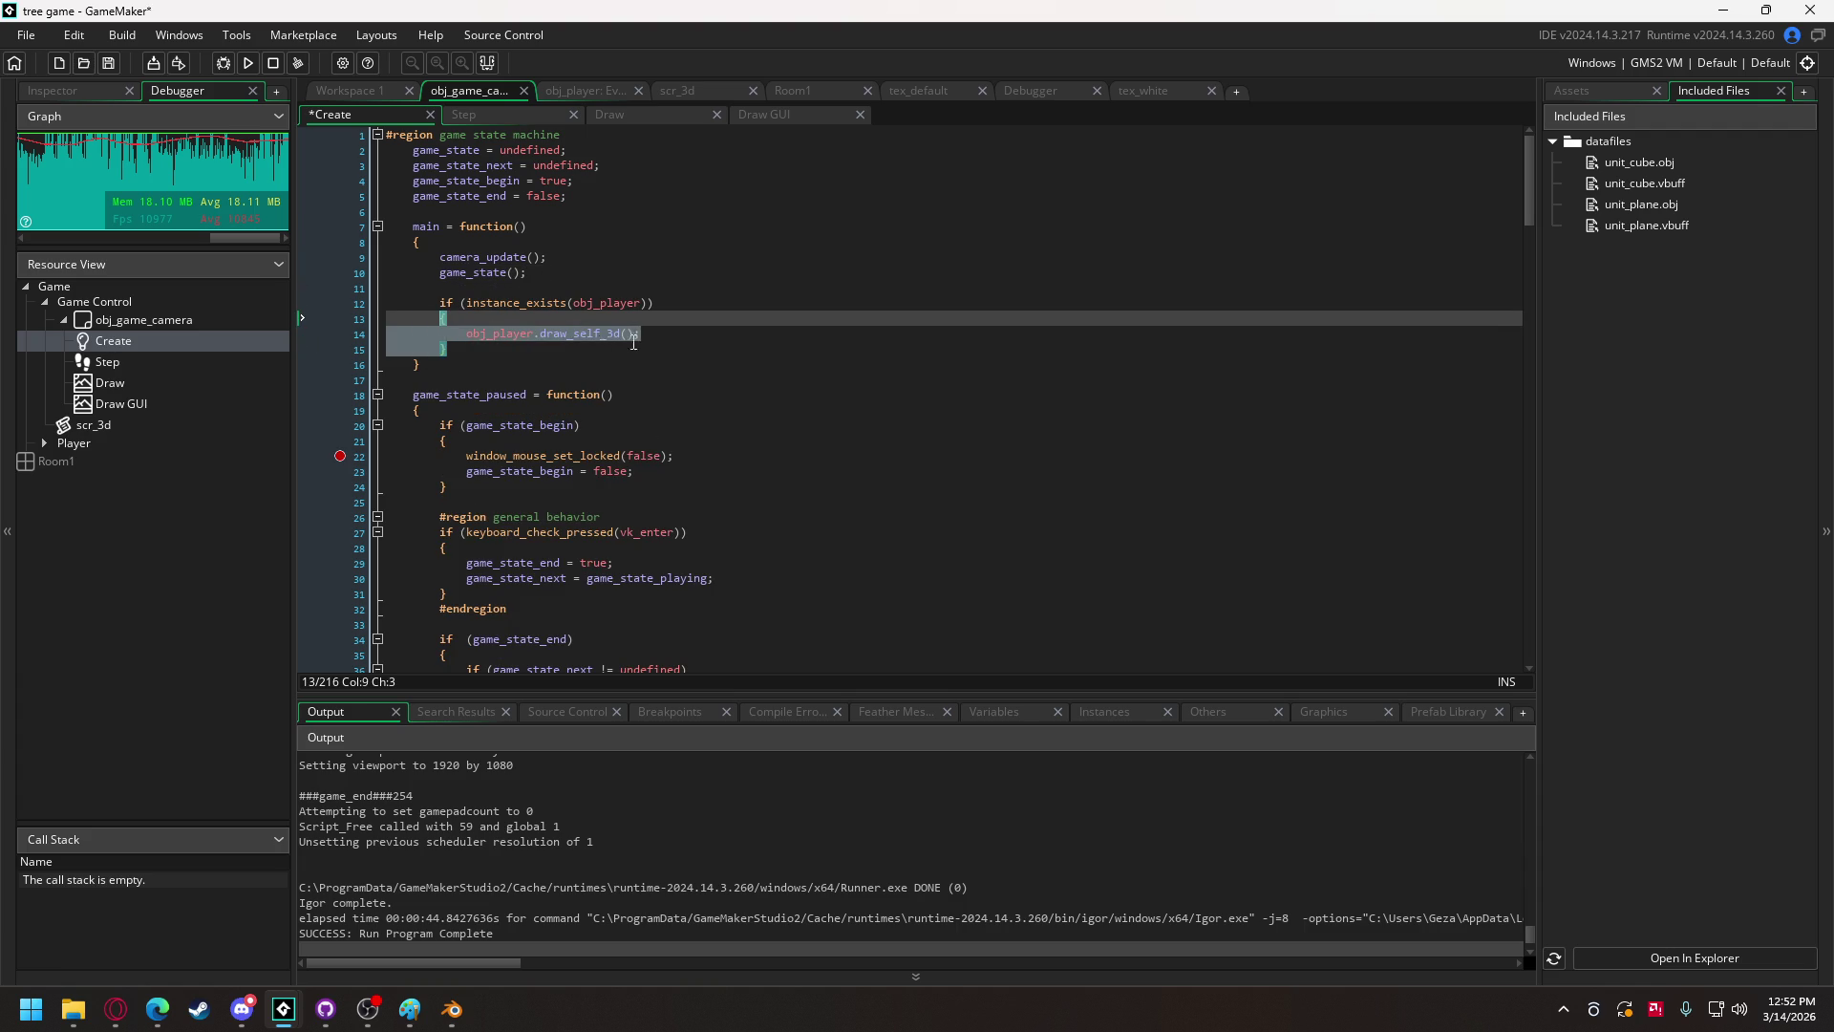
{"action": "double_click", "coordinate": [573, 337]}
{"action": "type", "text": "main"}
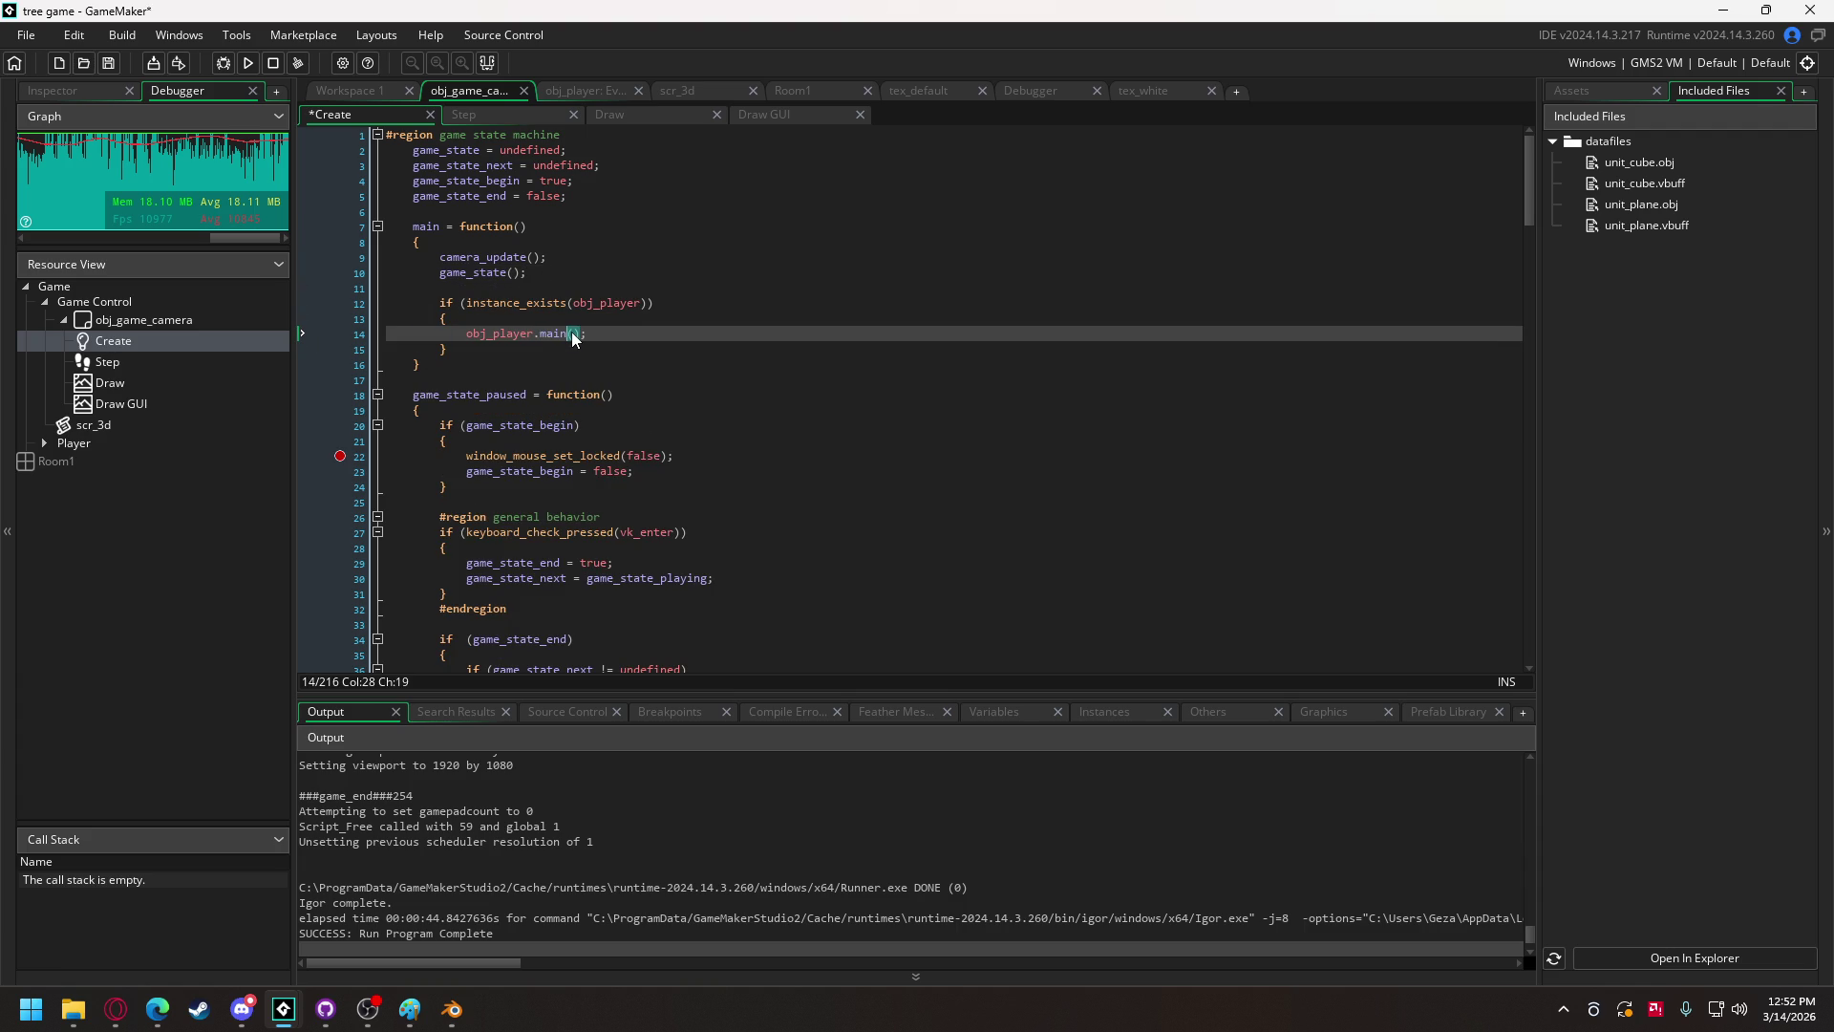
Step: Go to obj_player's Step event code, then test-run and close the game
{"action": "left_click", "coordinate": [580, 88]}
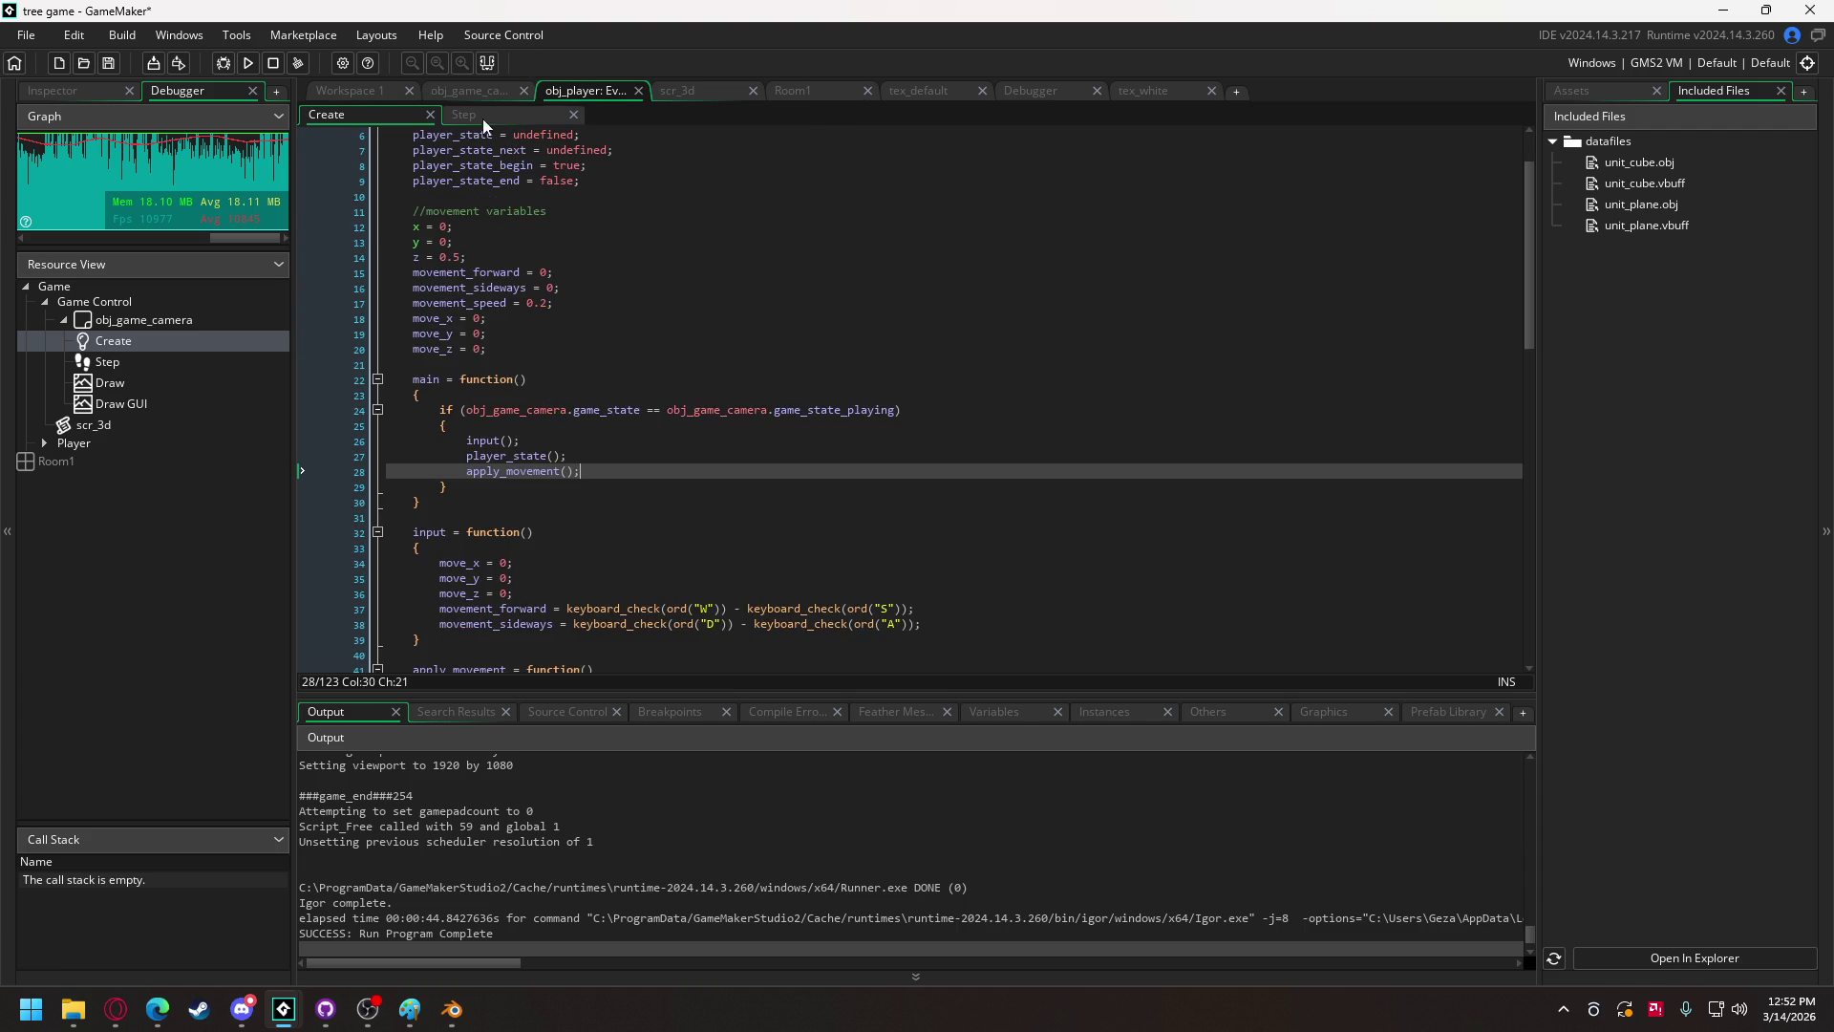
{"action": "left_click", "coordinate": [466, 114]}
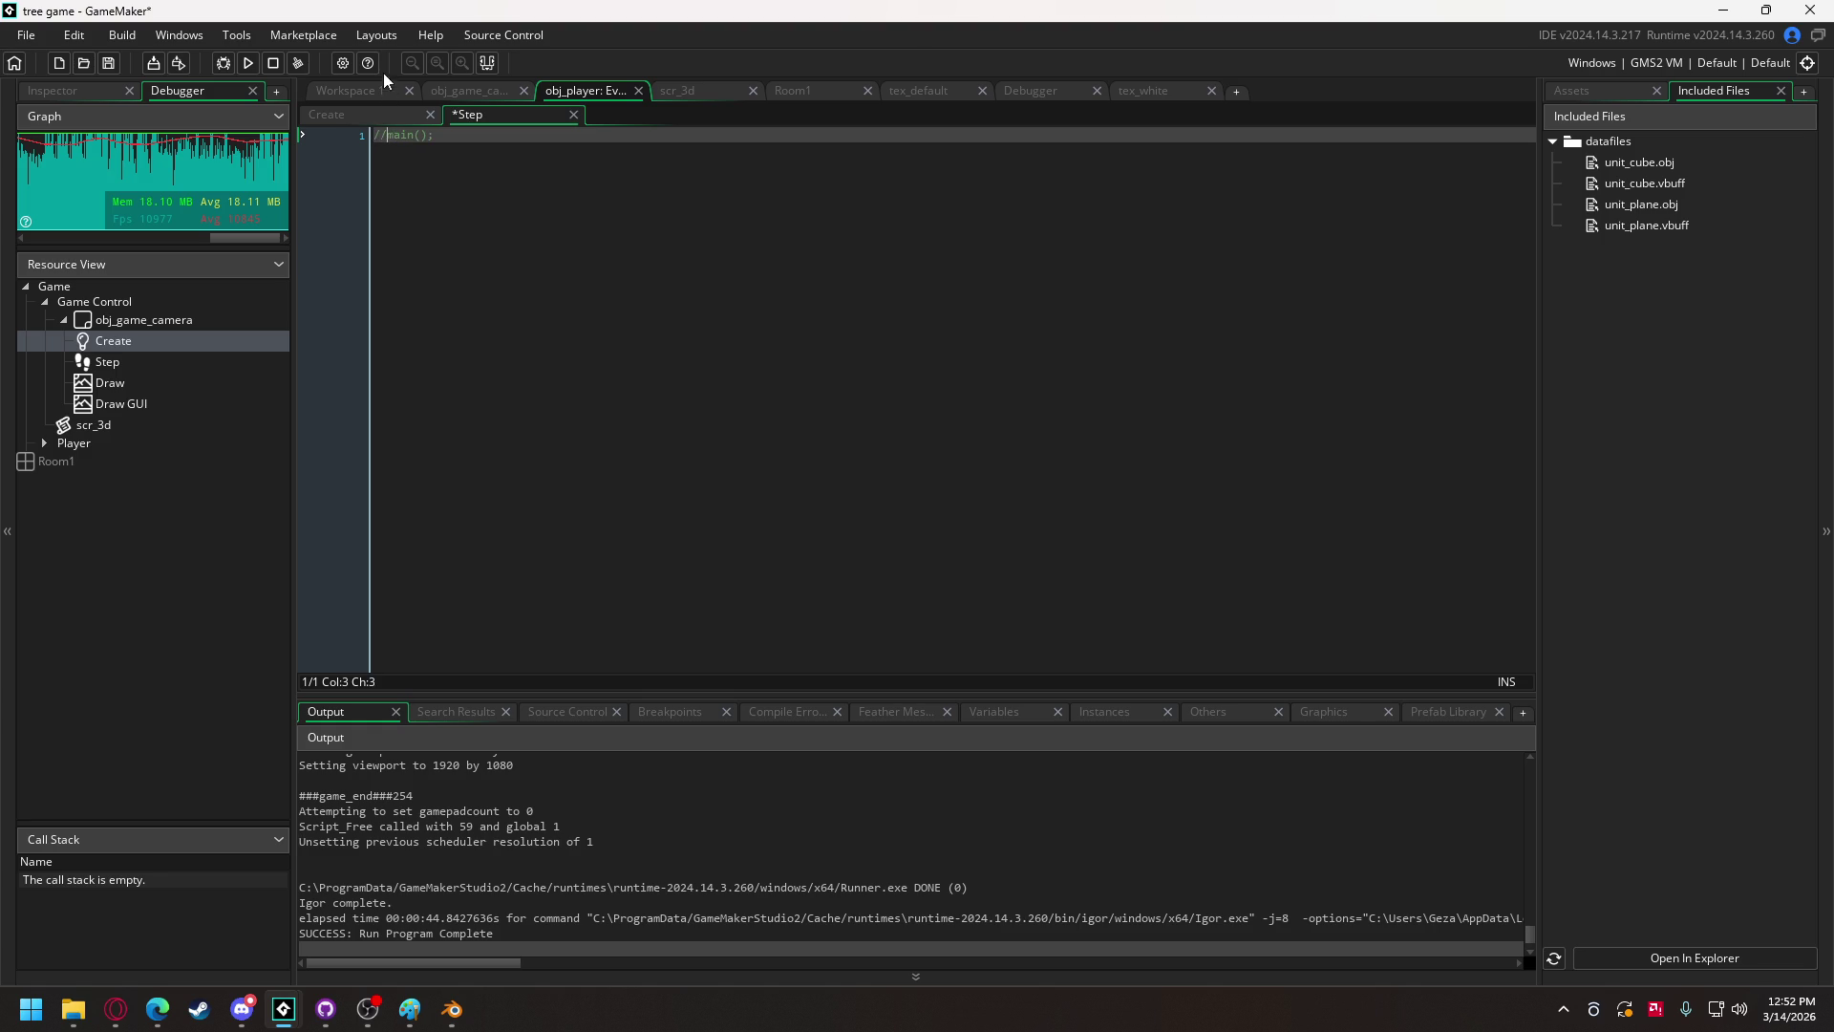
{"action": "left_click", "coordinate": [249, 64]}
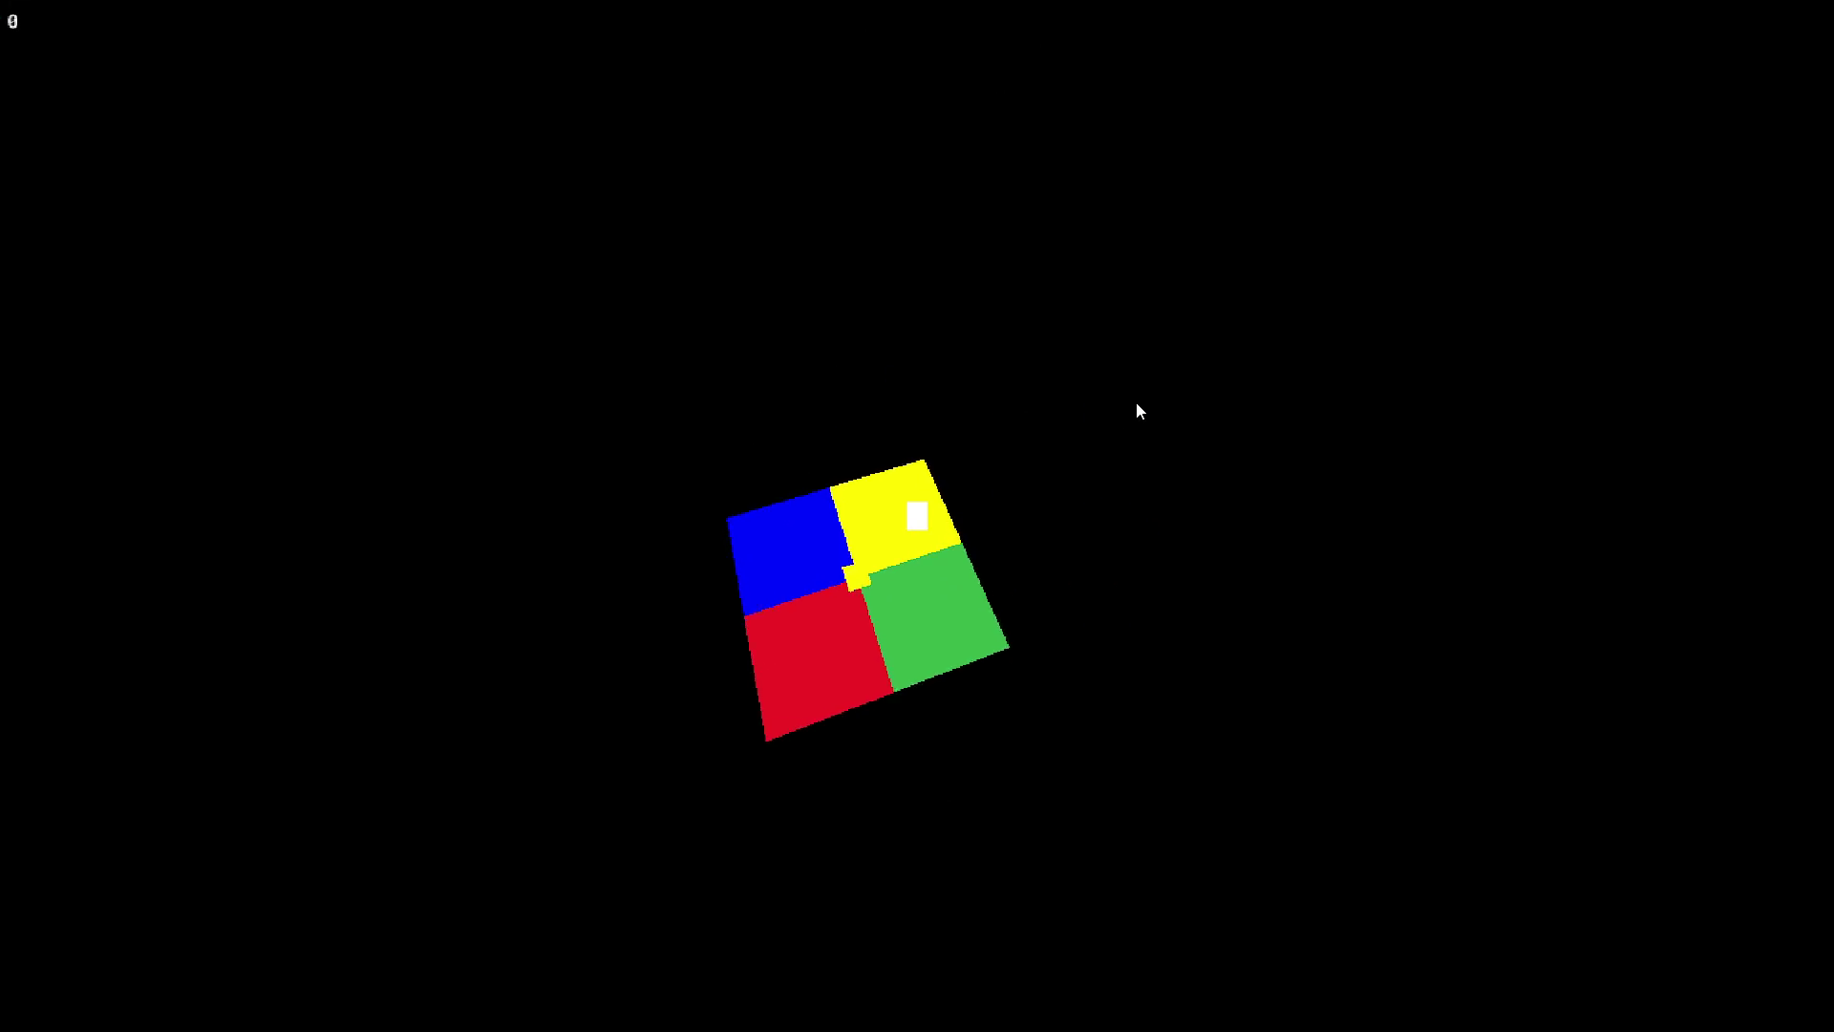
{"action": "key", "text": "Escape"}
Step: Cut camera_update() and game_state() out of the camera's main function
{"action": "left_click", "coordinate": [481, 93]}
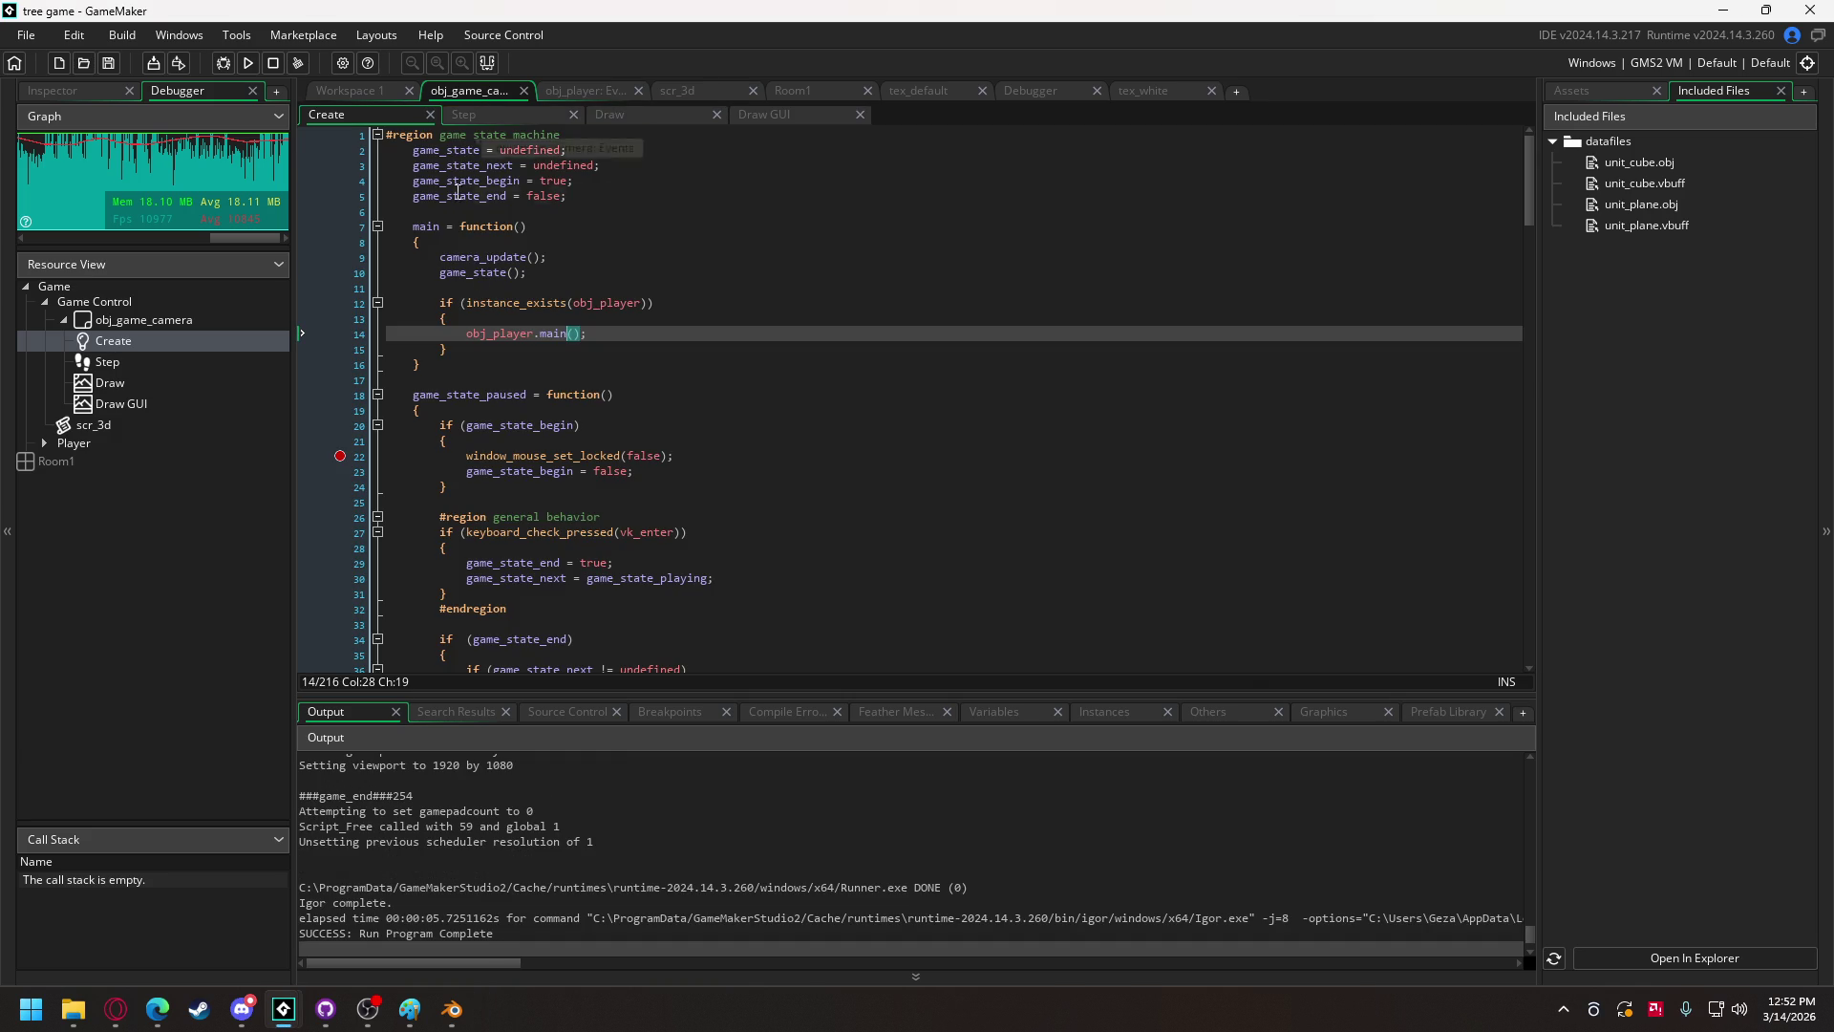
{"action": "left_click_drag", "start_coordinate": [516, 277], "coordinate": [446, 262]}
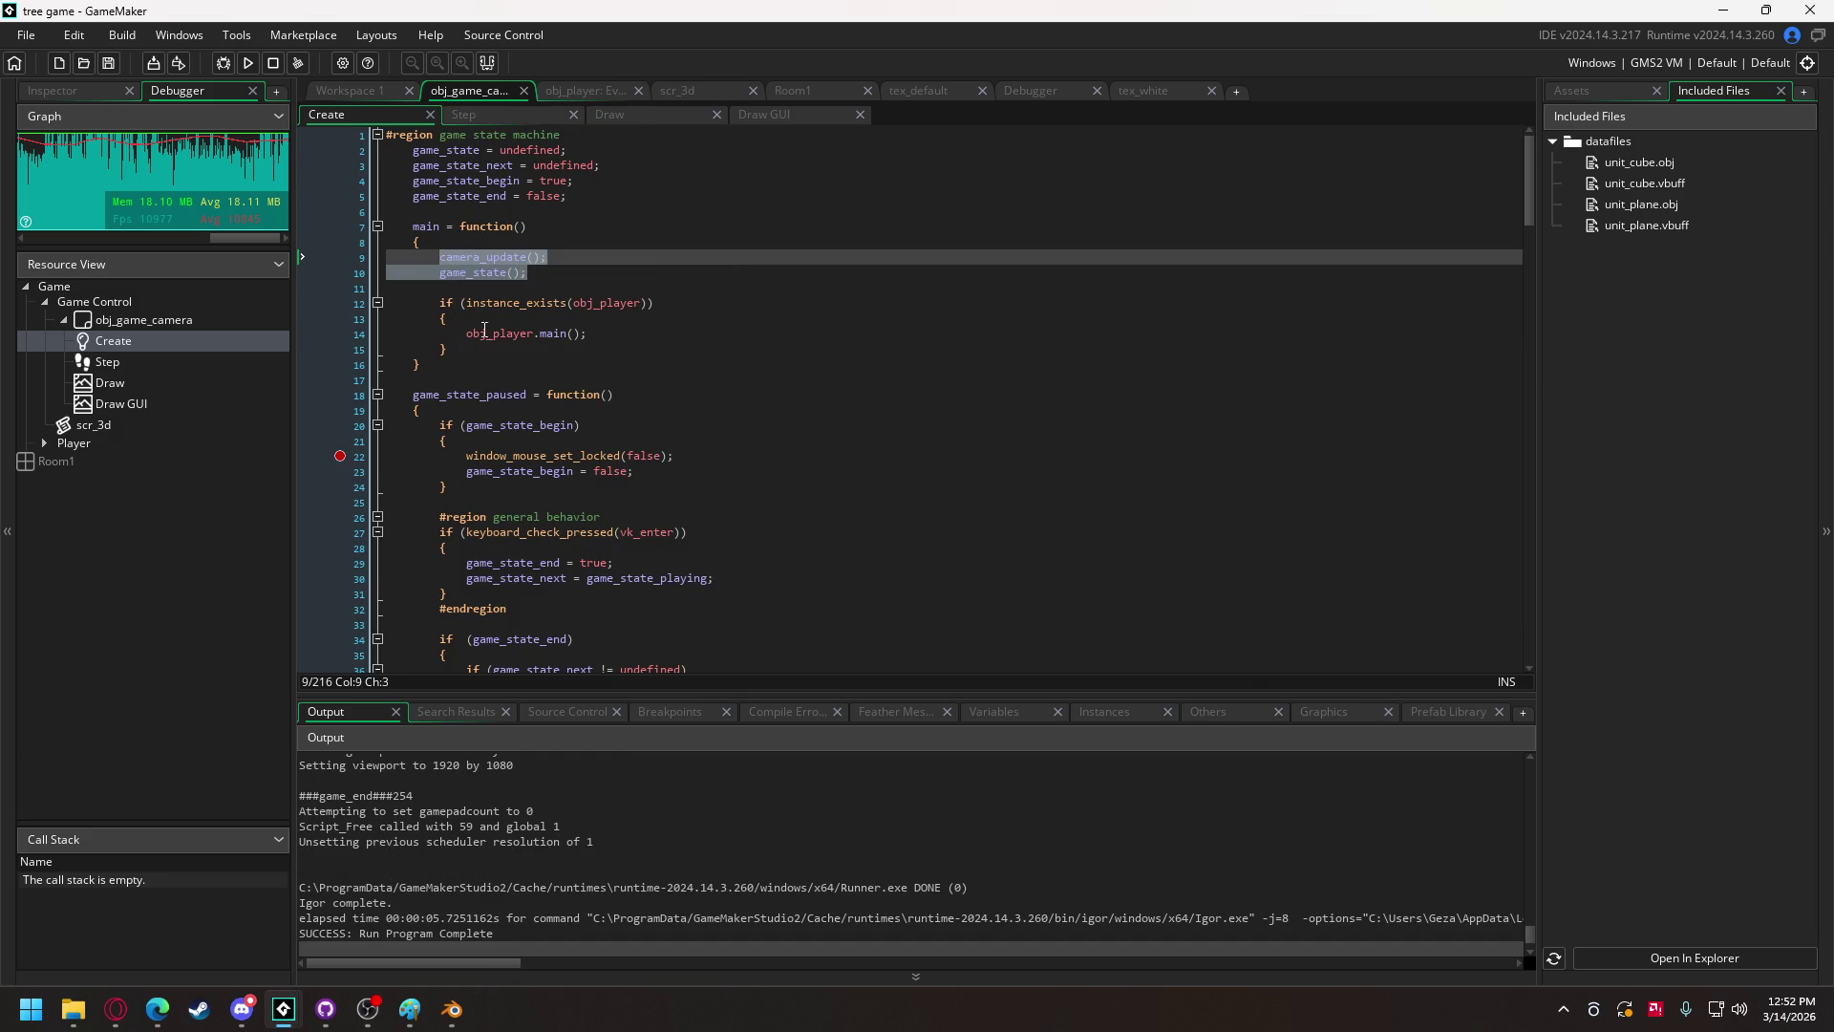
{"action": "key", "text": "BackSpace"}
{"action": "left_click", "coordinate": [480, 337]}
Step: Paste camera_update() and game_state() below the player block, then test-run and close the game
{"action": "key", "text": "Return"}
{"action": "key", "text": "Return"}
{"action": "key", "text": "ctrl+v"}
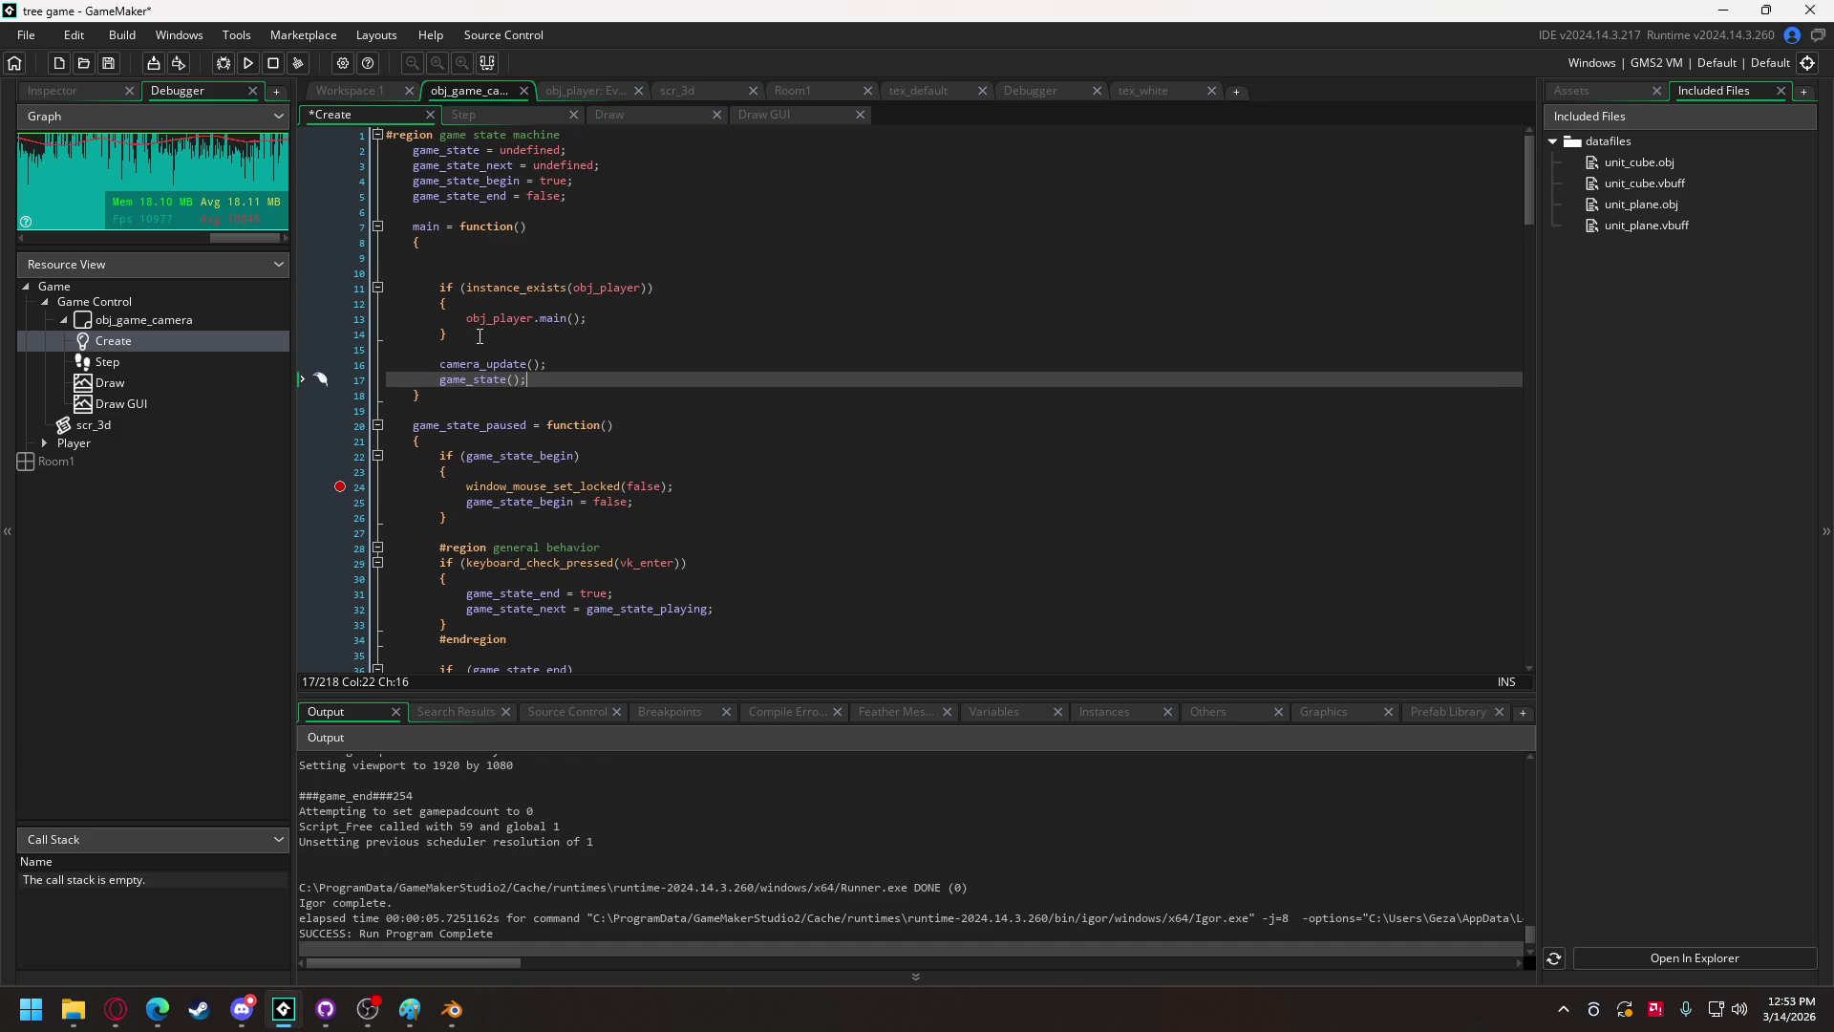
{"action": "left_click", "coordinate": [247, 64]}
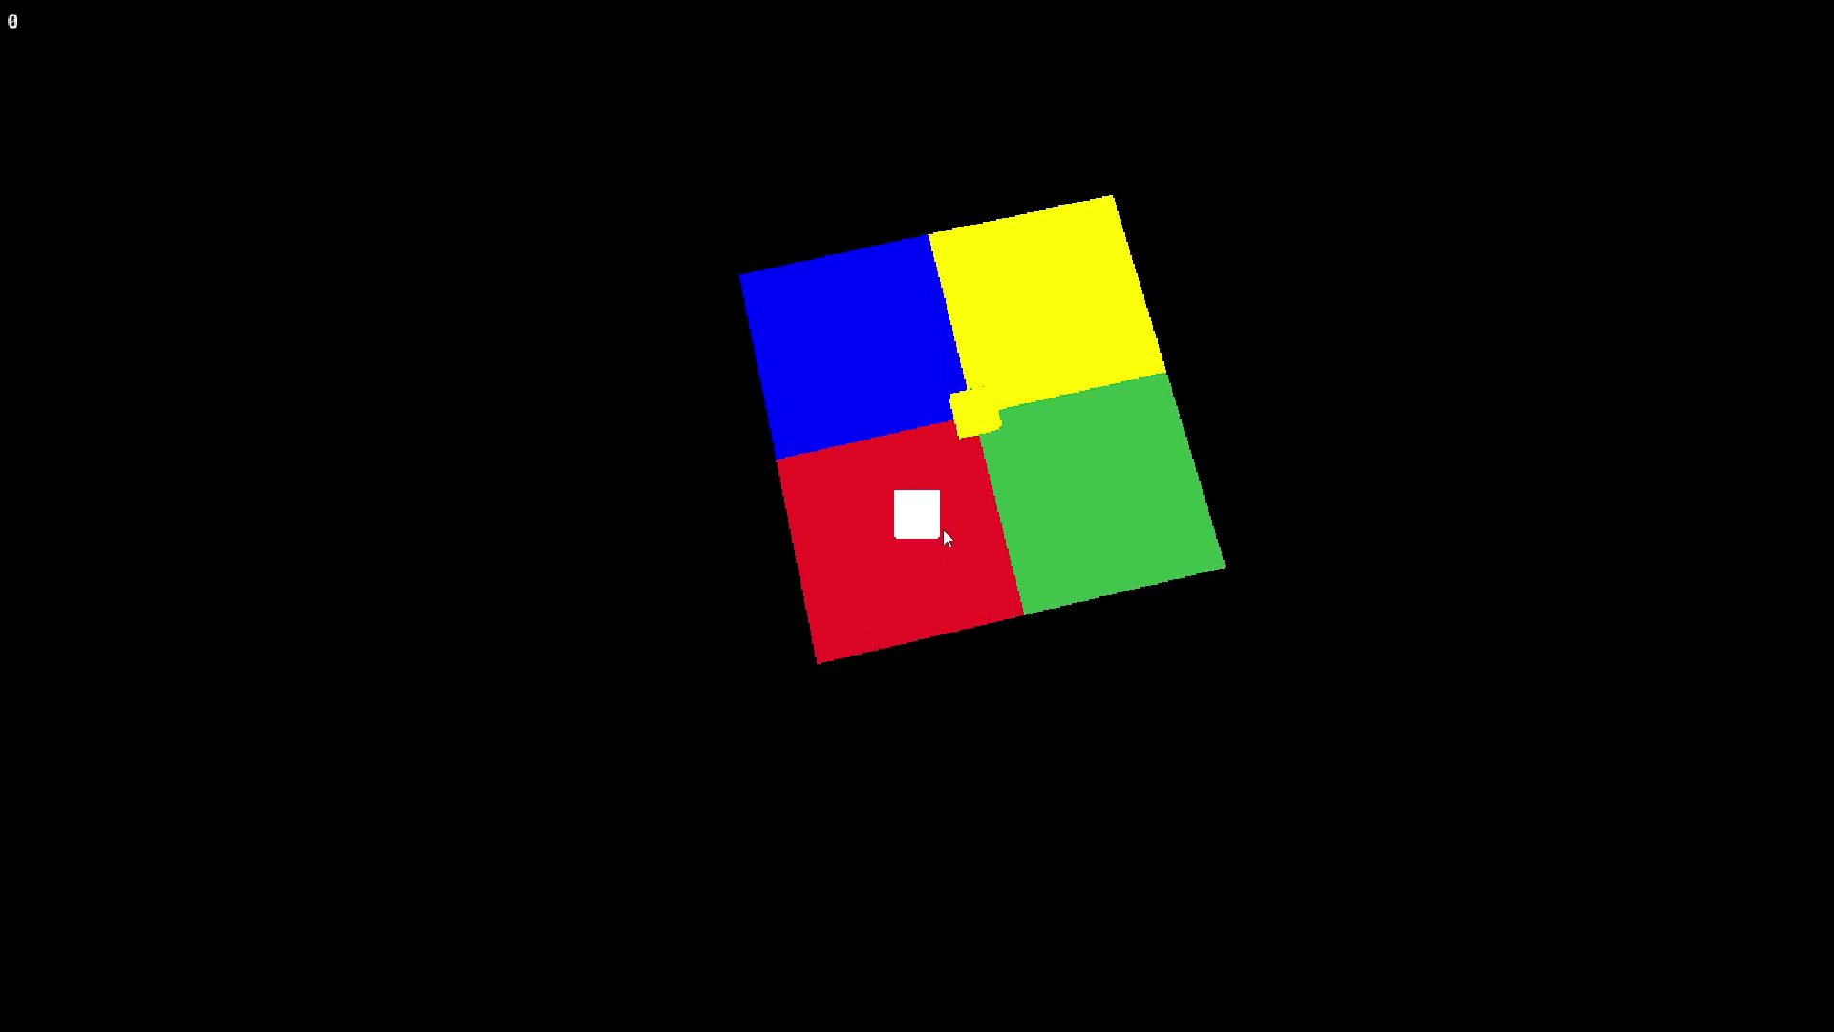
{"action": "key", "text": "Escape"}
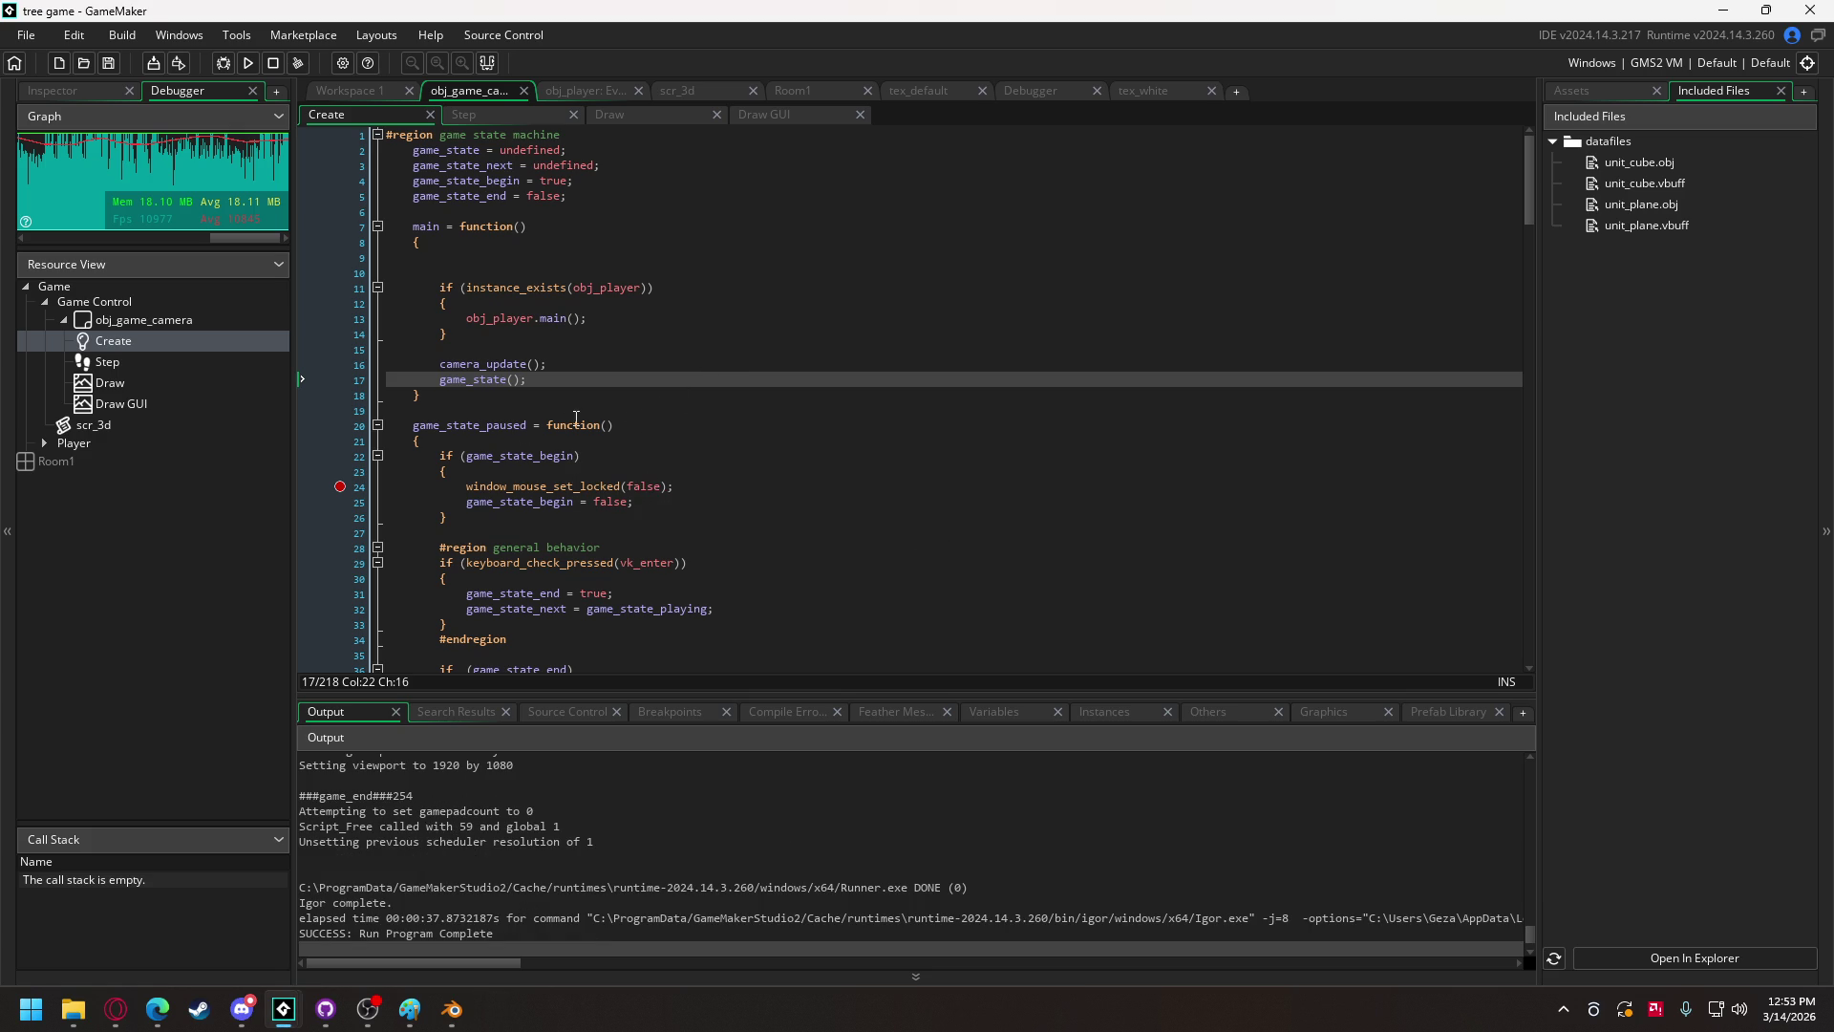
Step: Comment out window_enable_borderless_fullscreen(true) in the camera's 3D setup with // and run the game
{"action": "left_click", "coordinate": [344, 492]}
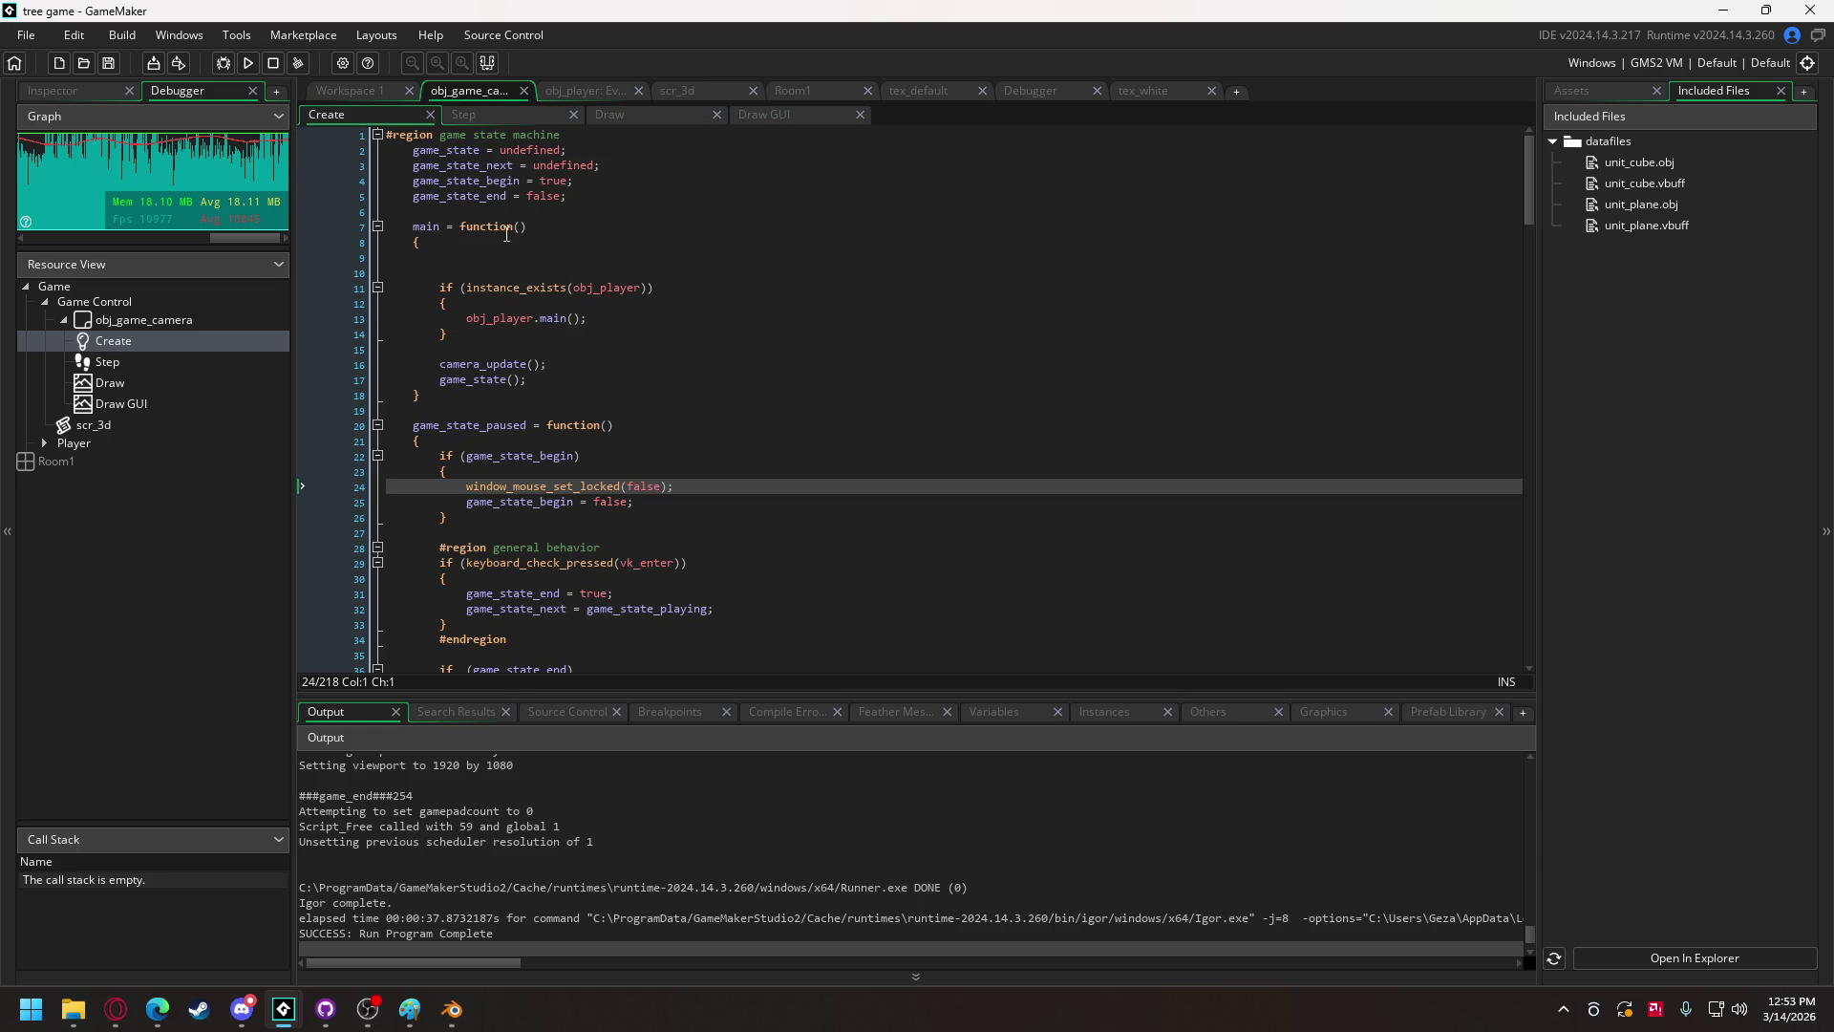
{"action": "scroll", "coordinate": [587, 348], "scroll_direction": "down", "scroll_amount": 10}
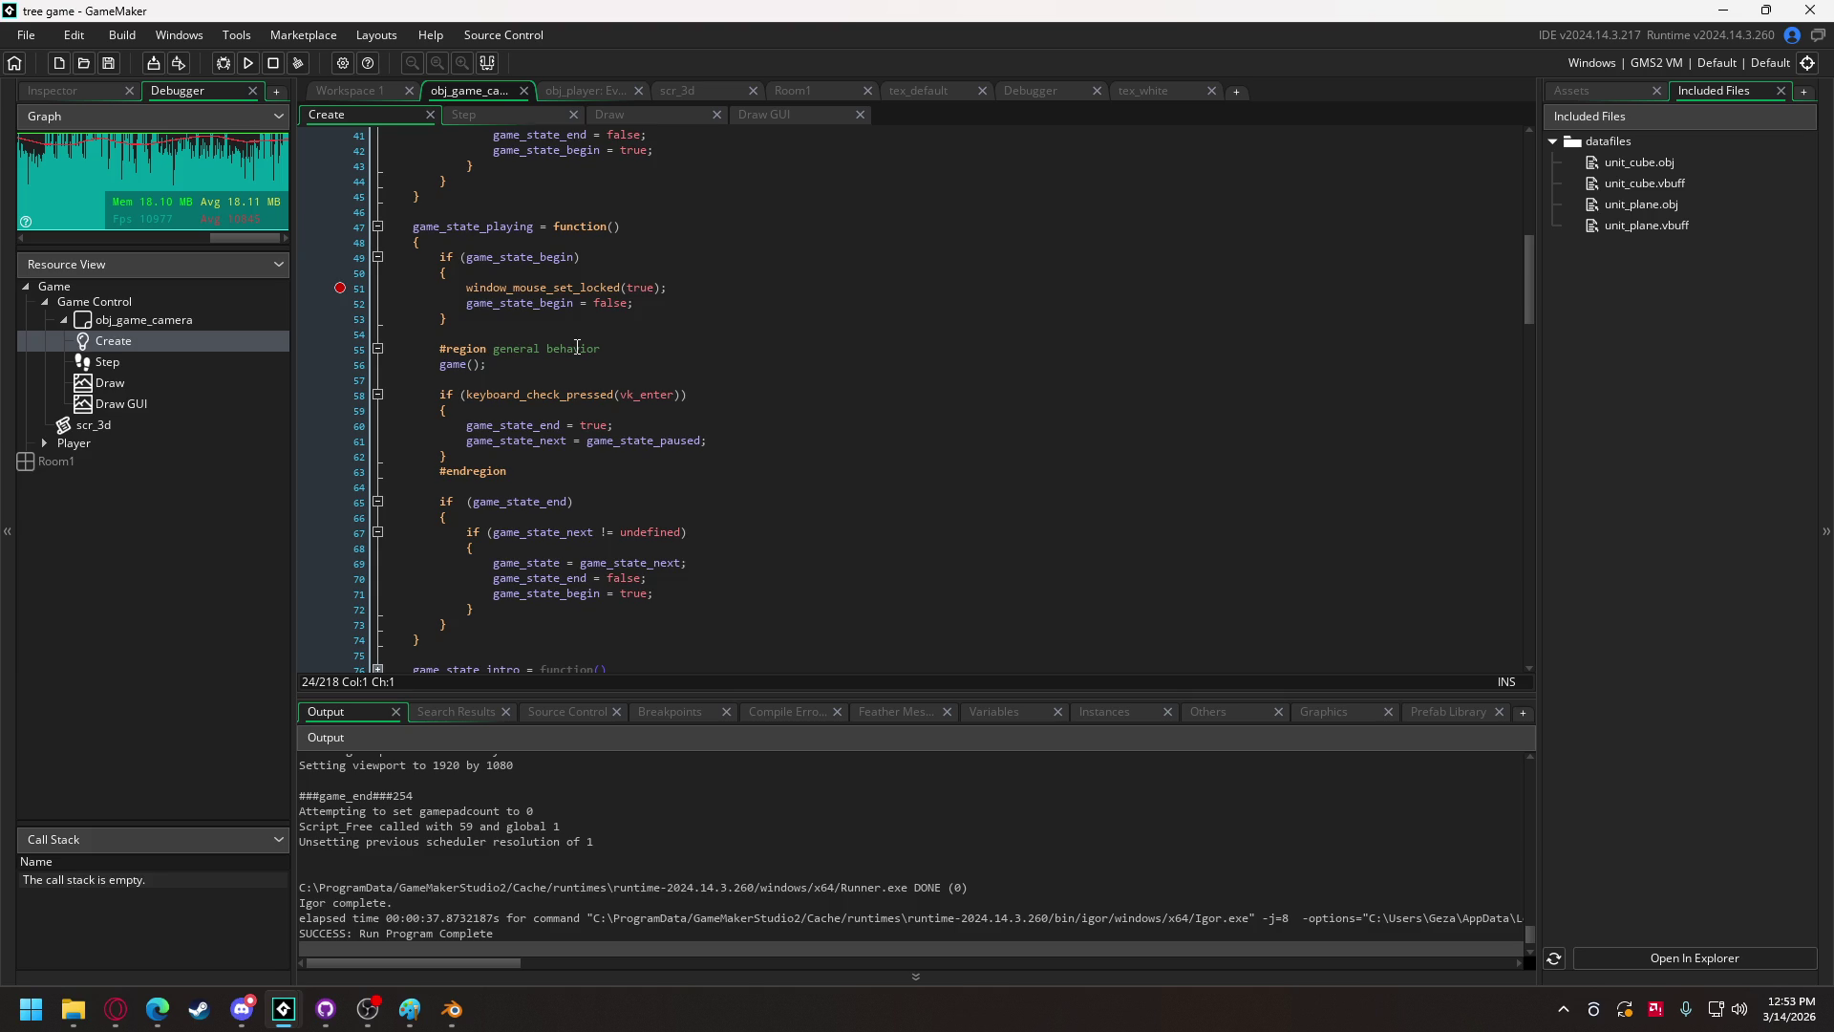
{"action": "scroll", "coordinate": [577, 348], "scroll_direction": "up", "scroll_amount": 10}
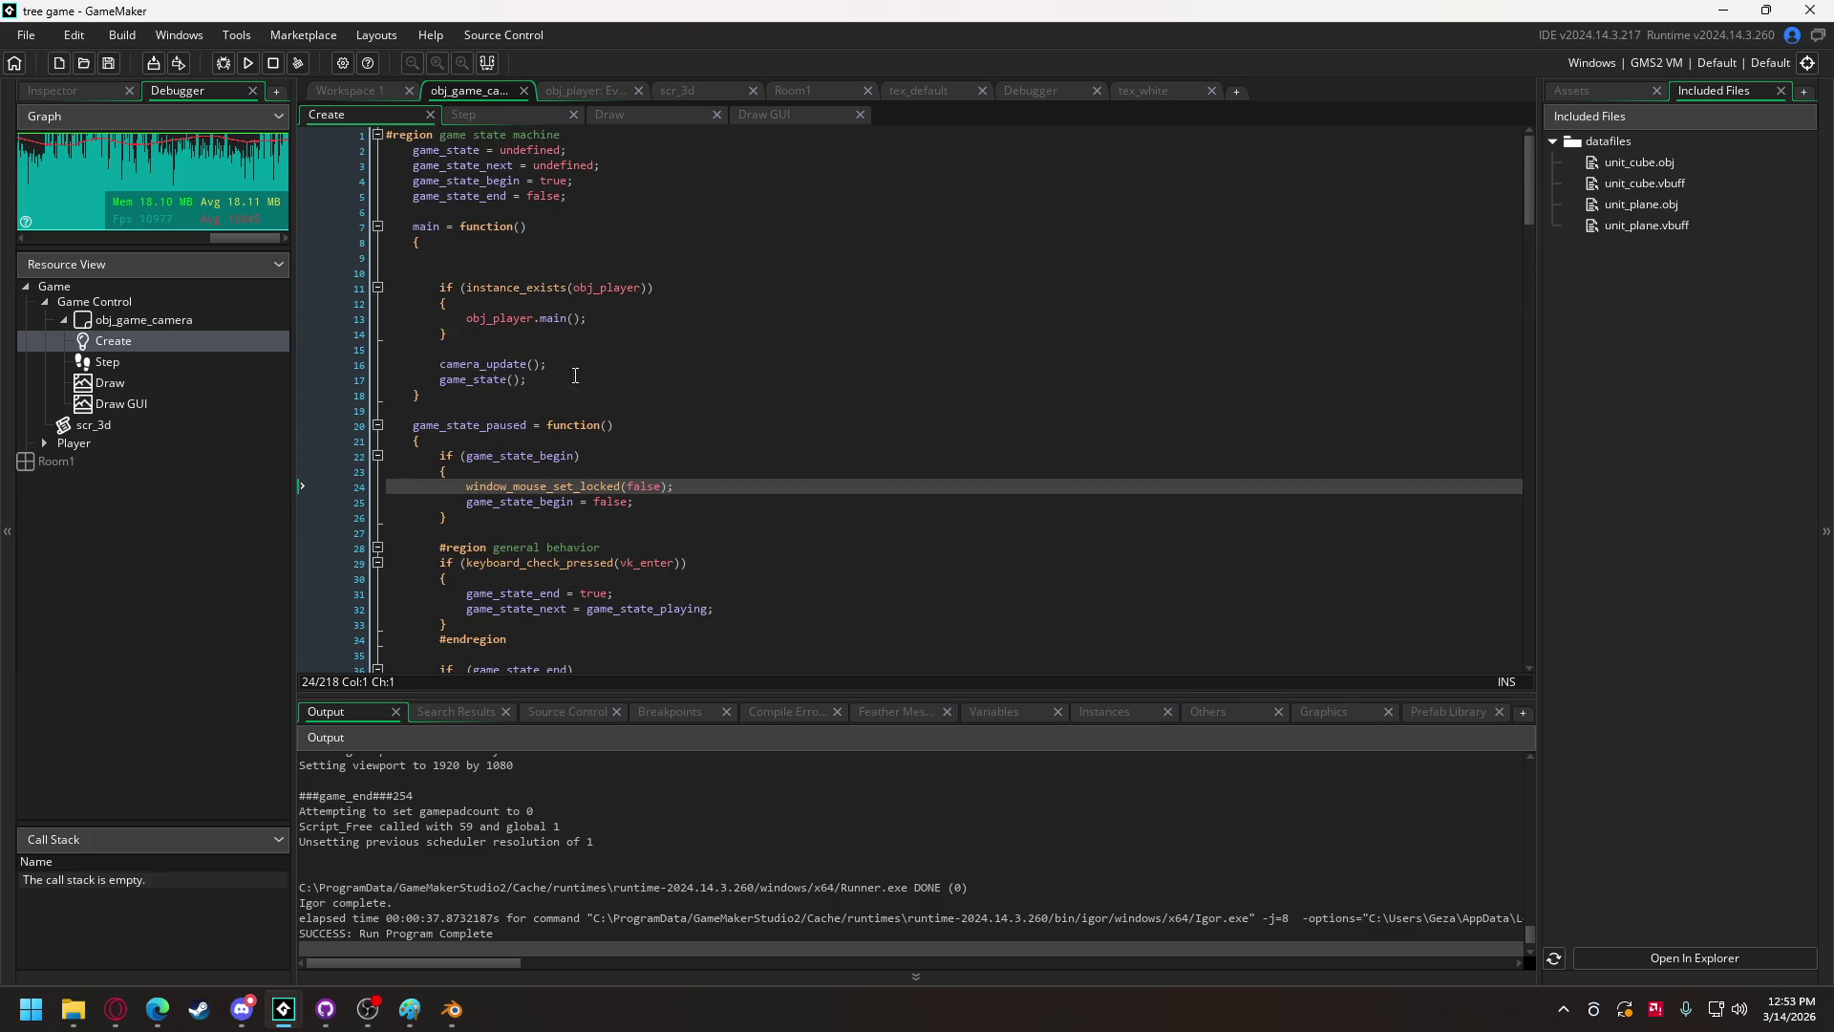
{"action": "scroll", "coordinate": [577, 363], "scroll_direction": "down", "scroll_amount": 14}
{"action": "scroll", "coordinate": [557, 399], "scroll_direction": "down", "scroll_amount": 4}
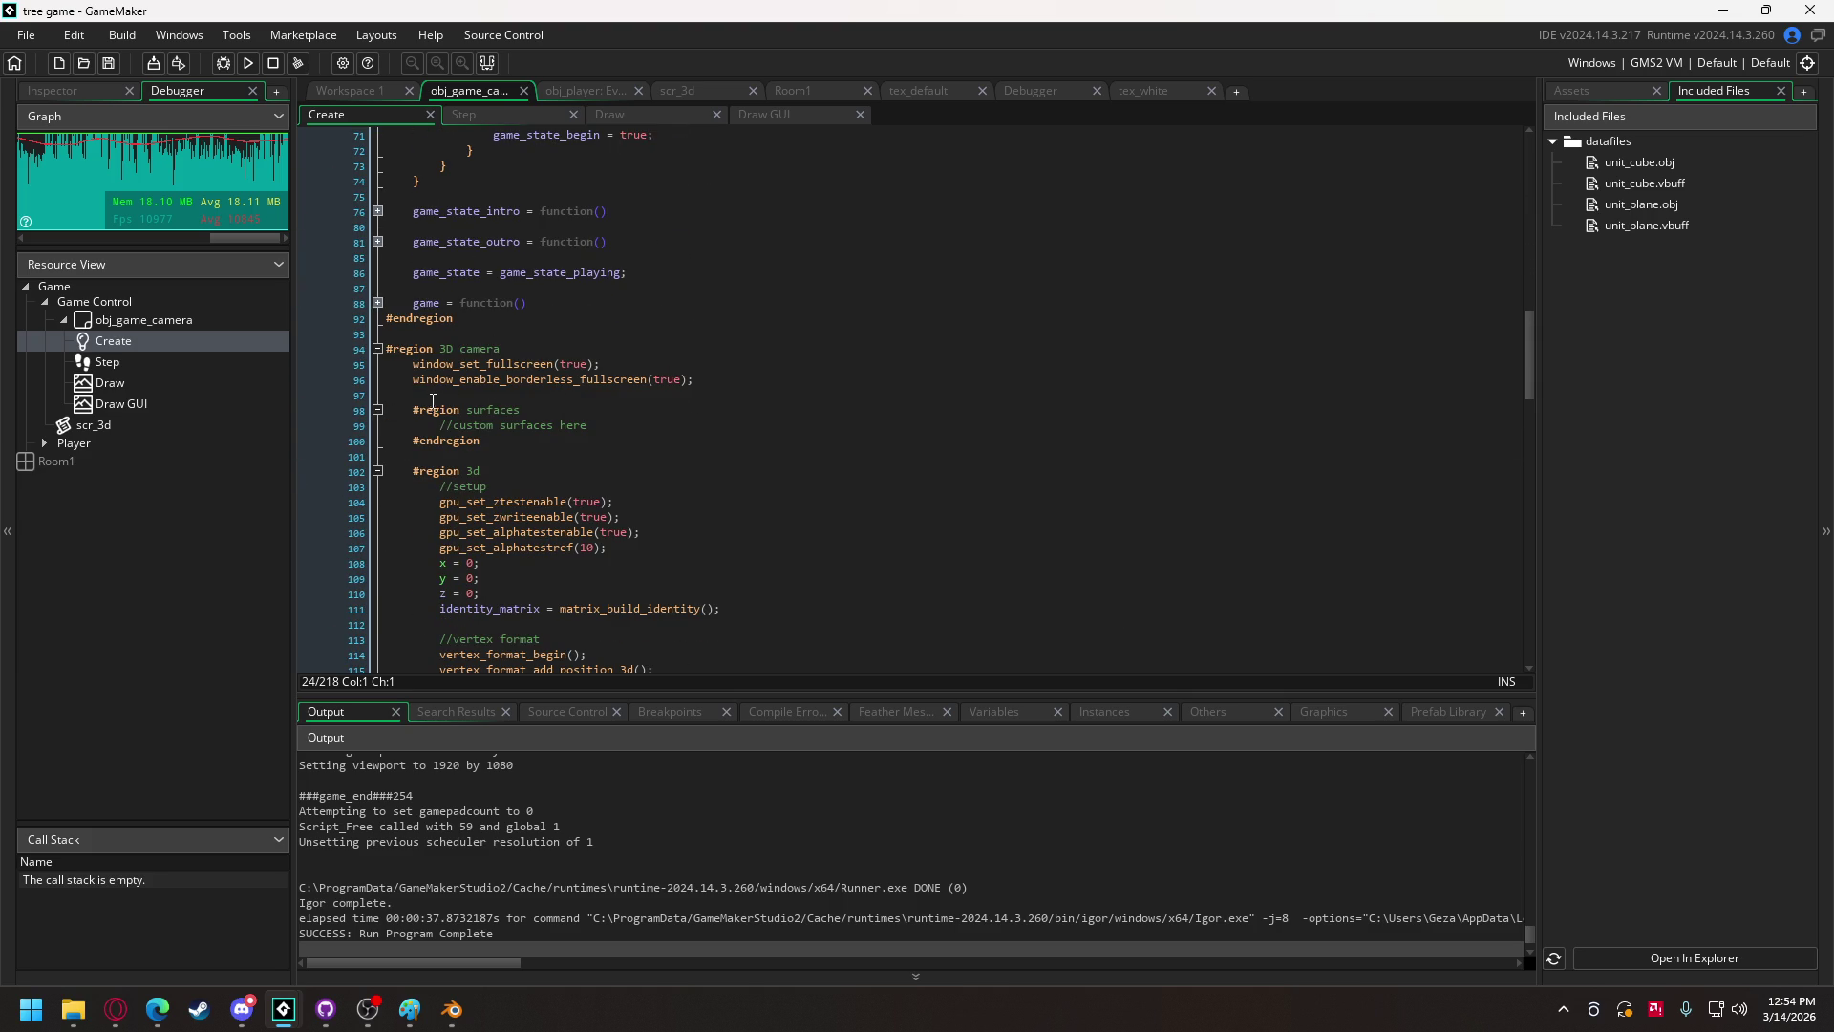
{"action": "left_click", "coordinate": [417, 381]}
{"action": "type", "text": "//"}
{"action": "left_click", "coordinate": [247, 62]}
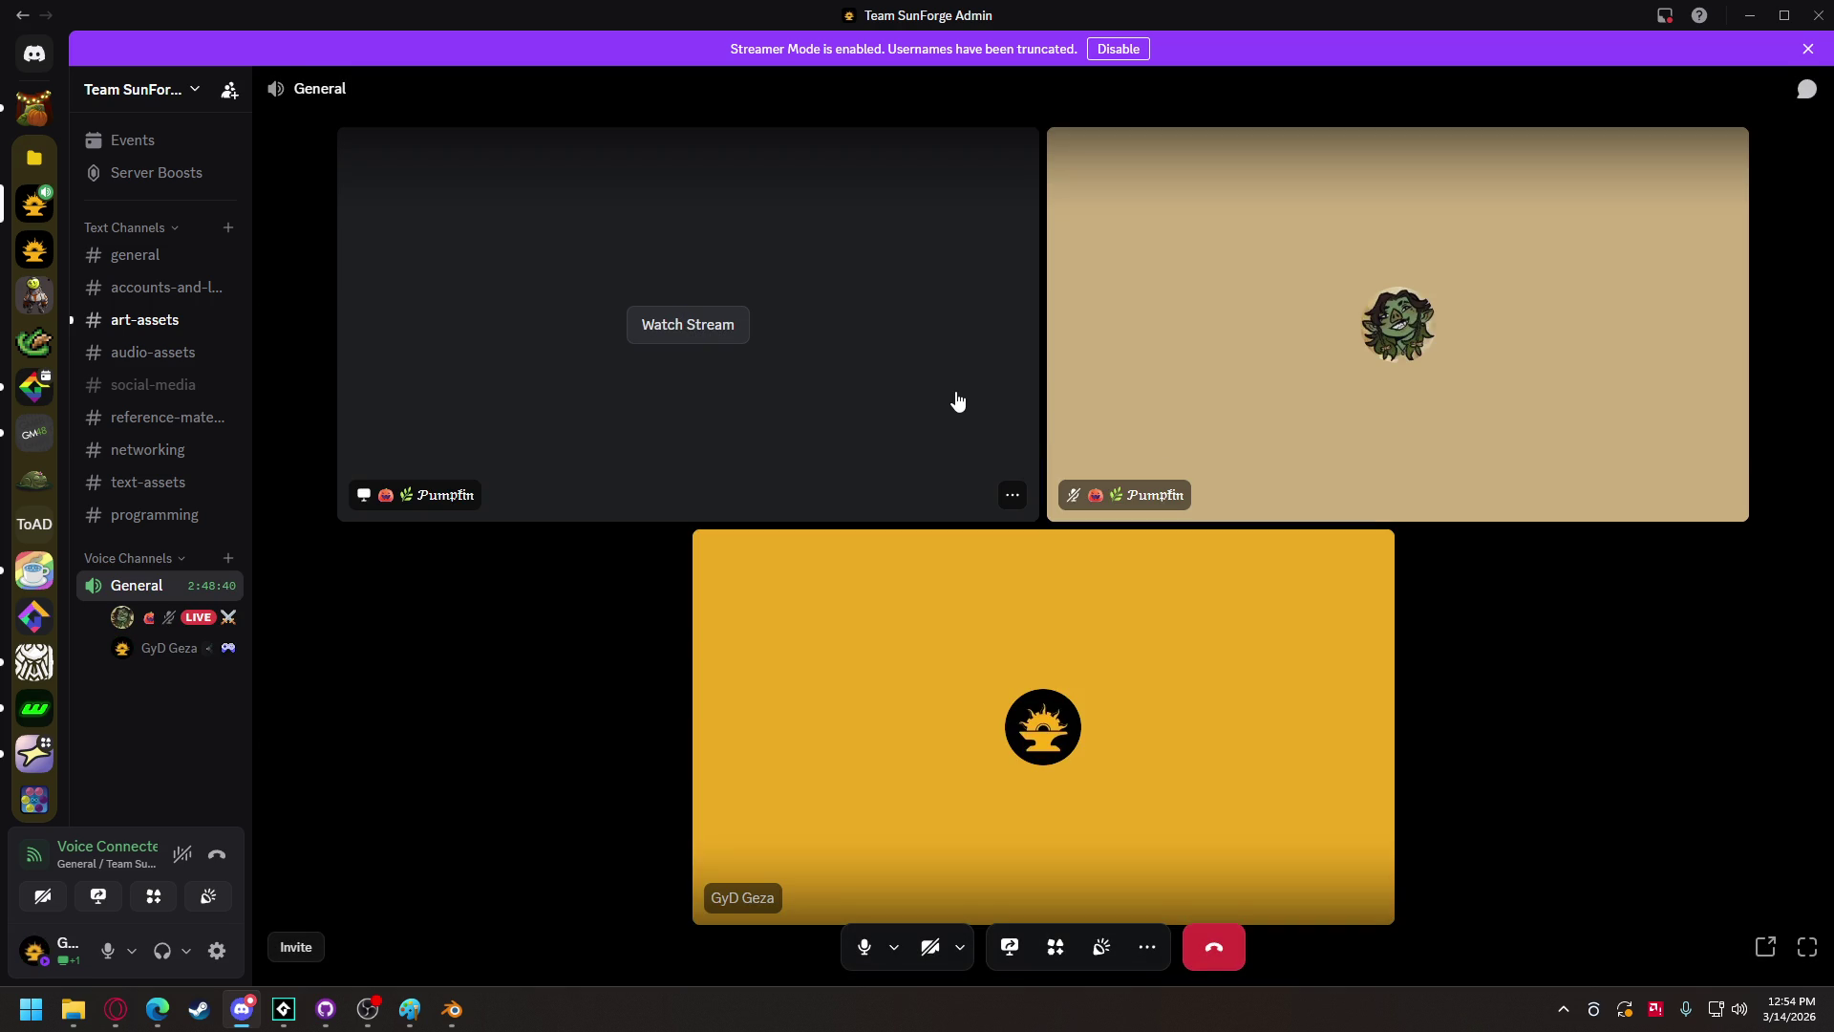
{"action": "left_click", "coordinate": [722, 329]}
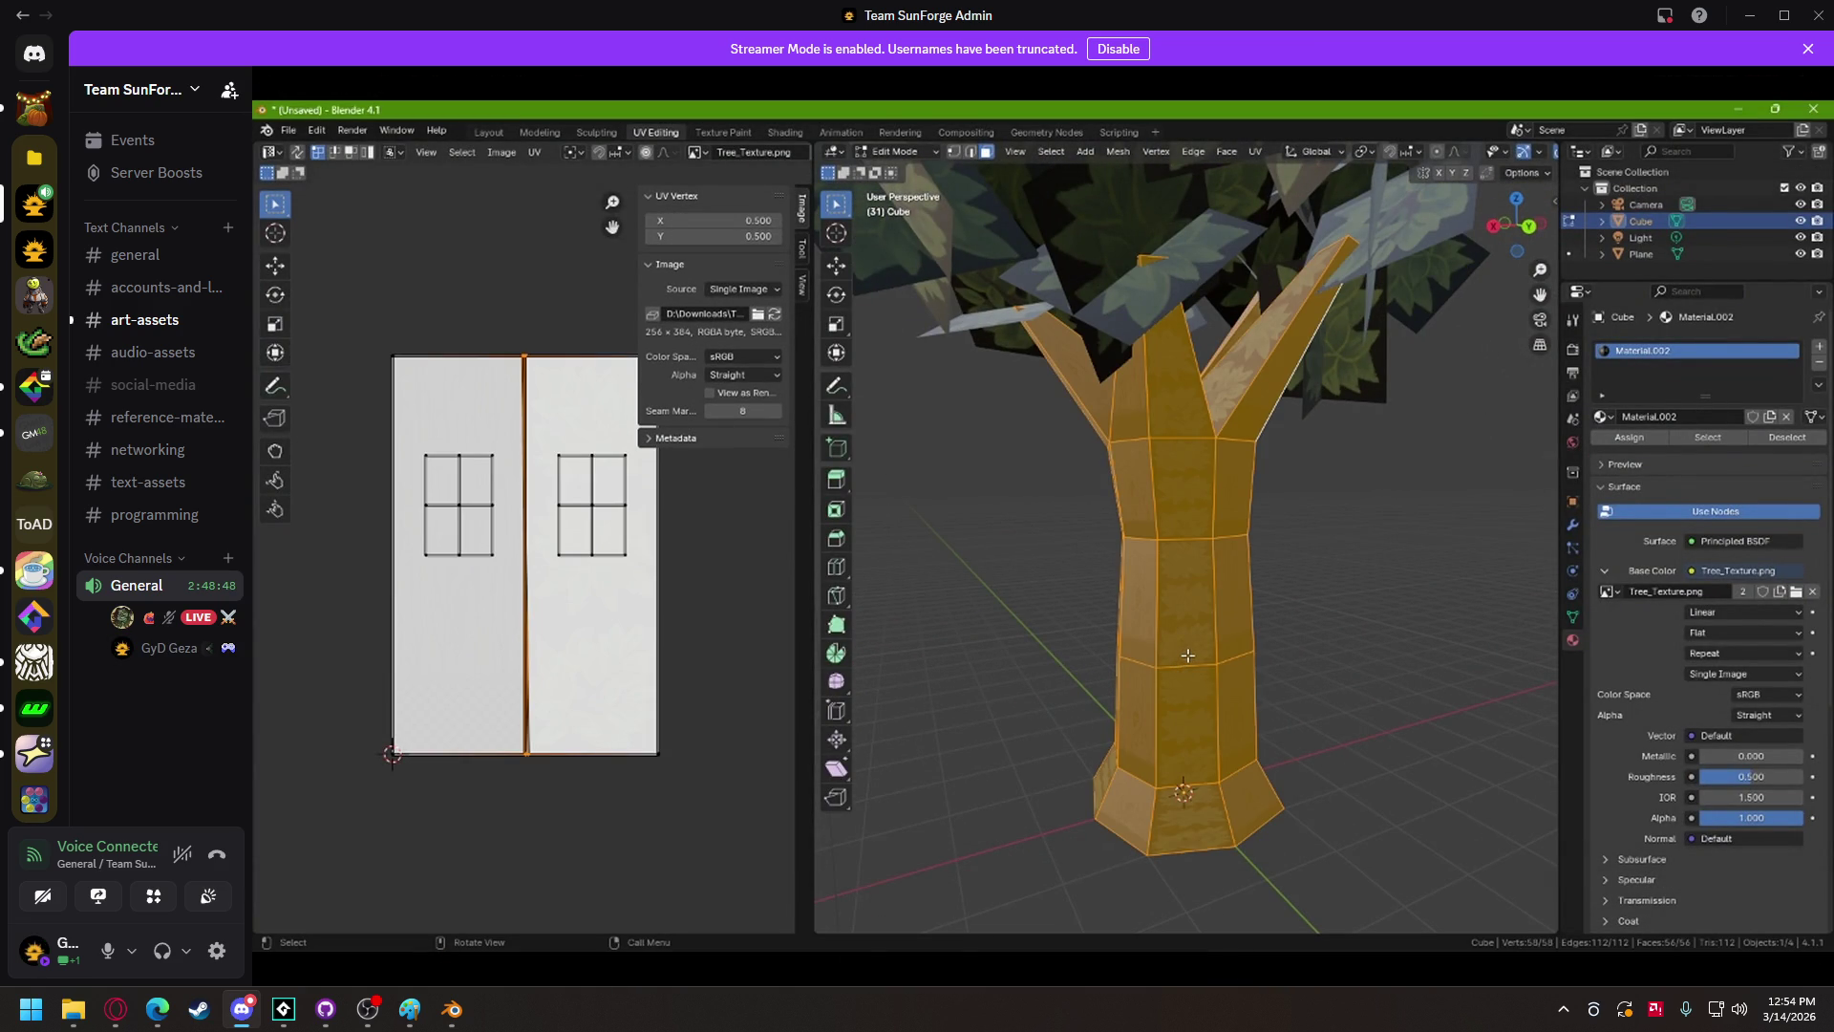
{"action": "mouse_move", "coordinate": [457, 507]}
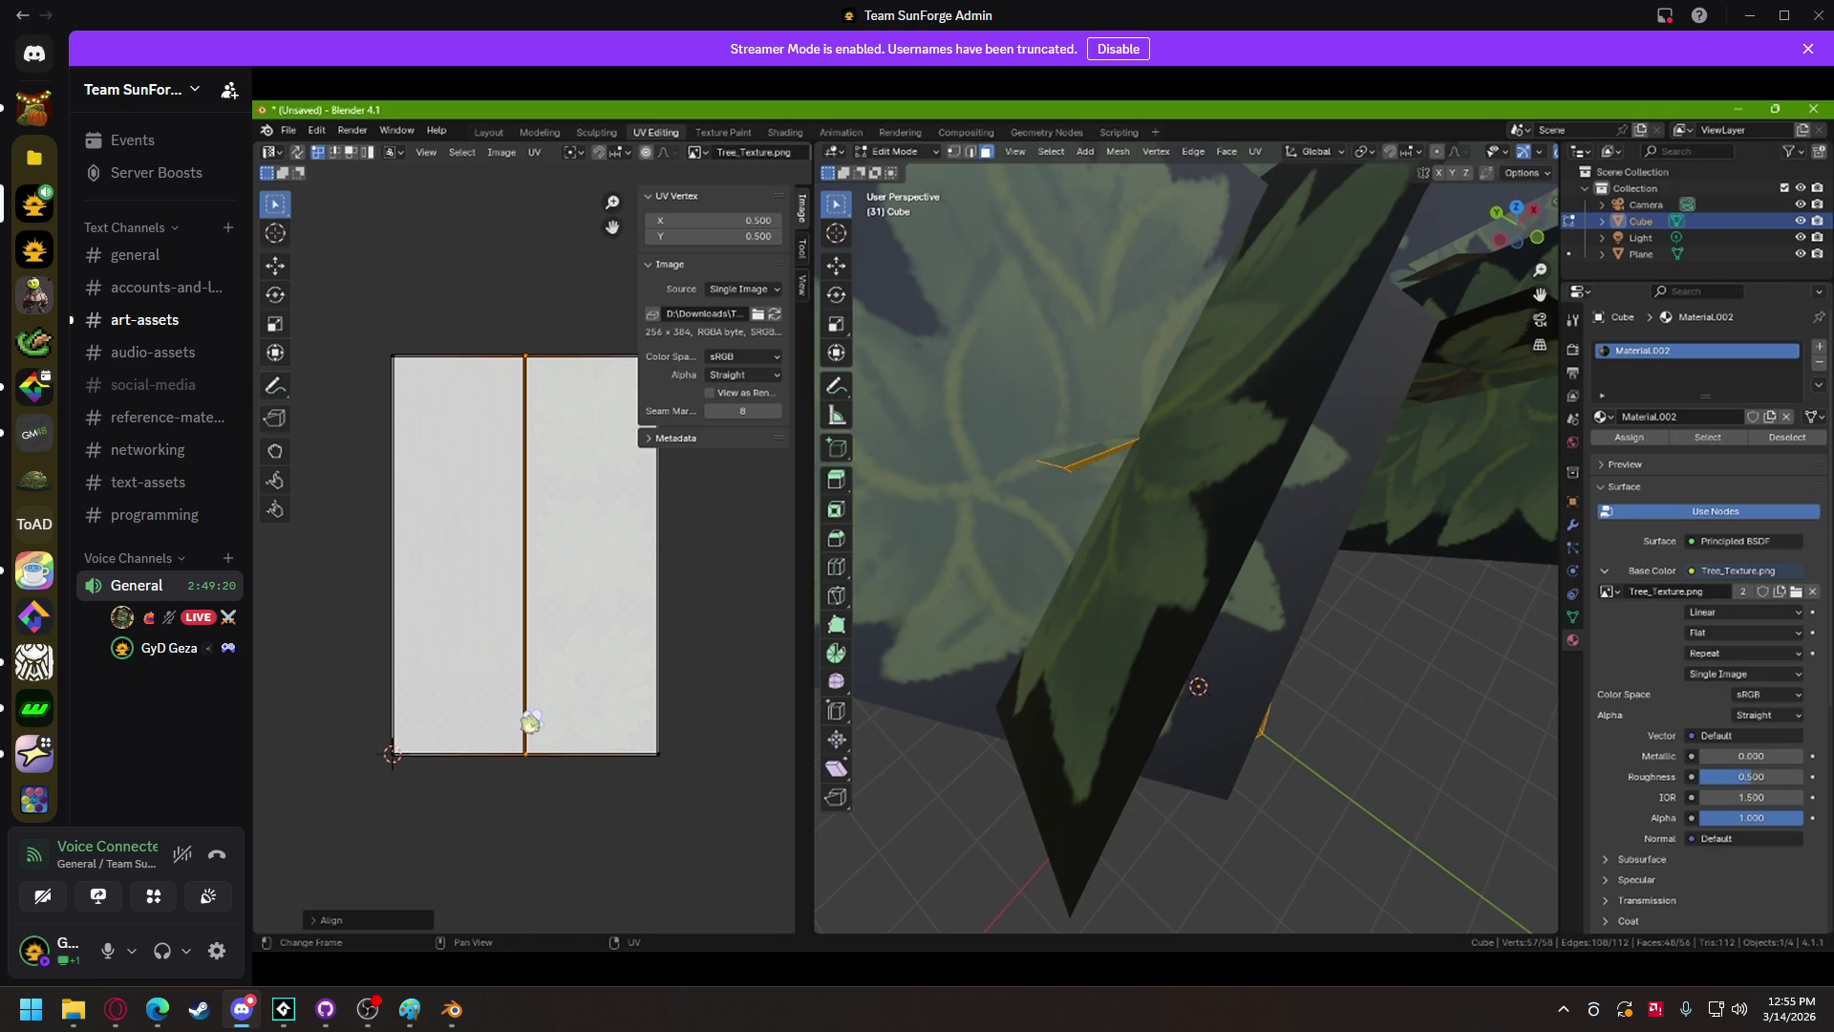
{"action": "mouse_move", "coordinate": [716, 656]}
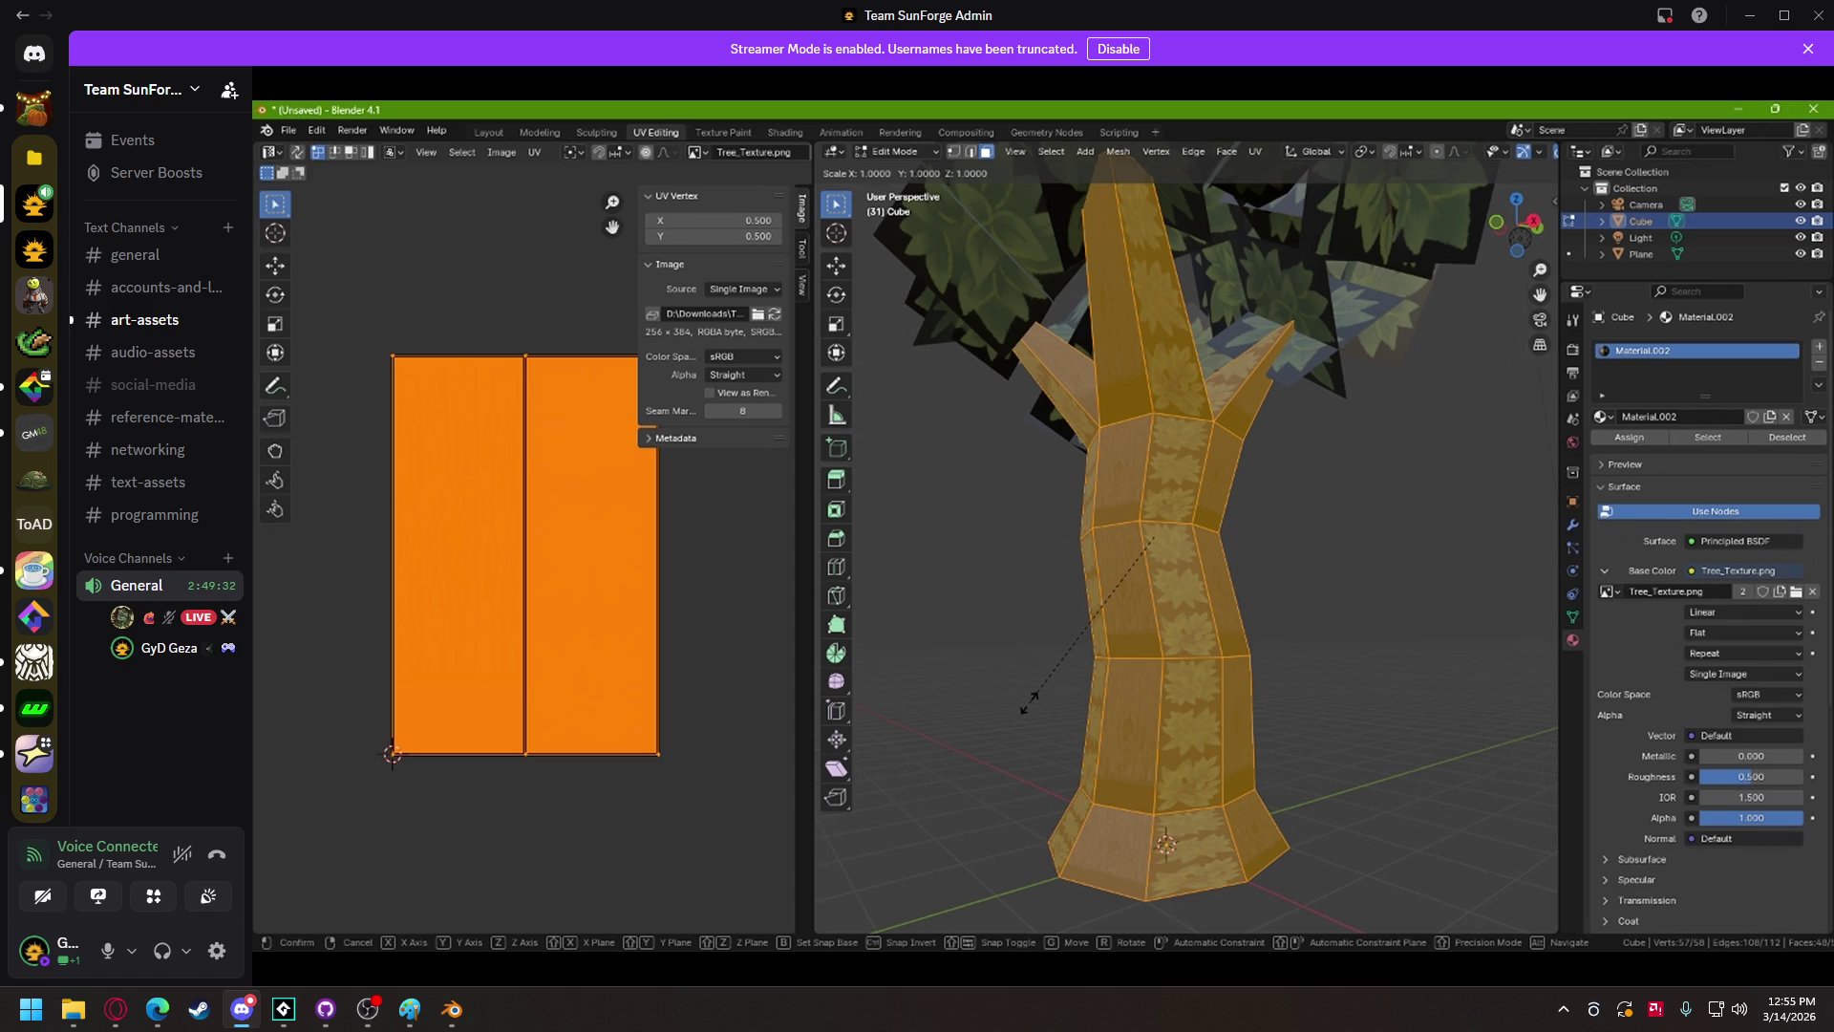
Step: Scale the trunk UV islands to 0.666 height, then 0.5 overall, and move them onto the top-left bark
{"action": "key", "text": "s"}
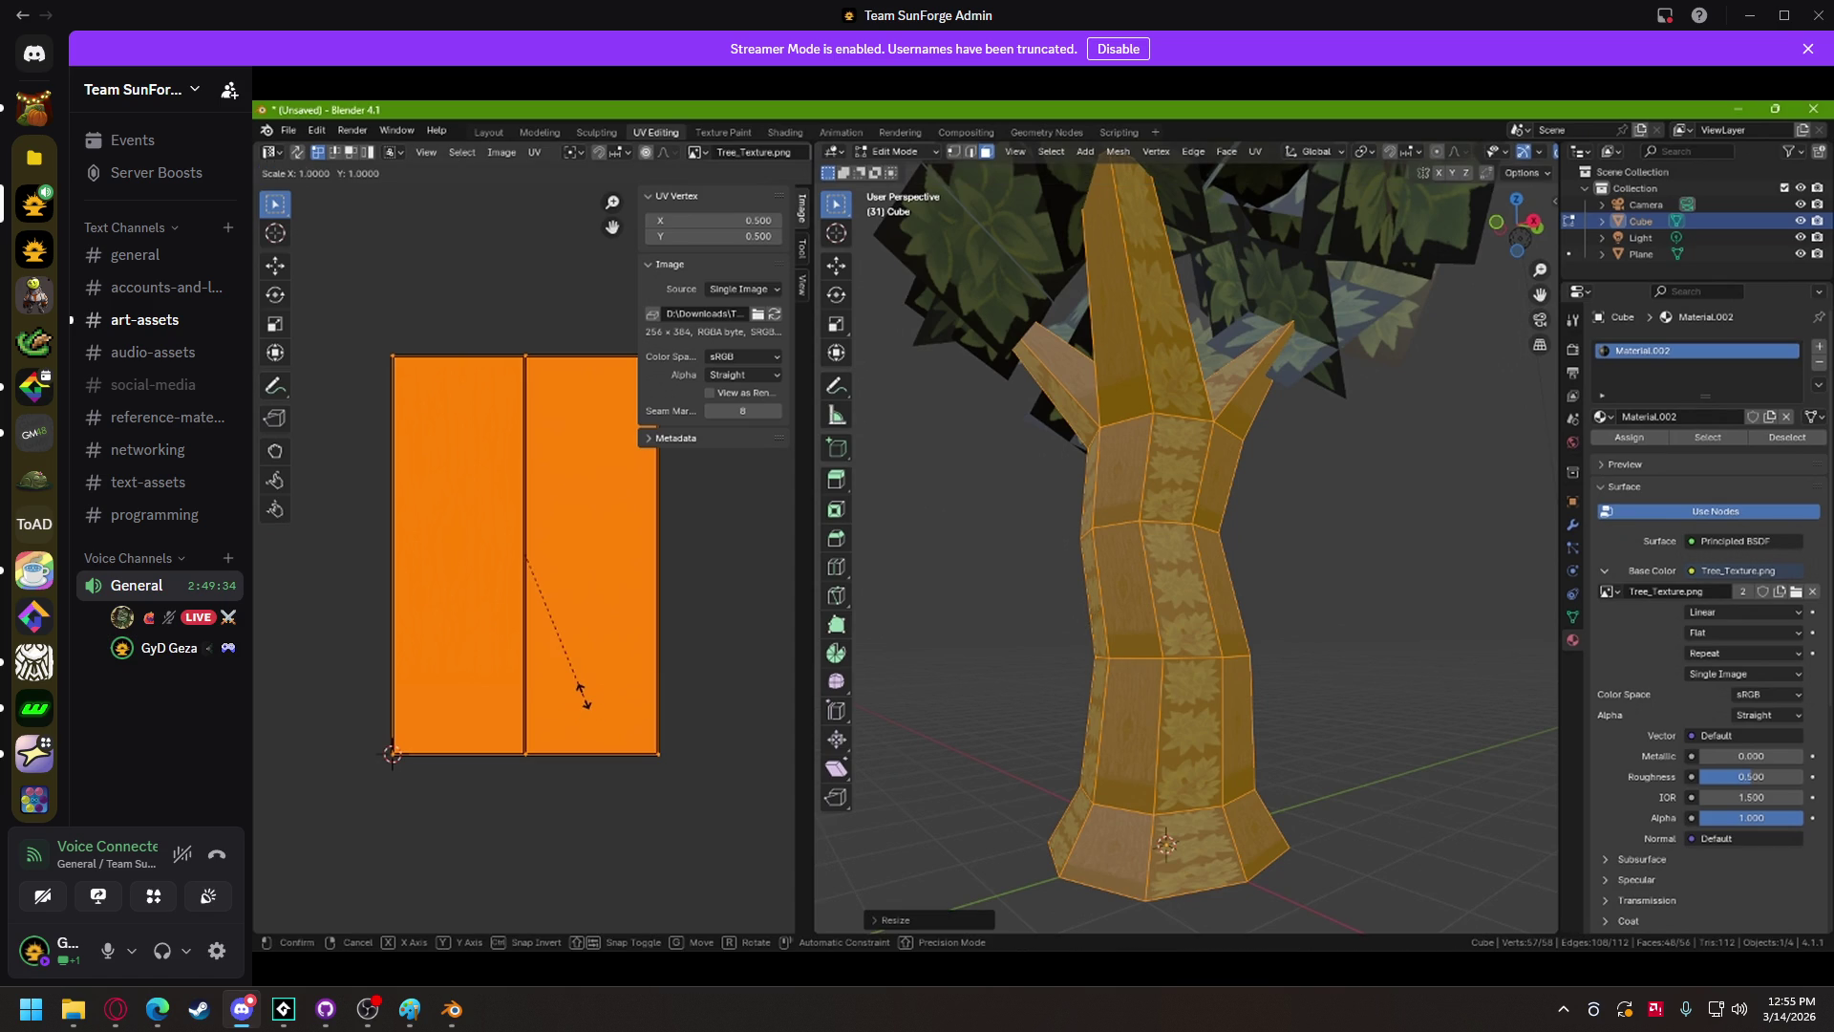
{"action": "key", "text": "y"}
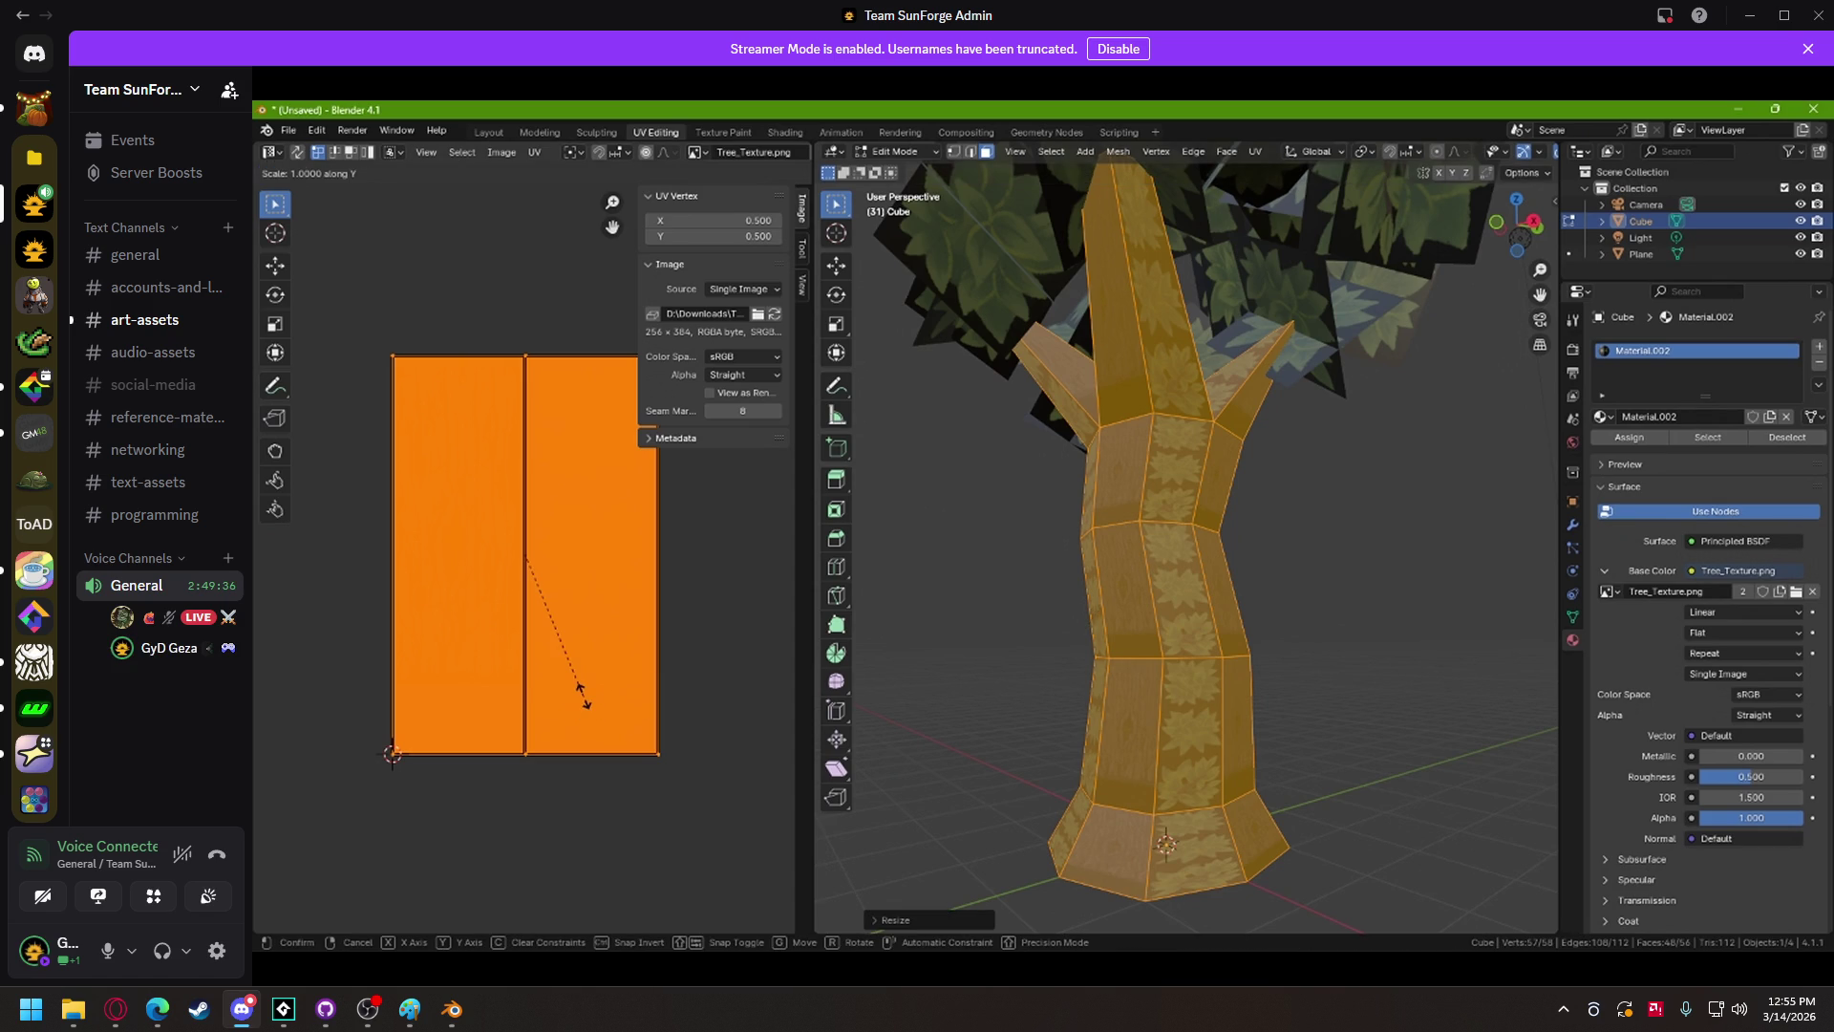
{"action": "type", "text": ".666"}
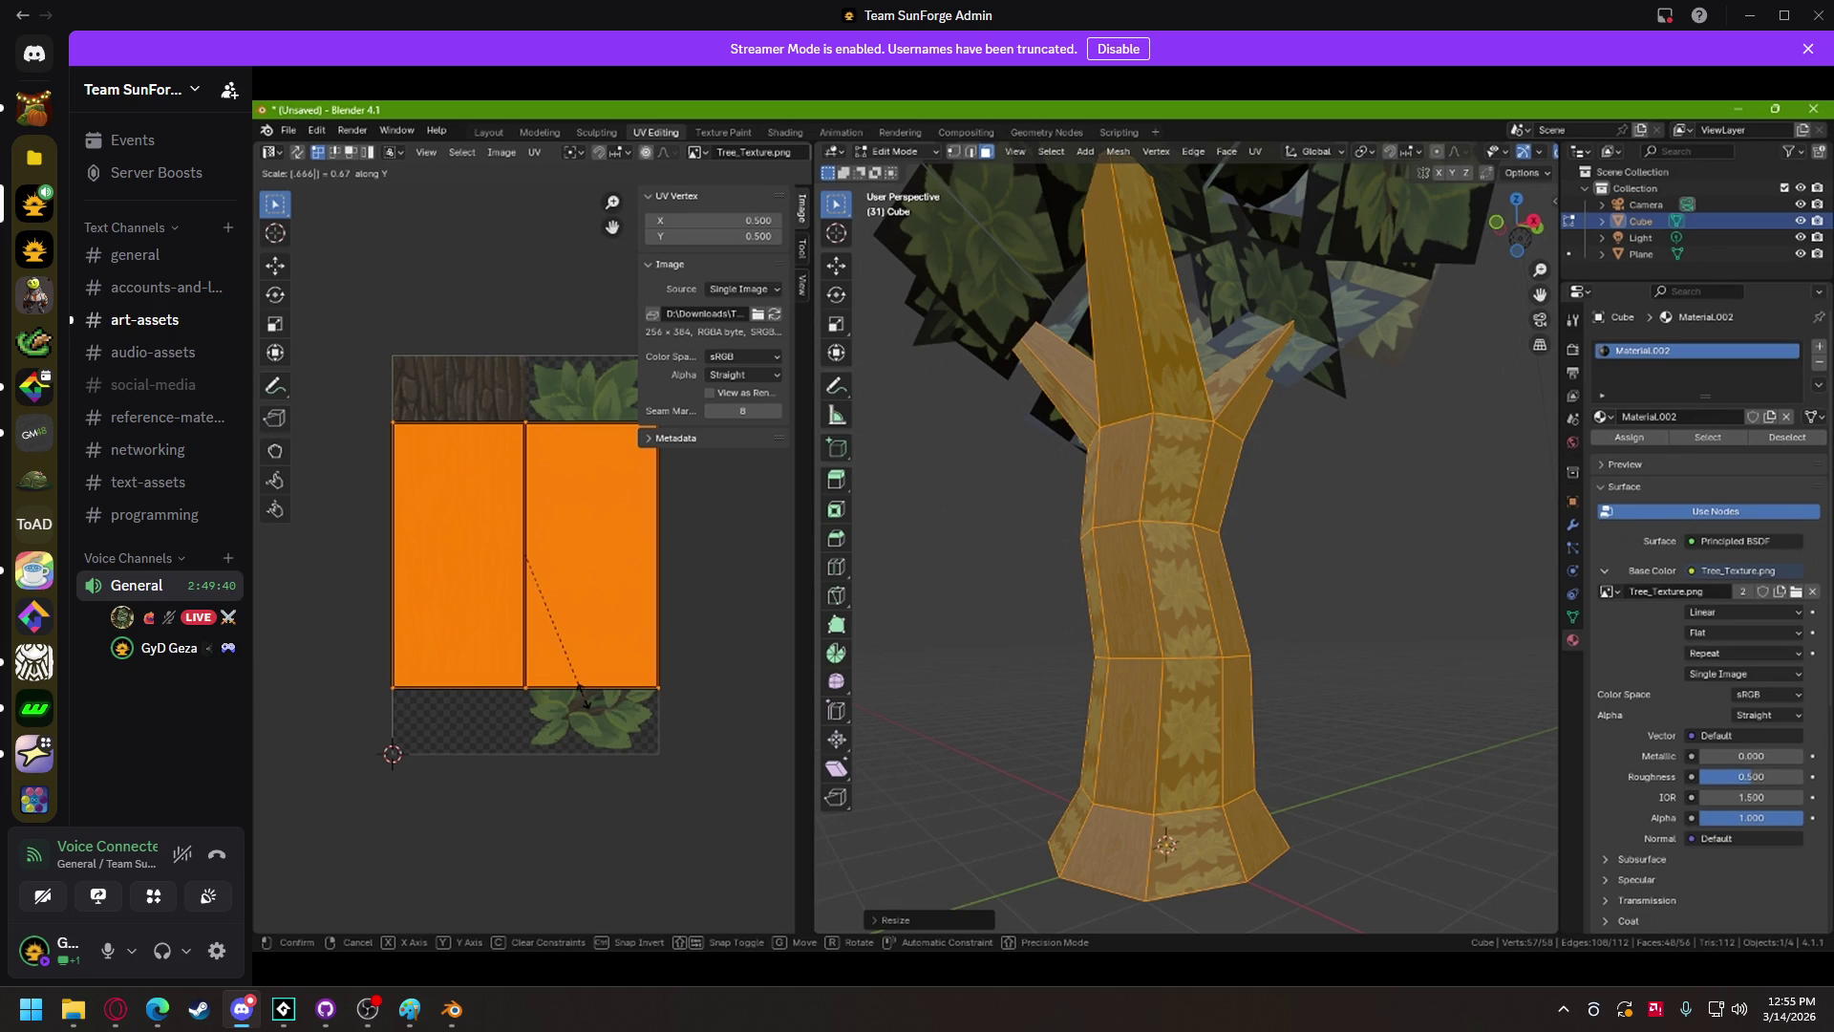
{"action": "key", "text": "Return"}
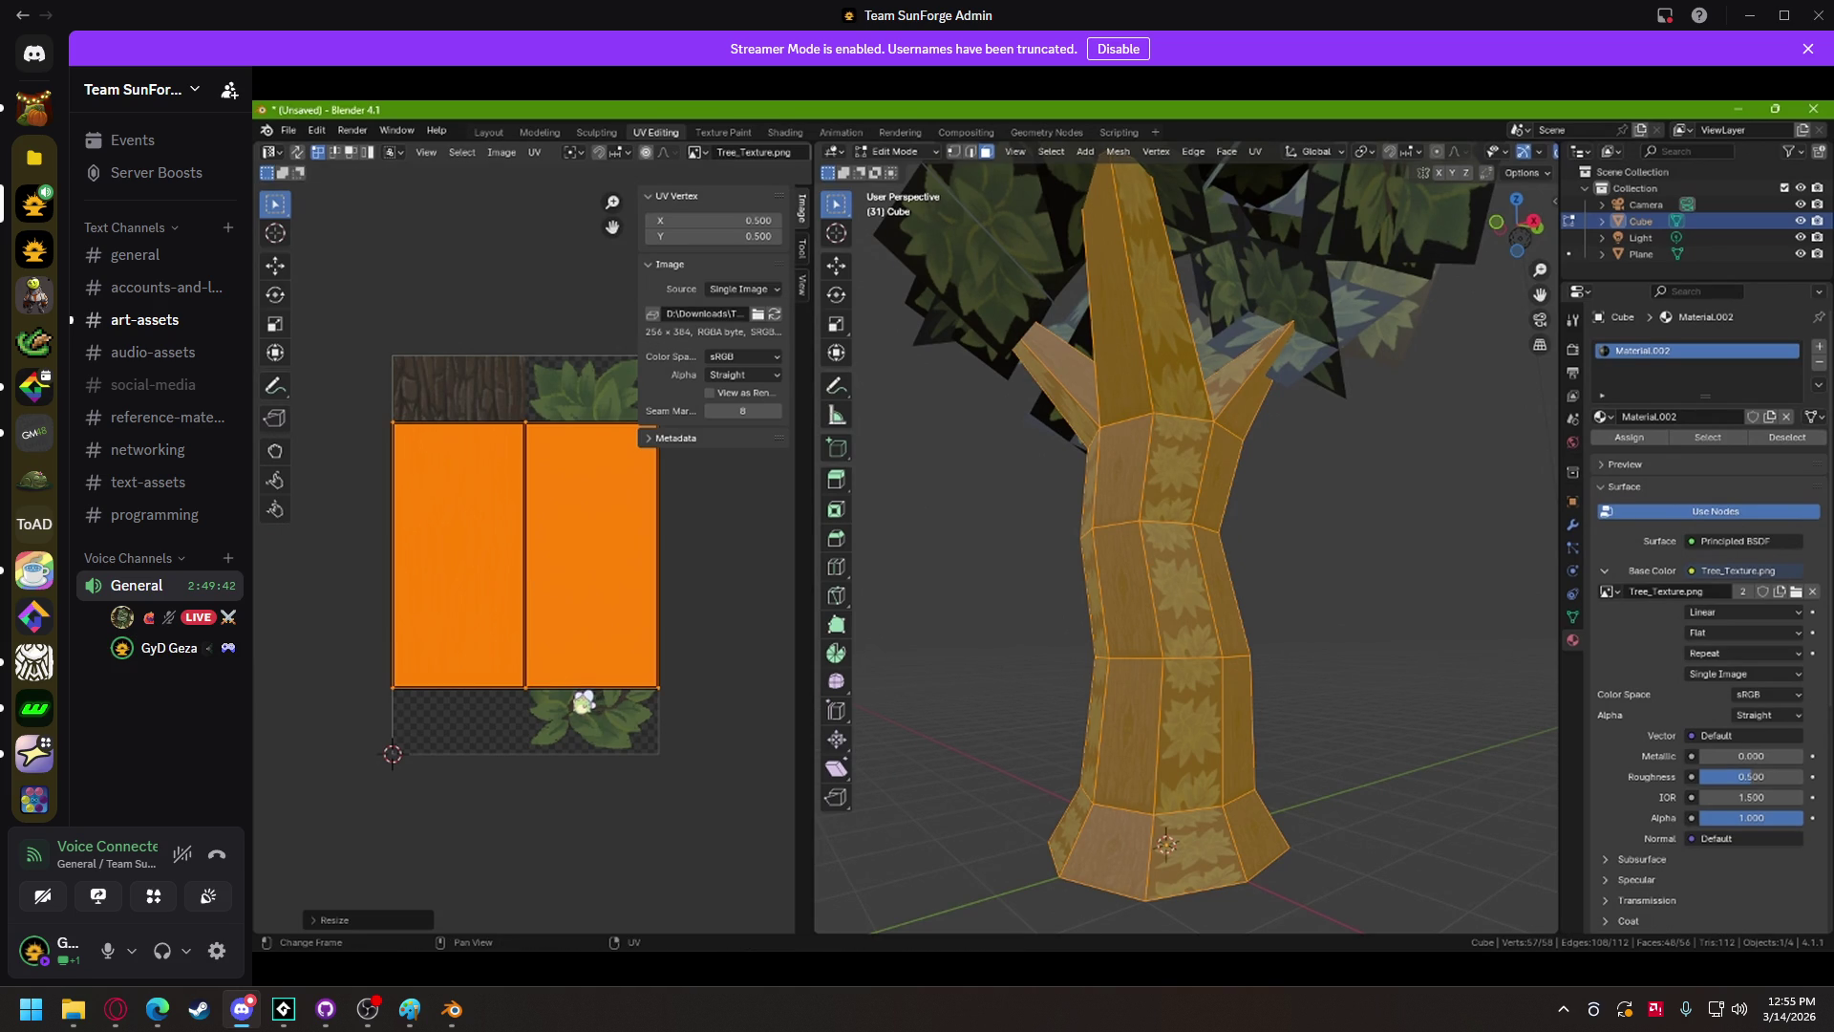
{"action": "key", "text": "s"}
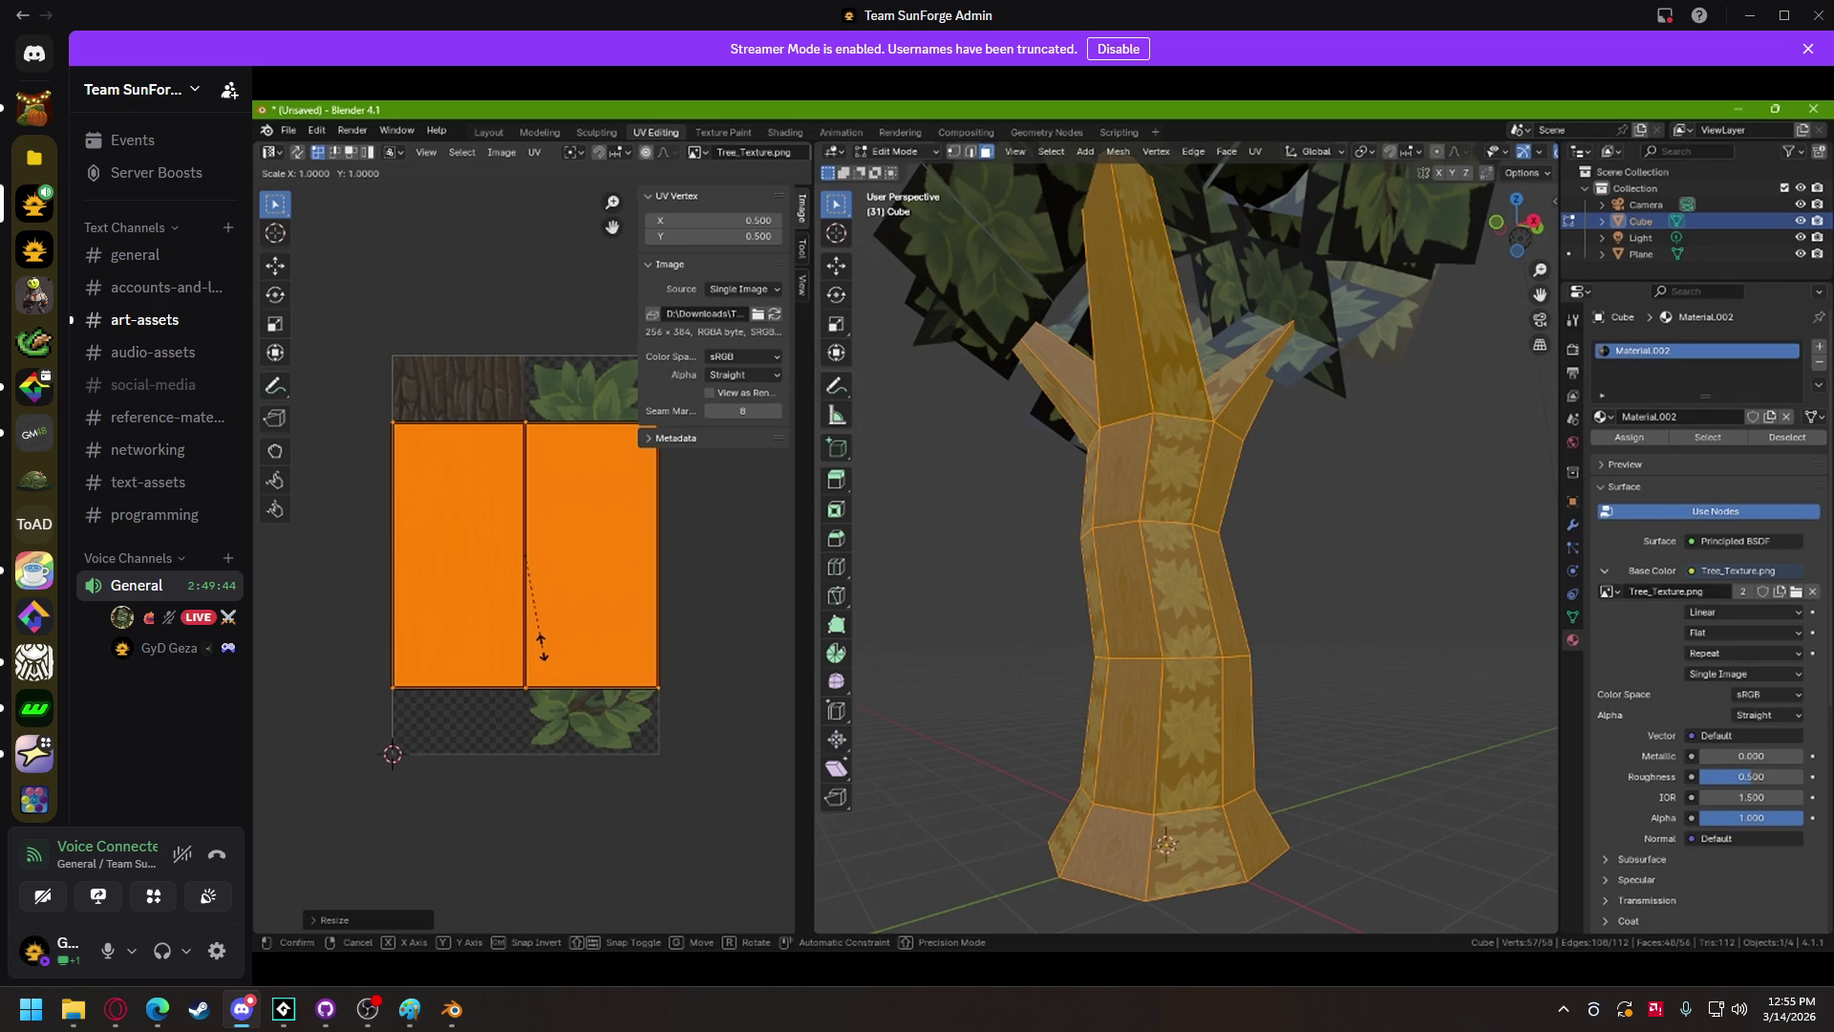
{"action": "type", "text": ".5"}
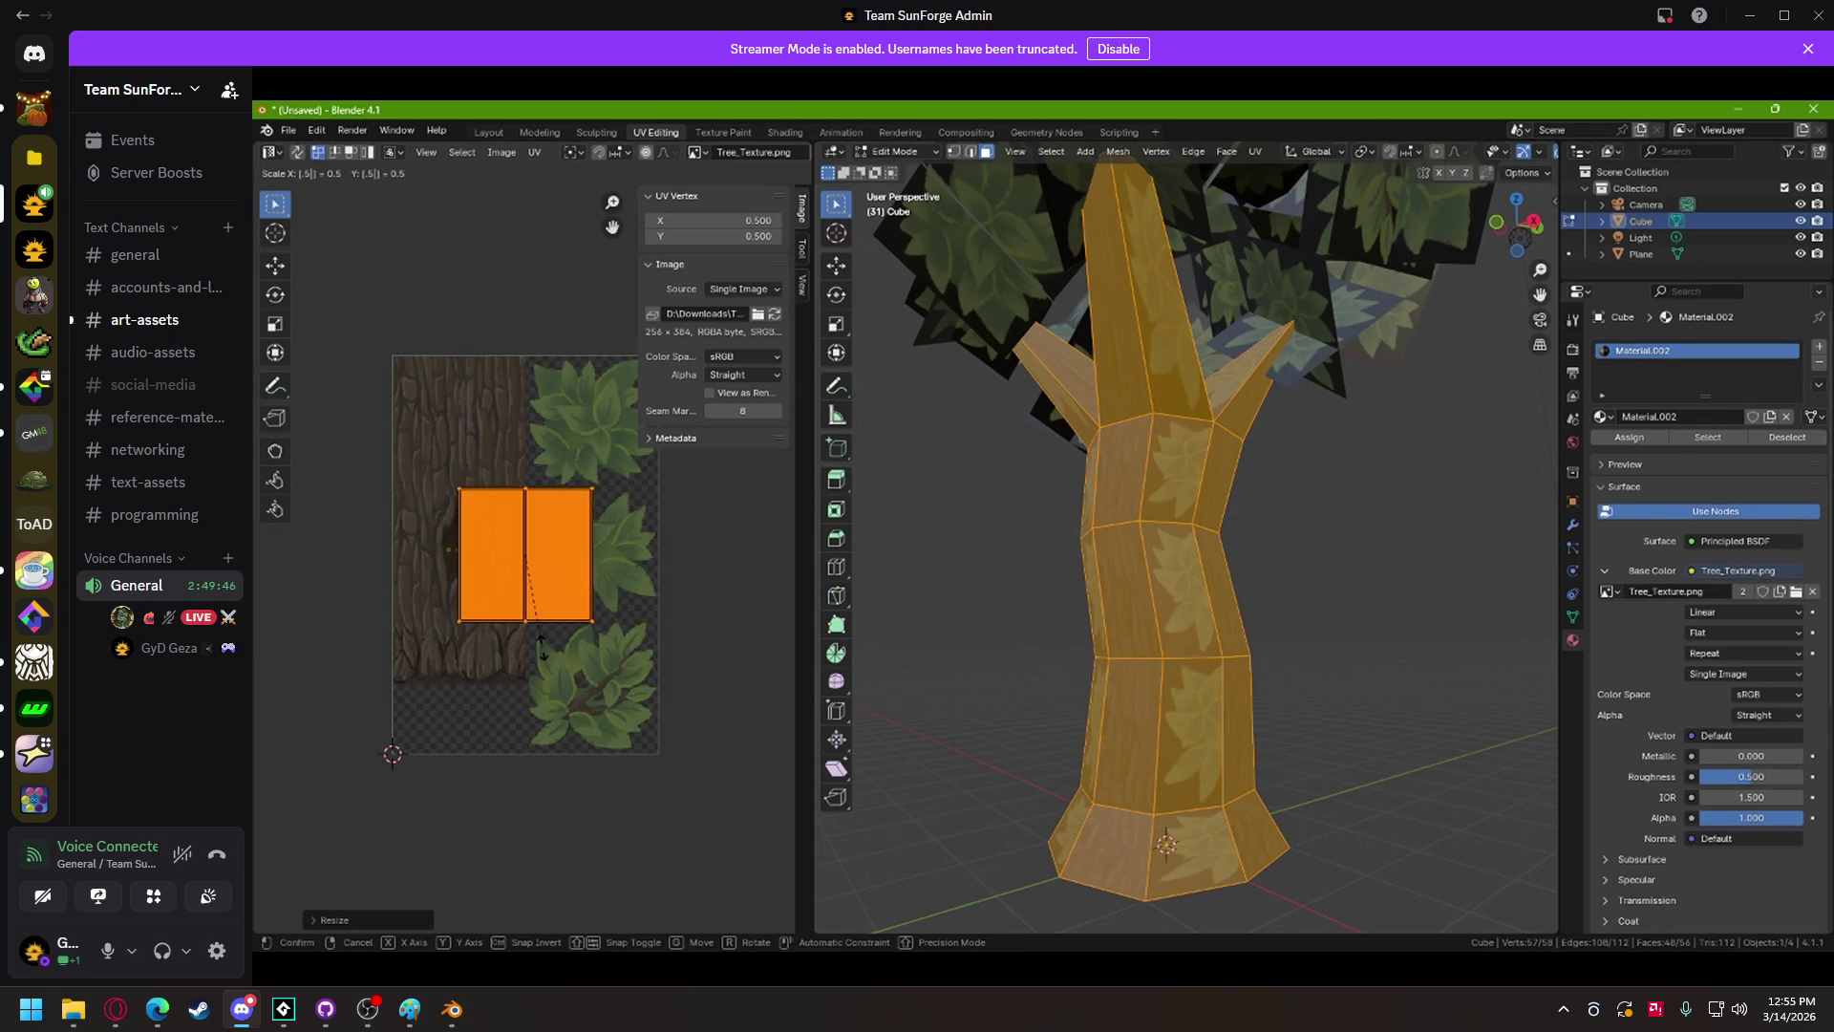
{"action": "key", "text": "Return"}
{"action": "left_click_drag", "start_coordinate": [495, 531], "coordinate": [428, 396]}
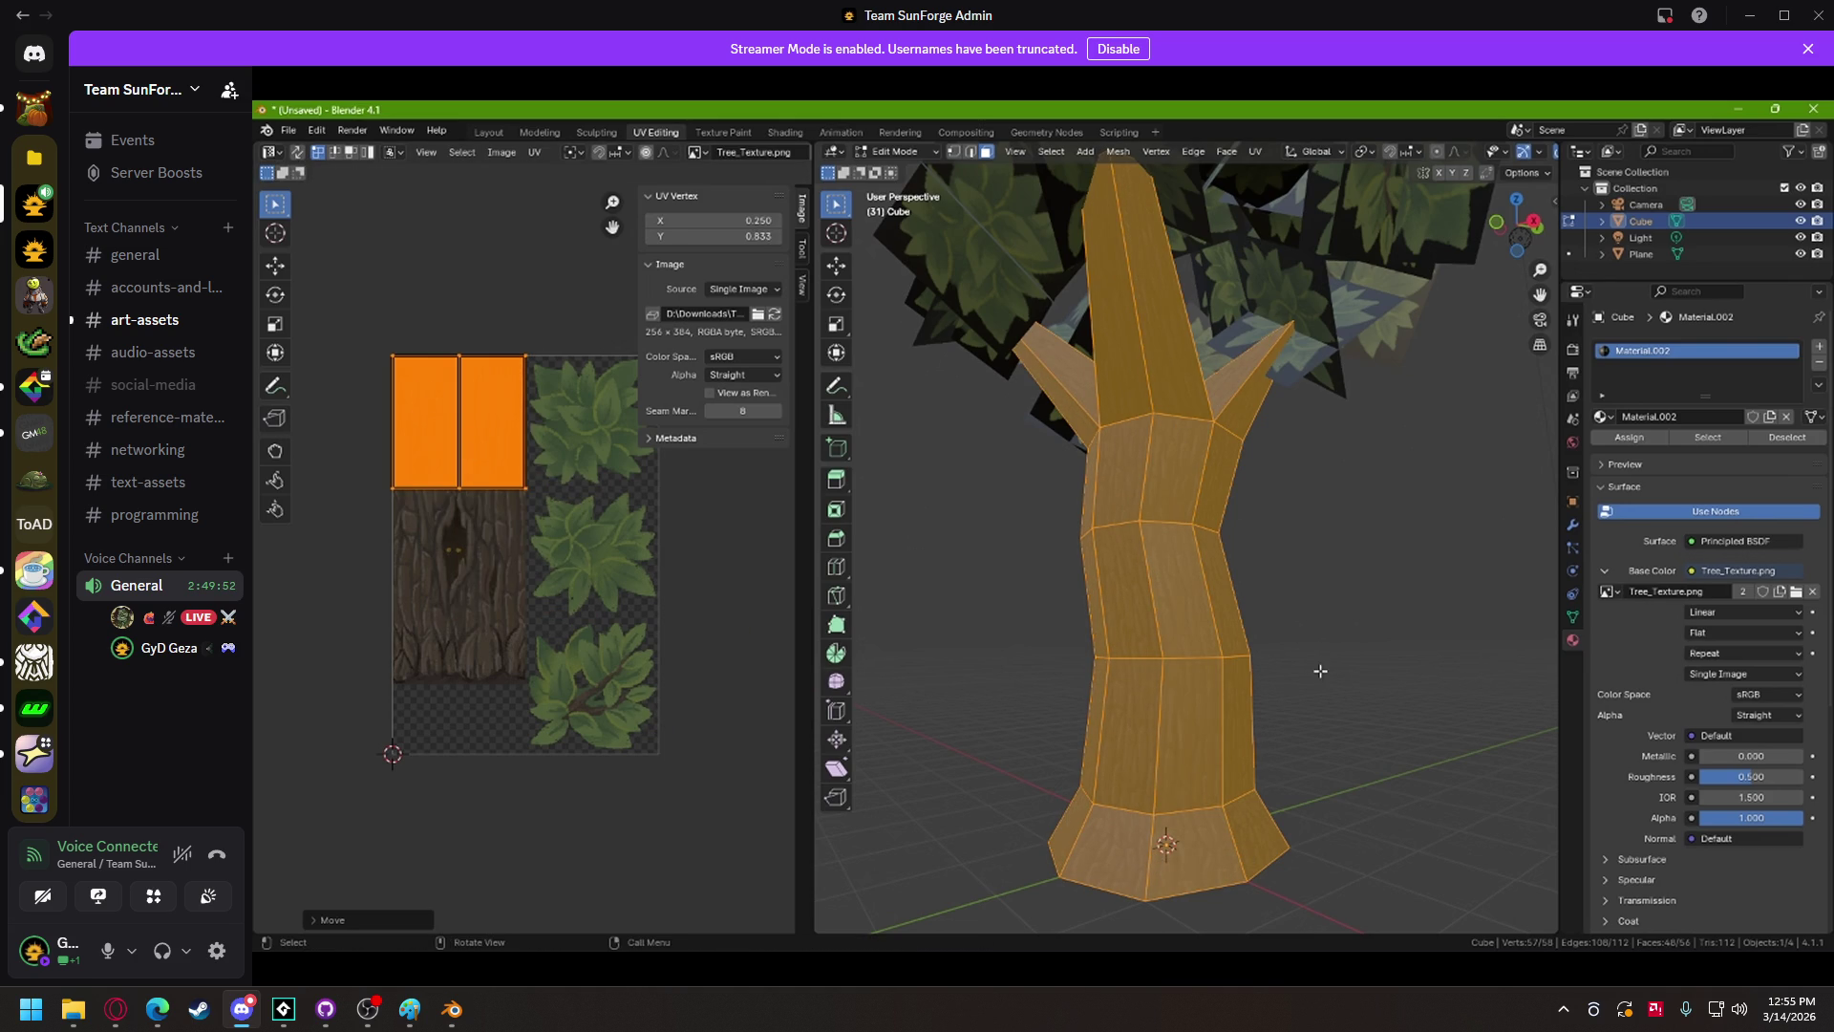
{"action": "left_click", "coordinate": [1113, 855]}
Step: Select the trunk's bottom ring of faces and box-select all their UV islands
{"action": "left_click", "coordinate": [1217, 852], "text": "shift"}
{"action": "left_click", "coordinate": [1239, 852], "text": "shift"}
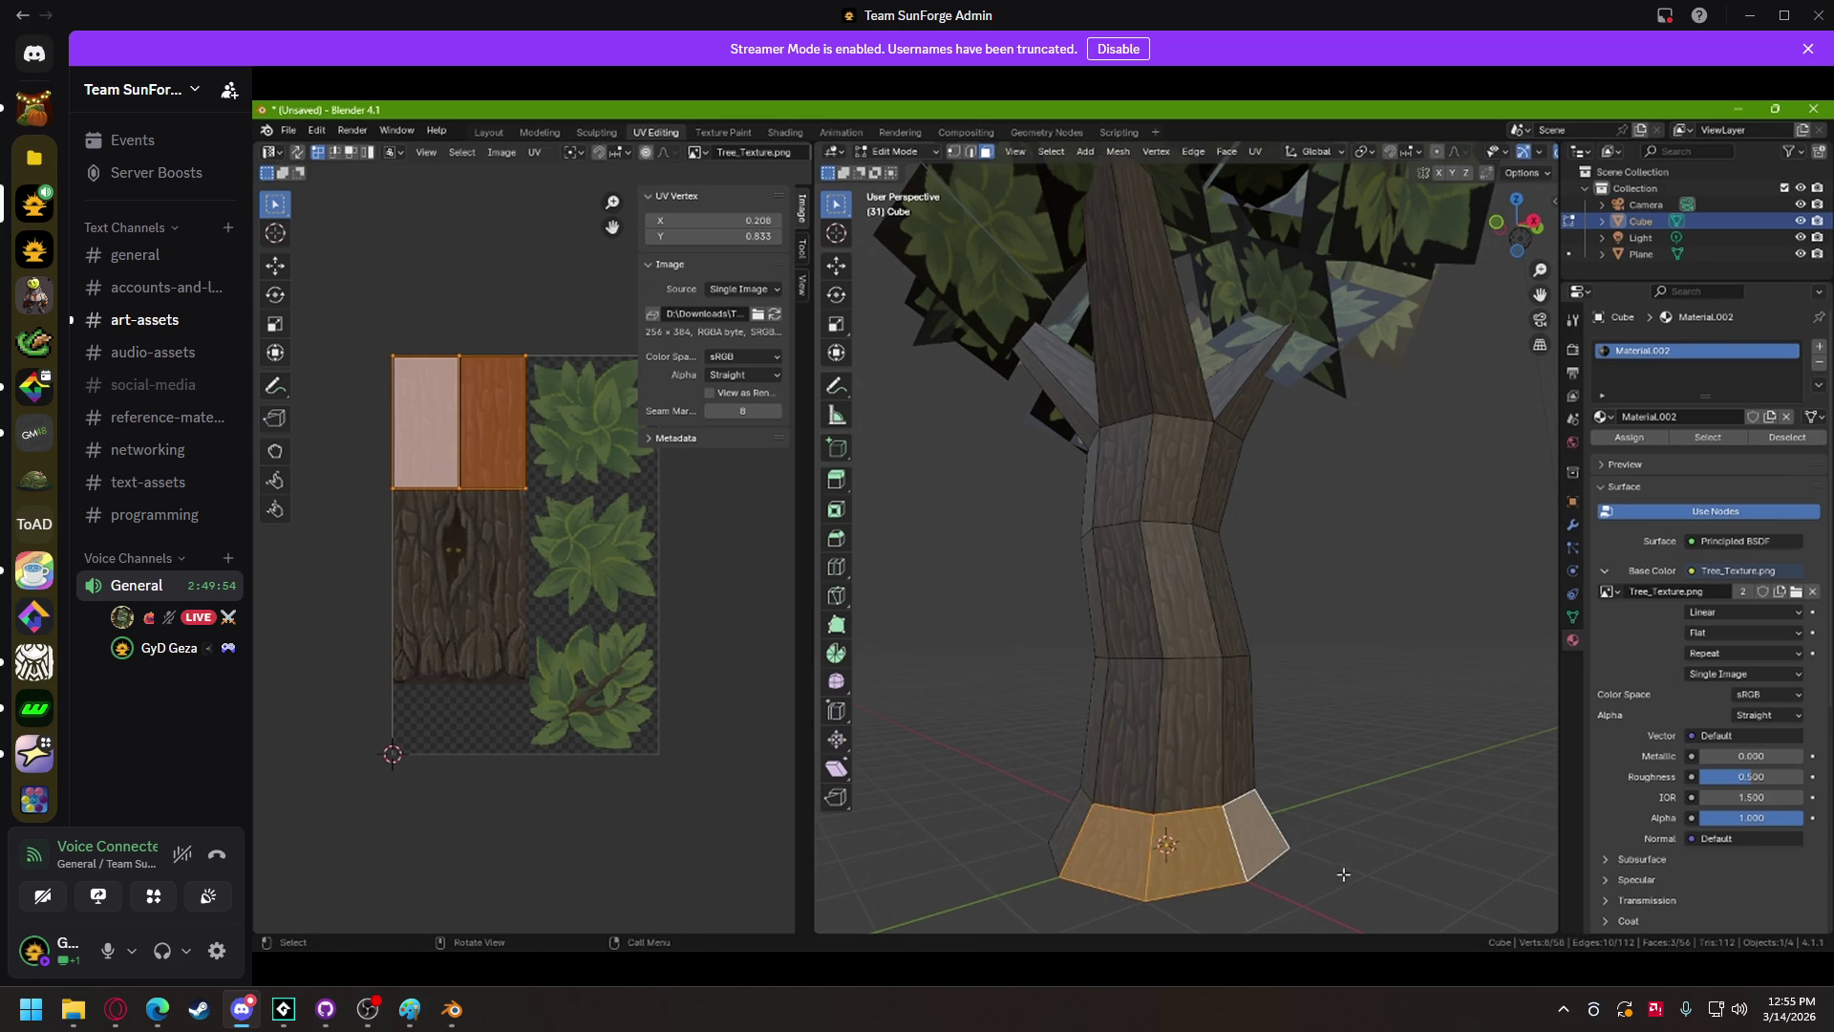
{"action": "left_click", "coordinate": [1146, 833], "text": "shift"}
{"action": "left_click", "coordinate": [1260, 839], "text": "shift"}
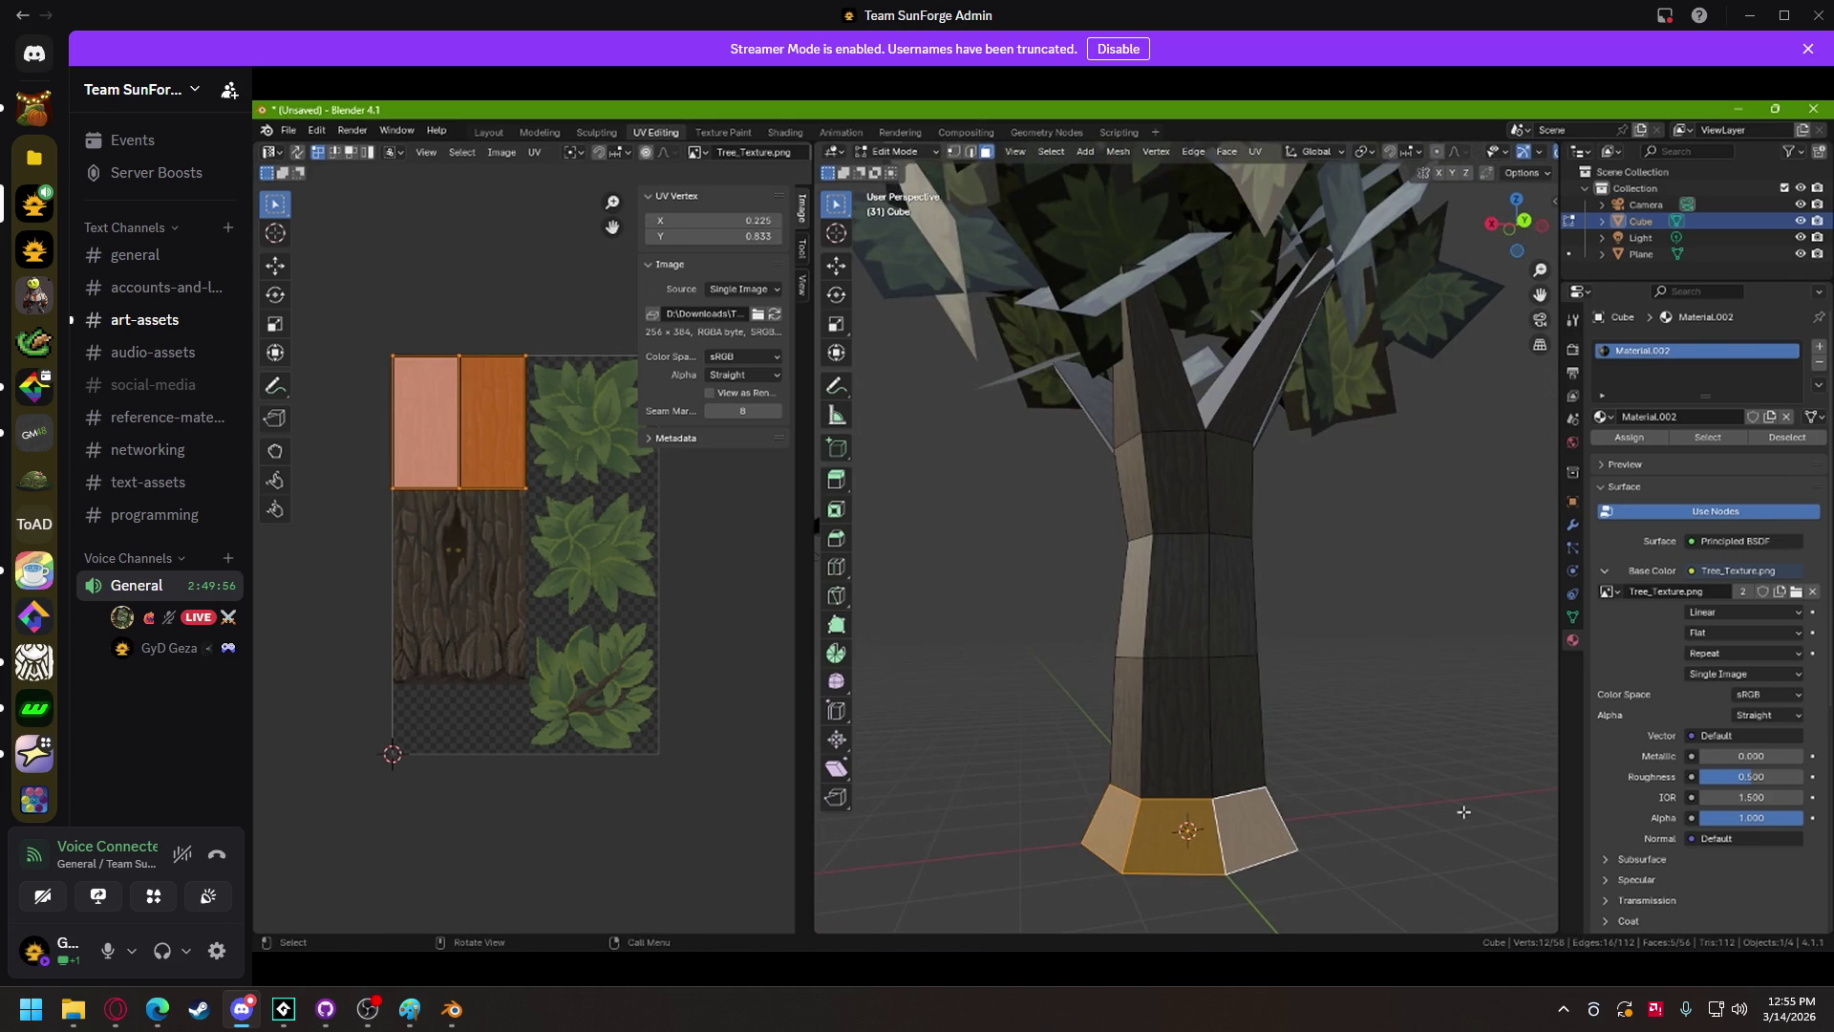
{"action": "left_click", "coordinate": [1209, 841], "text": "shift"}
{"action": "left_click", "coordinate": [1281, 832], "text": "shift"}
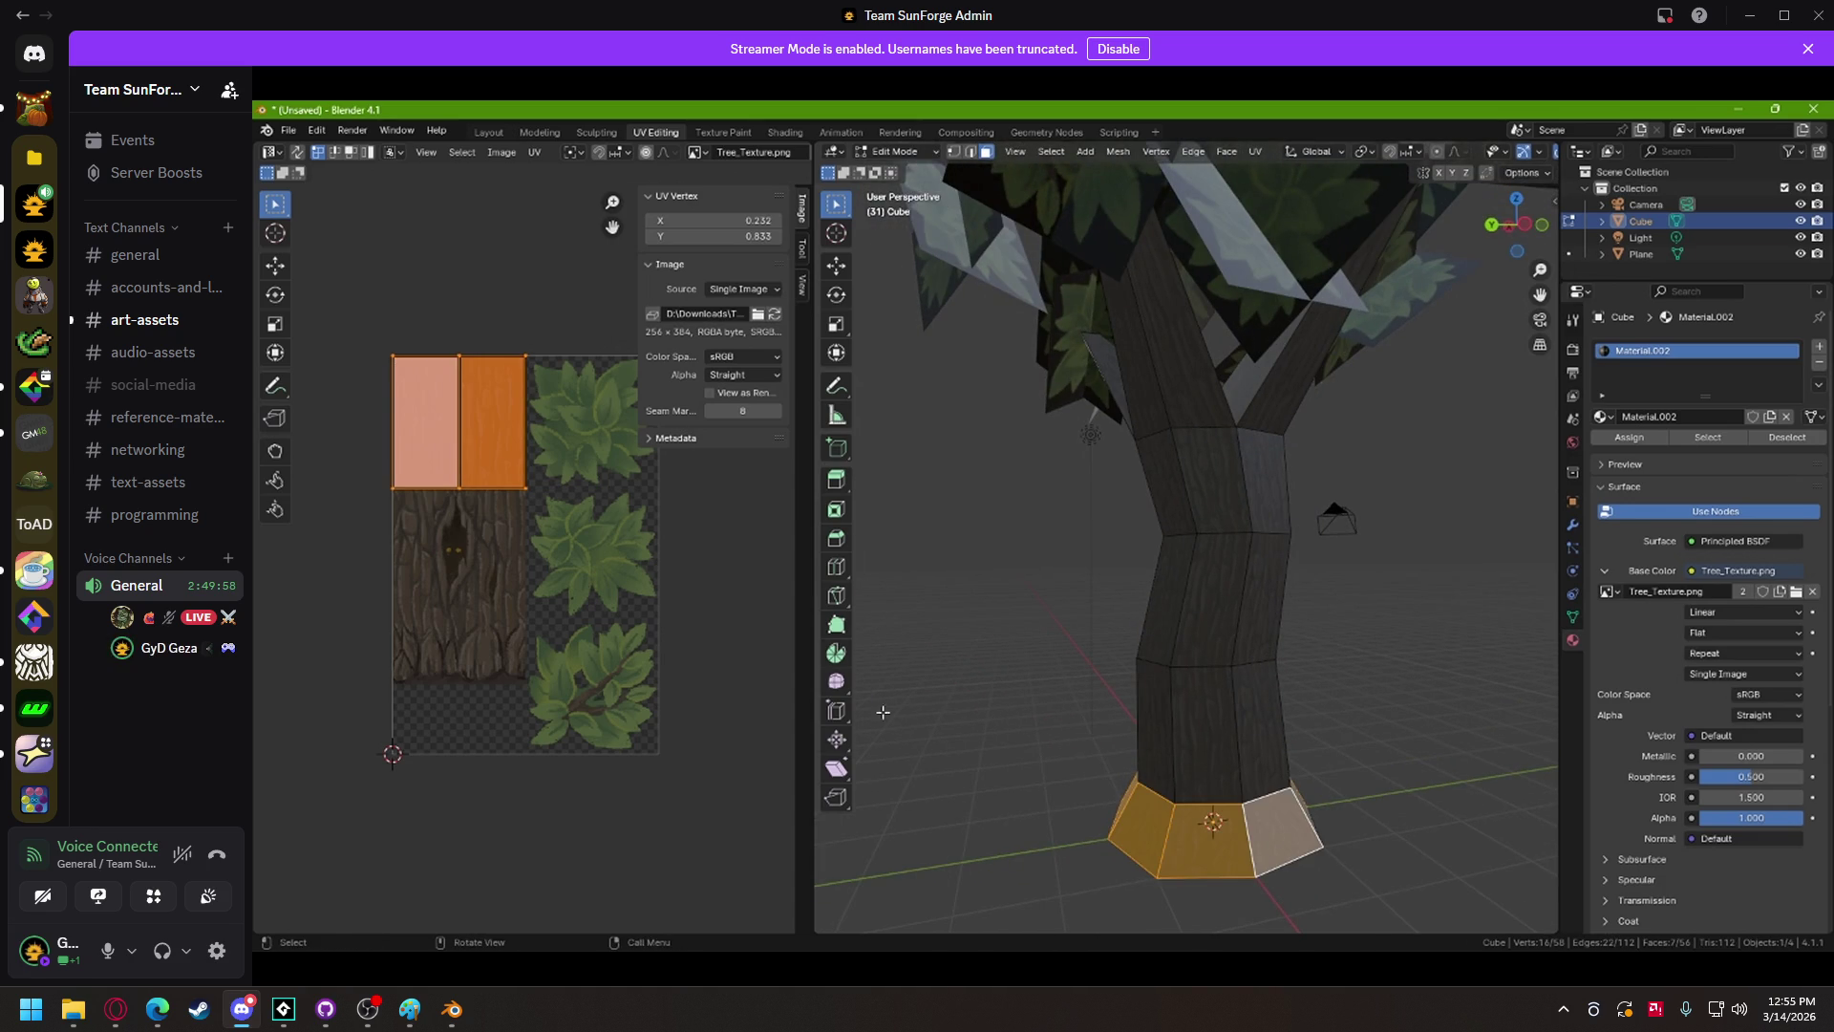
{"action": "left_click_drag", "start_coordinate": [330, 315], "coordinate": [636, 616]}
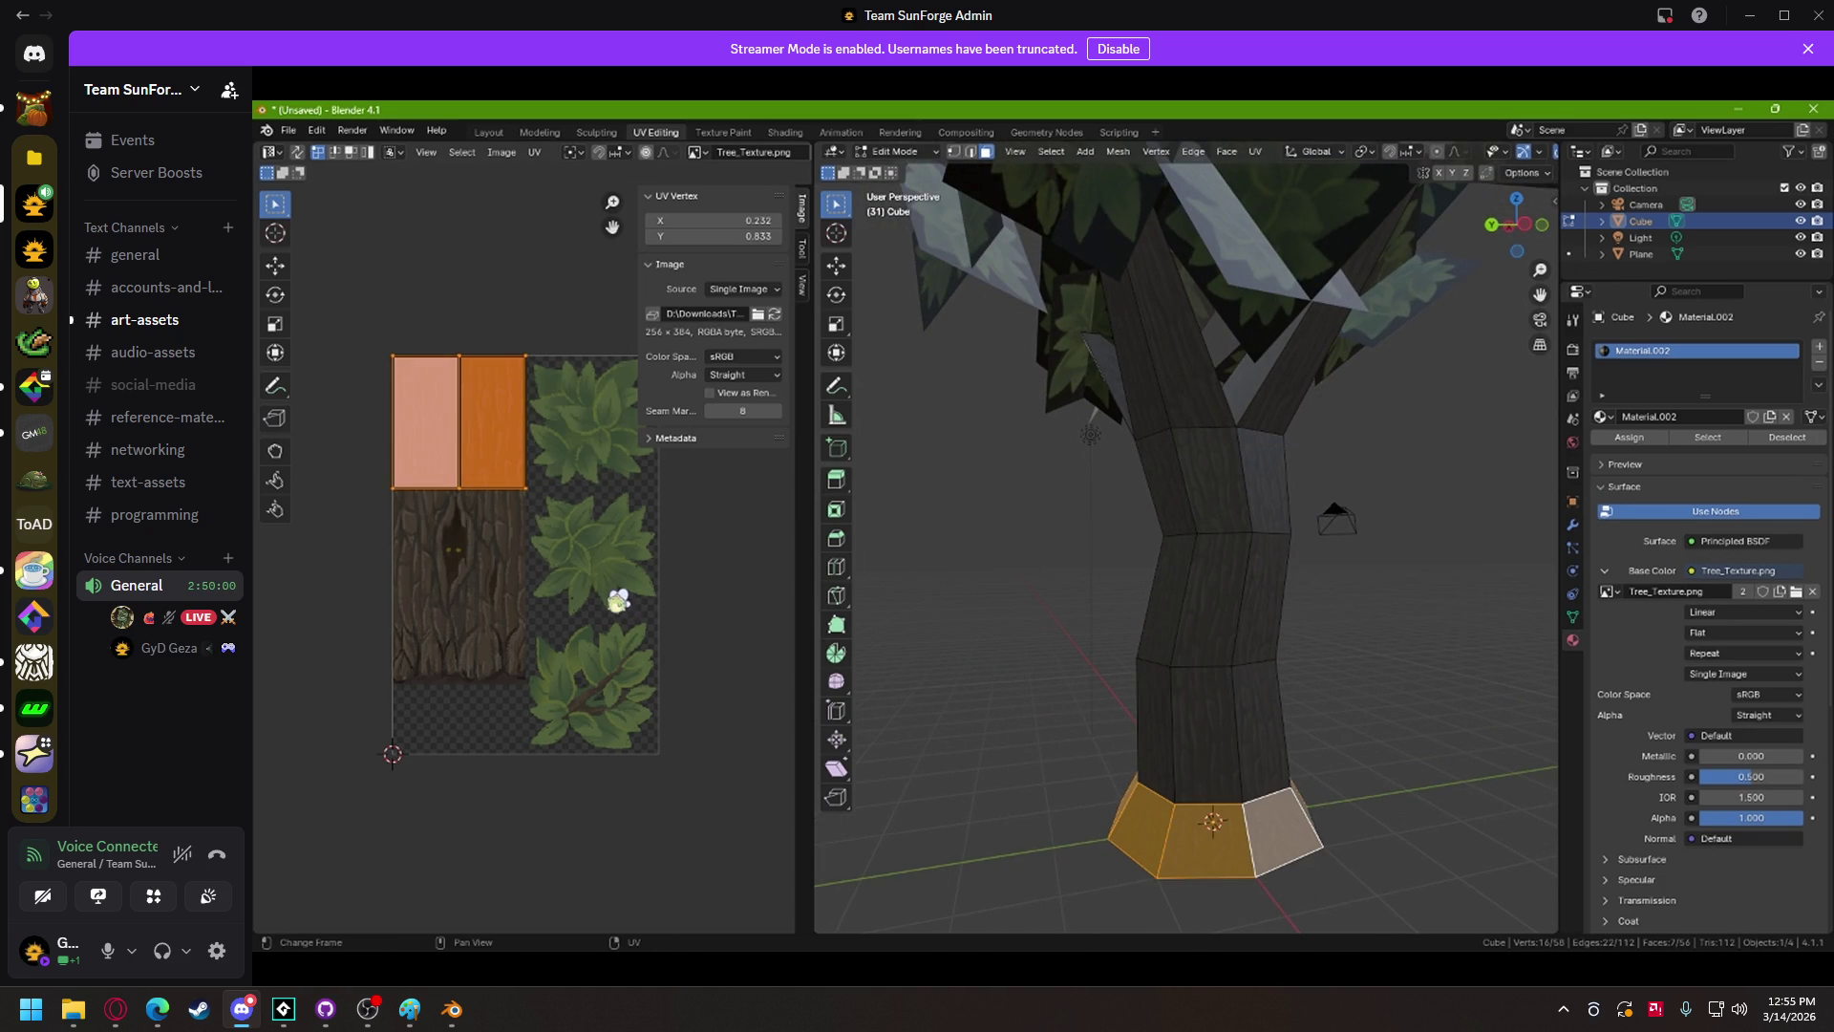
Step: Halve the bottom ring UVs' height and place them at the texture's bottom-left edge
{"action": "key", "text": "s"}
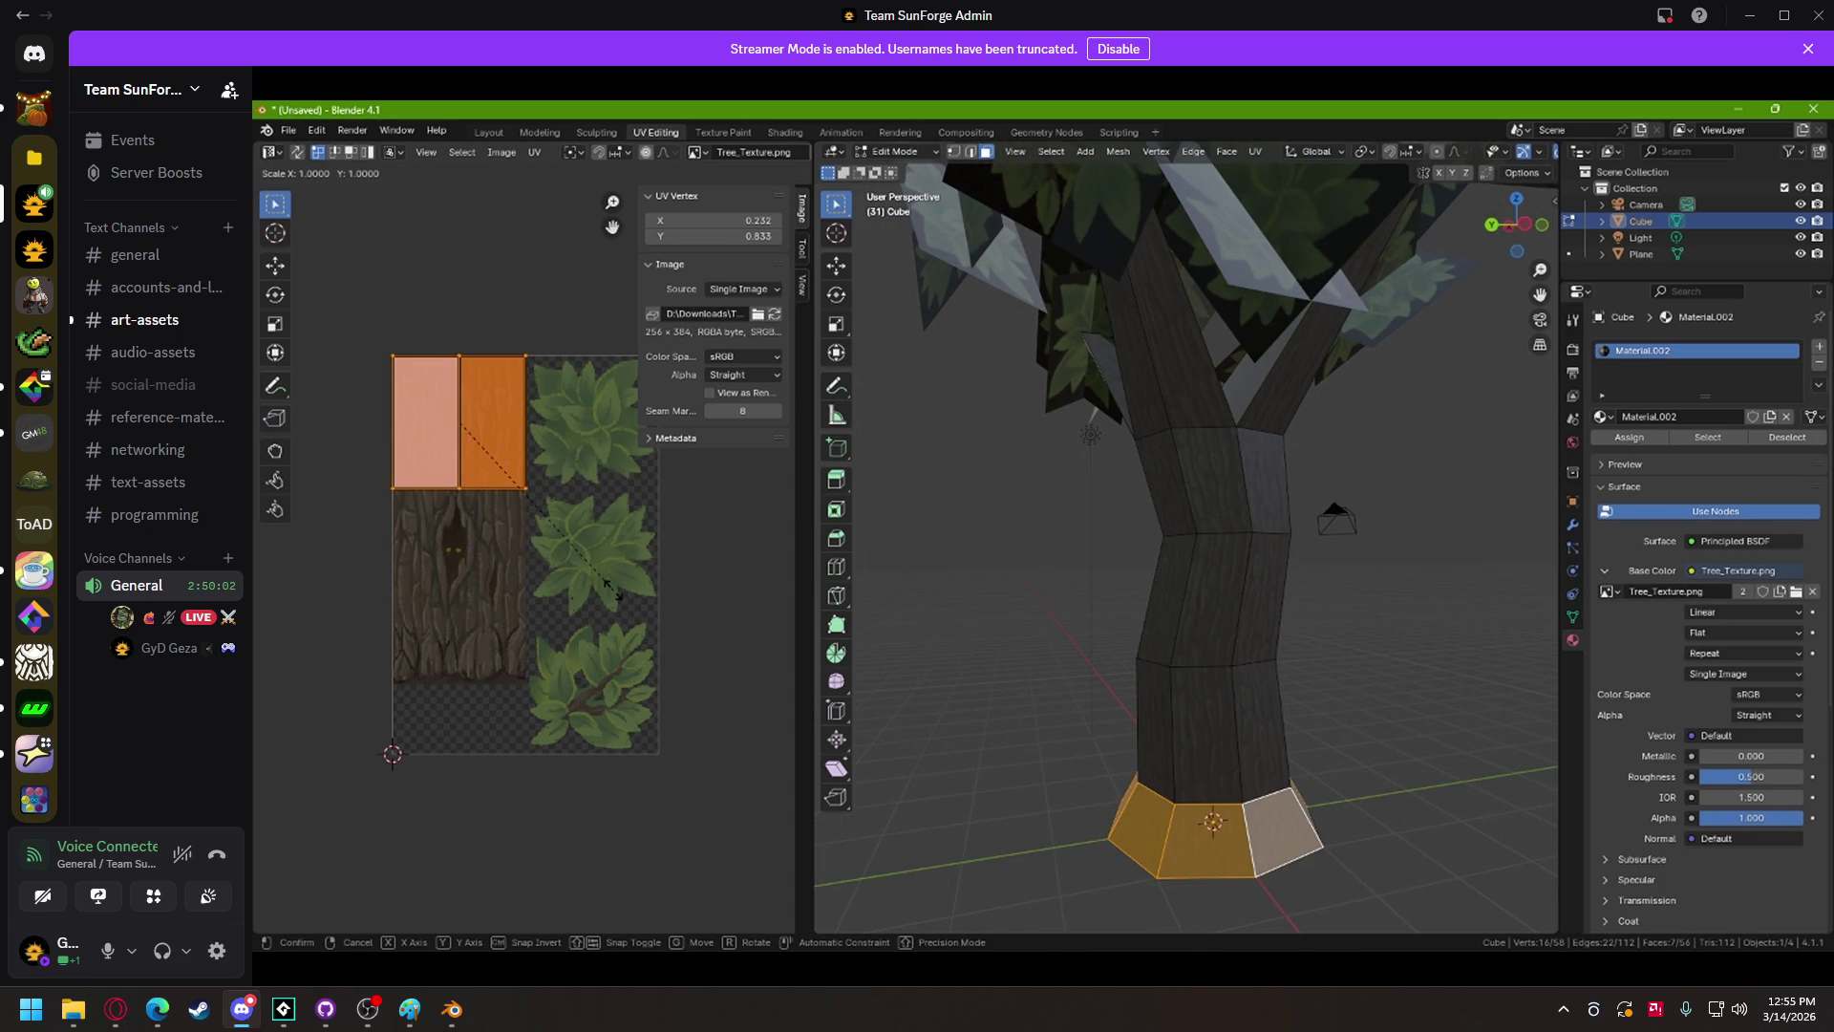
{"action": "type", "text": "y."}
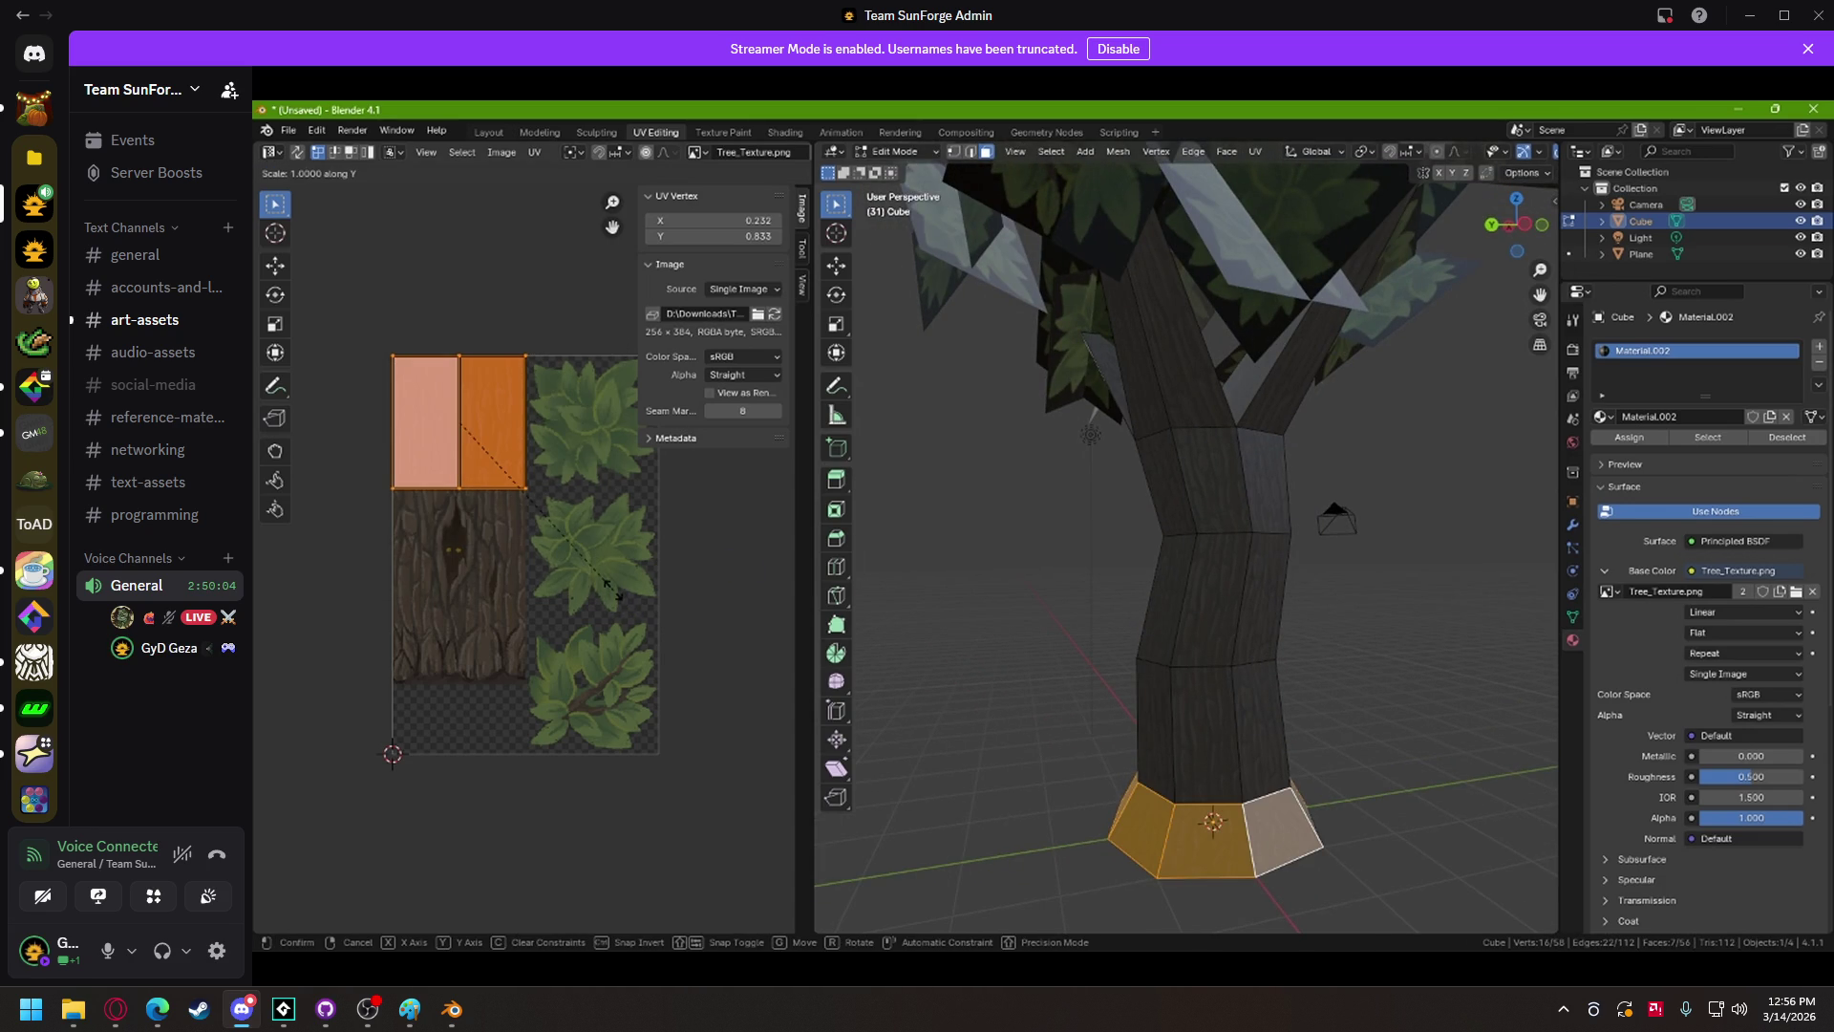
{"action": "type", "text": "5"}
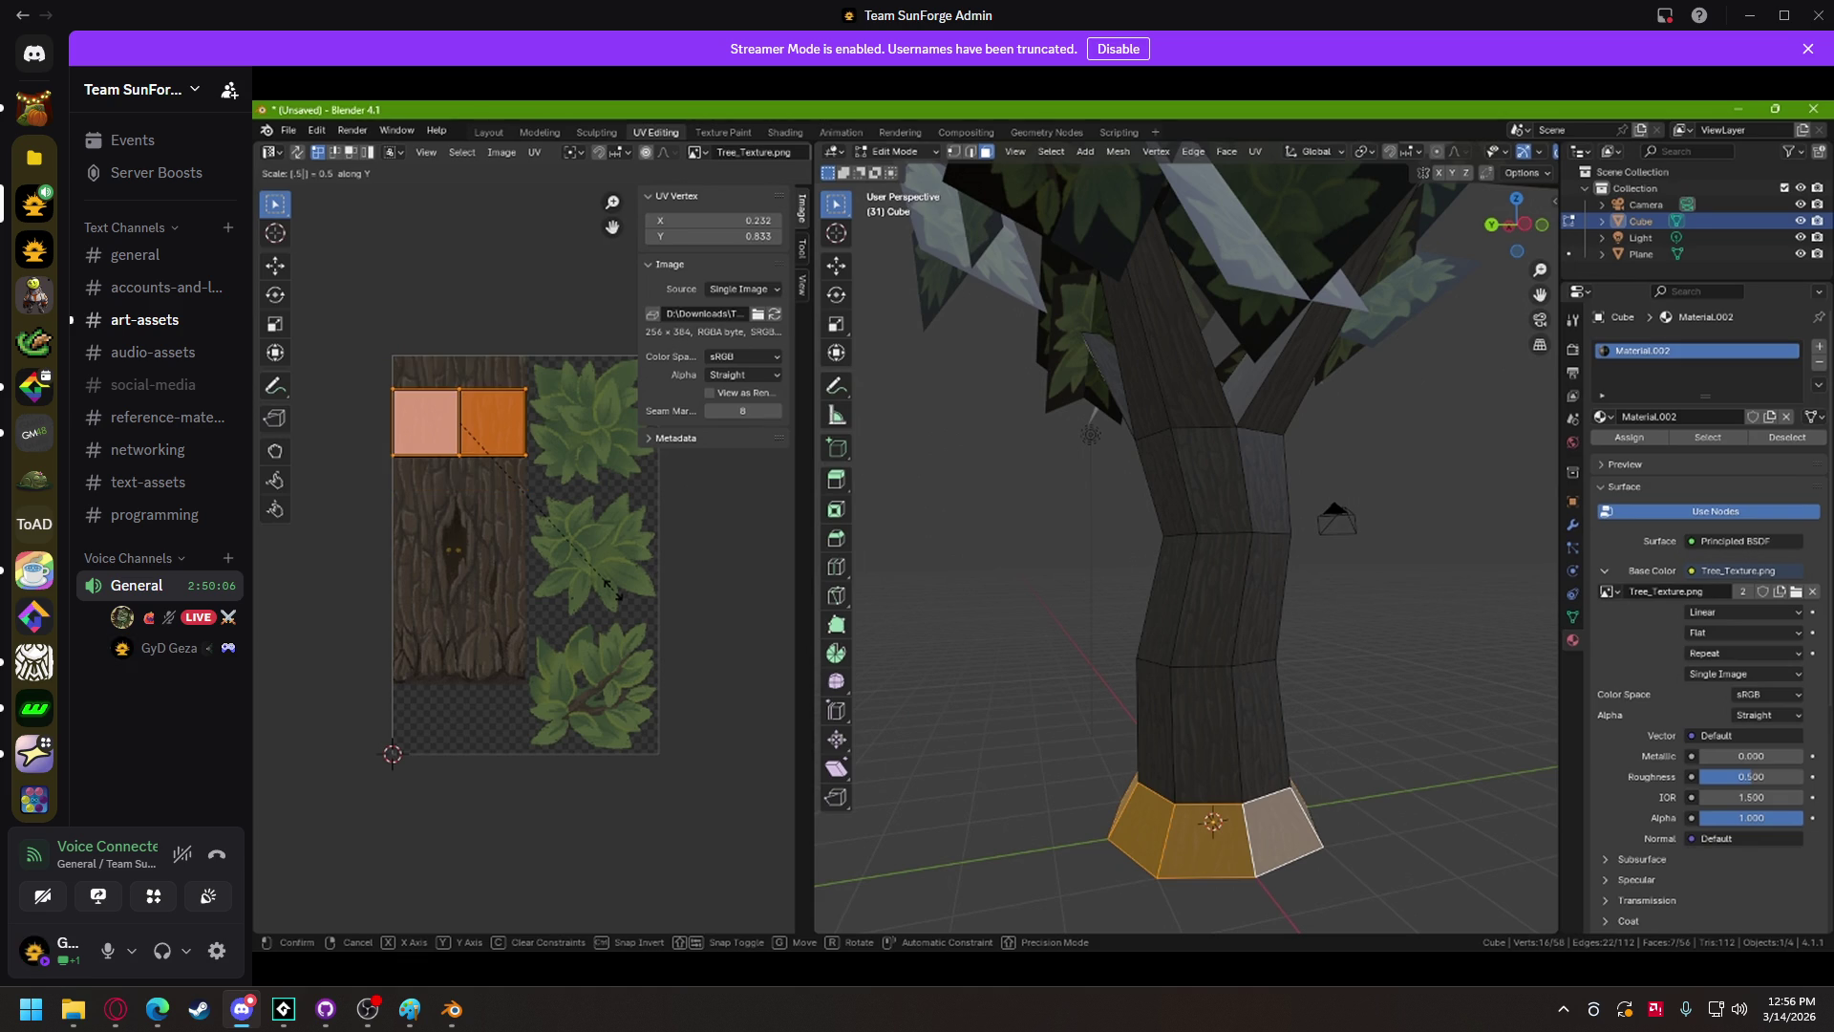
{"action": "key", "text": "Return"}
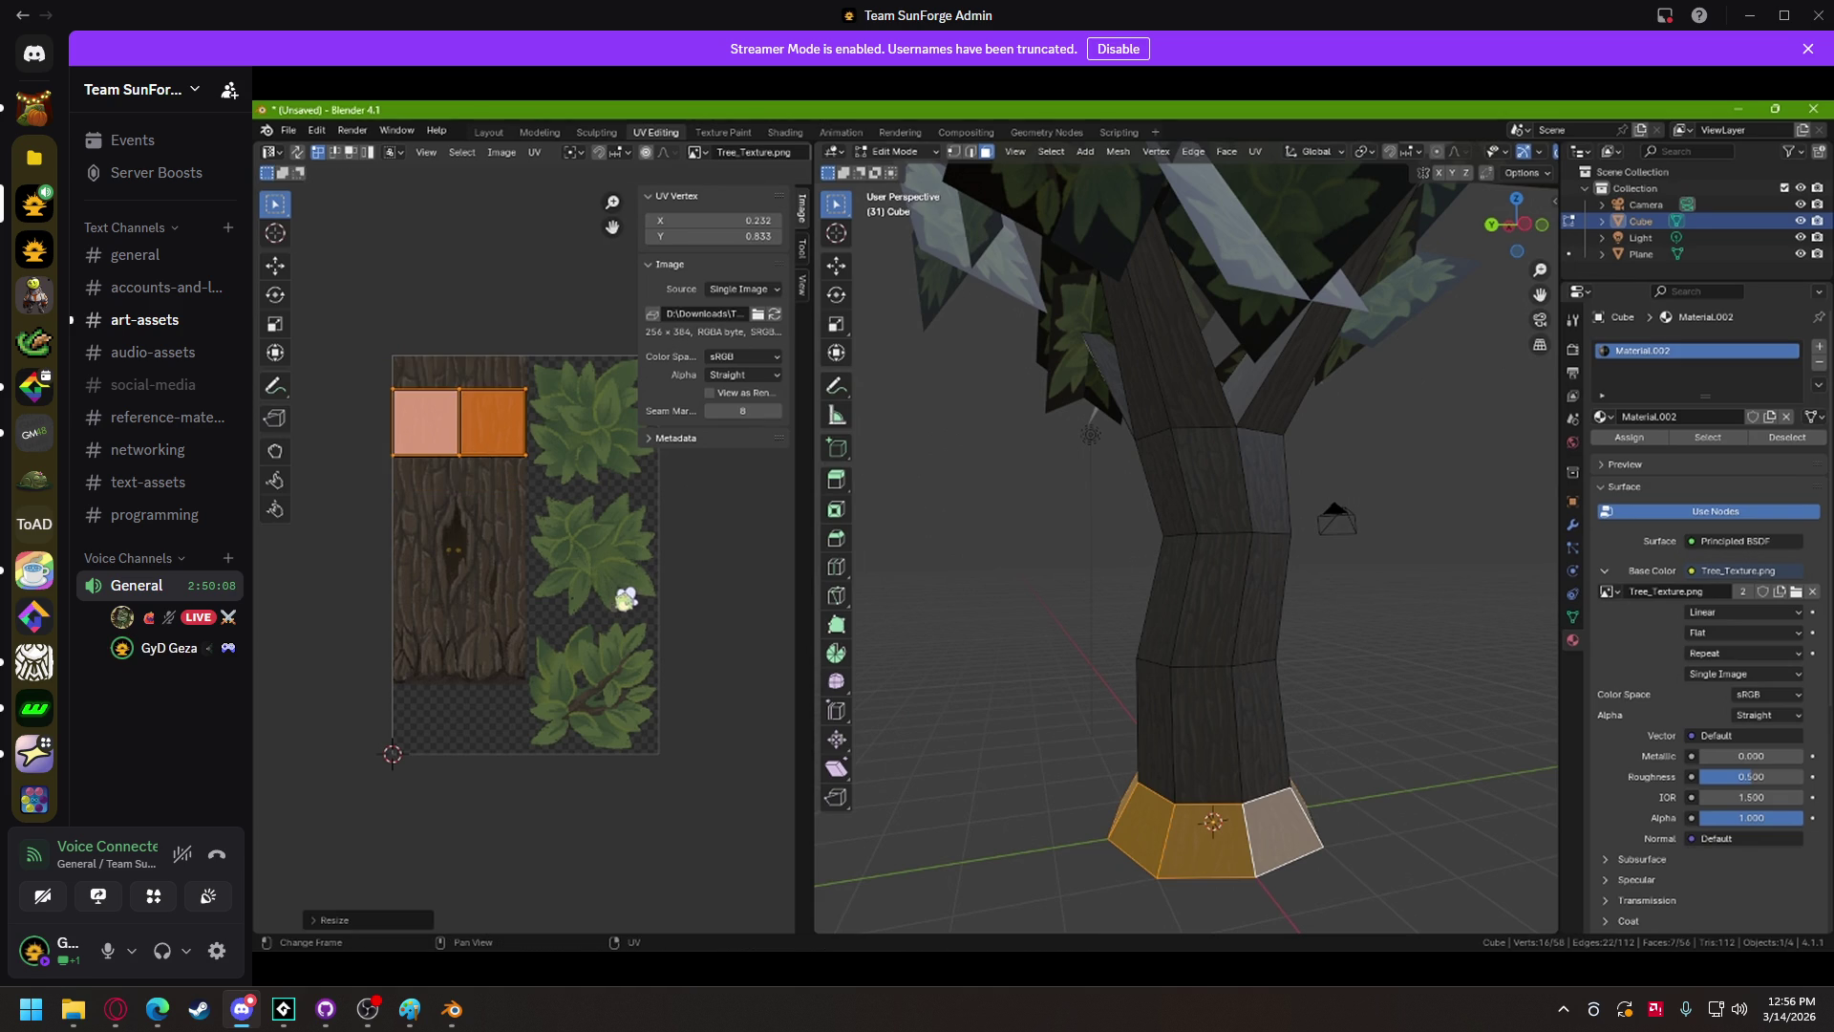
{"action": "key", "text": "g"}
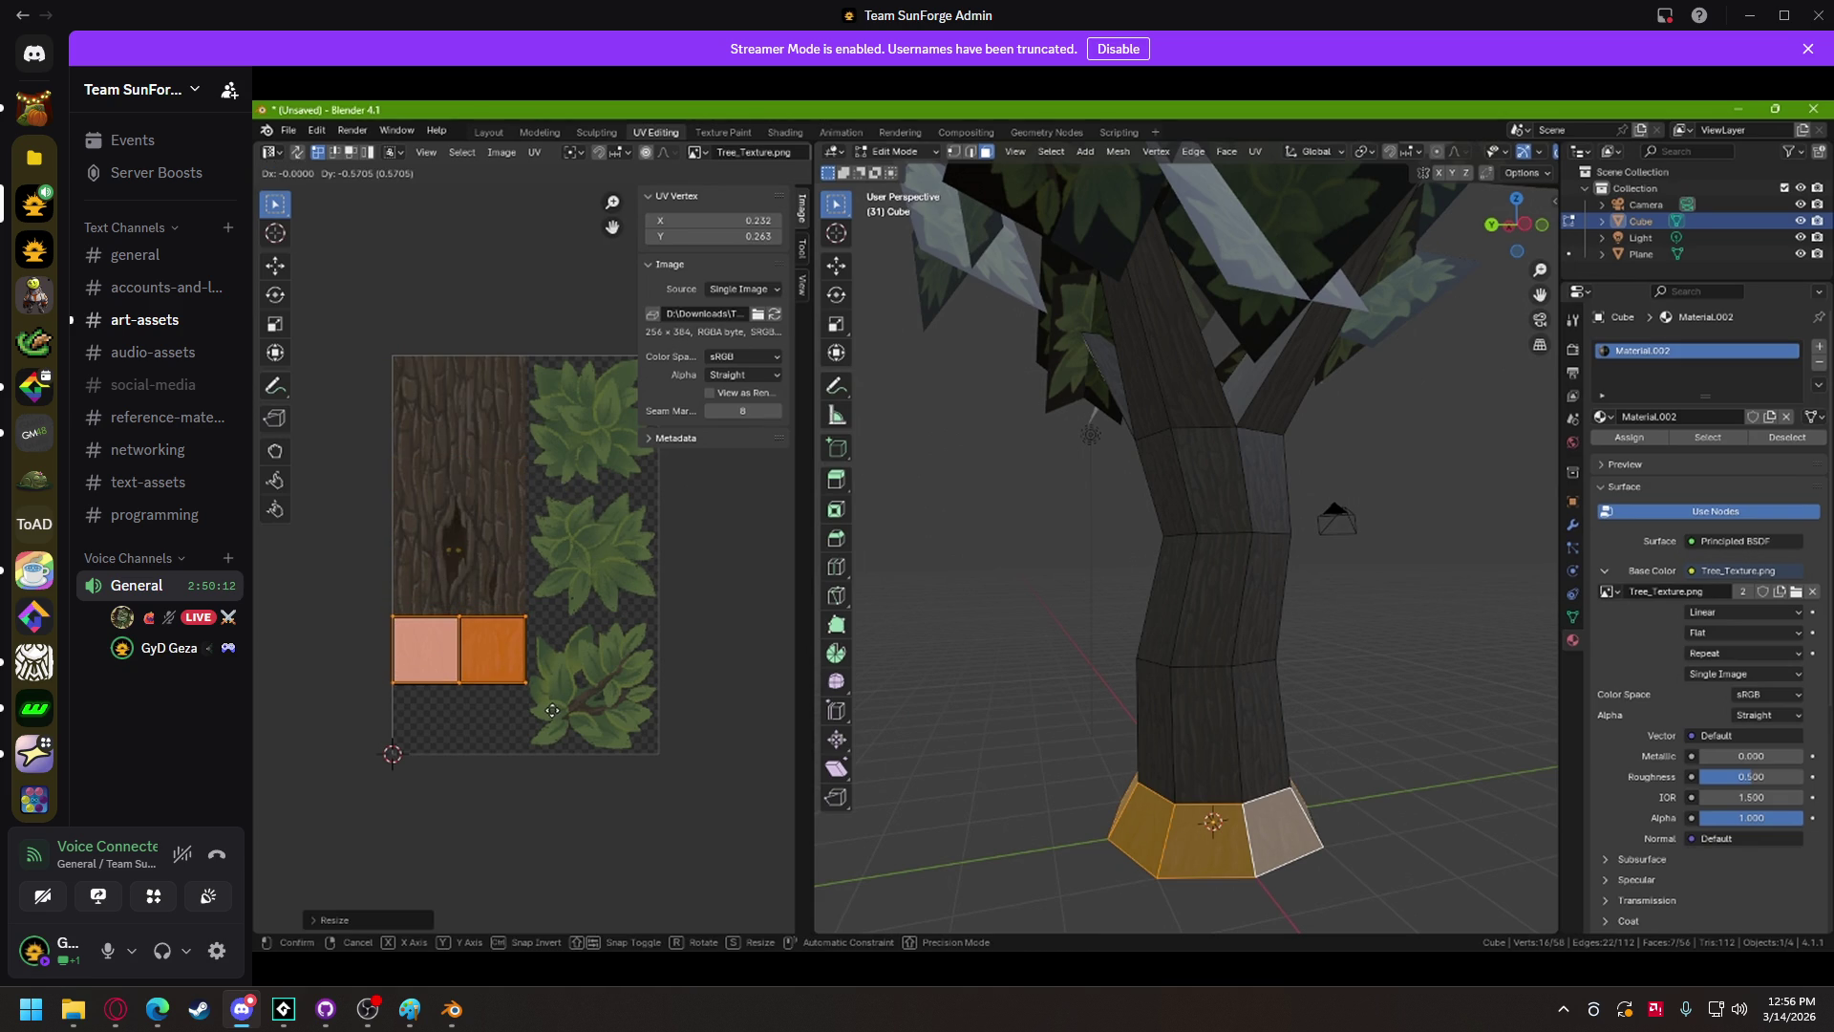
{"action": "left_click", "coordinate": [535, 782]}
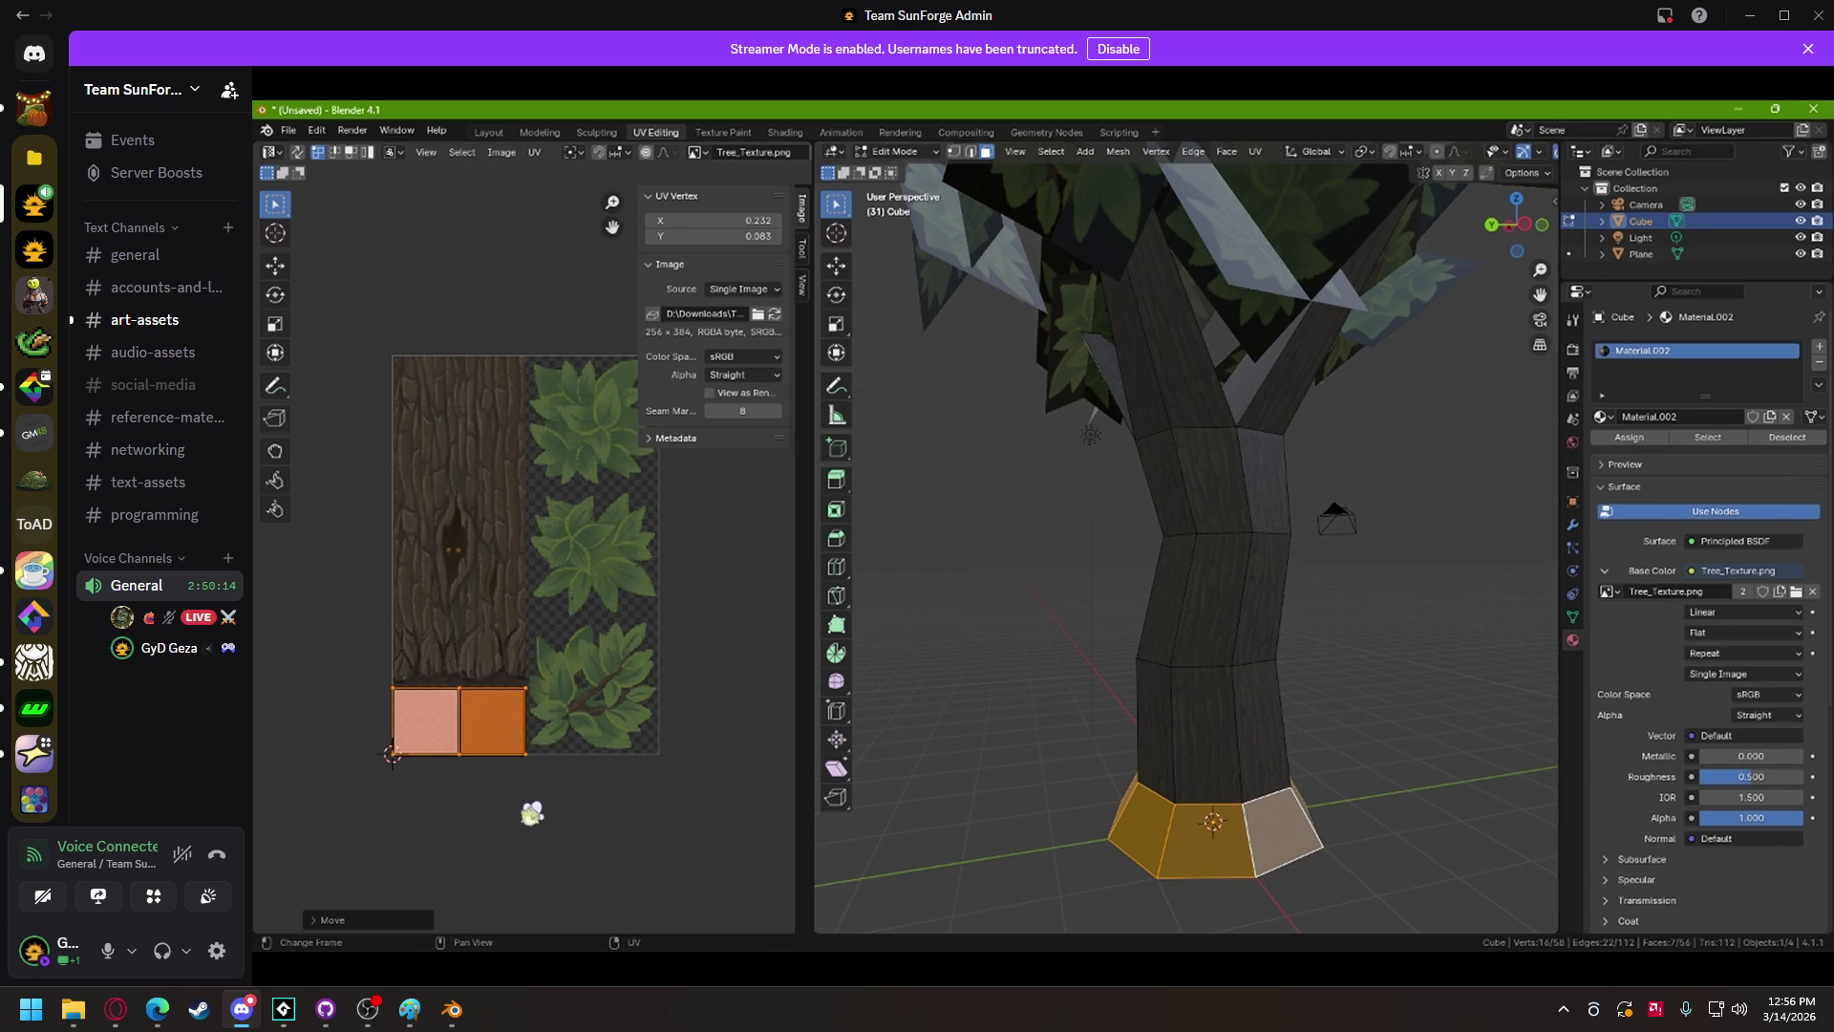
{"action": "scroll", "coordinate": [525, 749], "scroll_direction": "up", "scroll_amount": 3}
{"action": "scroll", "coordinate": [621, 649], "scroll_direction": "up", "scroll_amount": 1}
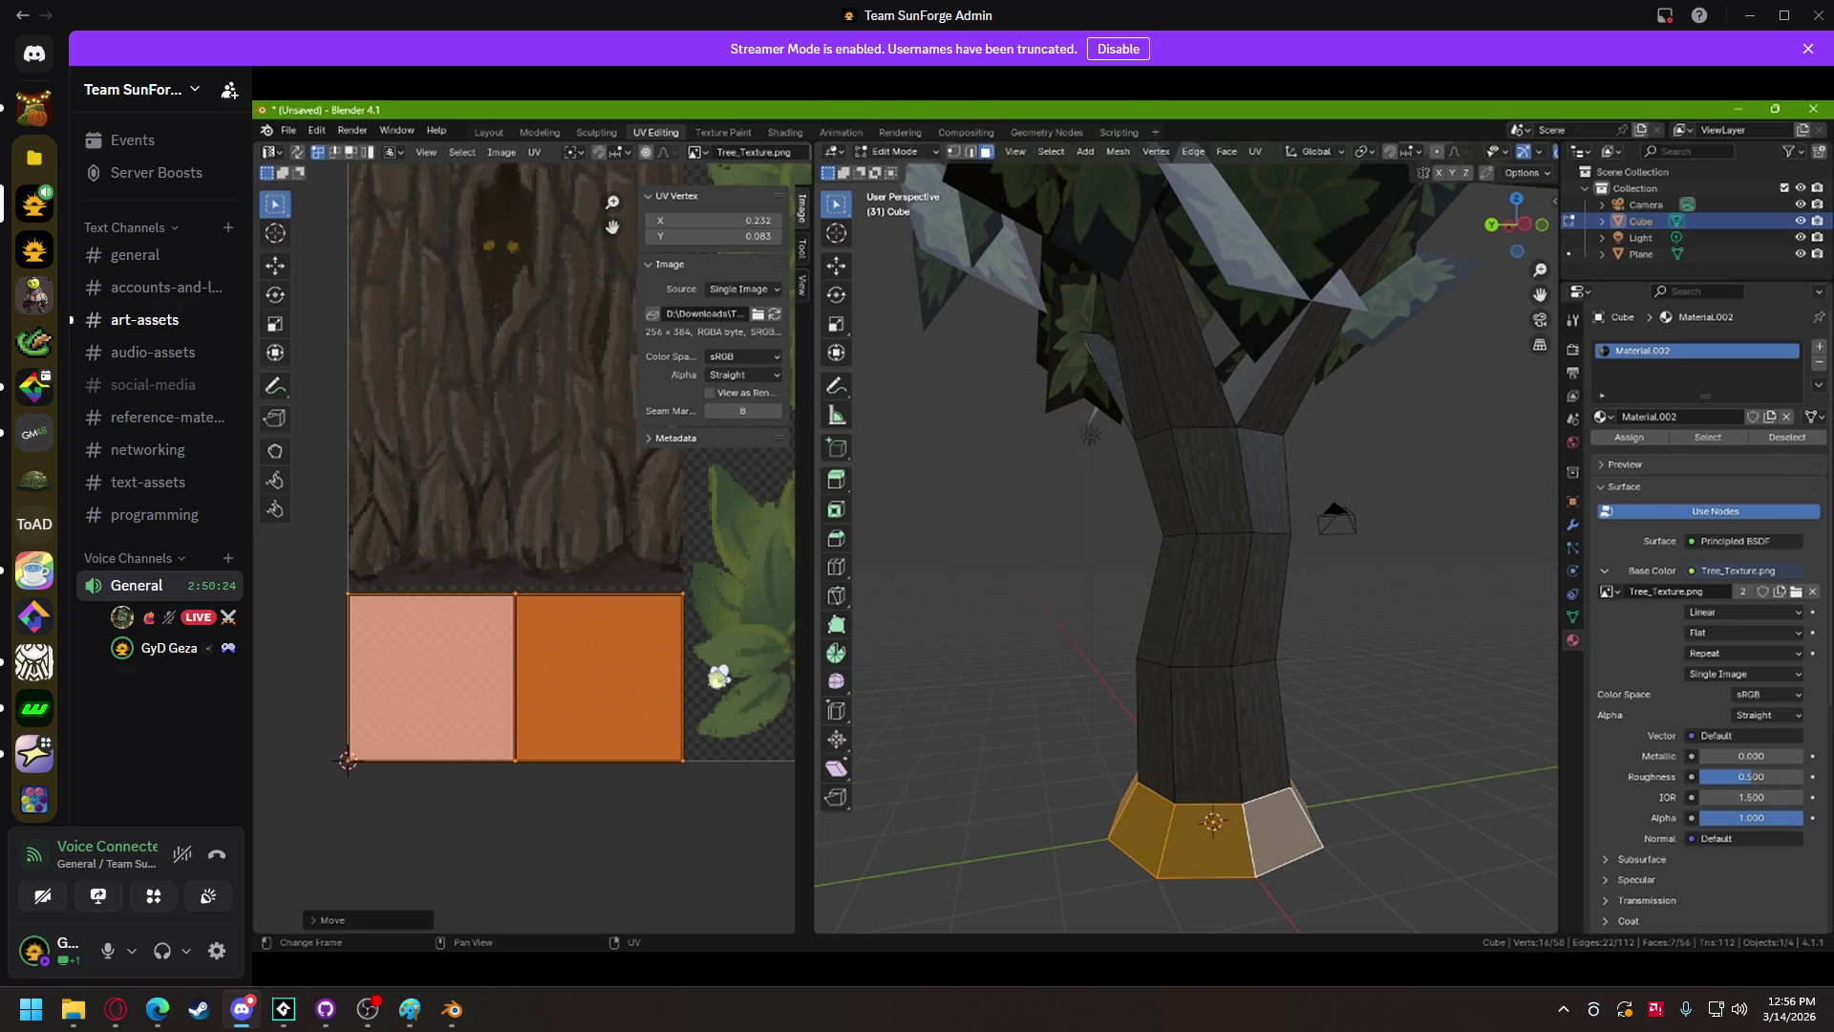
{"action": "mouse_move", "coordinate": [471, 483]}
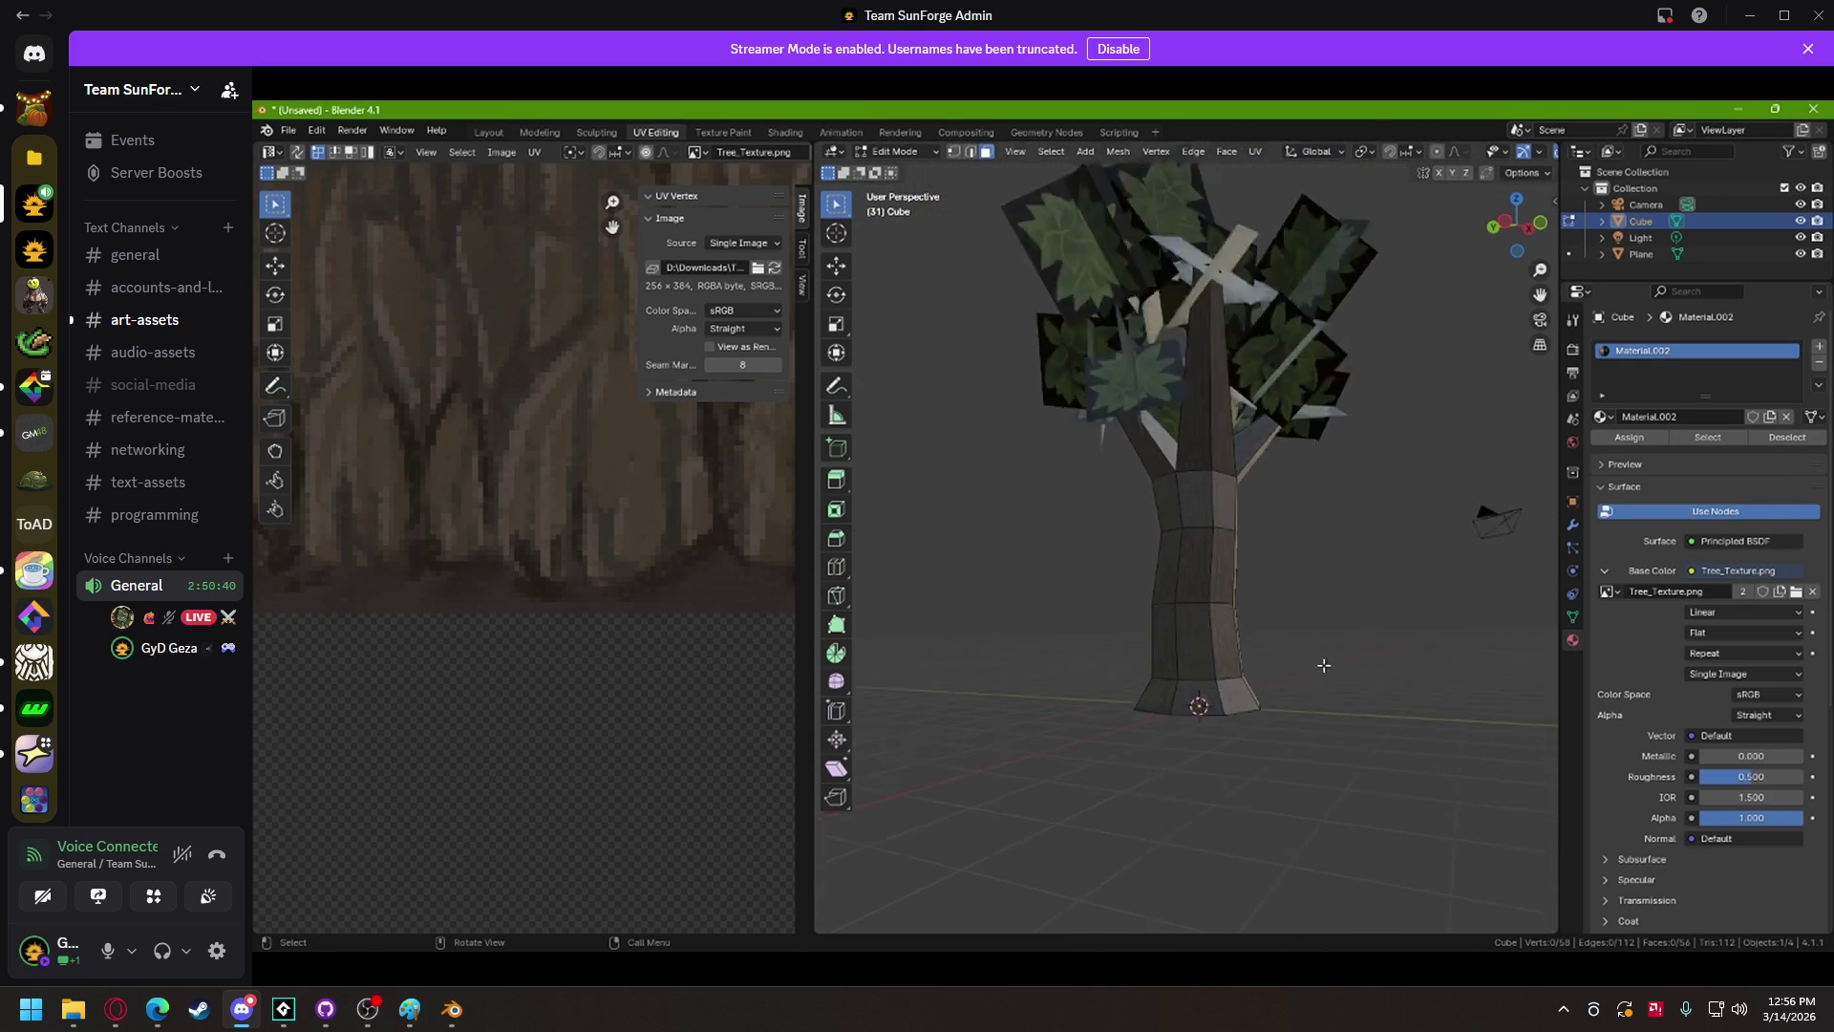
{"action": "mouse_move", "coordinate": [1314, 794]}
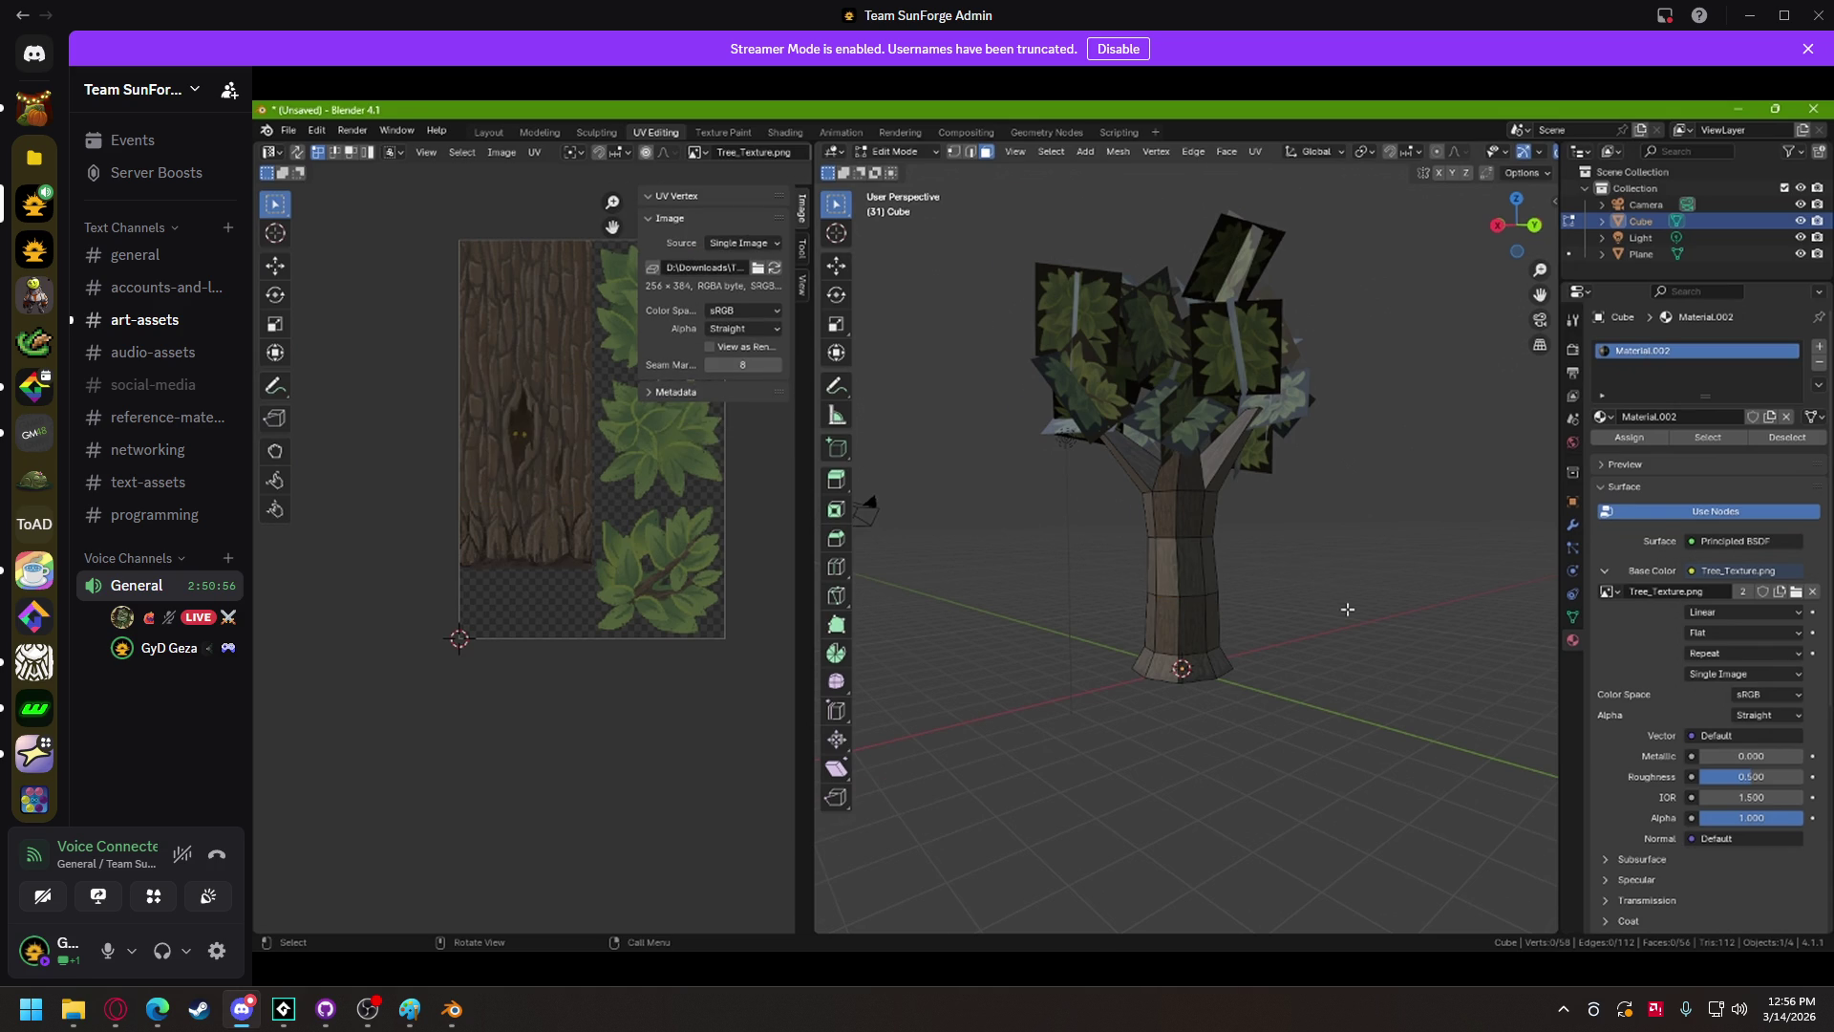
{"action": "mouse_move", "coordinate": [1280, 742]}
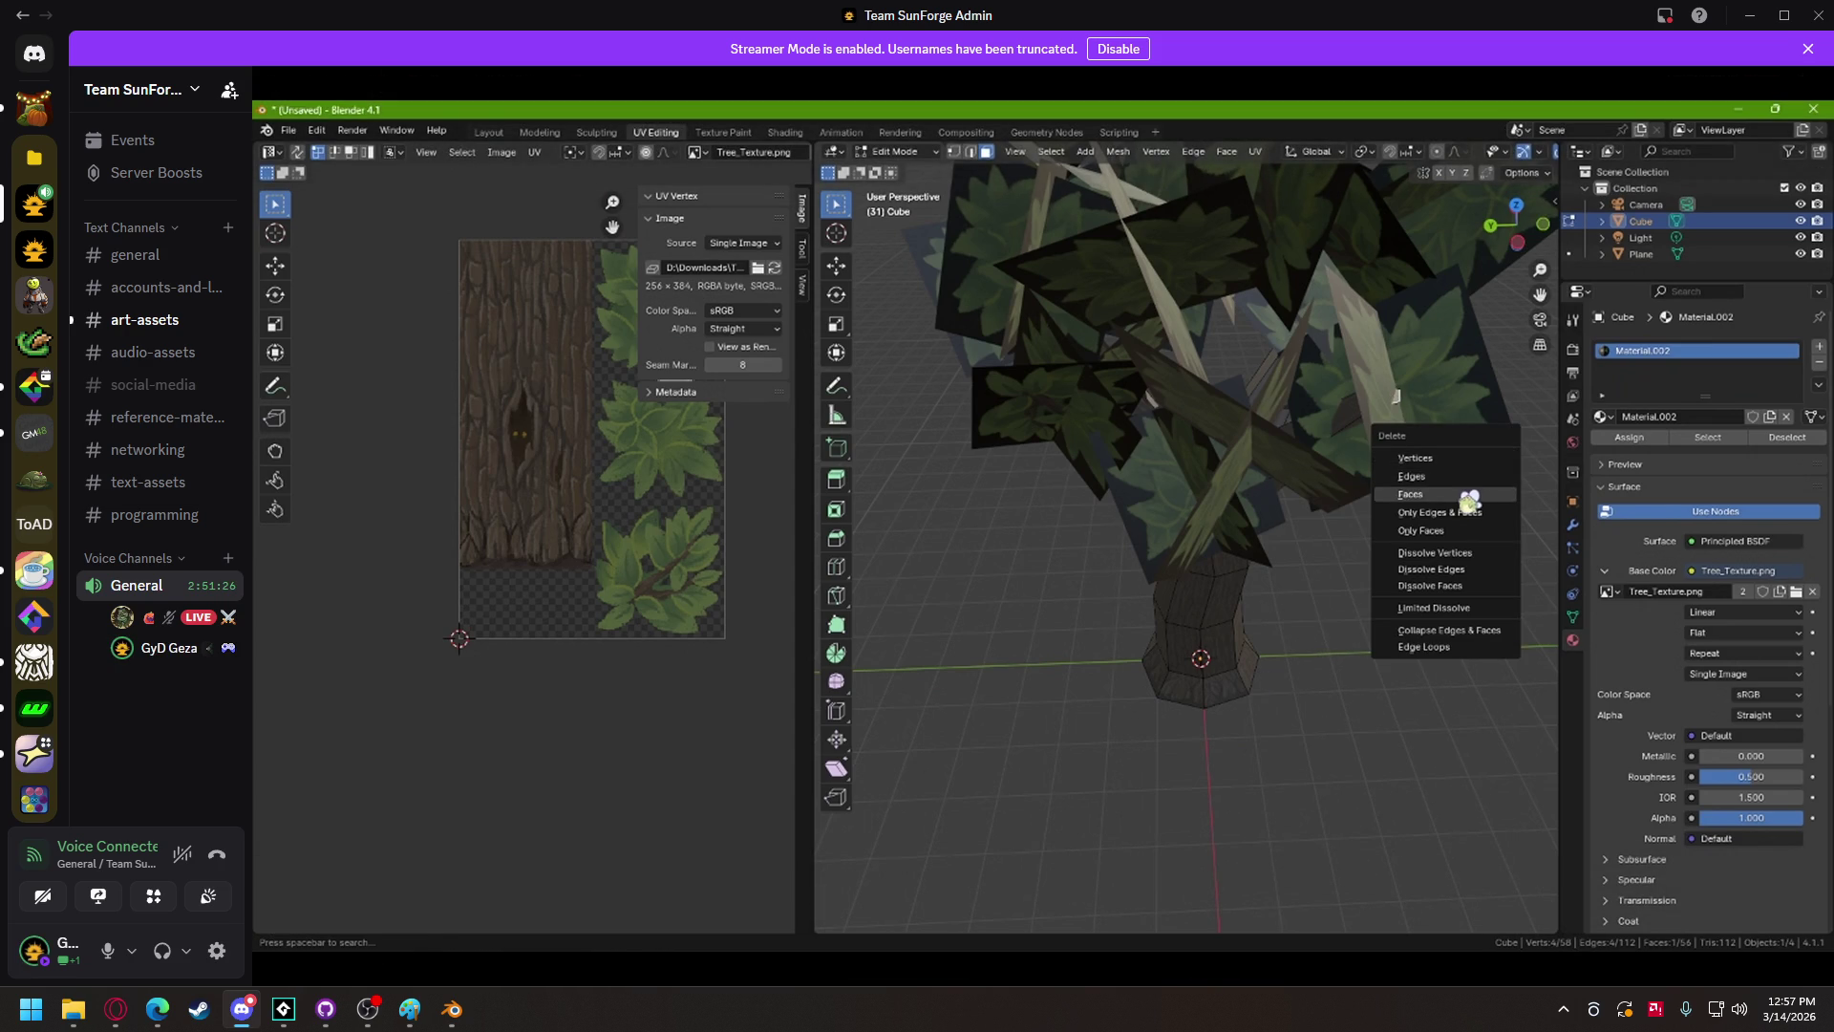
{"action": "mouse_move", "coordinate": [1252, 679]}
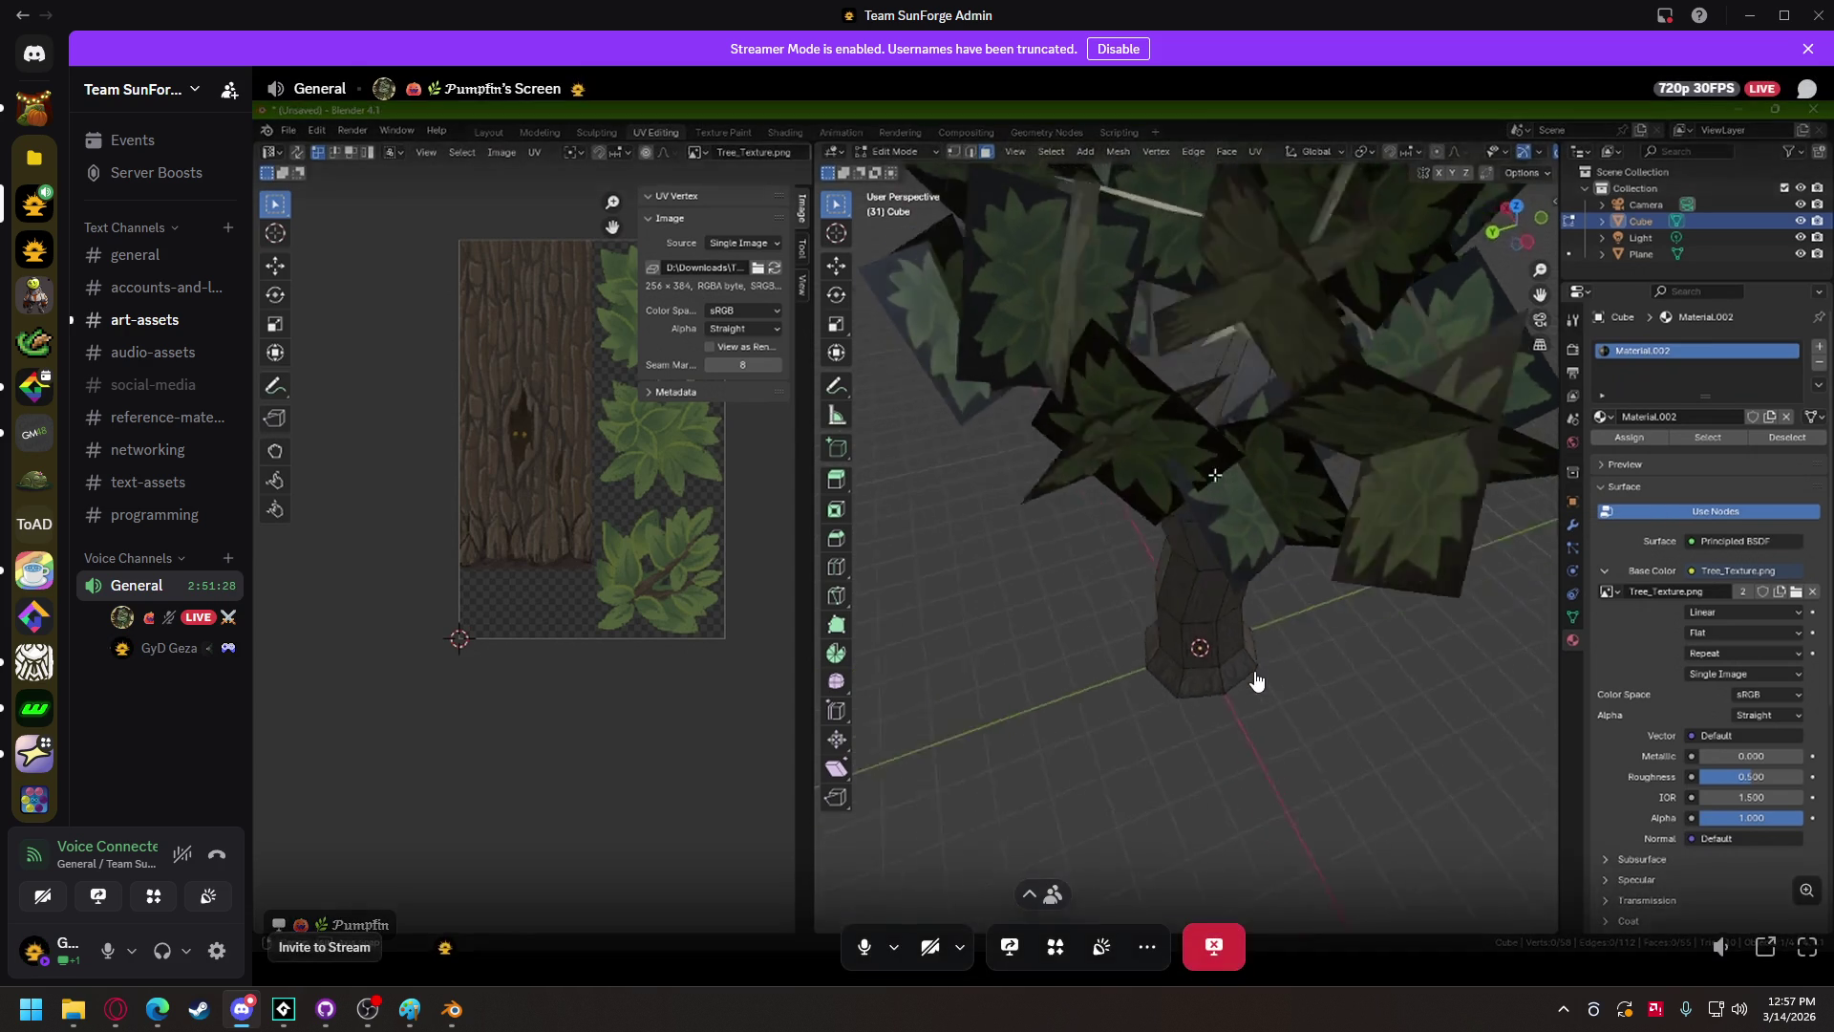
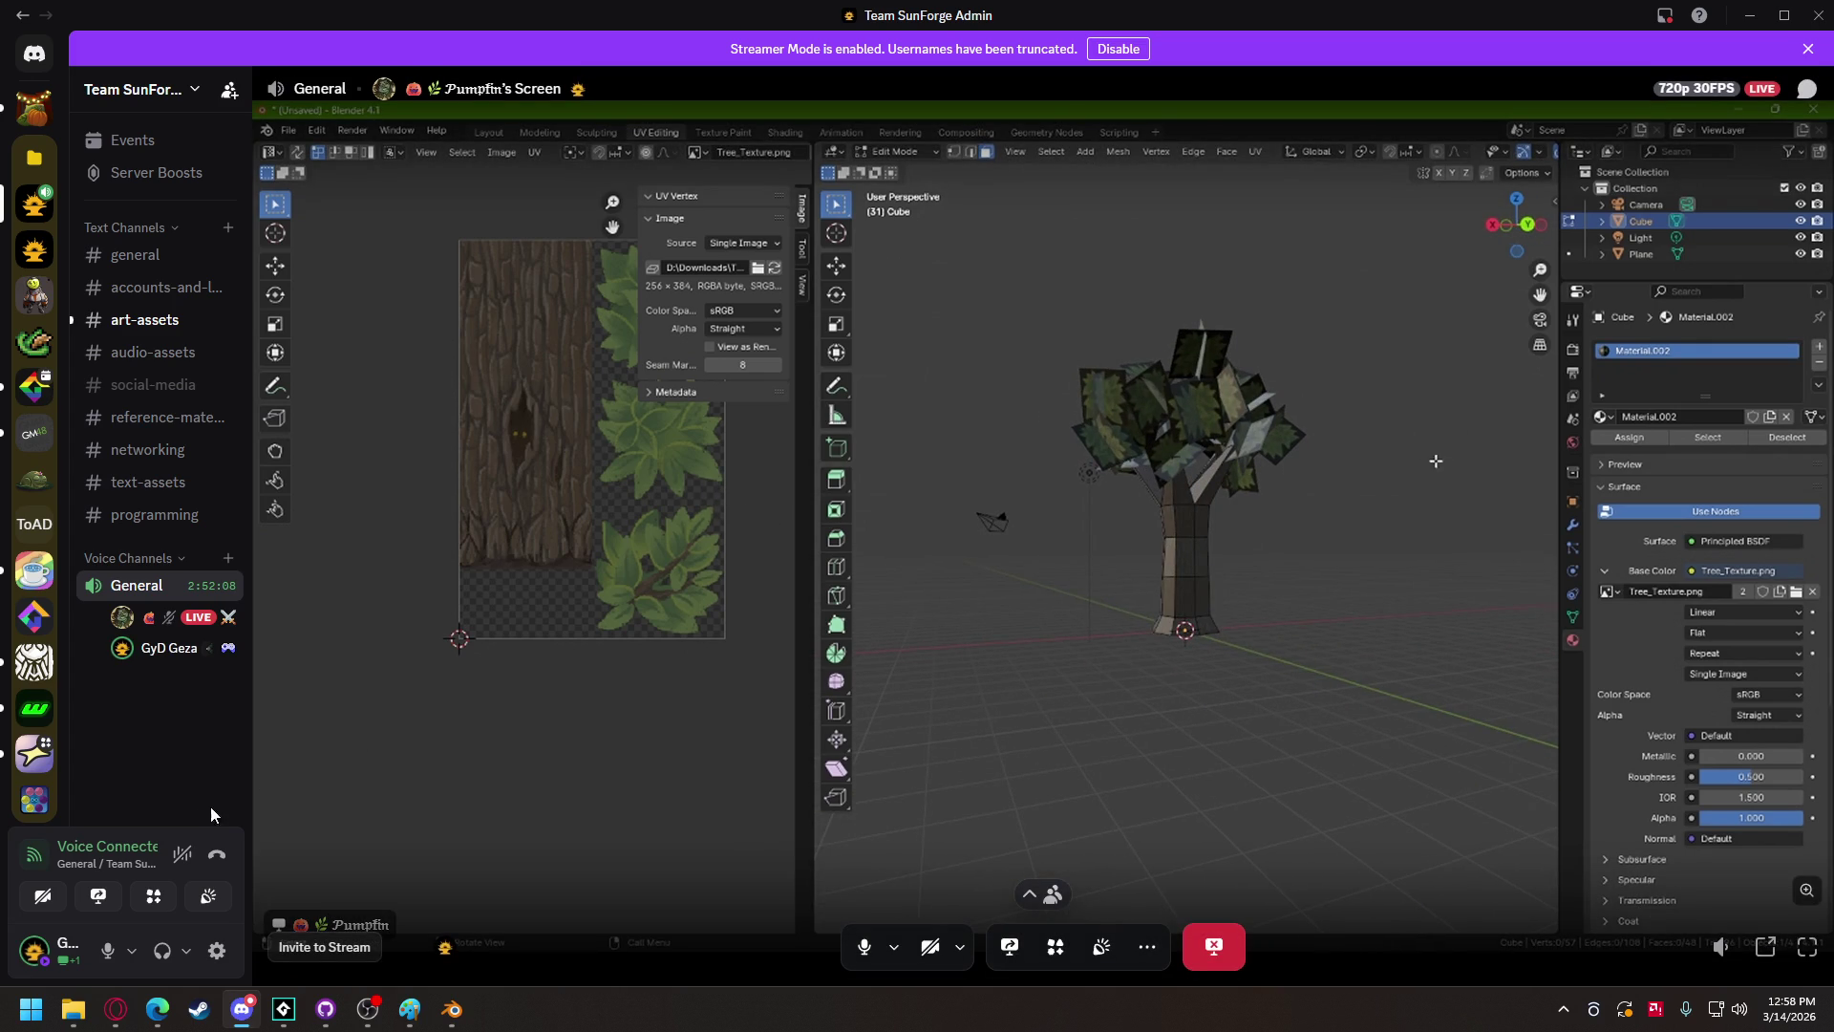
Step: Bring the 'tree game - GameMaker' window to the front from the taskbar preview
{"action": "mouse_move", "coordinate": [283, 1008]}
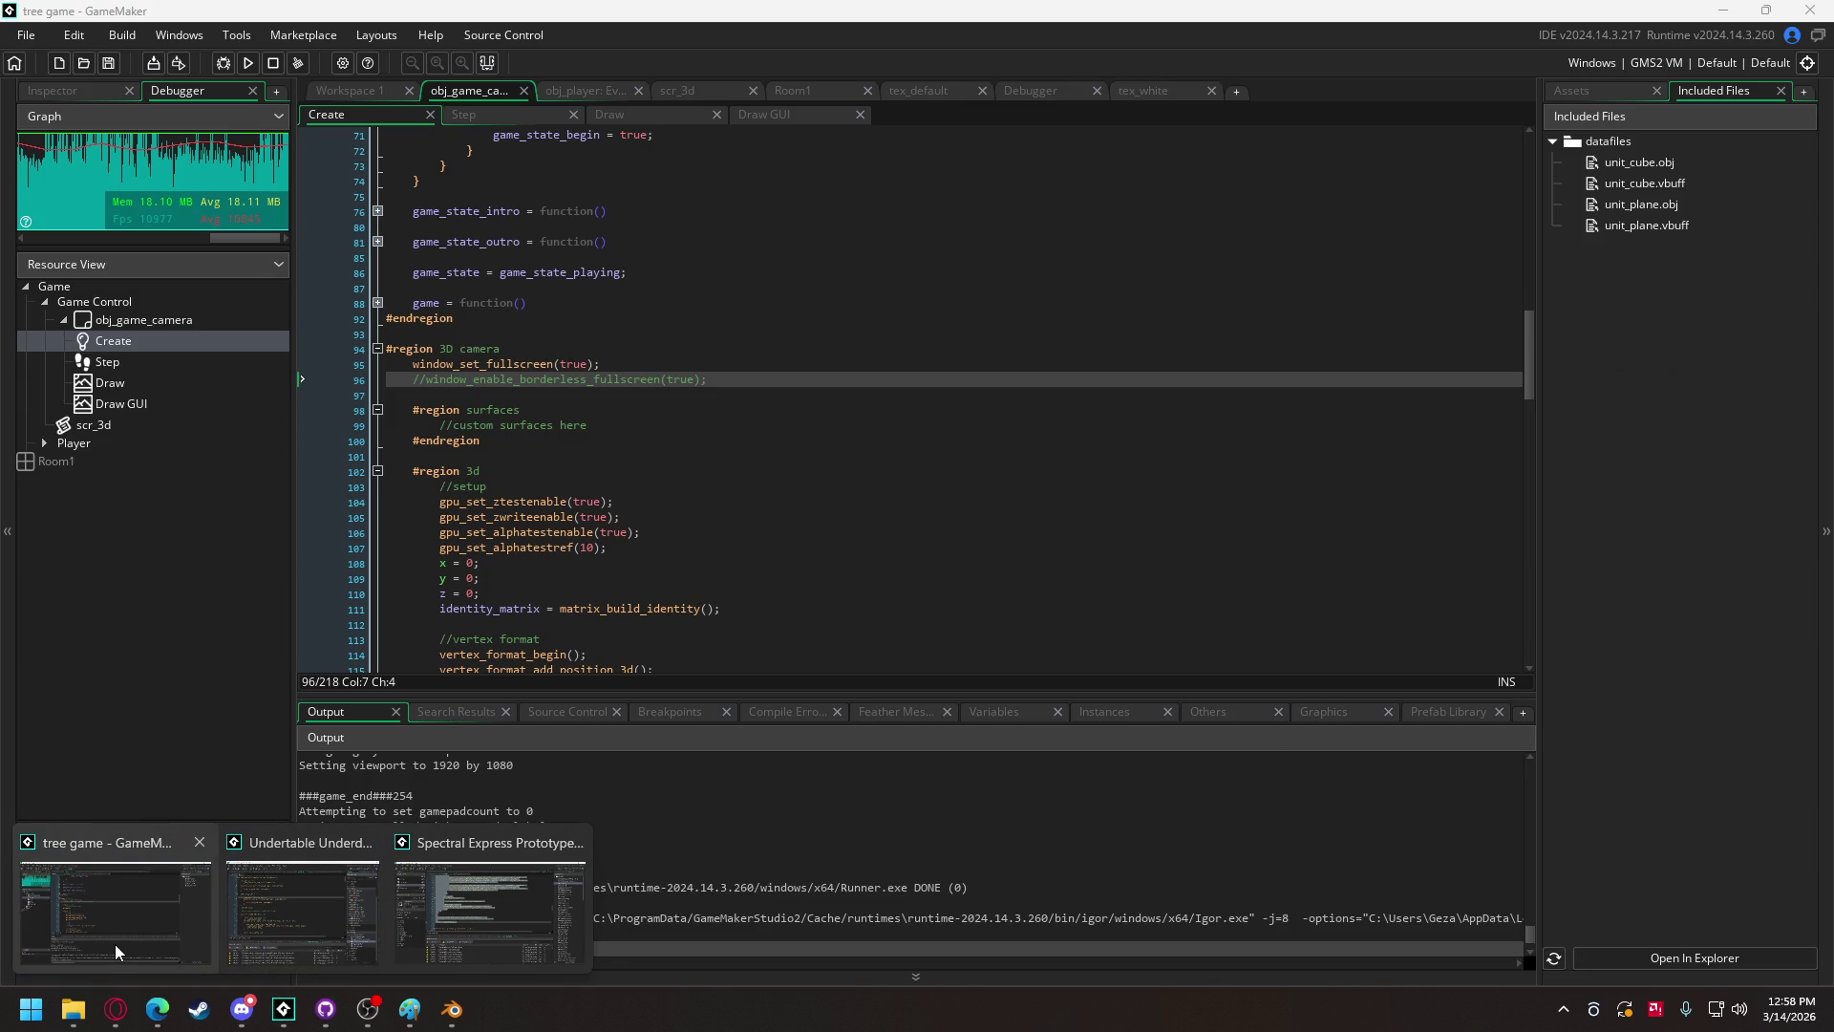
{"action": "left_click", "coordinate": [116, 953]}
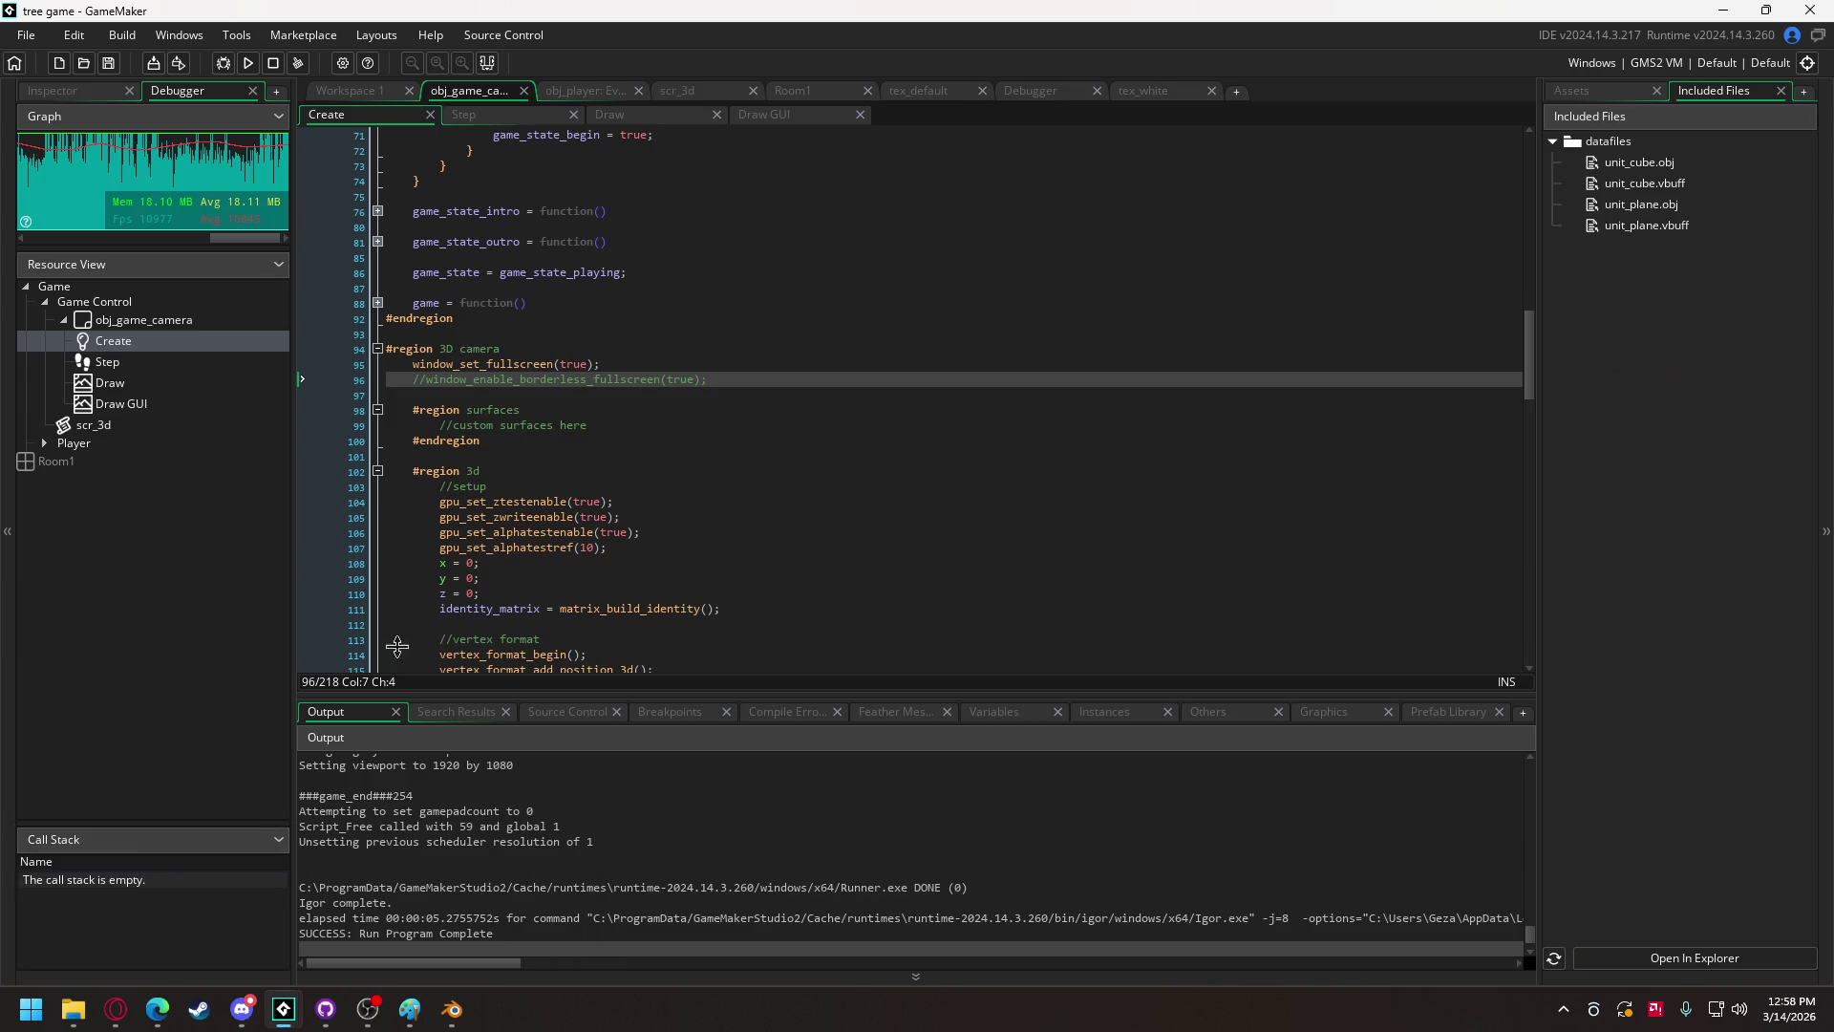
{"action": "mouse_move", "coordinate": [531, 366]}
{"action": "mouse_move", "coordinate": [449, 1013]}
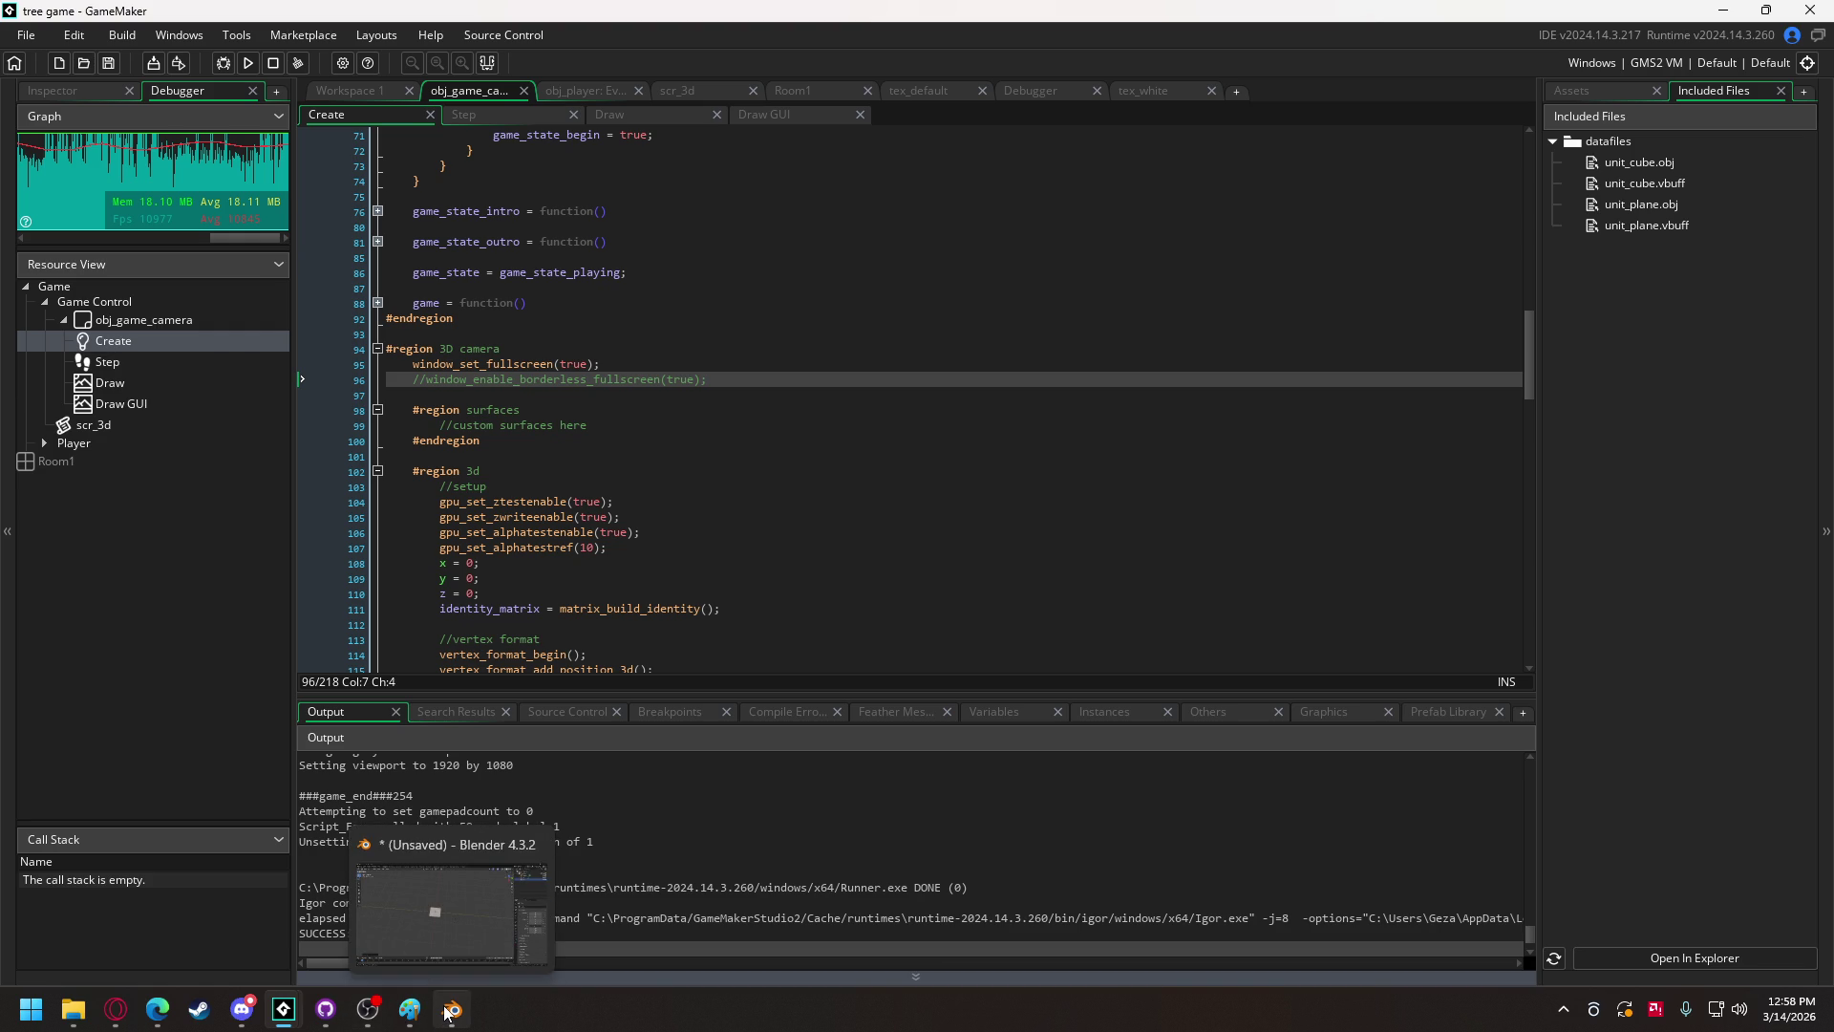
Step: Review the Discord screen share of the textured Blender tree model, zooming in and out
{"action": "left_click", "coordinate": [241, 1009]}
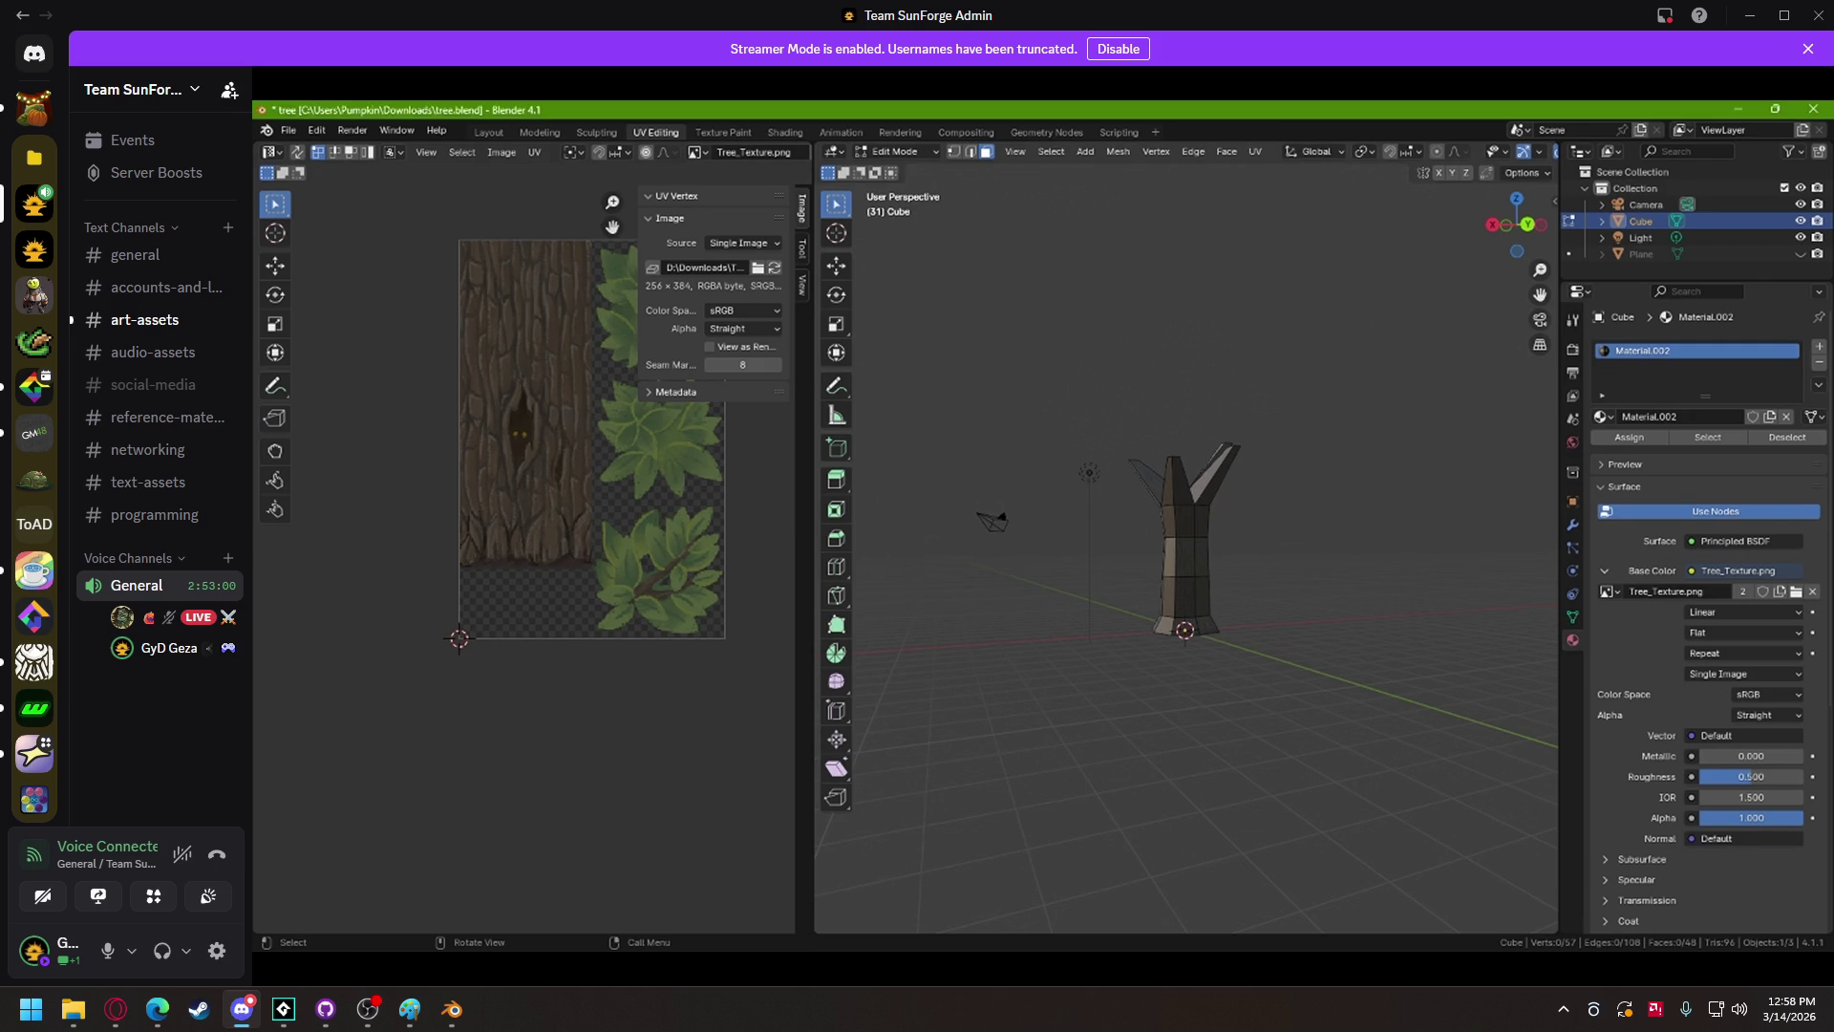
{"action": "mouse_move", "coordinate": [1725, 172]}
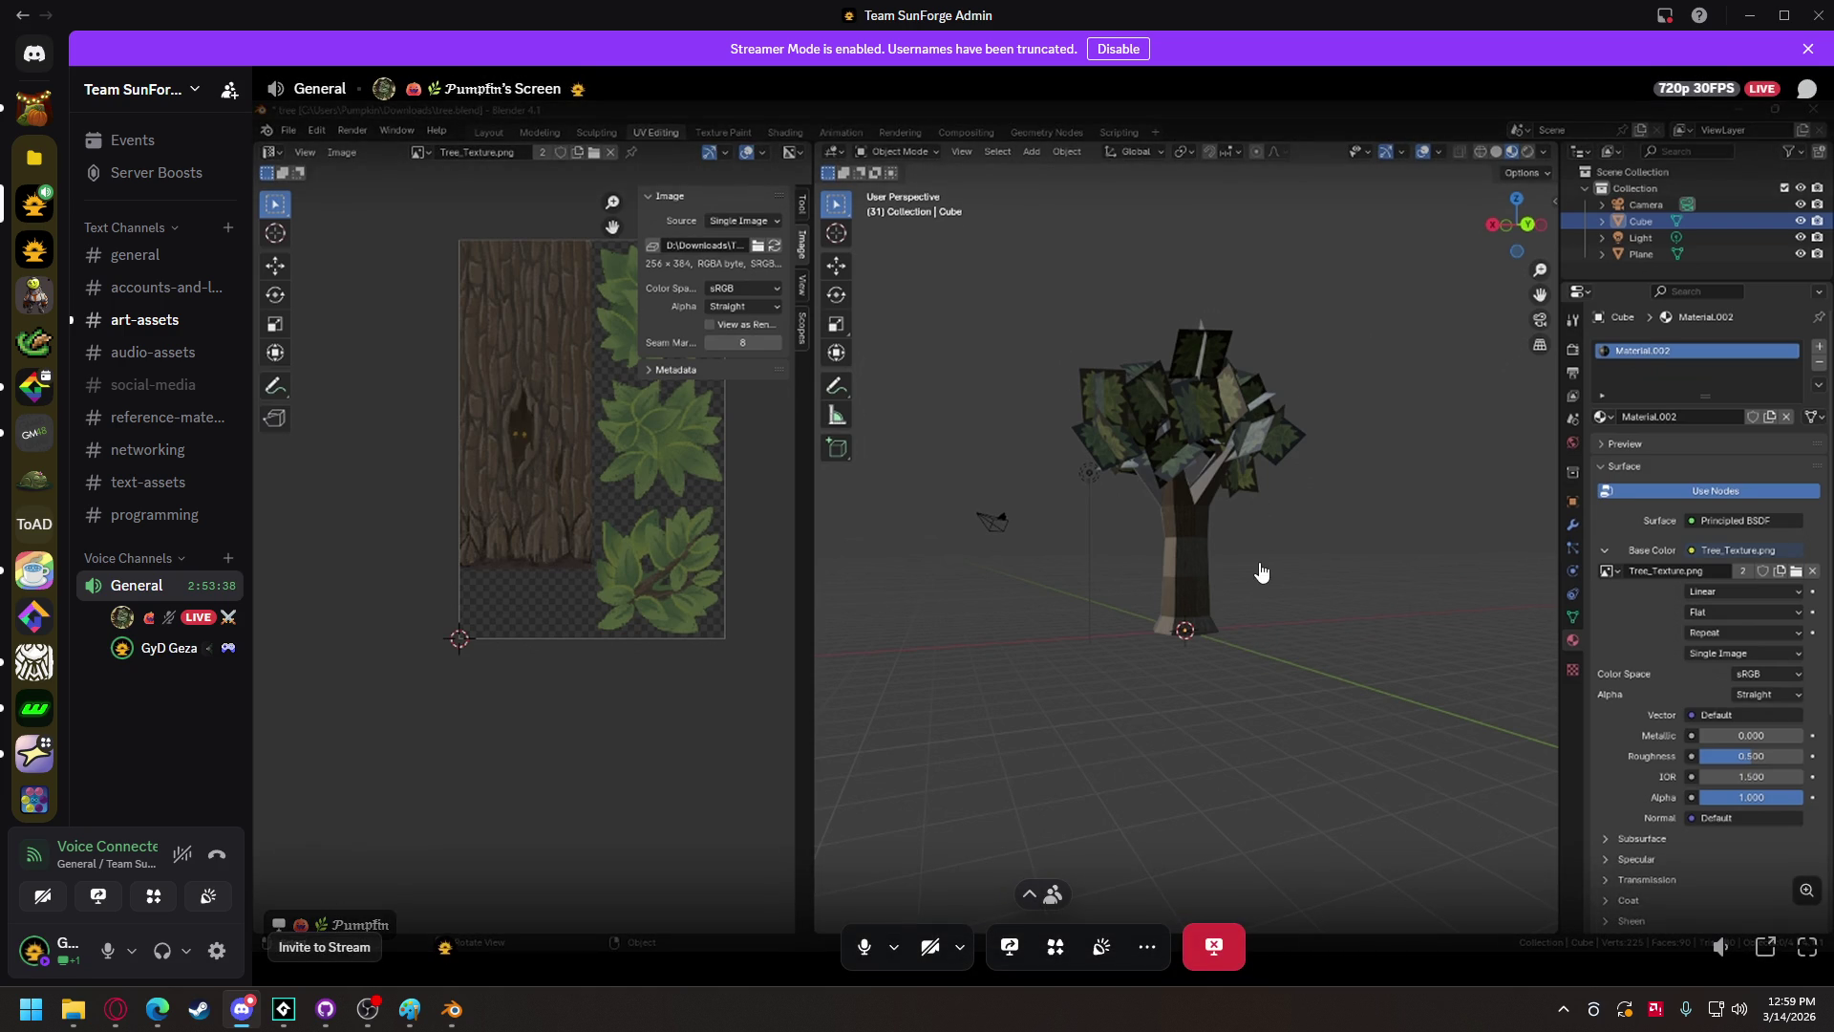
{"action": "scroll", "coordinate": [1242, 602], "scroll_direction": "up", "scroll_amount": 5}
{"action": "scroll", "coordinate": [1238, 602], "scroll_direction": "down", "scroll_amount": 5}
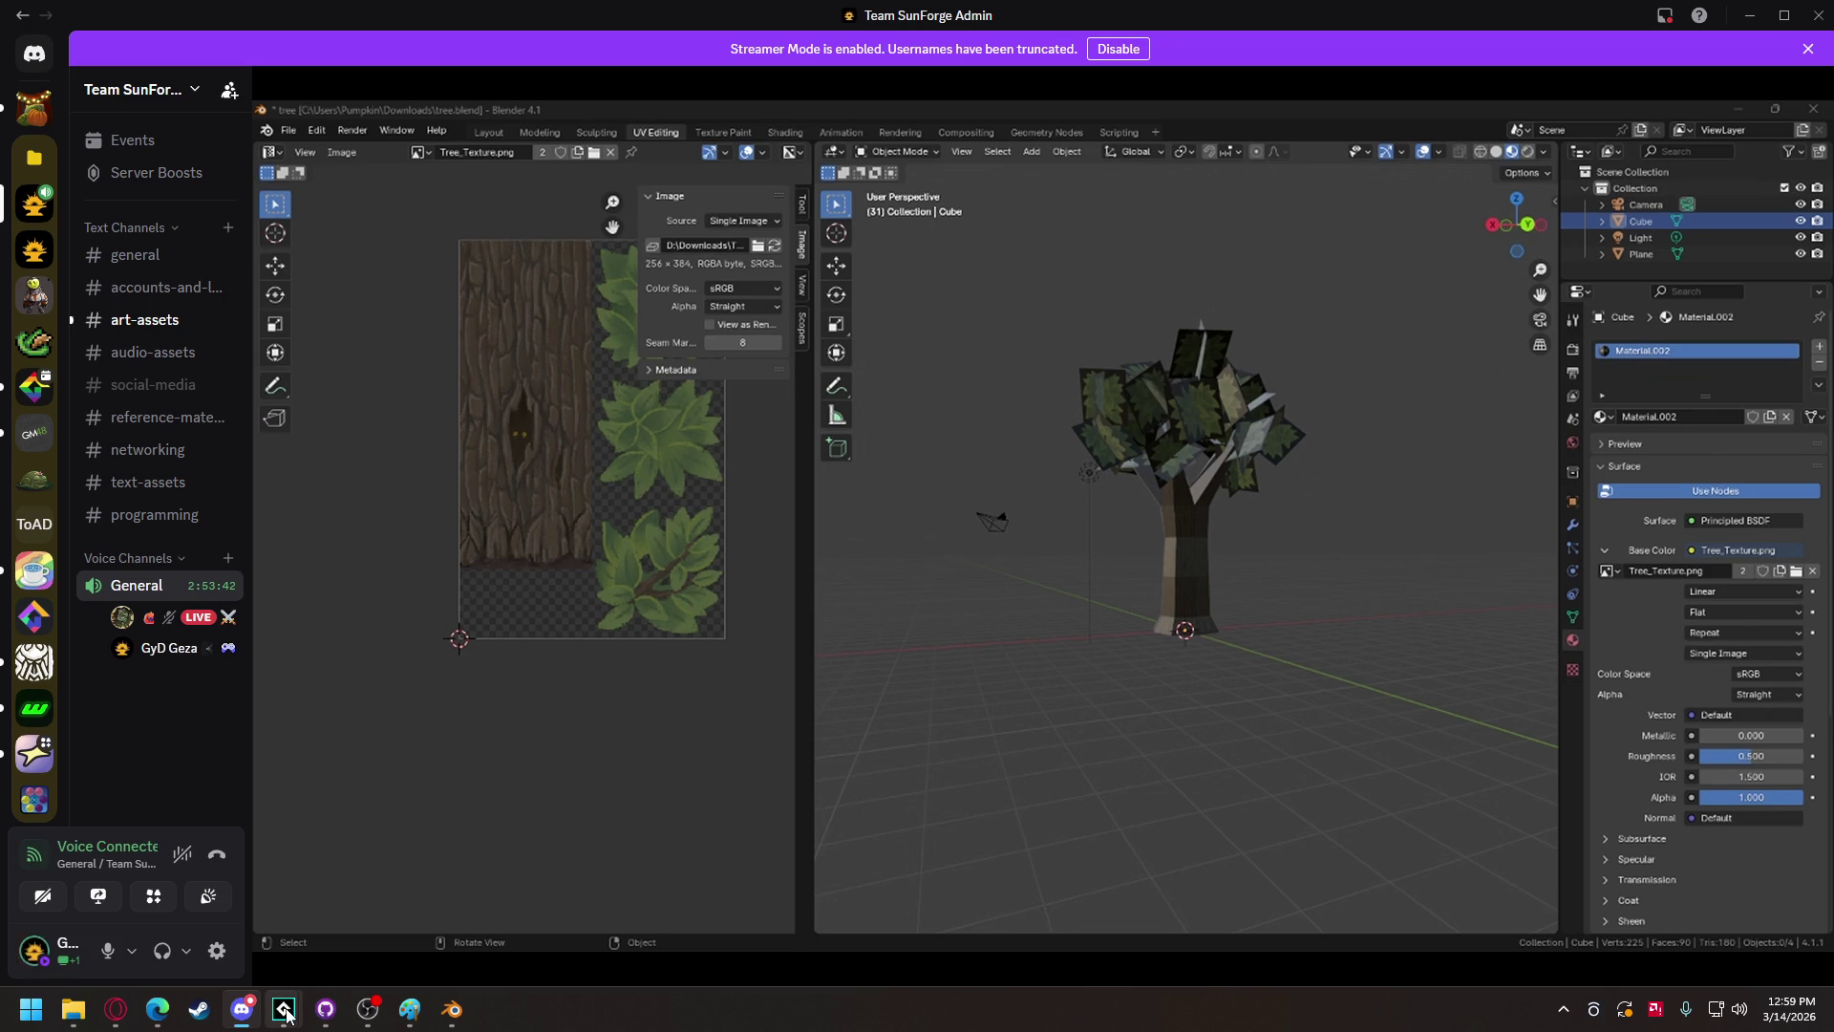
{"action": "mouse_move", "coordinate": [286, 1015]}
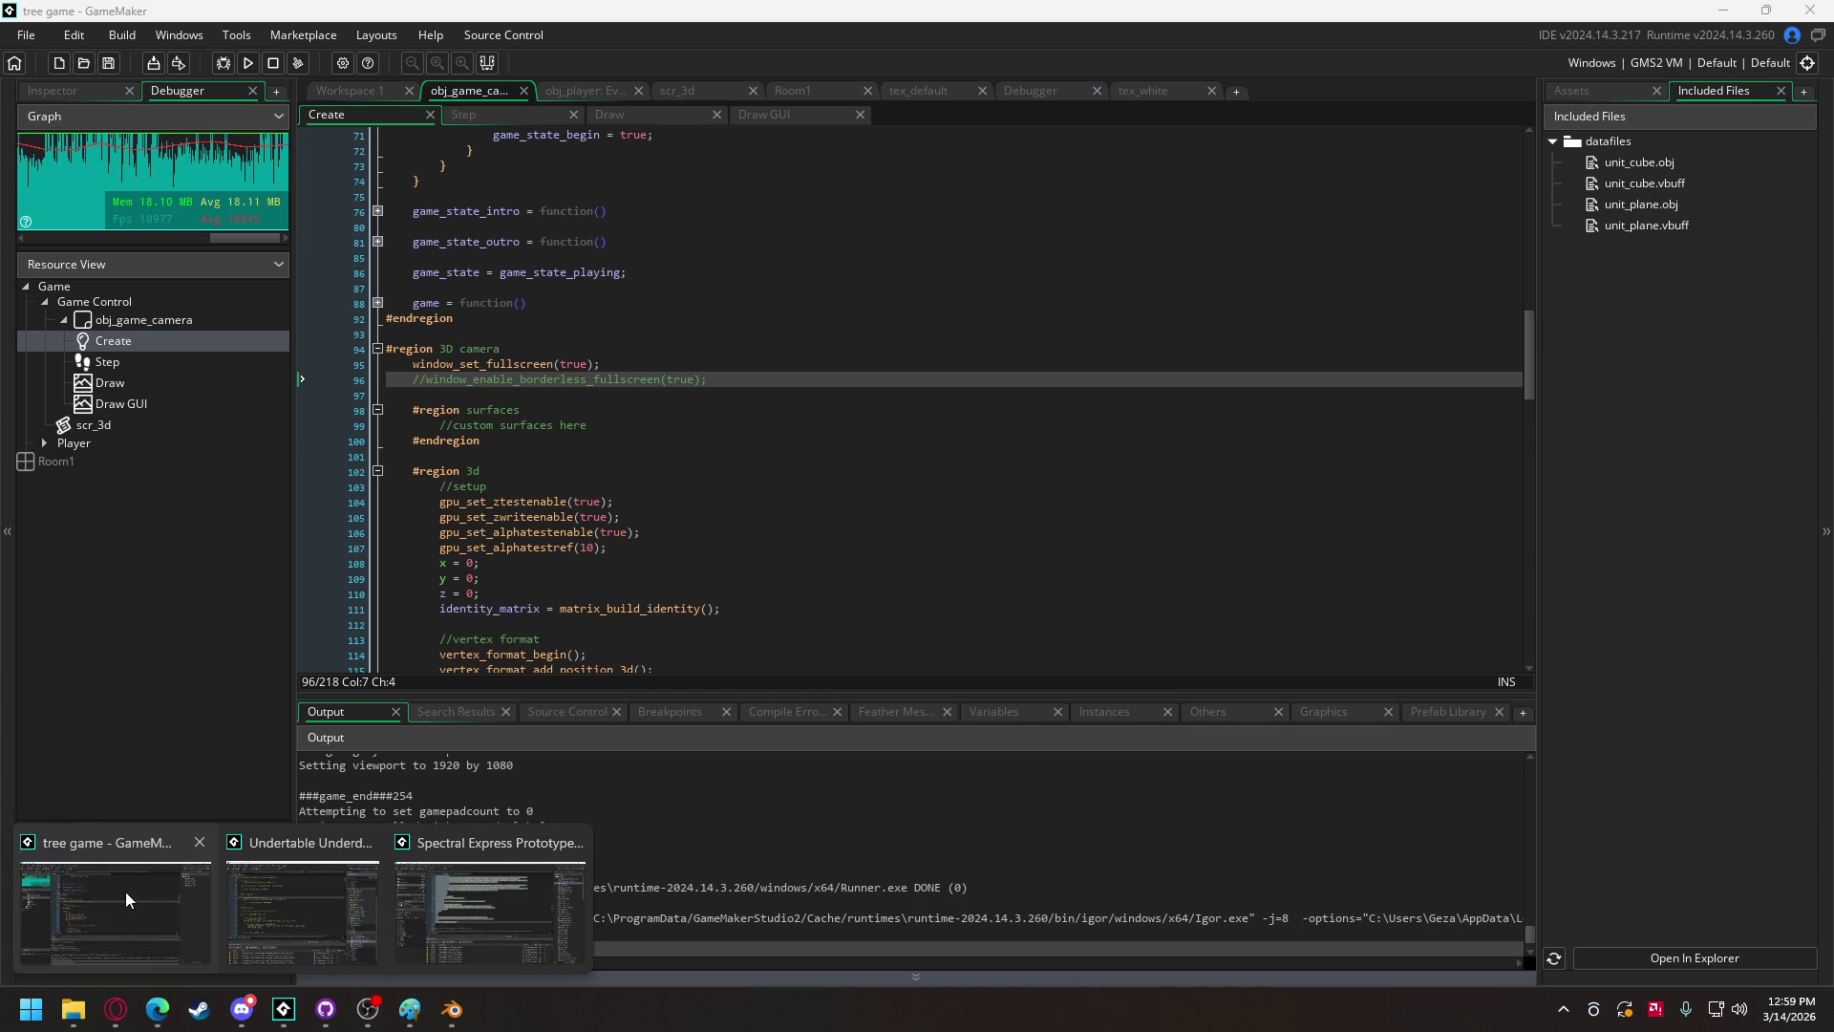
Step: Comment out window_set_fullscreen(true) on line 95 and test the game in a window
{"action": "left_click", "coordinate": [124, 892]}
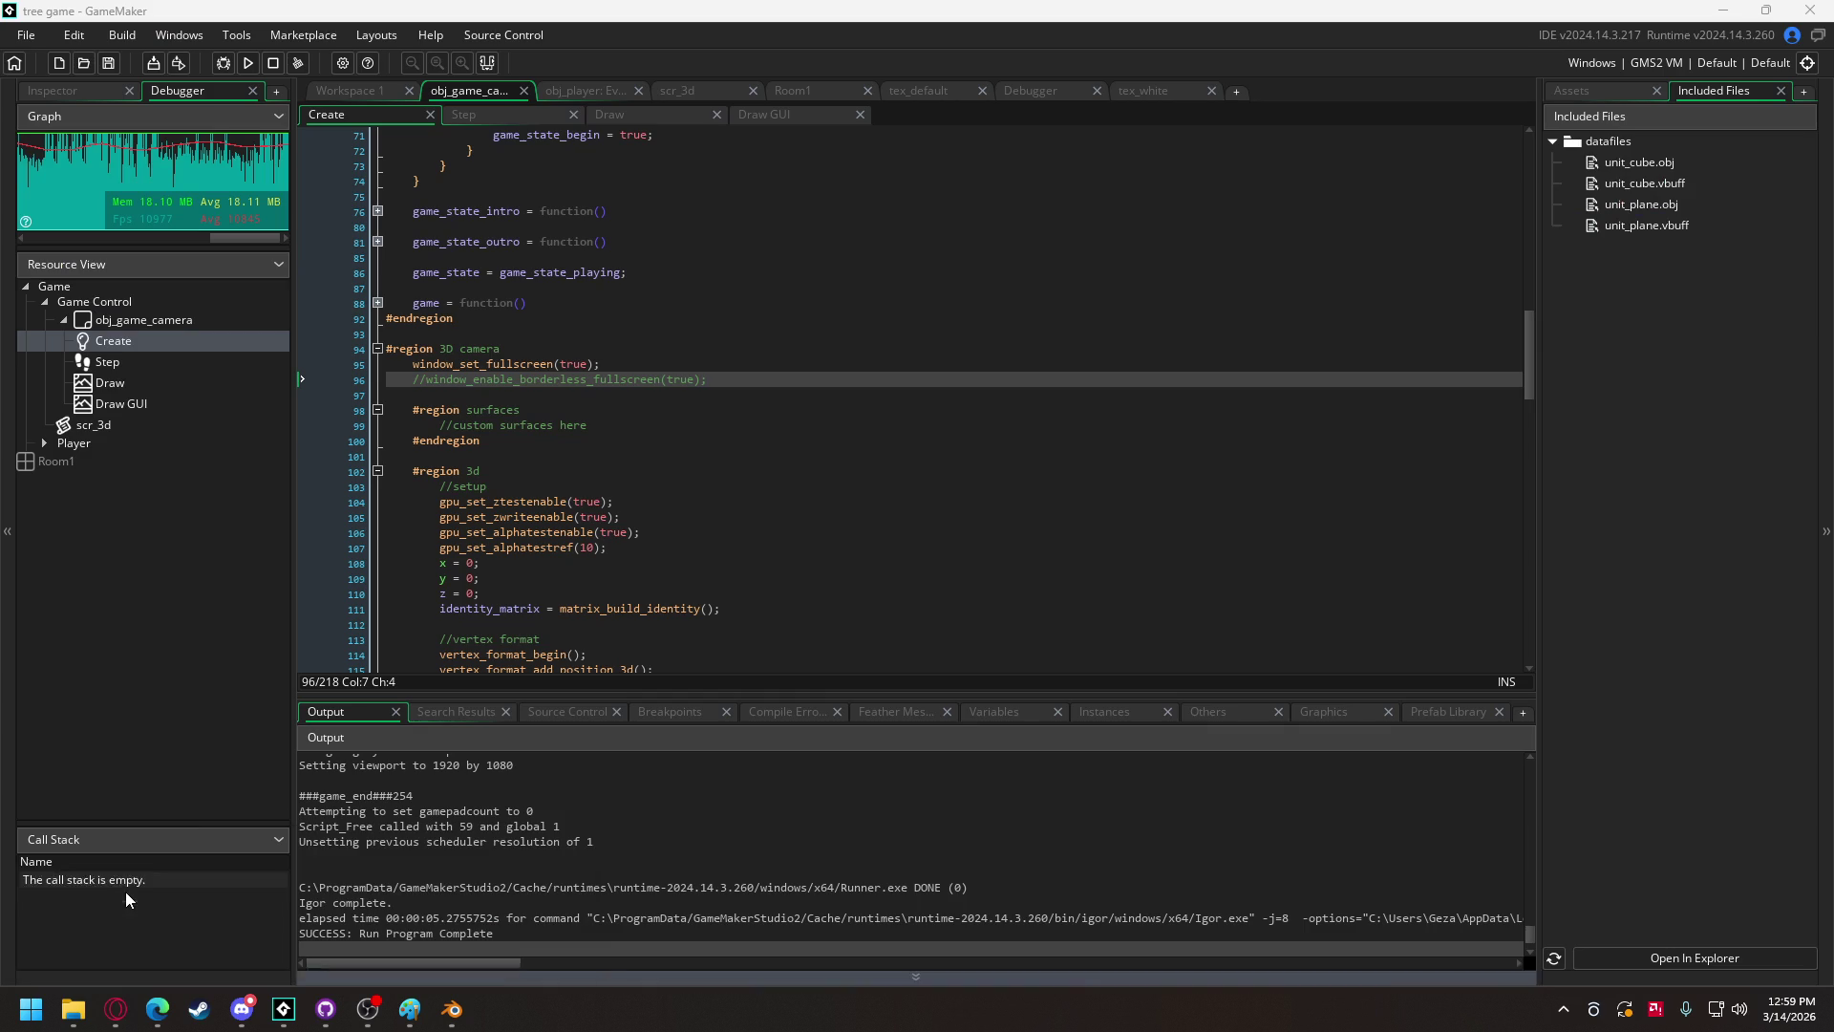
{"action": "scroll", "coordinate": [565, 382], "scroll_direction": "up", "scroll_amount": 3}
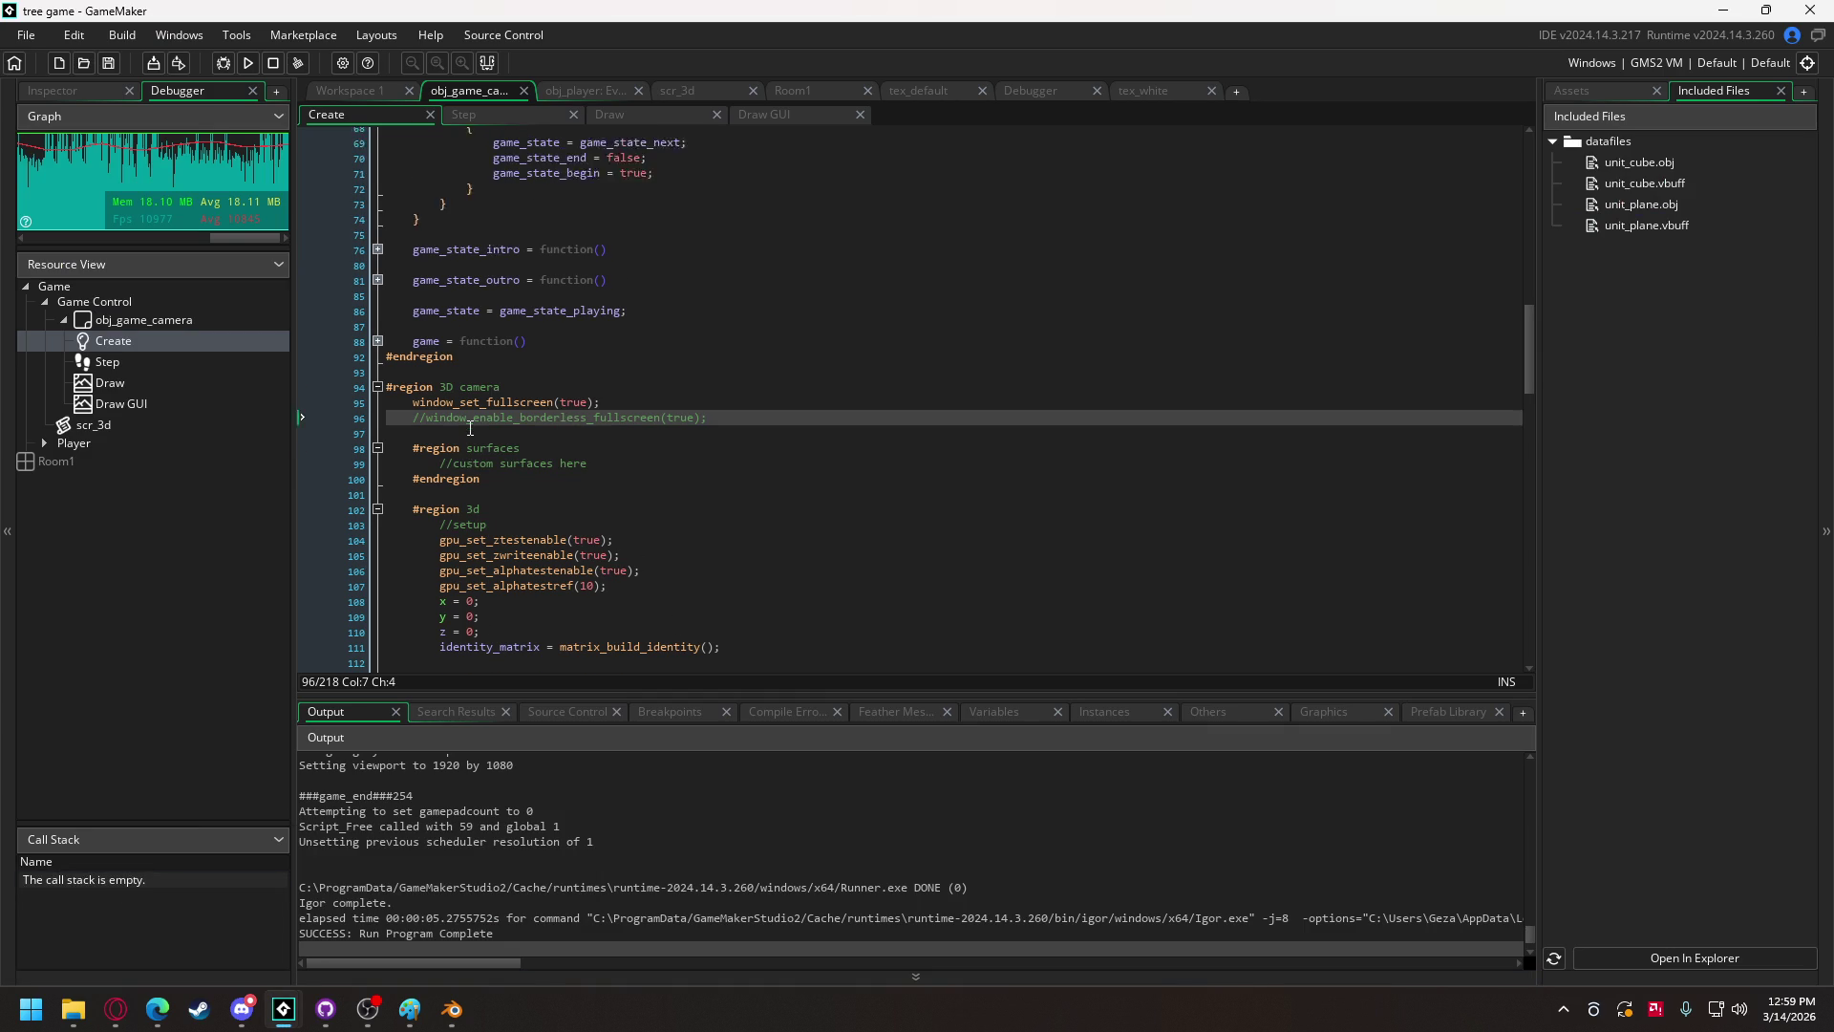
{"action": "scroll", "coordinate": [470, 428], "scroll_direction": "down", "scroll_amount": 4}
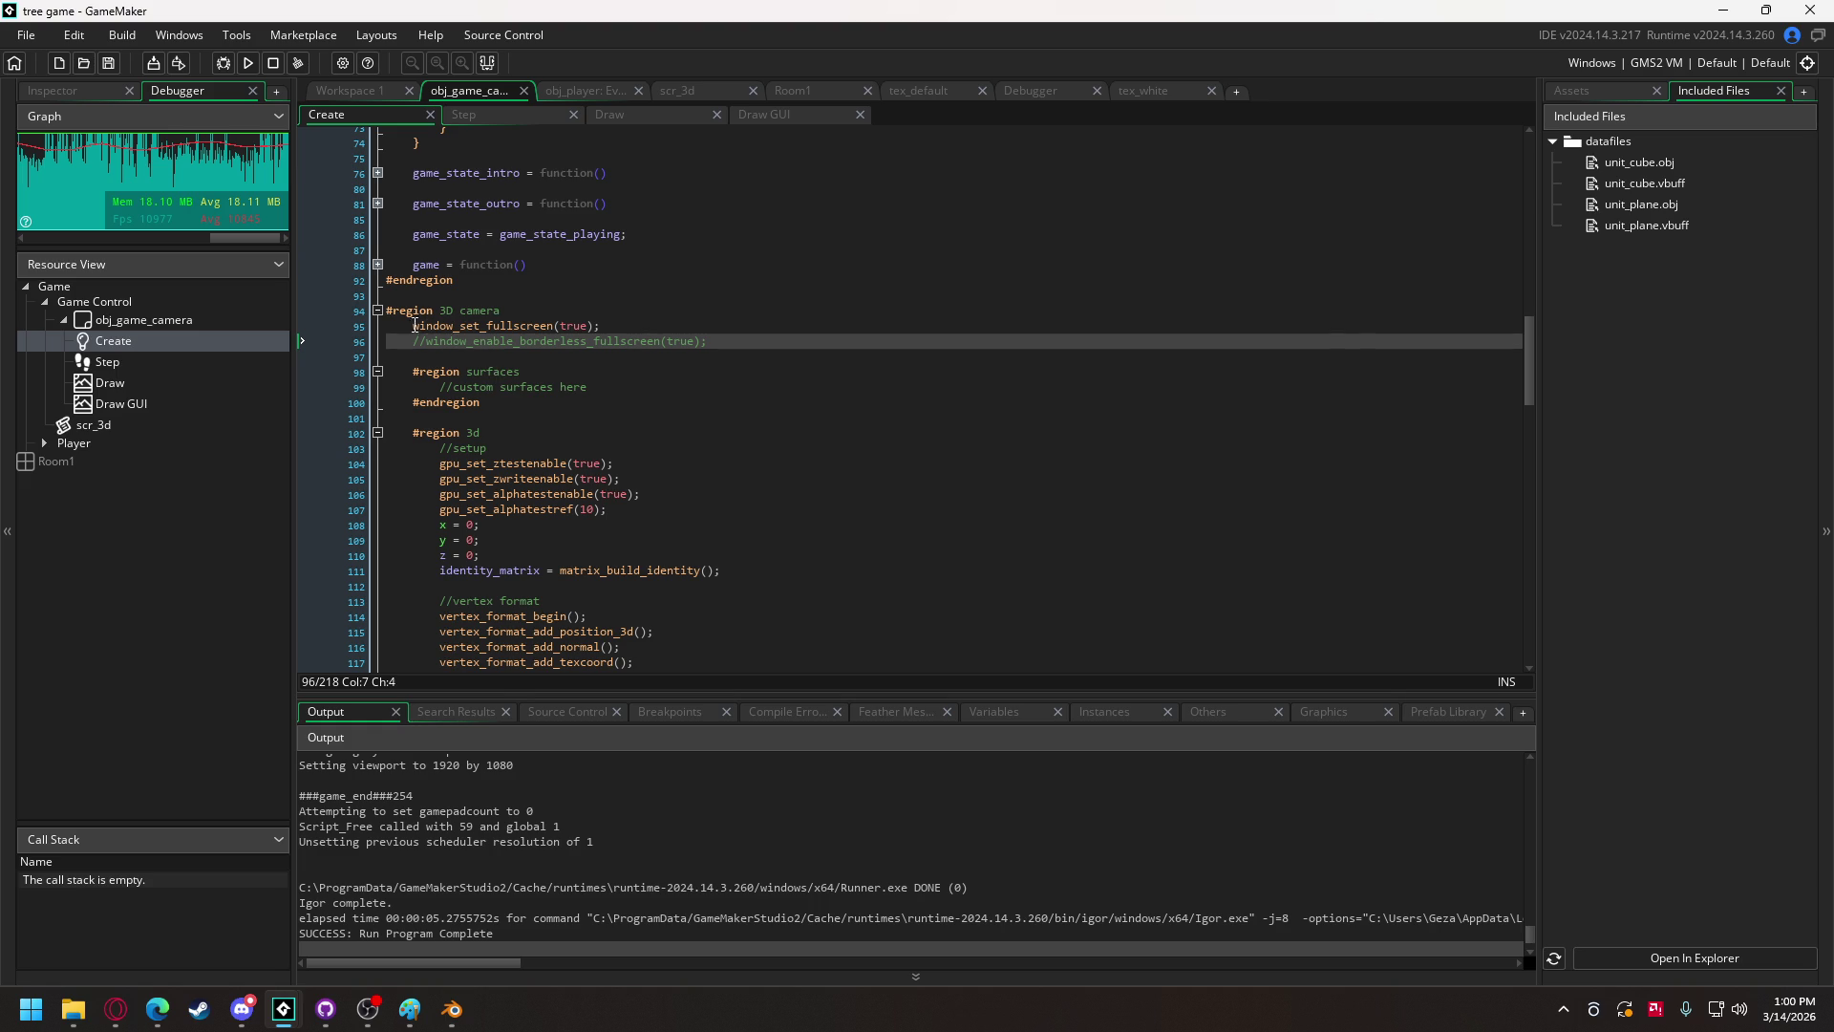
{"action": "left_click", "coordinate": [415, 325]}
{"action": "type", "text": "//"}
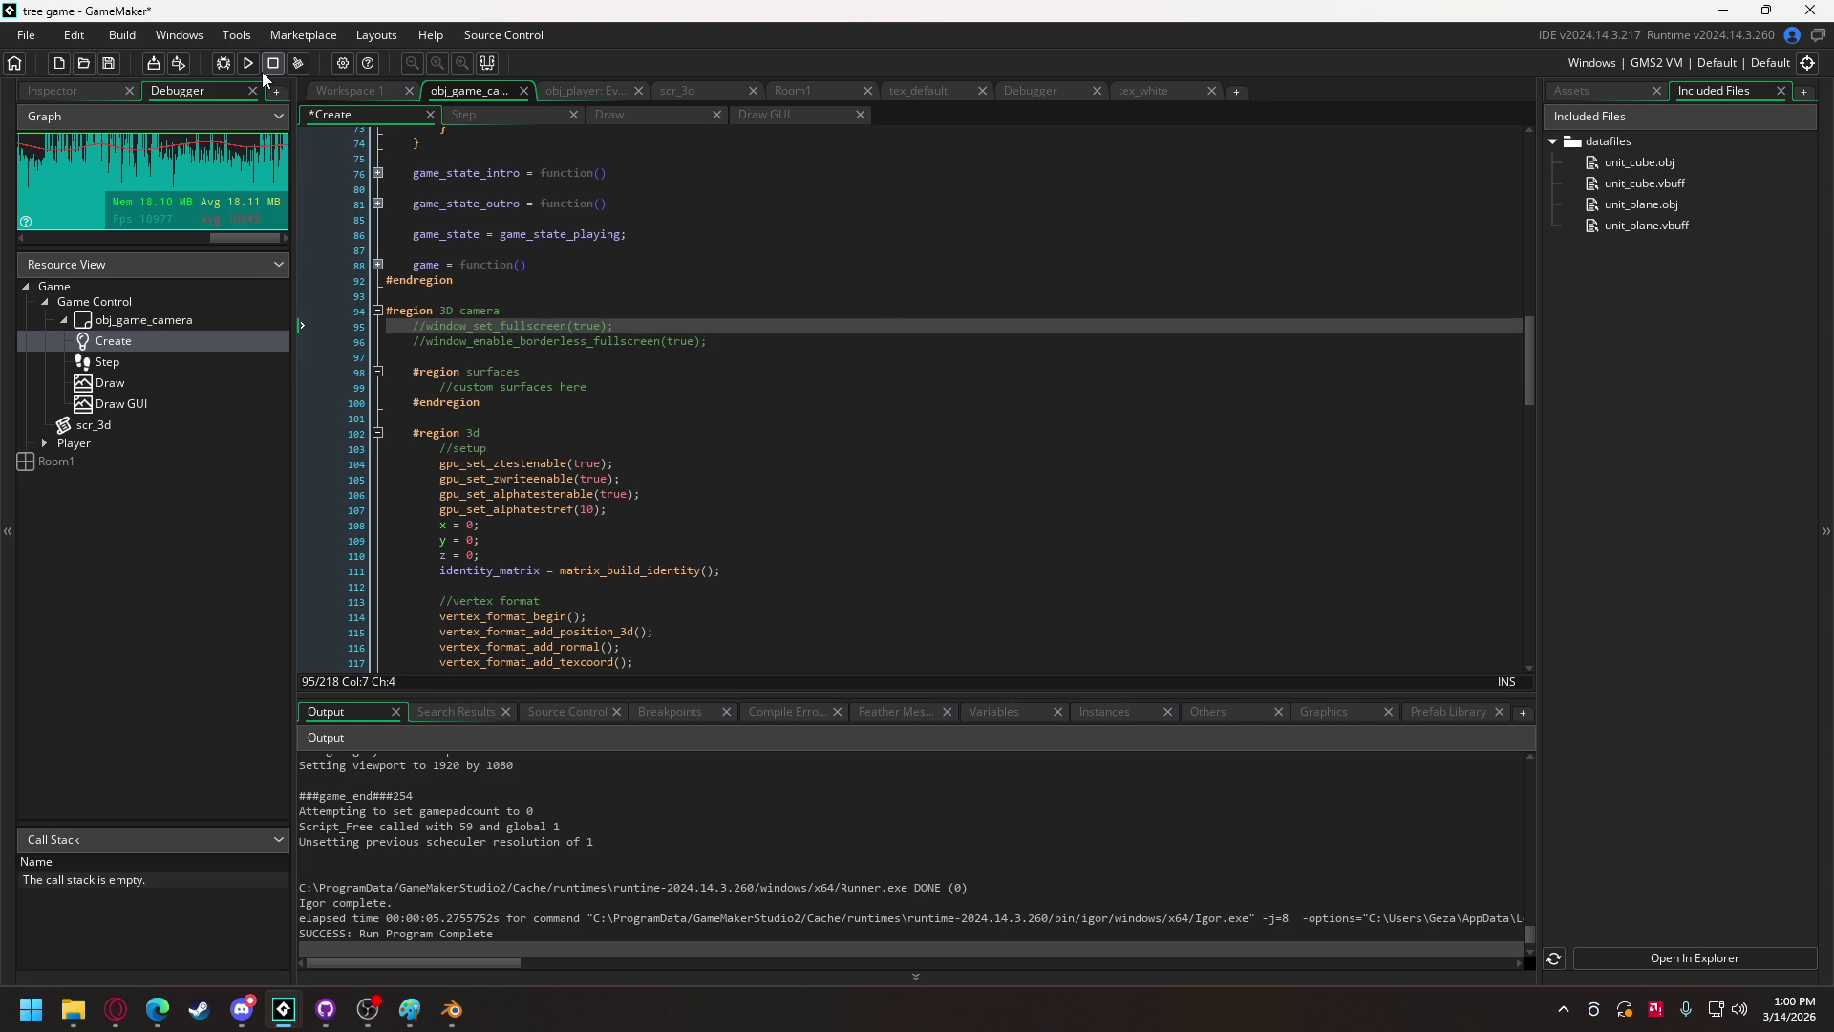
{"action": "left_click", "coordinate": [248, 64]}
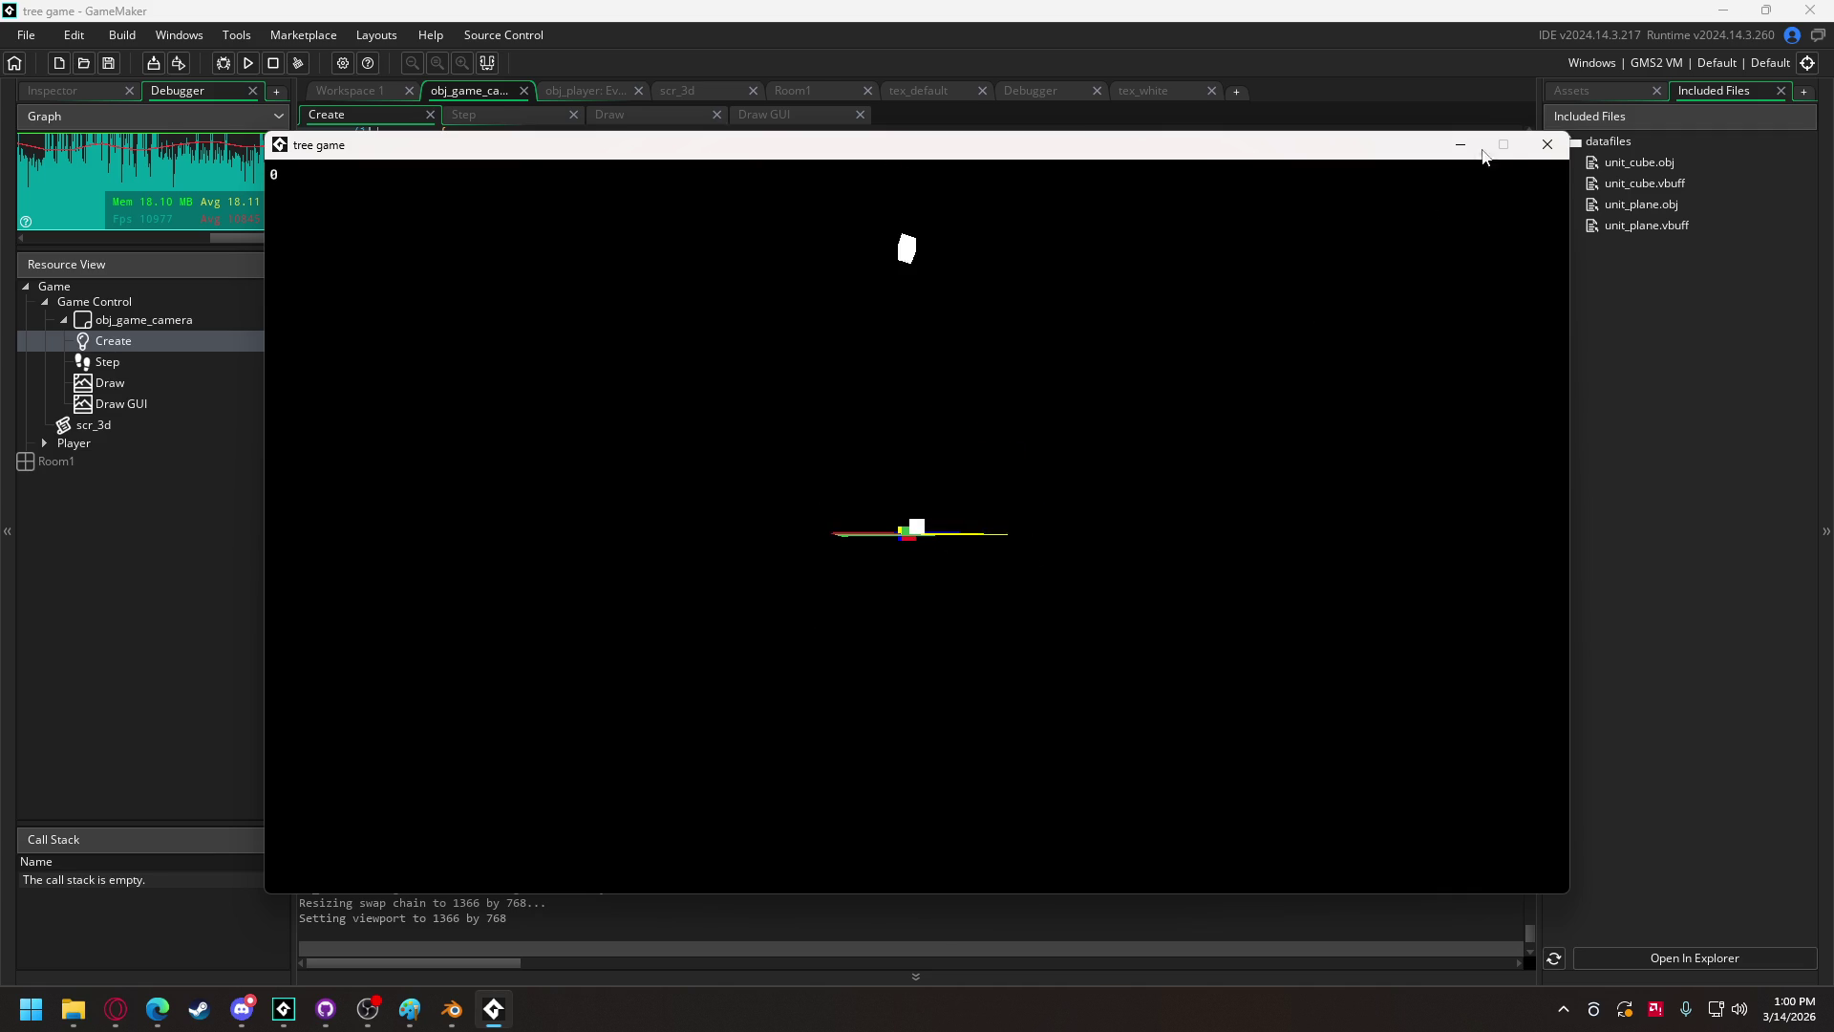
{"action": "left_click", "coordinate": [1548, 145]}
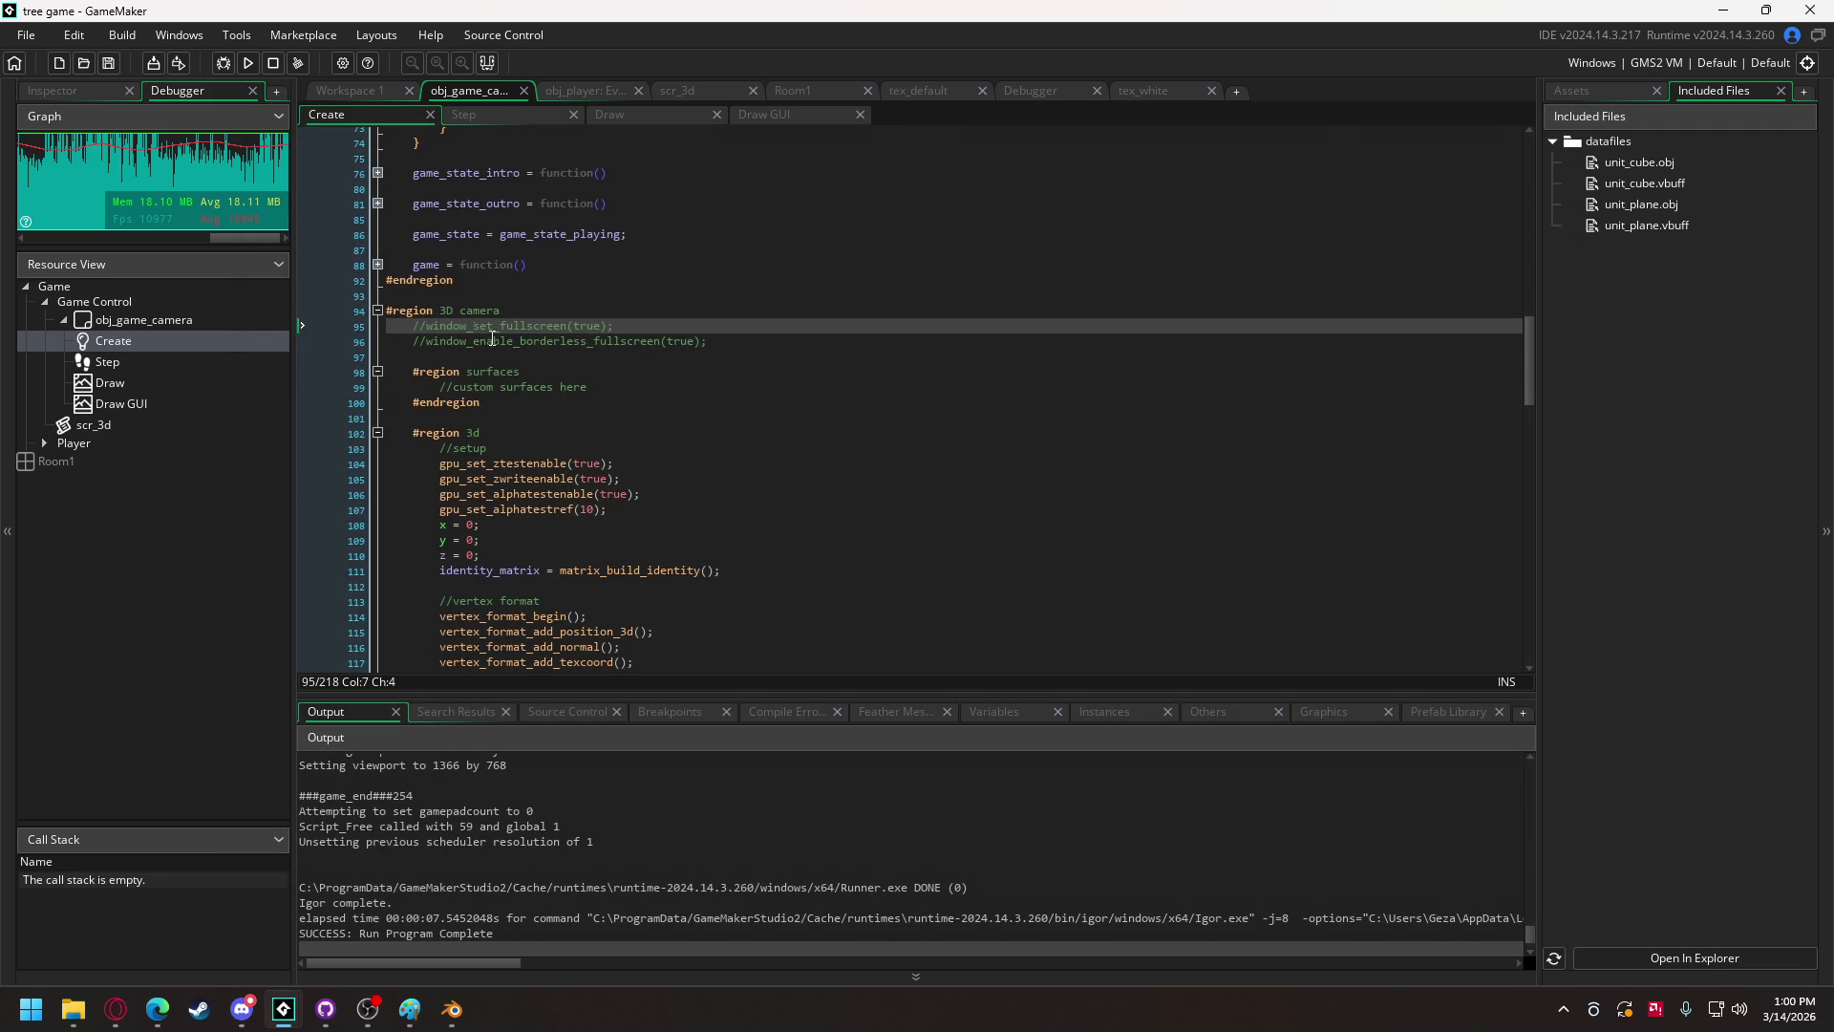
Step: Delete window_mouse_set_locked(false) from obj_player's move and idle state functions
{"action": "left_click", "coordinate": [601, 91]}
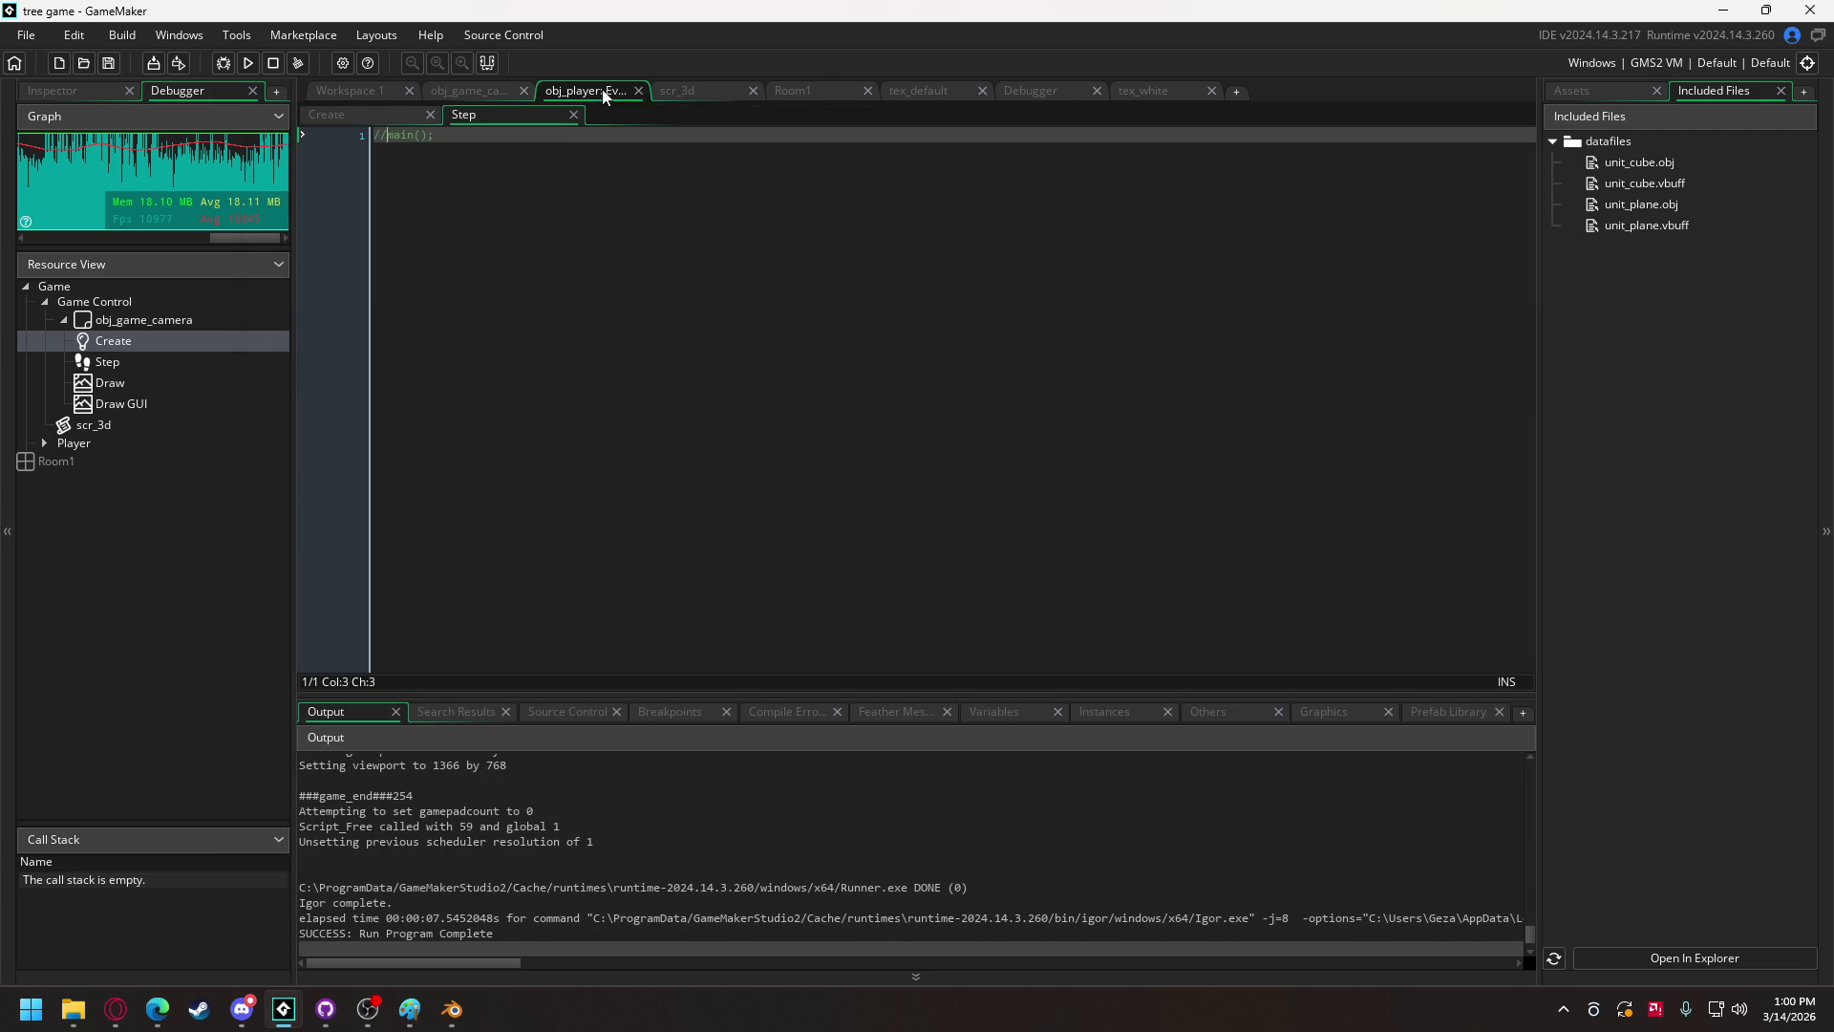
{"action": "left_click", "coordinate": [387, 116]}
{"action": "scroll", "coordinate": [618, 331], "scroll_direction": "down", "scroll_amount": 5}
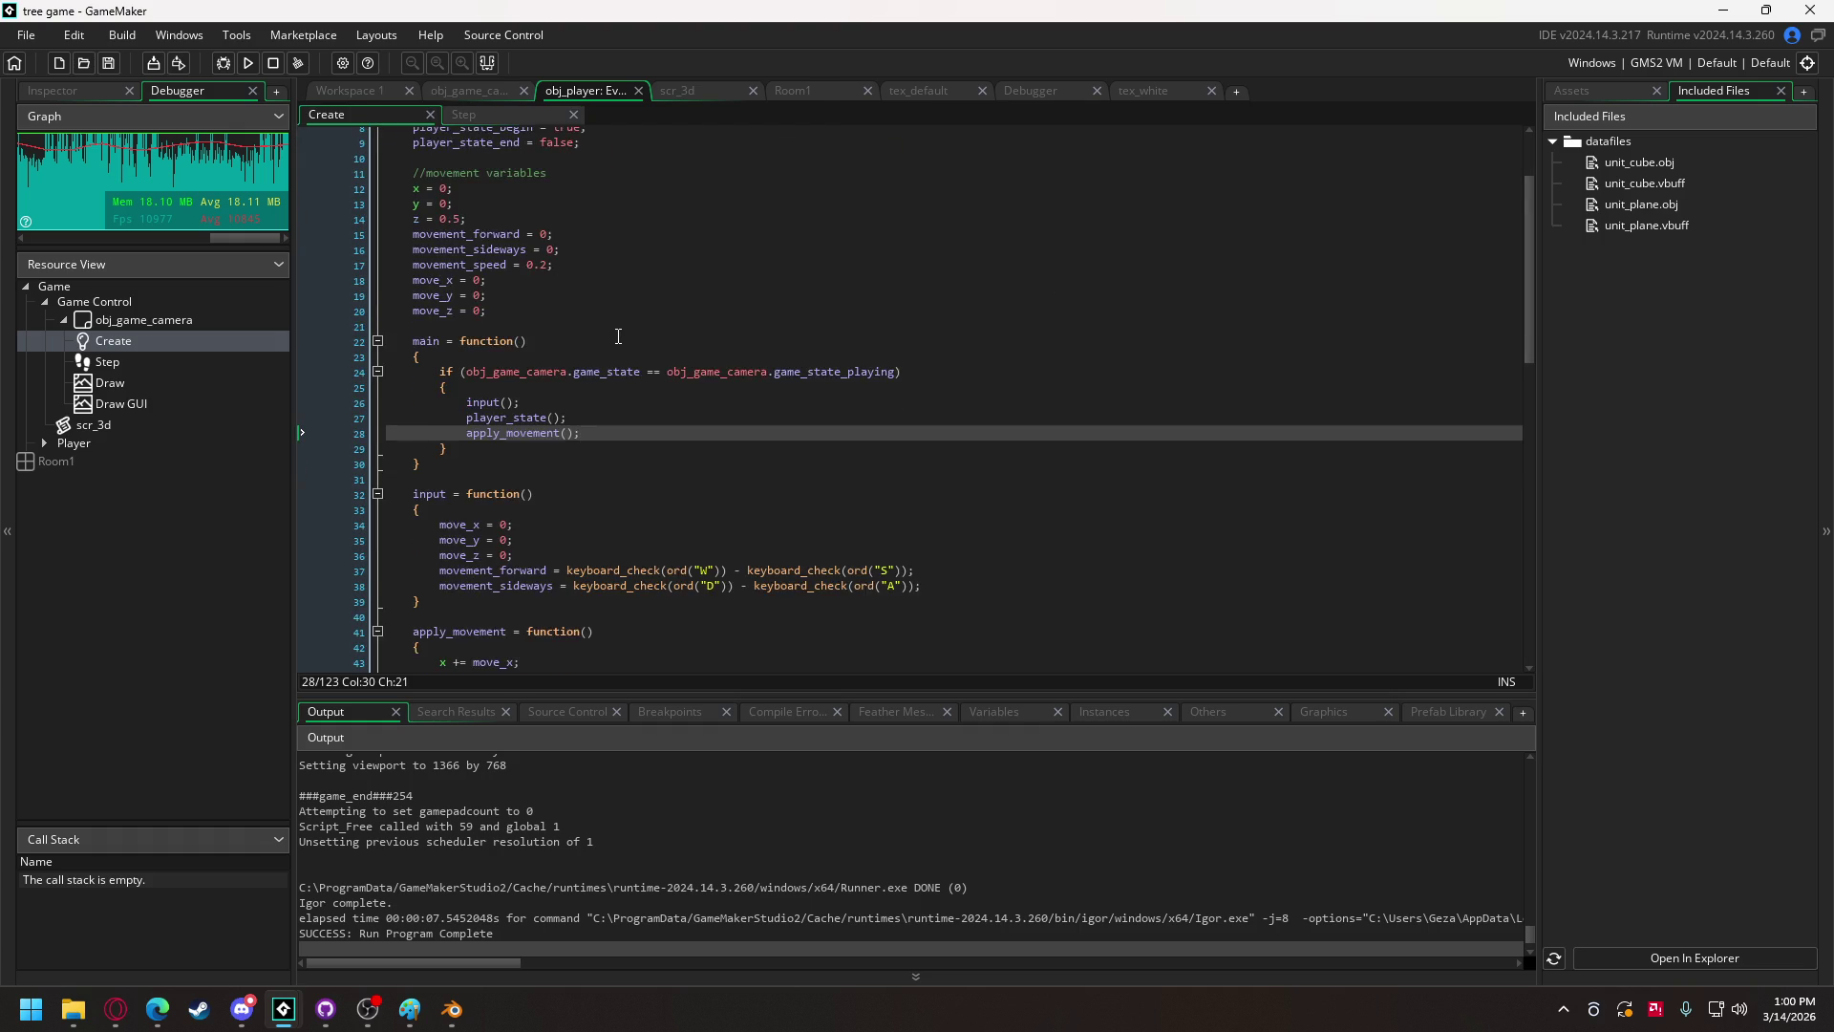
{"action": "scroll", "coordinate": [618, 332], "scroll_direction": "down", "scroll_amount": 1}
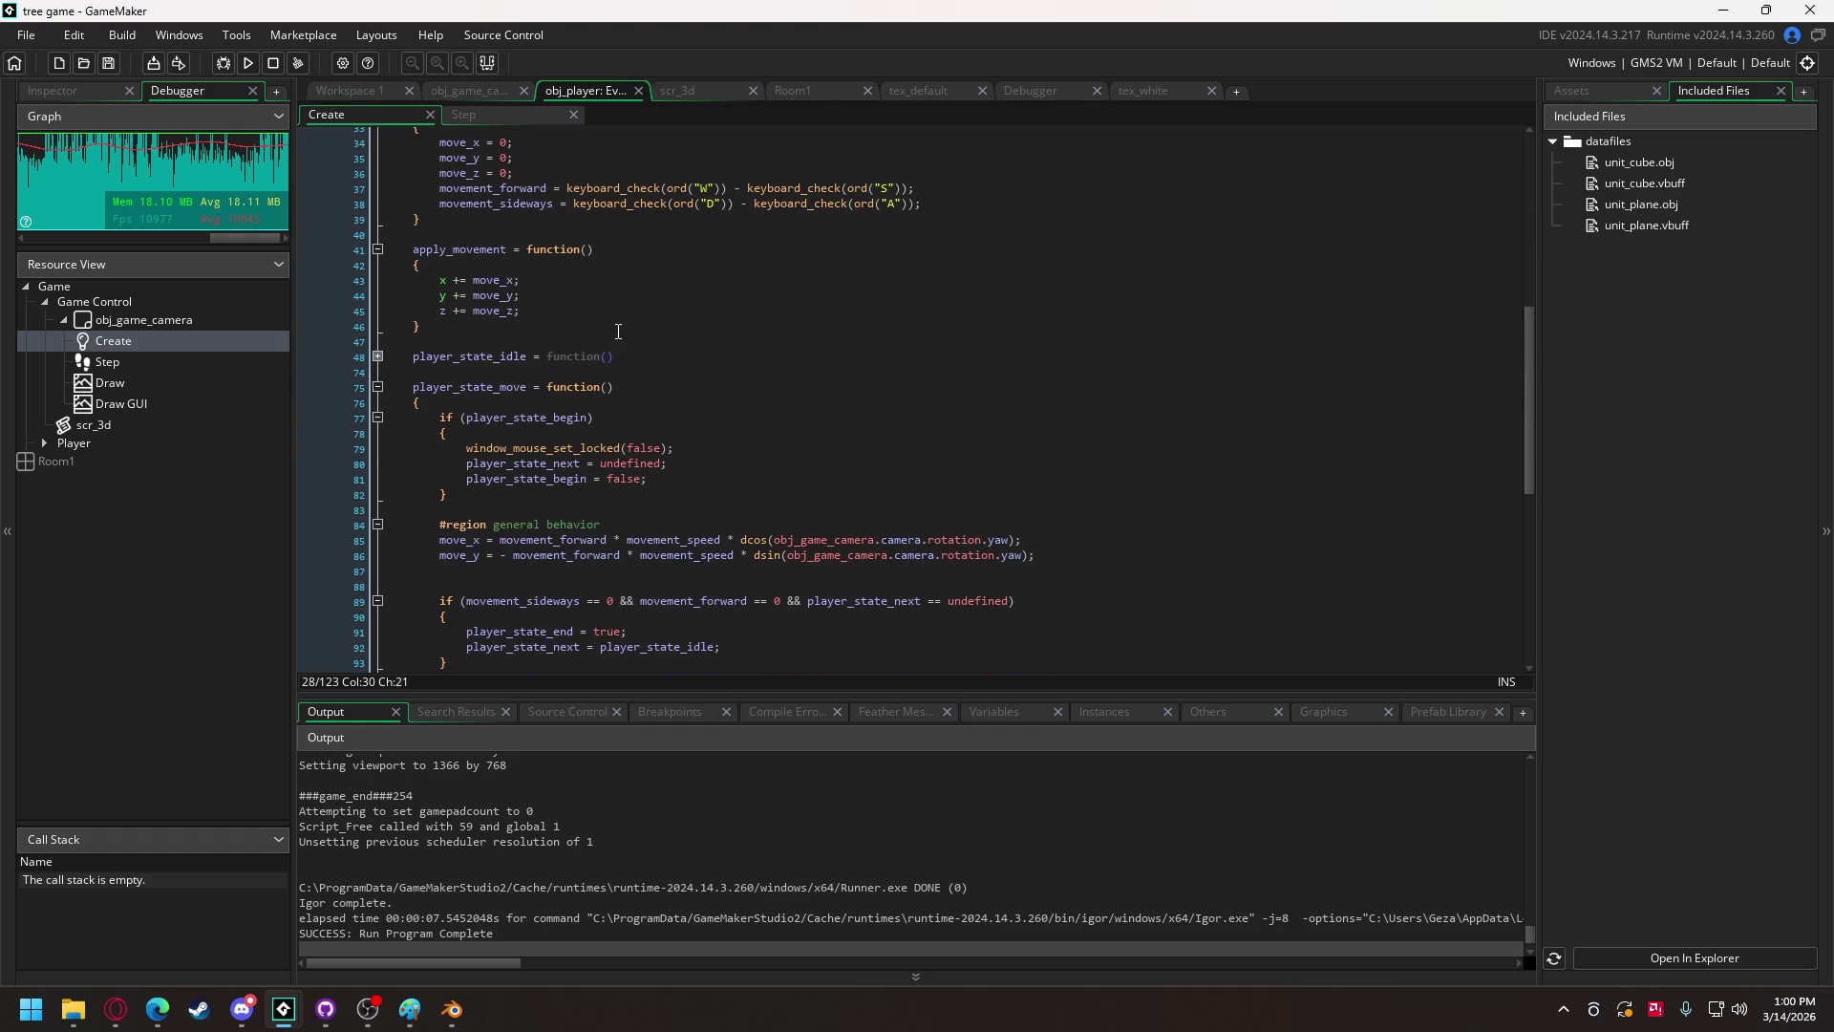
{"action": "scroll", "coordinate": [602, 330], "scroll_direction": "down", "scroll_amount": 2}
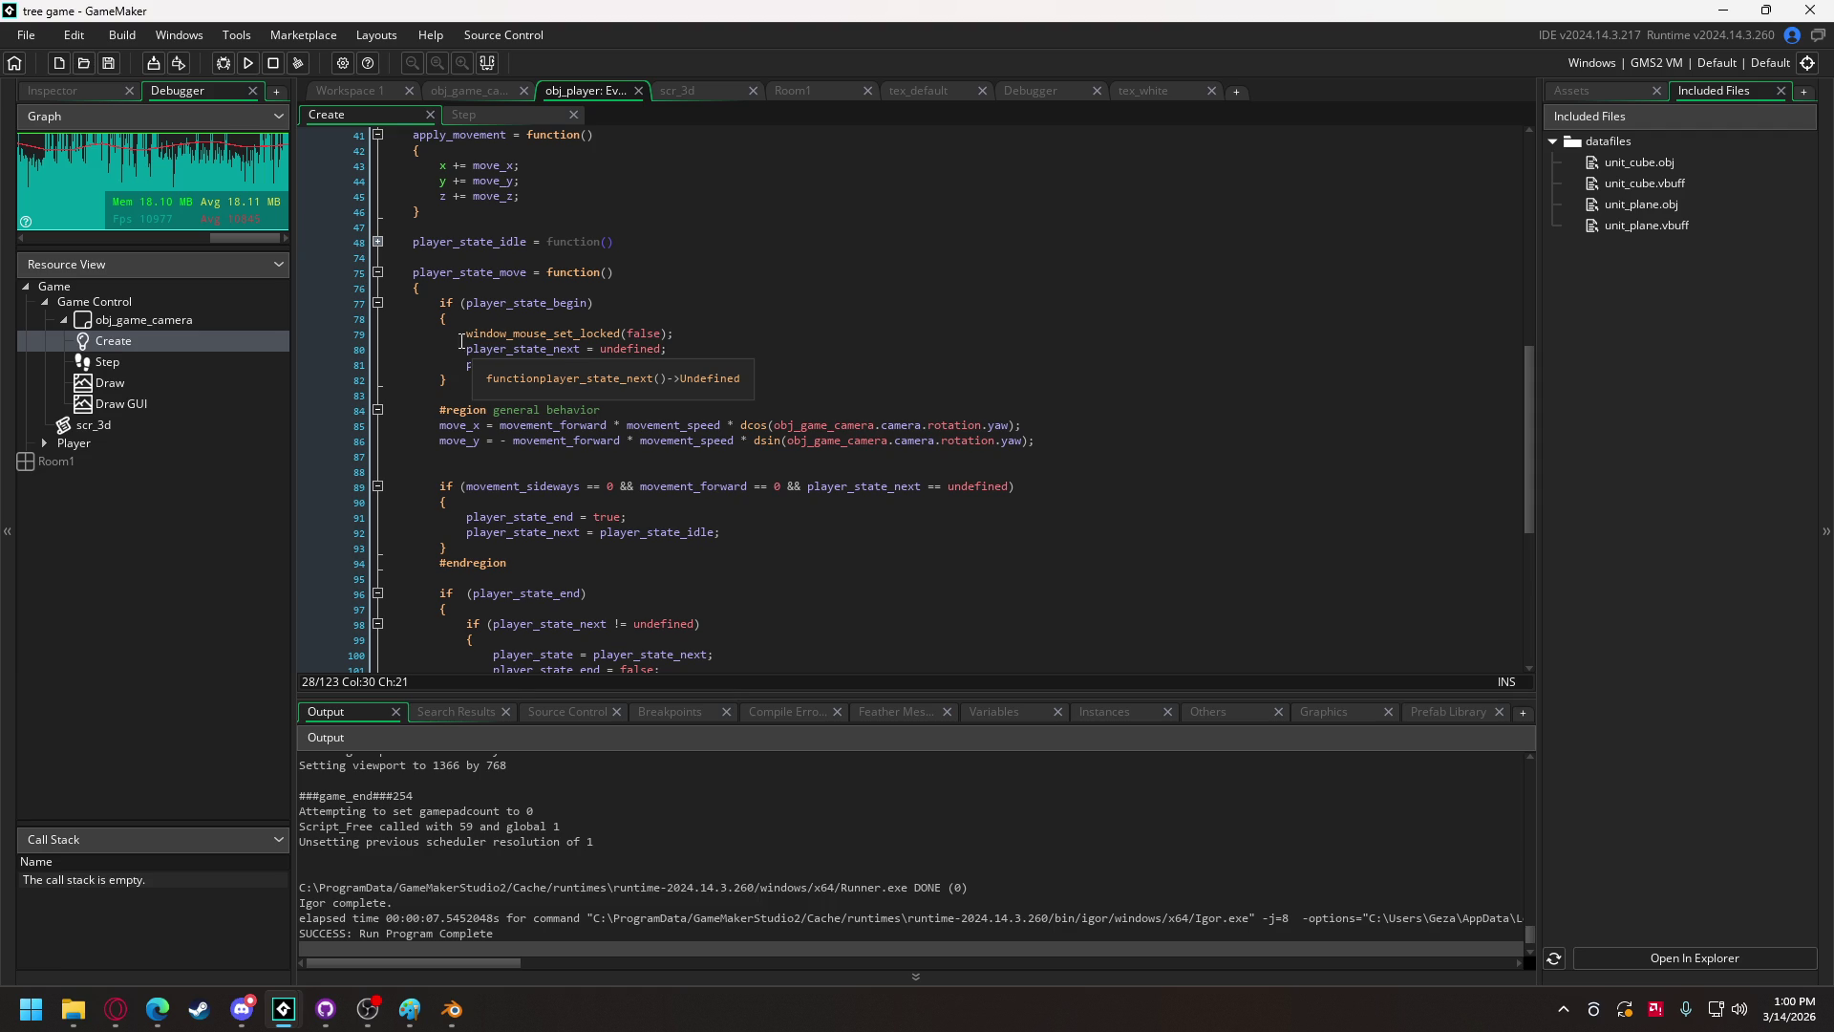
{"action": "left_click_drag", "start_coordinate": [677, 332], "coordinate": [351, 332]}
{"action": "key", "text": "BackSpace"}
{"action": "key", "text": "BackSpace"}
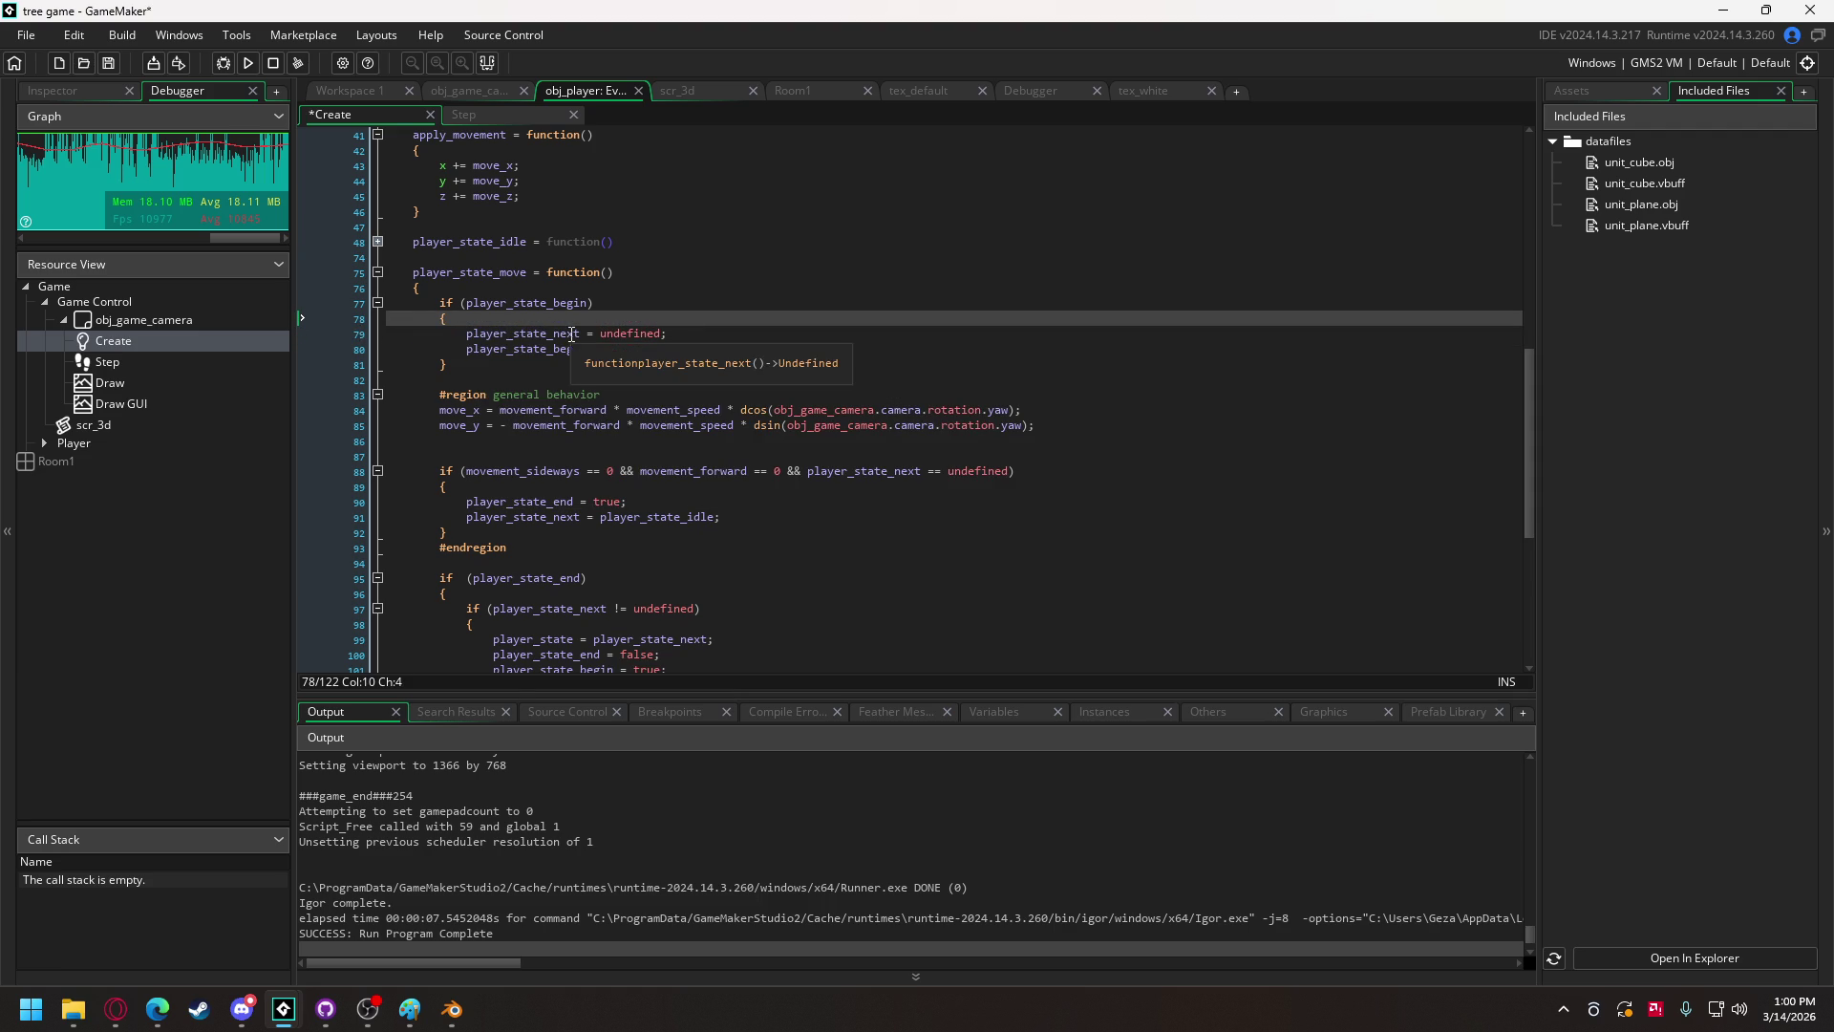
{"action": "scroll", "coordinate": [558, 346], "scroll_direction": "up", "scroll_amount": 3}
{"action": "left_click", "coordinate": [378, 432]}
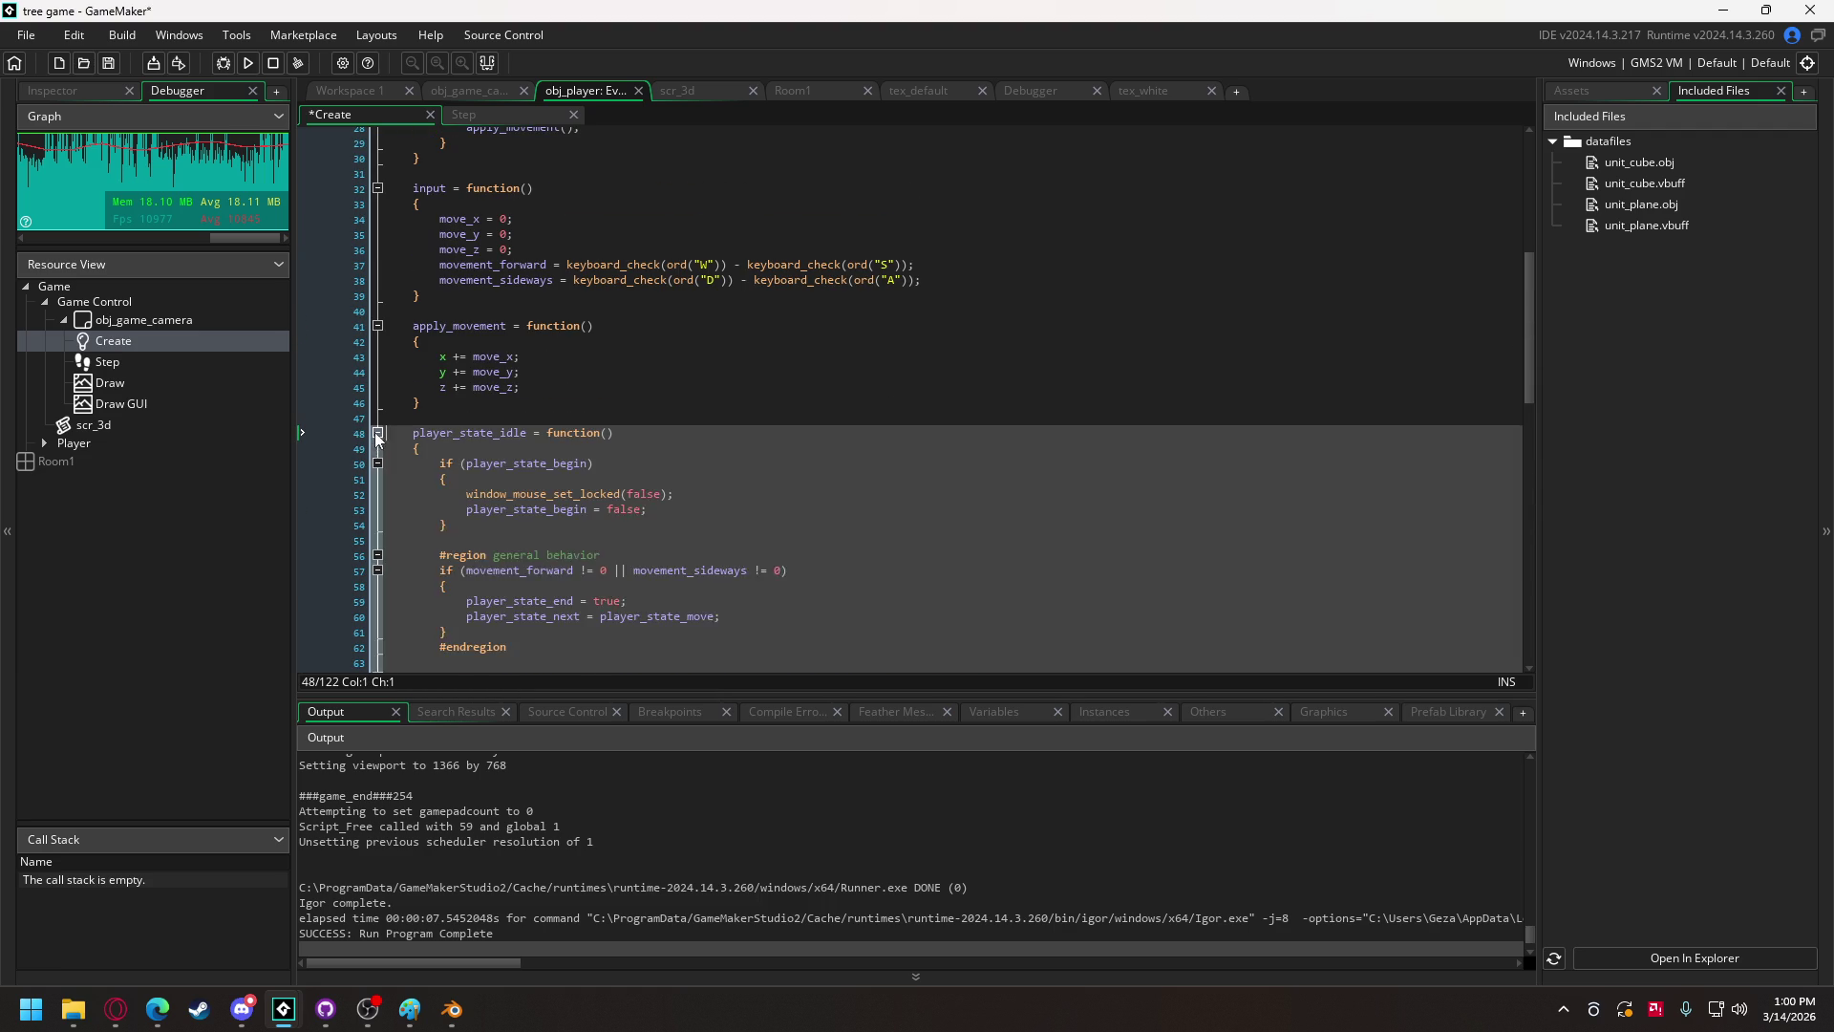
{"action": "left_click_drag", "start_coordinate": [678, 494], "coordinate": [325, 495]}
{"action": "key", "text": "BackSpace"}
{"action": "key", "text": "BackSpace"}
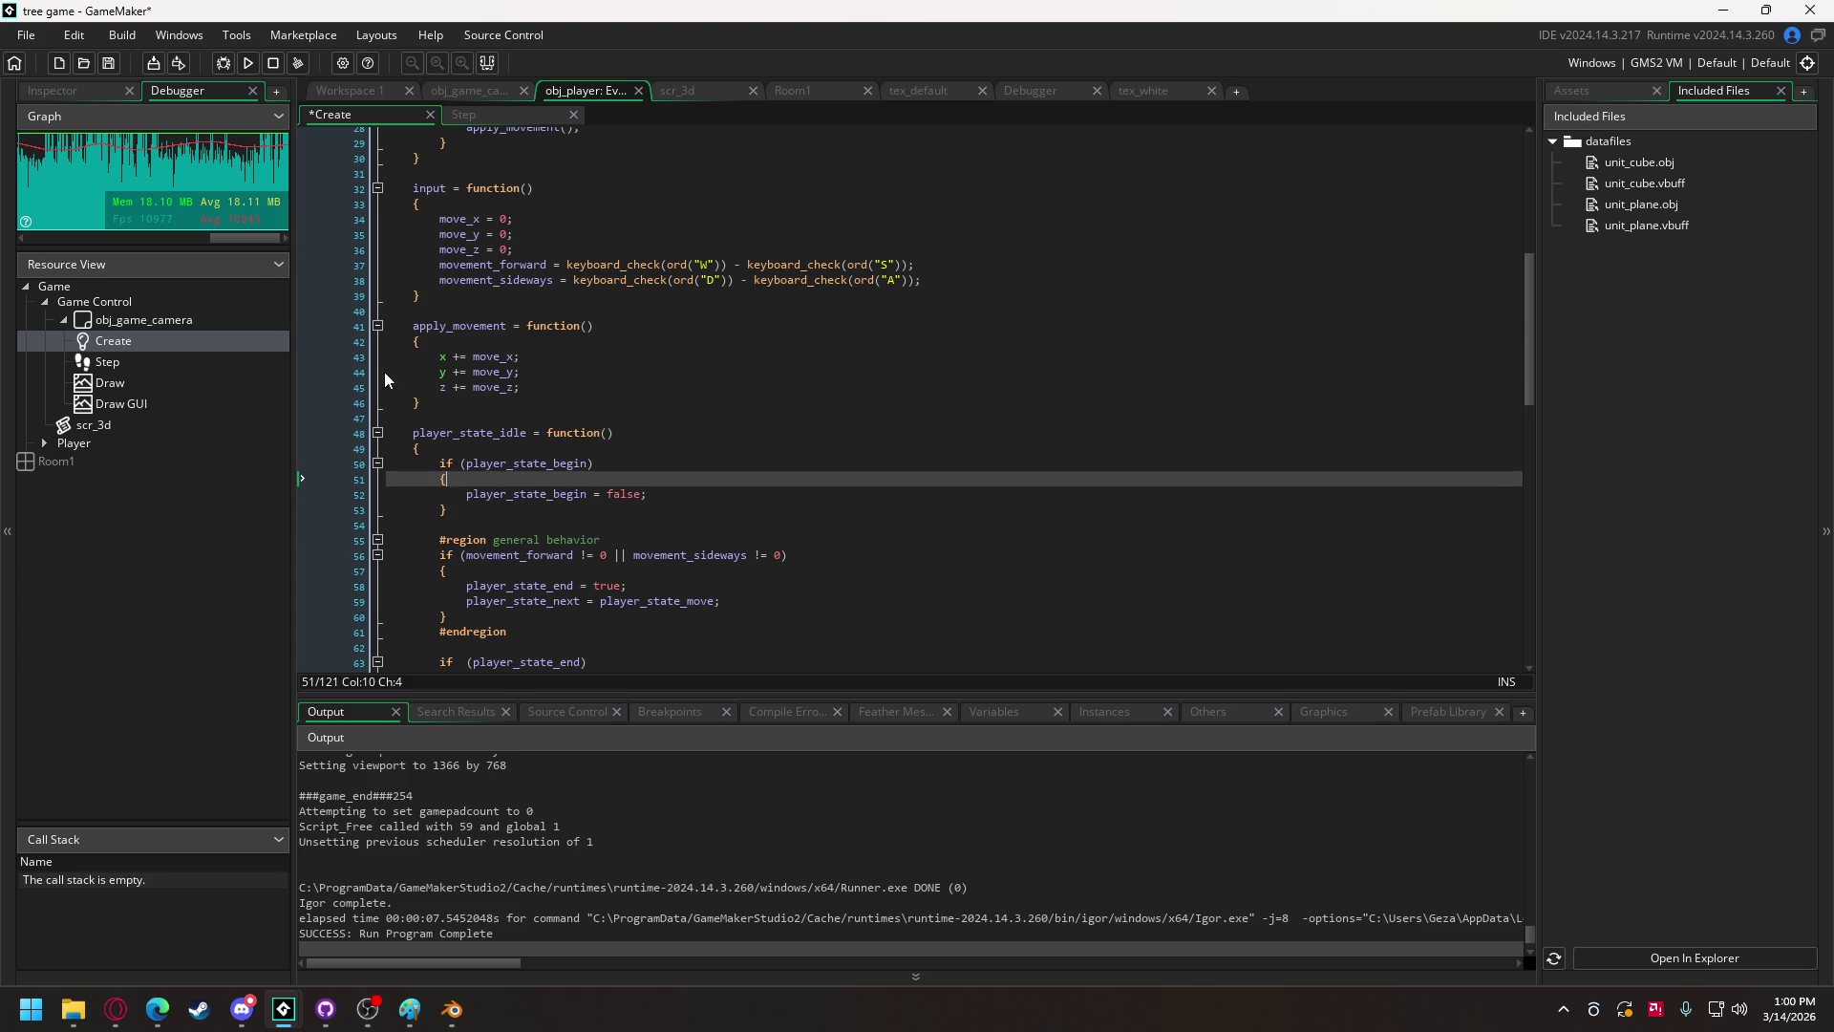
Step: Uncomment both fullscreen lines 95–96 in obj_game_camera's Create code
{"action": "left_click", "coordinate": [470, 92]}
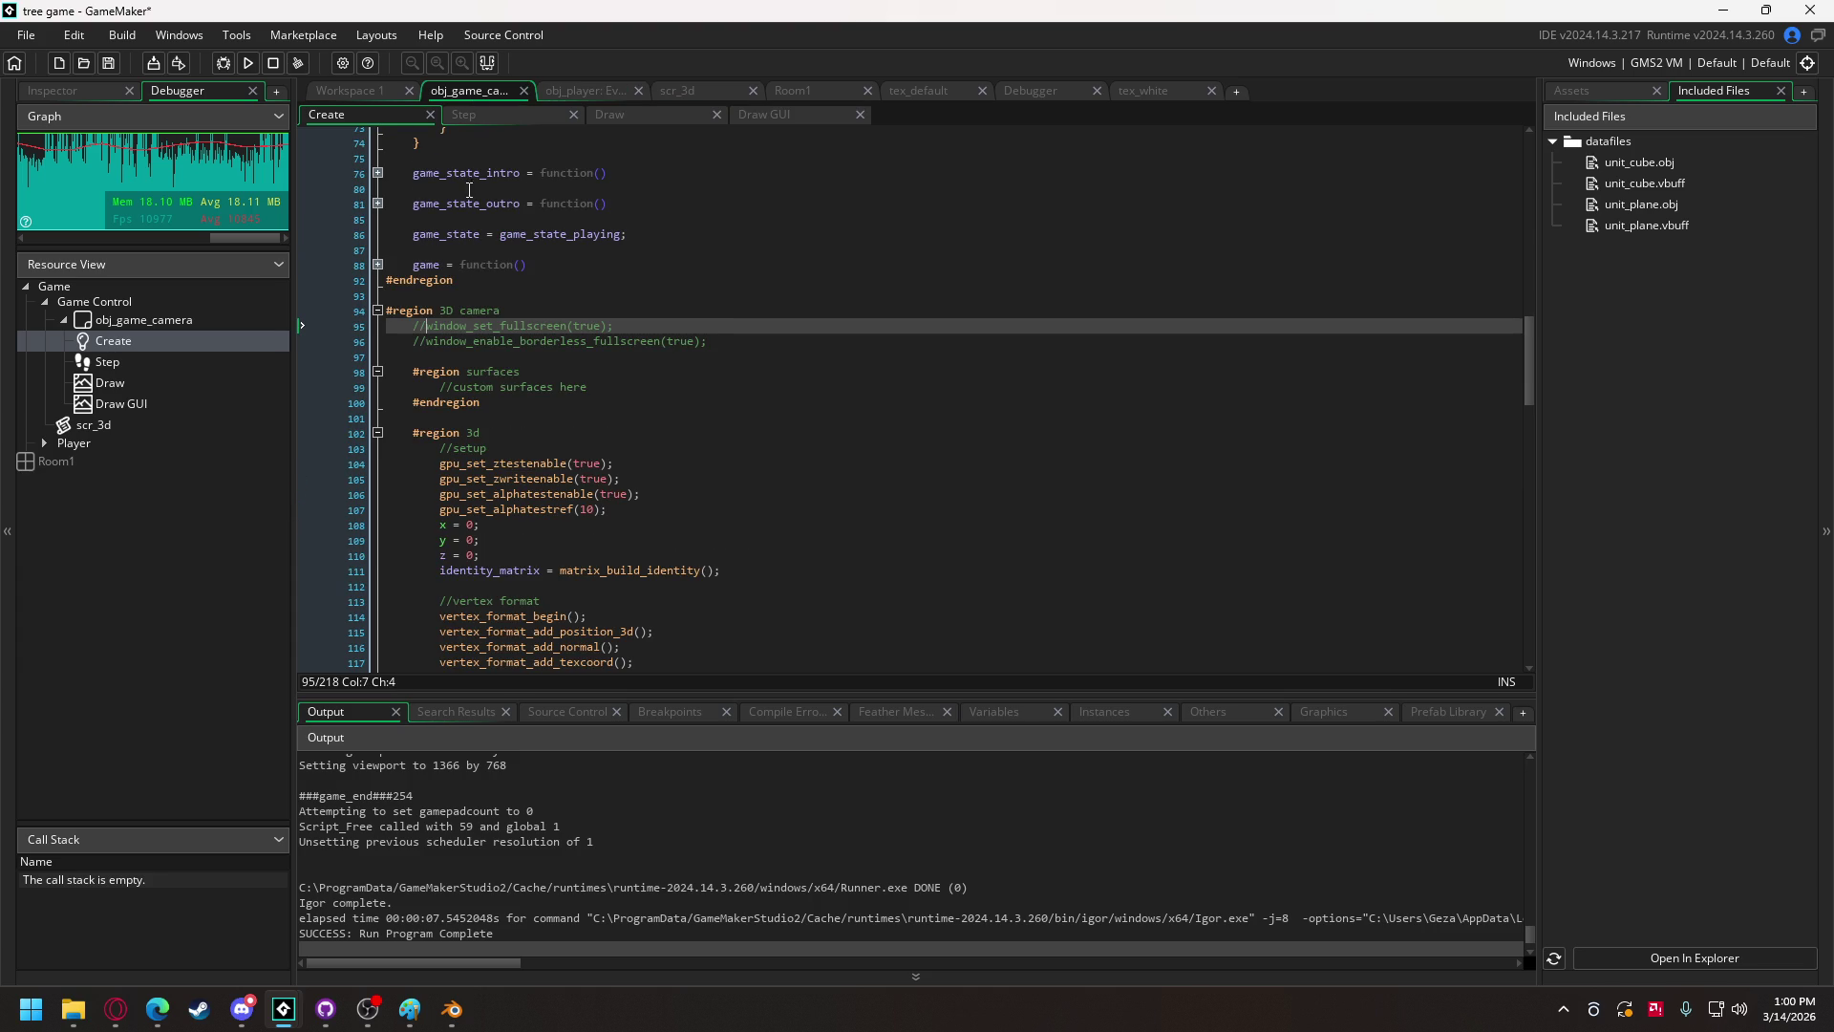
{"action": "left_click_drag", "start_coordinate": [429, 330], "coordinate": [417, 340]}
{"action": "key", "text": "Delete"}
{"action": "left_click", "coordinate": [249, 64]}
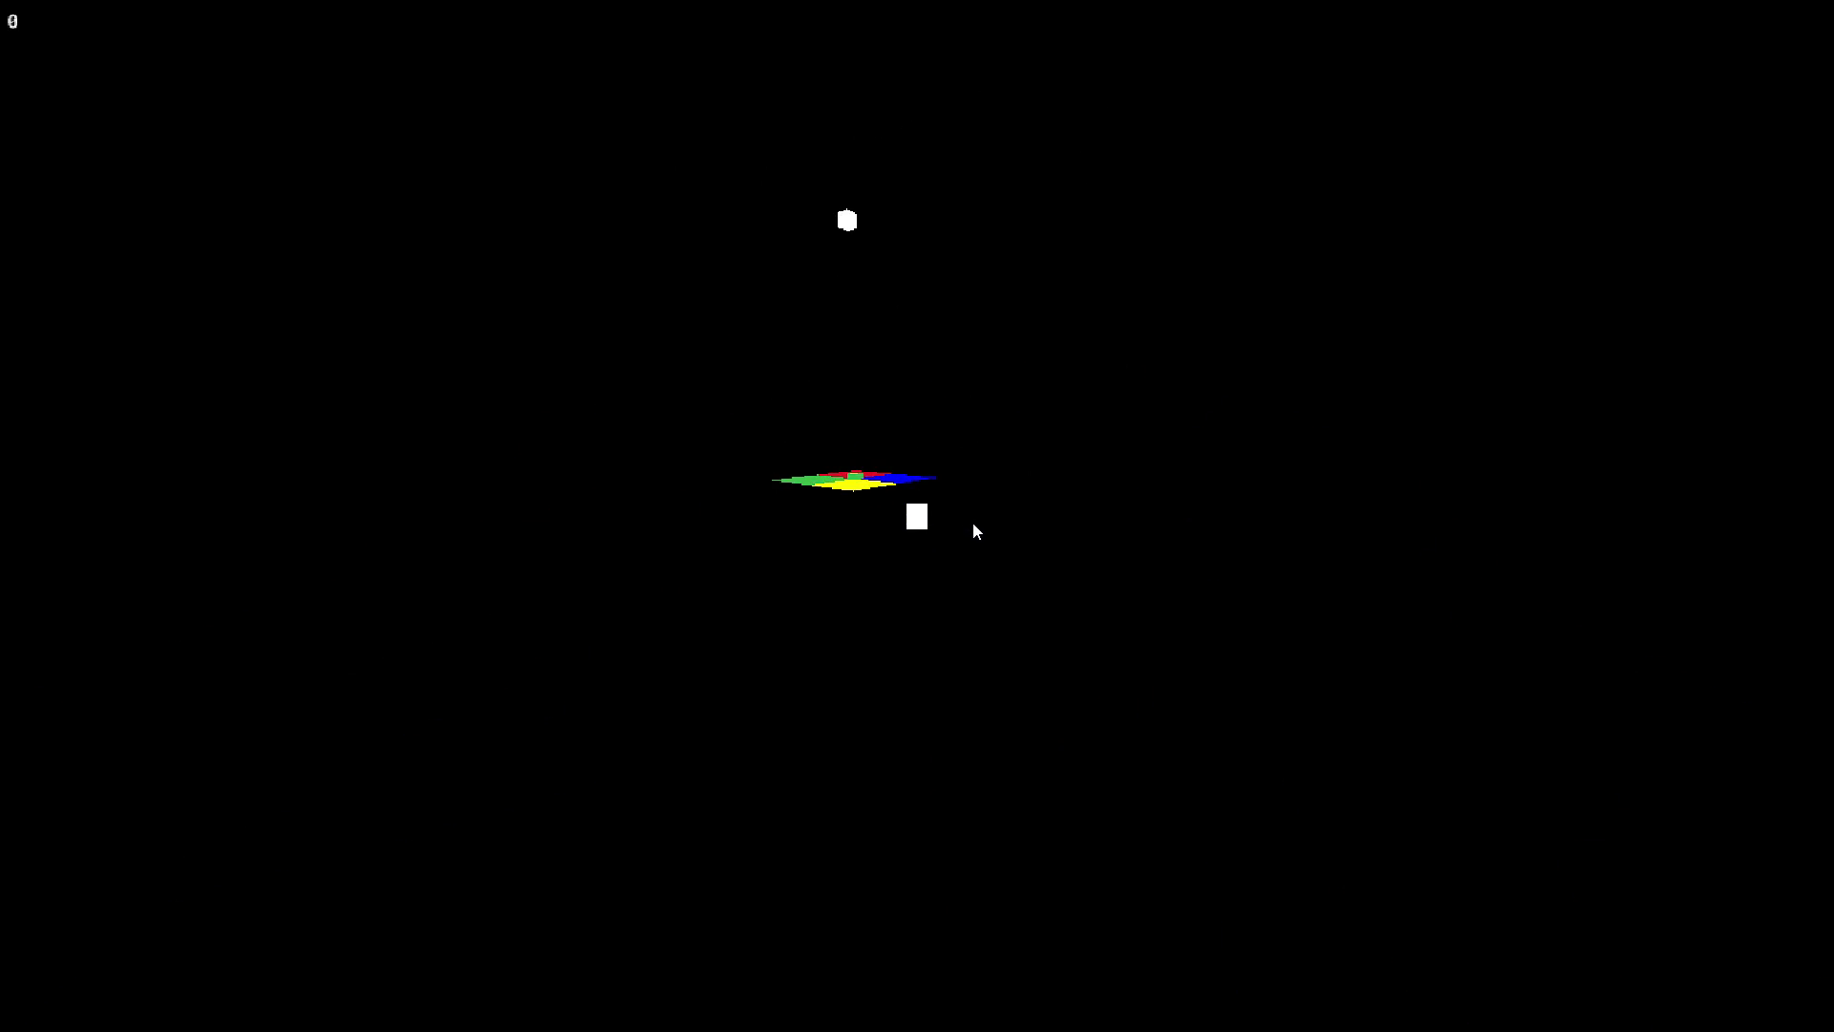
Step: Quit the fullscreen test run after viewing the 3D scene
{"action": "key", "text": "Escape"}
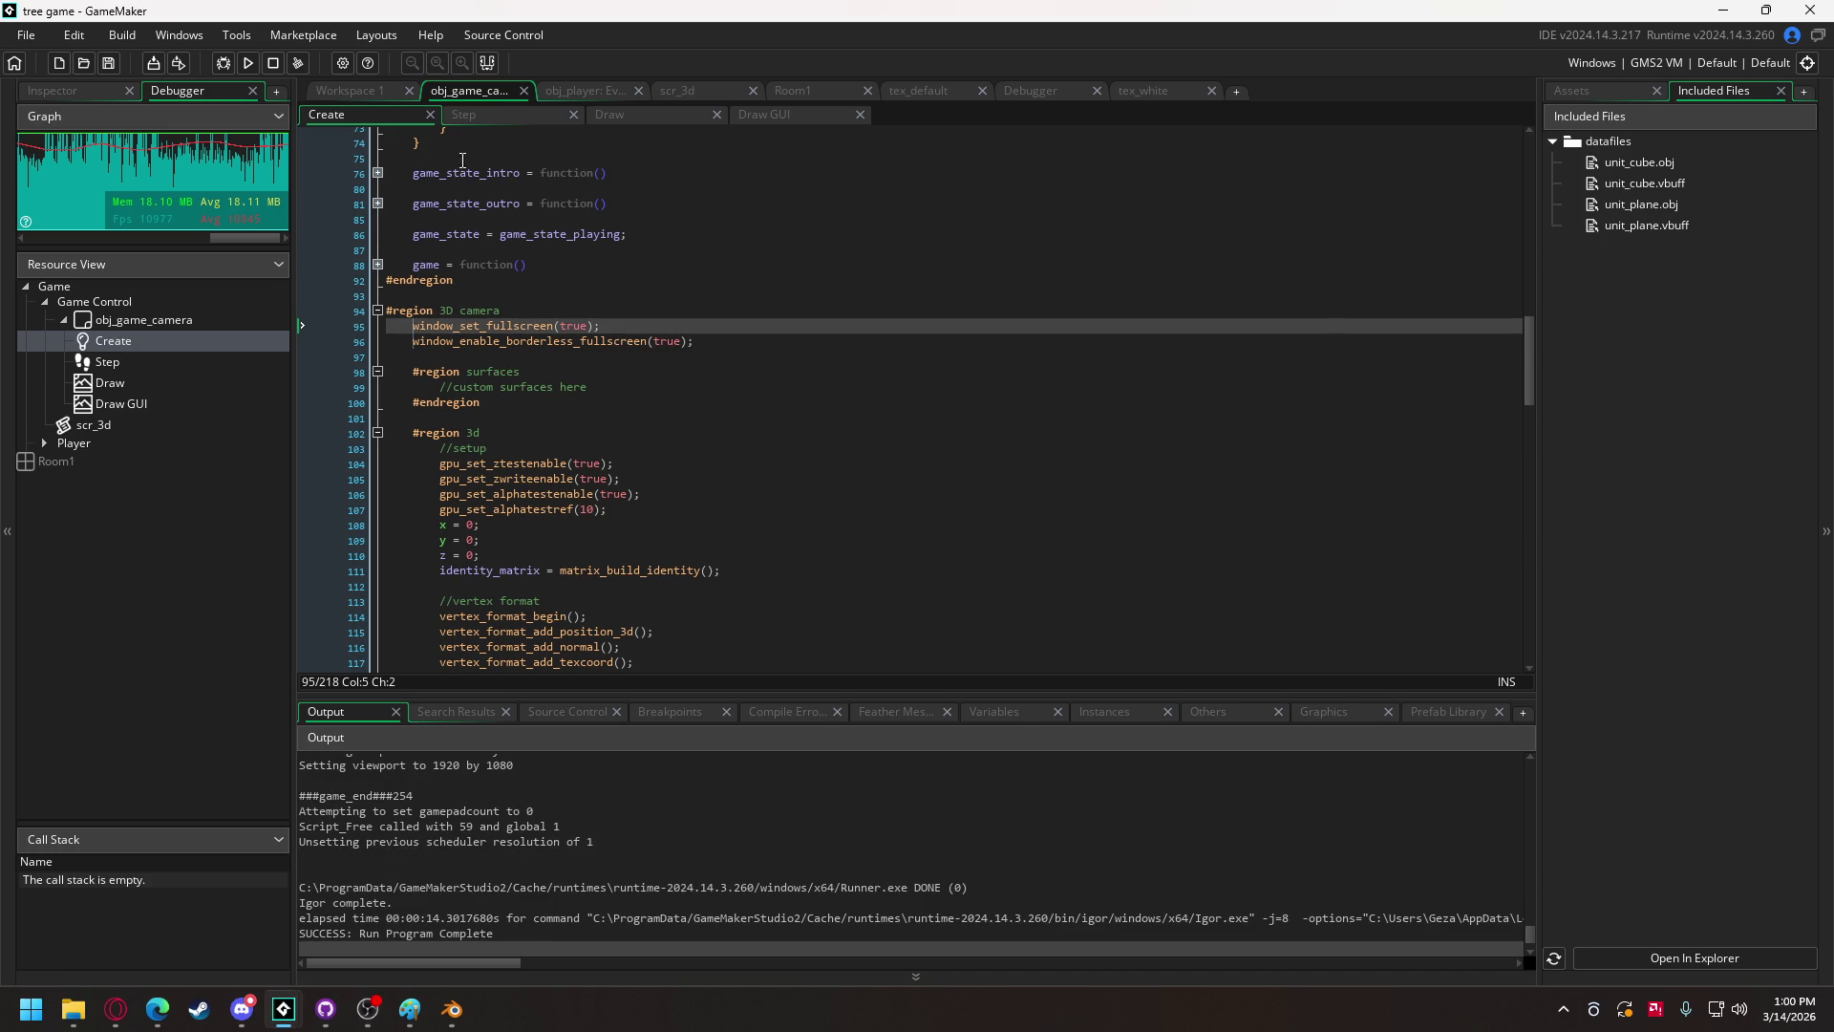
Step: Remove camera_update(); from line 16 of the camera's main function
{"action": "scroll", "coordinate": [516, 287], "scroll_direction": "up", "scroll_amount": 3}
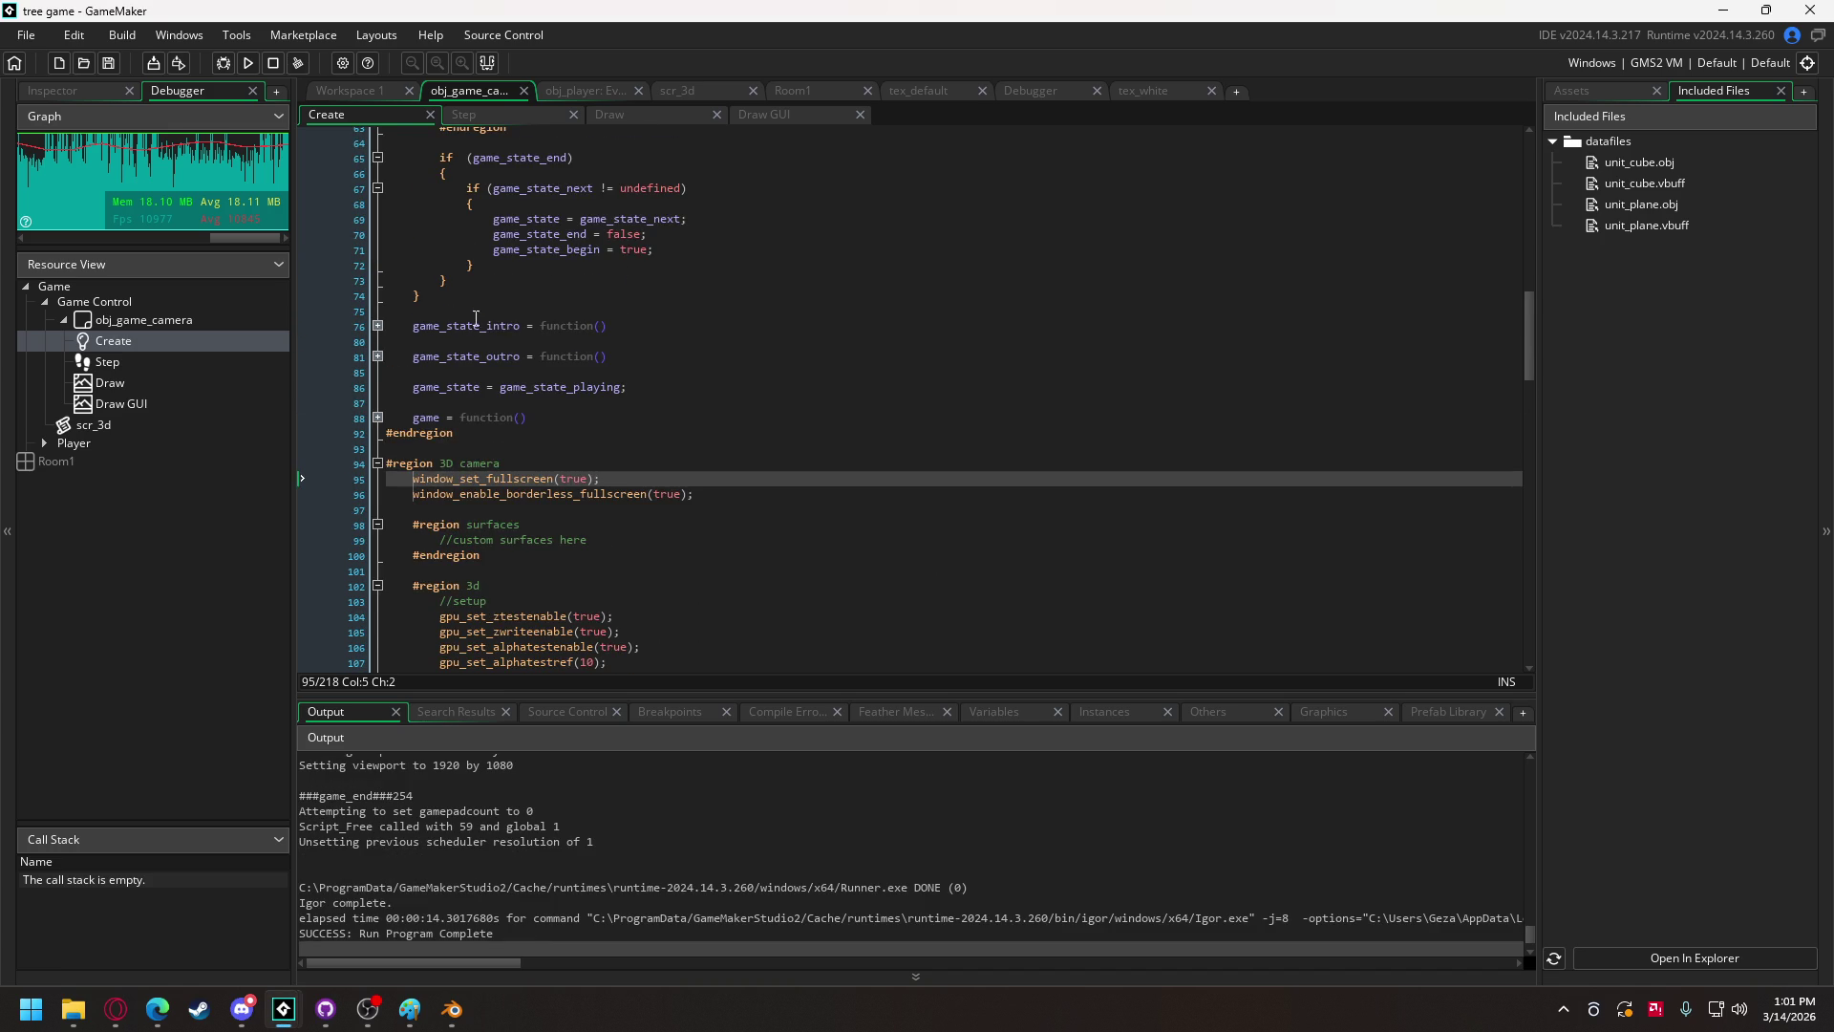
{"action": "scroll", "coordinate": [471, 418], "scroll_direction": "up", "scroll_amount": 18}
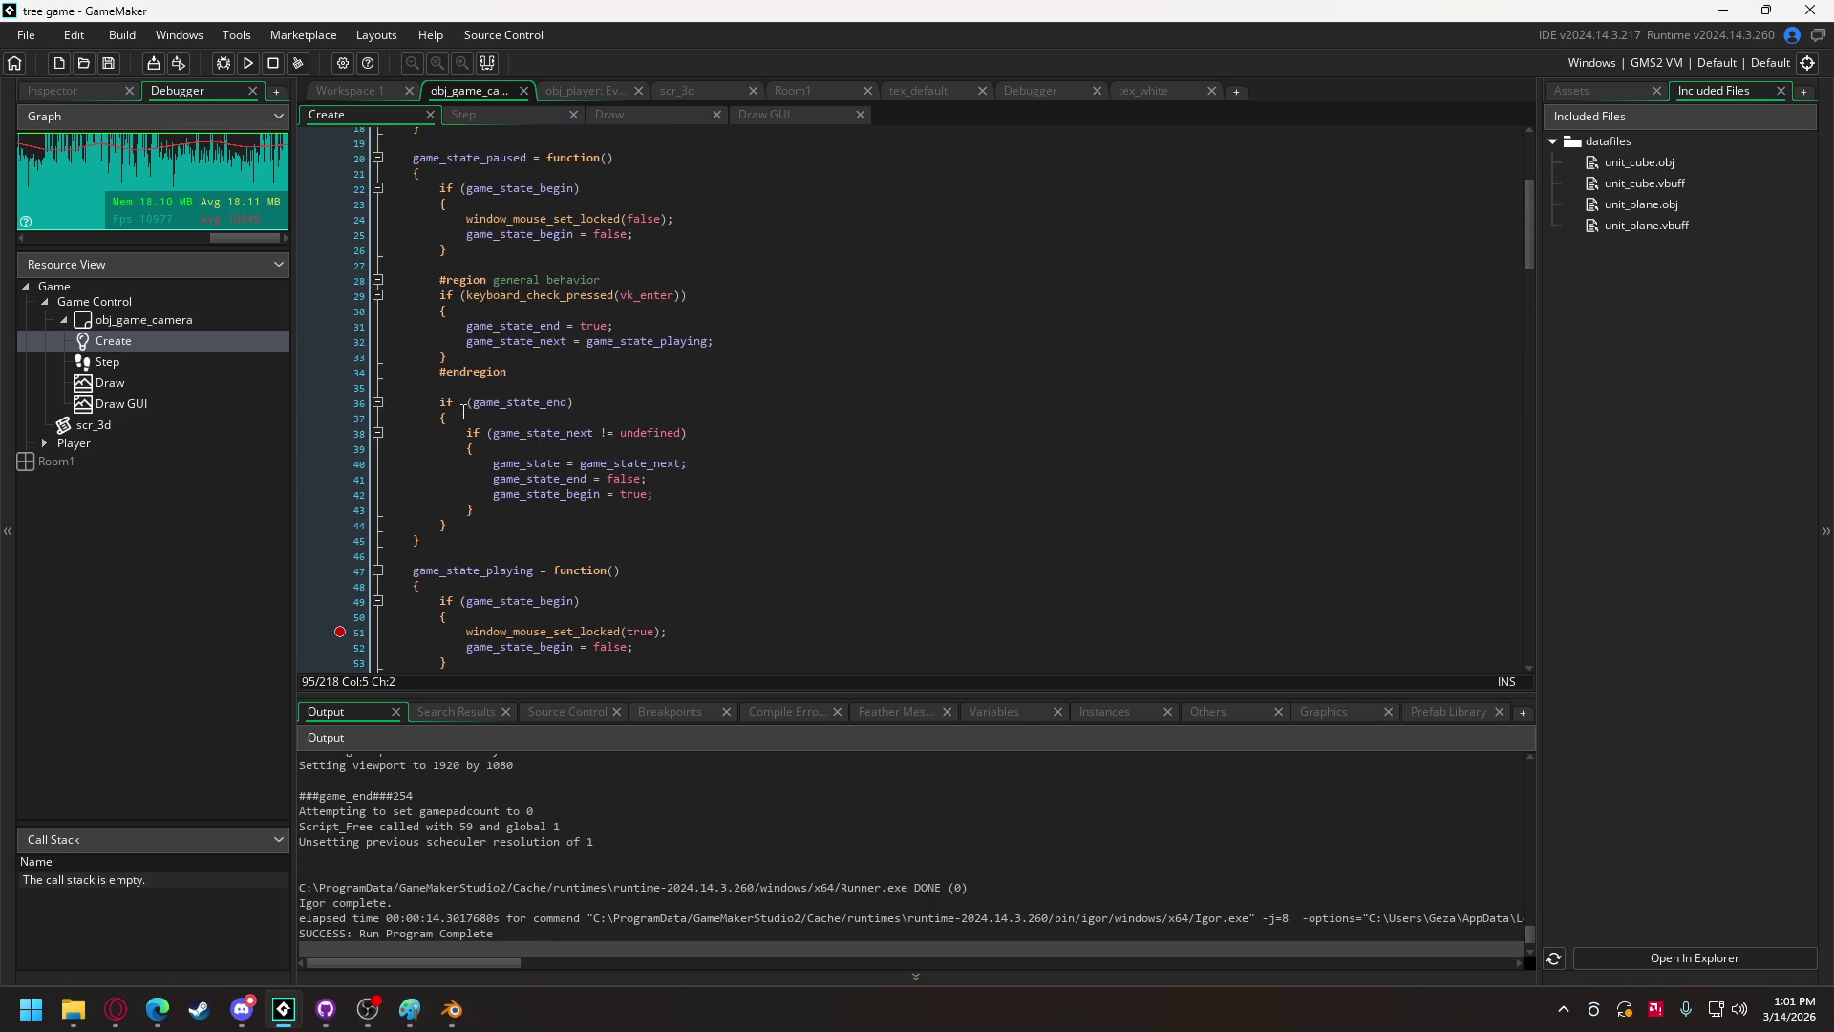
{"action": "scroll", "coordinate": [462, 400], "scroll_direction": "up", "scroll_amount": 3}
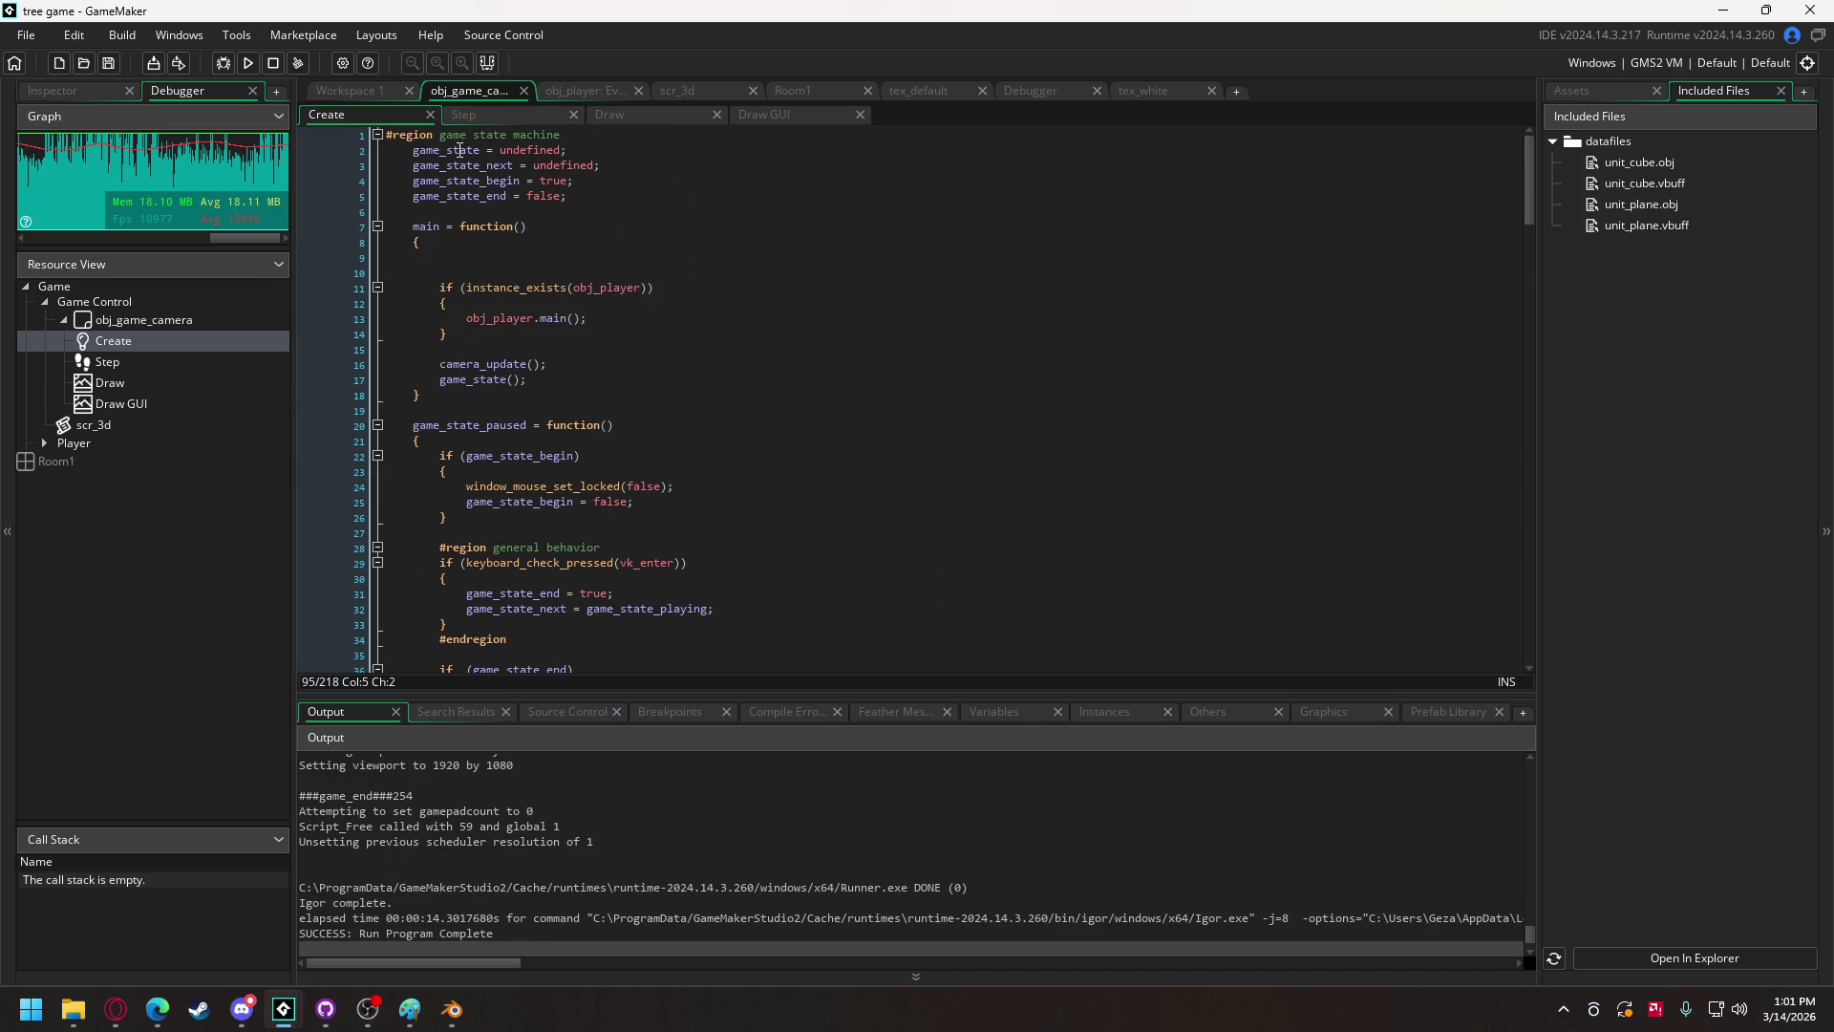
{"action": "scroll", "coordinate": [410, 379], "scroll_direction": "down", "scroll_amount": 3}
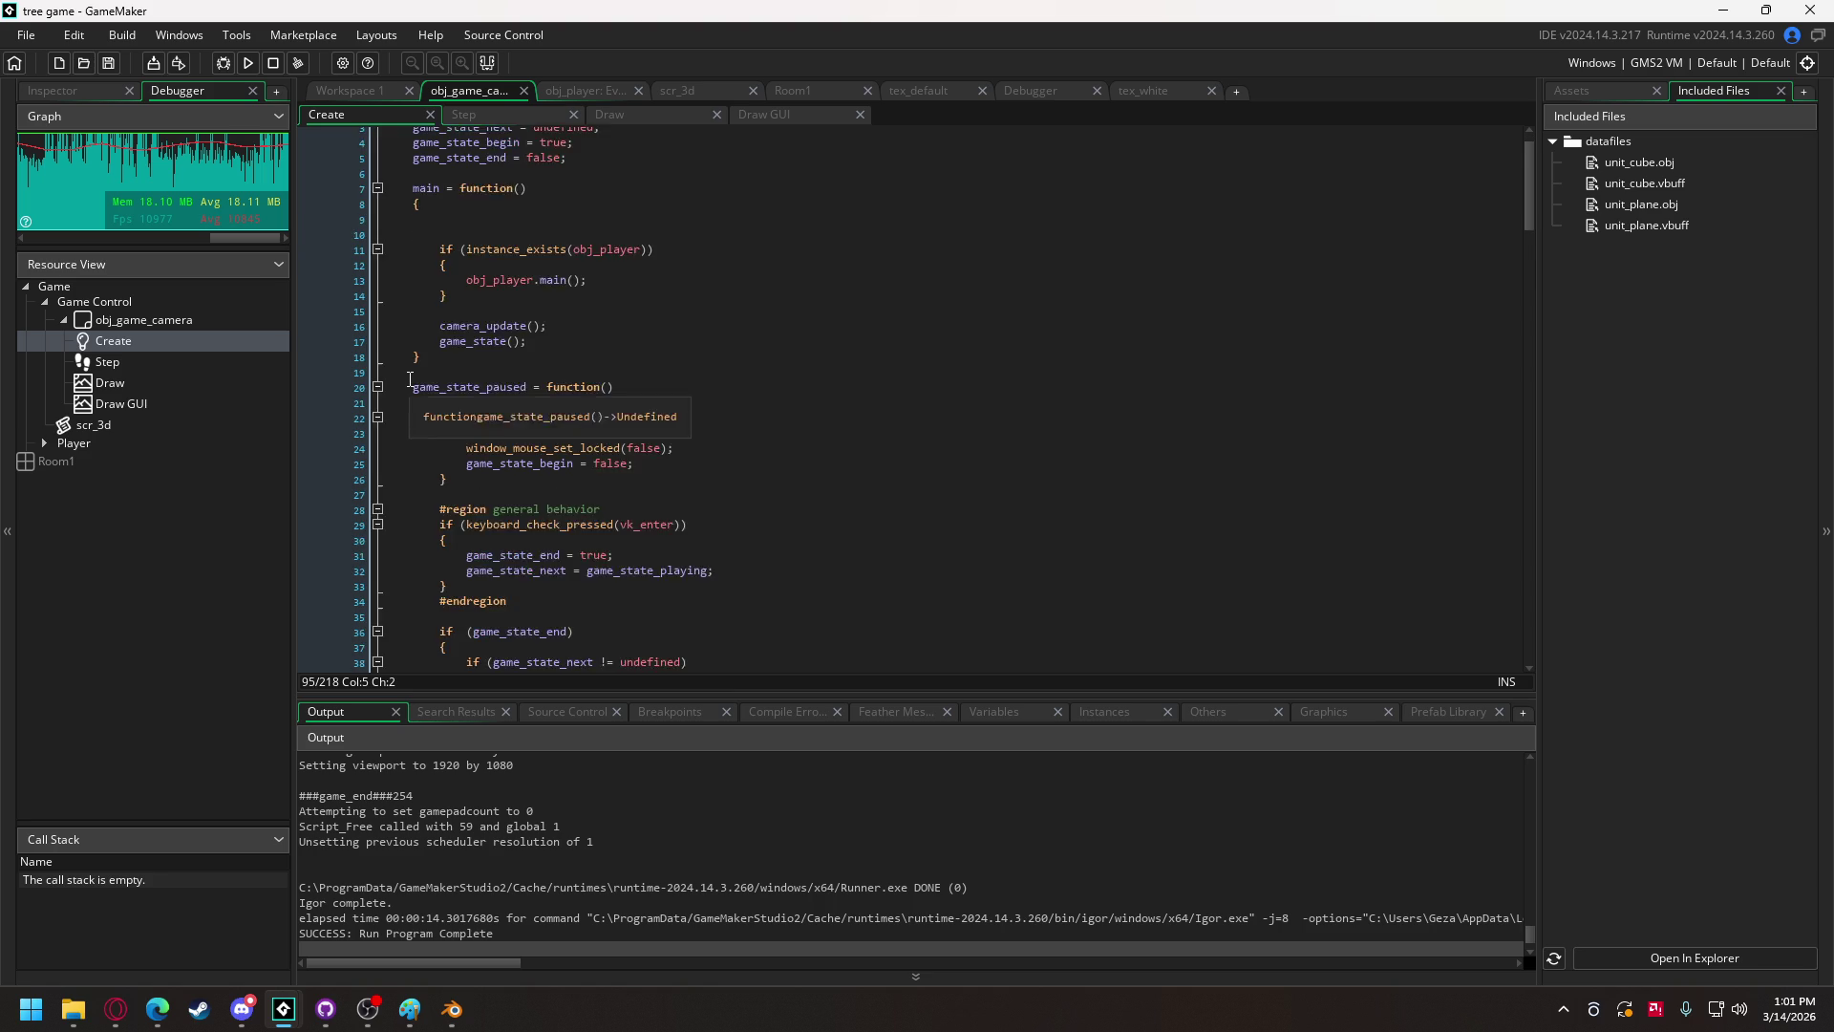
{"action": "scroll", "coordinate": [411, 363], "scroll_direction": "up", "scroll_amount": 3}
{"action": "scroll", "coordinate": [413, 347], "scroll_direction": "down", "scroll_amount": 2}
{"action": "scroll", "coordinate": [413, 348], "scroll_direction": "up", "scroll_amount": 1}
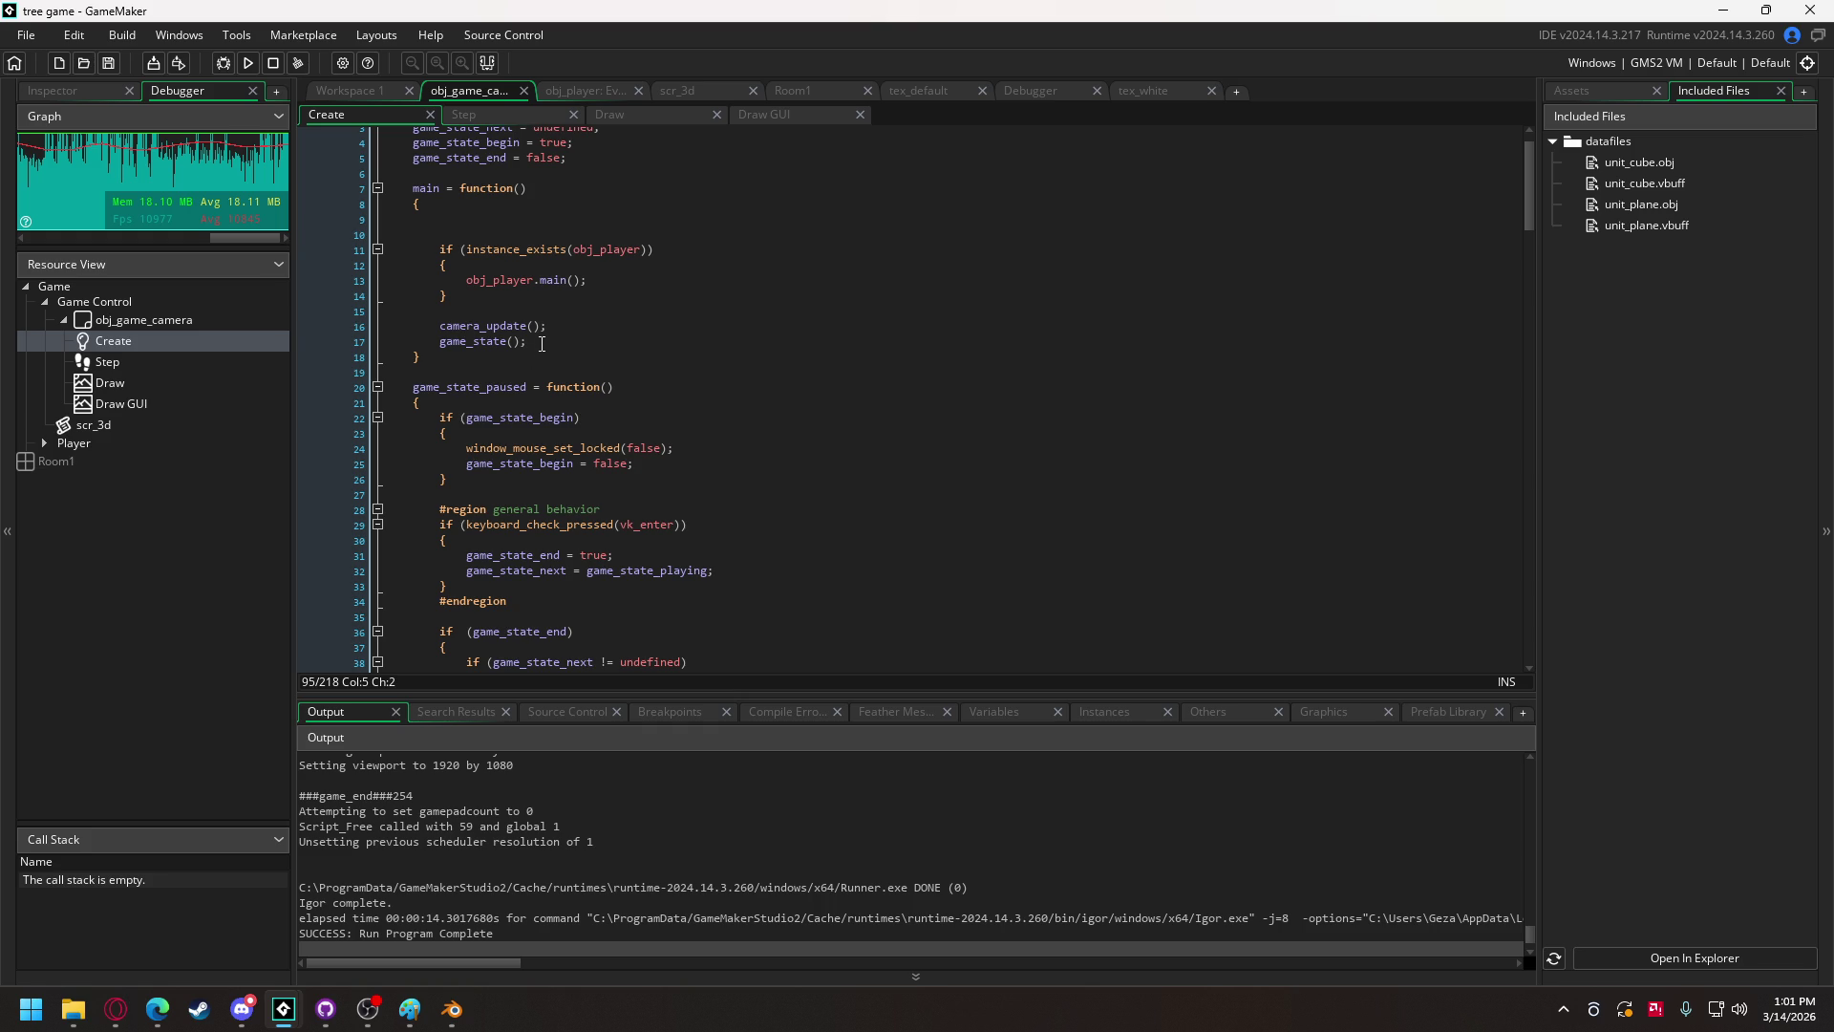
{"action": "left_click_drag", "start_coordinate": [556, 329], "coordinate": [445, 328]}
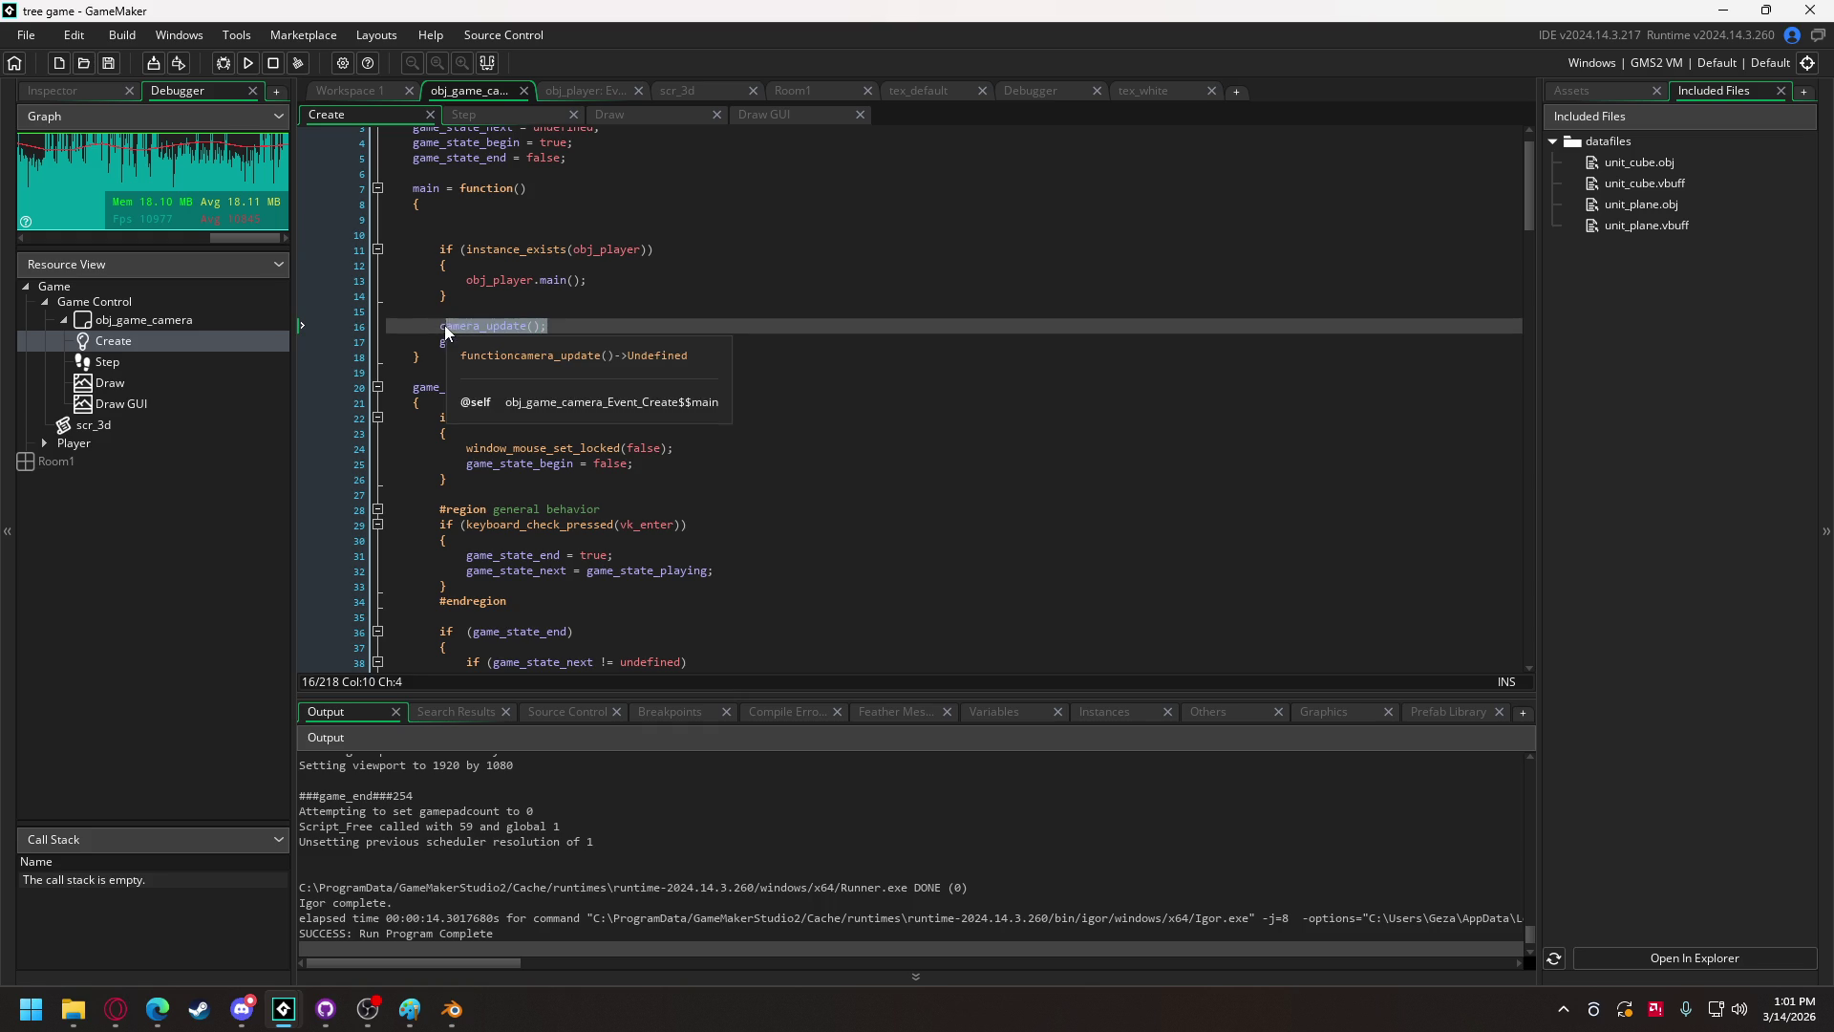
{"action": "key", "text": "Delete"}
Step: Try camera_update(); after game(), then undo it and clear the blank lines
{"action": "scroll", "coordinate": [583, 405], "scroll_direction": "down", "scroll_amount": 7}
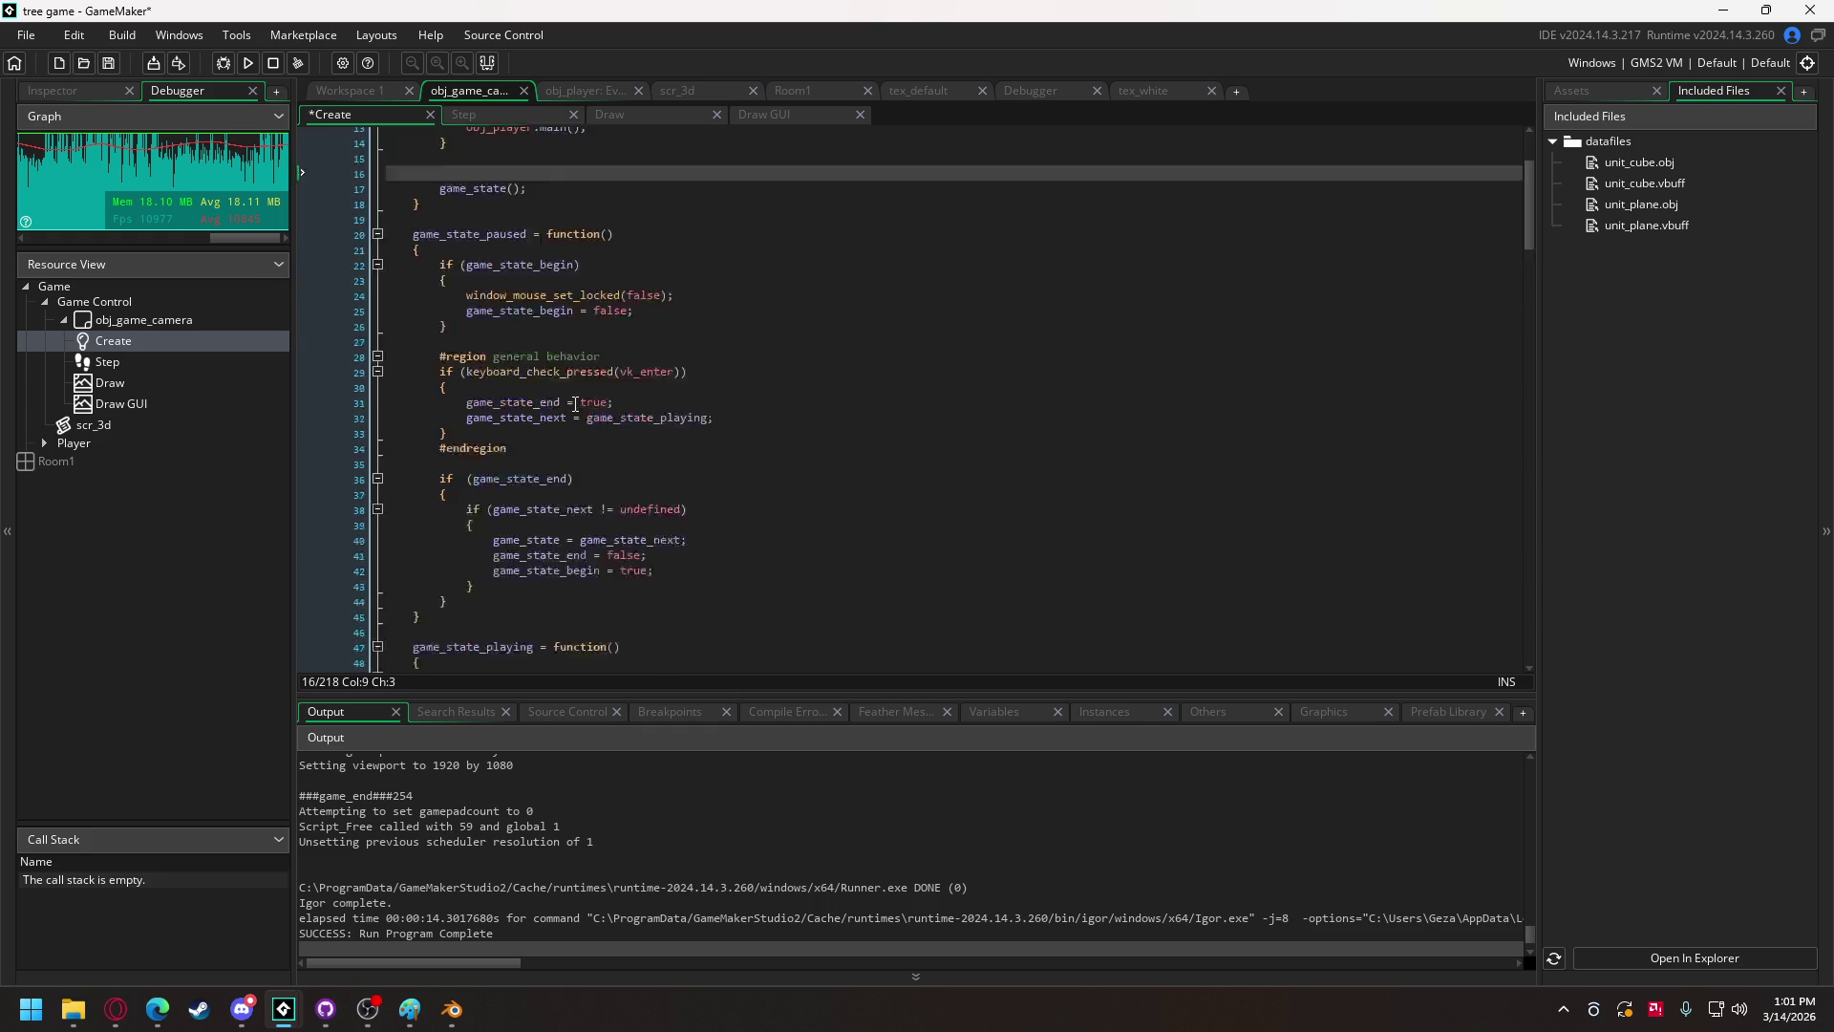
{"action": "scroll", "coordinate": [559, 380], "scroll_direction": "down", "scroll_amount": 5}
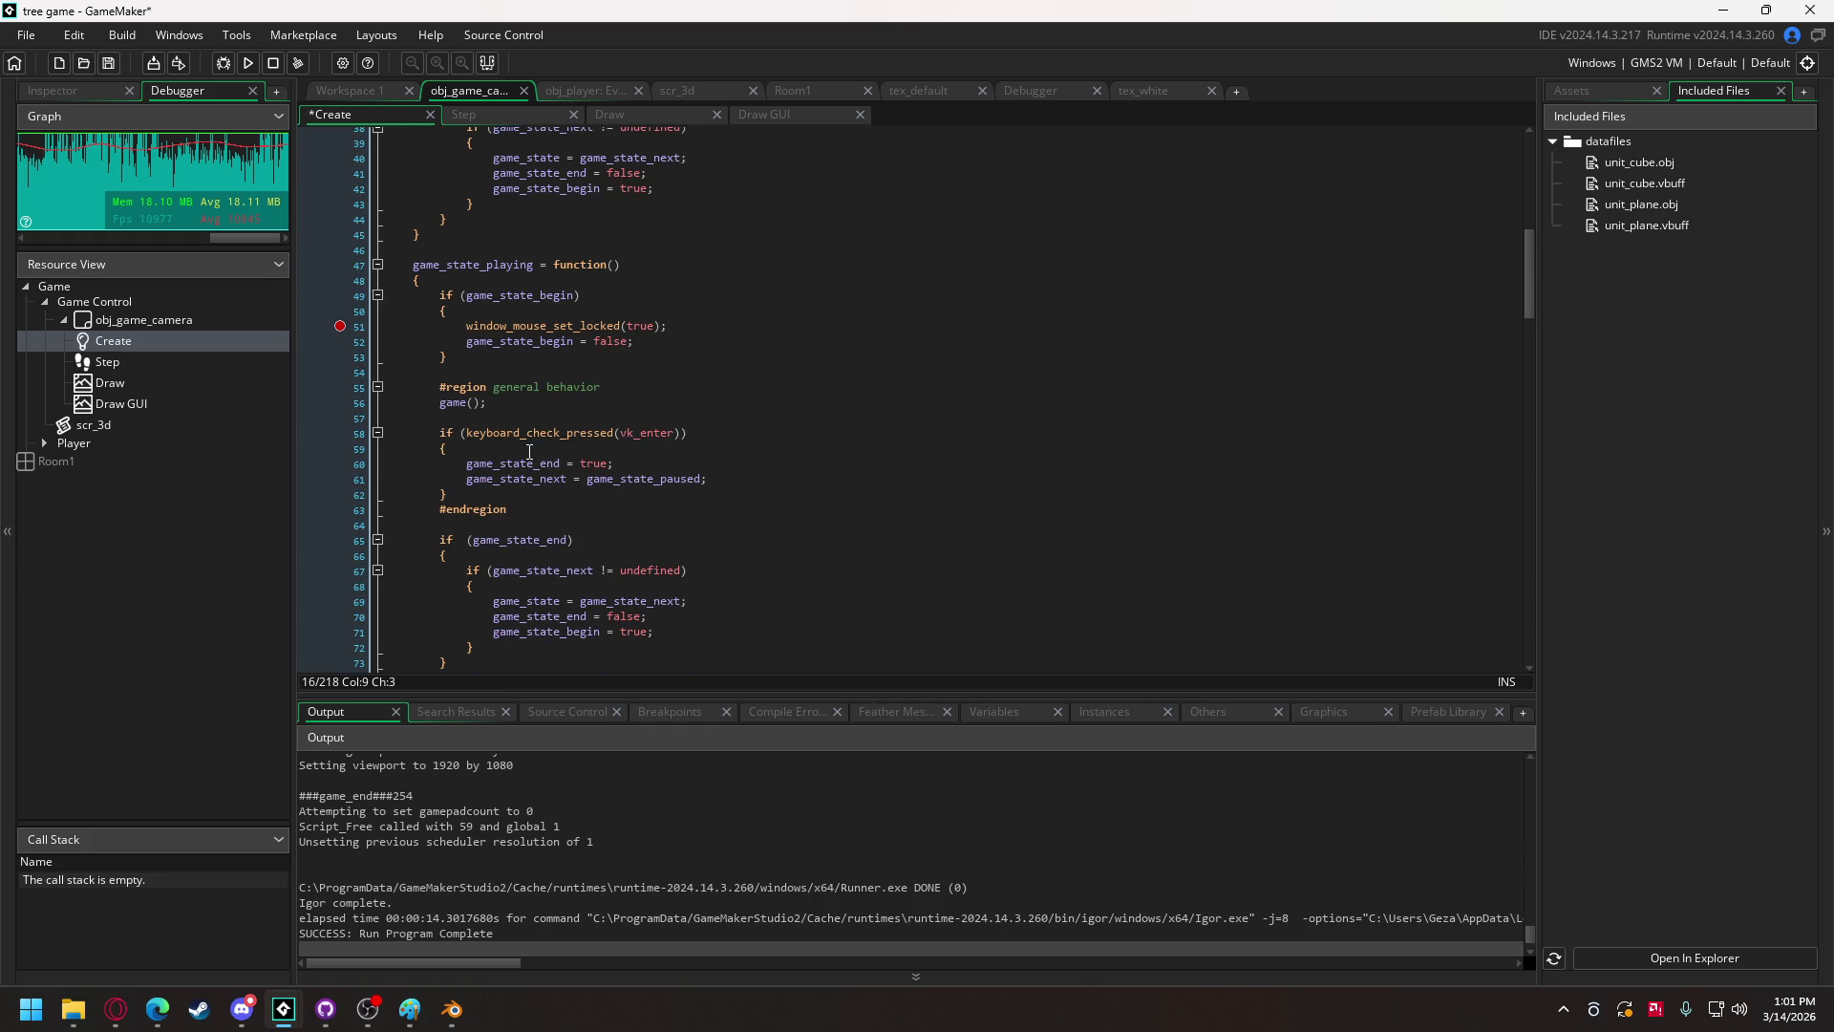
{"action": "left_click", "coordinate": [508, 420]}
{"action": "key", "text": "Return"}
{"action": "key", "text": "Return"}
{"action": "key", "text": "Up"}
{"action": "type", "text": "camera_update();"}
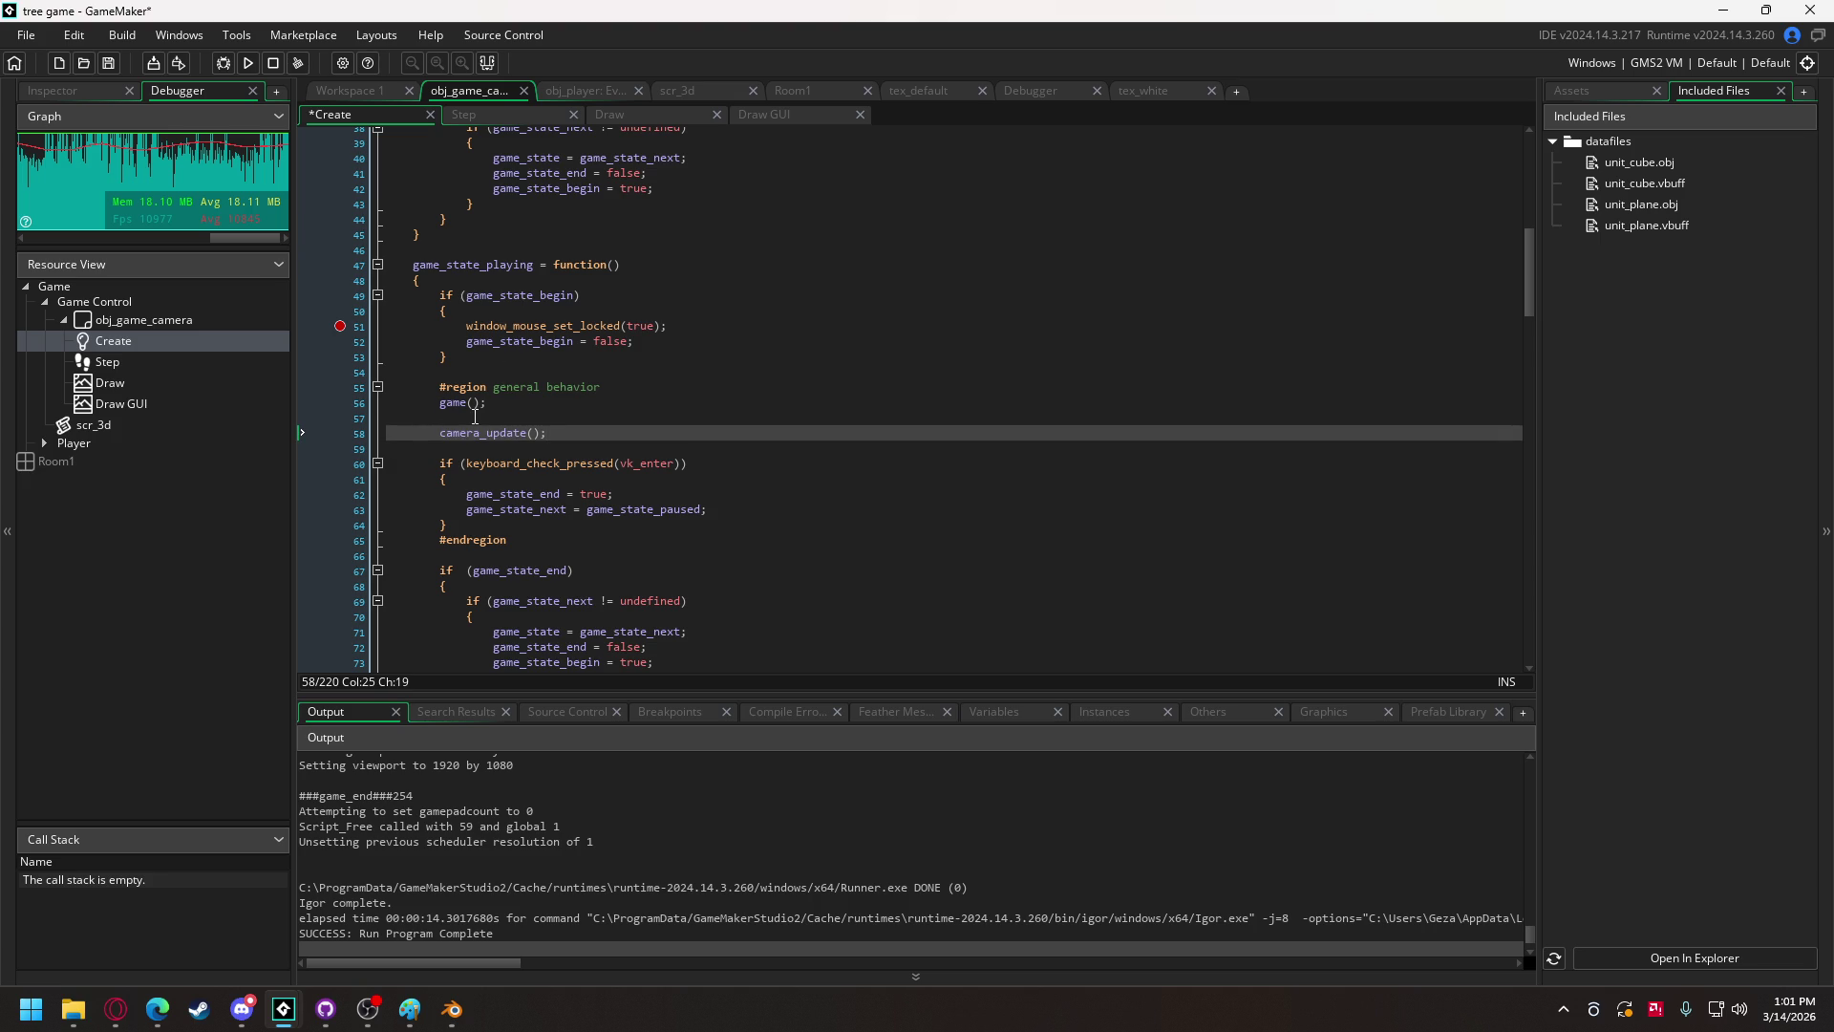
{"action": "mouse_move", "coordinate": [466, 409]}
{"action": "key", "text": "ctrl+z"}
{"action": "key", "text": "BackSpace"}
{"action": "key", "text": "Delete"}
Step: Paste camera_update(); under the gameplay comment inside the game function and run
{"action": "scroll", "coordinate": [478, 492], "scroll_direction": "down", "scroll_amount": 5}
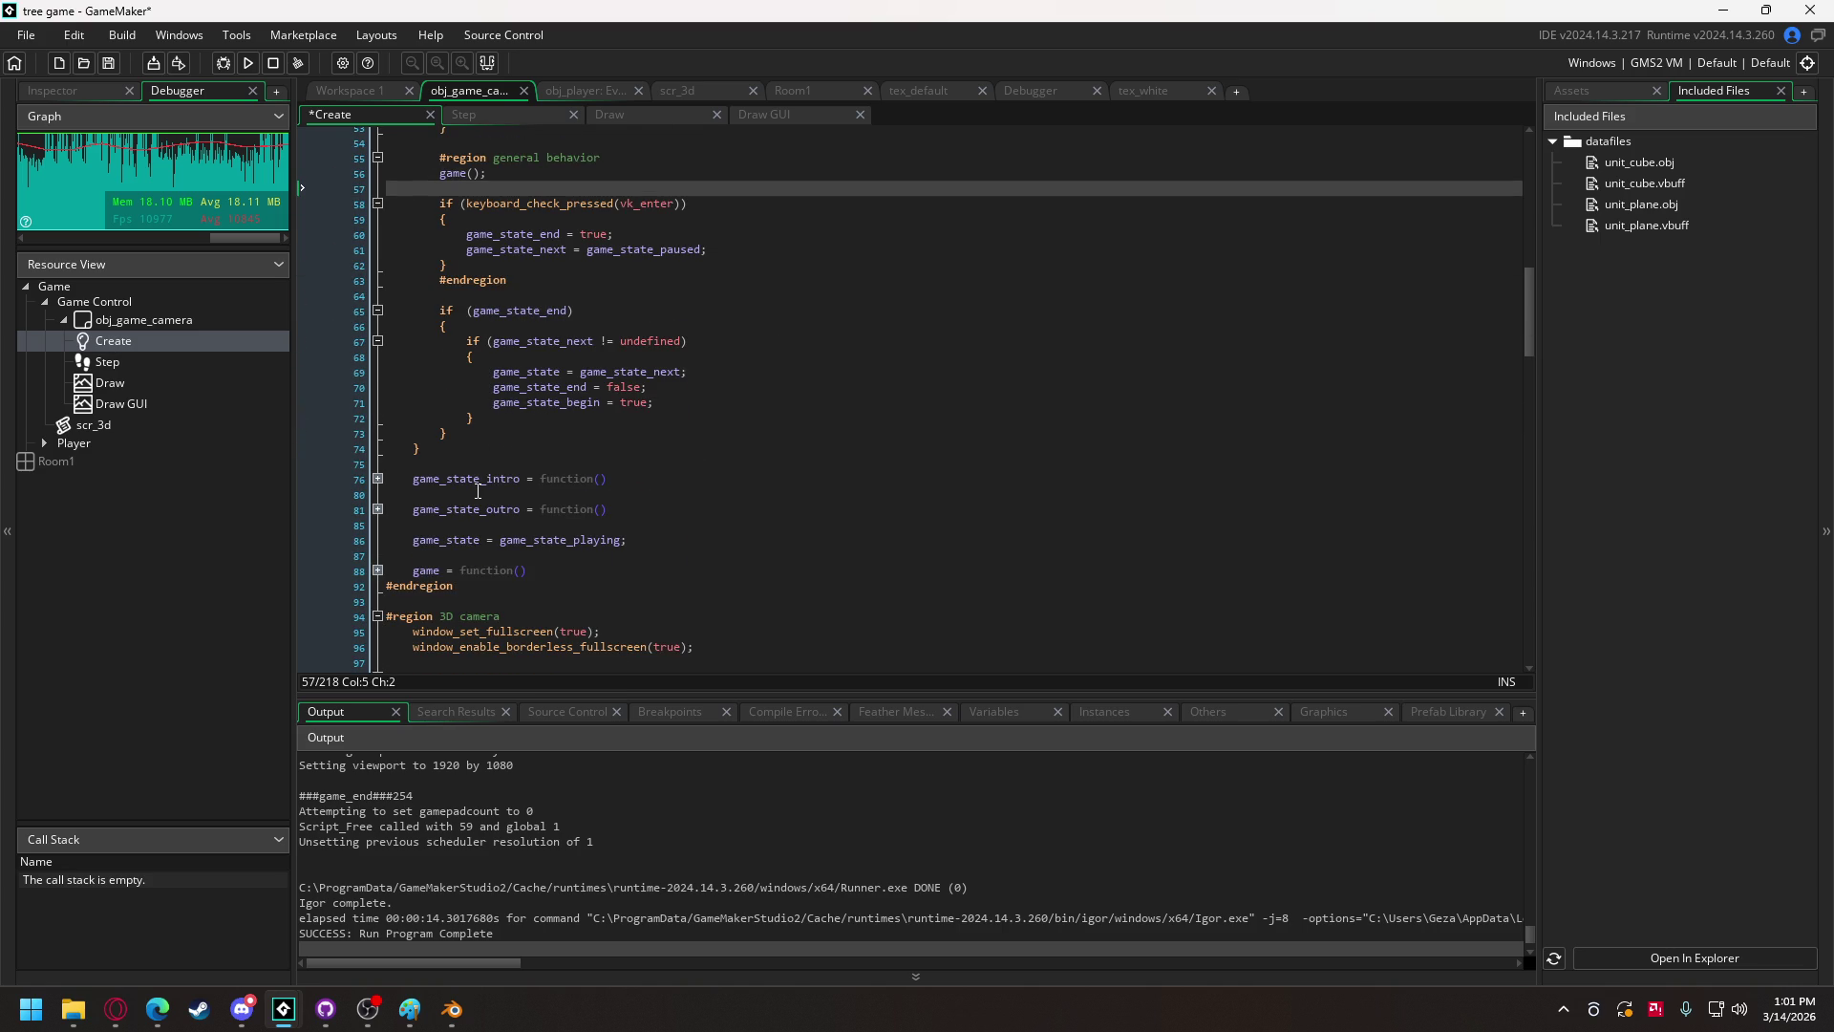
{"action": "left_click", "coordinate": [379, 571]}
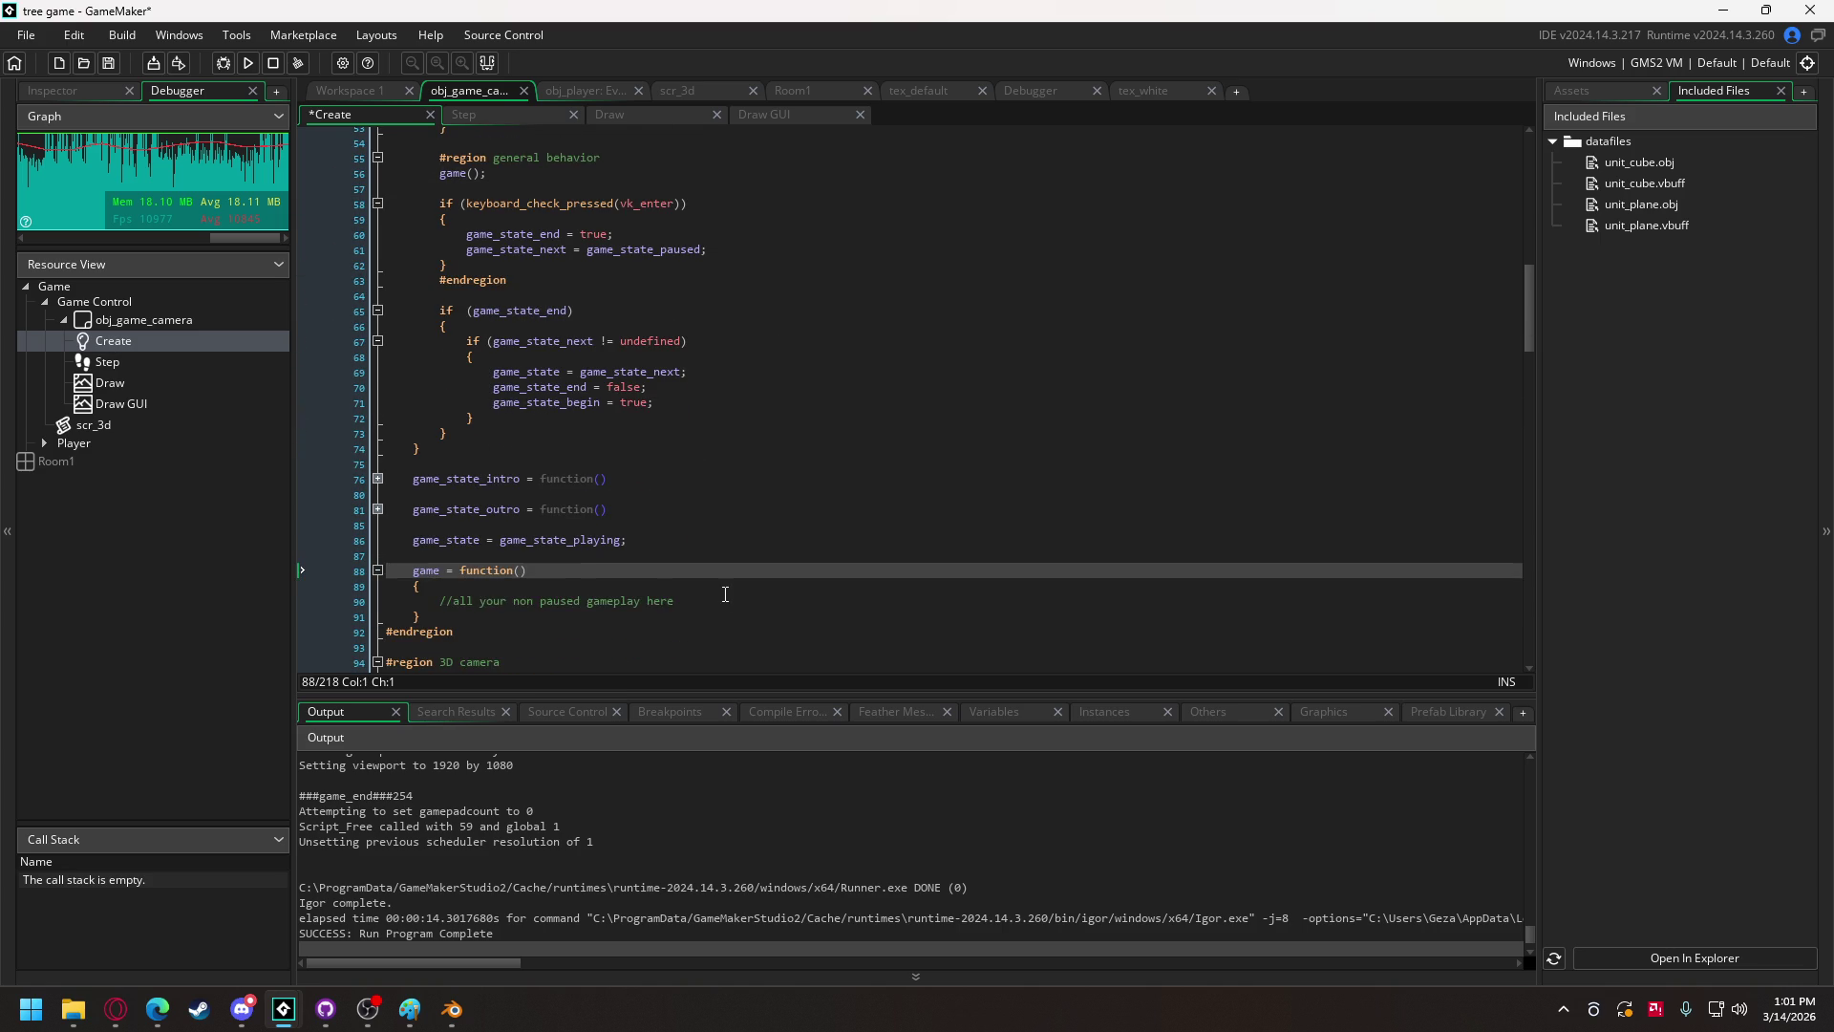
{"action": "left_click", "coordinate": [724, 599]}
{"action": "key", "text": "Return"}
{"action": "type", "text": "camera_update();"}
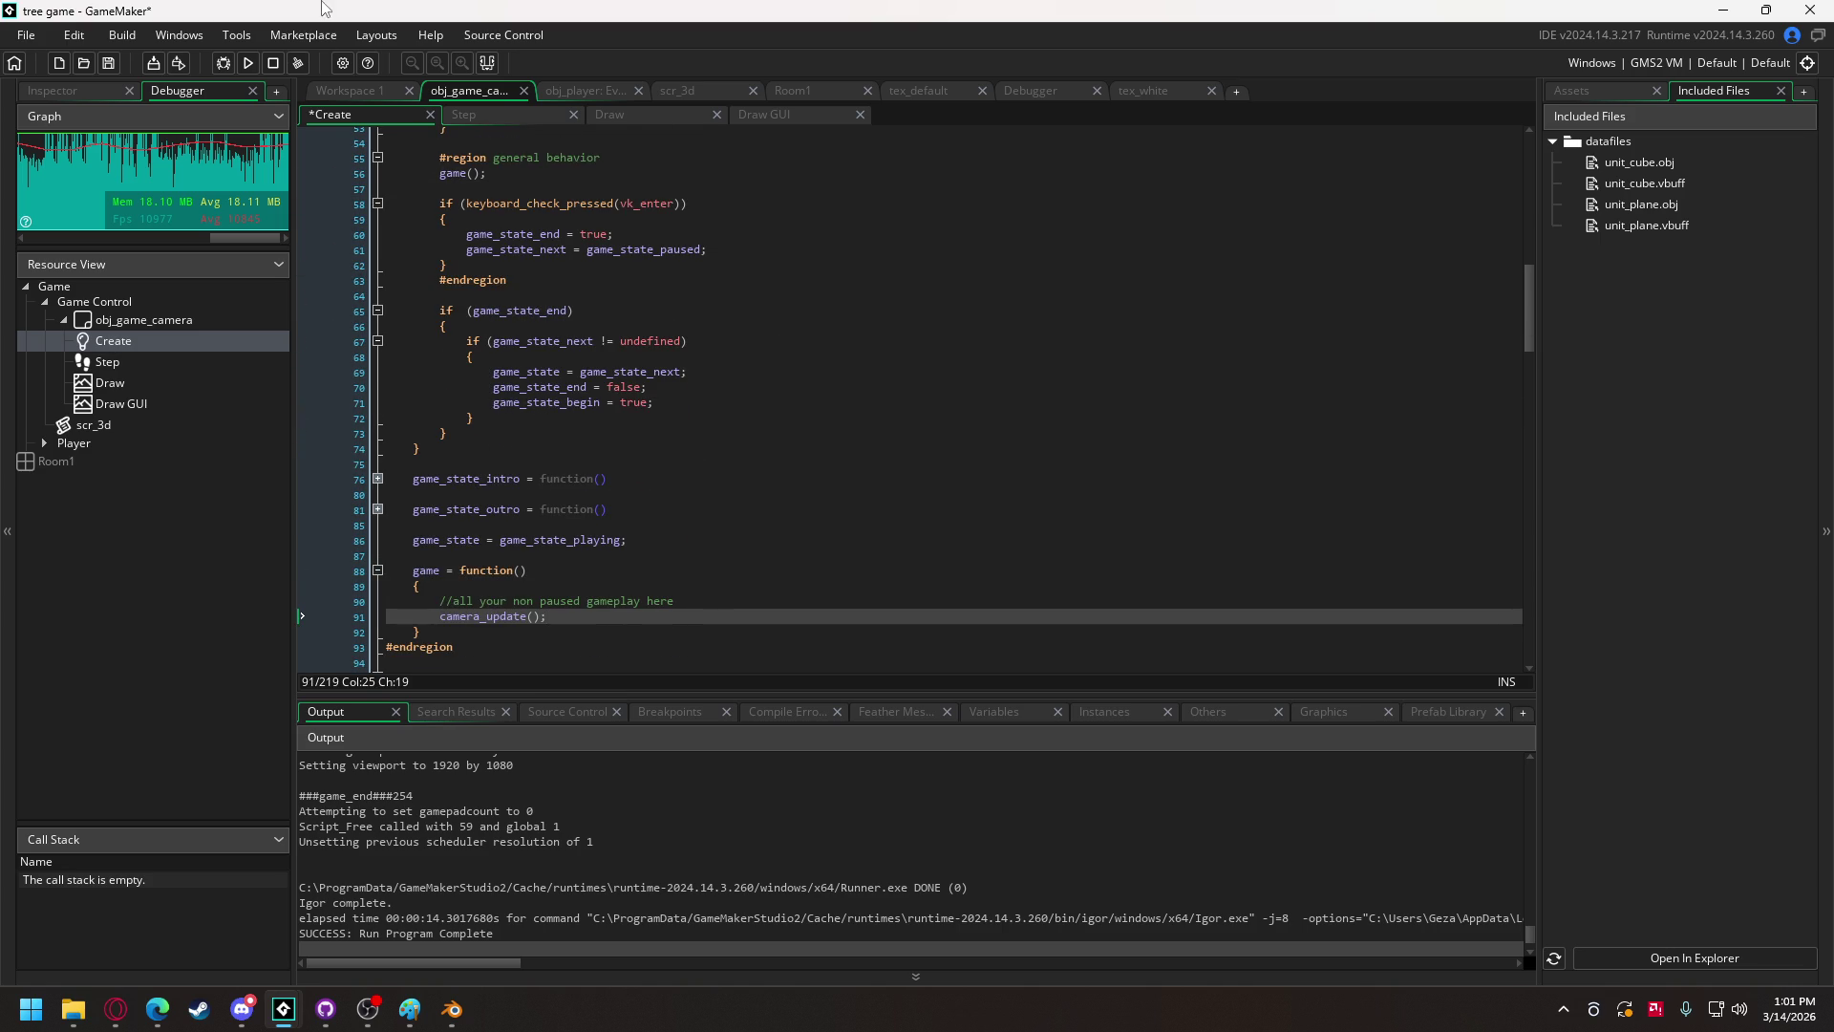
{"action": "left_click", "coordinate": [251, 61]}
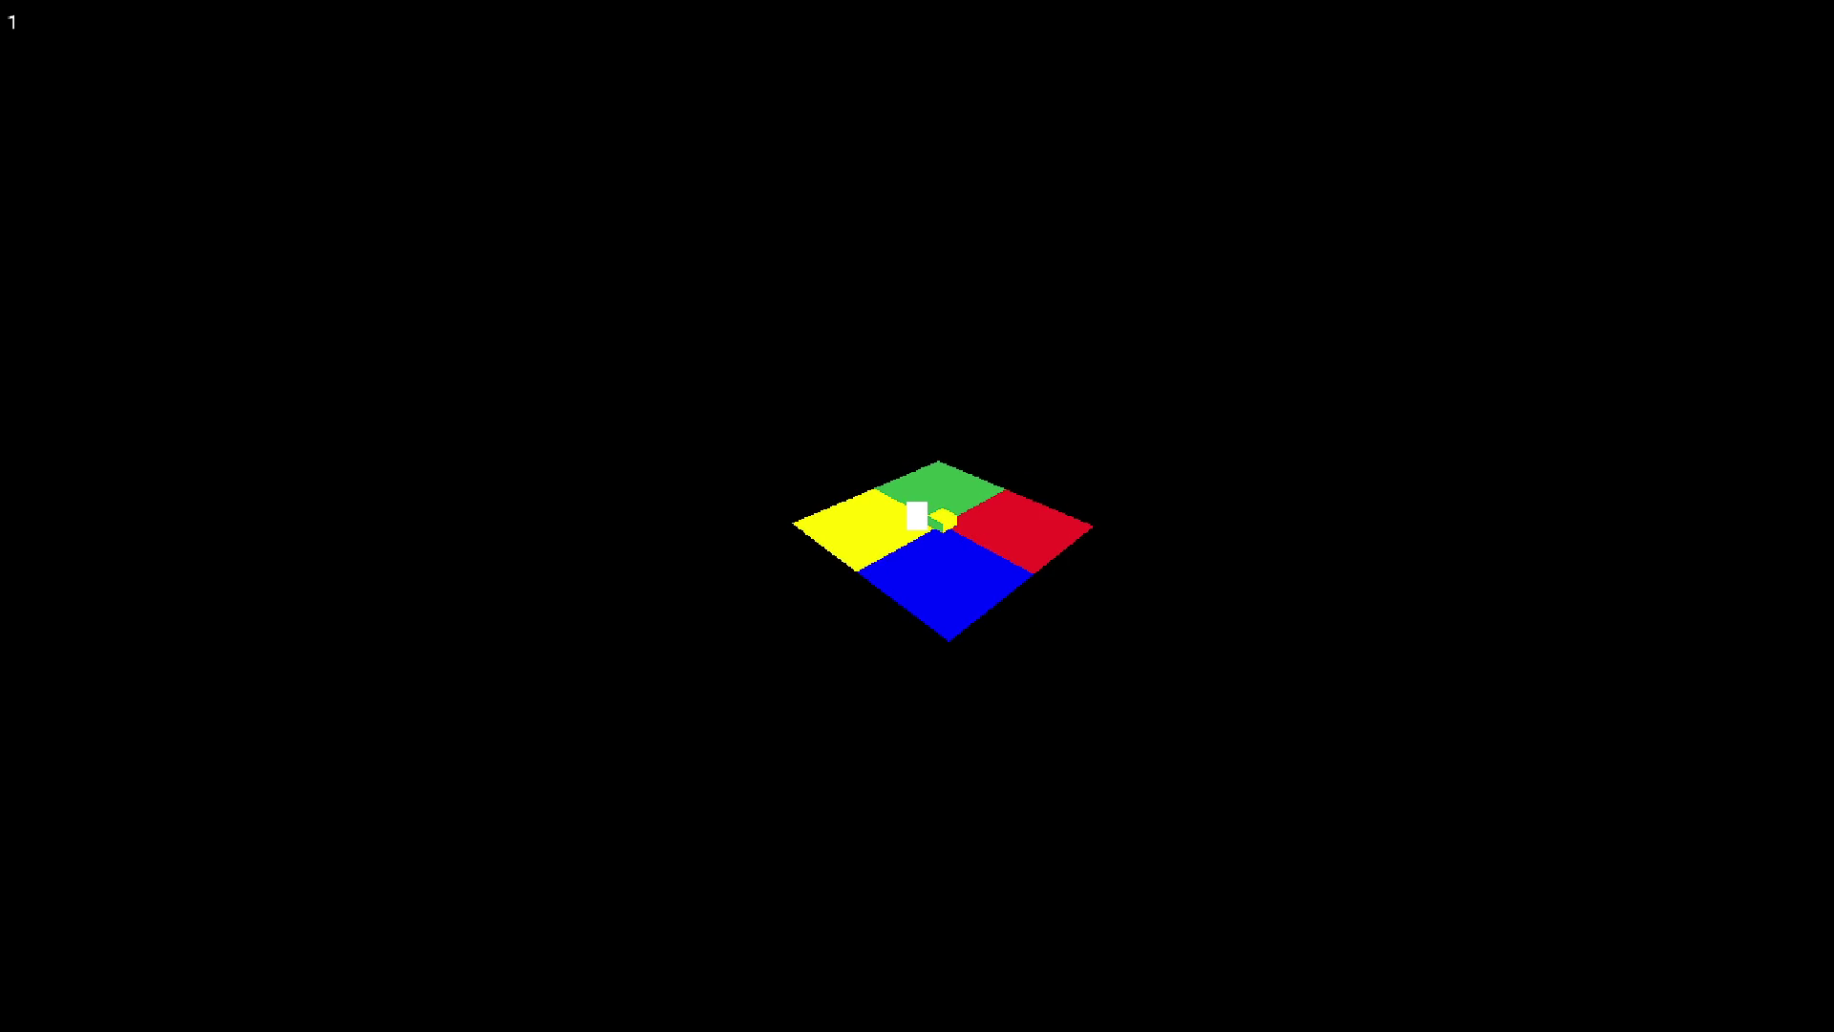
Step: Close the running game showing the camera circling the four-colour floor
{"action": "key", "text": "Escape"}
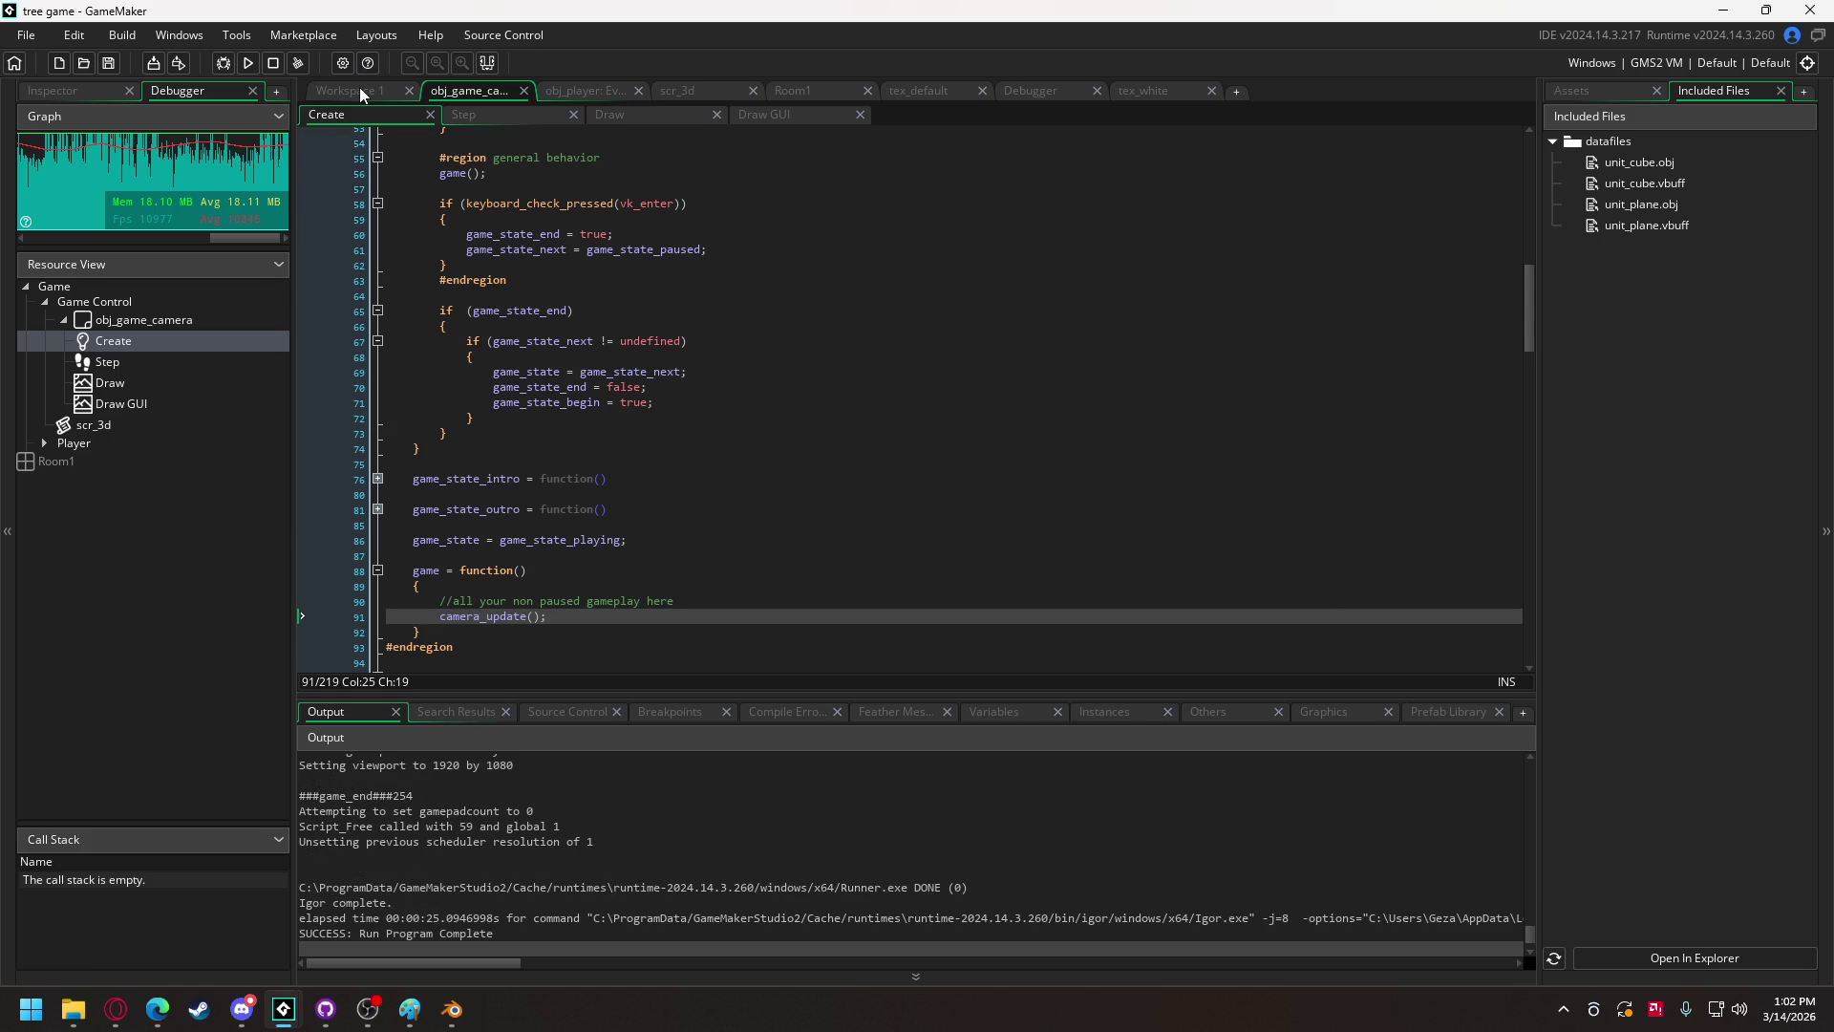
Step: In obj_game_camera's Create code, set a breakpoint on line 51 and collapse game_state_paused
{"action": "left_click", "coordinate": [363, 92]}
{"action": "left_click", "coordinate": [468, 91]}
{"action": "mouse_move", "coordinate": [497, 375]}
{"action": "scroll", "coordinate": [582, 498], "scroll_direction": "up", "scroll_amount": 7}
{"action": "left_click", "coordinate": [341, 442]}
{"action": "scroll", "coordinate": [546, 413], "scroll_direction": "up", "scroll_amount": 10}
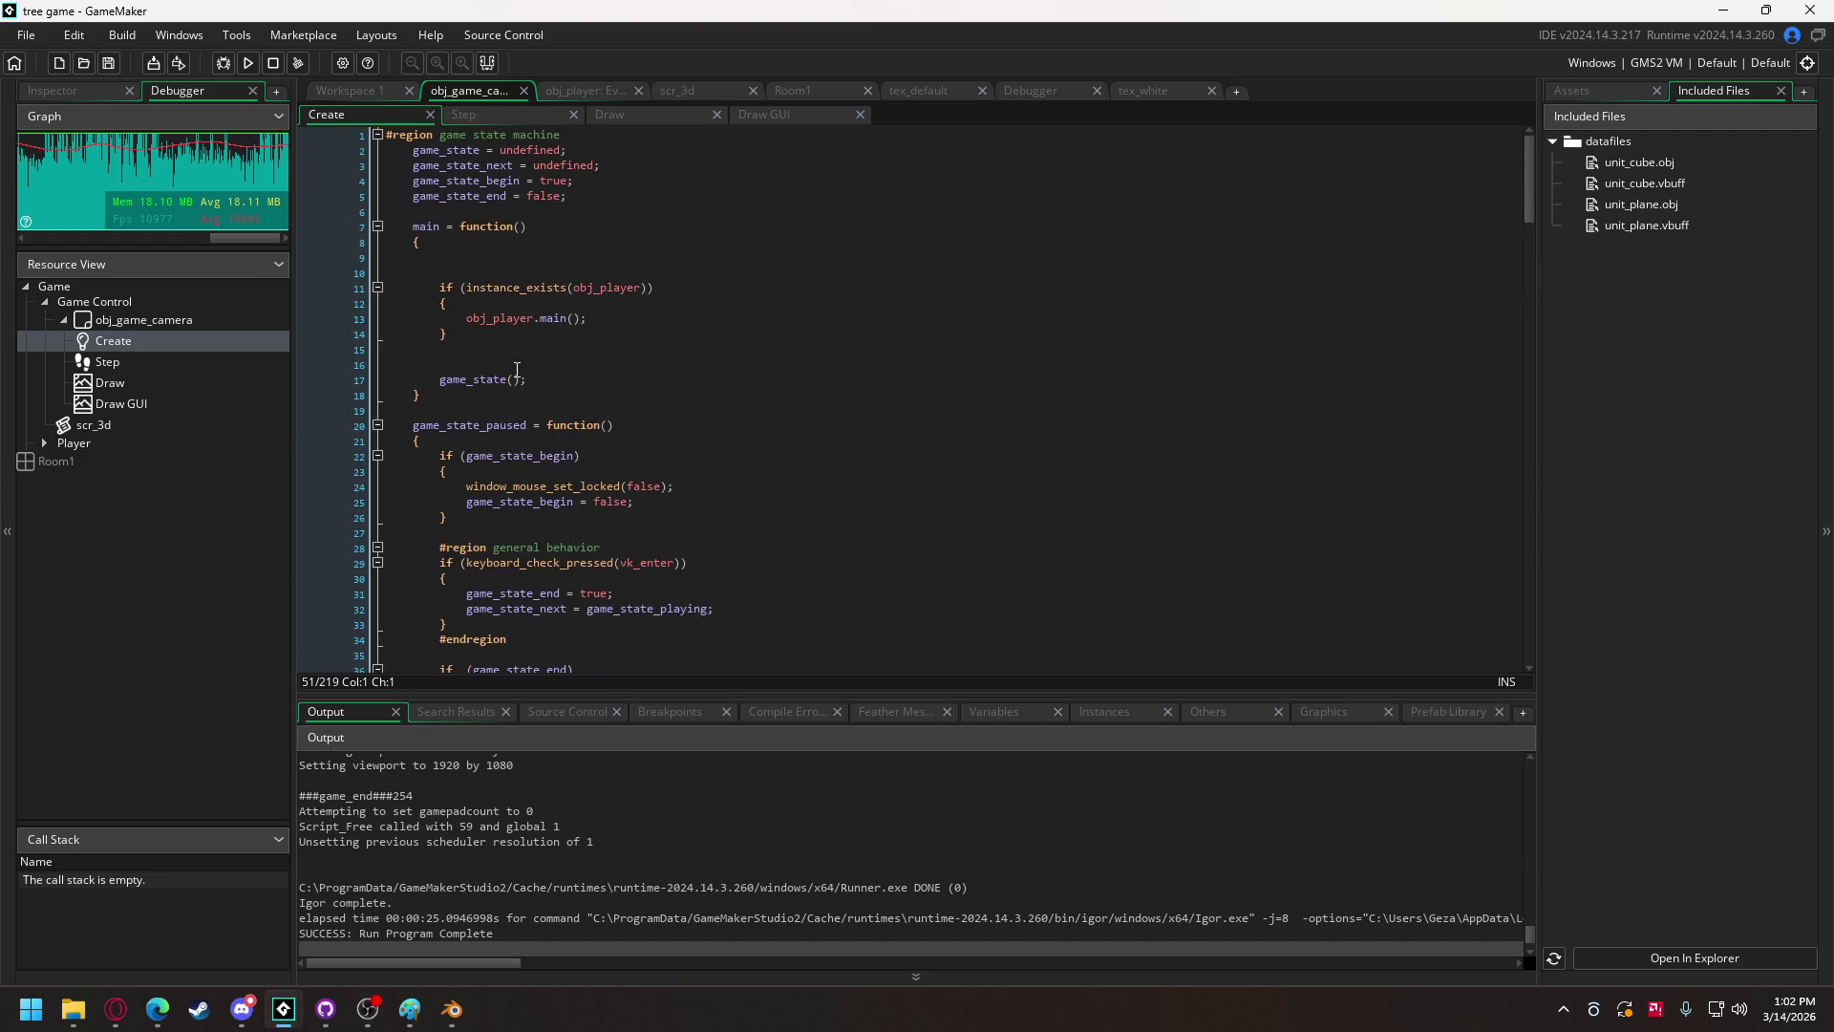
{"action": "left_click", "coordinate": [377, 427]}
{"action": "scroll", "coordinate": [589, 396], "scroll_direction": "down", "scroll_amount": 9}
{"action": "scroll", "coordinate": [588, 397], "scroll_direction": "down", "scroll_amount": 9}
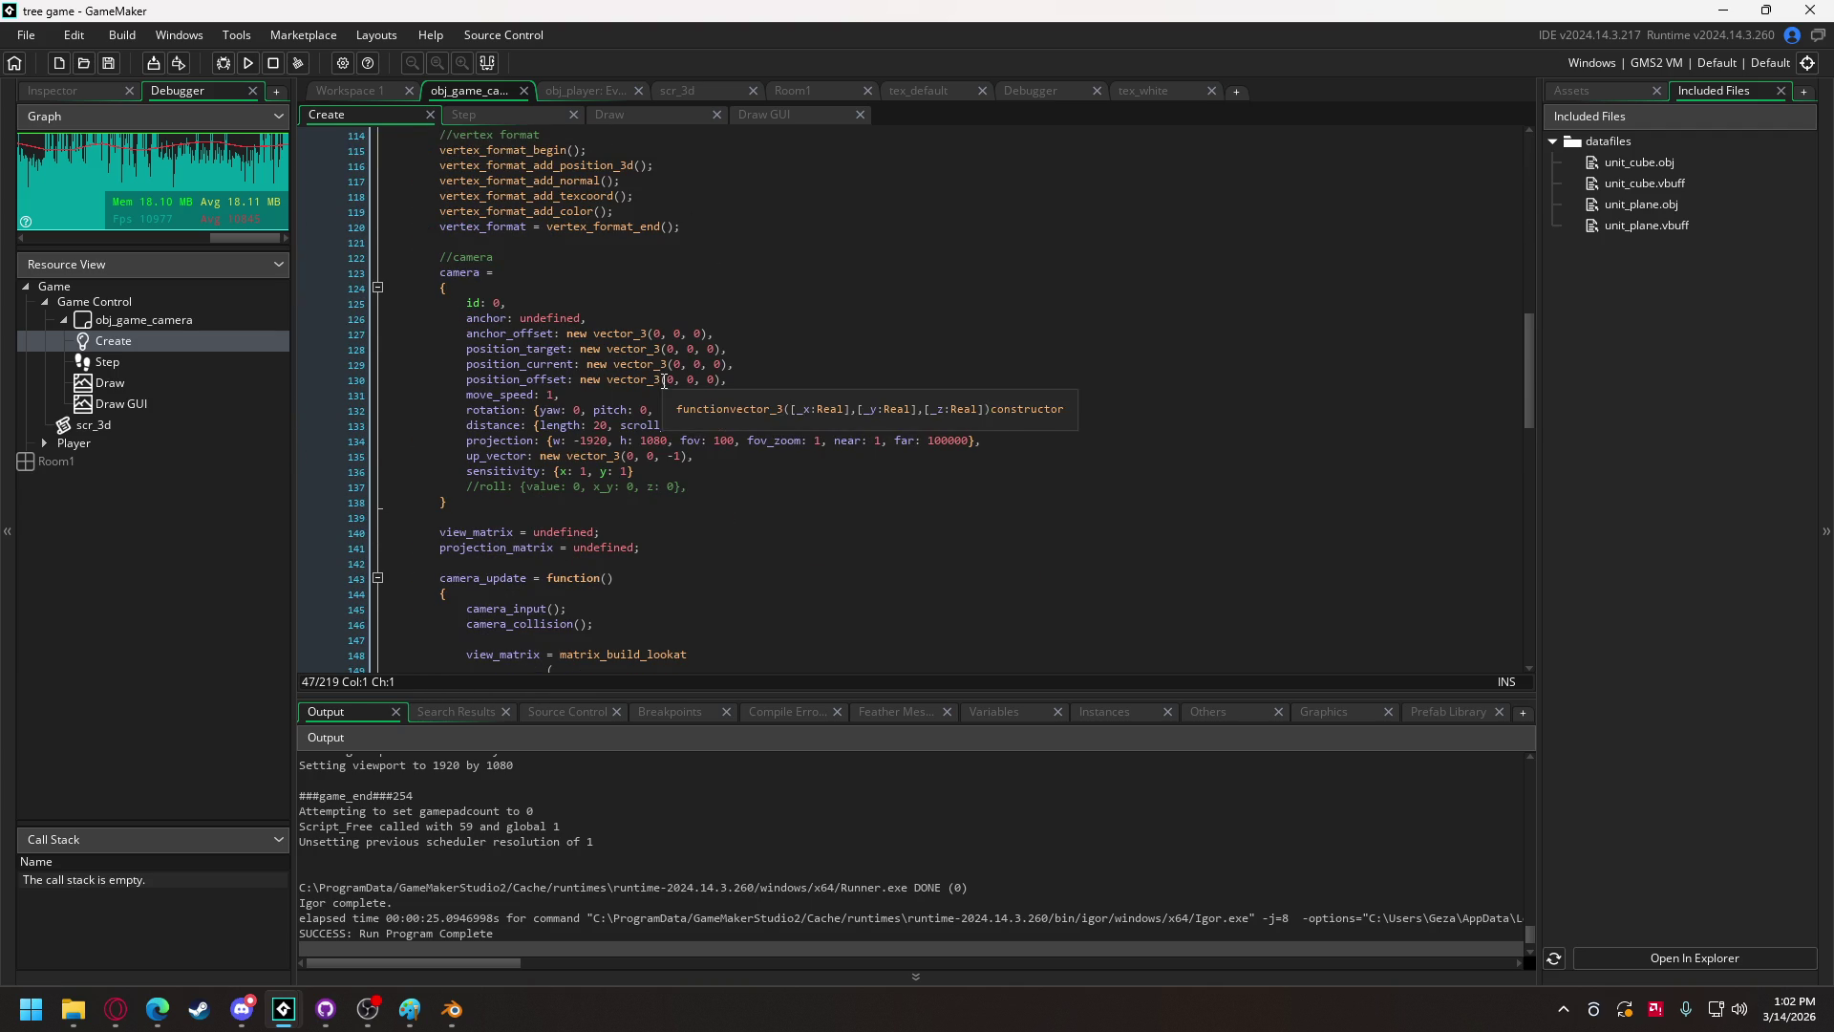
Step: Set camera distance length 5, scroll_speed 0.2, length_min 3 and length_max 7
{"action": "left_click", "coordinate": [596, 426]}
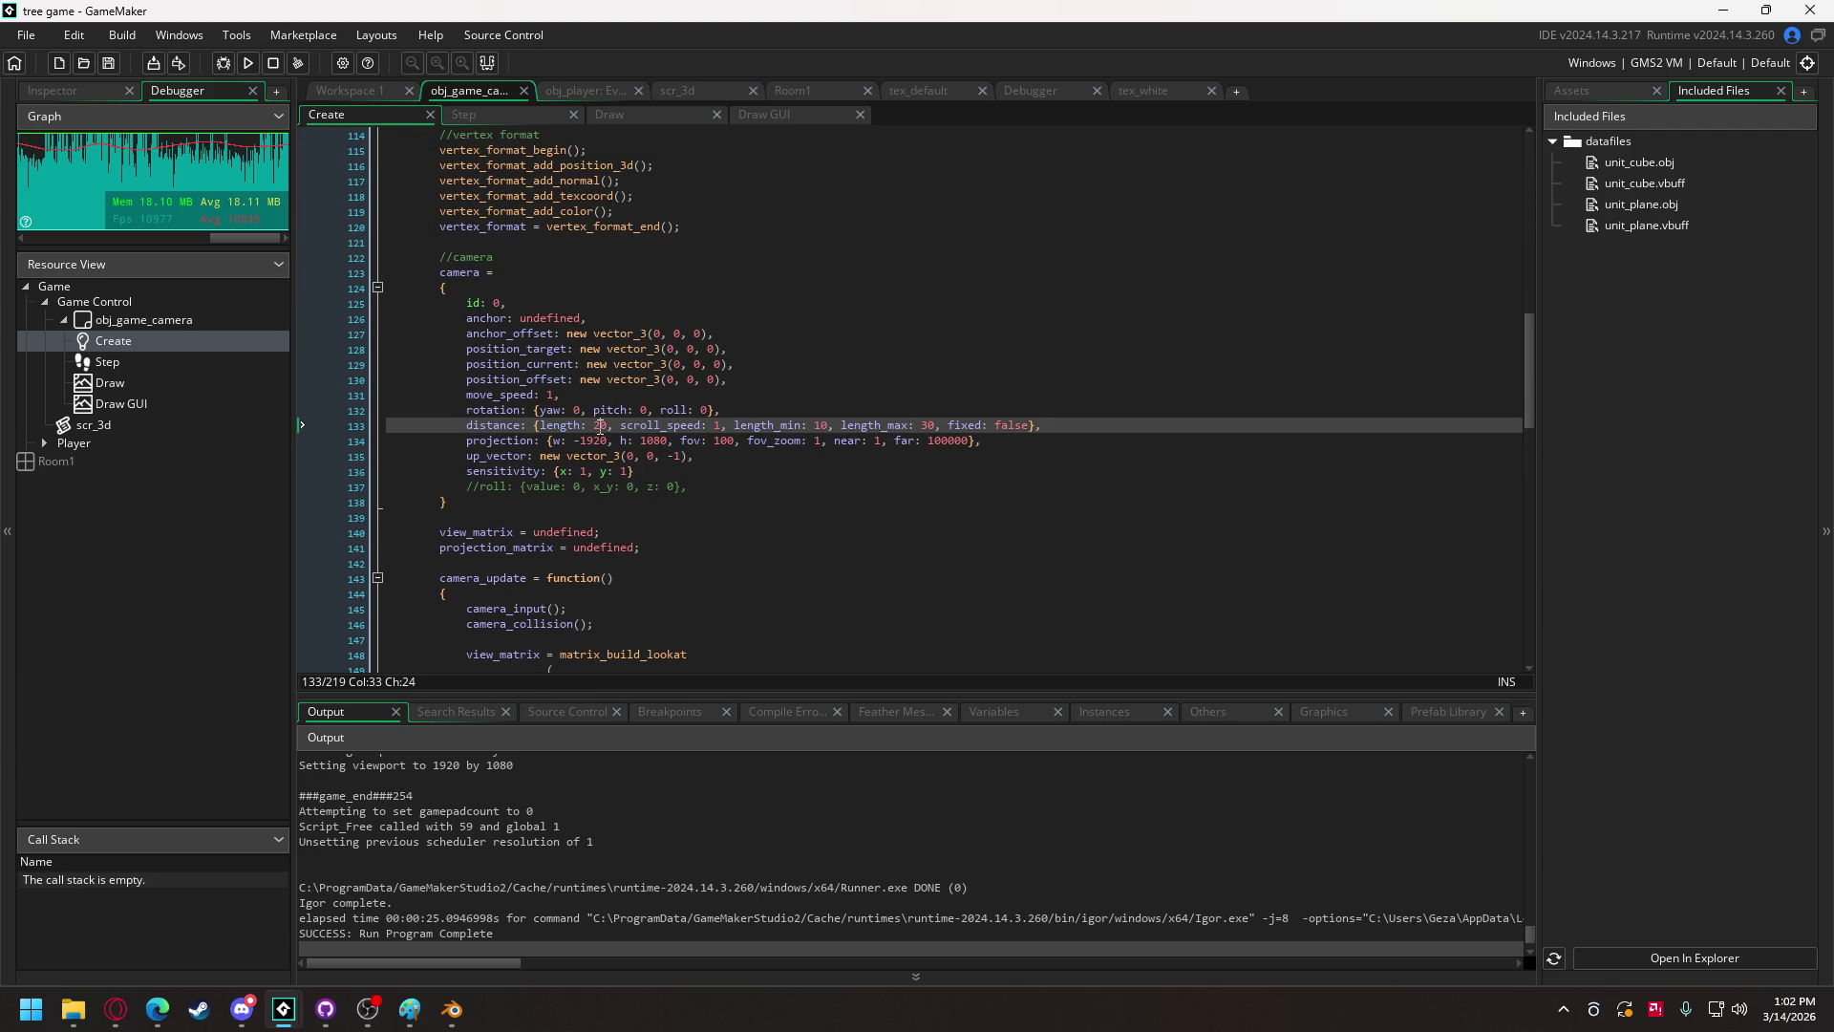
{"action": "type", "text": "5"}
{"action": "left_click", "coordinate": [812, 425]}
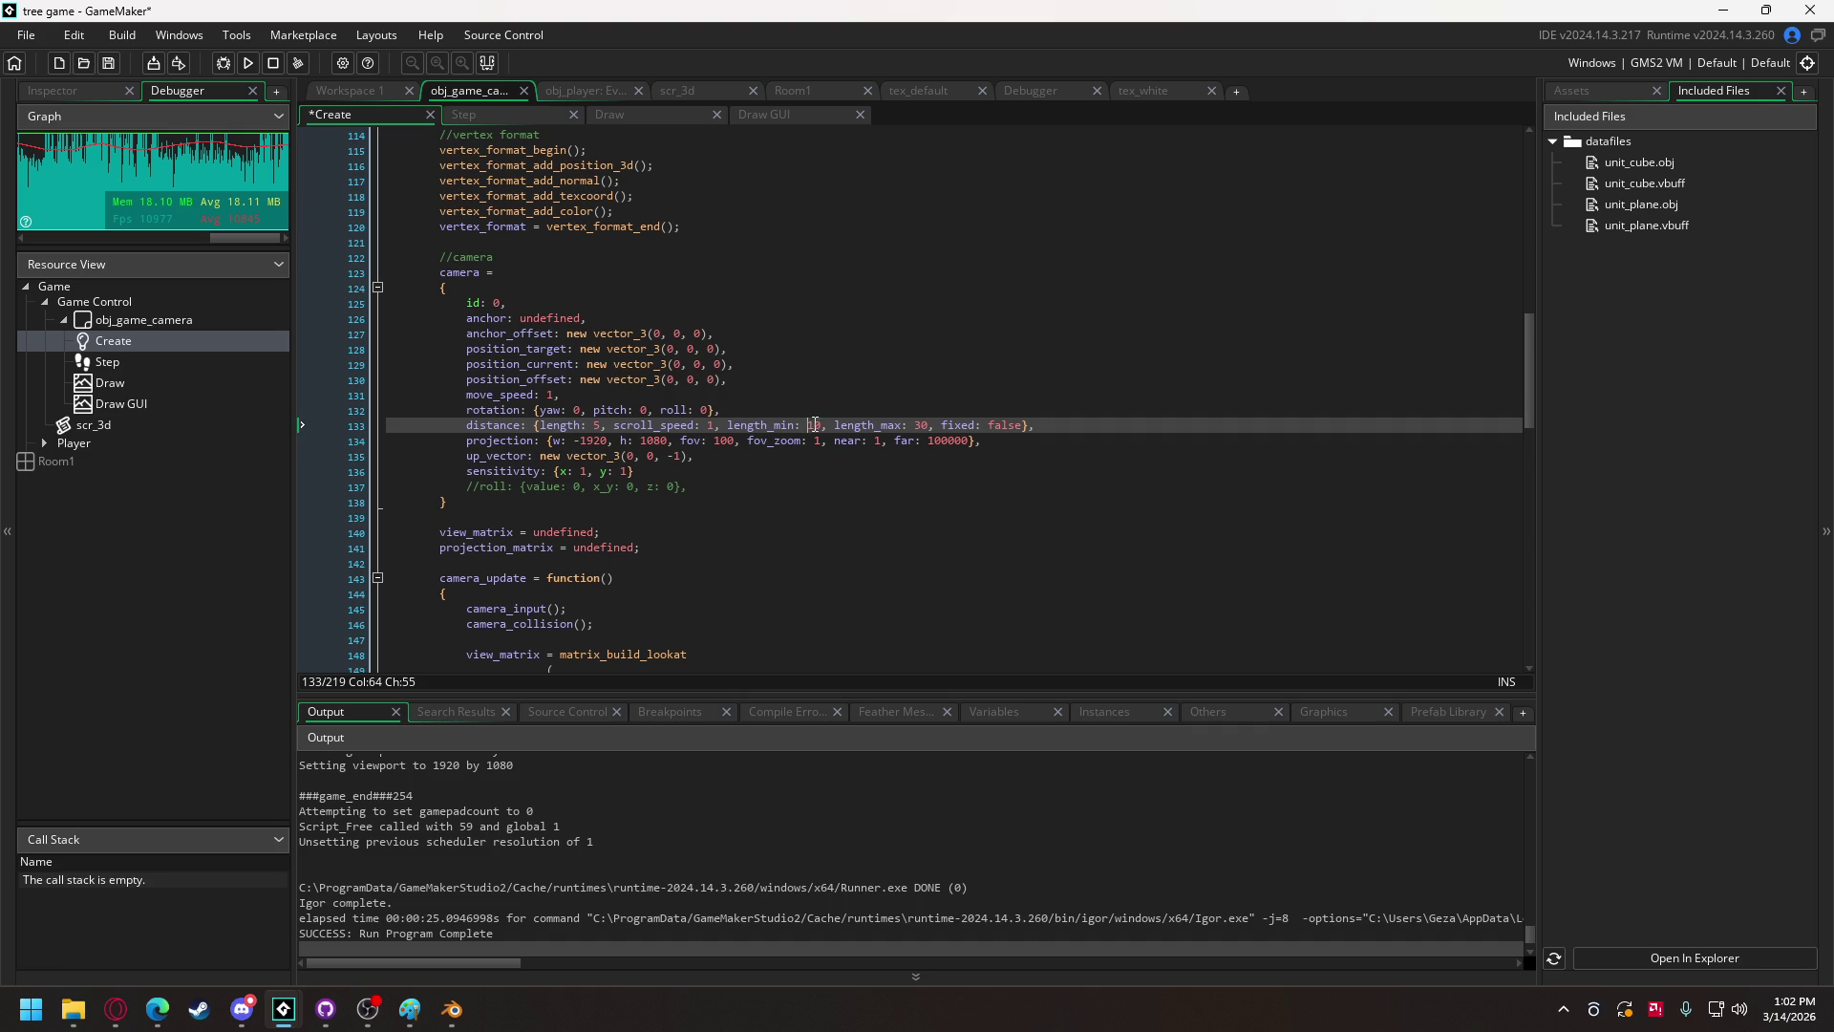
{"action": "type", "text": "3"}
{"action": "double_click", "coordinate": [915, 427]}
{"action": "type", "text": "7"}
{"action": "left_click", "coordinate": [711, 425]}
{"action": "type", "text": "."}
{"action": "key", "text": "BackSpace"}
{"action": "type", "text": "0.2"}
{"action": "key", "text": "BackSpace"}
{"action": "left_click", "coordinate": [247, 62]}
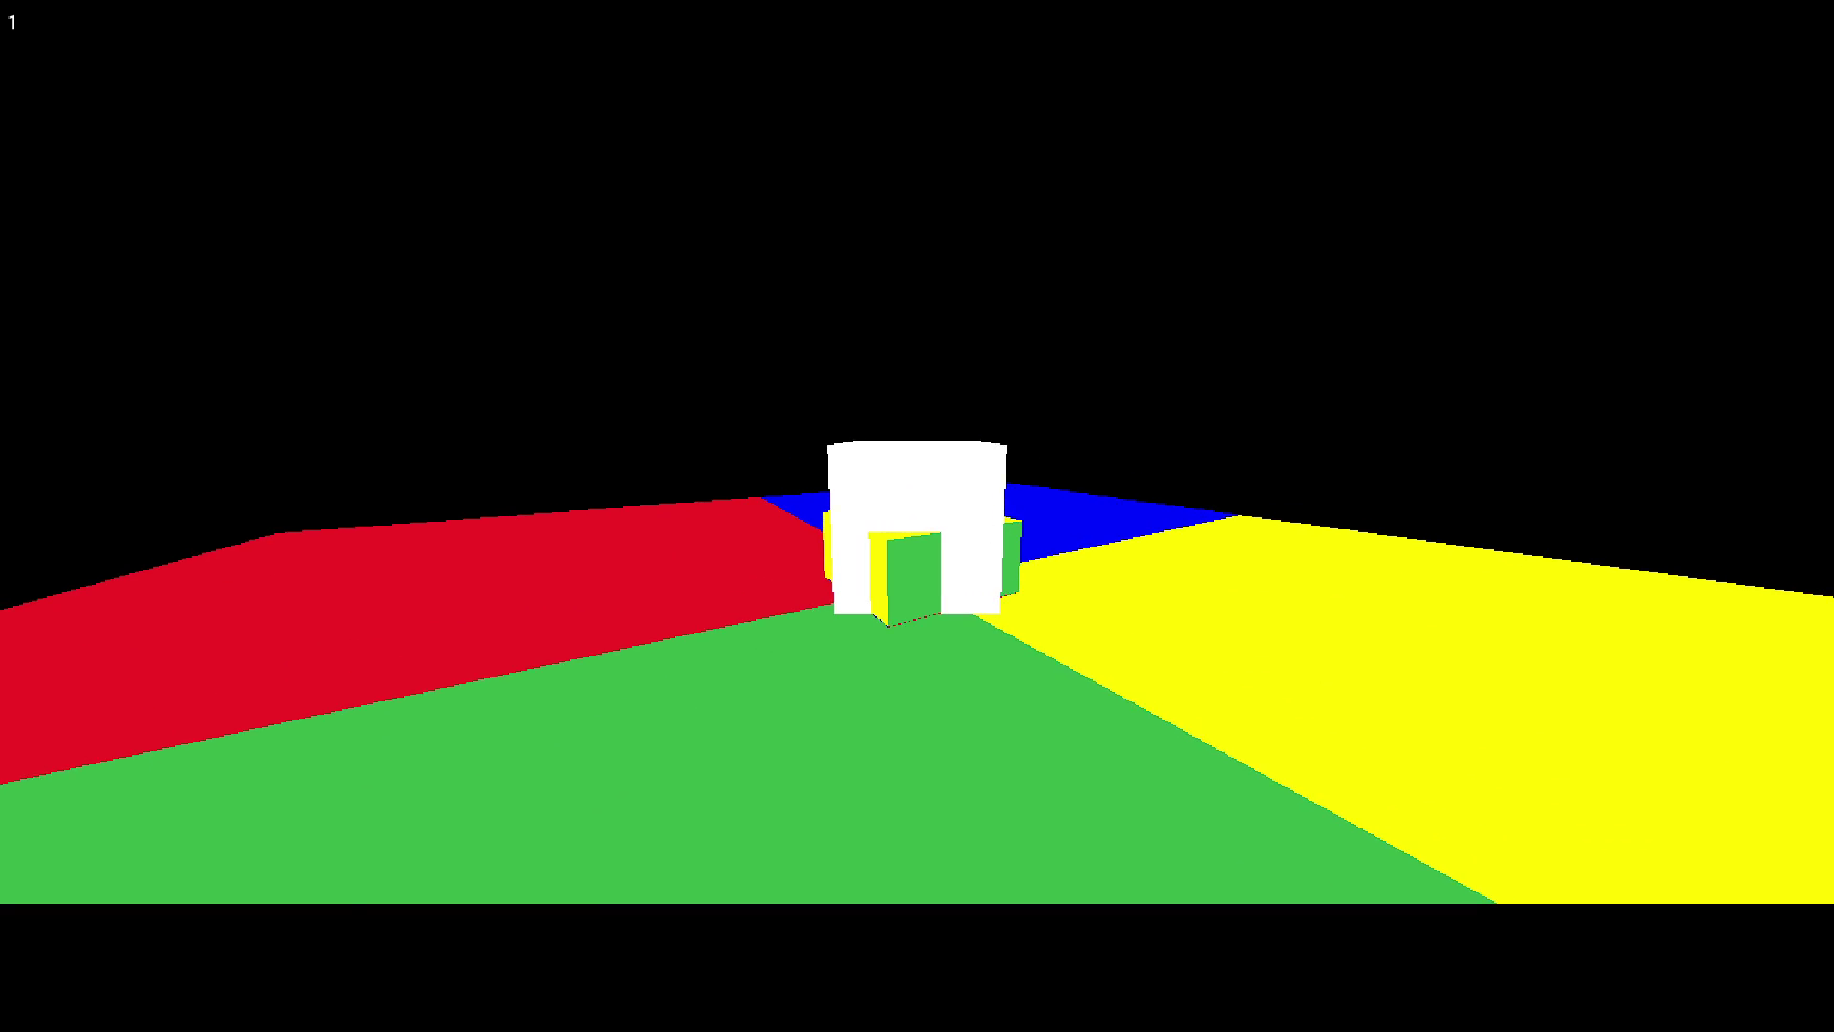
Step: Change the camera's near clip value to -1 and test-run the game
{"action": "key", "text": "Escape"}
{"action": "left_click", "coordinate": [877, 441]}
{"action": "type", "text": "-"}
{"action": "left_click", "coordinate": [247, 62]}
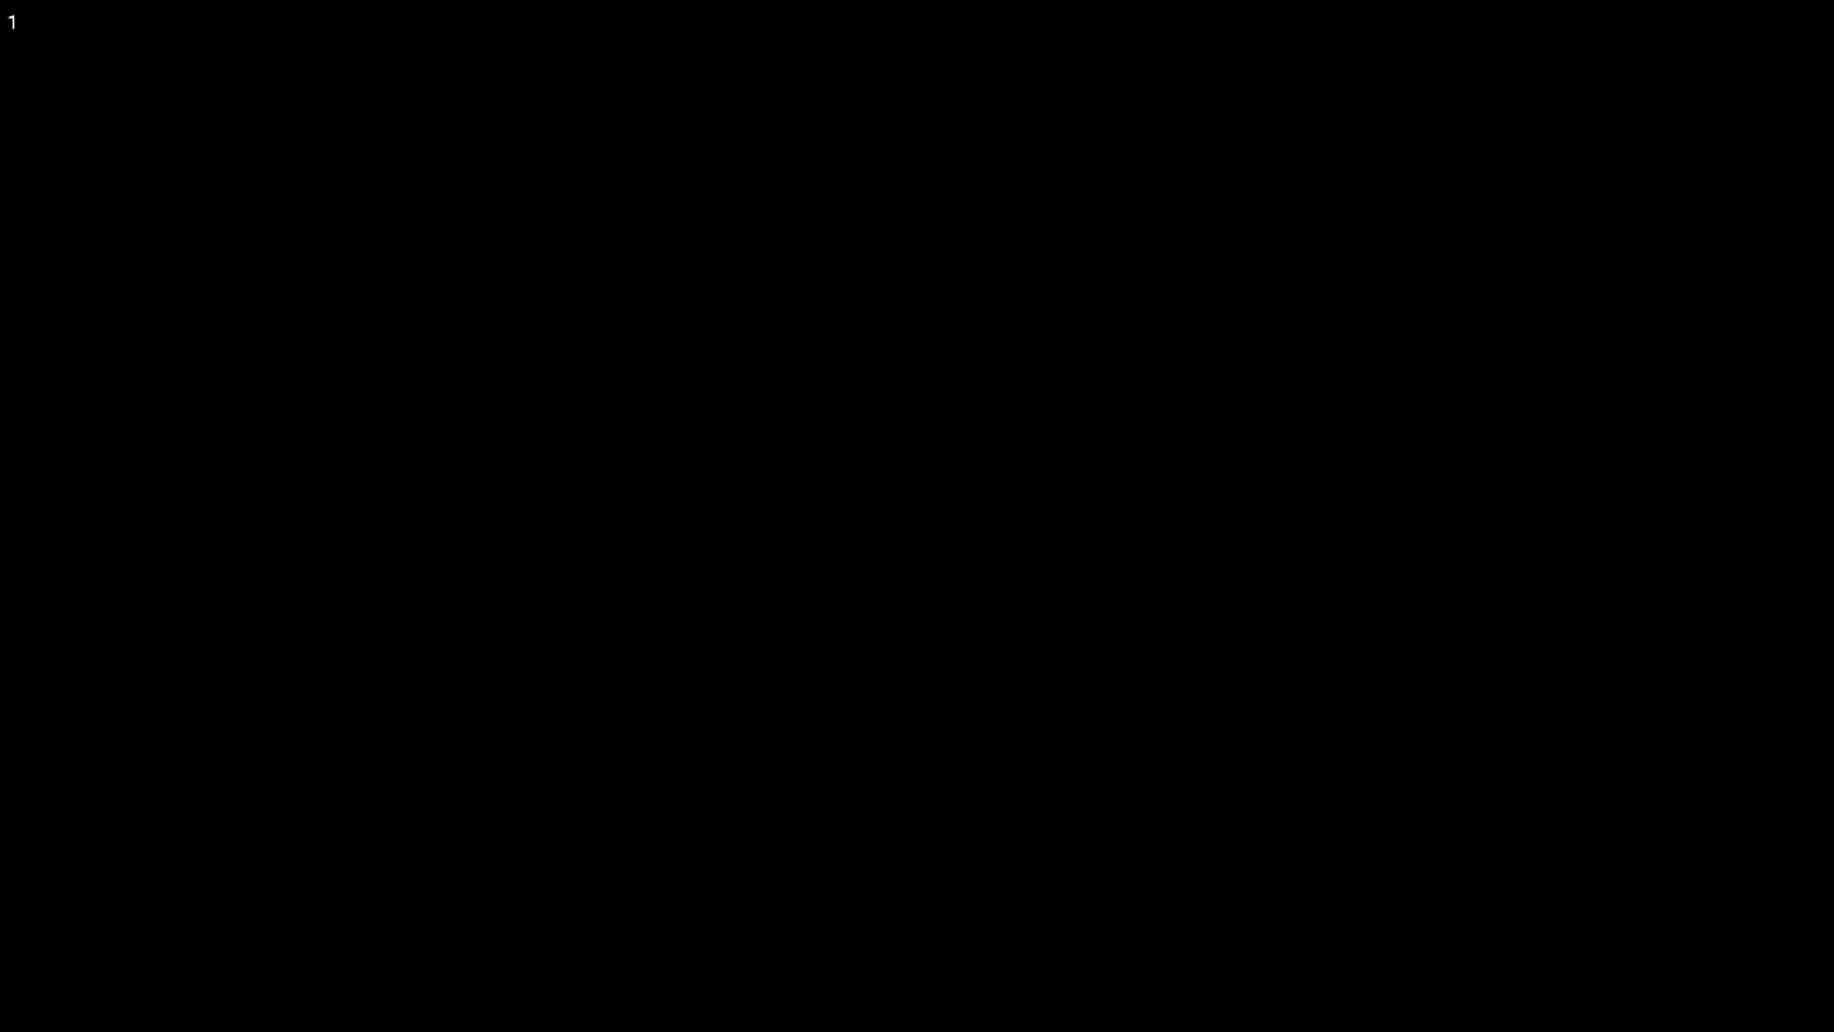
{"action": "key", "text": "Escape"}
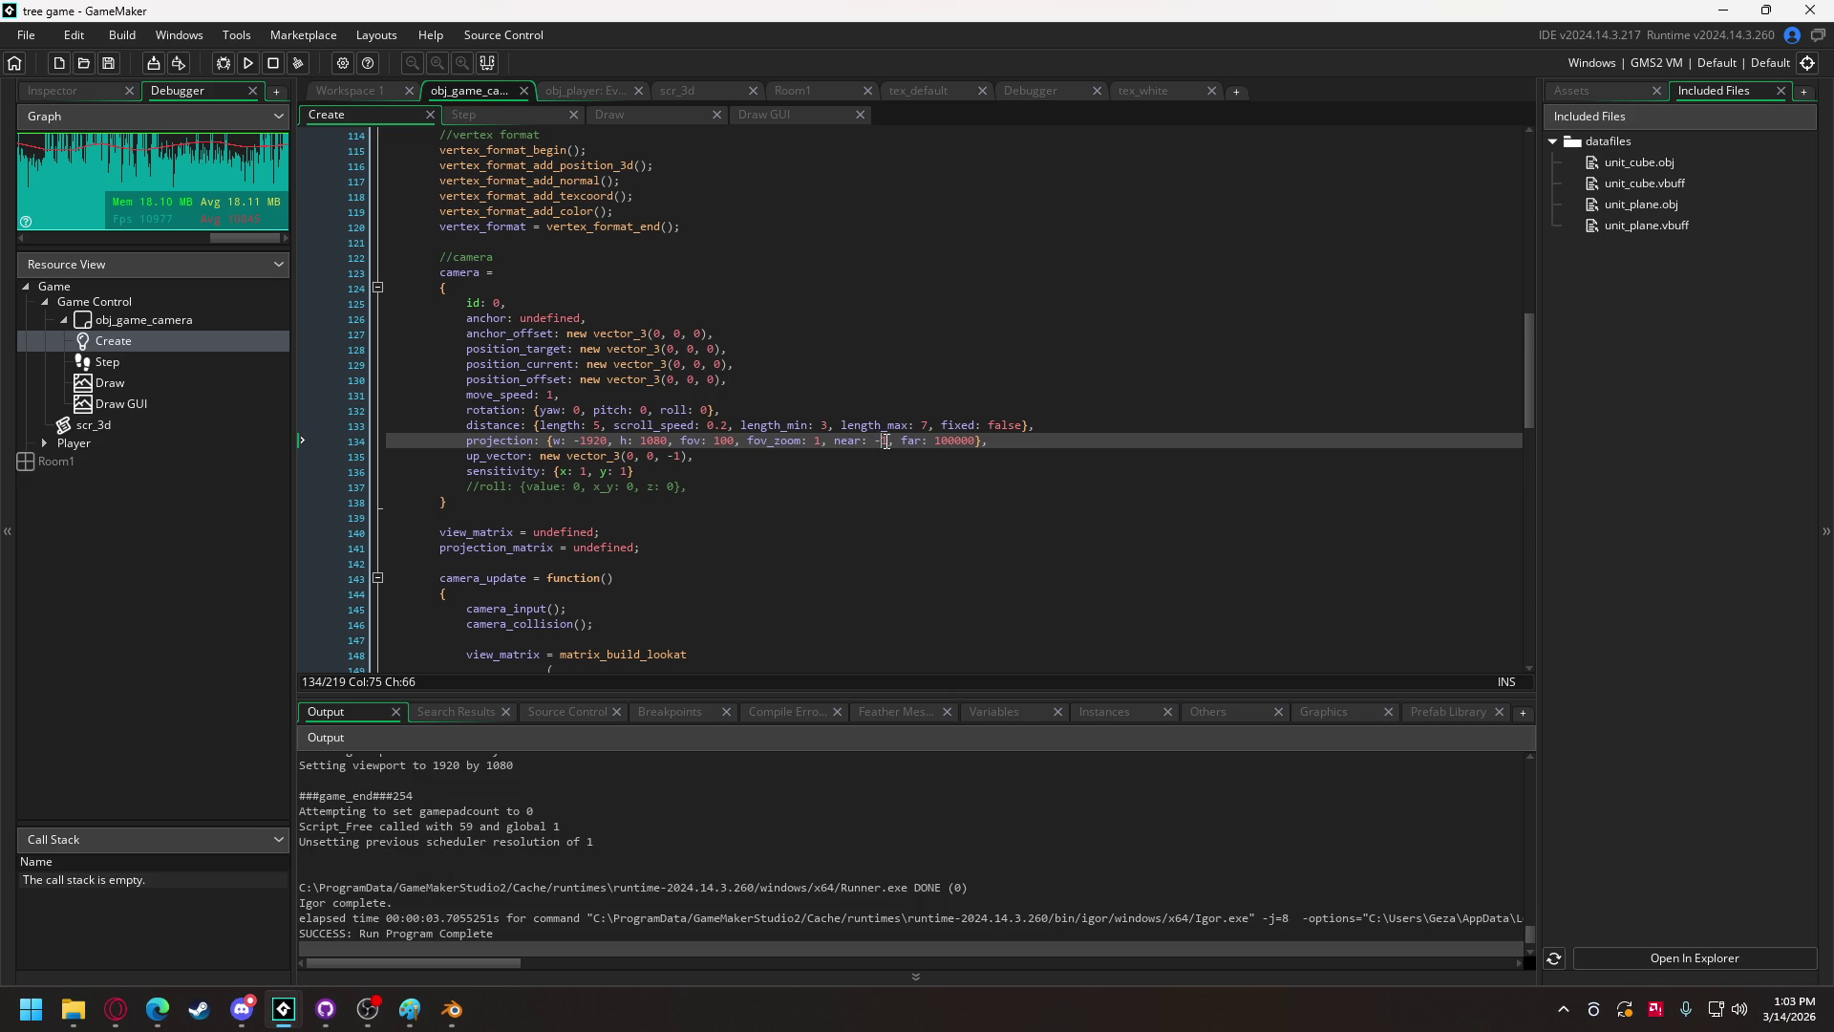
Step: Run a debug session with the near value -1 and close it
{"action": "left_click_drag", "start_coordinate": [877, 442], "coordinate": [886, 441]}
{"action": "left_click", "coordinate": [233, 59]}
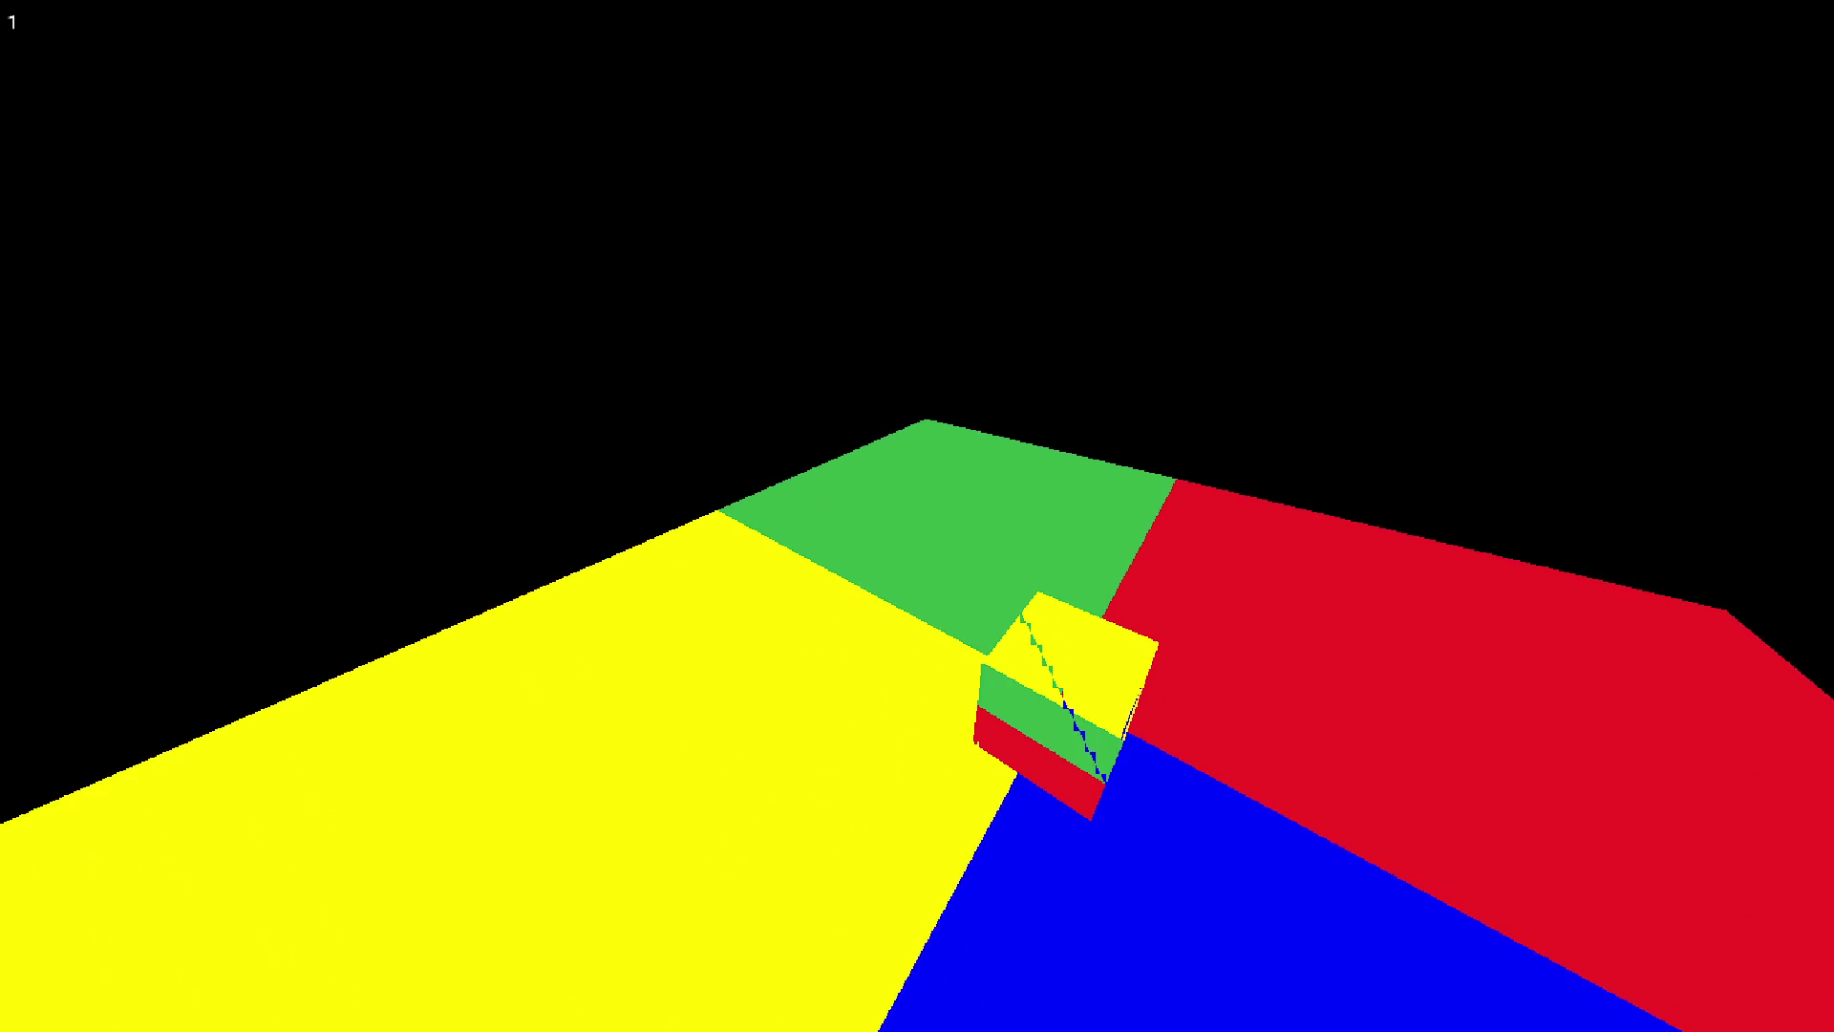
{"action": "key", "text": "Escape"}
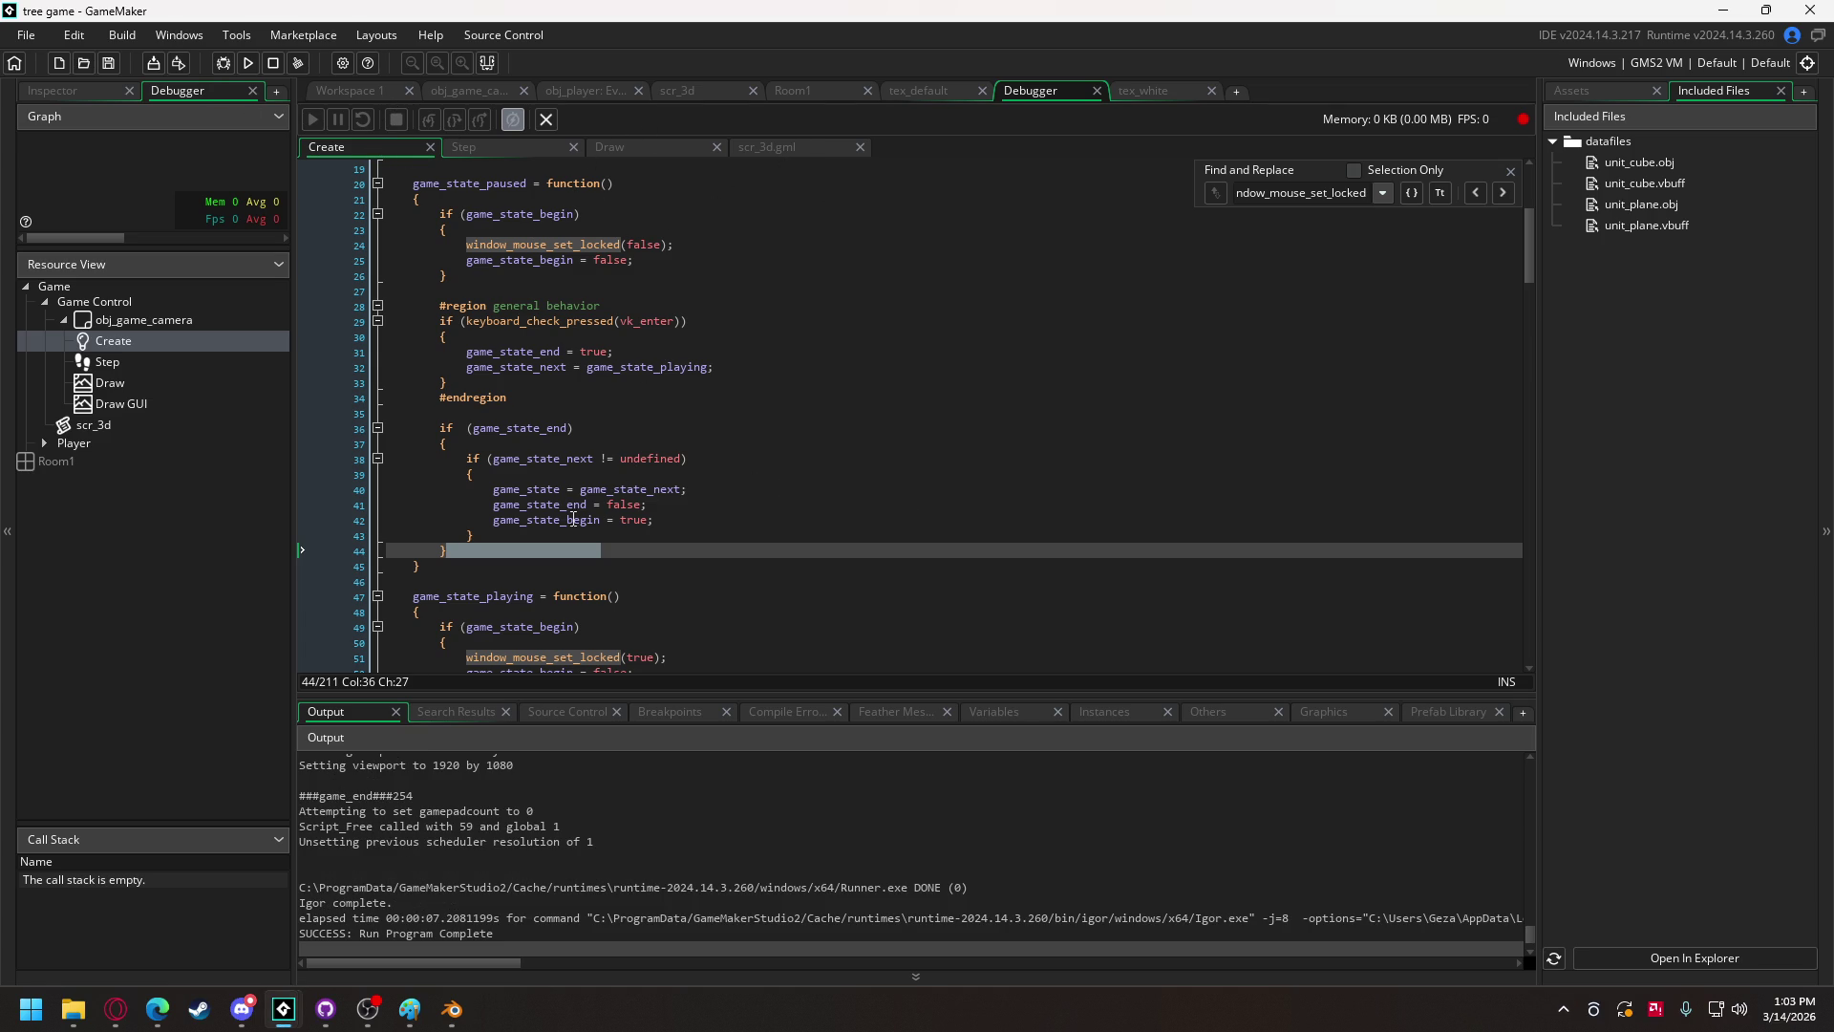
Step: Set the camera projection's near clip to 1 and far clip to 10000
{"action": "left_click", "coordinate": [321, 504]}
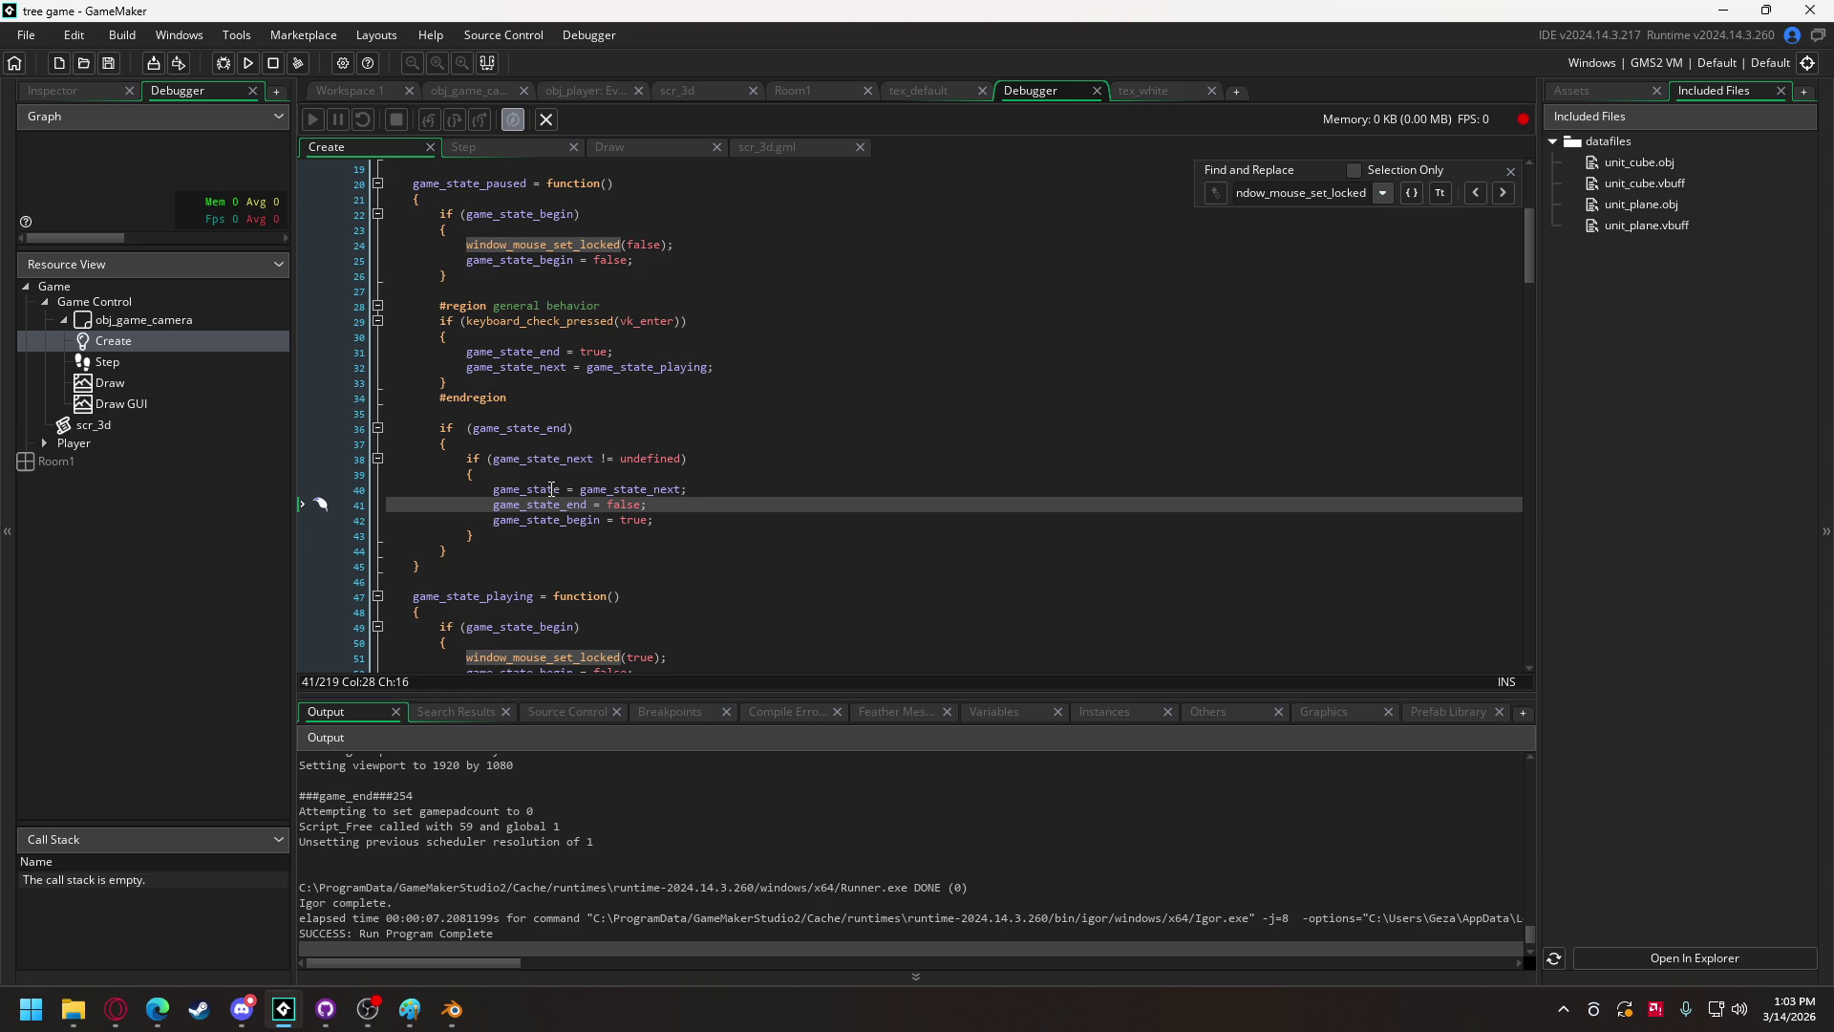
{"action": "left_click", "coordinate": [467, 90]}
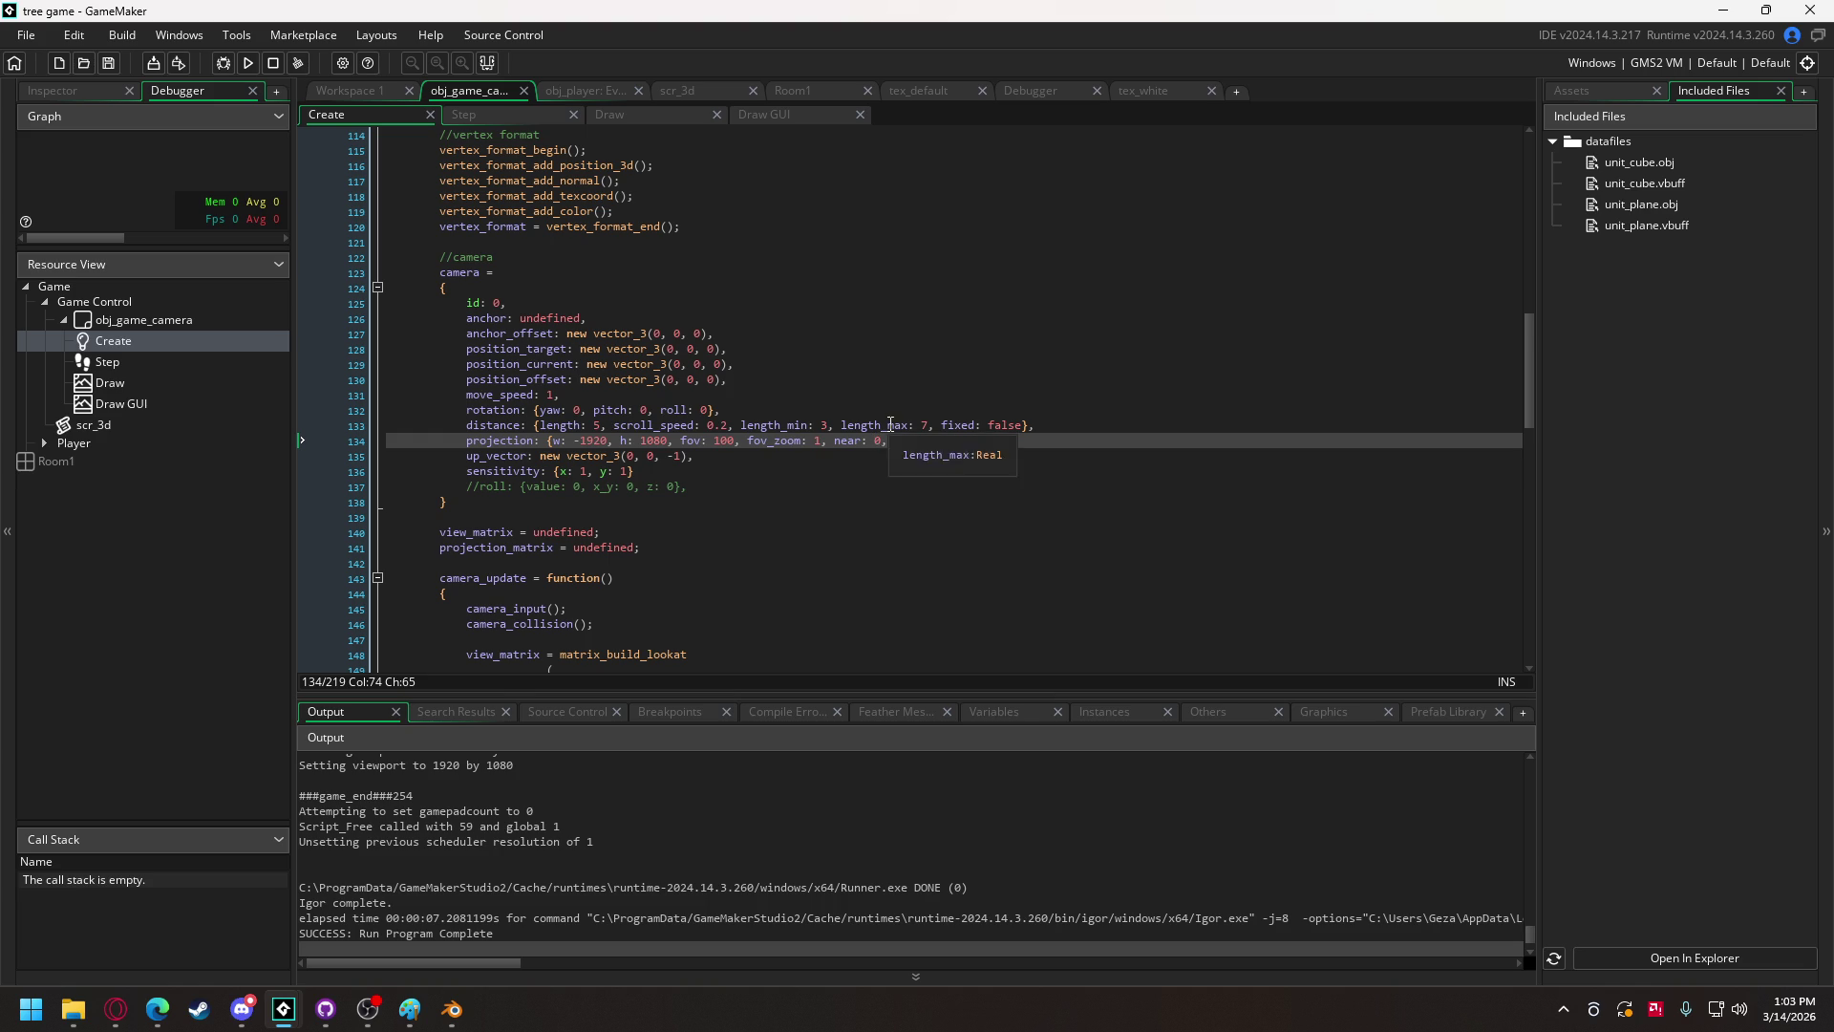
{"action": "type", "text": "1"}
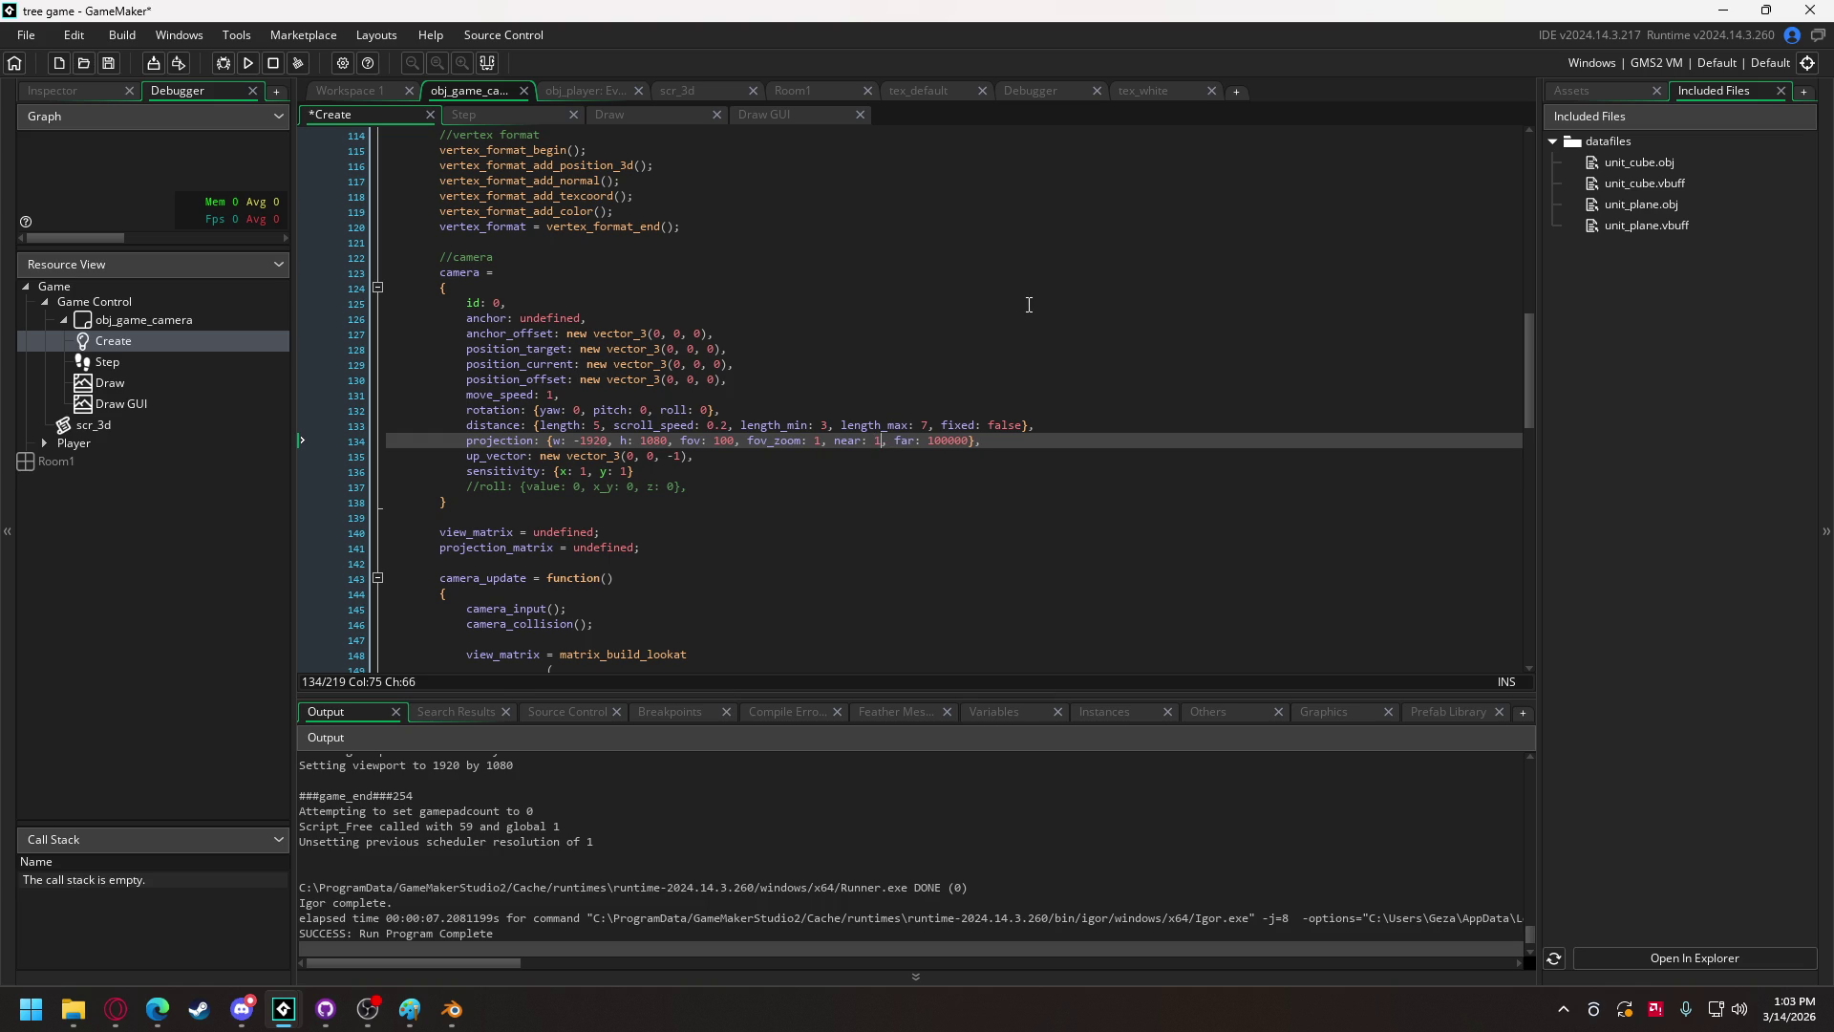
{"action": "left_click", "coordinate": [965, 440]}
{"action": "key", "text": "BackSpace"}
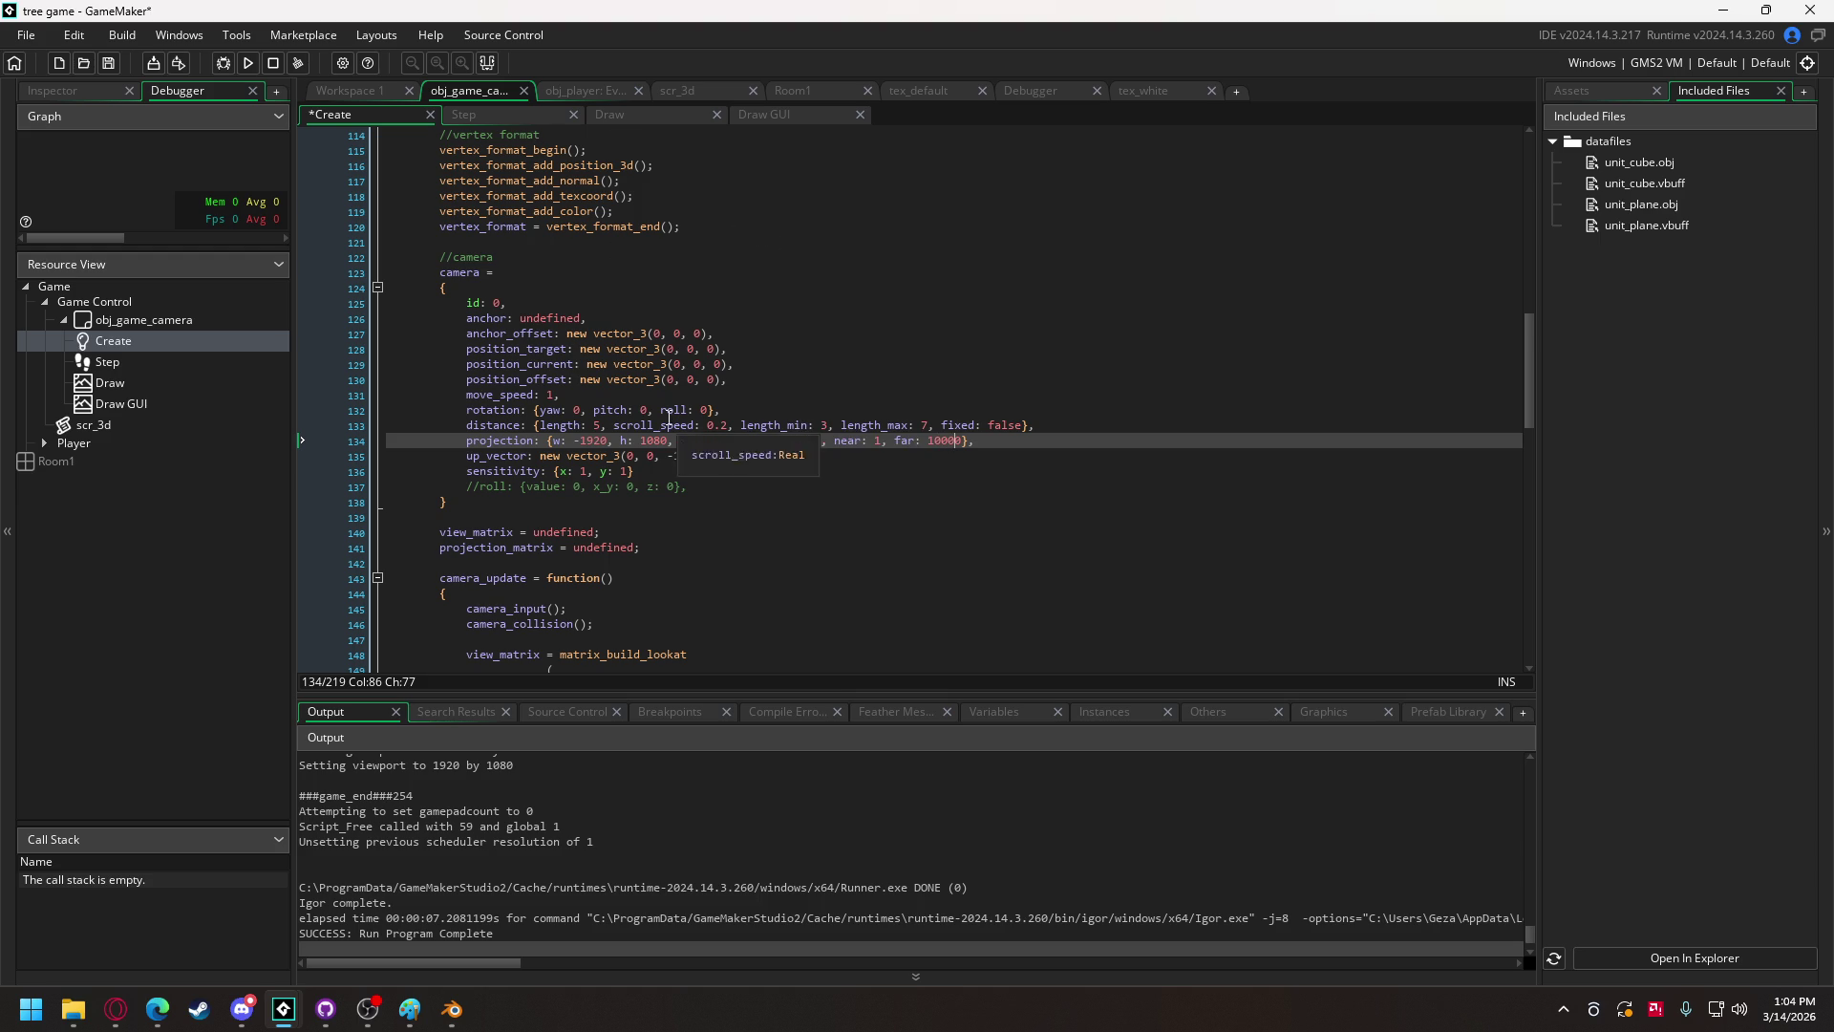
Step: Set the distance length to 50 and adjust the length_min and length_max values
{"action": "left_click", "coordinate": [600, 425]}
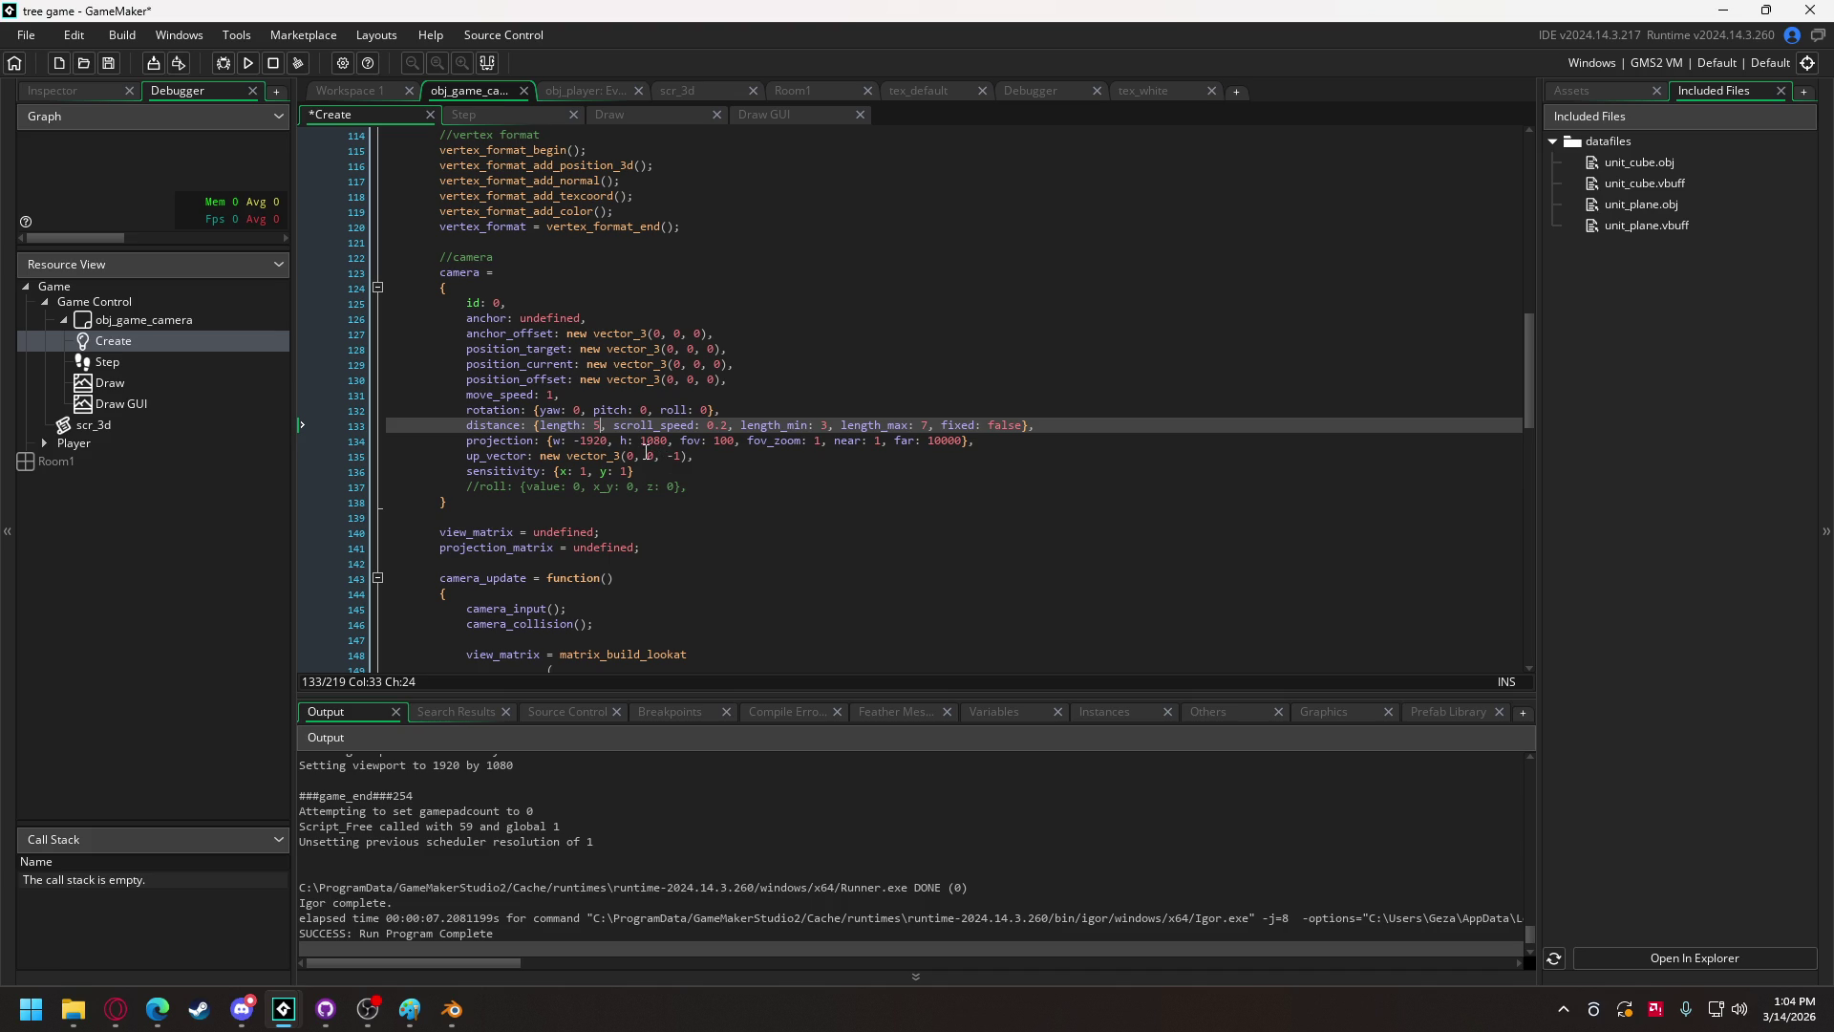
{"action": "type", "text": "0"}
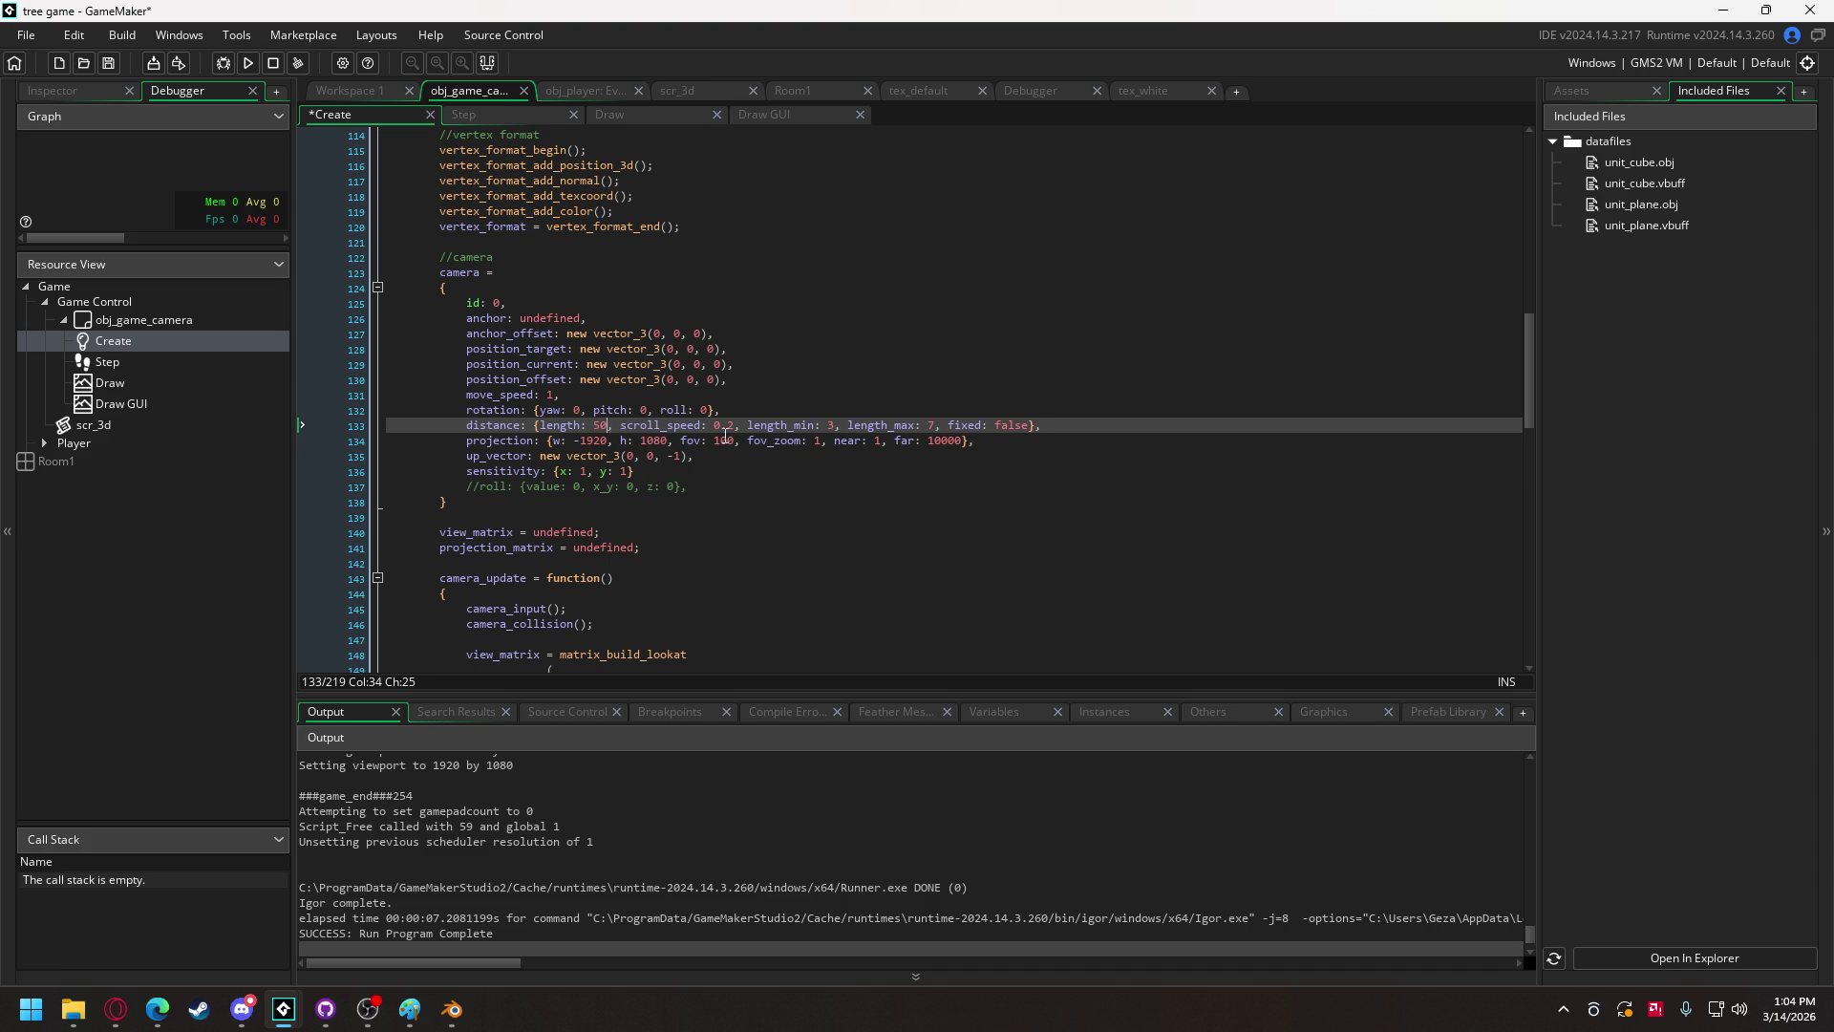
{"action": "left_click", "coordinate": [836, 425]}
{"action": "type", "text": "0"}
{"action": "left_click", "coordinate": [941, 425]}
{"action": "double_click", "coordinate": [837, 426]}
{"action": "type", "text": "7"}
{"action": "type", "text": "2"}
{"action": "left_click", "coordinate": [936, 425]}
Step: From obj_player's Create code, test-run the game to check the camera distance, then close it
{"action": "key", "text": "ctrl+Tab"}
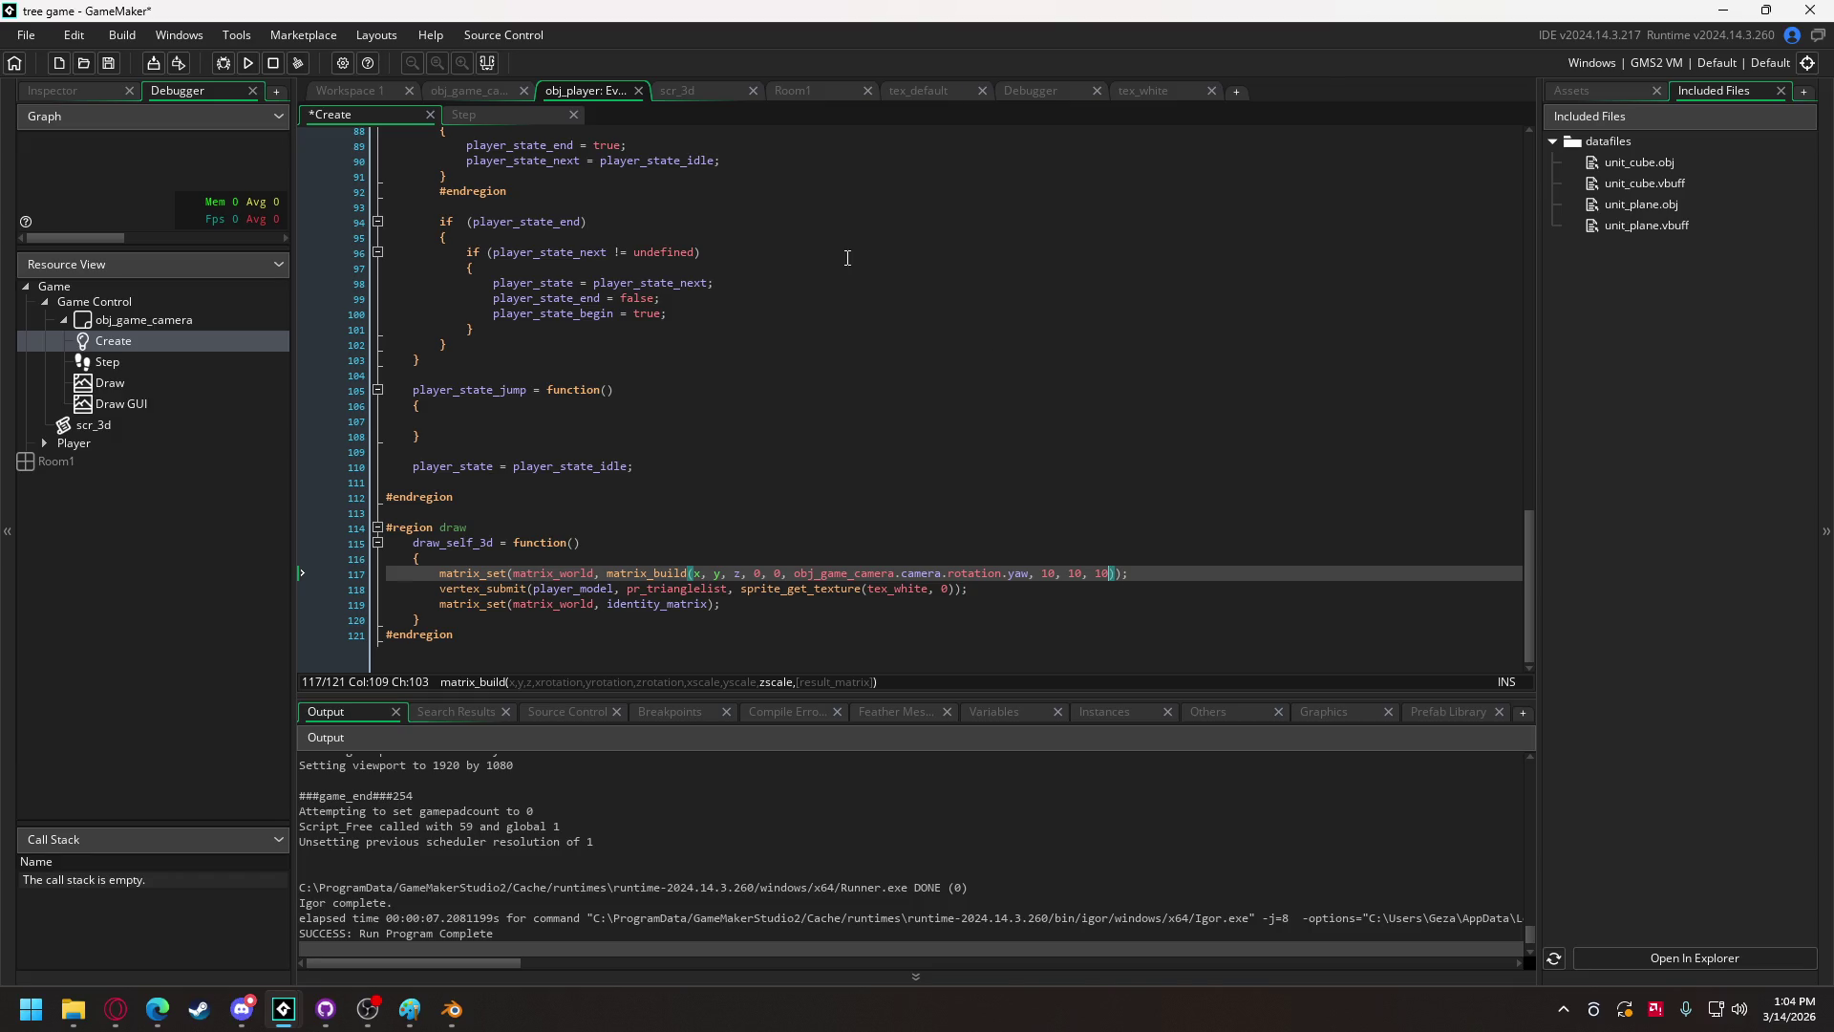
{"action": "left_click", "coordinate": [245, 65]}
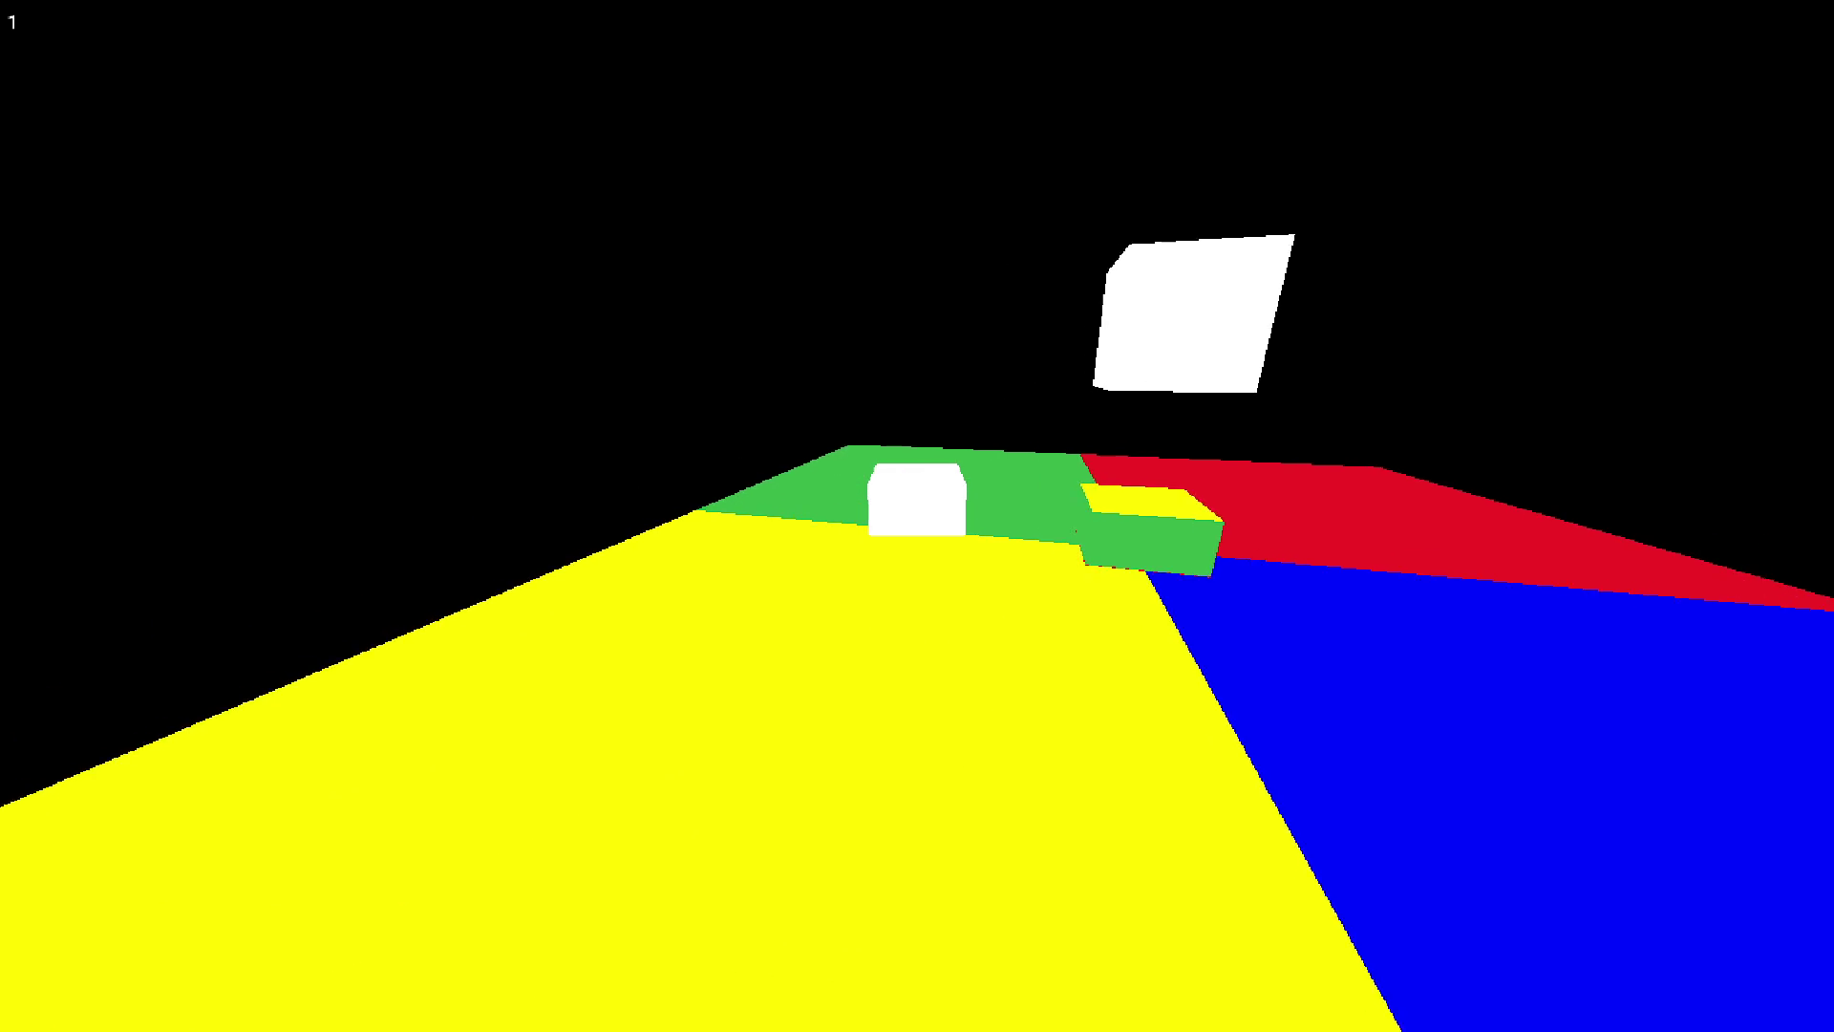
{"action": "key", "text": "Escape"}
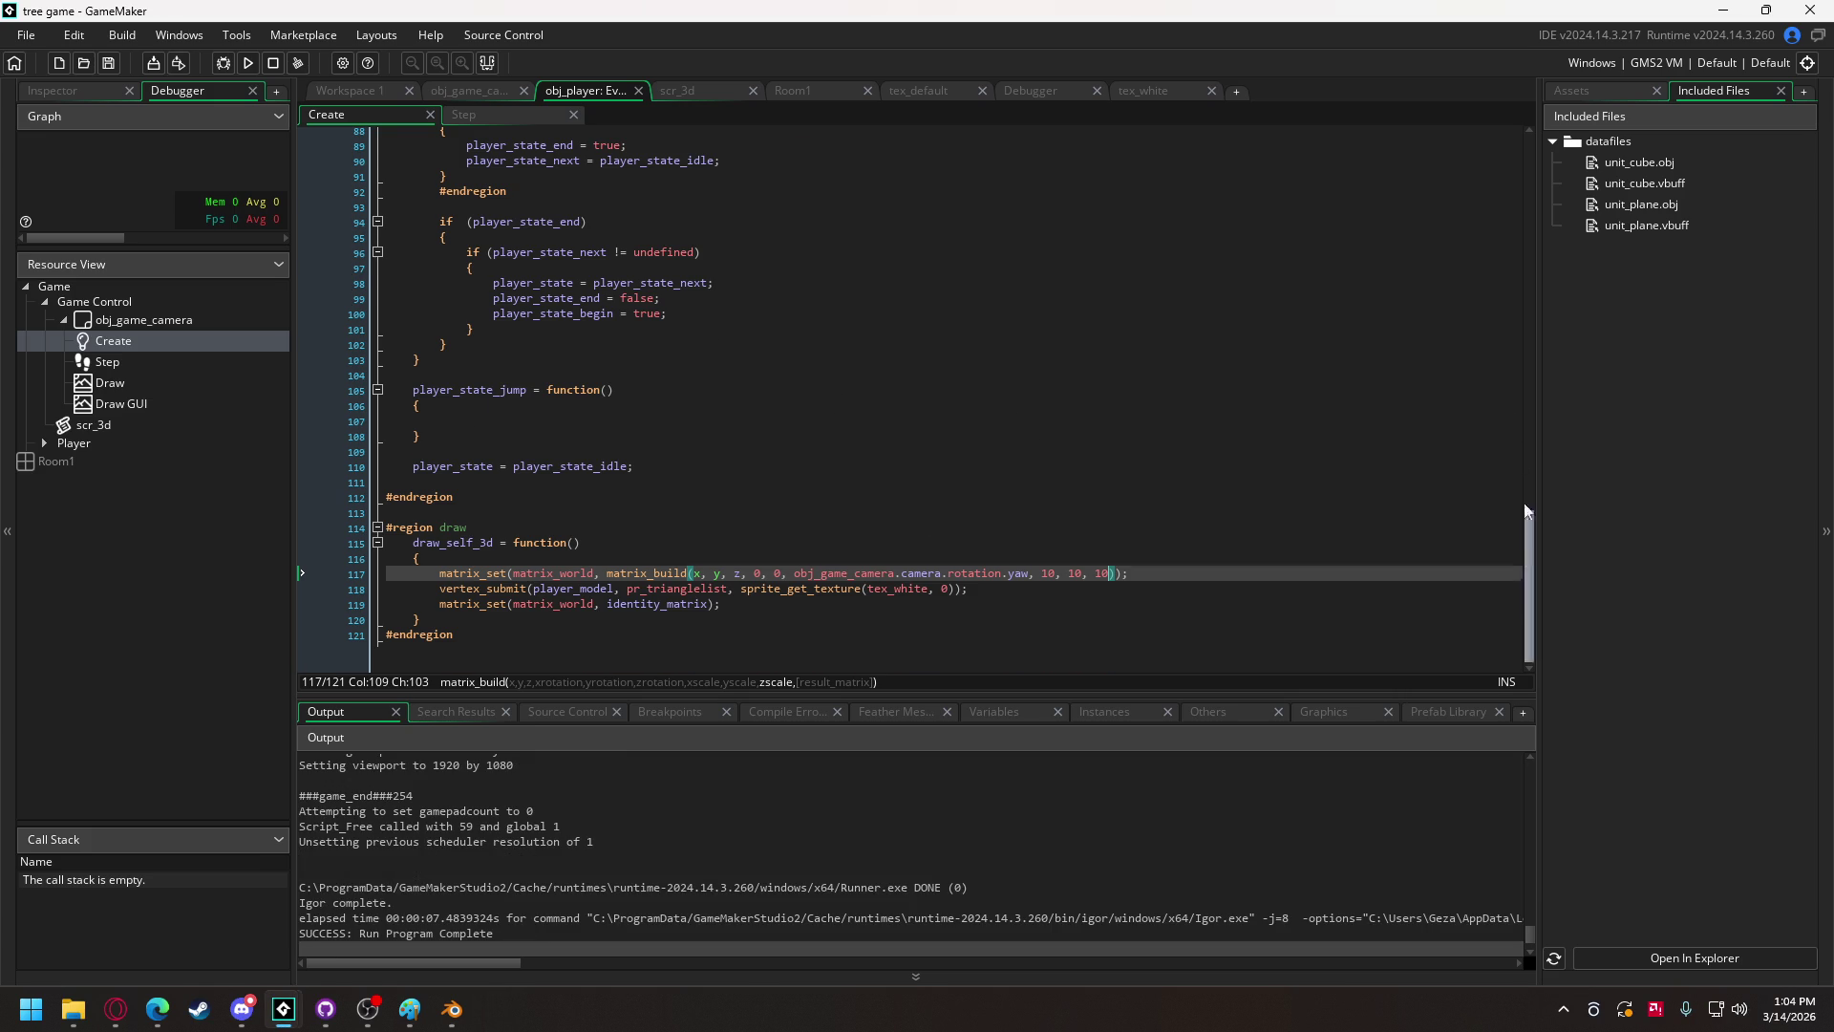
Step: Change movement_speed from 0.2 to 2 and launch another test run
{"action": "left_click_drag", "start_coordinate": [1526, 552], "coordinate": [1492, 102]}
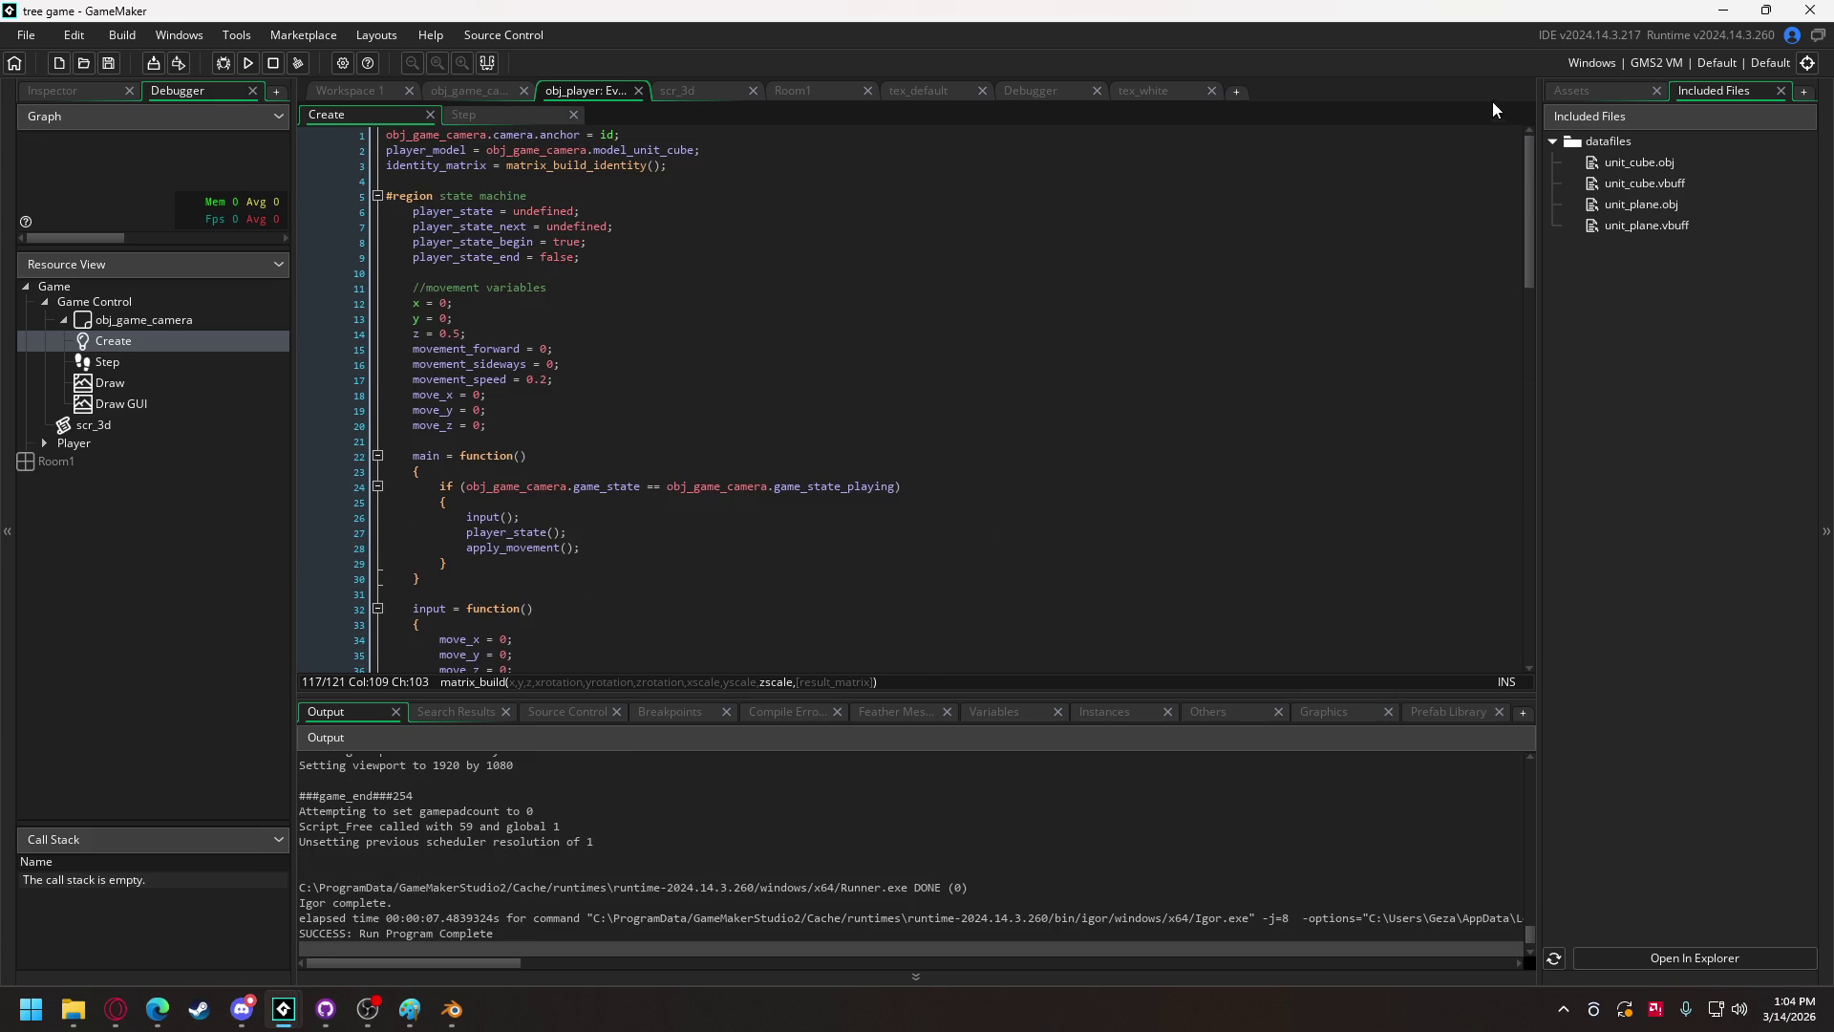
{"action": "double_click", "coordinate": [532, 380]}
{"action": "type", "text": "2"}
{"action": "left_click", "coordinate": [248, 62]}
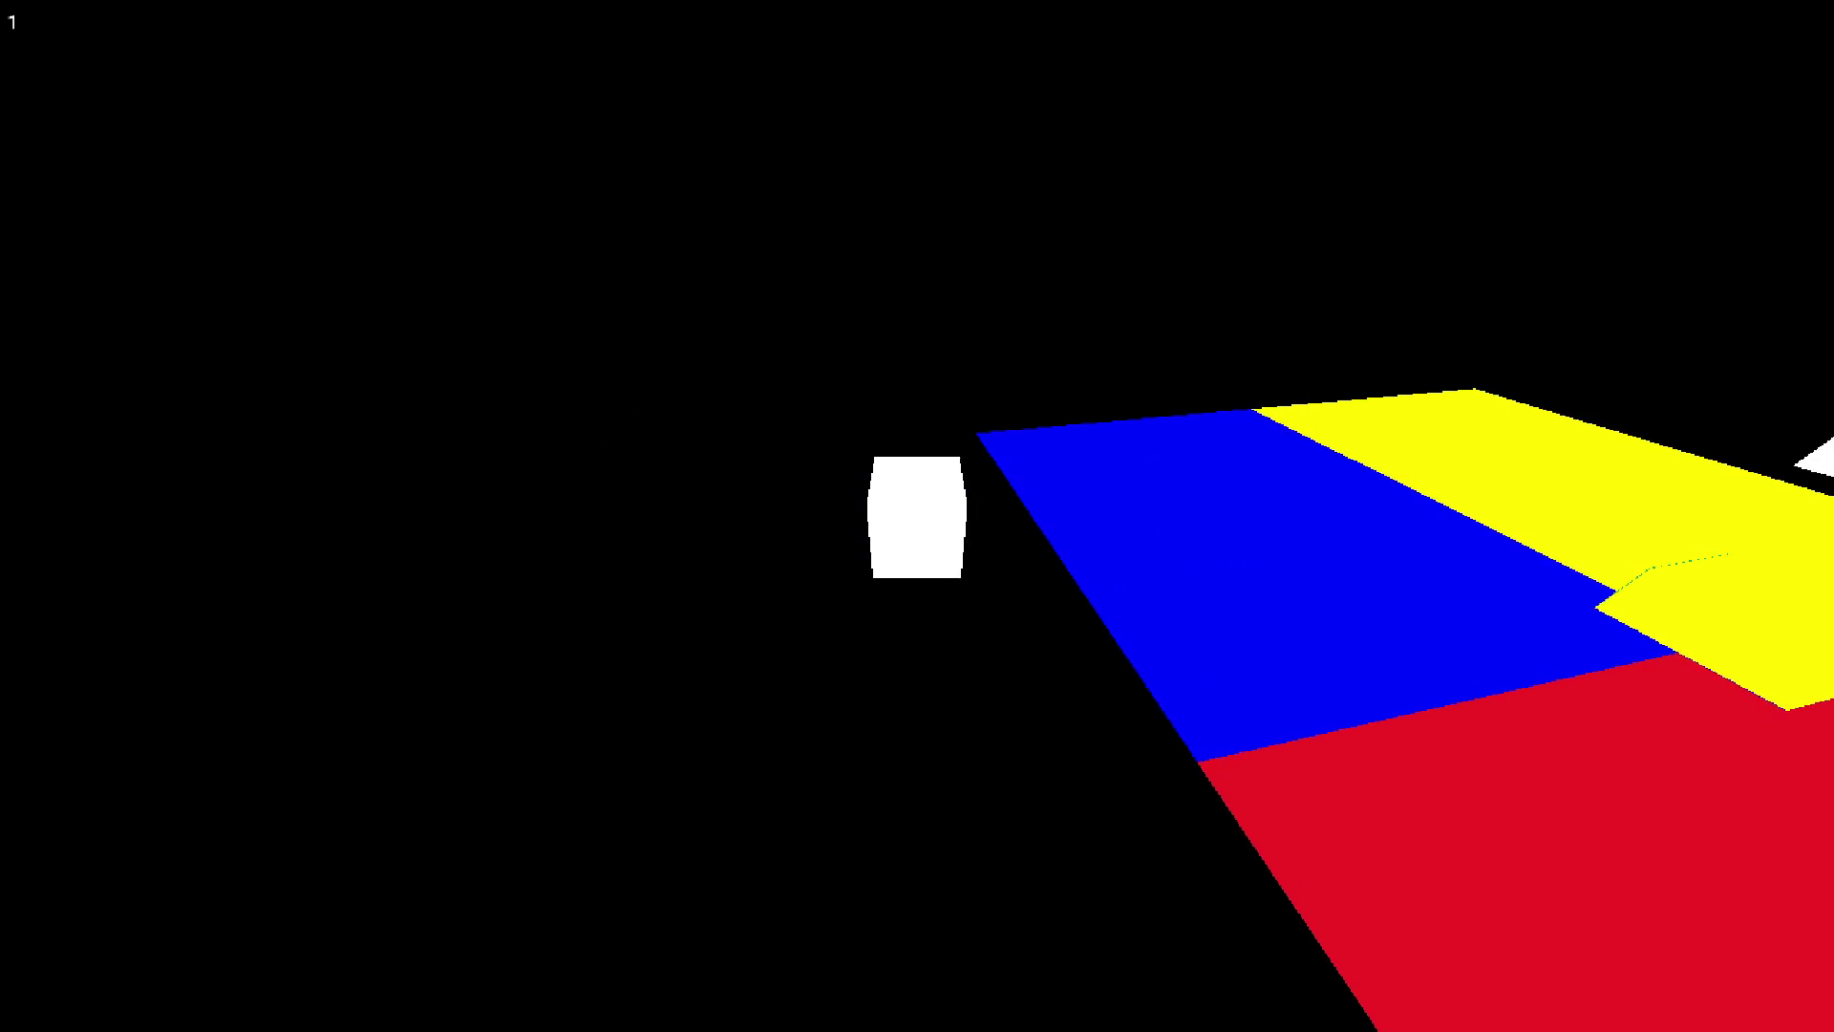
Step: Set movement_speed to 1 and the player's starting z to 5, test-run, then switch to Discord
{"action": "key", "text": "Escape"}
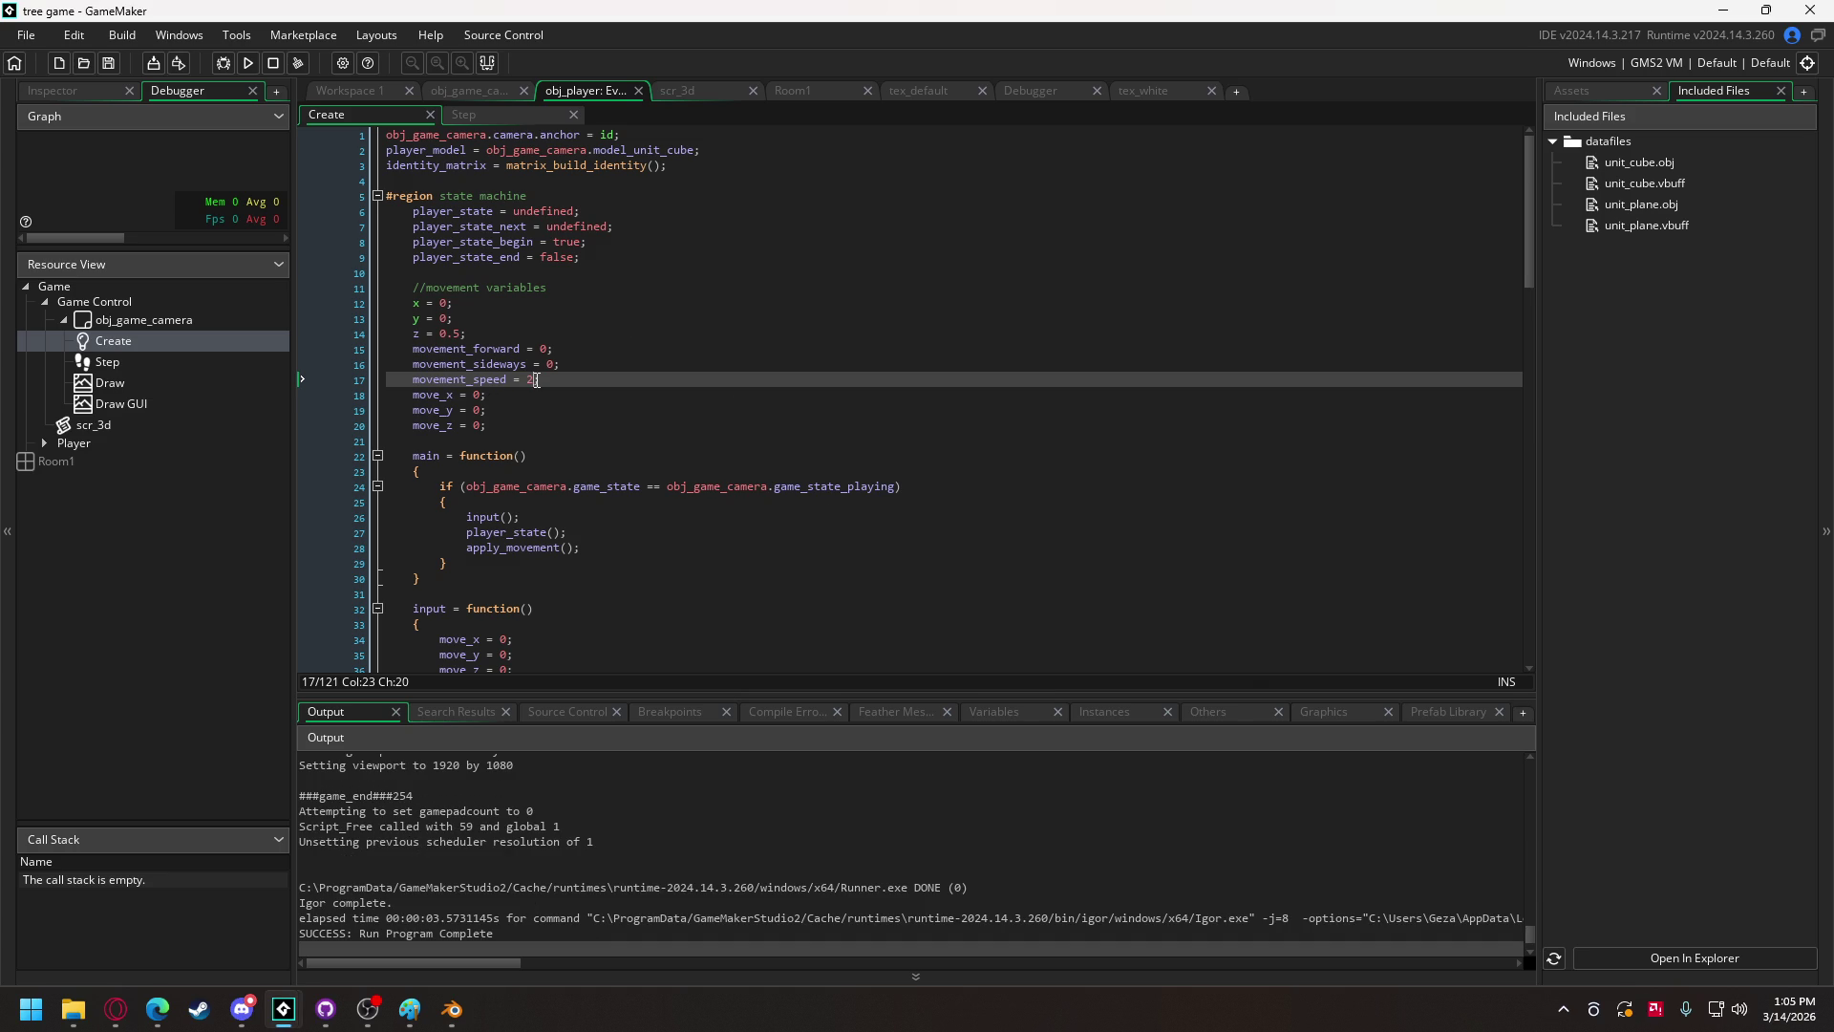
{"action": "type", "text": "1"}
{"action": "left_click_drag", "start_coordinate": [440, 333], "coordinate": [455, 334]}
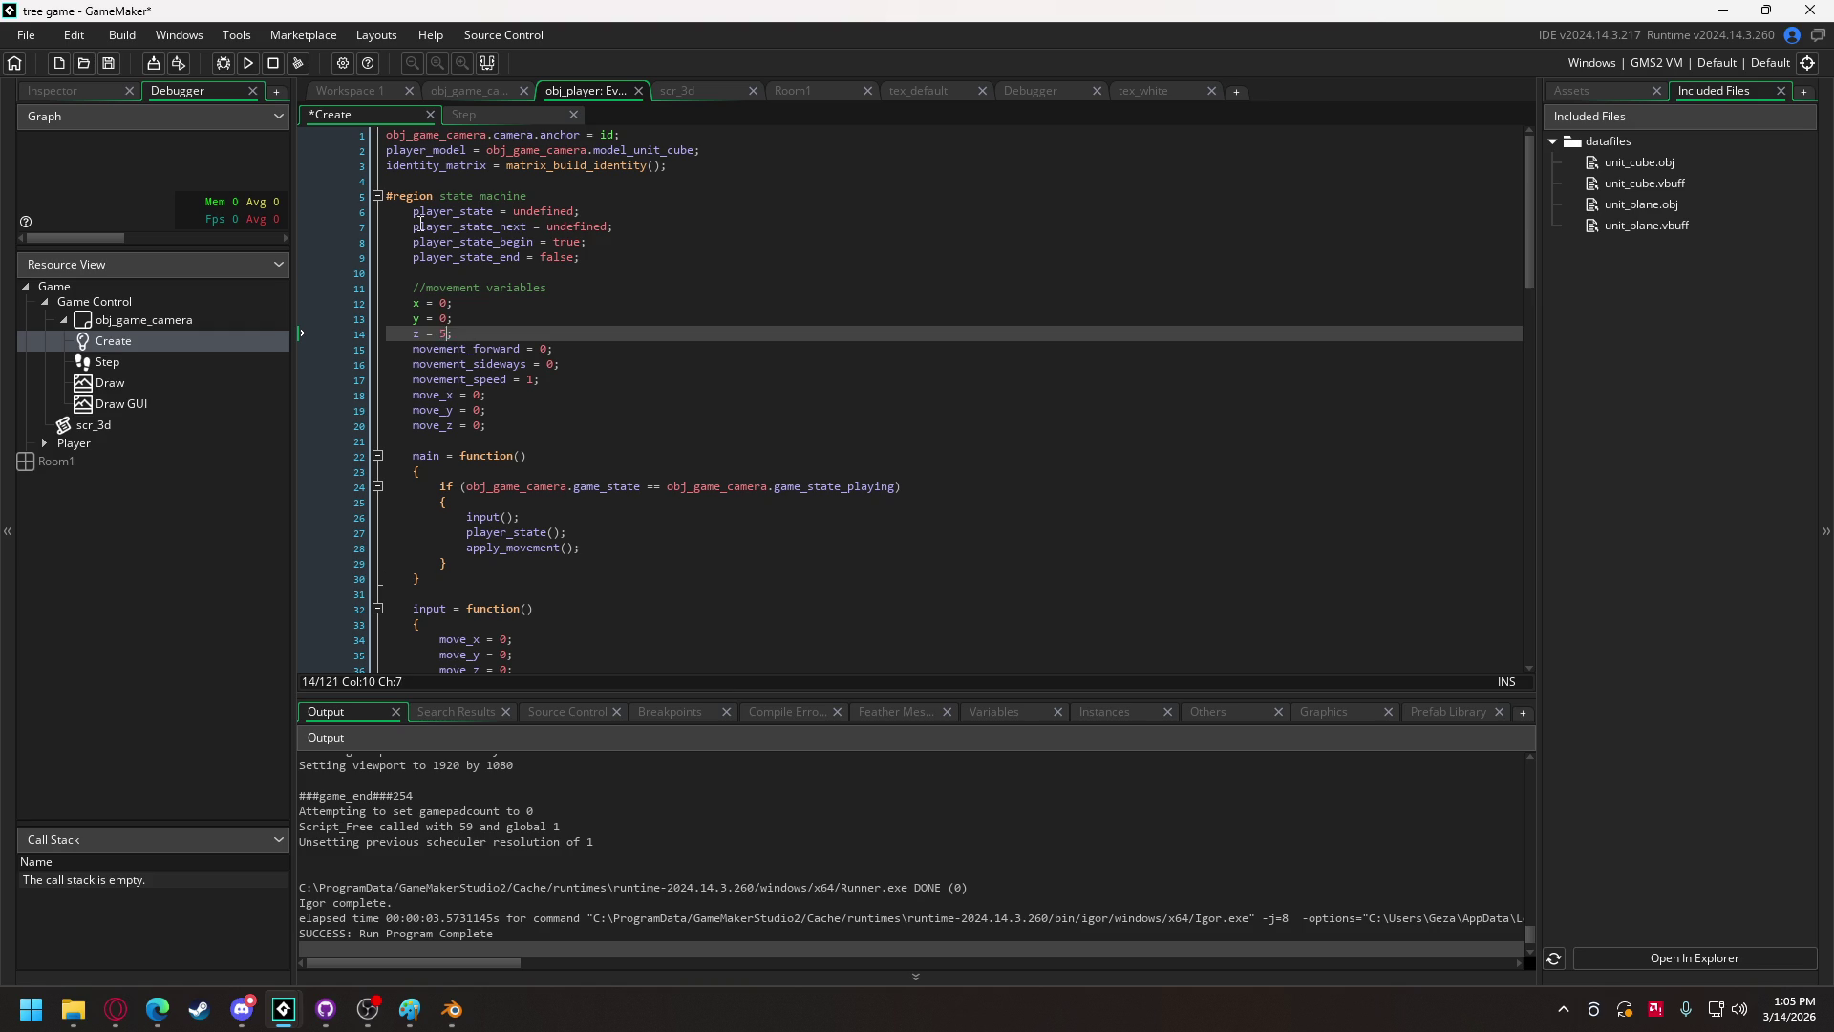
{"action": "left_click", "coordinate": [241, 72]}
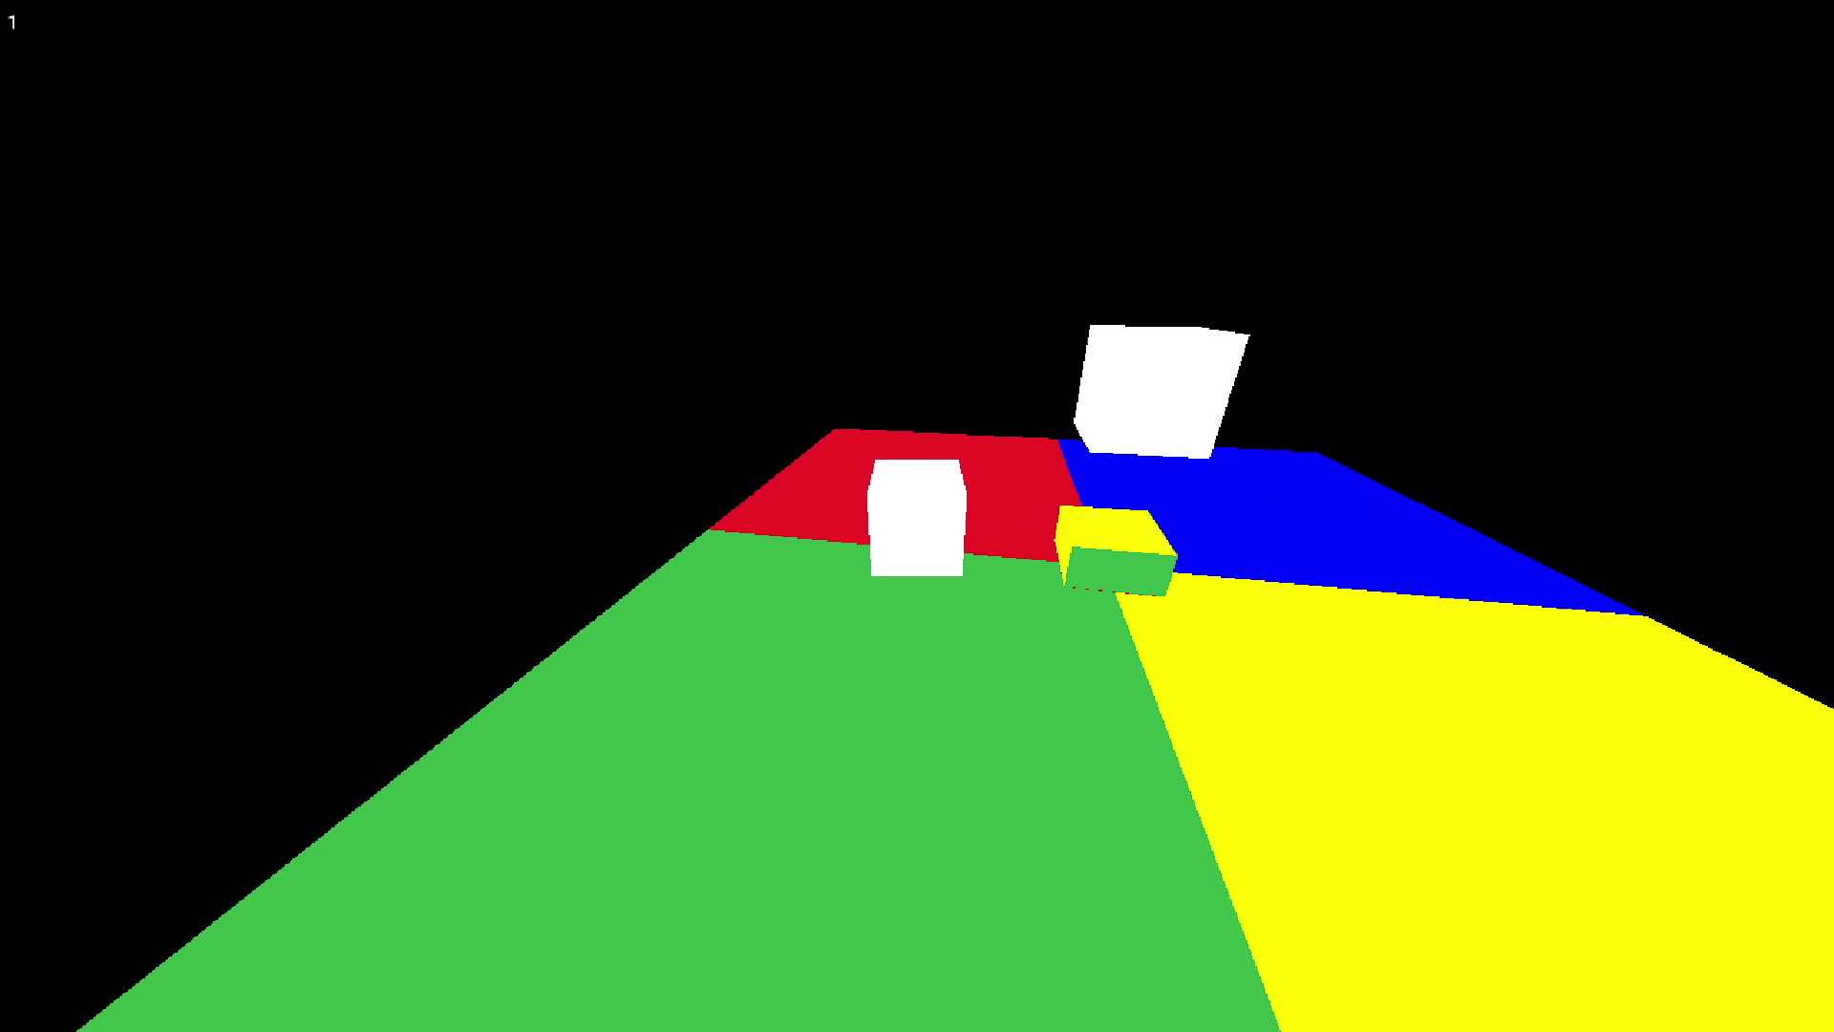
{"action": "key", "text": "alt+Tab"}
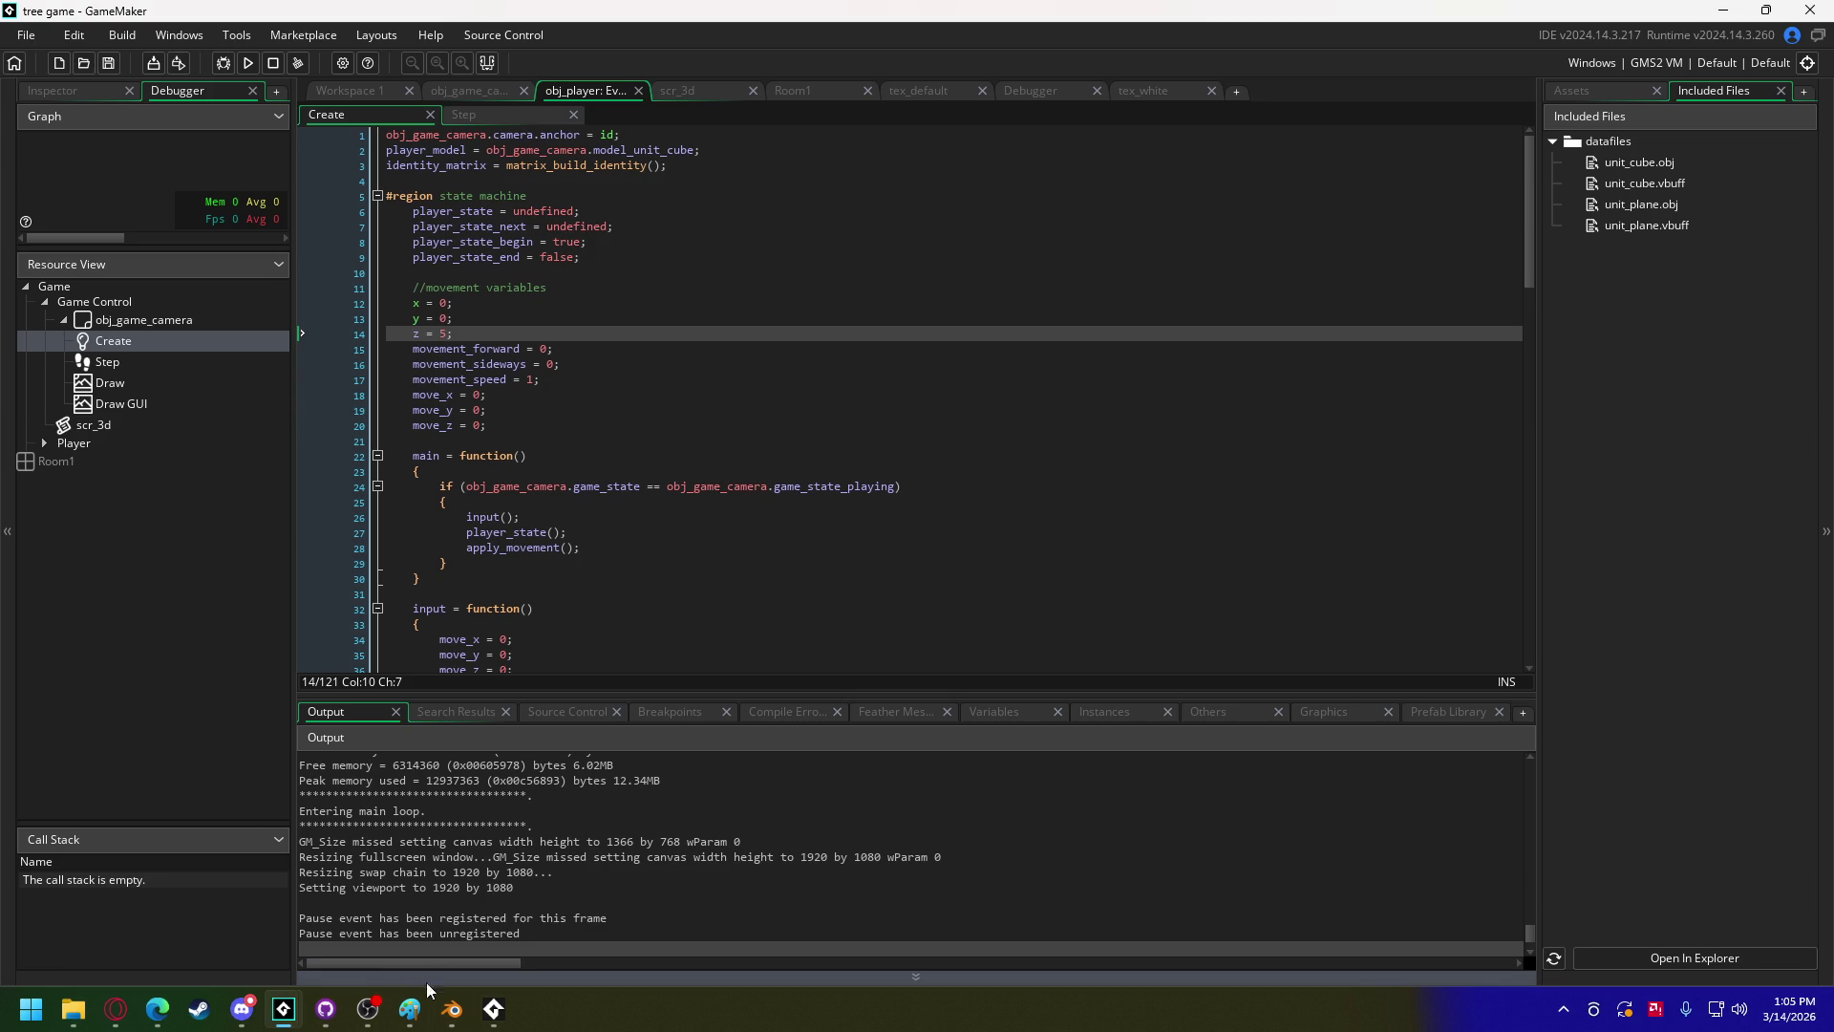
{"action": "left_click", "coordinate": [242, 1009]}
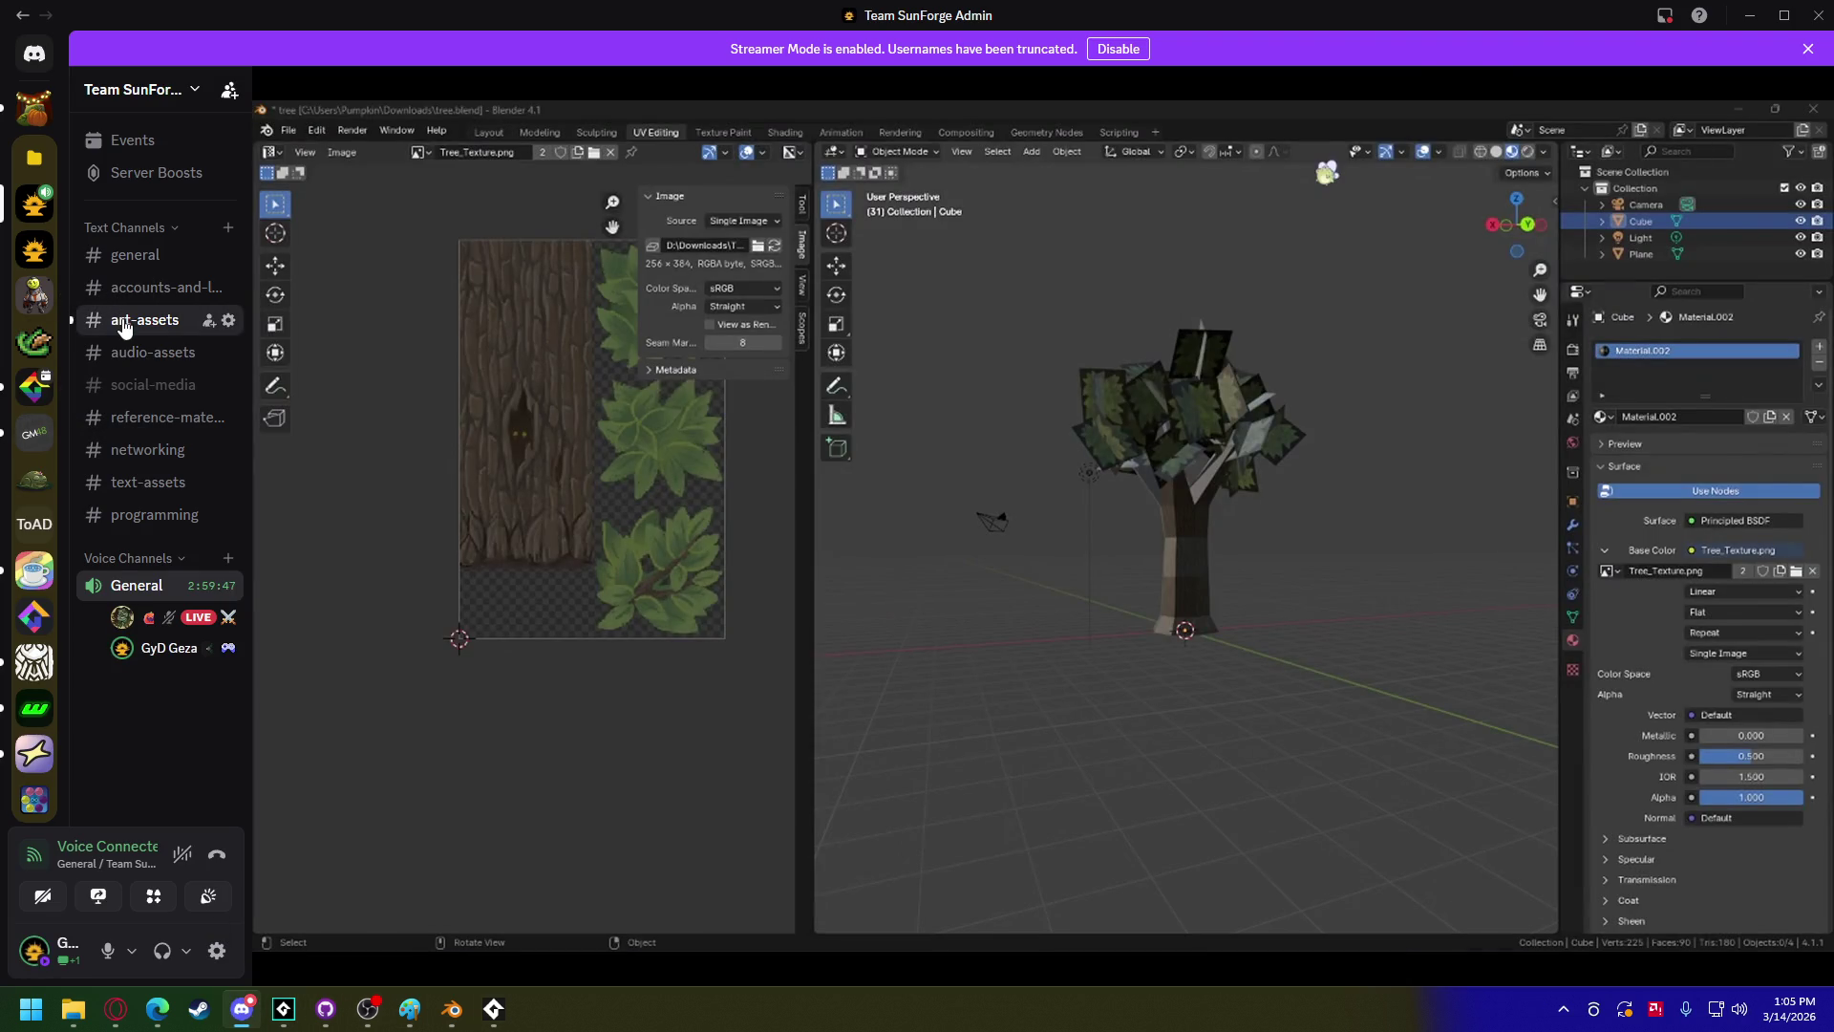
Step: Download the leaf.obj and tree.obj attachments from the art-assets channel
{"action": "left_click", "coordinate": [143, 322]}
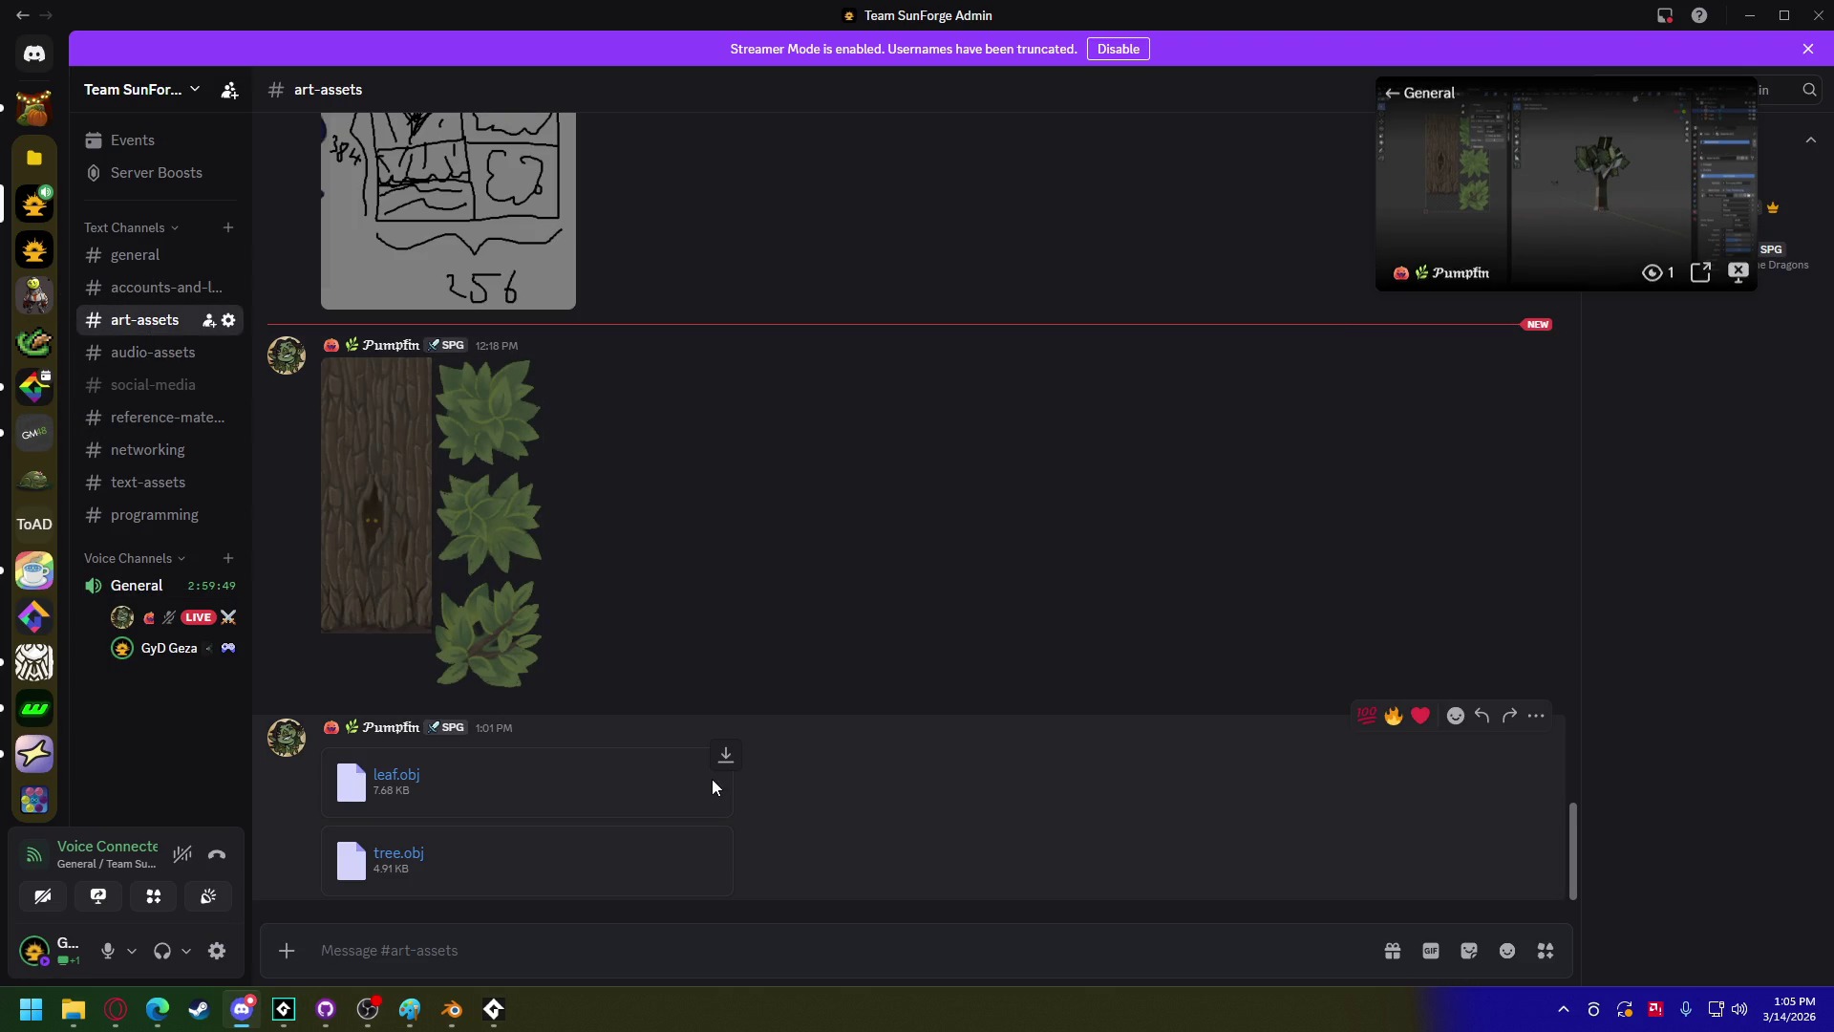
{"action": "left_click", "coordinate": [726, 755]}
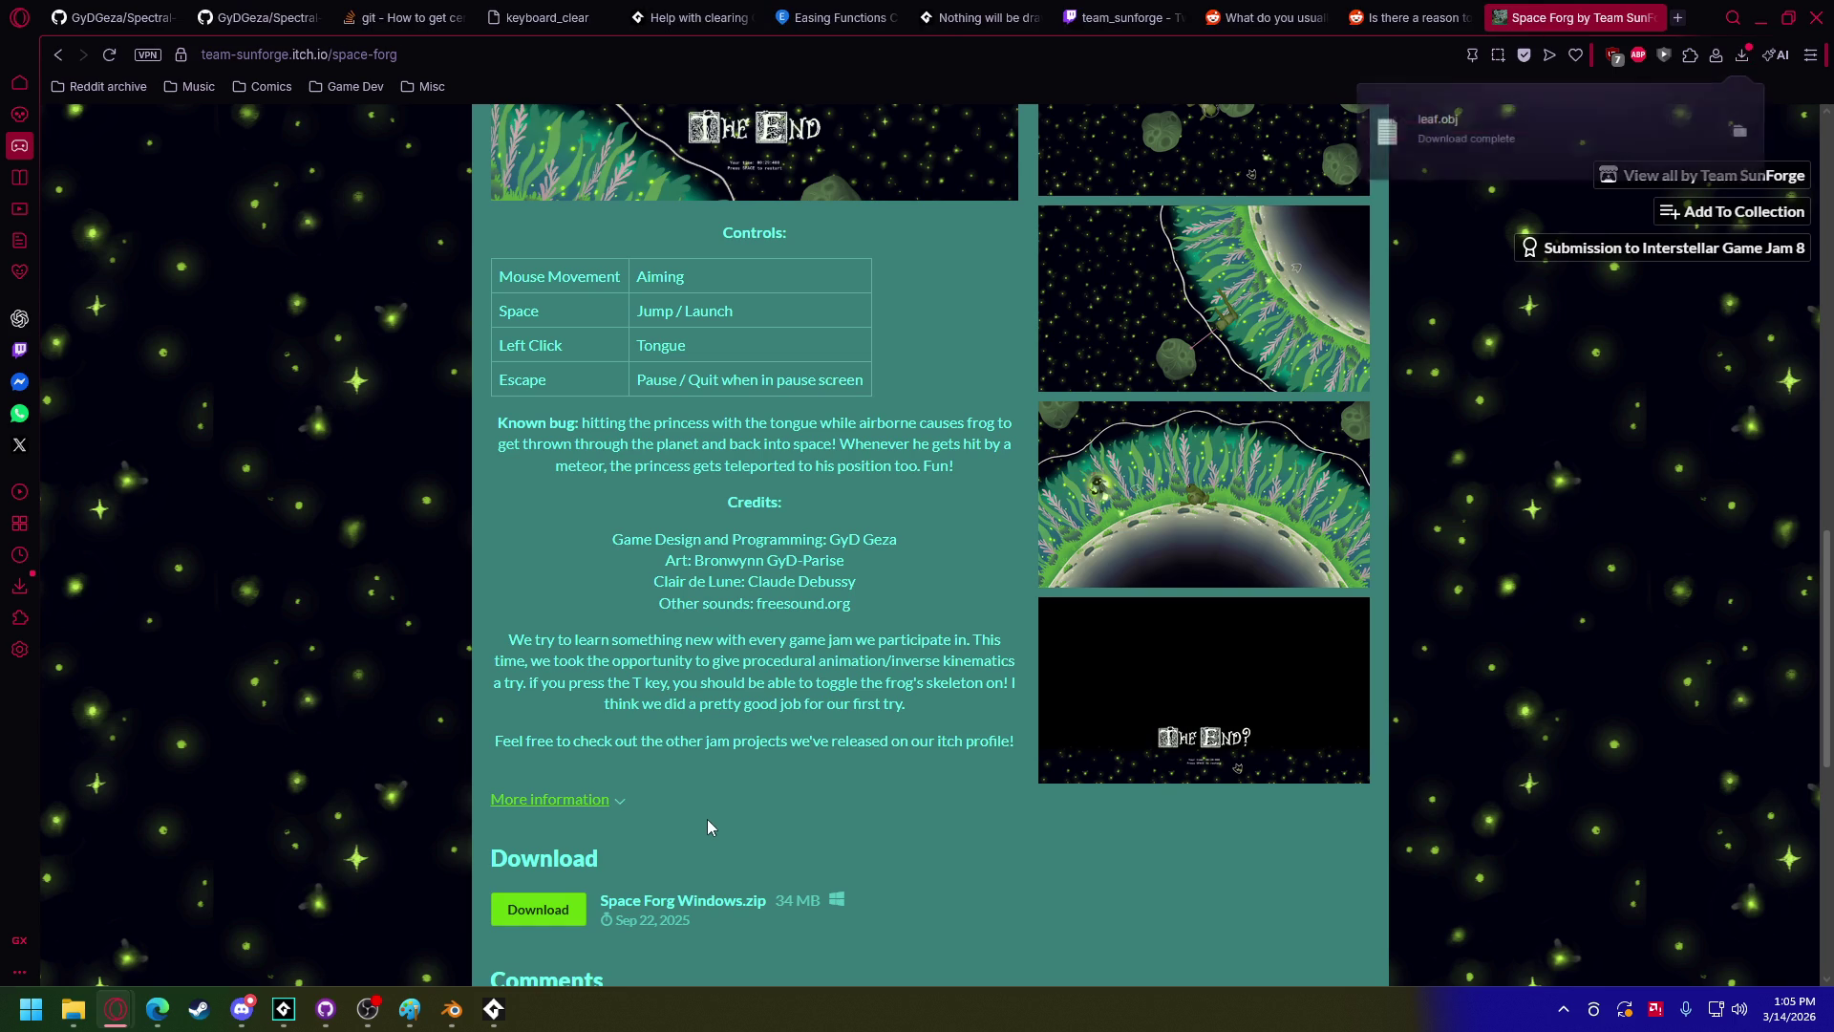
{"action": "key", "text": "alt+Tab"}
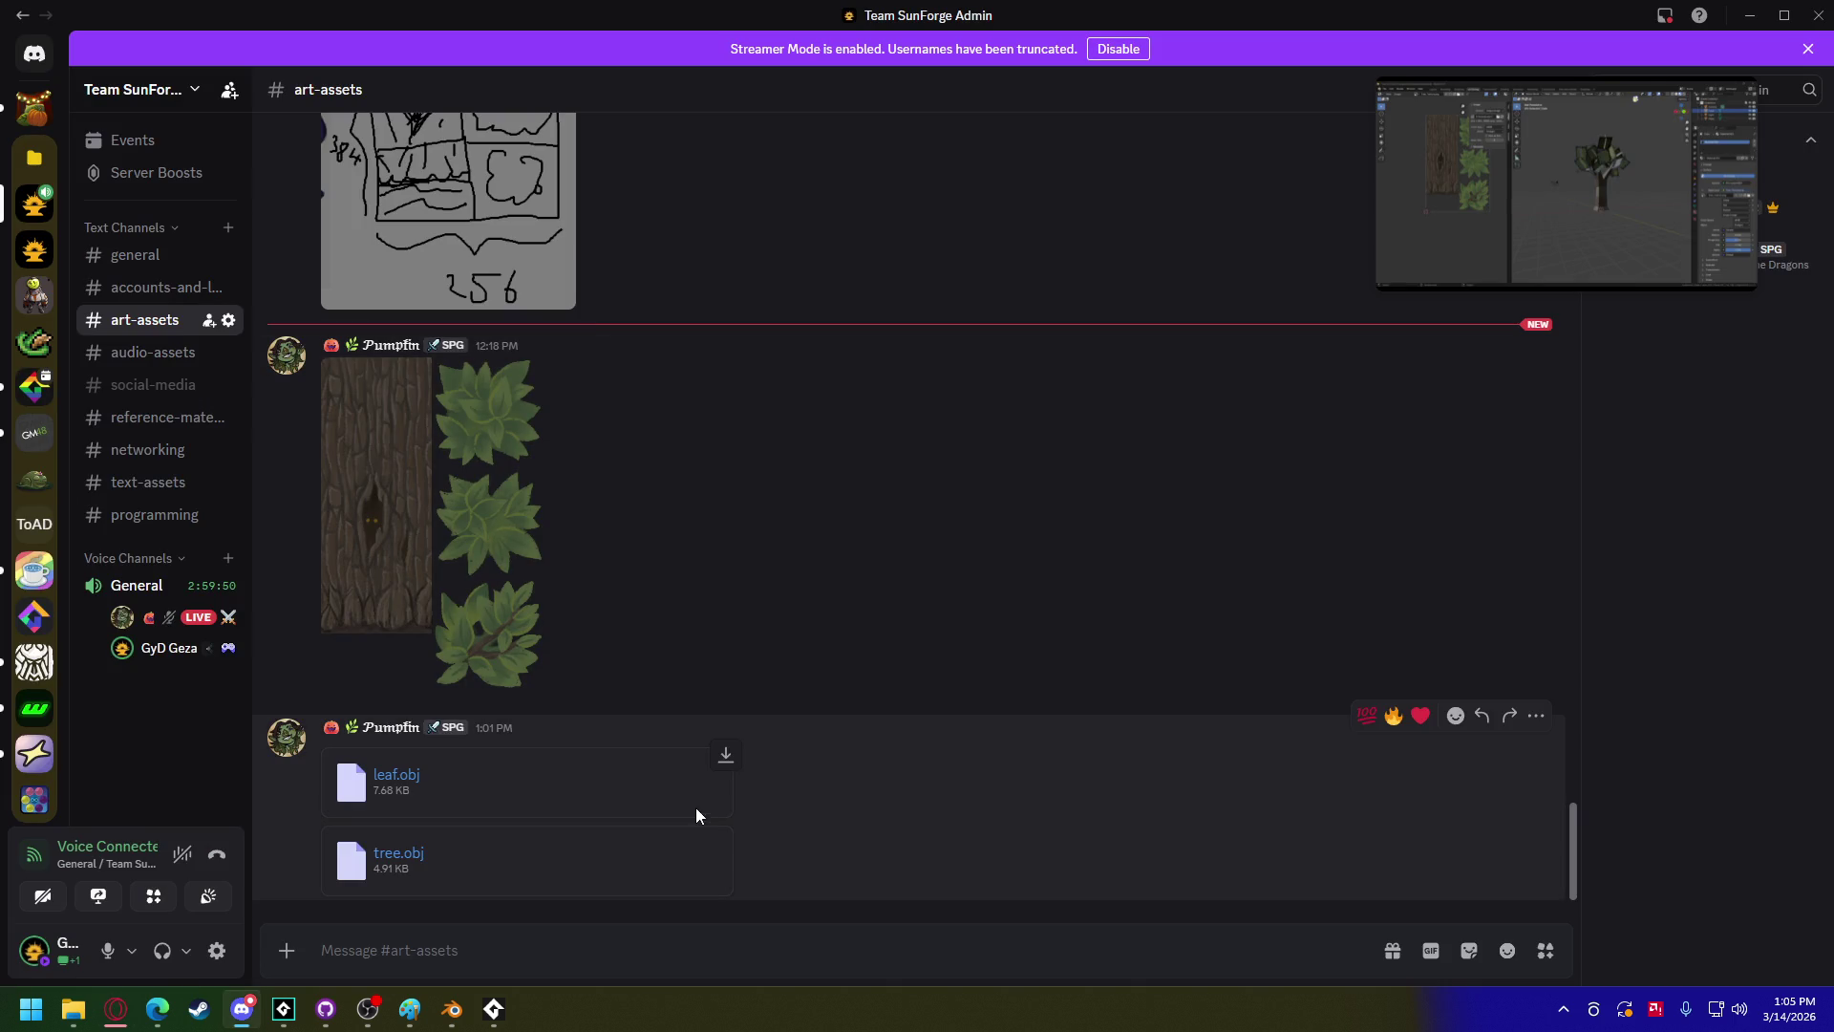
{"action": "left_click", "coordinate": [726, 841]}
{"action": "key", "text": "alt+Tab"}
Step: Save the tree texture image, creating a 'Game Jam 15 - tree game' folder inside Game Dev
{"action": "right_click", "coordinate": [386, 386]}
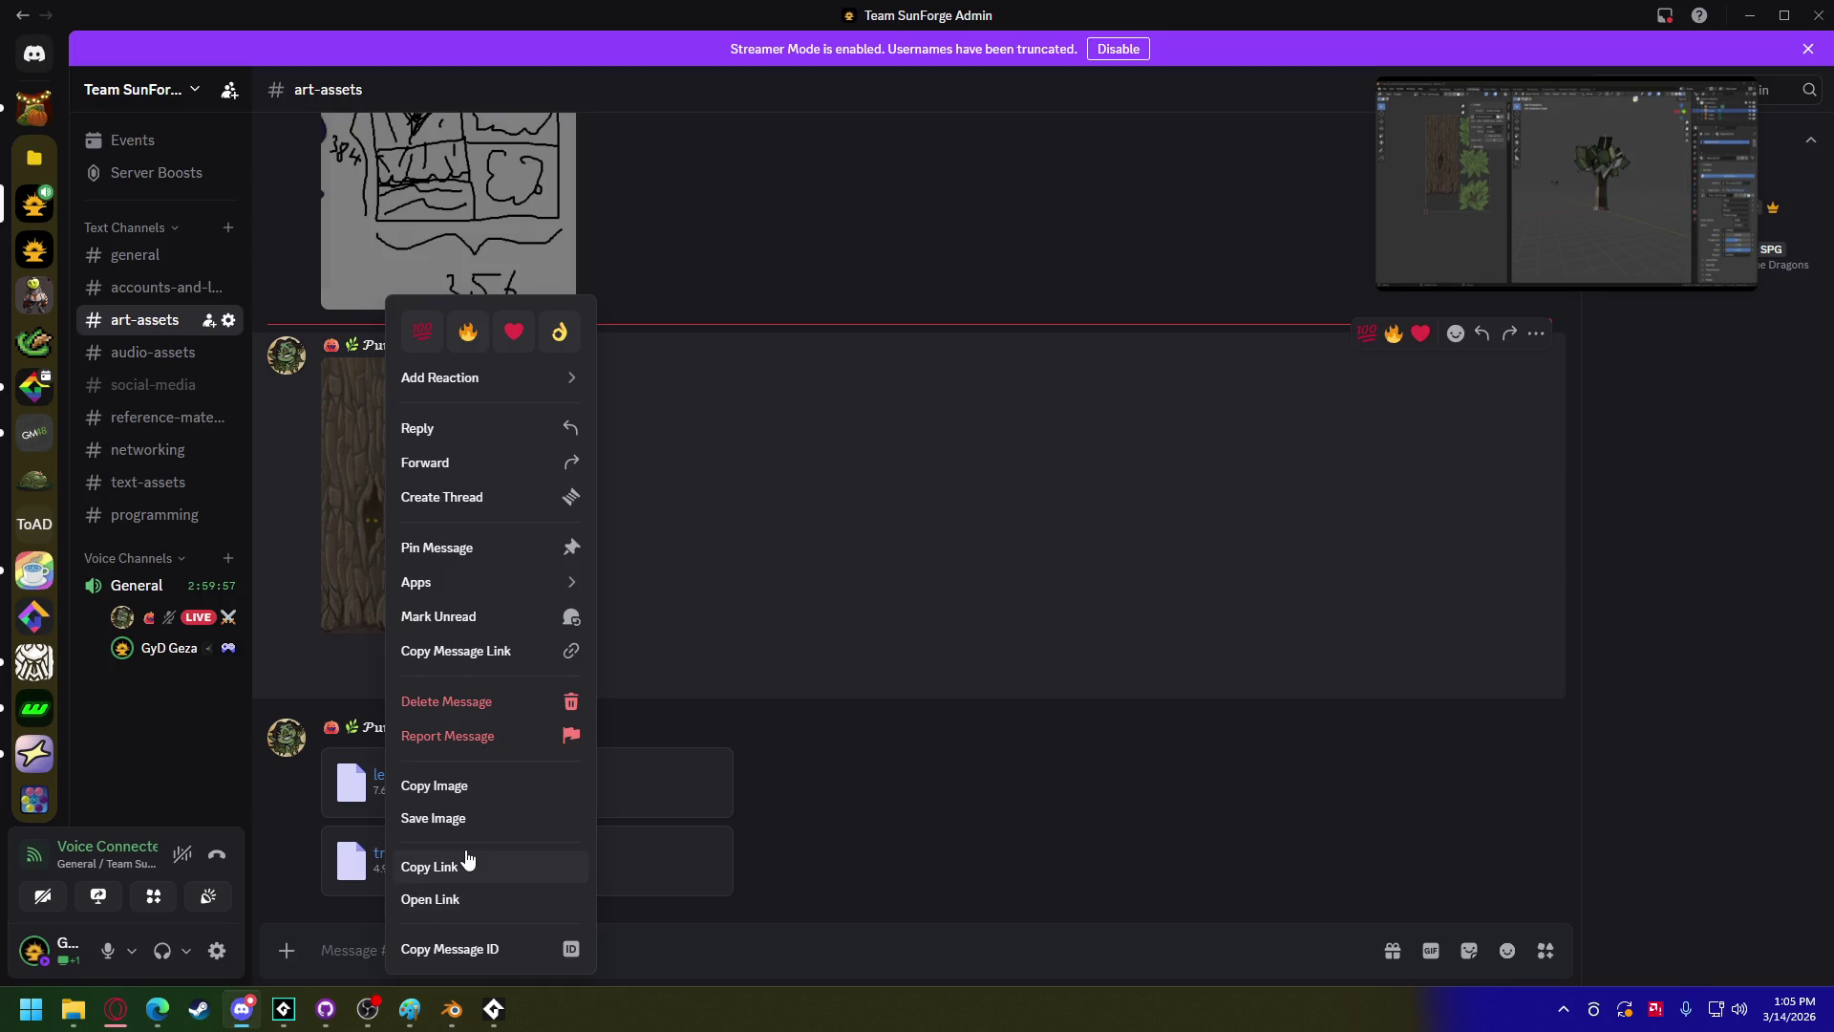
{"action": "left_click", "coordinate": [468, 819]}
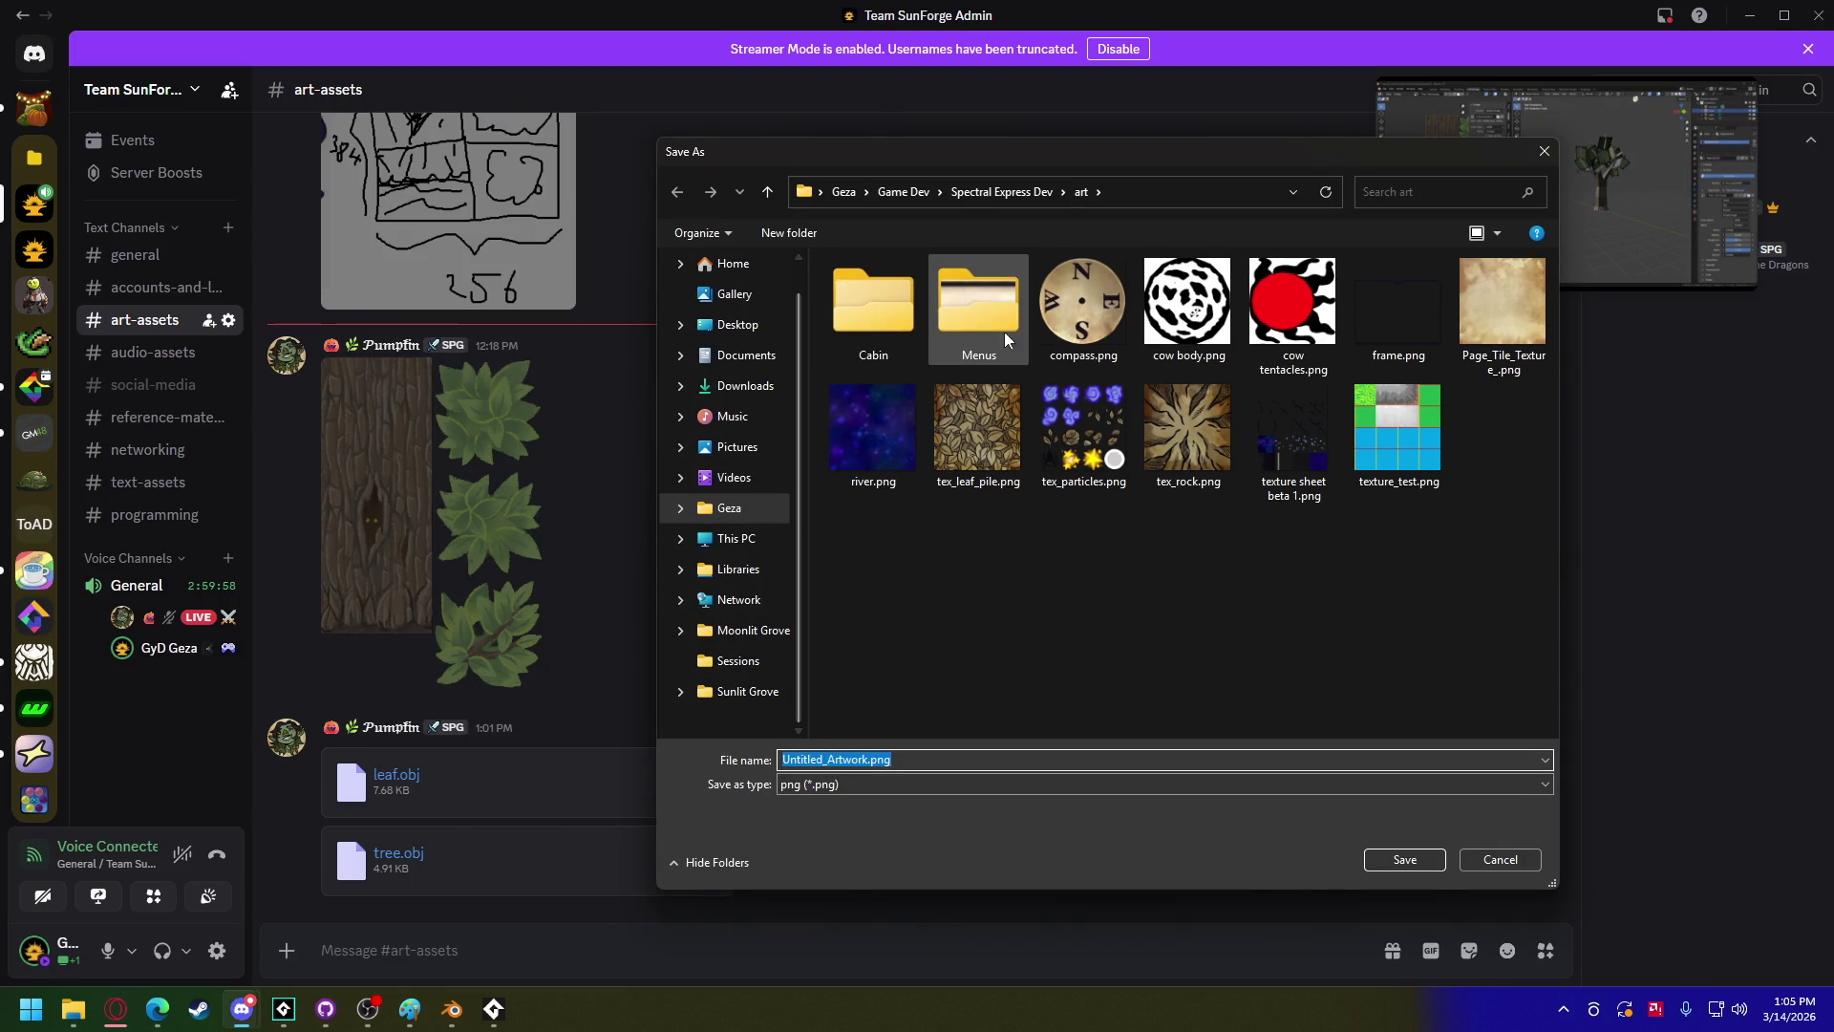
{"action": "scroll", "coordinate": [968, 553], "scroll_direction": "down", "scroll_amount": 1}
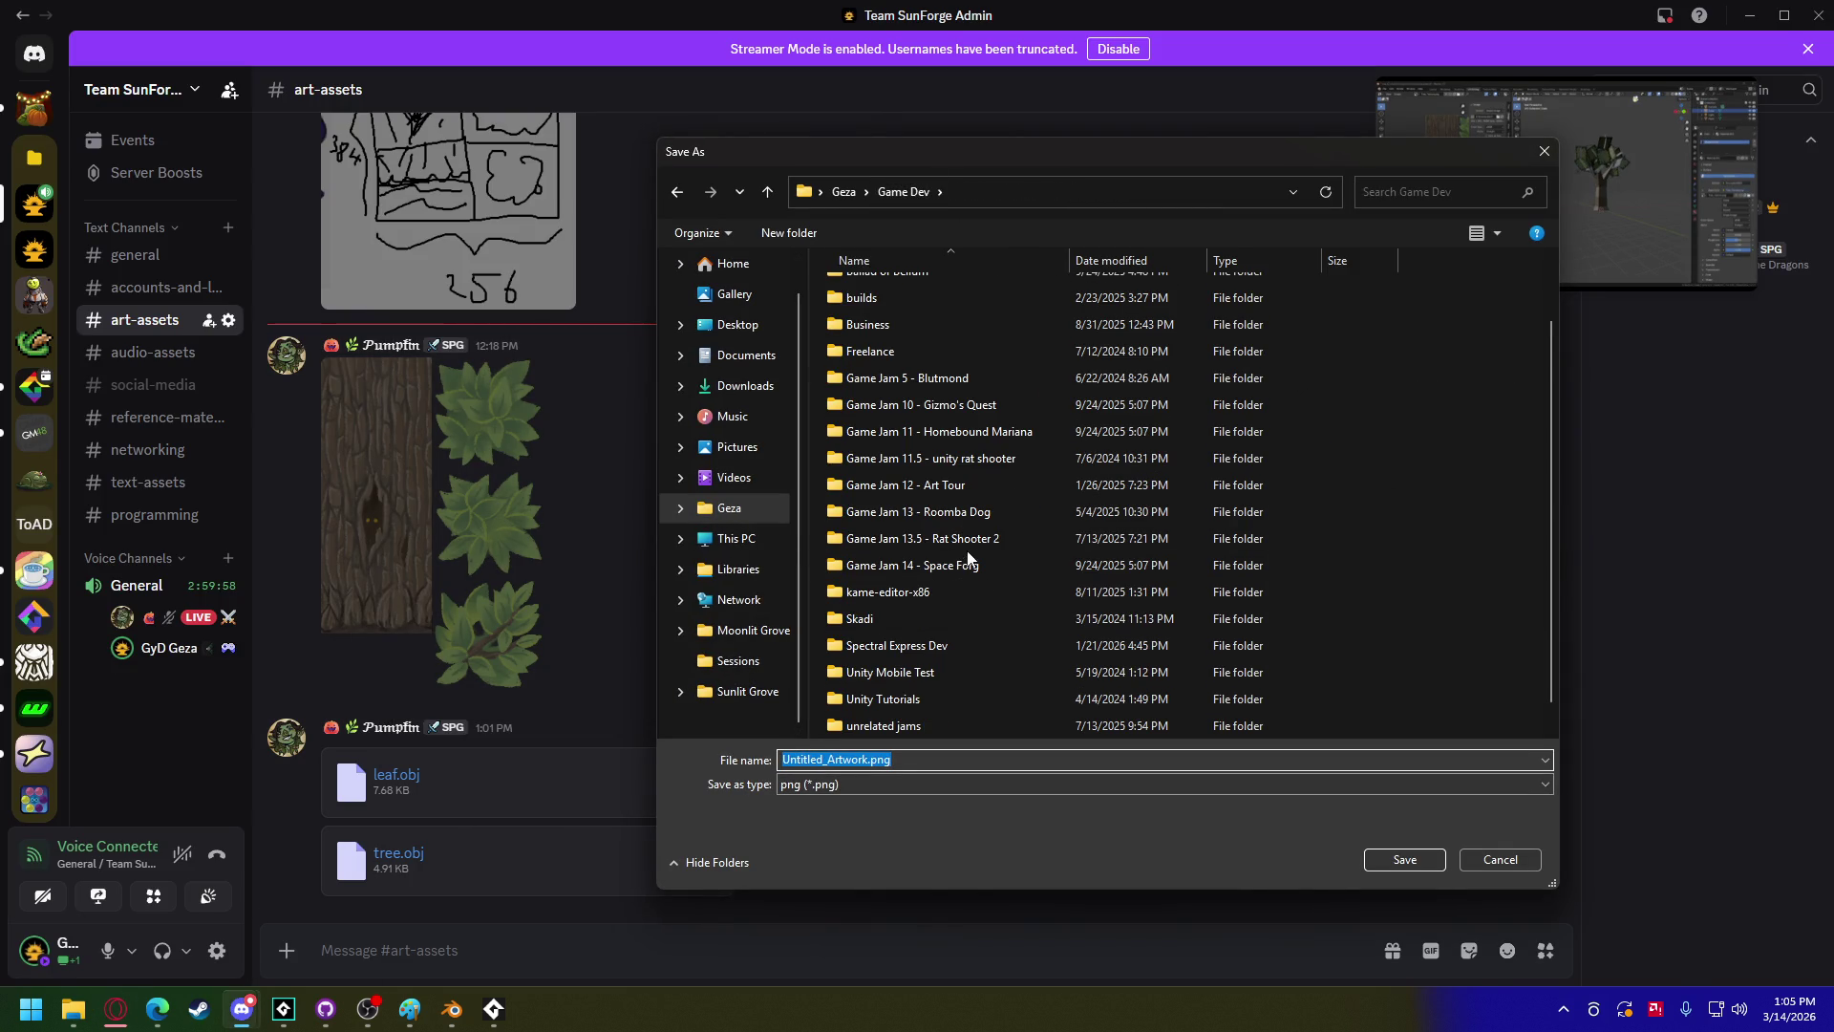
{"action": "right_click", "coordinate": [1424, 516]}
{"action": "mouse_move", "coordinate": [1495, 707]}
{"action": "left_click", "coordinate": [1328, 707]}
{"action": "type", "text": "Game Jam "}
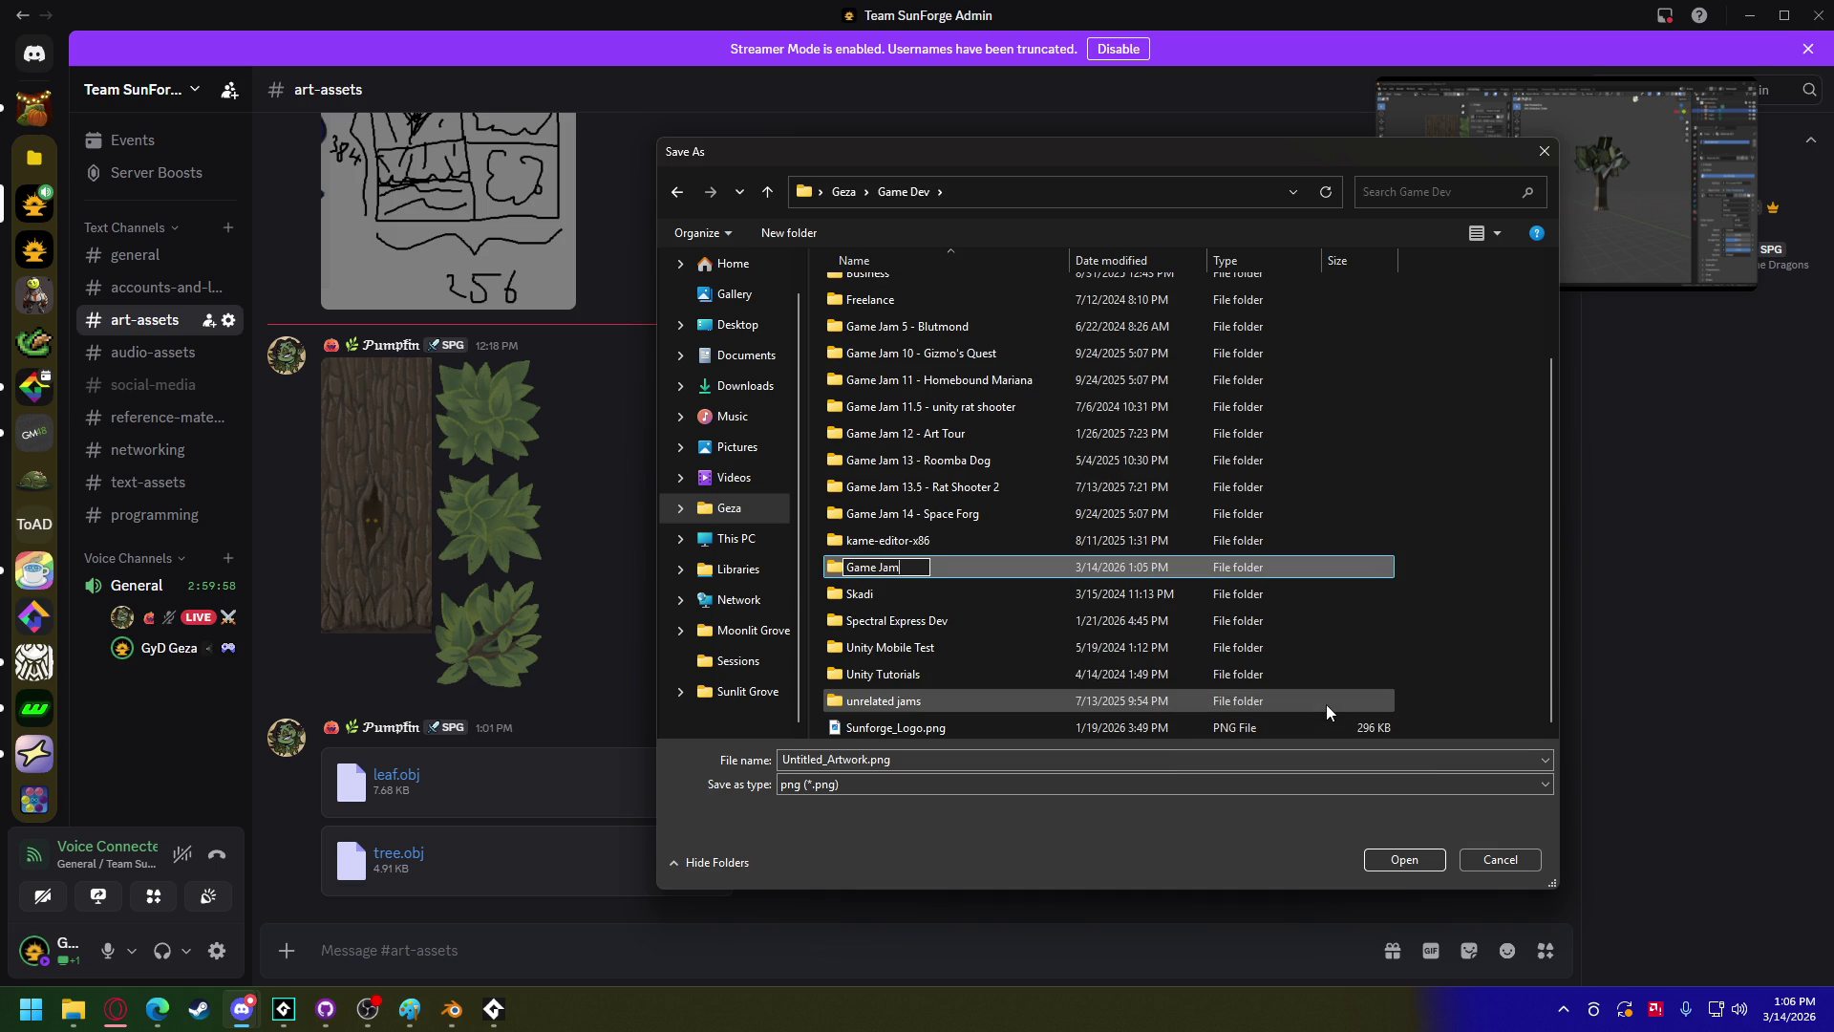
{"action": "type", "text": "15"}
{"action": "type", "text": " - tree game"}
{"action": "key", "text": "Return"}
{"action": "key", "text": "Return"}
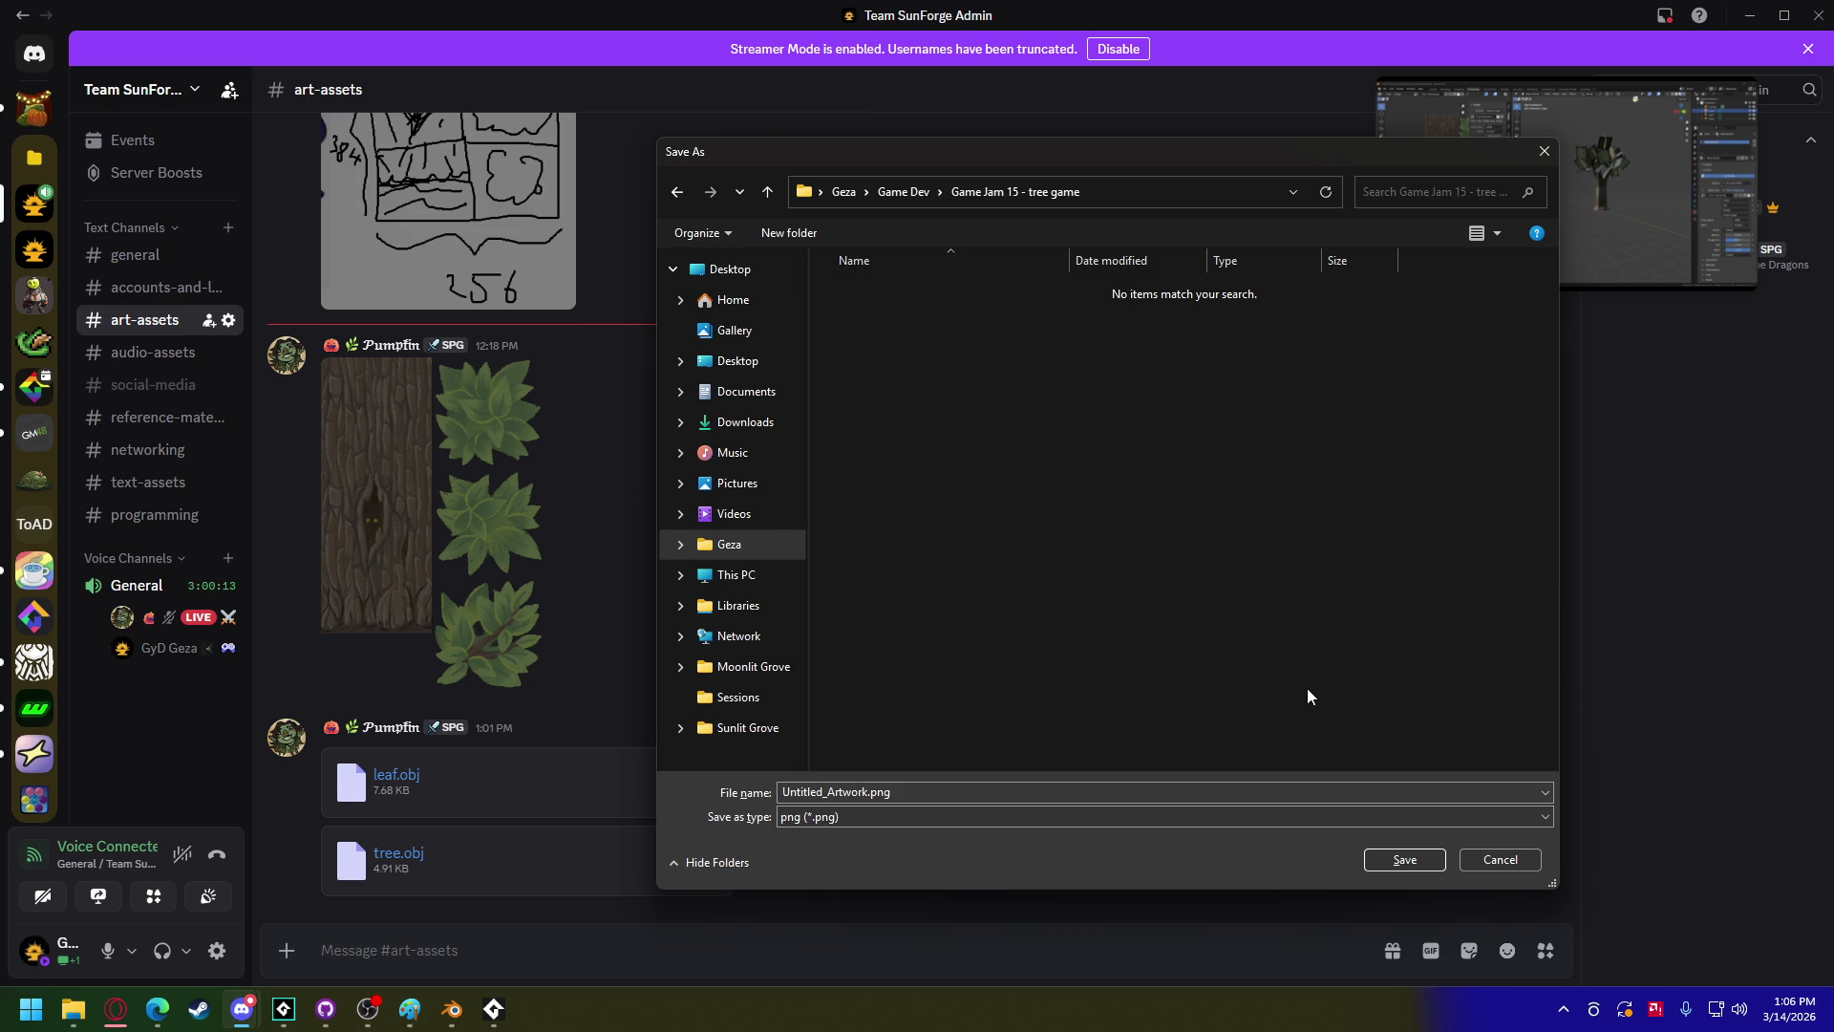
Step: Create an 'Art' folder inside the tree game folder and open it
{"action": "right_click", "coordinate": [1307, 688]}
{"action": "mouse_move", "coordinate": [1384, 642]}
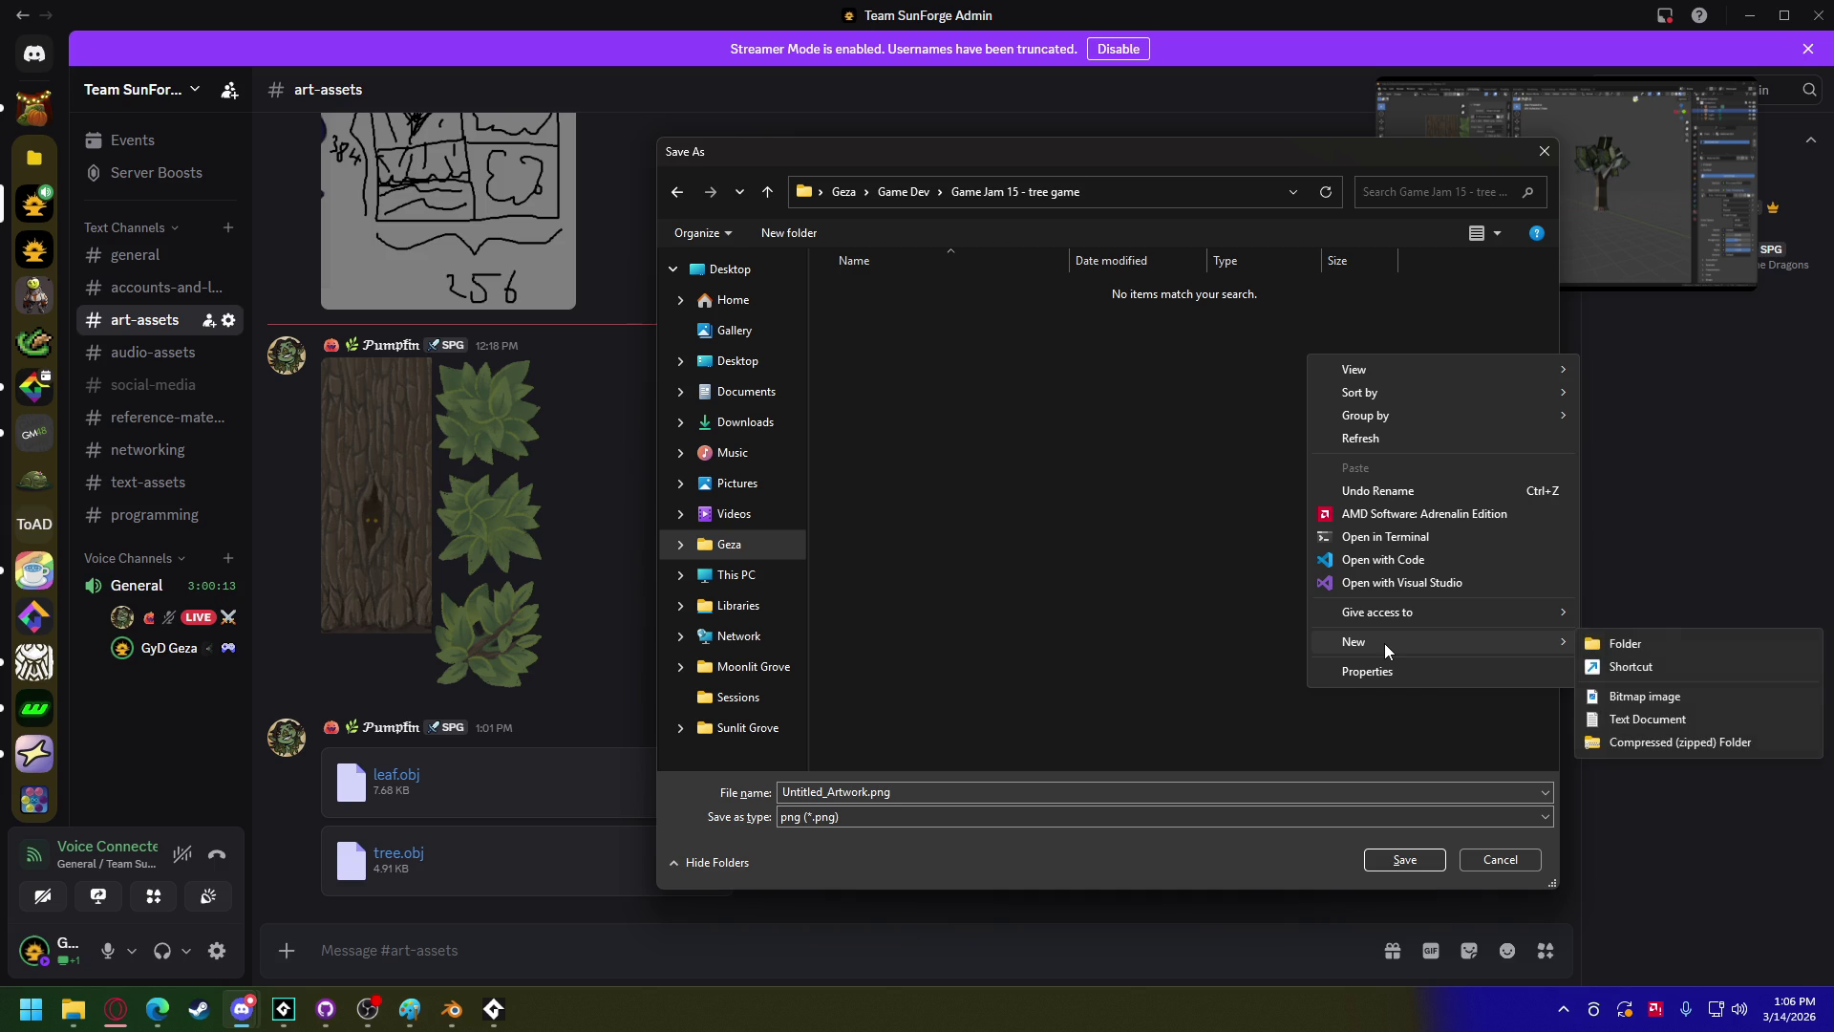
{"action": "left_click", "coordinate": [1617, 644]}
{"action": "type", "text": "At"}
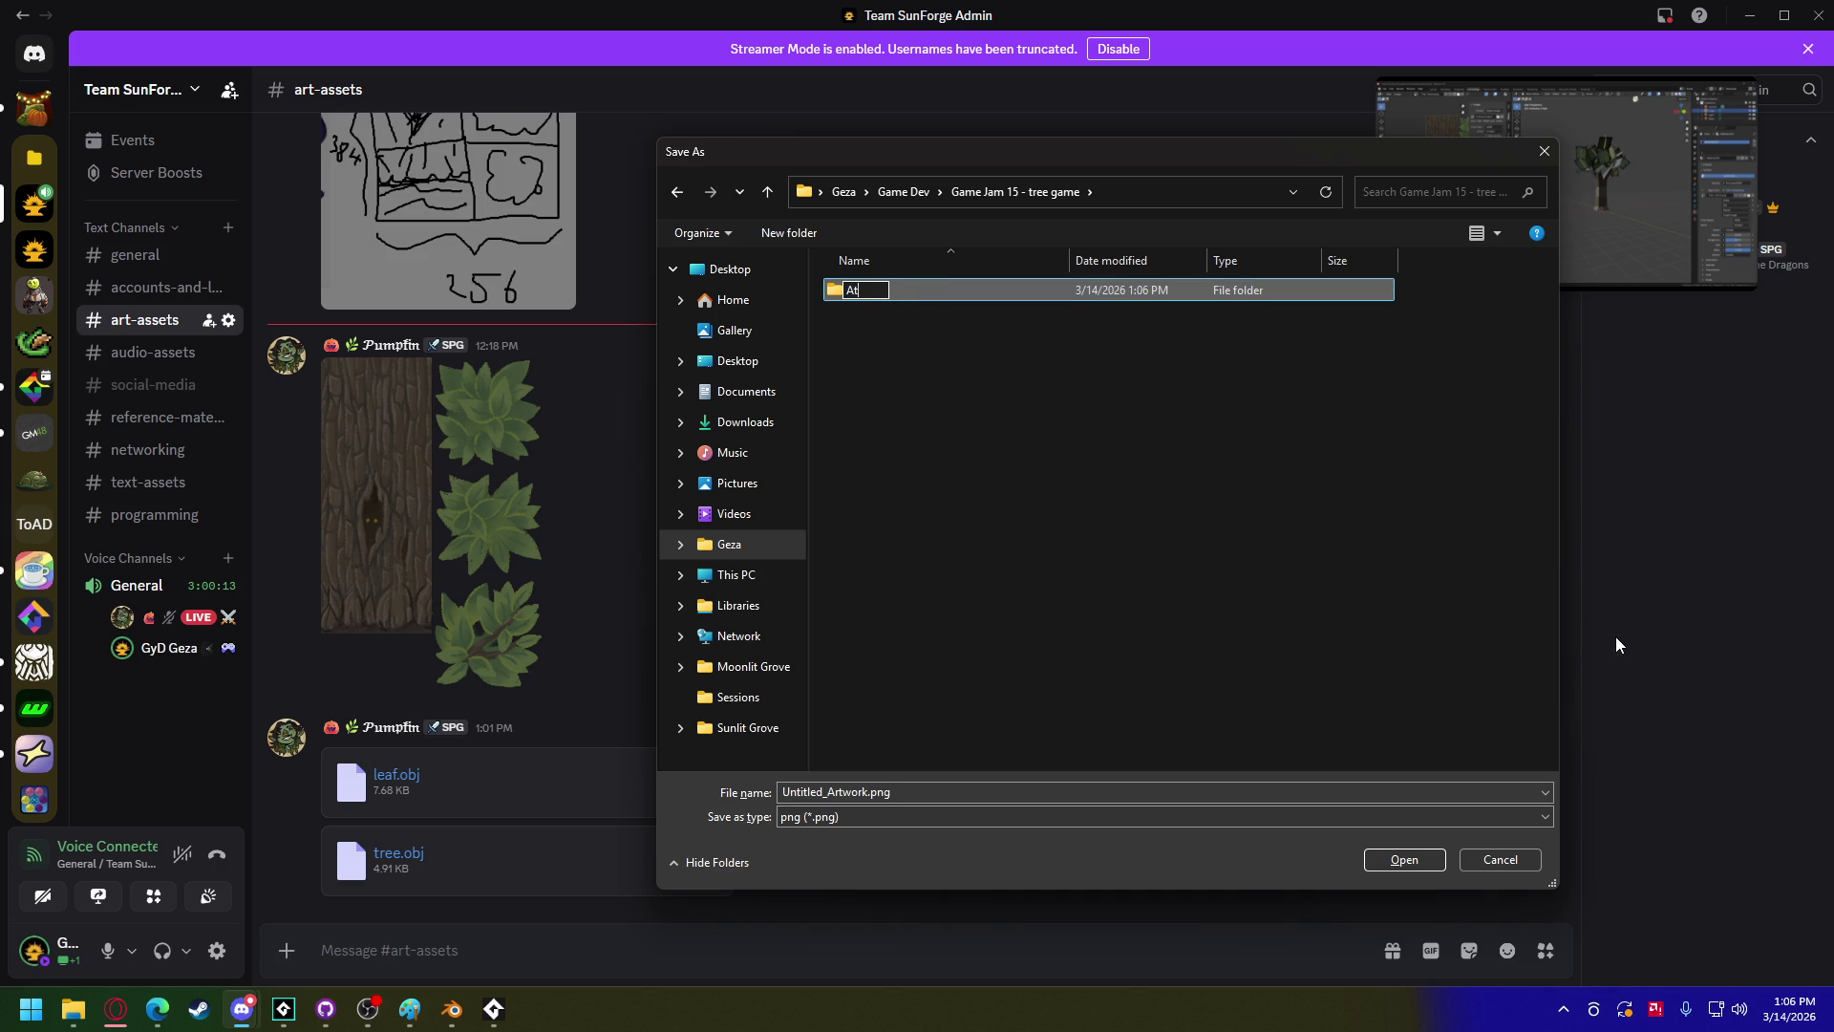
{"action": "key", "text": "BackSpace"}
{"action": "type", "text": "rt"}
{"action": "key", "text": "Return"}
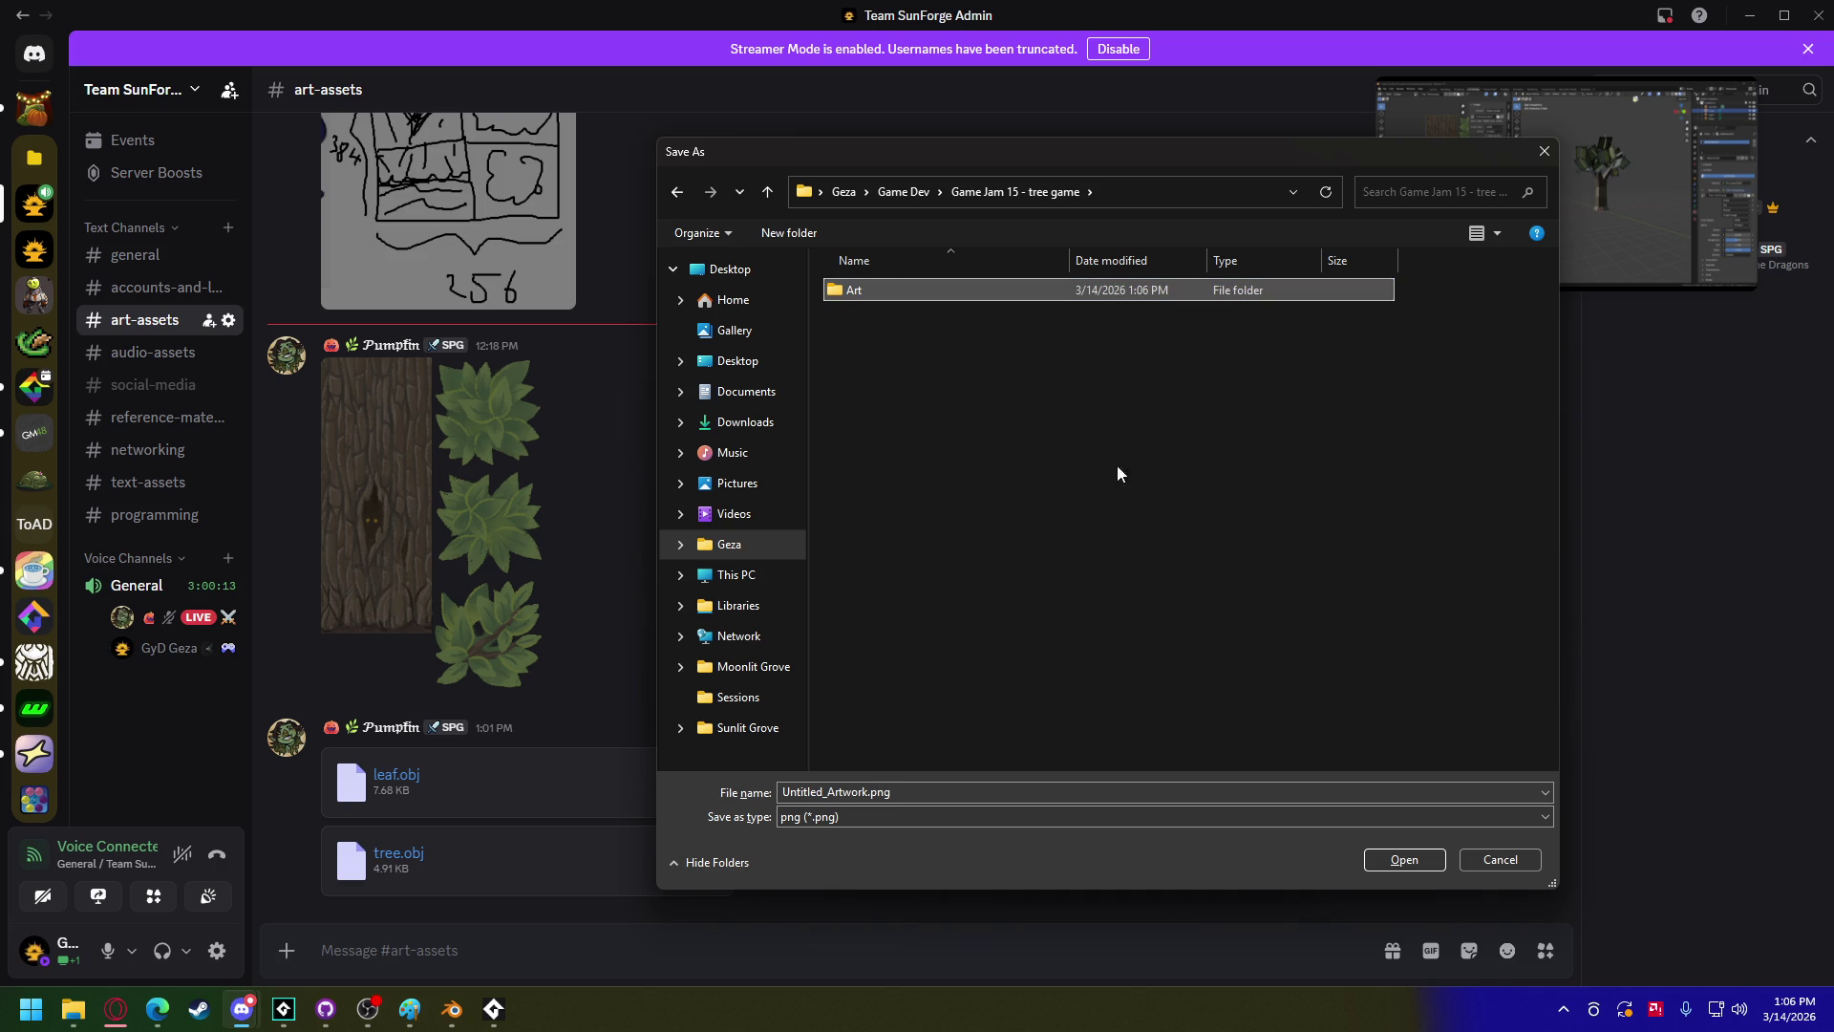
{"action": "double_click", "coordinate": [878, 292]}
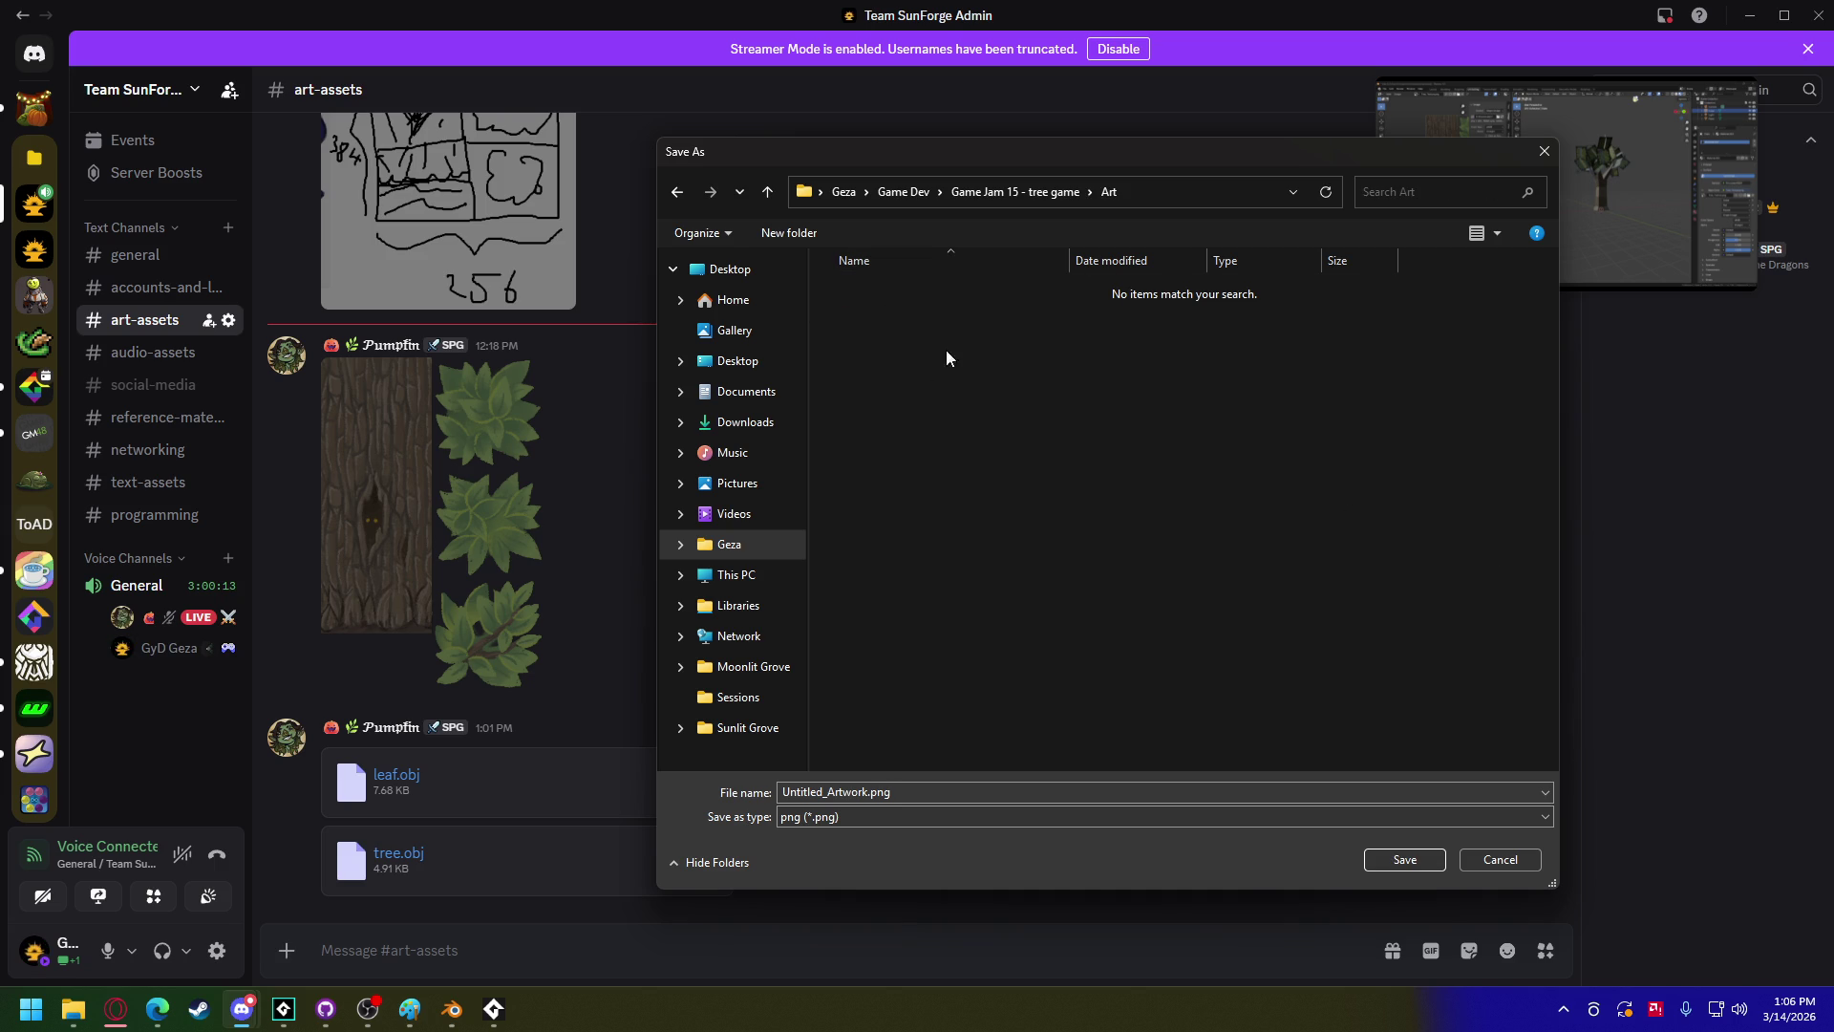
Step: Create a 'models and textures' folder inside Art and open it
{"action": "right_click", "coordinate": [890, 313]}
{"action": "mouse_move", "coordinate": [1090, 598]}
{"action": "left_click", "coordinate": [1236, 599]}
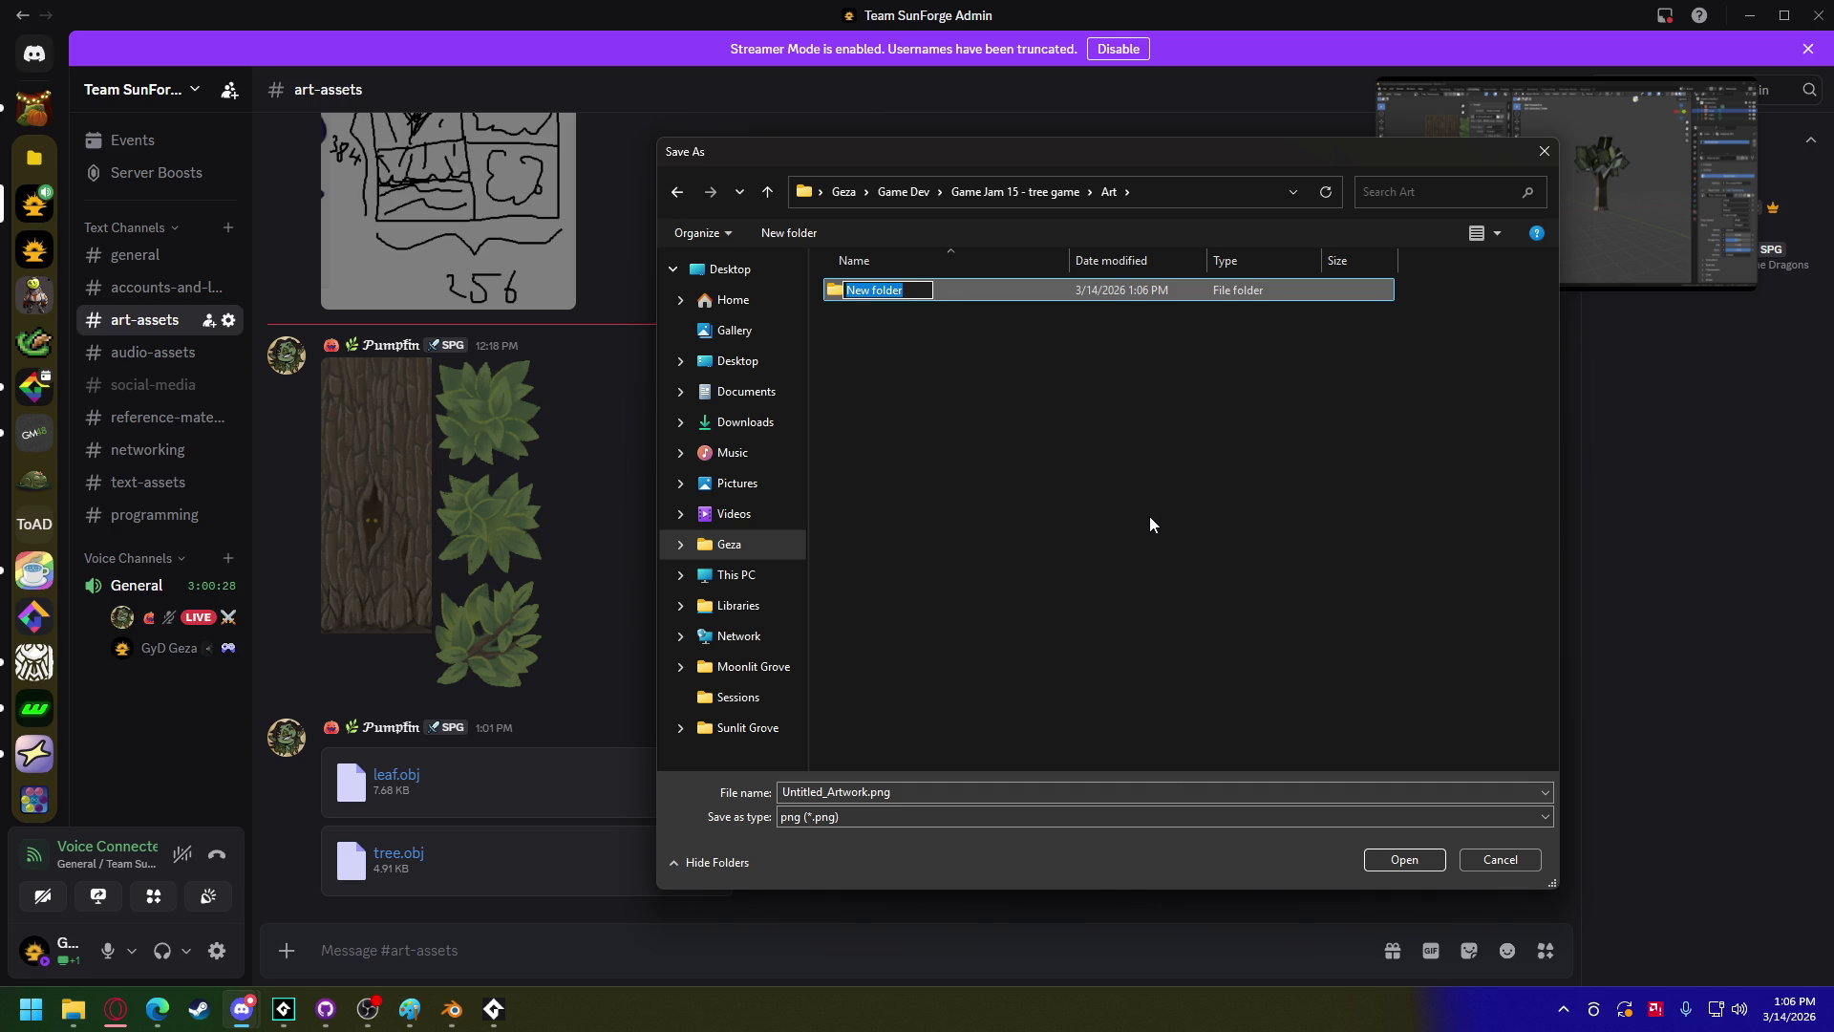
{"action": "type", "text": "models and textures"}
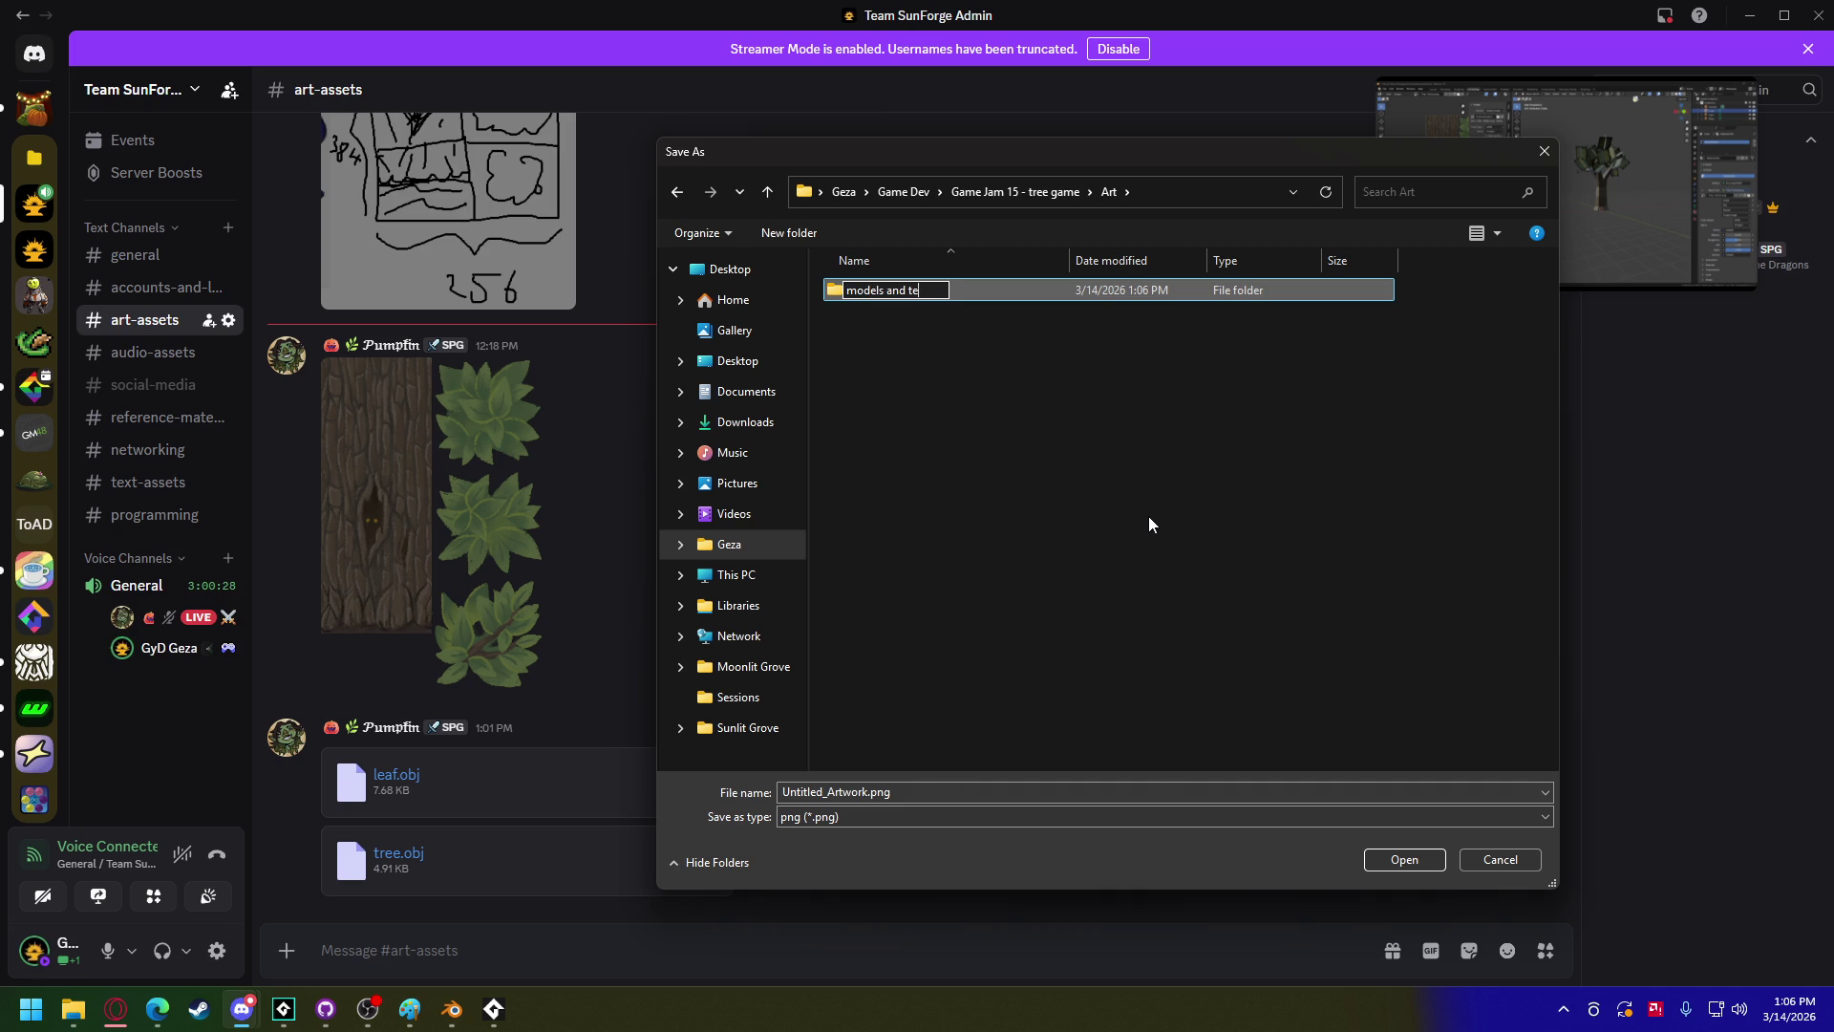
{"action": "key", "text": "Return"}
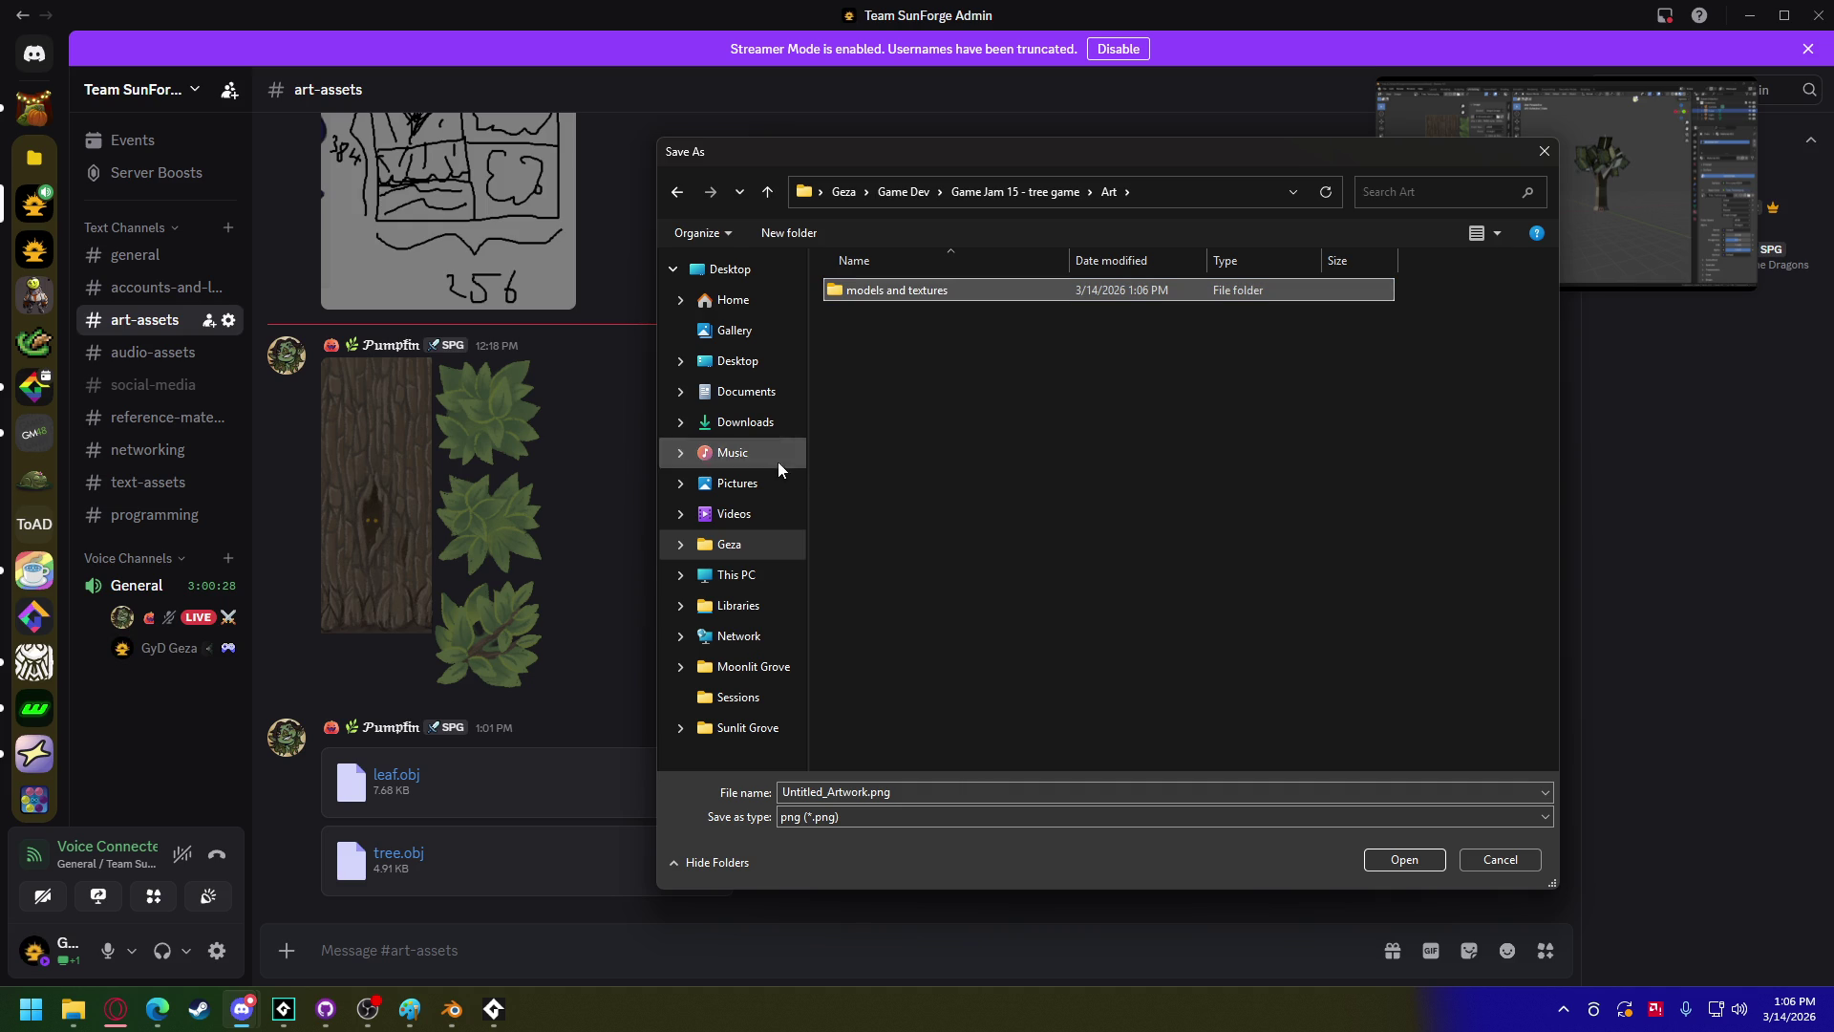
{"action": "double_click", "coordinate": [937, 292]}
Step: Name the image tex_tree_generic.png and save it there
{"action": "right_click", "coordinate": [931, 334]}
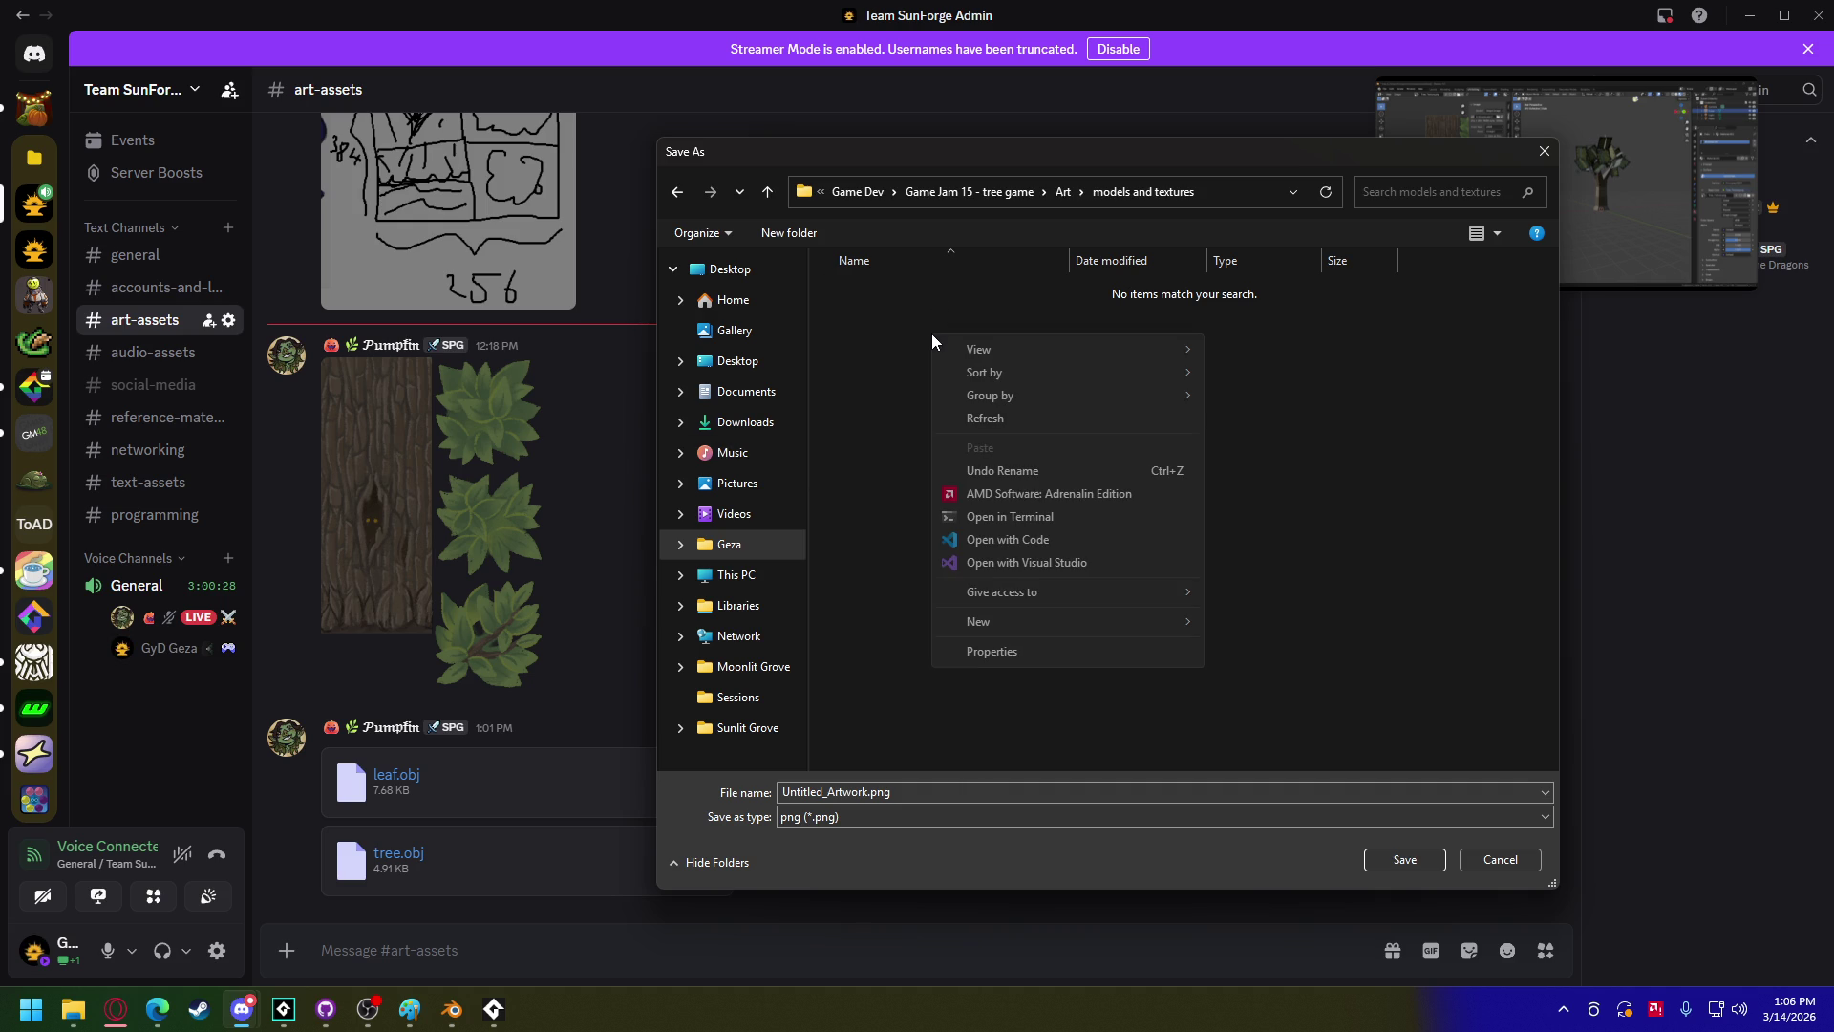
{"action": "left_click", "coordinate": [841, 791]}
{"action": "double_click", "coordinate": [840, 791]}
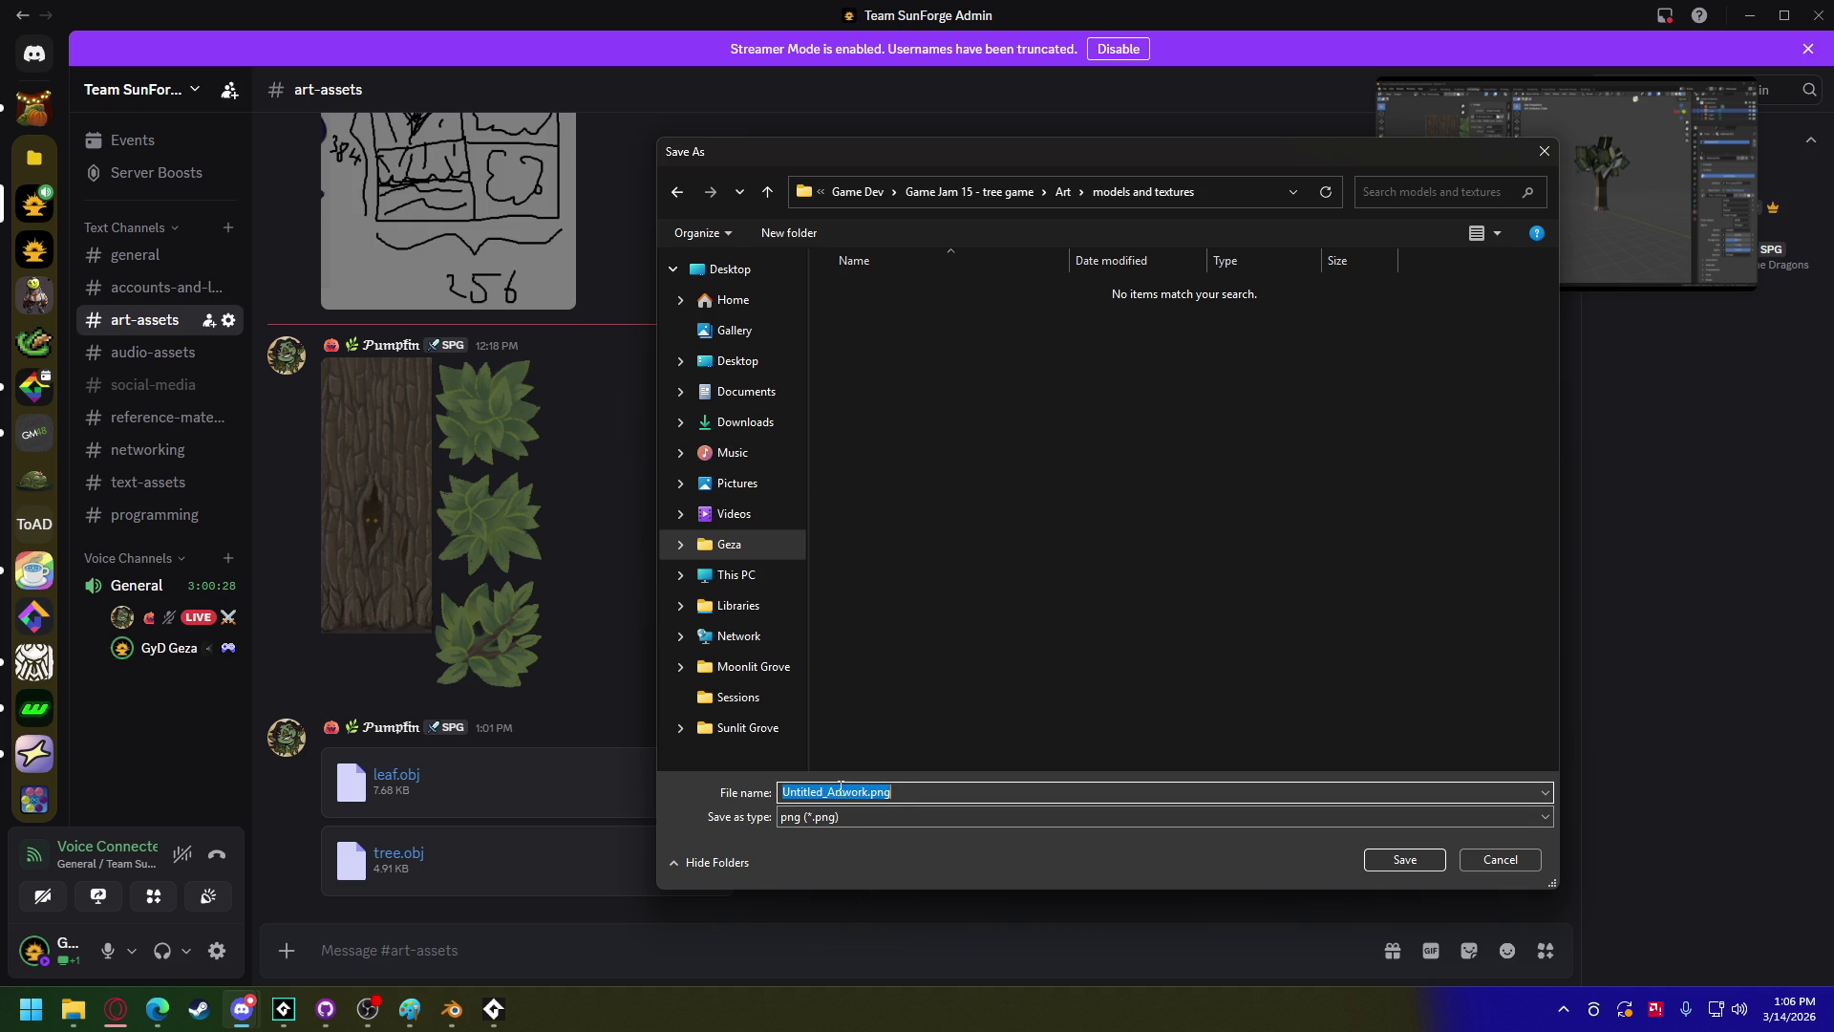
{"action": "left_click", "coordinate": [840, 791]}
{"action": "double_click", "coordinate": [840, 791]}
{"action": "type", "text": "tex_"}
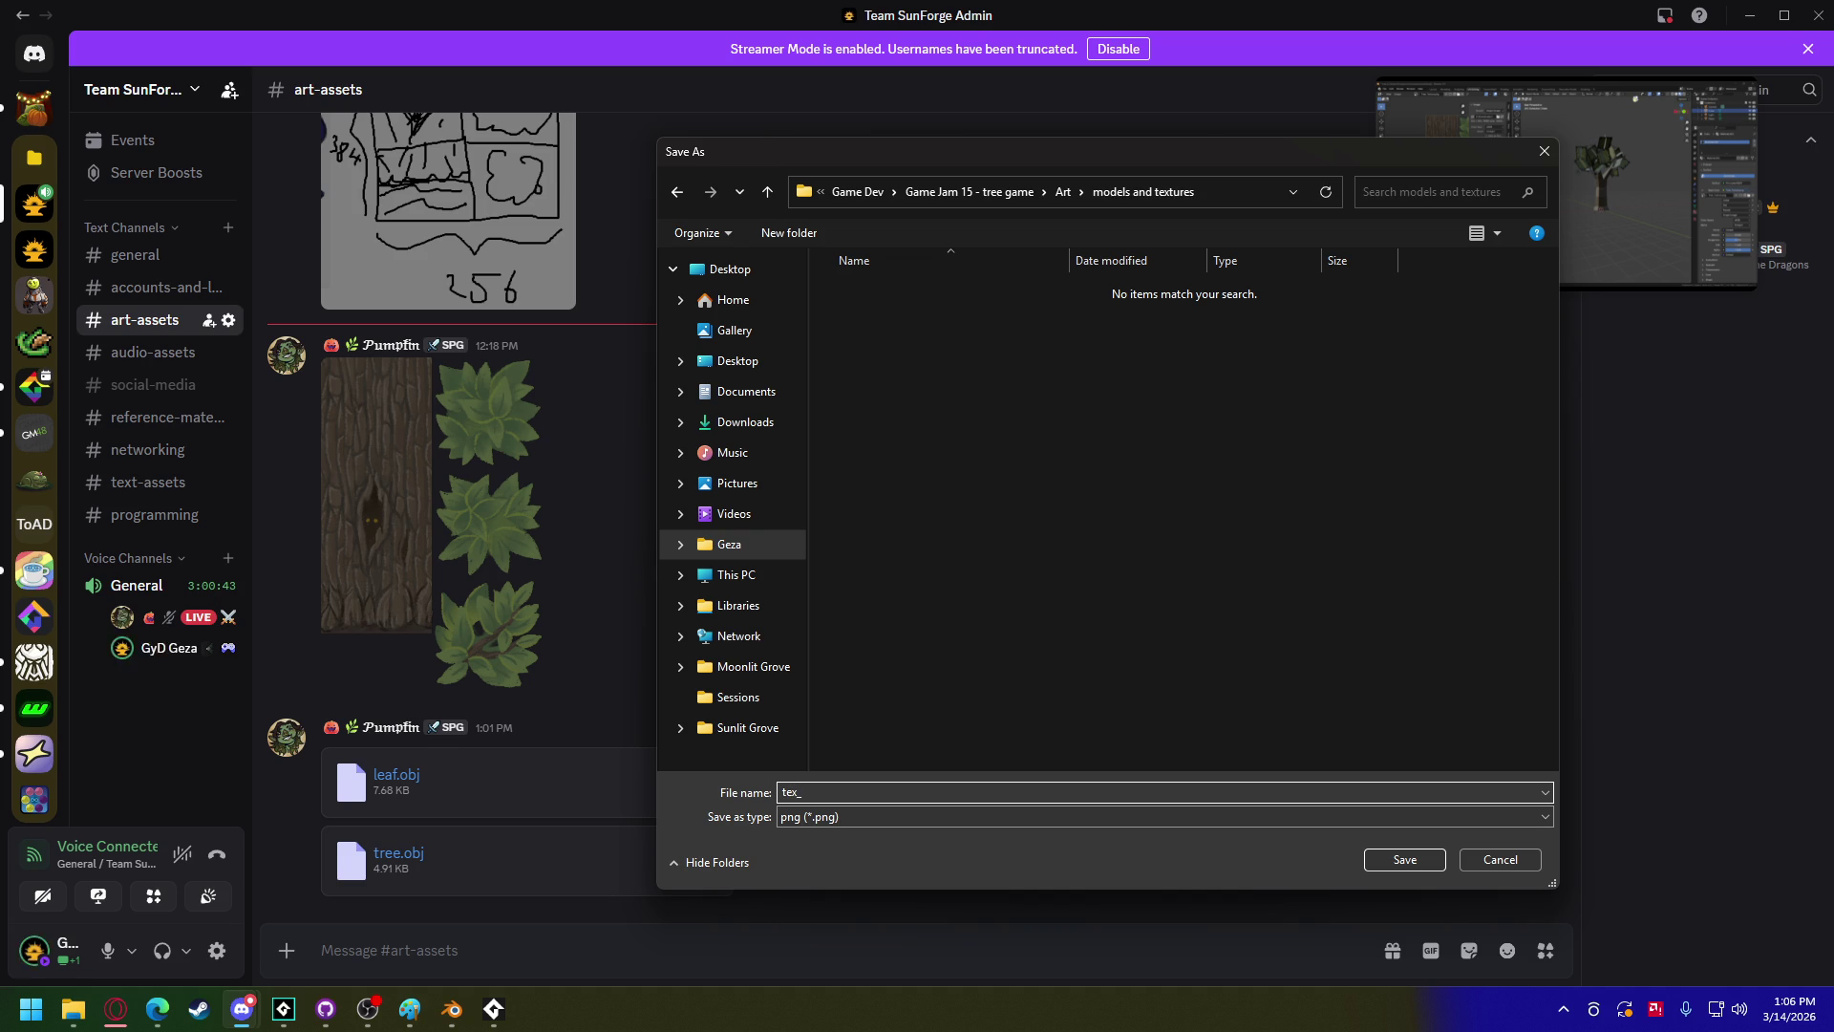
{"action": "type", "text": "ree_gene"}
{"action": "type", "text": "ic"}
{"action": "key", "text": "Return"}
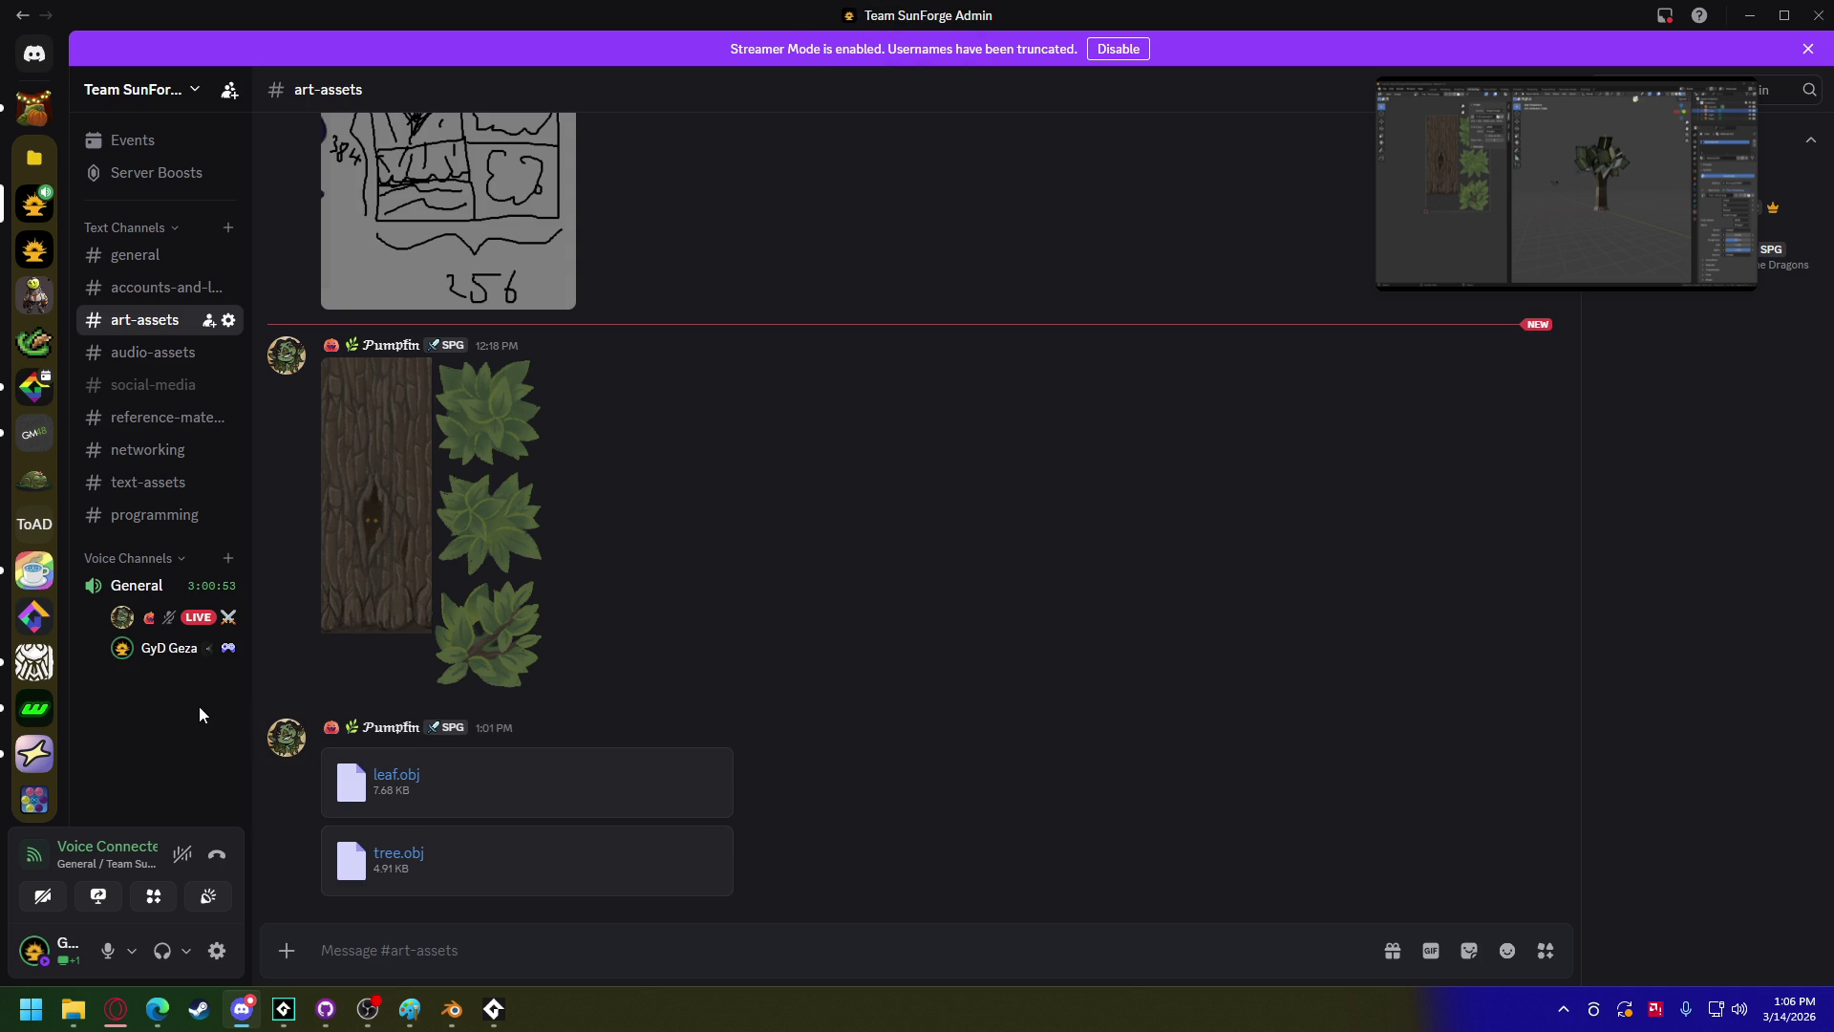
Step: Drop the downloaded files into the tree game project and accept them as Included Files
{"action": "mouse_move", "coordinate": [284, 1009]}
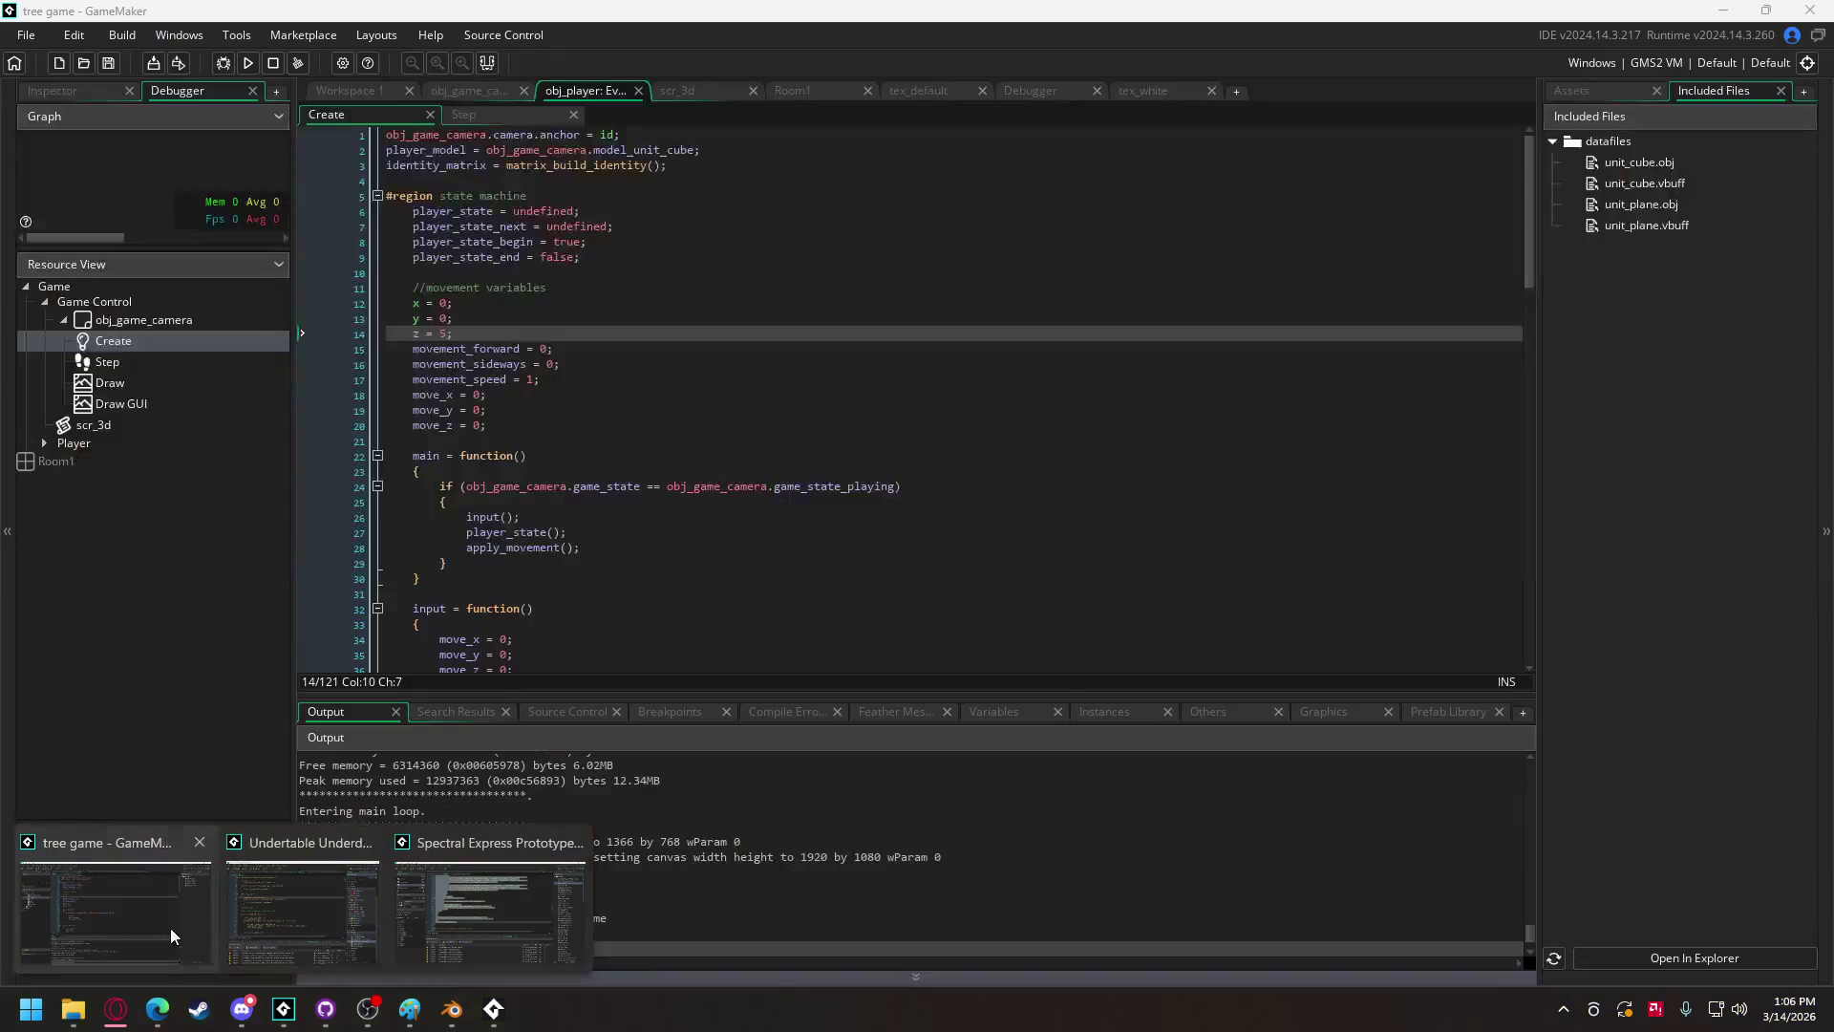
{"action": "left_click", "coordinate": [170, 927]}
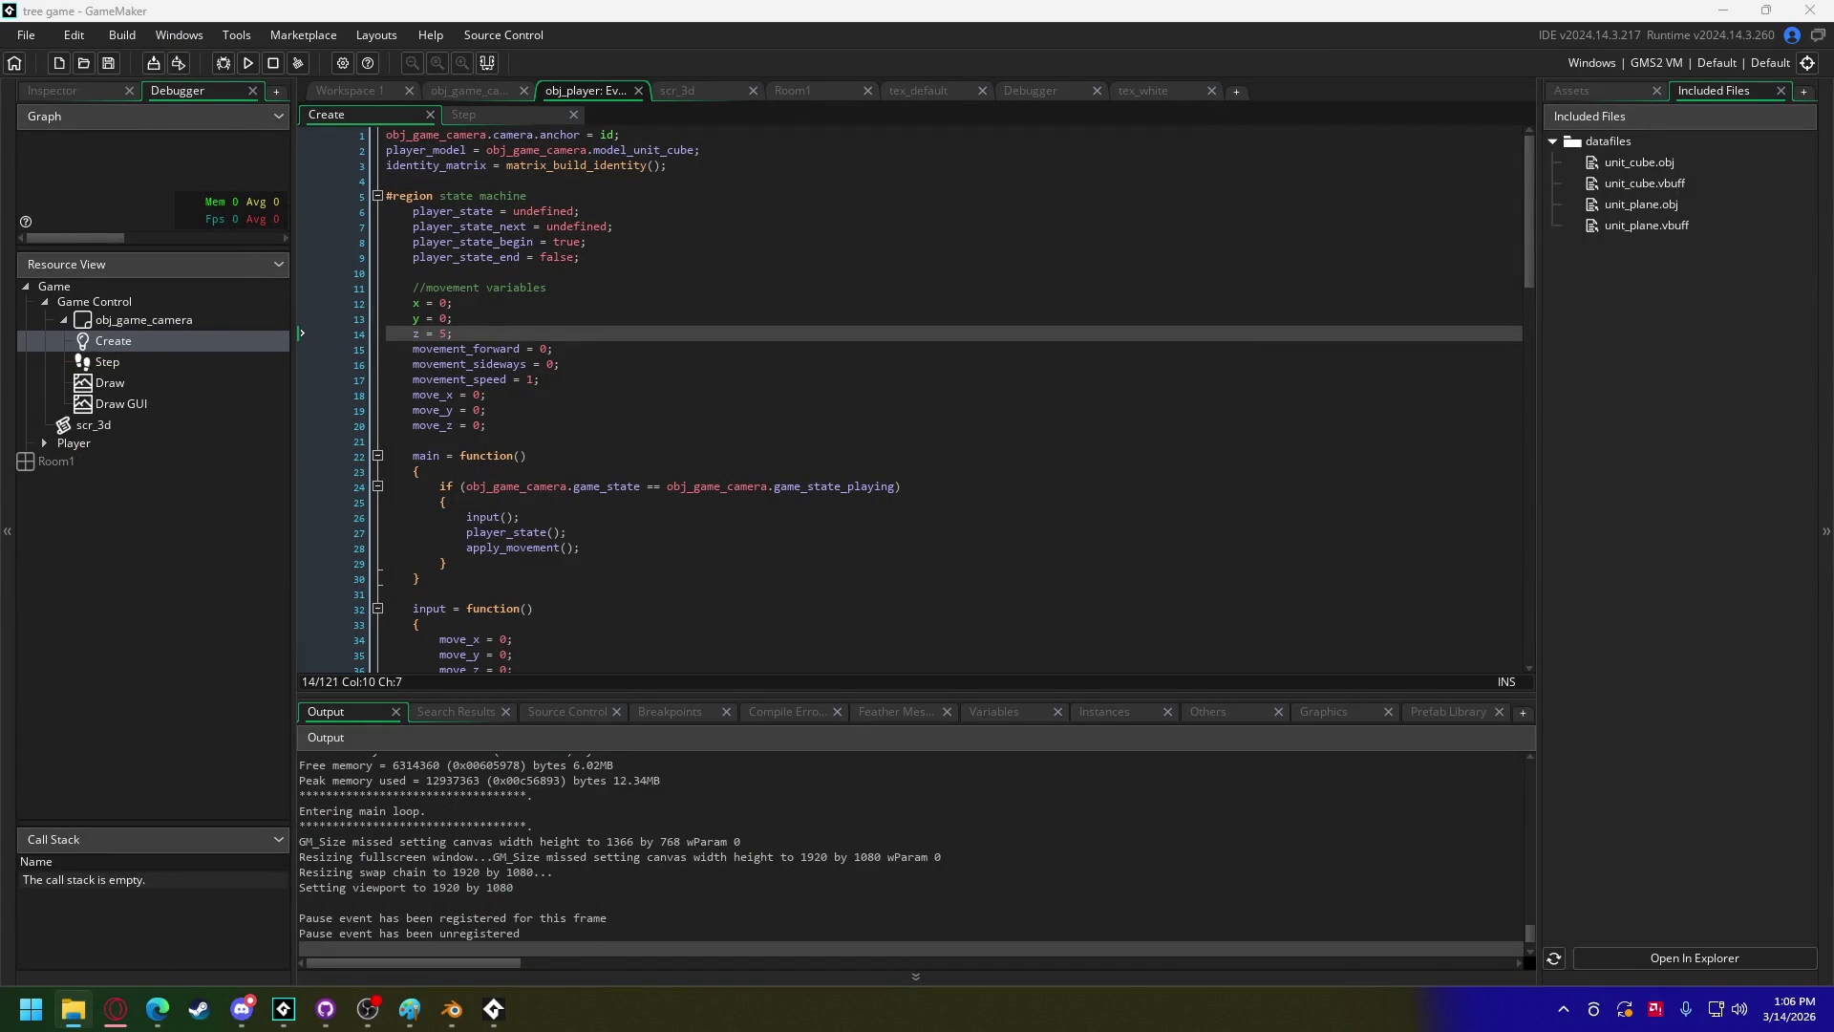
{"action": "left_click_drag", "start_coordinate": [275, 472], "coordinate": [612, 435]}
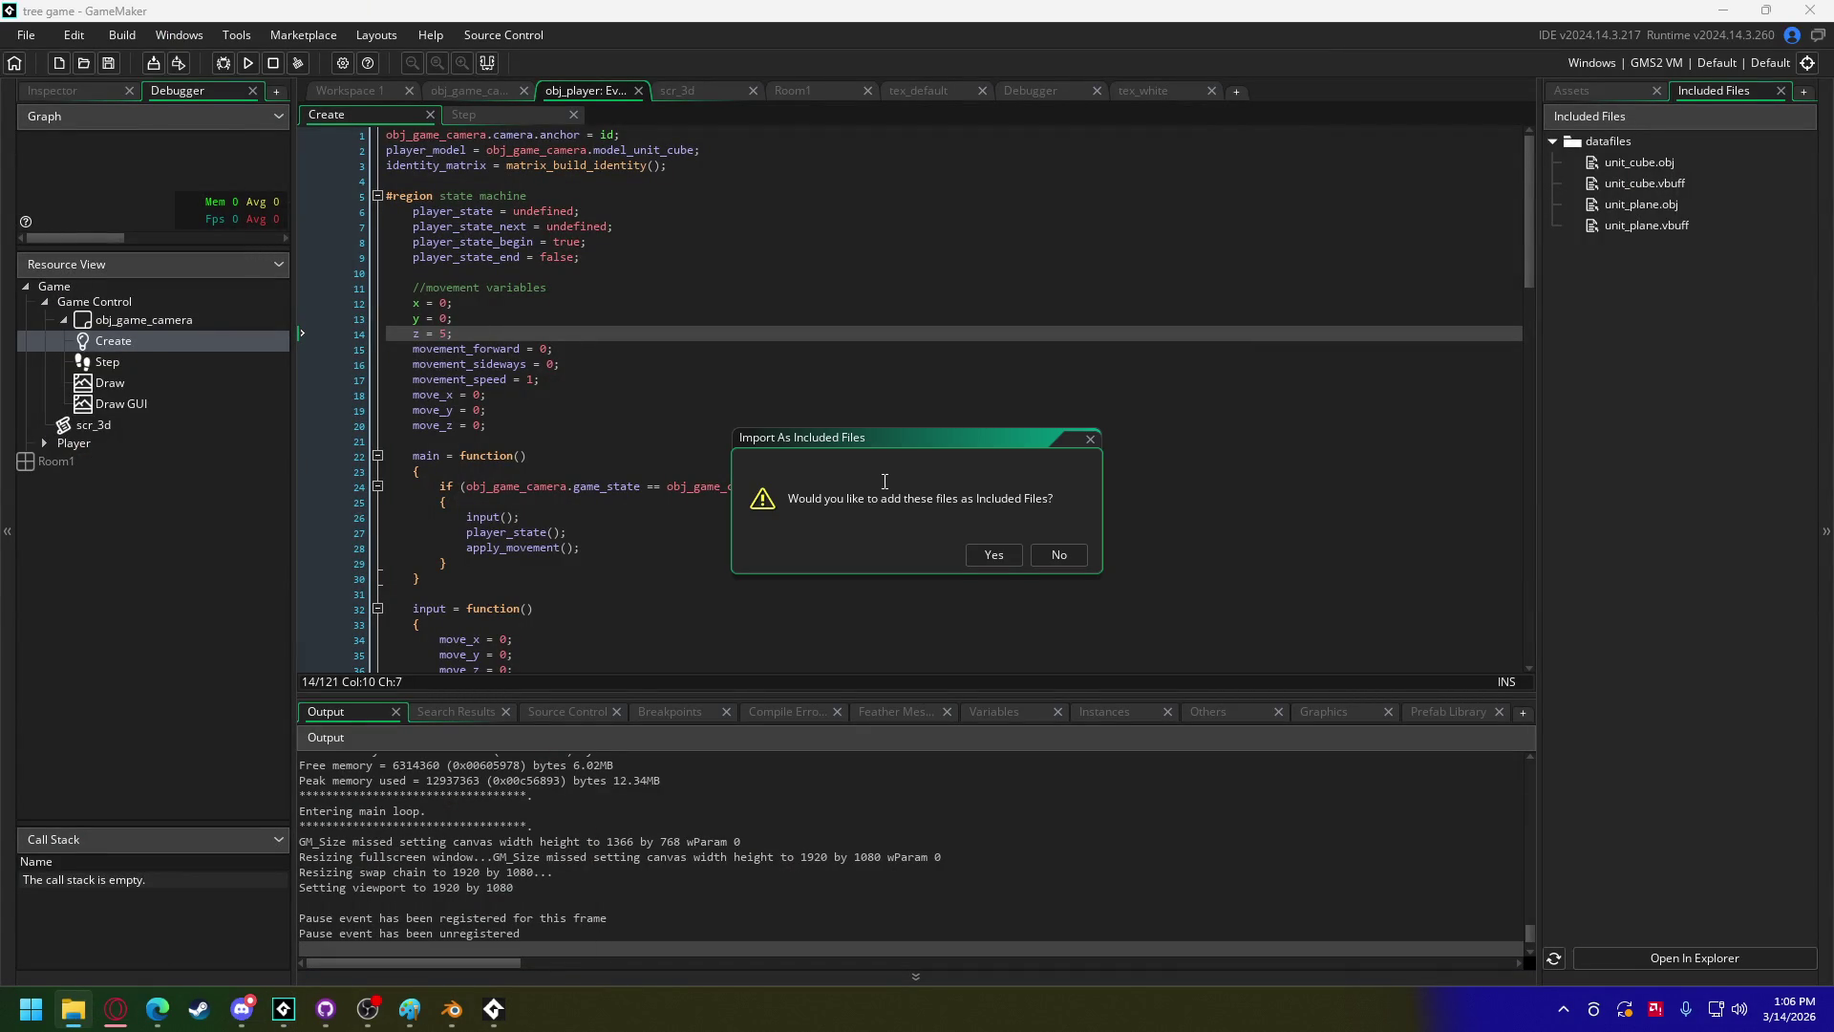
{"action": "left_click", "coordinate": [1001, 556]}
Step: Create a 'Props' group inside the Game folder of the Asset Browser
{"action": "left_click", "coordinate": [1584, 91]}
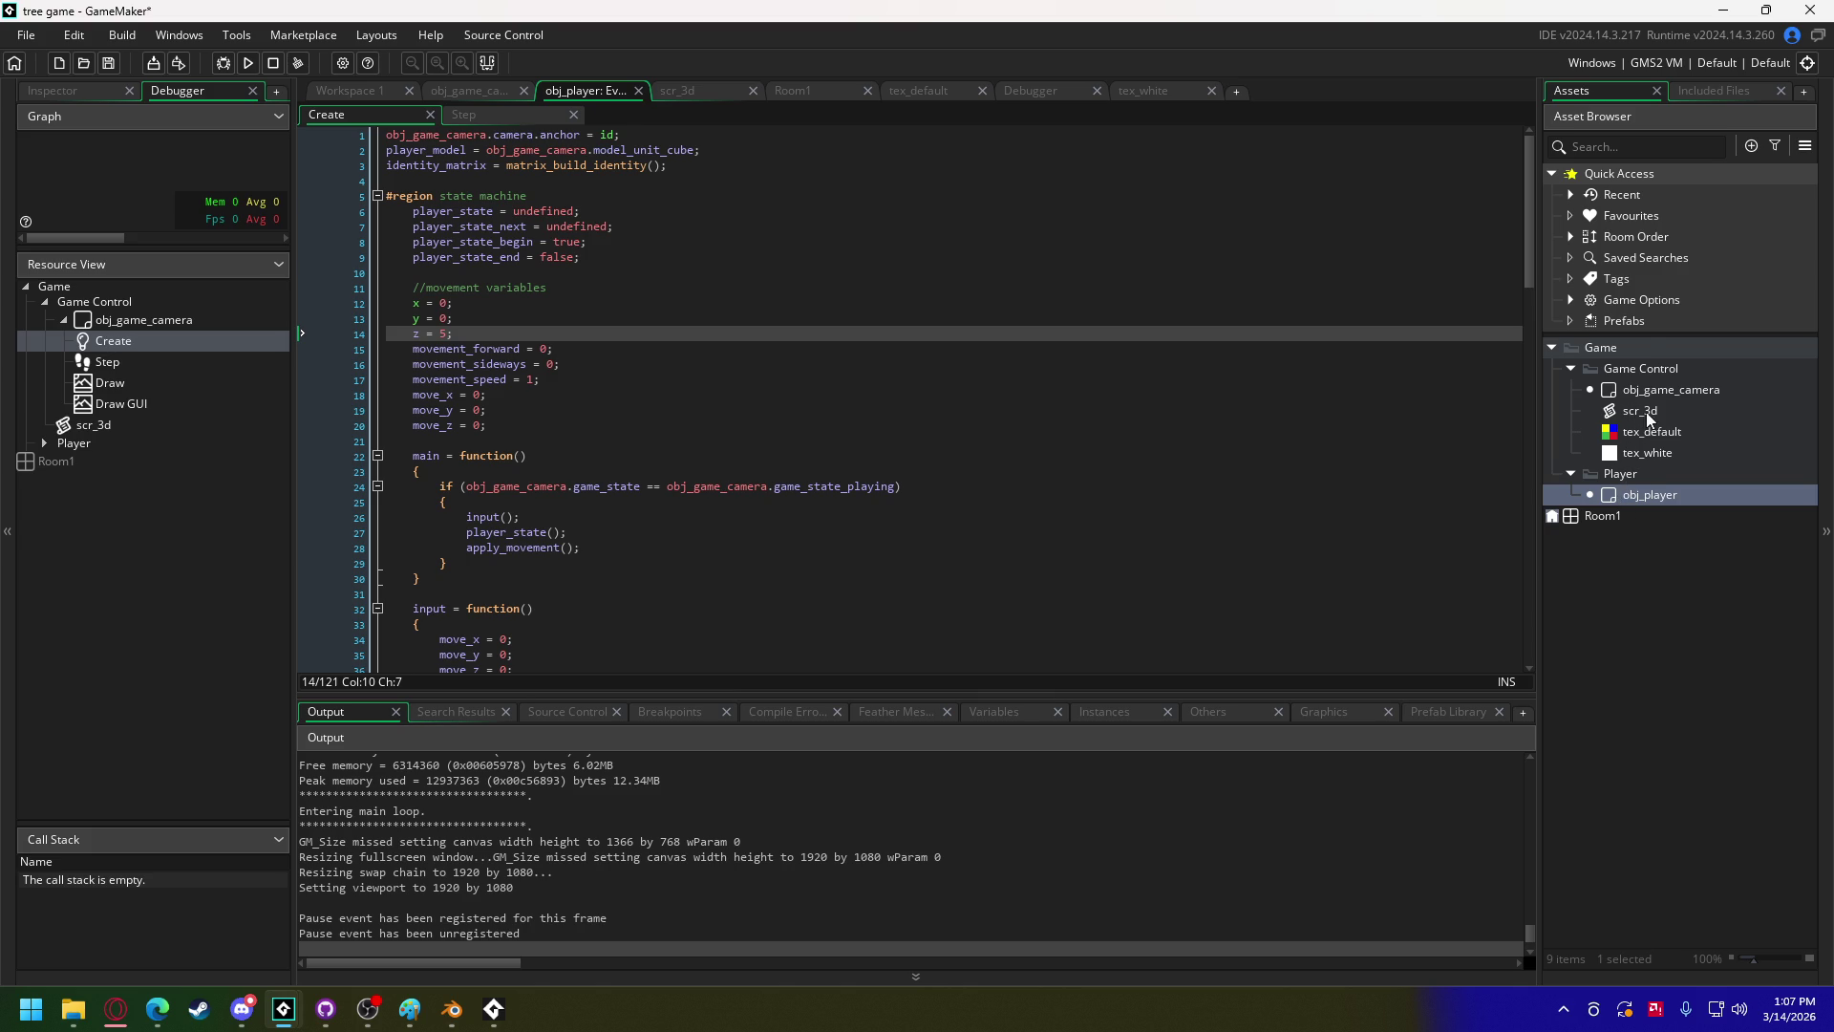
{"action": "right_click", "coordinate": [1649, 350]}
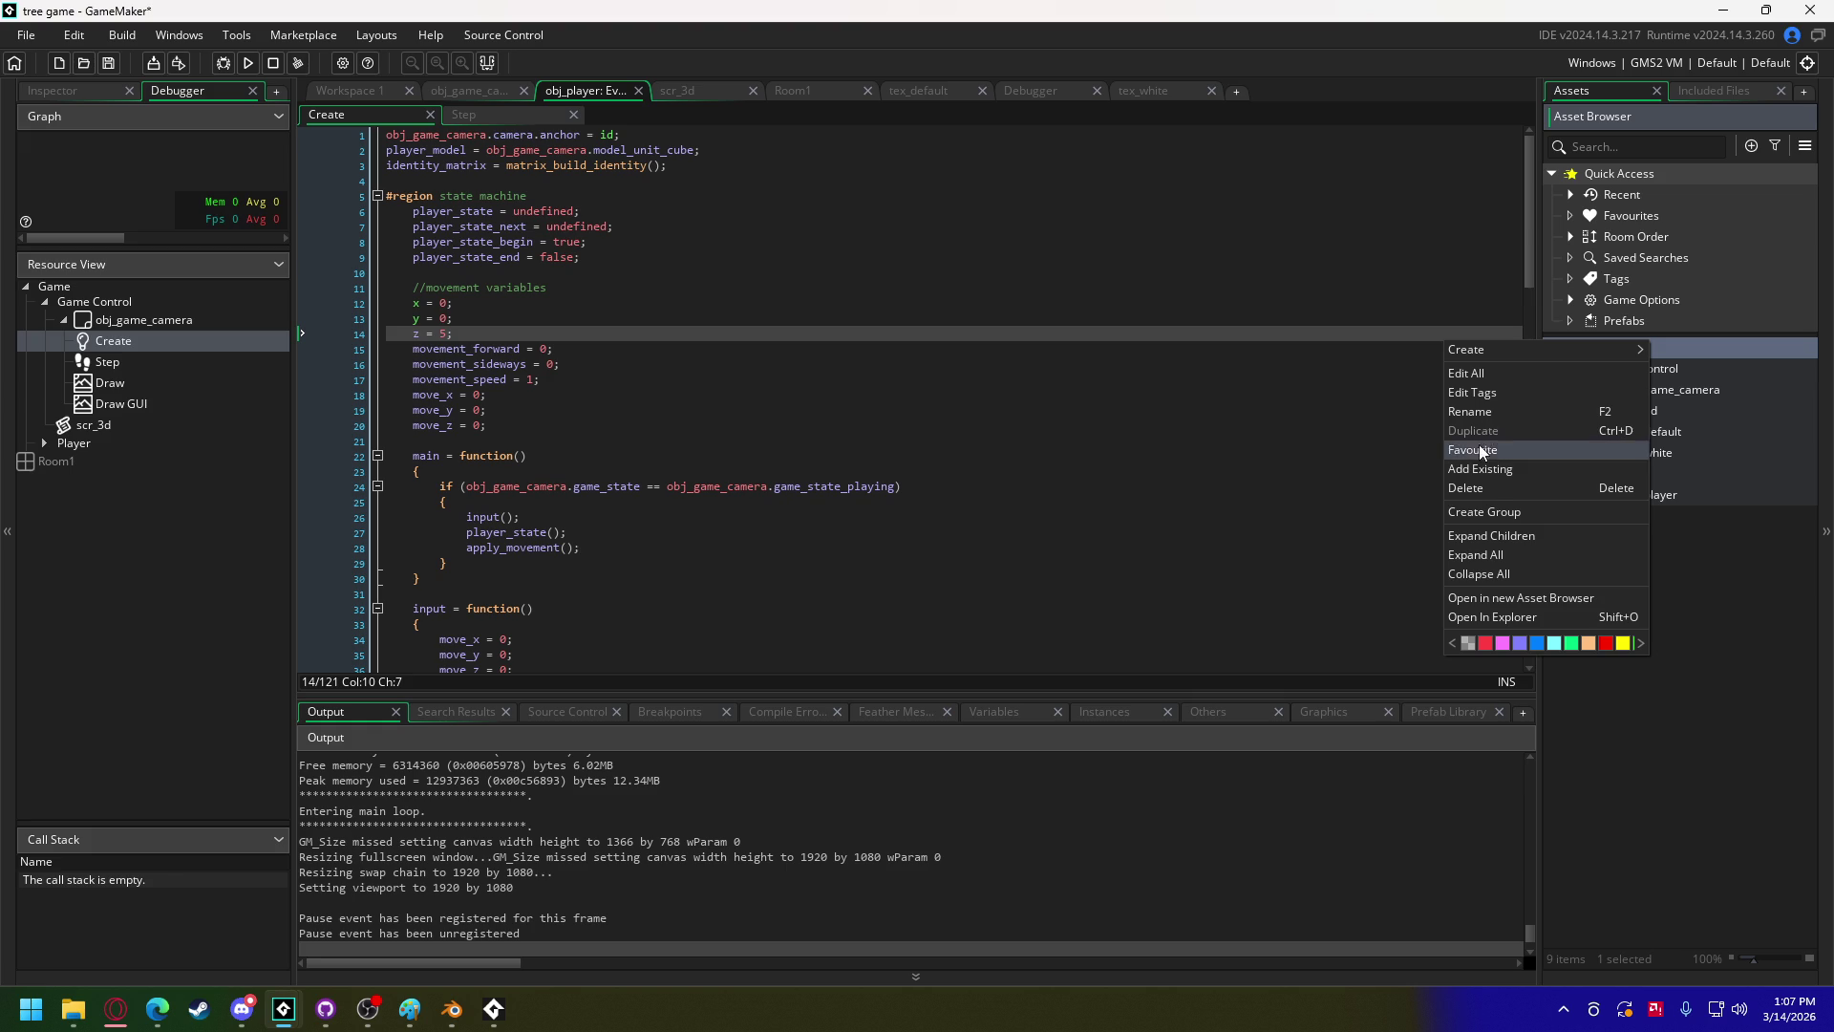
{"action": "left_click", "coordinate": [1486, 513]}
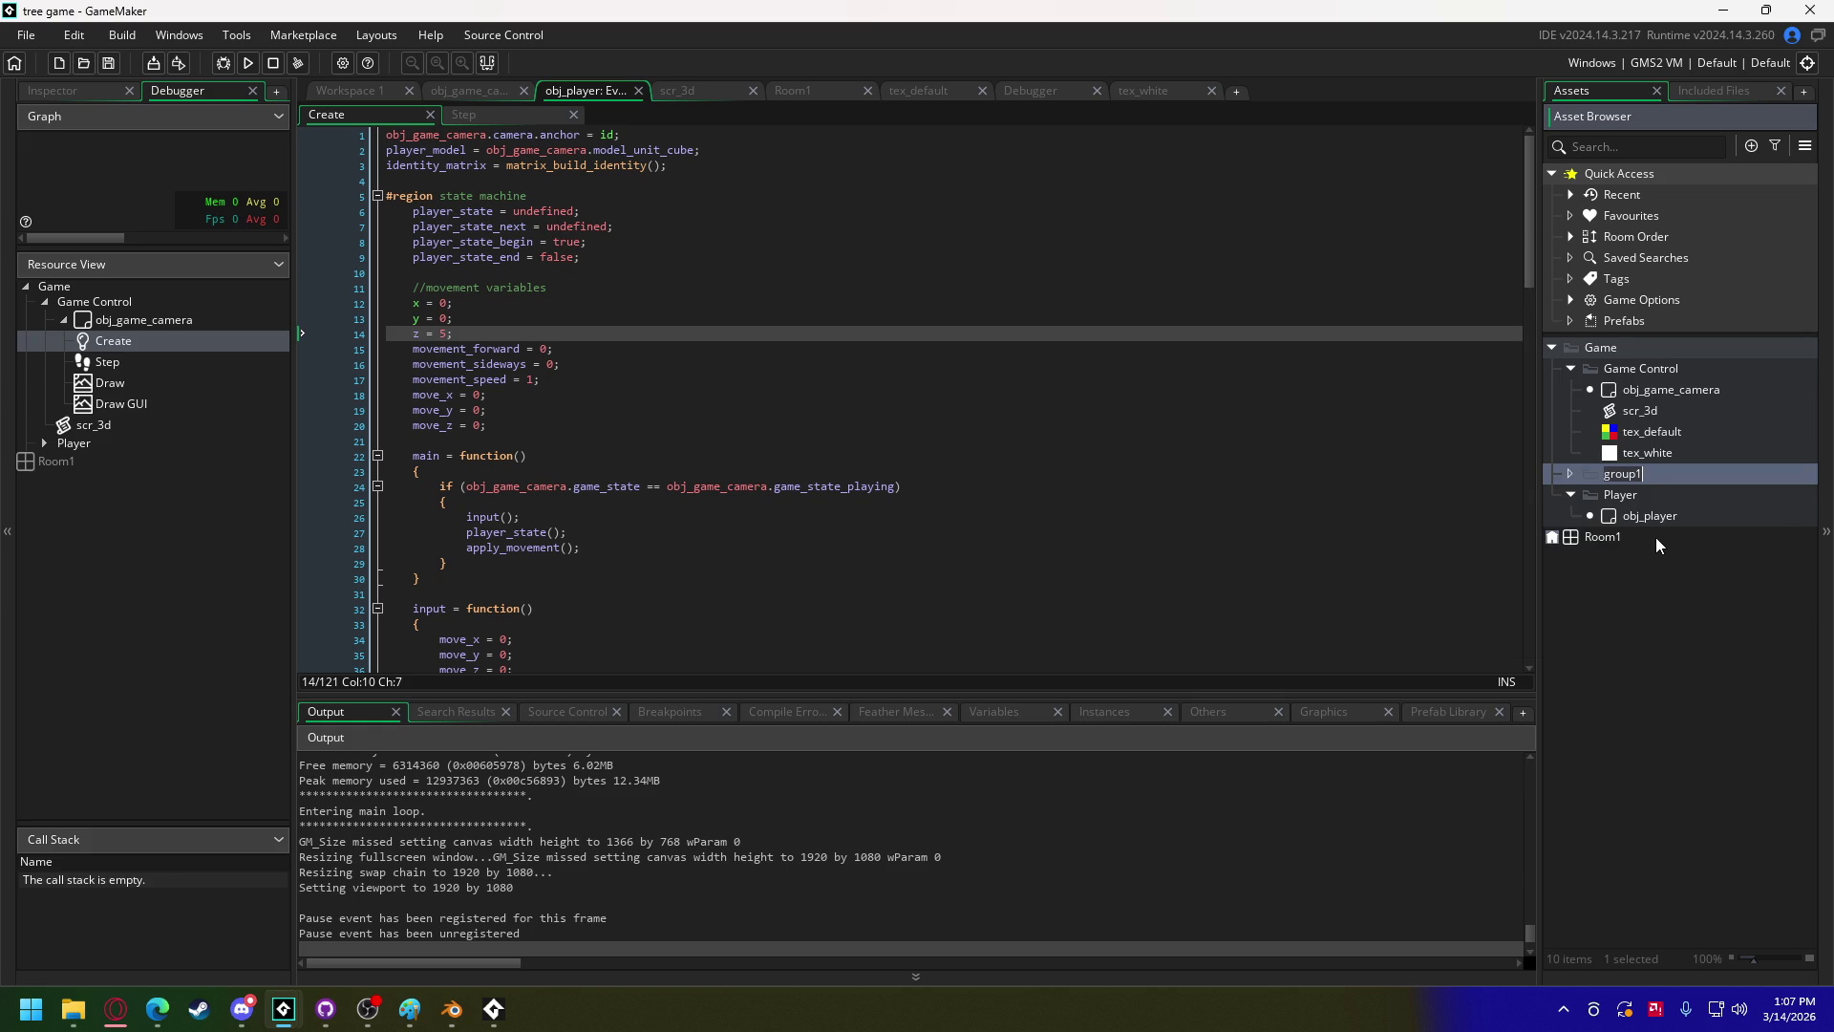
{"action": "type", "text": "Props"}
{"action": "key", "text": "Return"}
Step: Add a 'Tree - generic' subgroup inside Props
{"action": "right_click", "coordinate": [1632, 515]}
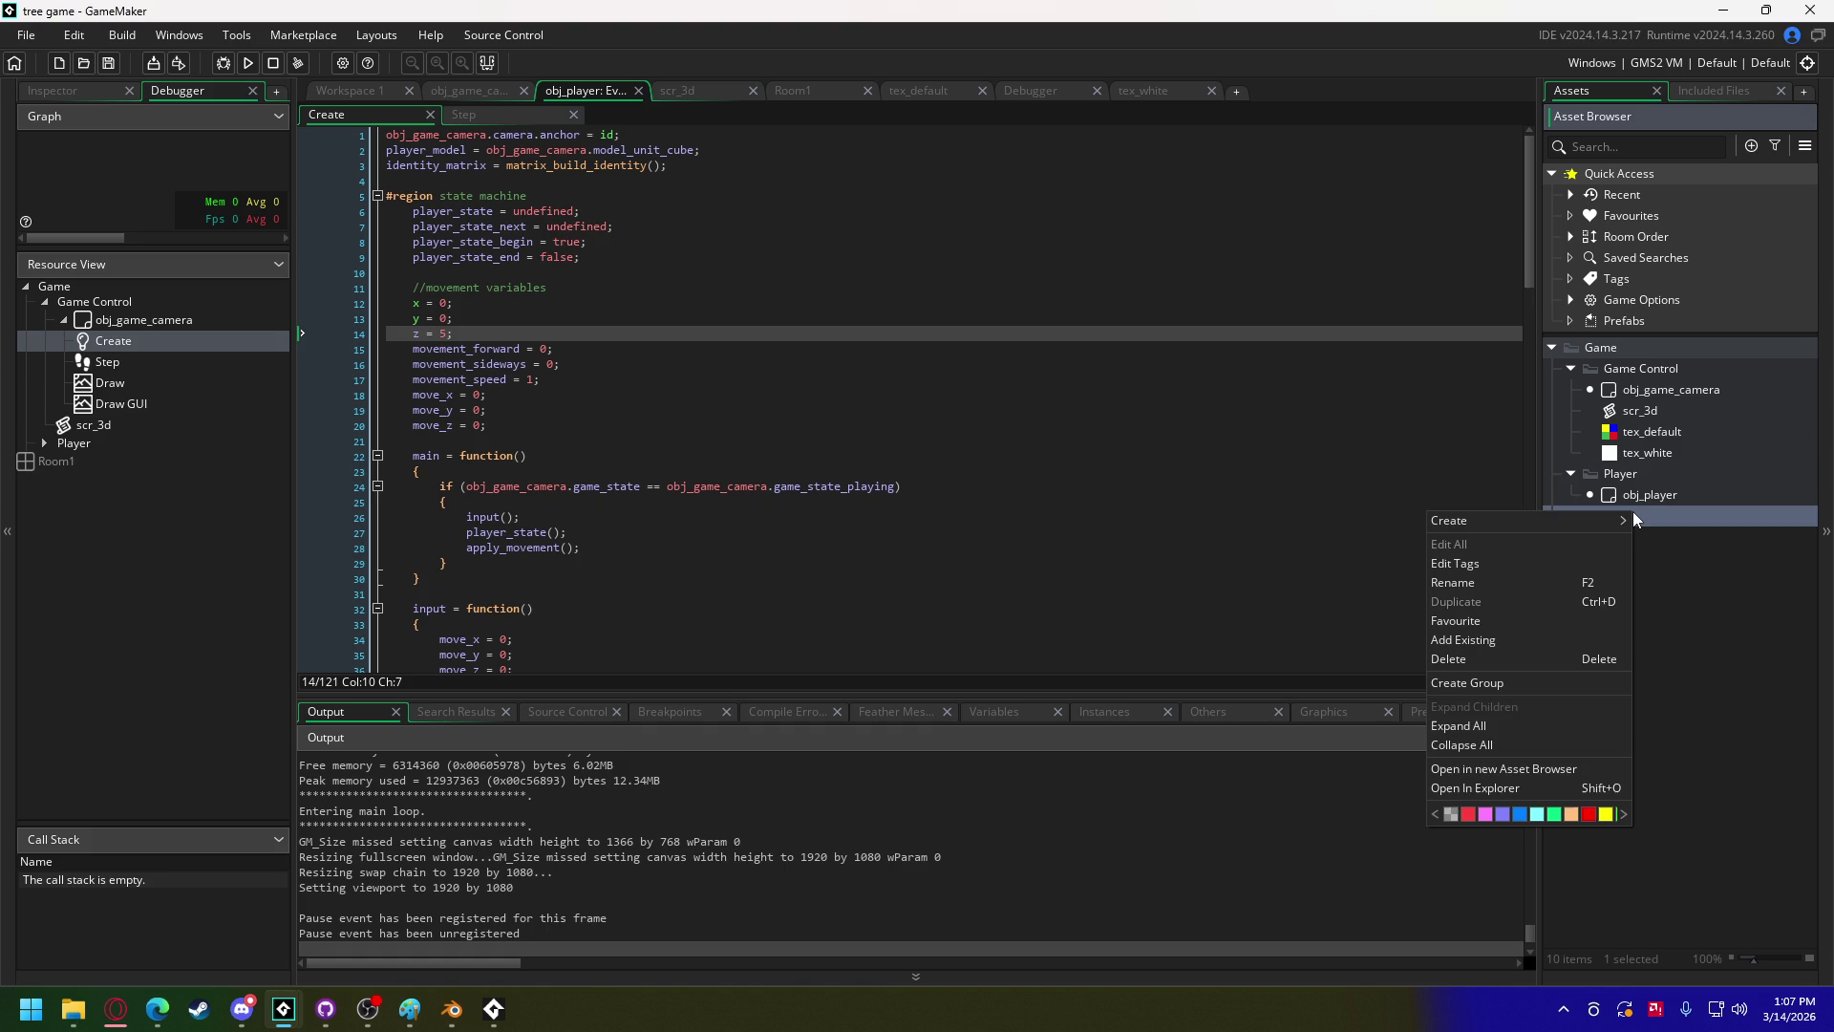
{"action": "mouse_move", "coordinate": [1557, 520]}
{"action": "left_click", "coordinate": [1493, 685]}
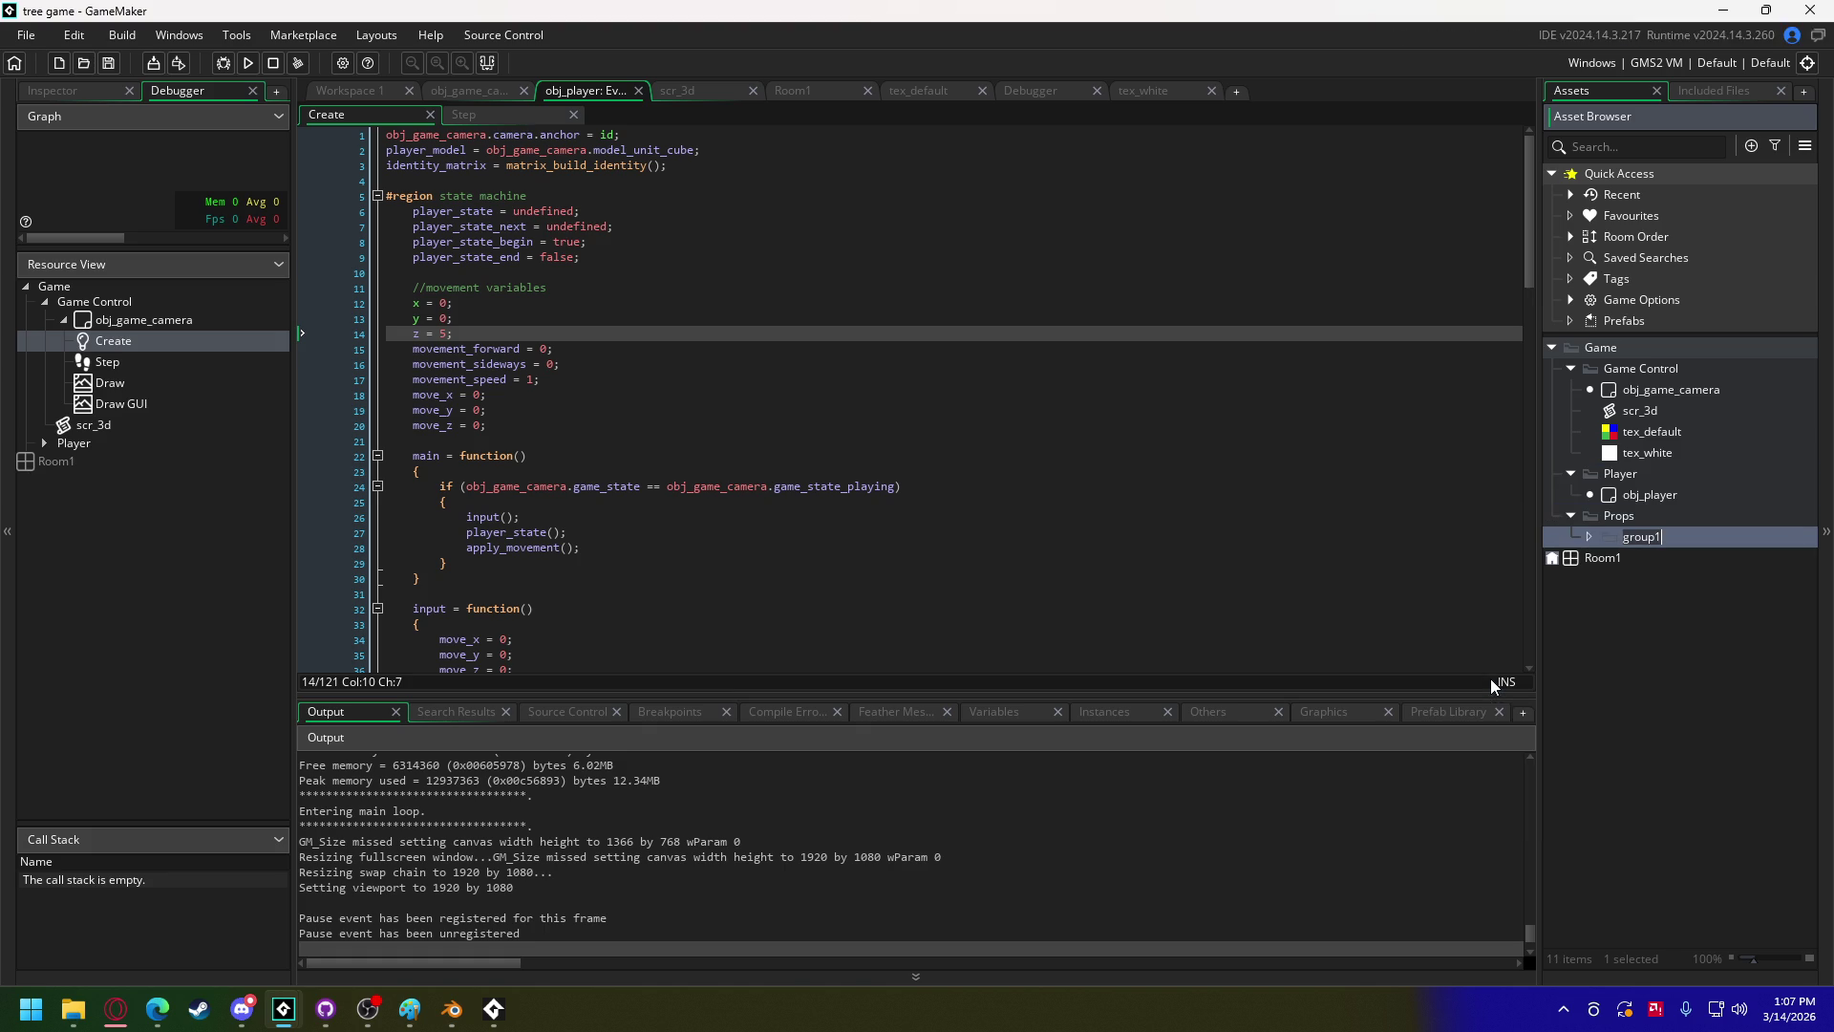
{"action": "type", "text": "Tree - "}
{"action": "type", "text": "generic"}
Step: Create a new sprite named tex_tree_generic in the Tree - generic group
{"action": "right_click", "coordinate": [1644, 546]}
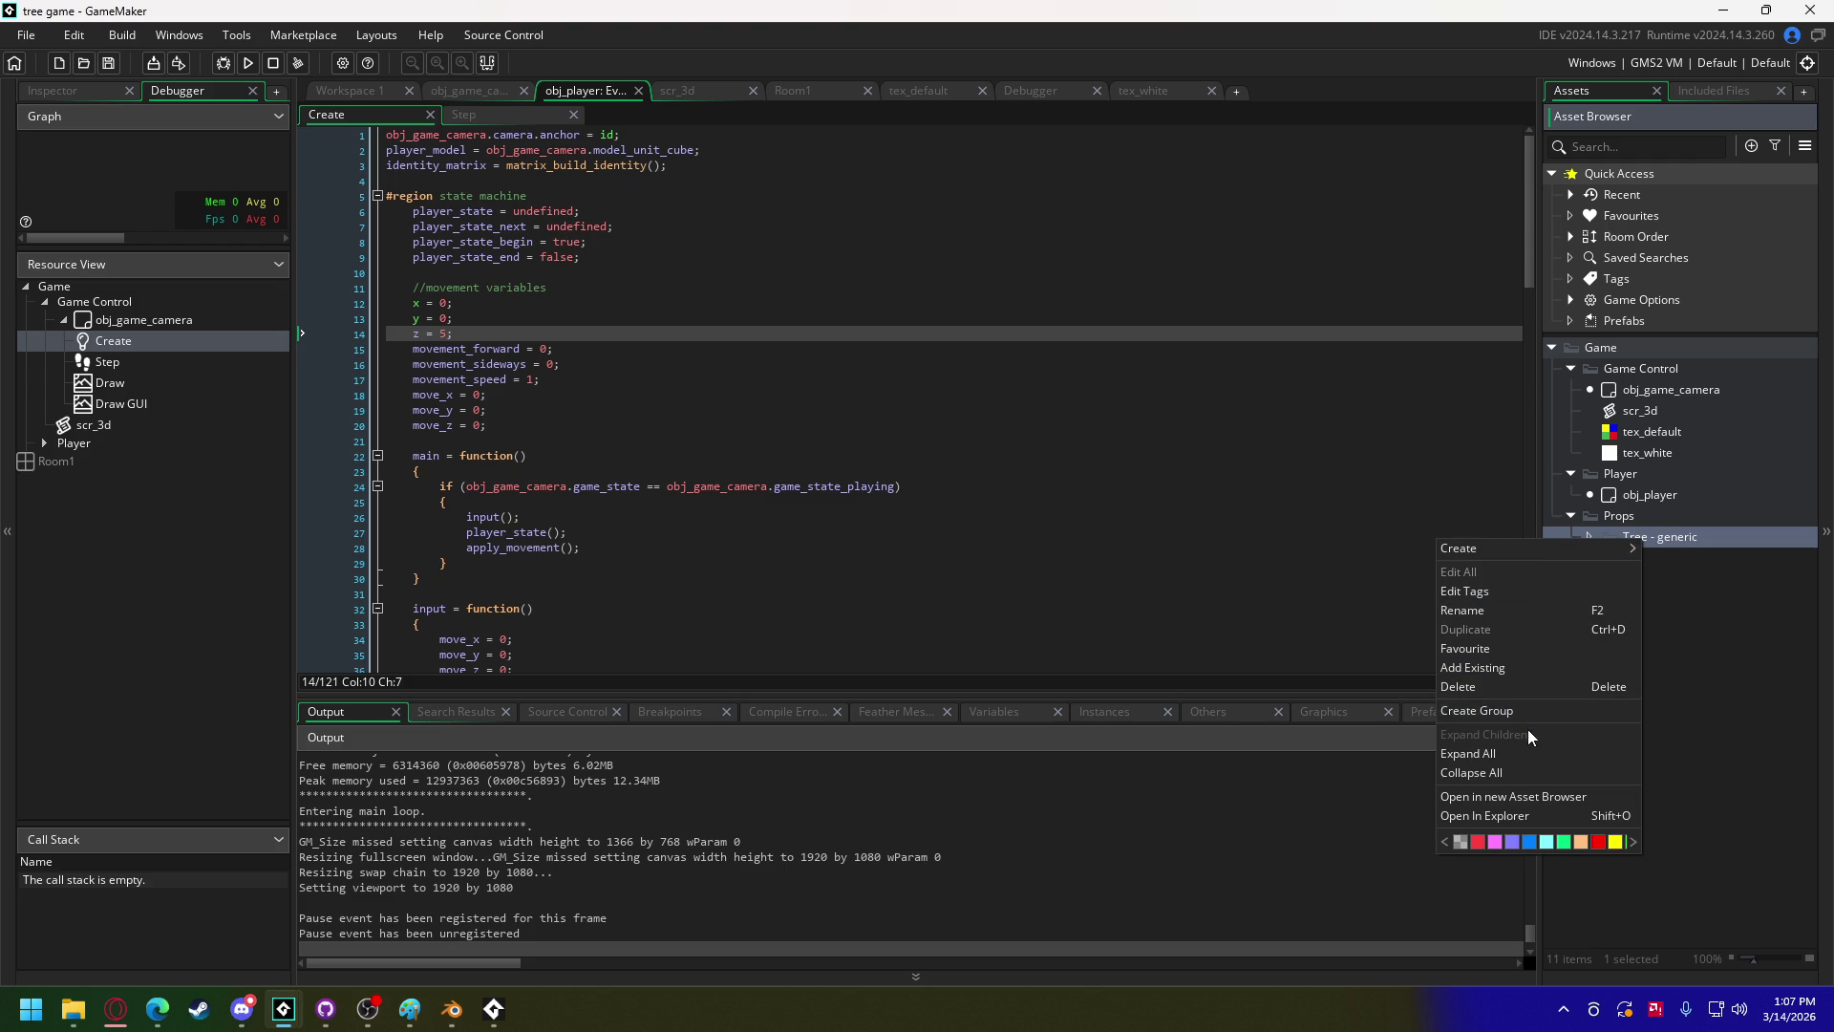
{"action": "mouse_move", "coordinate": [1532, 557]}
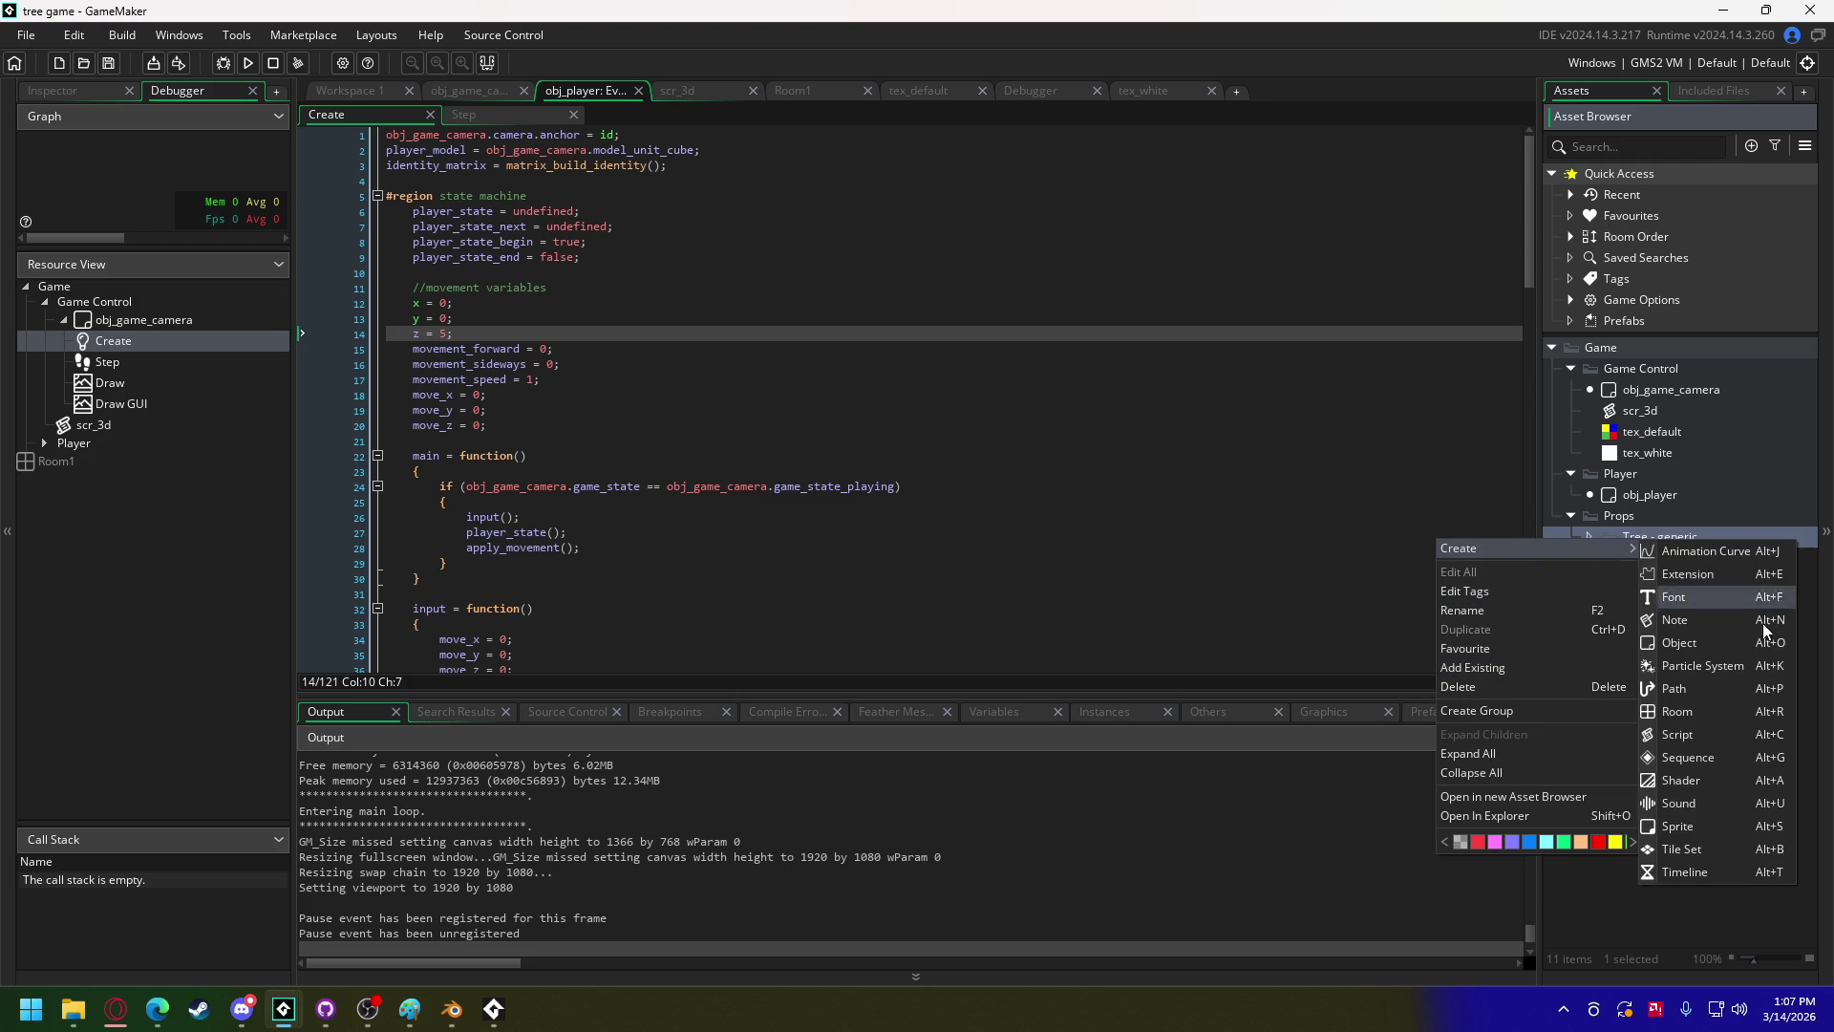
{"action": "left_click", "coordinate": [1710, 827]}
{"action": "type", "text": "tex_tree_generic"}
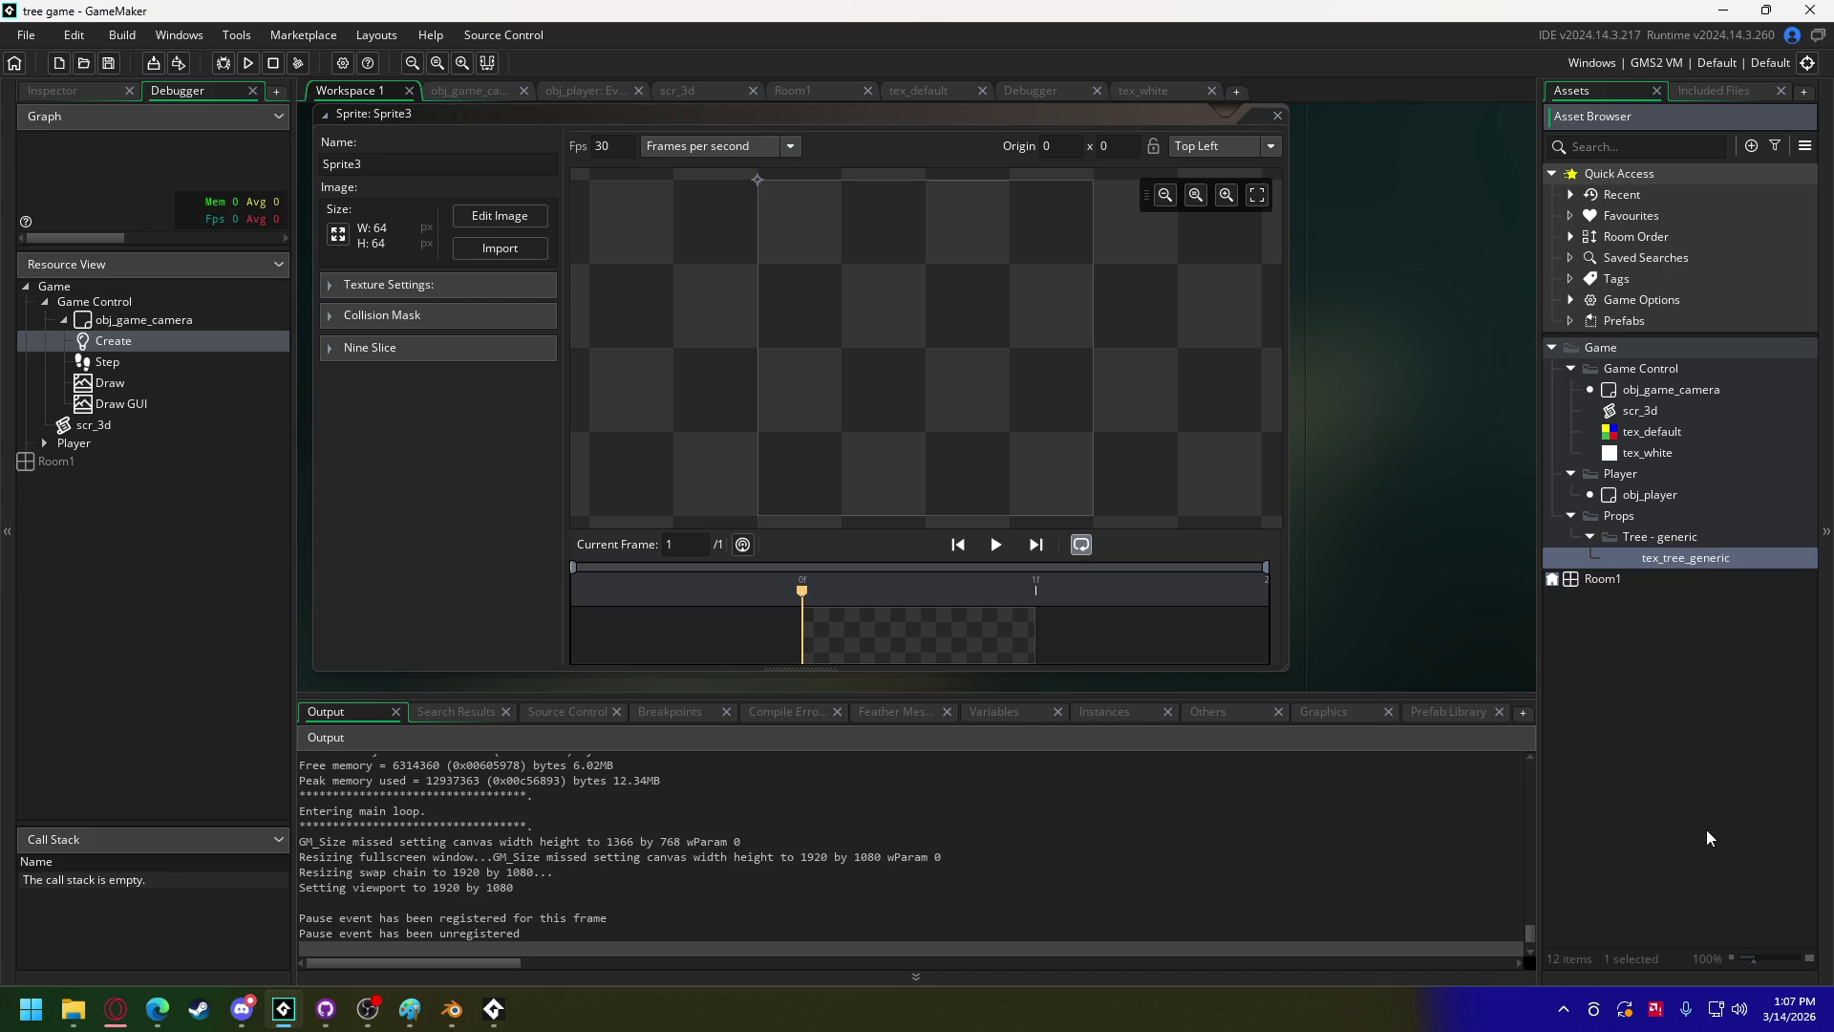
Step: Confirm the sprite name tex_tree_generic and give it a separate texture page
{"action": "key", "text": "Return"}
{"action": "left_click", "coordinate": [493, 286]}
{"action": "left_click", "coordinate": [541, 344]}
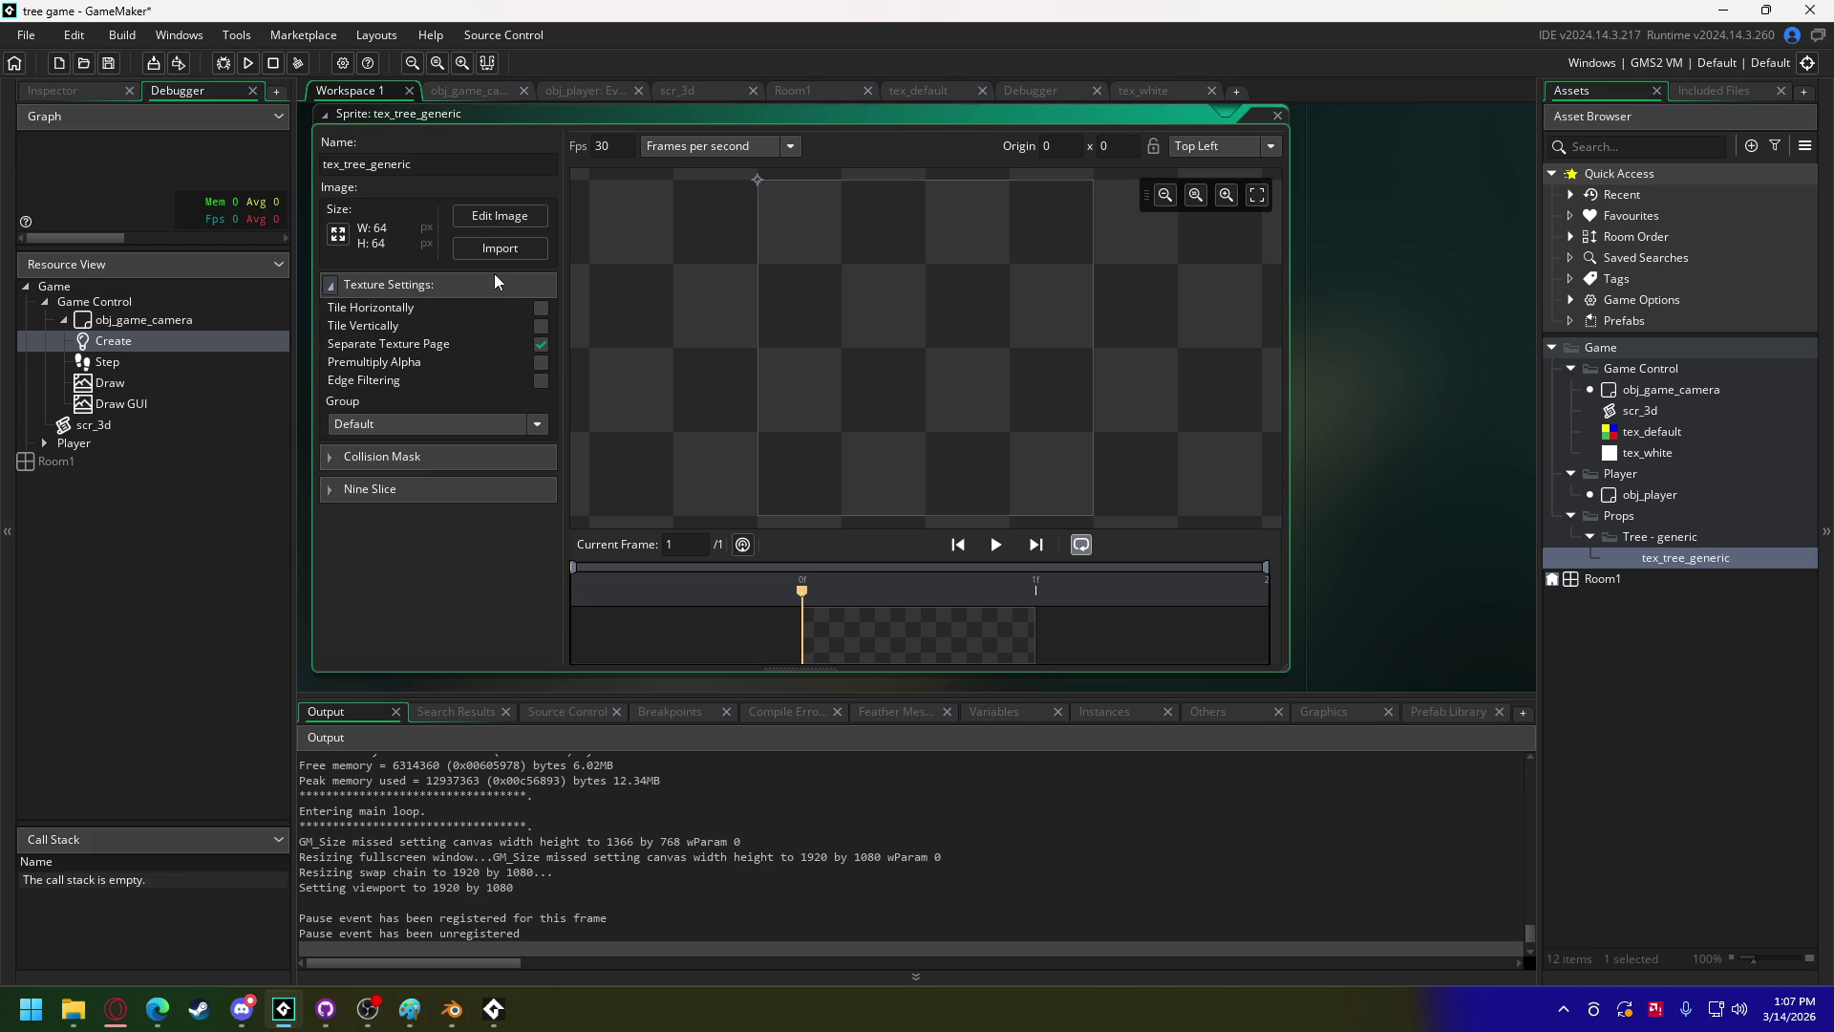
Step: Import tex_tree_generic.png from the models and textures folder into the sprite
{"action": "left_click", "coordinate": [497, 249]}
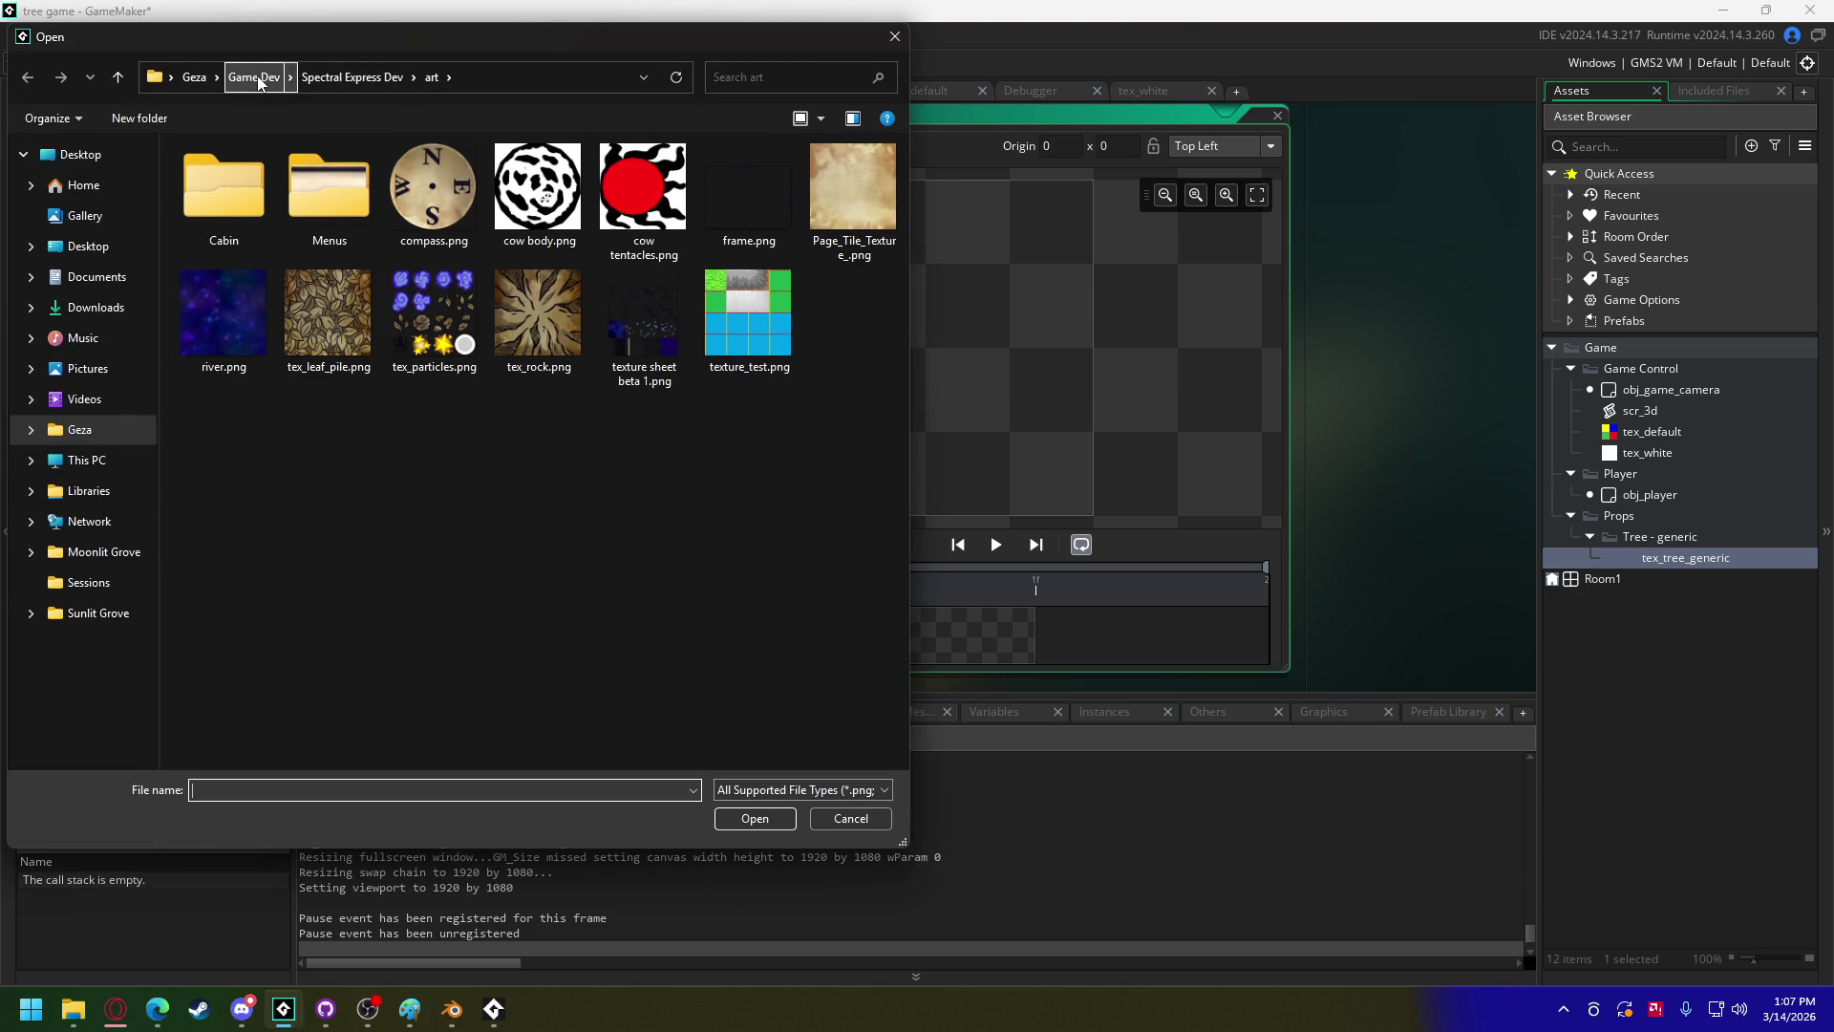
{"action": "left_click", "coordinate": [255, 77]}
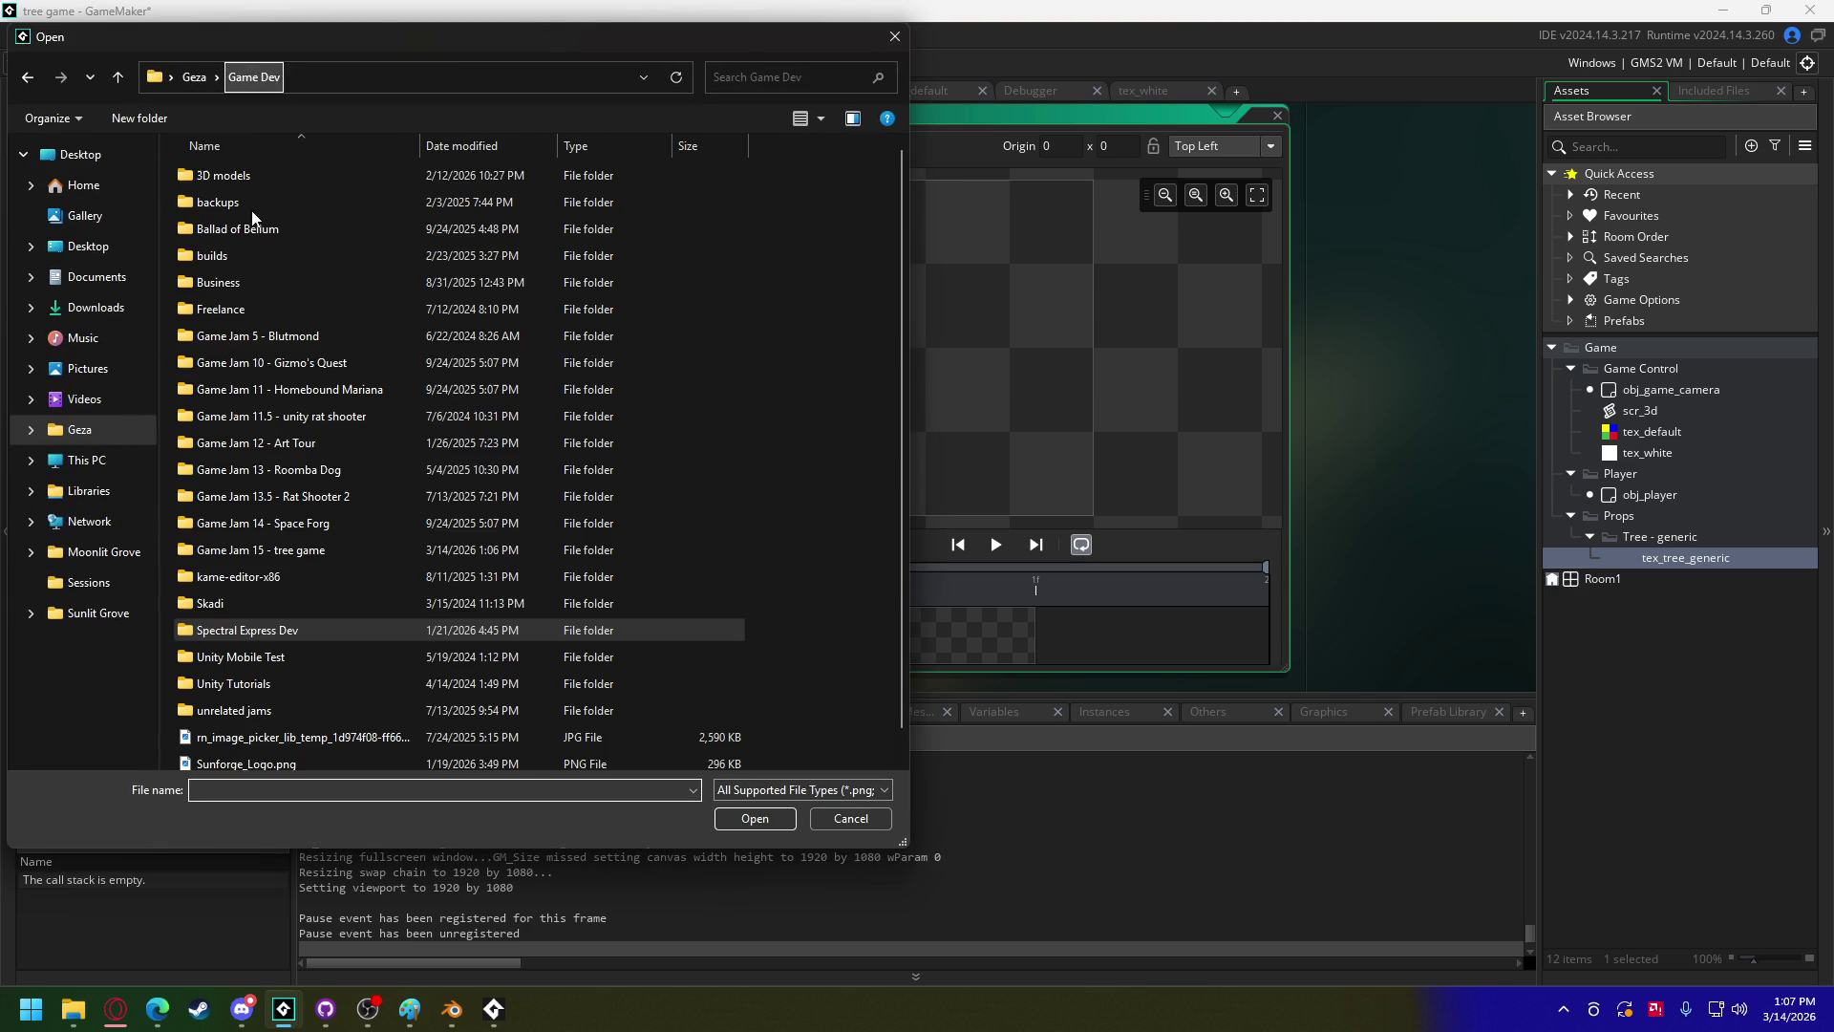
{"action": "double_click", "coordinate": [302, 558]}
{"action": "double_click", "coordinate": [205, 176]}
{"action": "double_click", "coordinate": [229, 178]}
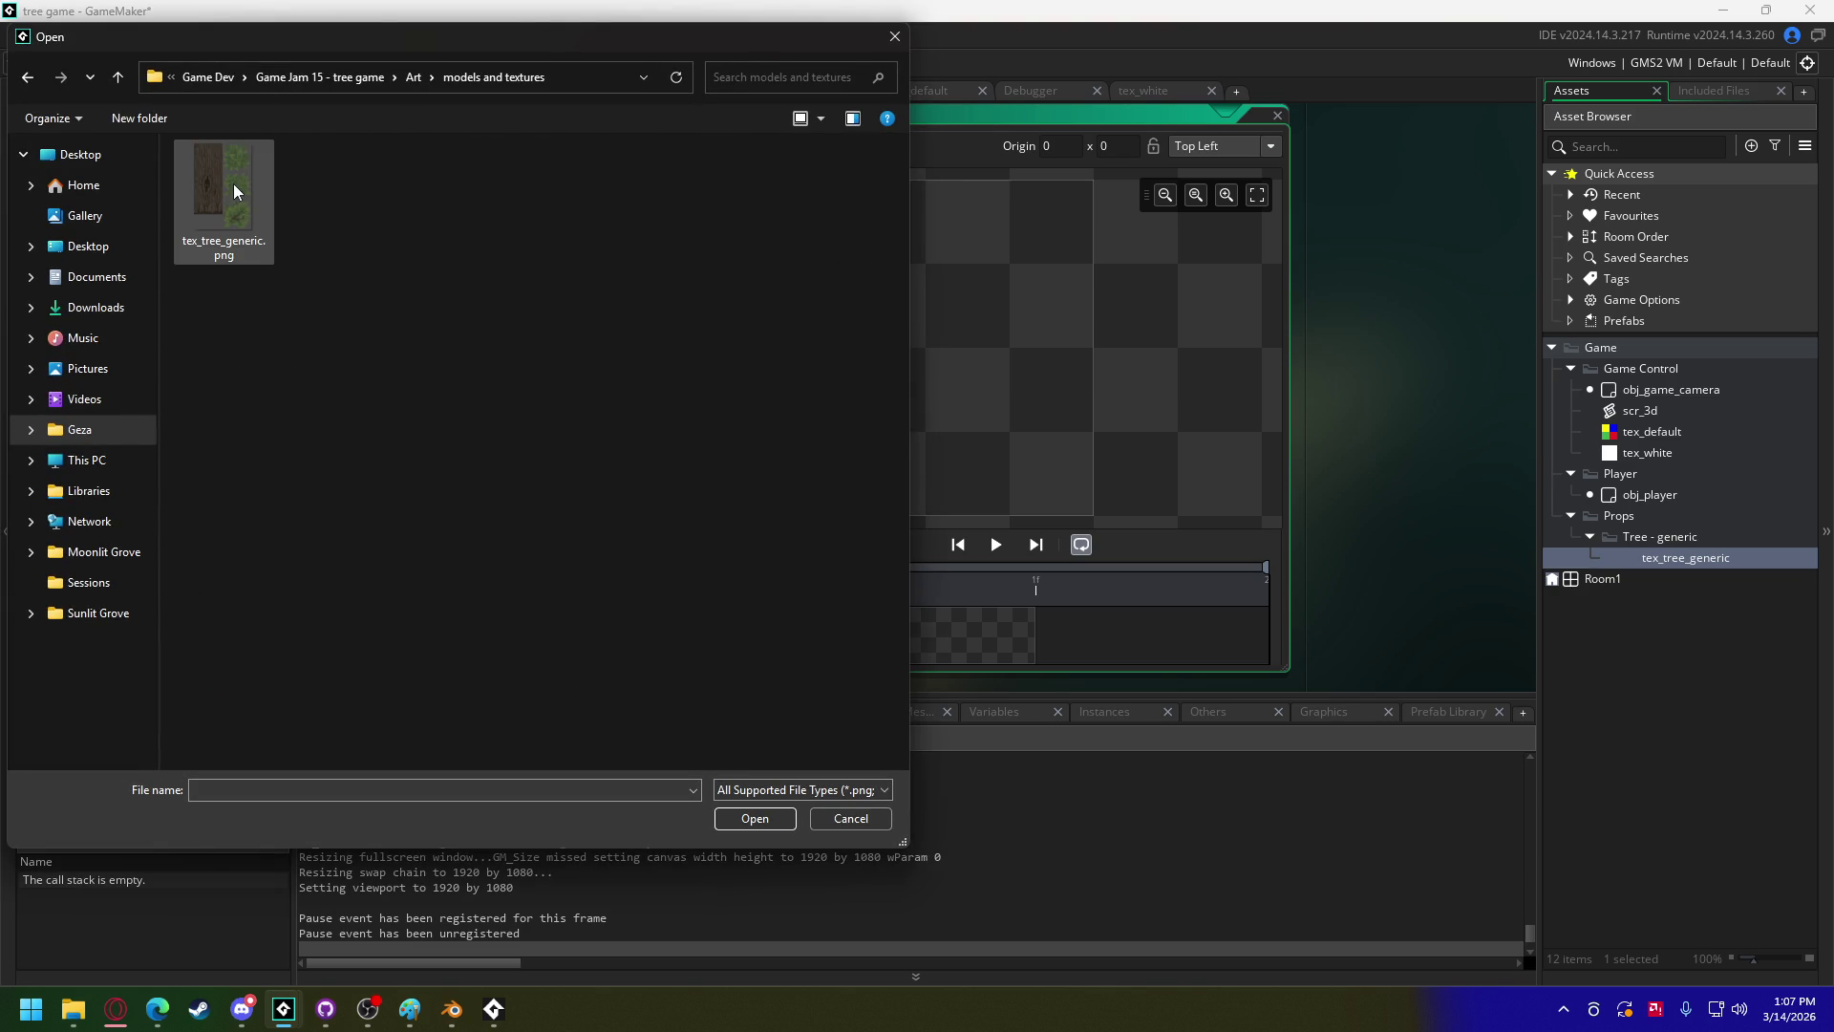
{"action": "double_click", "coordinate": [239, 208]}
{"action": "left_click", "coordinate": [994, 537]}
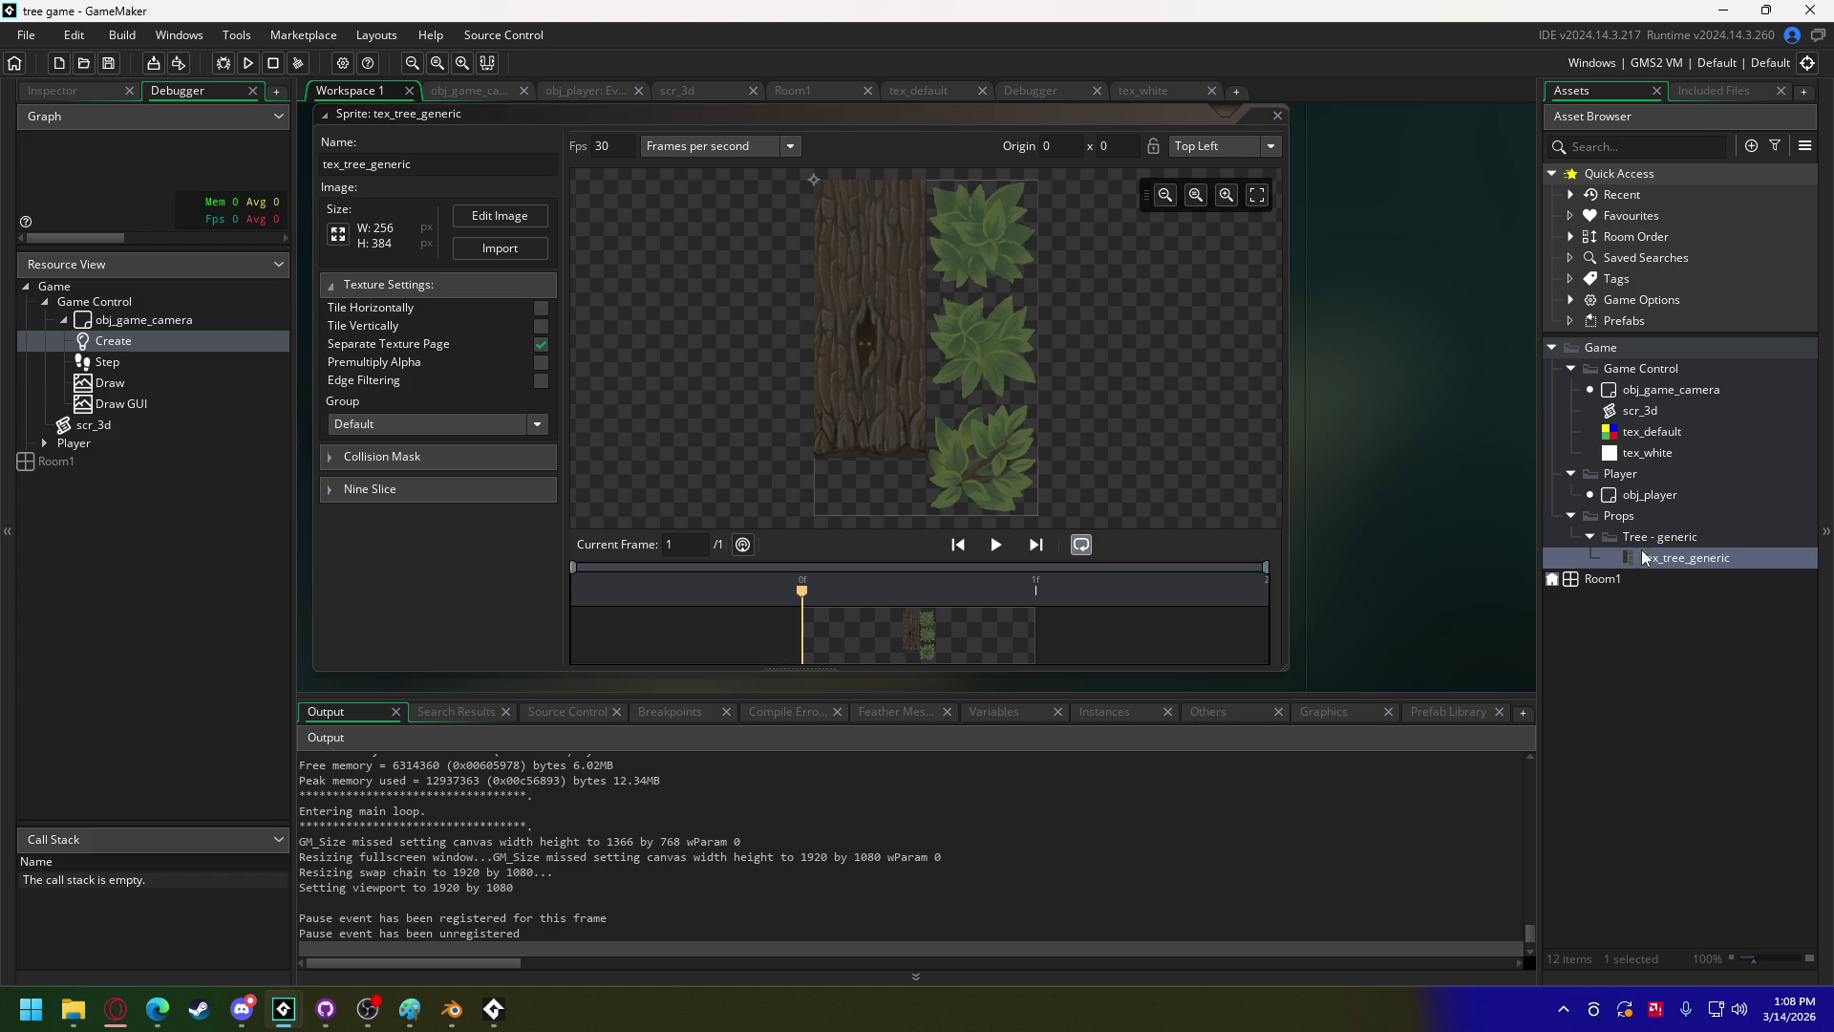
Step: Create a new object, Object3, in the Tree - generic group
{"action": "right_click", "coordinate": [1665, 555]}
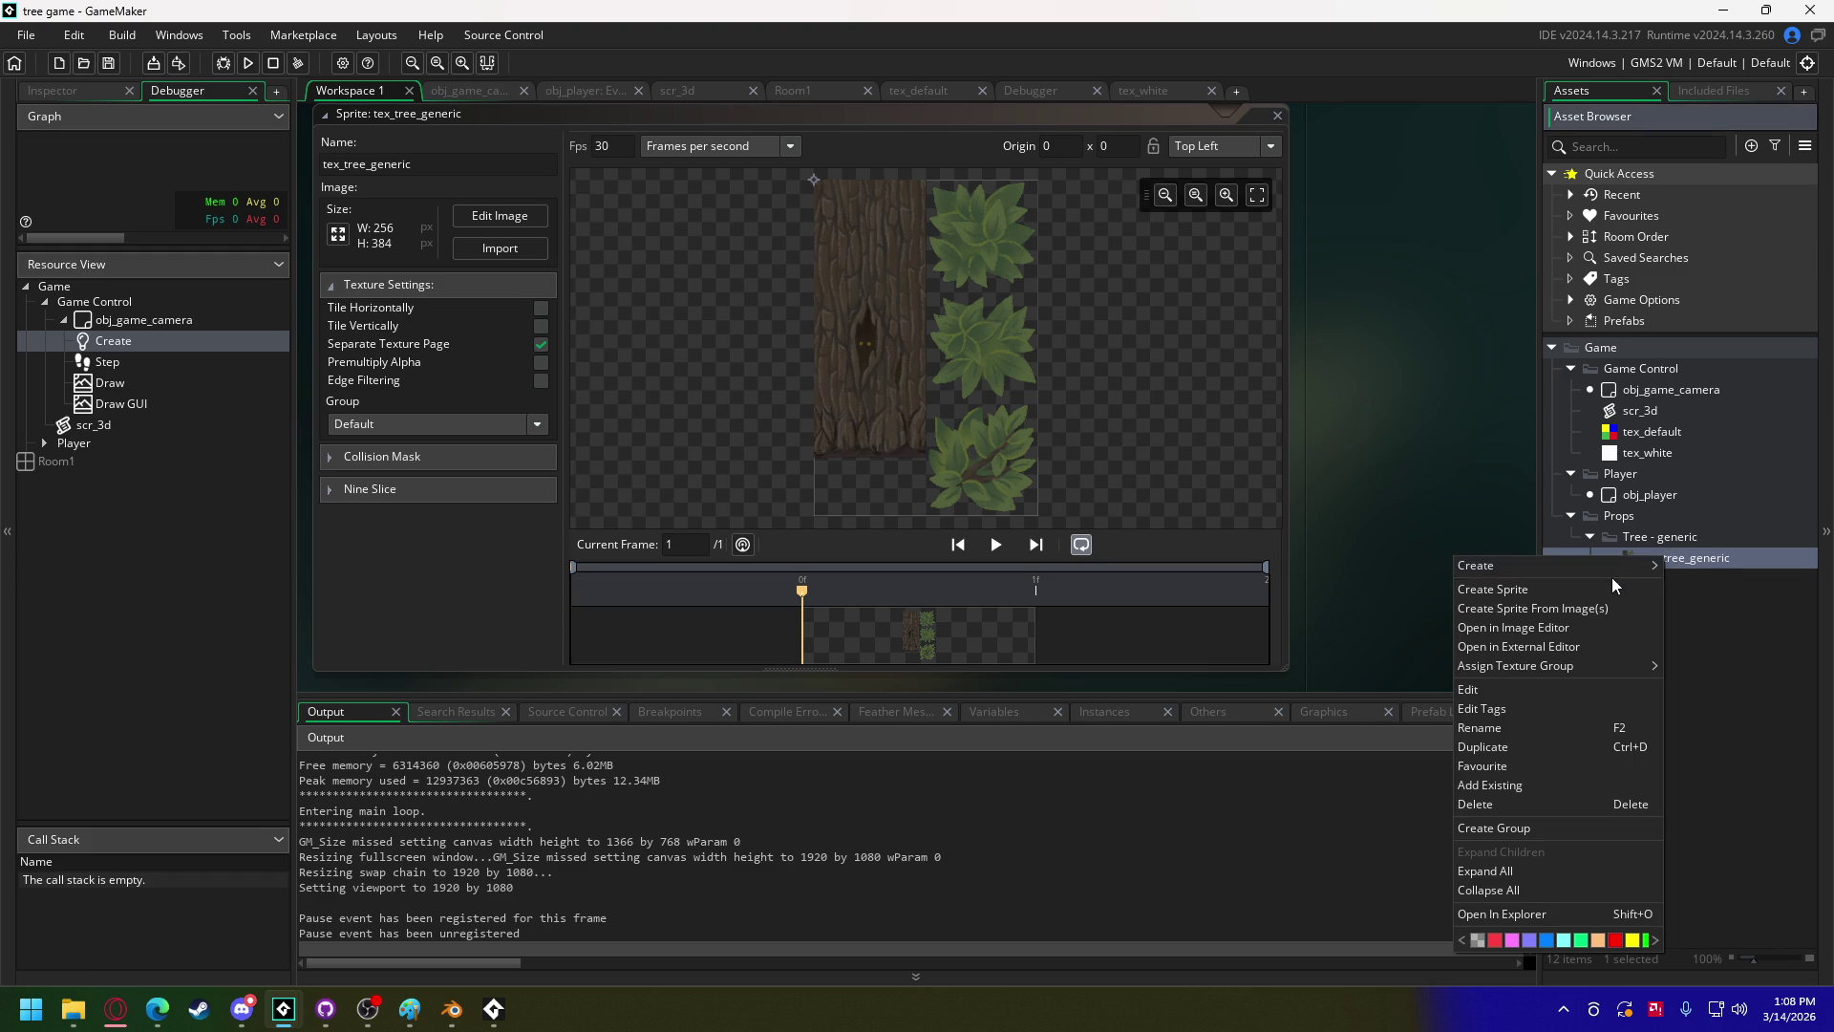
{"action": "mouse_move", "coordinate": [1607, 565]}
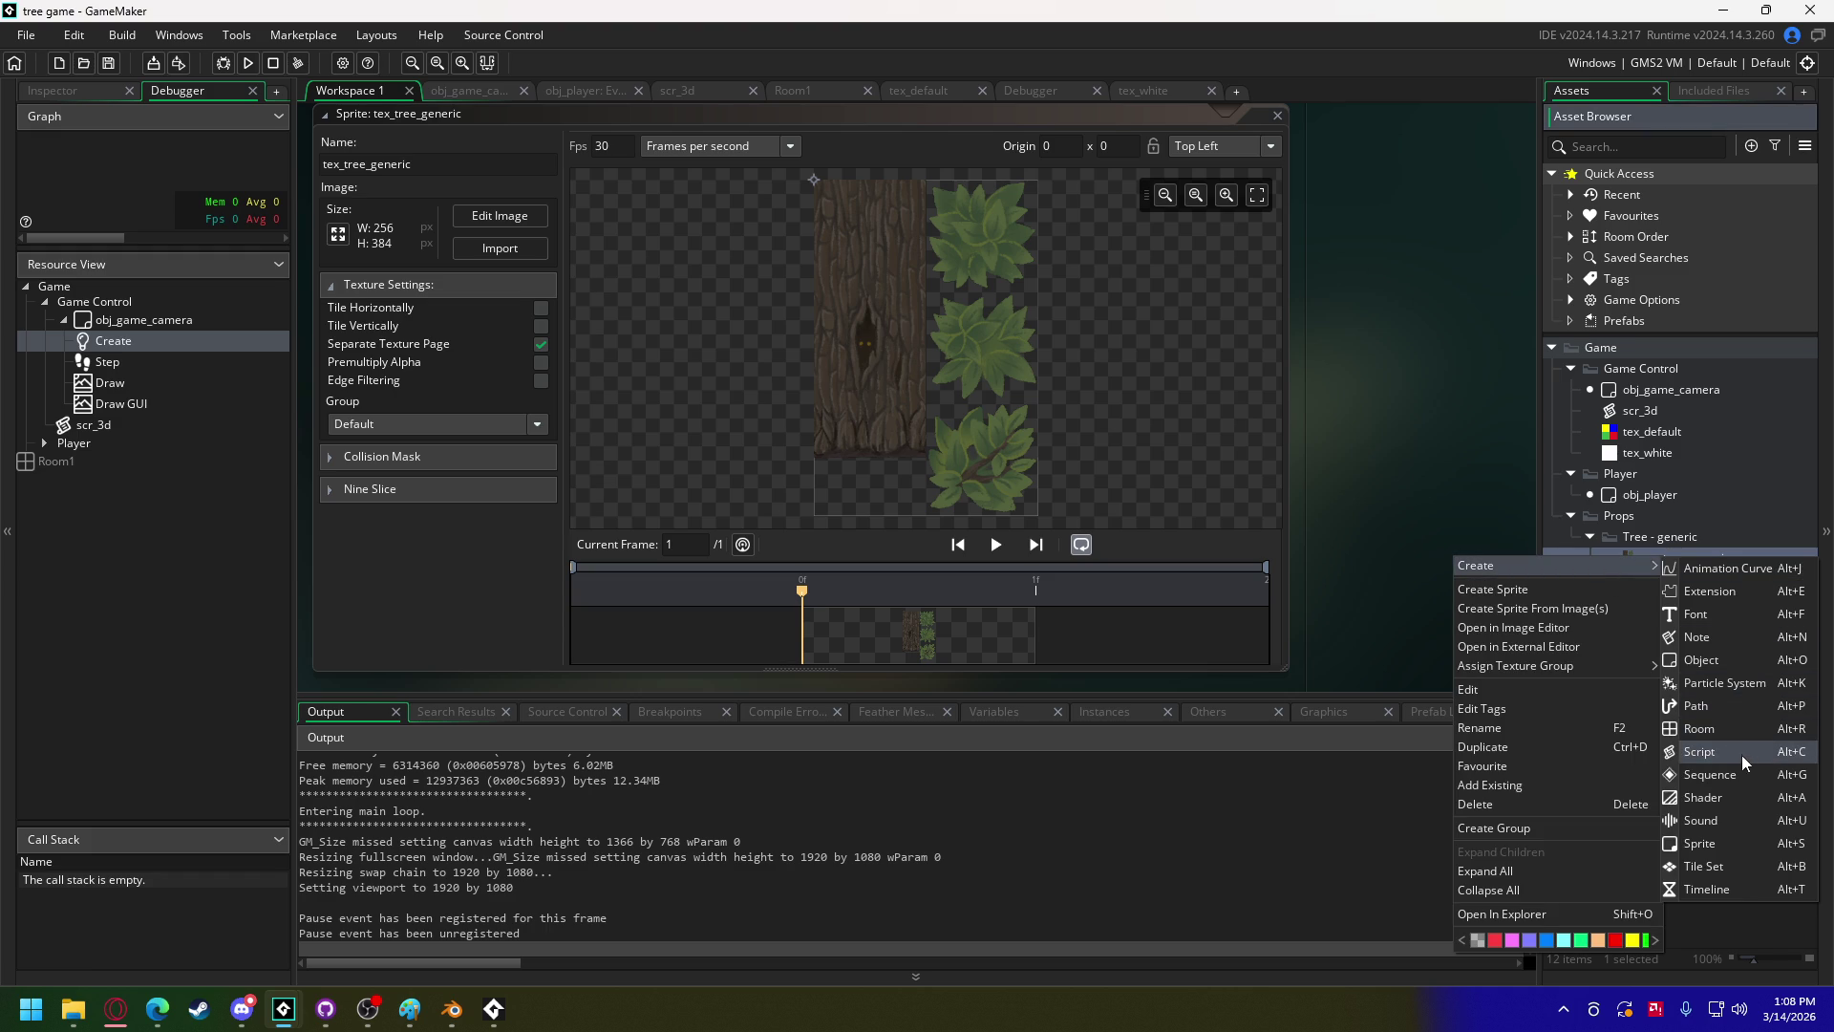
{"action": "left_click", "coordinate": [1723, 660]}
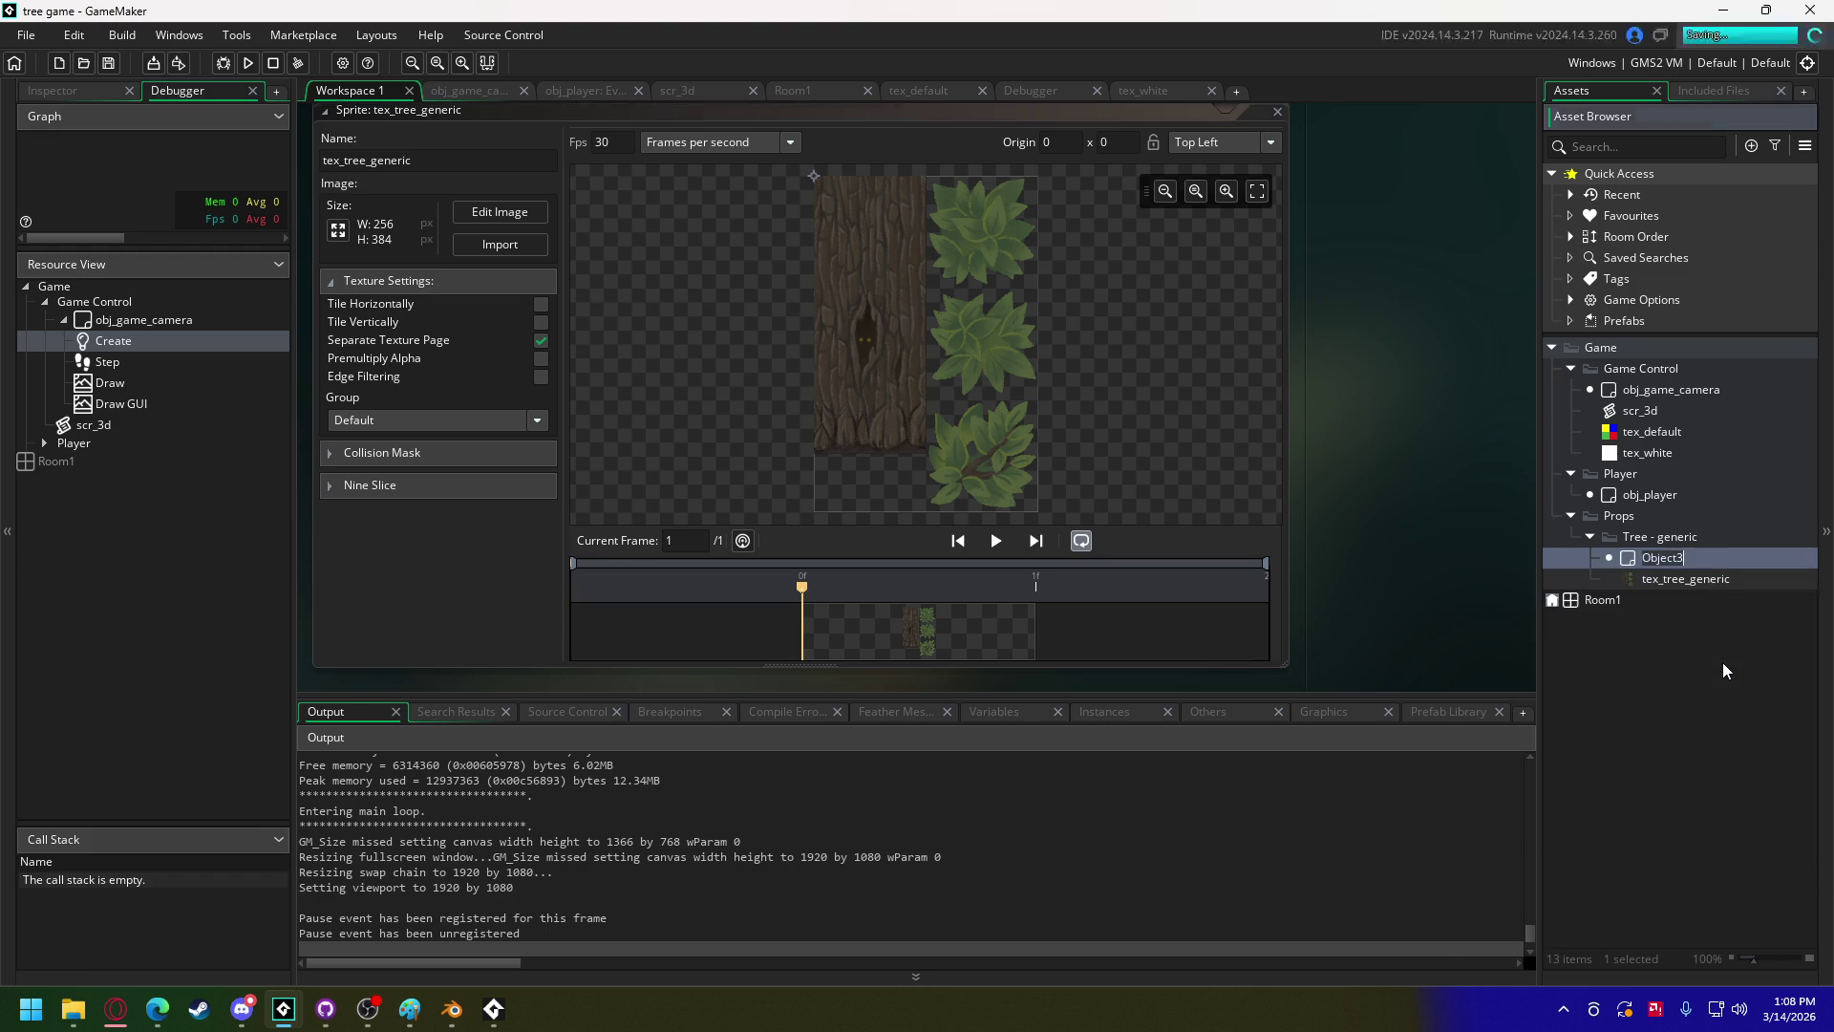
Step: Rename the object obj_tree_generic and add a Create event setting x, y and z to 0
{"action": "type", "text": "obj"}
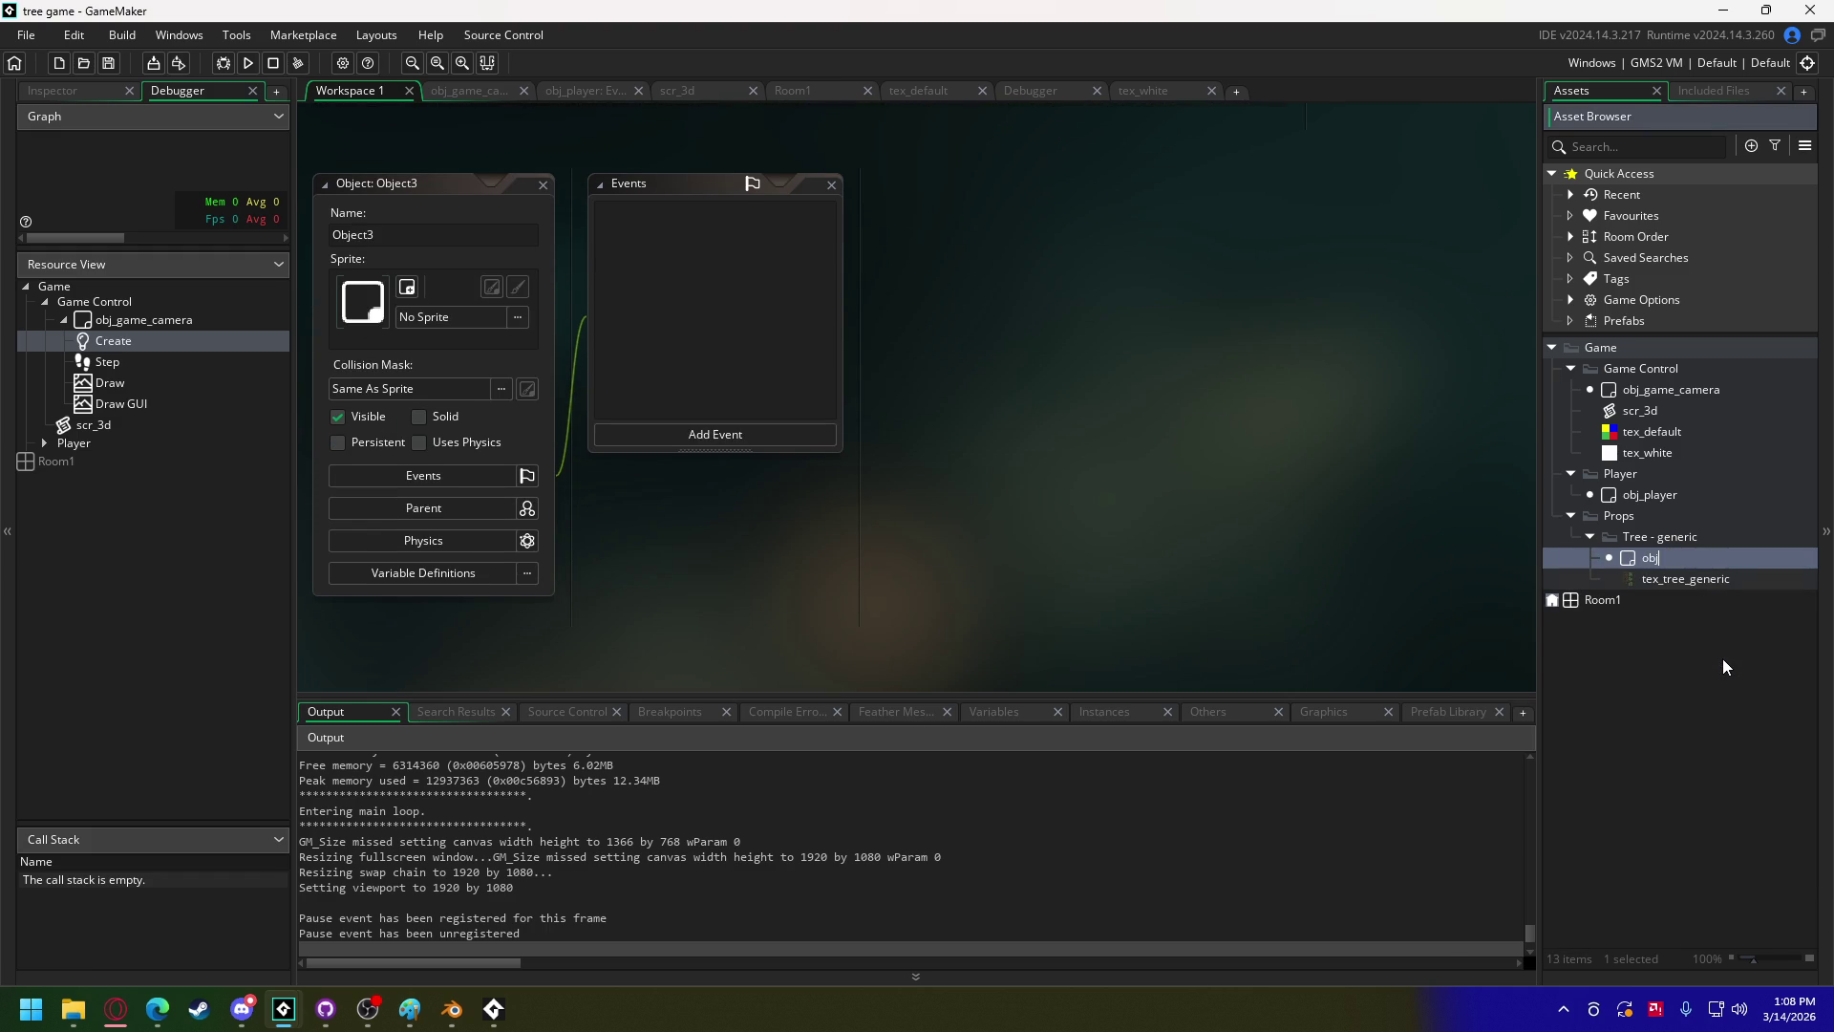
{"action": "type", "text": "_tree_generic"}
{"action": "key", "text": "Return"}
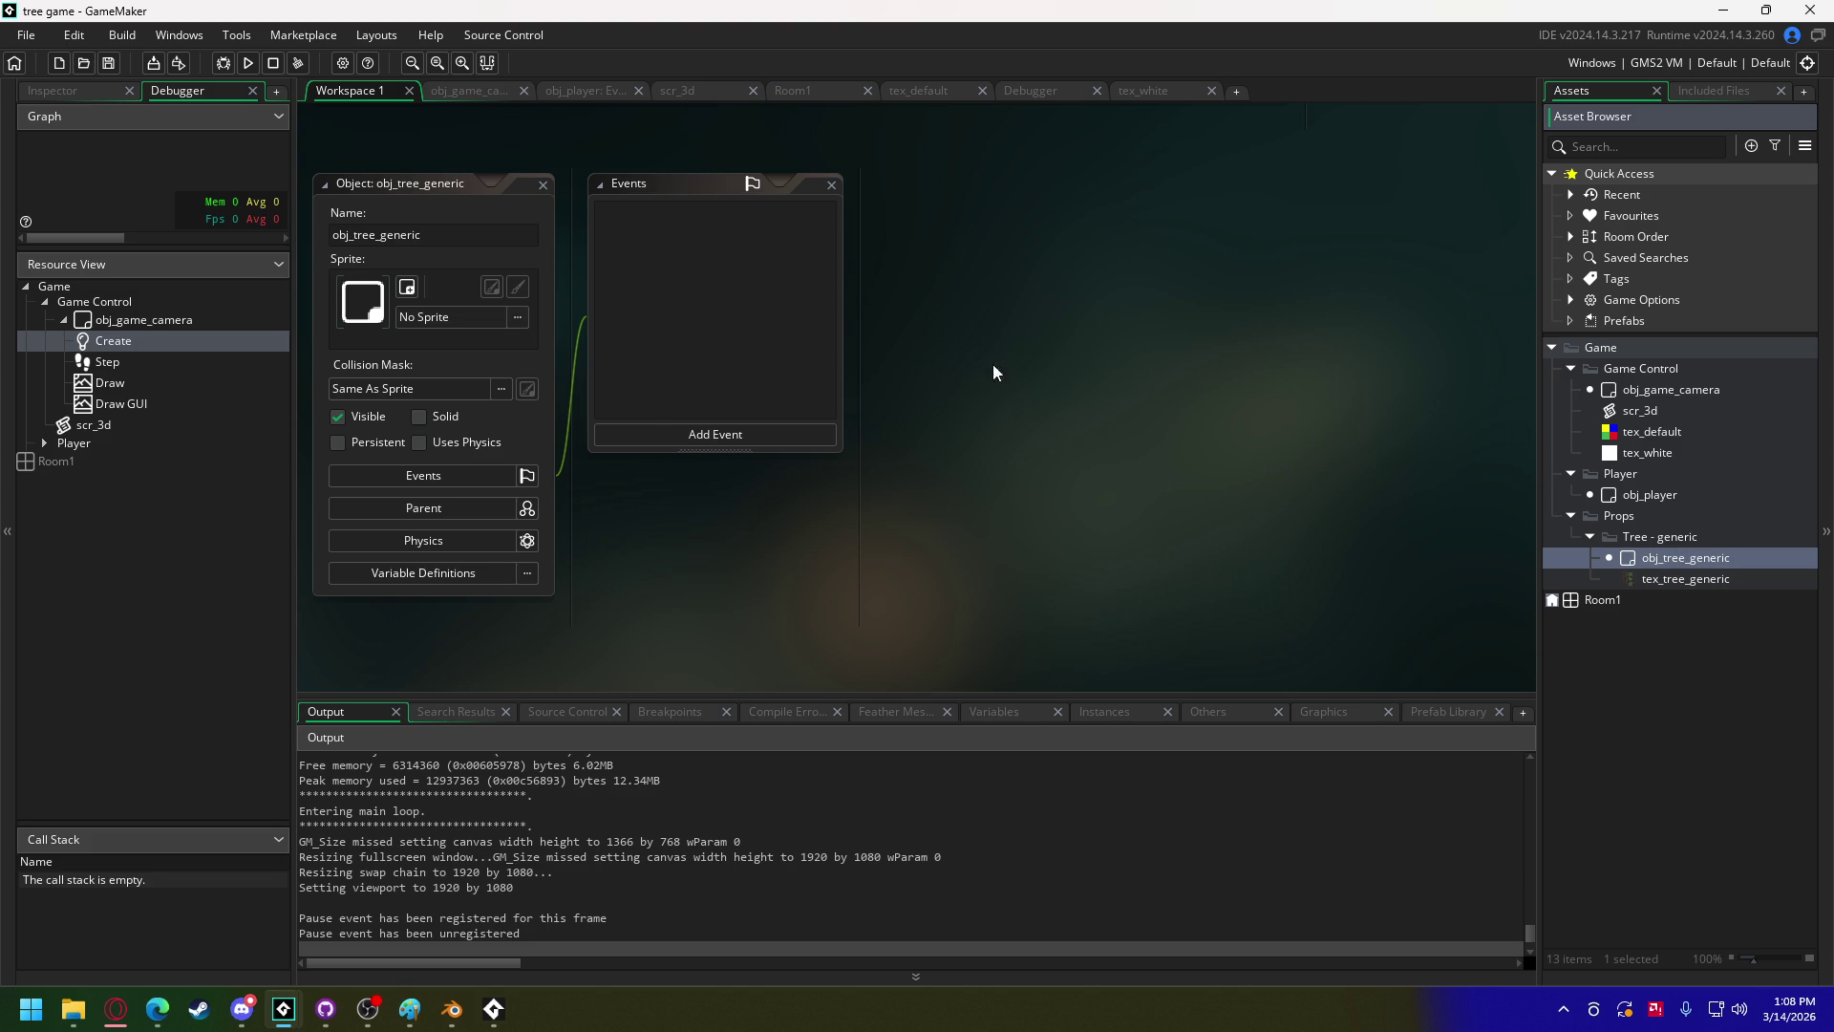
{"action": "left_click", "coordinate": [667, 434]}
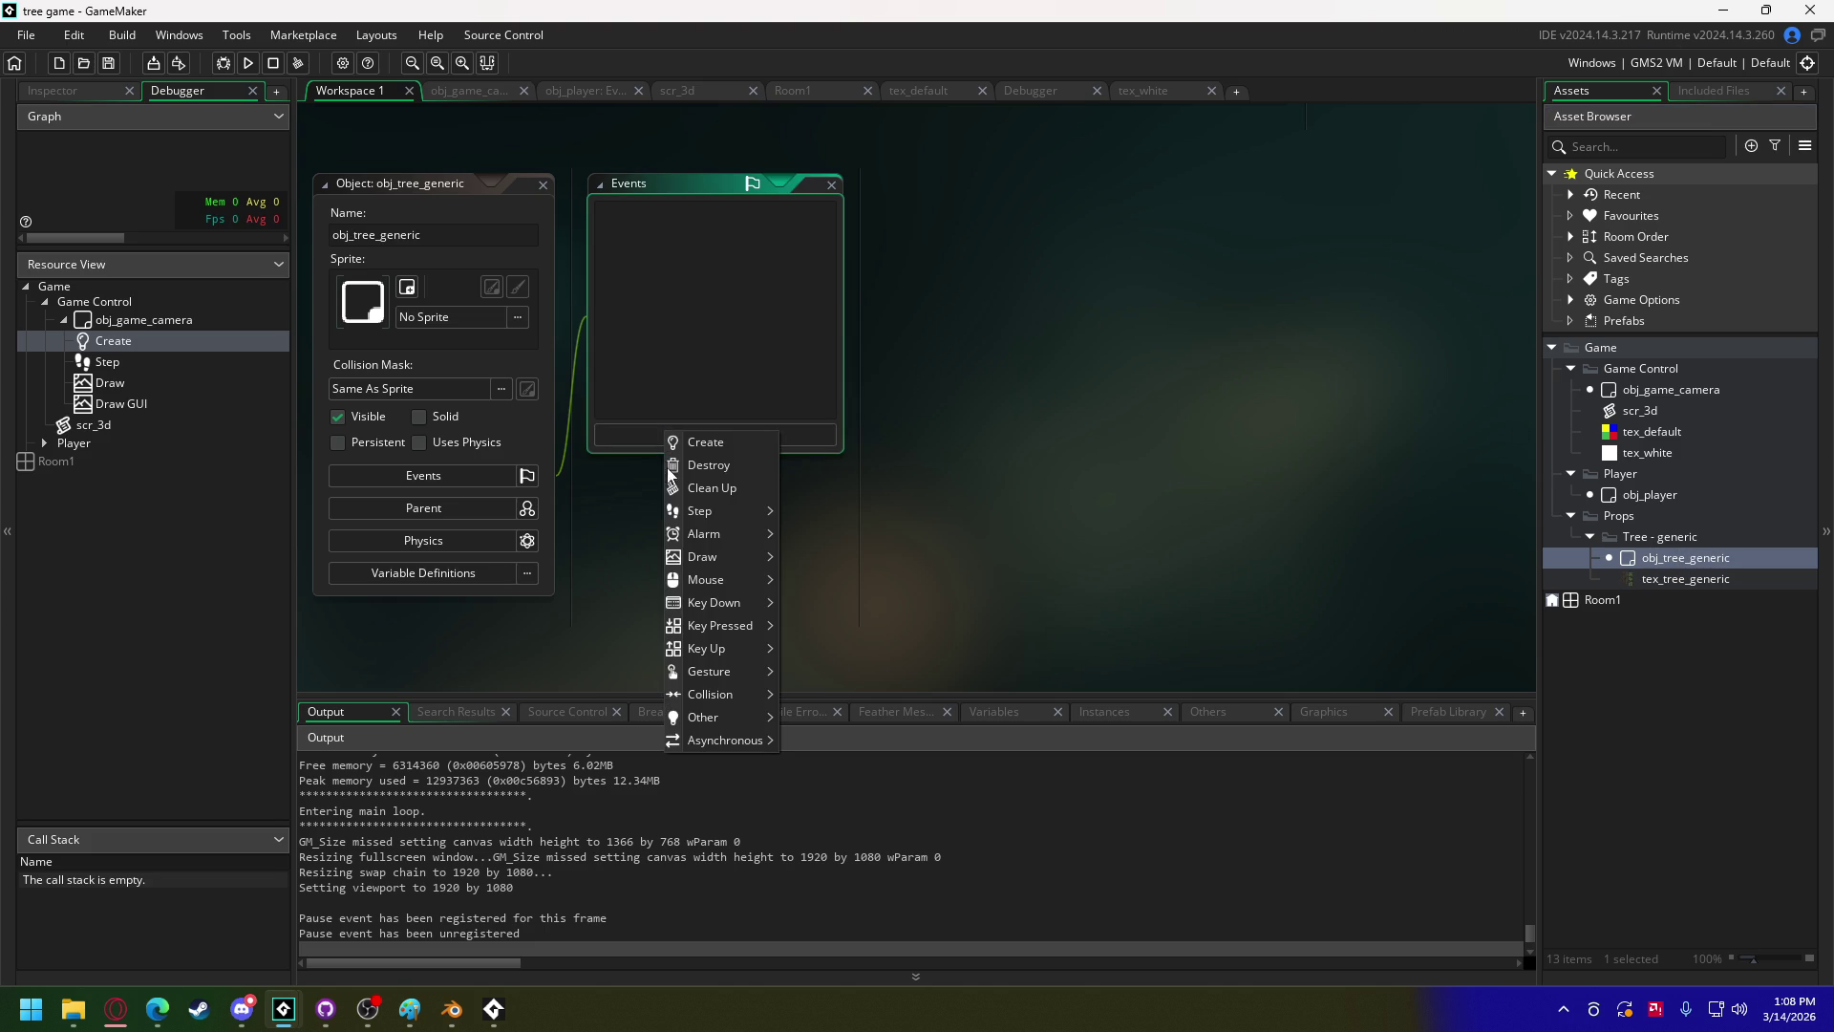
{"action": "left_click", "coordinate": [711, 442]}
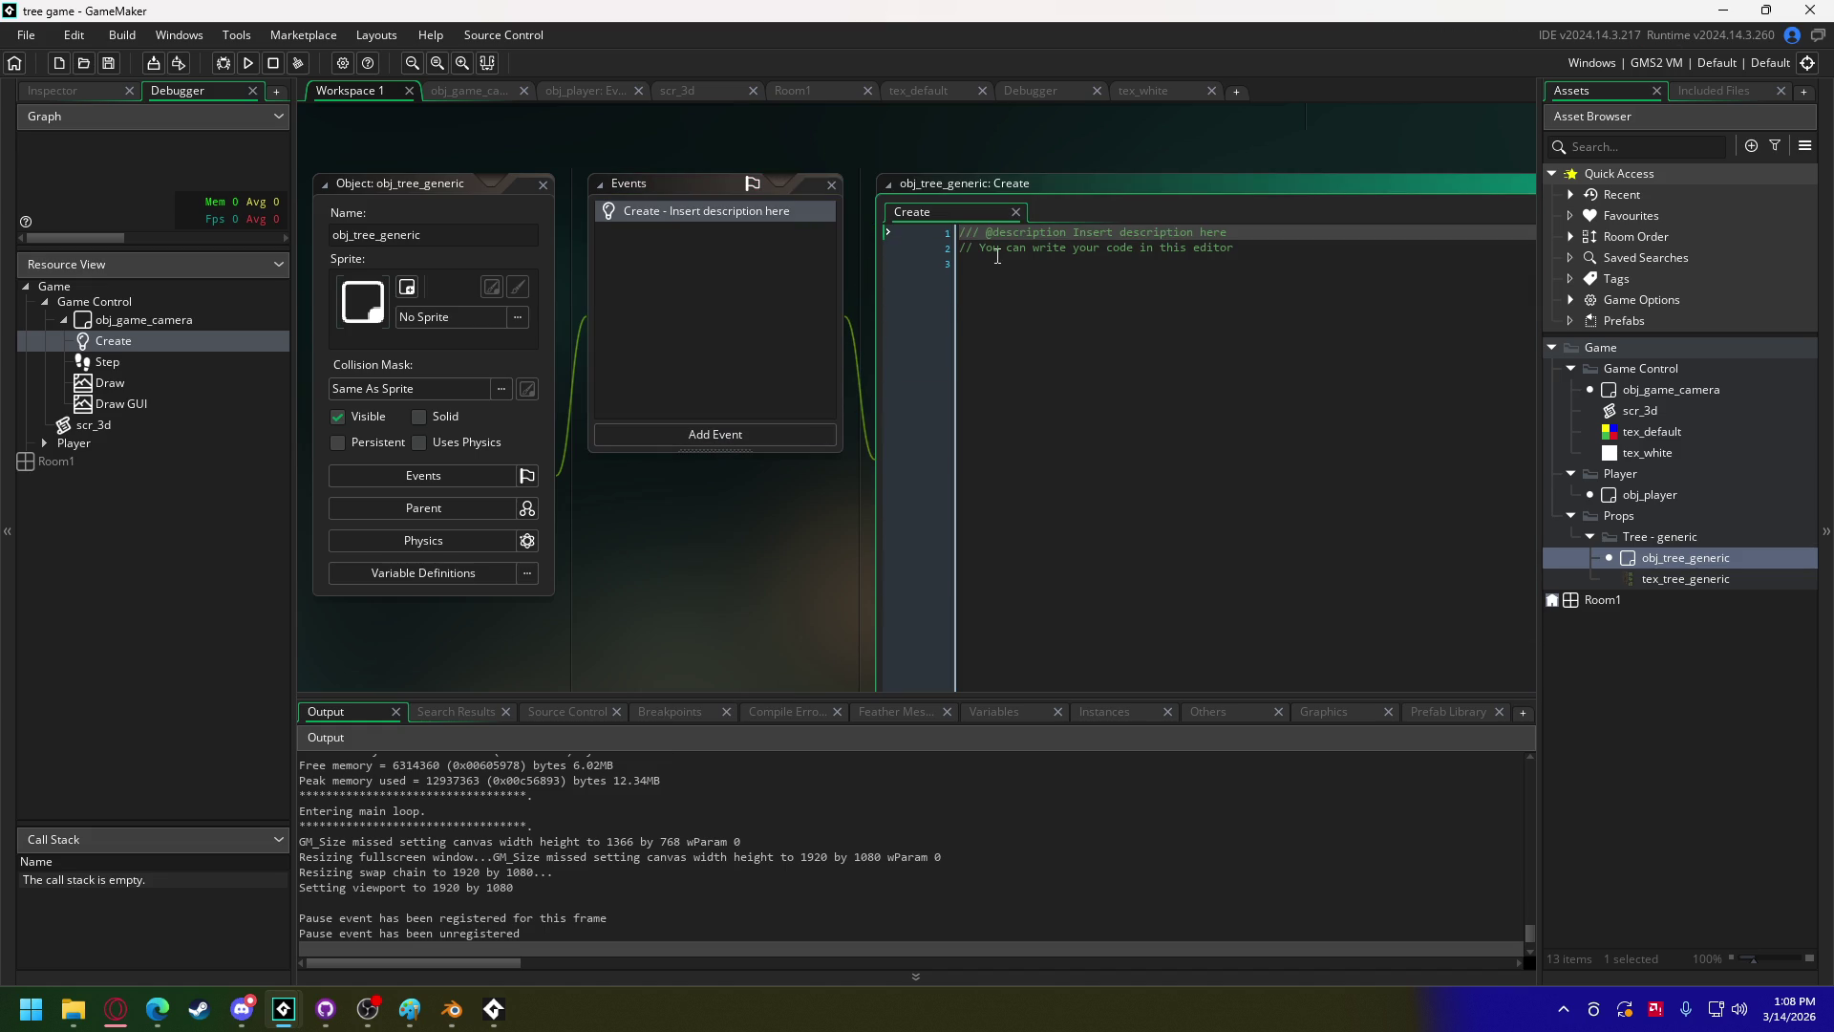
{"action": "key", "text": "ctrl+a"}
{"action": "key", "text": "BackSpace"}
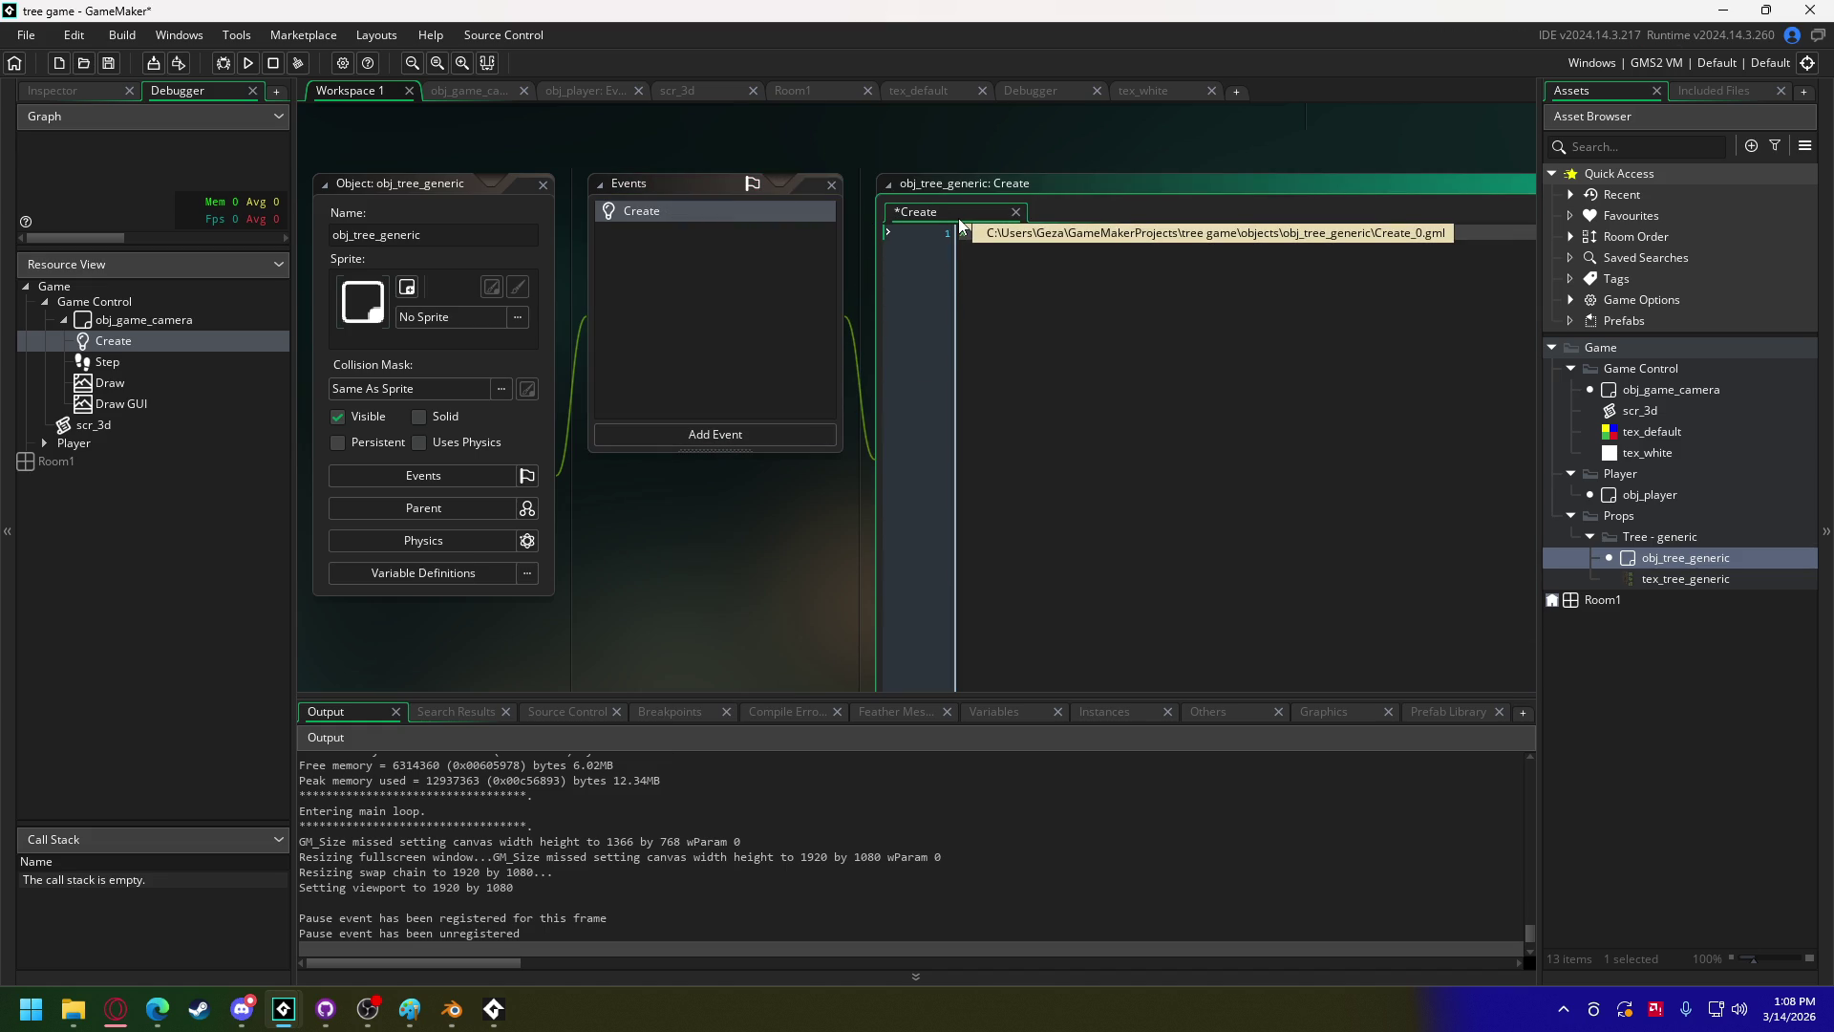
{"action": "key", "text": "Return"}
{"action": "type", "text": "y ="}
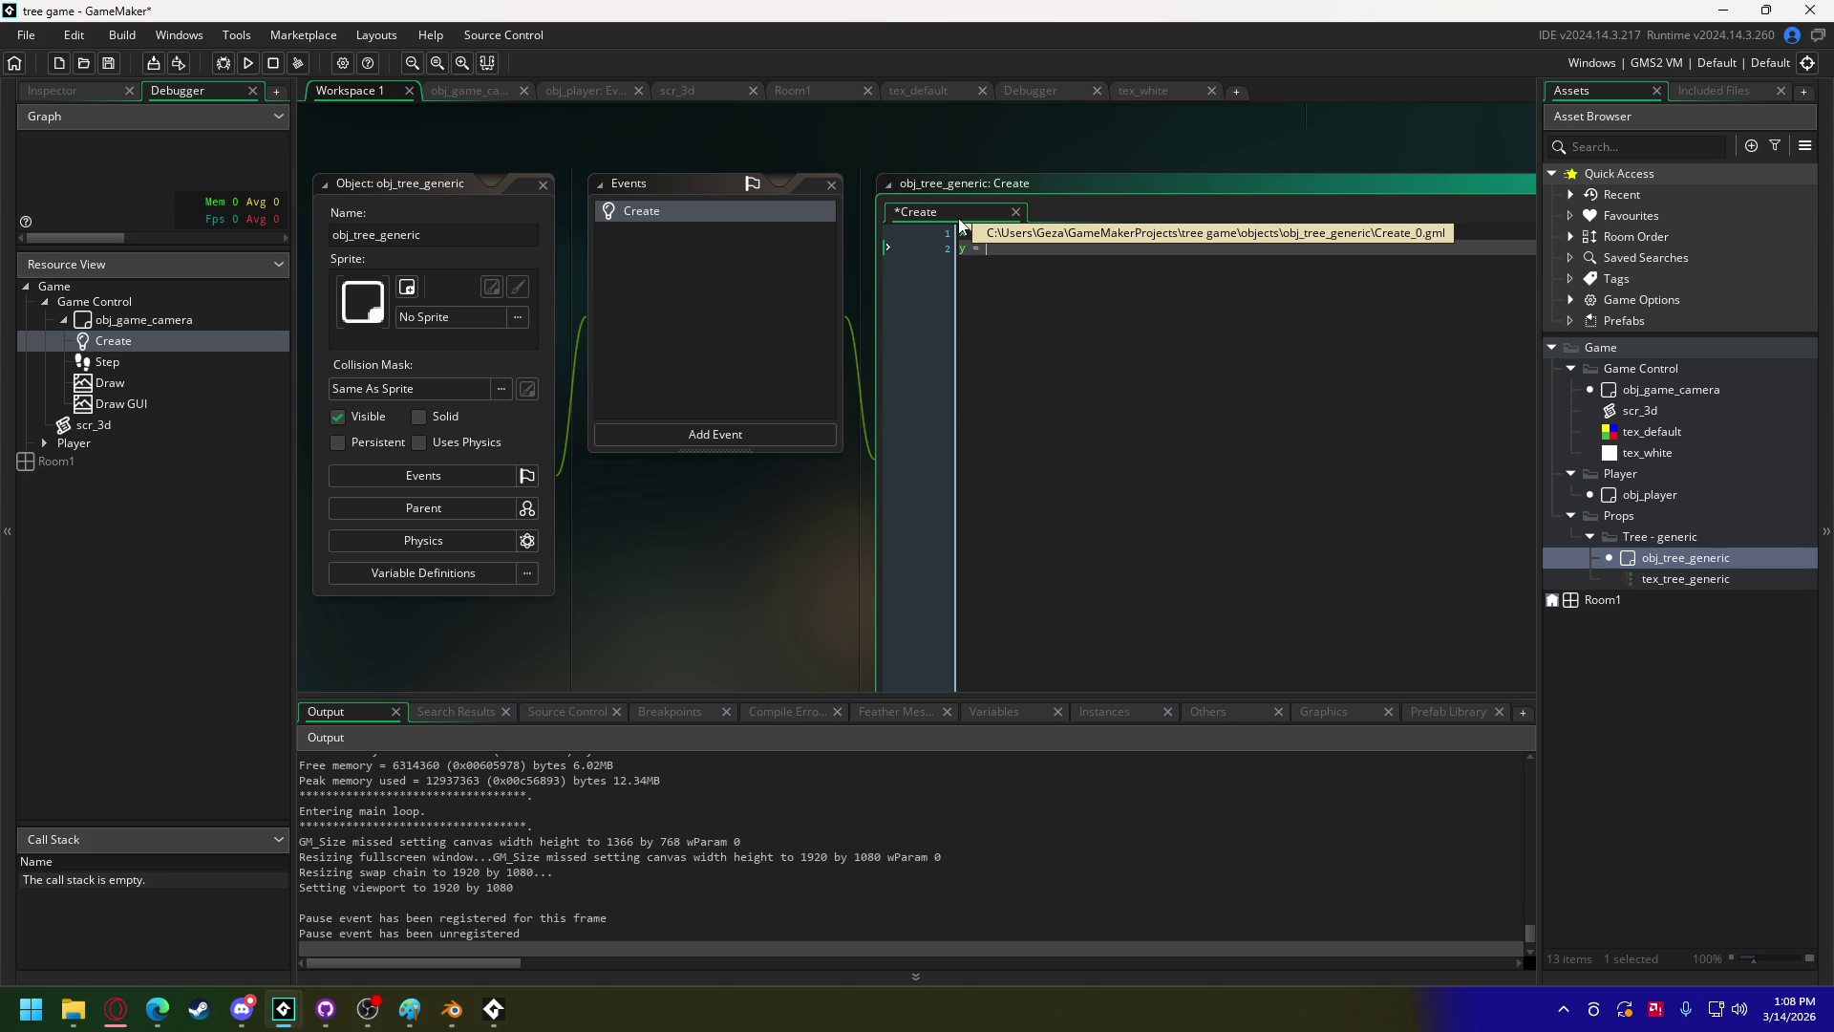
{"action": "key", "text": "Return"}
{"action": "type", "text": "z ="}
{"action": "key", "text": "Return"}
{"action": "key", "text": "Return"}
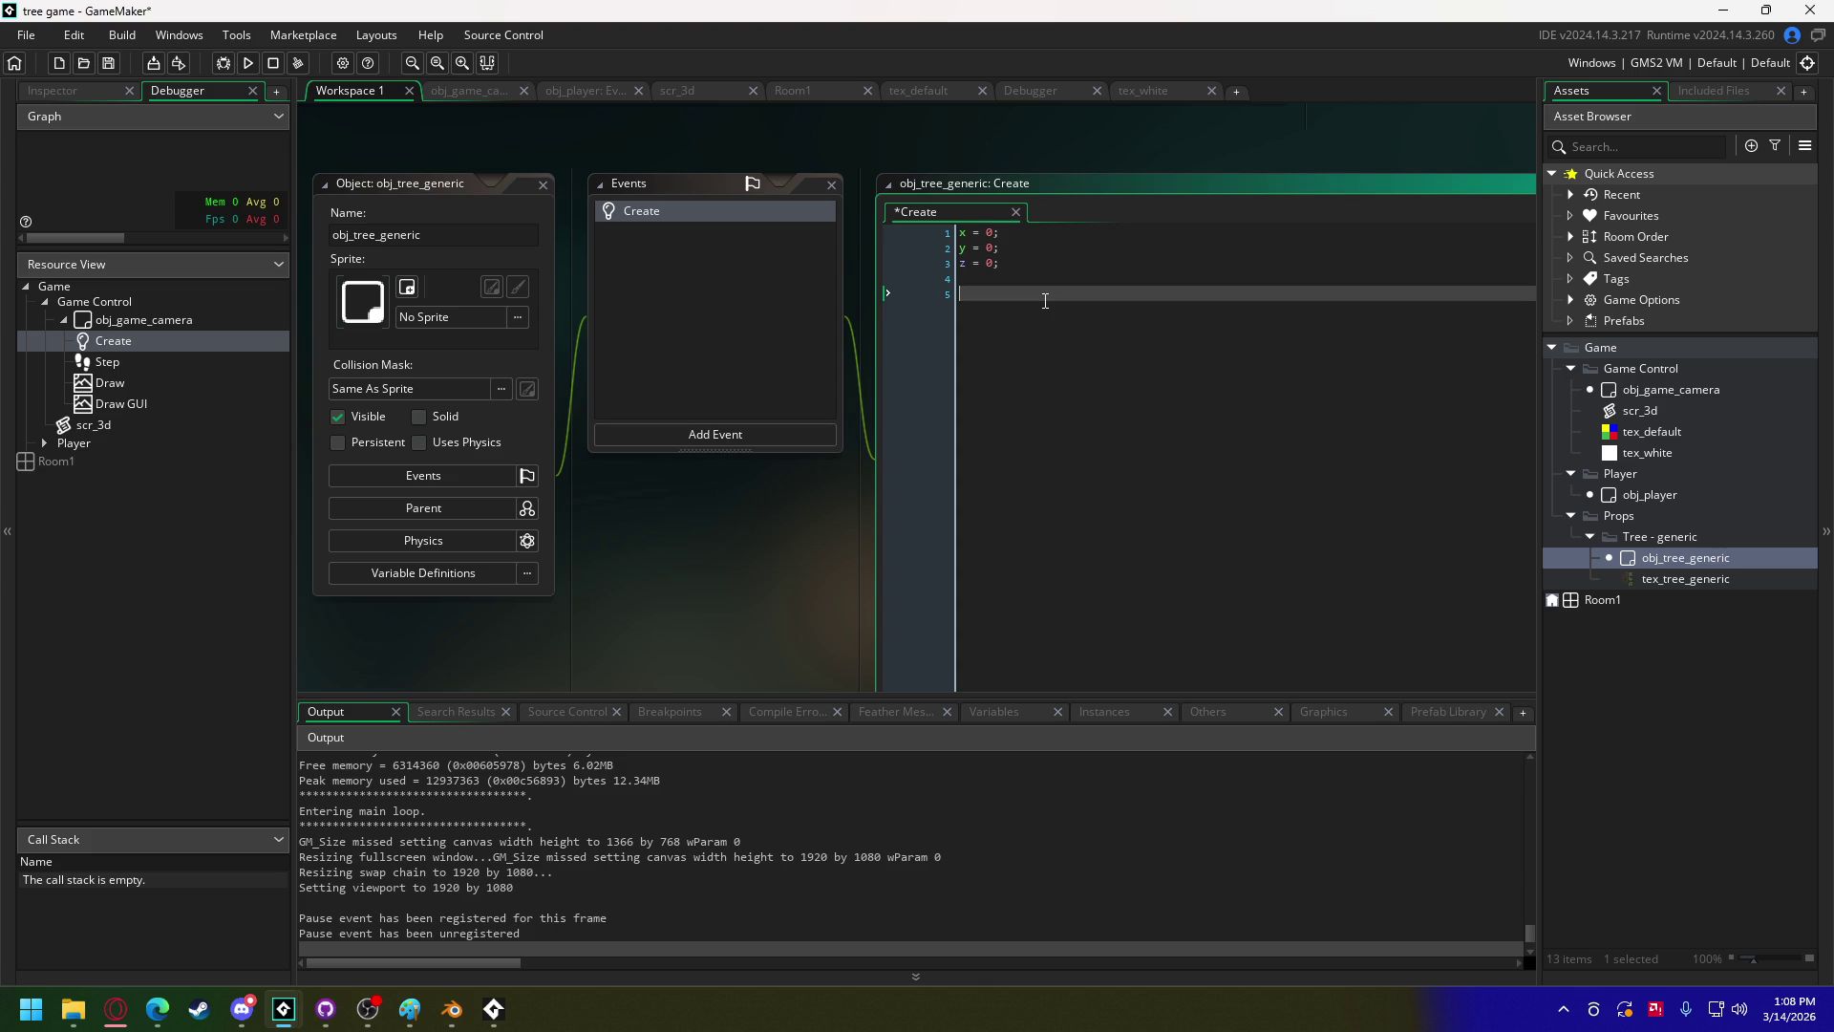
Step: Show obj_game_camera's Create event code, scrolled down to the model loading lines
{"action": "left_click", "coordinate": [474, 91]}
{"action": "left_click", "coordinate": [419, 116]}
{"action": "left_click_drag", "start_coordinate": [1533, 342], "coordinate": [1532, 577]}
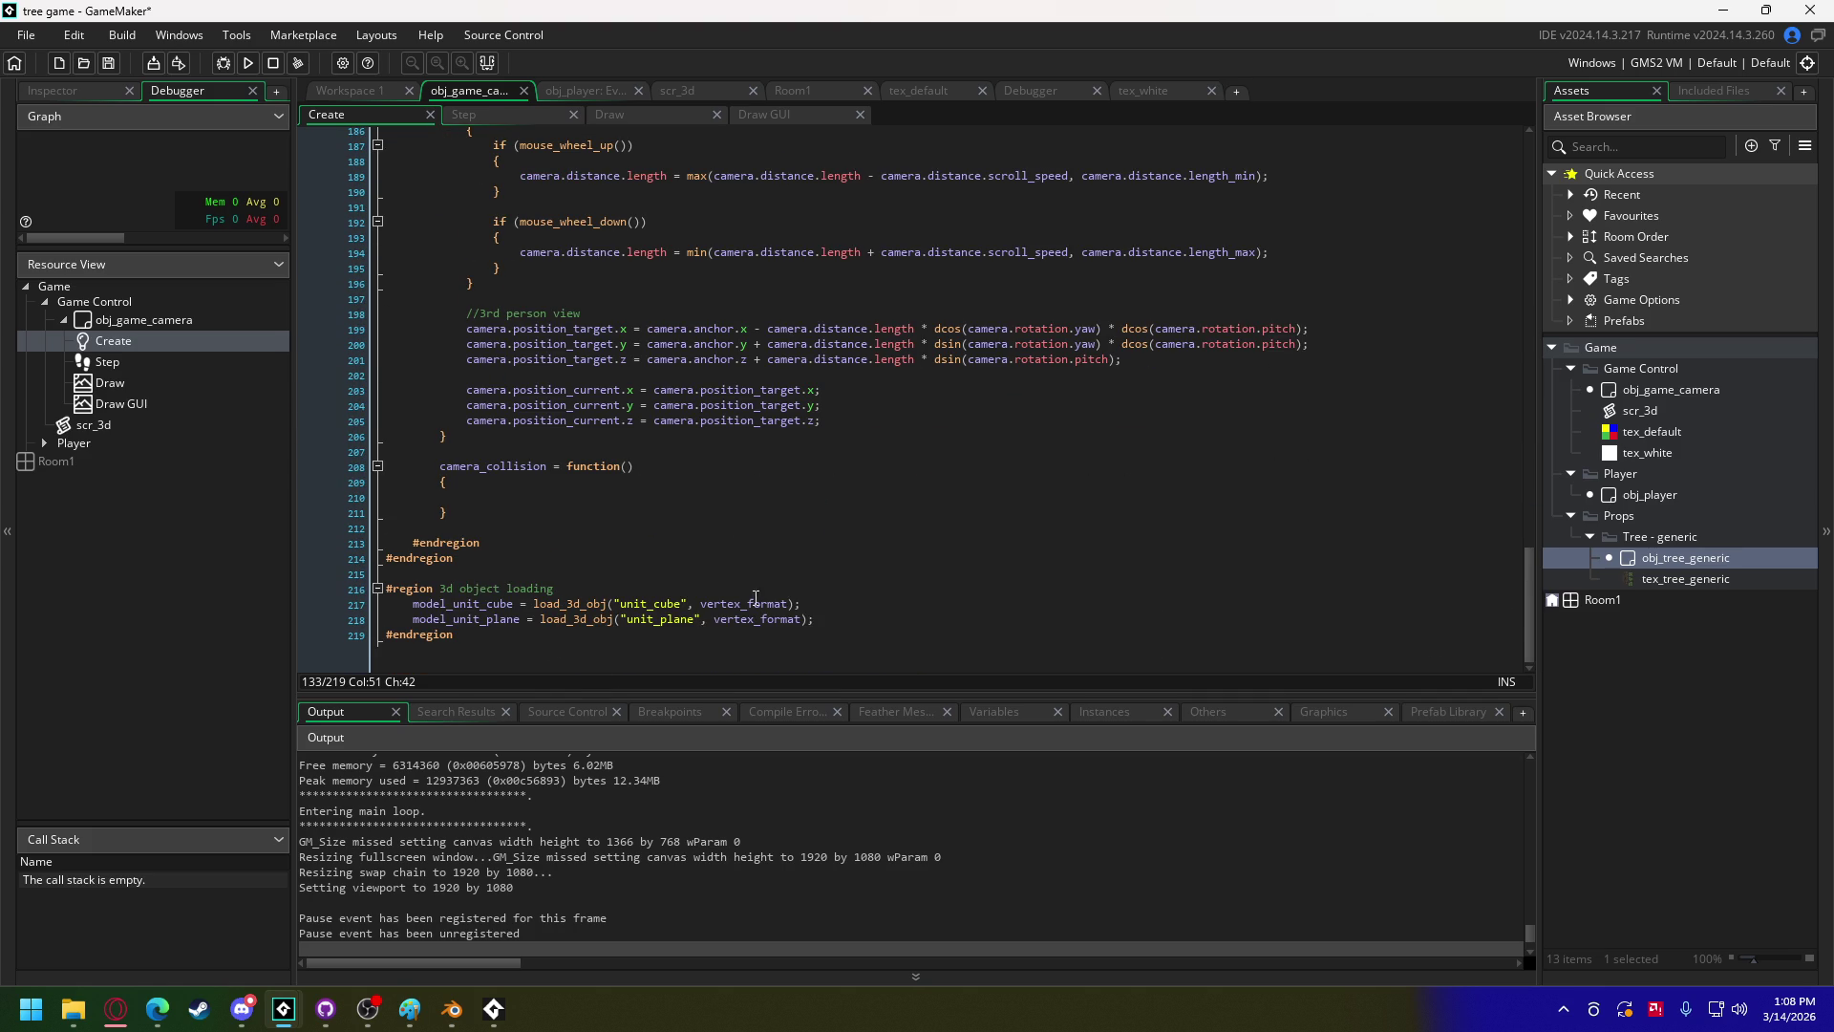
Step: Below the unit_plane load, add model_tree_generic = load_3d_obj("tree.obj")
{"action": "left_click", "coordinate": [836, 623]}
{"action": "key", "text": "Return"}
{"action": "key", "text": "Return"}
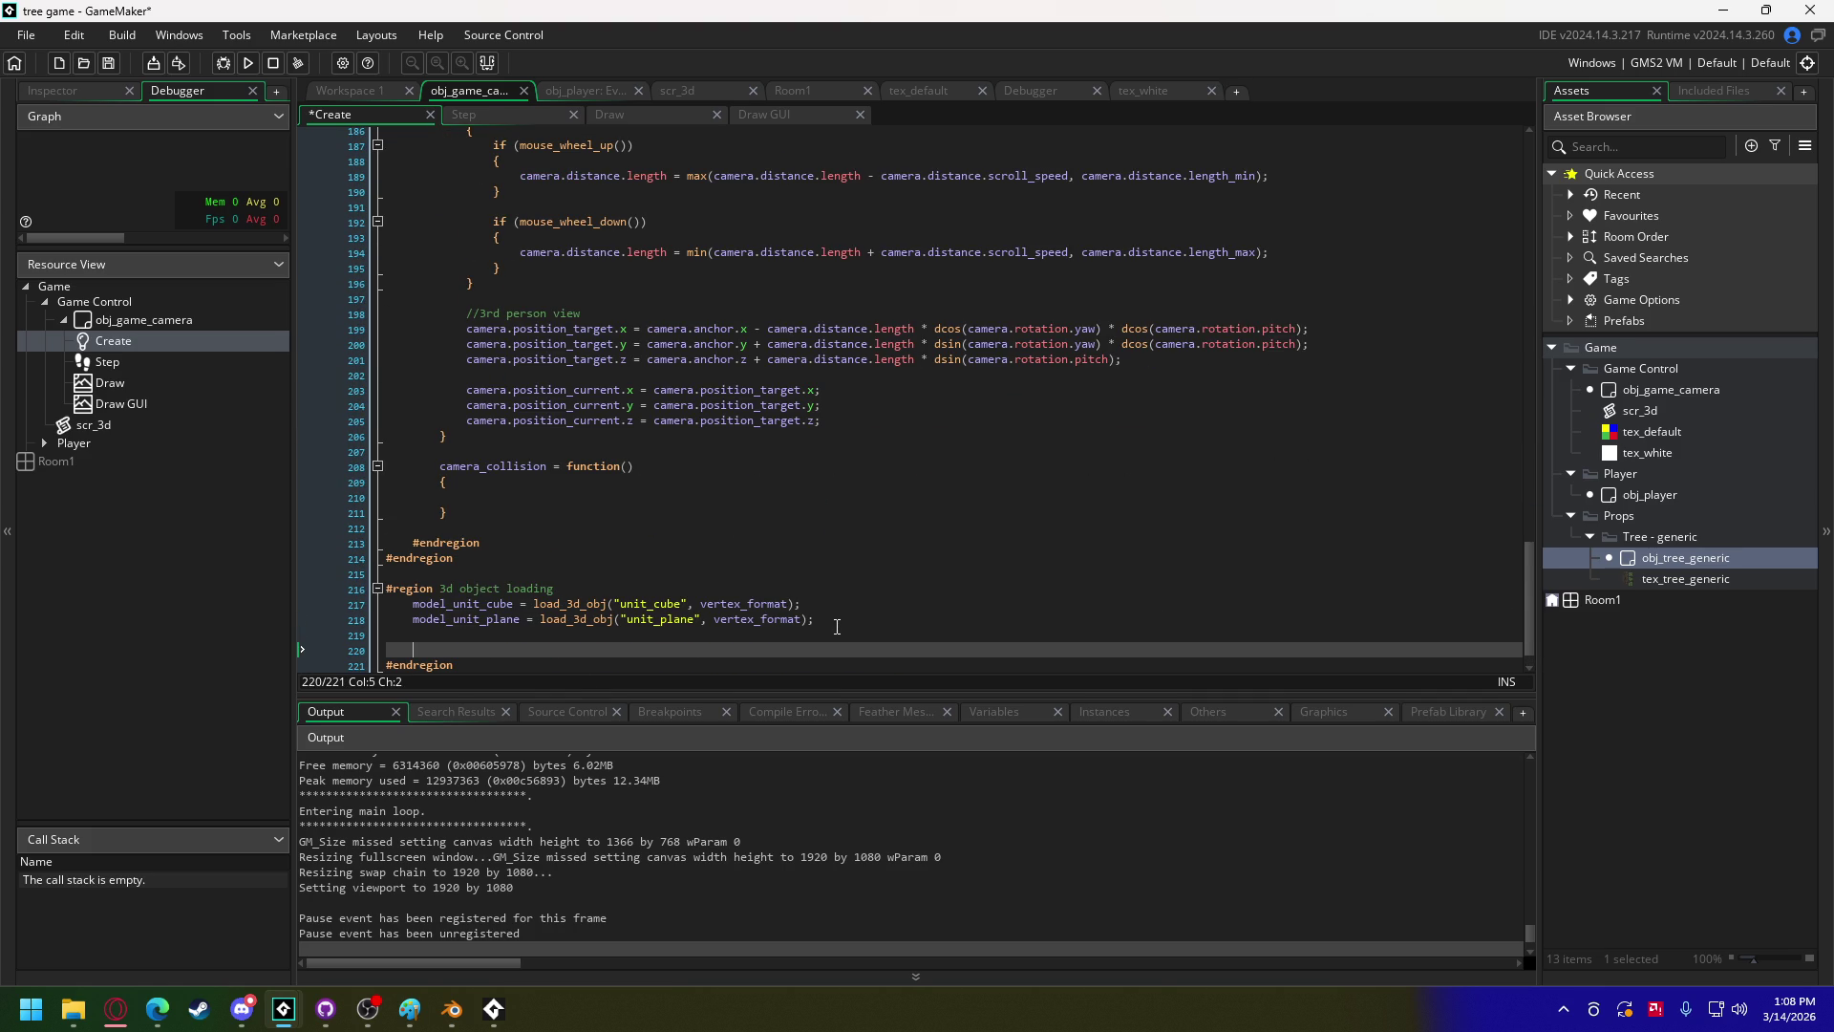
{"action": "type", "text": "model_tree_"}
{"action": "type", "text": "generic = "}
{"action": "type", "text": "load_3d"}
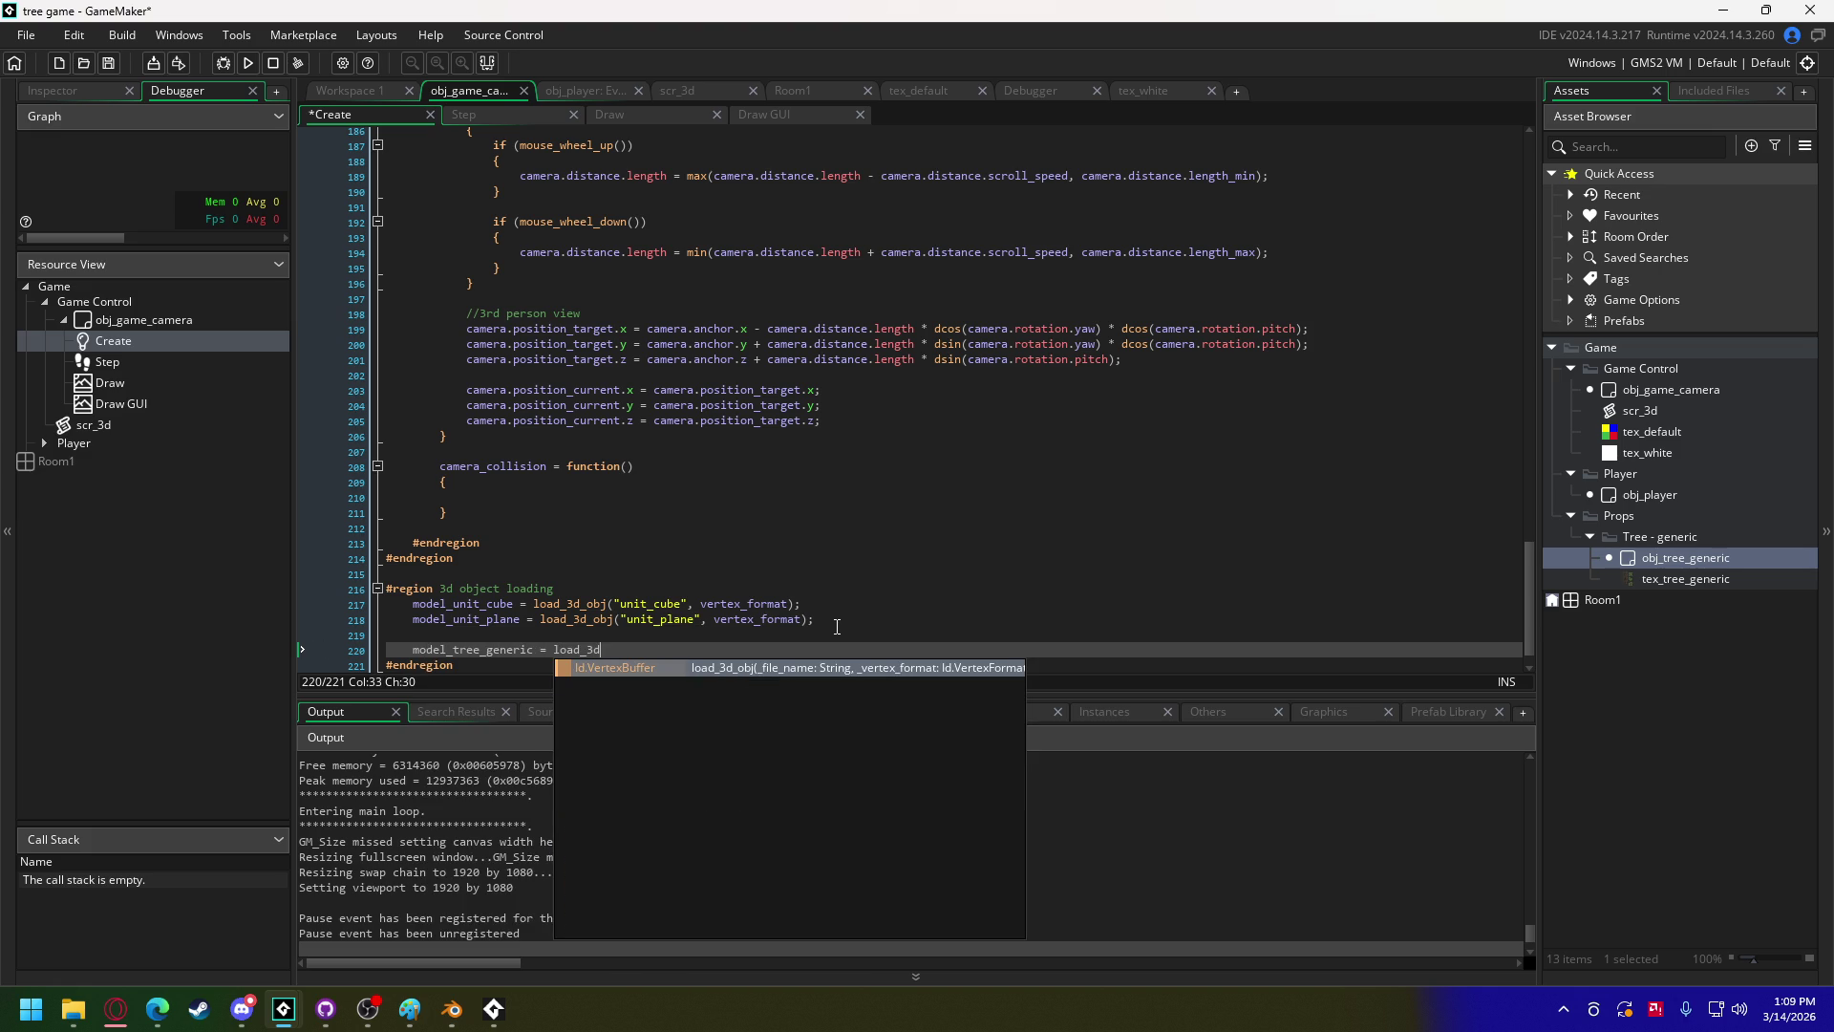
{"action": "type", "text": "_obj"}
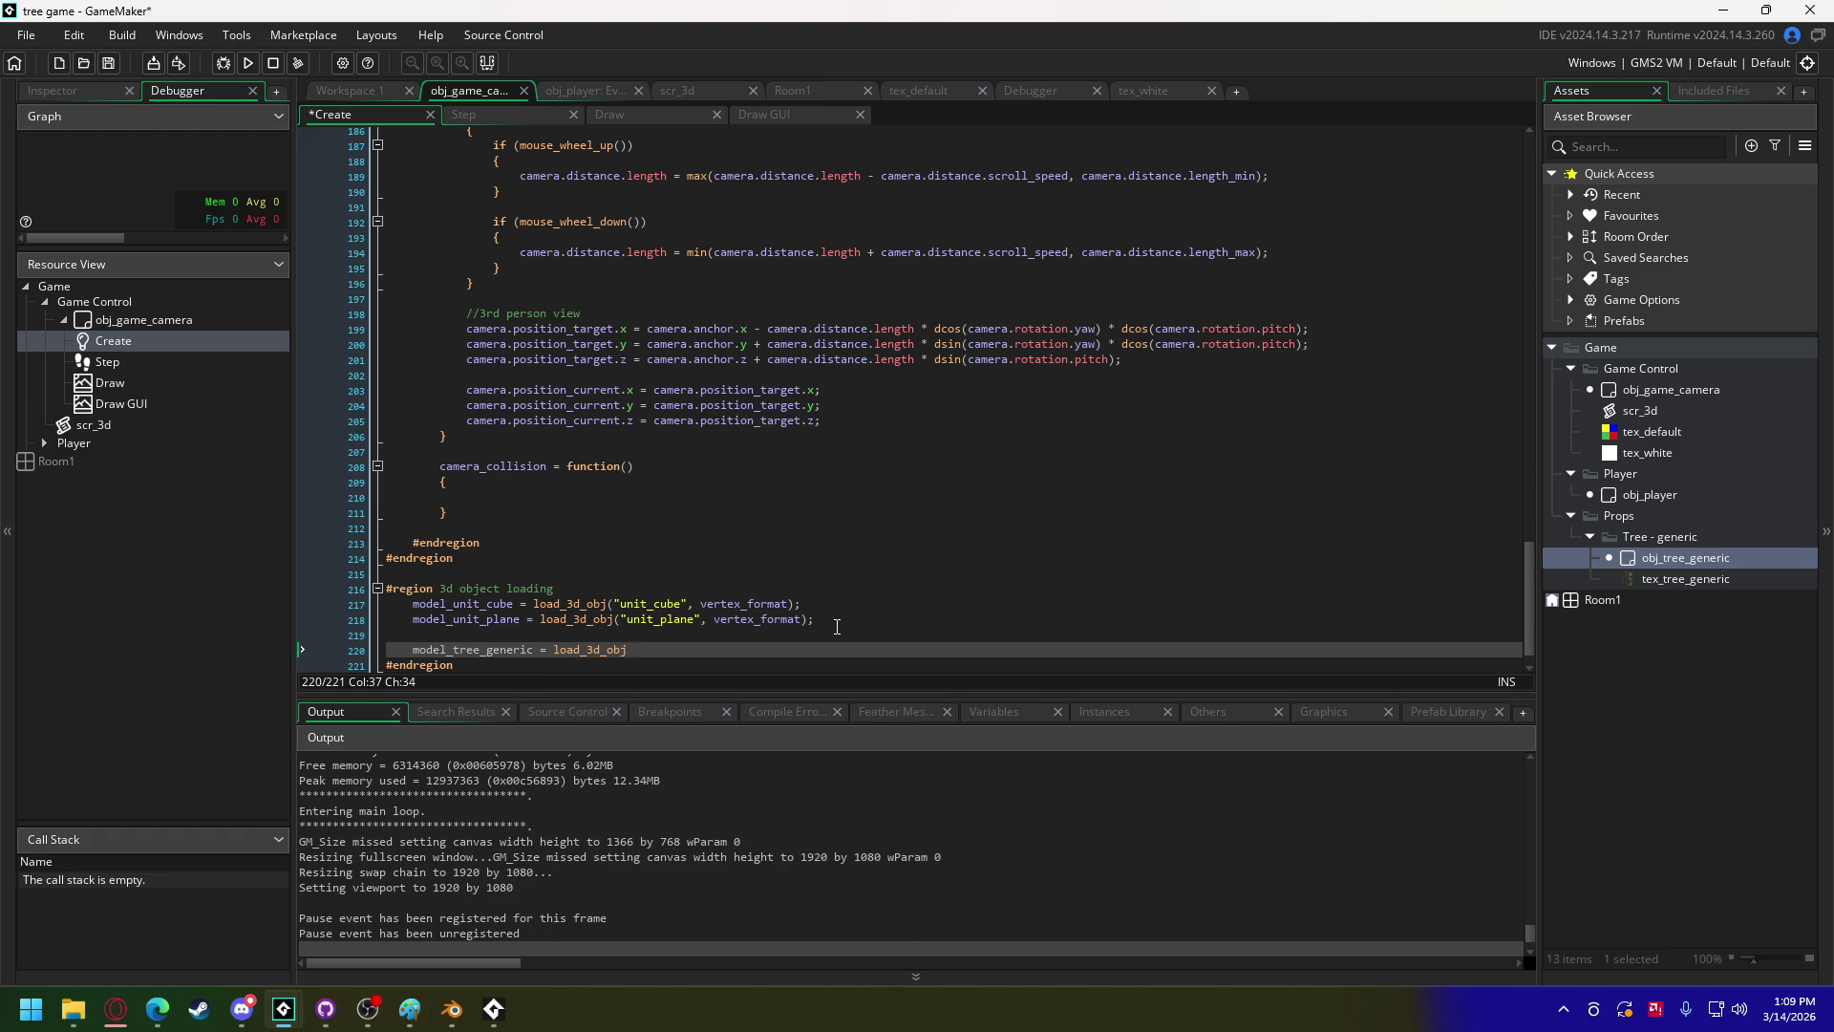
{"action": "type", "text": "();"}
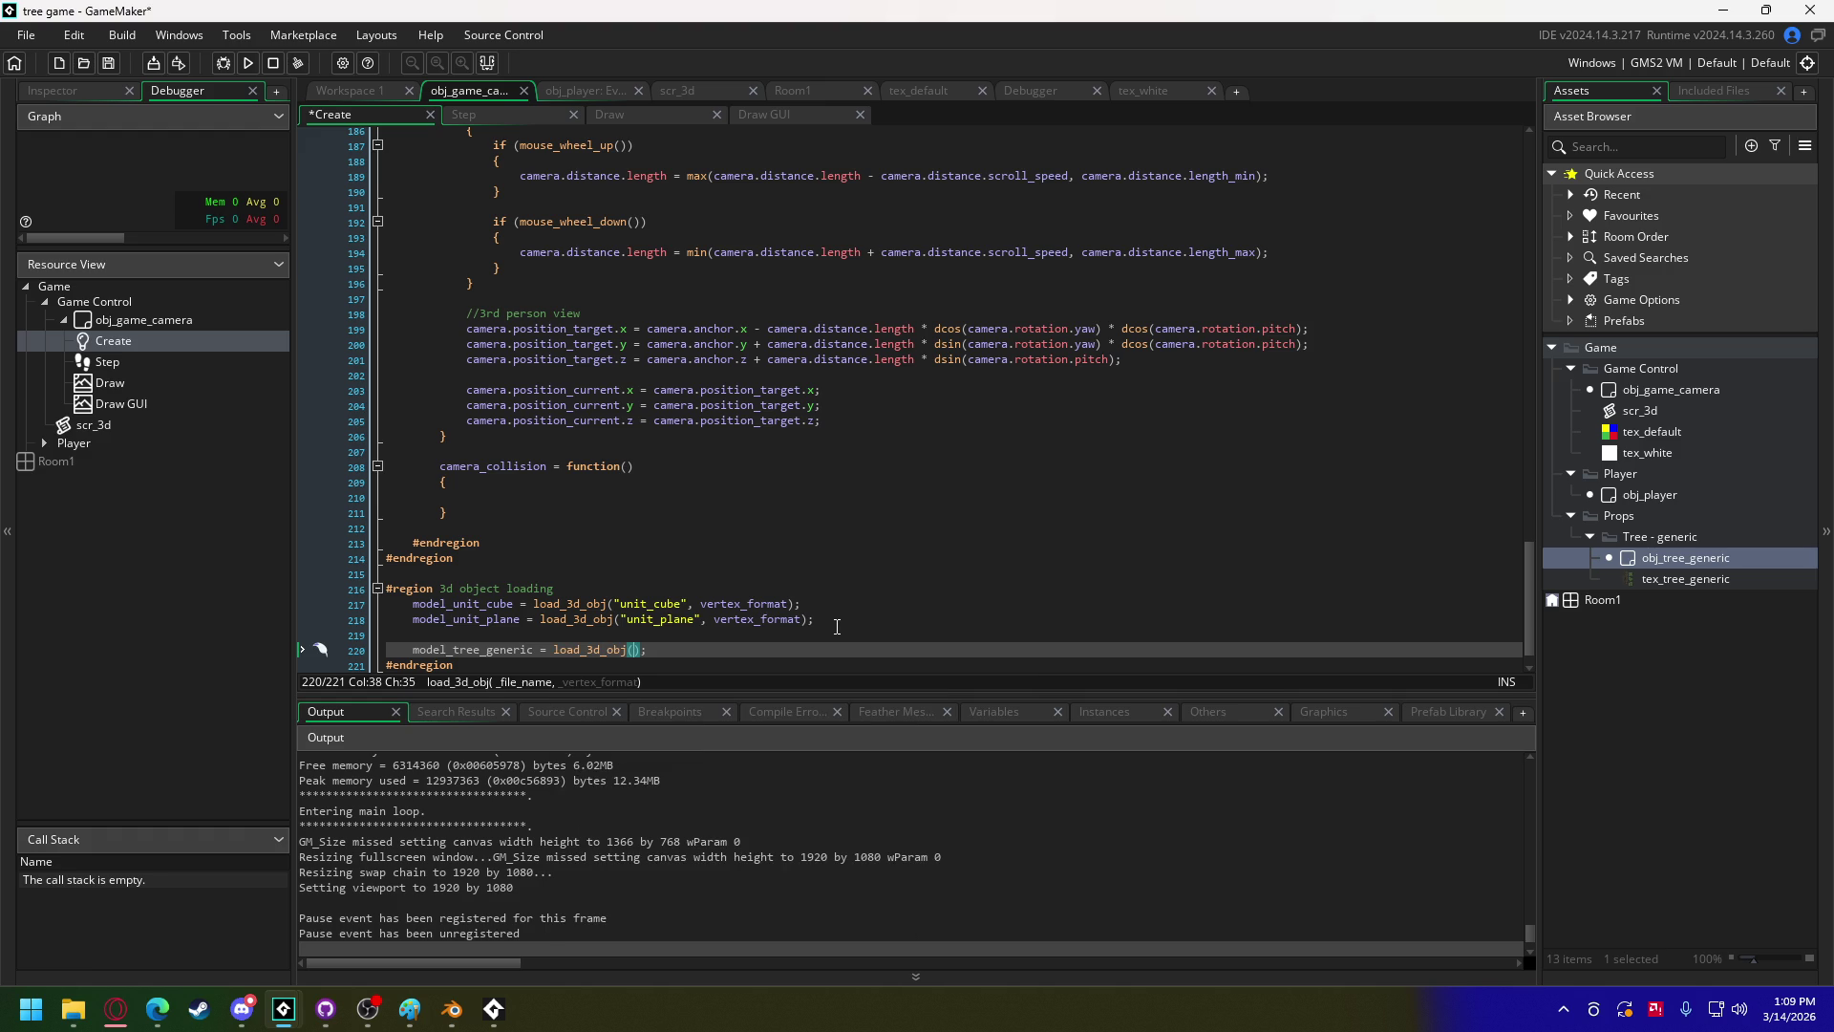
{"action": "left_click", "coordinate": [1733, 91]}
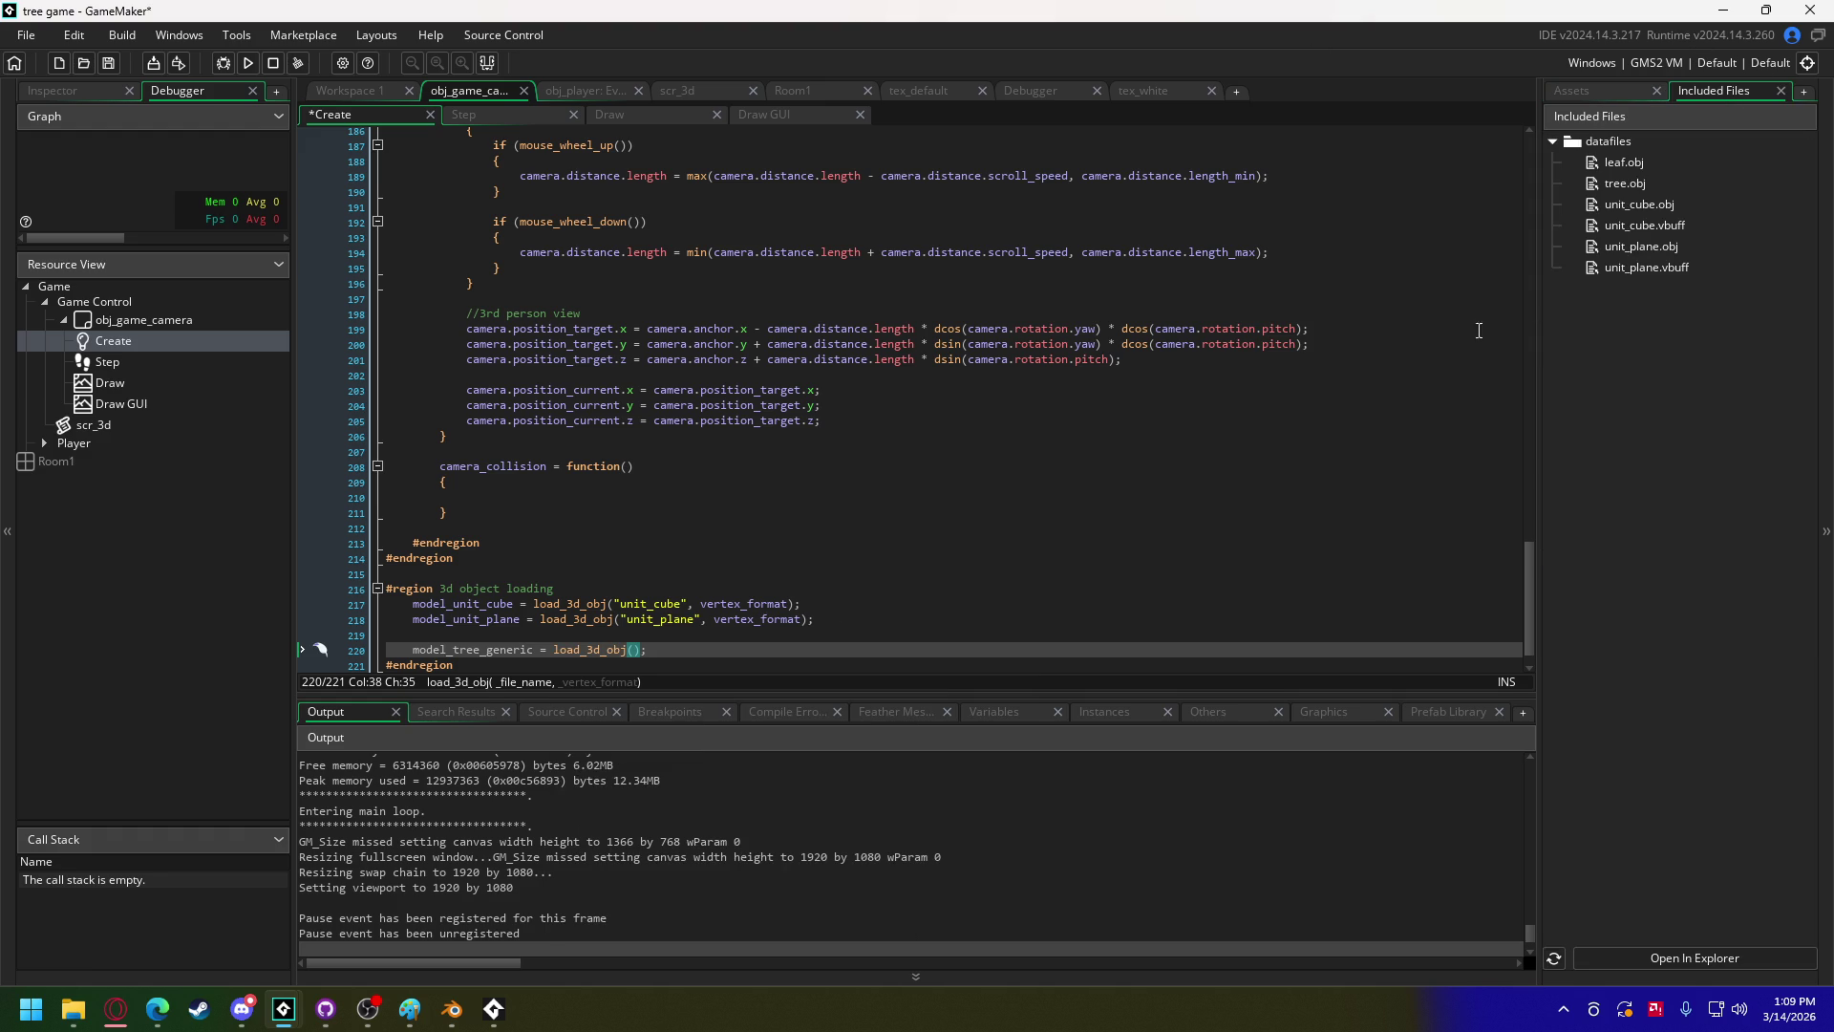
{"action": "type", "text": "\"tree.obj"}
{"action": "key", "text": "End"}
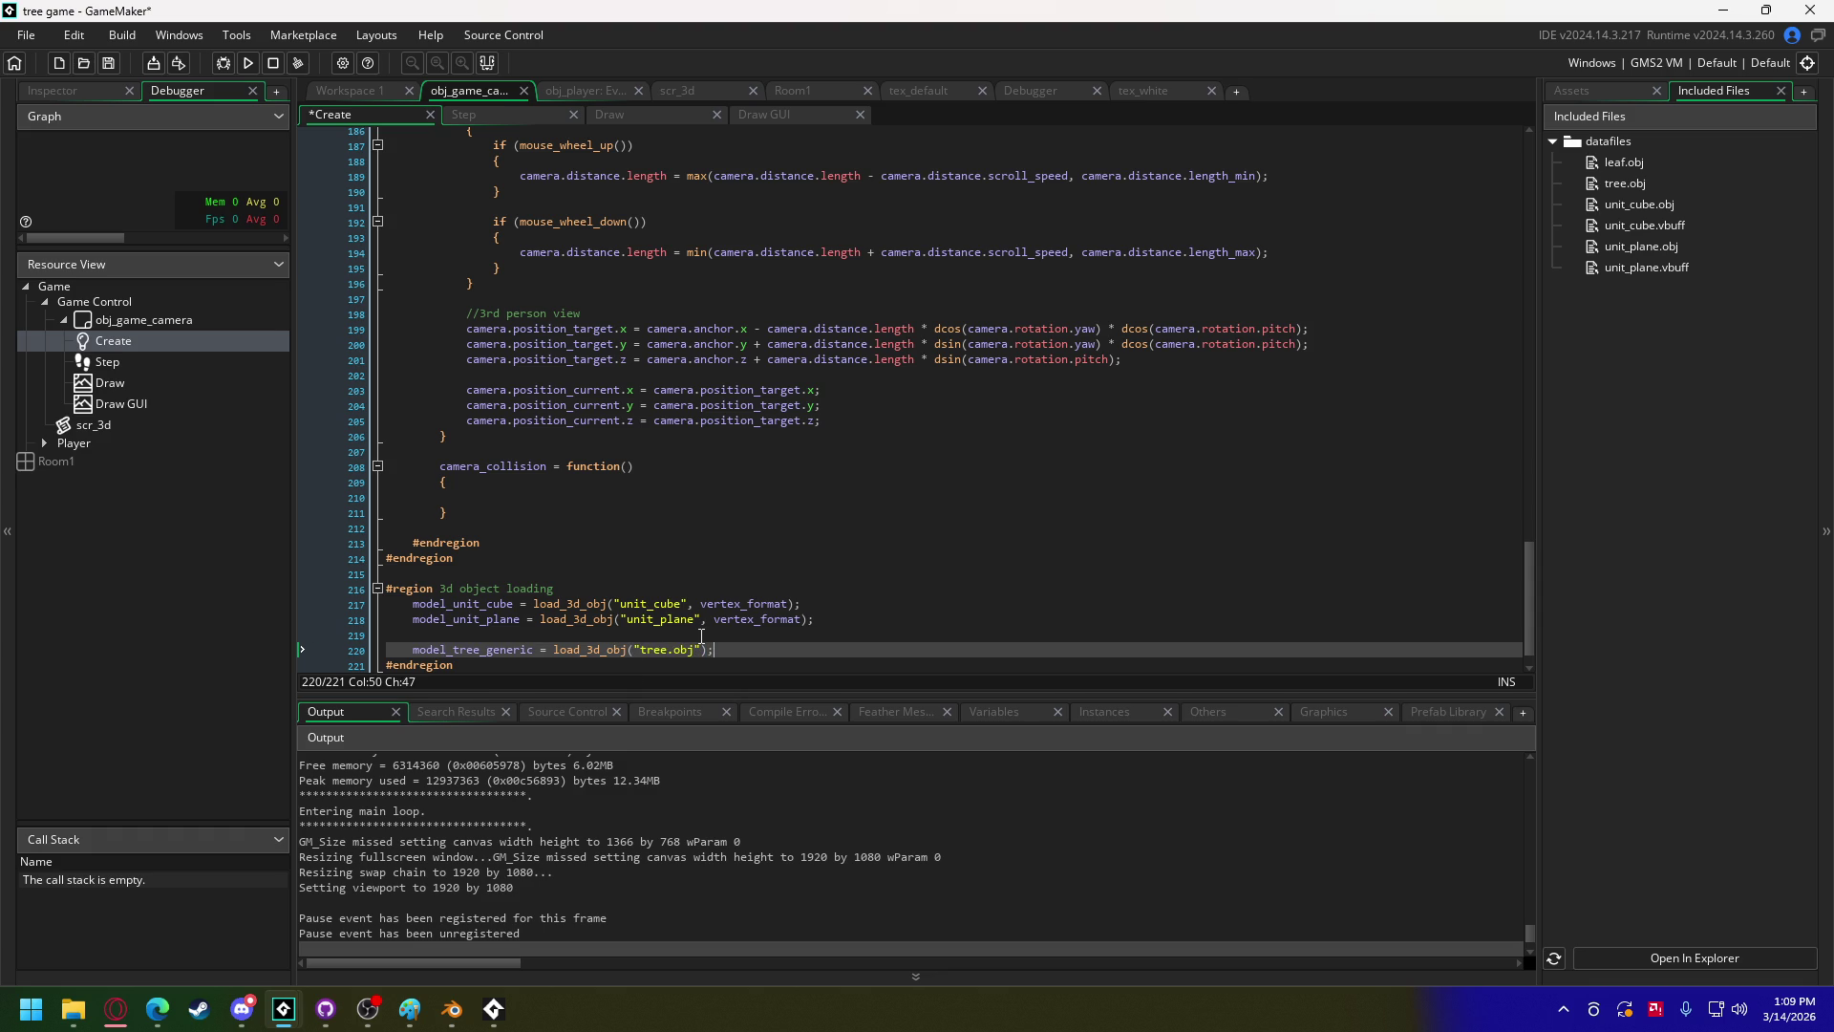
Step: Add model_tree_generic_leaf = load_3d_obj("leaf.obj"); on the next line
{"action": "key", "text": "Return"}
{"action": "type", "text": "odel"}
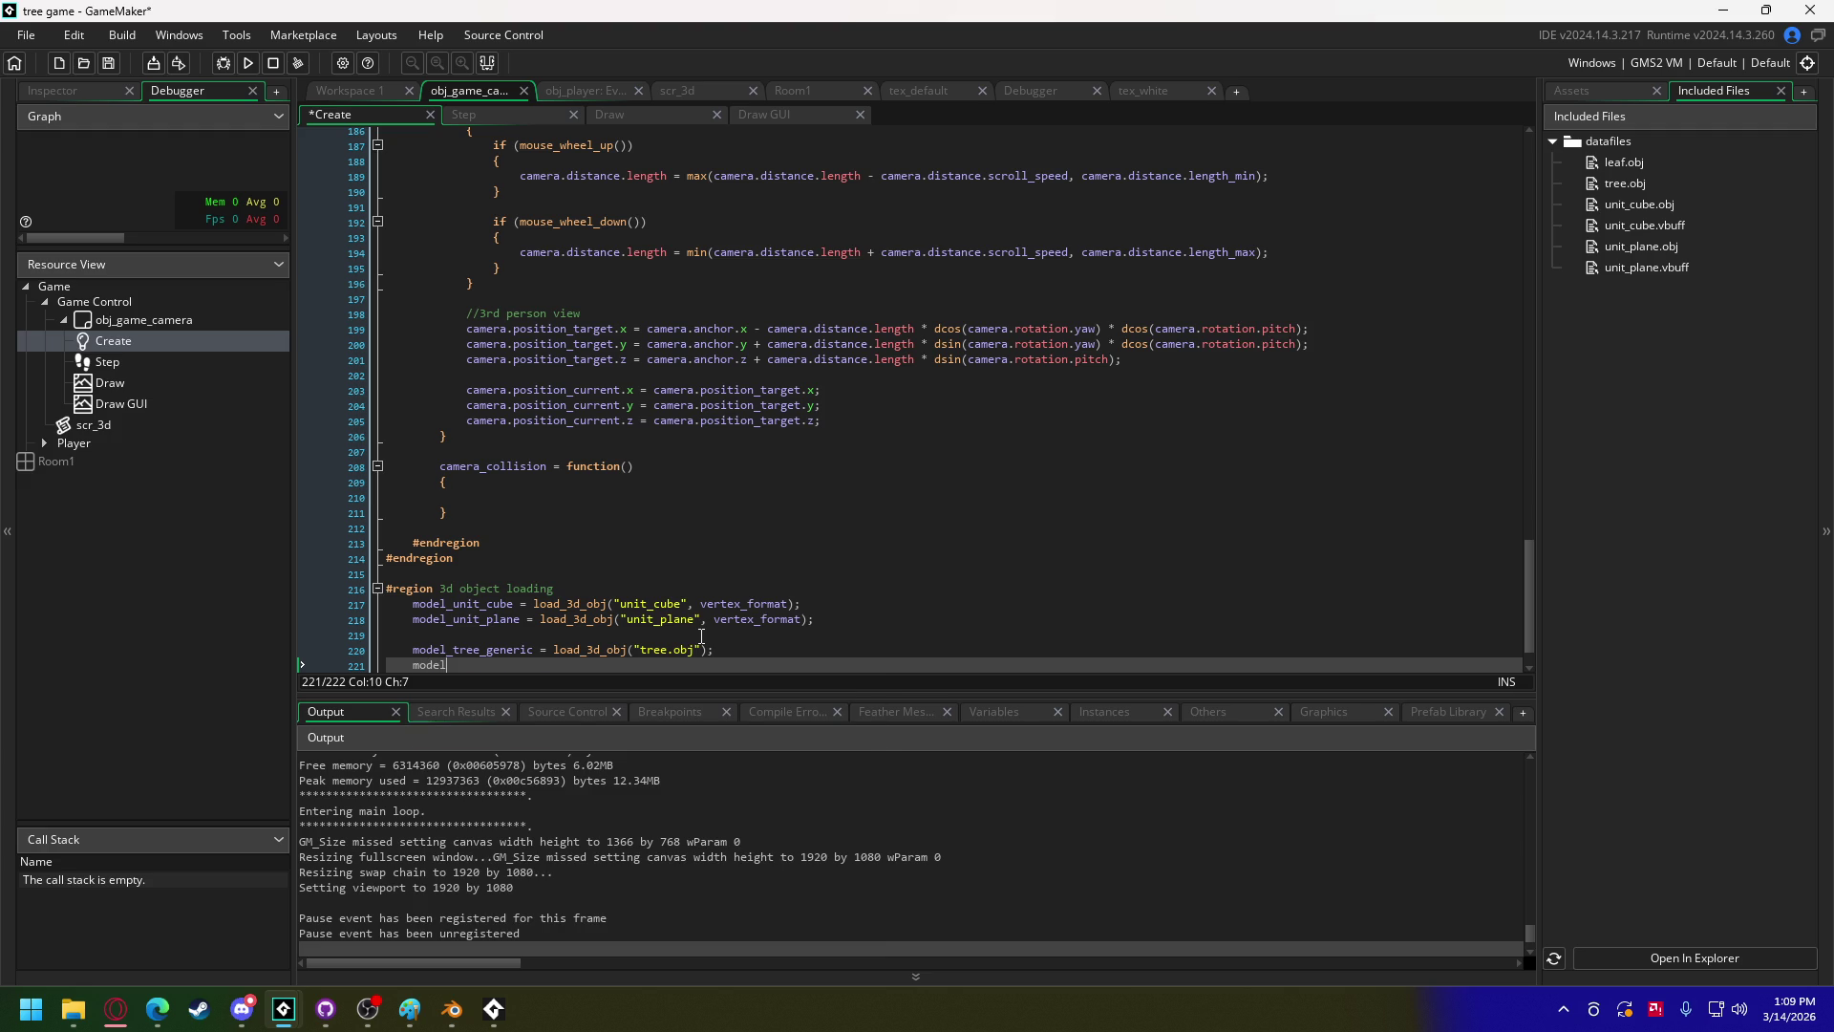
{"action": "type", "text": "_tr"}
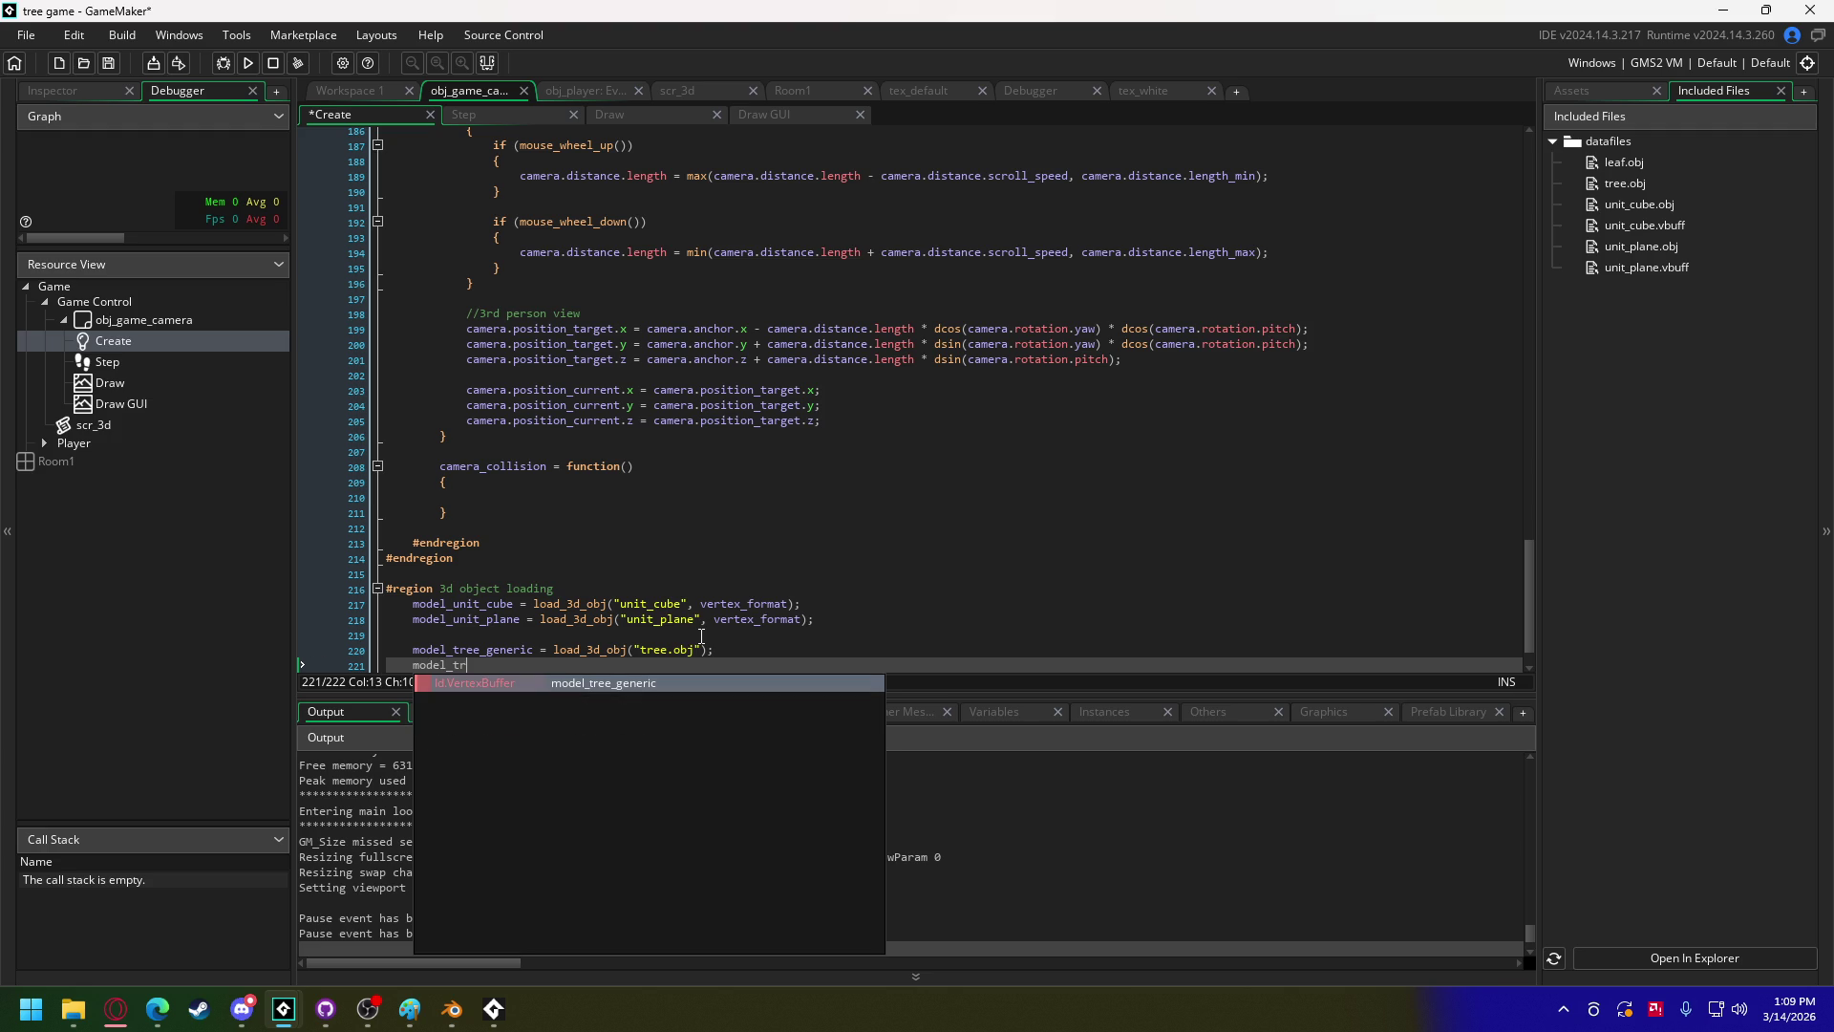
{"action": "type", "text": "ee_generic_le"}
{"action": "type", "text": "aves"}
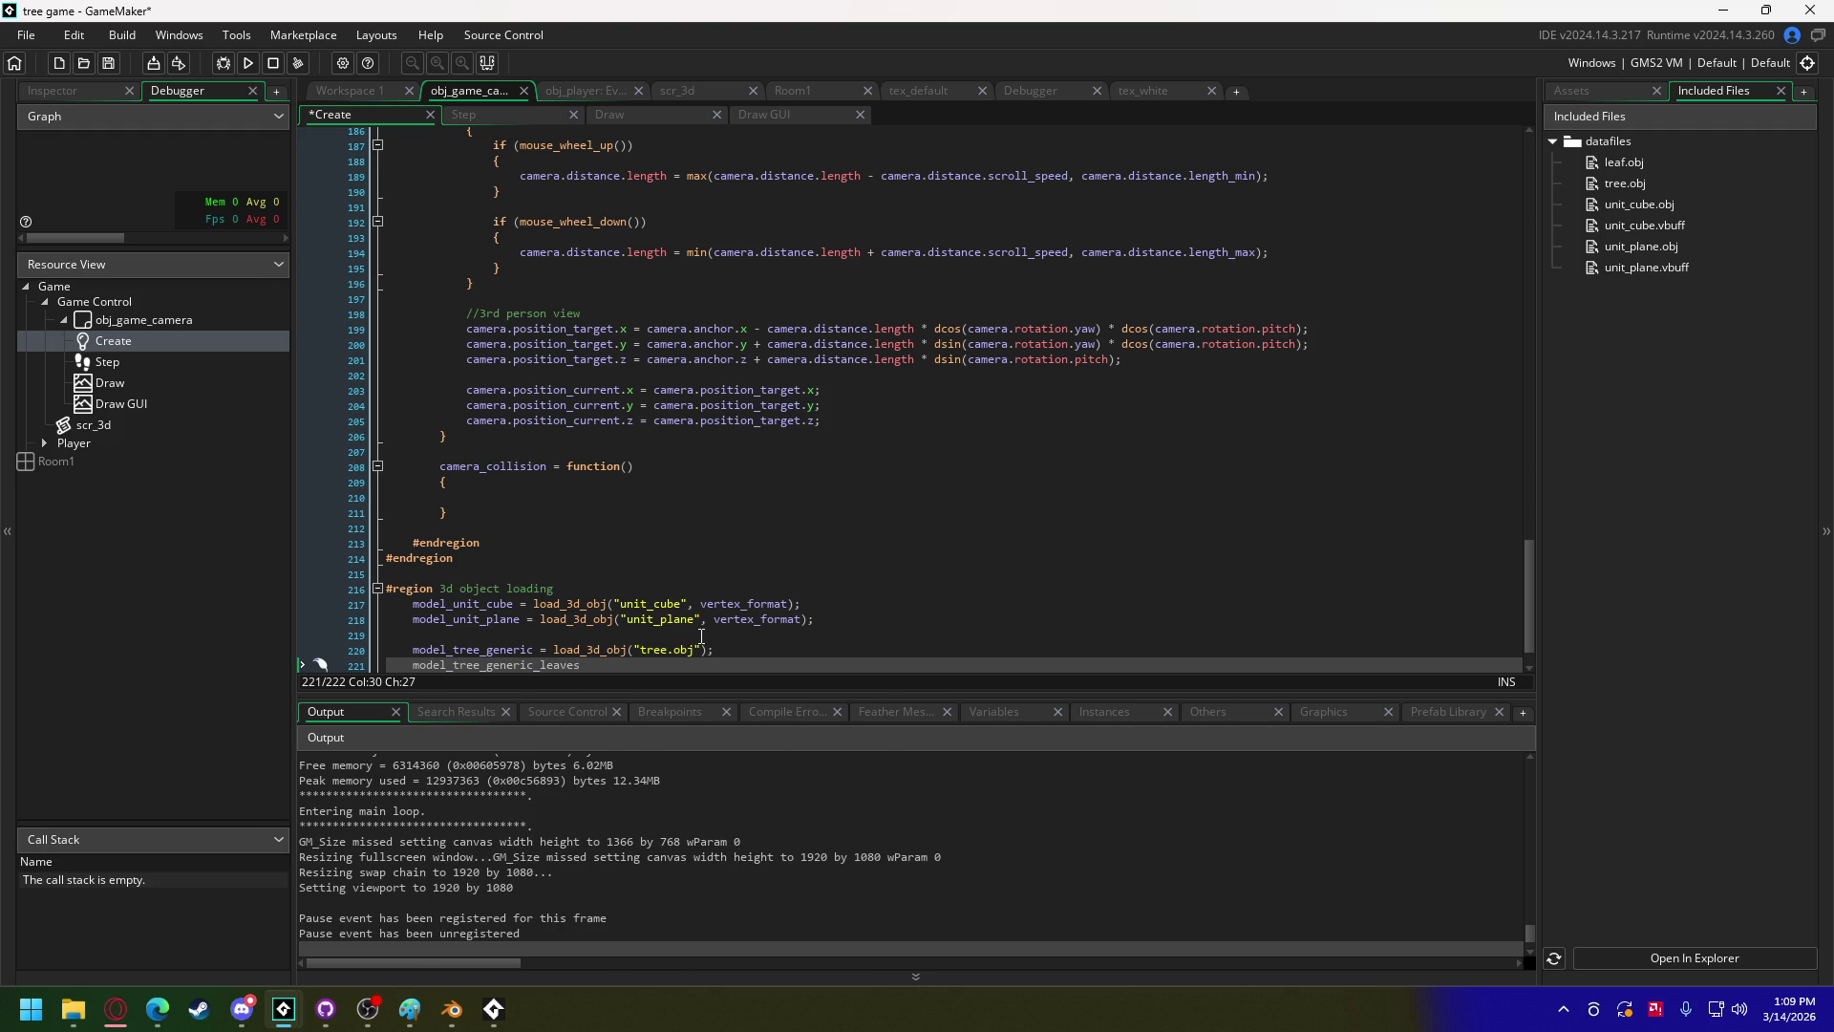
{"action": "key", "text": "BackSpace"}
{"action": "key", "text": "BackSpace"}
{"action": "key", "text": "BackSpace"}
{"action": "type", "text": "f = "}
{"action": "type", "text": "load_3d"}
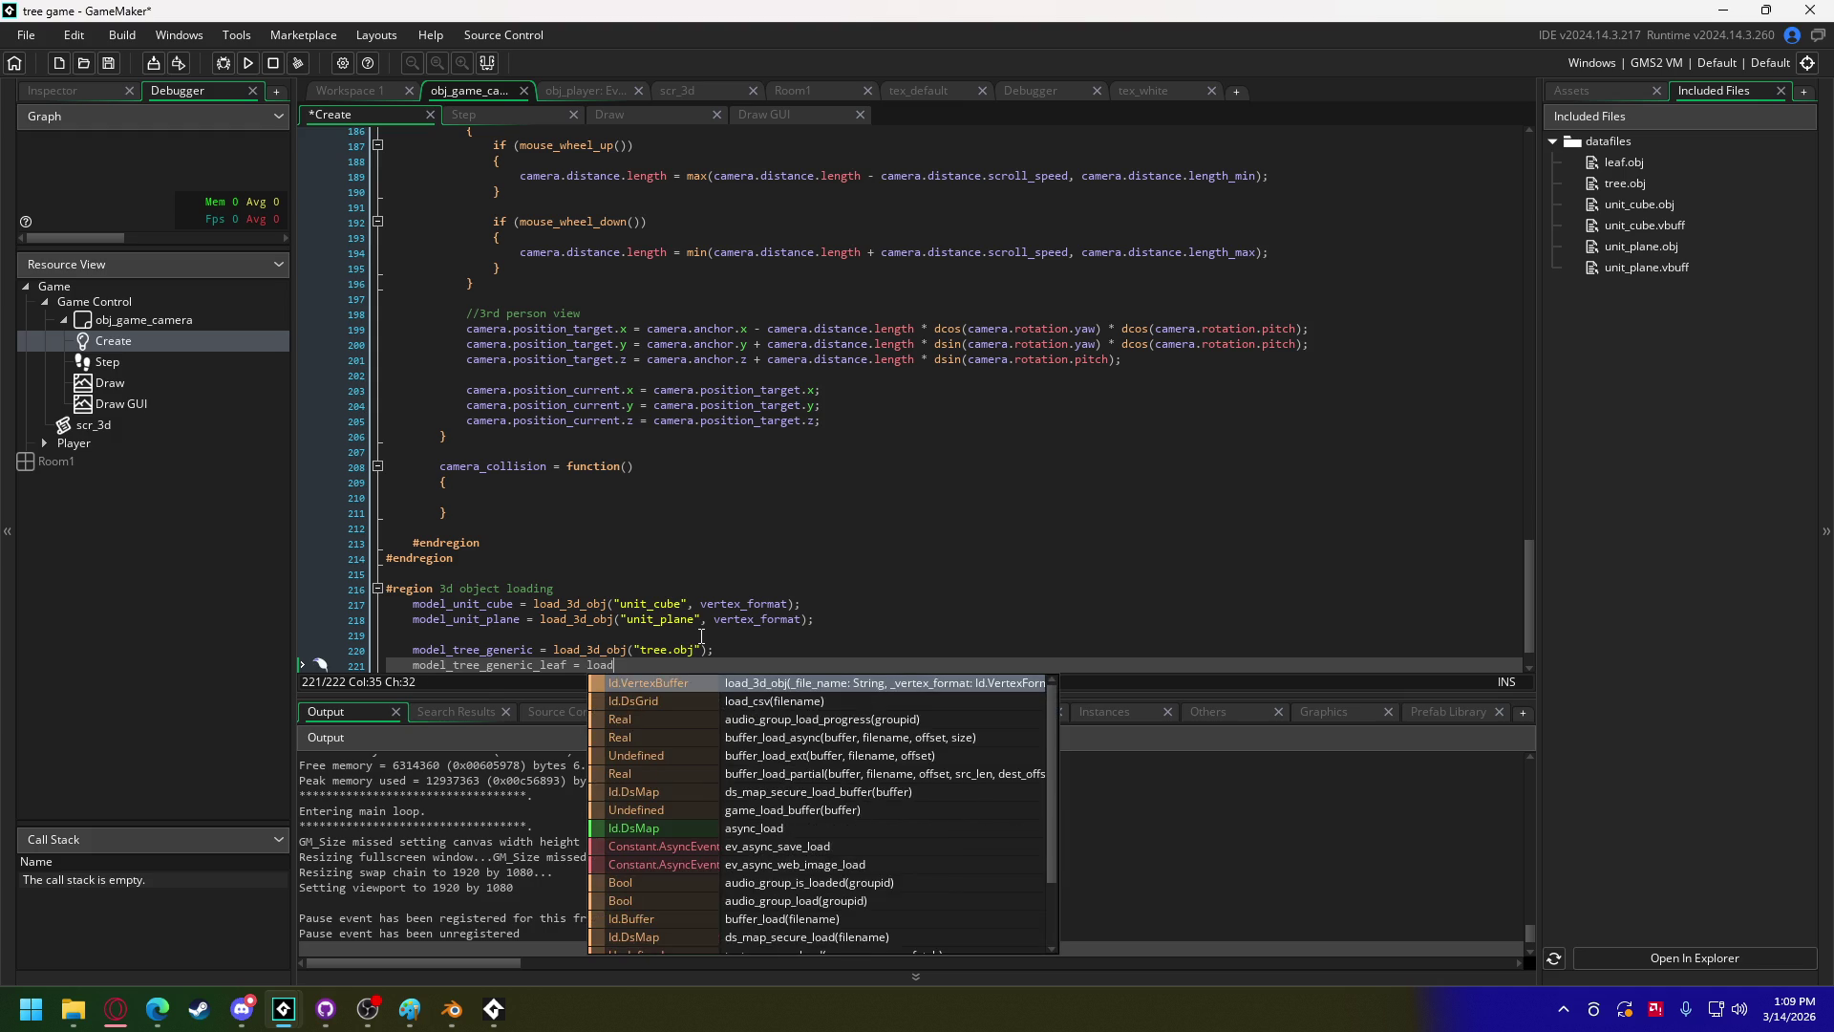
{"action": "key", "text": "Return"}
{"action": "type", "text": "\"leaf.o"}
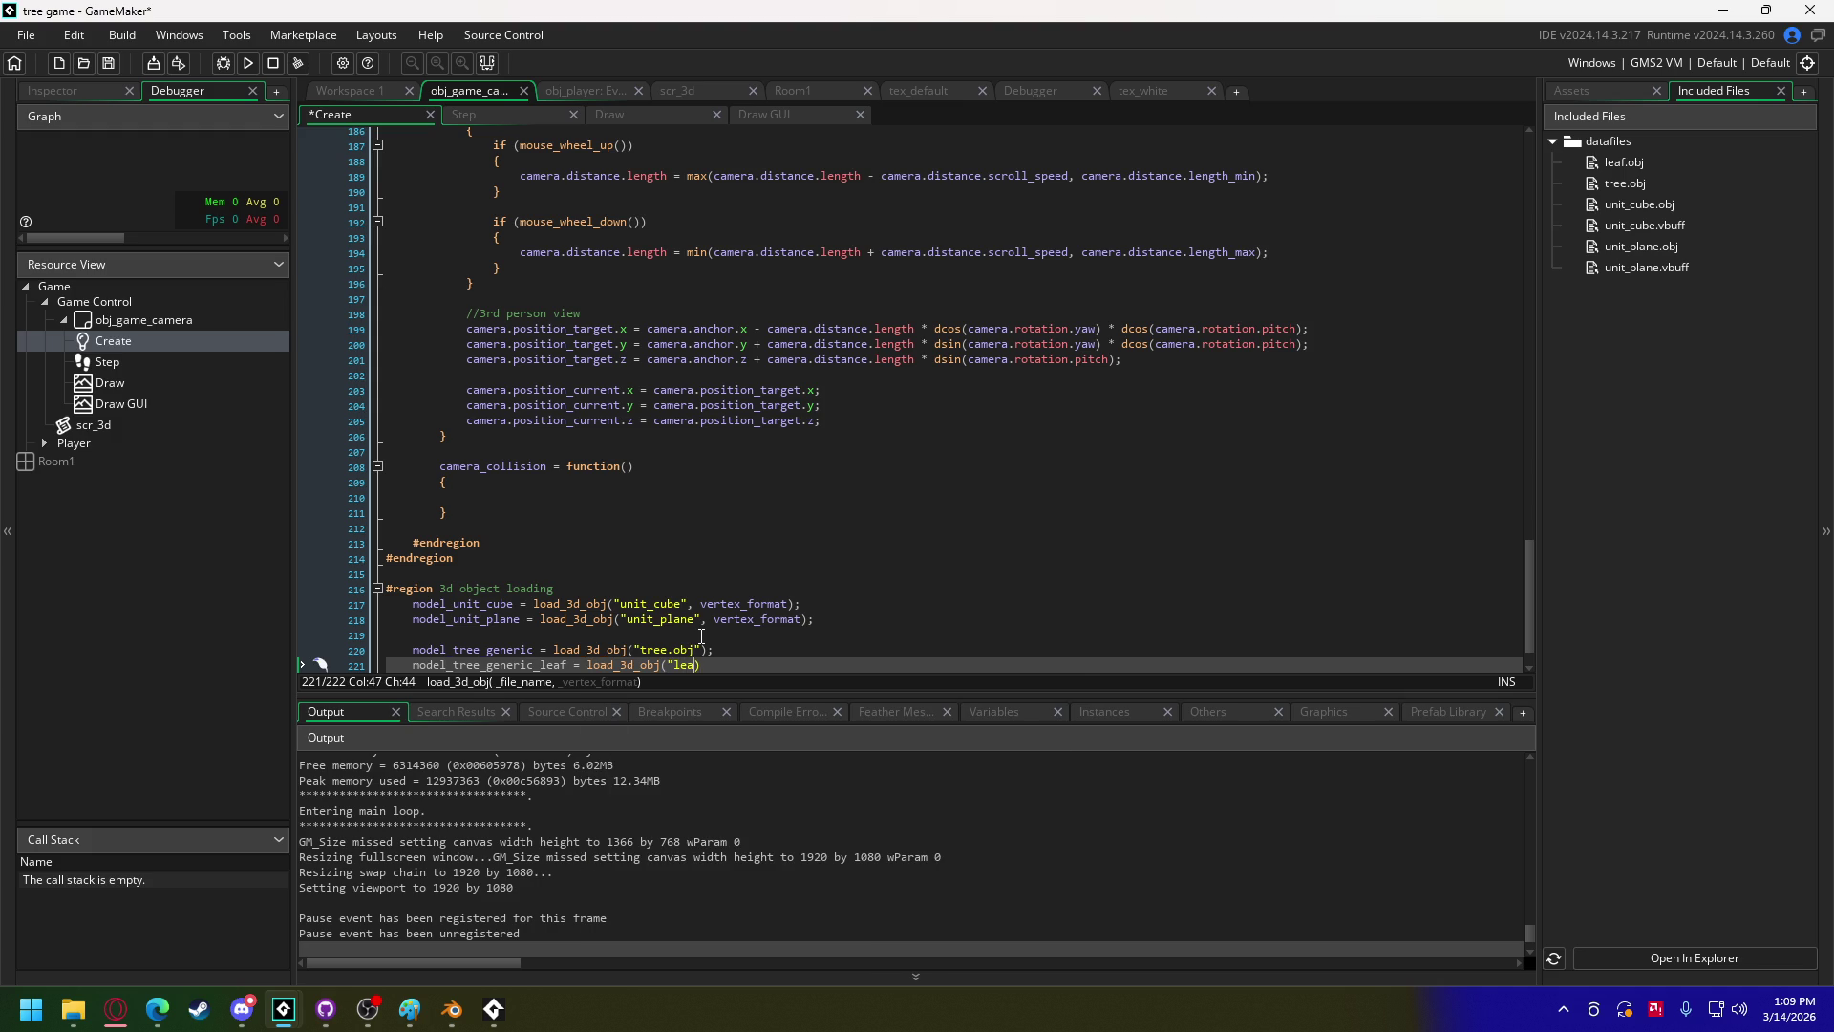
{"action": "type", "text": "bj\");"}
{"action": "scroll", "coordinate": [712, 531], "scroll_direction": "down", "scroll_amount": 1}
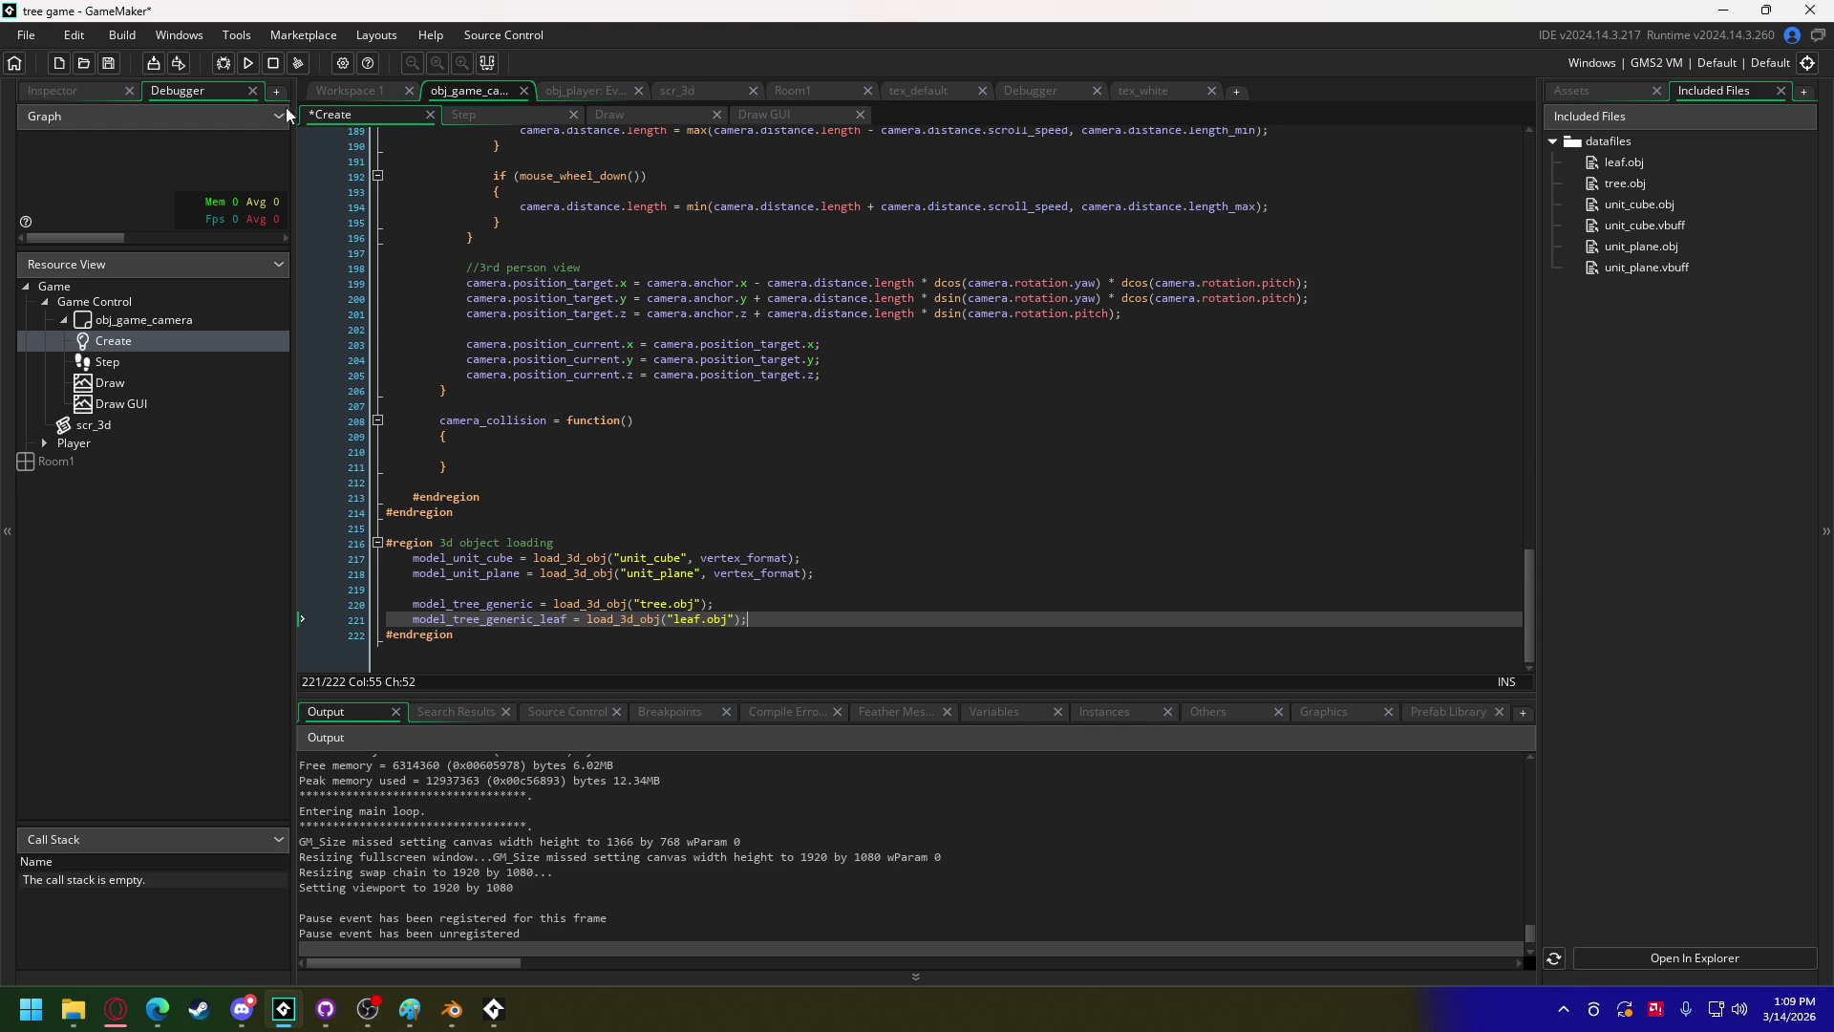
{"action": "left_click", "coordinate": [349, 90]}
{"action": "left_click", "coordinate": [1007, 289]}
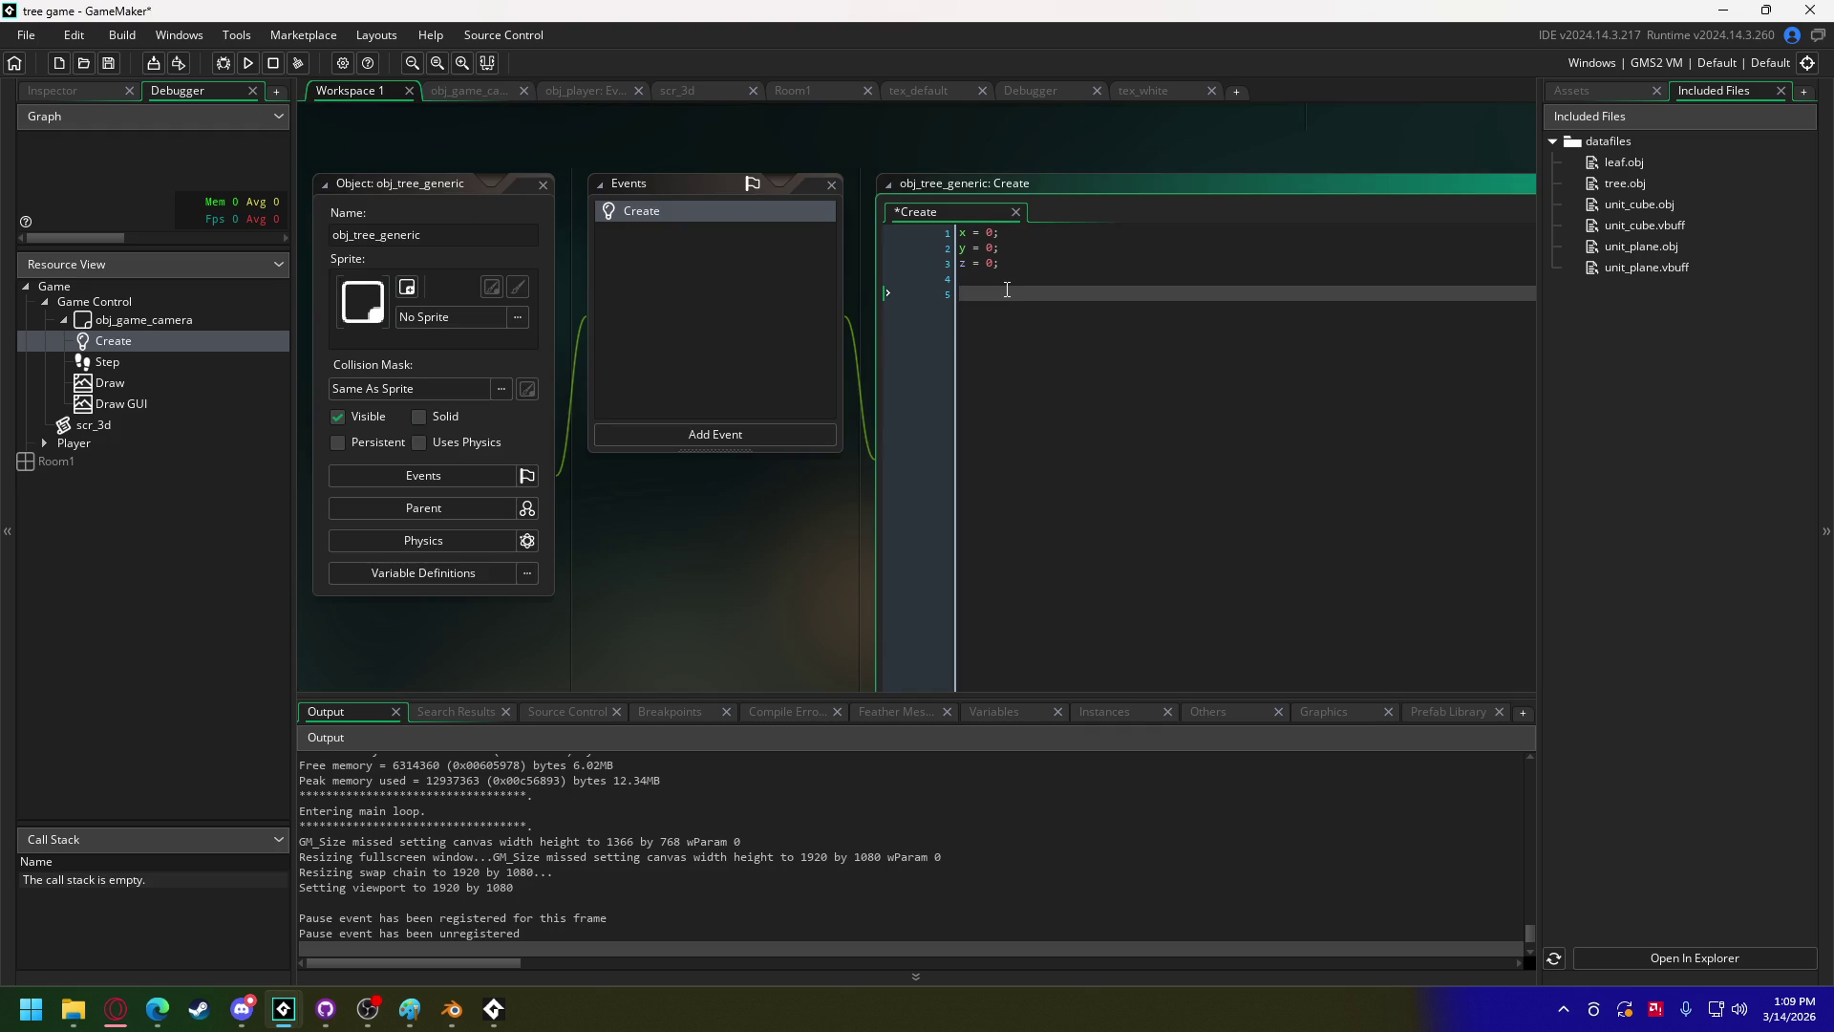
Step: Add model_trunk = obj_game_camera.model_tree_generic; to obj_tree_generic's Create event
{"action": "type", "text": "model_tr"}
{"action": "type", "text": "unk = "}
{"action": "type", "text": "objk"}
{"action": "key", "text": "BackSpace"}
{"action": "type", "text": "_ga"}
{"action": "key", "text": "Return"}
{"action": "type", "text": ".mo"}
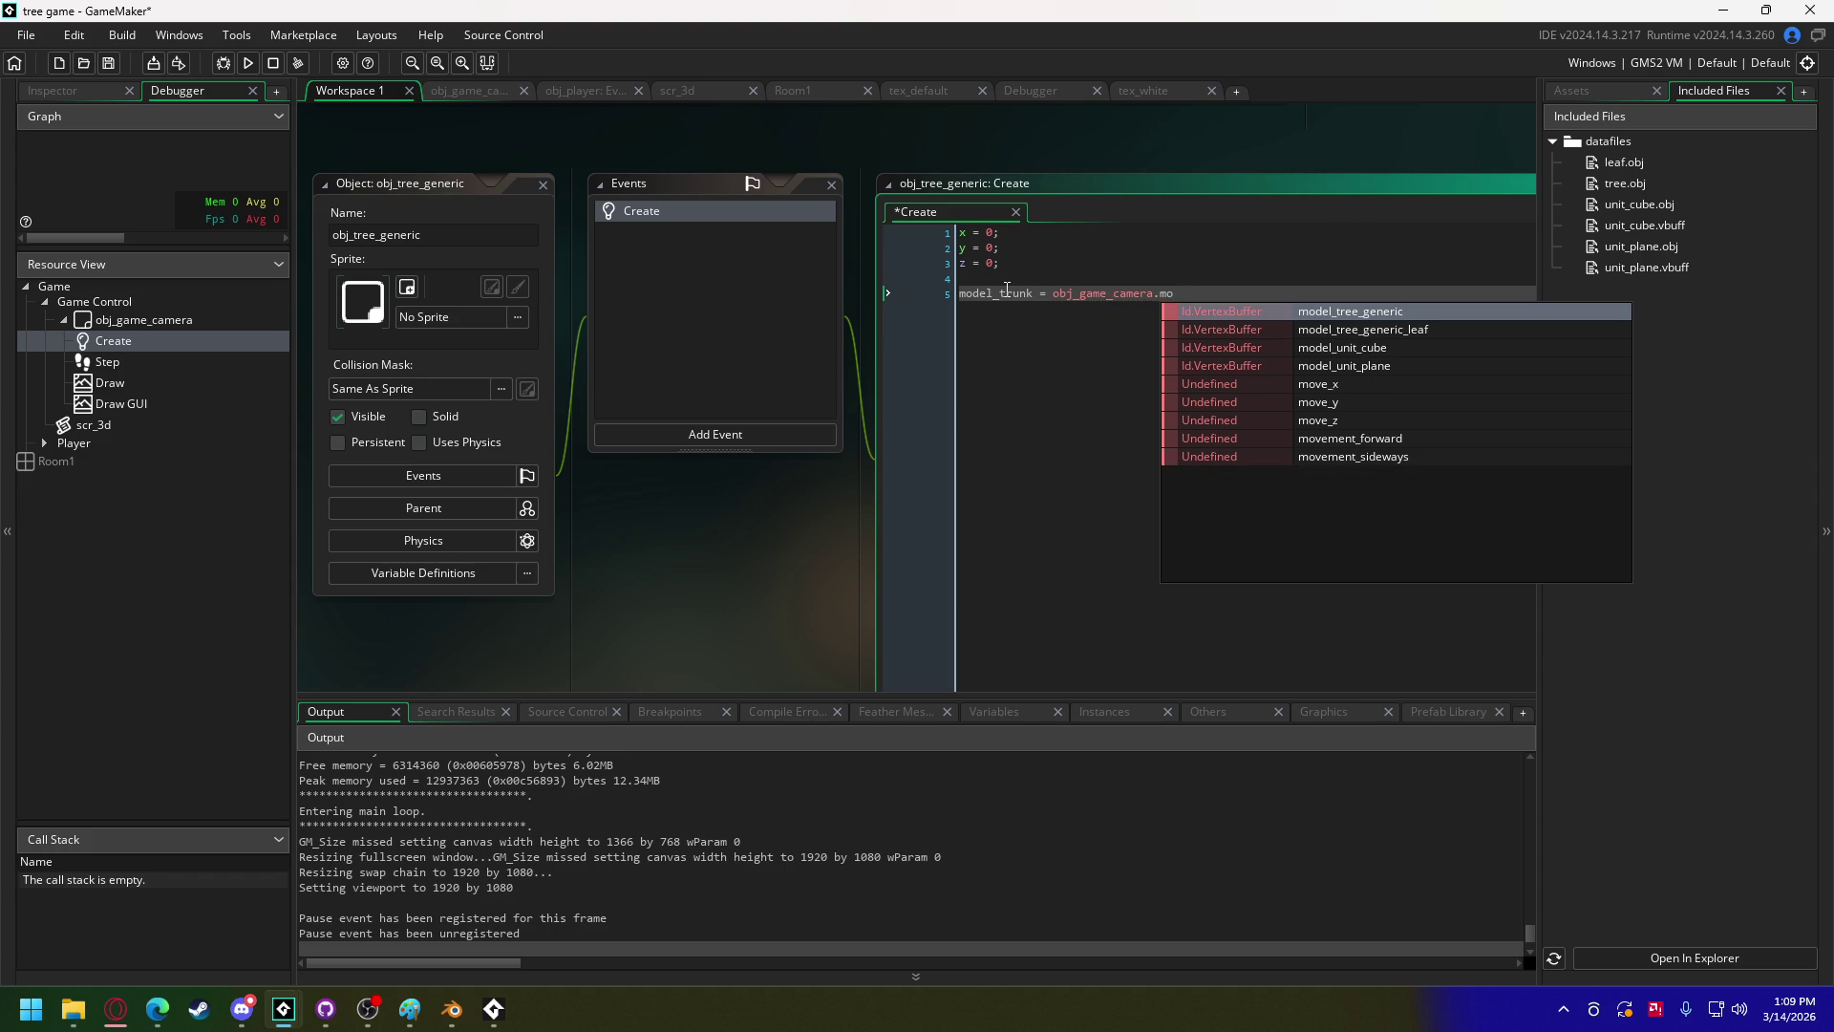
{"action": "key", "text": "Return"}
{"action": "type", "text": ";"}
{"action": "key", "text": "Return"}
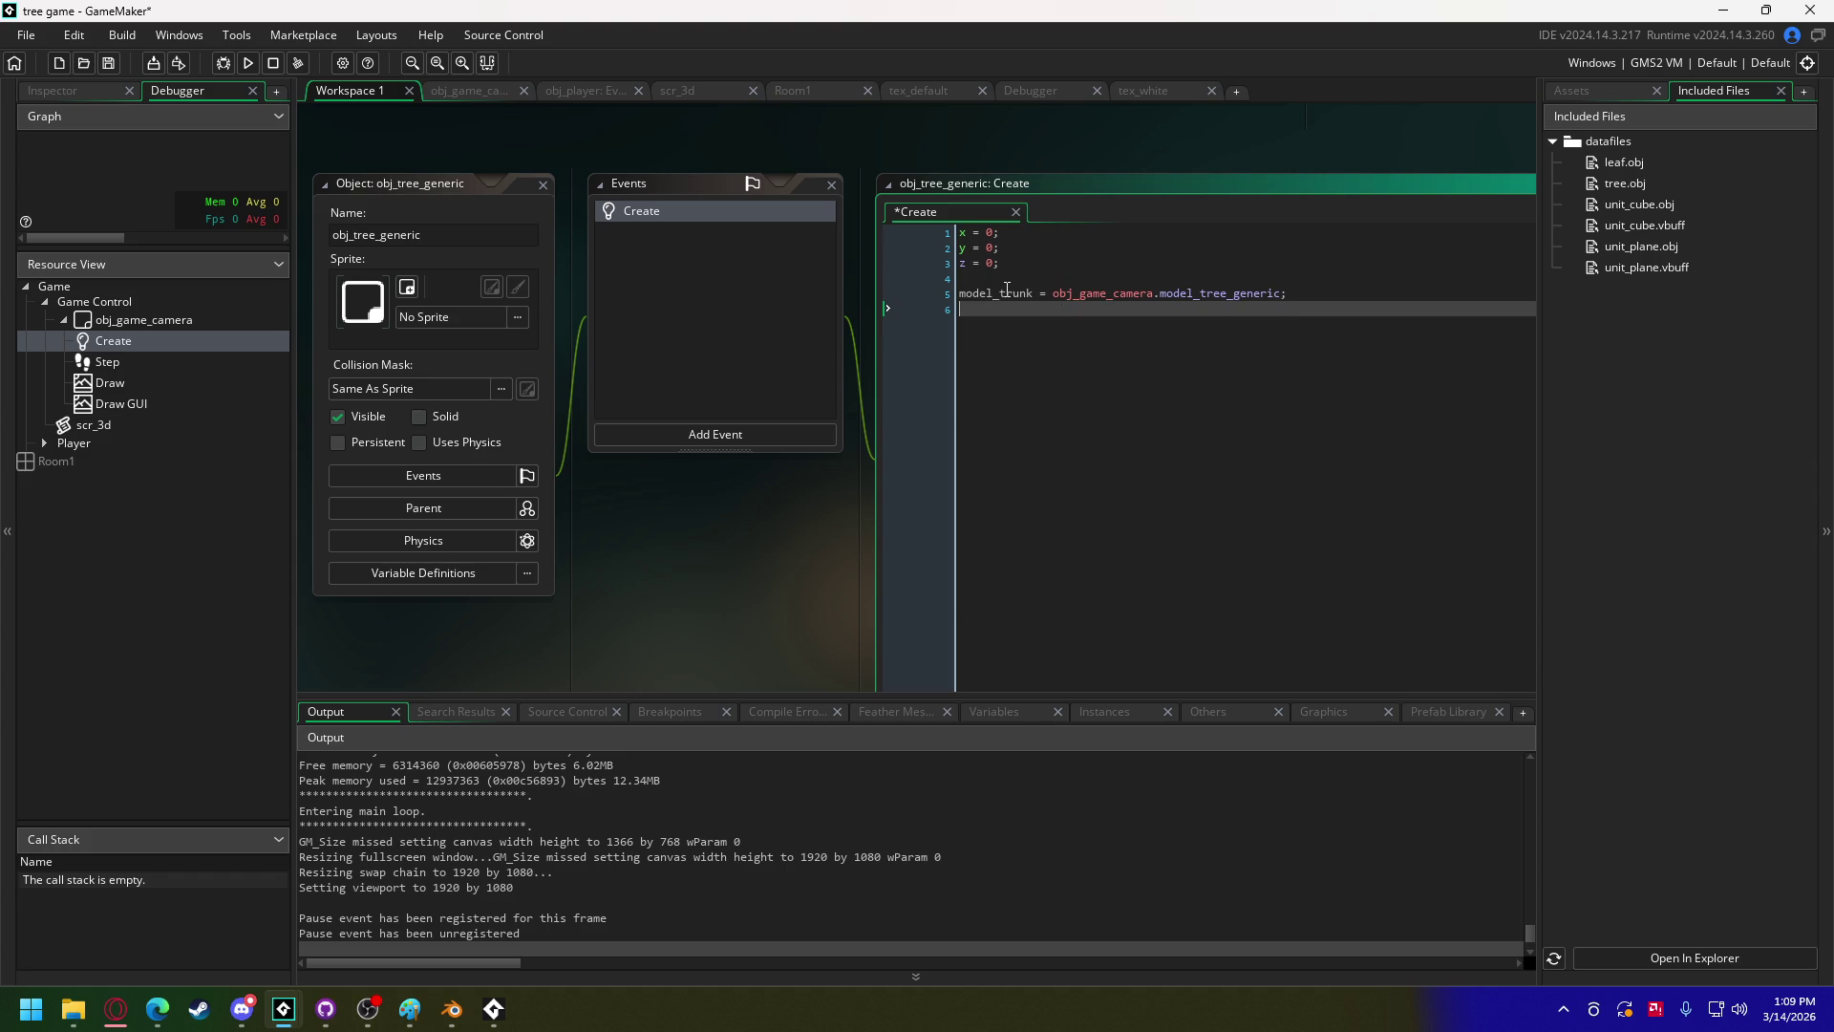
Step: Add model_leaf = obj_game_camera.model_tree_generic_leaf on the next line
{"action": "type", "text": "model"}
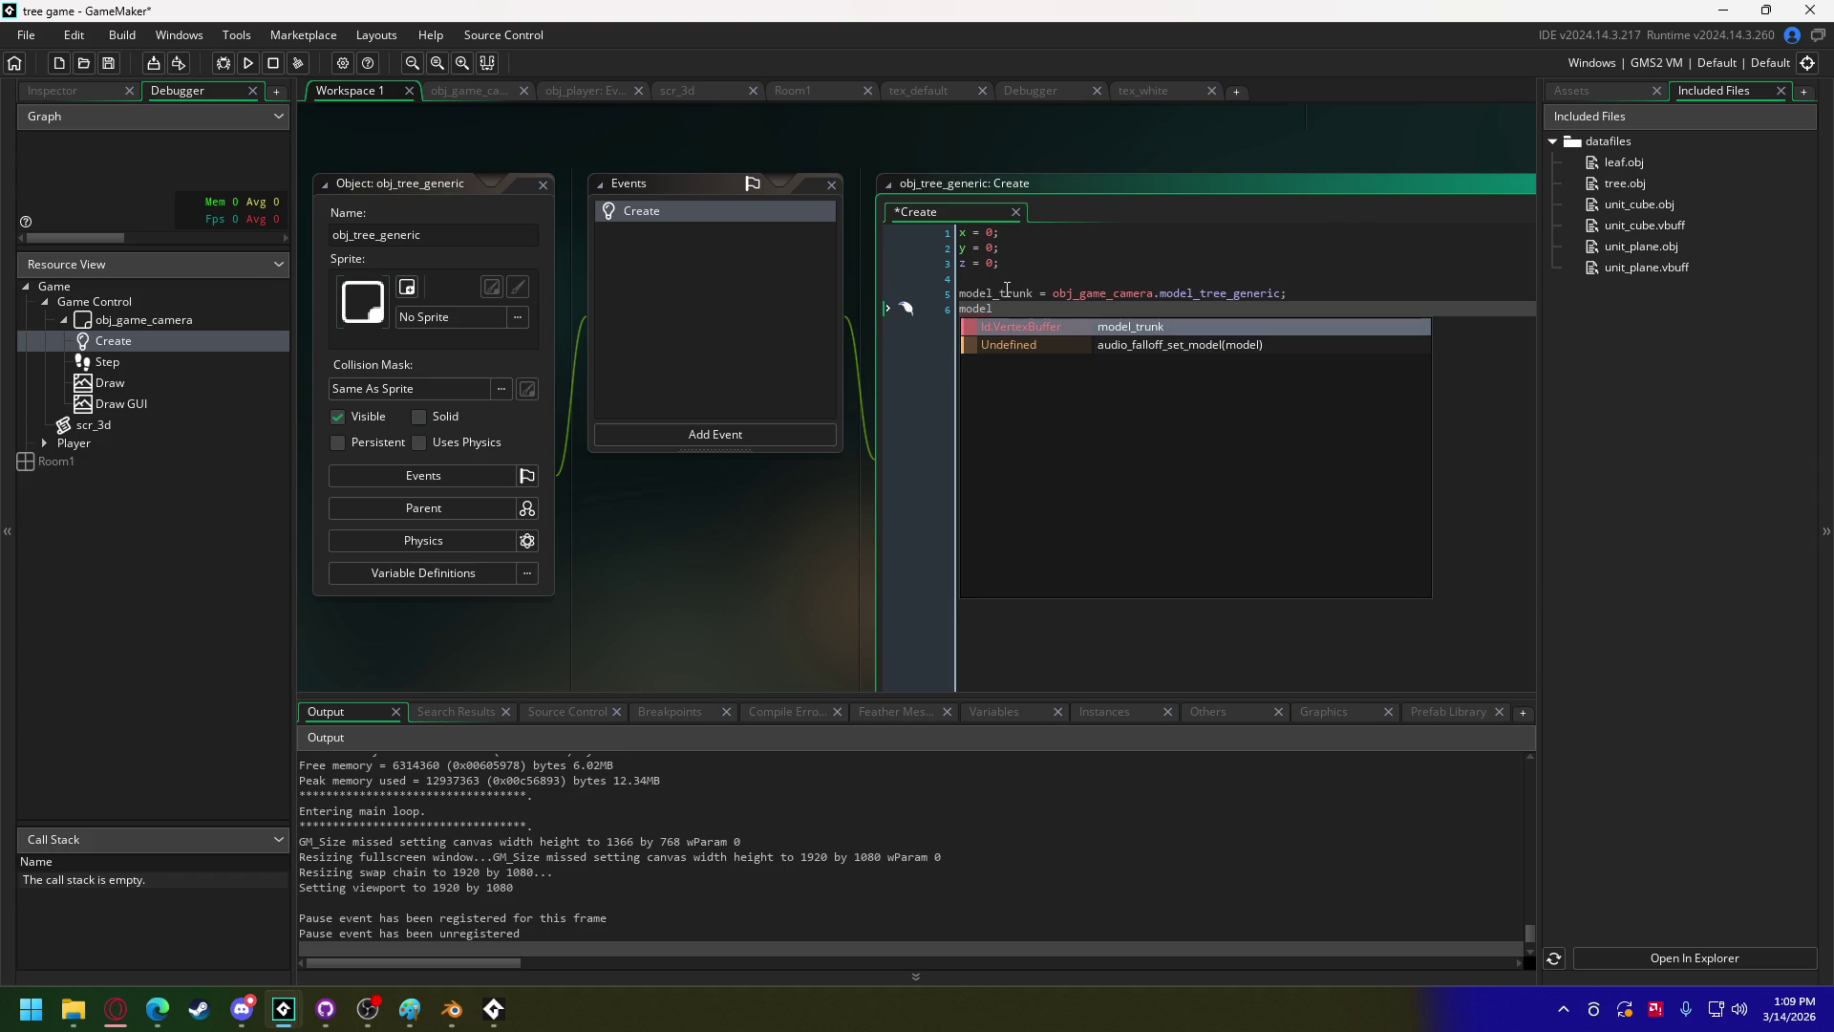
{"action": "type", "text": "_"}
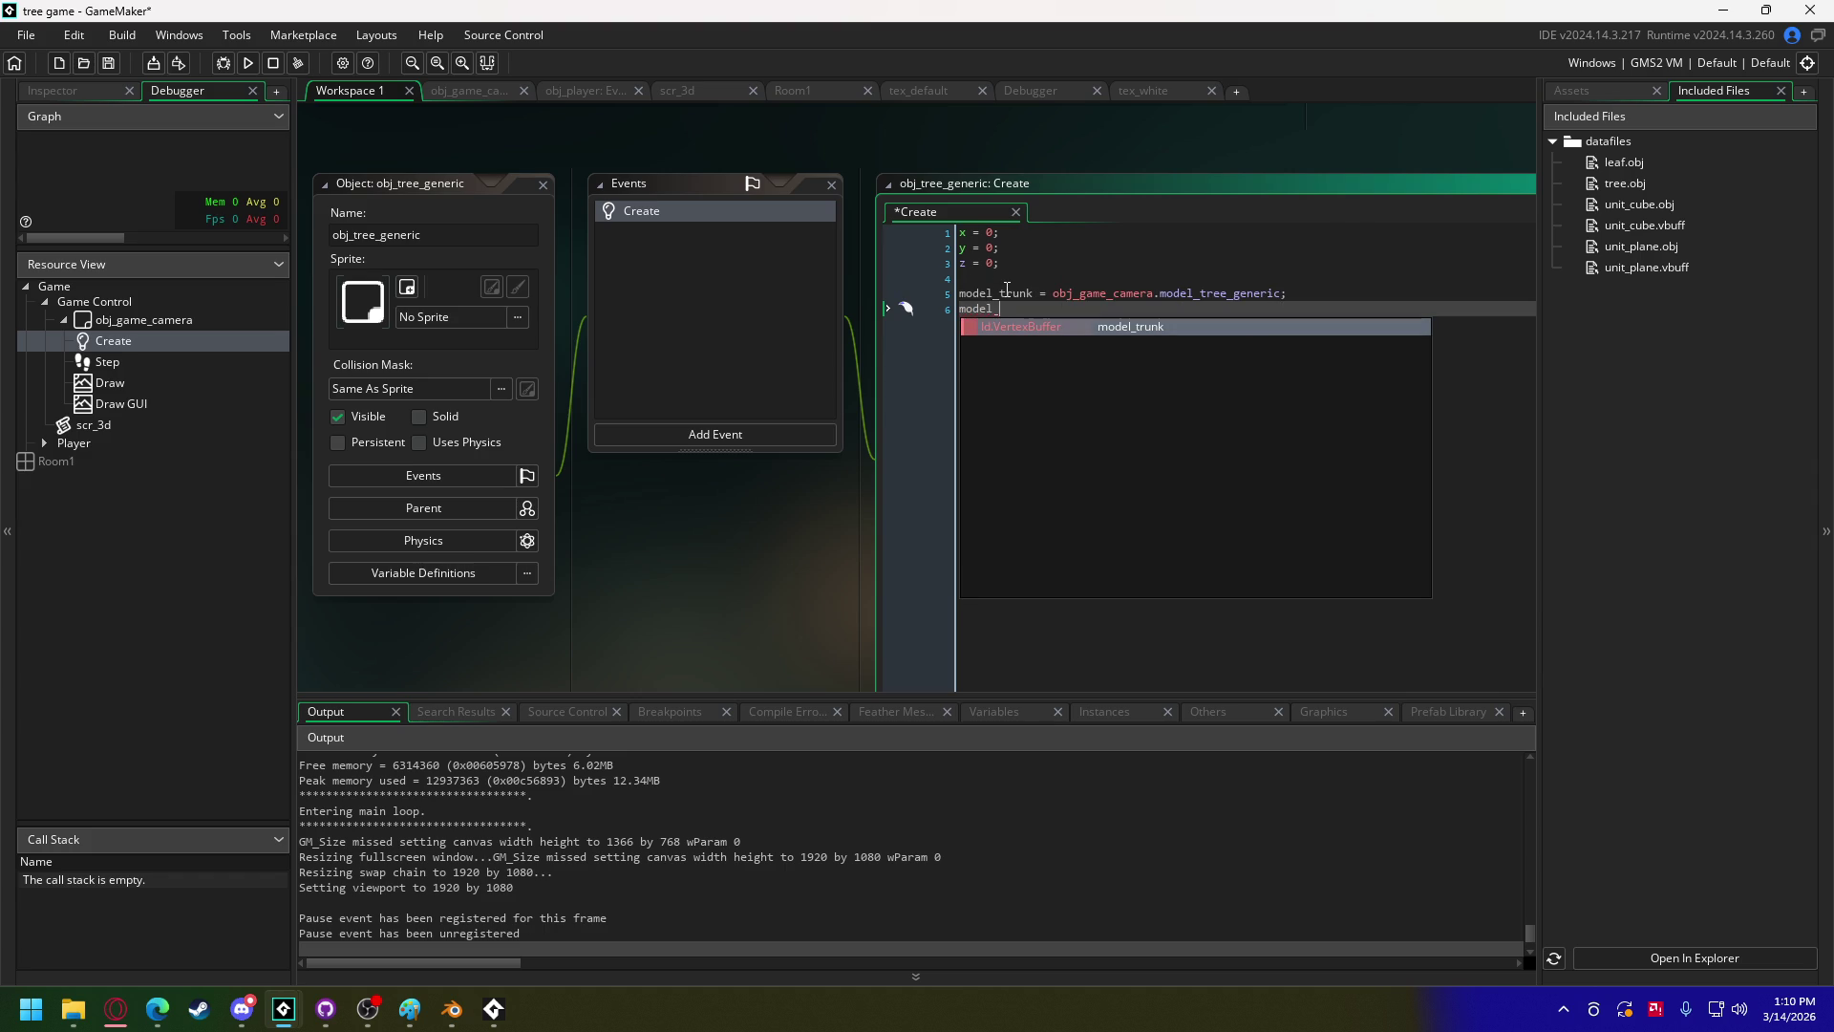
{"action": "type", "text": "leaf = o"}
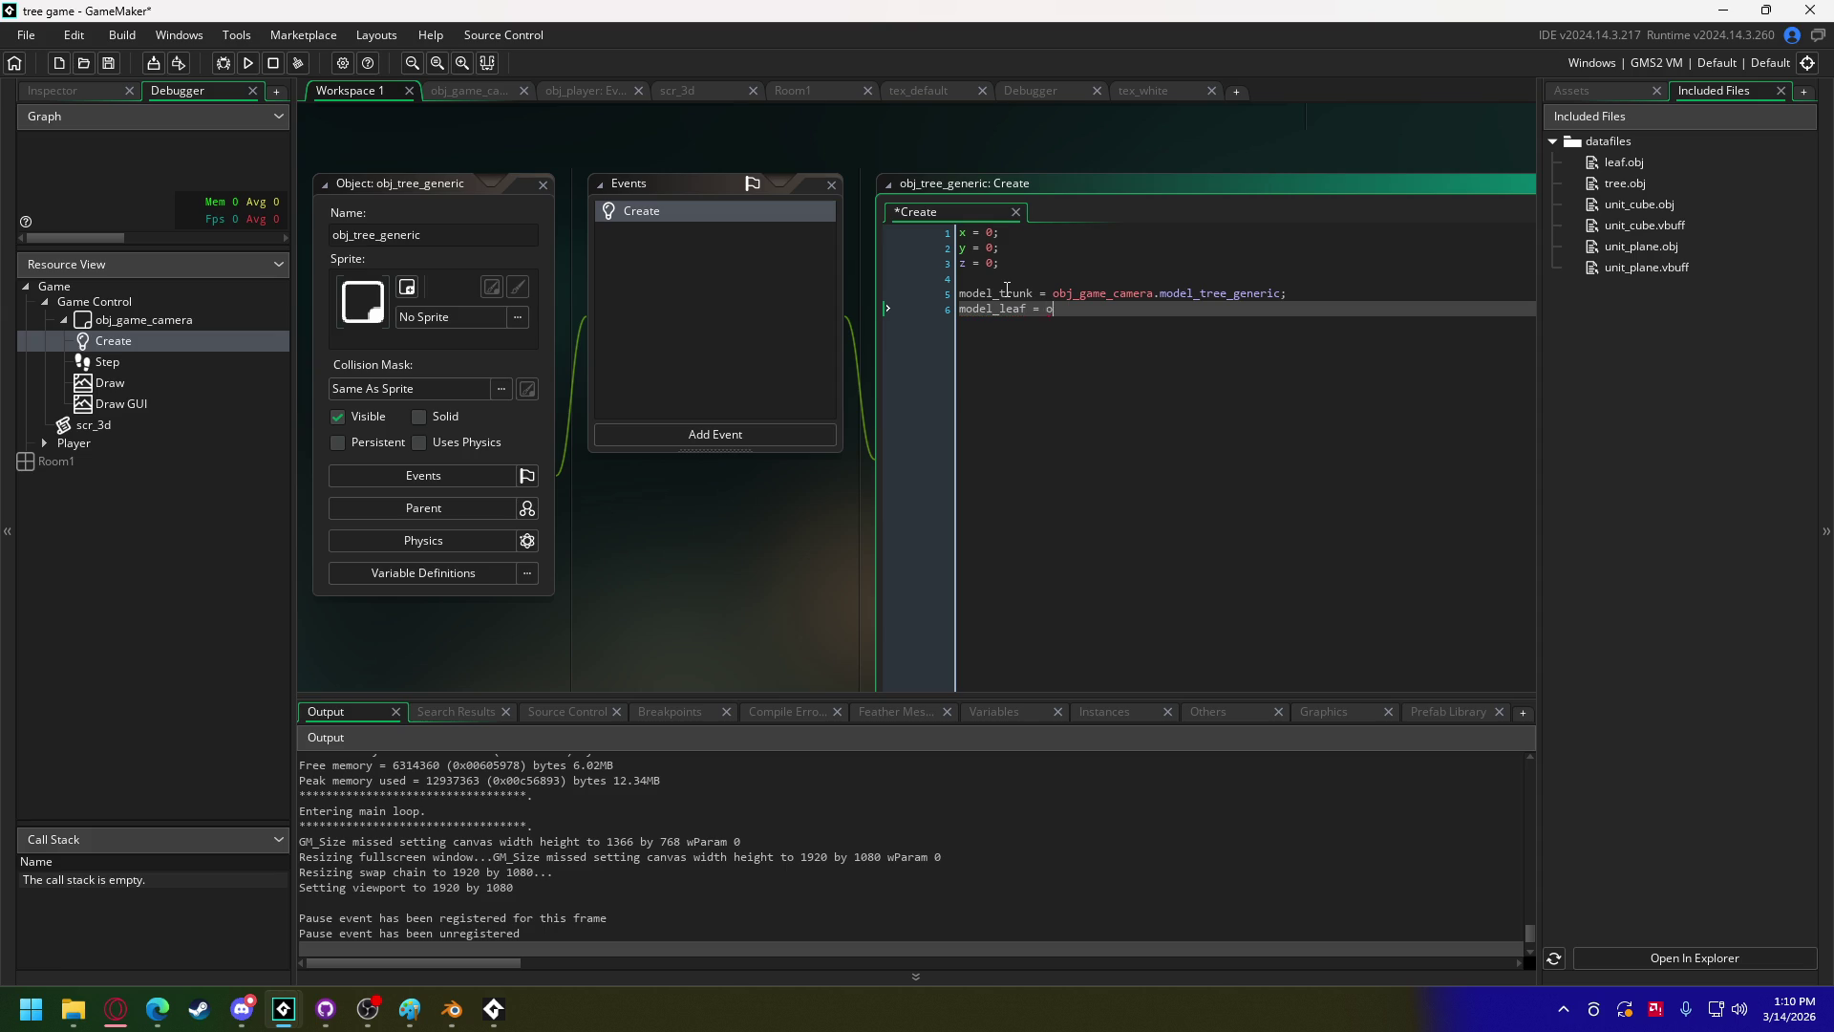
{"action": "type", "text": "bj_g"}
{"action": "key", "text": "Return"}
{"action": "type", "text": ".model"}
{"action": "key", "text": "Down"}
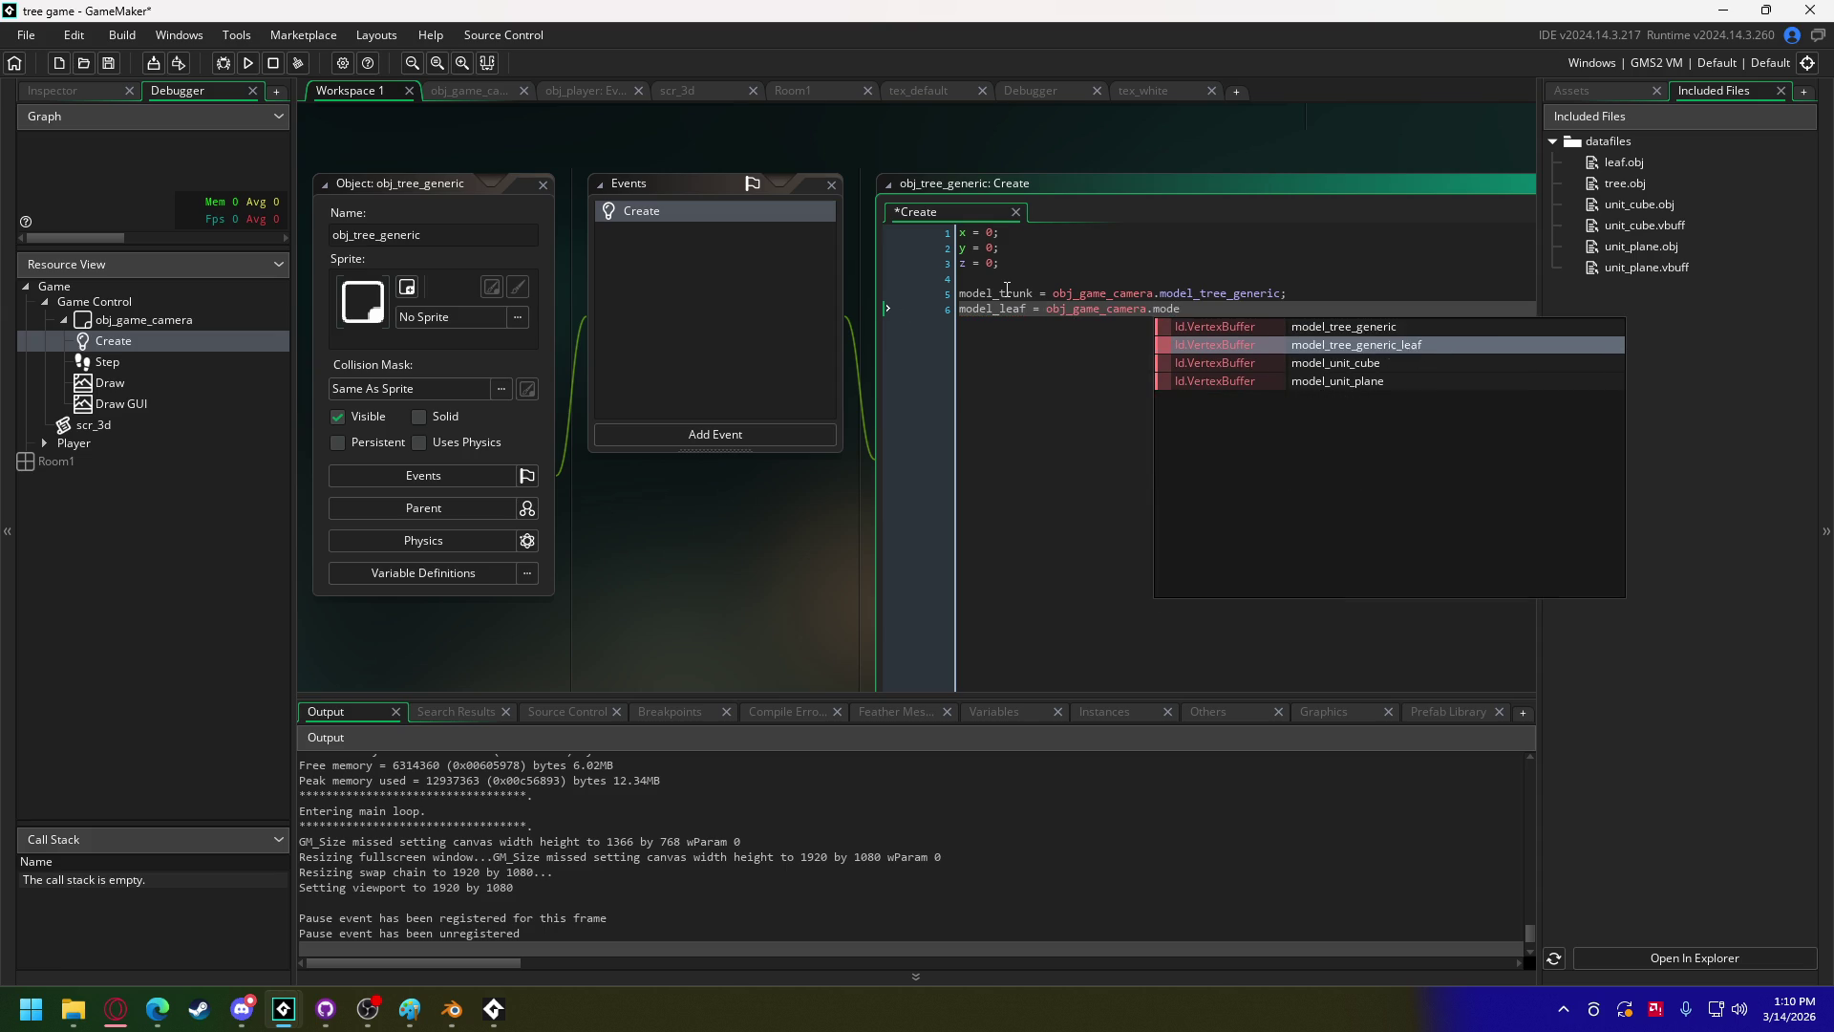
{"action": "key", "text": "Return"}
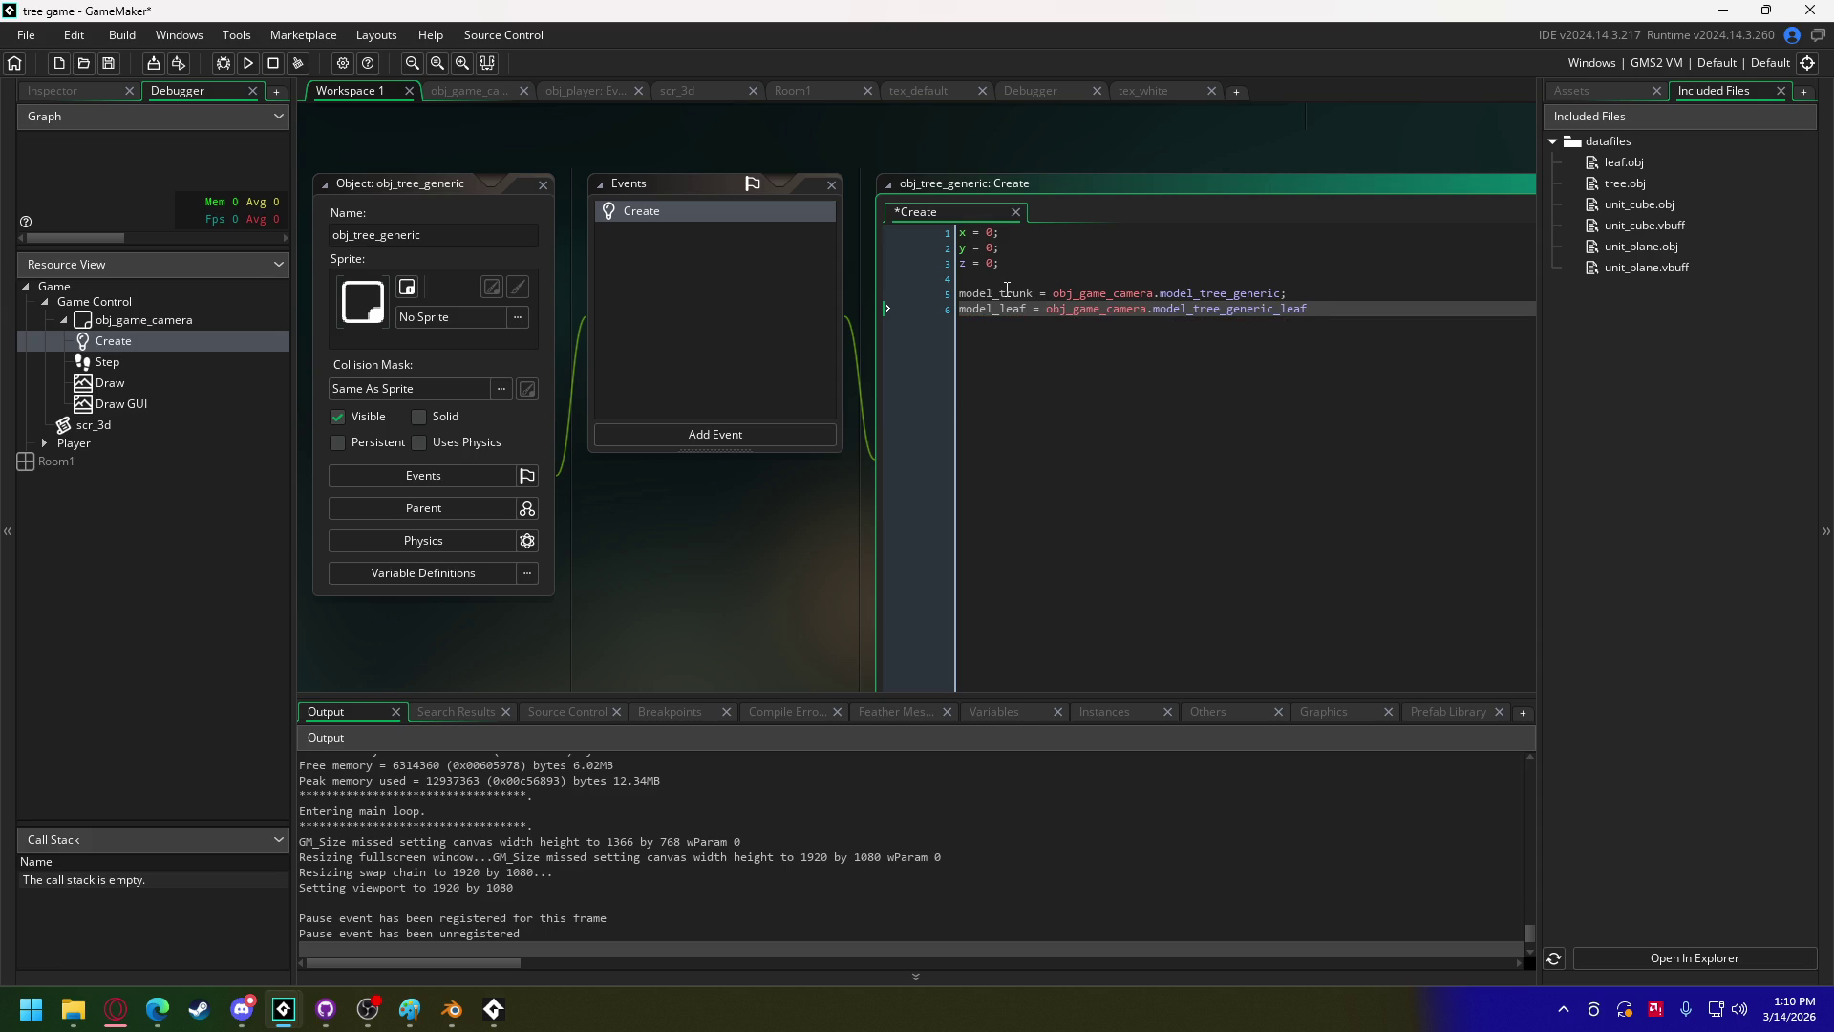
{"action": "key", "text": "Return"}
{"action": "key", "text": "Return"}
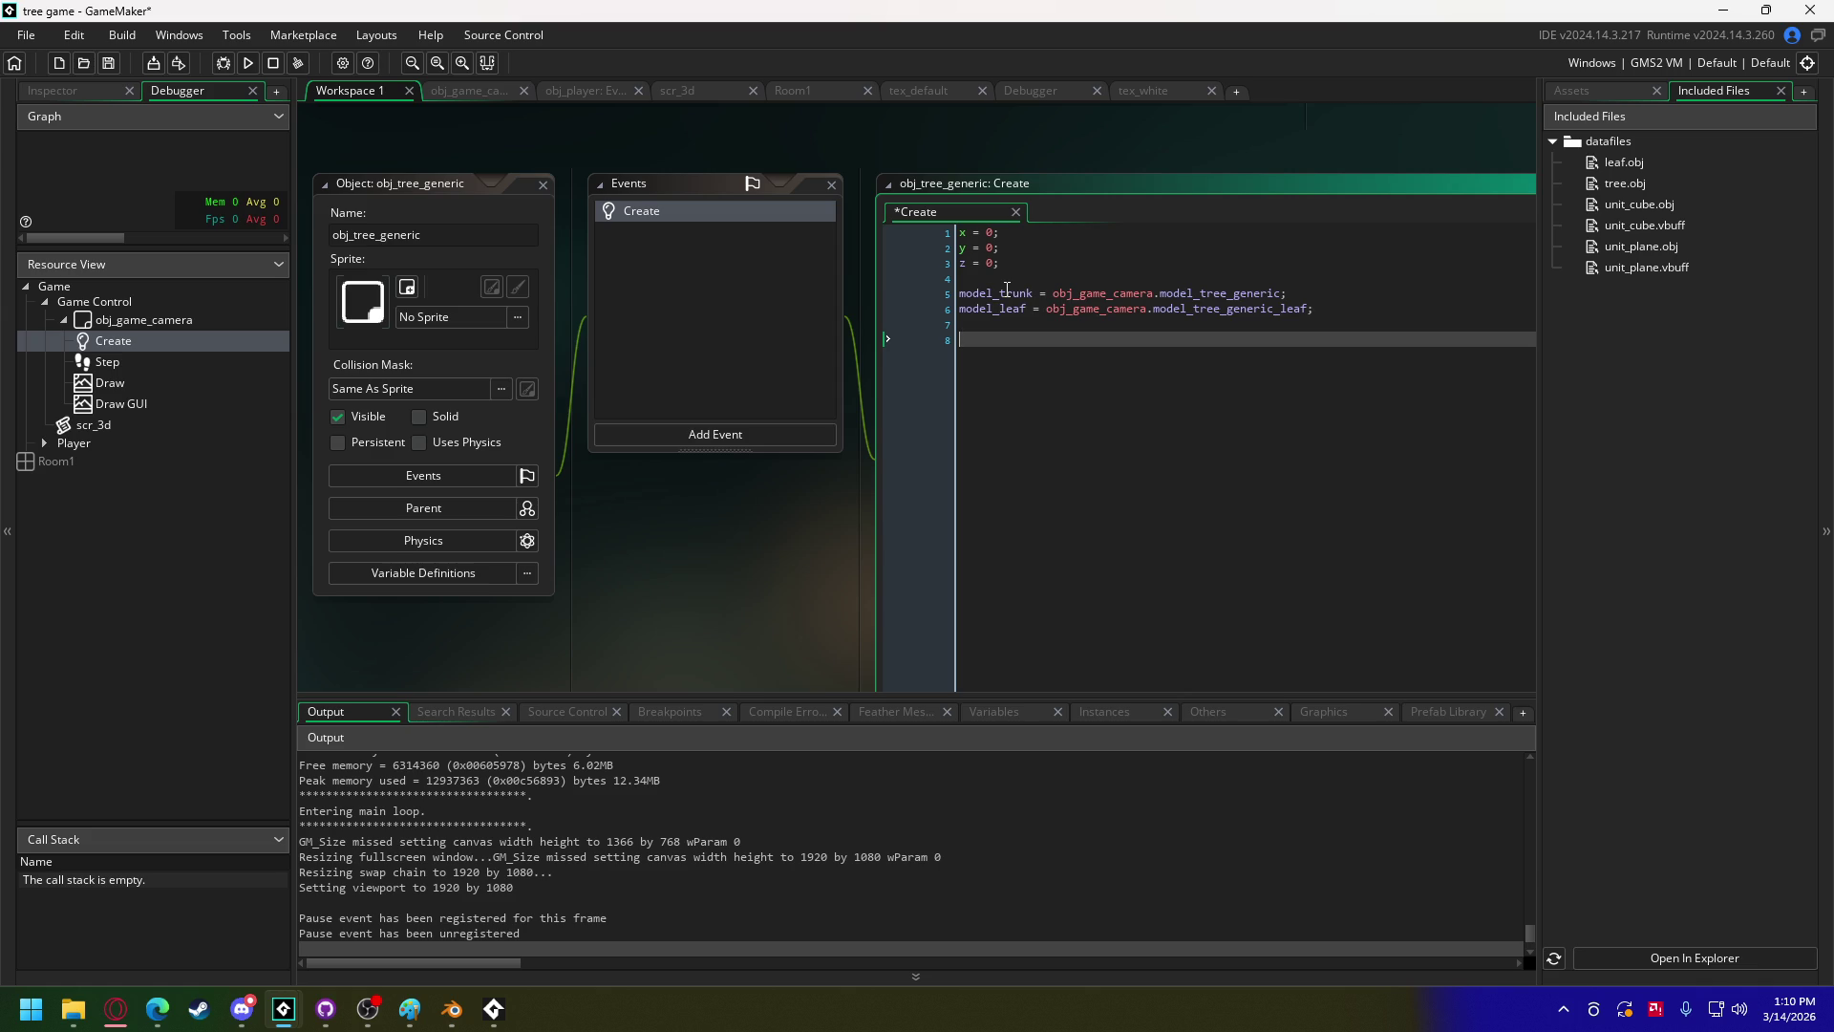
Step: Begin an empty draw_self_3d = function() with opening brace
{"action": "type", "text": "draw_s"}
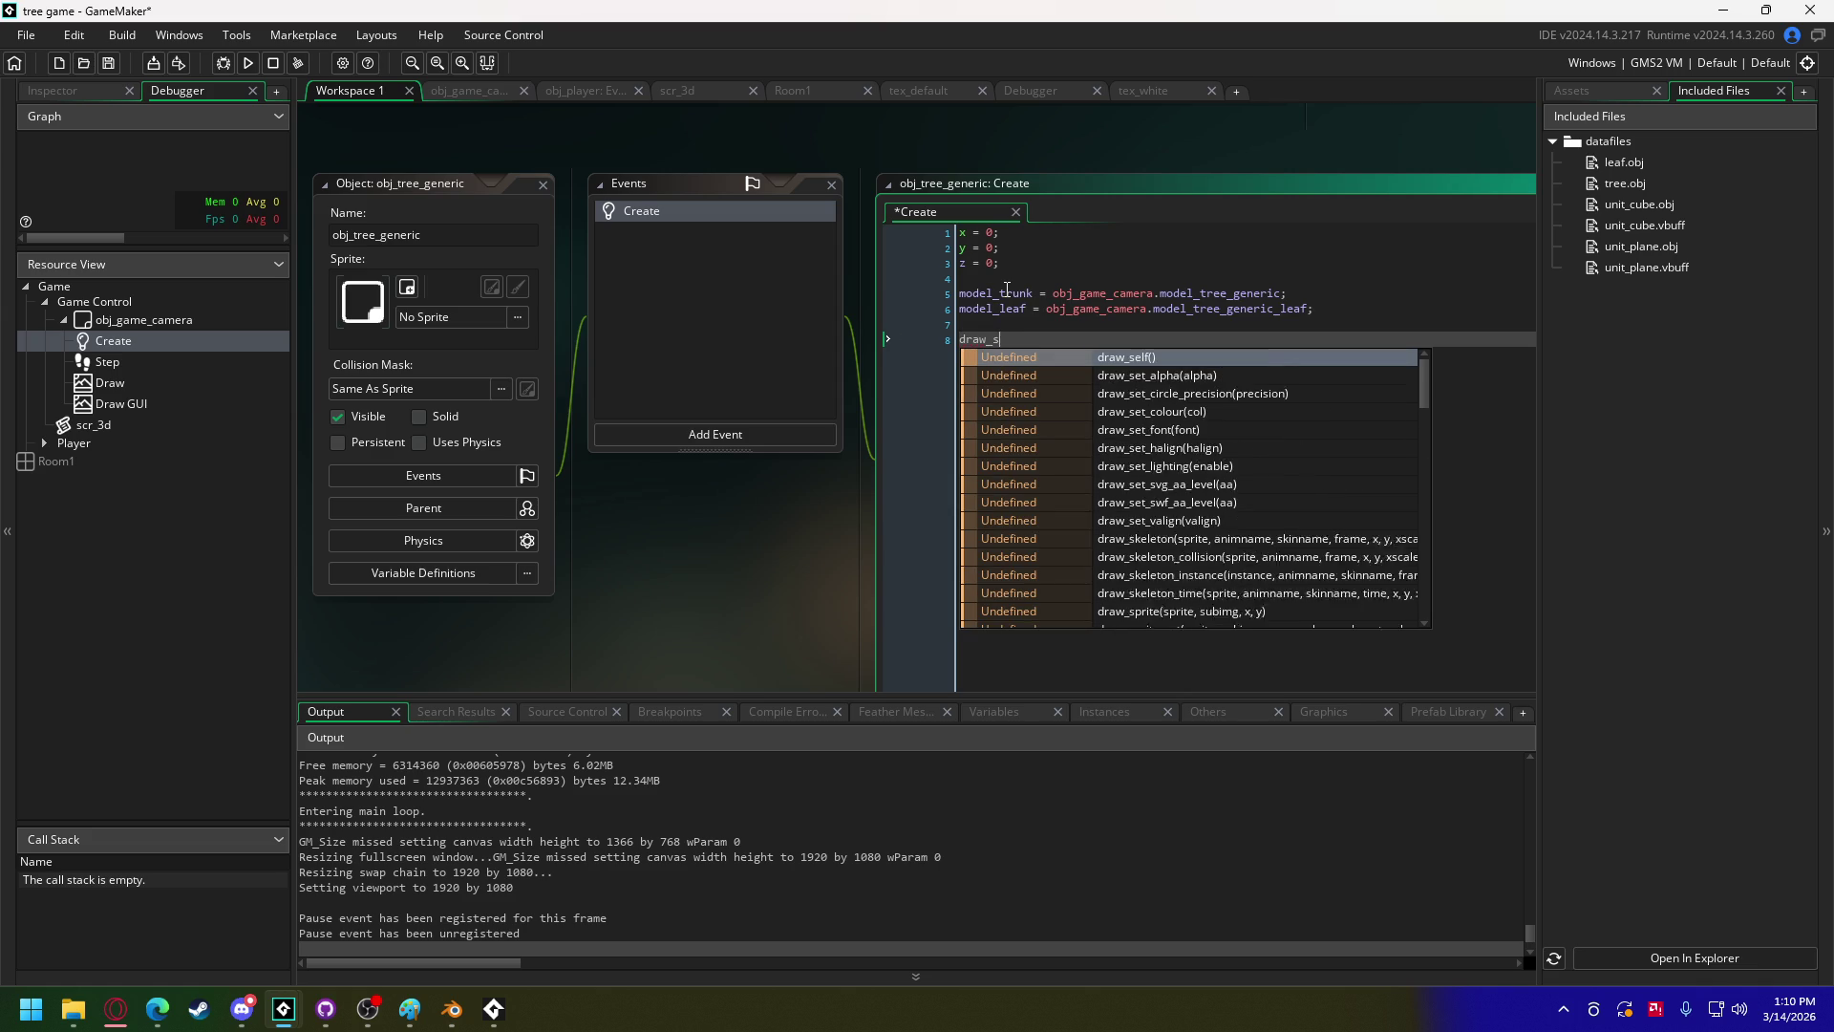
{"action": "type", "text": "elf_3d"}
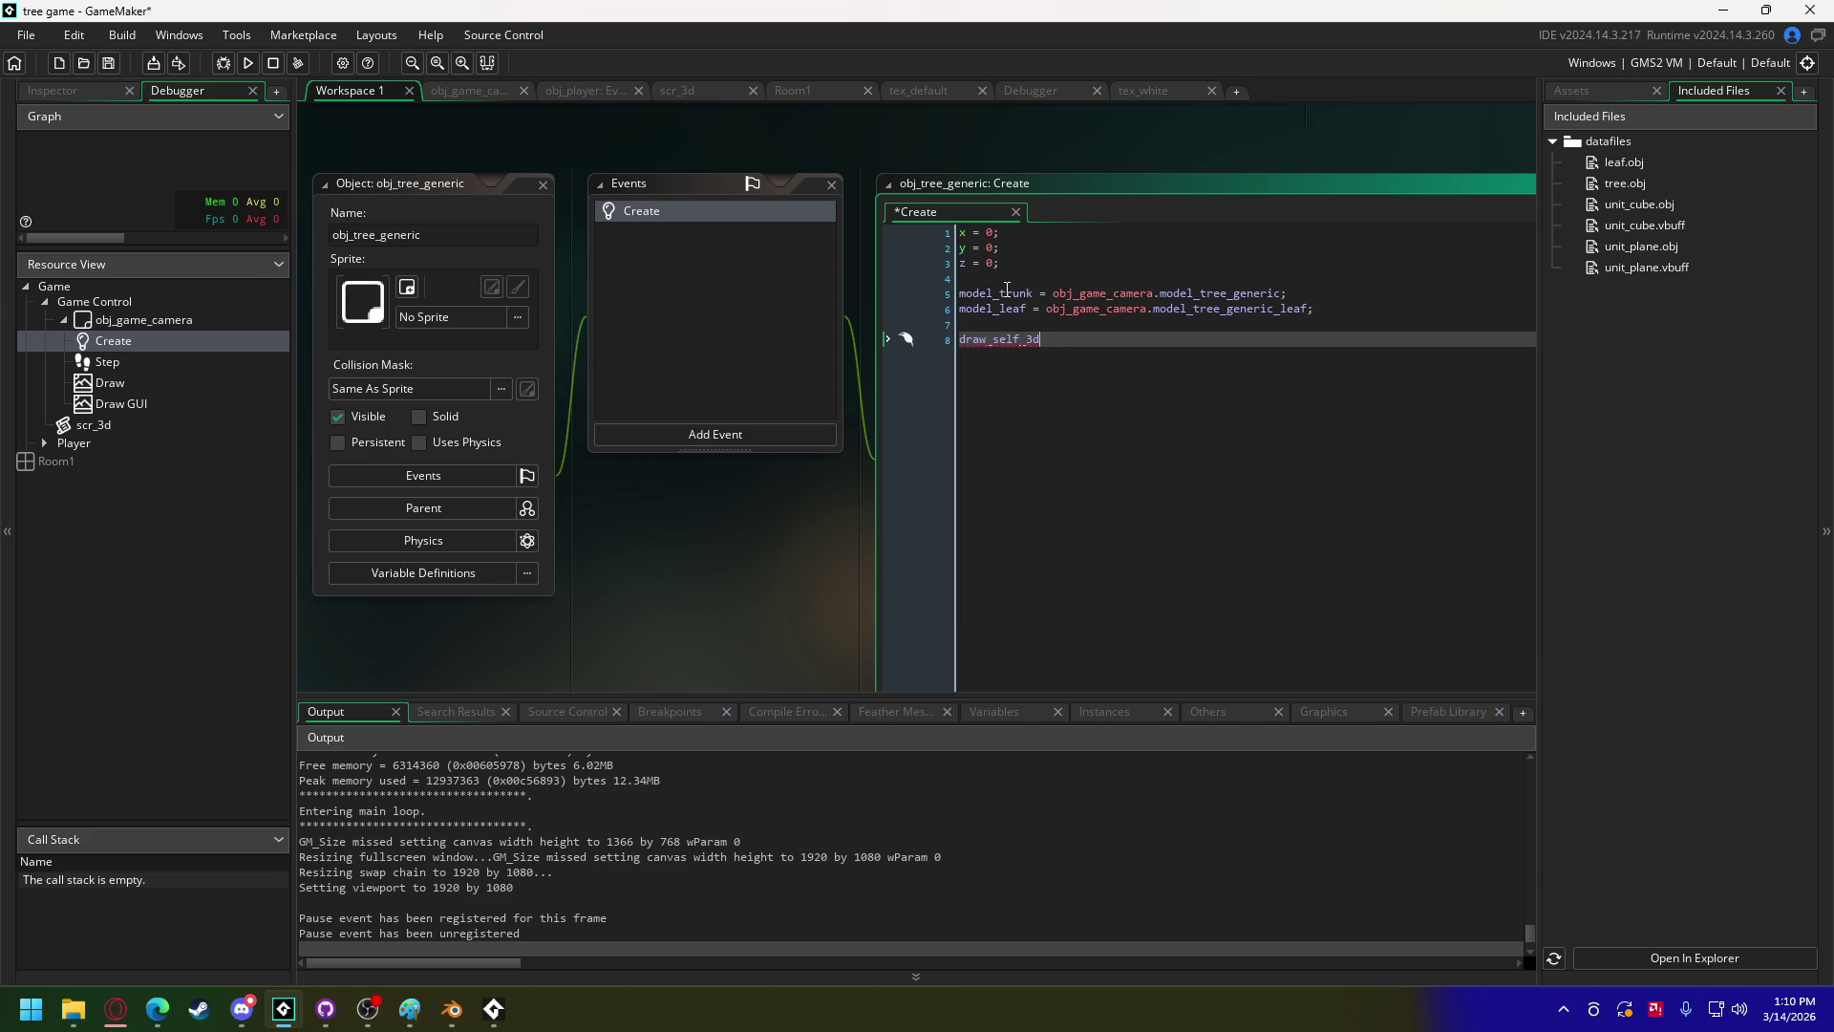
{"action": "type", "text": "();"}
{"action": "key", "text": "BackSpace"}
{"action": "key", "text": "BackSpace"}
{"action": "key", "text": "BackSpace"}
{"action": "type", "text": "= function()"}
{"action": "key", "text": "Return"}
{"action": "type", "text": "{"}
{"action": "key", "text": "Return"}
{"action": "key", "text": "Return"}
Step: Copy obj_player's matrix_set and vertex_submit drawing lines into obj_tree_generic's draw_self_3d
{"action": "type", "text": "}"}
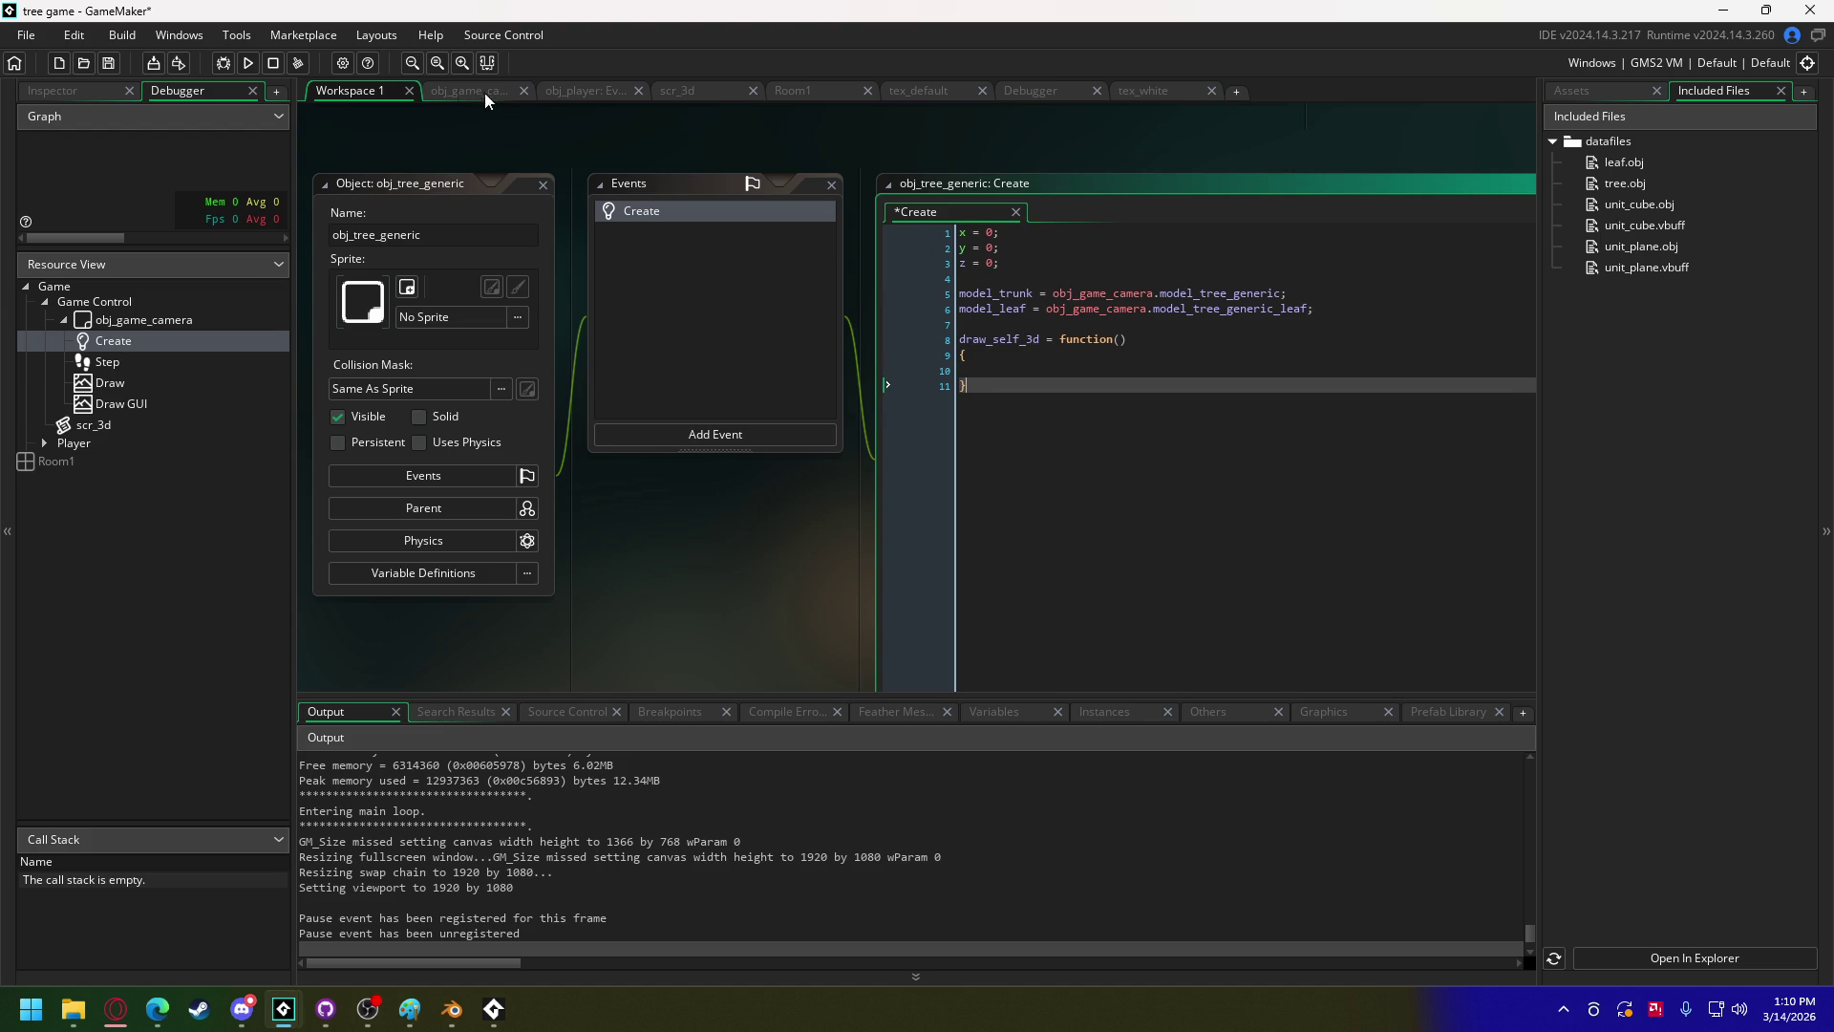
{"action": "left_click", "coordinate": [482, 93]}
{"action": "left_click", "coordinate": [571, 96]}
{"action": "mouse_move", "coordinate": [1529, 180]}
{"action": "left_mouse_down"}
{"action": "mouse_move", "coordinate": [1510, 503]}
{"action": "mouse_move", "coordinate": [1535, 684]}
{"action": "left_mouse_up"}
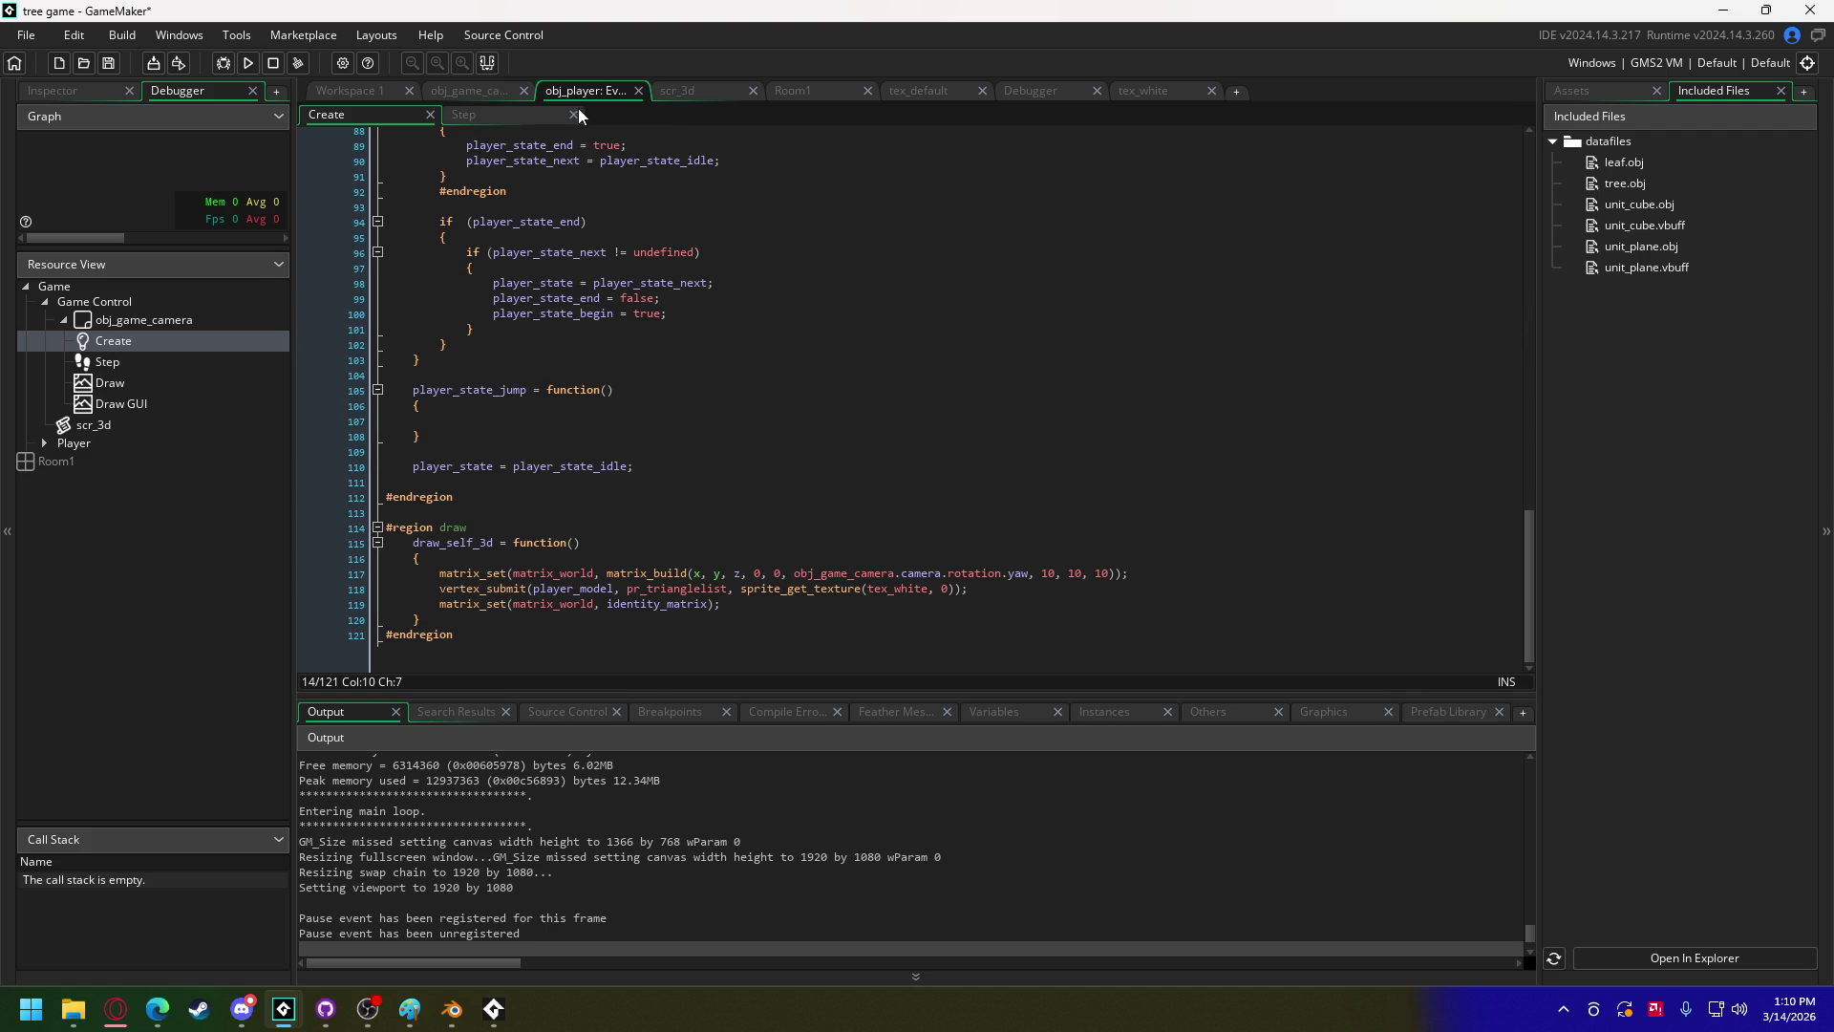
{"action": "mouse_move", "coordinate": [726, 604]}
{"action": "left_mouse_down"}
{"action": "mouse_move", "coordinate": [459, 592]}
{"action": "mouse_move", "coordinate": [446, 572]}
{"action": "left_mouse_up"}
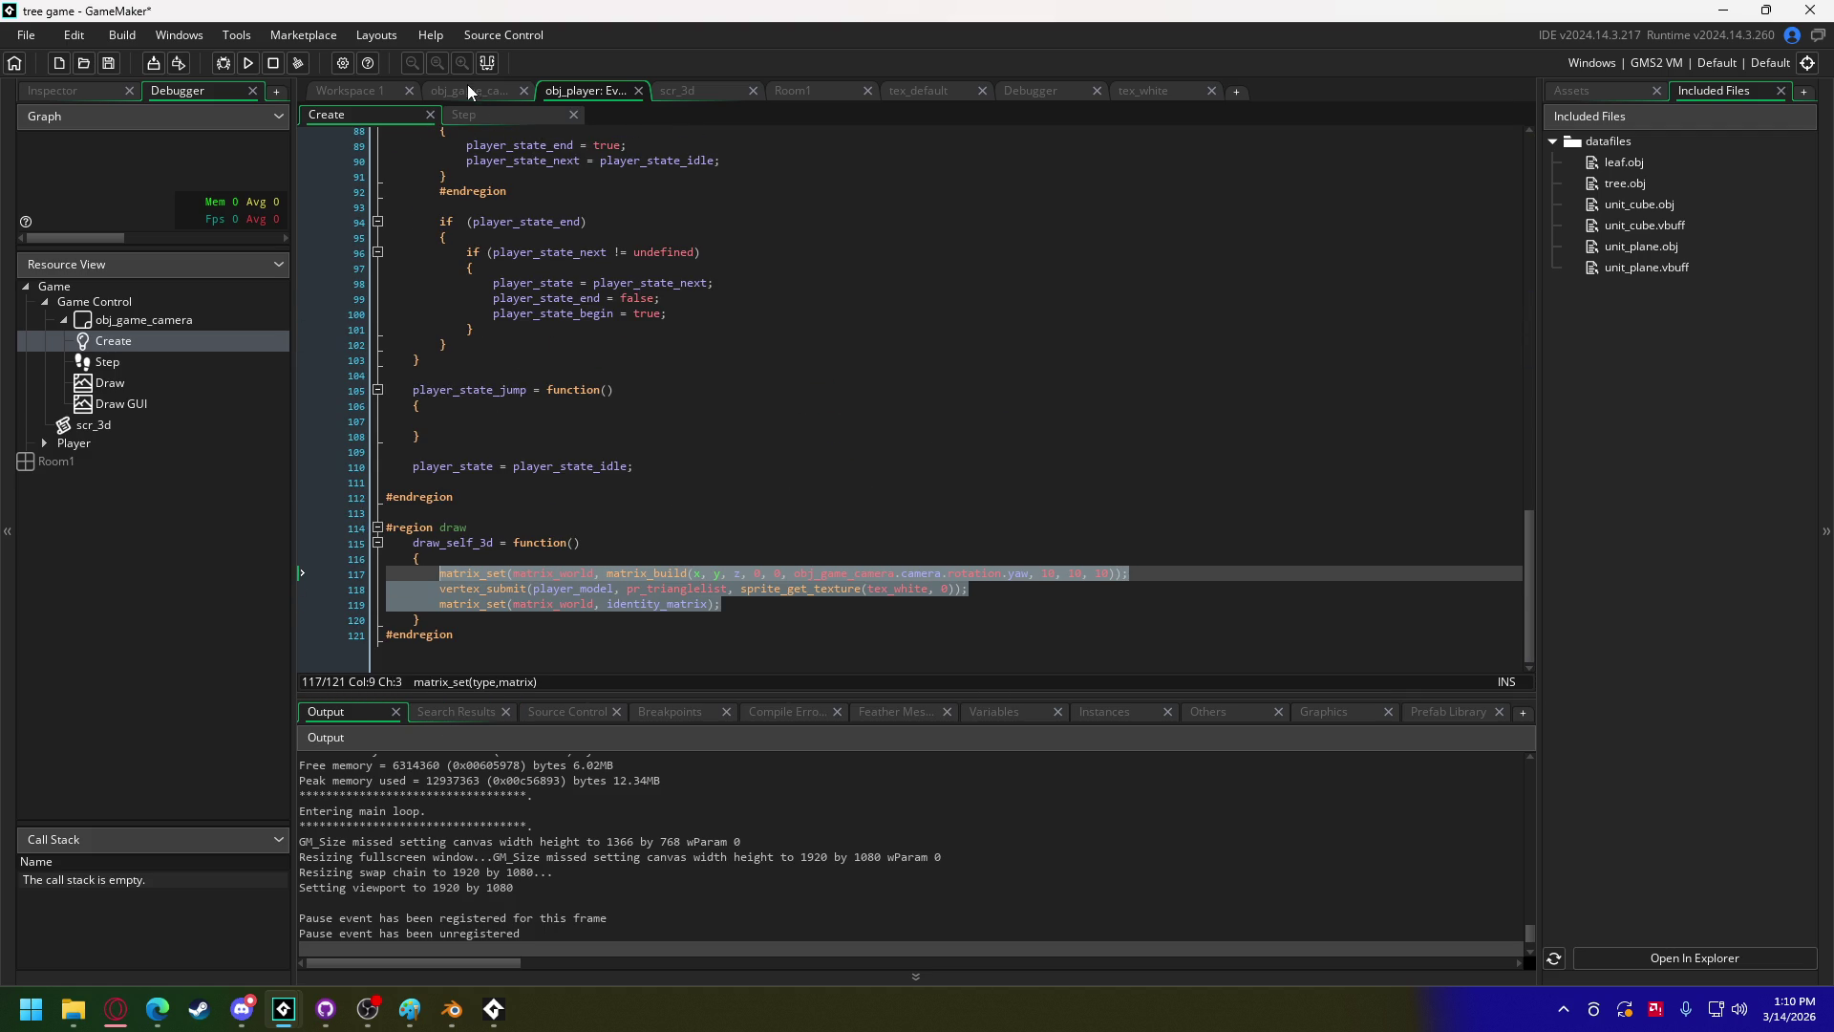
{"action": "left_click", "coordinate": [402, 94]}
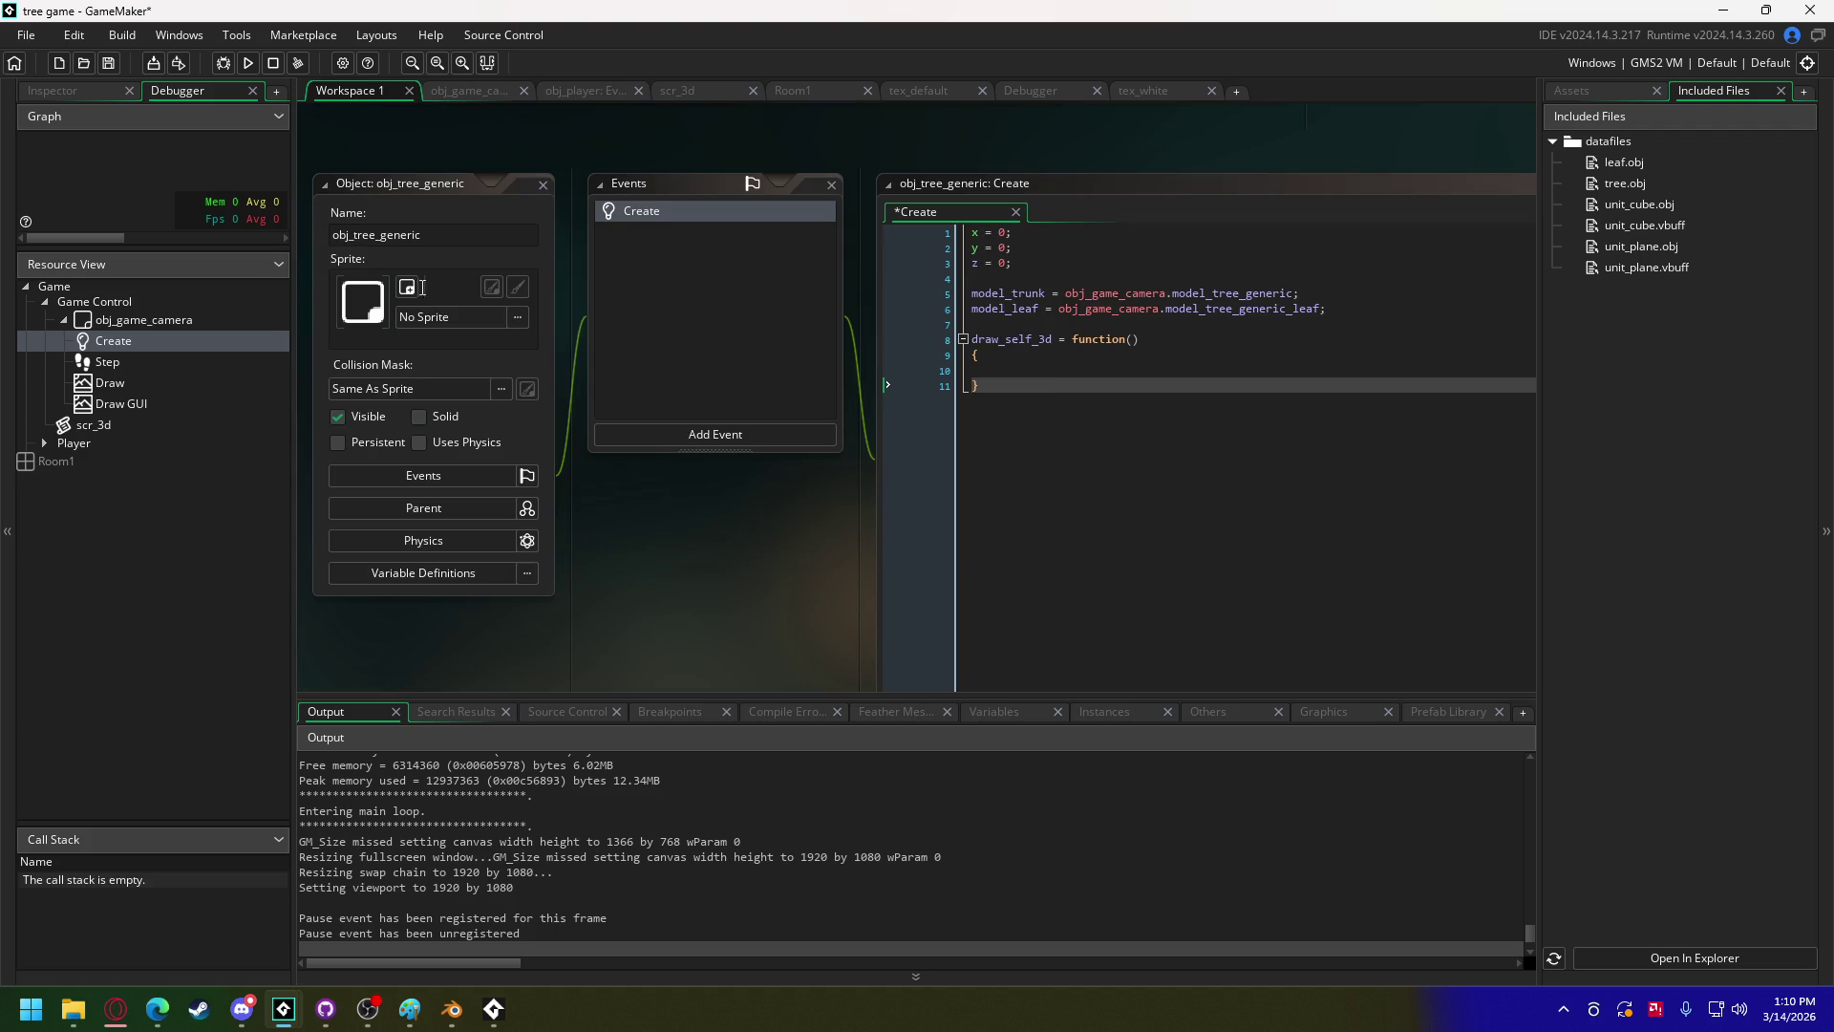
{"action": "left_click", "coordinate": [1043, 373]}
{"action": "key", "text": "ctrl+v"}
{"action": "left_click", "coordinate": [1049, 384]}
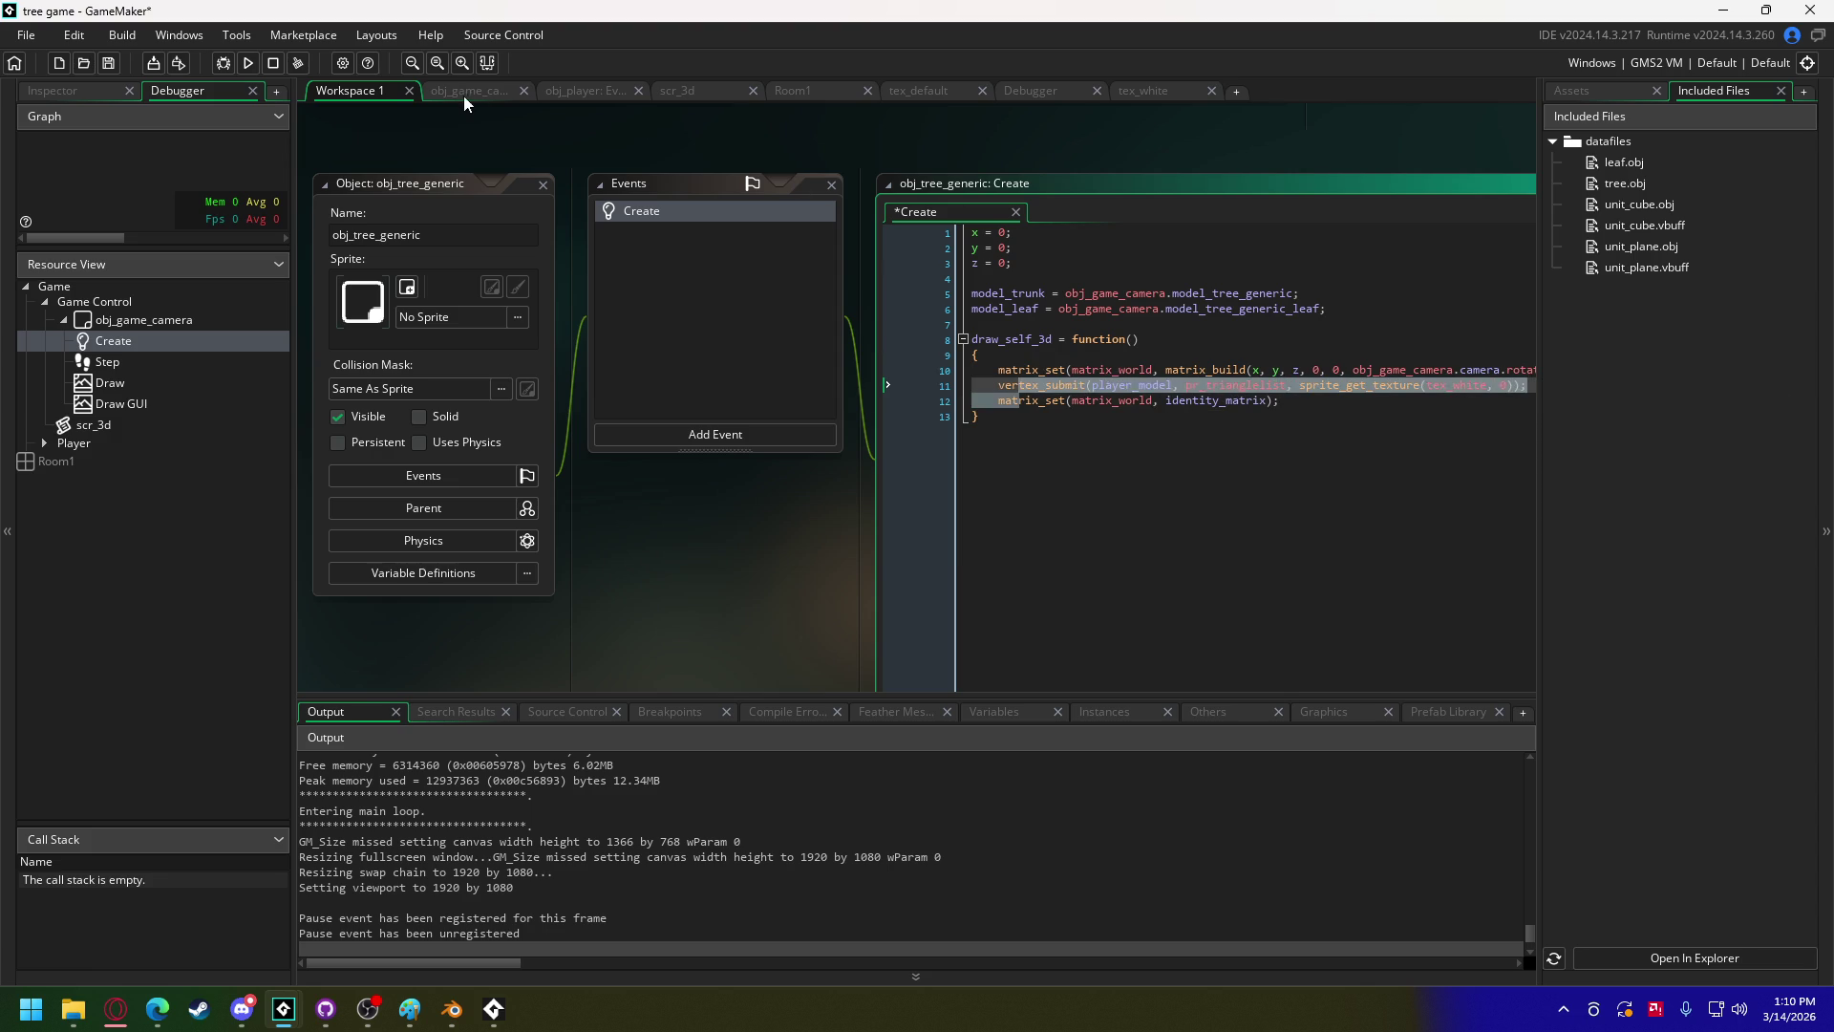
Step: Paste obj_player's identity_matrix declaration below the model_leaf line in obj_tree_generic's Create
{"action": "left_click", "coordinate": [556, 90]}
{"action": "left_click_drag", "start_coordinate": [1529, 583], "coordinate": [1521, 128]}
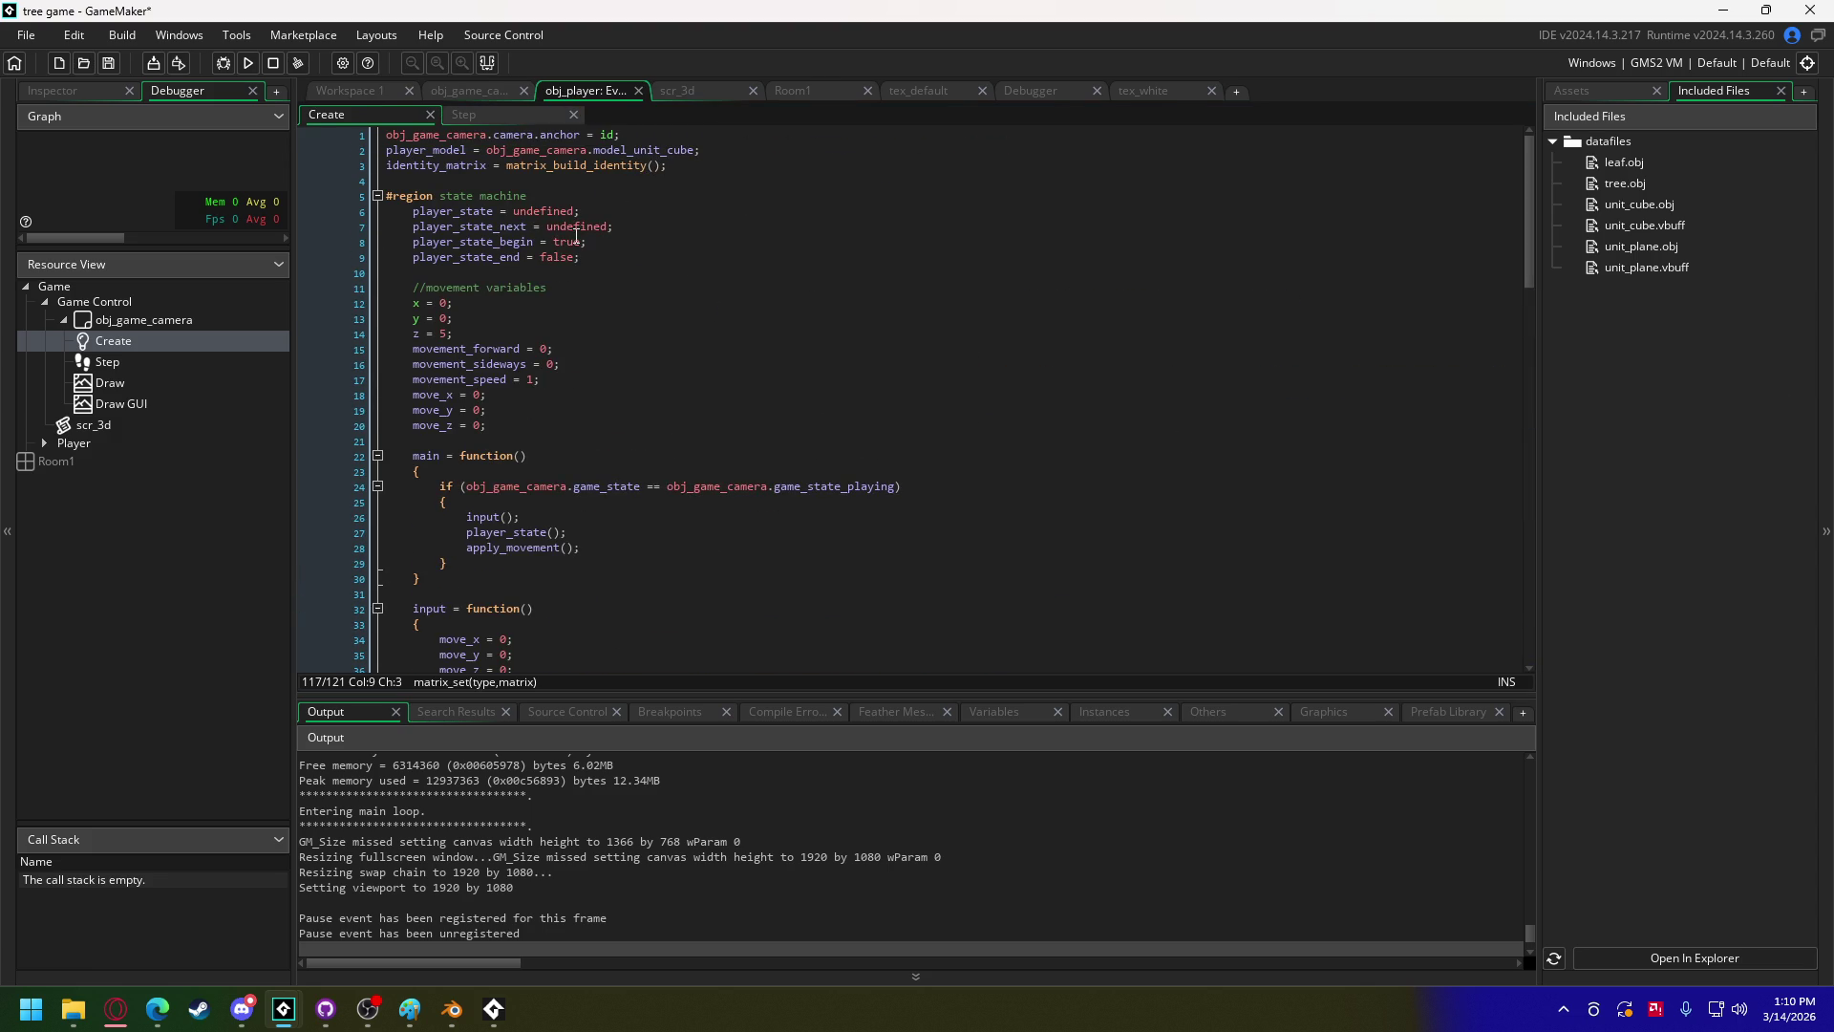
{"action": "left_click_drag", "start_coordinate": [668, 166], "coordinate": [390, 176]}
{"action": "key", "text": "ctrl+c"}
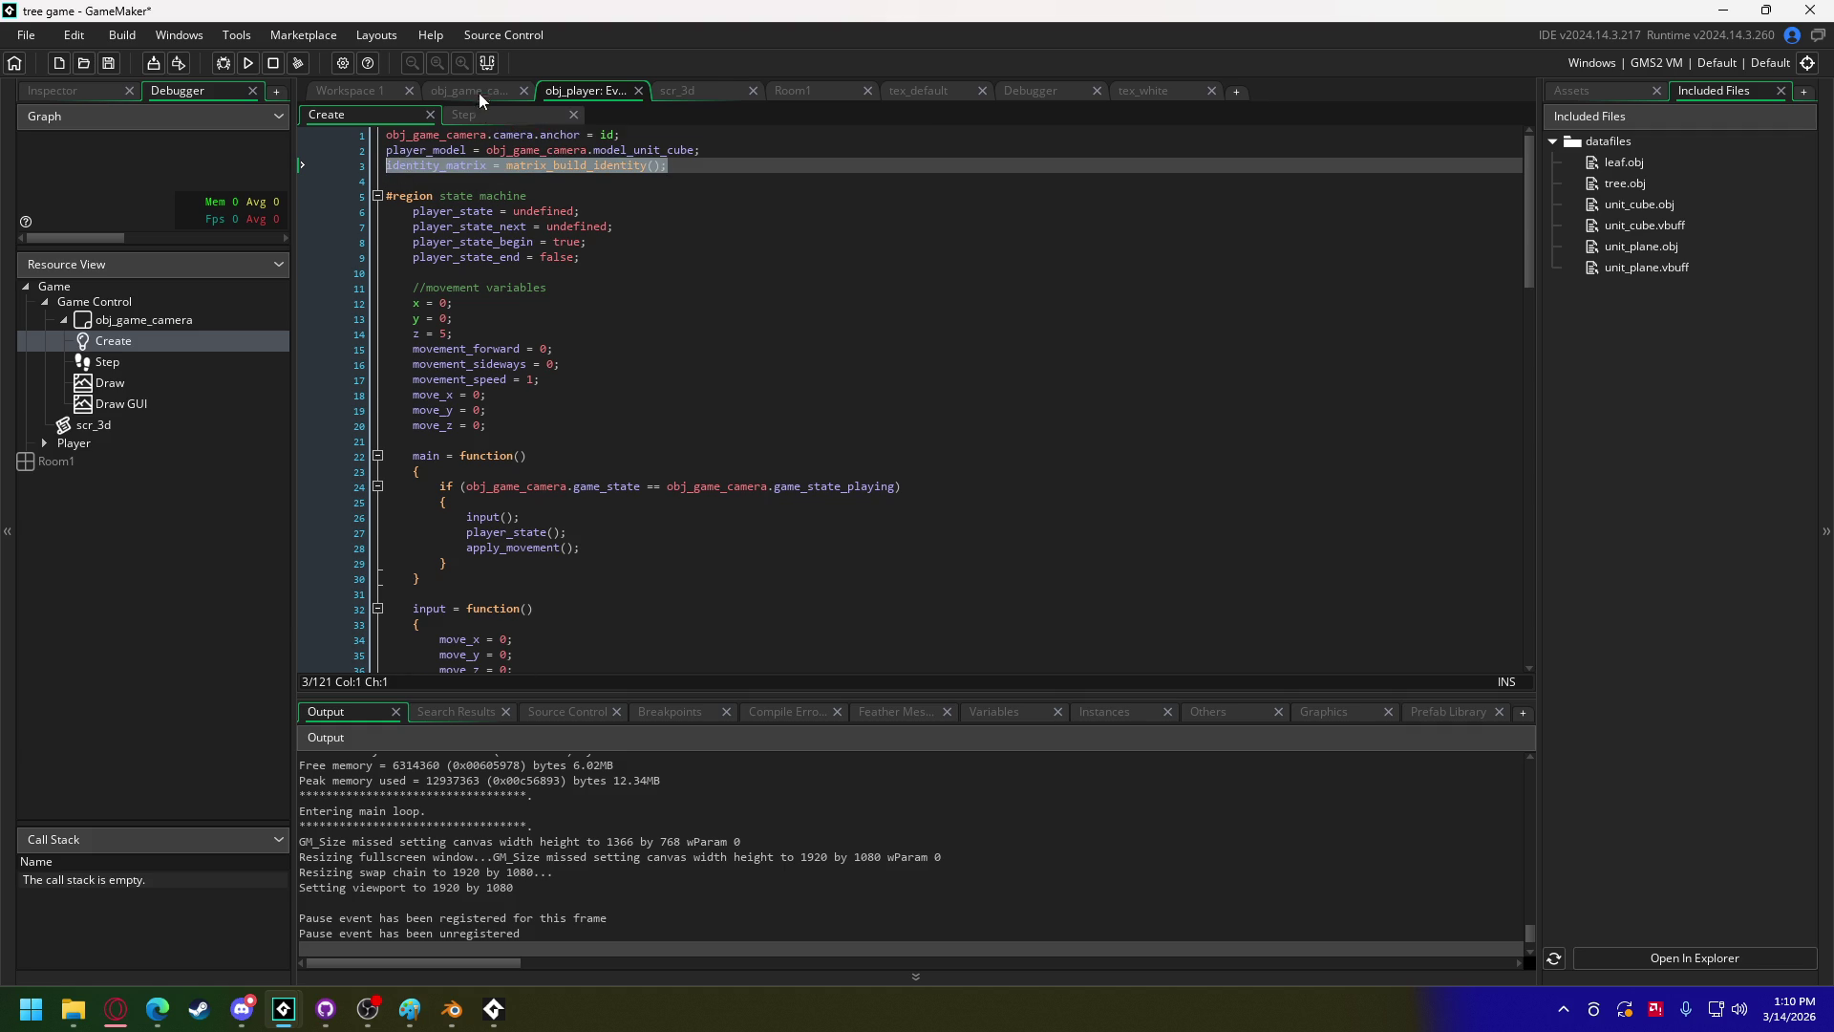
{"action": "left_click", "coordinate": [479, 93]}
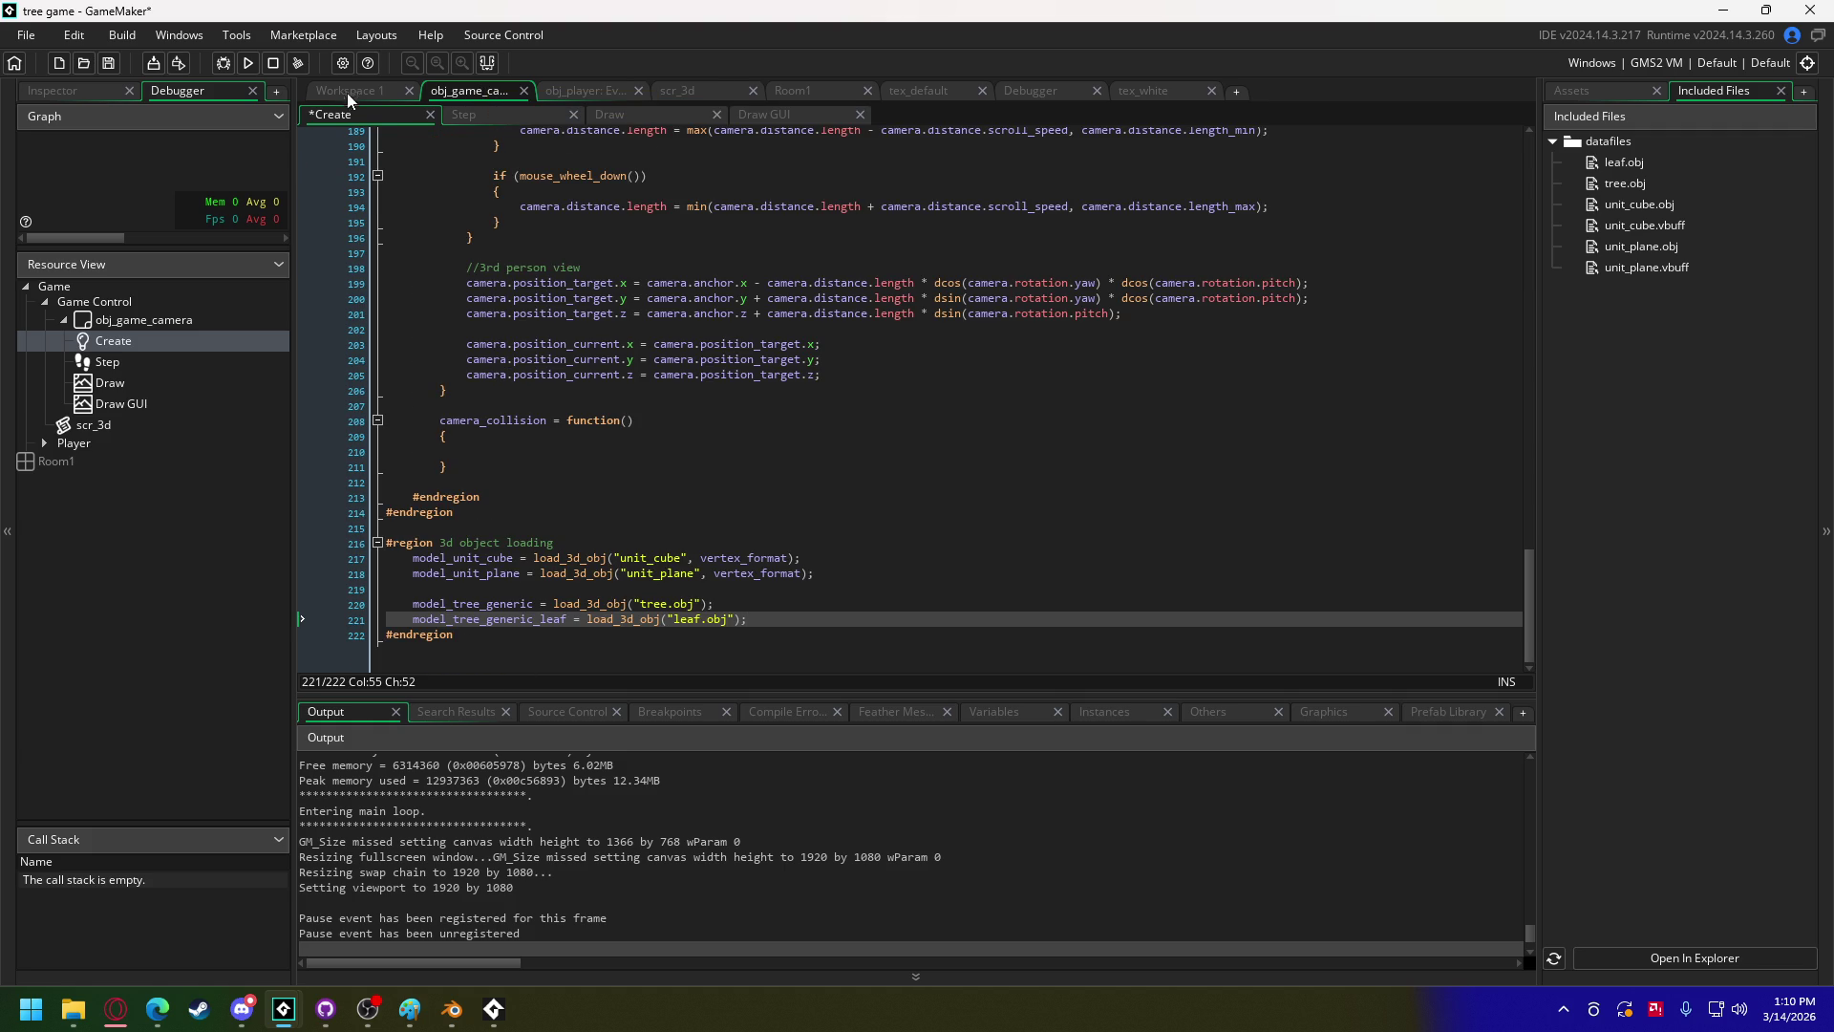
{"action": "left_click", "coordinate": [359, 94]}
{"action": "left_click", "coordinate": [1023, 261]}
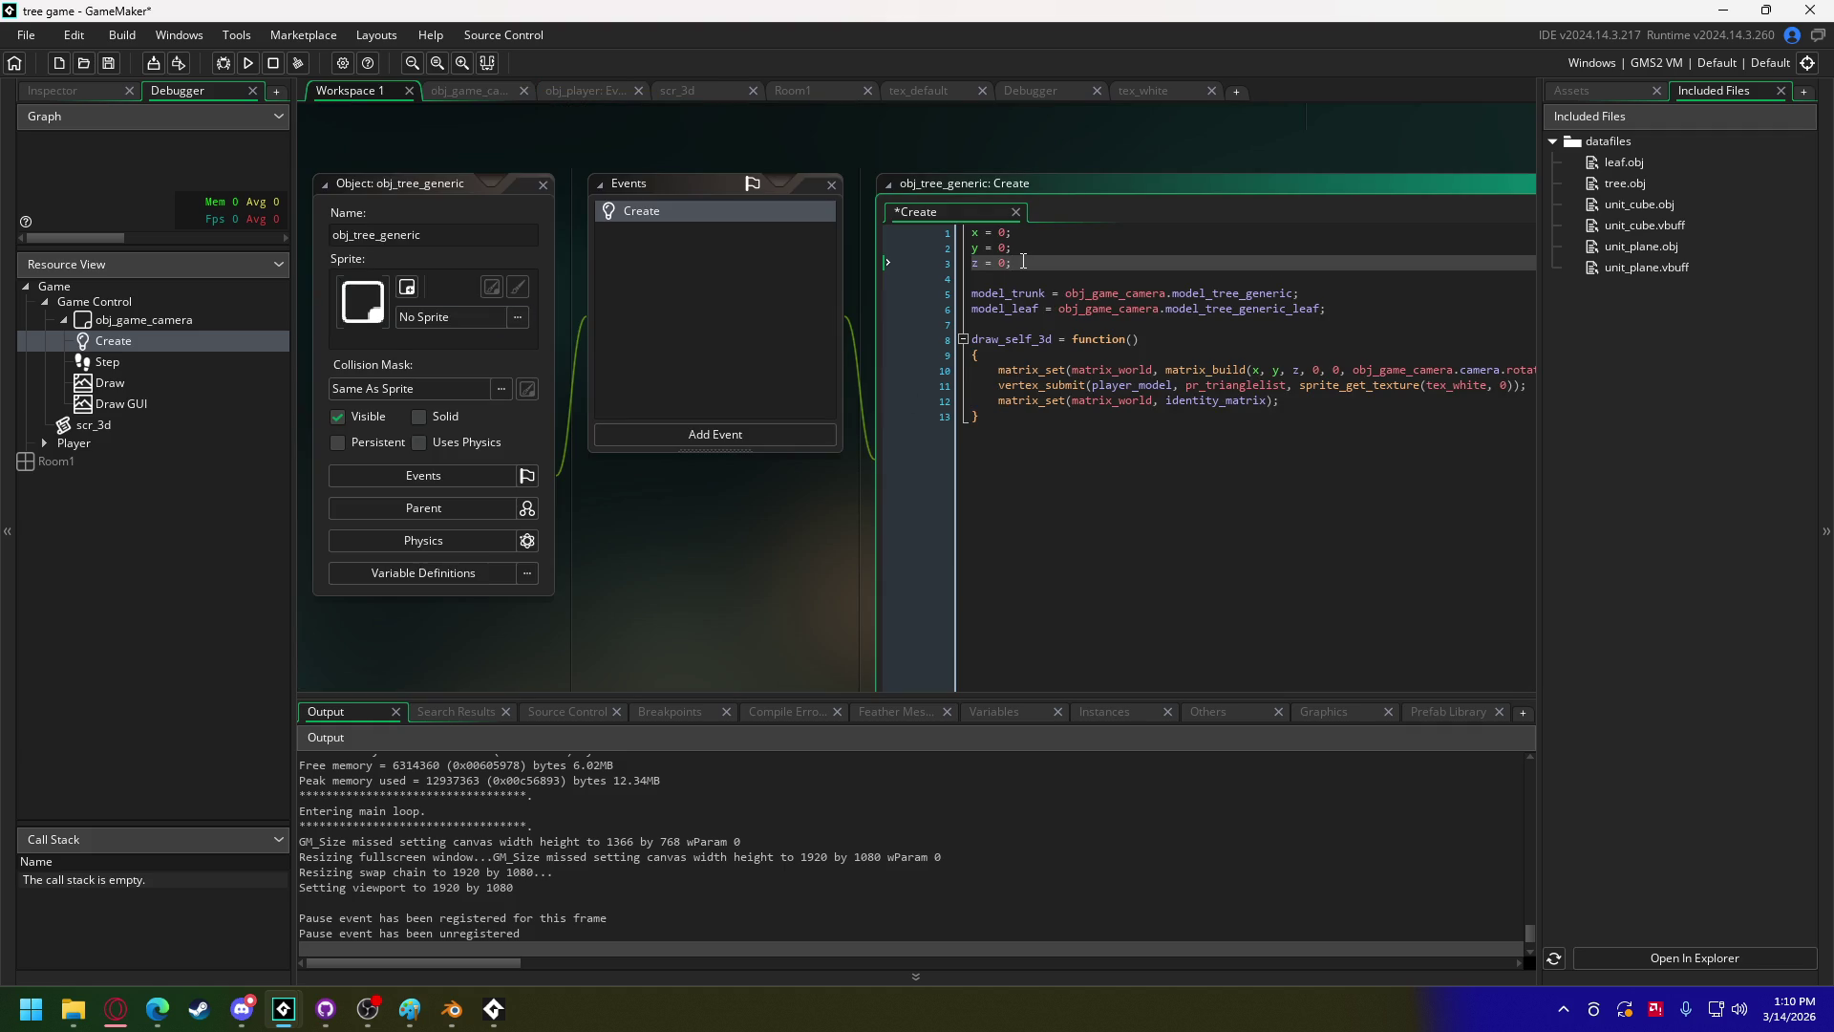
{"action": "key", "text": "Return"}
{"action": "key", "text": "ctrl+v"}
{"action": "key", "text": "ctrl+z"}
{"action": "key", "text": "ctrl+z"}
{"action": "left_click", "coordinate": [1348, 313]}
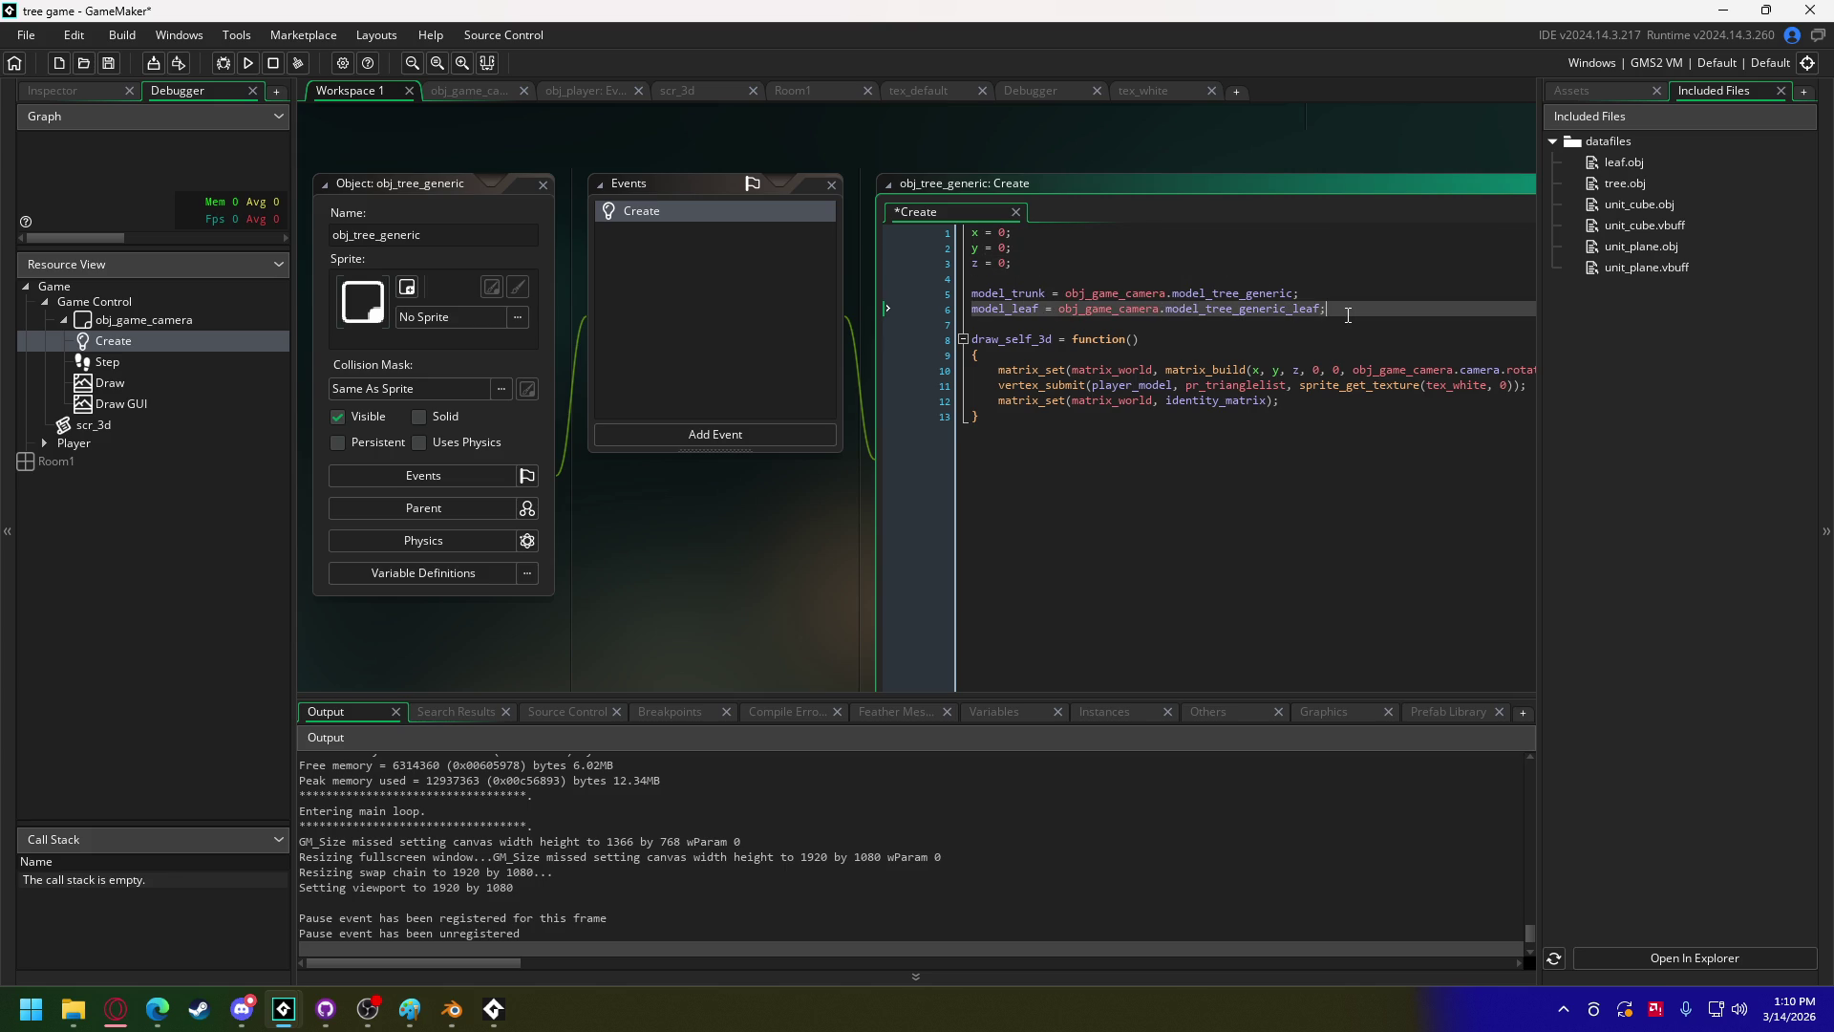
{"action": "key", "text": "Return"}
{"action": "key", "text": "ctrl+v"}
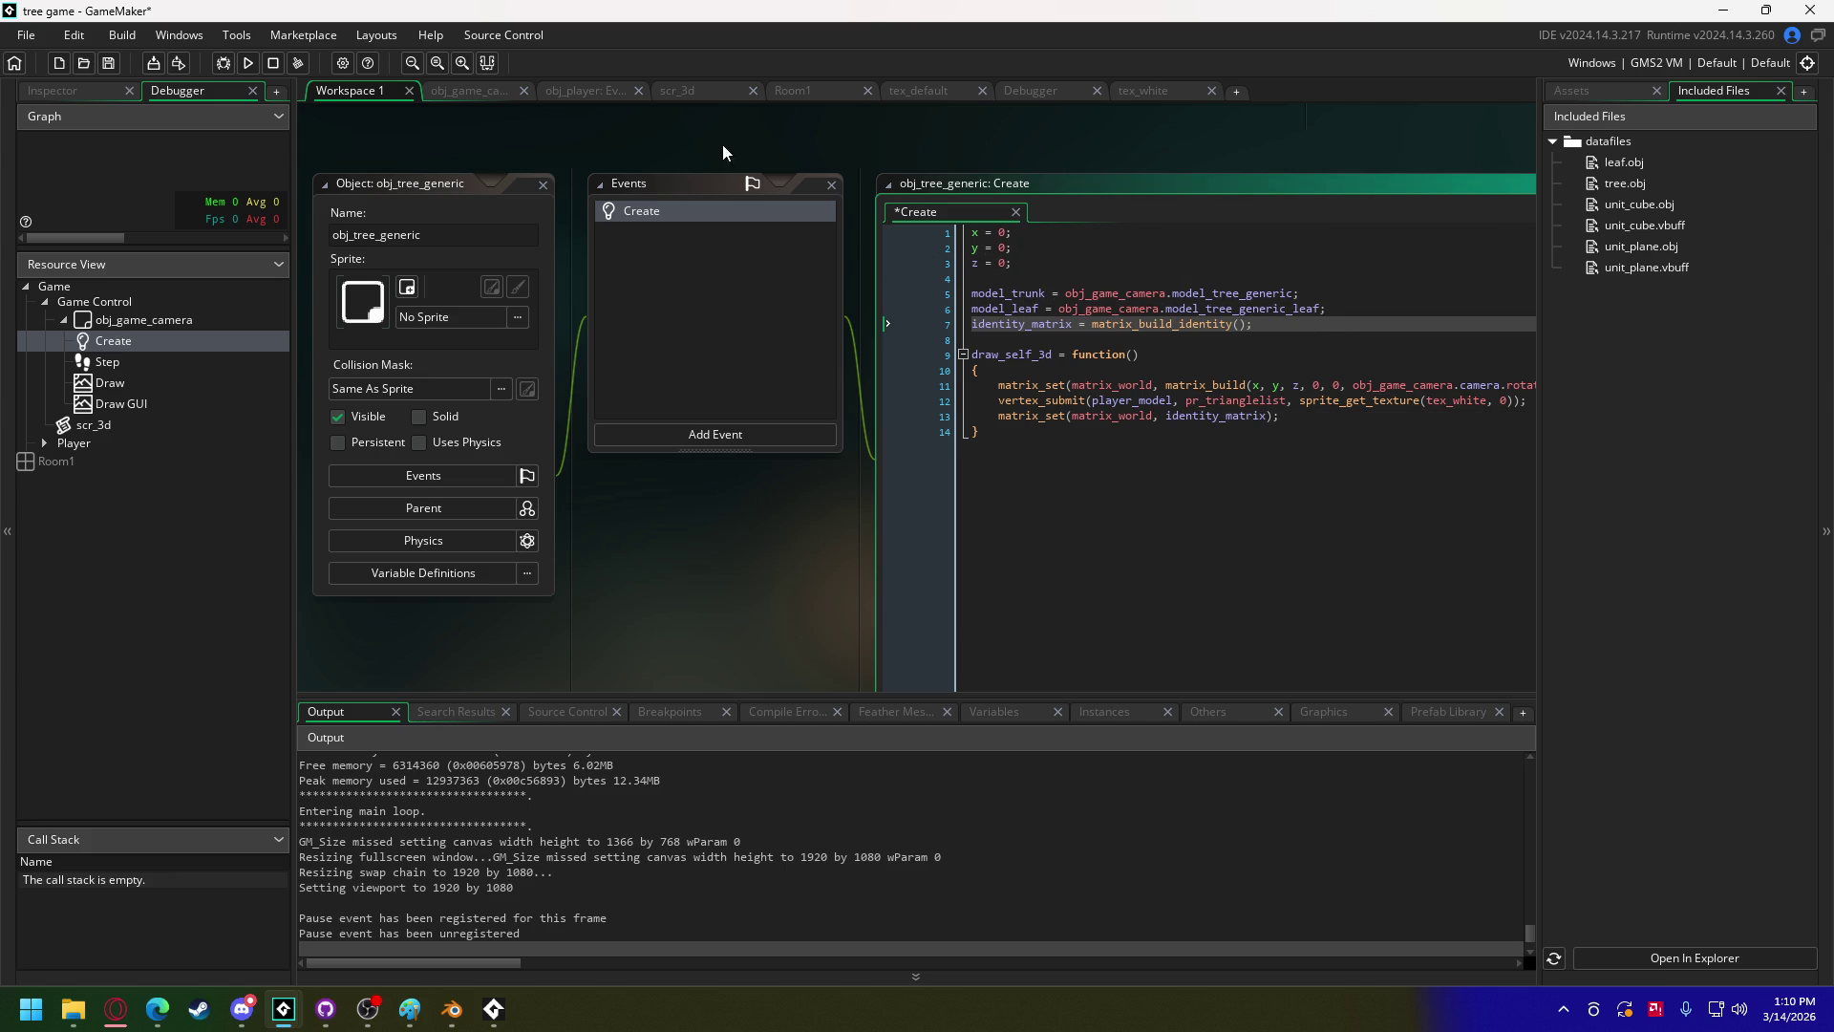
Step: Add blank lines after the model loading region in obj_game_camera's Create code
{"action": "left_click", "coordinate": [460, 92]}
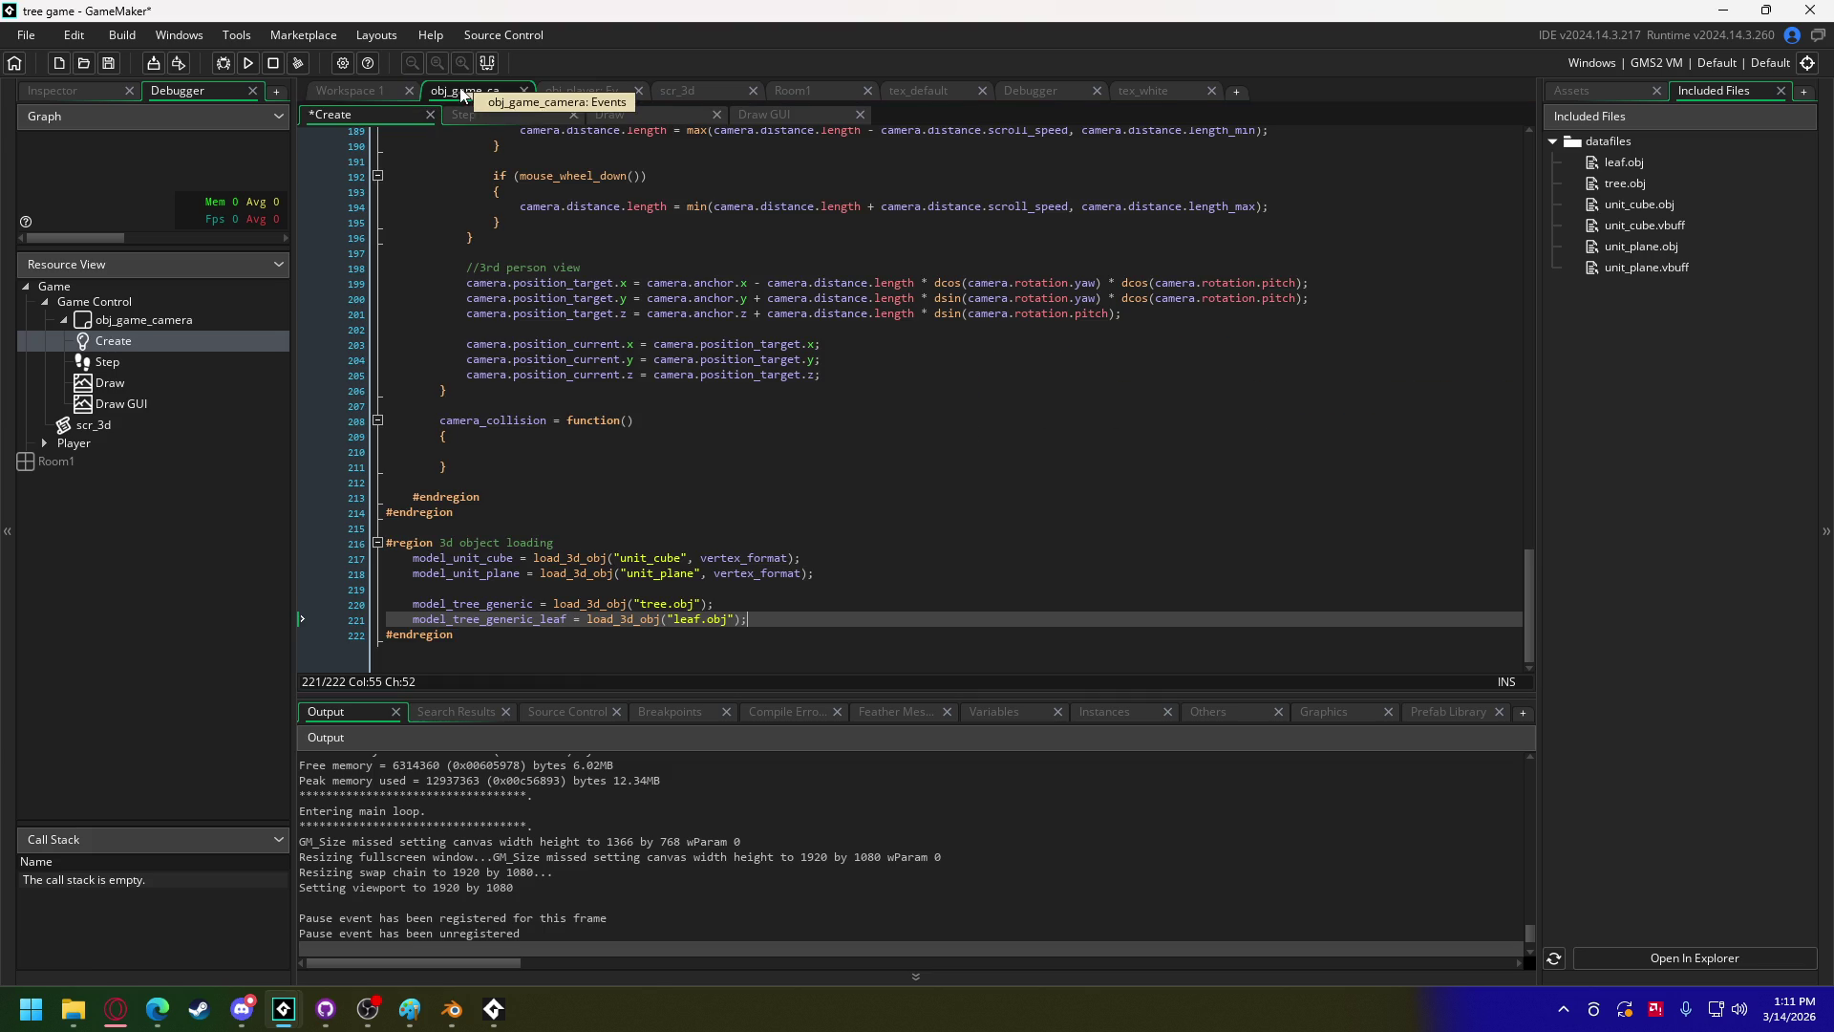
{"action": "left_click", "coordinate": [494, 639]}
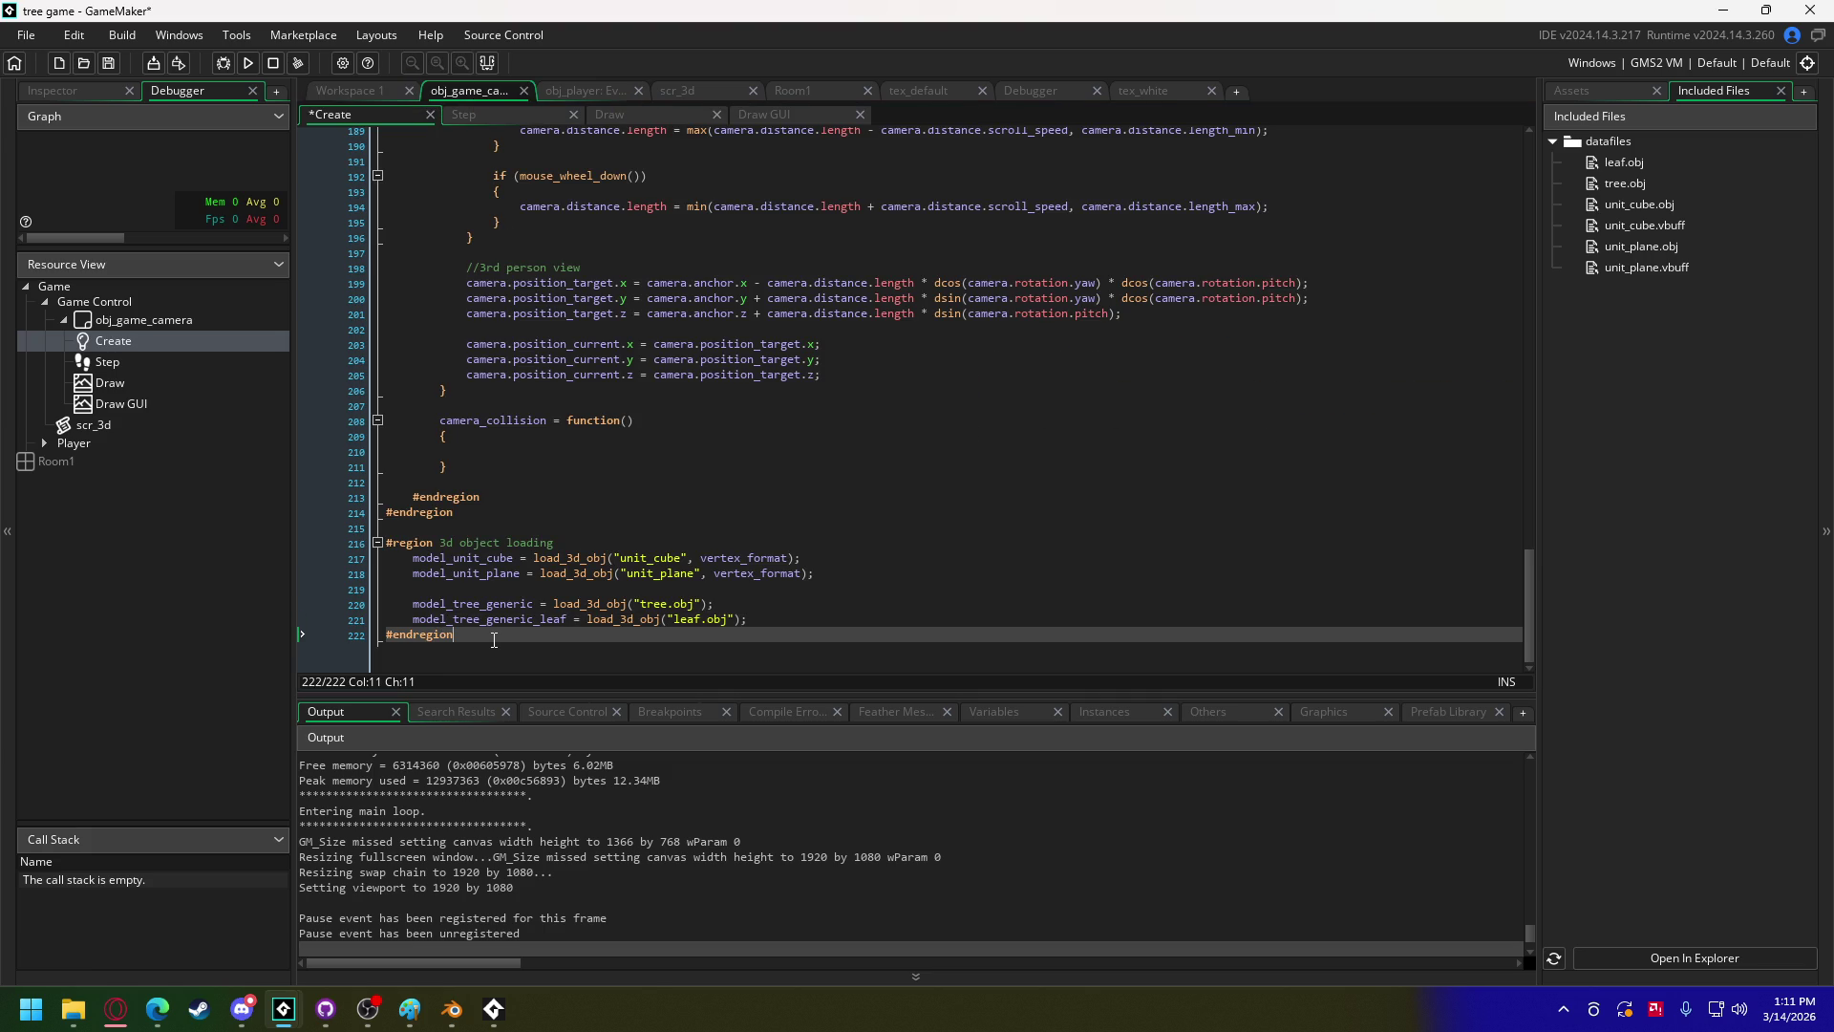
{"action": "key", "text": "Return"}
{"action": "key", "text": "Return"}
Step: Add a '#region test trees' block containing a for loop that runs ten times
{"action": "type", "text": "#region test t"}
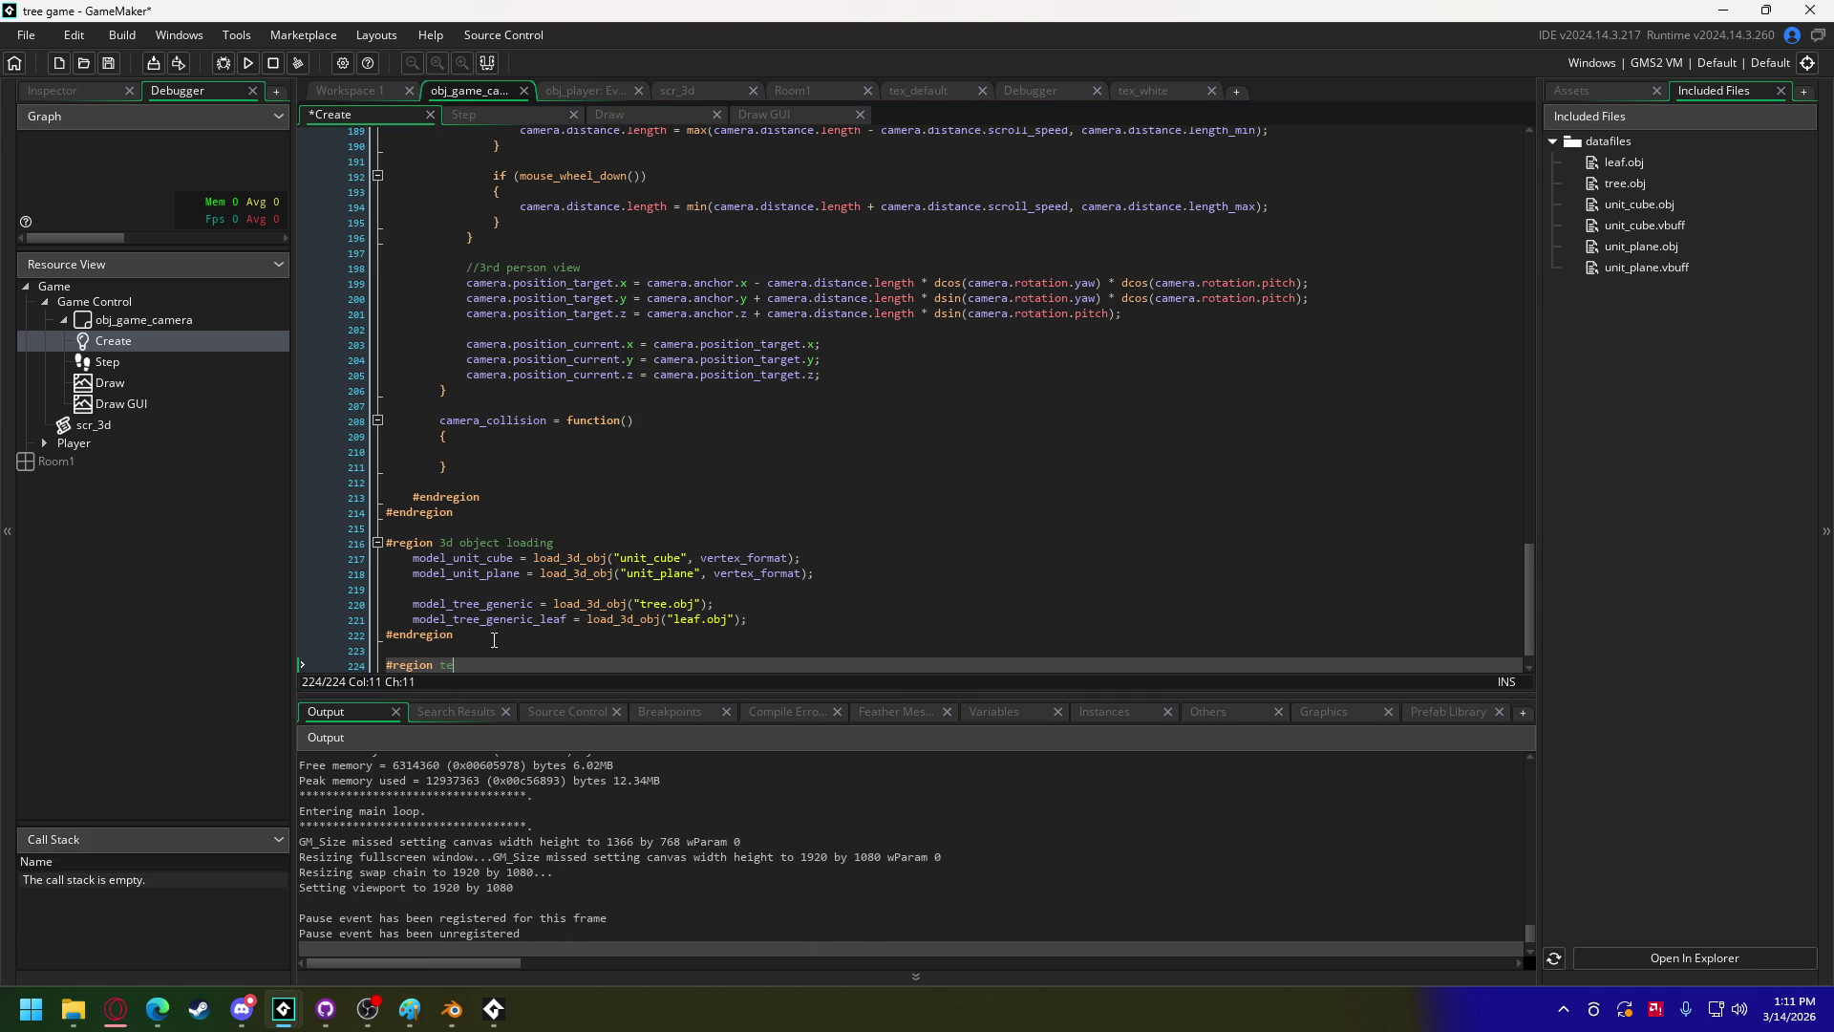
{"action": "type", "text": "rees"}
{"action": "key", "text": "Return"}
{"action": "key", "text": "Return"}
{"action": "type", "text": "#endregion"}
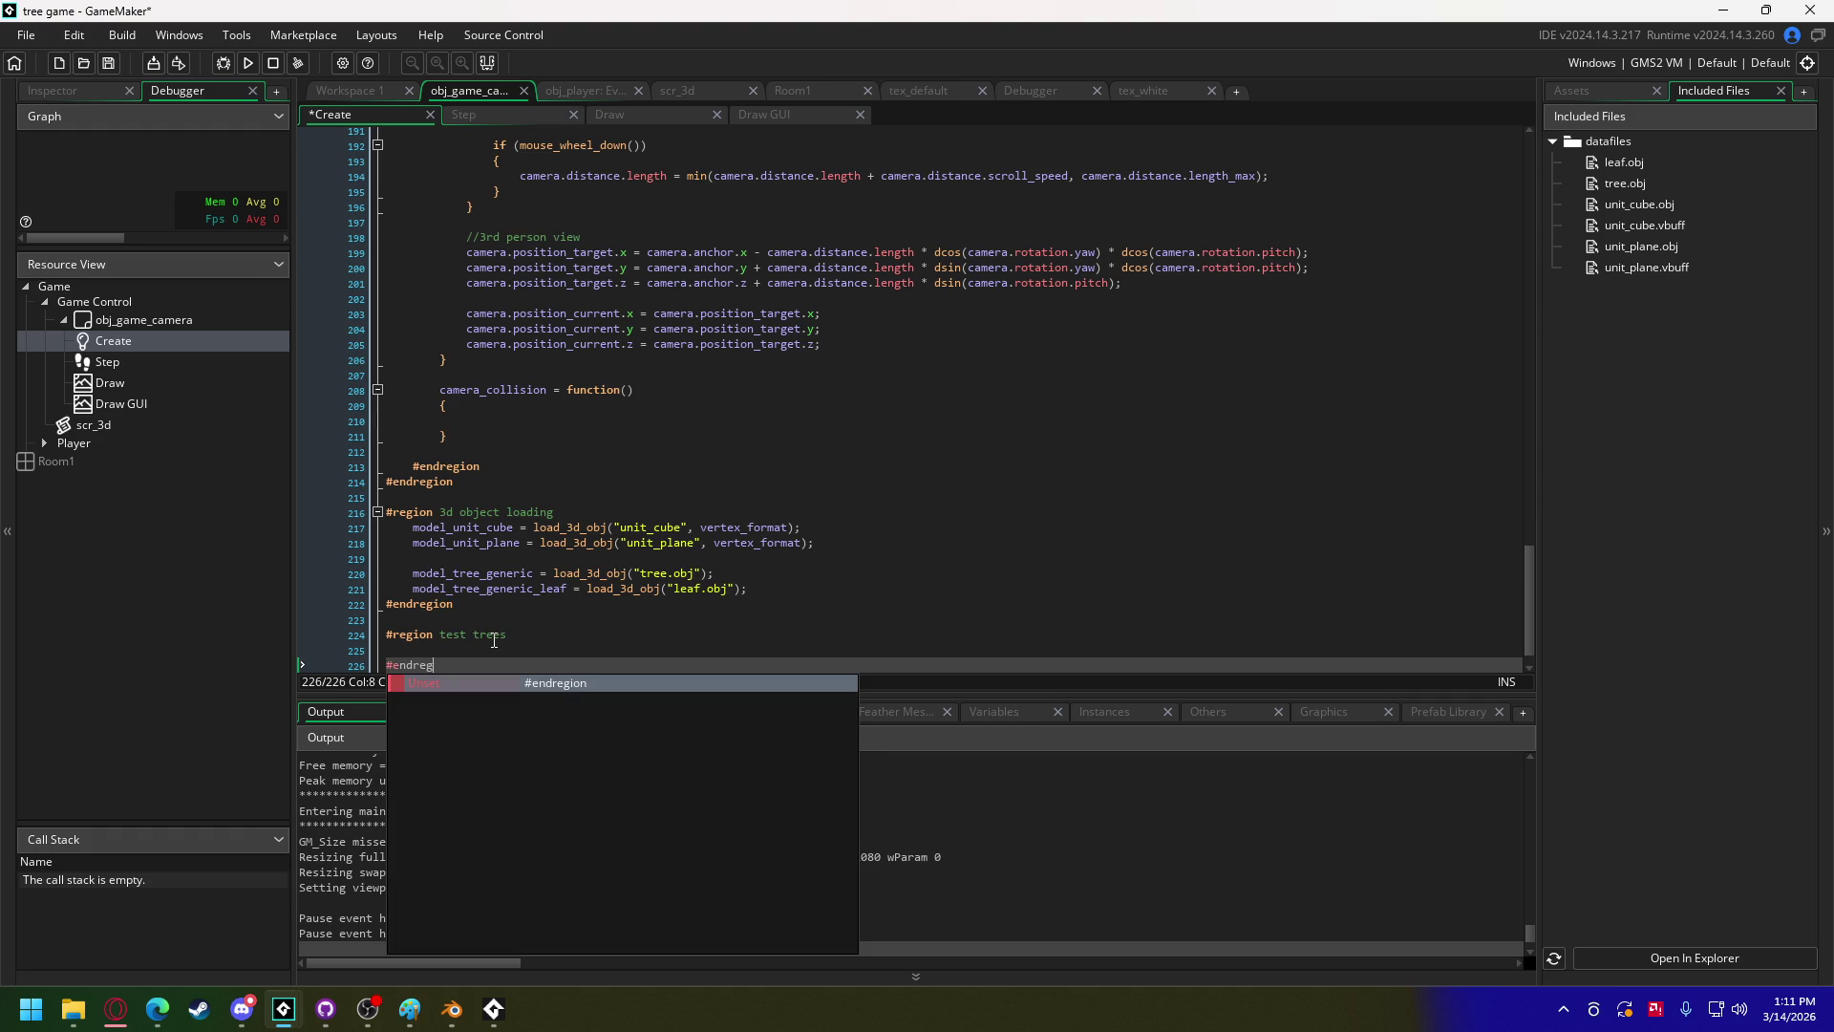
{"action": "key", "text": "Home"}
{"action": "key", "text": "Up"}
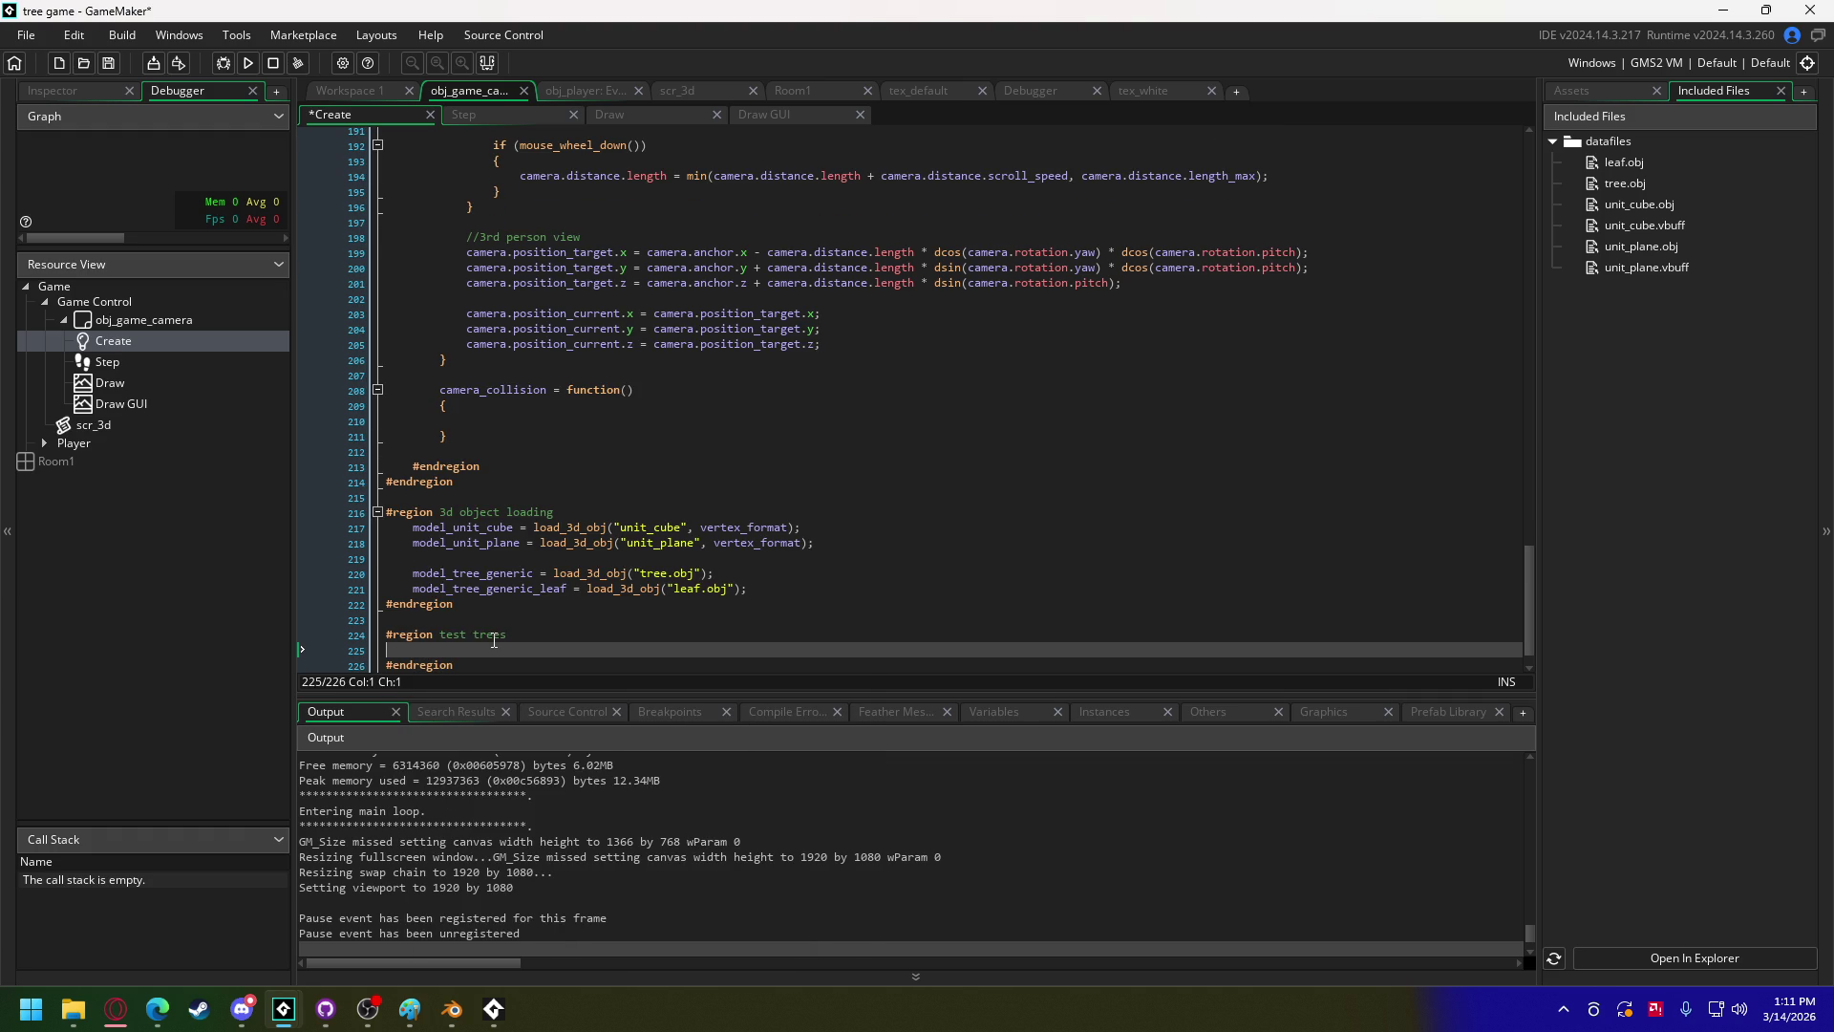
{"action": "type", "text": "for ("}
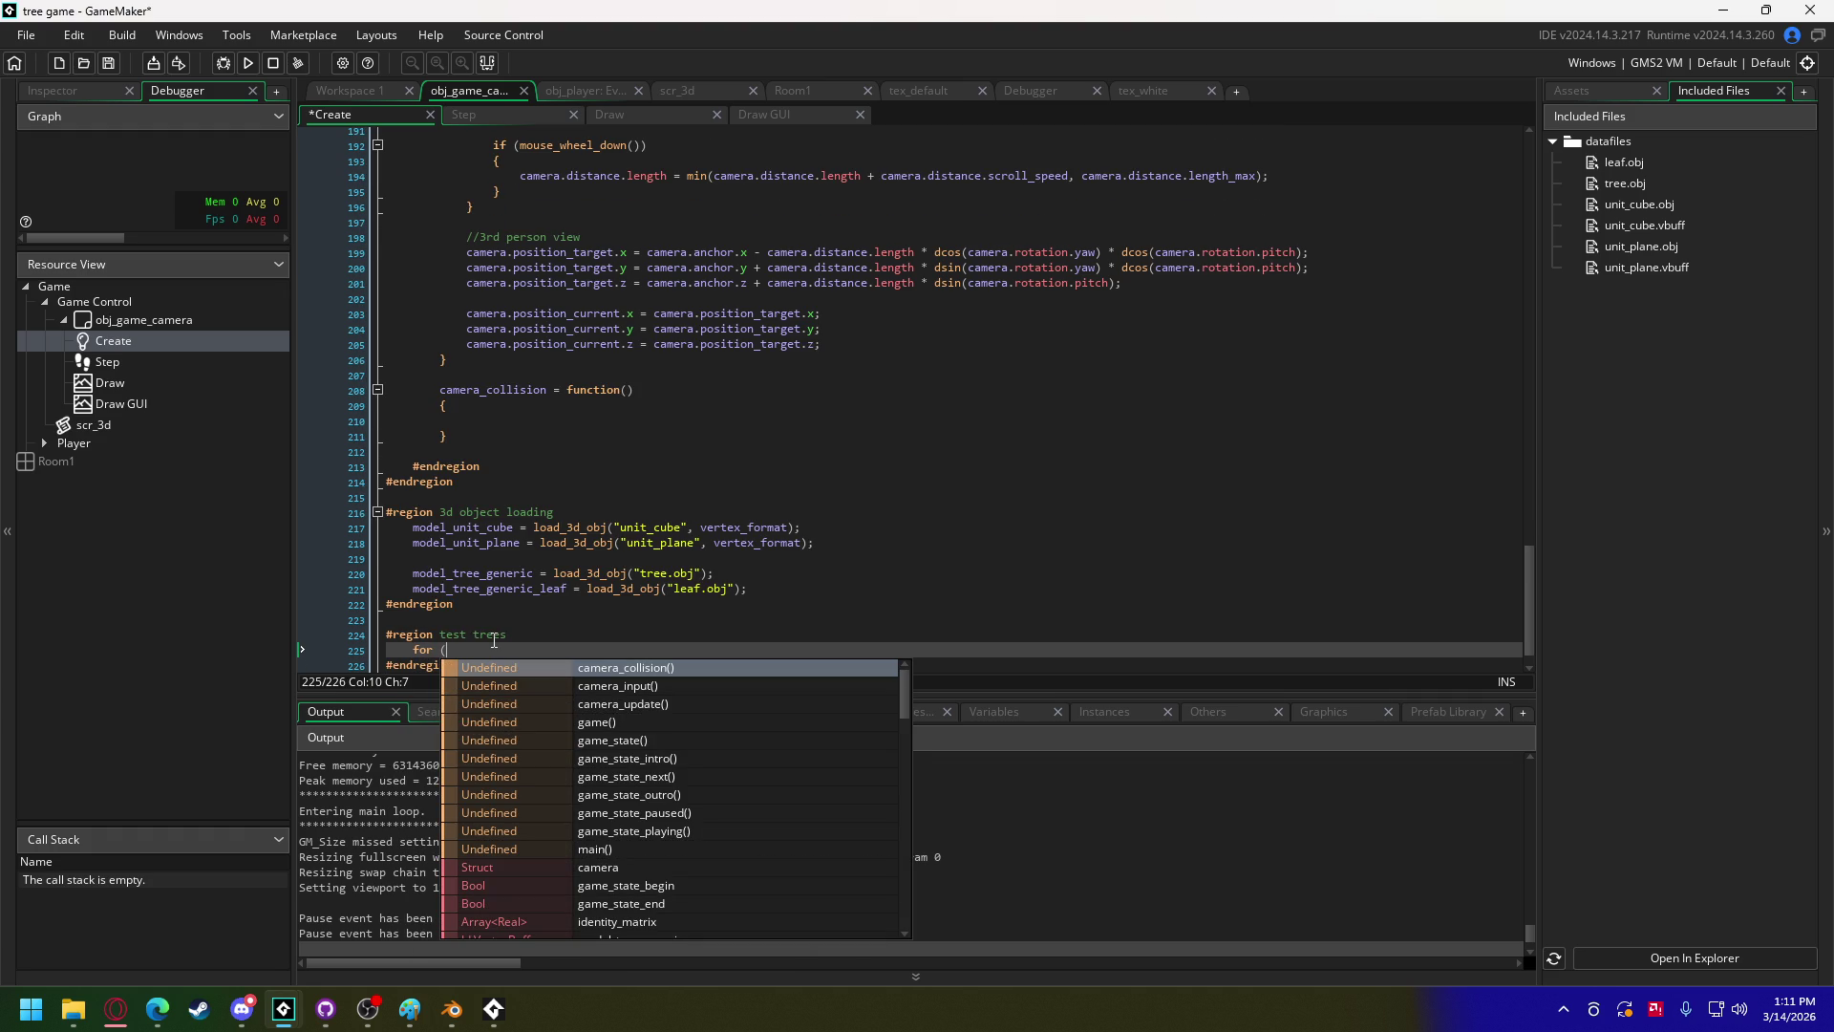
{"action": "type", "text": "var _i = "}
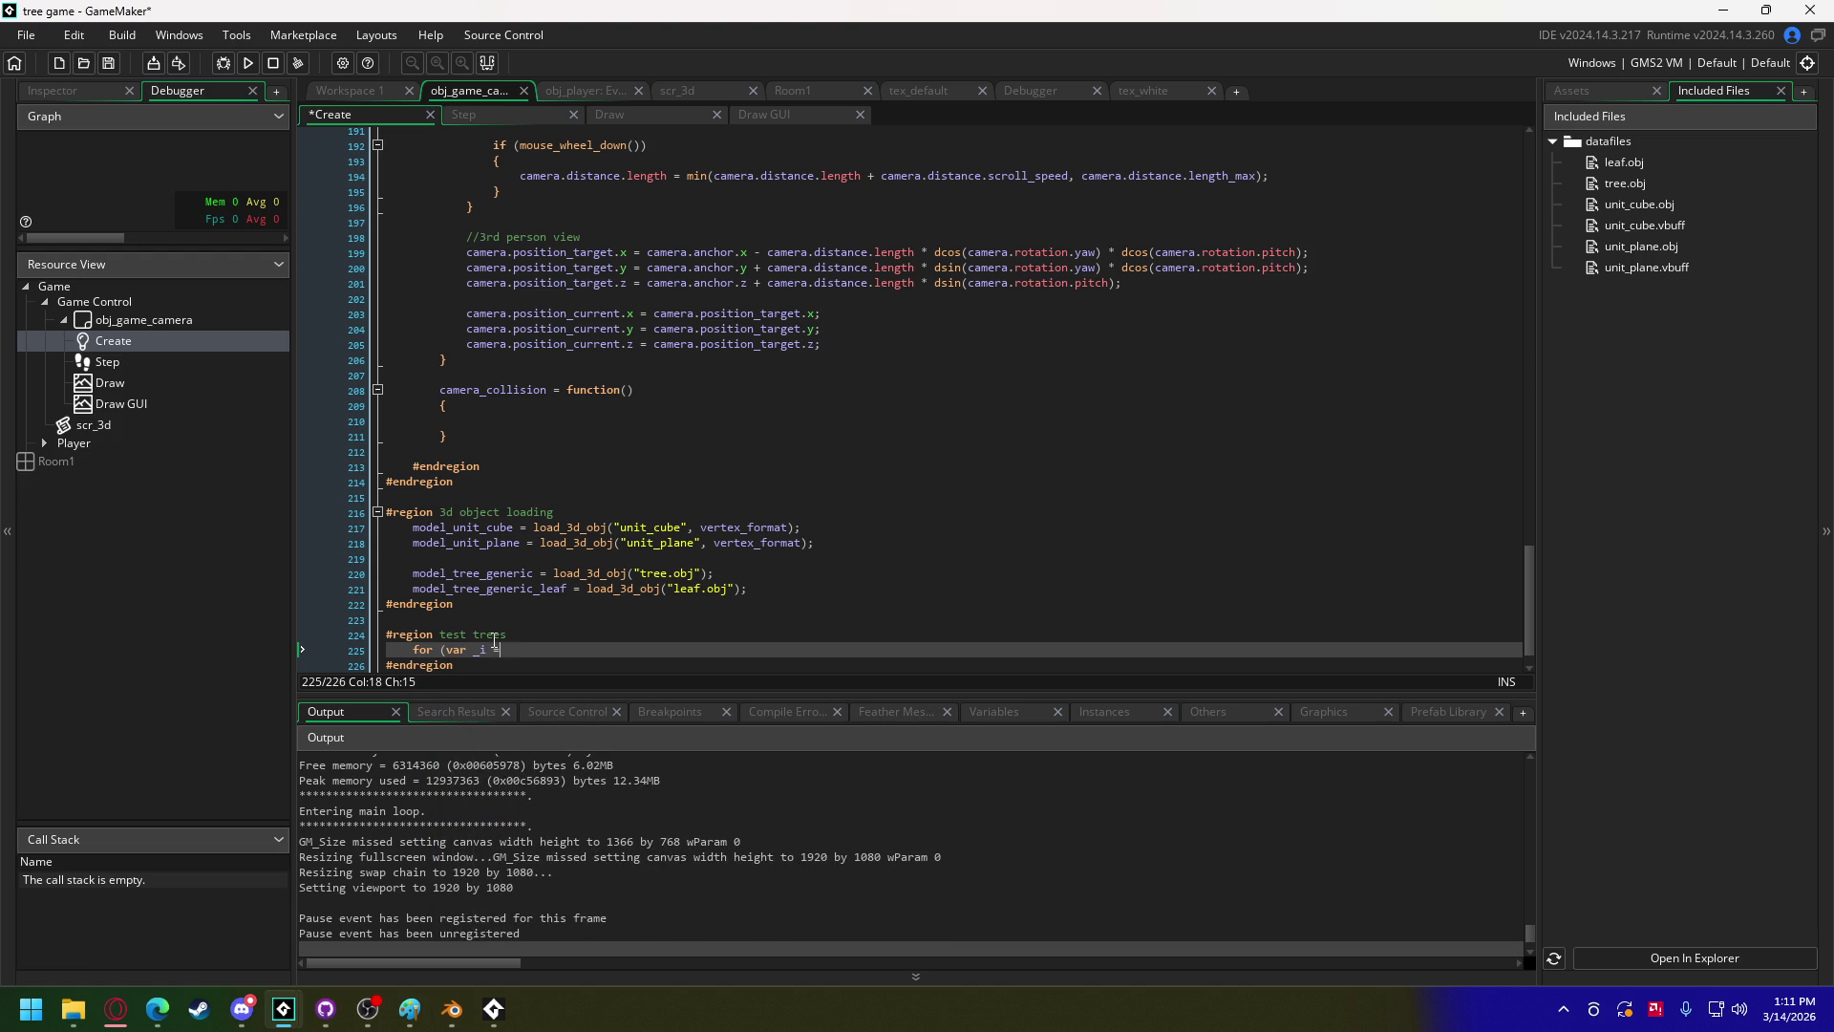
{"action": "type", "text": "0; "}
{"action": "type", "text": "_i < 10; _++)"}
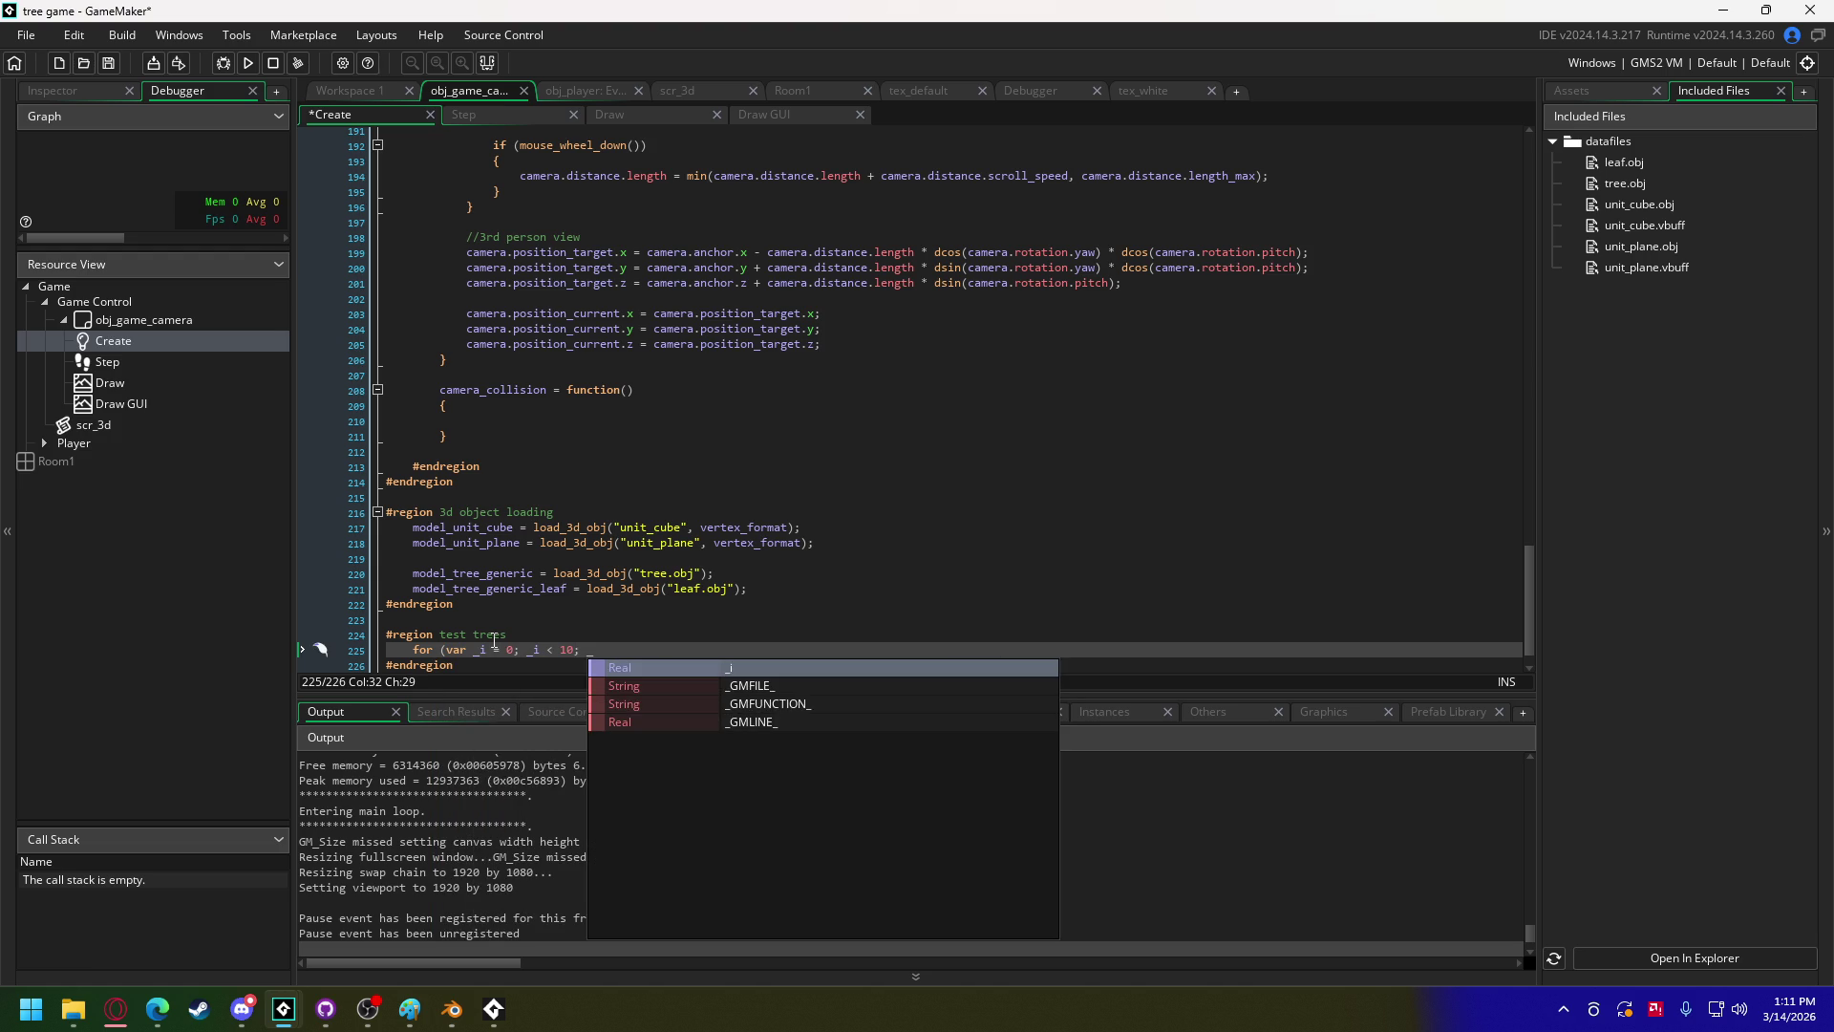
{"action": "key", "text": "Return"}
{"action": "type", "text": "{"}
{"action": "key", "text": "Return"}
{"action": "key", "text": "Return"}
{"action": "key", "text": "Up"}
Step: In the loop, call instance_create_depth(random(10), random(10), 100, obj_tree_generic)
{"action": "type", "text": "instance"}
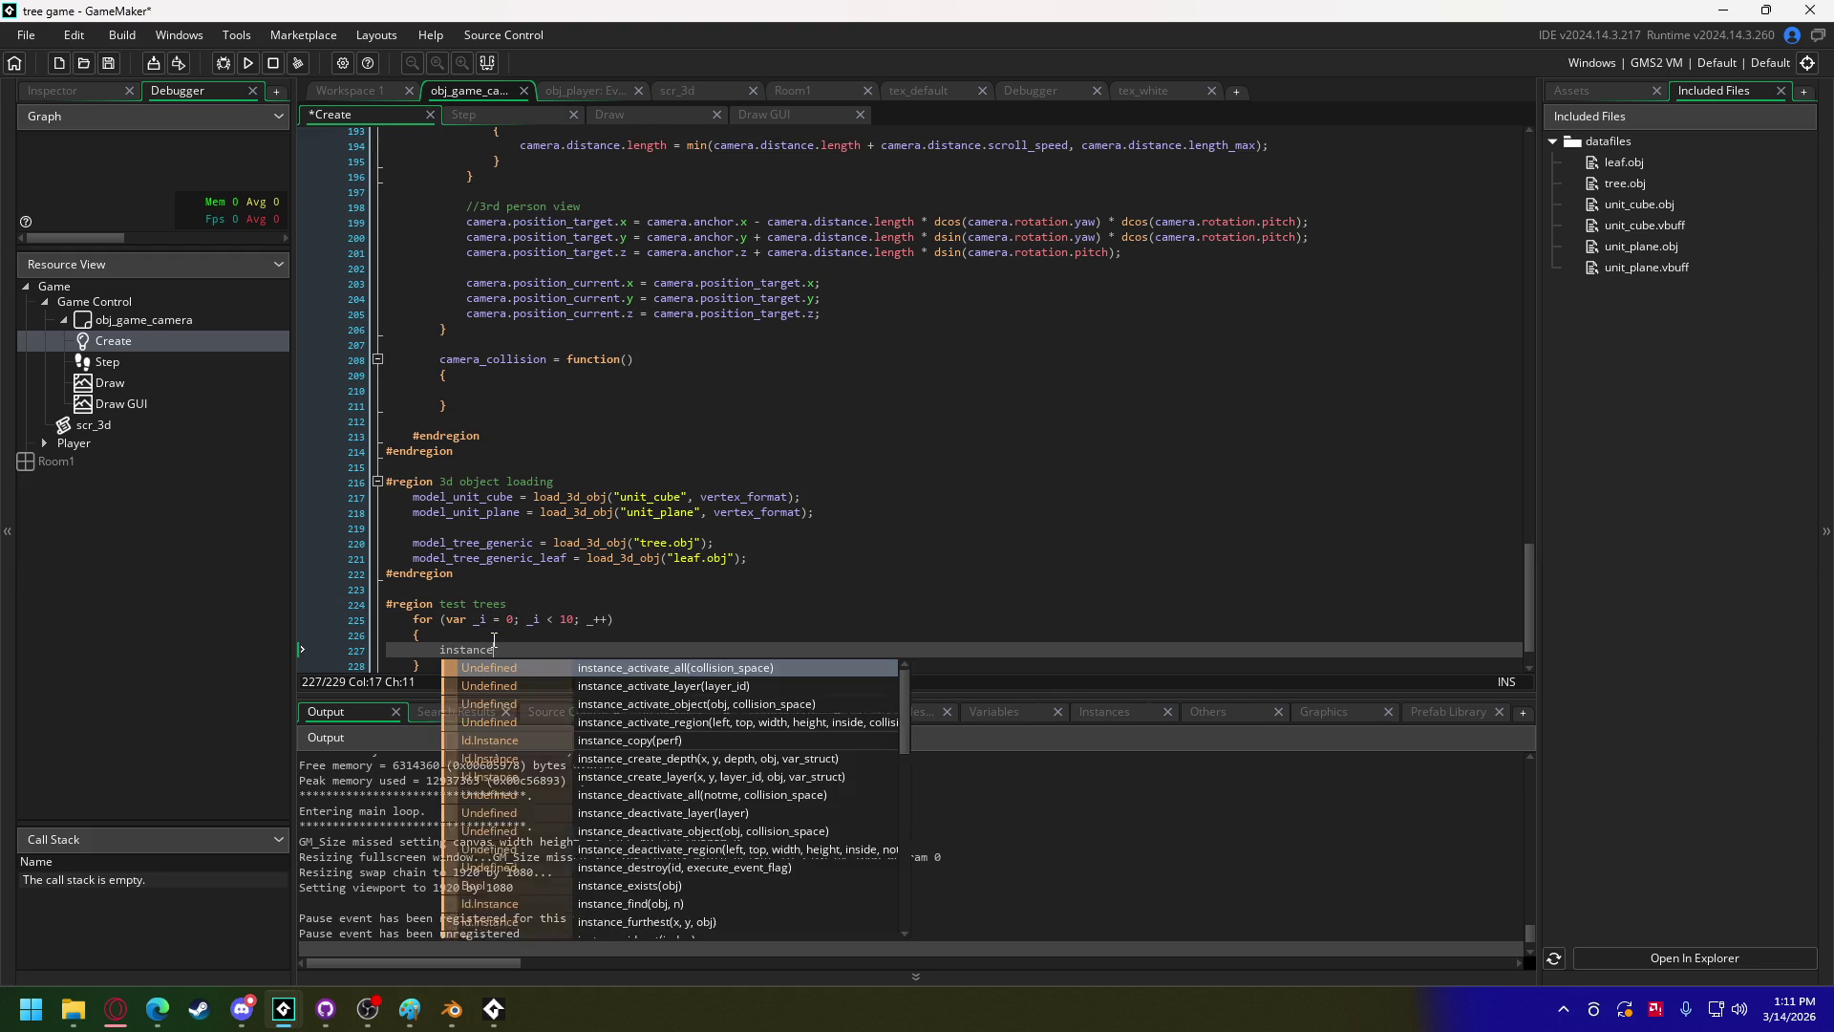
{"action": "type", "text": "_create"}
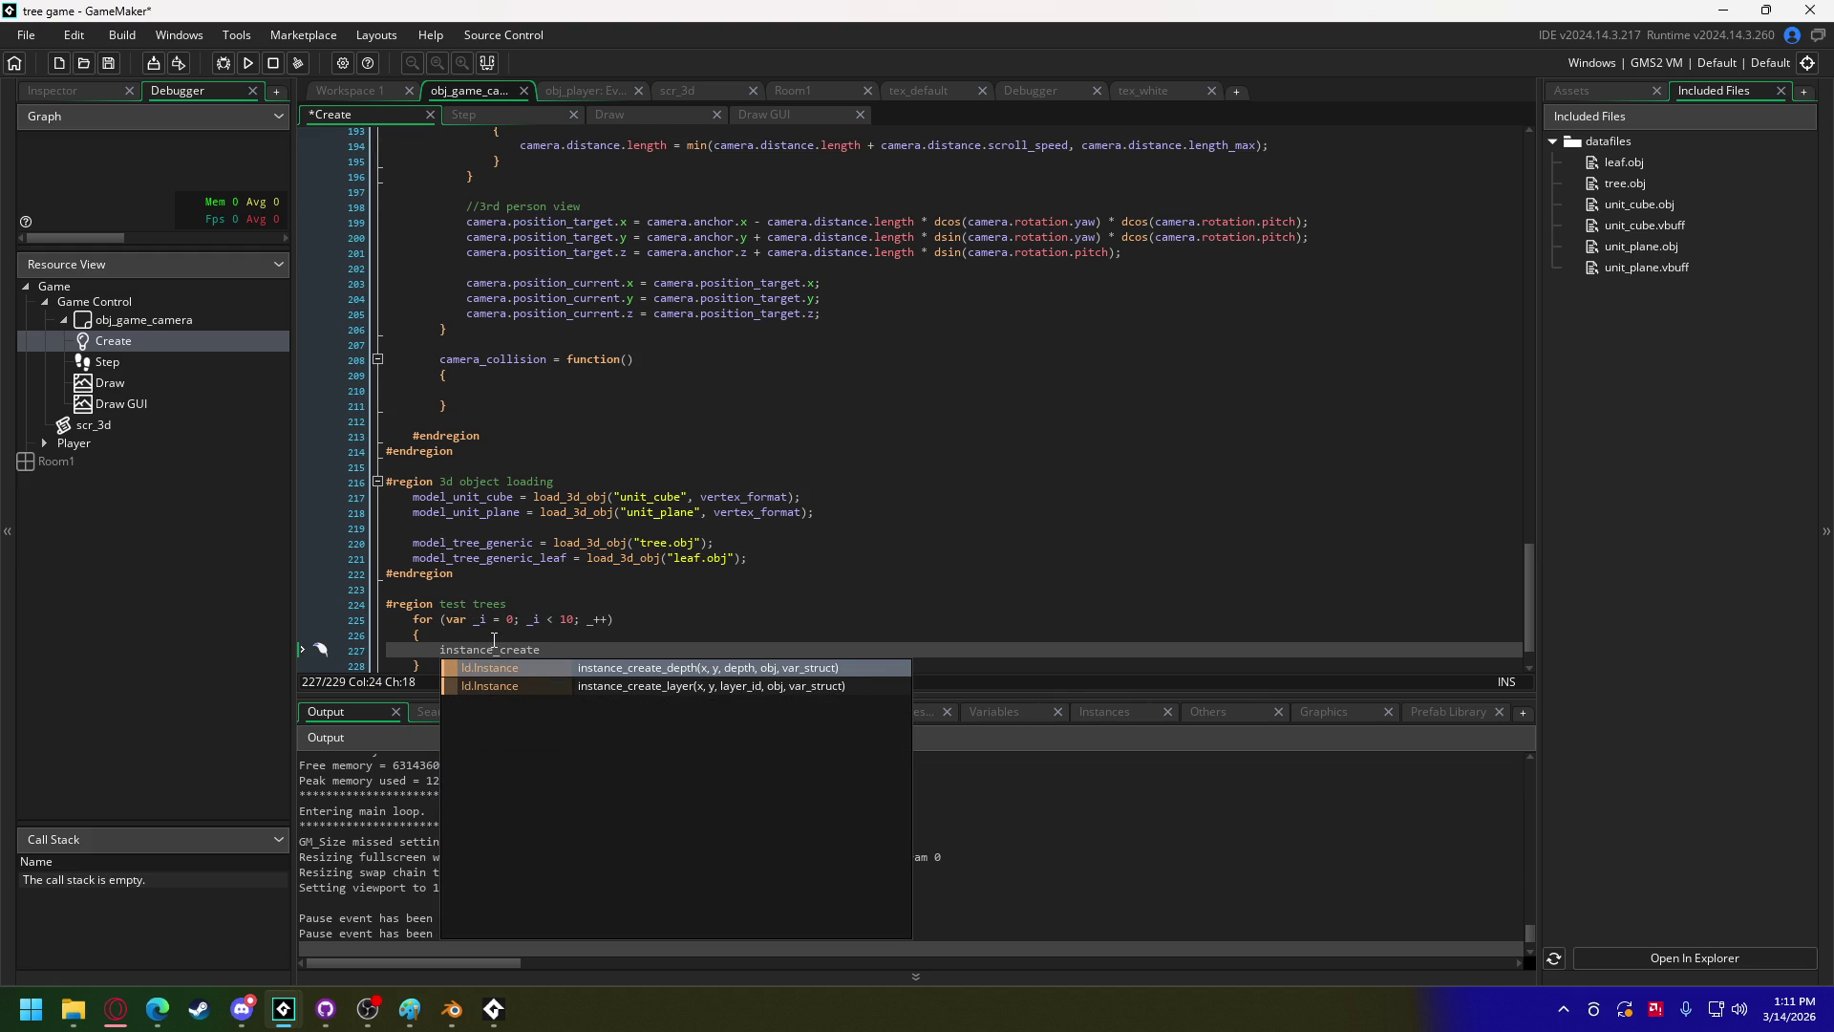
{"action": "key", "text": "Home"}
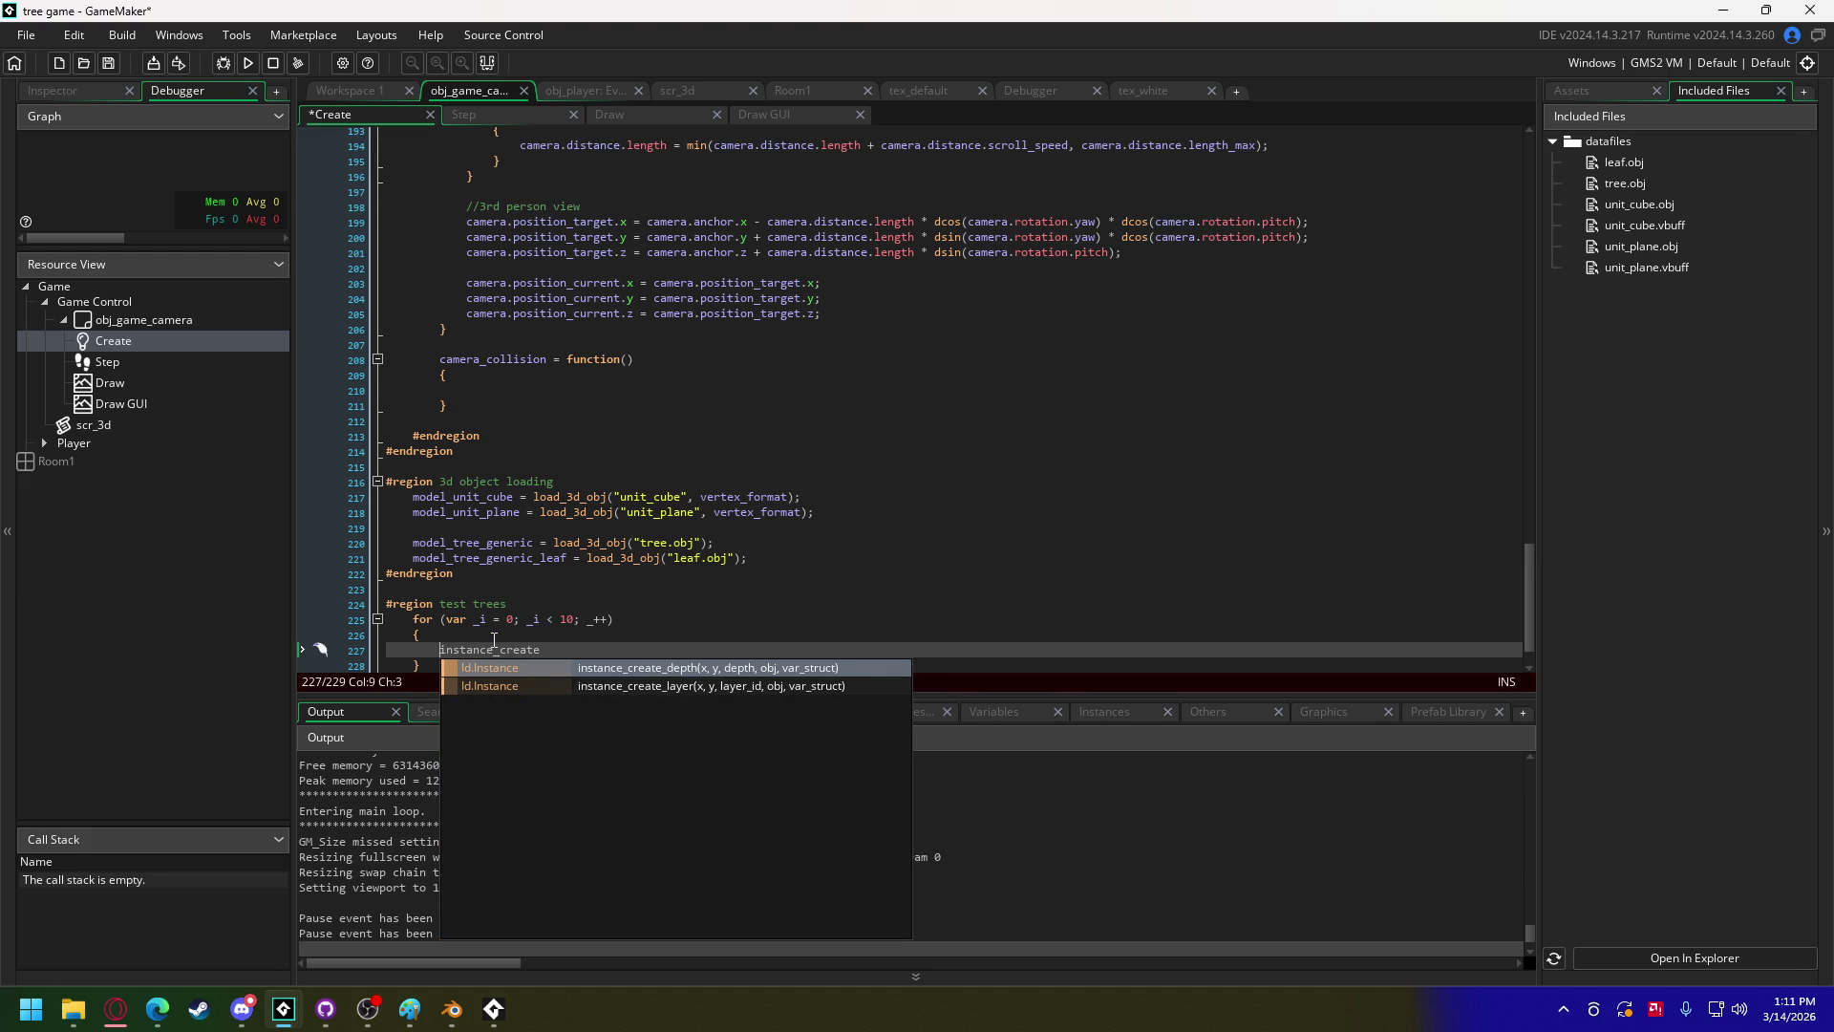
{"action": "type", "text": "var _"}
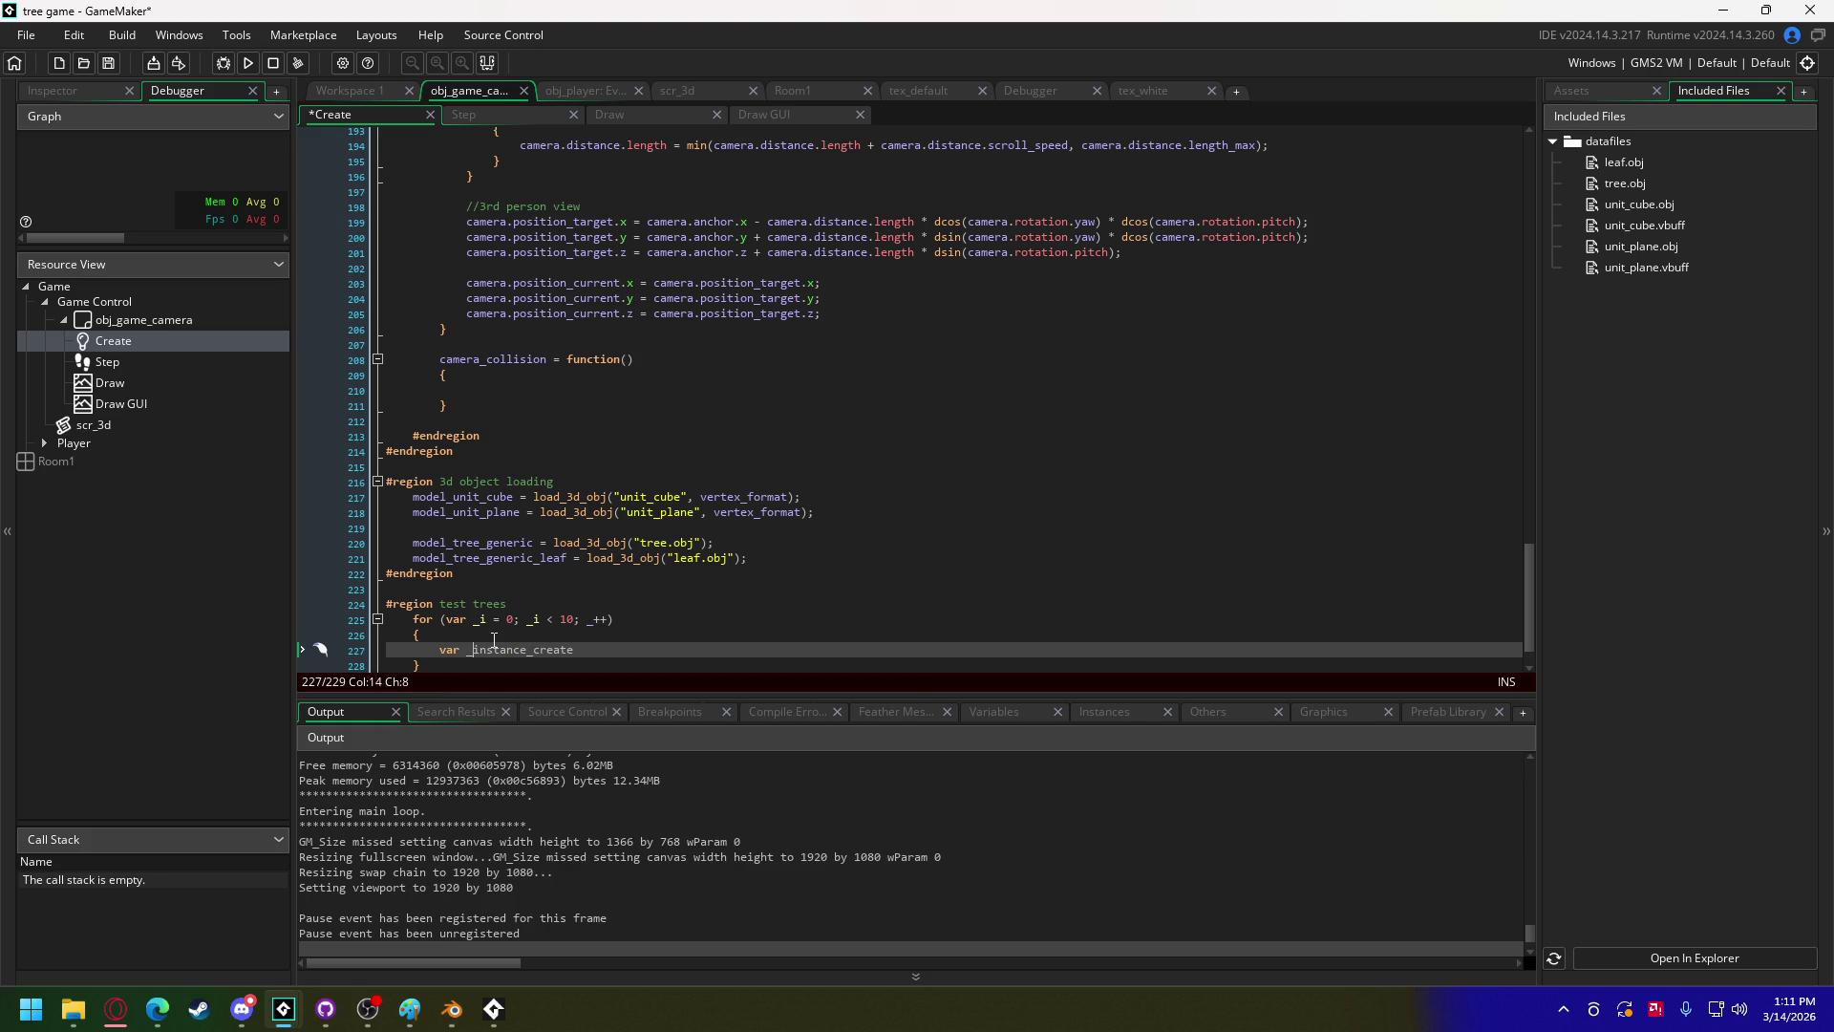
{"action": "type", "text": "tree ="}
{"action": "key", "text": "End"}
{"action": "type", "text": "_"}
{"action": "key", "text": "Return"}
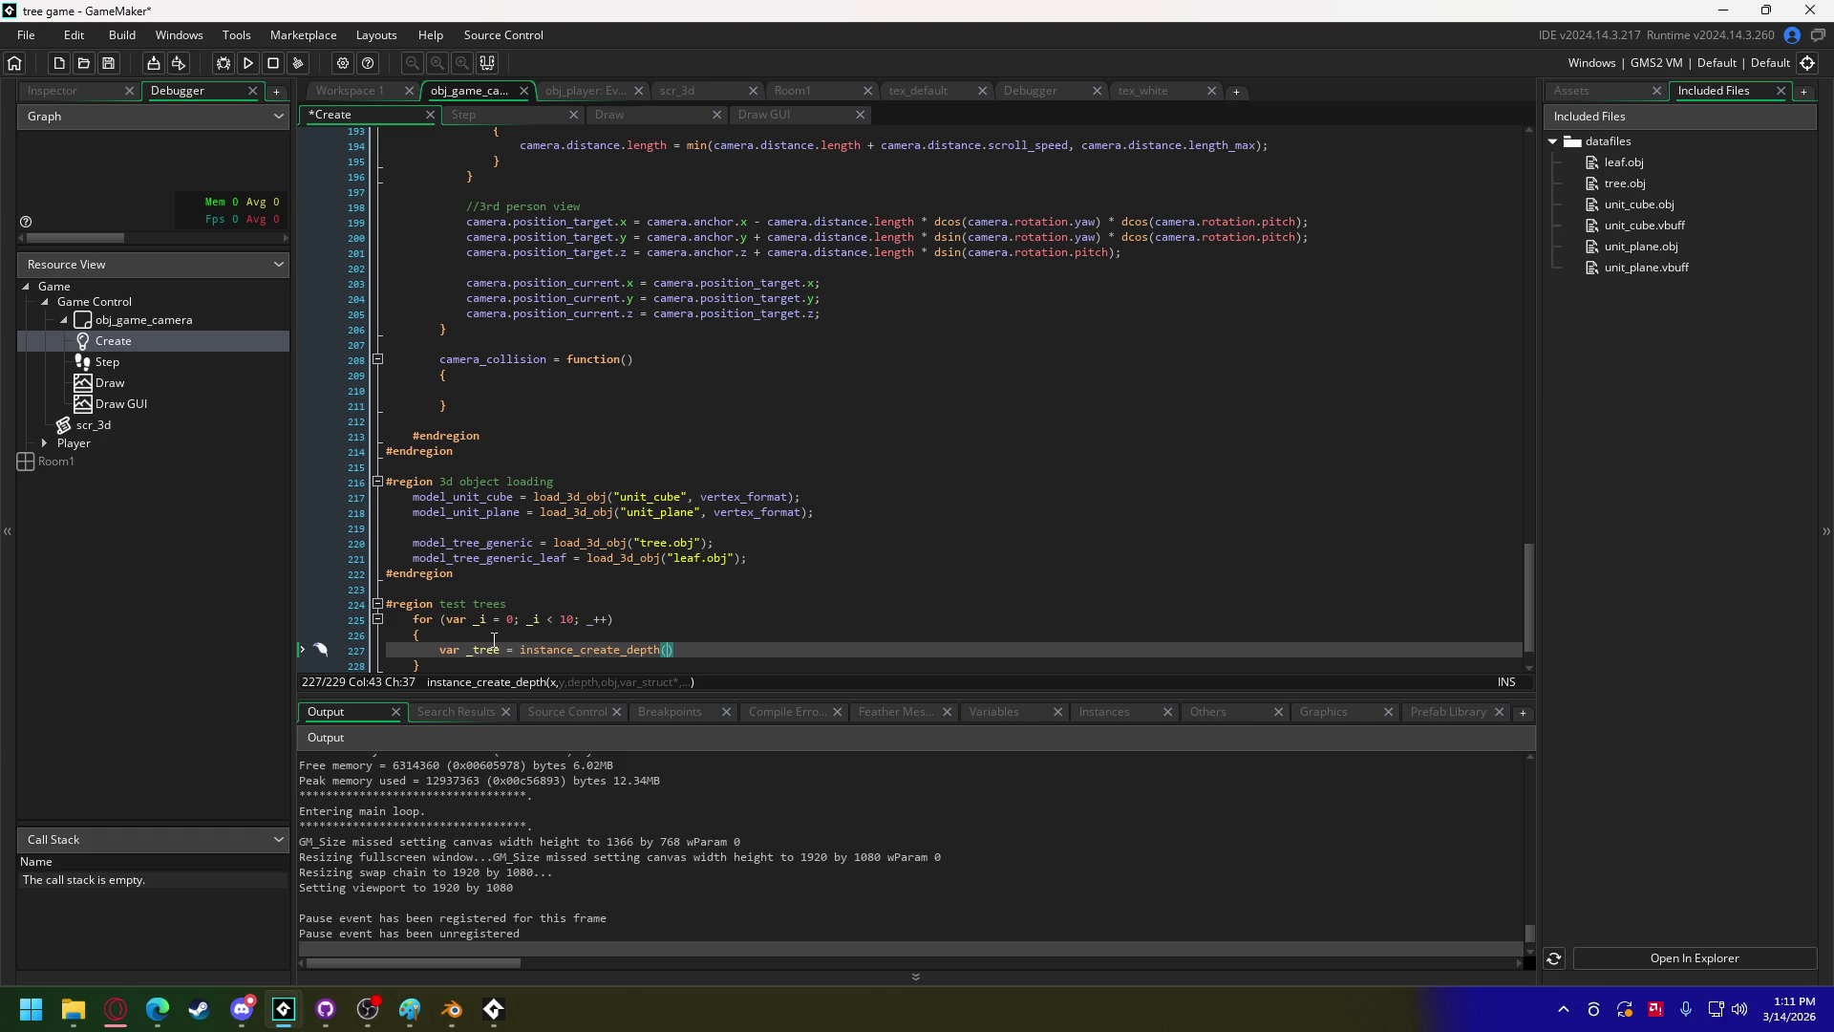
{"action": "type", "text": "random"}
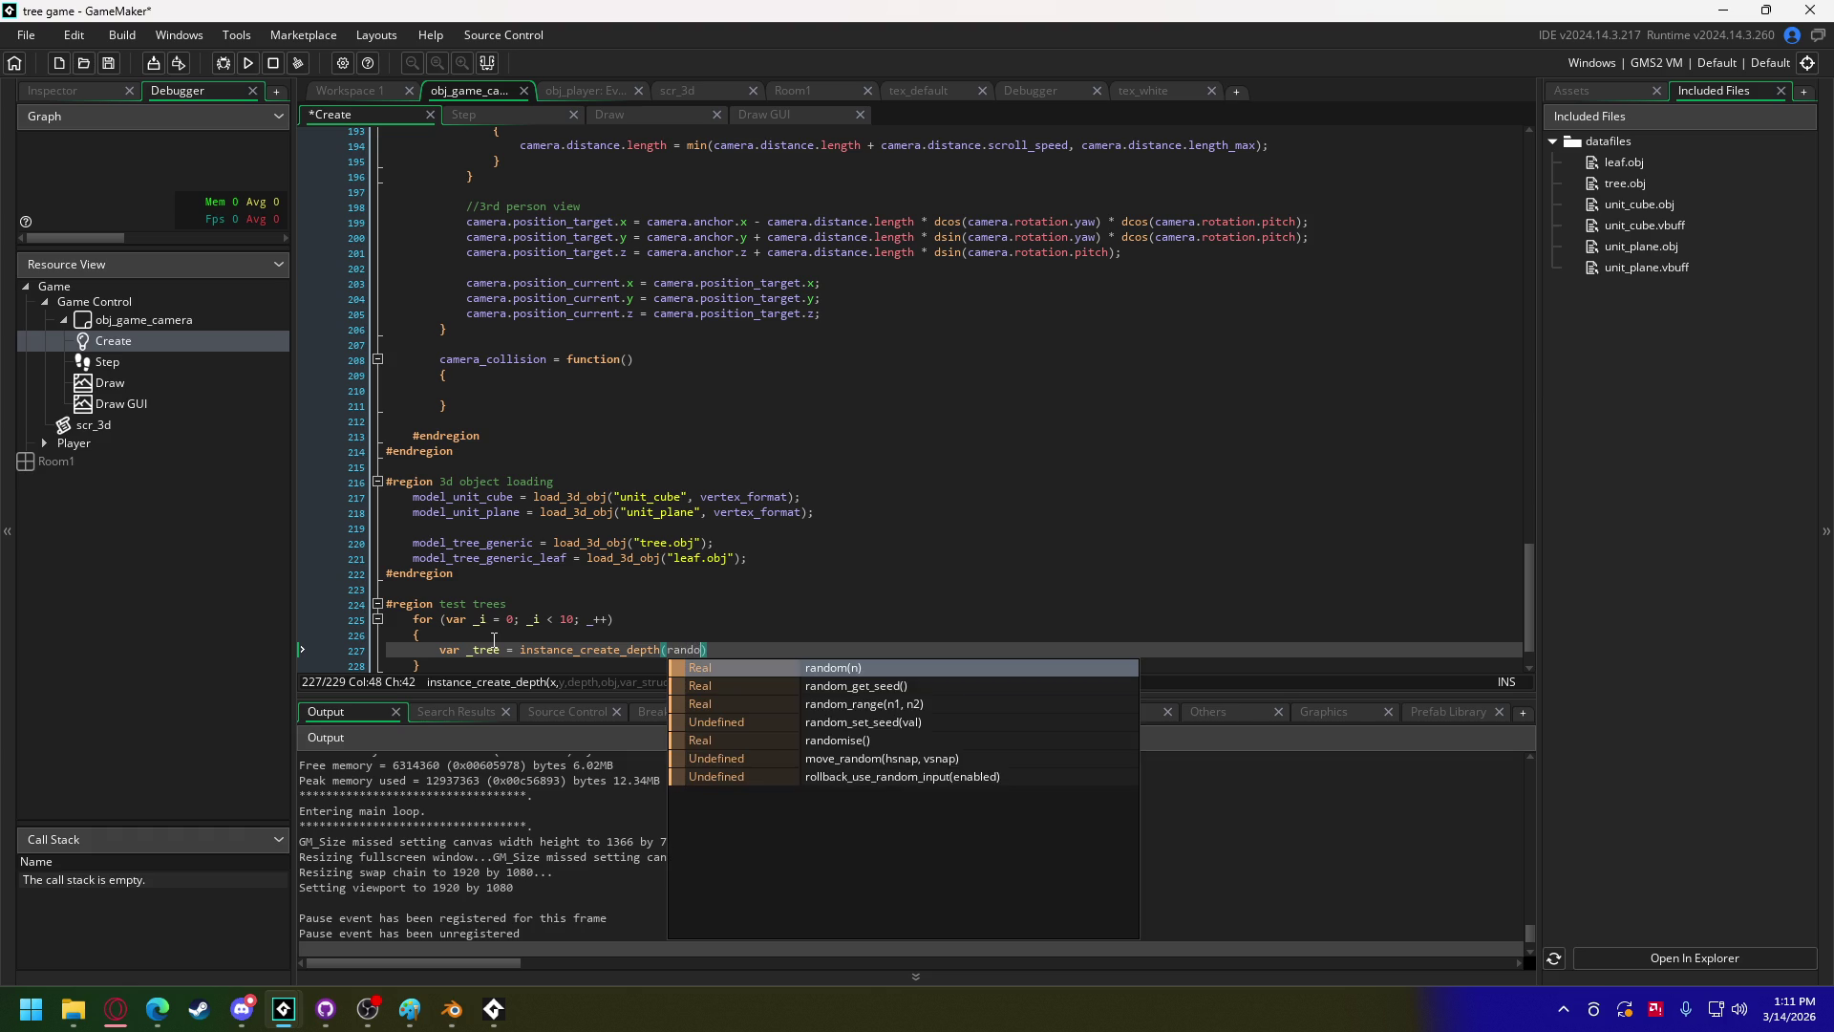
{"action": "key", "text": "Return"}
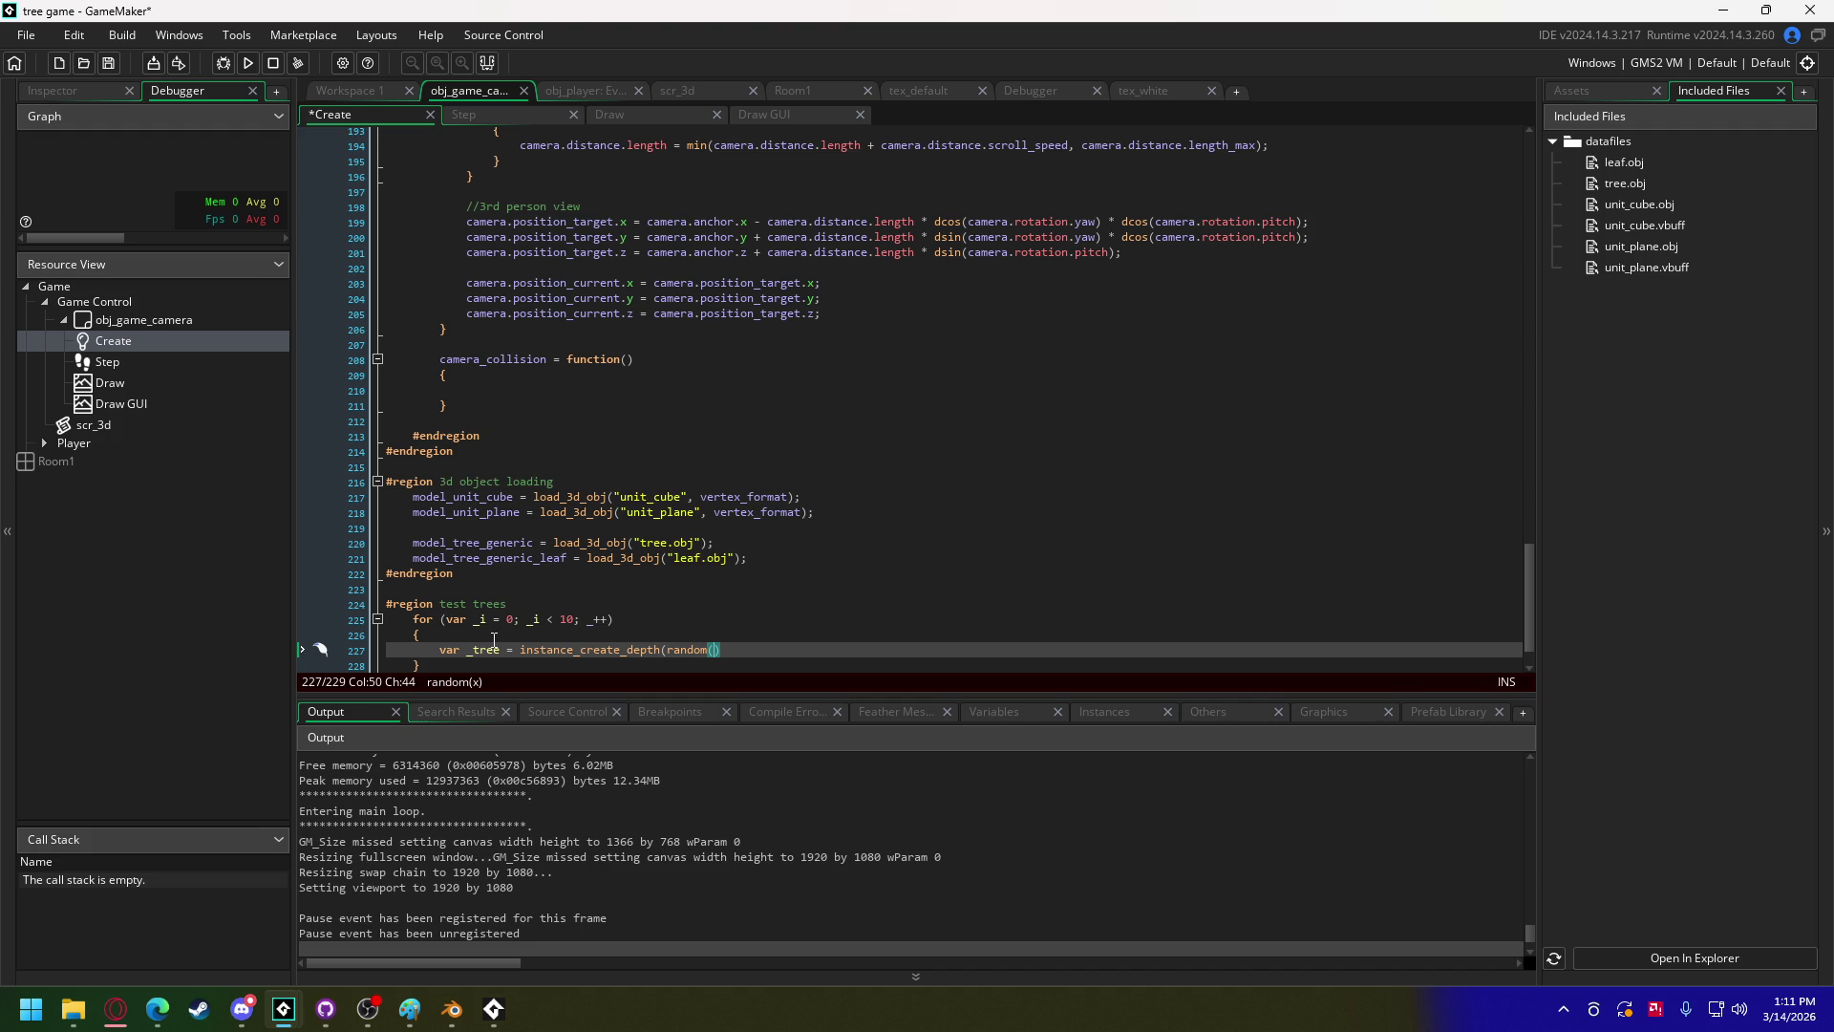
{"action": "type", "text": "10"}
{"action": "type", "text": "), random"}
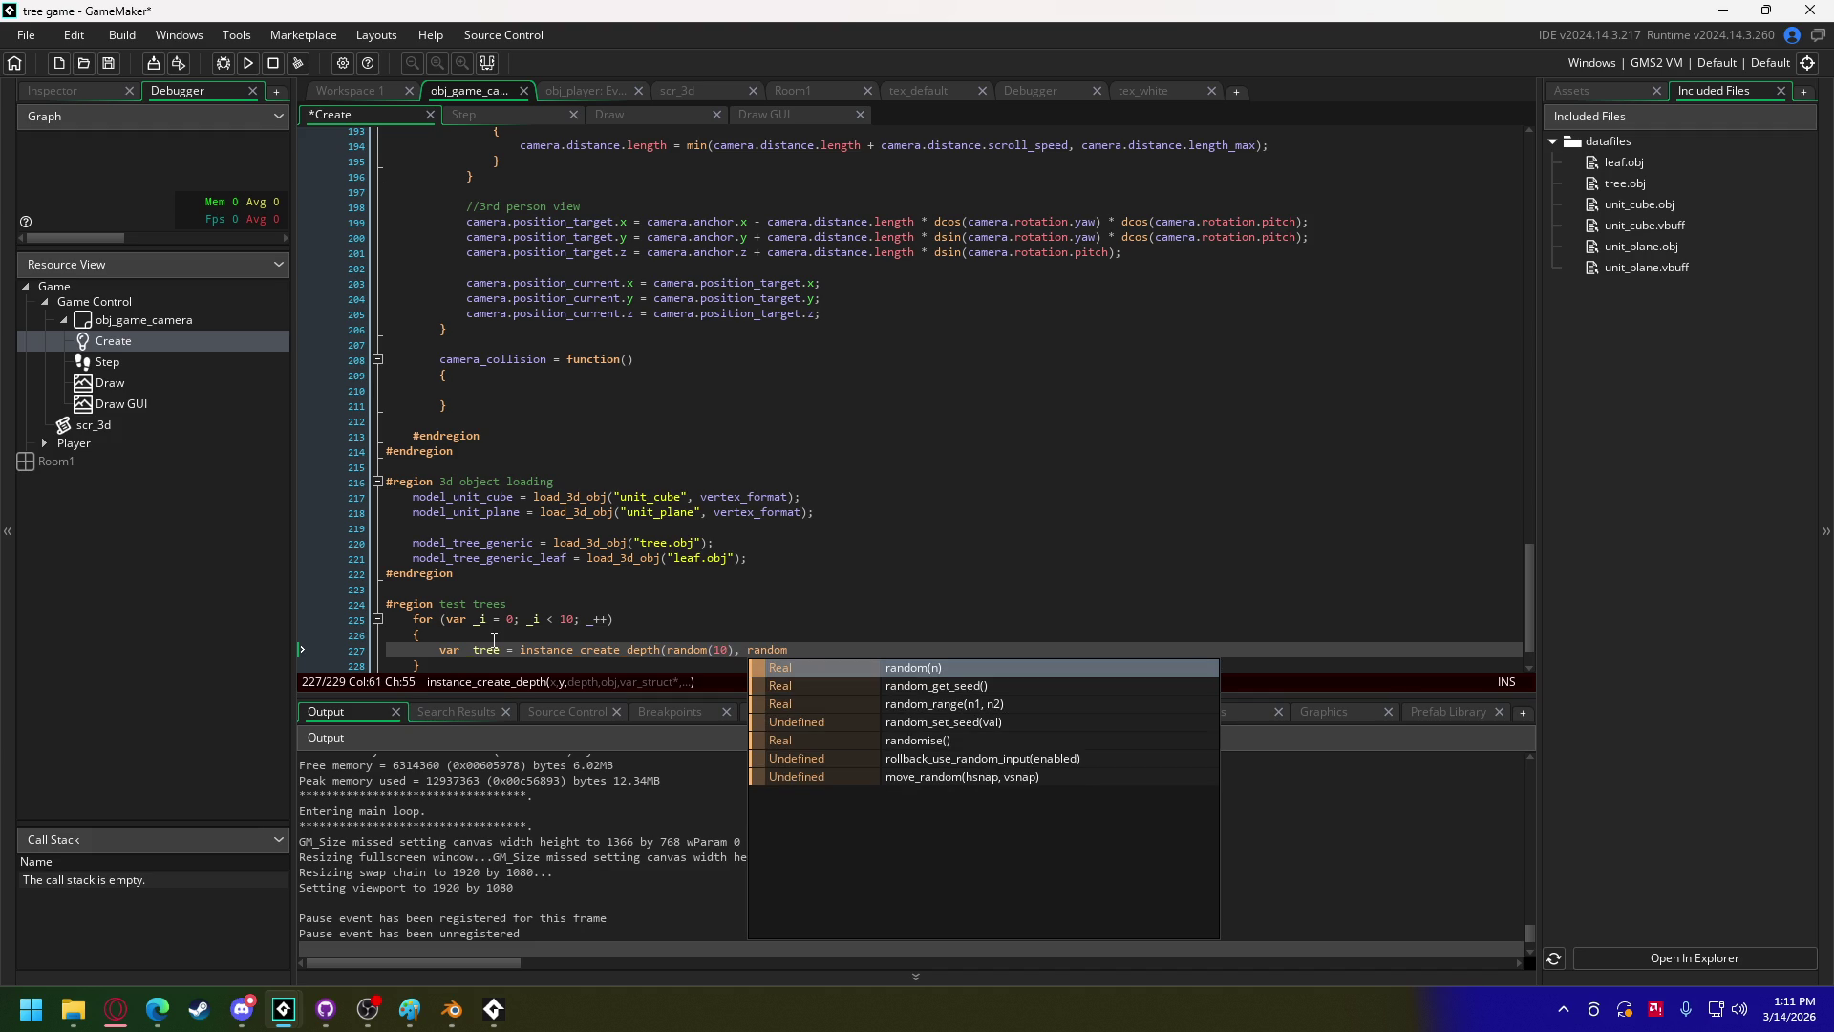
{"action": "type", "text": "(10"}
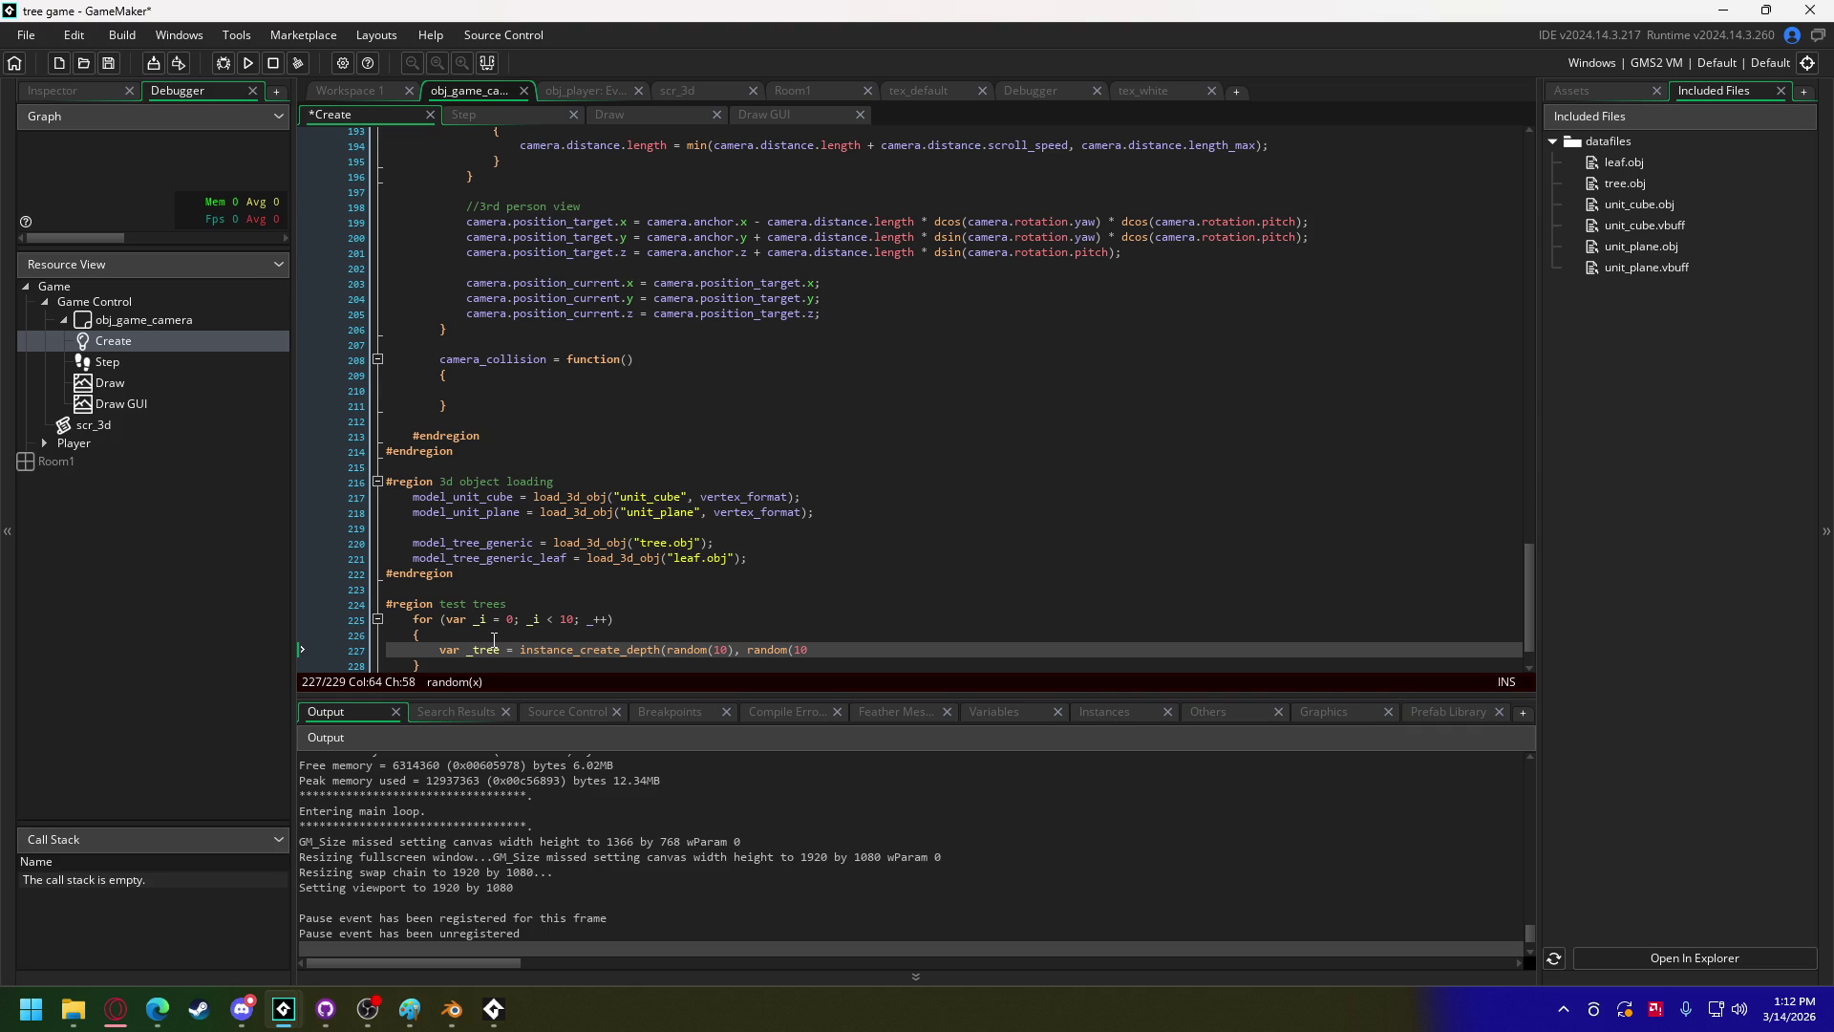
{"action": "type", "text": "), "}
{"action": "type", "text": "100, obj_tree"}
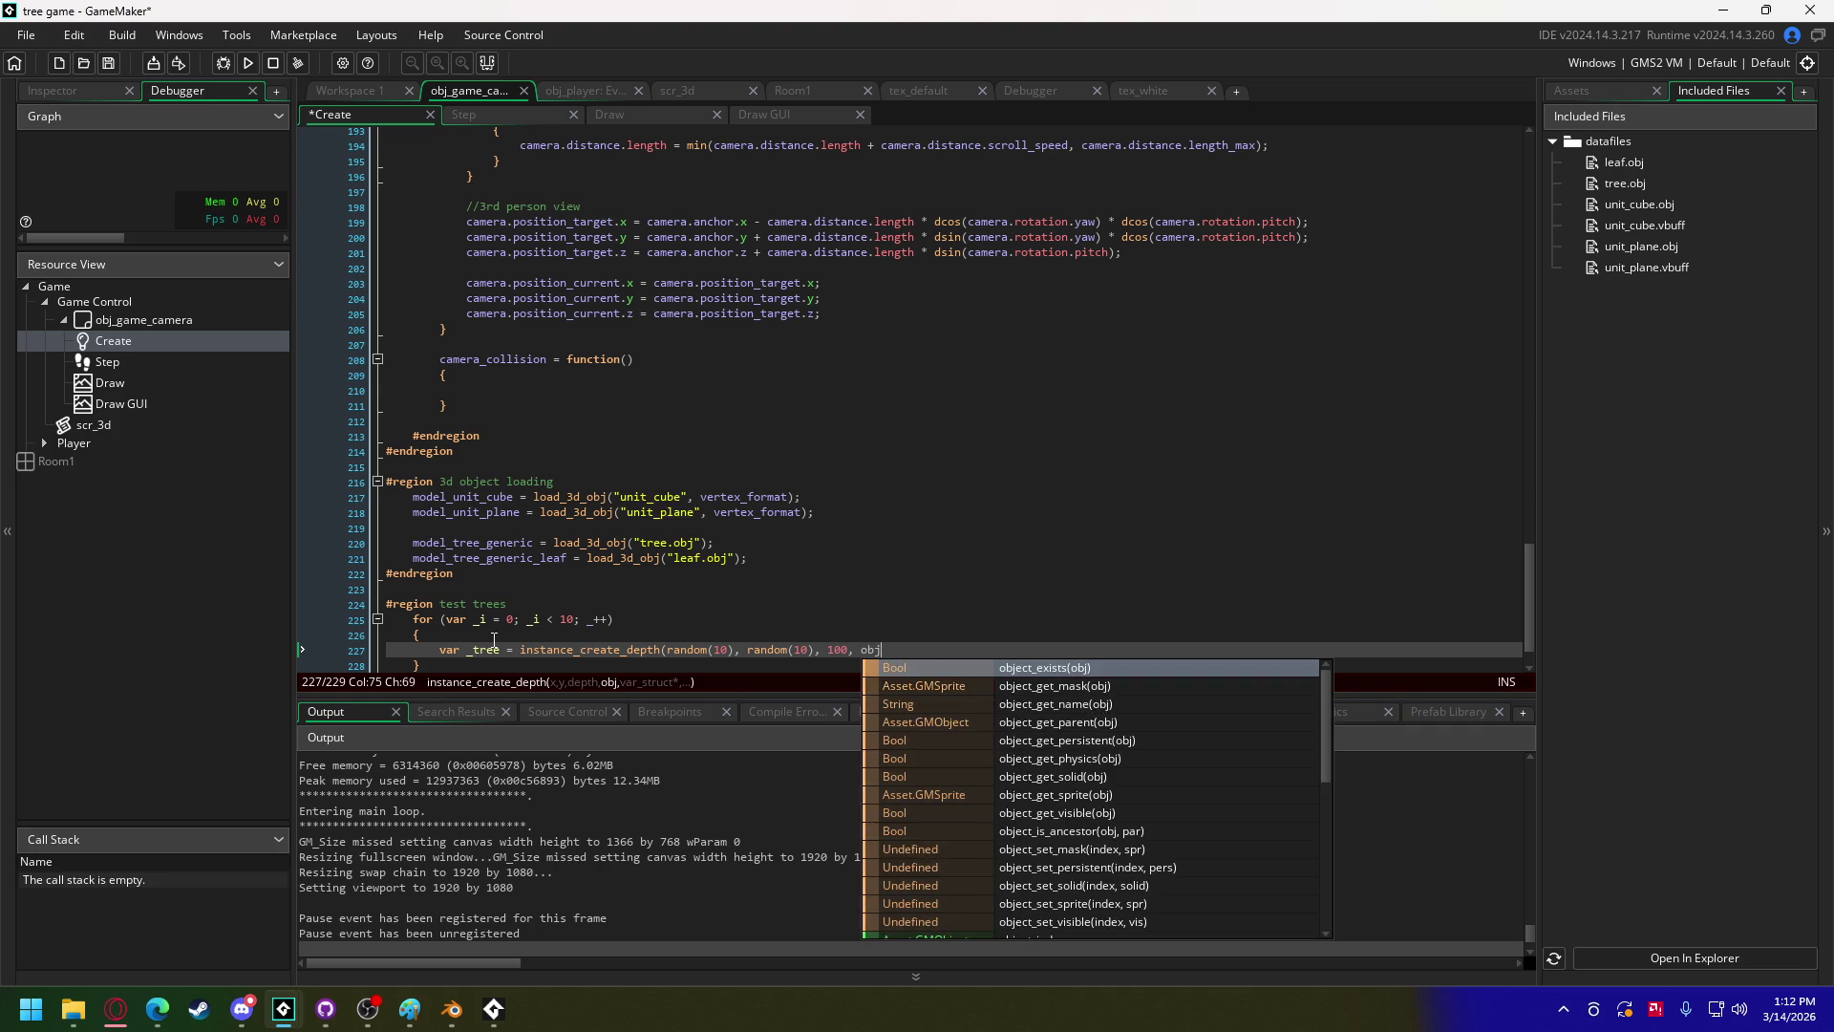
{"action": "key", "text": "Return"}
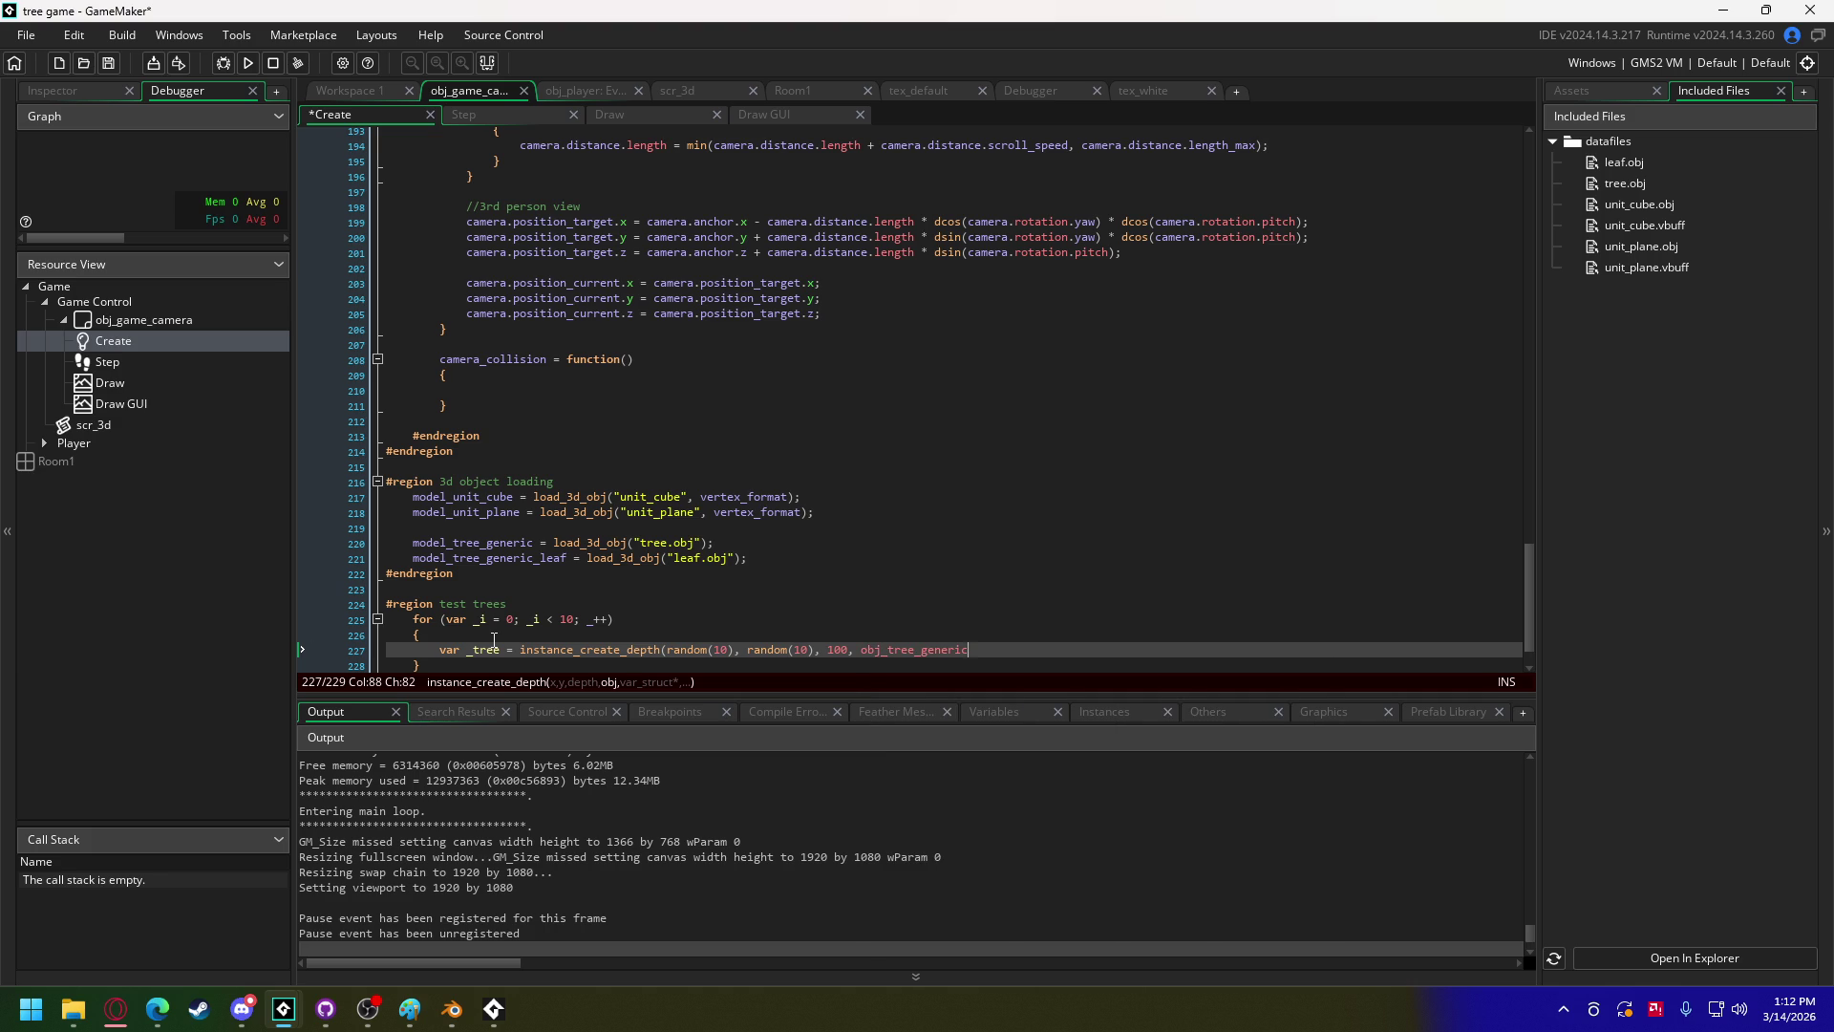
{"action": "type", "text": ")"}
{"action": "type", "text": ";"}
{"action": "key", "text": "Return"}
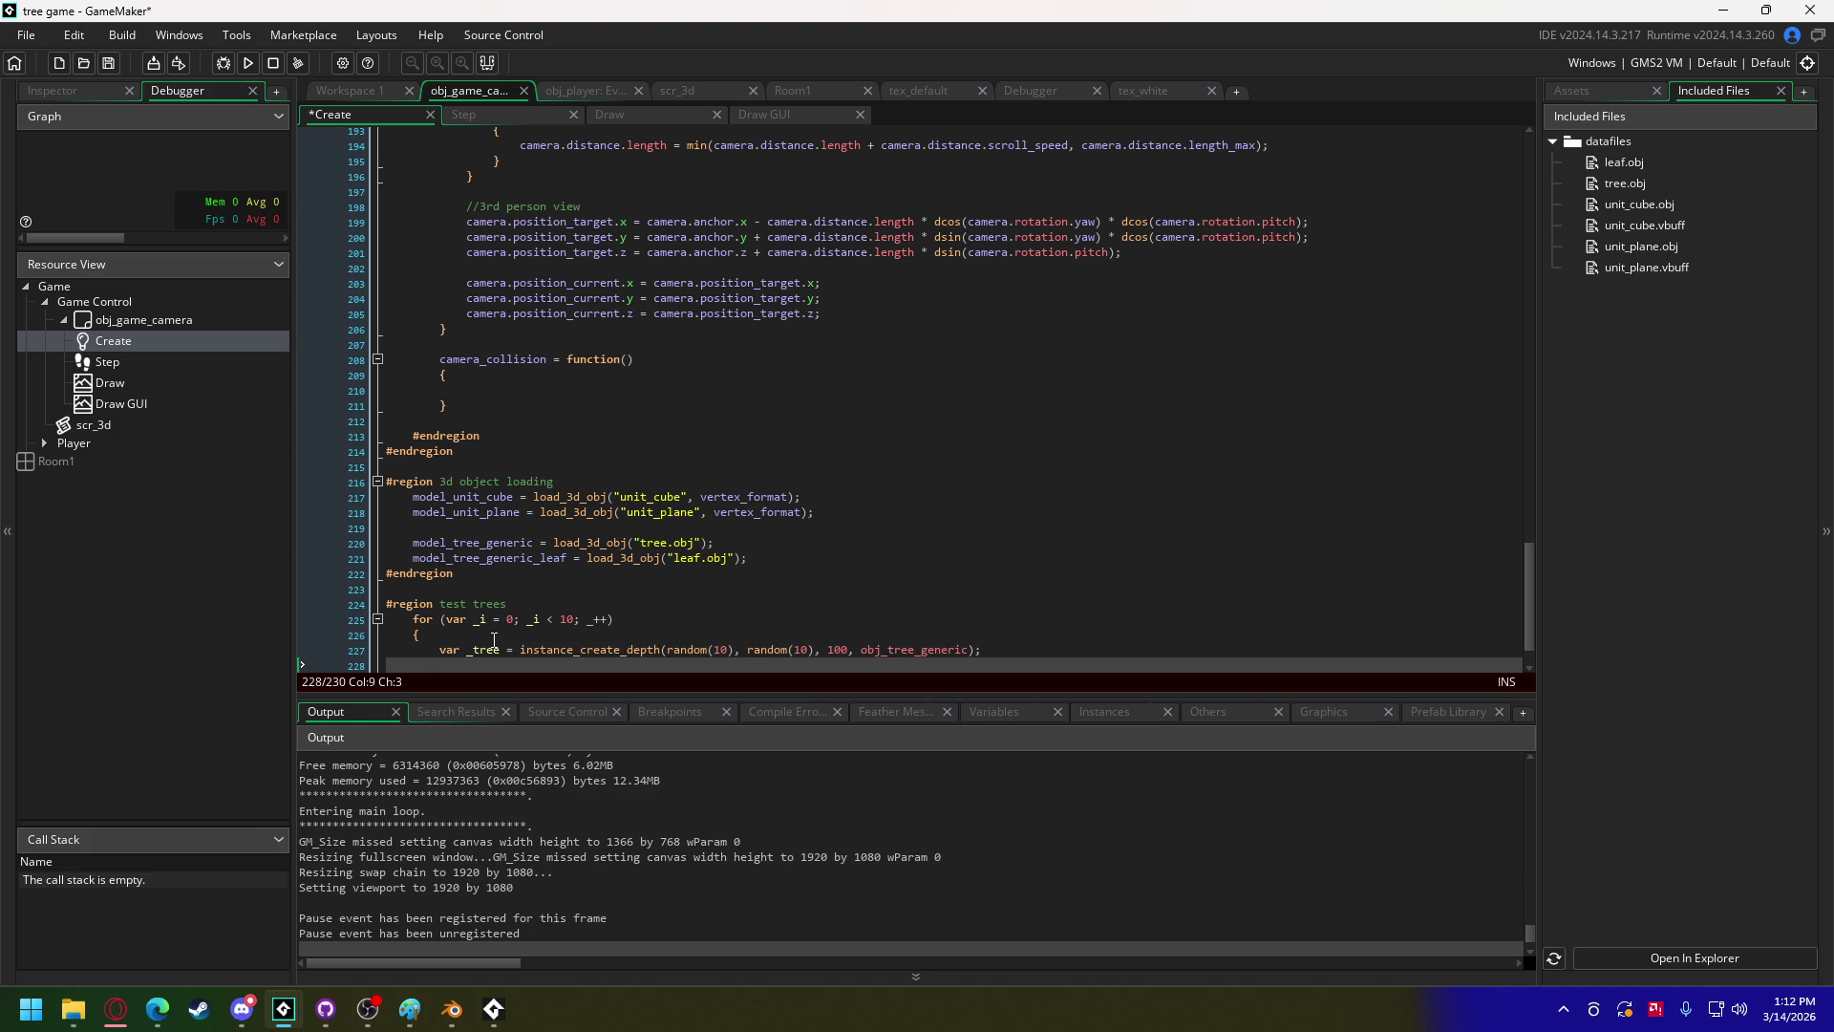
{"action": "scroll", "coordinate": [494, 641], "scroll_direction": "down", "scroll_amount": 2}
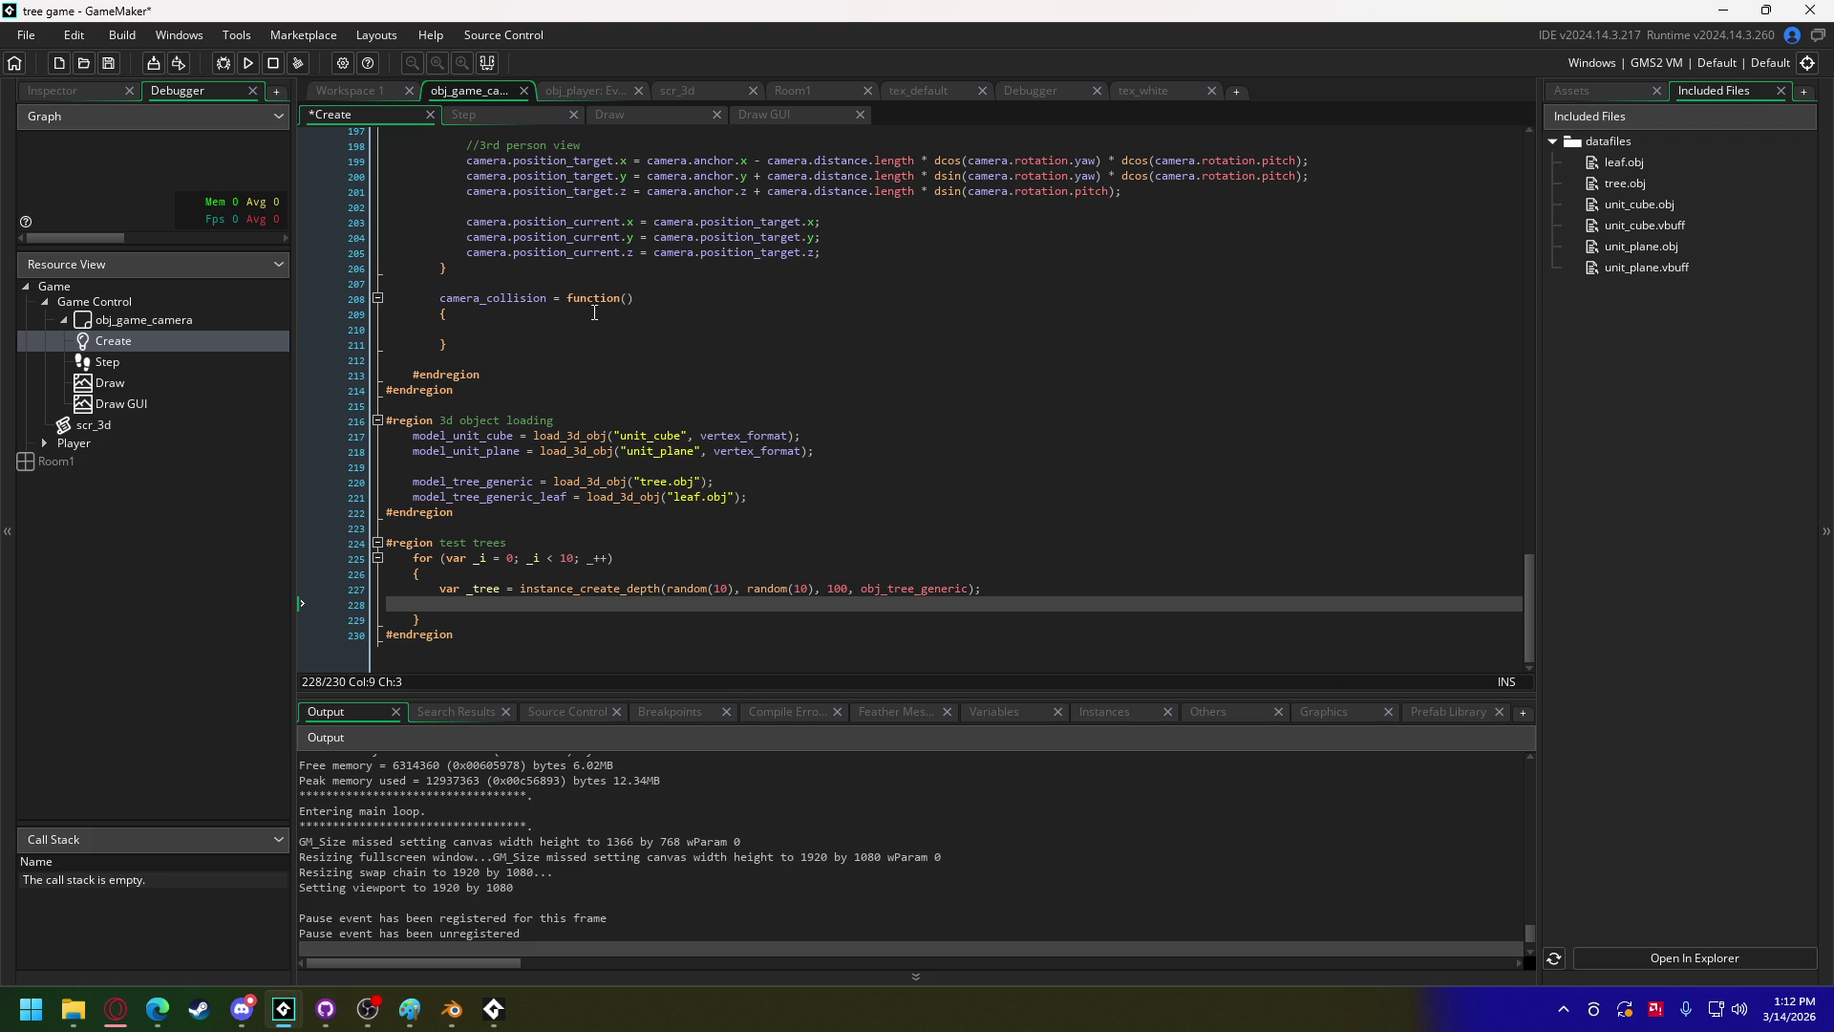
{"action": "left_click", "coordinate": [353, 90]}
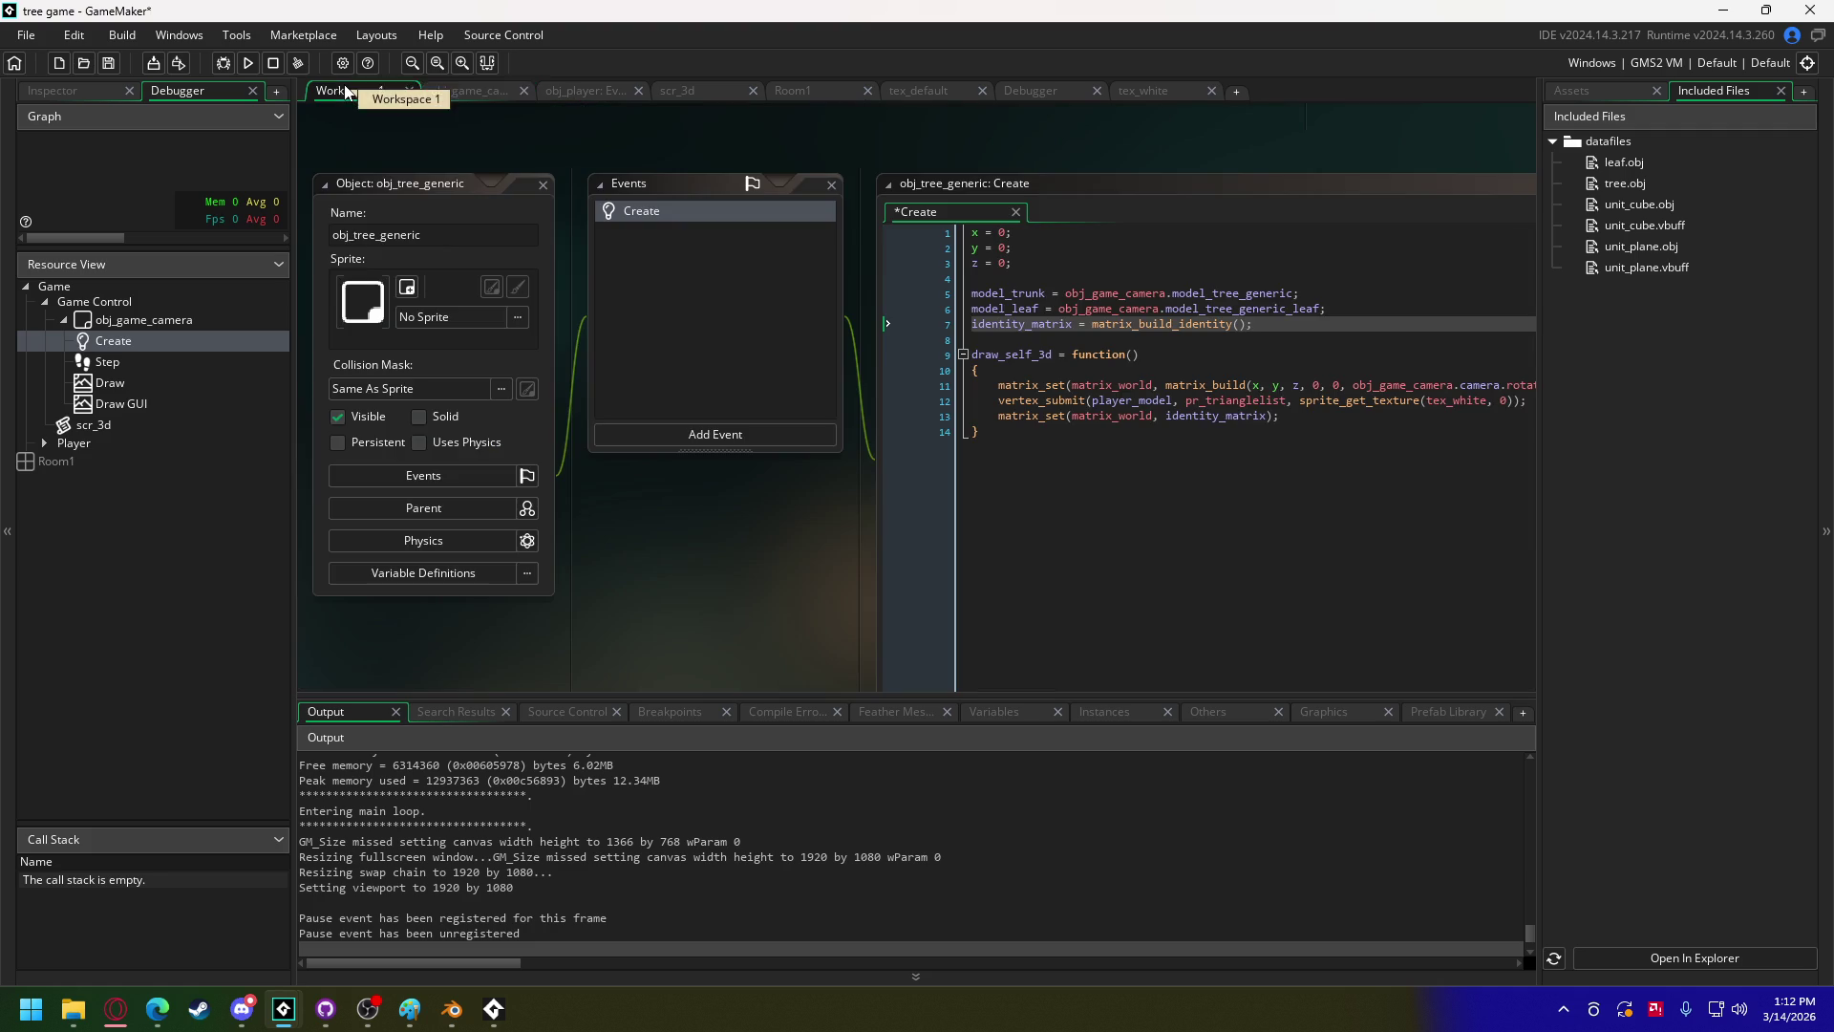
Step: Comment out obj_tree_generic's x and y defaults and remove 'var _tree =' from the camera loop
{"action": "mouse_move", "coordinate": [1011, 264]}
{"action": "left_mouse_down"}
{"action": "mouse_move", "coordinate": [965, 234]}
{"action": "mouse_move", "coordinate": [967, 263]}
{"action": "mouse_move", "coordinate": [959, 225]}
{"action": "left_mouse_up"}
{"action": "key", "text": "ctrl+k"}
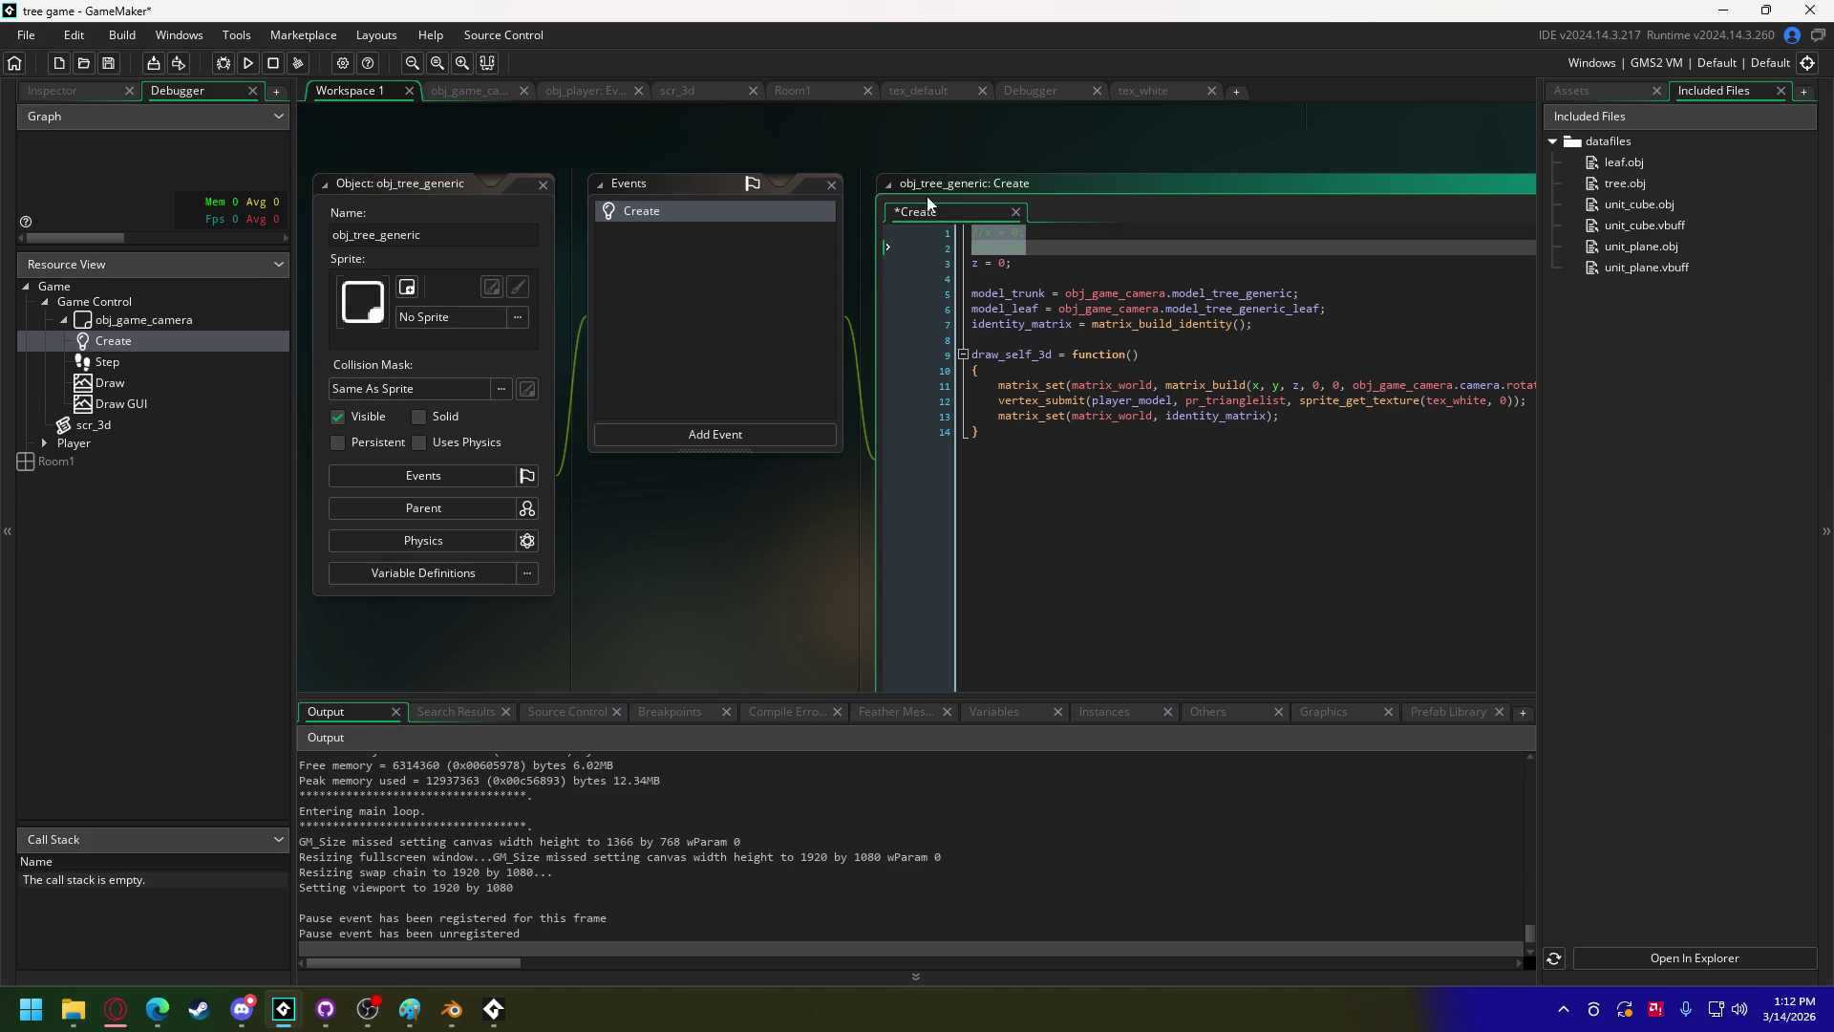
{"action": "left_click", "coordinate": [463, 92]}
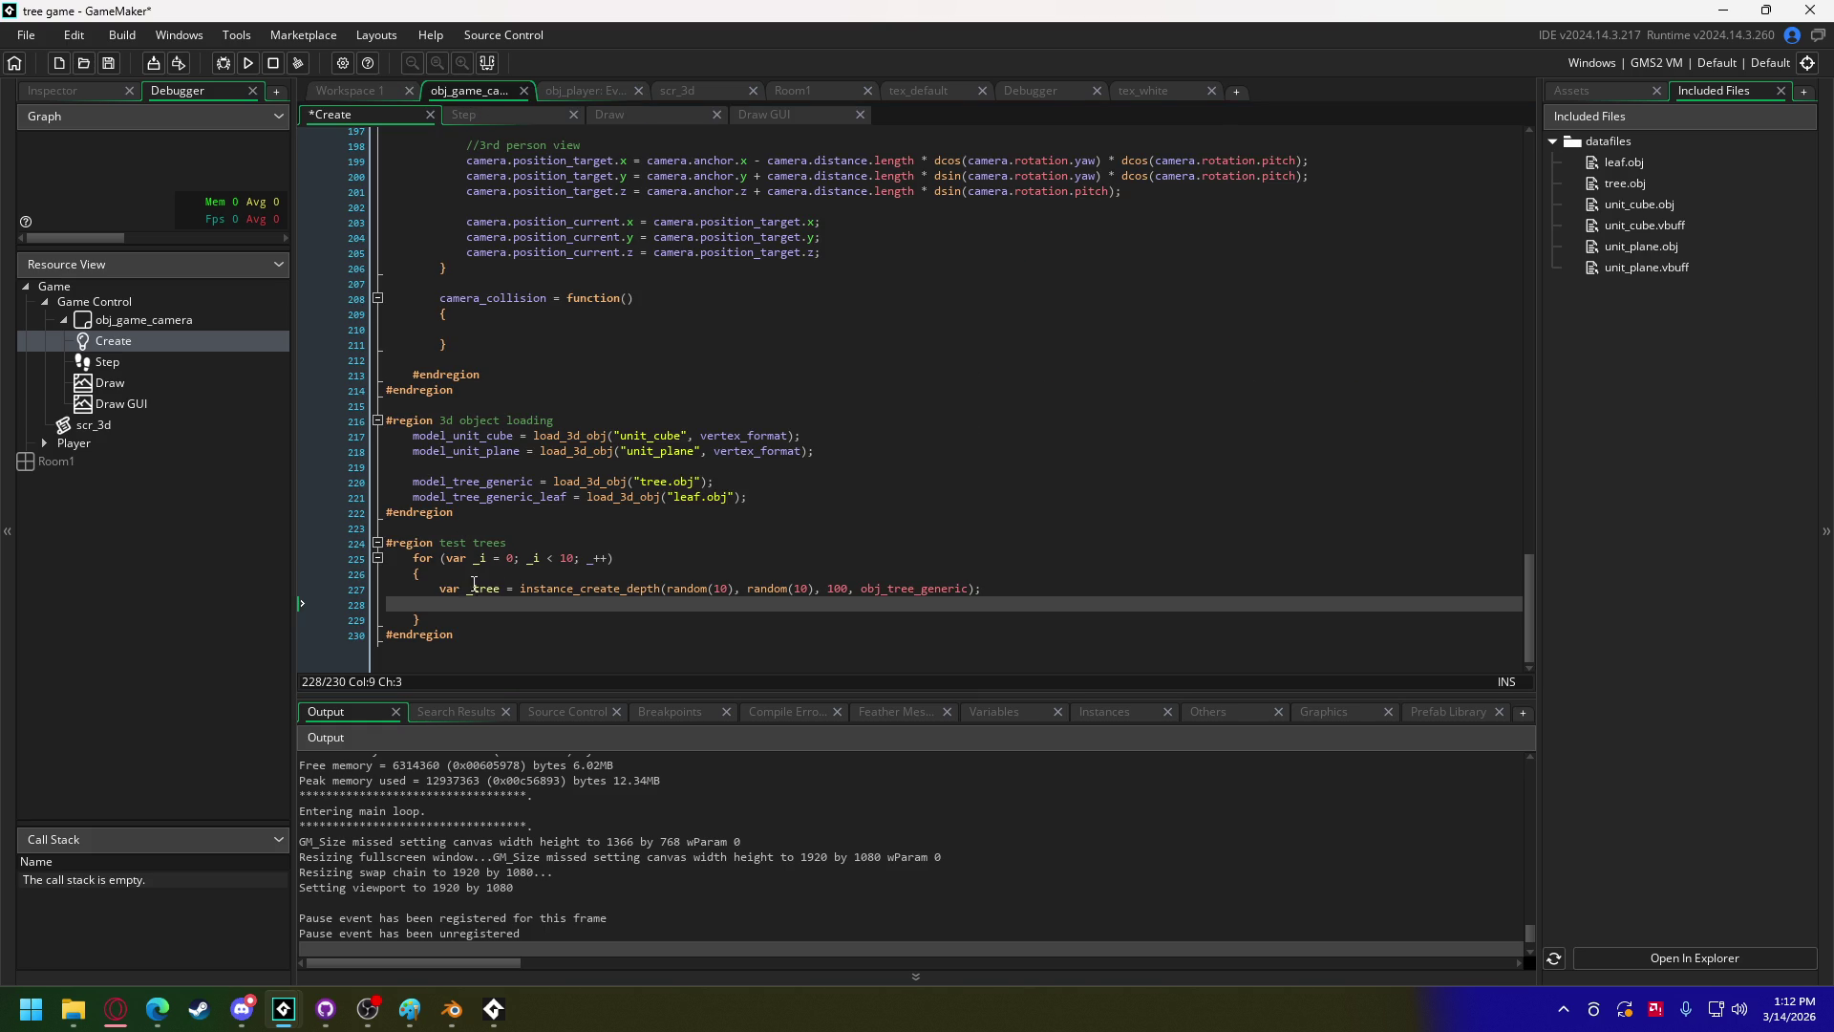
{"action": "left_click_drag", "start_coordinate": [521, 594], "coordinate": [445, 597]}
{"action": "key", "text": "BackSpace"}
{"action": "key", "text": "End"}
{"action": "key", "text": "Delete"}
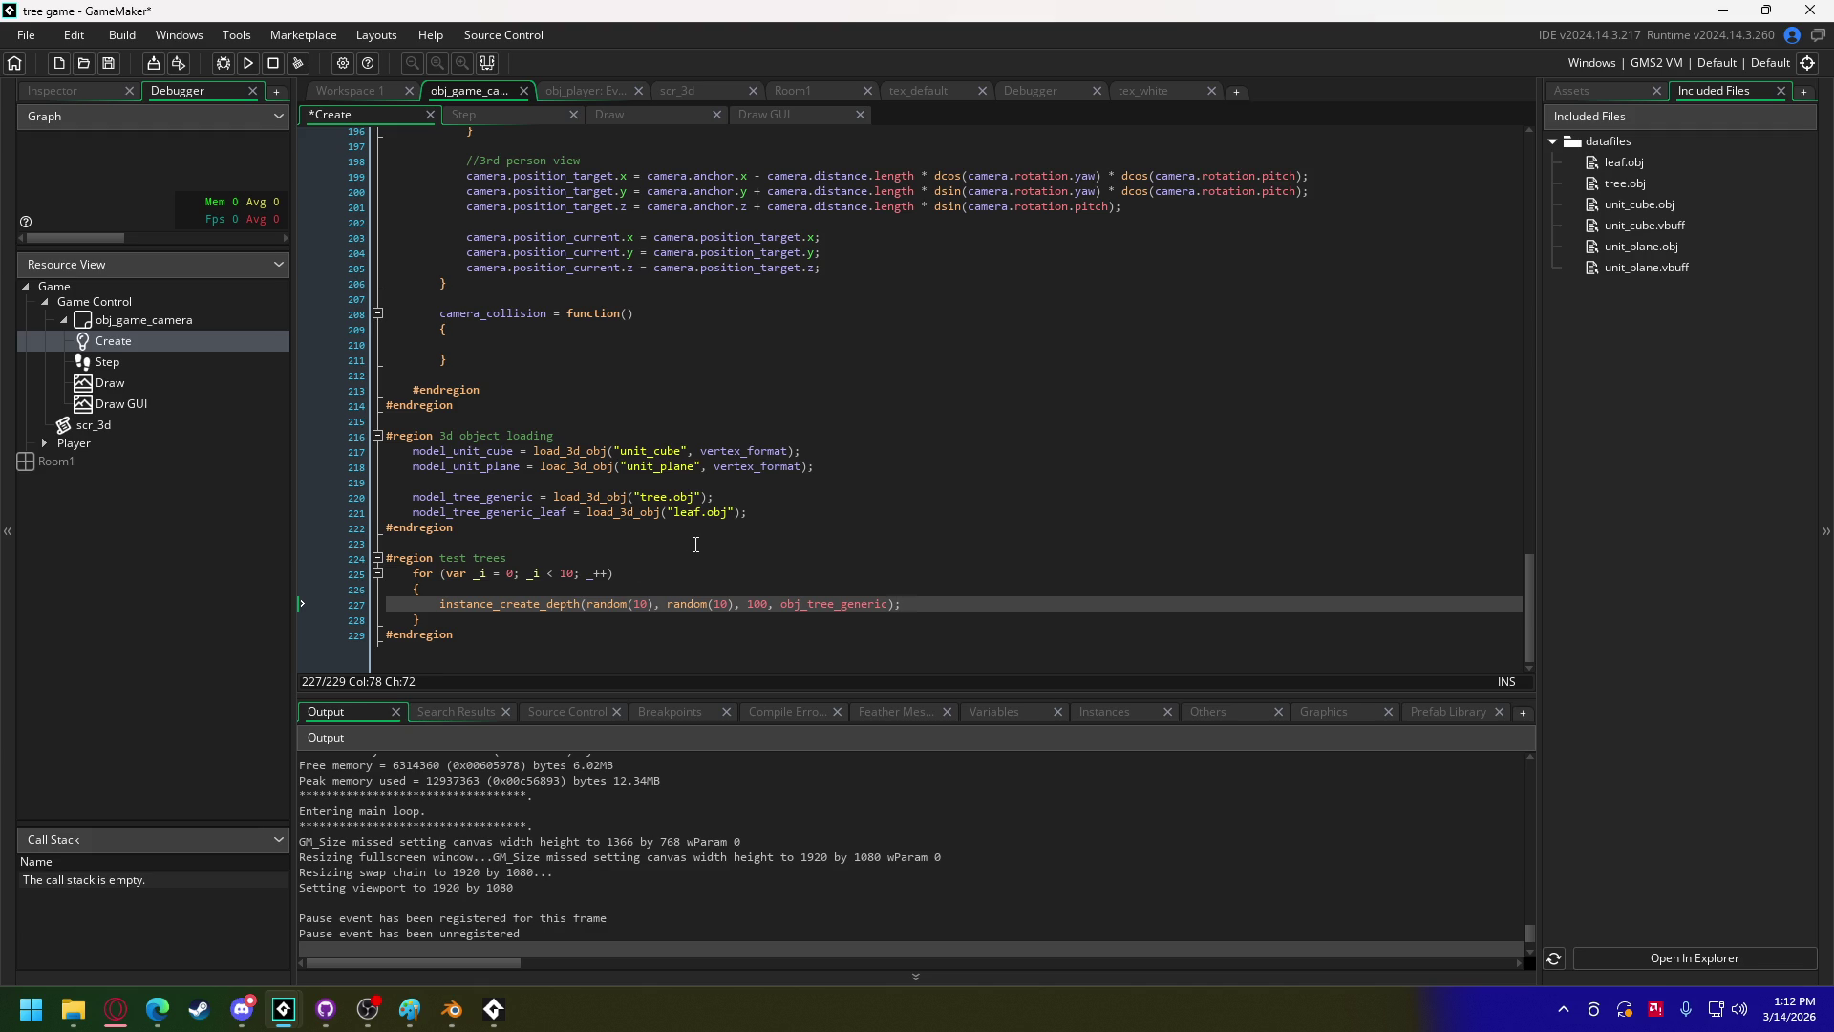
{"action": "left_click", "coordinate": [599, 574]}
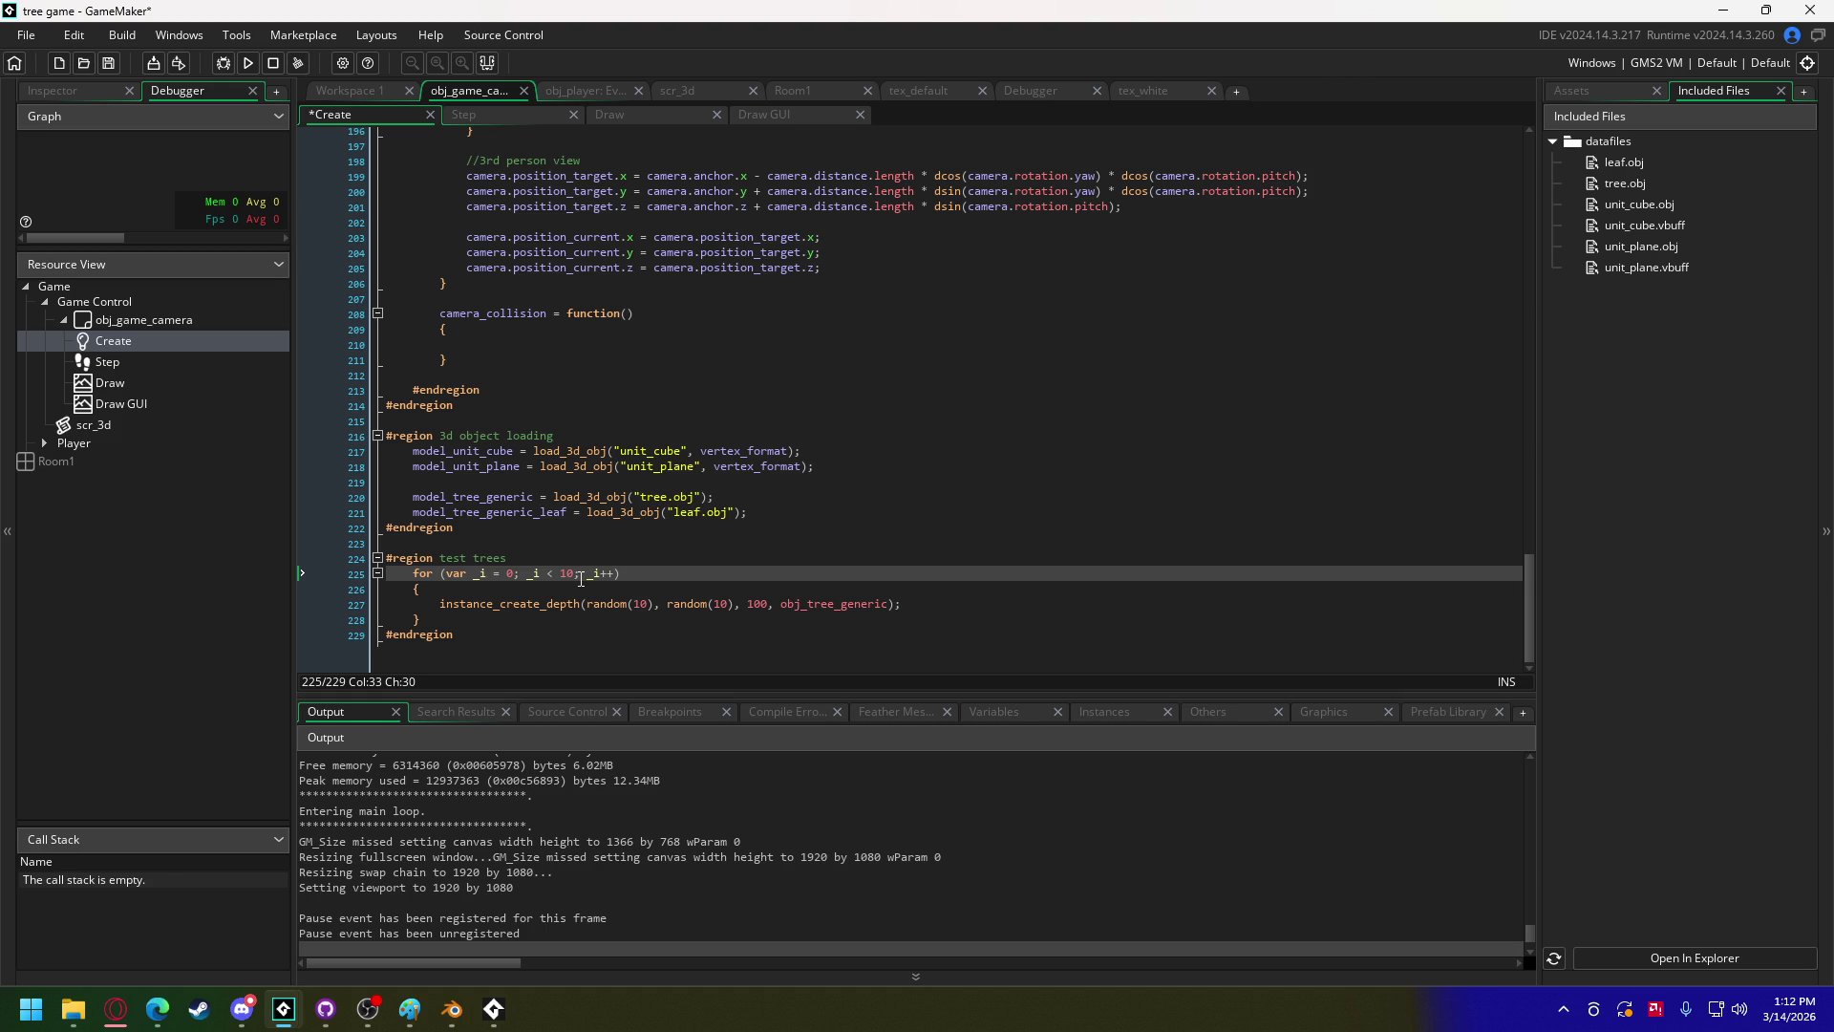
{"action": "mouse_move", "coordinate": [442, 606]}
{"action": "left_click", "coordinate": [626, 117]}
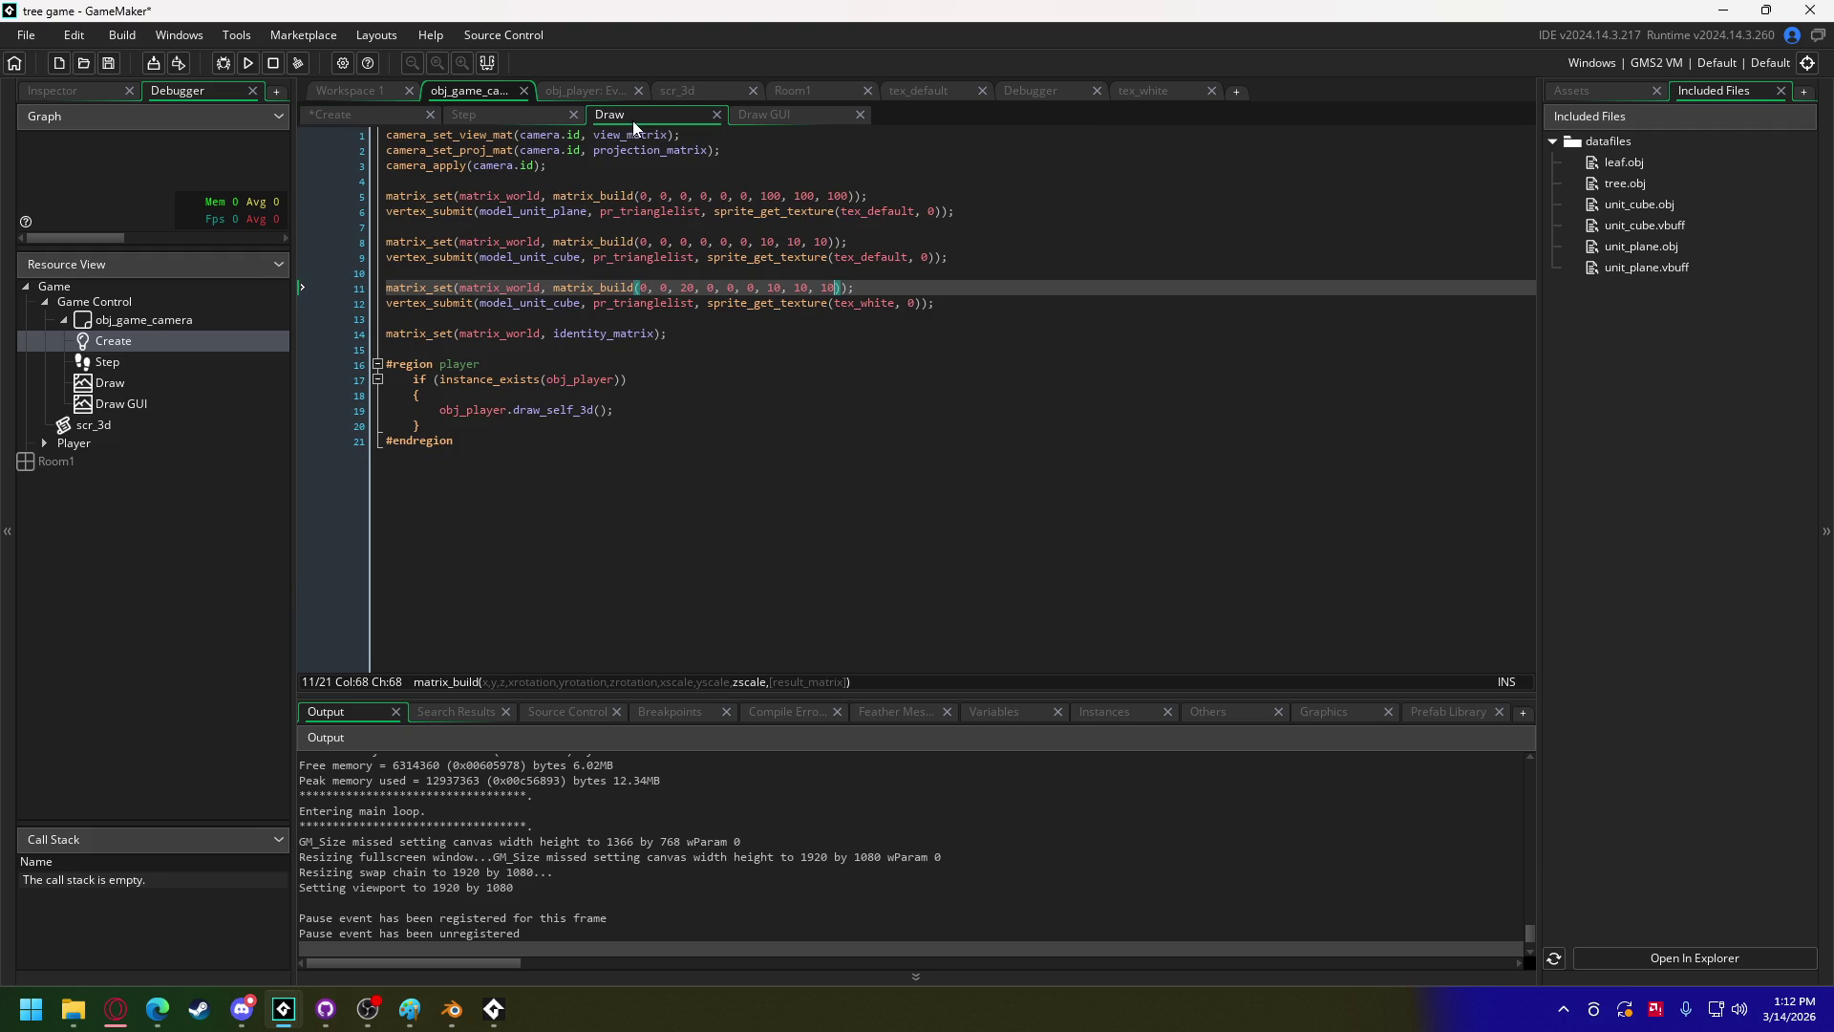
Step: Add a '#region world' to the camera's Draw event holding a copy of the player drawing block
{"action": "left_click_drag", "start_coordinate": [423, 425], "coordinate": [410, 381]}
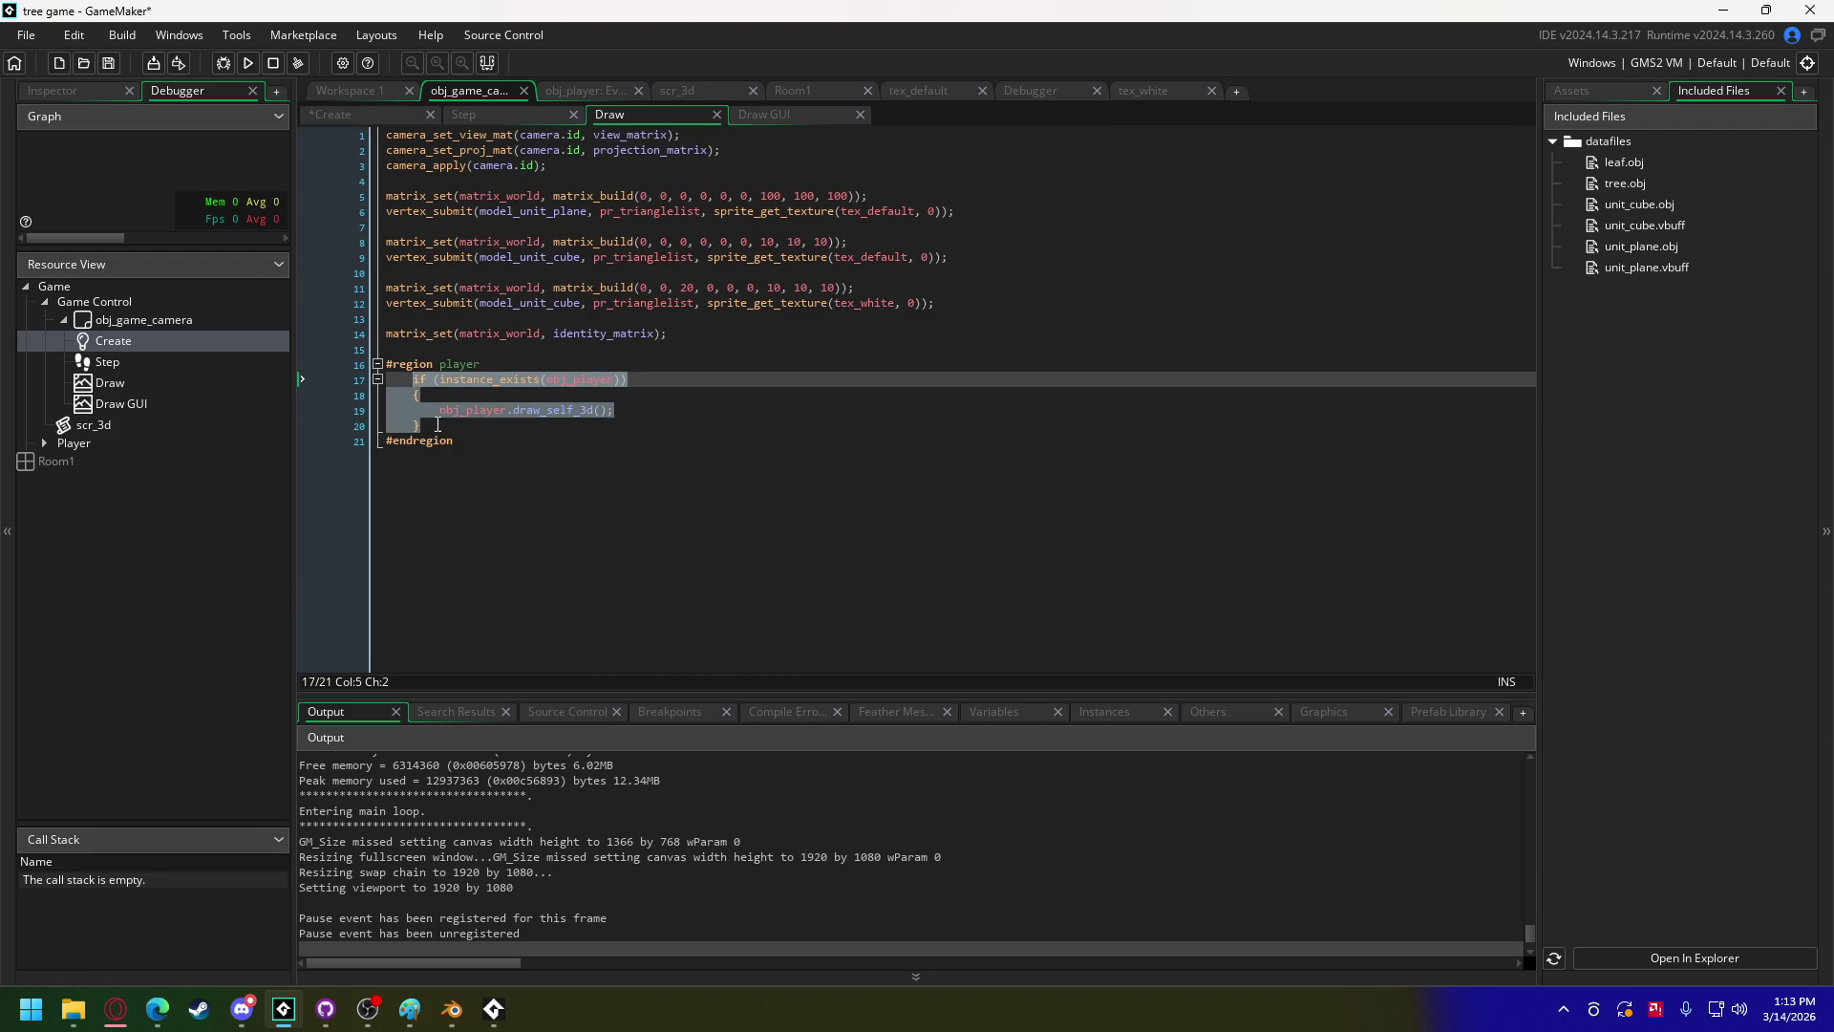
{"action": "left_click", "coordinate": [438, 424]}
{"action": "key", "text": "Return"}
{"action": "key", "text": "BackSpace"}
{"action": "key", "text": "Down"}
{"action": "key", "text": "End"}
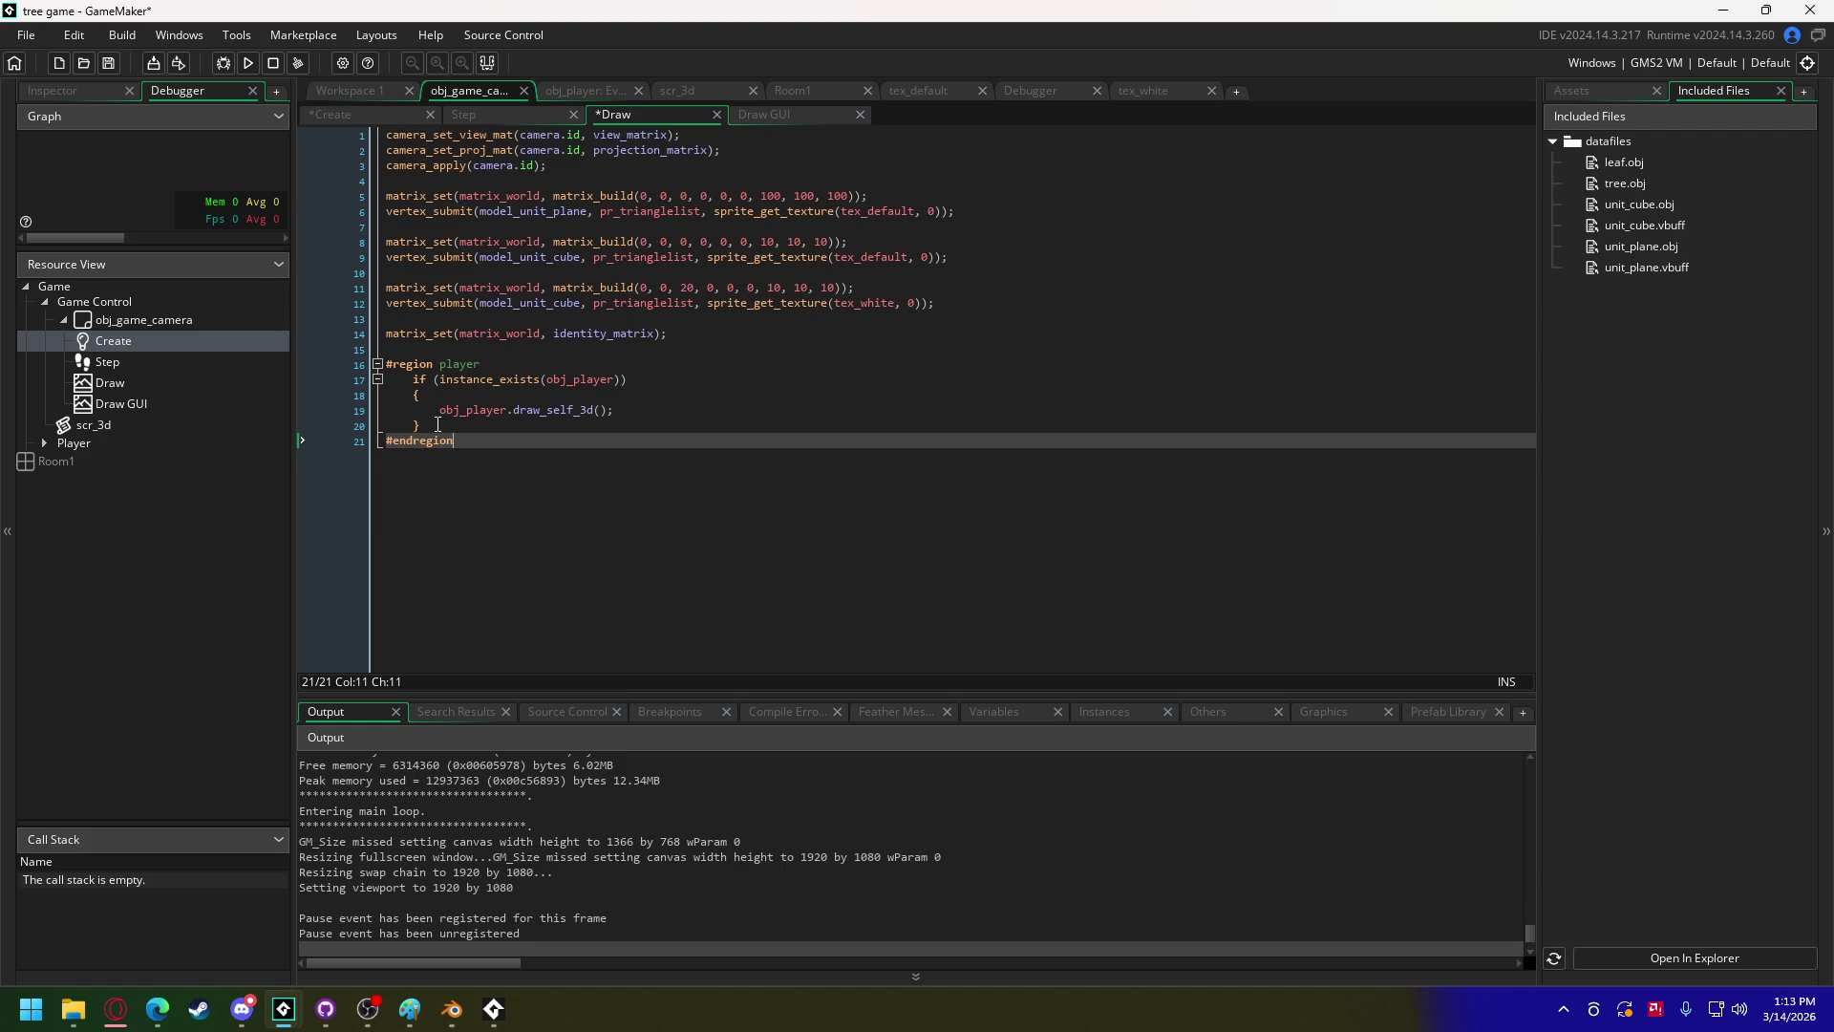
{"action": "key", "text": "Return"}
{"action": "key", "text": "Return"}
{"action": "type", "text": "#"}
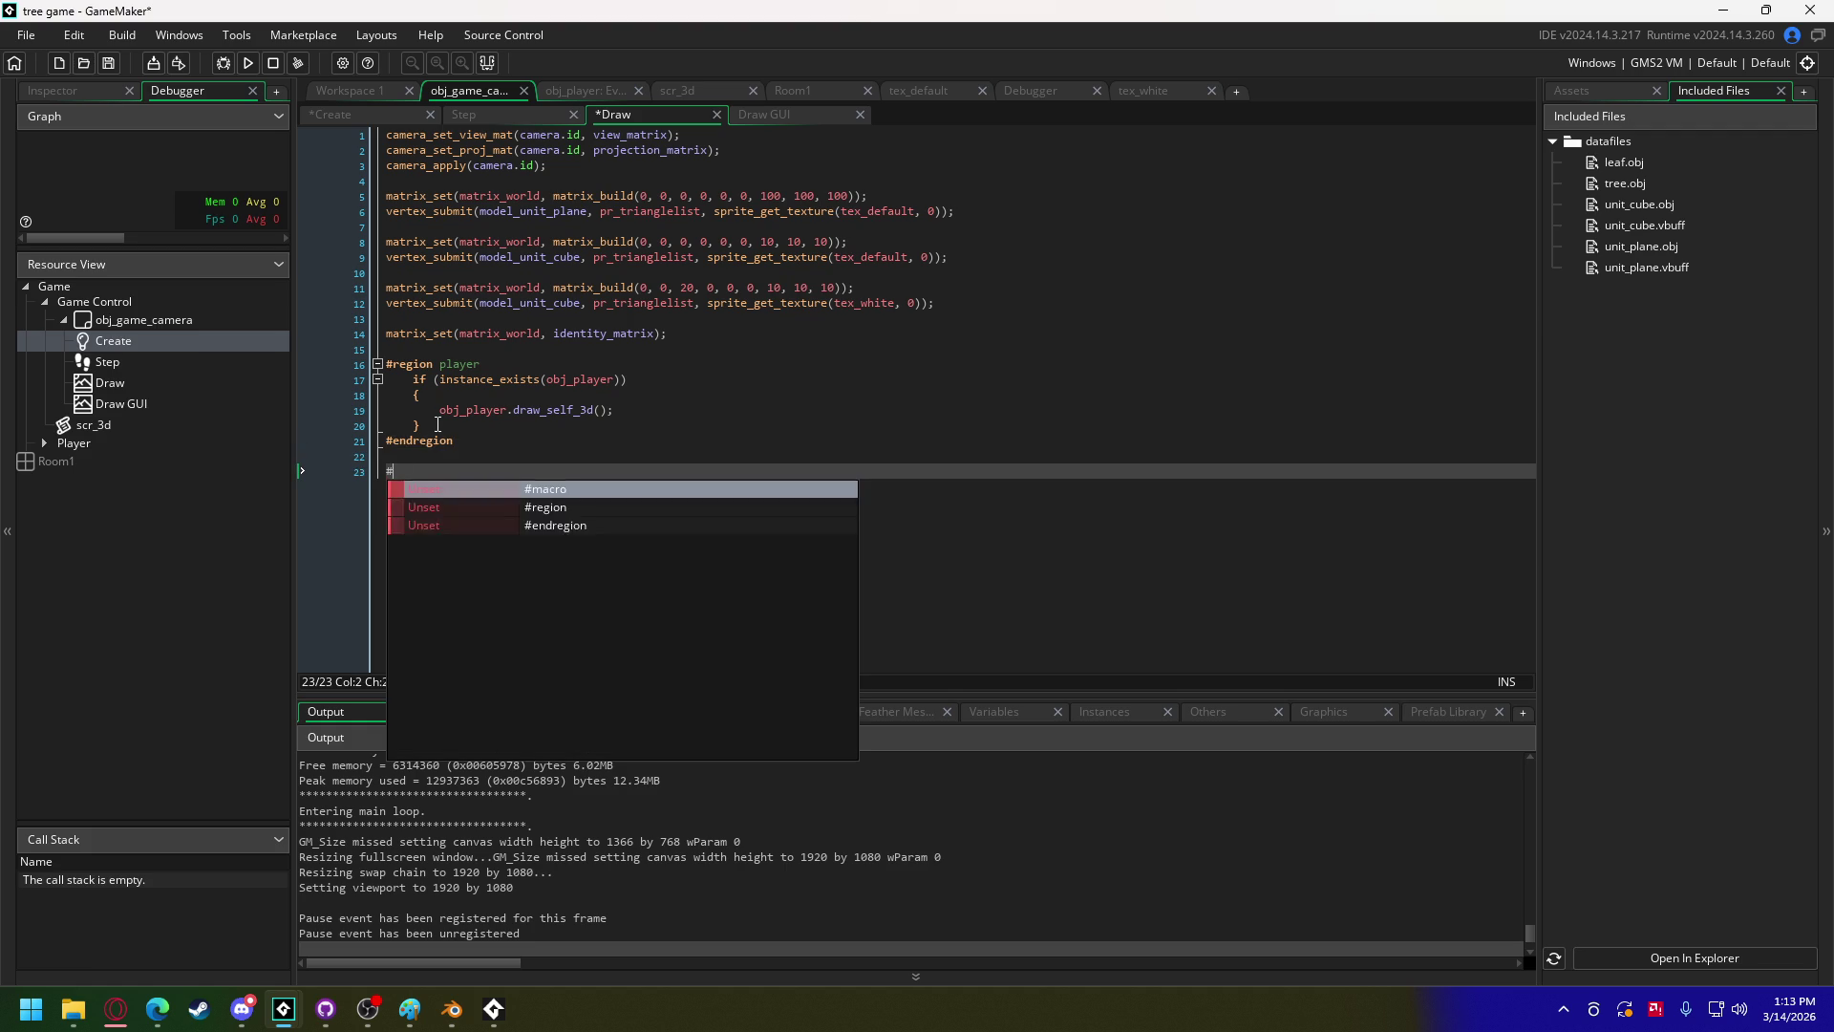
{"action": "type", "text": "region world"}
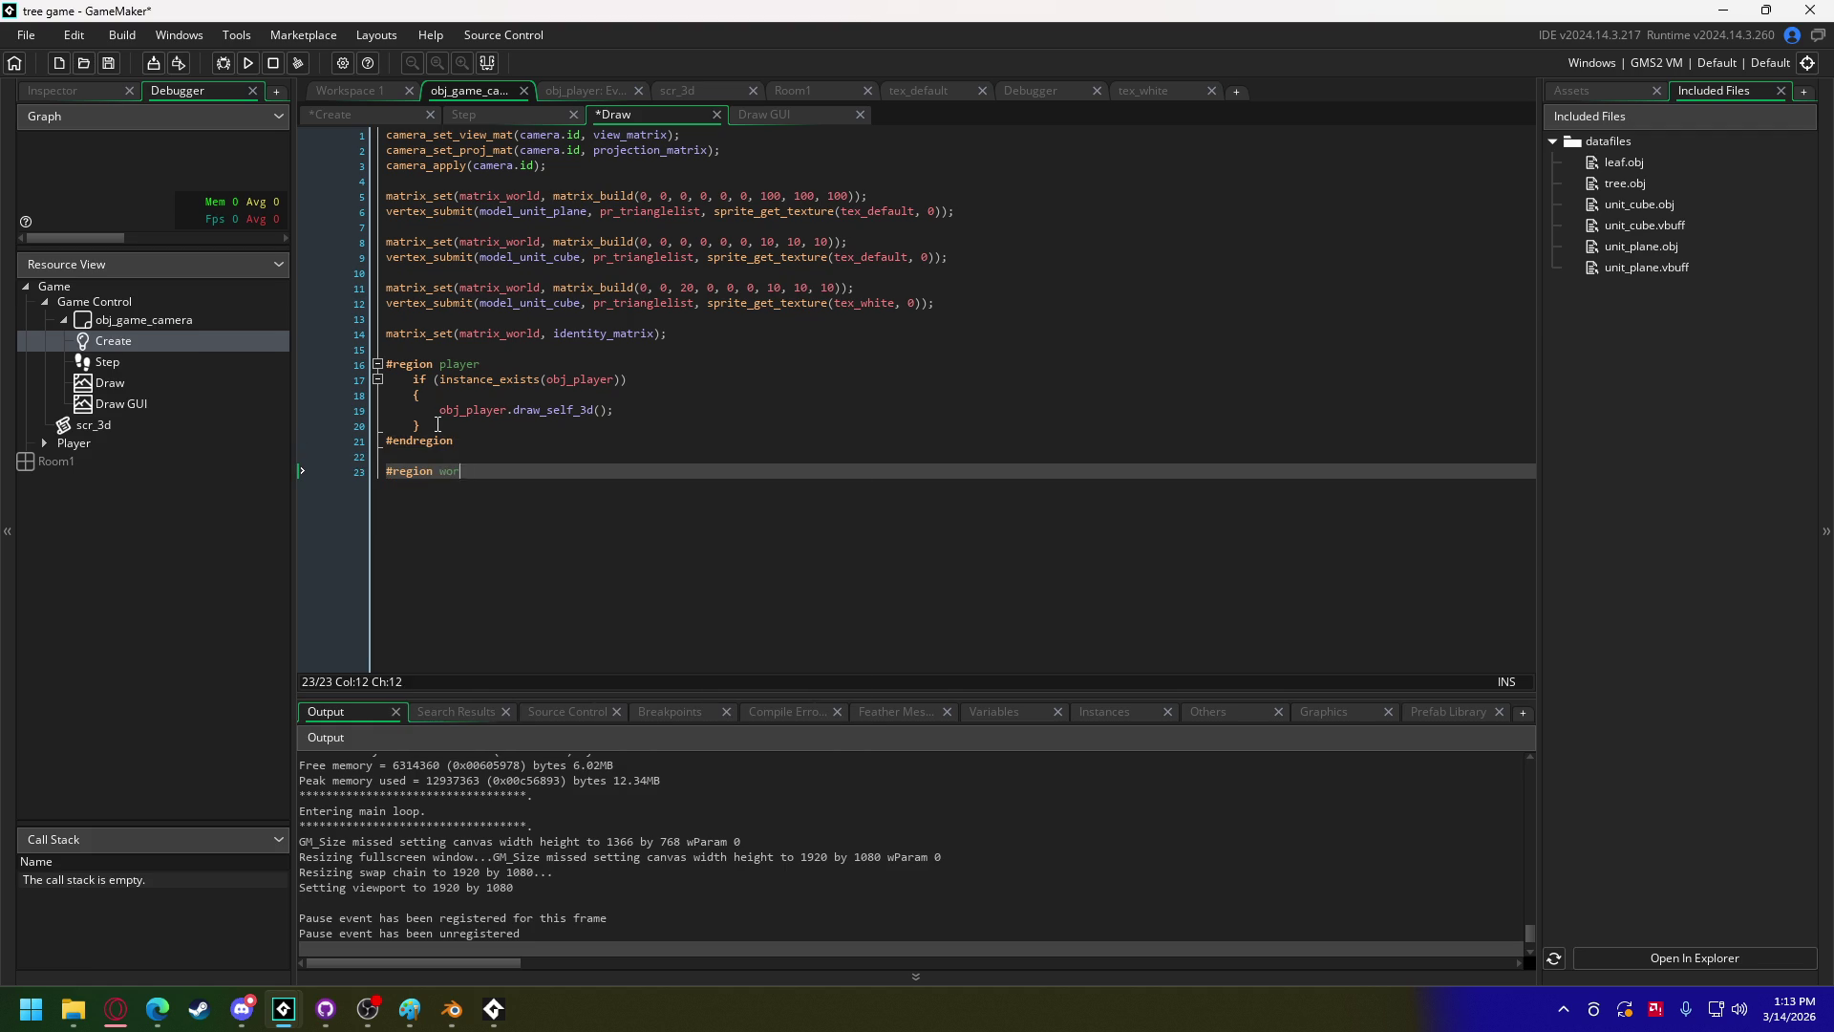
{"action": "key", "text": "Return"}
{"action": "key", "text": "Return"}
{"action": "type", "text": "#endregion"}
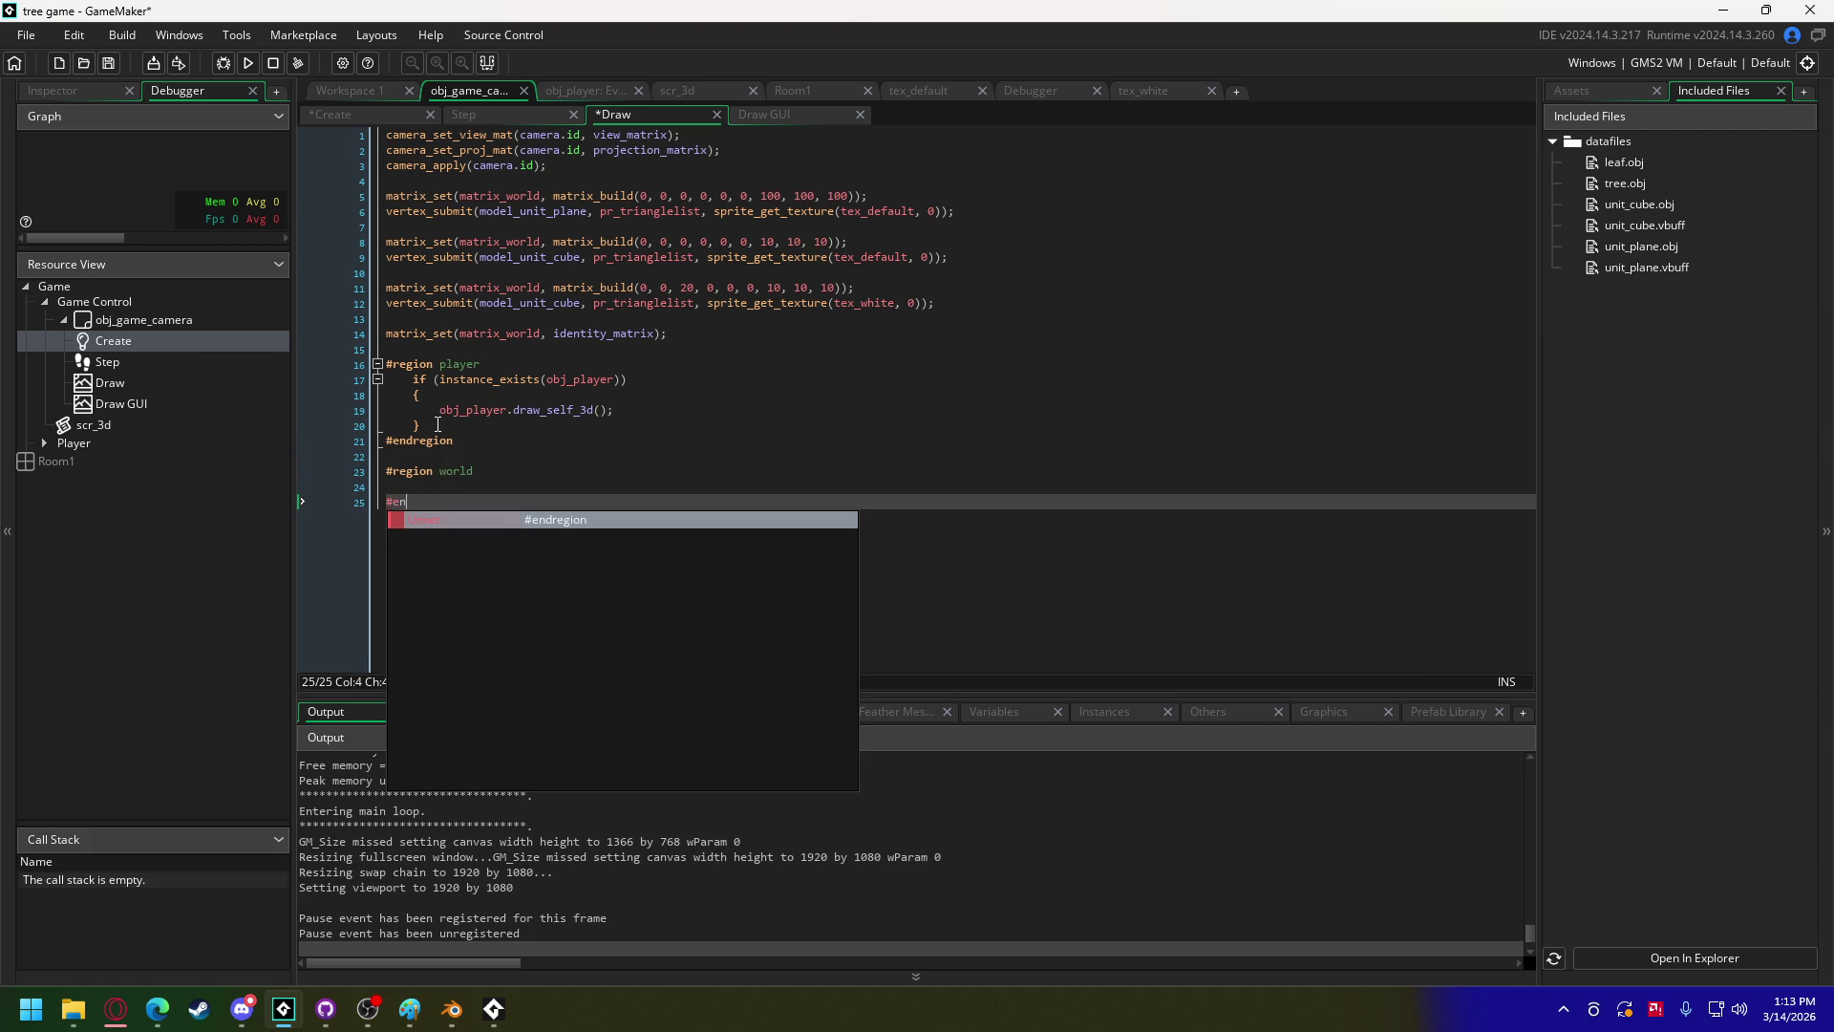
{"action": "key", "text": "Up"}
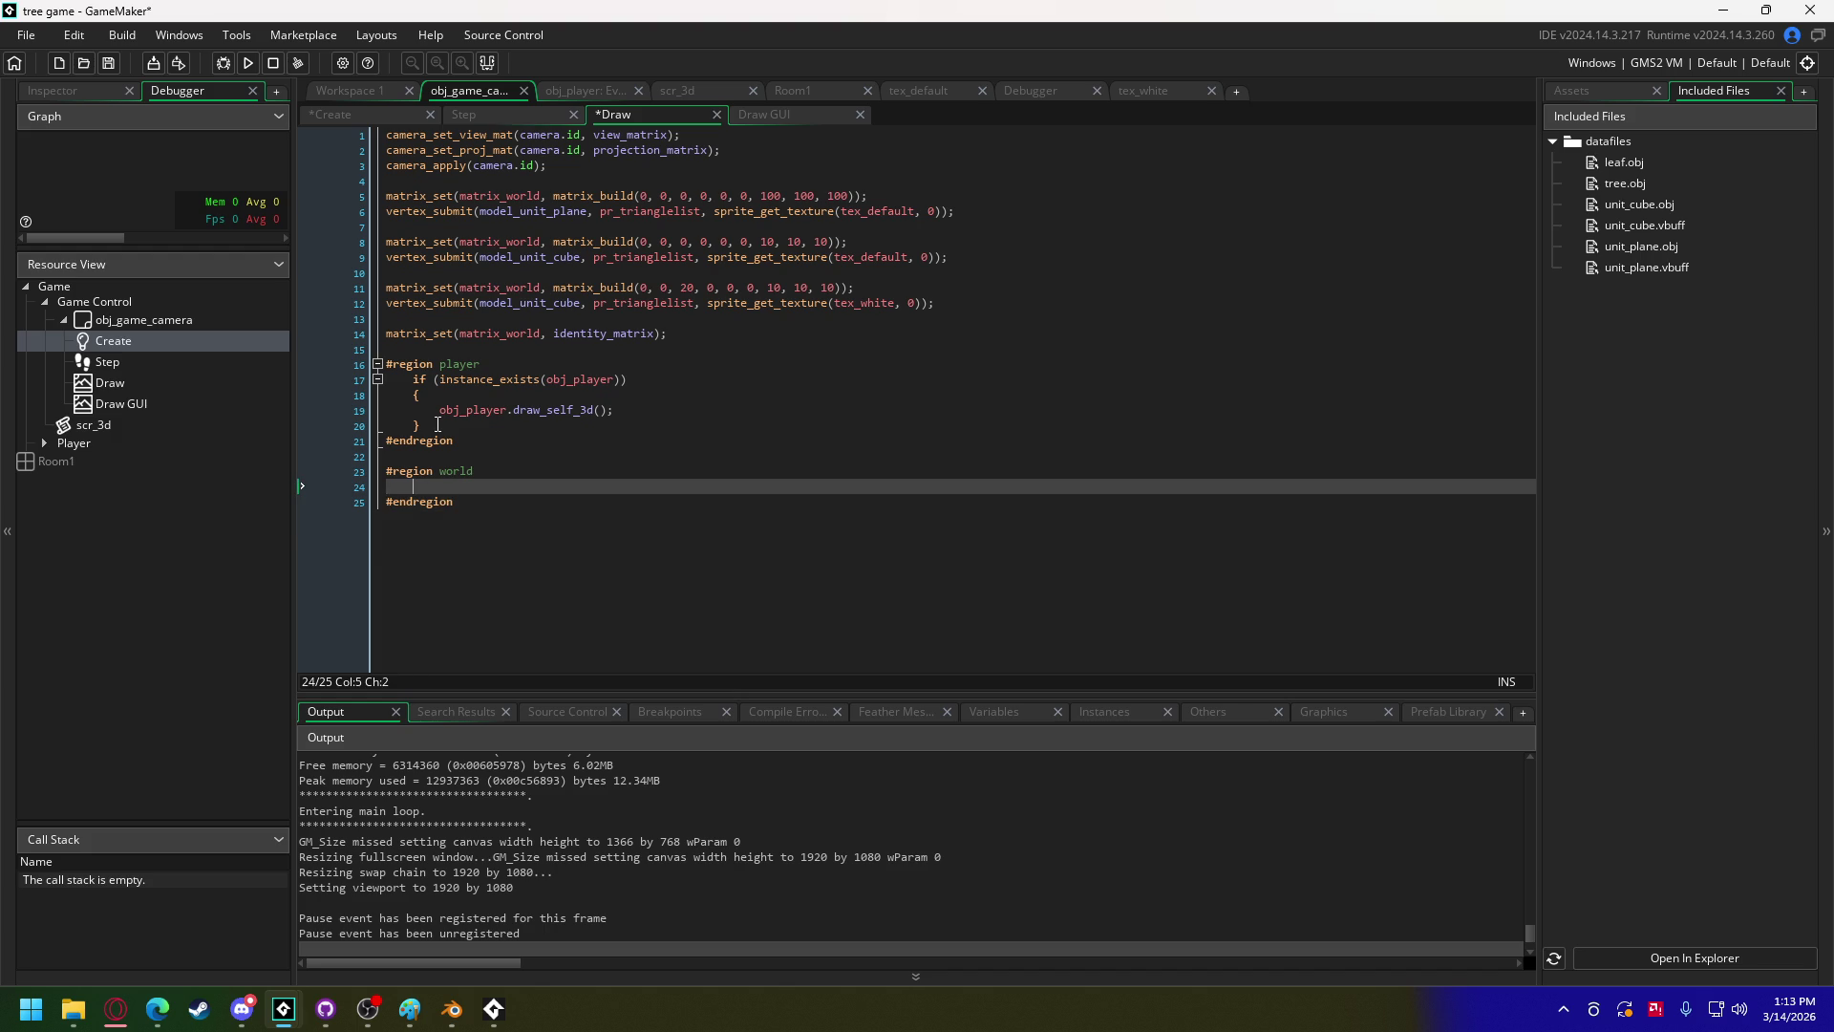
{"action": "type", "text": "if (instance_exists(obj_player)) \t{ \t\tobj_player.draw_self_3d(); \t}"}
Step: Change obj_player to obj_tree_generic in the pasted existence check and draw_self_3d call
{"action": "double_click", "coordinate": [593, 487]}
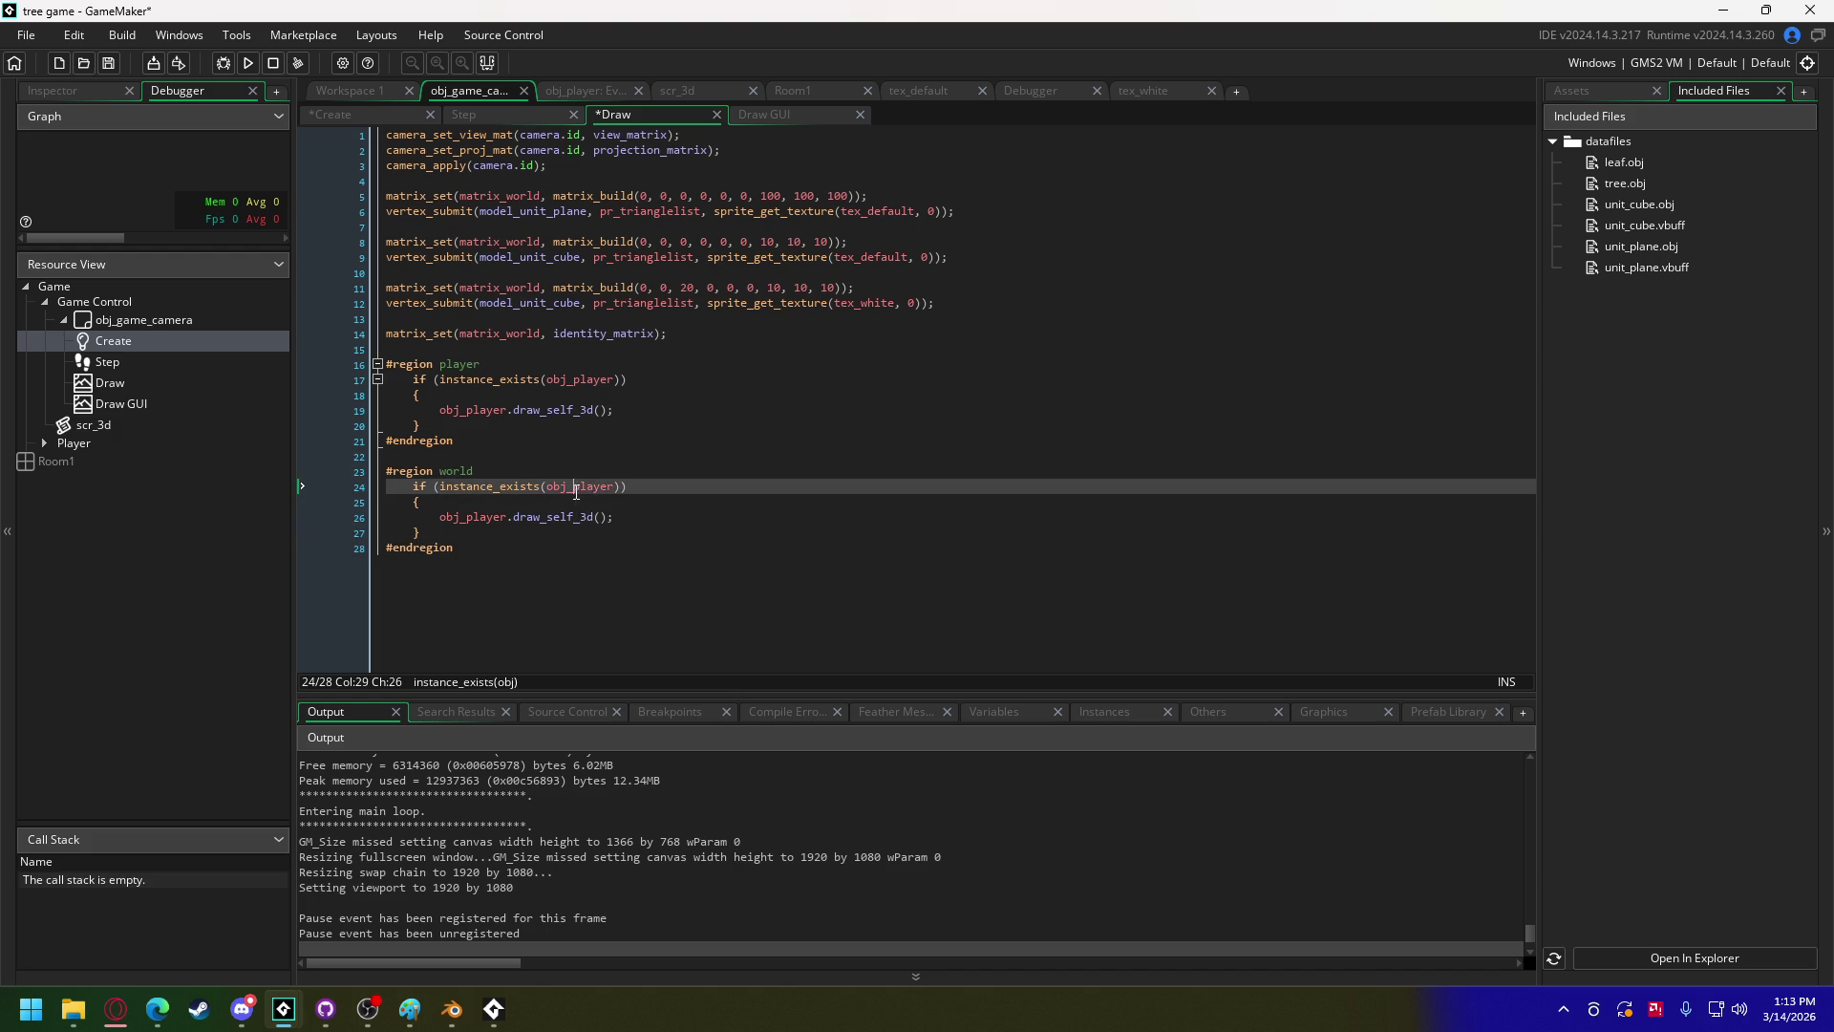
{"action": "type", "text": "t"}
{"action": "left_click", "coordinate": [664, 506]}
{"action": "double_click", "coordinate": [496, 519]}
{"action": "type", "text": "tree"}
{"action": "left_click", "coordinate": [585, 533]}
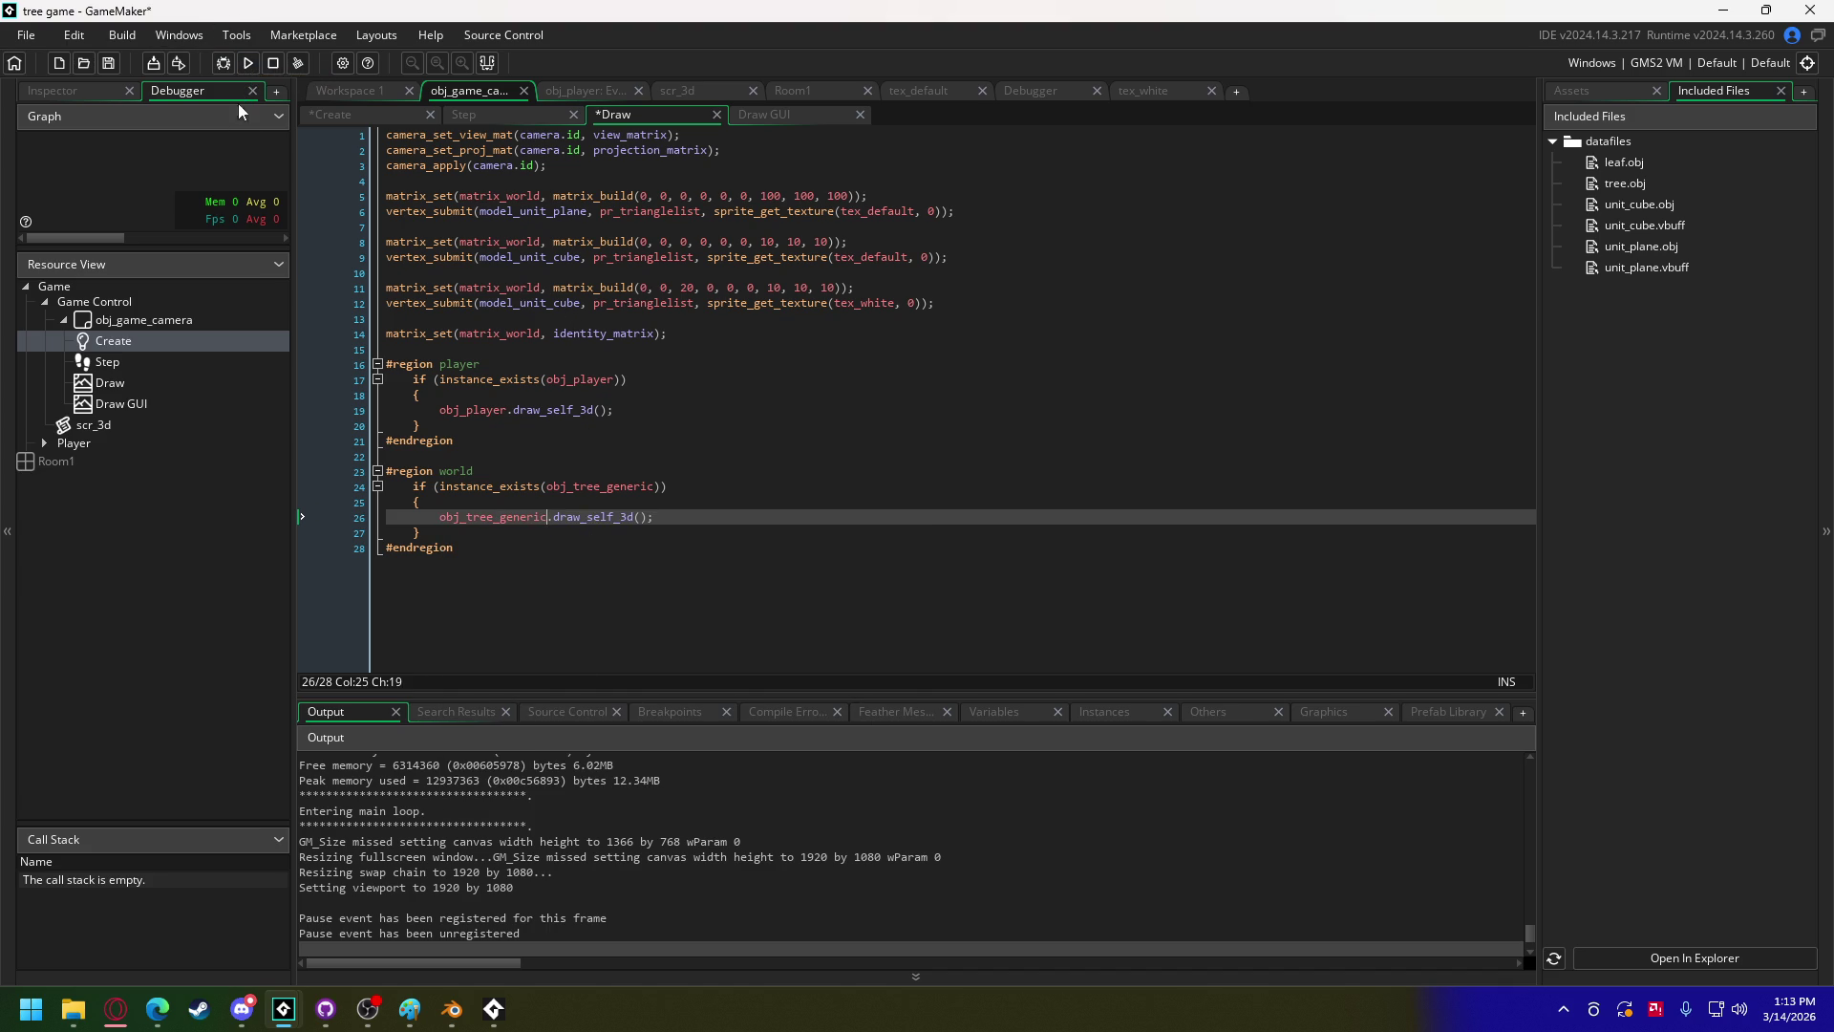
{"action": "left_click", "coordinate": [371, 94]}
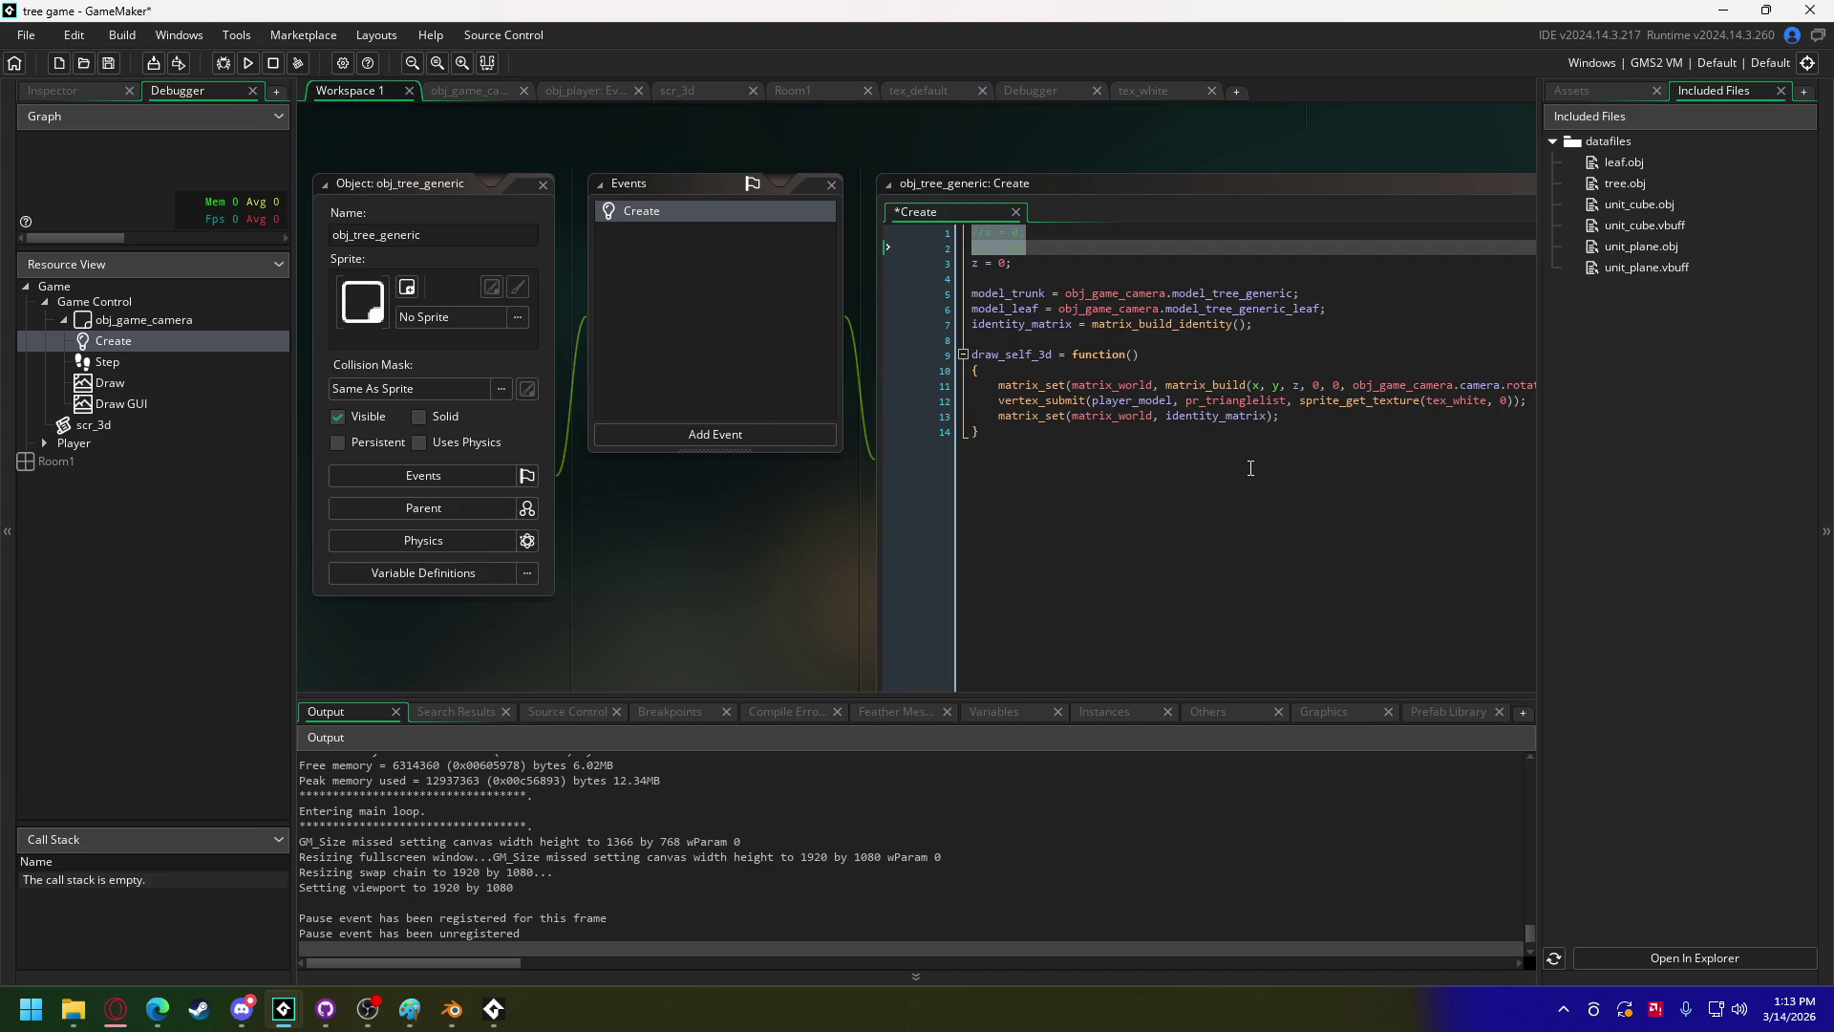
Step: Make draw_self_3d use tex_tree_generic and submit model_trunk instead of player_model
{"action": "left_click", "coordinate": [1051, 435]}
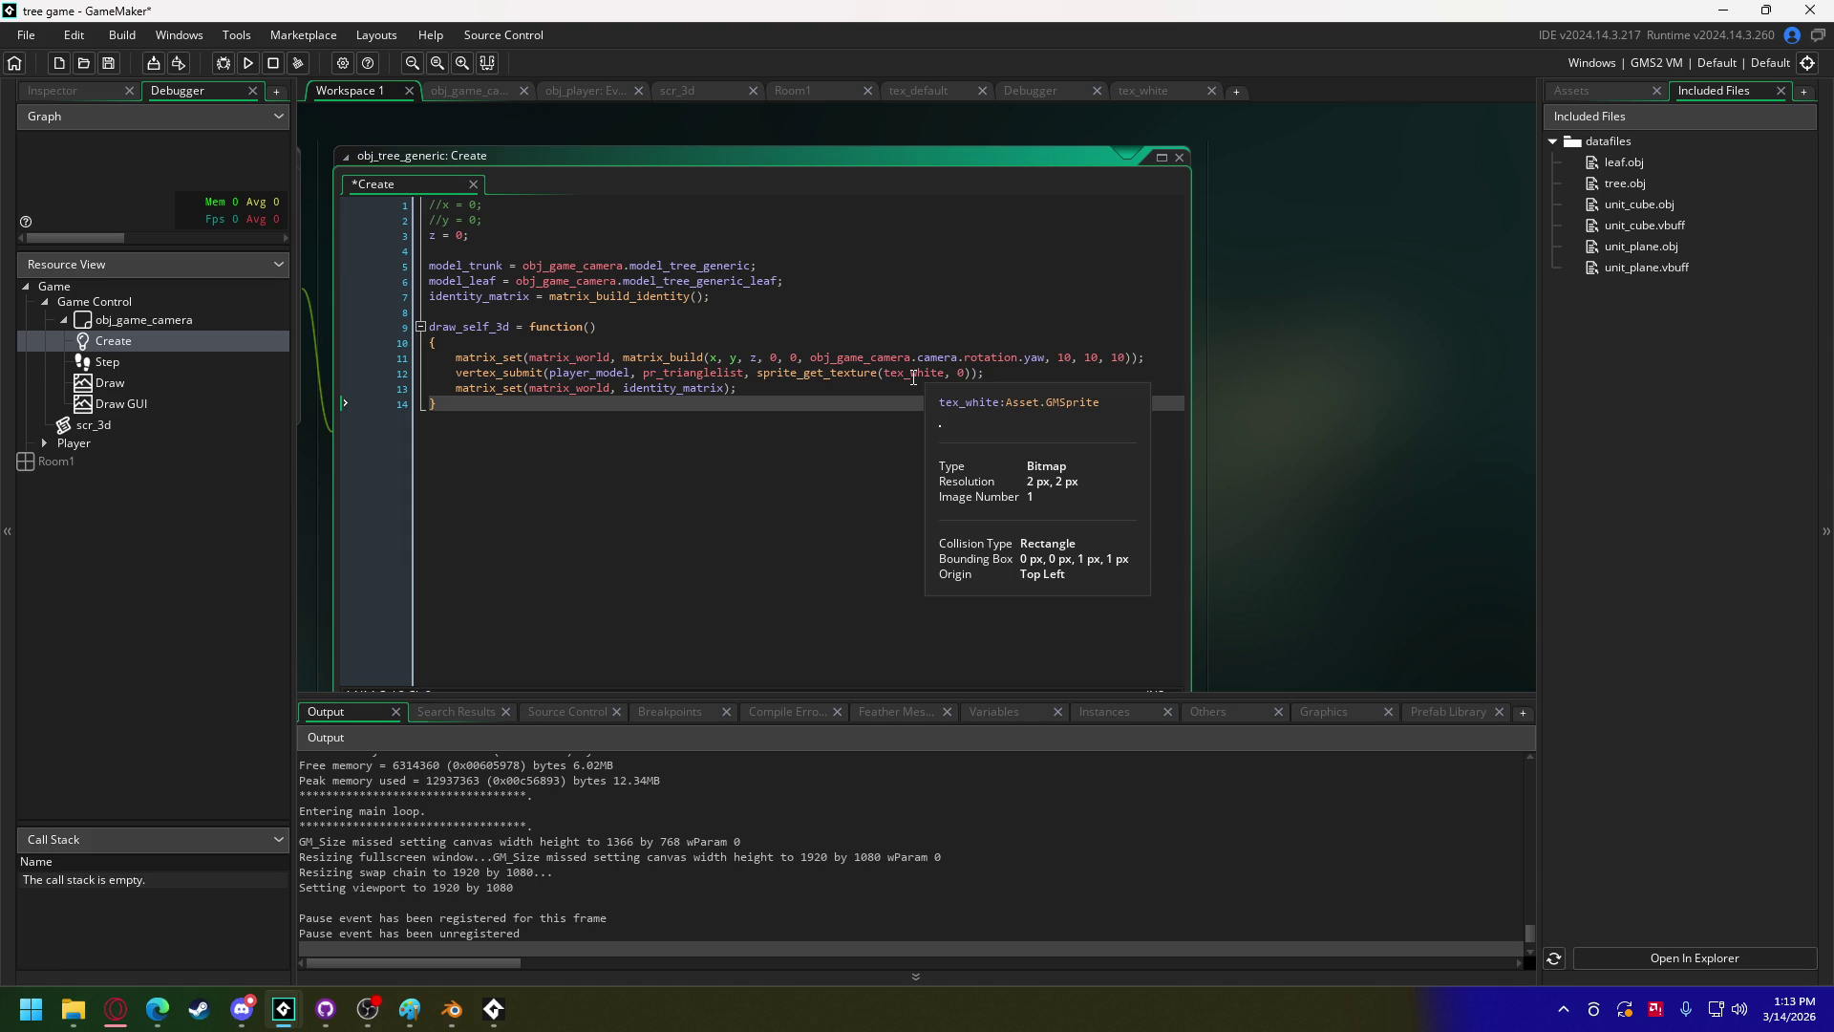
{"action": "left_click_drag", "start_coordinate": [911, 375], "coordinate": [943, 374]}
{"action": "type", "text": "tree"}
{"action": "left_click", "coordinate": [1046, 386]}
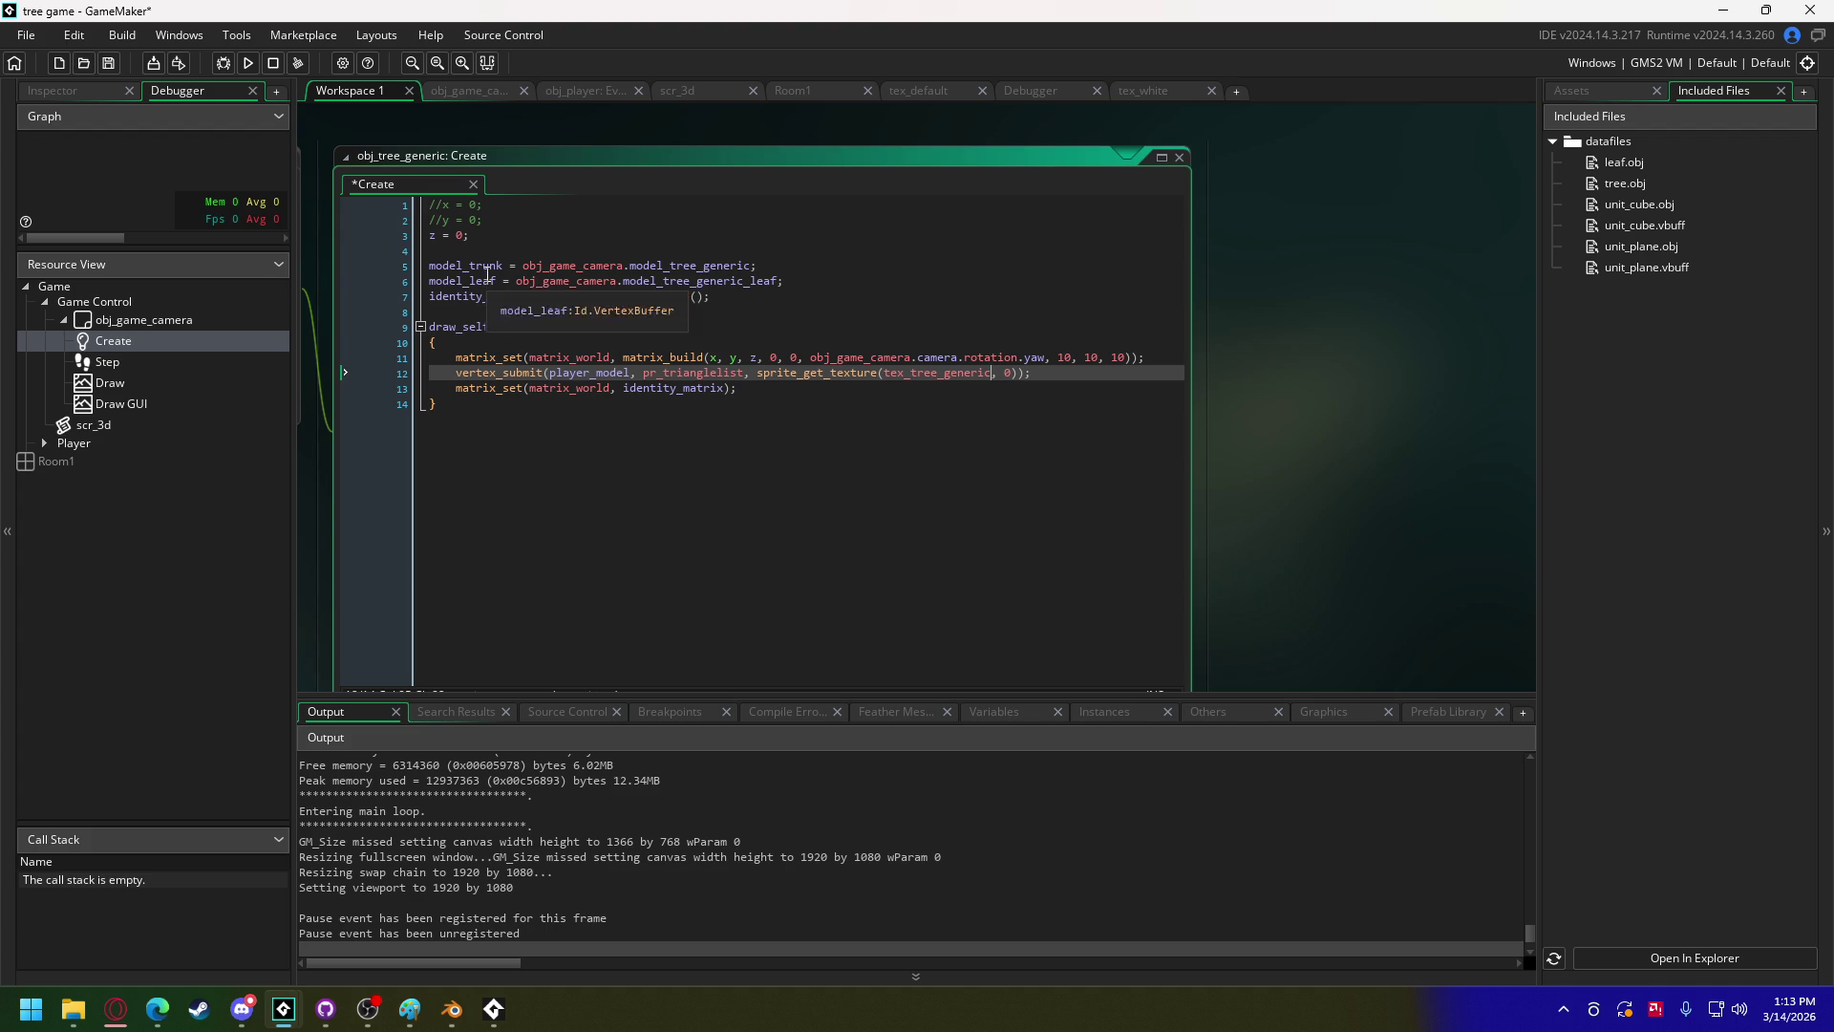
{"action": "double_click", "coordinate": [487, 267]}
{"action": "key", "text": "ctrl+c"}
{"action": "double_click", "coordinate": [588, 373]}
{"action": "key", "text": "ctrl+v"}
Step: Add a second vertex_submit line for model_leaf and start a test run
{"action": "left_click_drag", "start_coordinate": [1044, 373], "coordinate": [457, 373]}
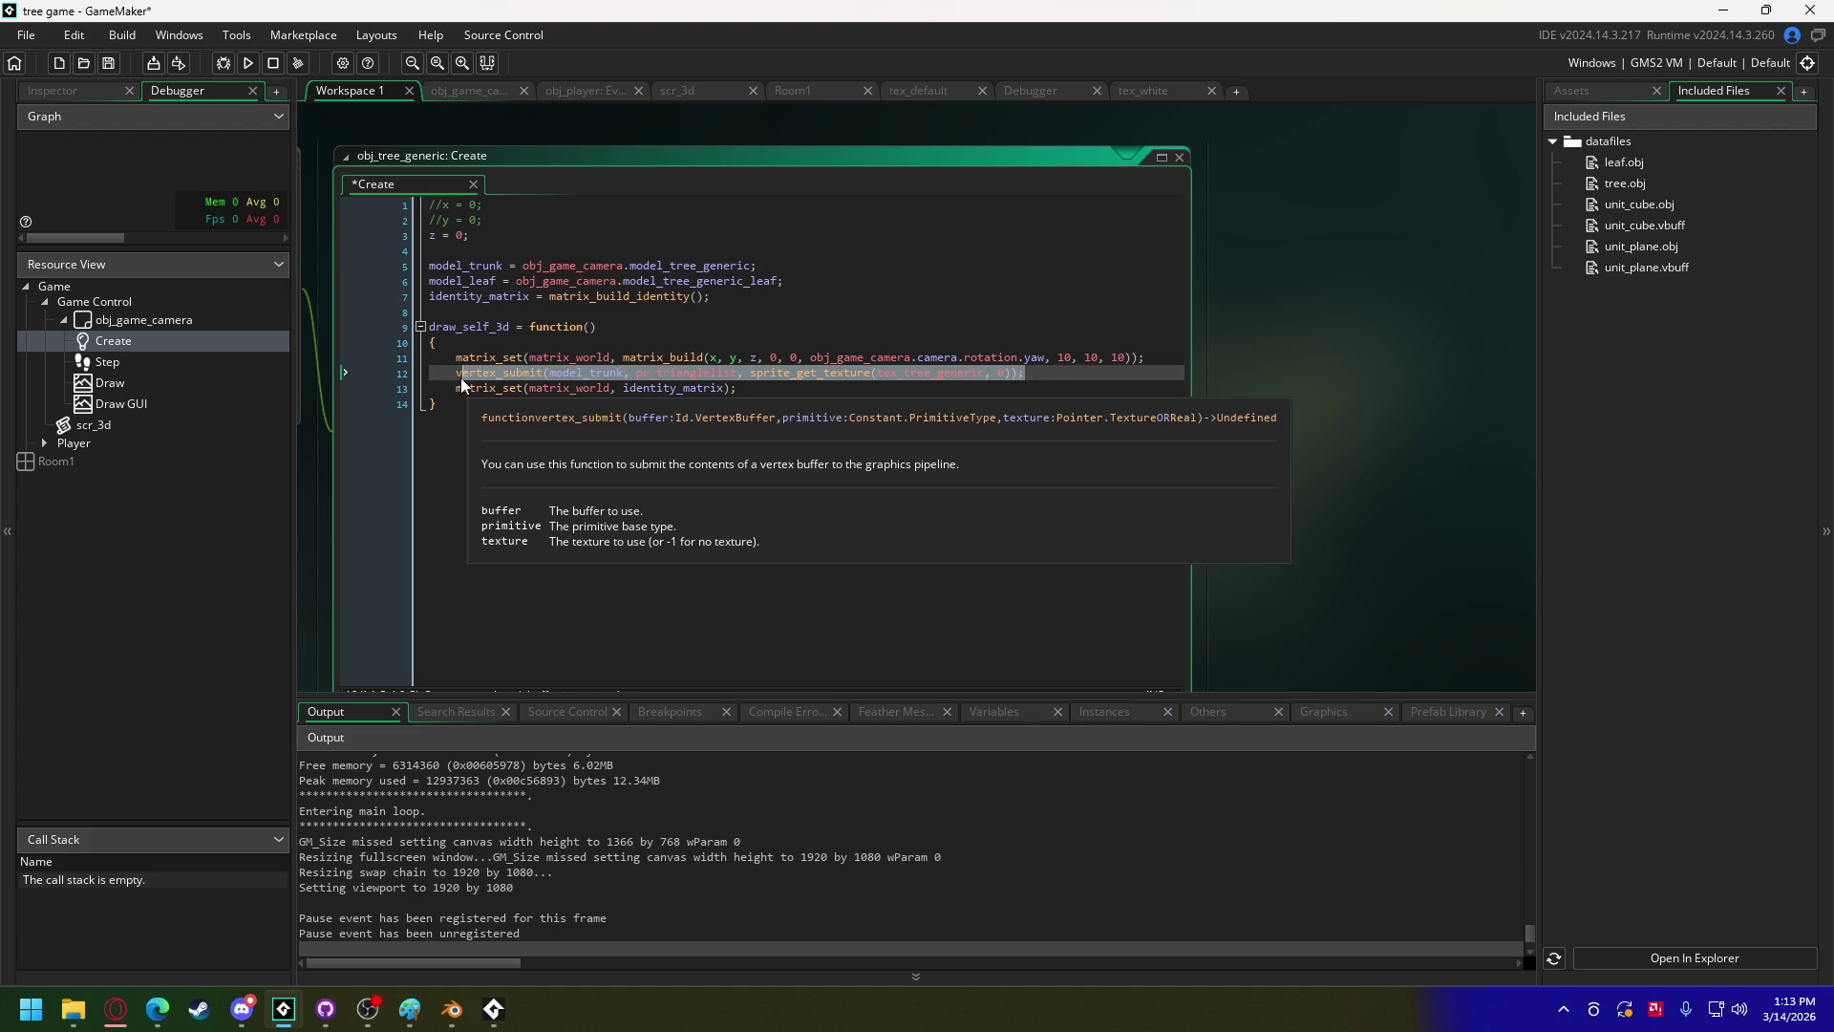
{"action": "key", "text": "ctrl+c"}
{"action": "key", "text": "End"}
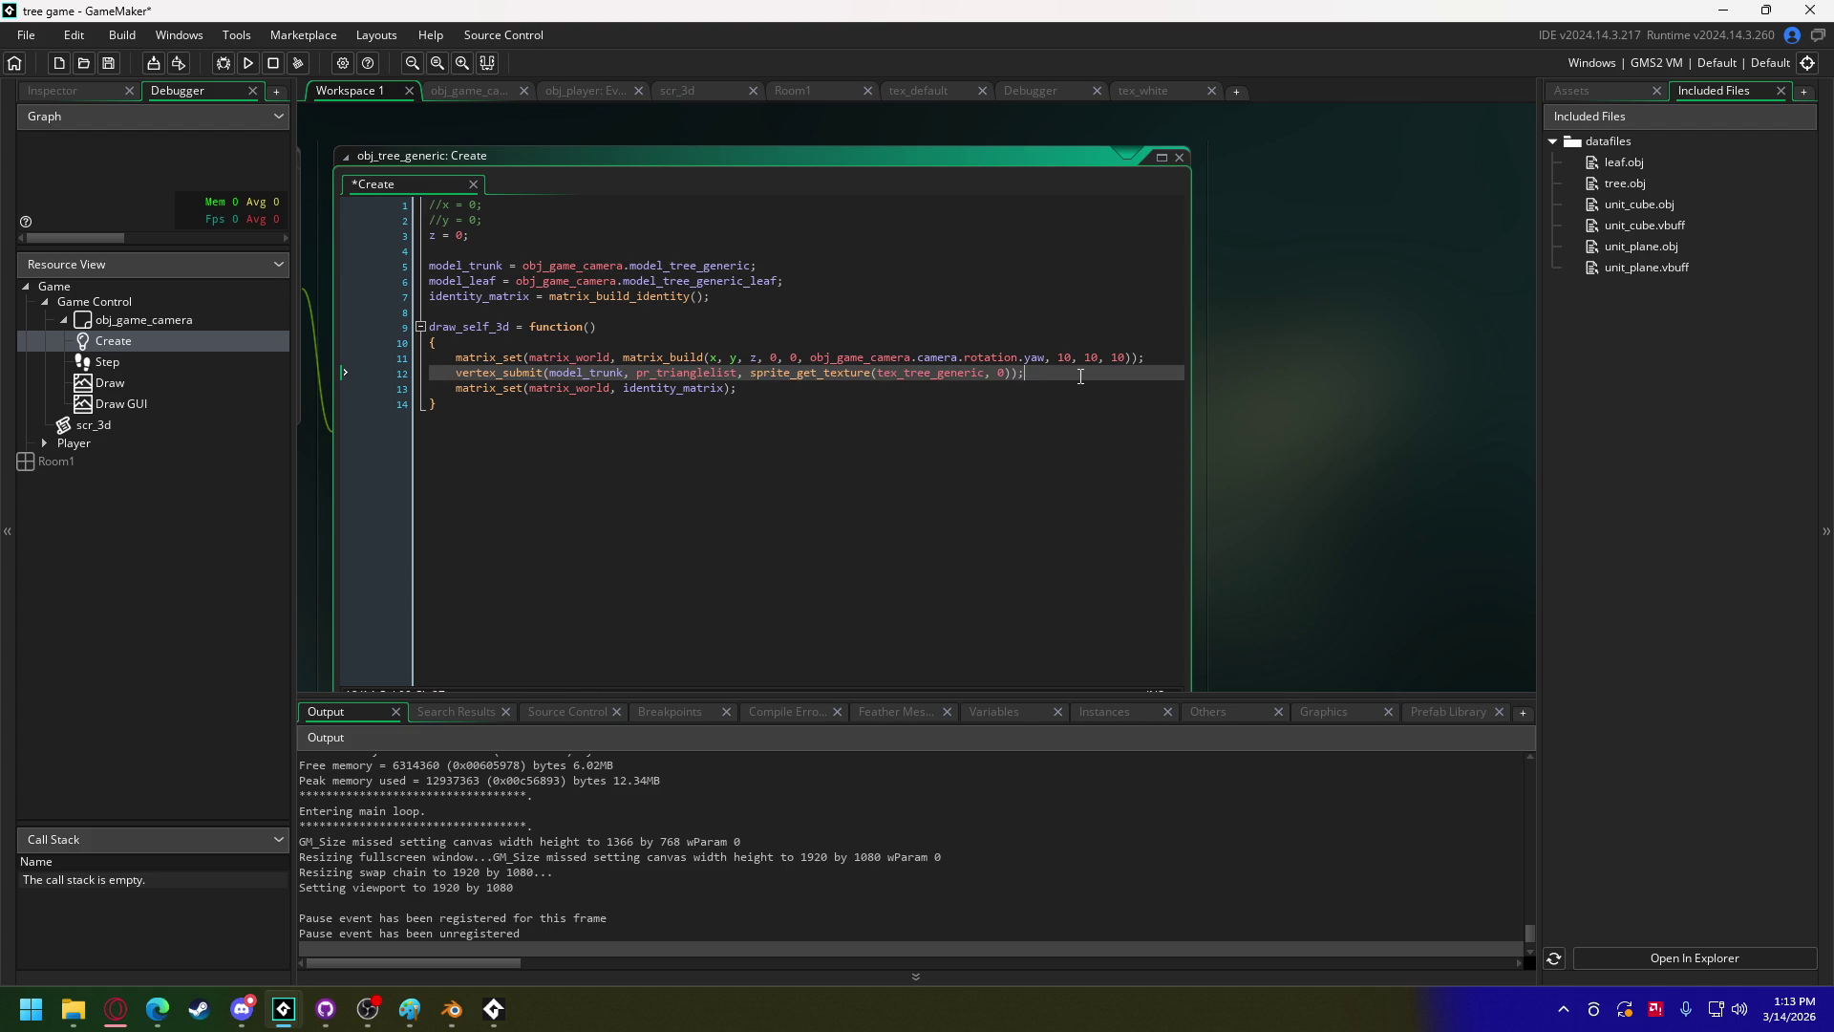
{"action": "key", "text": "Return"}
{"action": "key", "text": "ctrl+v"}
{"action": "double_click", "coordinate": [465, 281]}
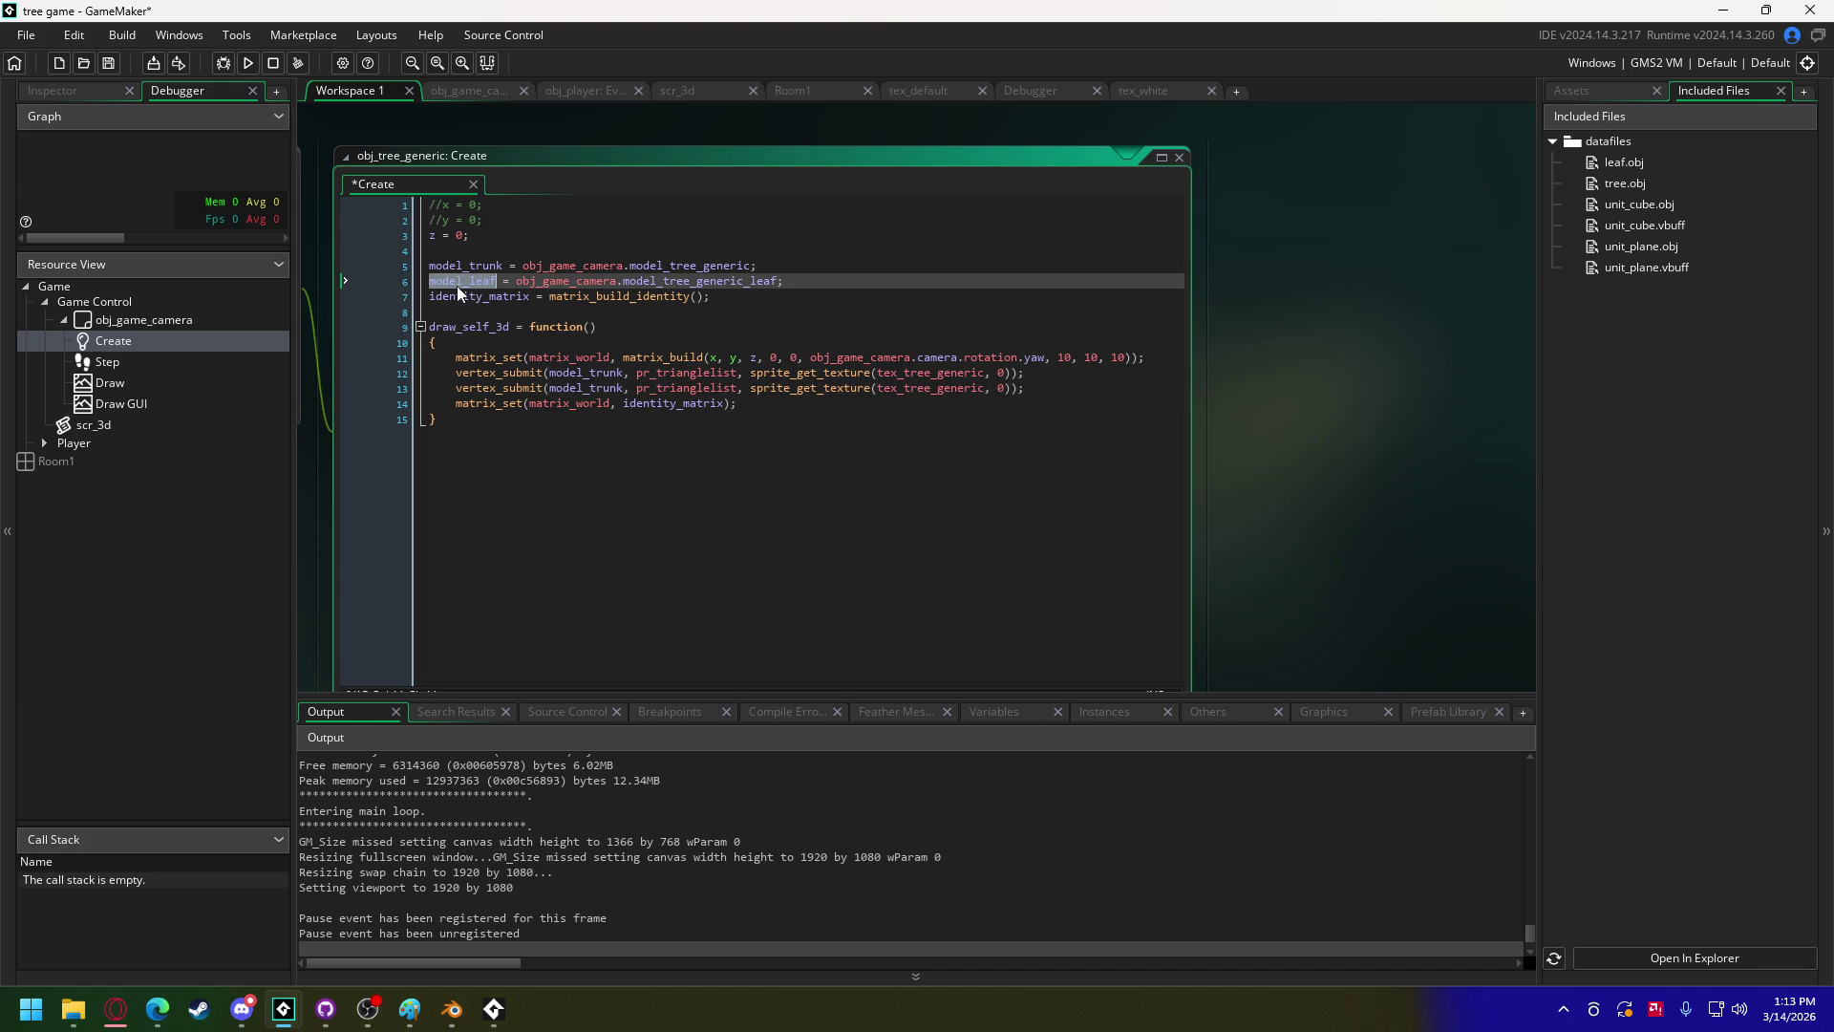
{"action": "left_click", "coordinate": [599, 387]}
{"action": "double_click", "coordinate": [599, 387]}
{"action": "key", "text": "ctrl+v"}
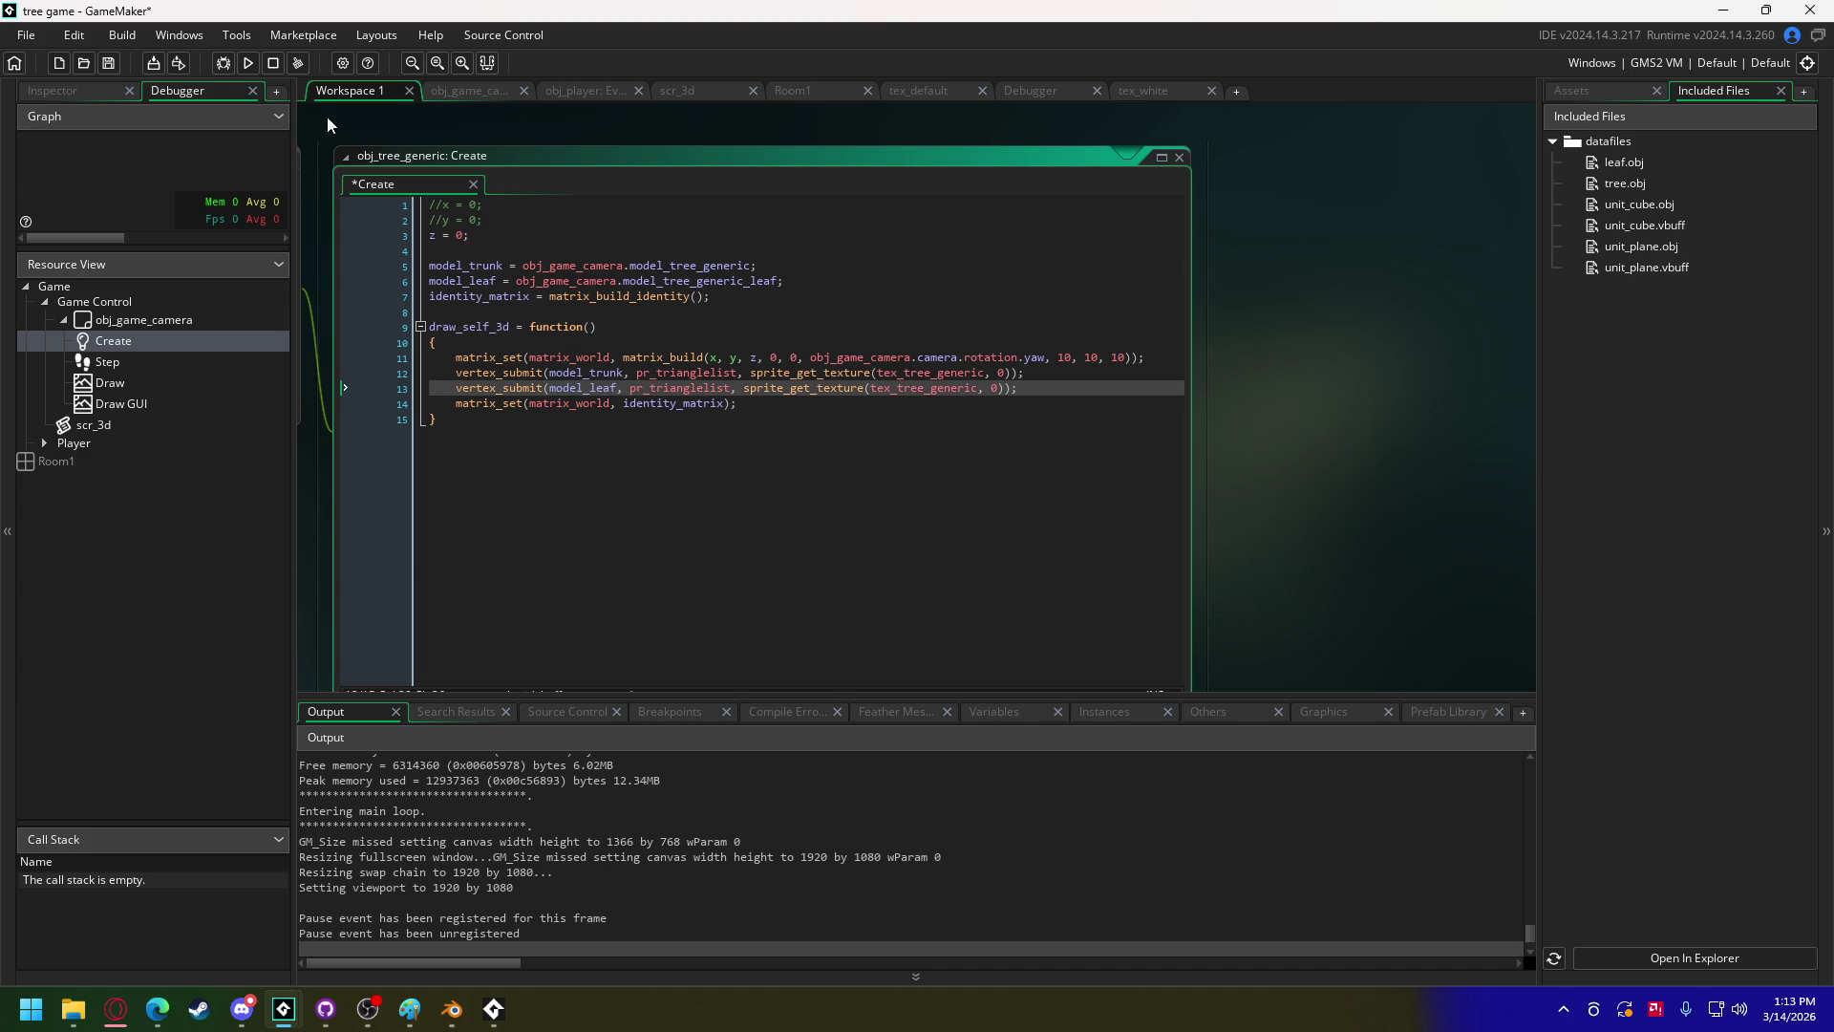
{"action": "left_click", "coordinate": [248, 63]}
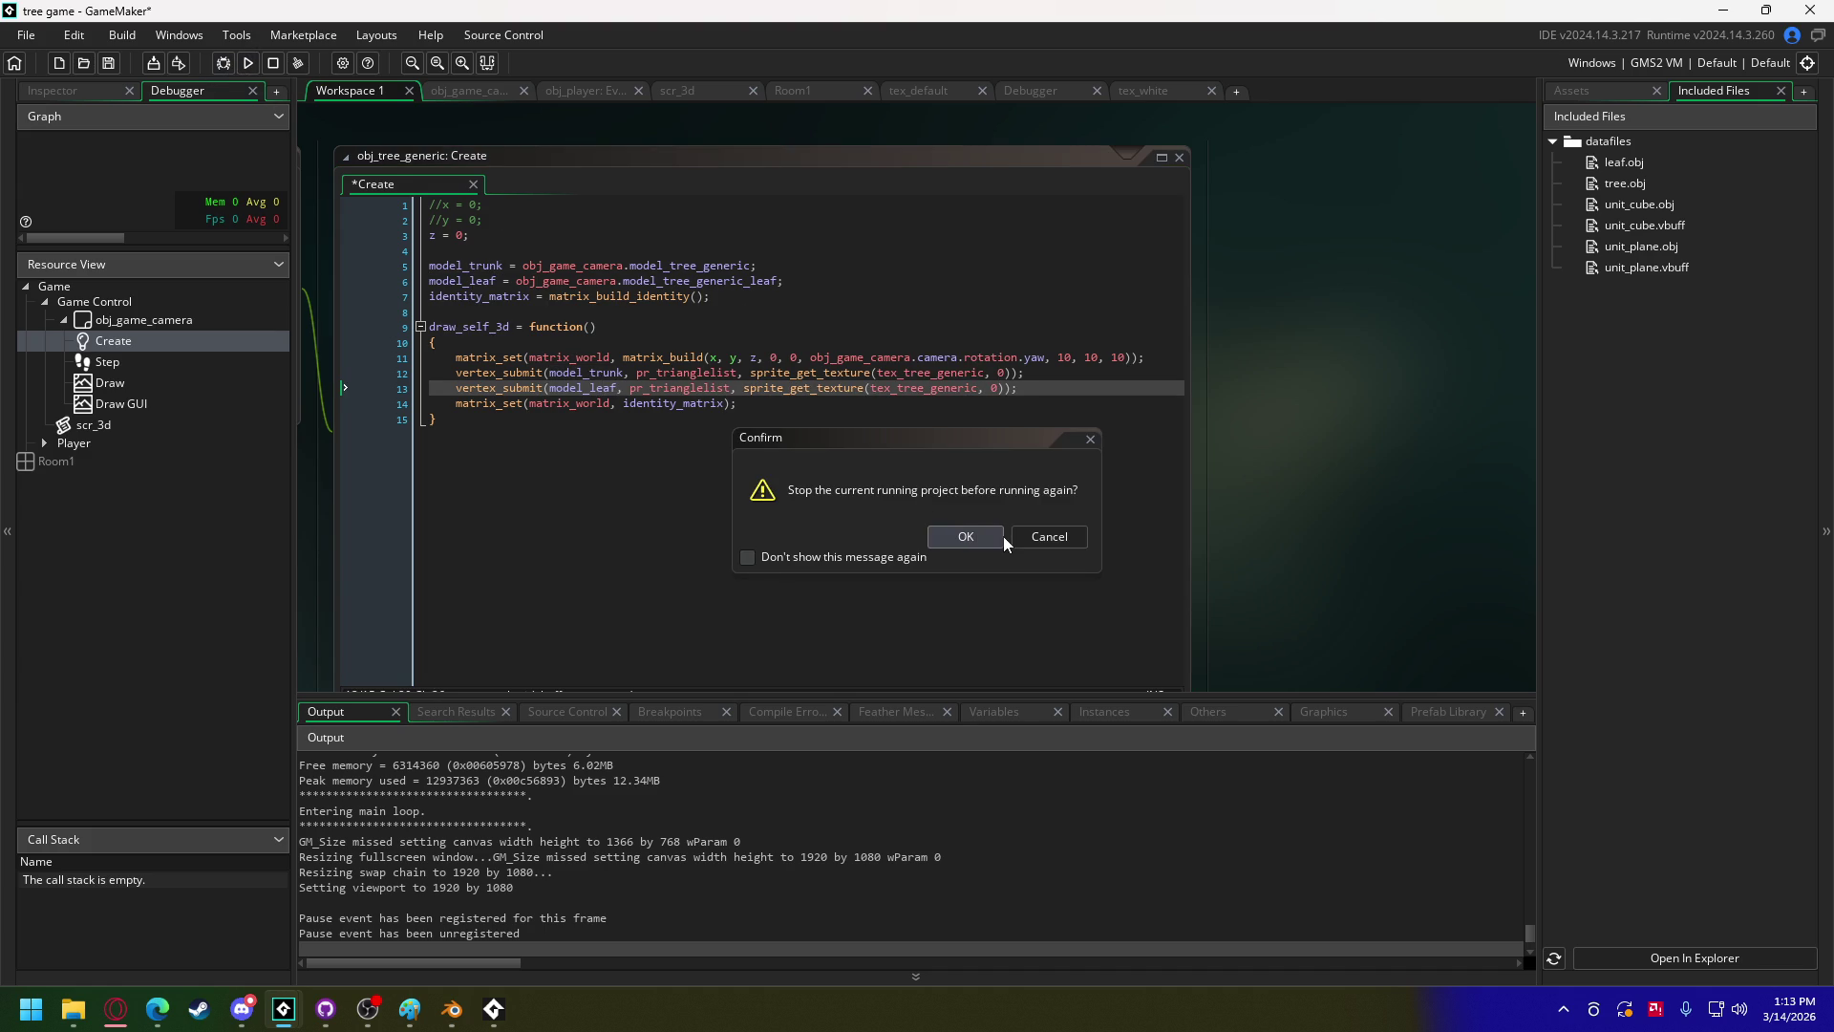
Step: Stop the running game, rerun it, and abort at the tree.obj load error
{"action": "left_click", "coordinate": [961, 535]}
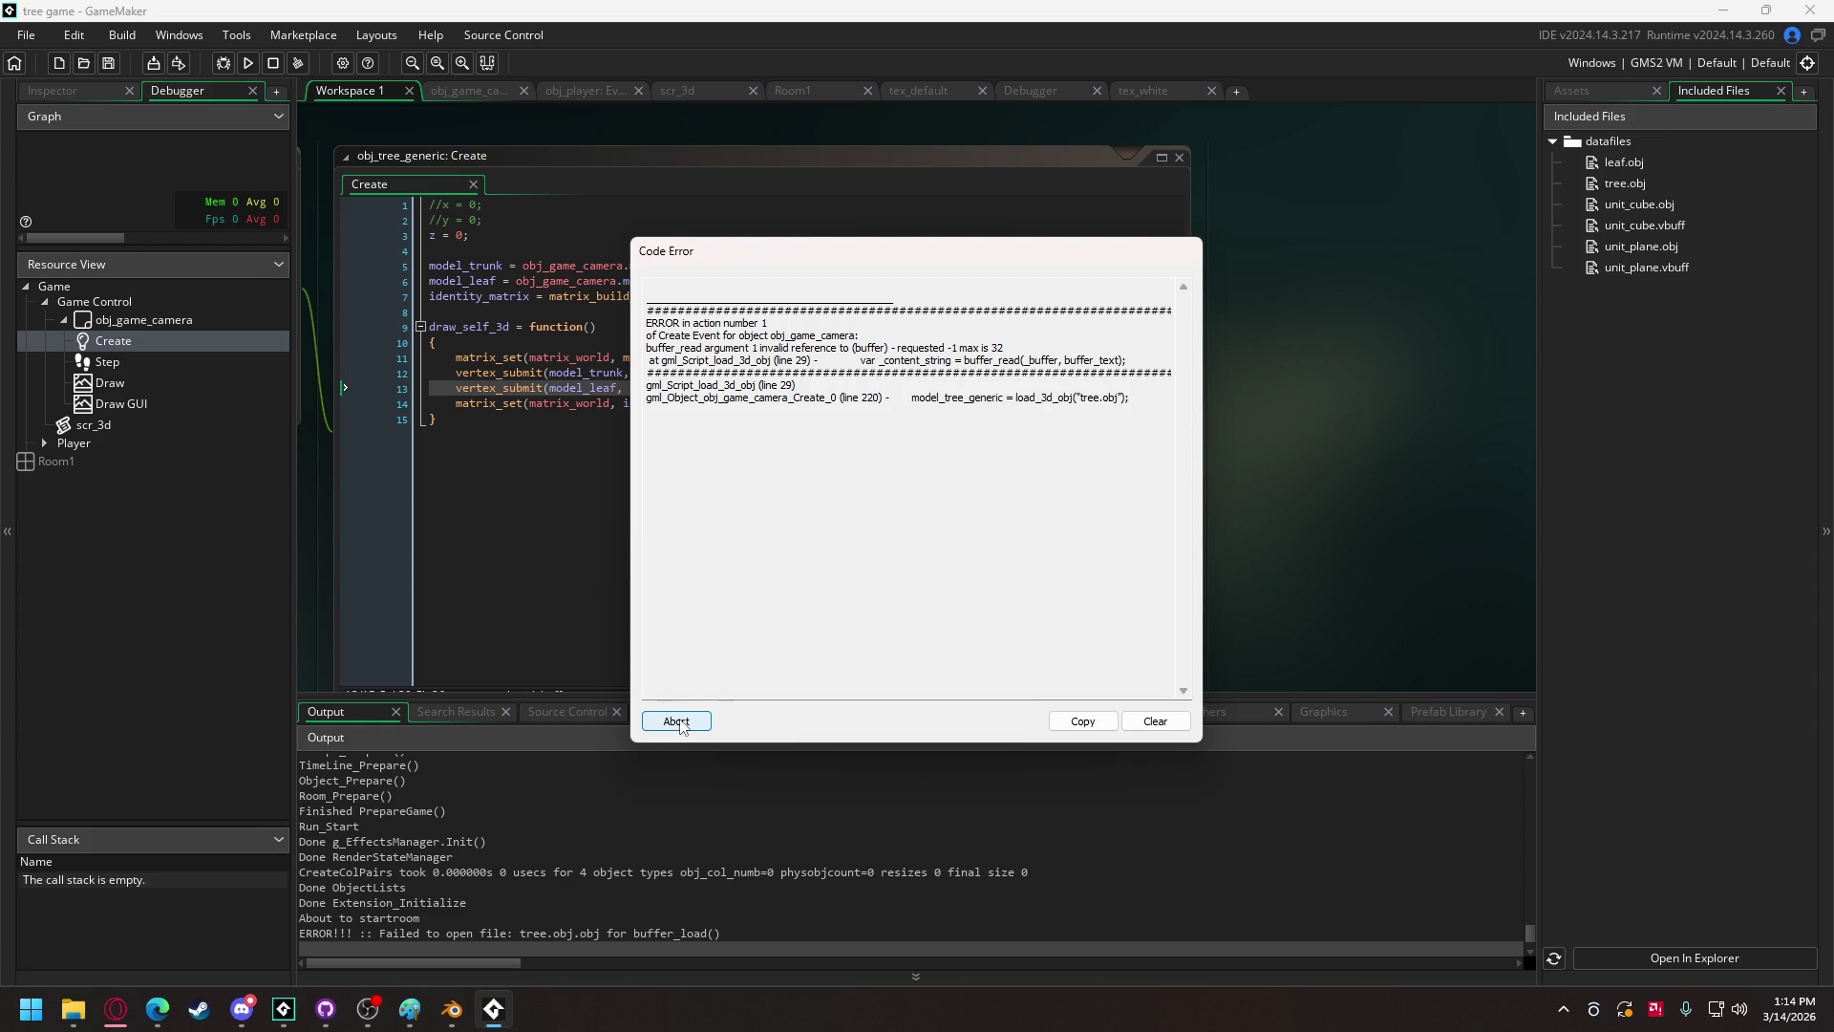
{"action": "left_click", "coordinate": [677, 720]}
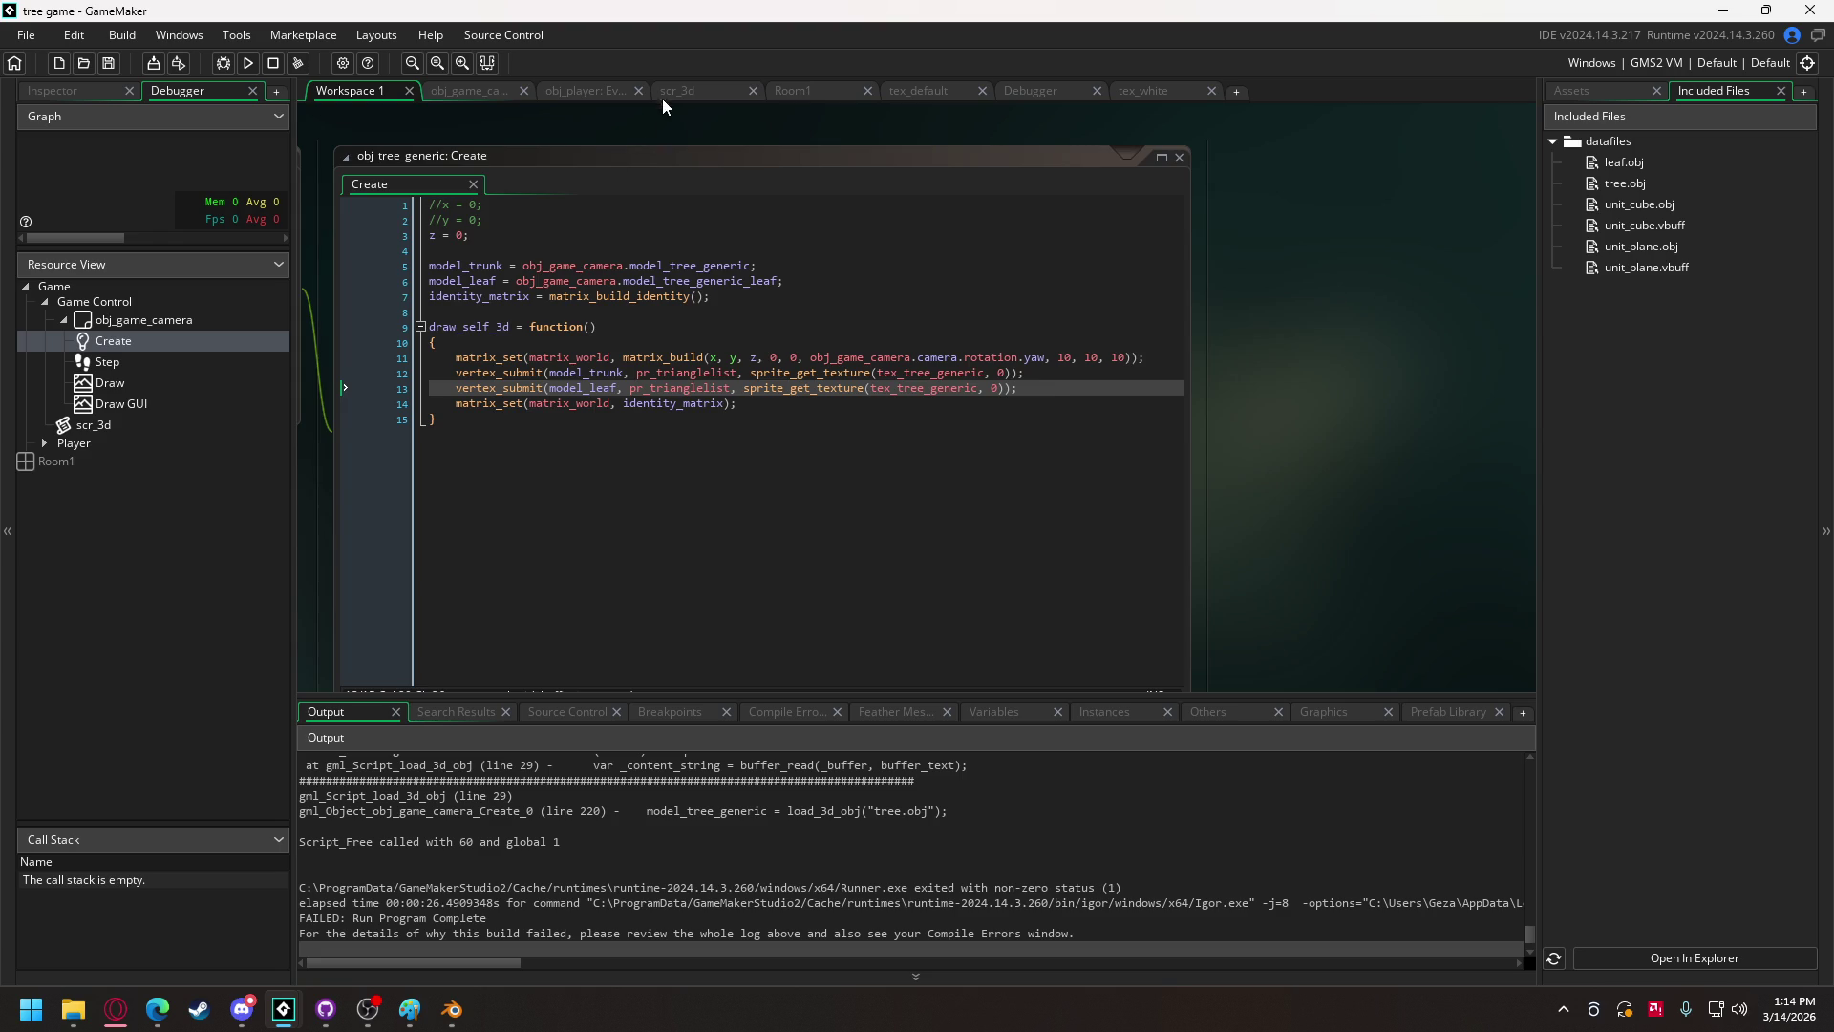
Step: Inspect load_3d_obj's buffer_read line in scr_3d and scroll Output up to the tree.obj errors
{"action": "left_click", "coordinate": [677, 92]}
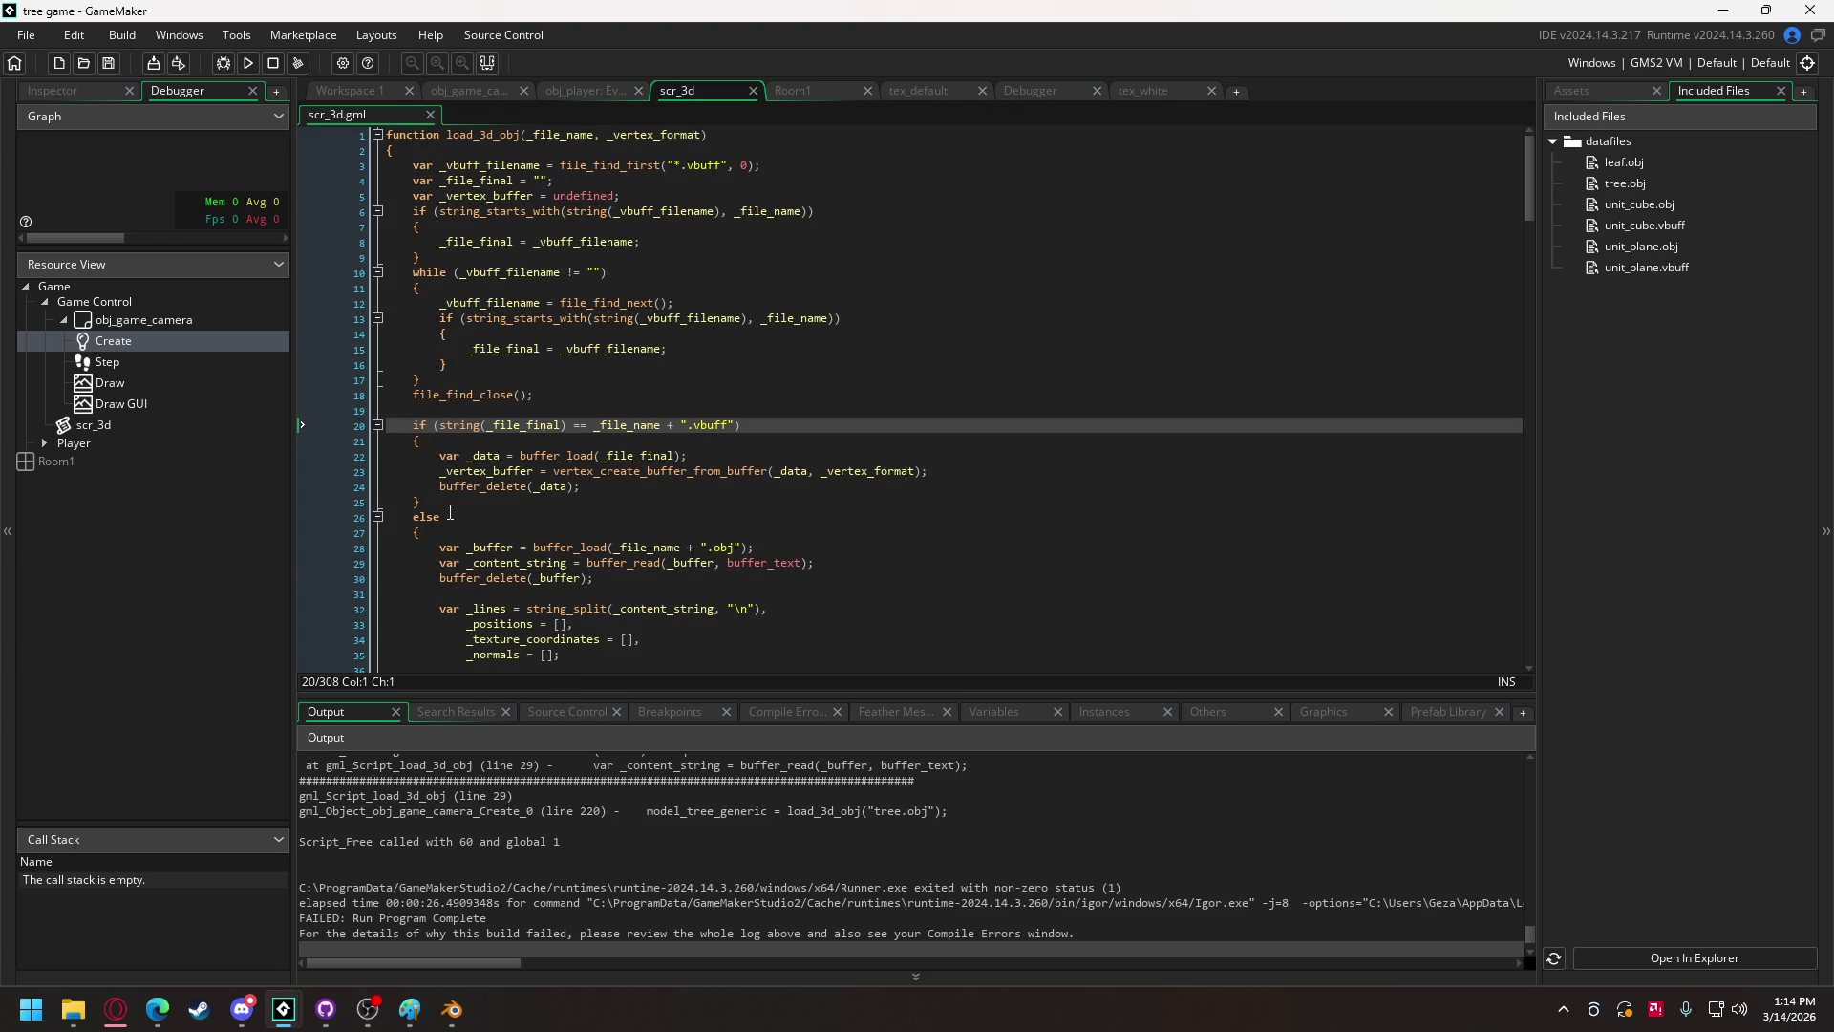
{"action": "left_click", "coordinate": [472, 563]}
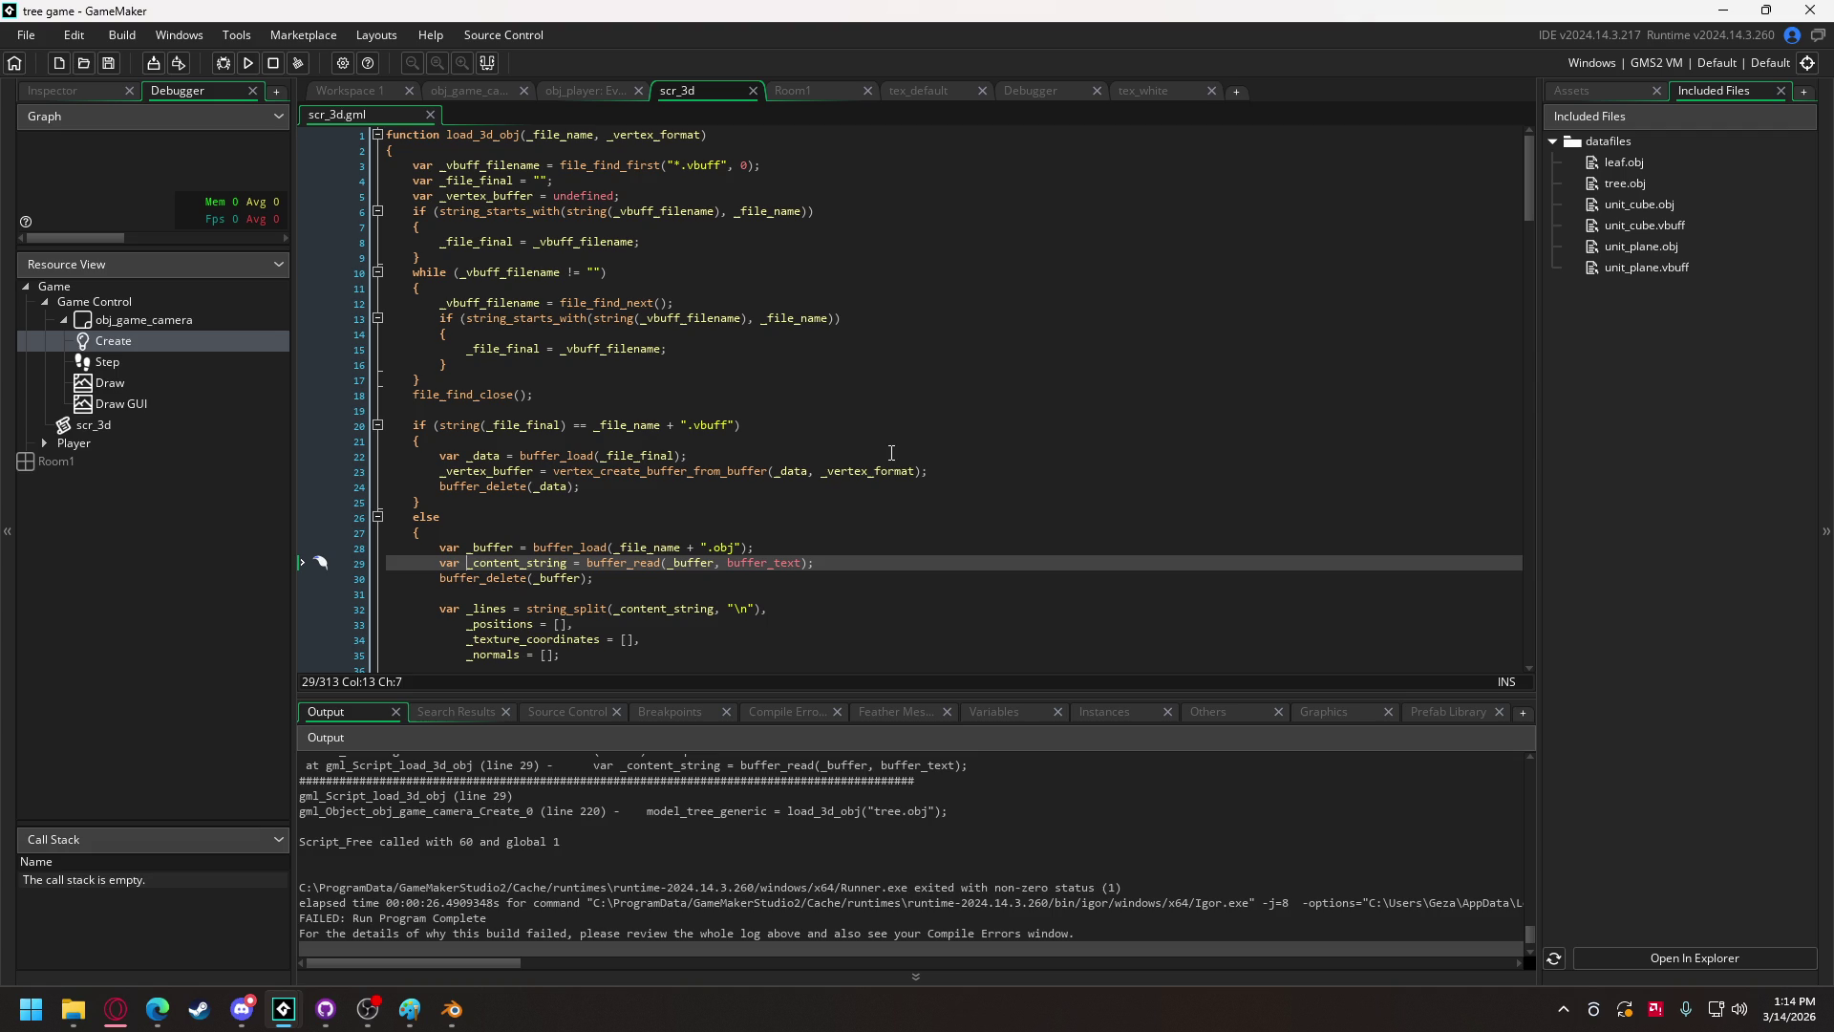
{"action": "scroll", "coordinate": [765, 793], "scroll_direction": "up", "scroll_amount": 3}
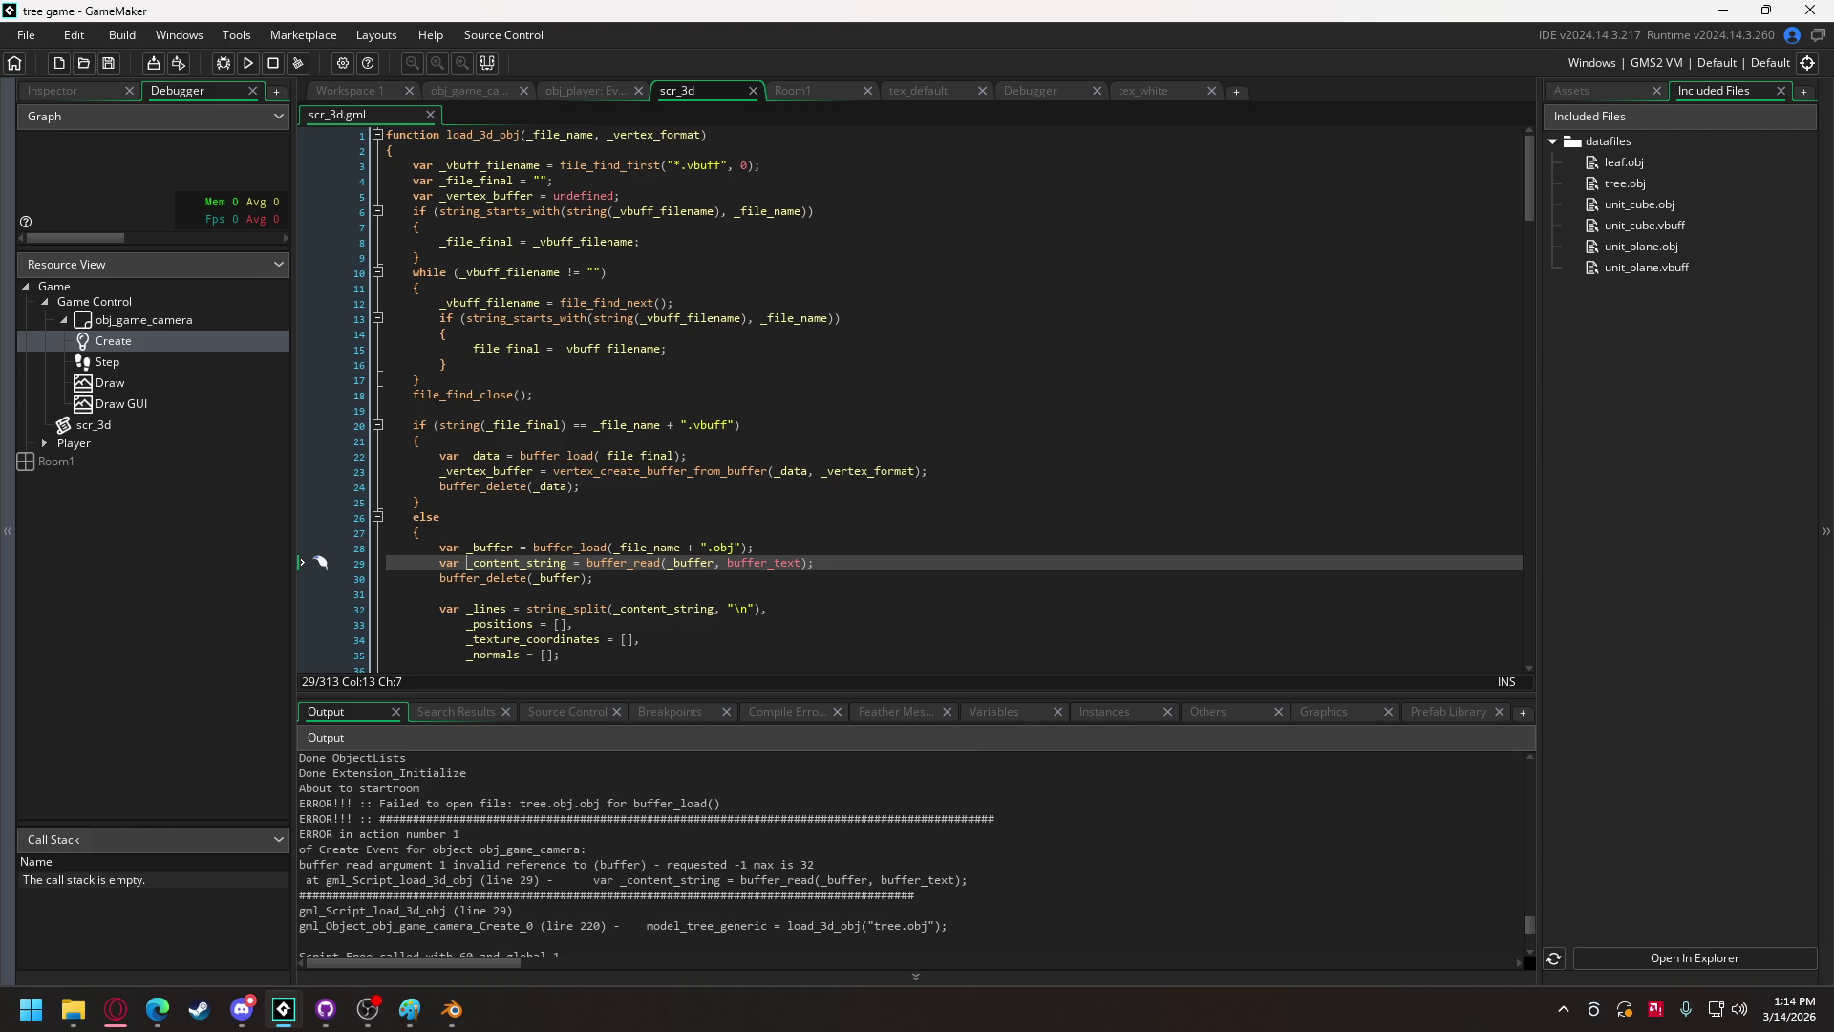
{"action": "key", "text": "alt+Tab"}
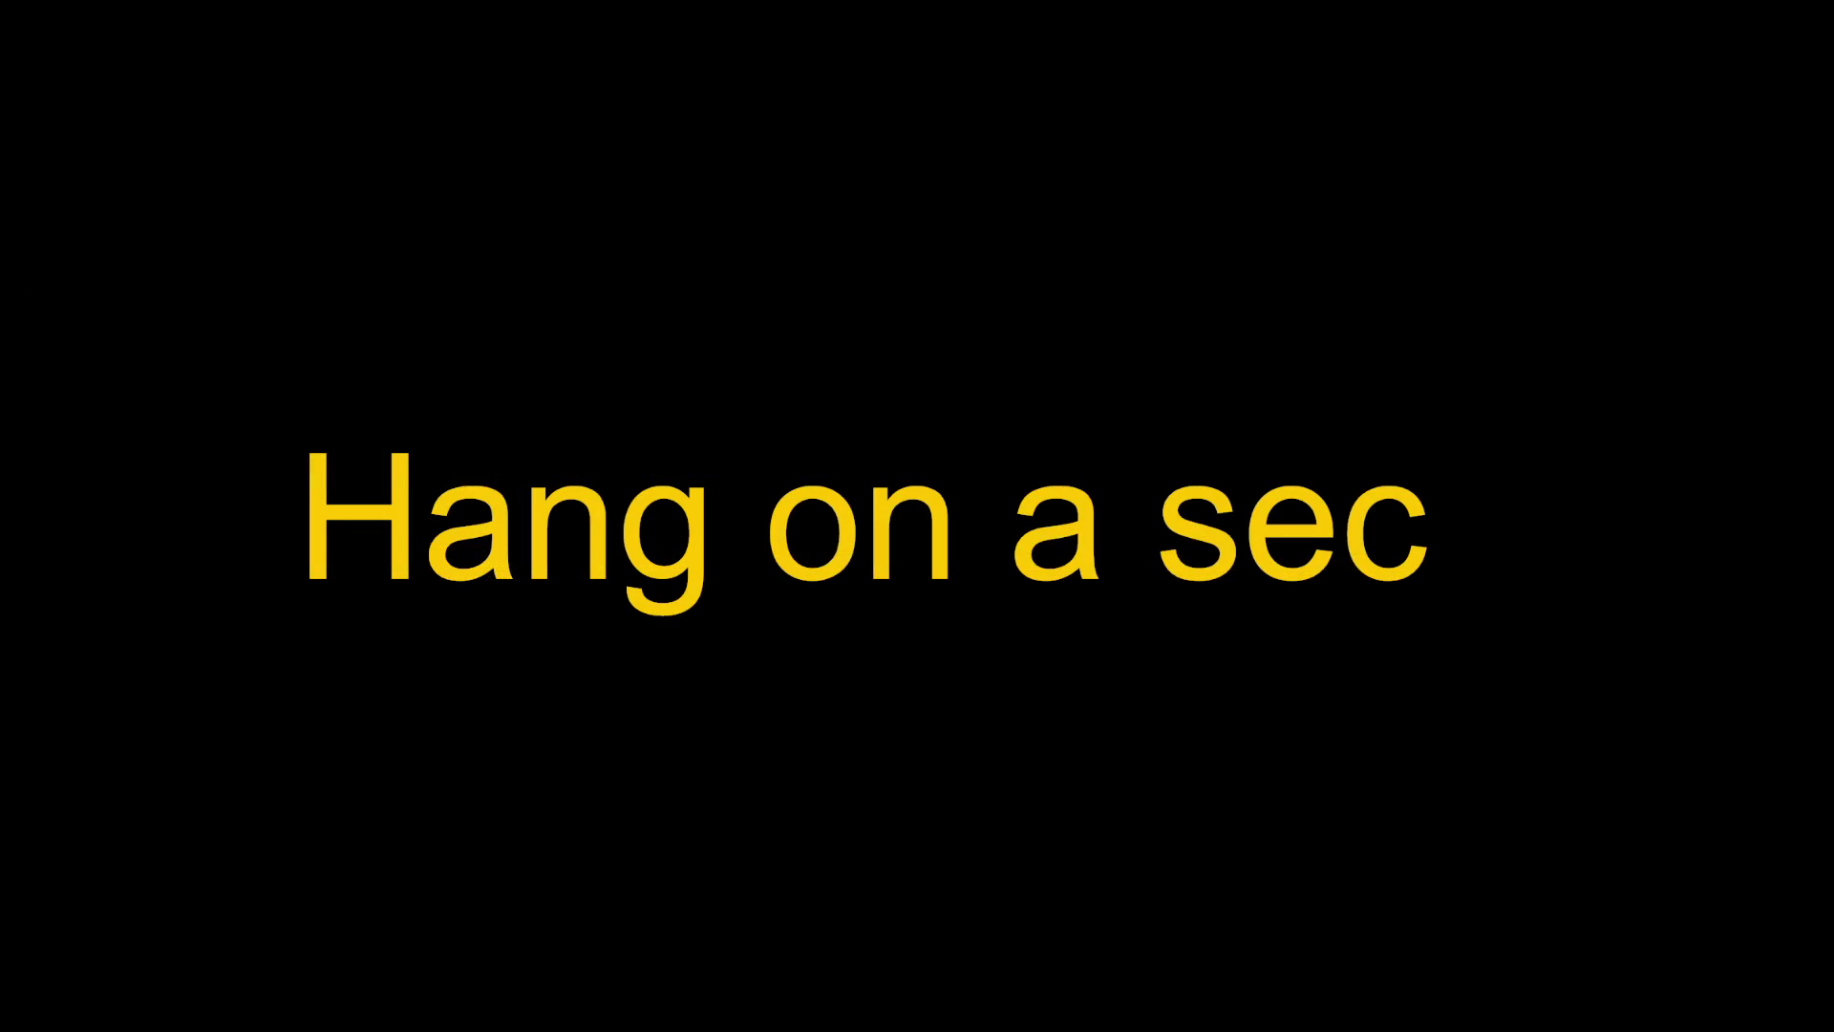
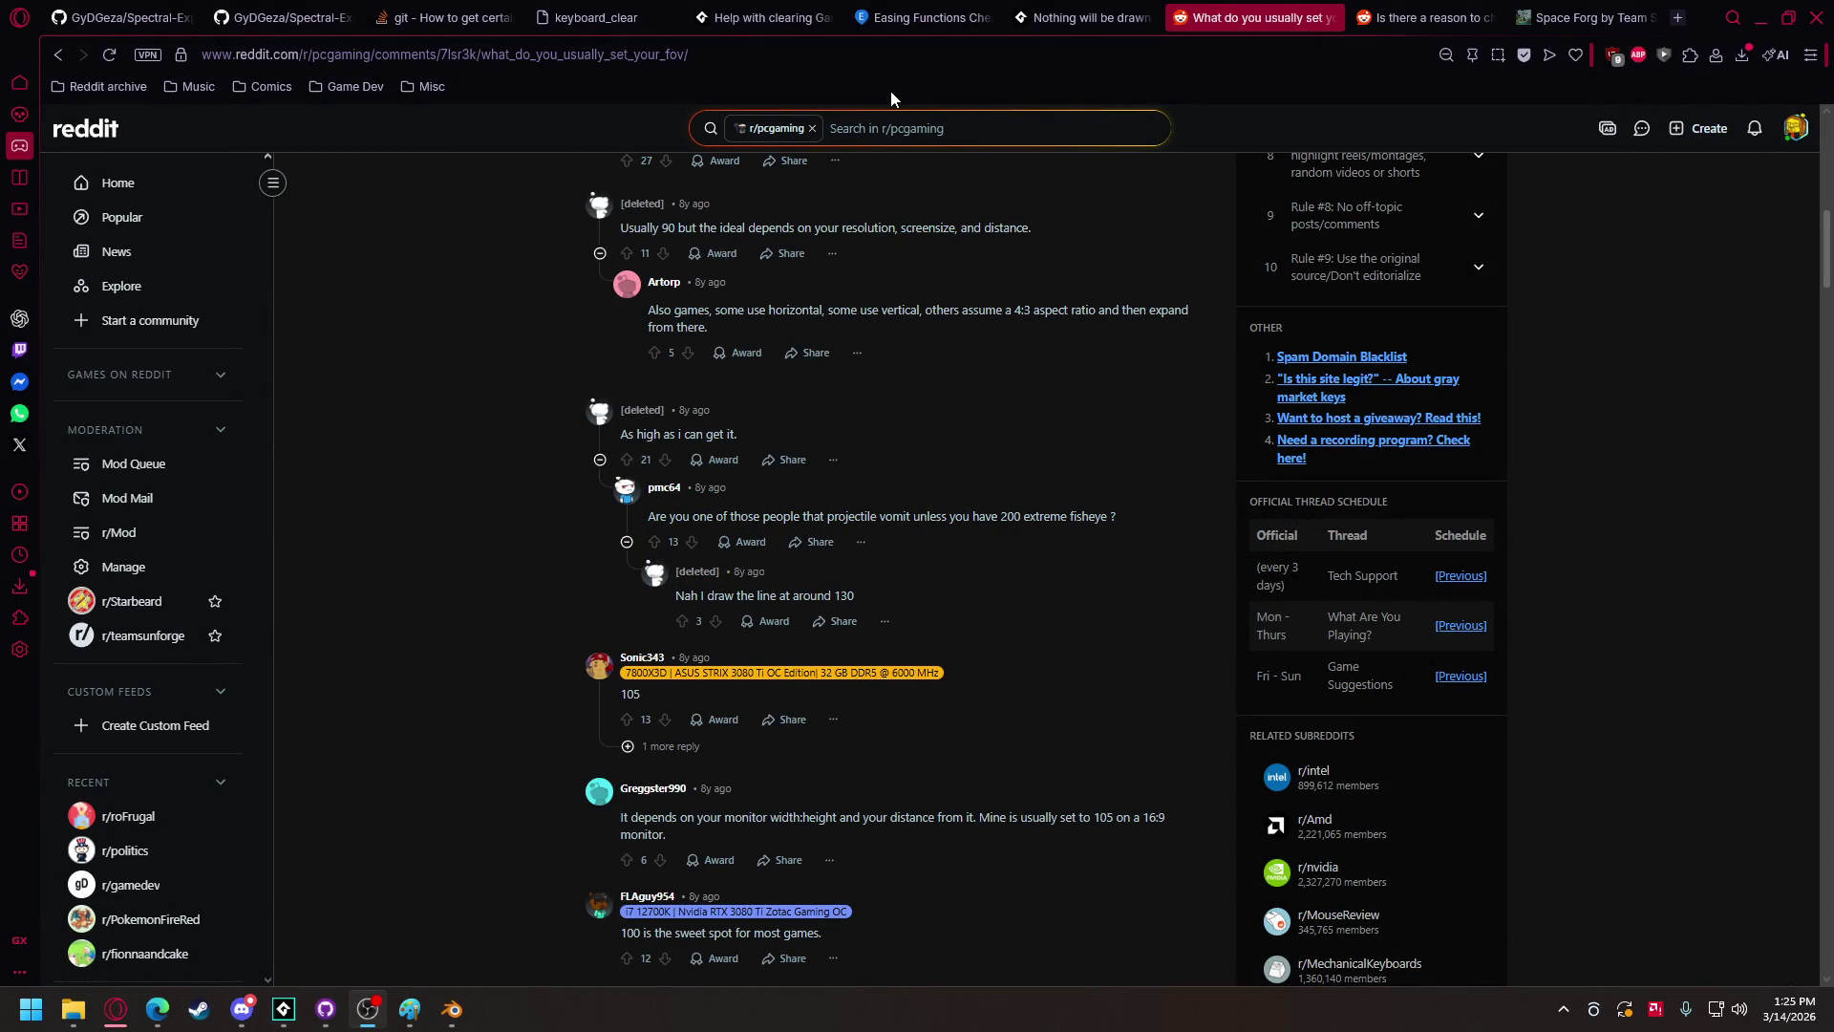
Step: Bring the 'tree game' GameMaker project window to the front
{"action": "mouse_move", "coordinate": [284, 1009]}
{"action": "left_click", "coordinate": [118, 915]}
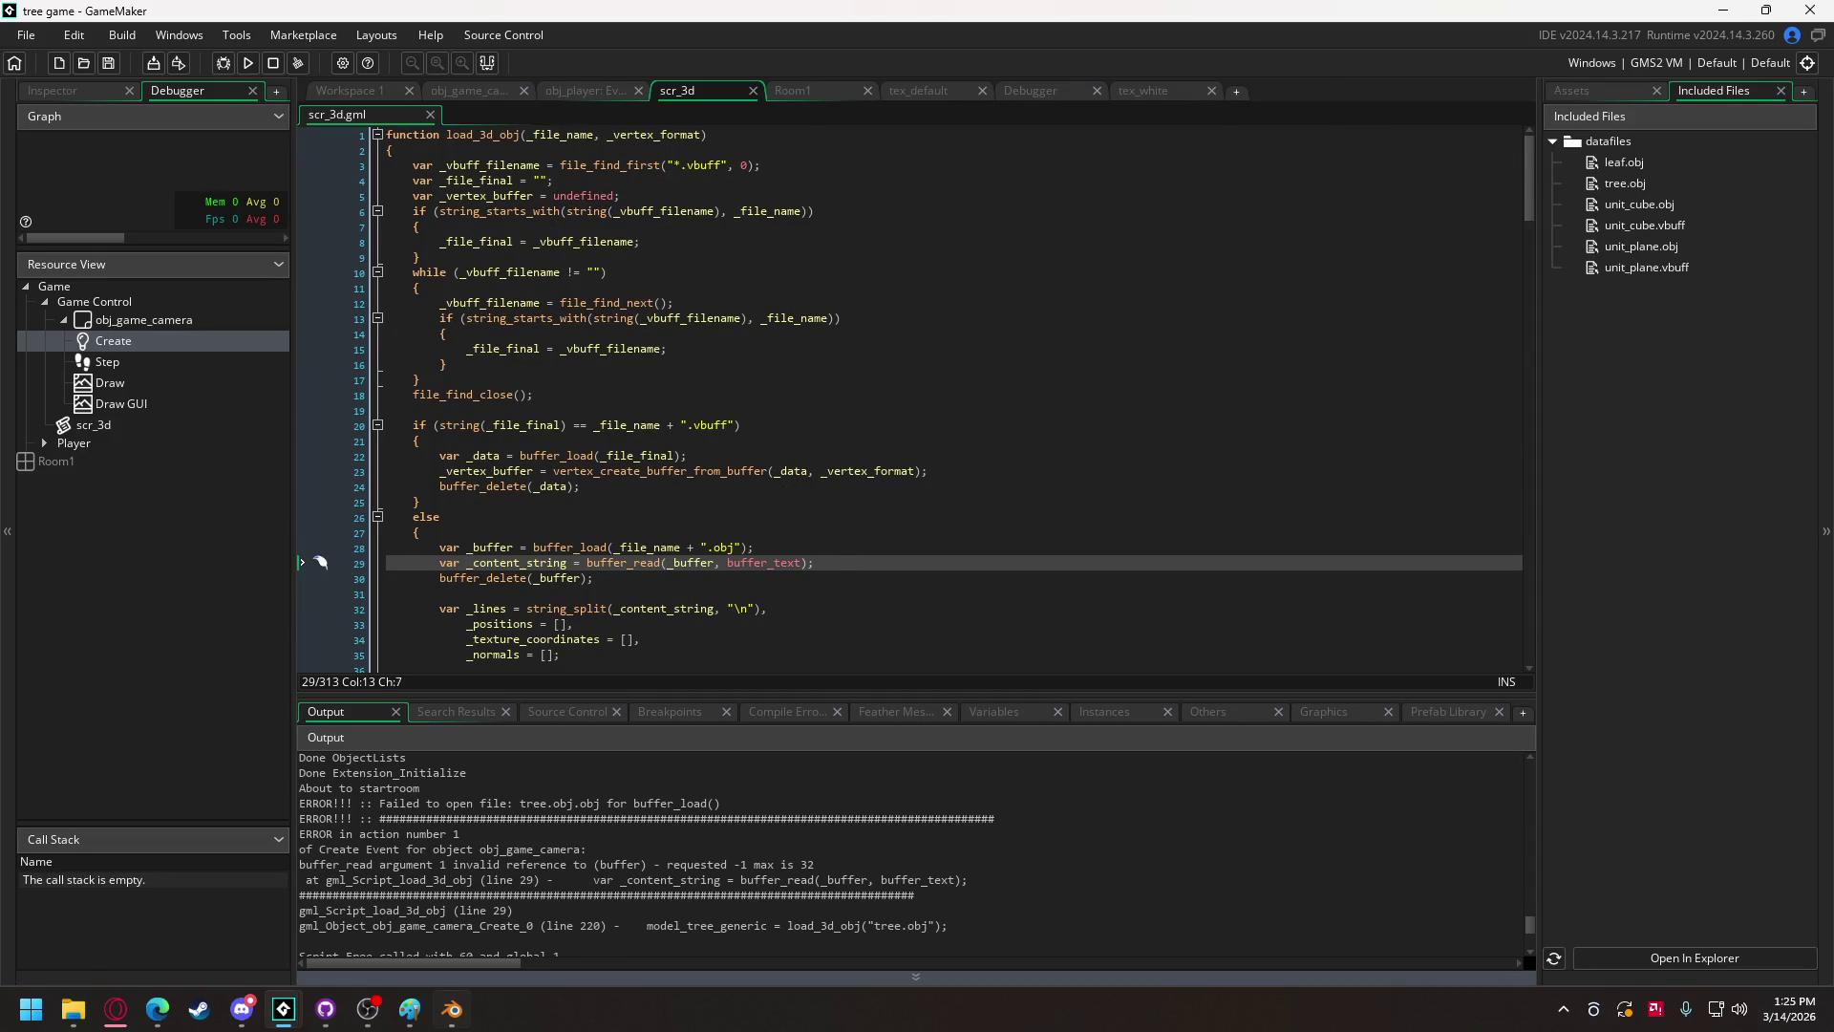
Step: Show the obj_game_camera Create event code that loads tree.obj and leaf.obj around line 220
{"action": "mouse_move", "coordinate": [453, 1017]}
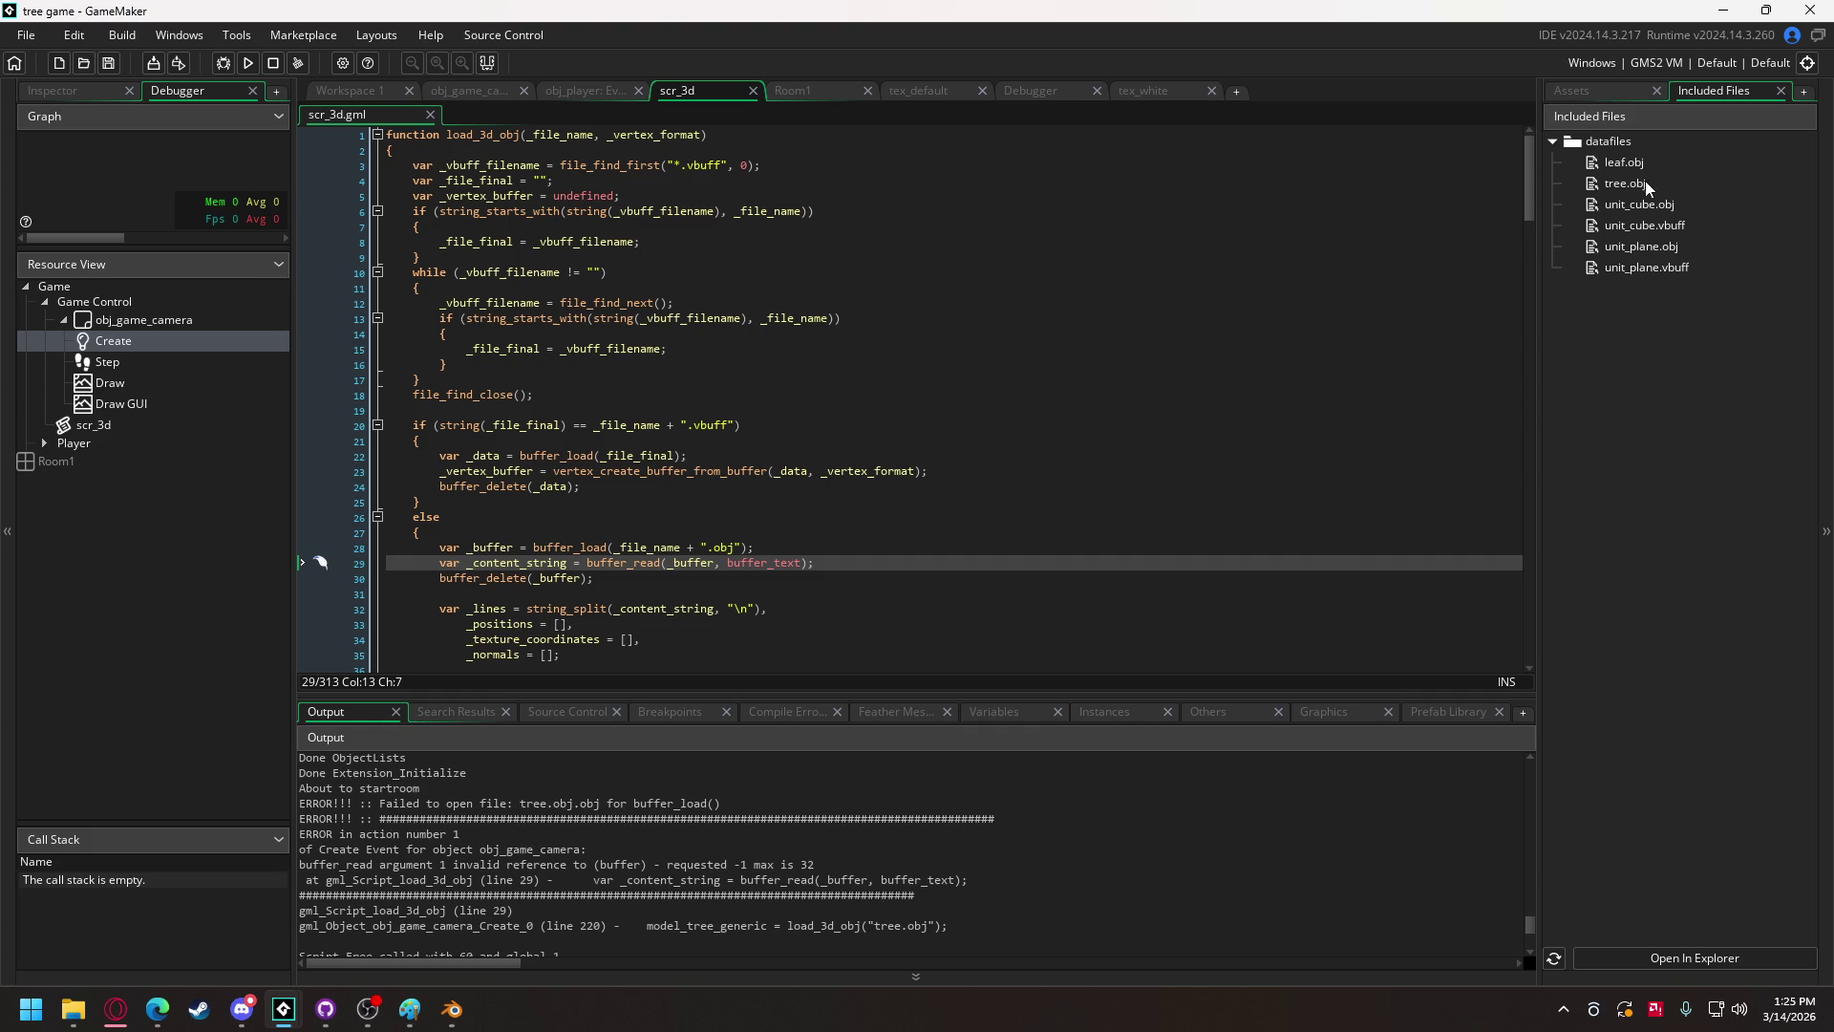
{"action": "left_click", "coordinate": [564, 89]}
{"action": "left_click", "coordinate": [467, 91]}
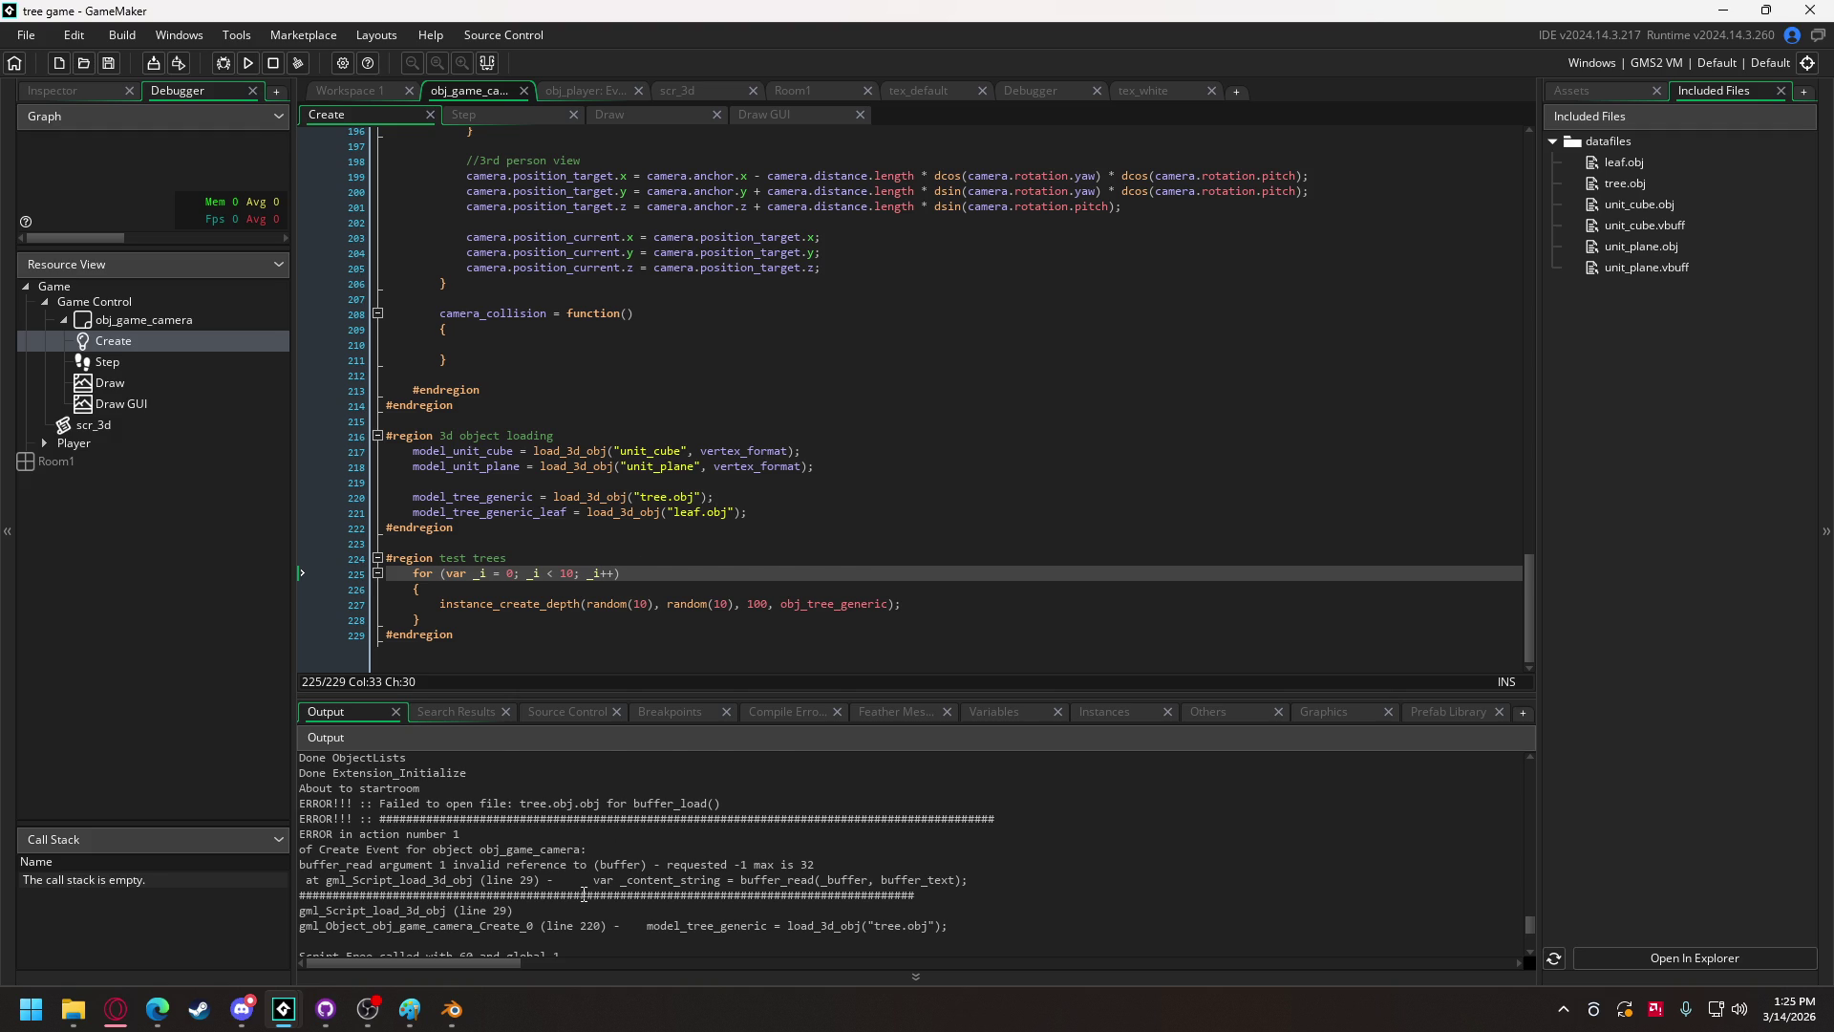
{"action": "scroll", "coordinate": [584, 894], "scroll_direction": "up", "scroll_amount": 2}
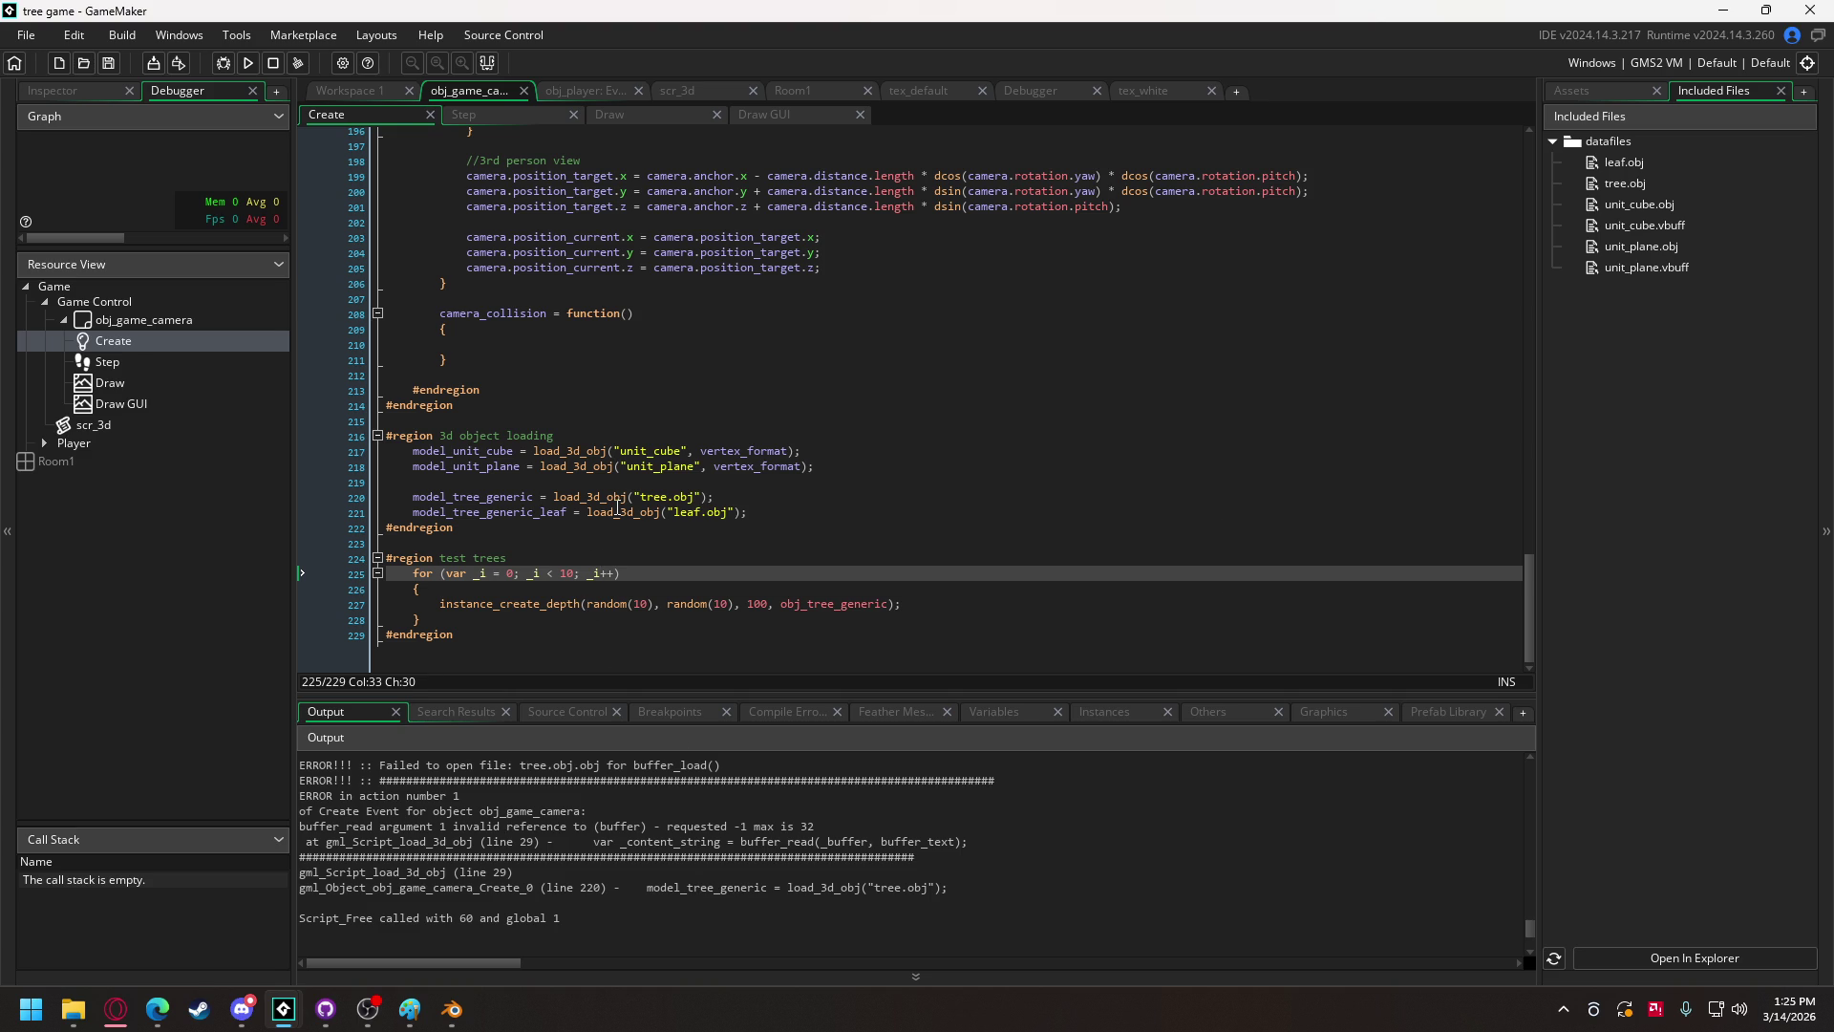
Step: In Blender, import tree.obj and leaf.obj from Downloads as Wavefront OBJ models
{"action": "left_click", "coordinate": [471, 1022]}
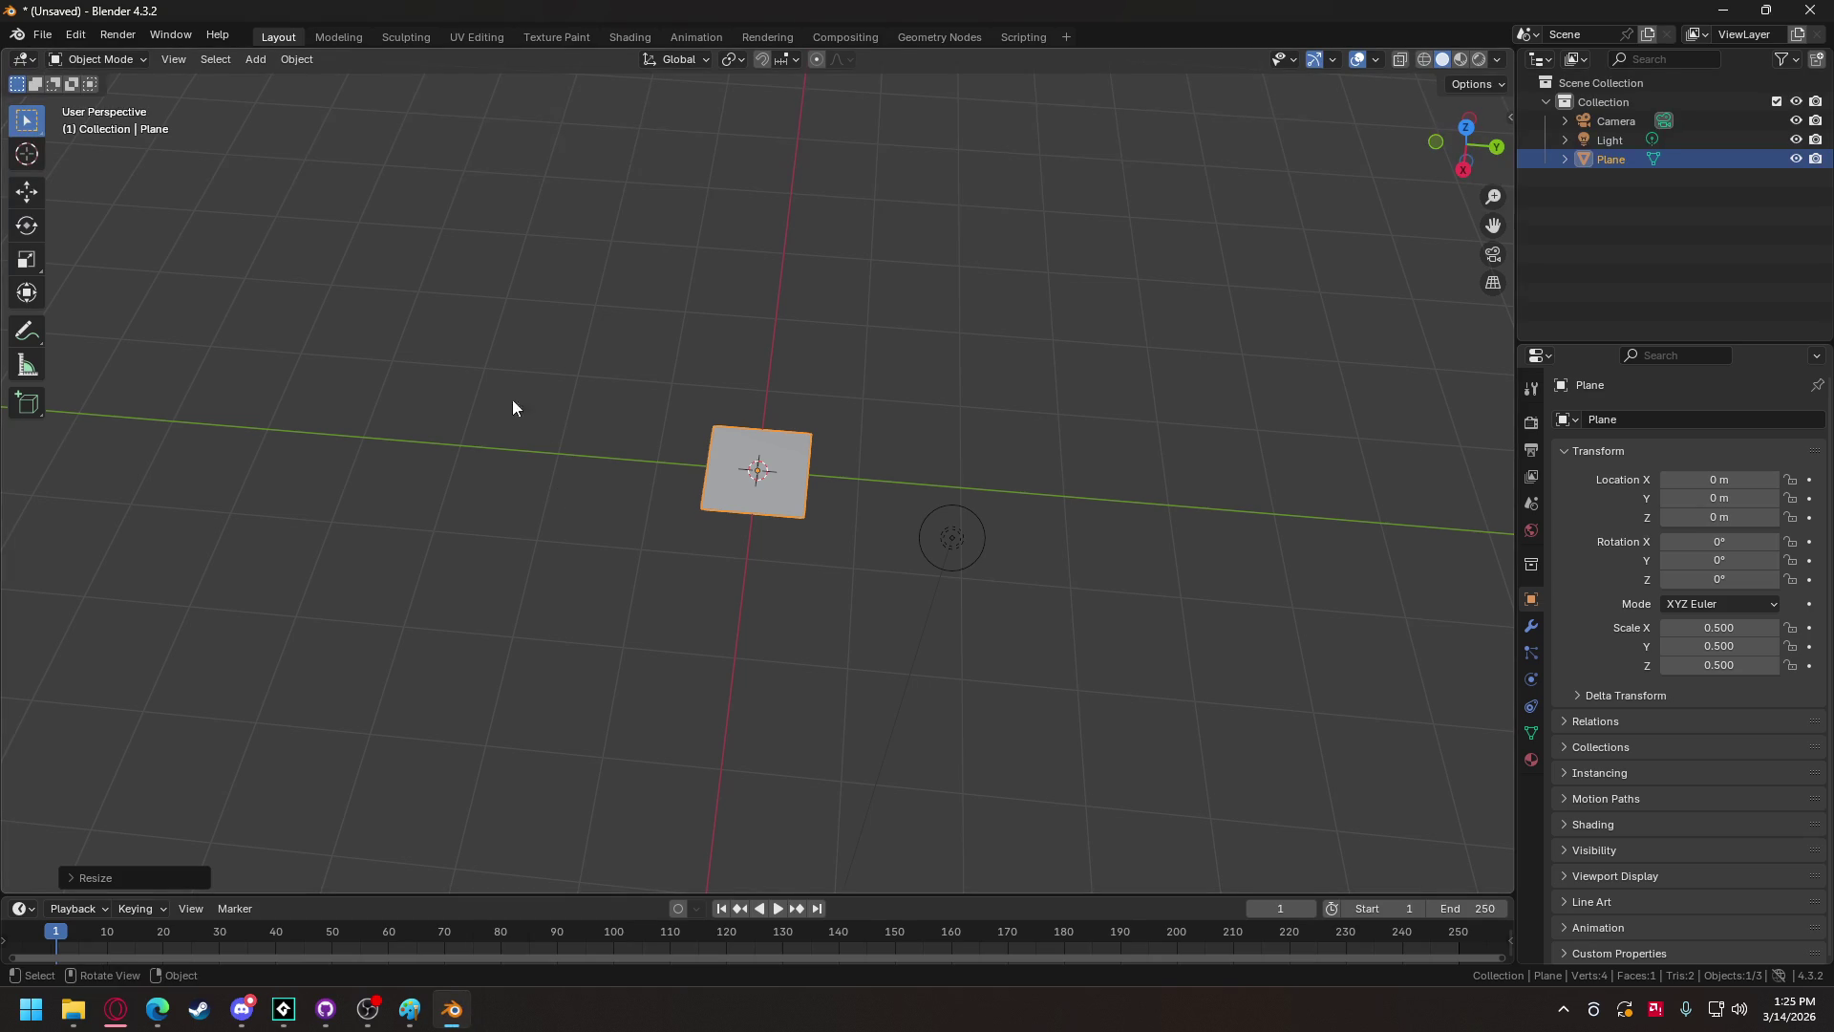
{"action": "left_click", "coordinate": [43, 35]}
{"action": "mouse_move", "coordinate": [57, 305]}
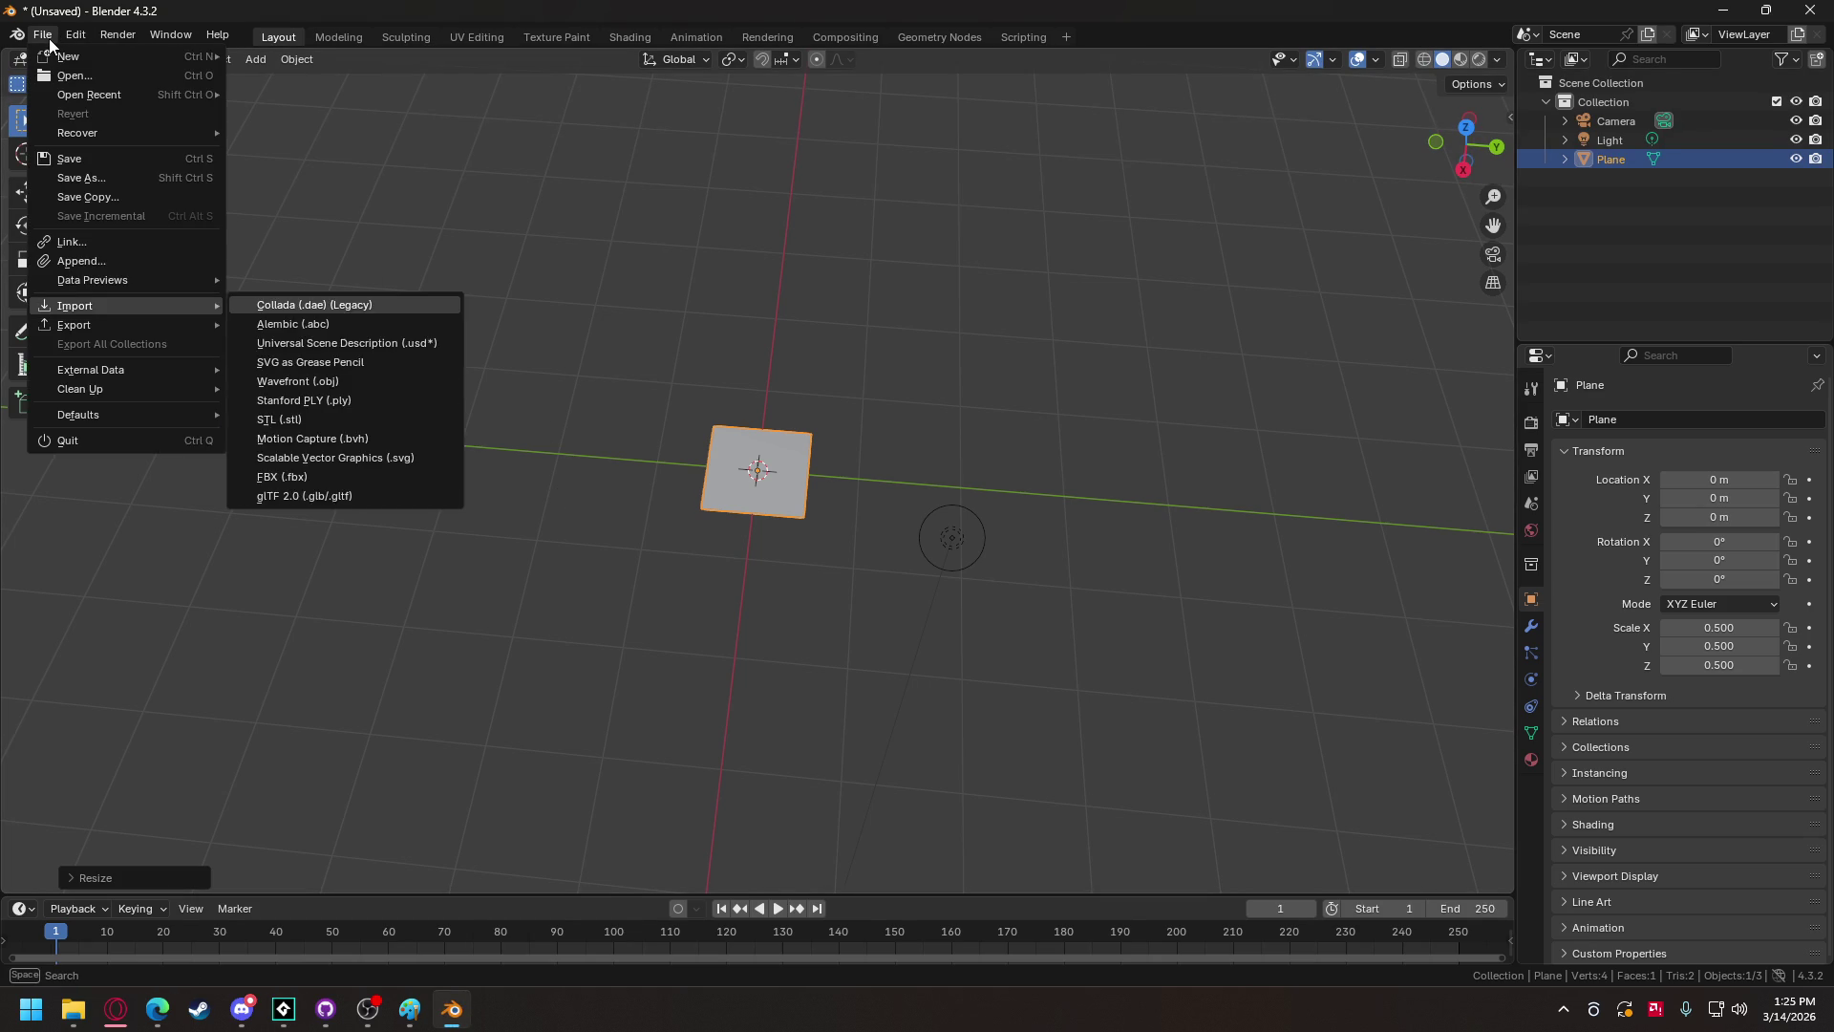
{"action": "left_click", "coordinate": [278, 397]}
{"action": "left_click", "coordinate": [516, 346]}
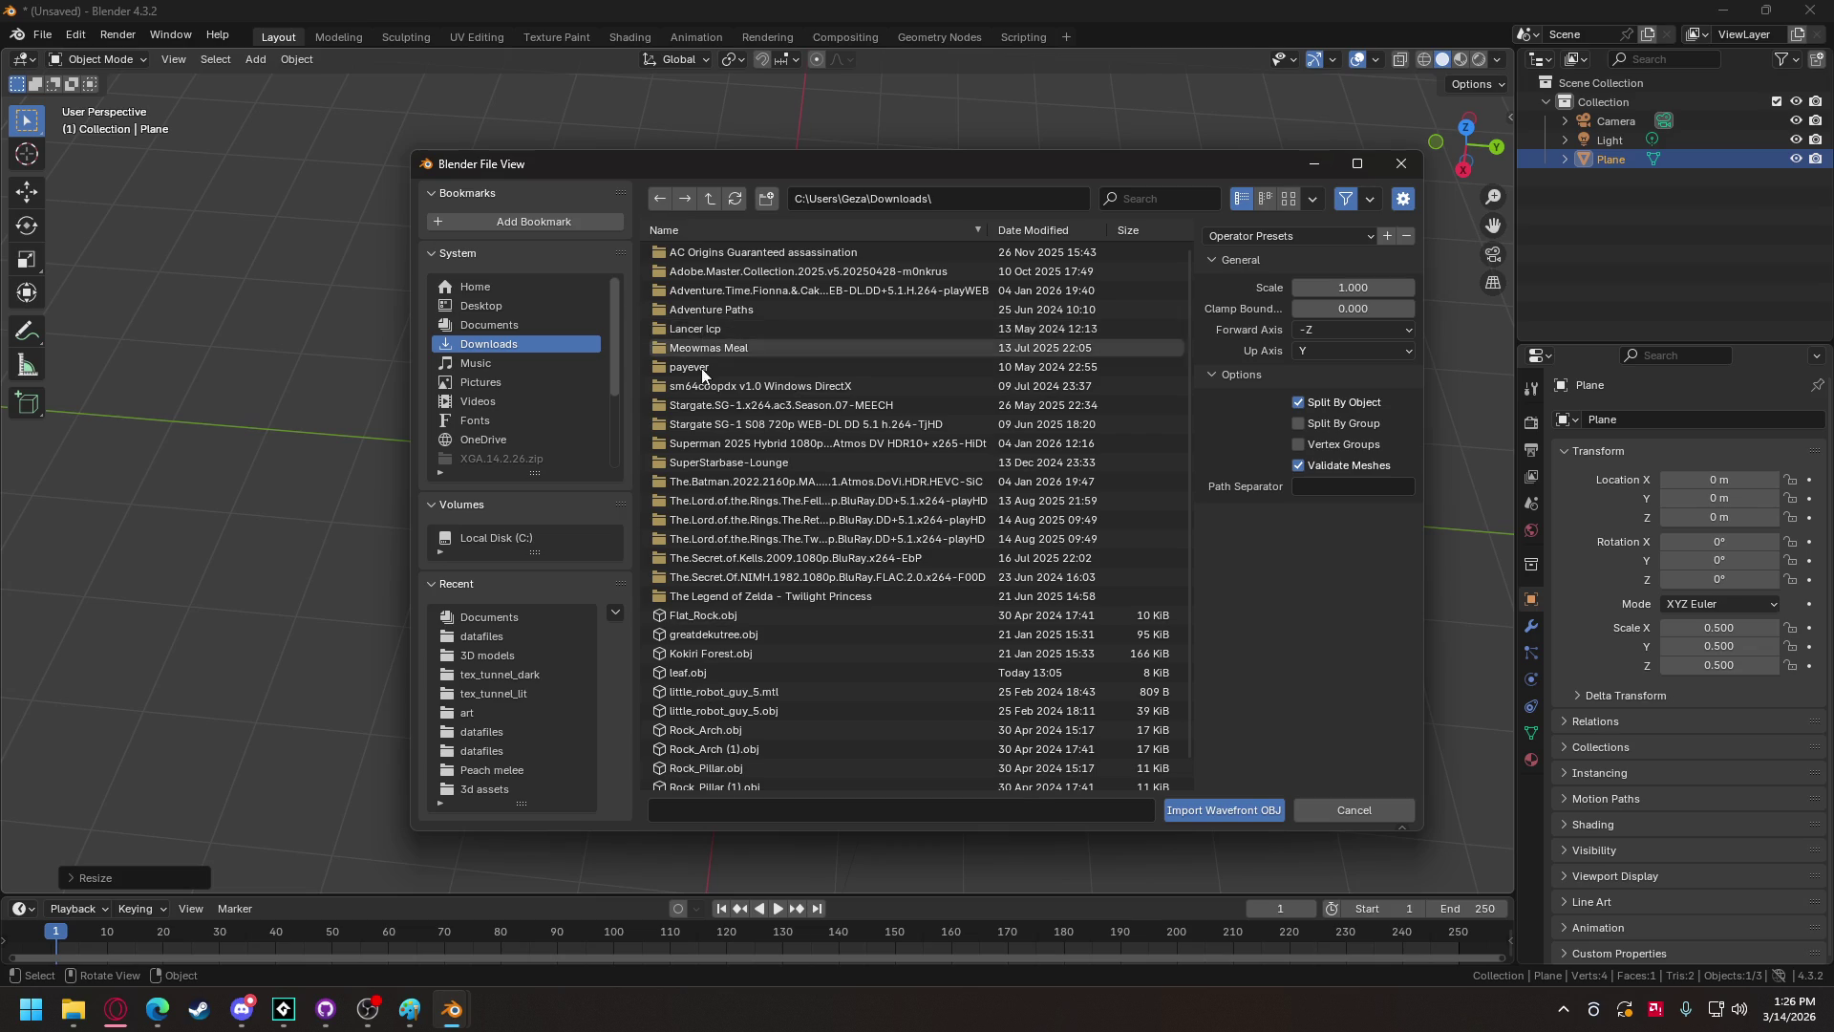
{"action": "scroll", "coordinate": [724, 518], "scroll_direction": "down", "scroll_amount": 1}
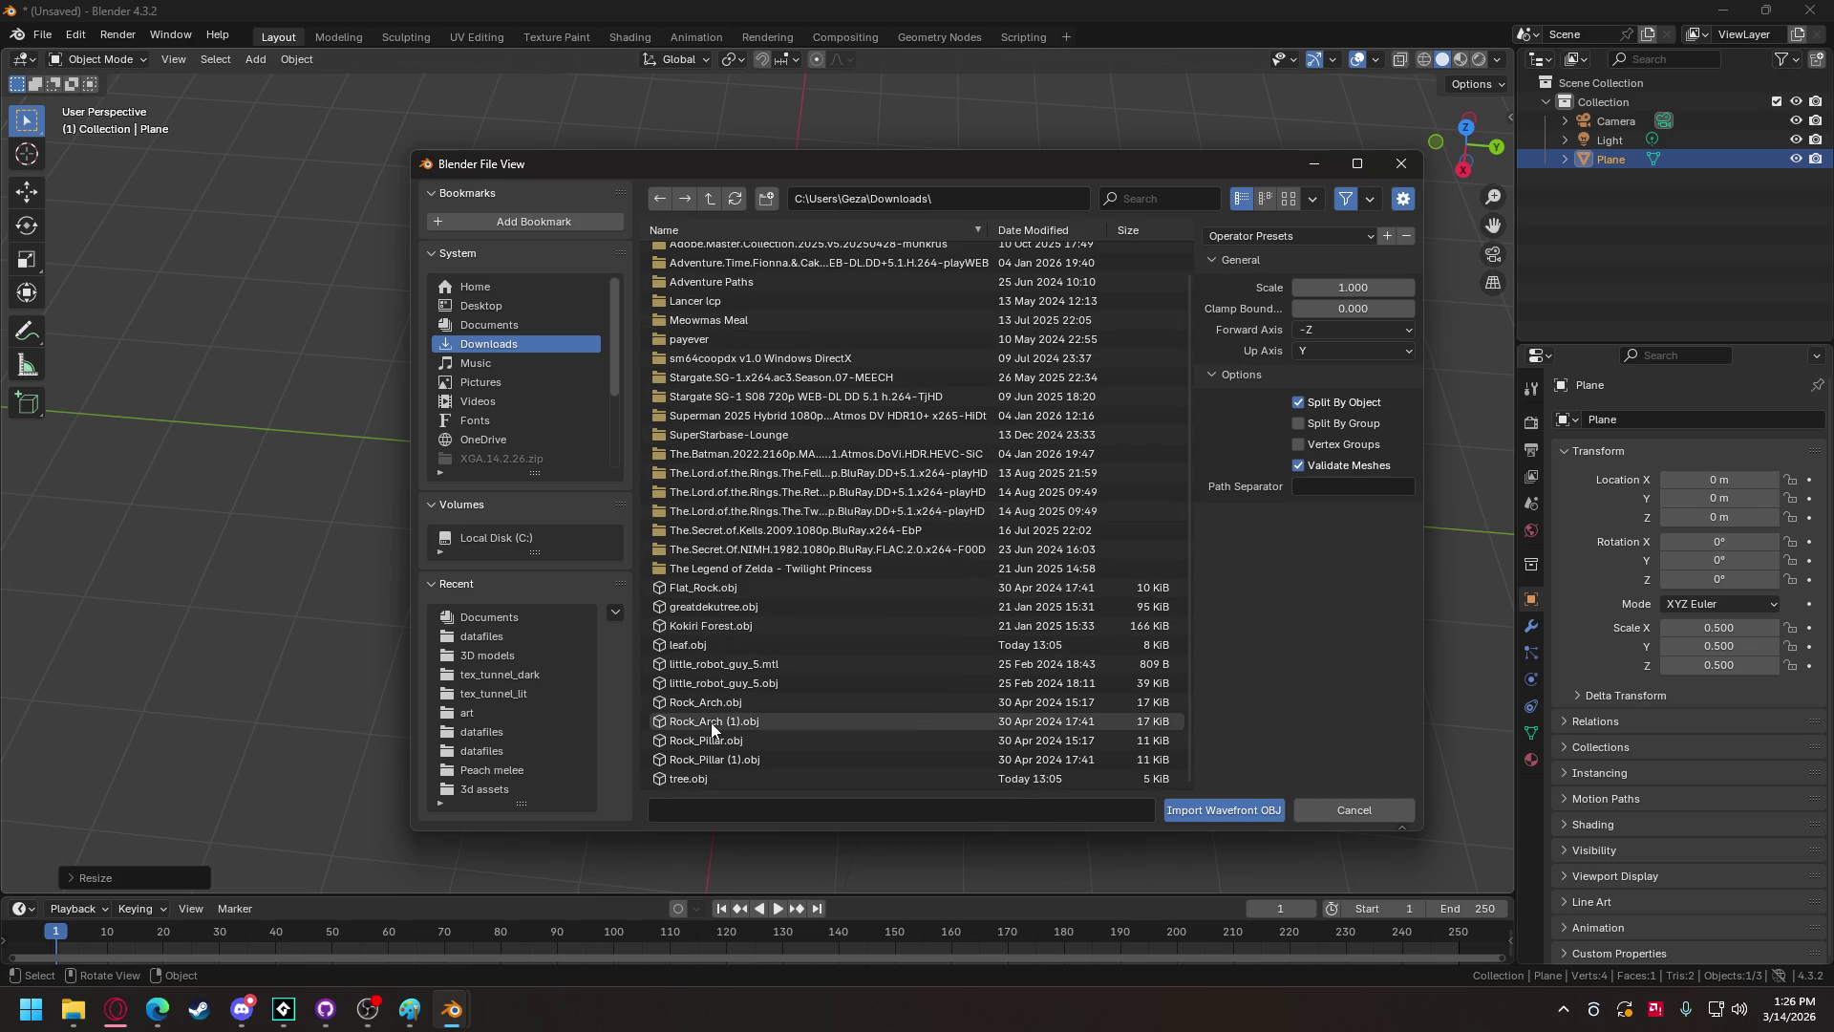
{"action": "left_click", "coordinate": [709, 777]}
{"action": "left_click", "coordinate": [719, 642], "text": "shift"}
{"action": "left_click", "coordinate": [1252, 811]}
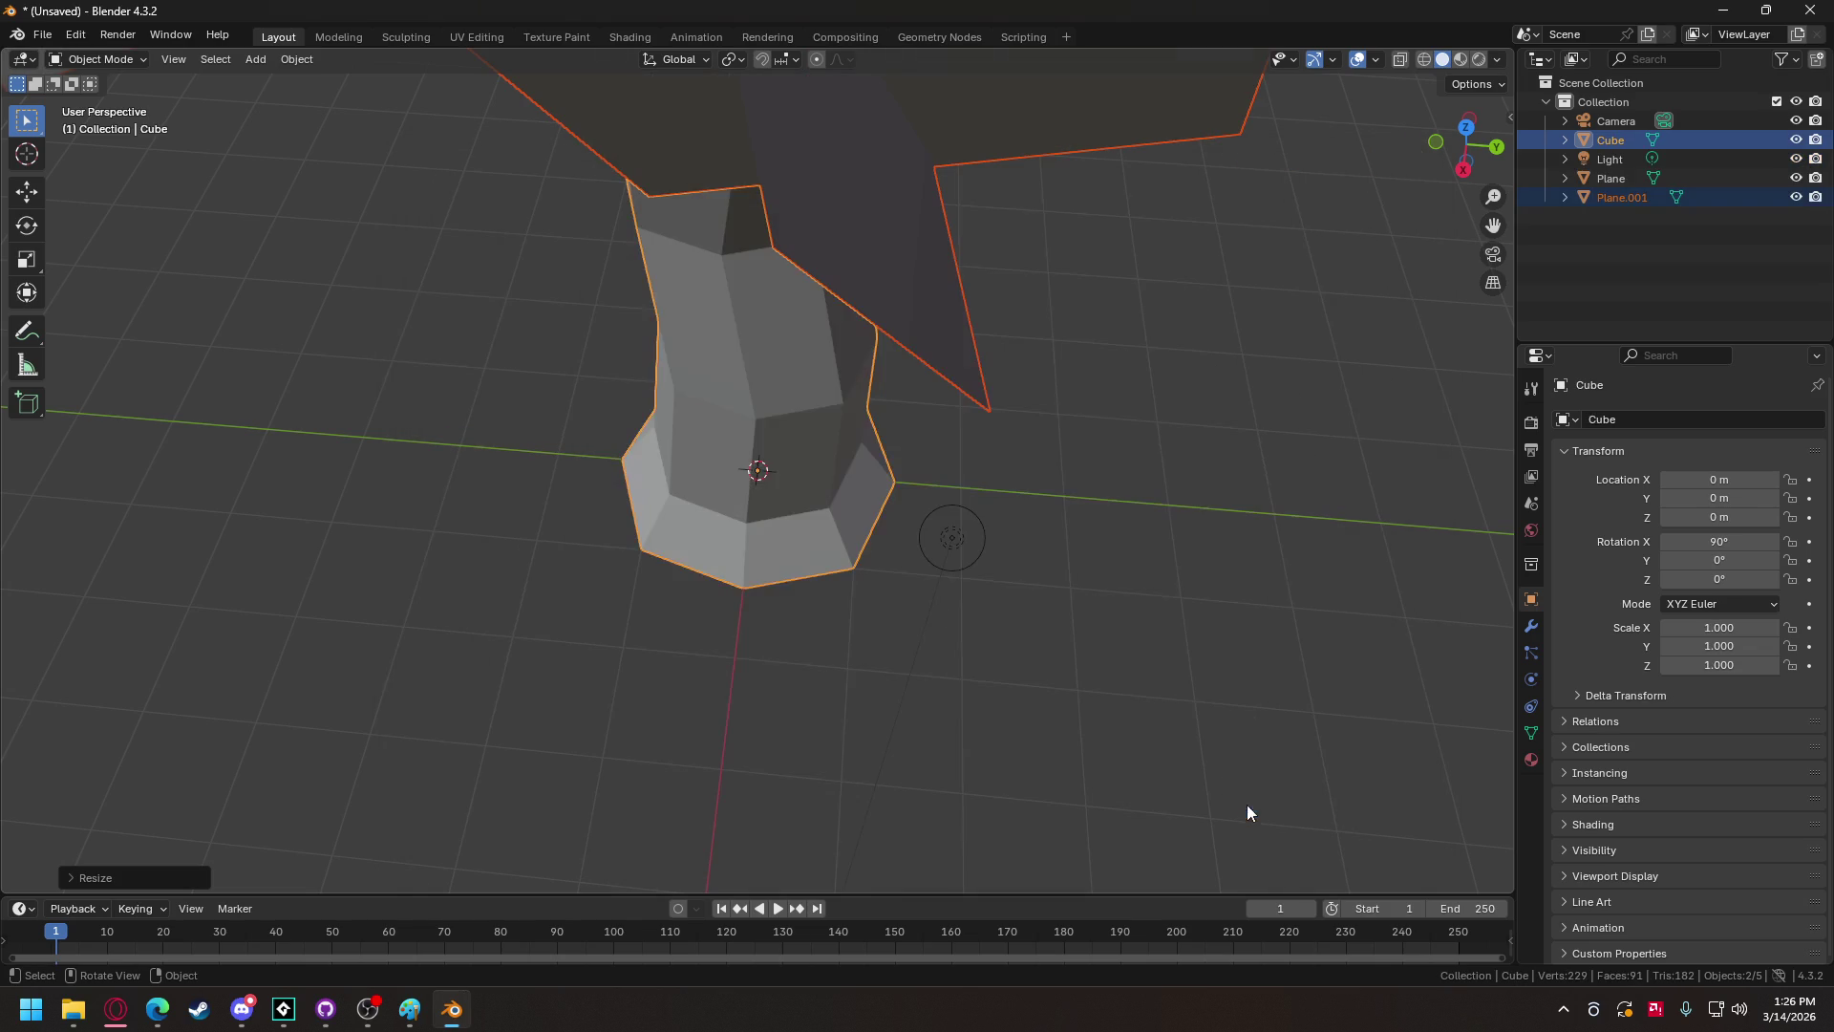
Step: Select the Cube trunk and check that its material is Material.002
{"action": "scroll", "coordinate": [661, 415], "scroll_direction": "down", "scroll_amount": 5}
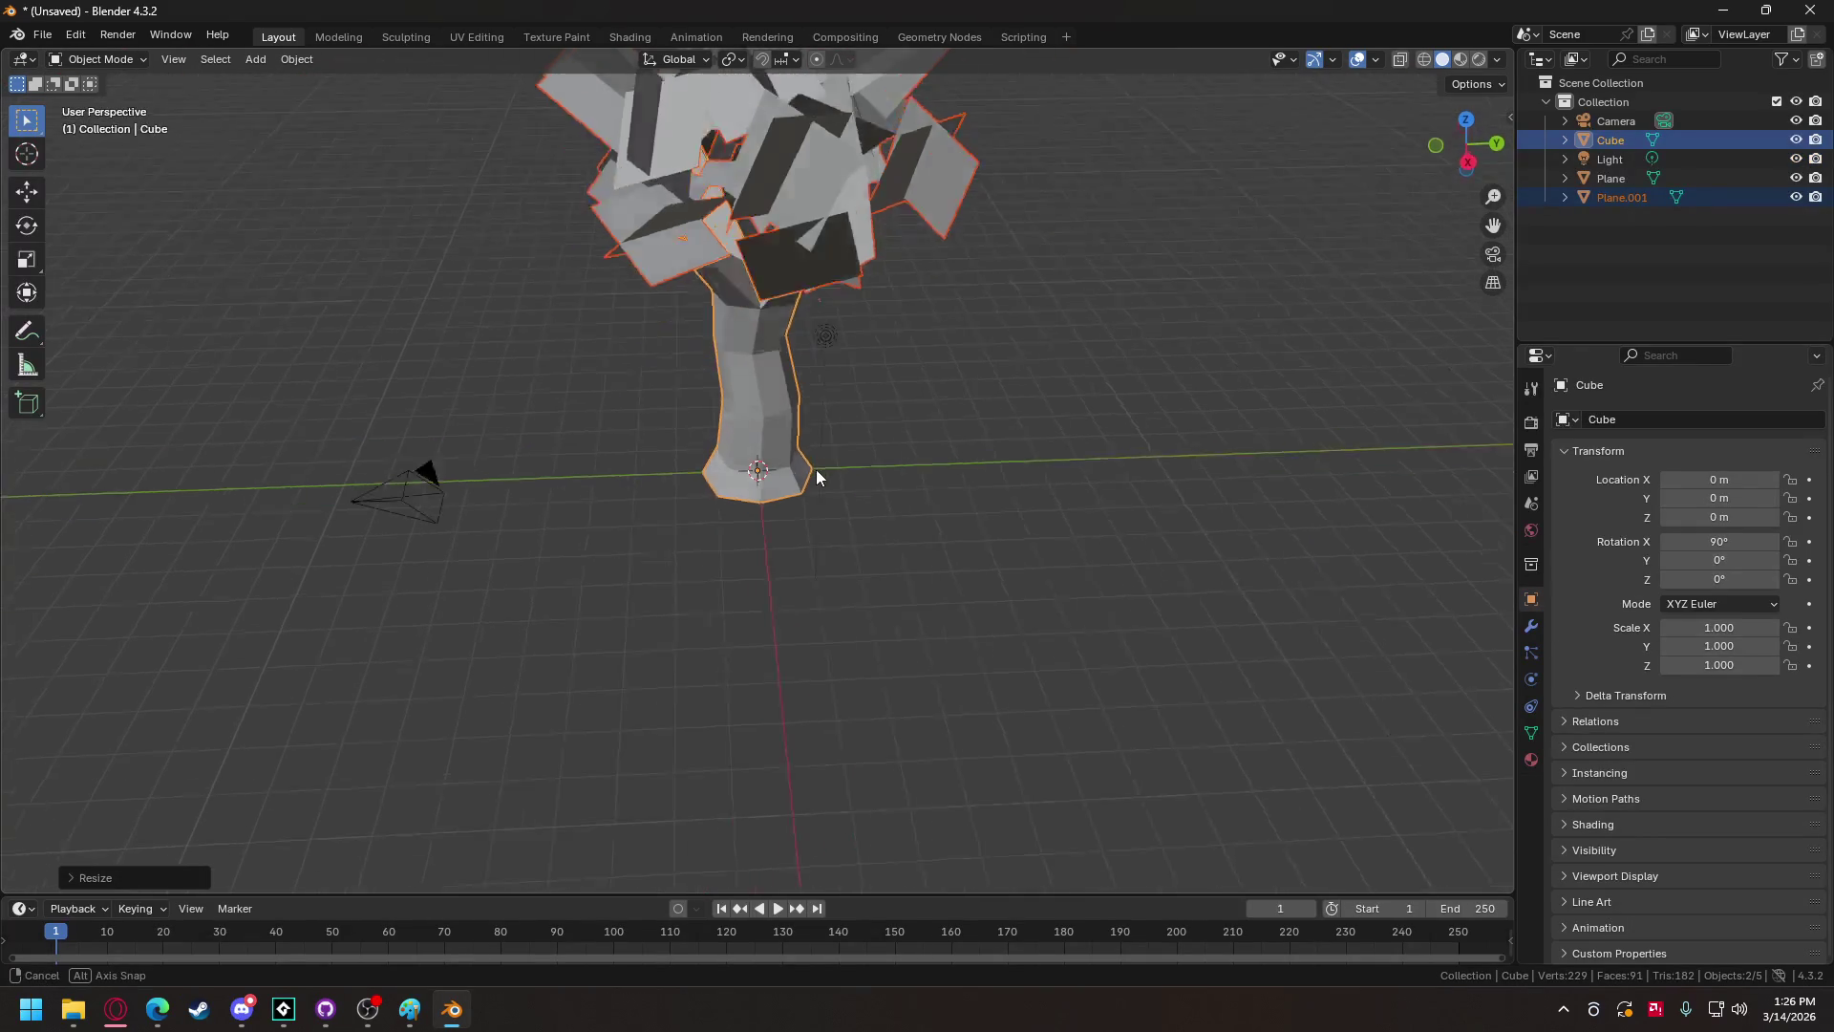
{"action": "scroll", "coordinate": [874, 394], "scroll_direction": "down", "scroll_amount": 2}
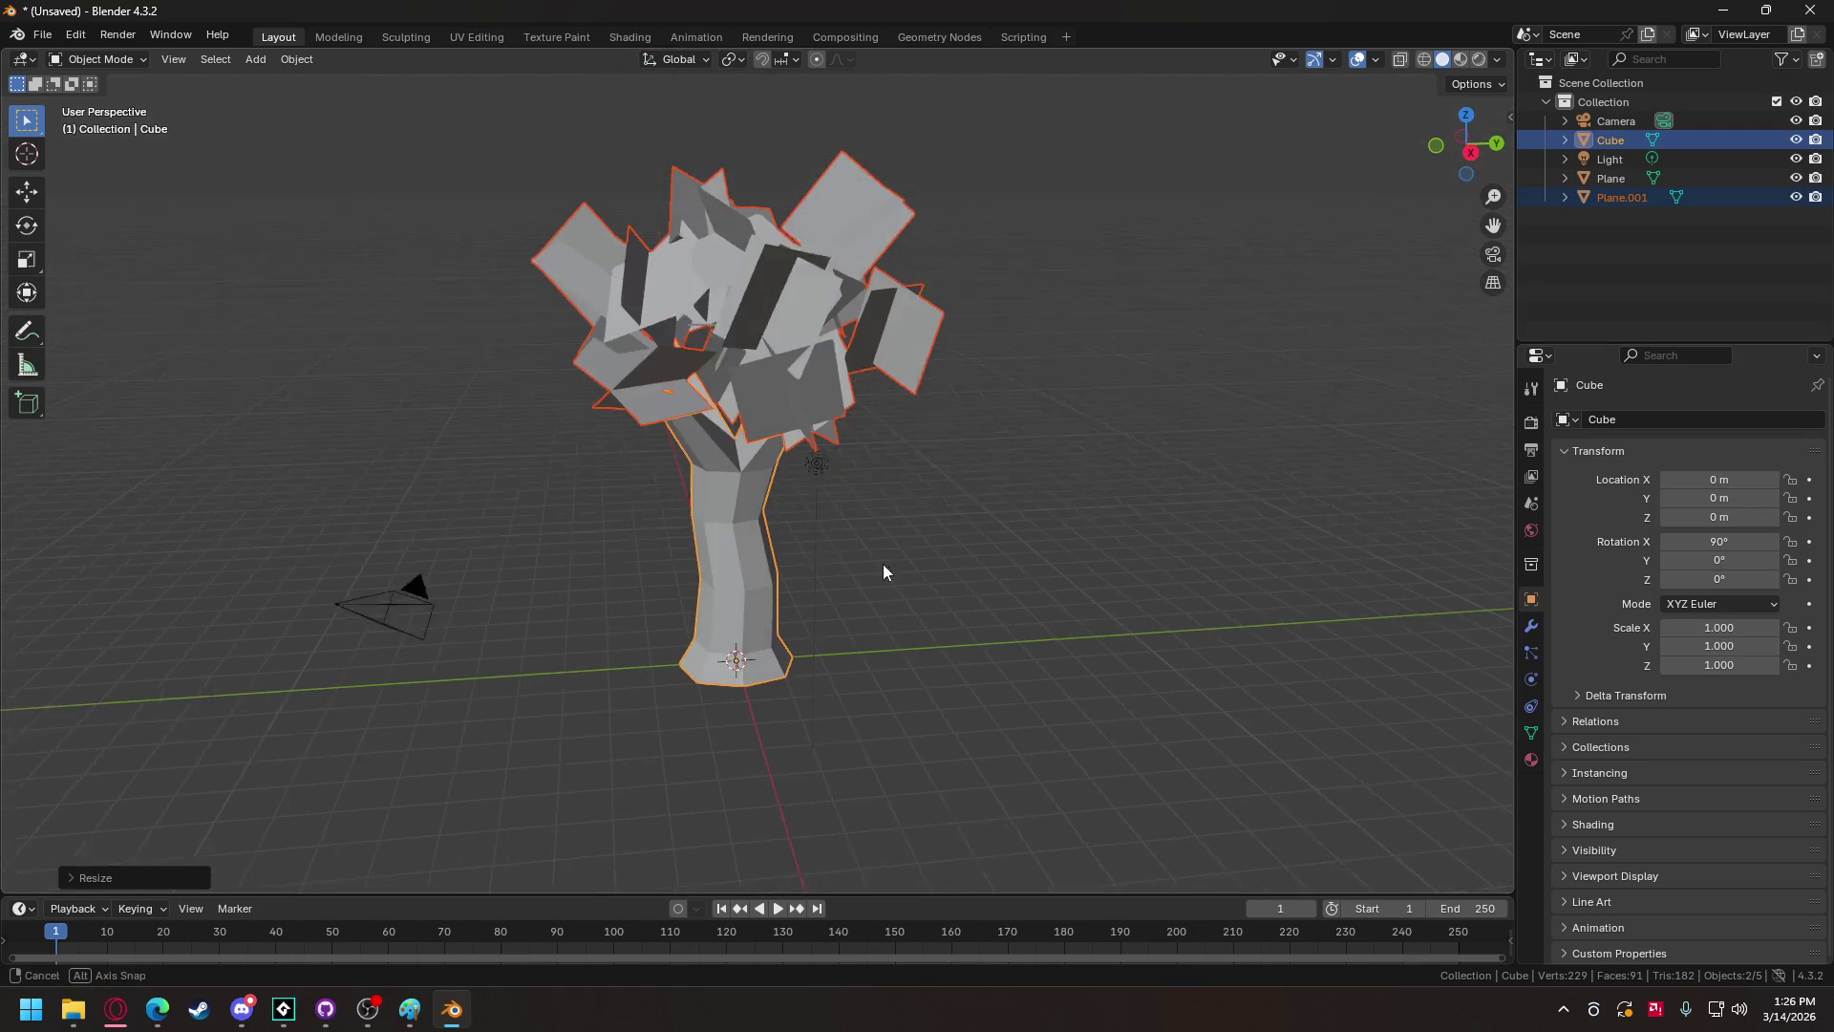
{"action": "left_click", "coordinate": [764, 288]}
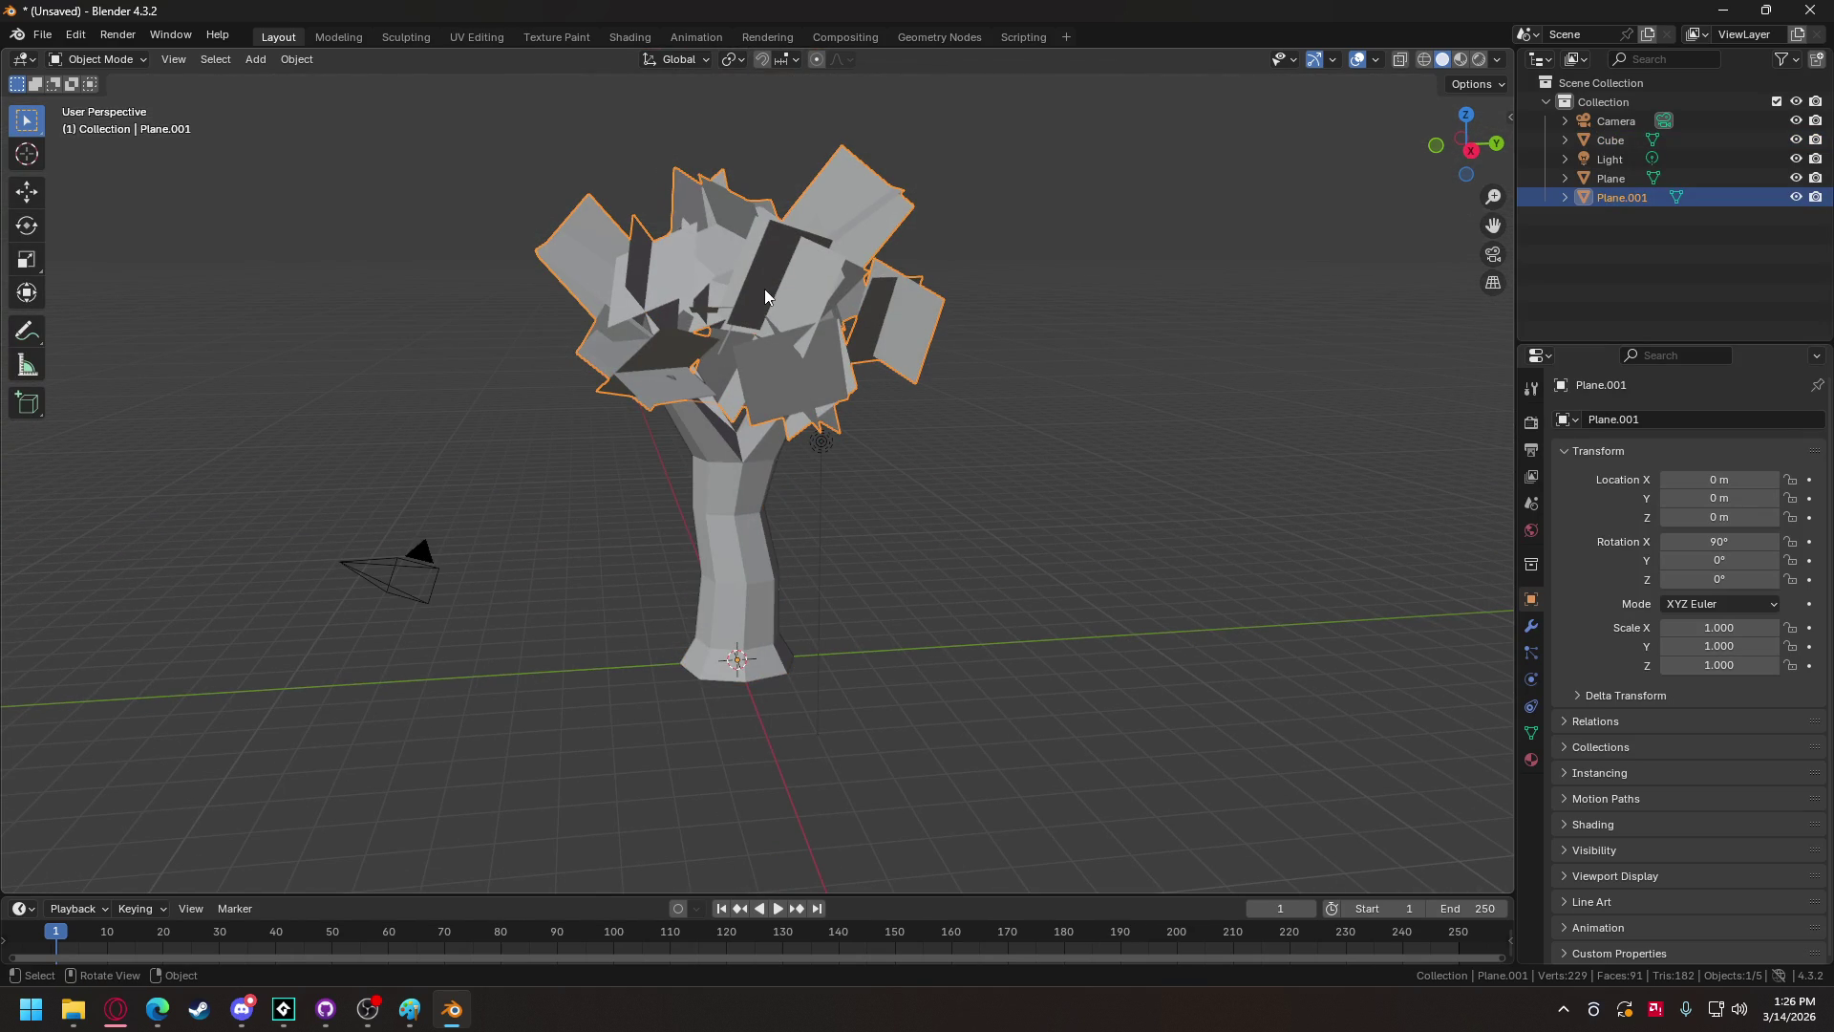
{"action": "left_click", "coordinate": [738, 485]}
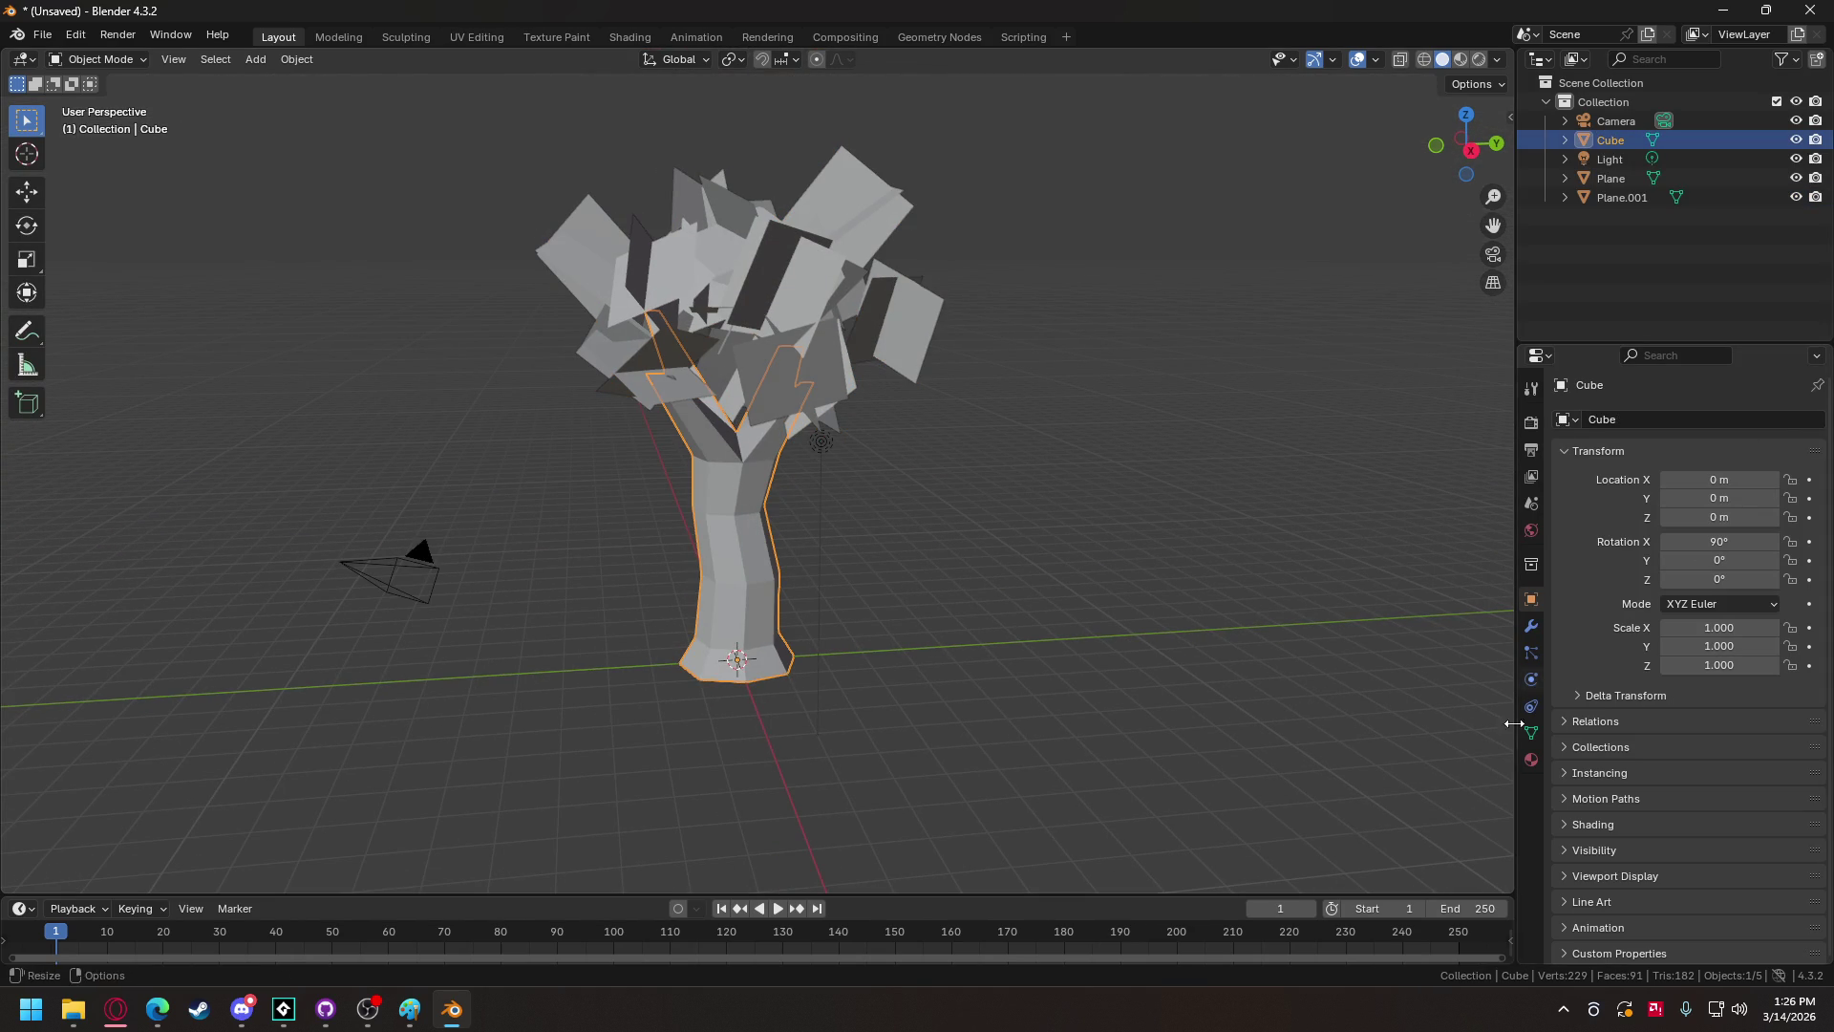
{"action": "left_click", "coordinate": [1526, 770]}
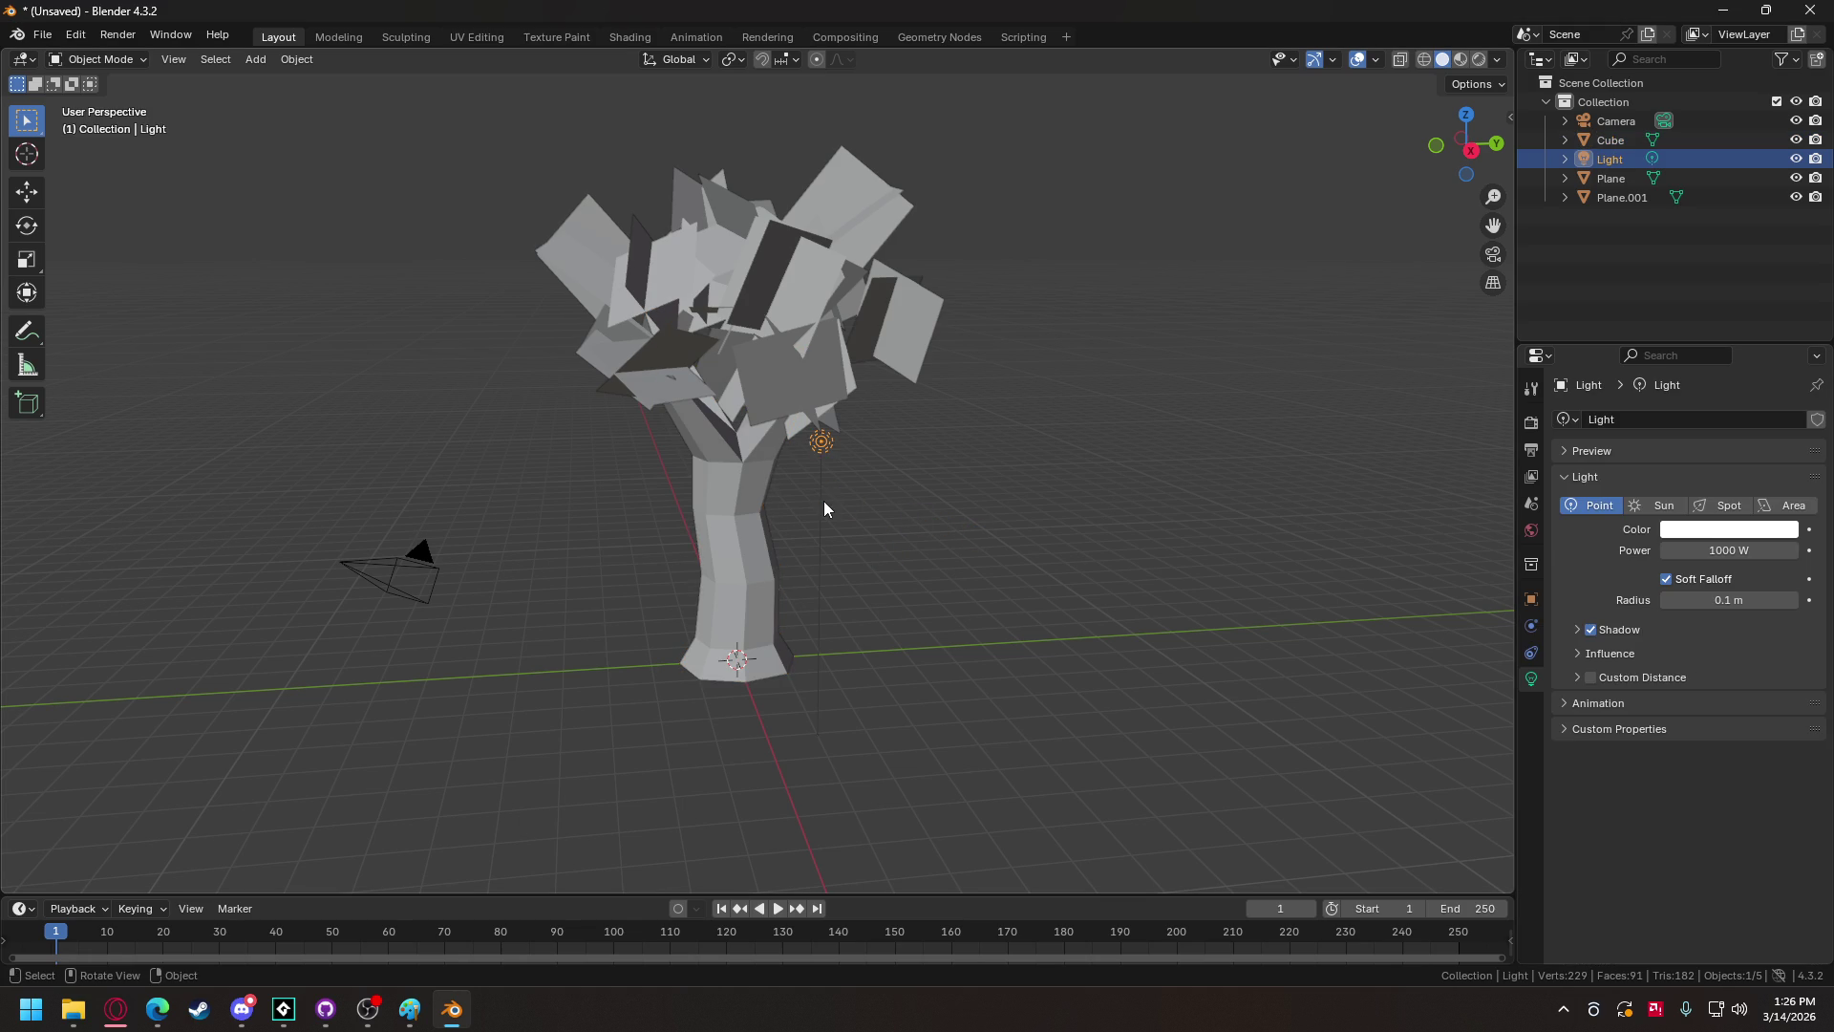
Step: Check the Plane.001 leaves use Material.001, then return to the GameMaker tree game project
{"action": "mouse_move", "coordinate": [898, 482]}
{"action": "left_mouse_down"}
{"action": "mouse_move", "coordinate": [889, 525]}
{"action": "mouse_move", "coordinate": [799, 500]}
{"action": "mouse_move", "coordinate": [835, 497]}
{"action": "left_mouse_up"}
{"action": "left_click", "coordinate": [754, 272]}
{"action": "mouse_move", "coordinate": [779, 427]}
{"action": "left_mouse_down"}
{"action": "mouse_move", "coordinate": [908, 582]}
{"action": "mouse_move", "coordinate": [988, 585]}
{"action": "mouse_move", "coordinate": [1068, 518]}
{"action": "mouse_move", "coordinate": [1076, 327]}
{"action": "mouse_move", "coordinate": [1003, 492]}
{"action": "left_mouse_up"}
{"action": "mouse_move", "coordinate": [283, 1009]}
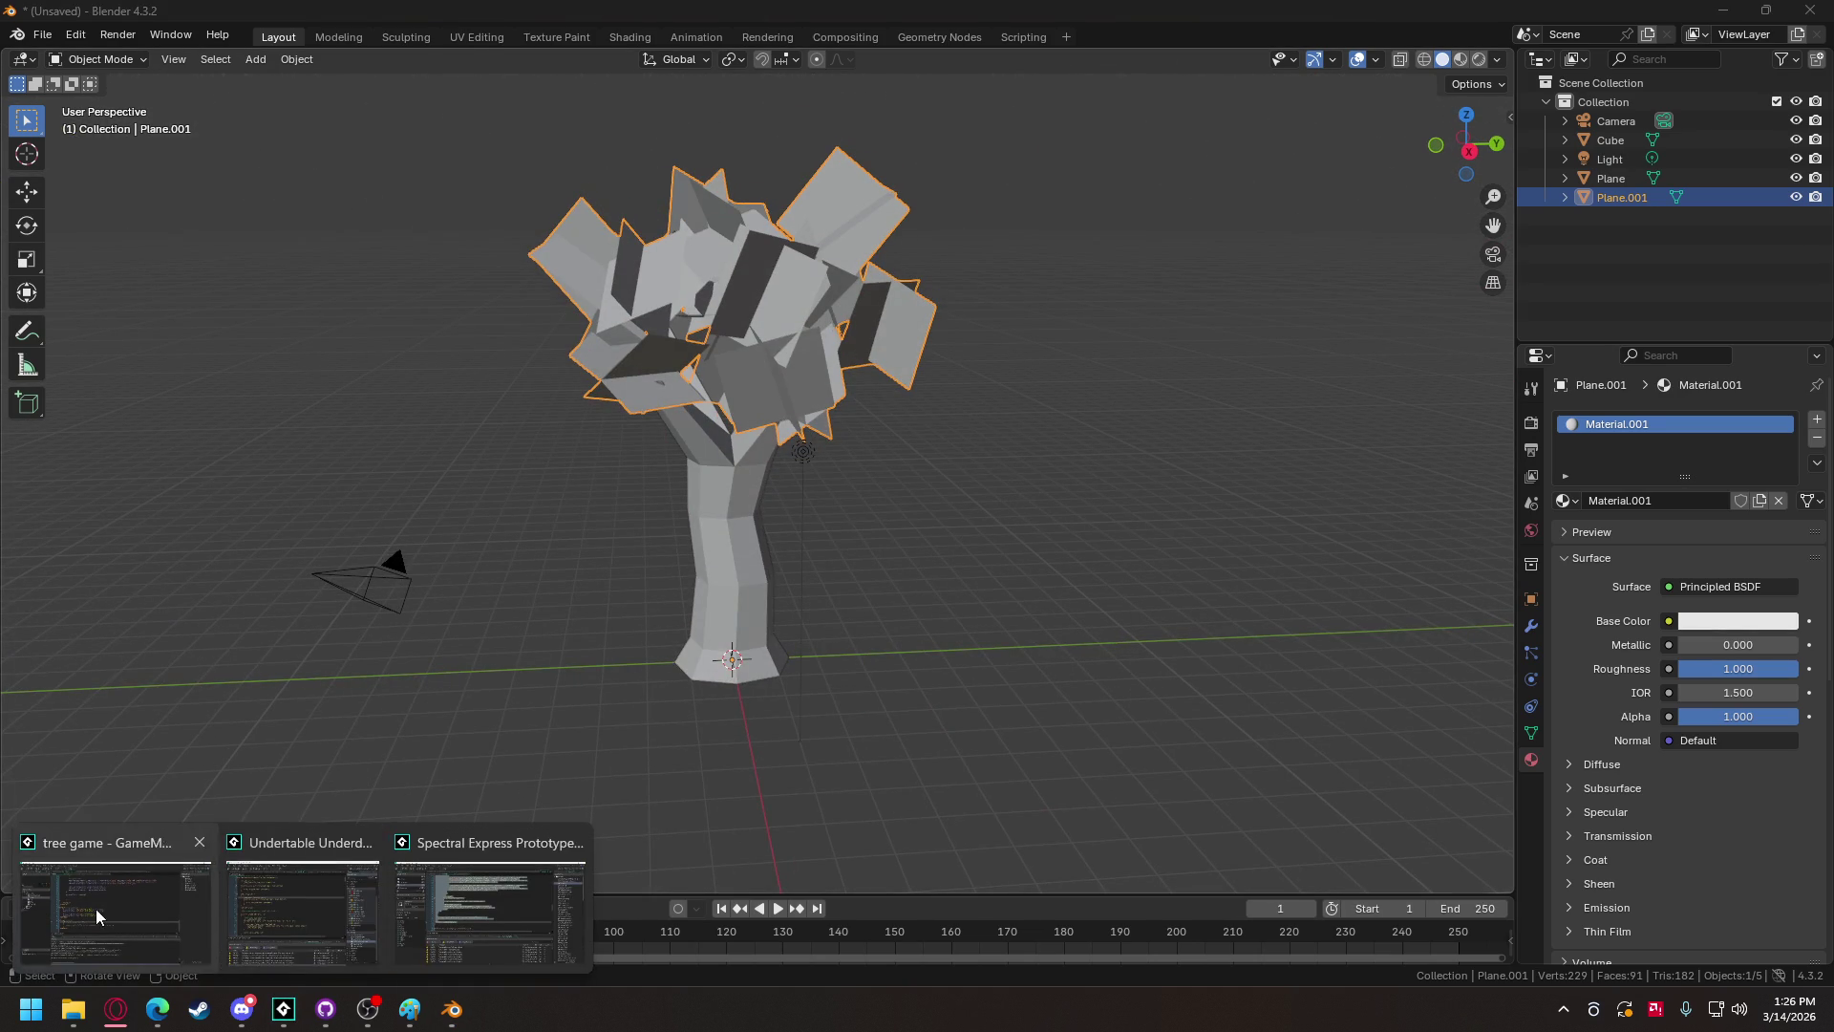
{"action": "left_click", "coordinate": [115, 907]}
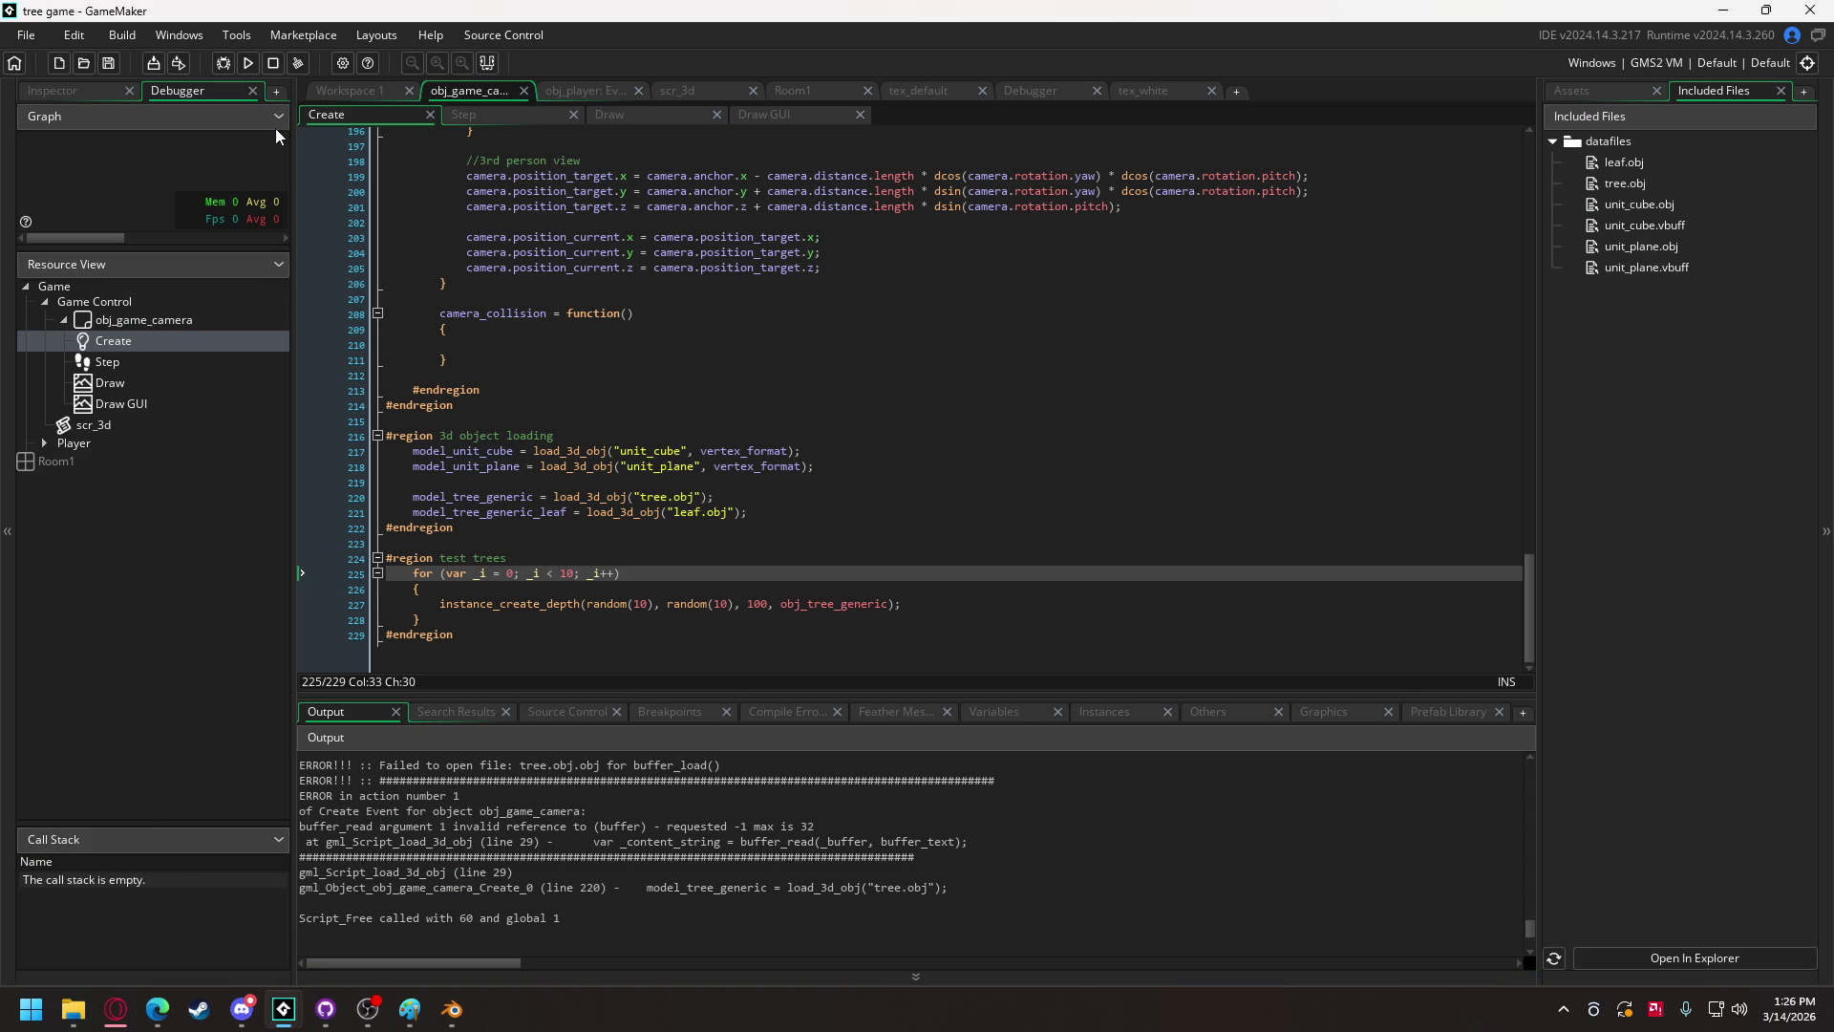
Step: Run the game under the debugger and inspect the buffer_read error at line 29 of load_3d_obj
{"action": "left_click", "coordinate": [223, 63]}
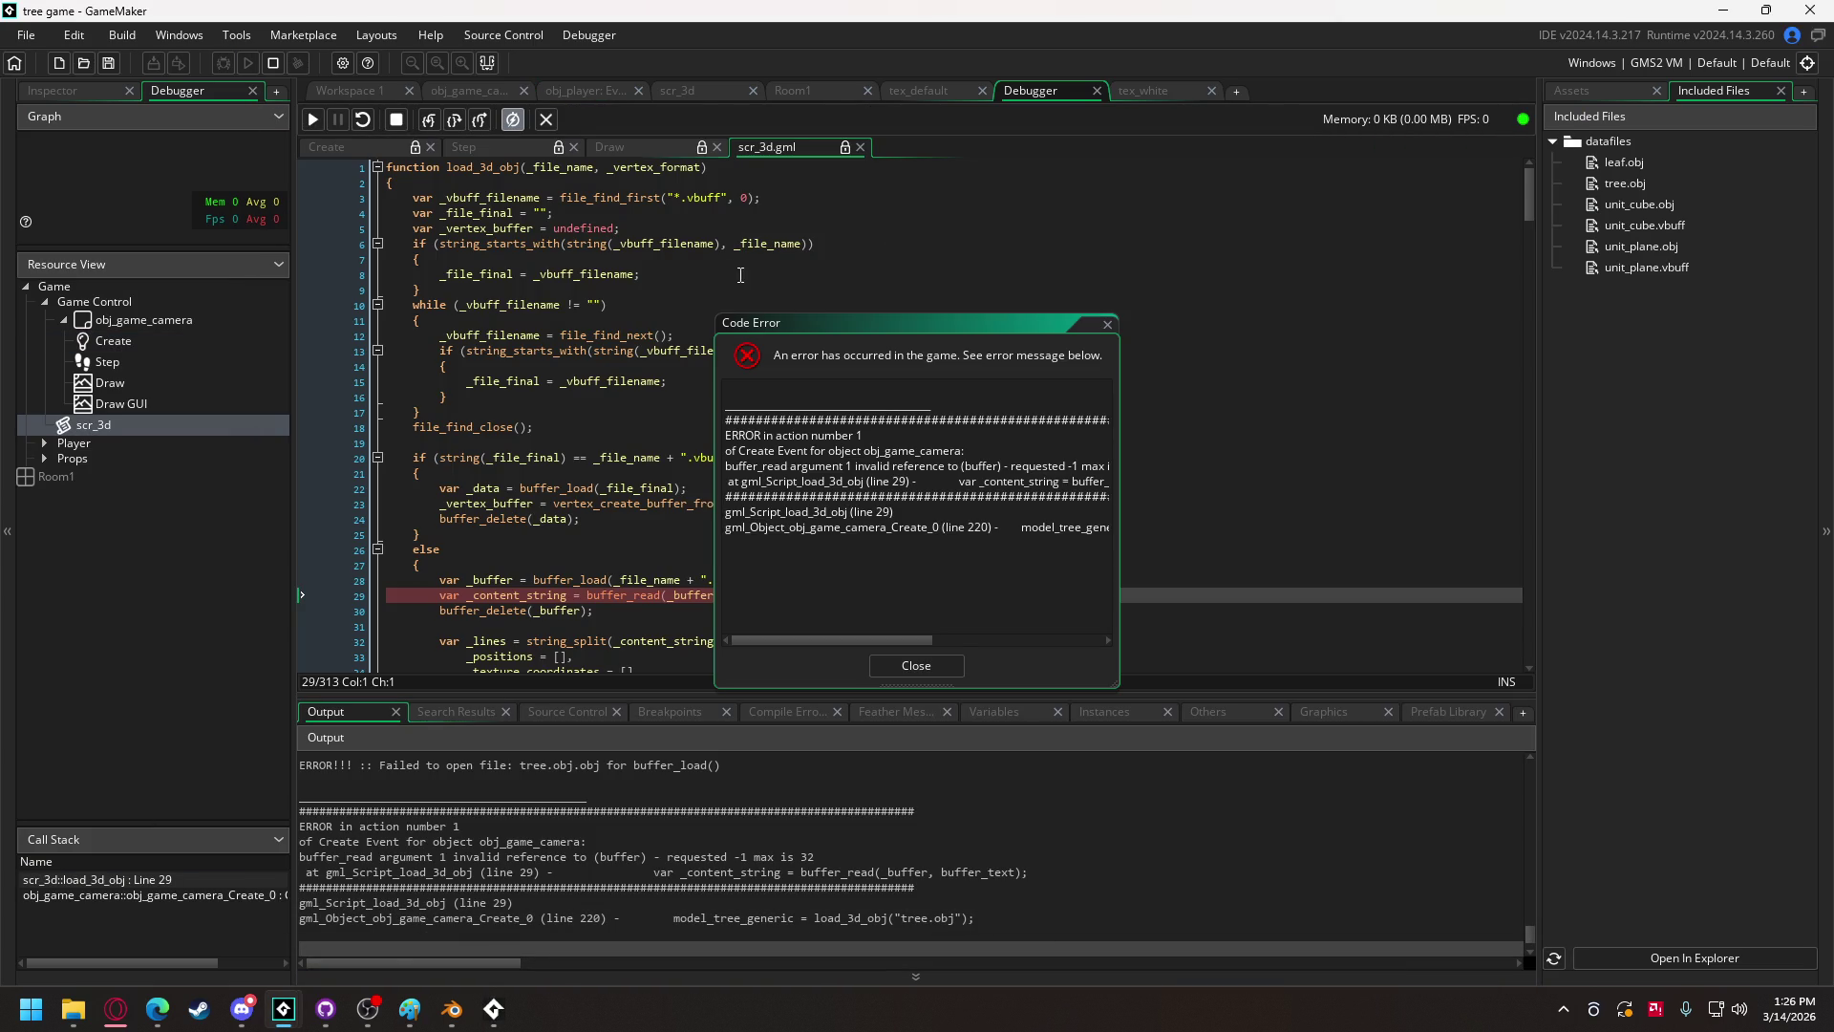
{"action": "left_click_drag", "start_coordinate": [894, 334], "coordinate": [1190, 170]}
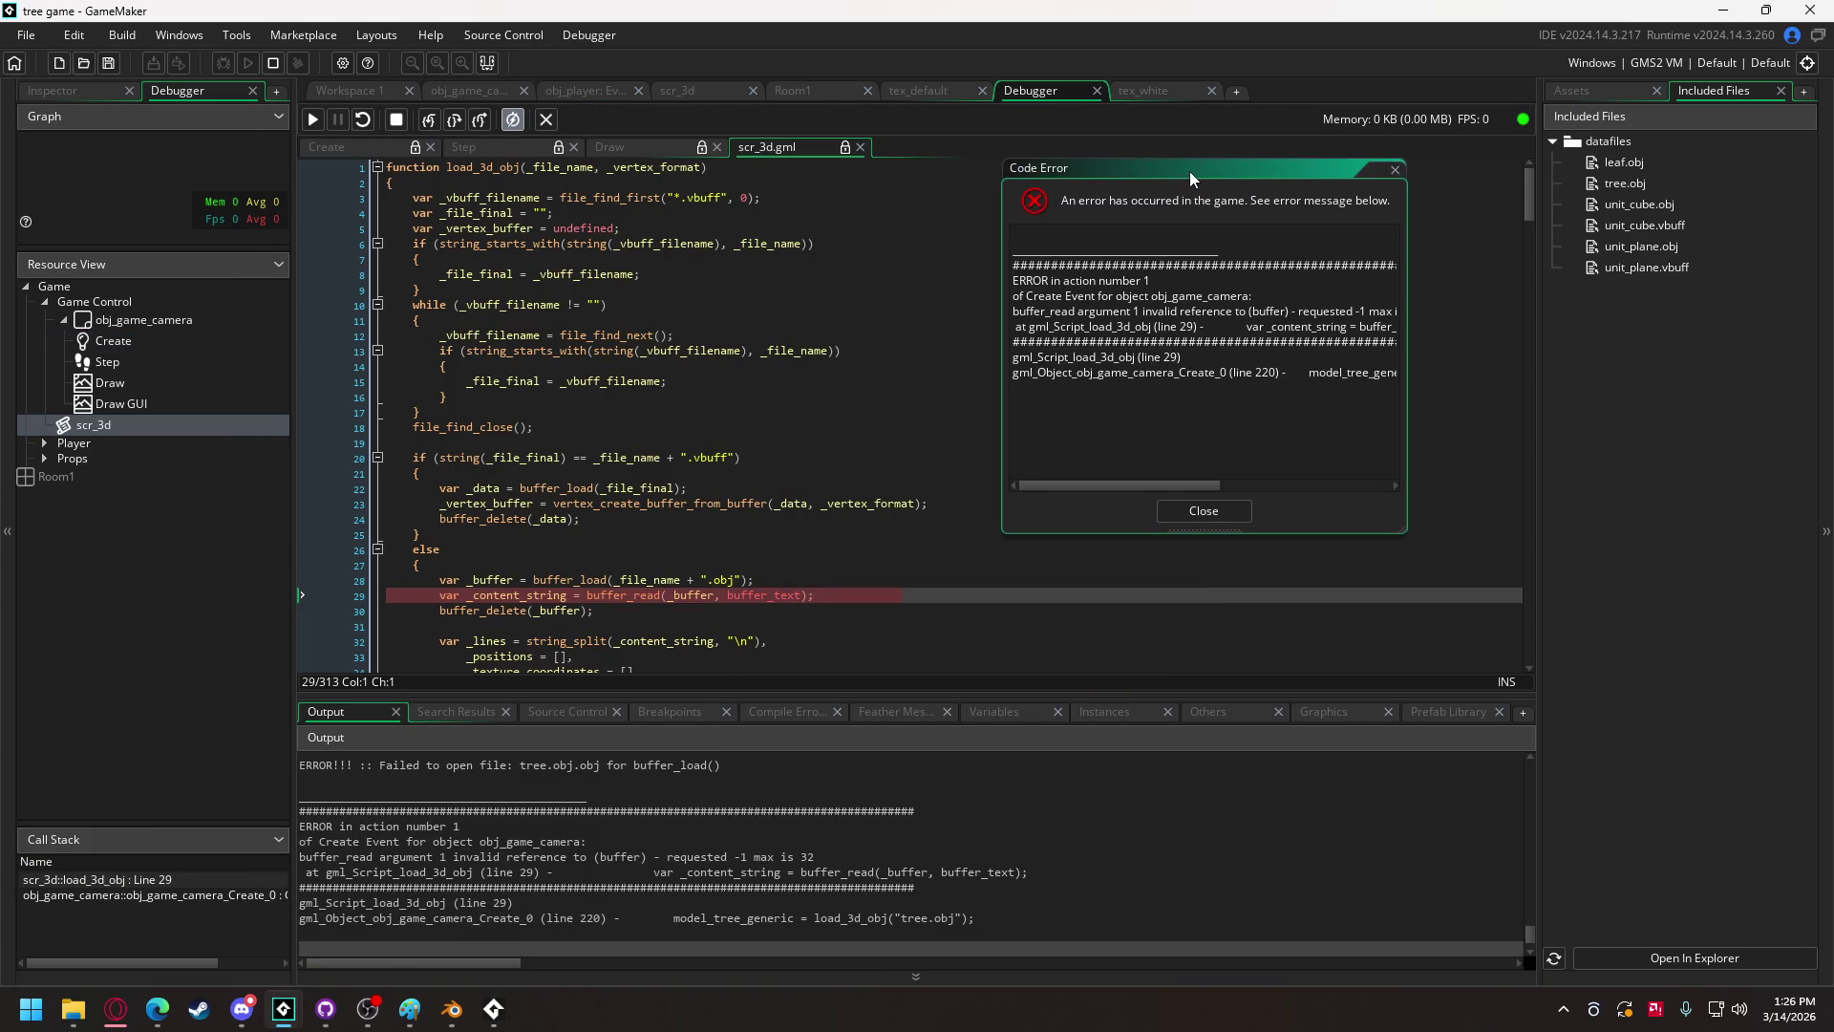
{"action": "mouse_move", "coordinate": [502, 574]}
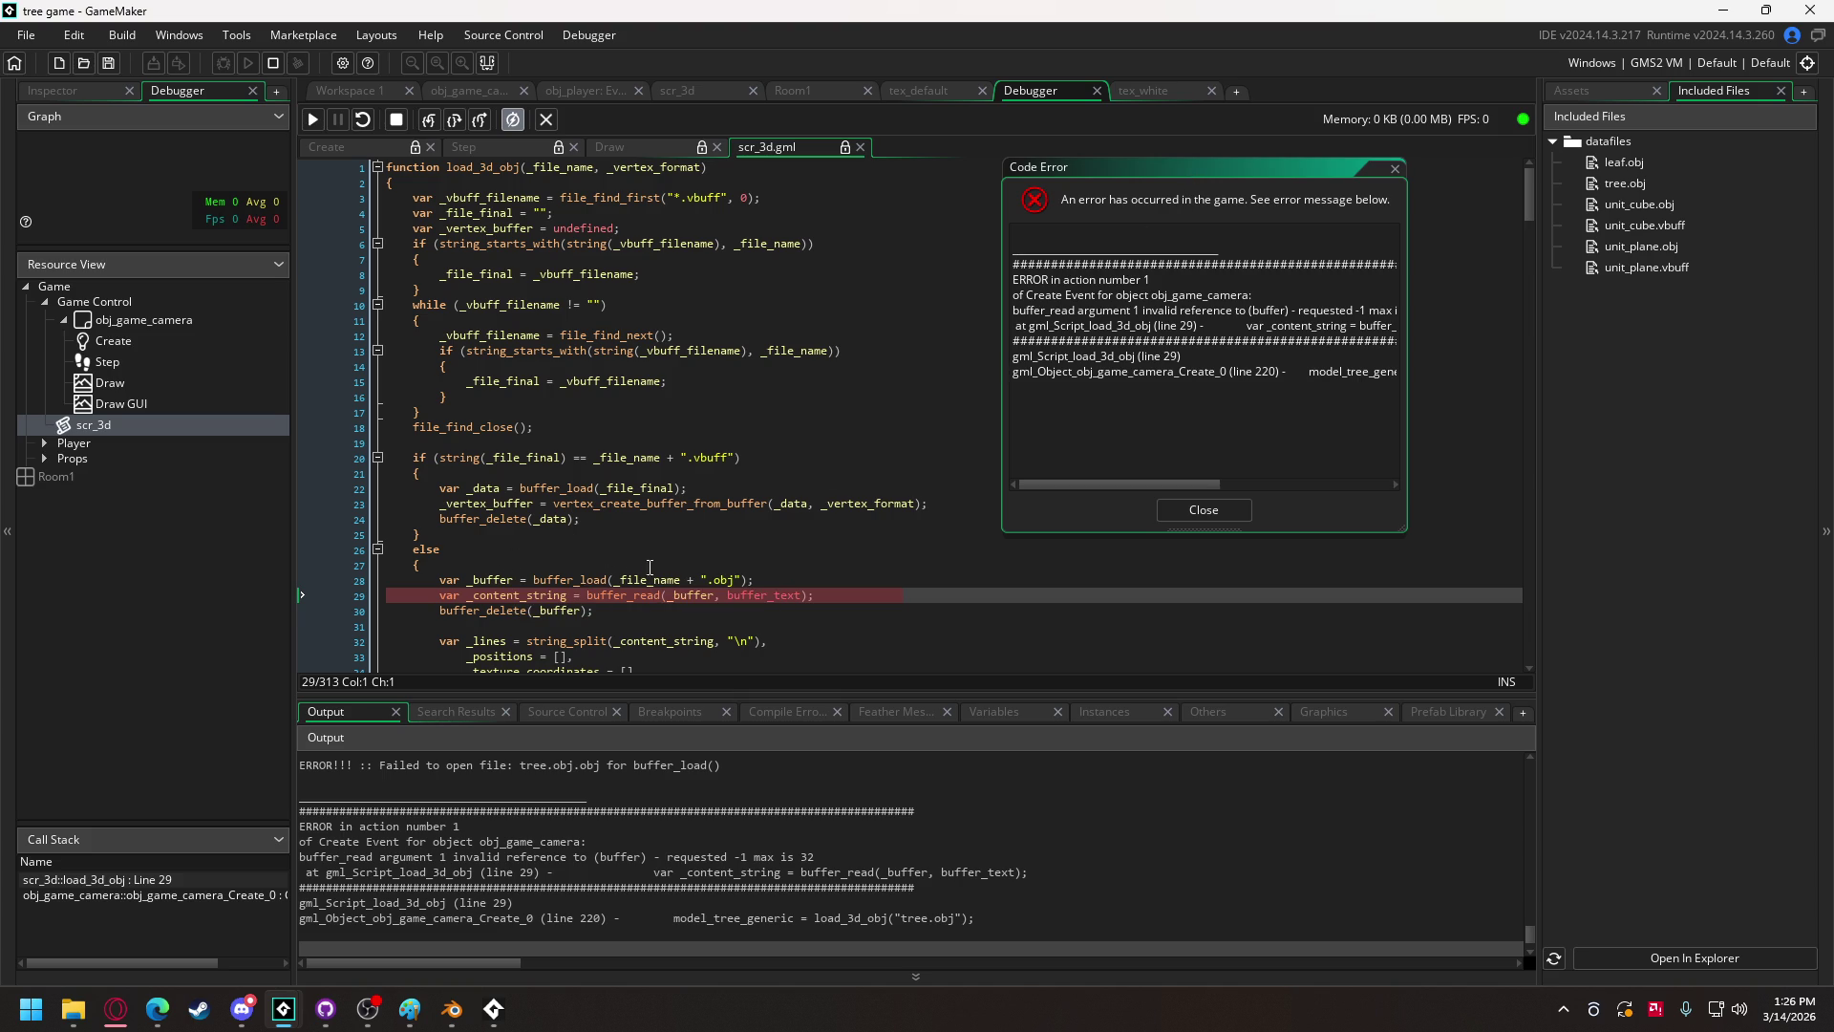
{"action": "mouse_move", "coordinate": [643, 583]}
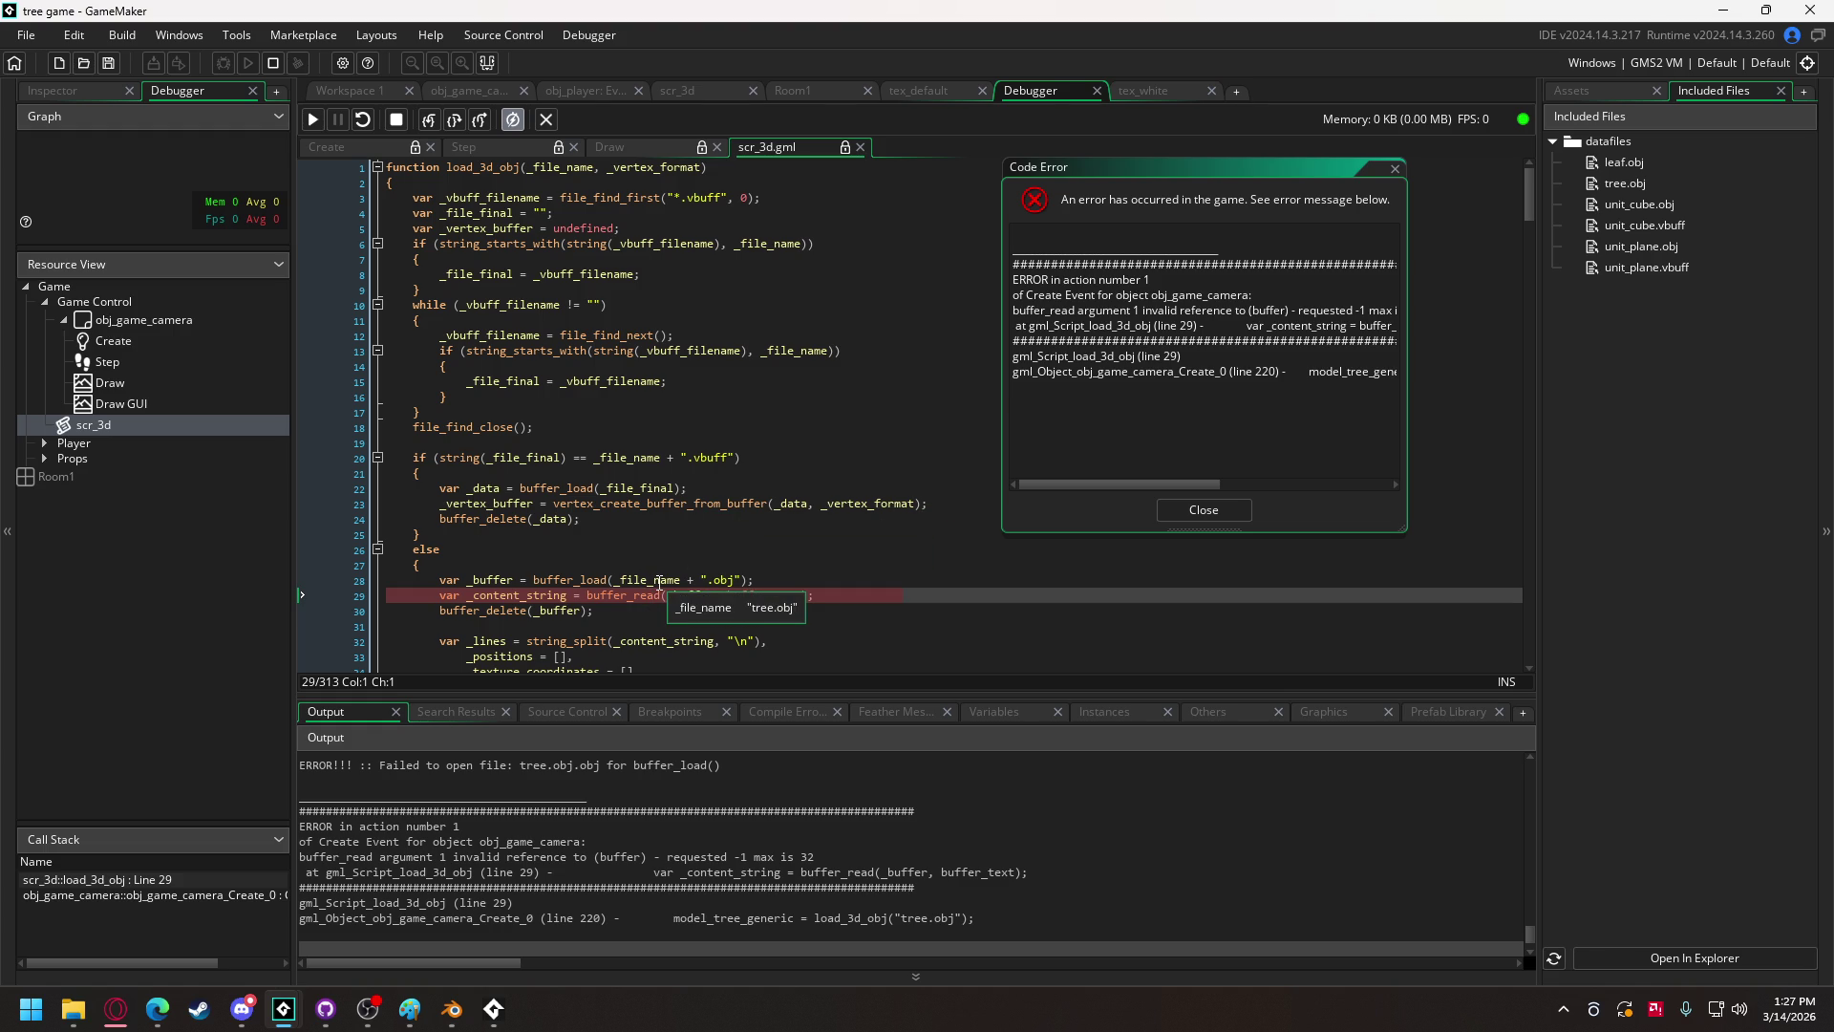
{"action": "left_click", "coordinate": [1230, 510]}
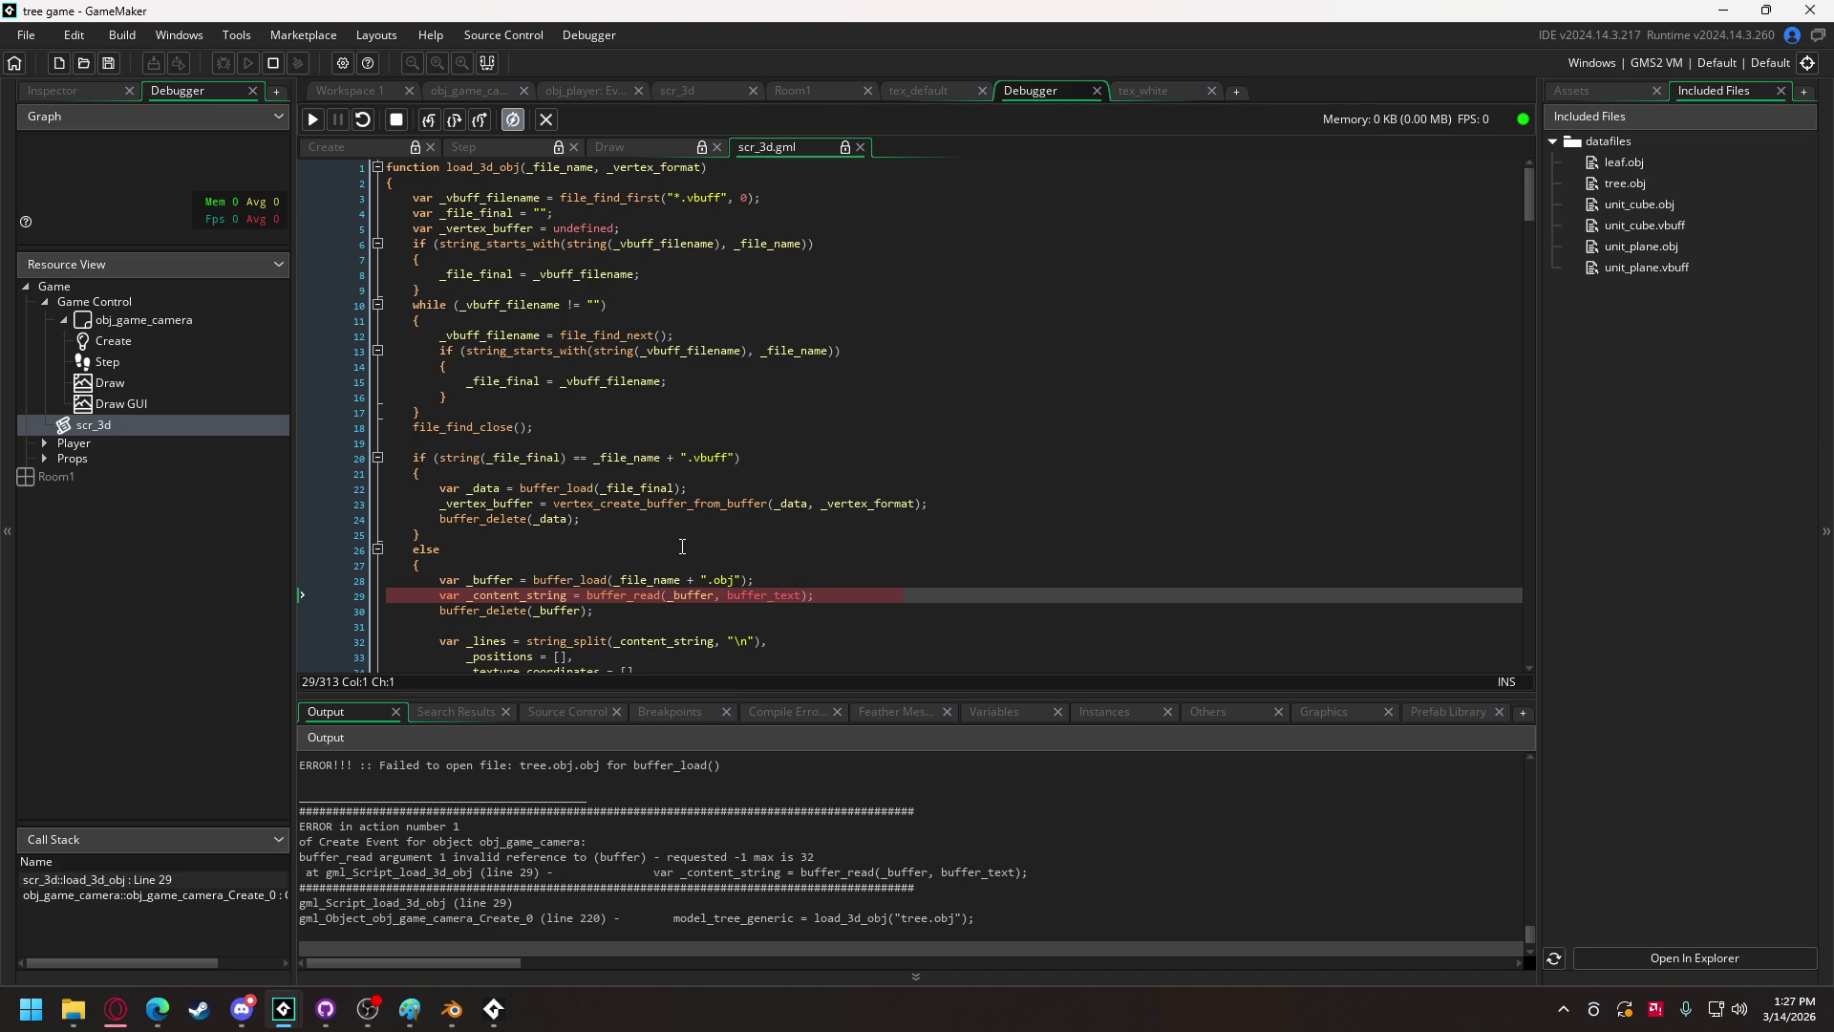
{"action": "mouse_move", "coordinate": [665, 582]}
{"action": "left_click", "coordinate": [352, 149]}
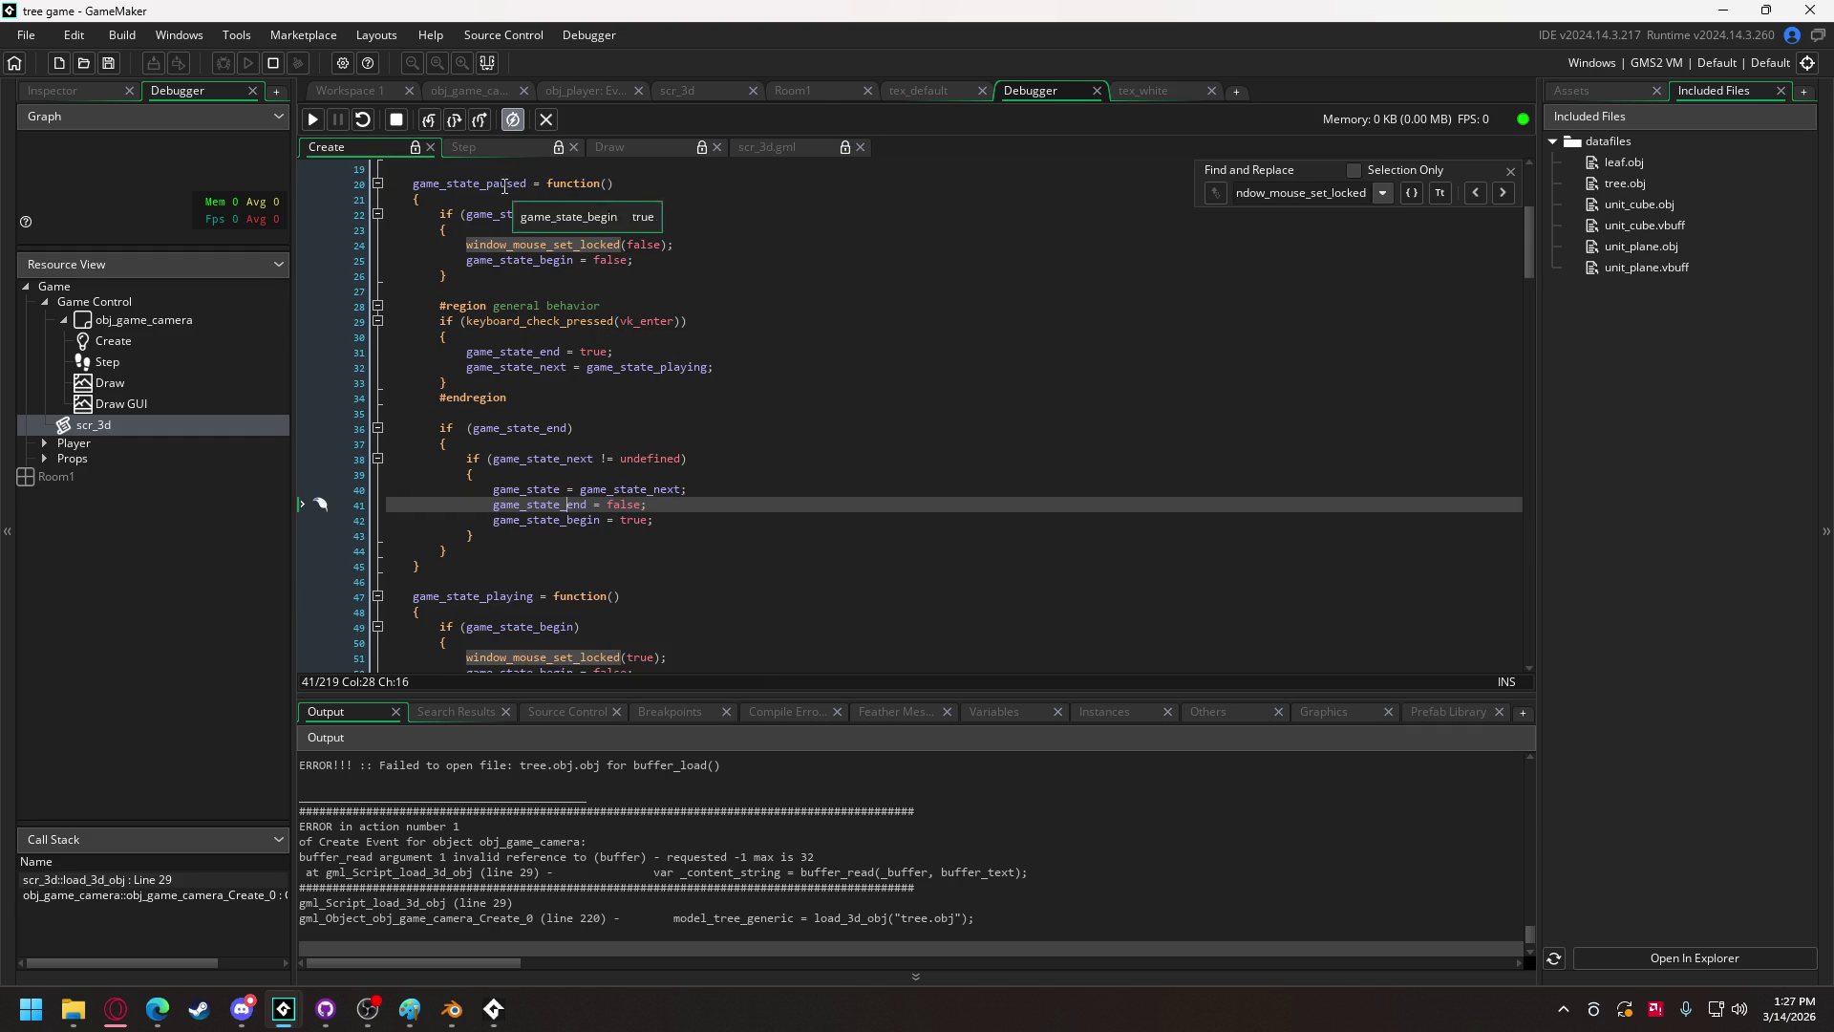
Step: Remove the duplicate .obj extension from the tree and leaf filenames and rebuild the game
{"action": "left_click", "coordinate": [754, 152]}
{"action": "left_click", "coordinate": [340, 88]}
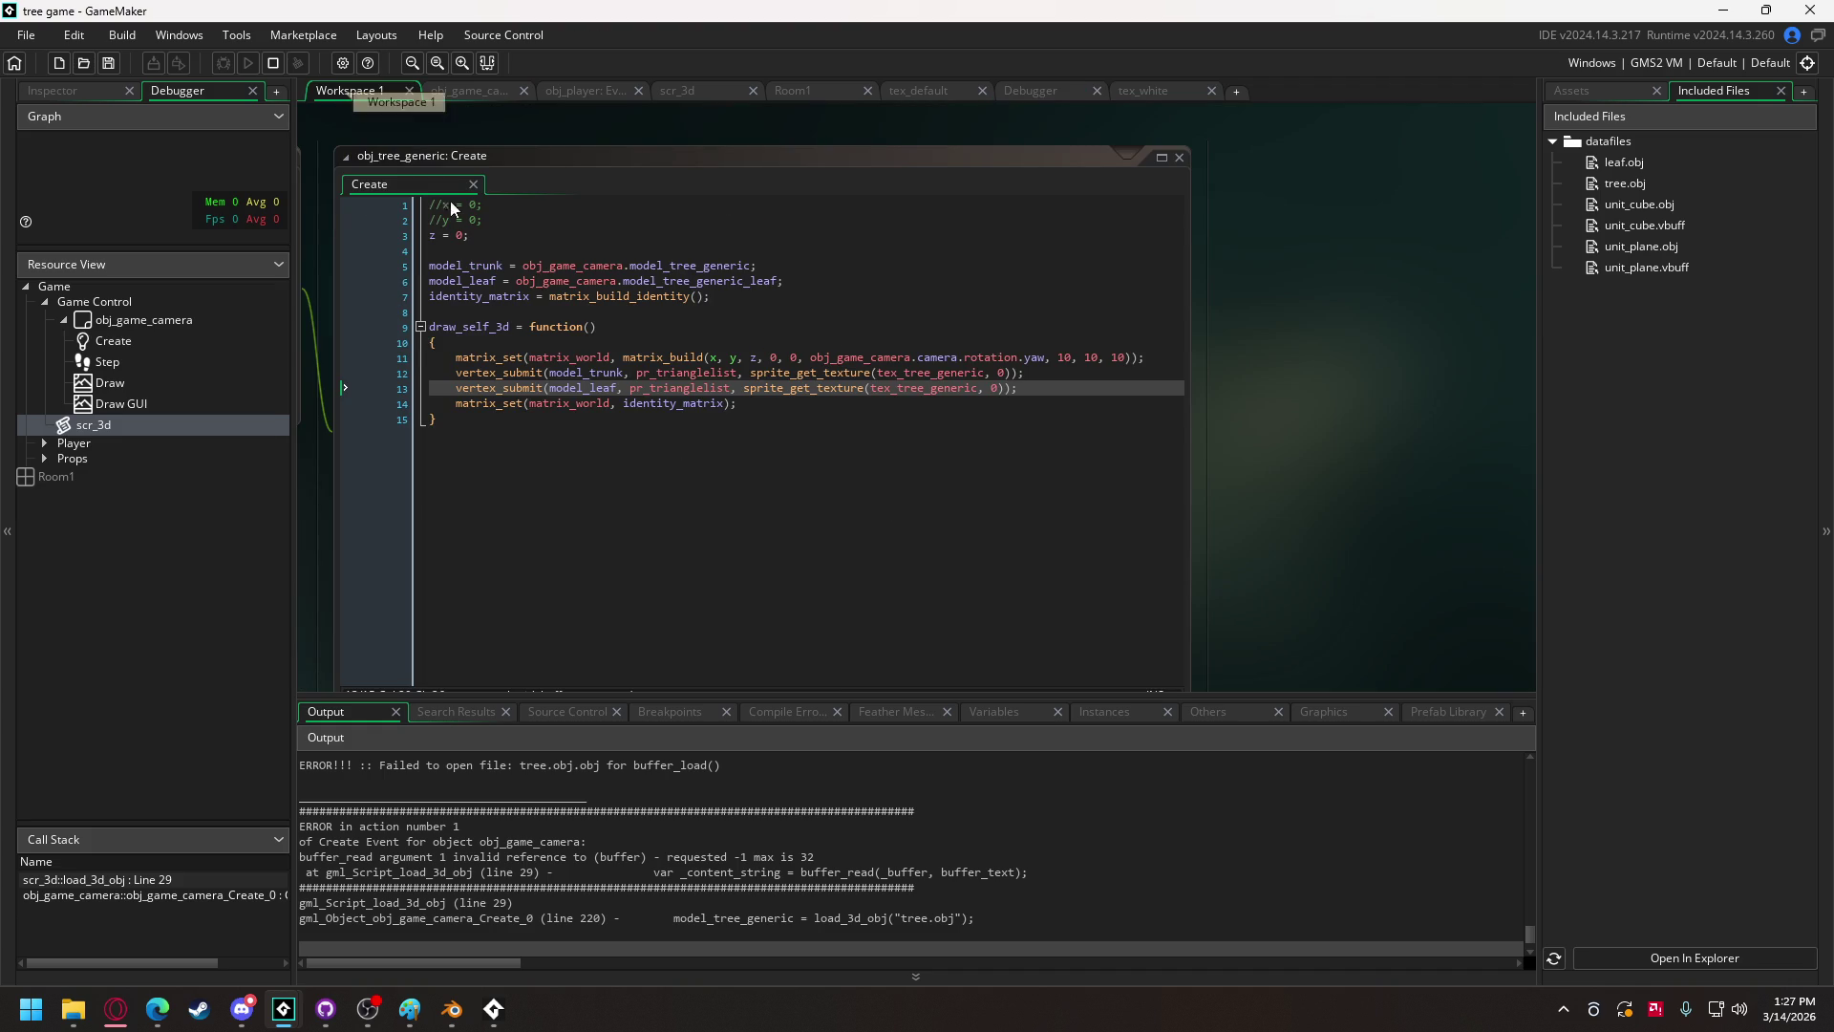
{"action": "left_click", "coordinate": [449, 97]}
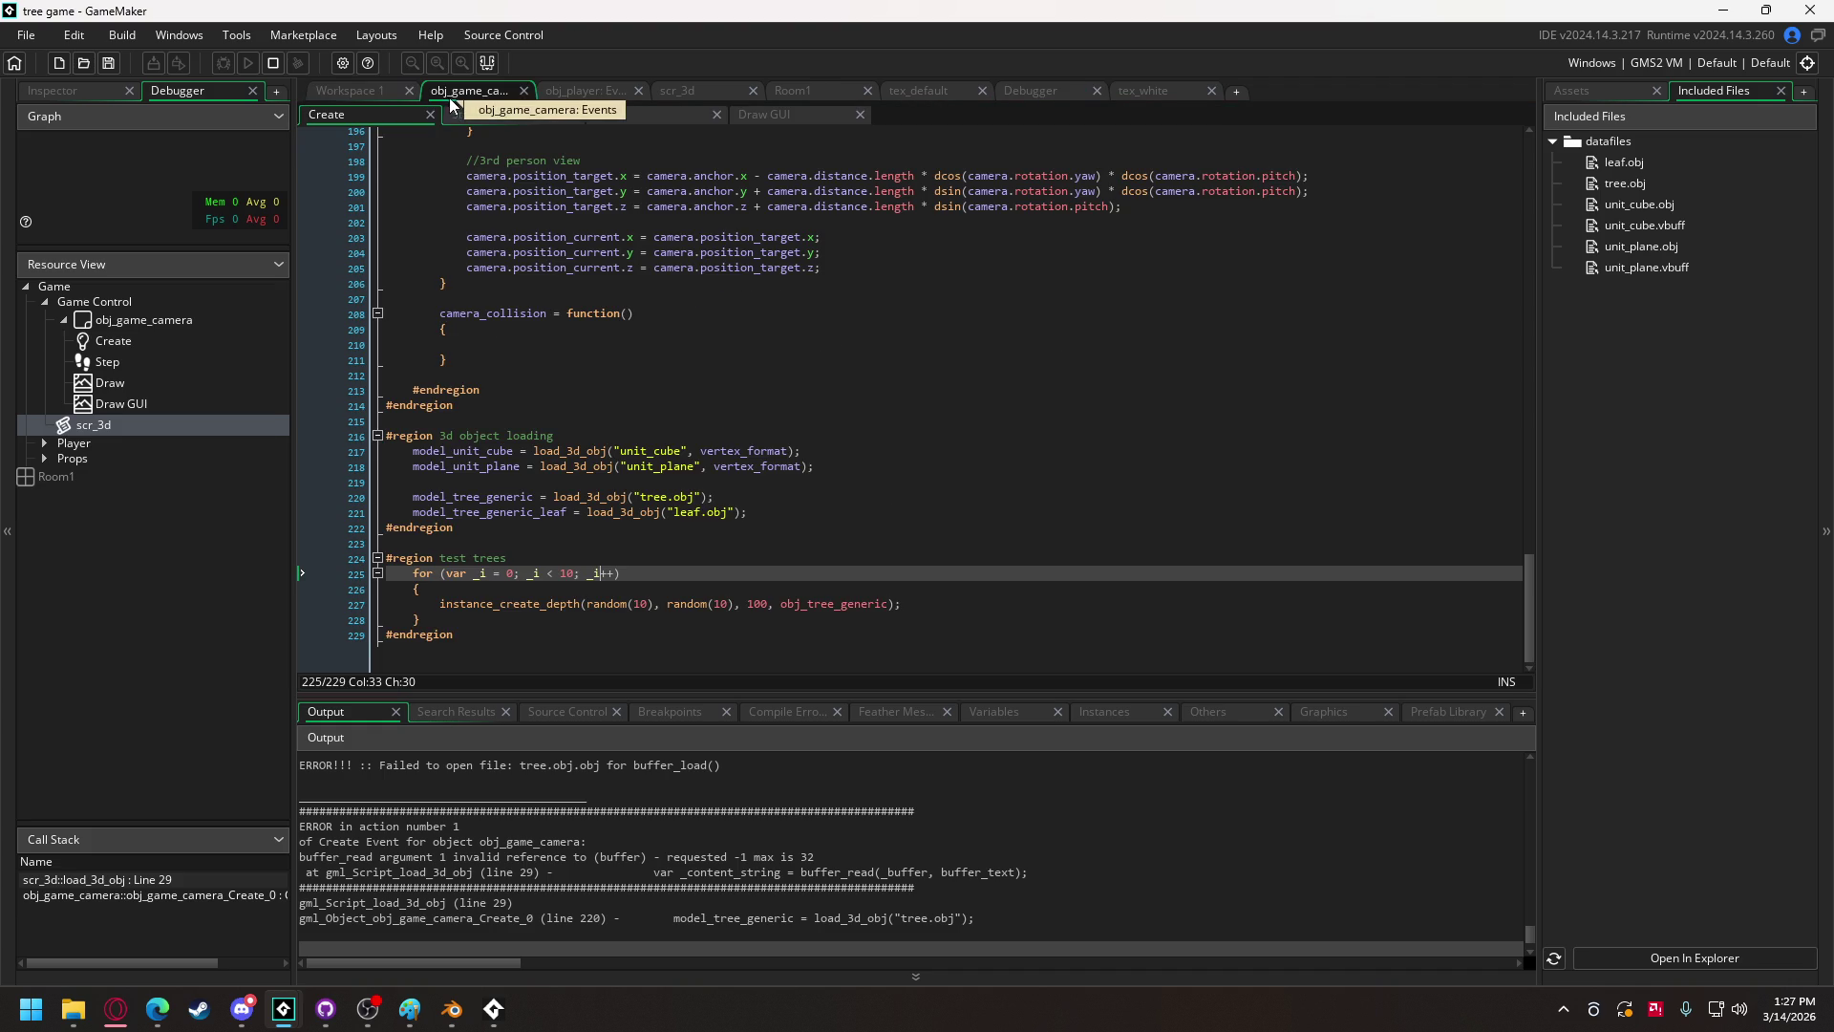
{"action": "left_click", "coordinate": [676, 497]}
{"action": "key", "text": "Delete"}
{"action": "key", "text": "Delete"}
{"action": "key", "text": "Delete"}
{"action": "key", "text": "BackSpace"}
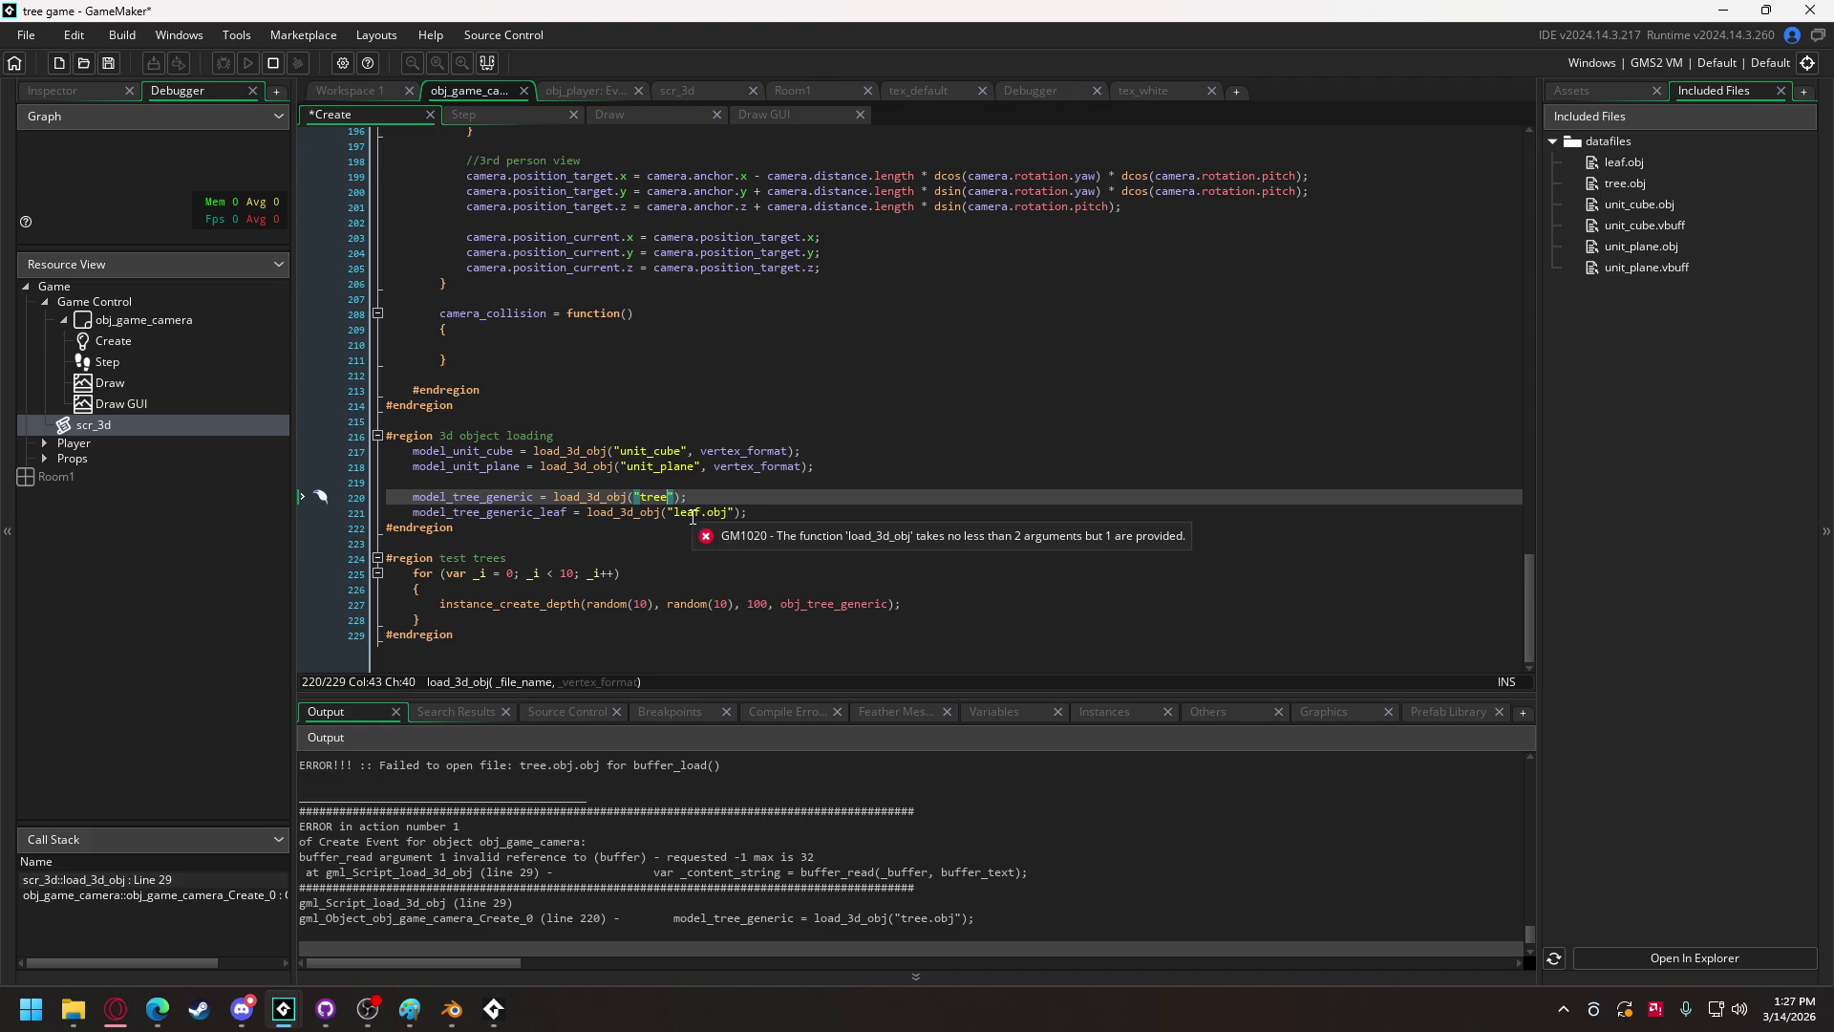
{"action": "left_click", "coordinate": [701, 512]}
{"action": "key", "text": "Delete"}
{"action": "key", "text": "Delete"}
{"action": "key", "text": "Delete"}
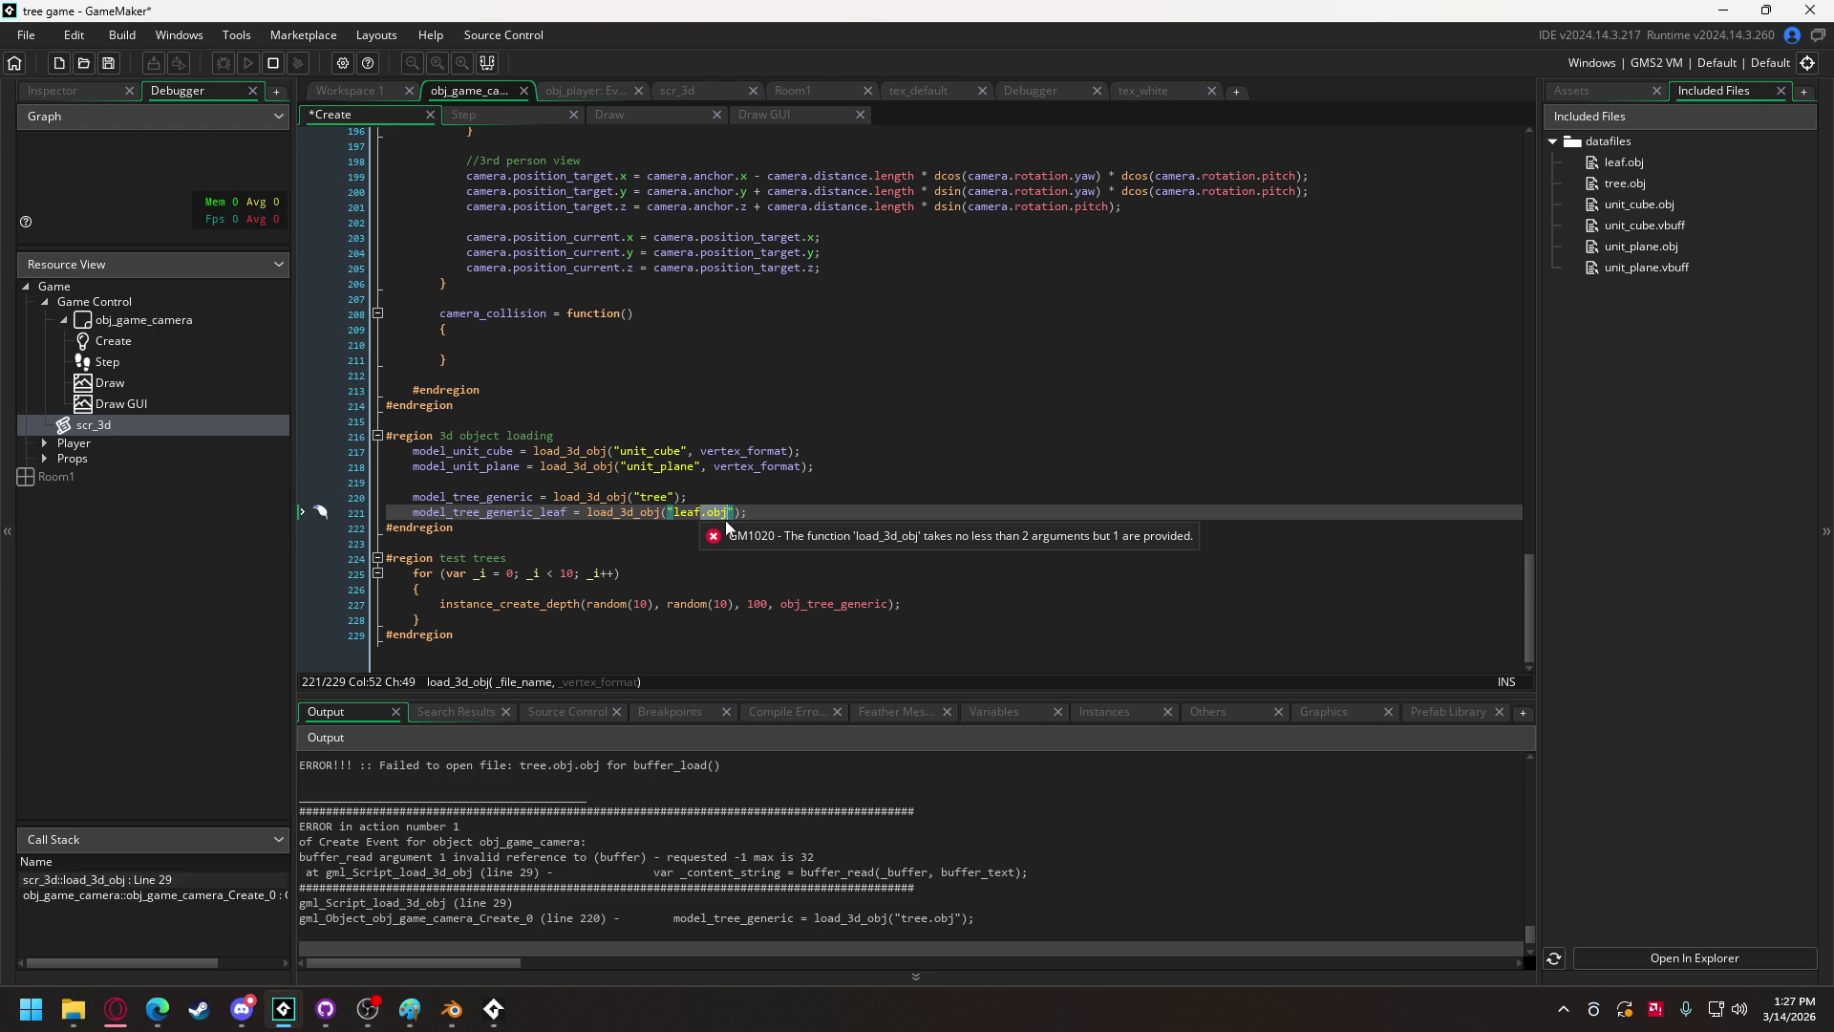
{"action": "left_click", "coordinate": [272, 63]}
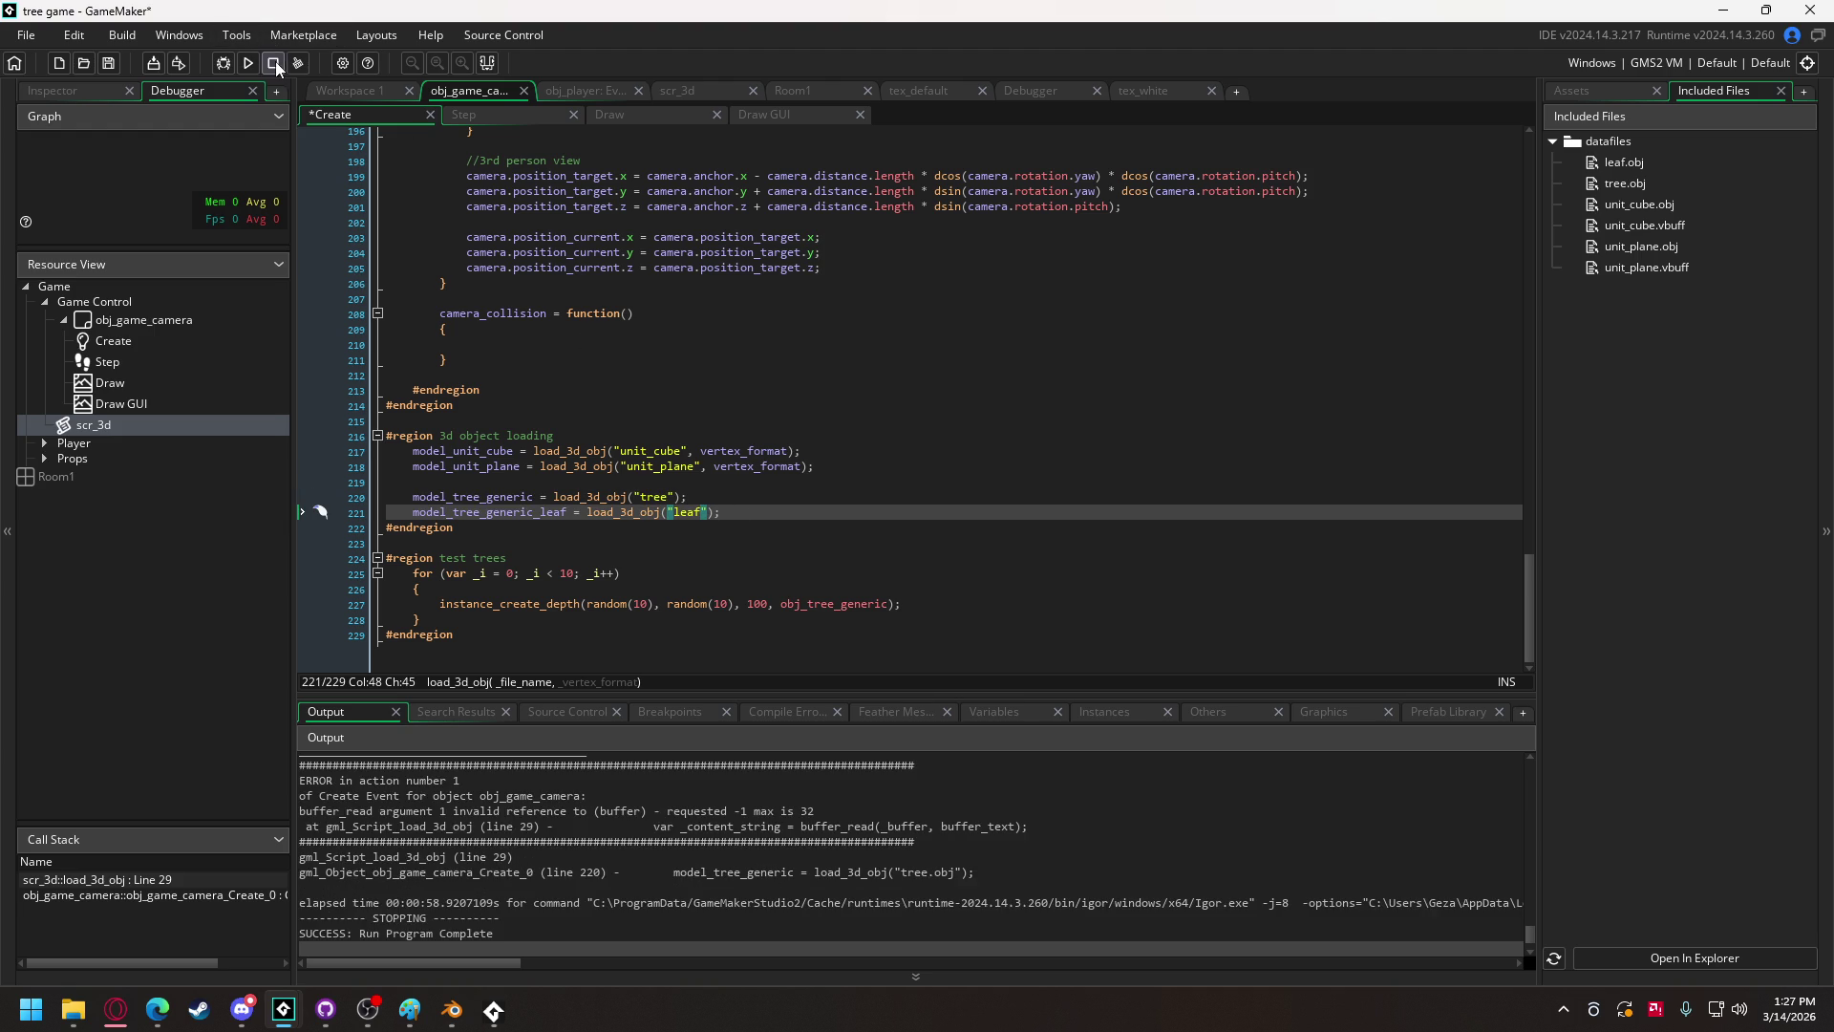
{"action": "key", "text": "F5"}
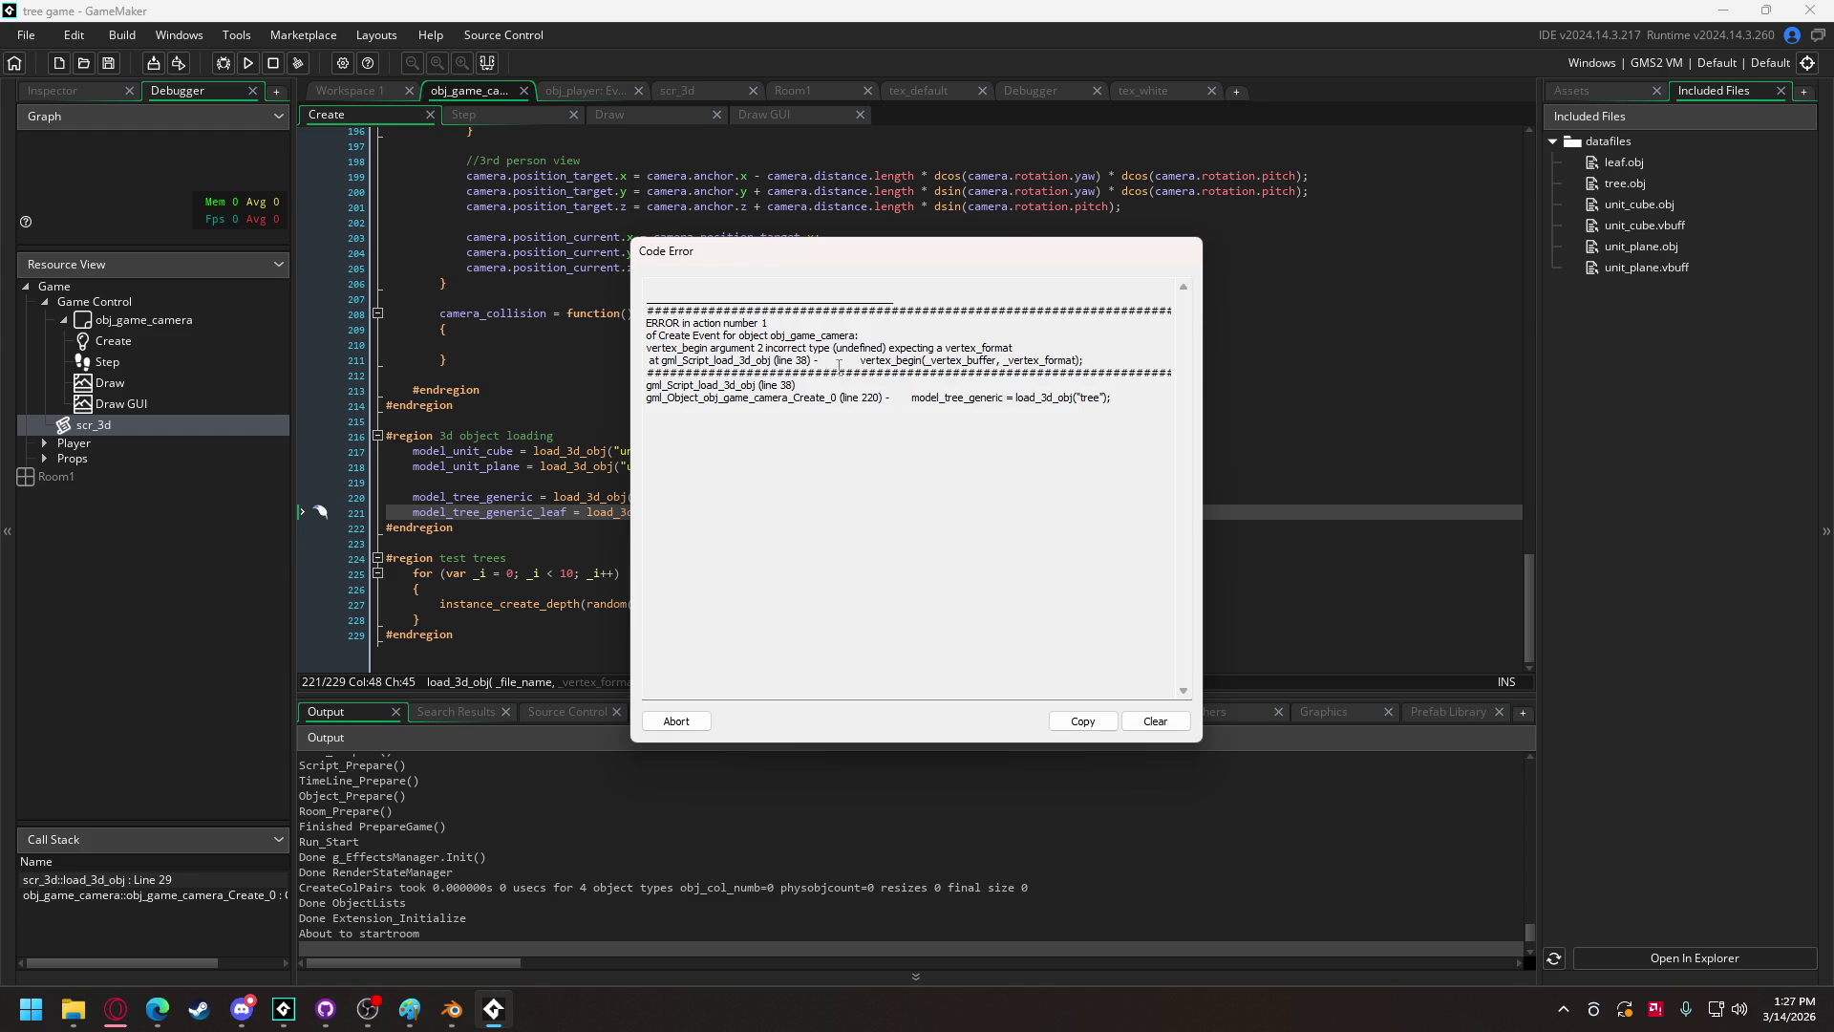
{"action": "left_click", "coordinate": [676, 720]}
Step: Paste vertex_format as the second argument of the tree and leaf load_3d_obj calls, then run
{"action": "left_click_drag", "start_coordinate": [689, 450], "coordinate": [793, 451]}
{"action": "key", "text": "ctrl+c"}
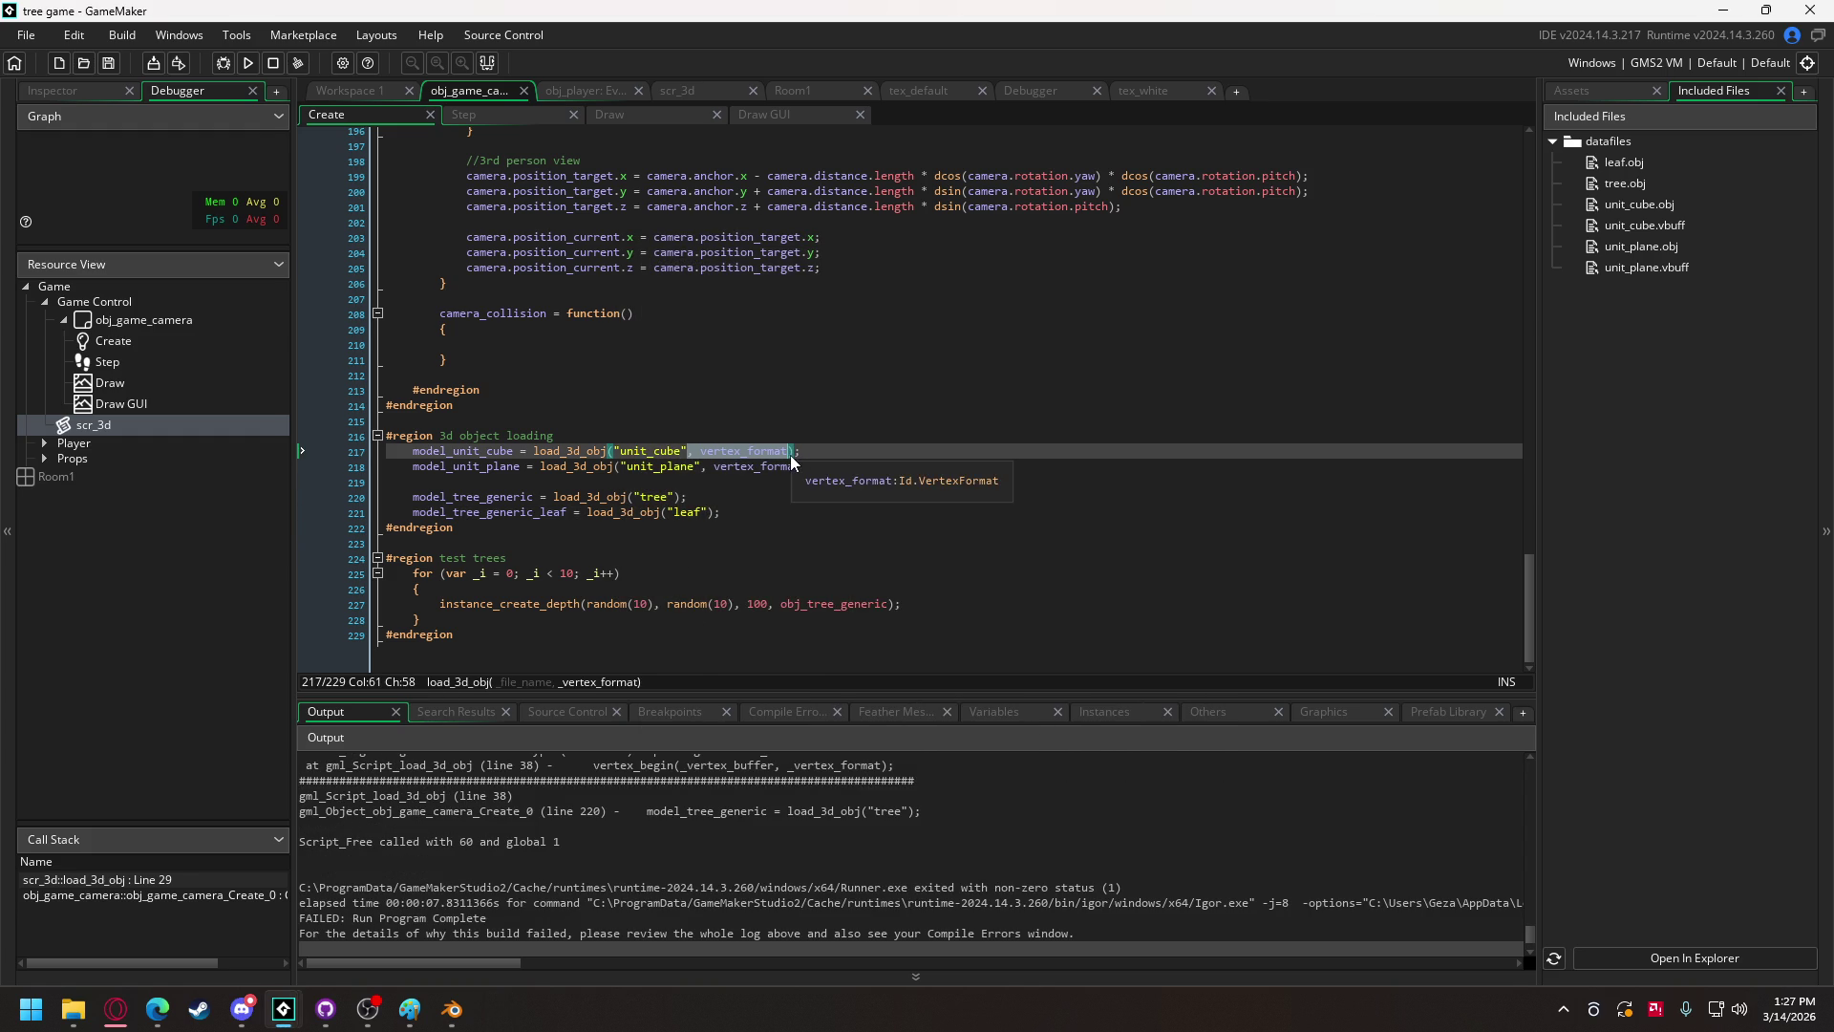
{"action": "left_click", "coordinate": [675, 497]}
{"action": "key", "text": "ctrl+v"}
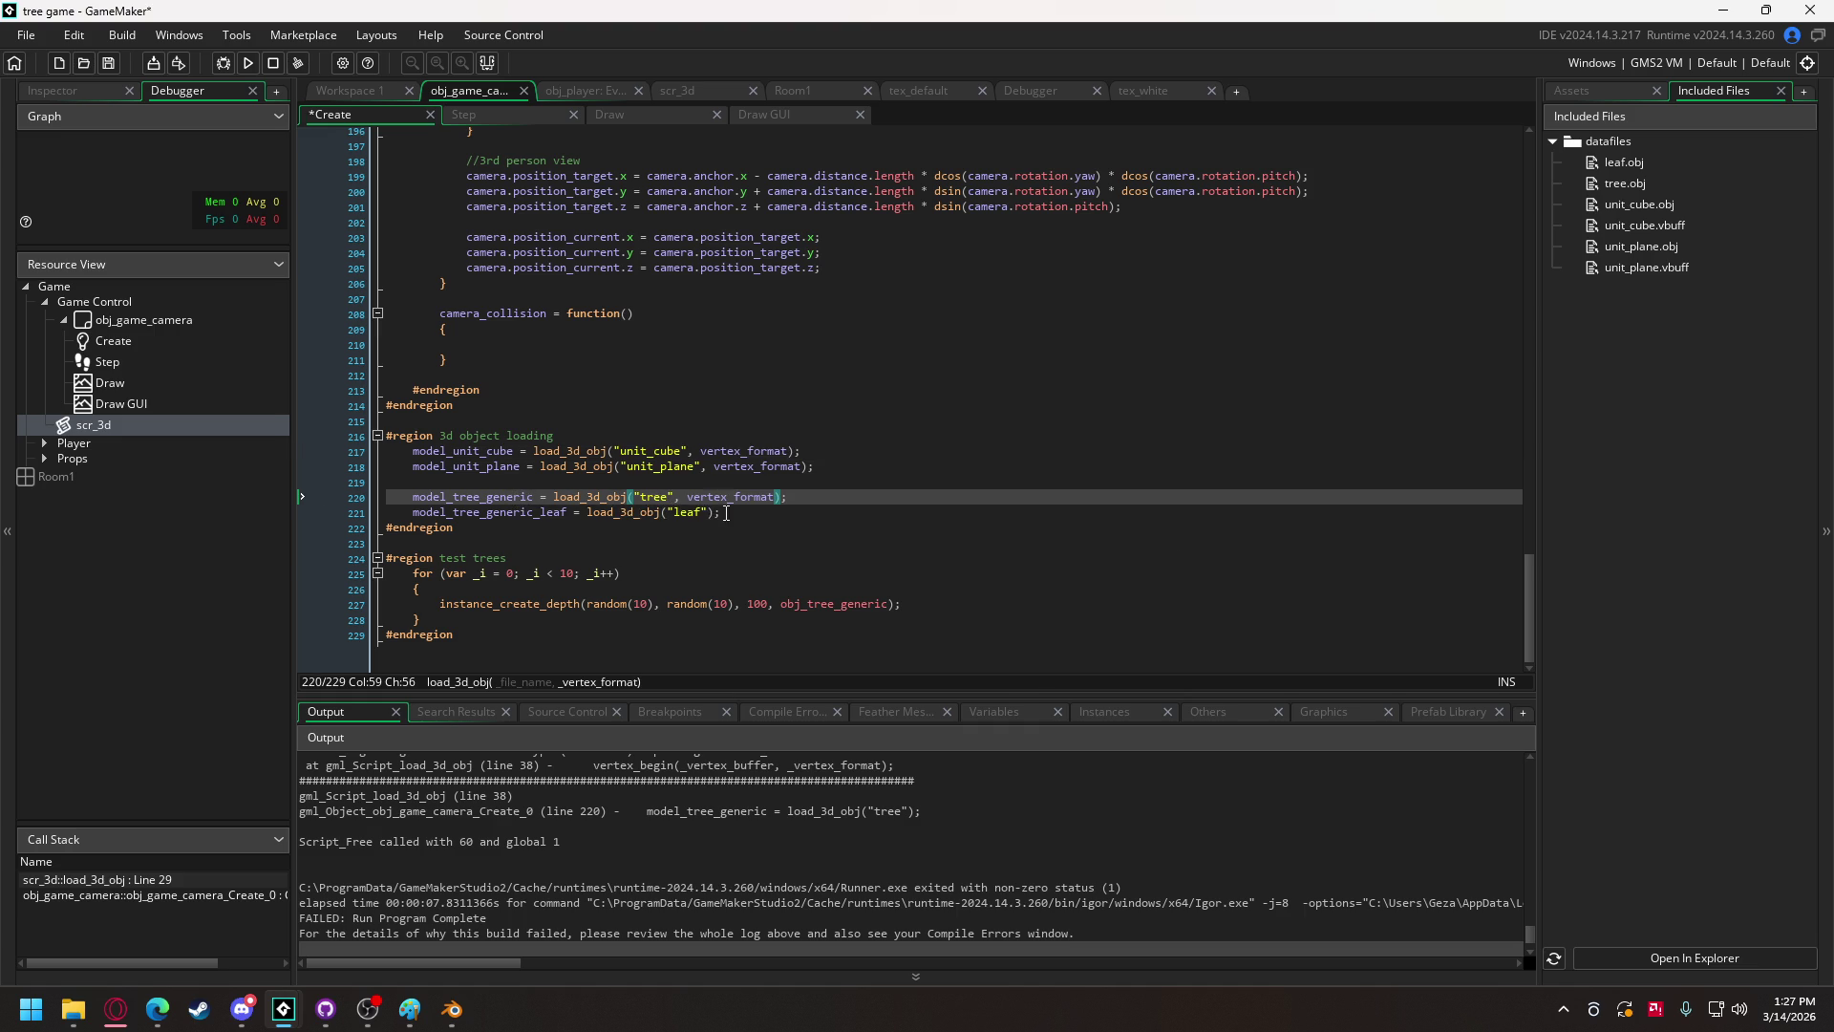
{"action": "left_click", "coordinate": [710, 513]}
{"action": "key", "text": "ctrl+v"}
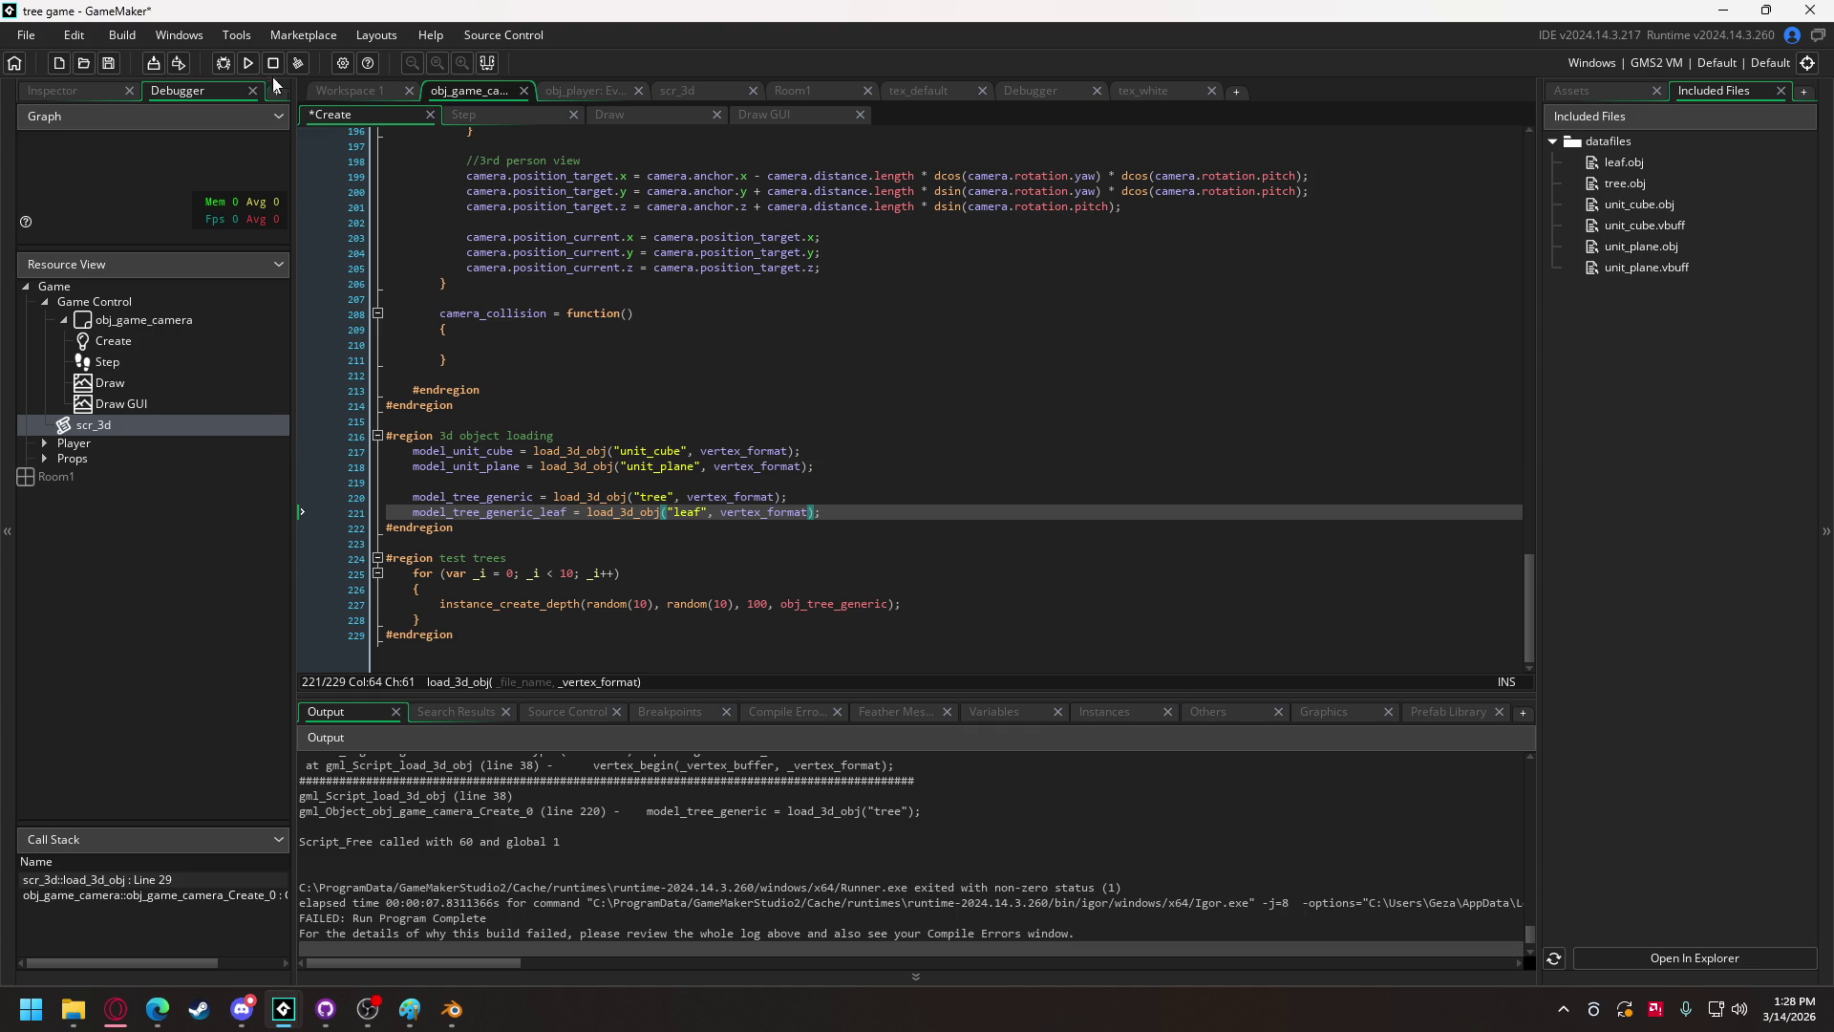
{"action": "left_click", "coordinate": [251, 64]}
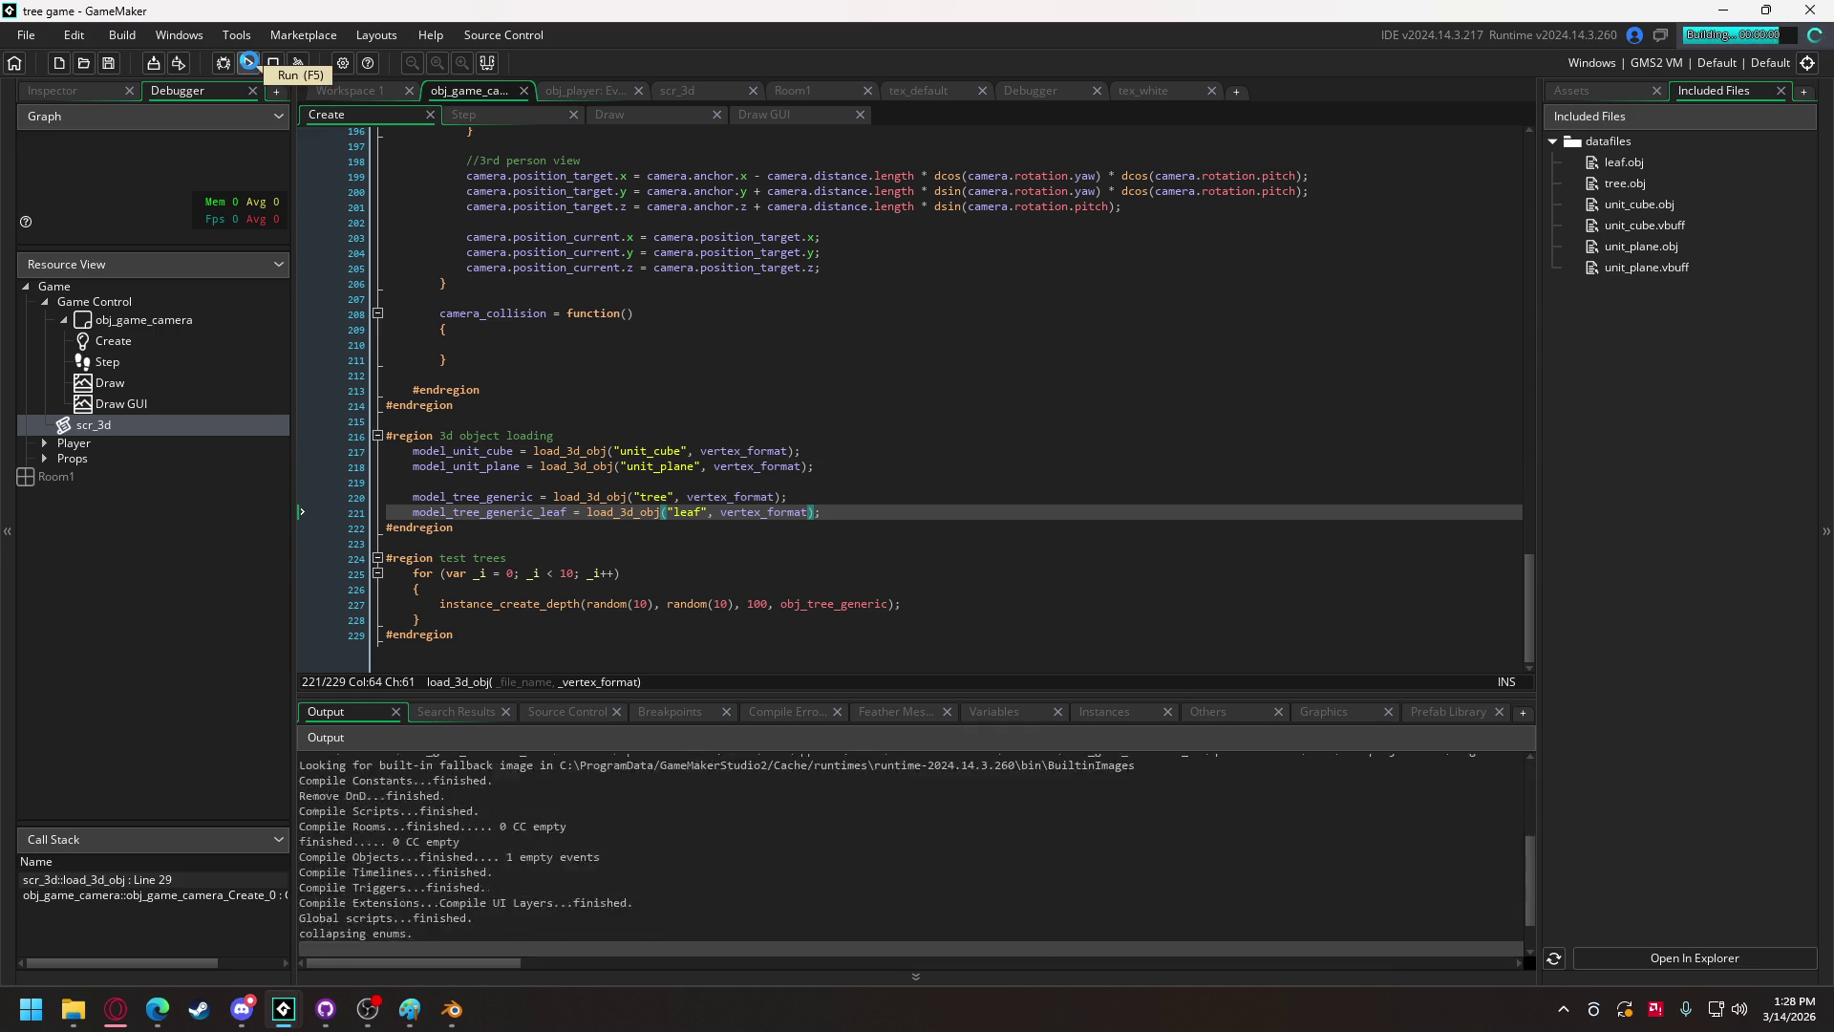
Step: Save the tree and leaf vertex buffers, orbit the camera to inspect the scene, and quit
{"action": "left_click", "coordinate": [764, 642]}
{"action": "left_click", "coordinate": [772, 639]}
{"action": "key", "text": "Left"}
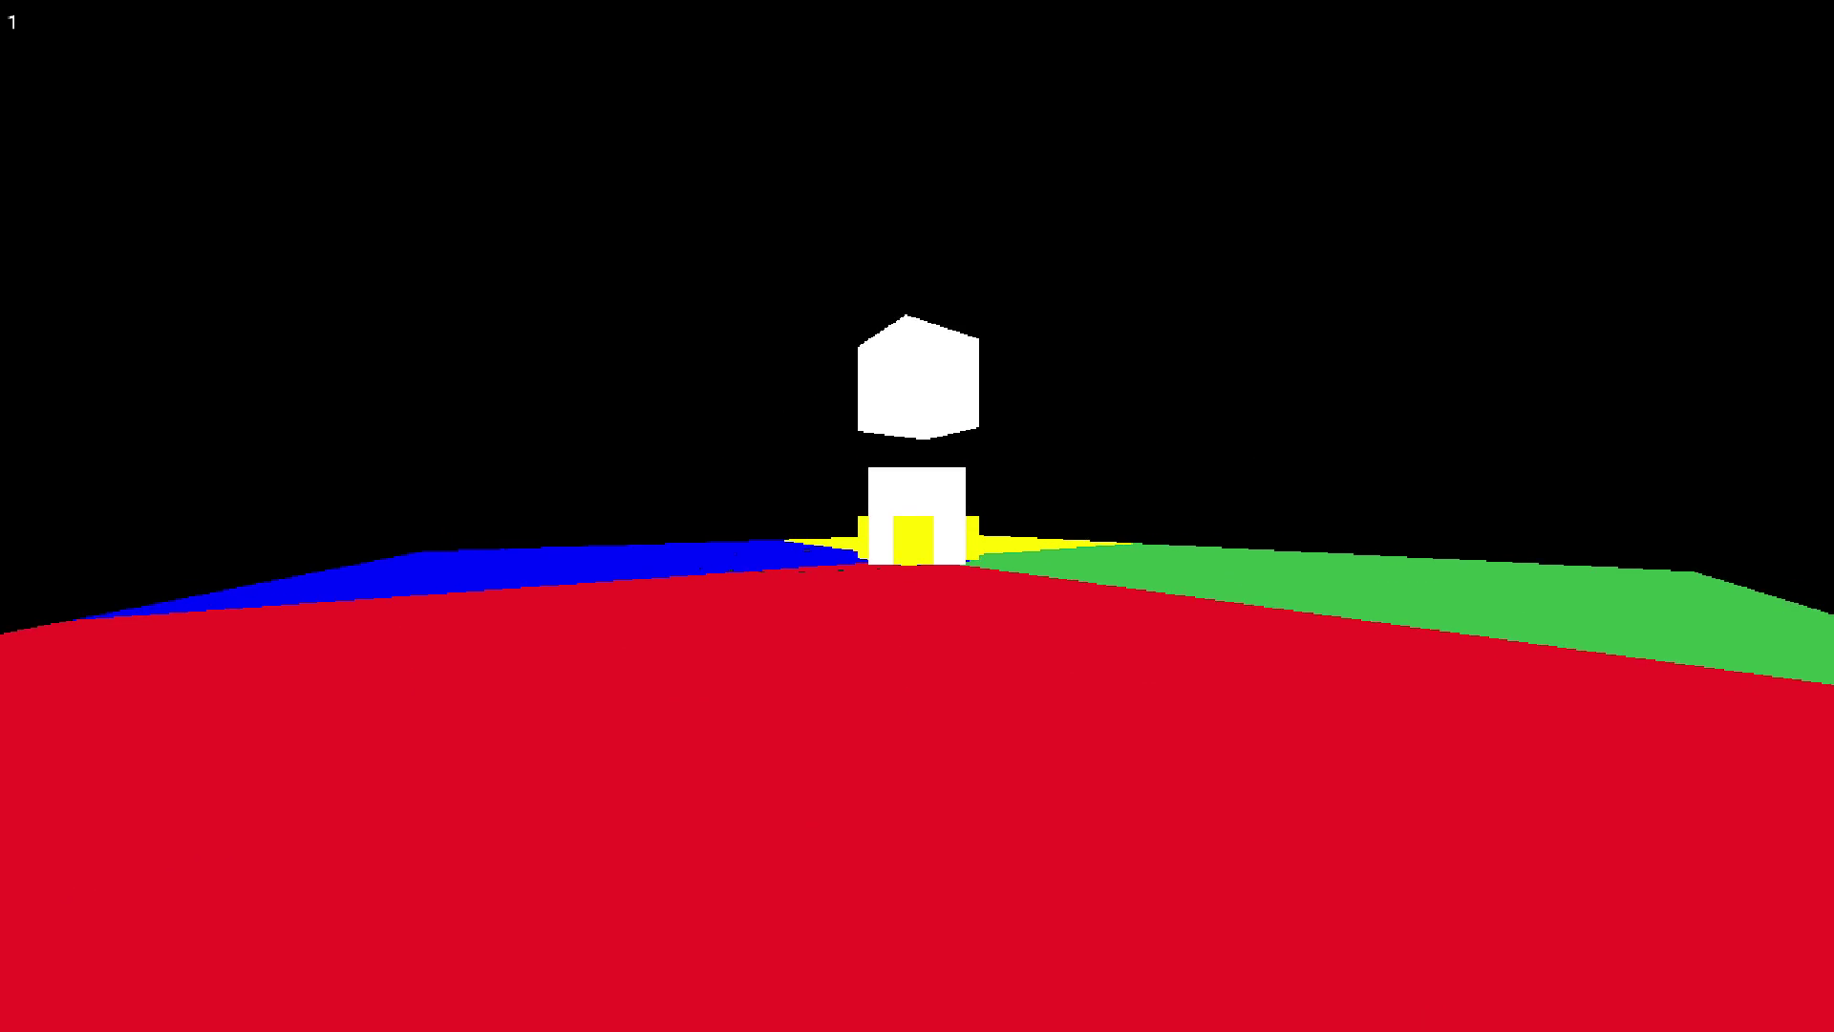
{"action": "key", "text": "Left"}
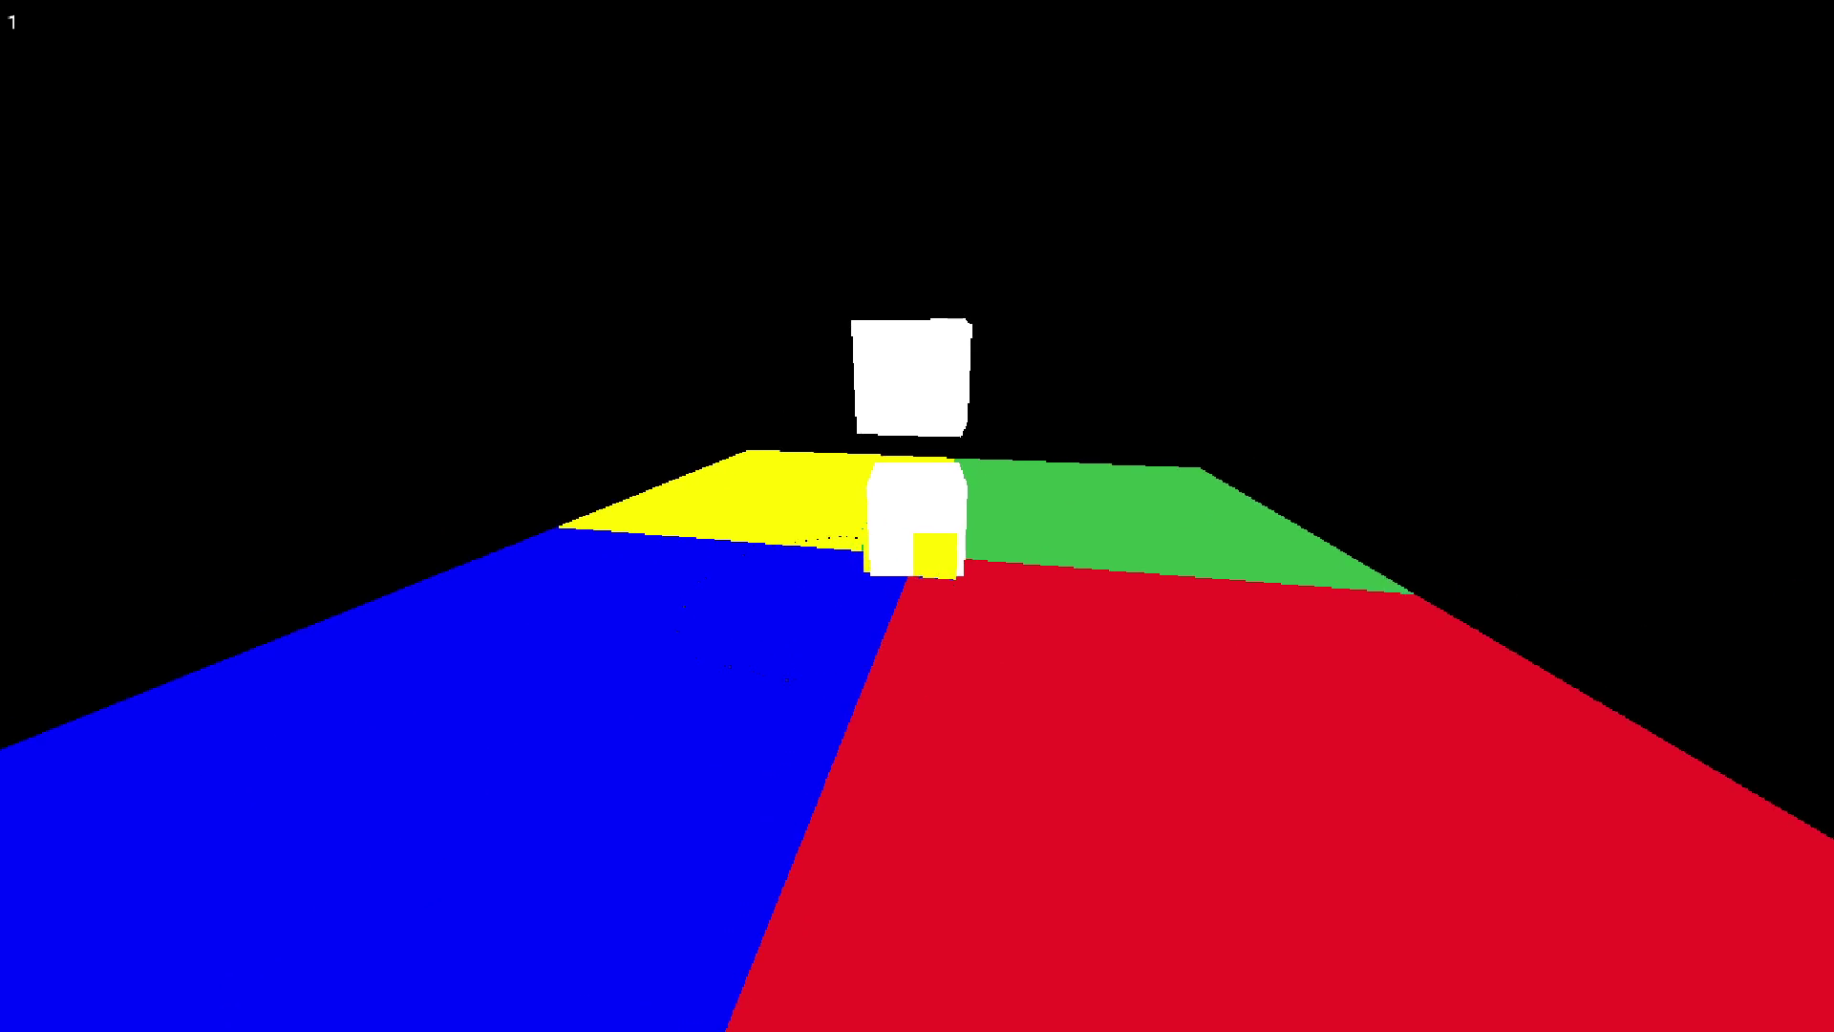
{"action": "key", "text": "Up"}
{"action": "key", "text": "Left"}
{"action": "key", "text": "Left"}
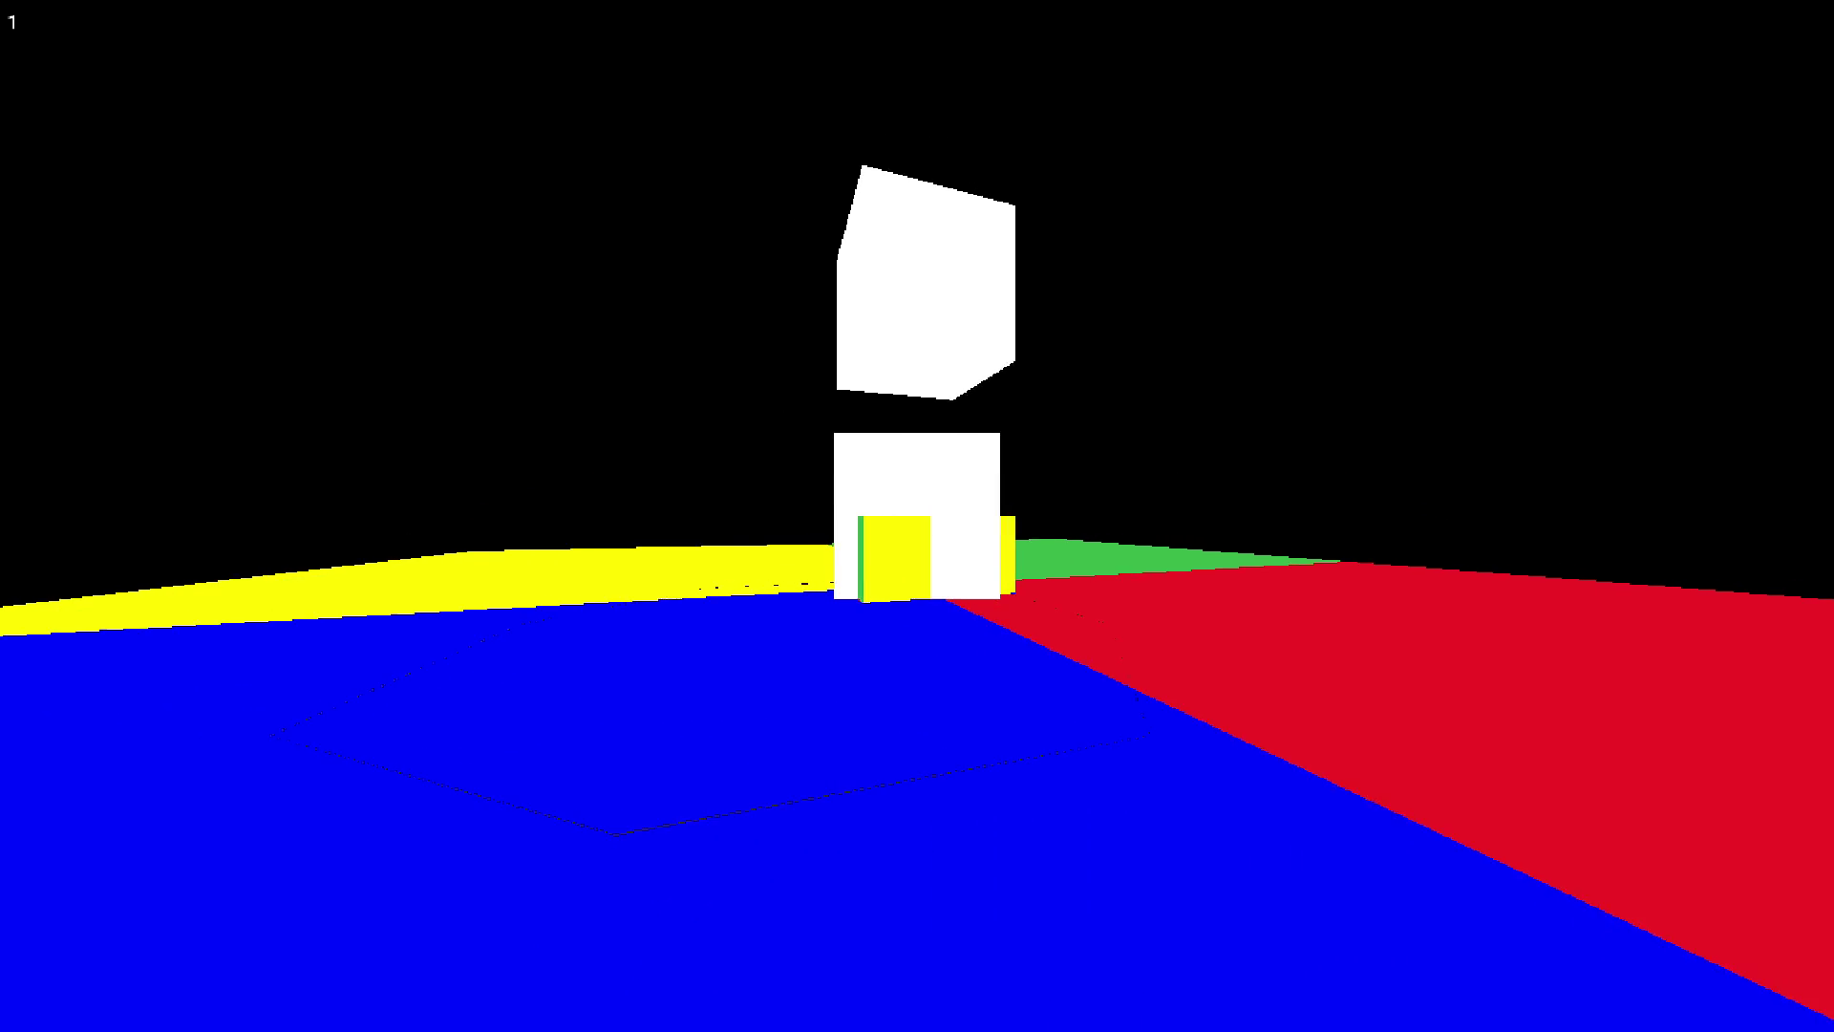
{"action": "key", "text": "Right"}
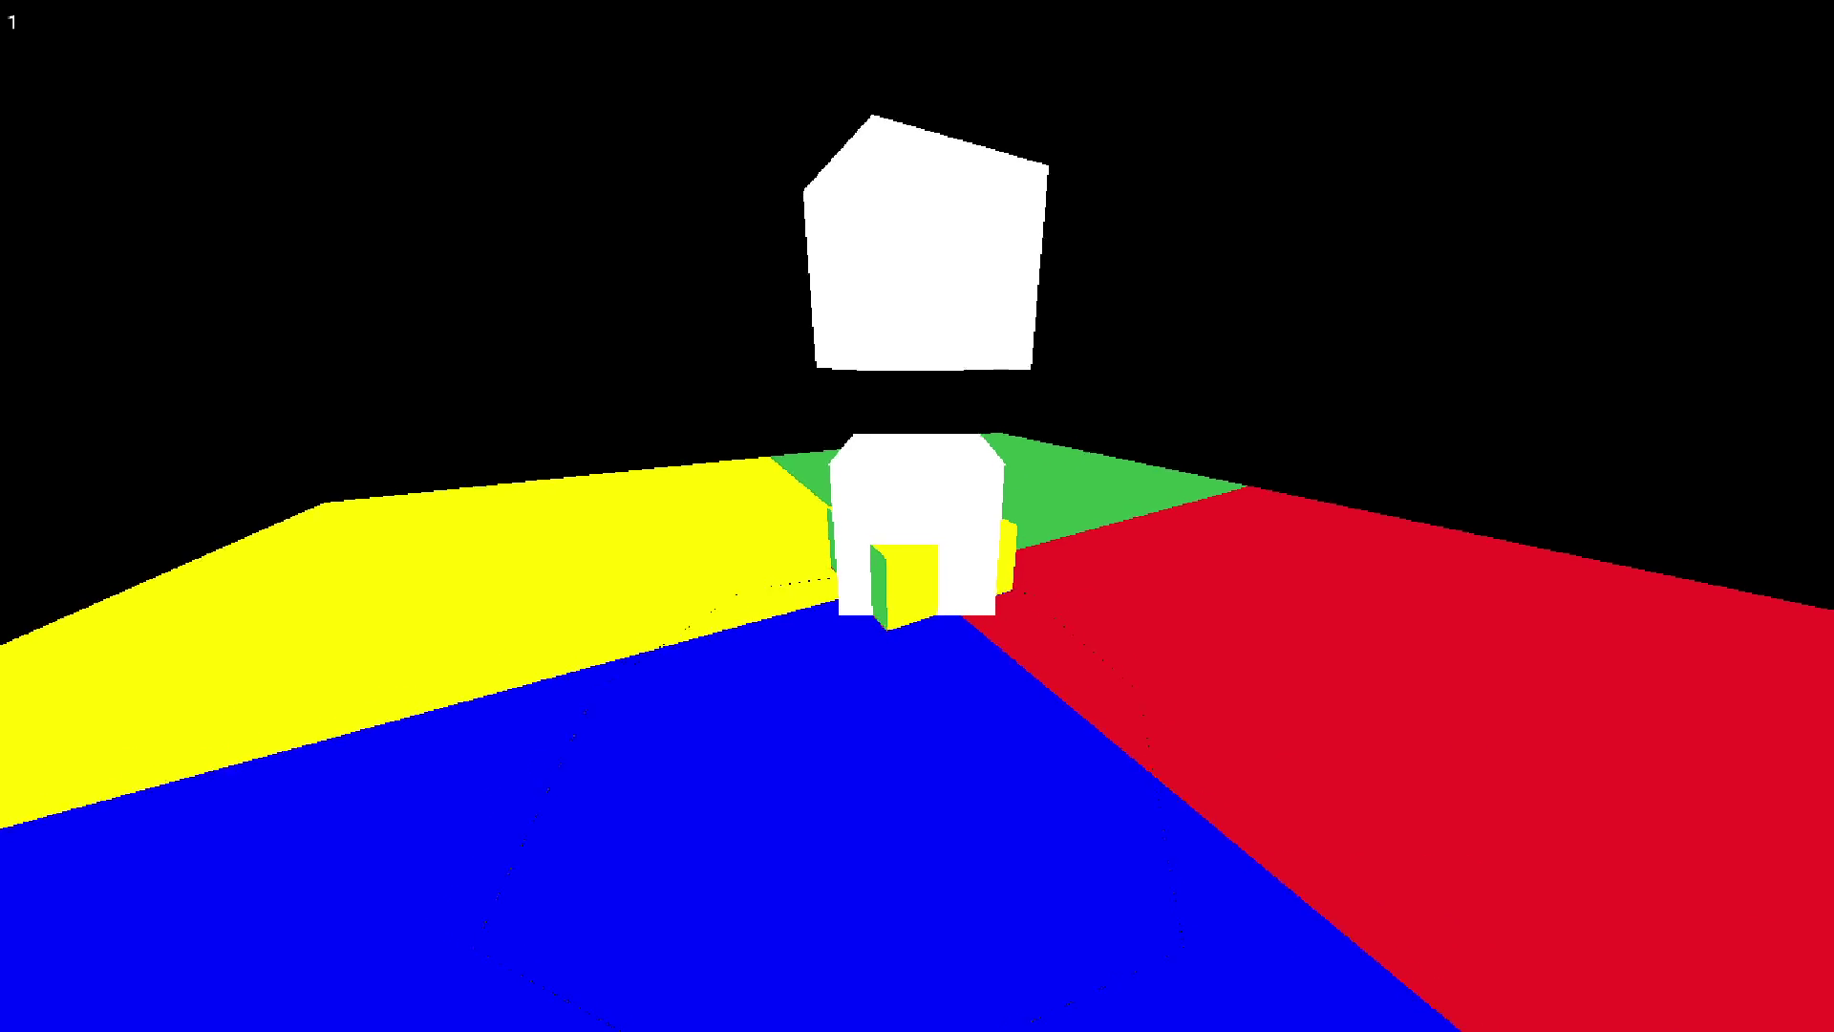
{"action": "key", "text": "Left"}
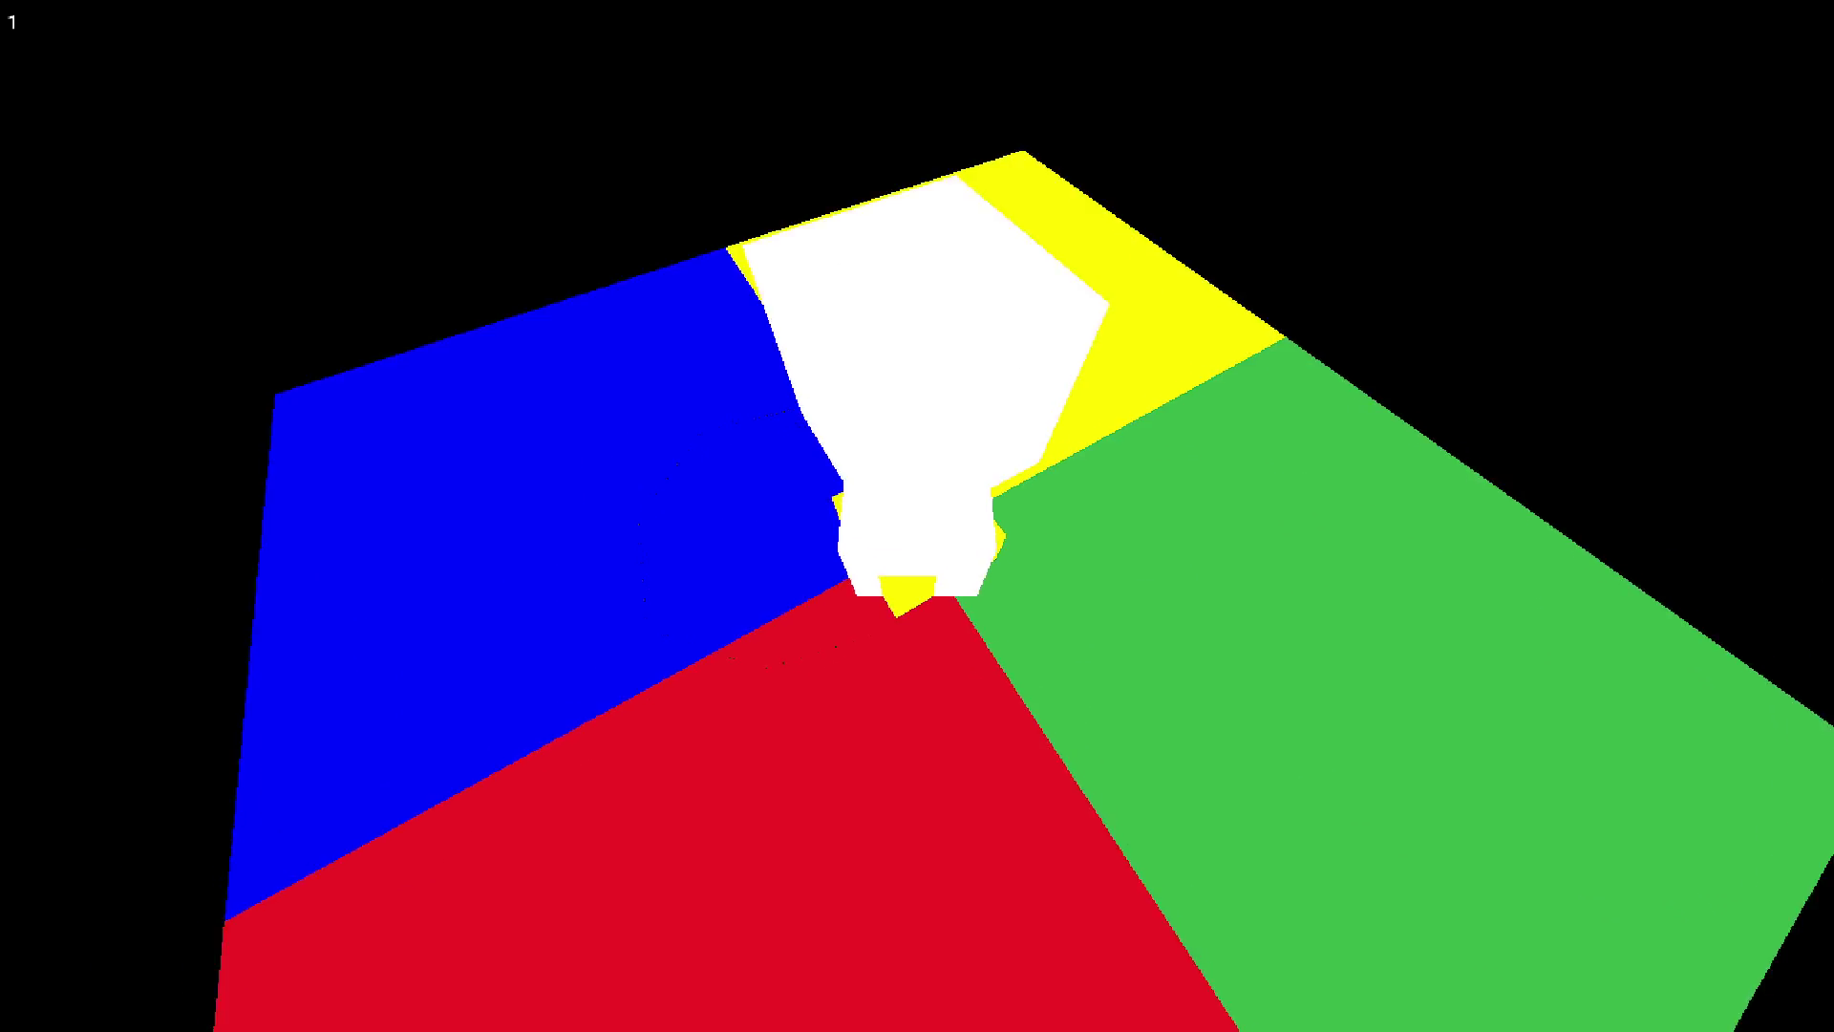
{"action": "key", "text": "Down"}
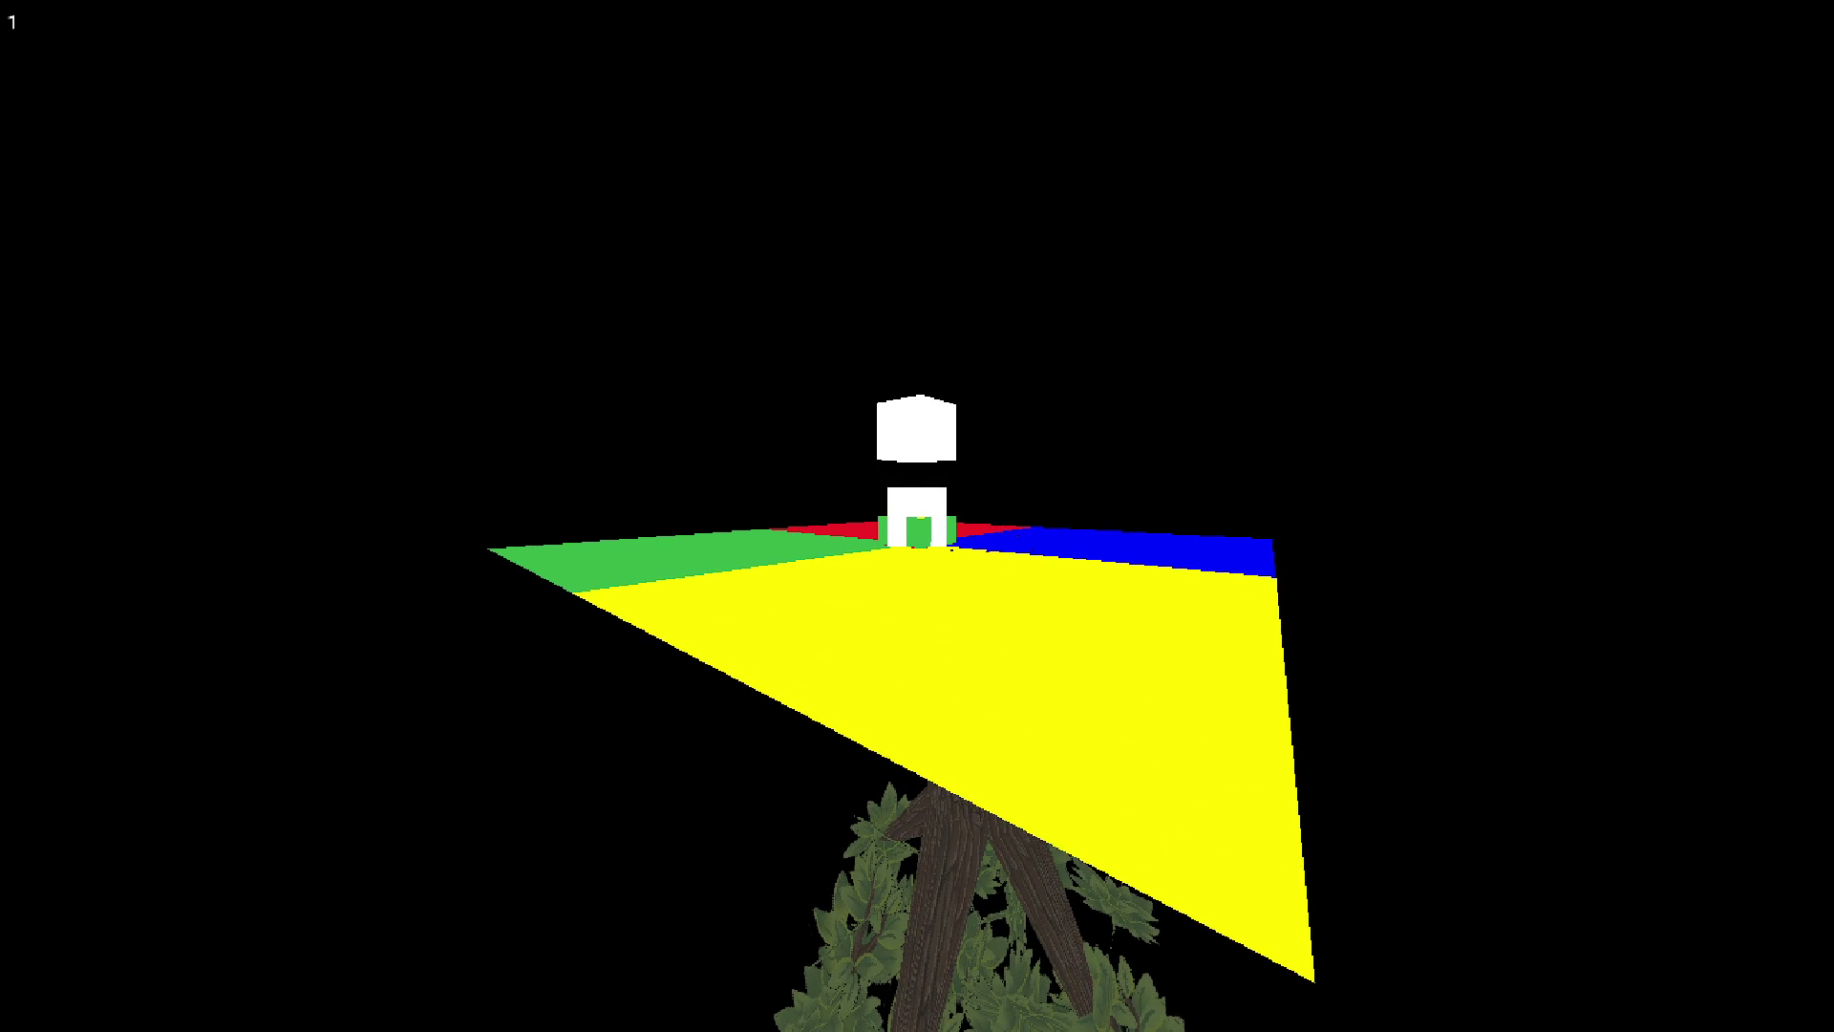
{"action": "key", "text": "Escape"}
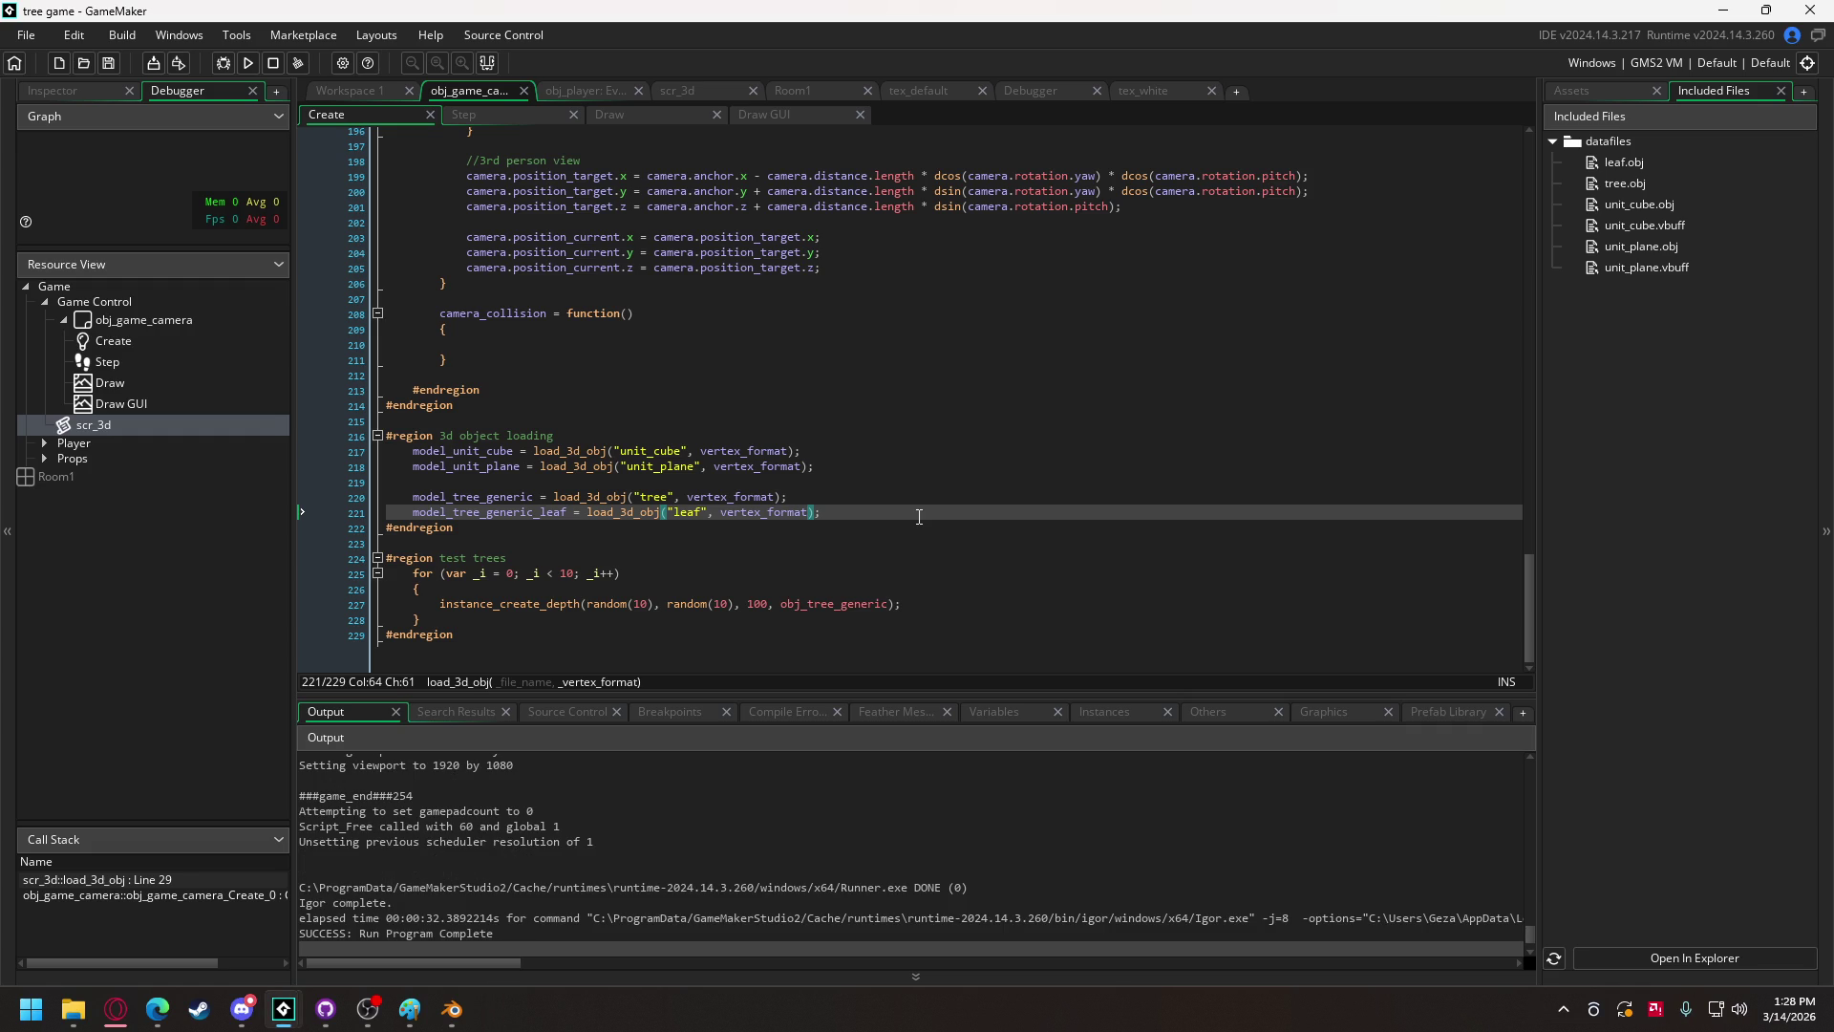
Step: In scr_3d, comment out the inverted-normals line 72 and uncomment the line-70 normals push
{"action": "left_click", "coordinate": [693, 92]}
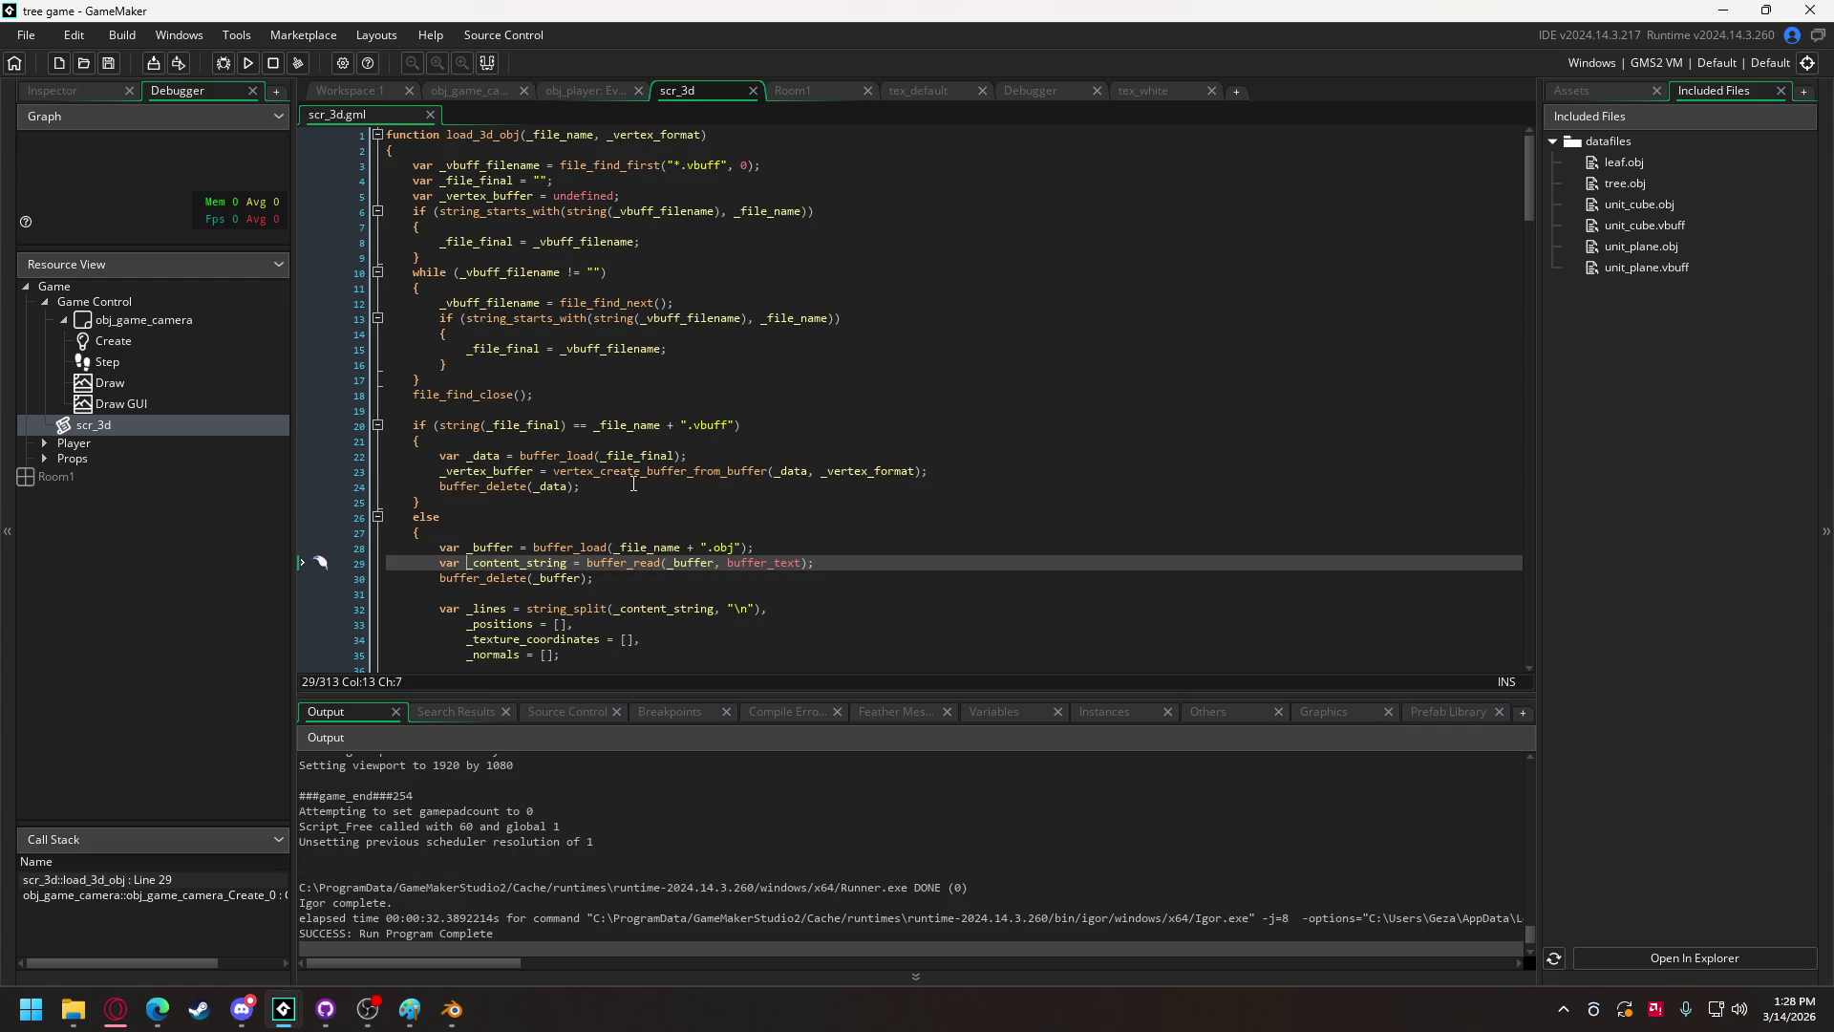
{"action": "scroll", "coordinate": [519, 234], "scroll_direction": "down", "scroll_amount": 15}
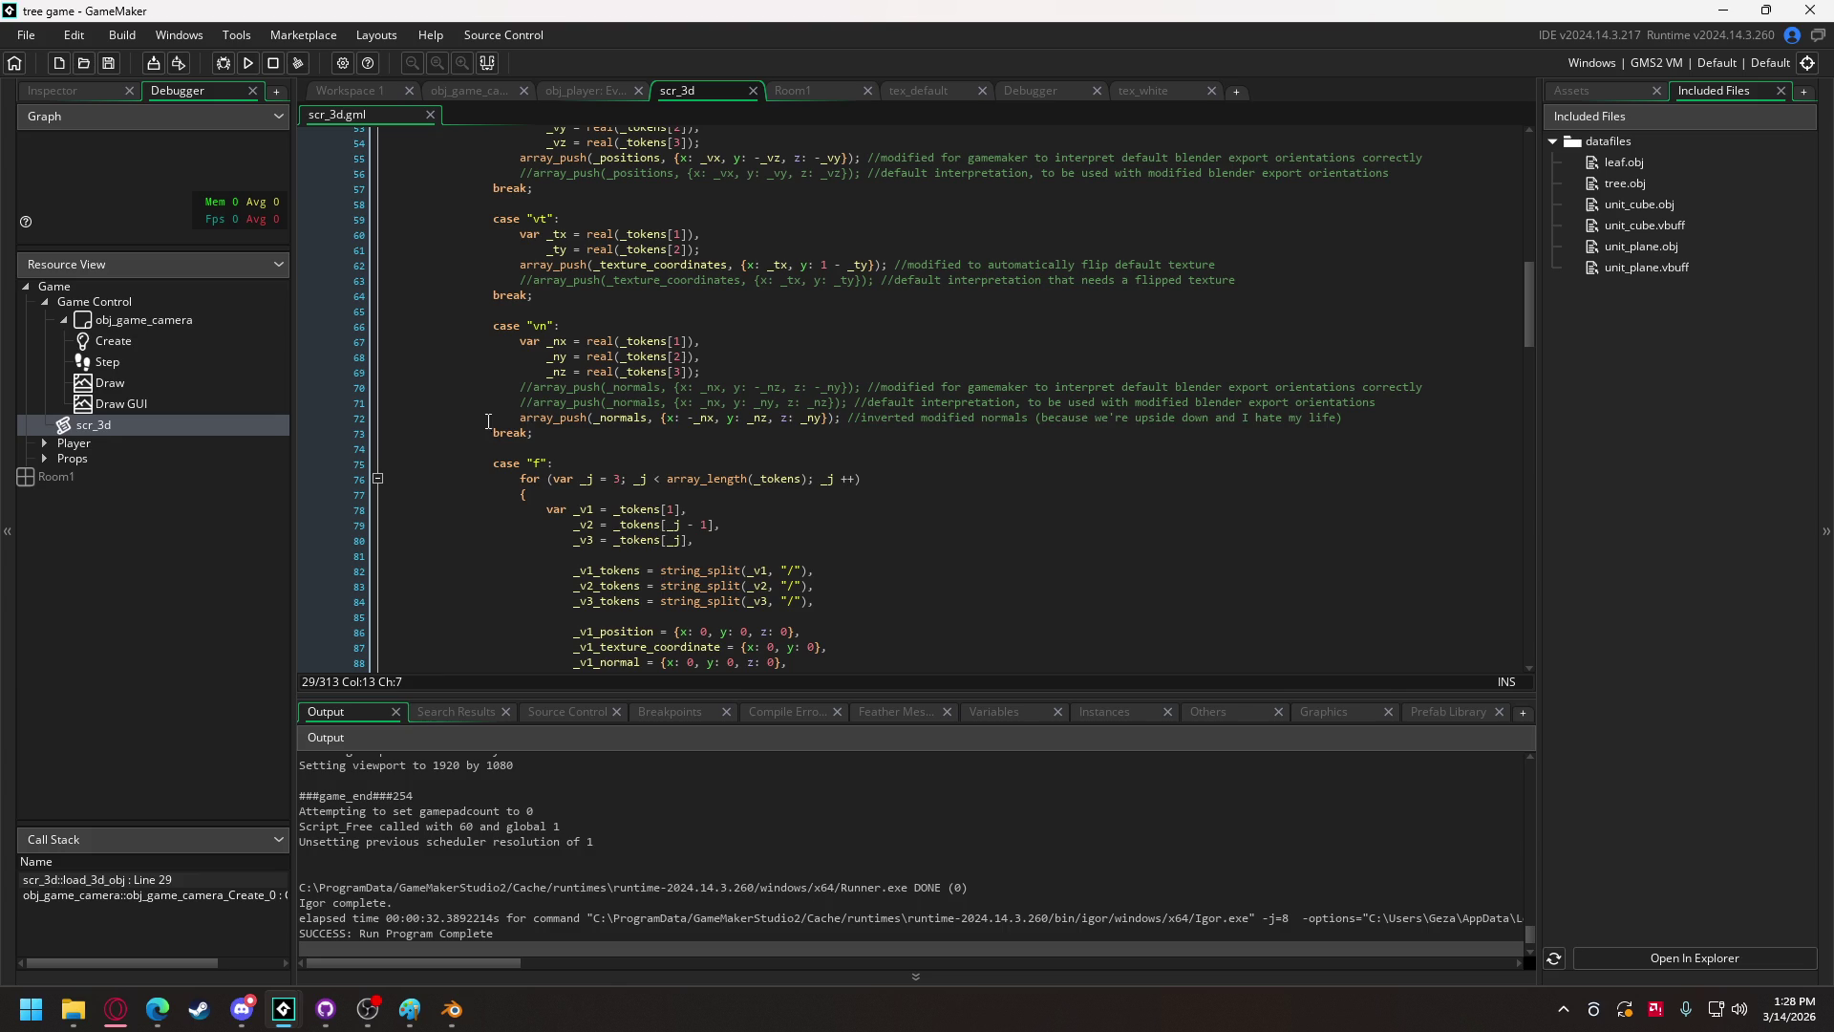
{"action": "left_click", "coordinate": [484, 422]}
{"action": "type", "text": "//"}
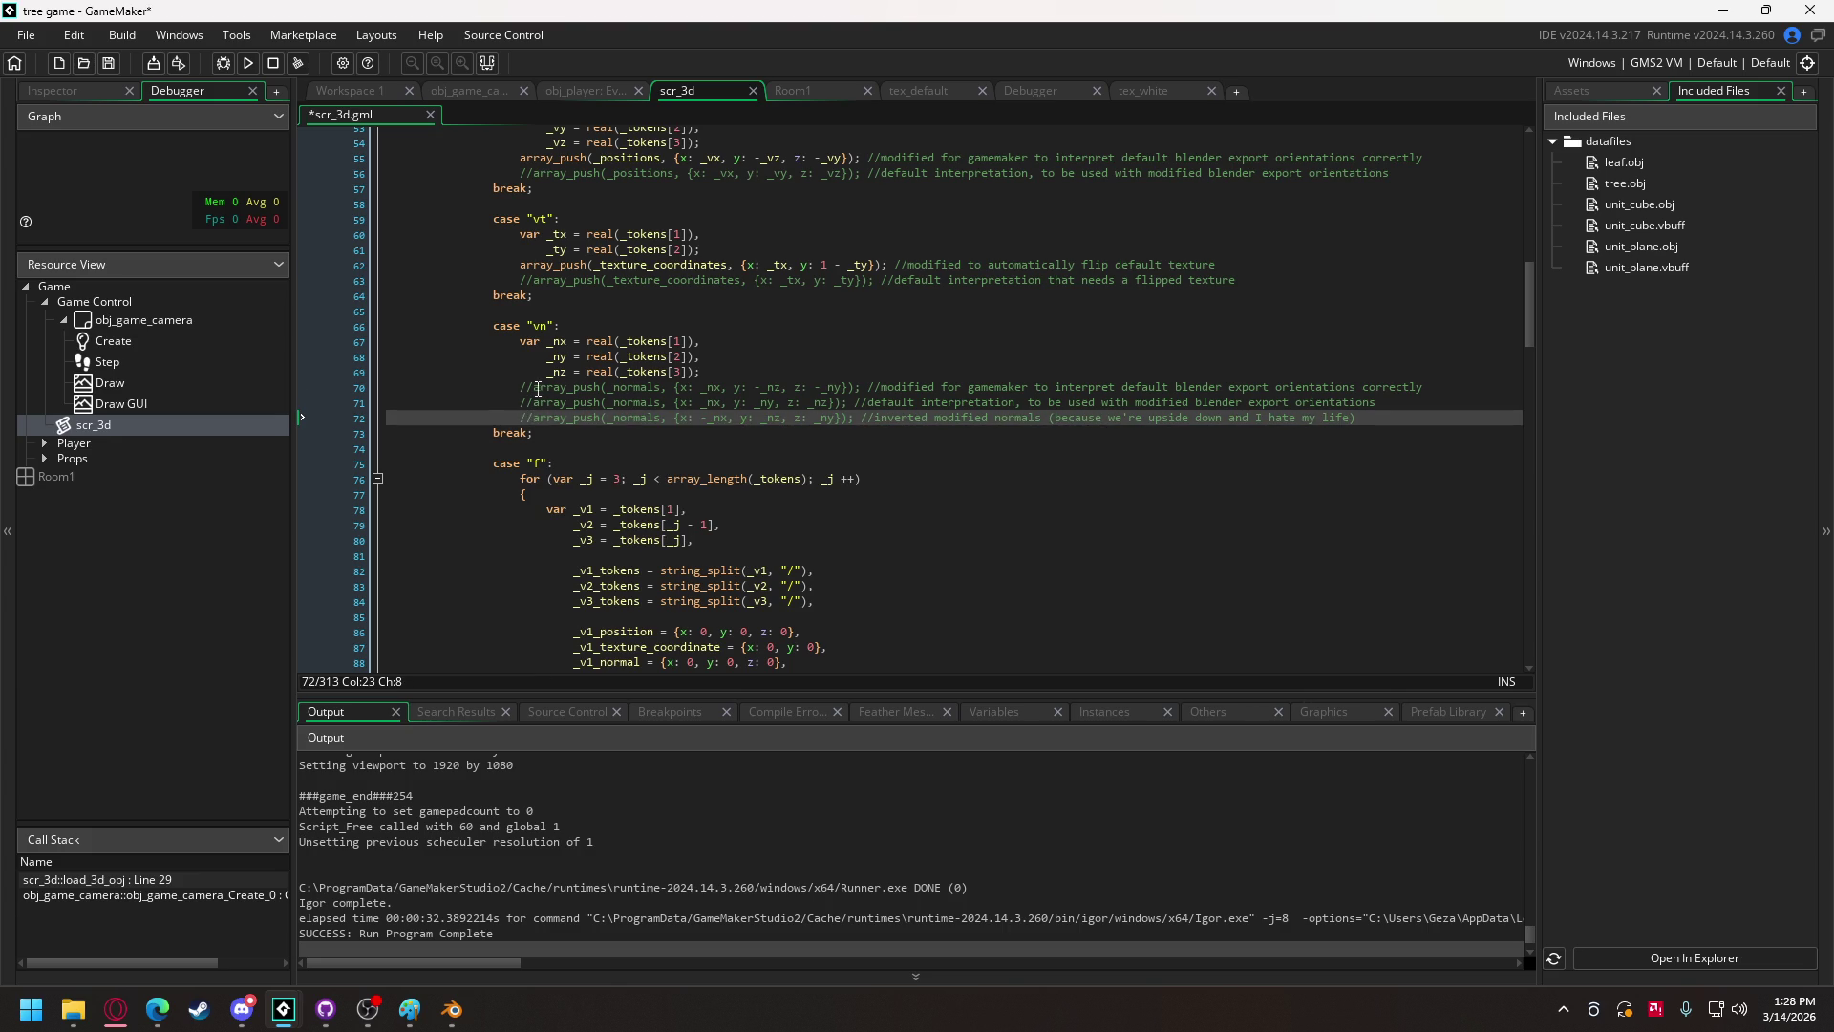
{"action": "left_click", "coordinate": [537, 387]}
{"action": "key", "text": "BackSpace"}
{"action": "key", "text": "BackSpace"}
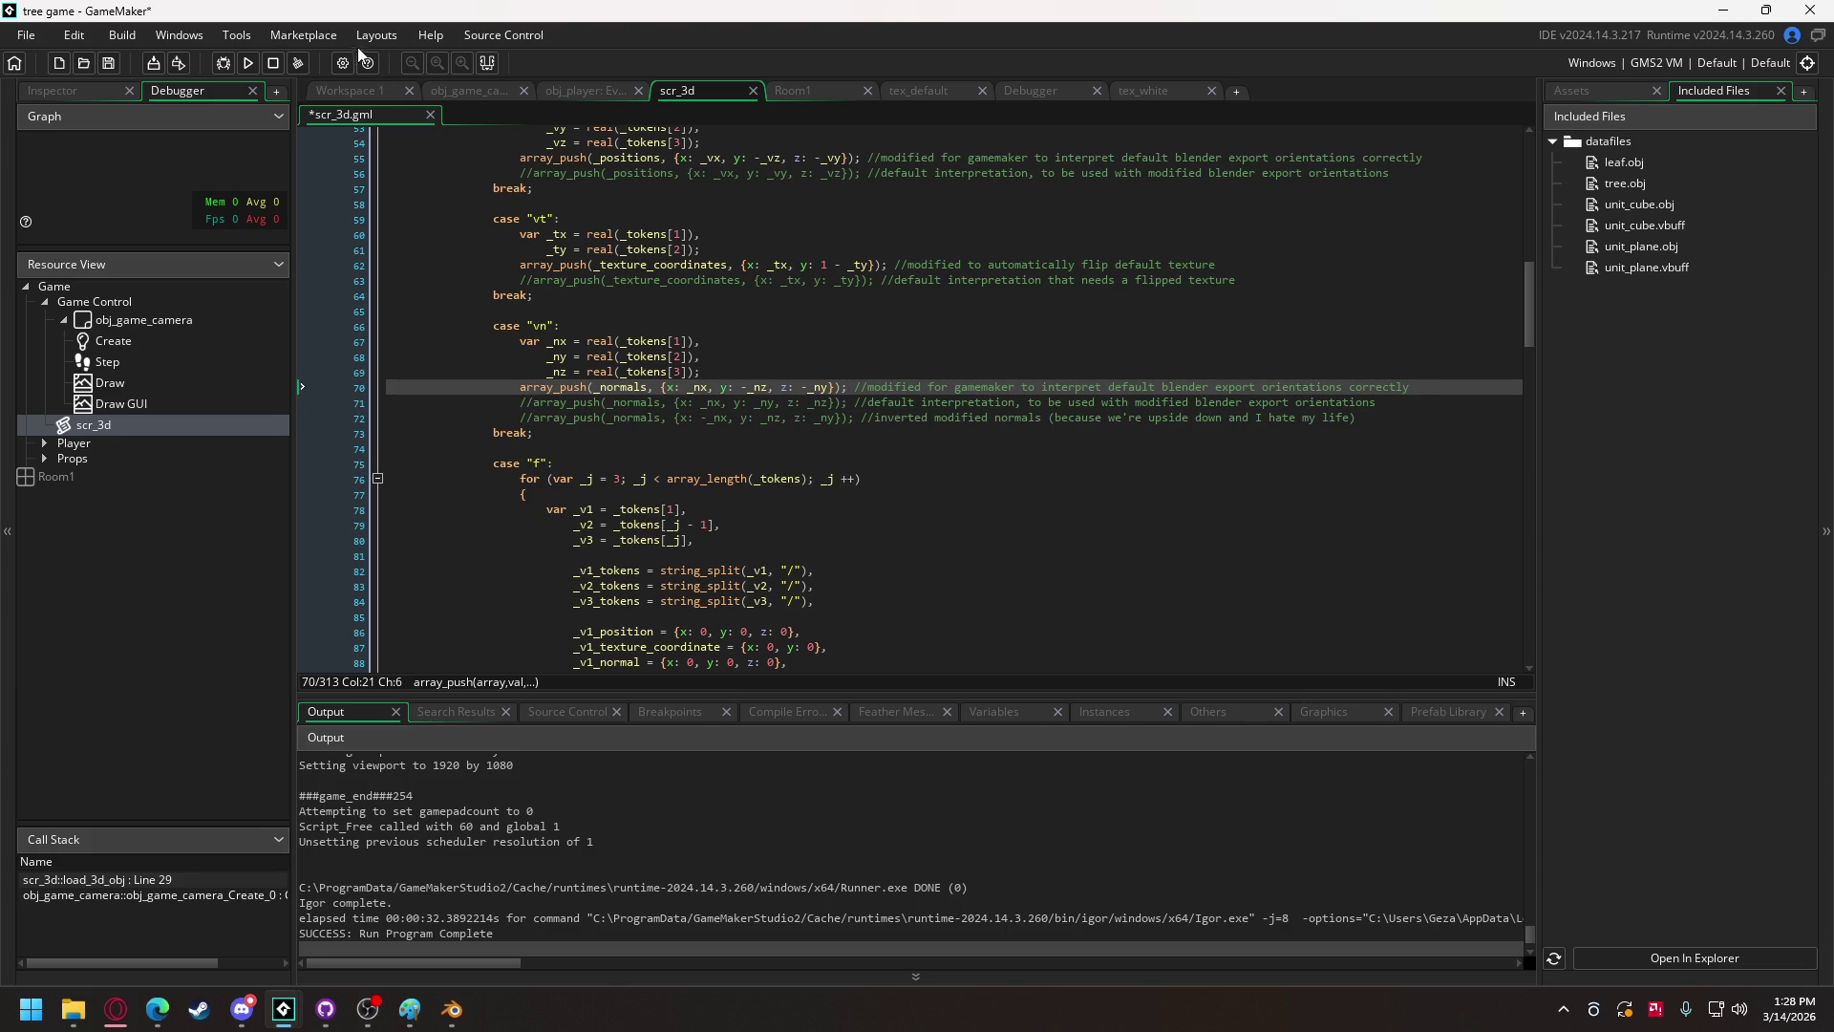
Step: Rerun the game, overwriting the existing tree.vbuff and leaf.vbuff files
{"action": "left_click", "coordinate": [247, 62]}
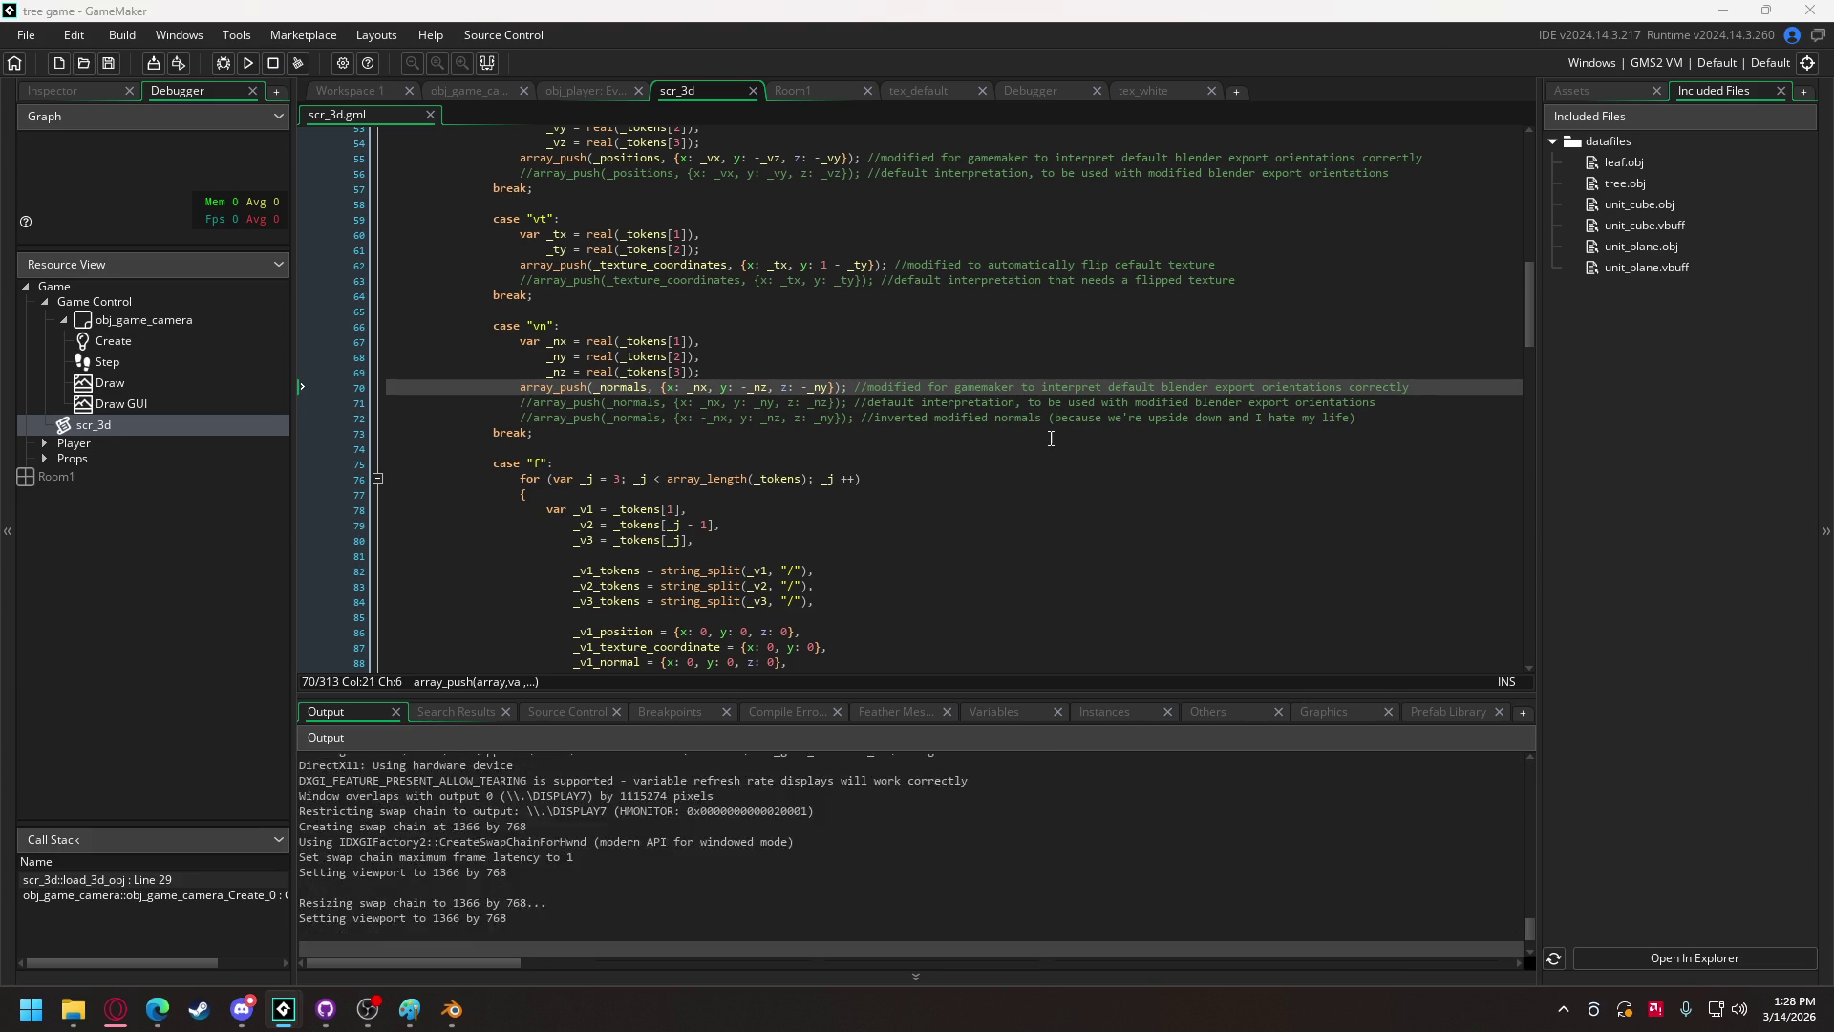
{"action": "left_click", "coordinate": [775, 640]}
{"action": "left_click", "coordinate": [964, 508]}
{"action": "left_click", "coordinate": [780, 640]}
{"action": "left_click", "coordinate": [964, 508]}
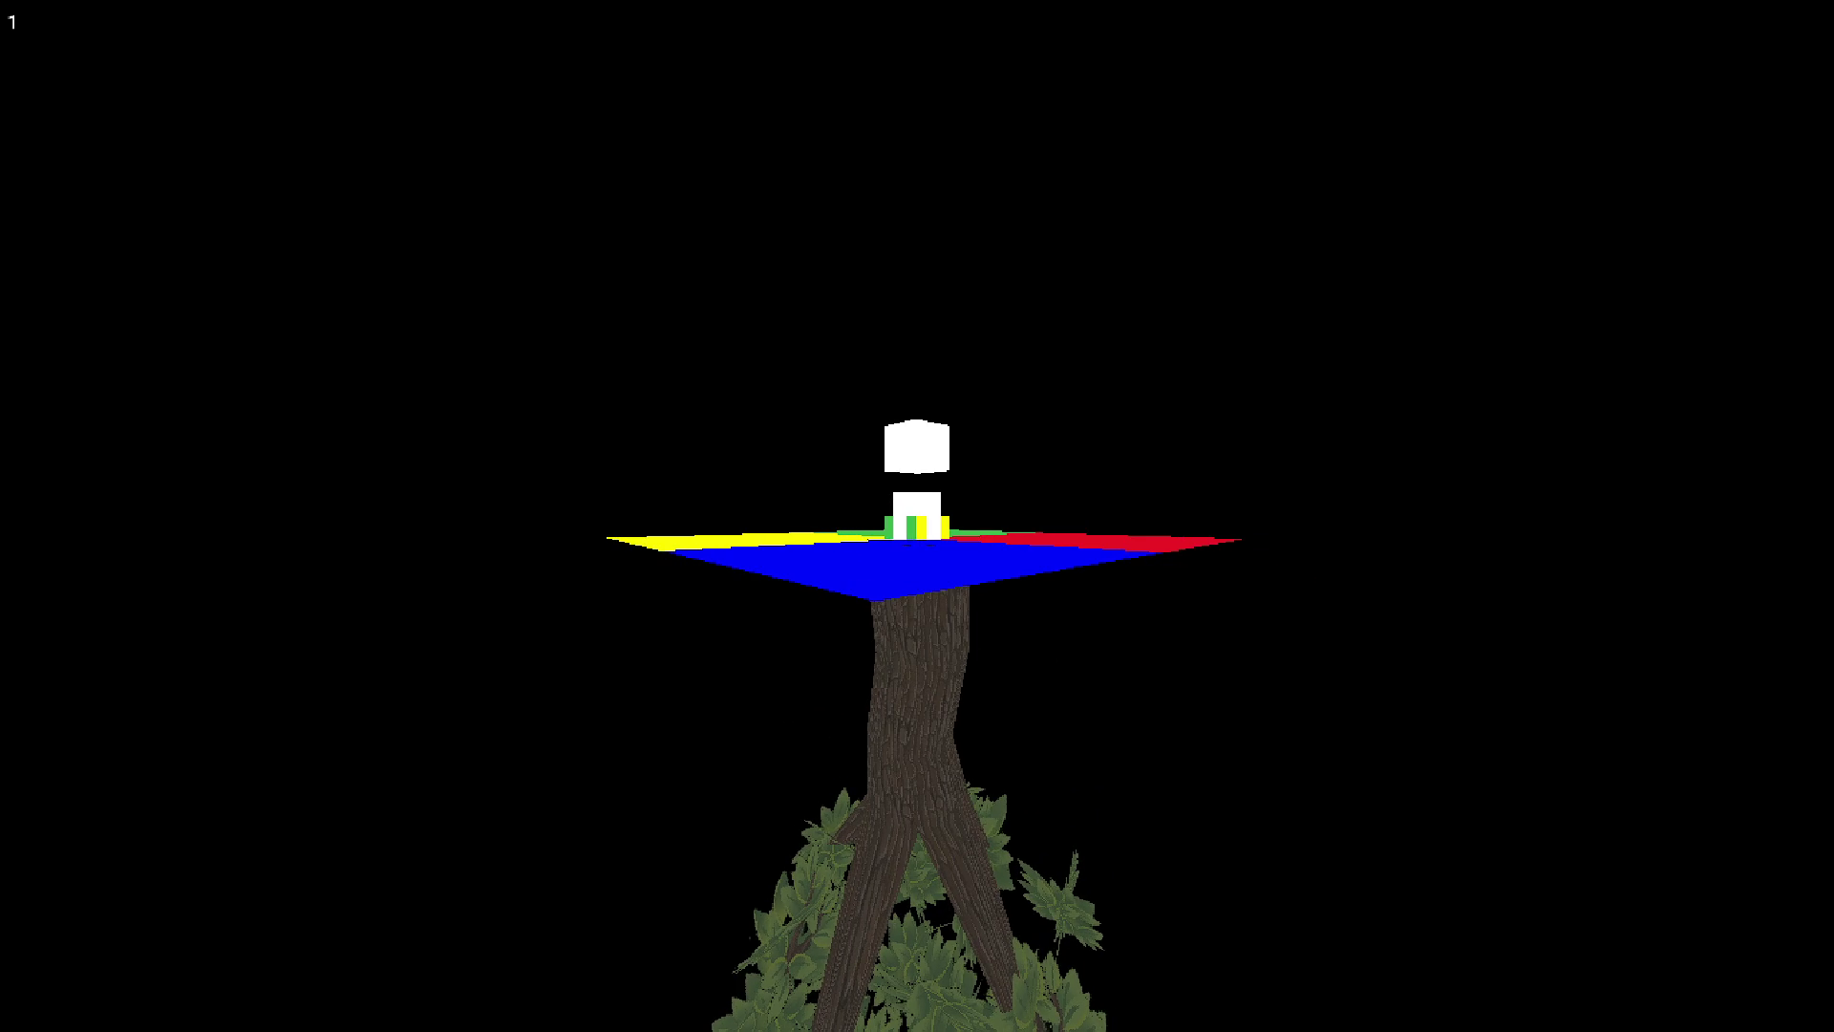
Step: Quit the game, with the tree still below the floor, and scroll up in scr_3d
{"action": "key", "text": "Escape"}
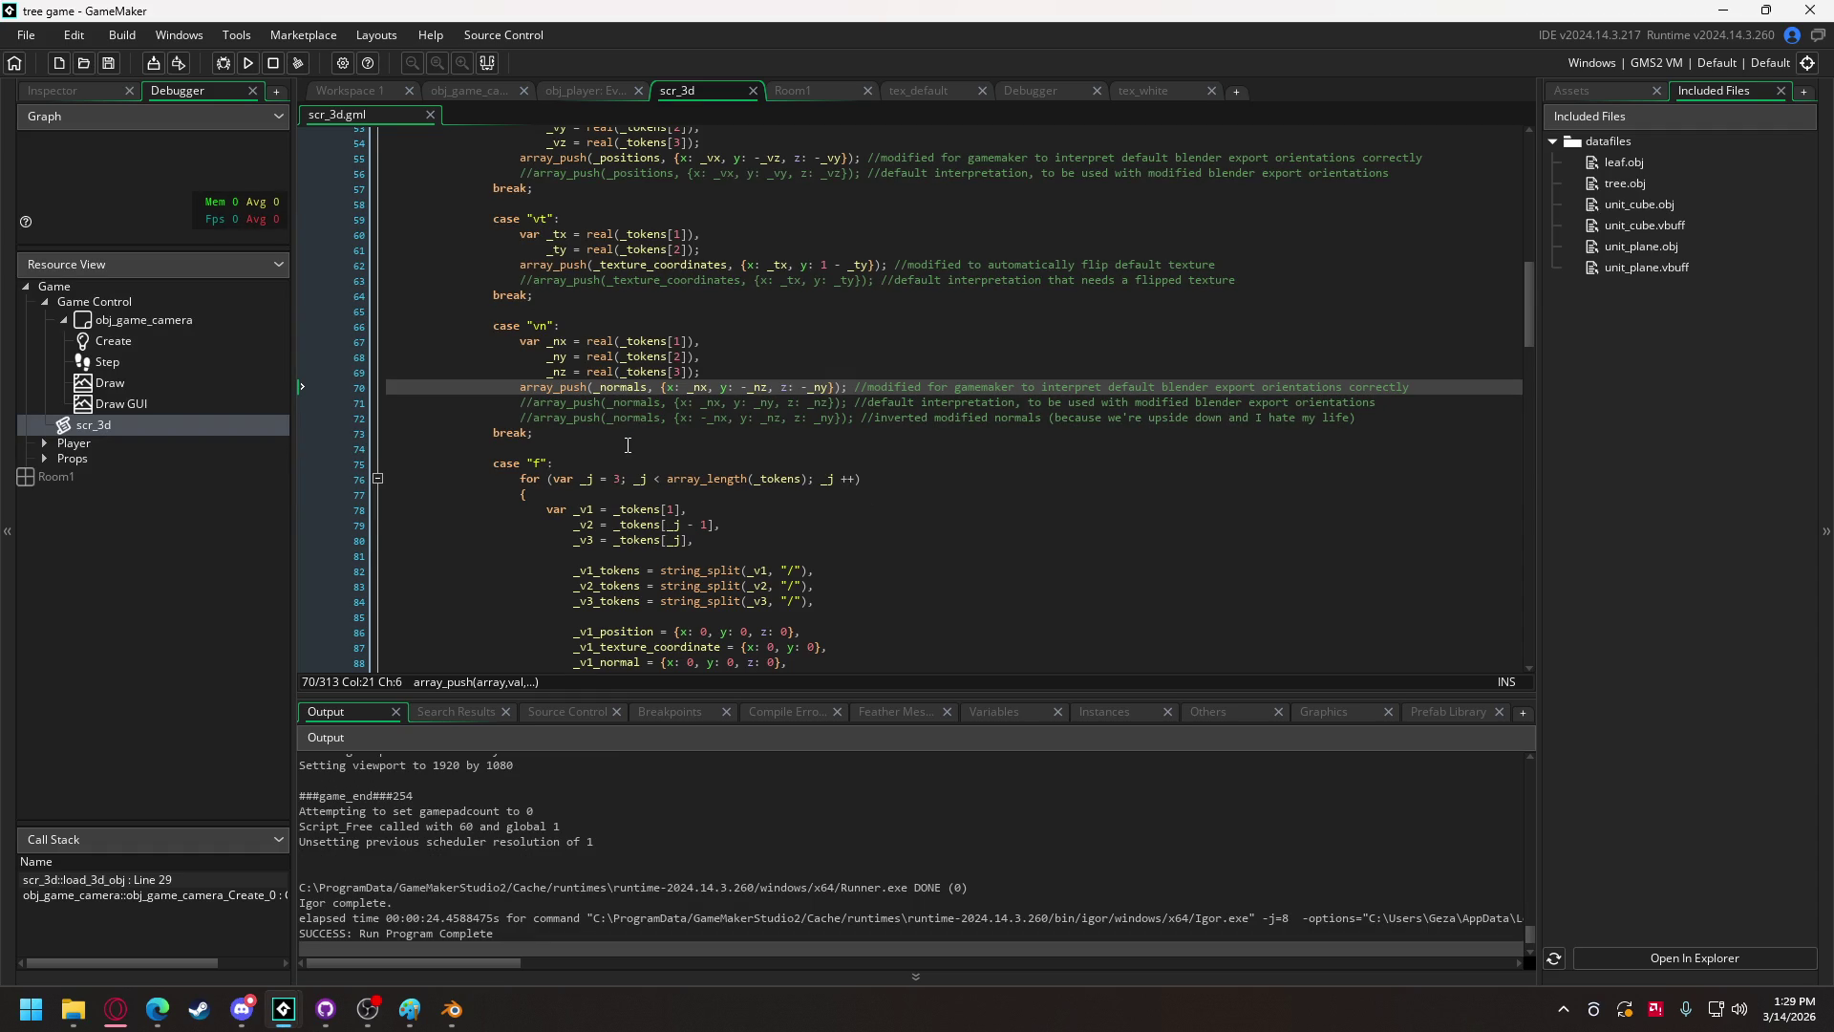
{"action": "scroll", "coordinate": [630, 445], "scroll_direction": "up", "scroll_amount": 3}
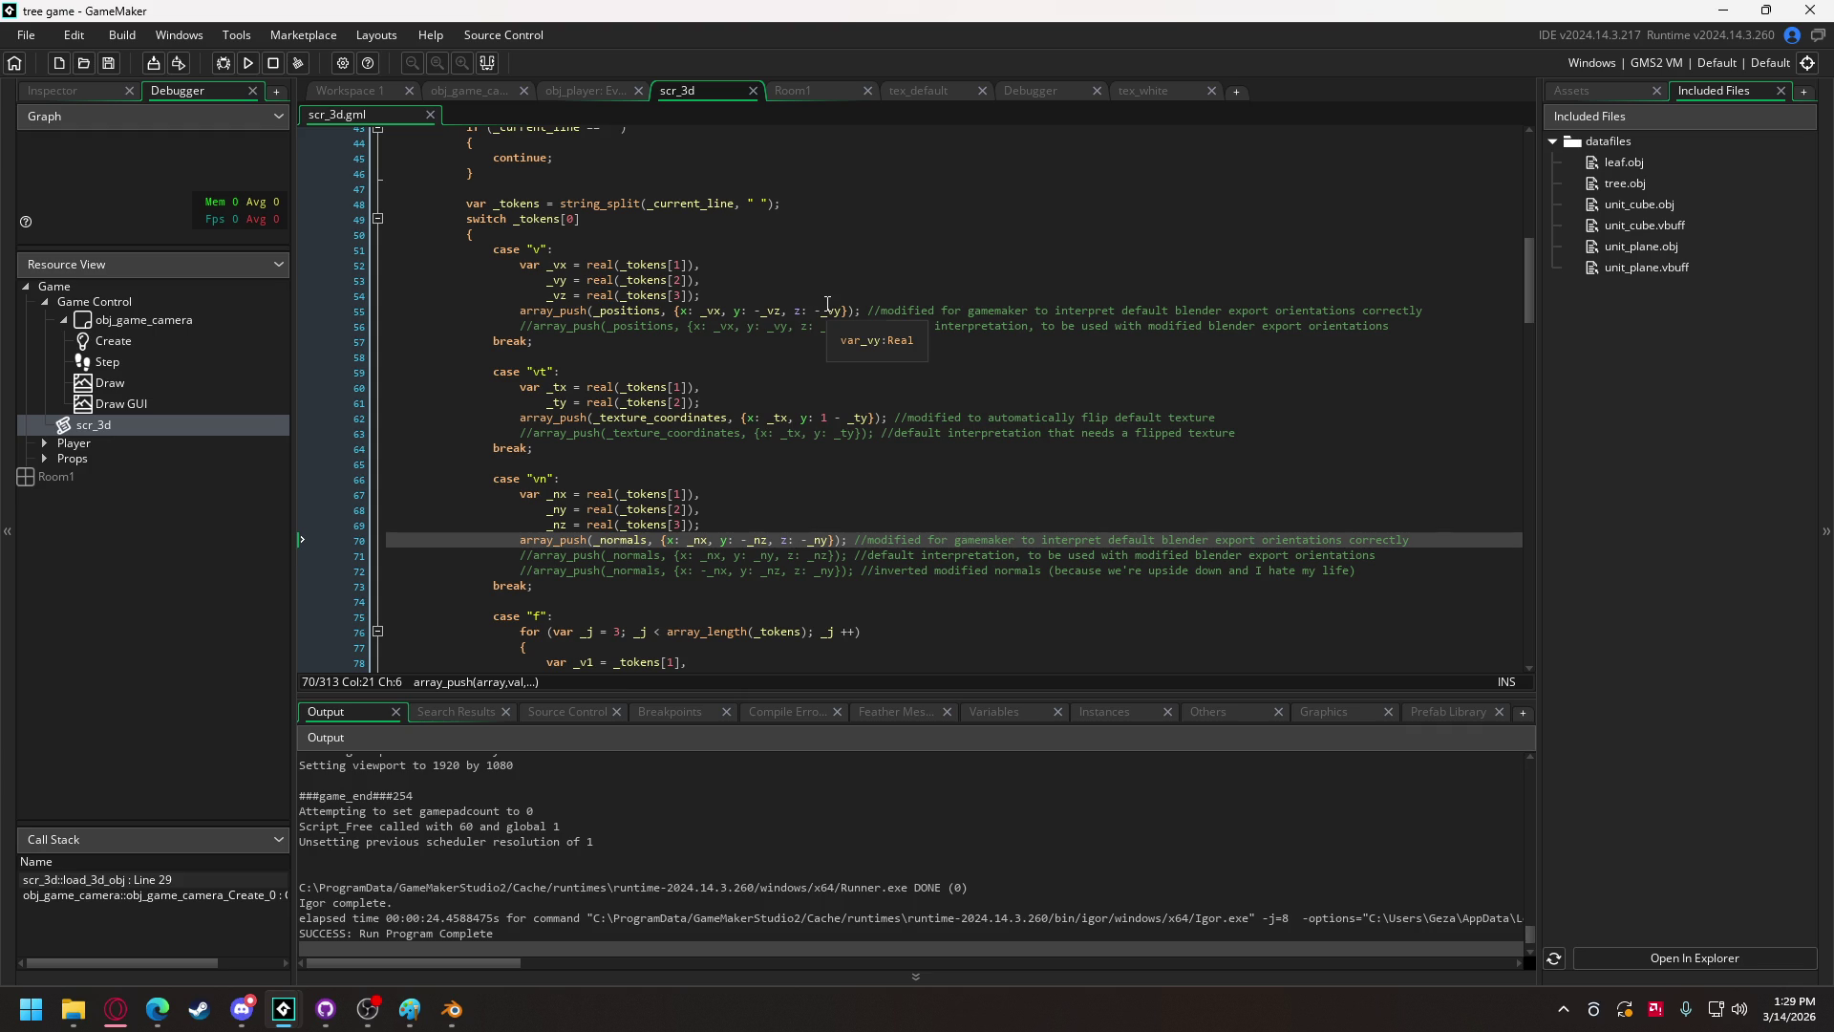
Step: Delete the minus before _vy on line 55, rerun, save tree.vbuff, and quit the game
{"action": "left_click", "coordinate": [766, 311]}
{"action": "left_click", "coordinate": [820, 312]}
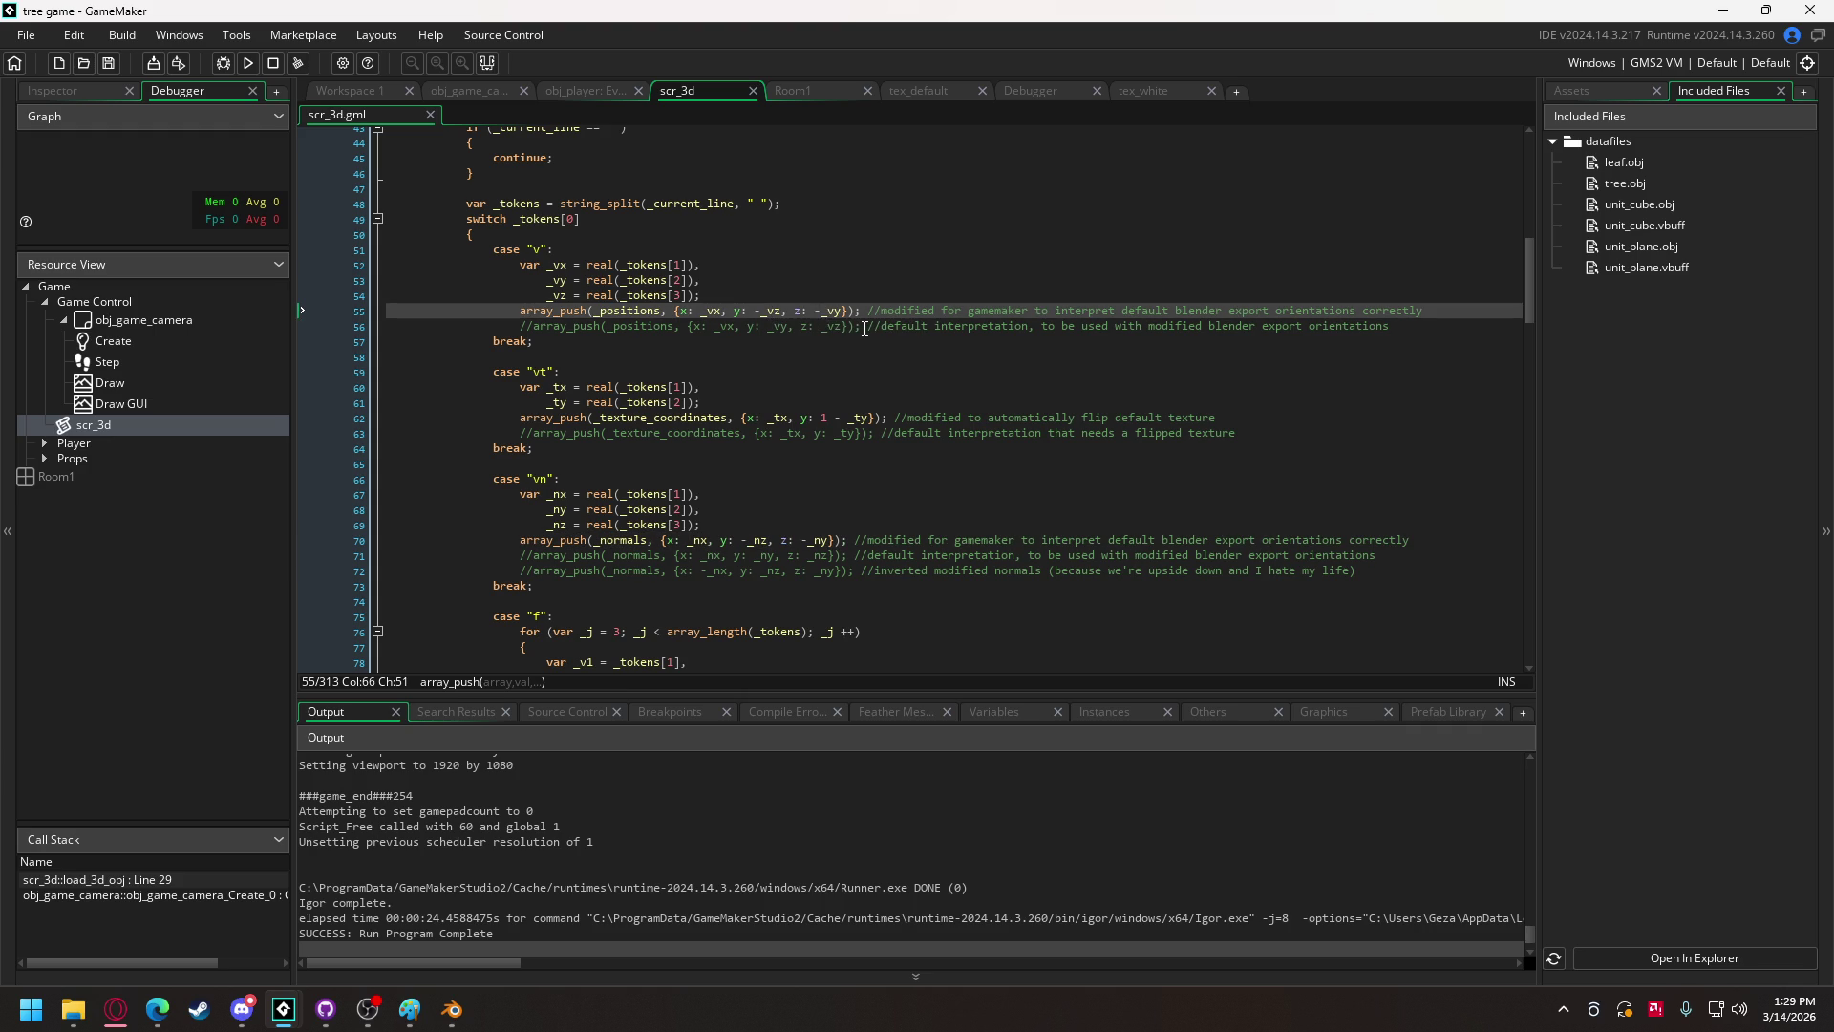
{"action": "key", "text": "BackSpace"}
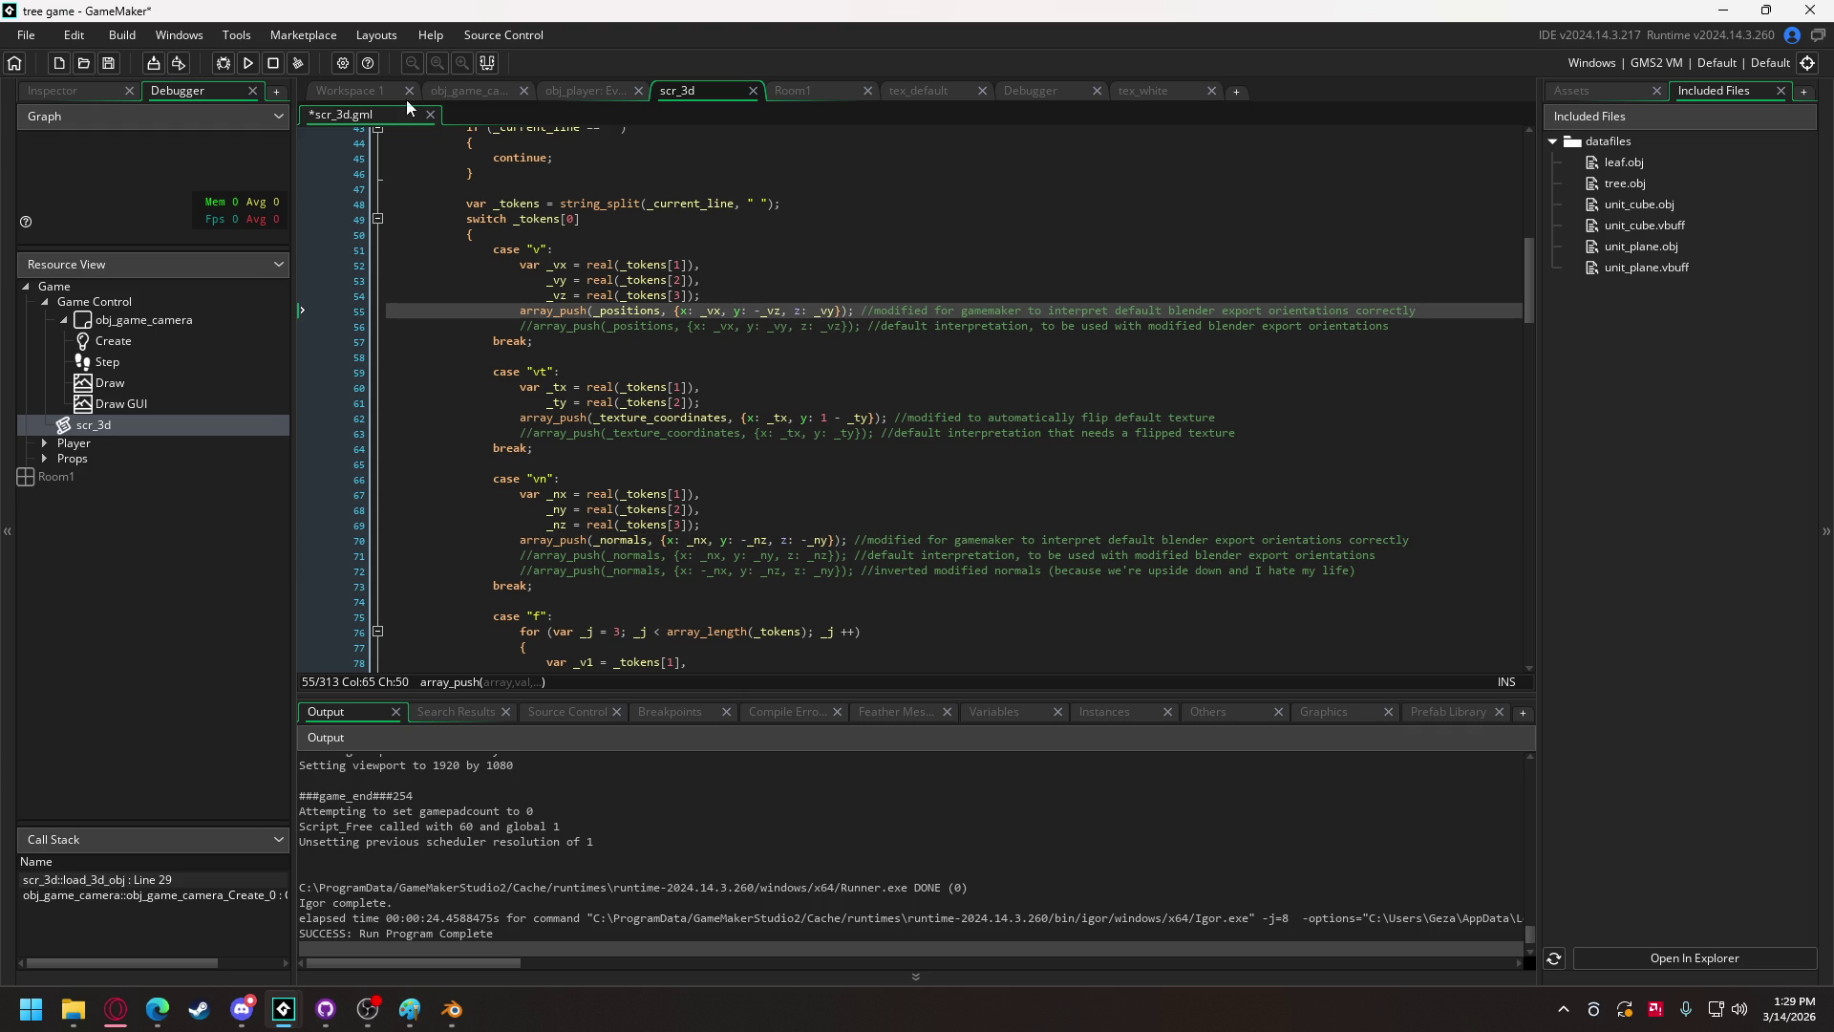
{"action": "left_click", "coordinate": [247, 63]}
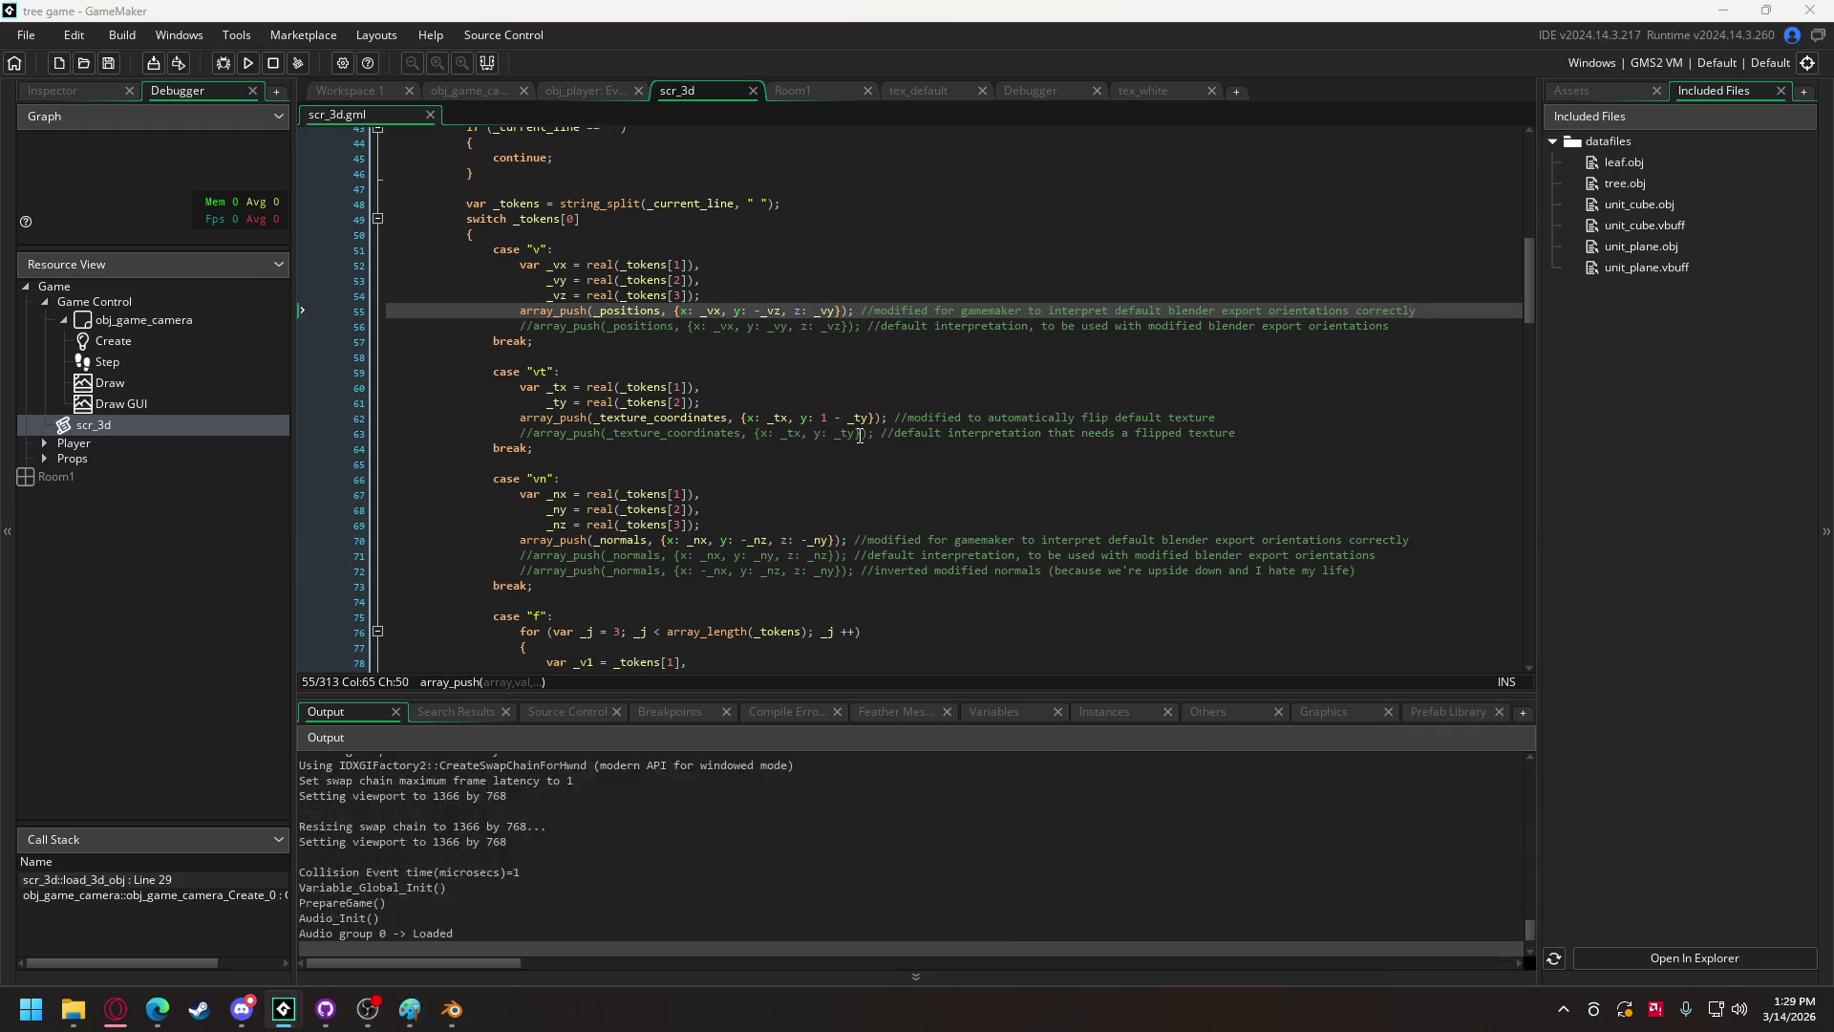
{"action": "left_click", "coordinate": [840, 646]}
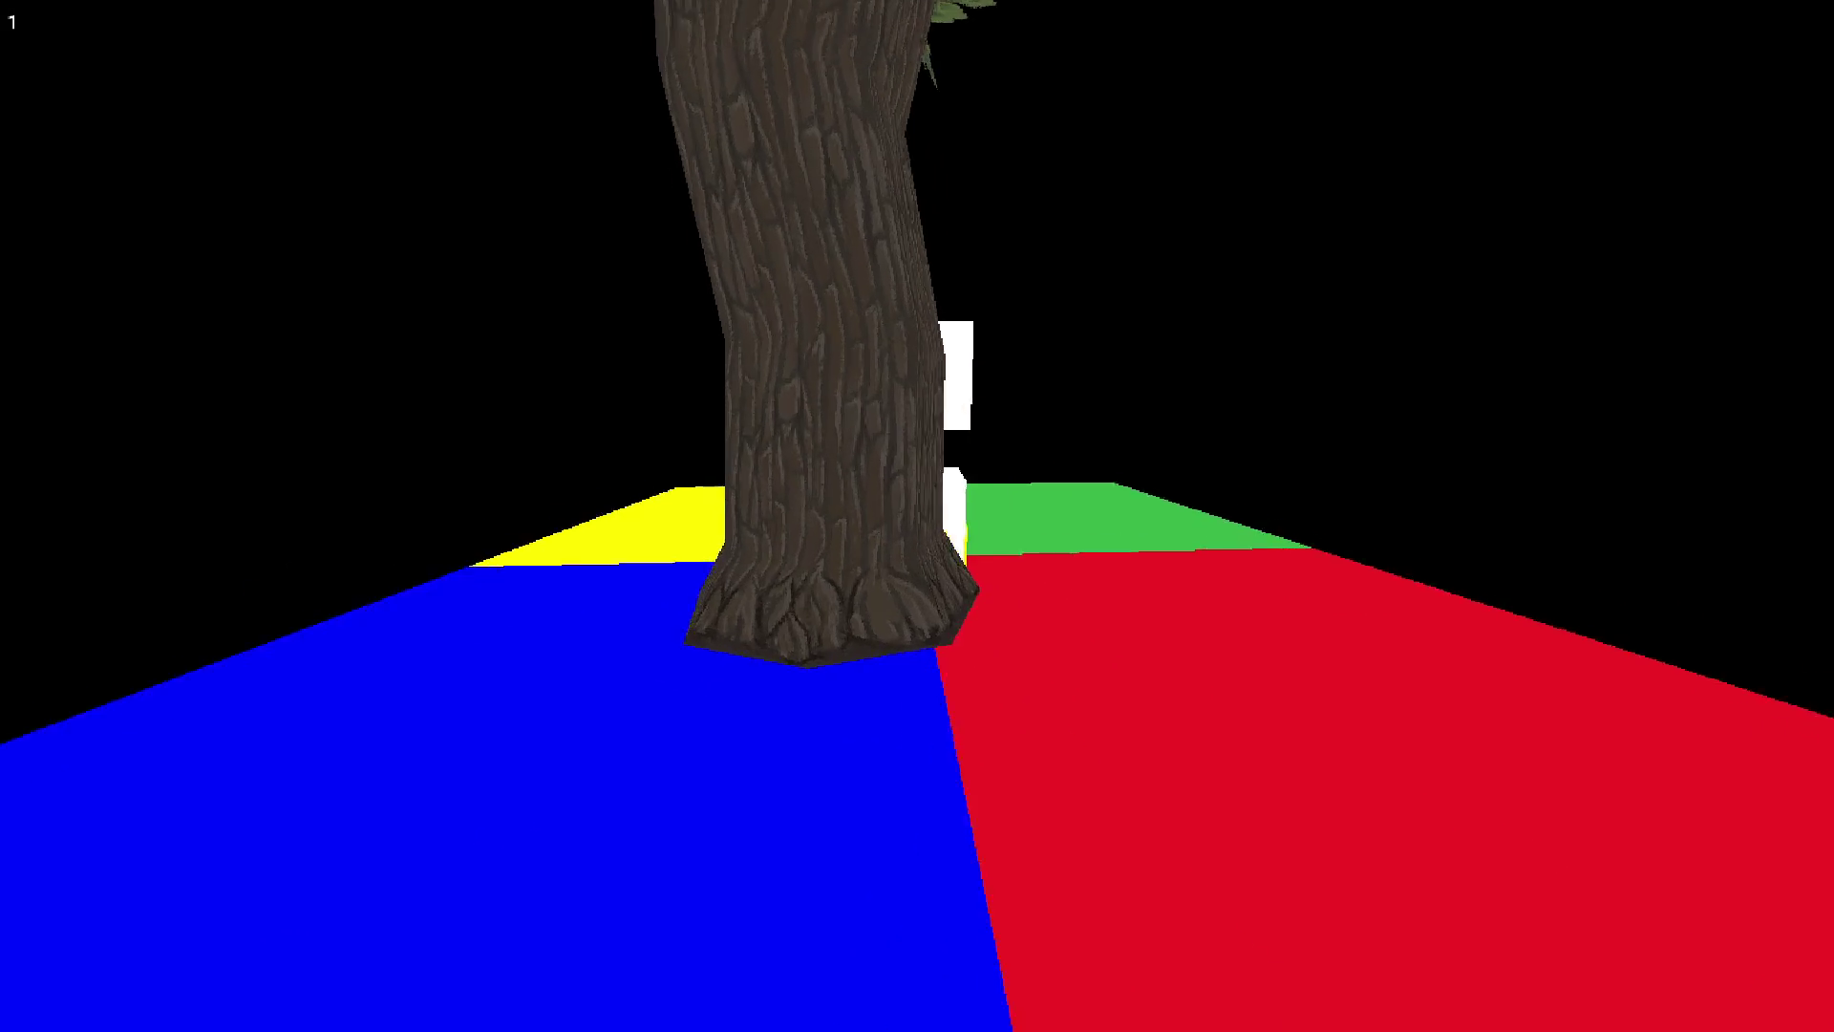
{"action": "key", "text": "Escape"}
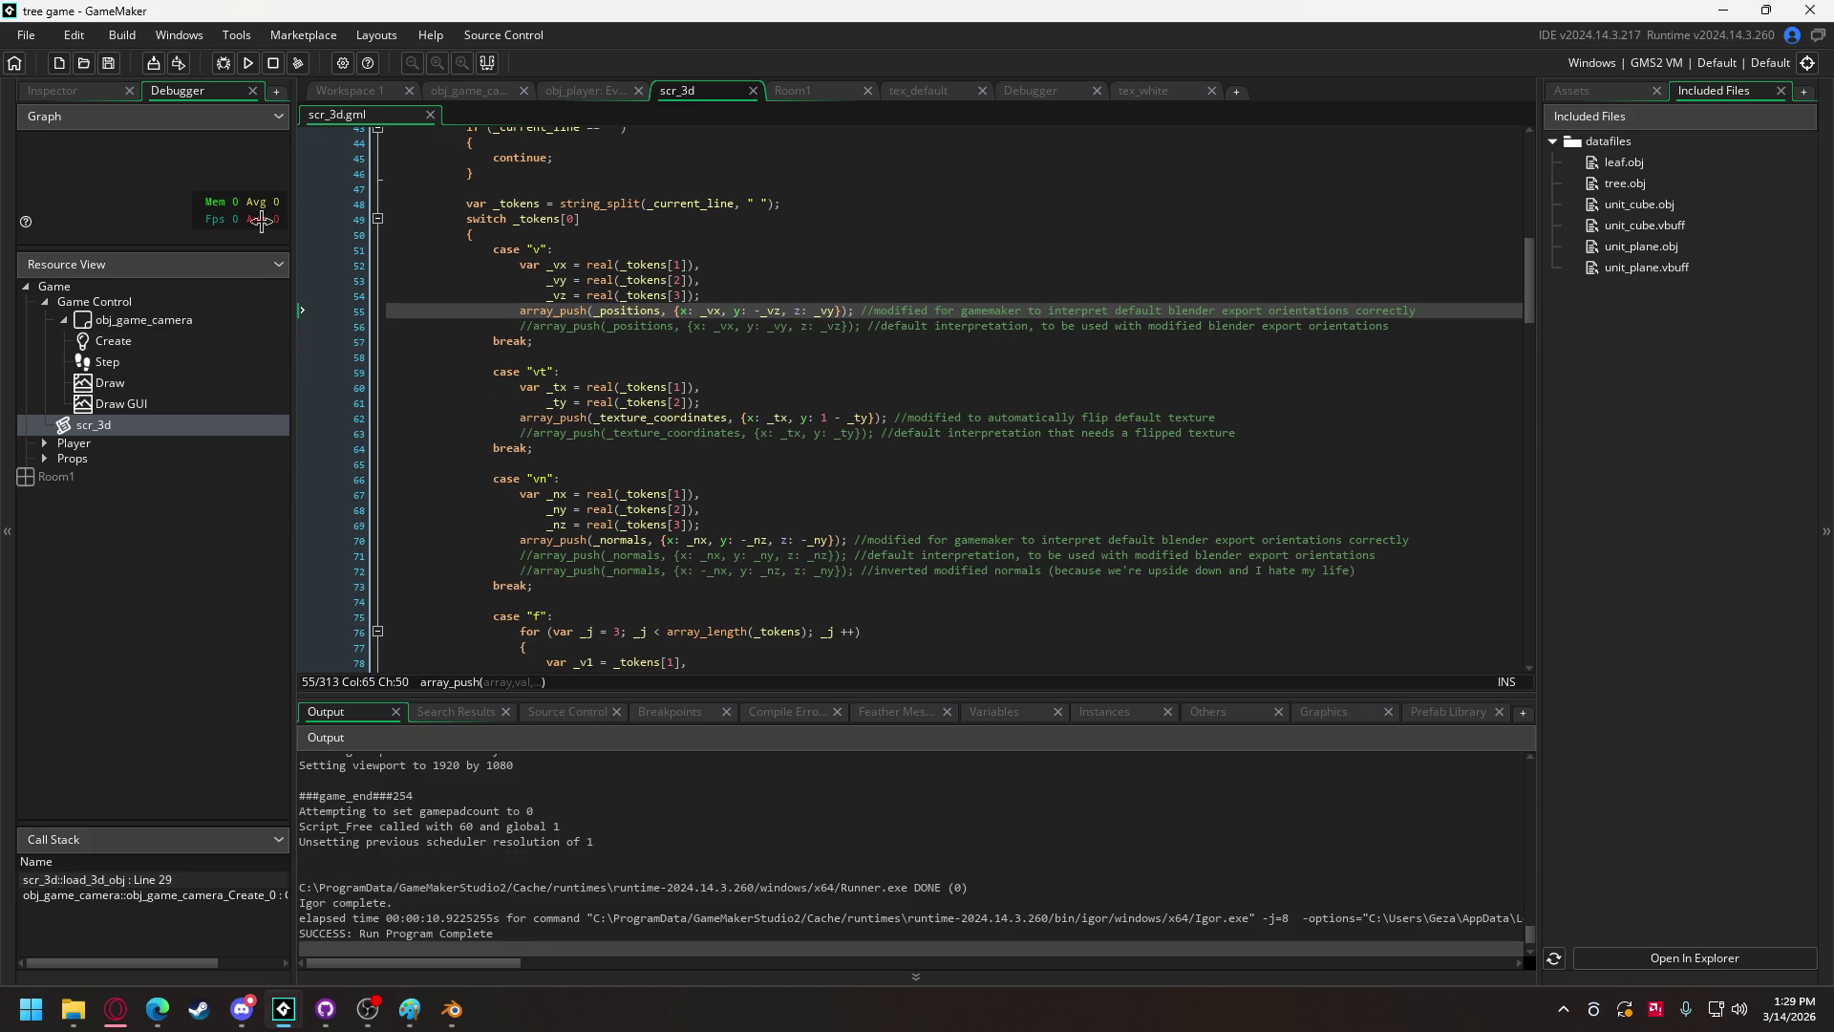
{"action": "left_click", "coordinate": [463, 89]}
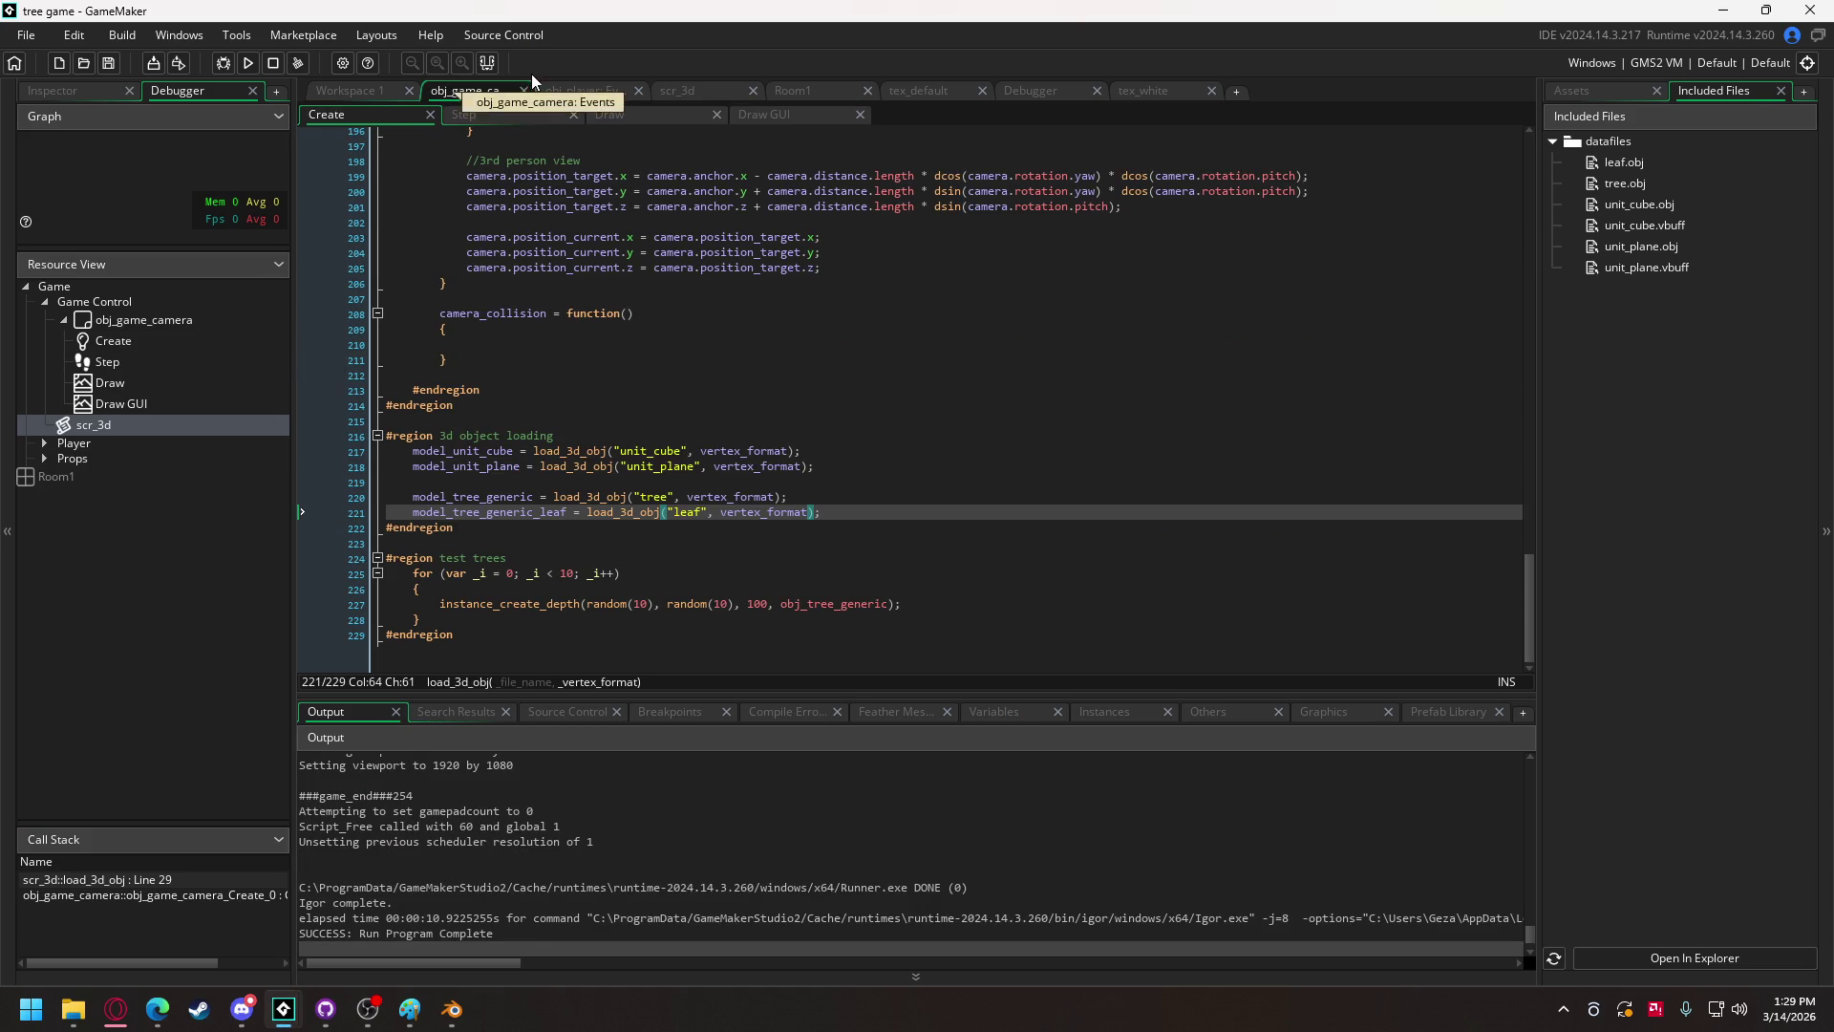
Step: In obj_tree_generic's Create code, replace the camera yaw rotation argument with 0
{"action": "left_click", "coordinate": [358, 90]}
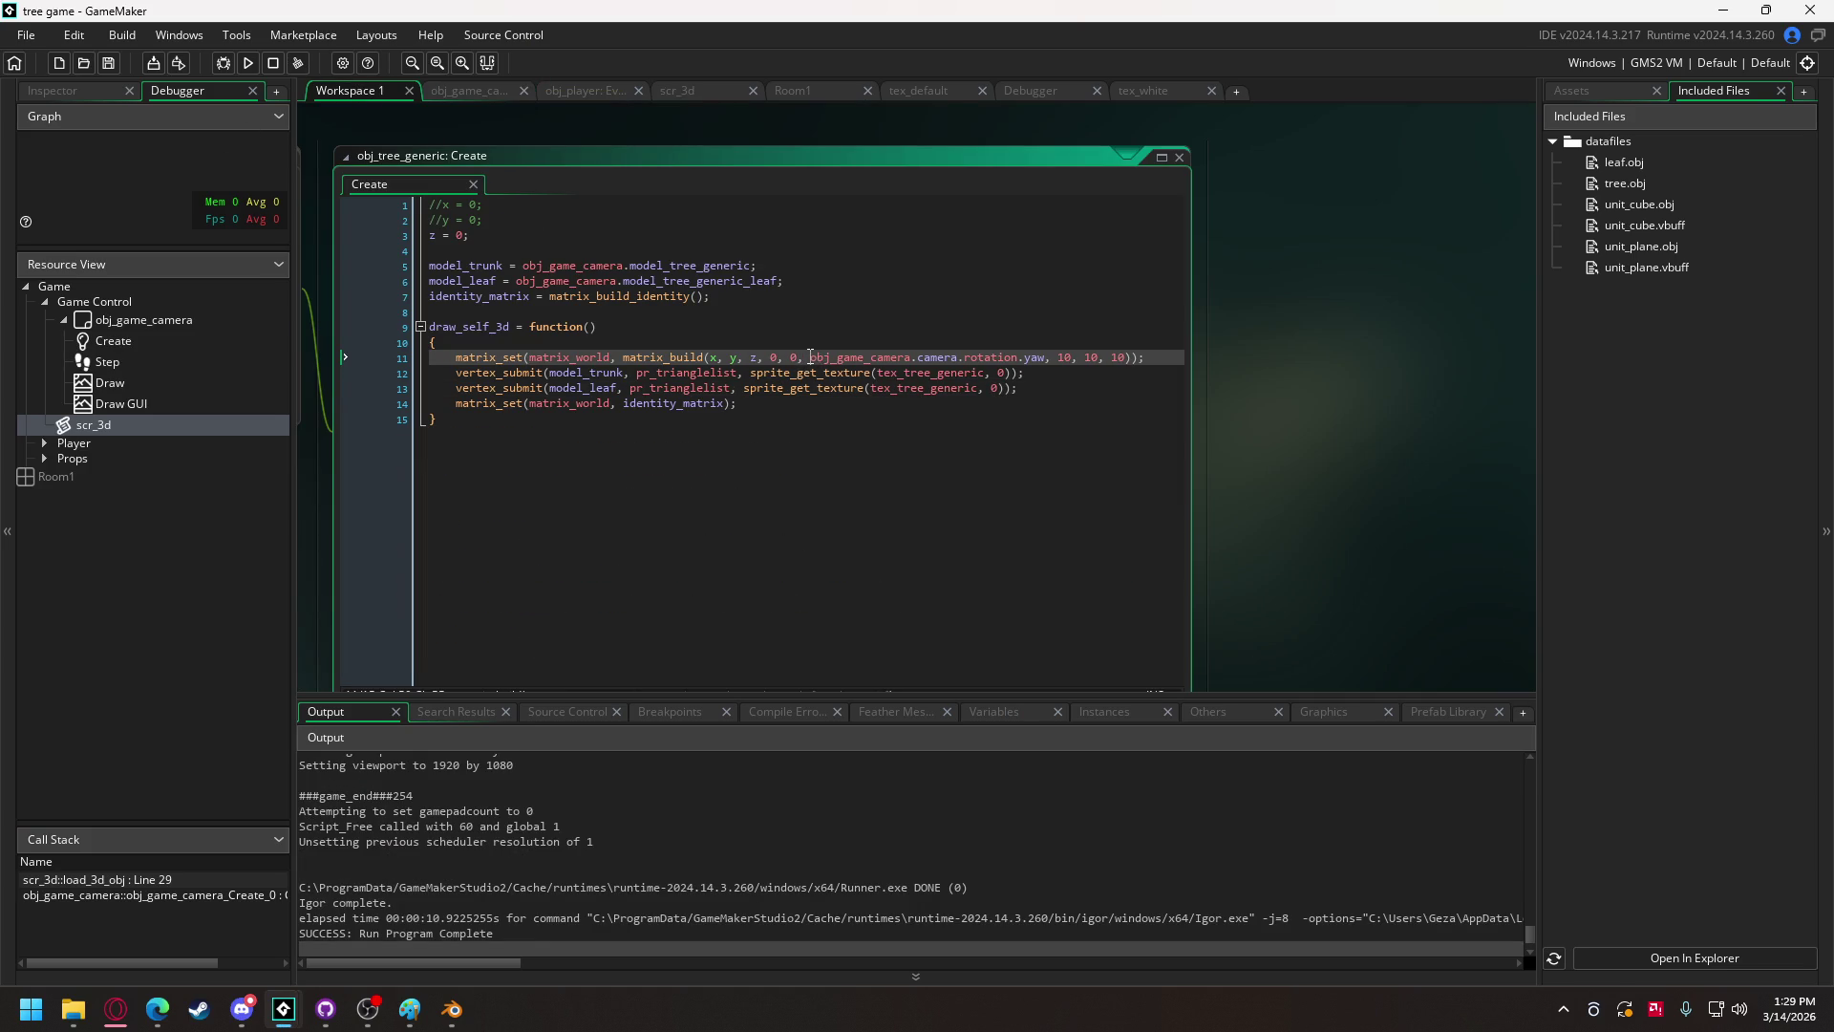
{"action": "left_click_drag", "start_coordinate": [810, 357], "coordinate": [1024, 362]}
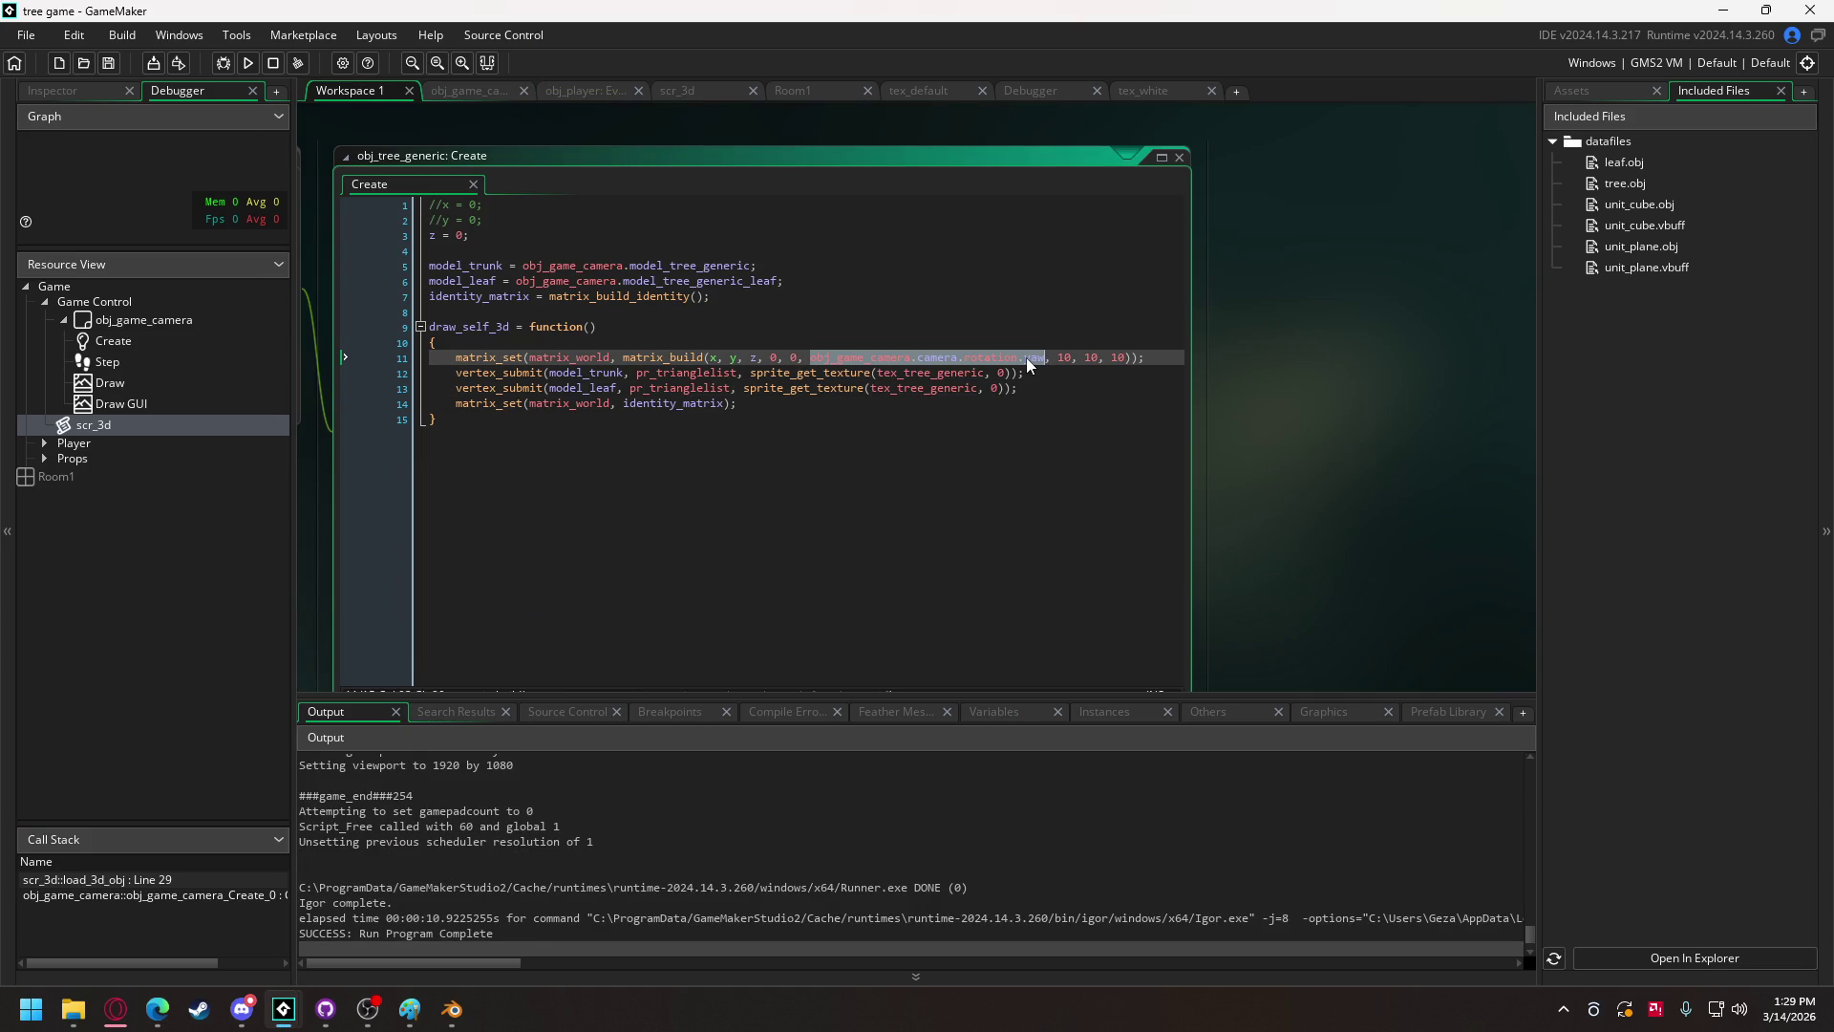
{"action": "type", "text": "0"}
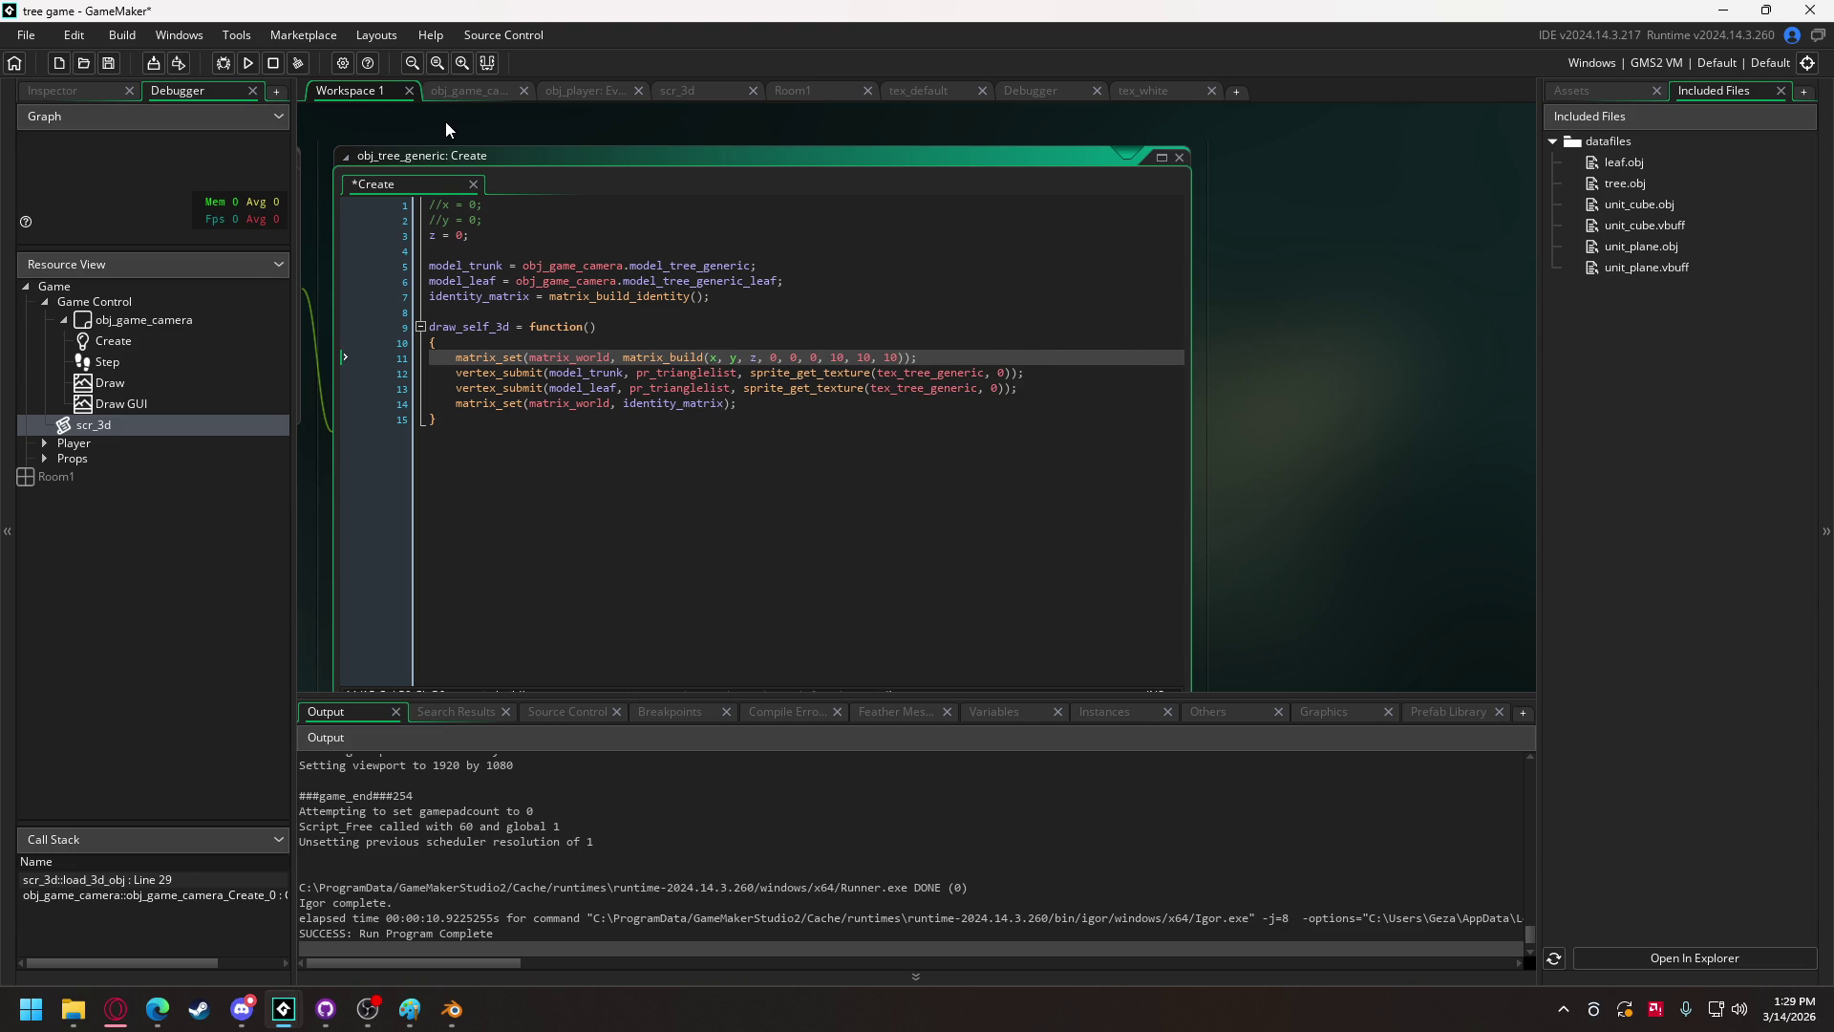
Step: Change both test-tree random(10) ranges in obj_game_camera to random(500), then run the game
{"action": "left_click", "coordinate": [462, 90]}
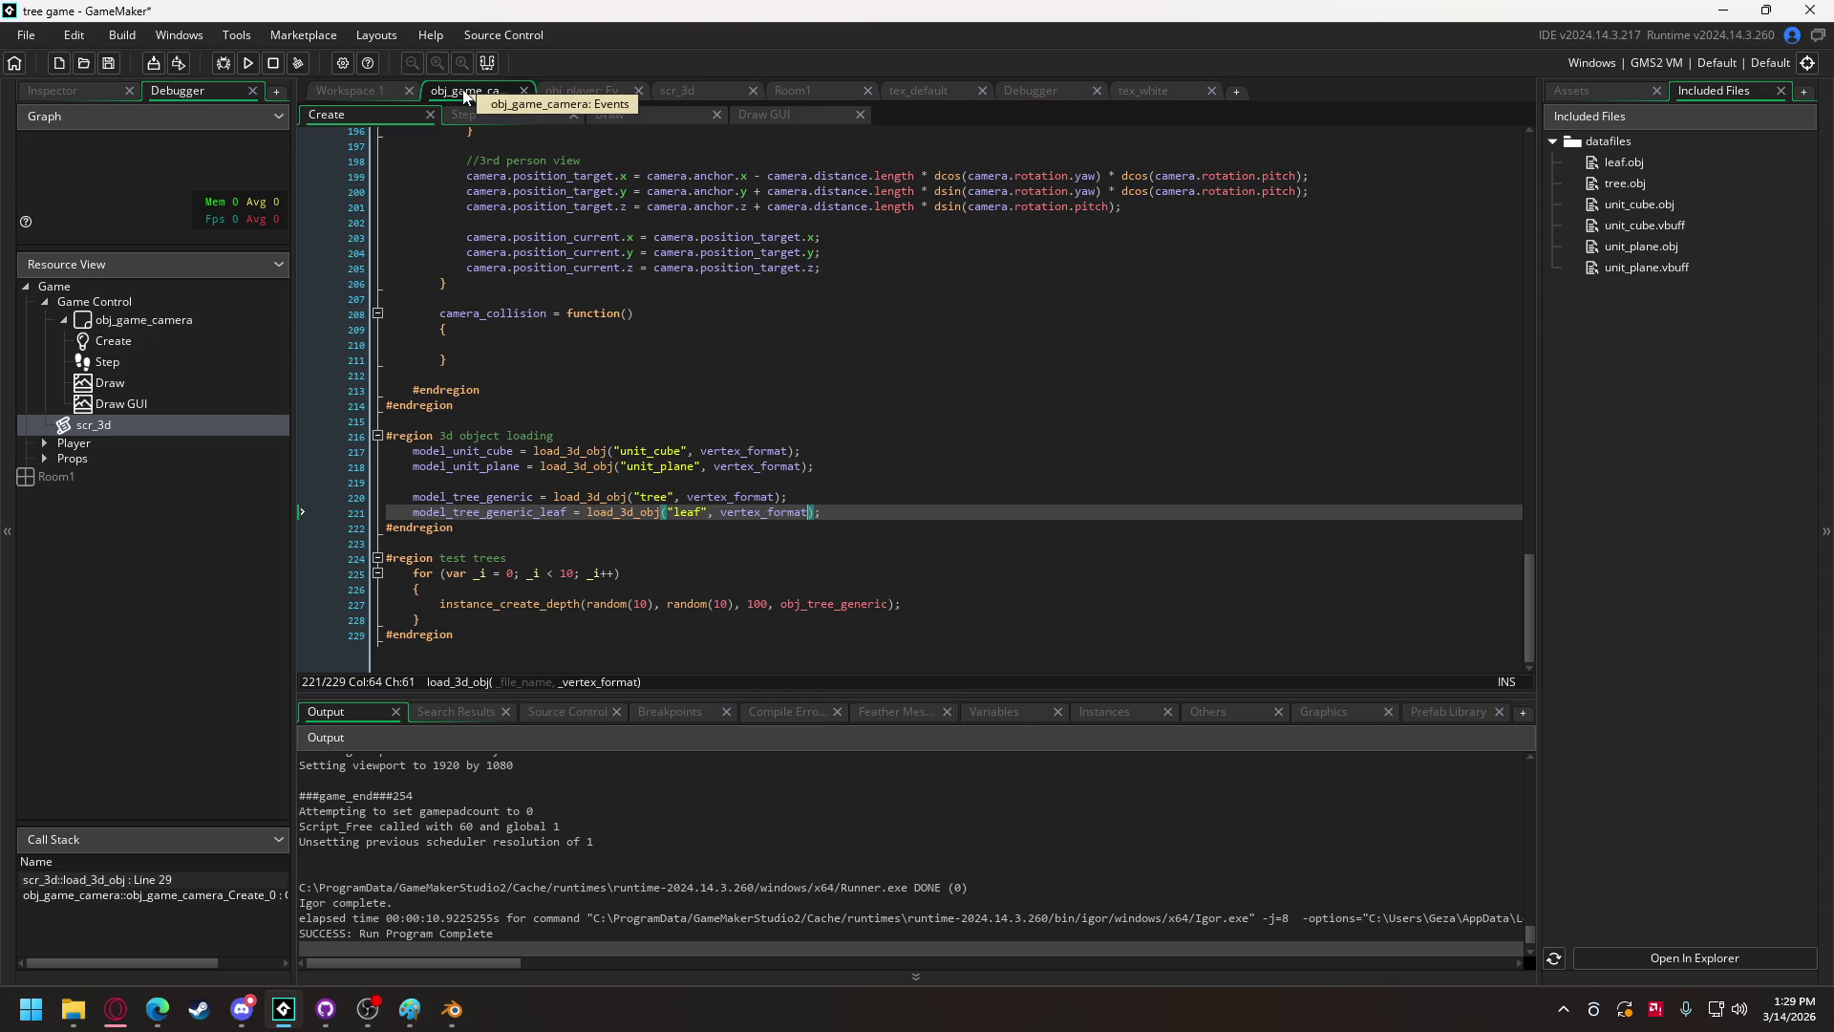
{"action": "left_click", "coordinate": [647, 604]}
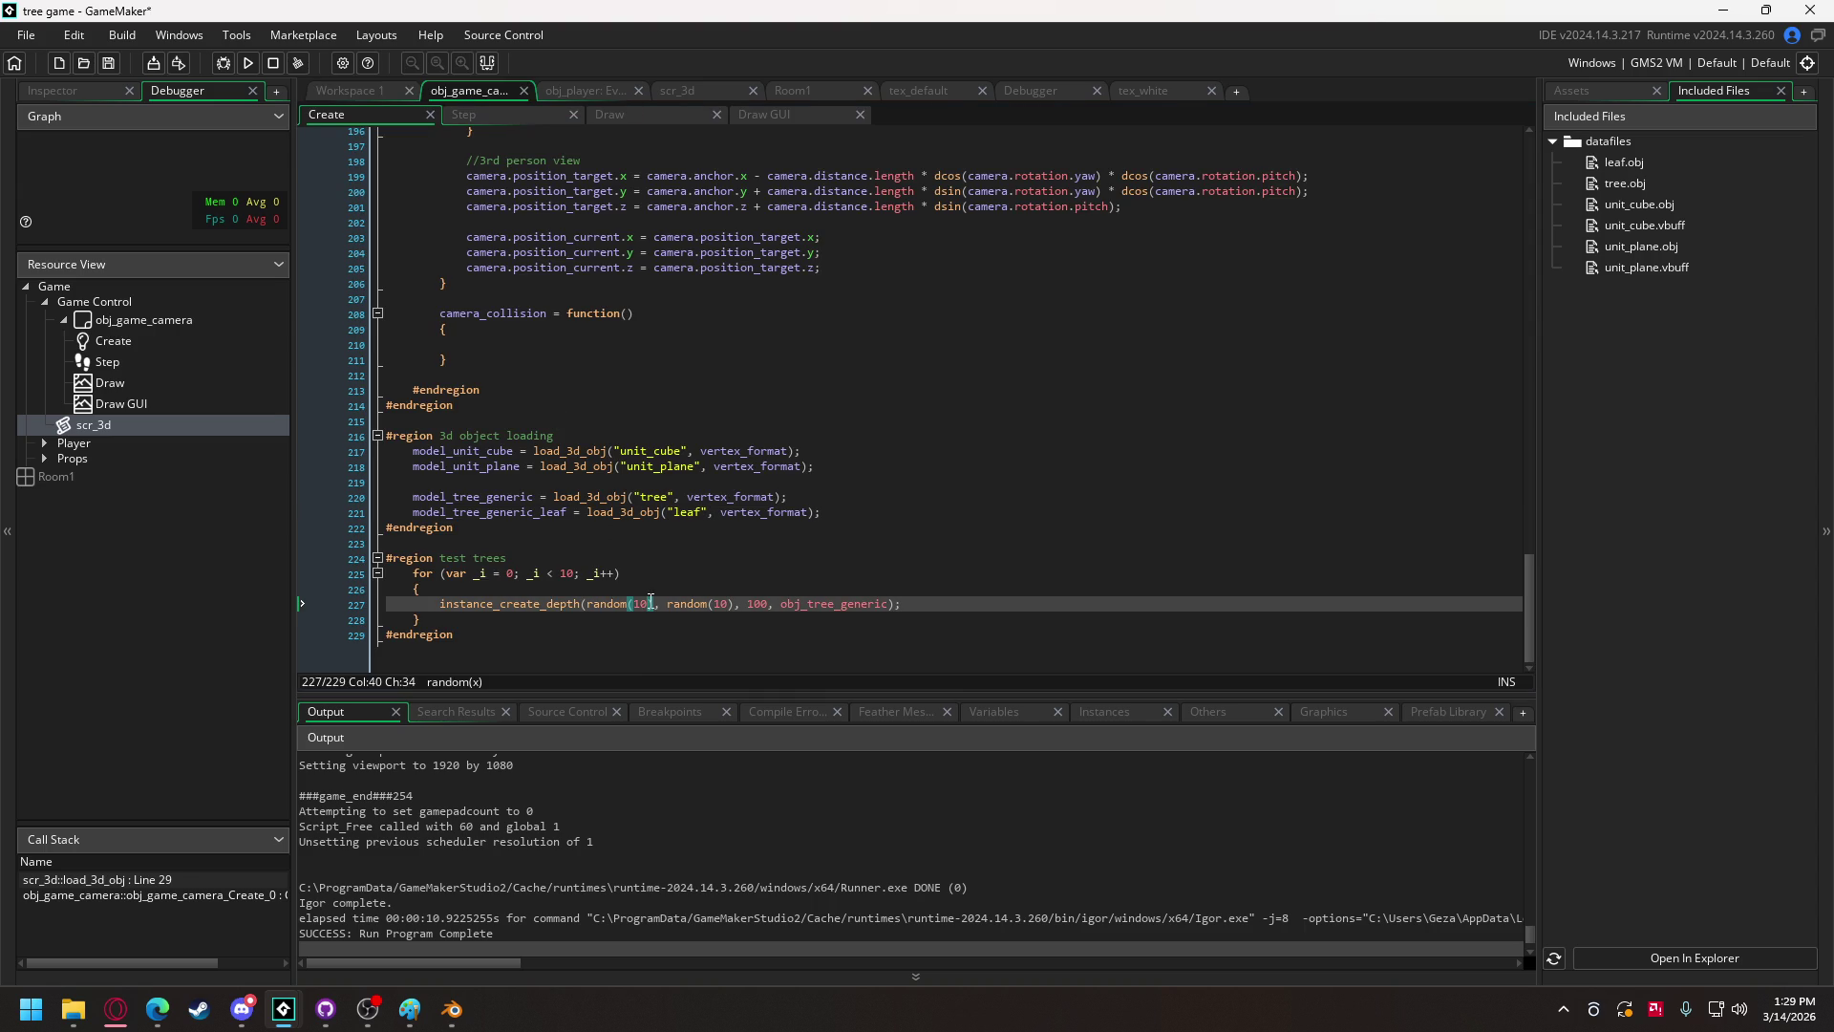
{"action": "type", "text": "0"}
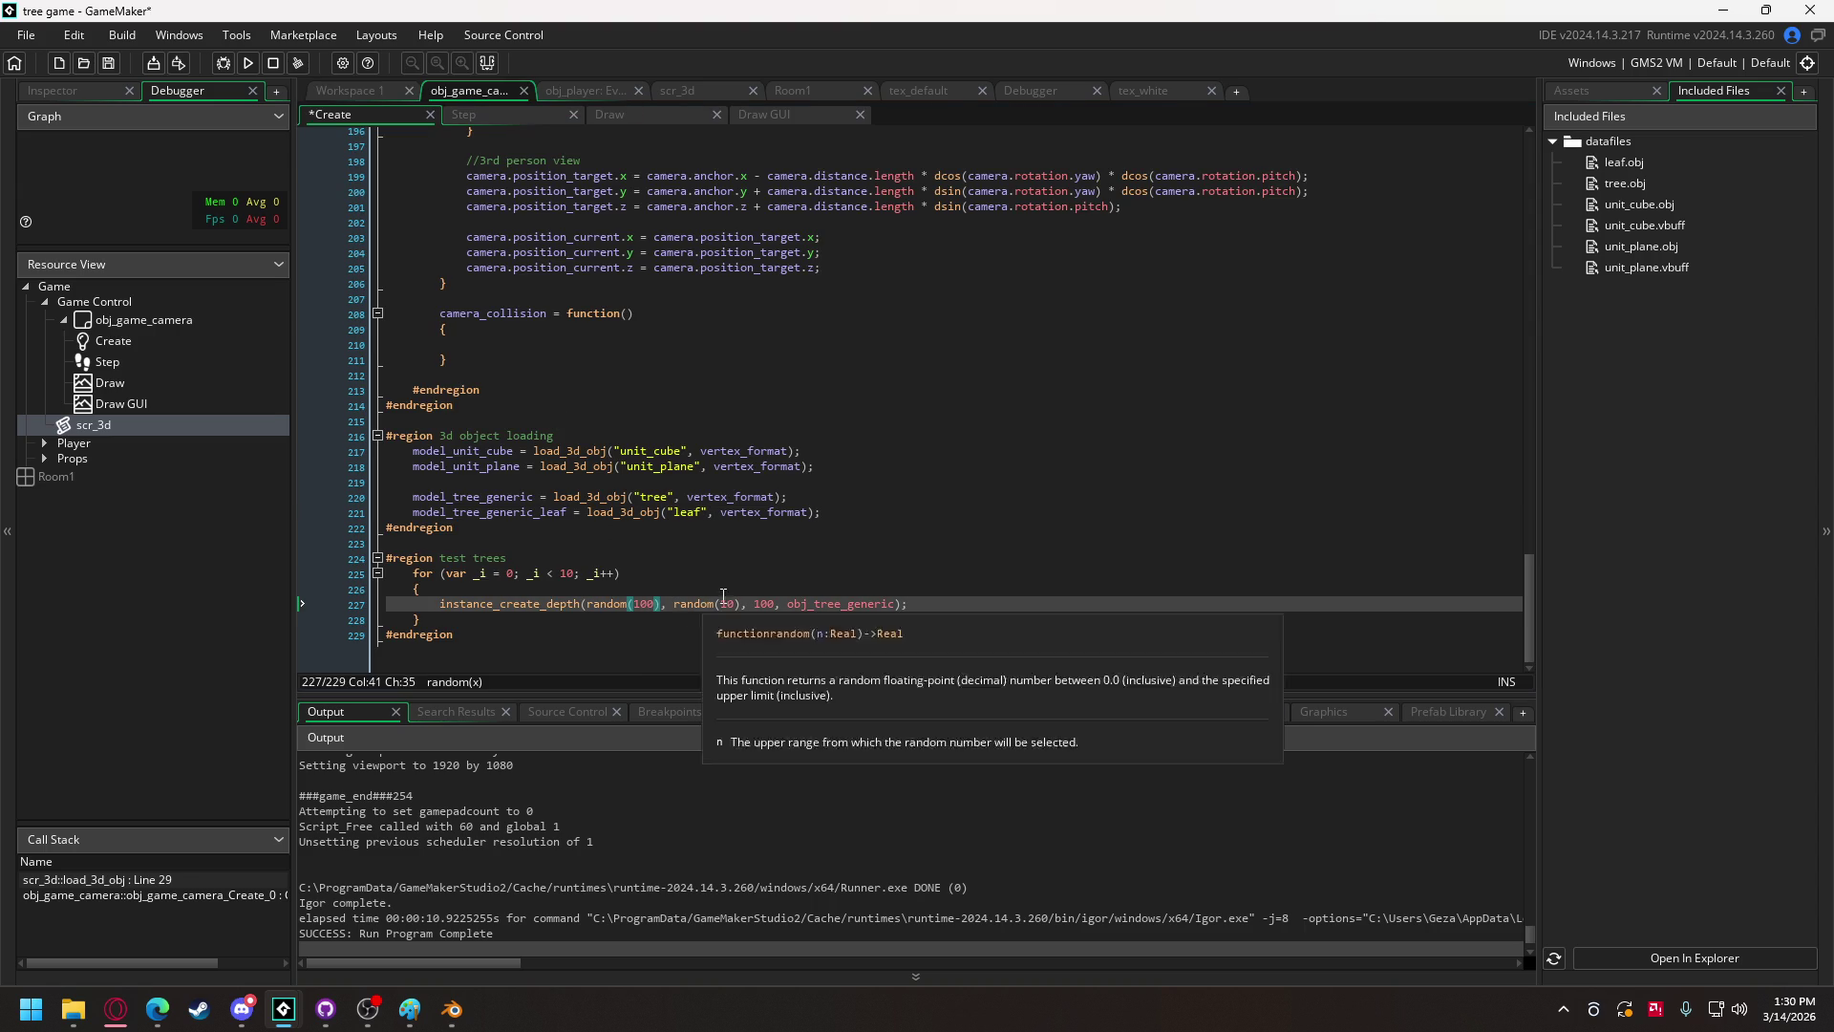
{"action": "key", "text": "Right"}
{"action": "key", "text": "Right"}
{"action": "key", "text": "Right"}
{"action": "type", "text": "0"}
{"action": "left_click", "coordinate": [640, 603]}
{"action": "key", "text": "BackSpace"}
{"action": "type", "text": "5"}
{"action": "left_click", "coordinate": [726, 604]}
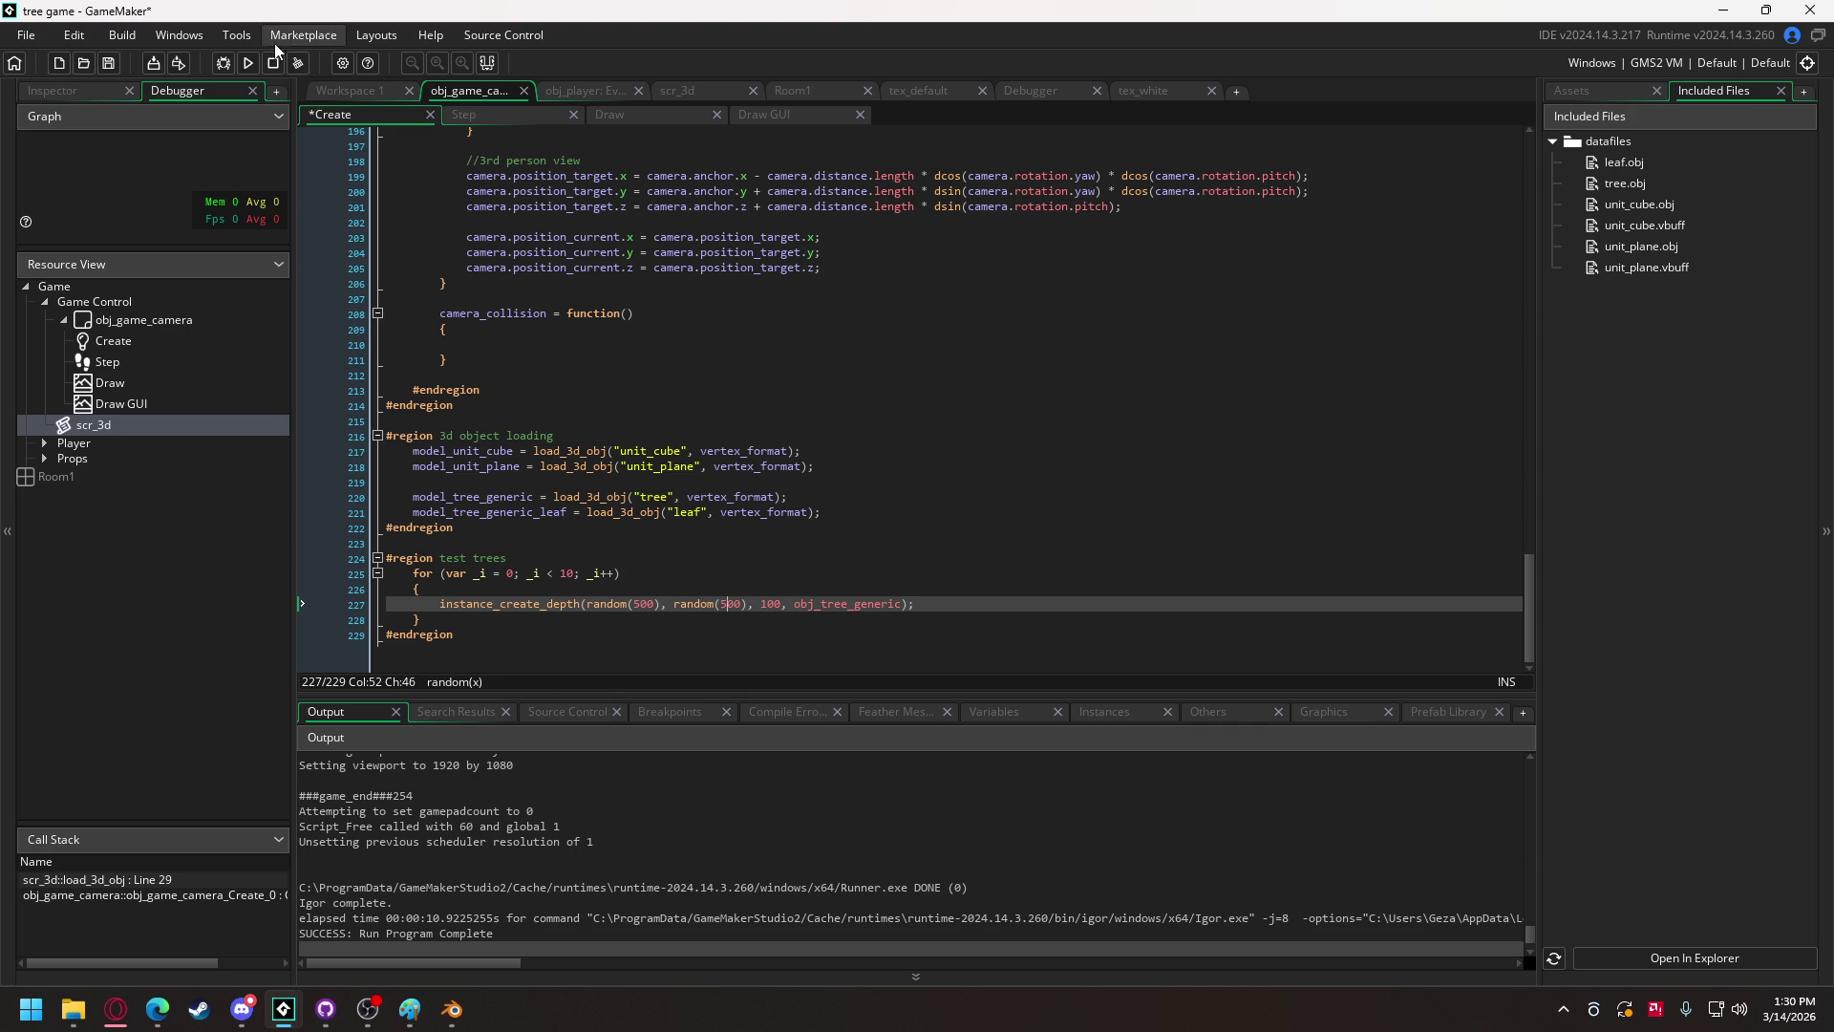
{"action": "left_click", "coordinate": [247, 63]}
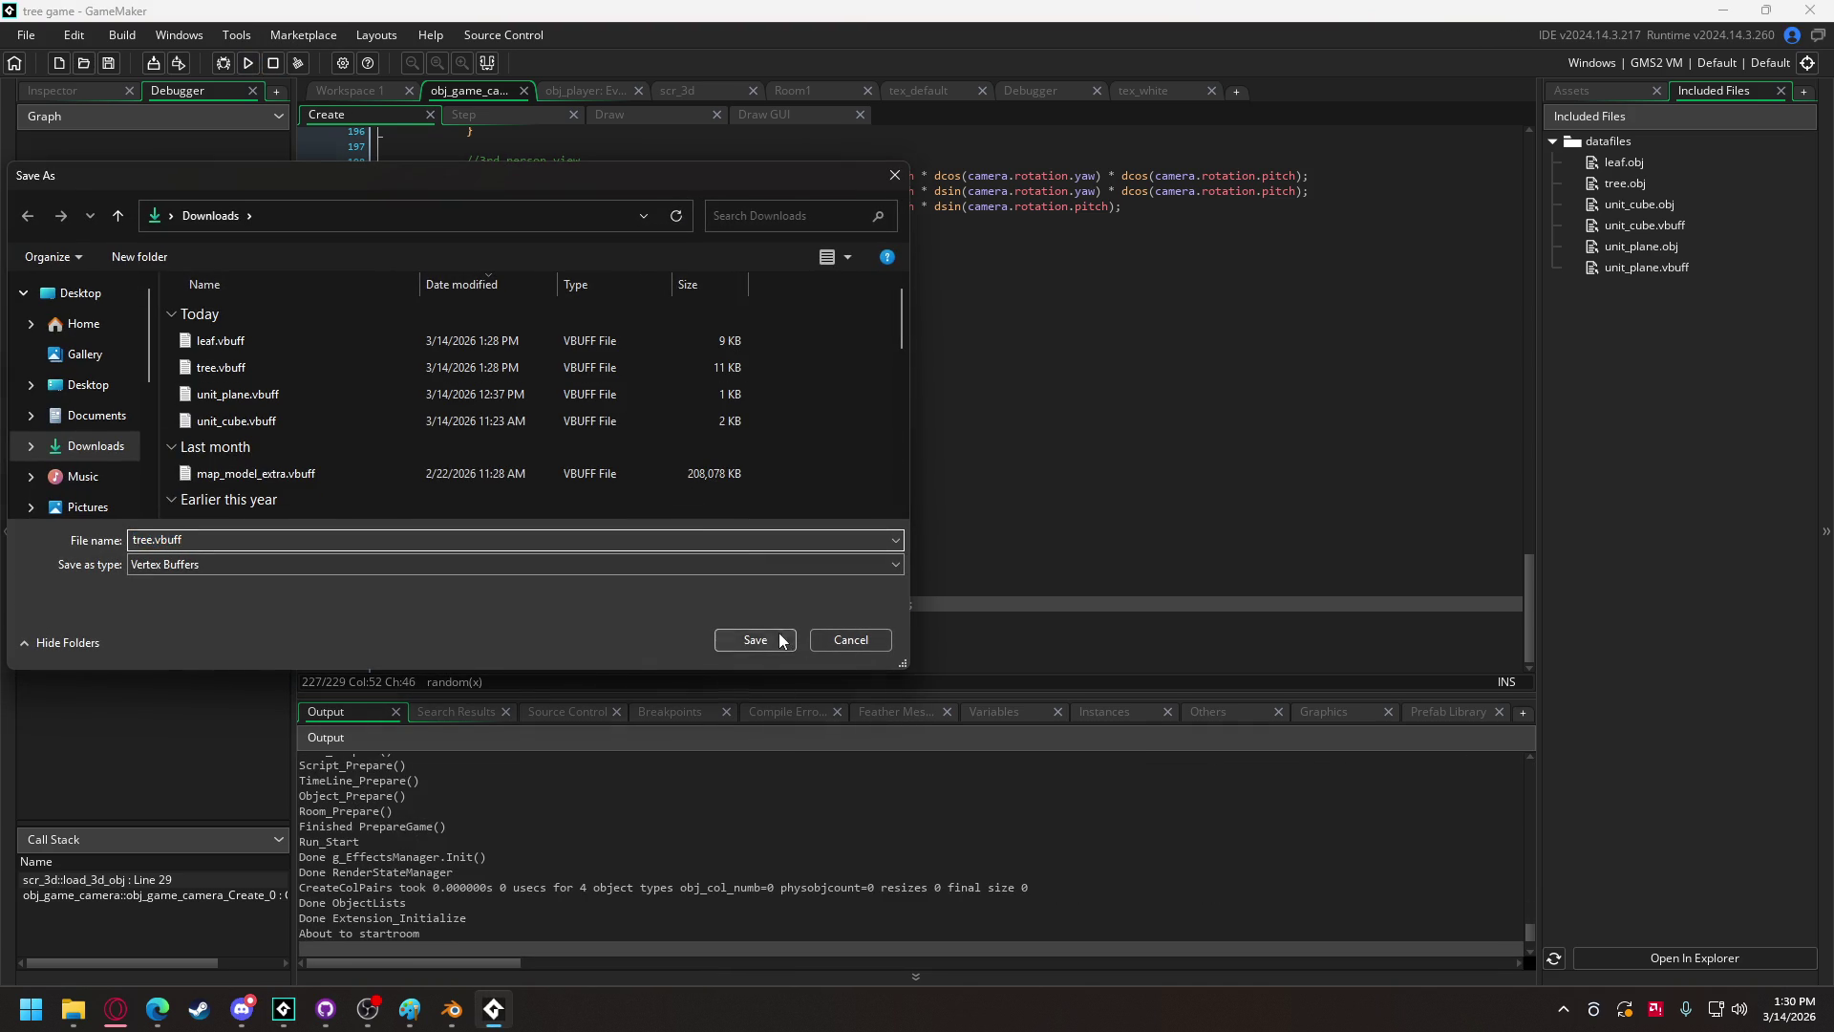
Step: Save and overwrite tree.vbuff and leaf.vbuff, view the tree beside the cube, then quit
{"action": "left_click", "coordinate": [755, 640]}
{"action": "left_click", "coordinate": [966, 503]}
{"action": "left_click", "coordinate": [754, 640]}
{"action": "left_click", "coordinate": [966, 503]}
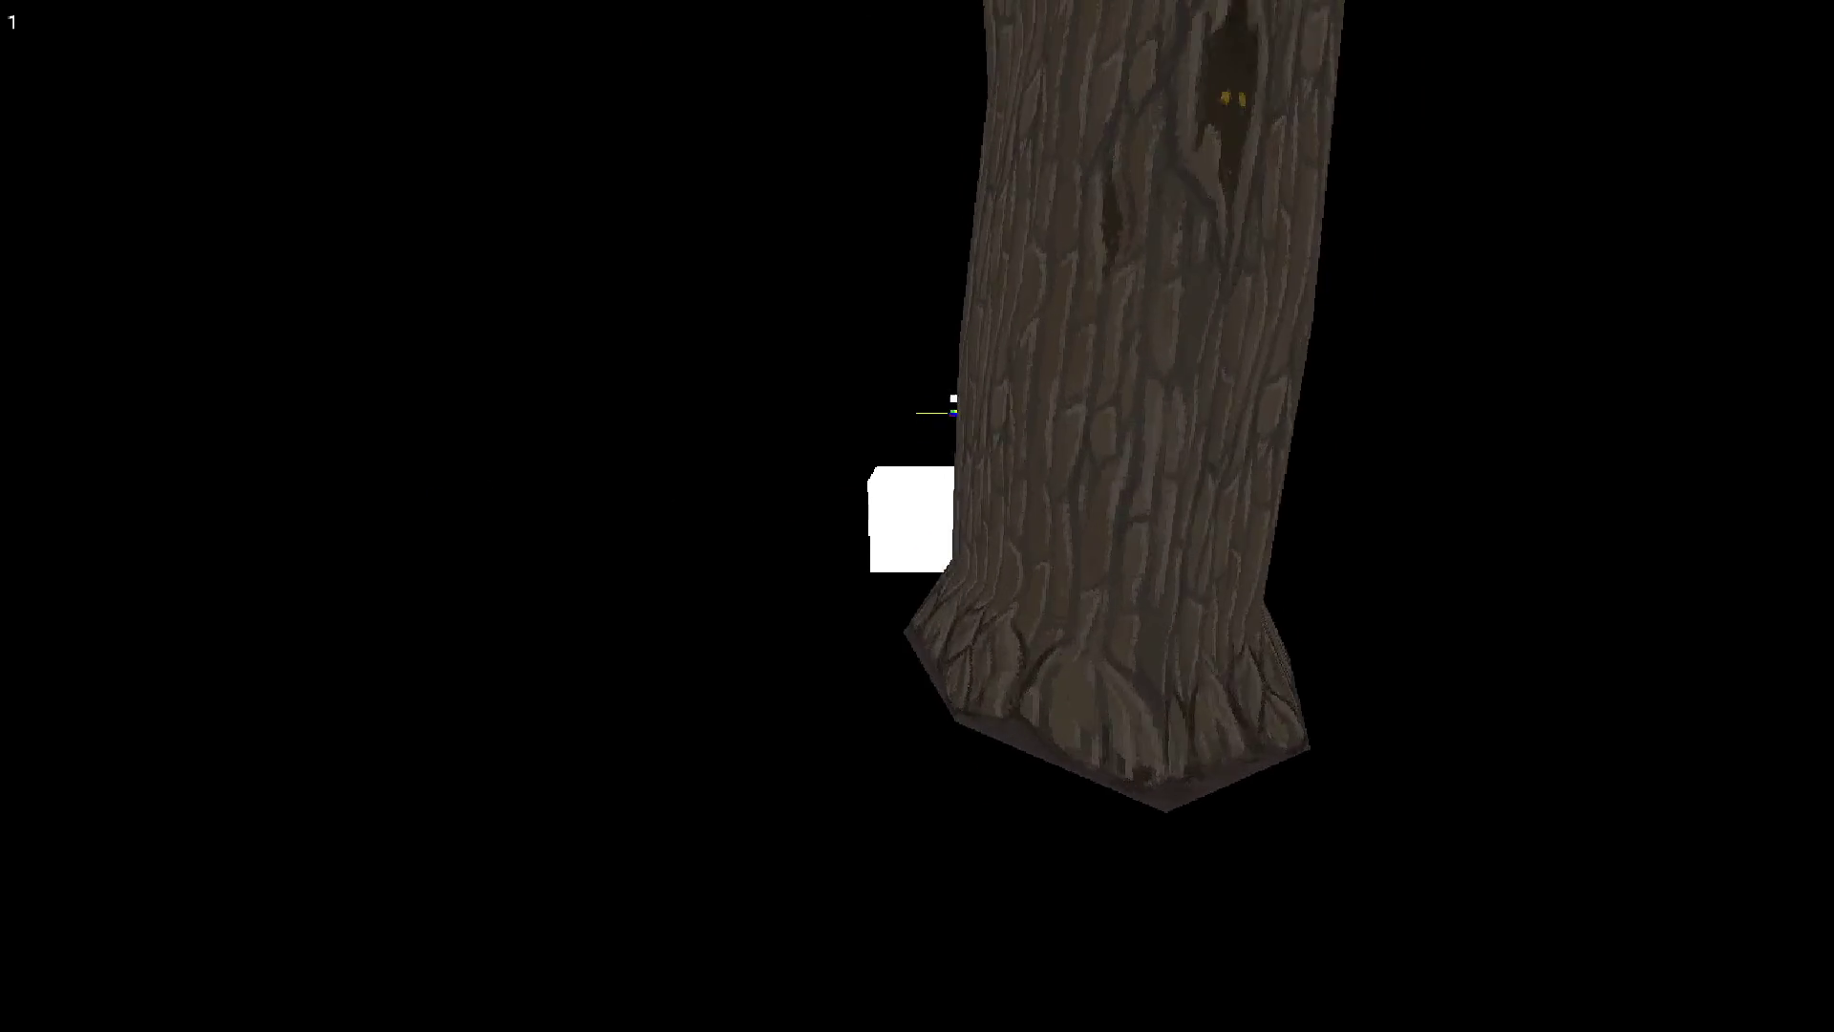
{"action": "key", "text": "Escape"}
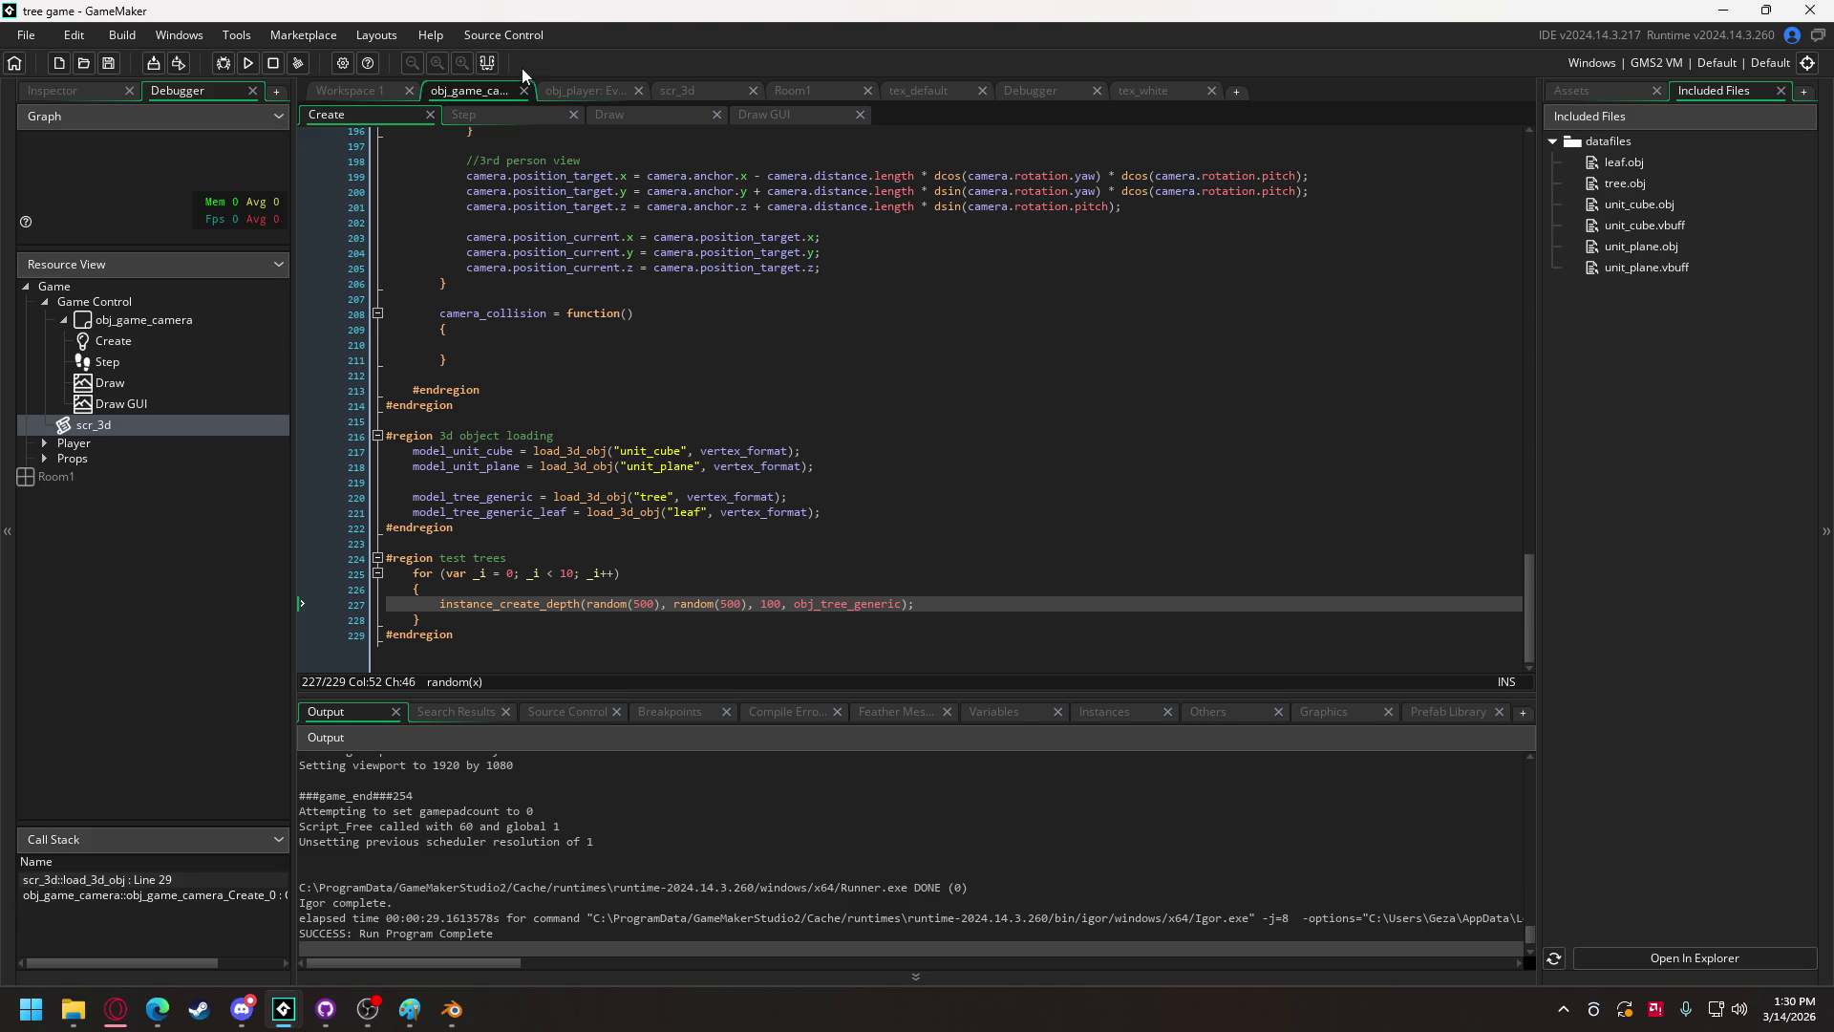
{"action": "left_click", "coordinate": [522, 114]}
{"action": "left_click", "coordinate": [604, 113]}
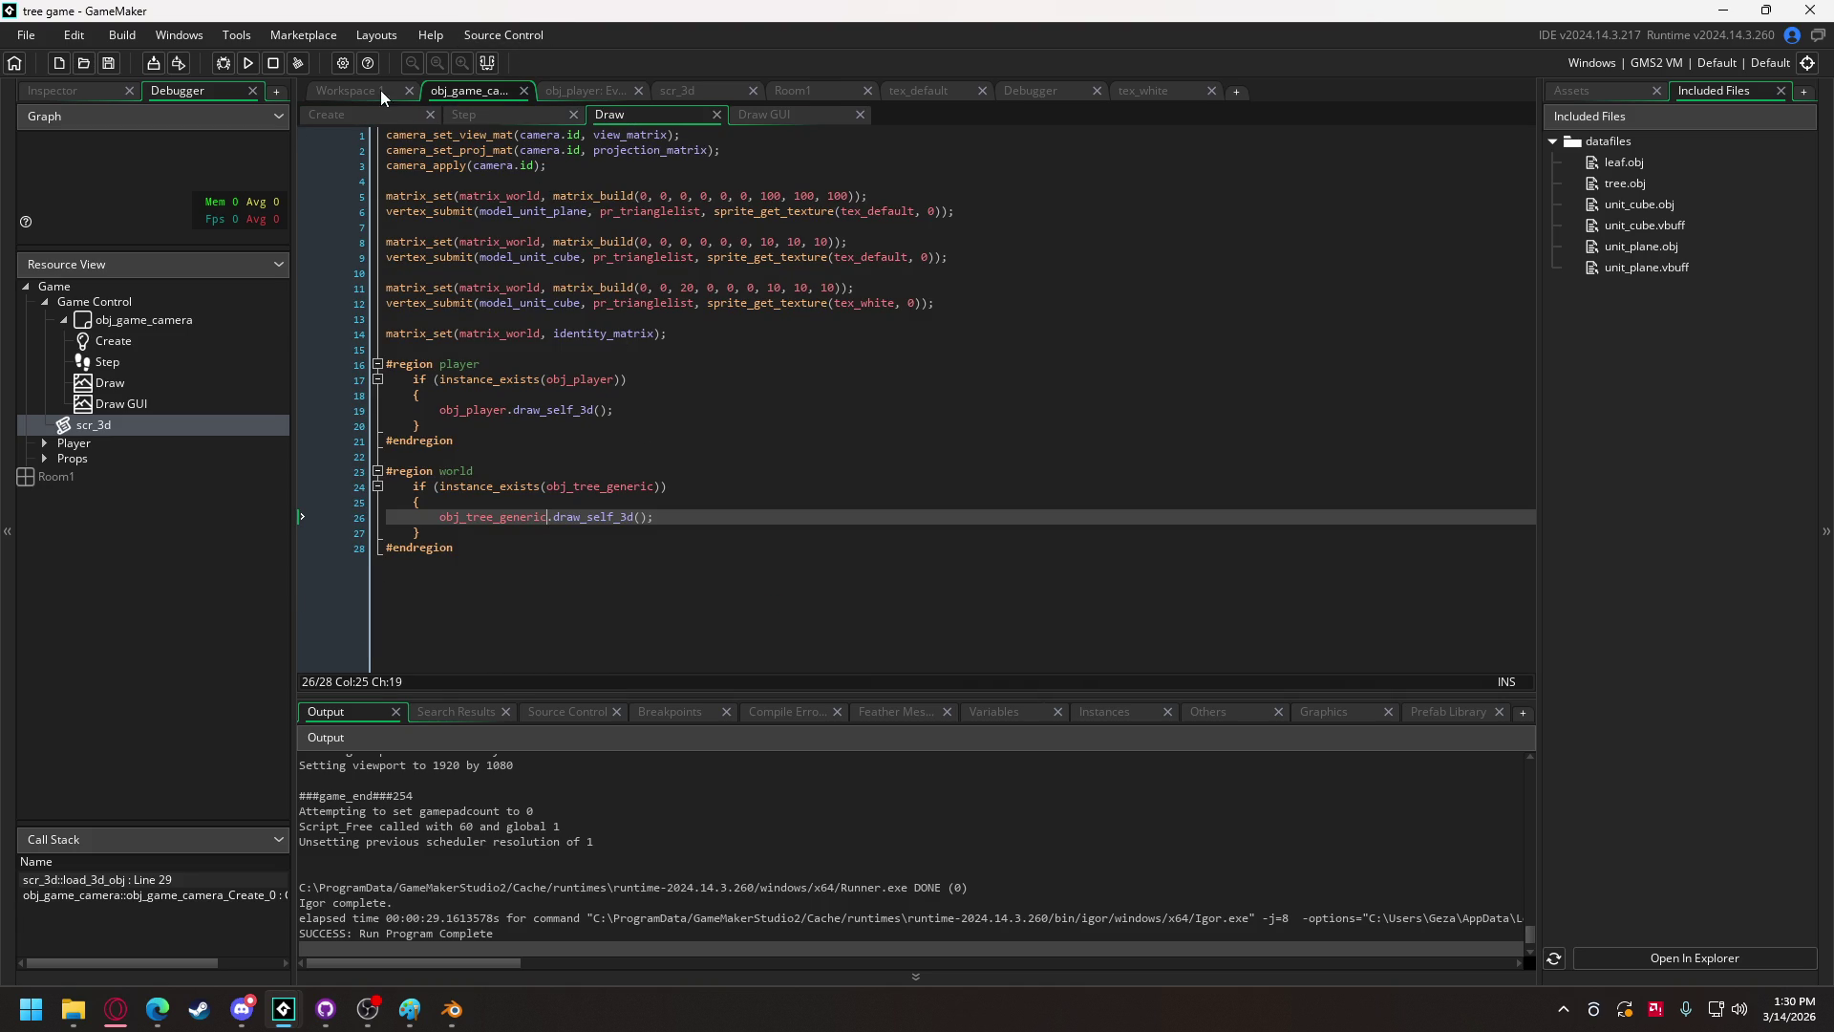
{"action": "left_click", "coordinate": [351, 89]}
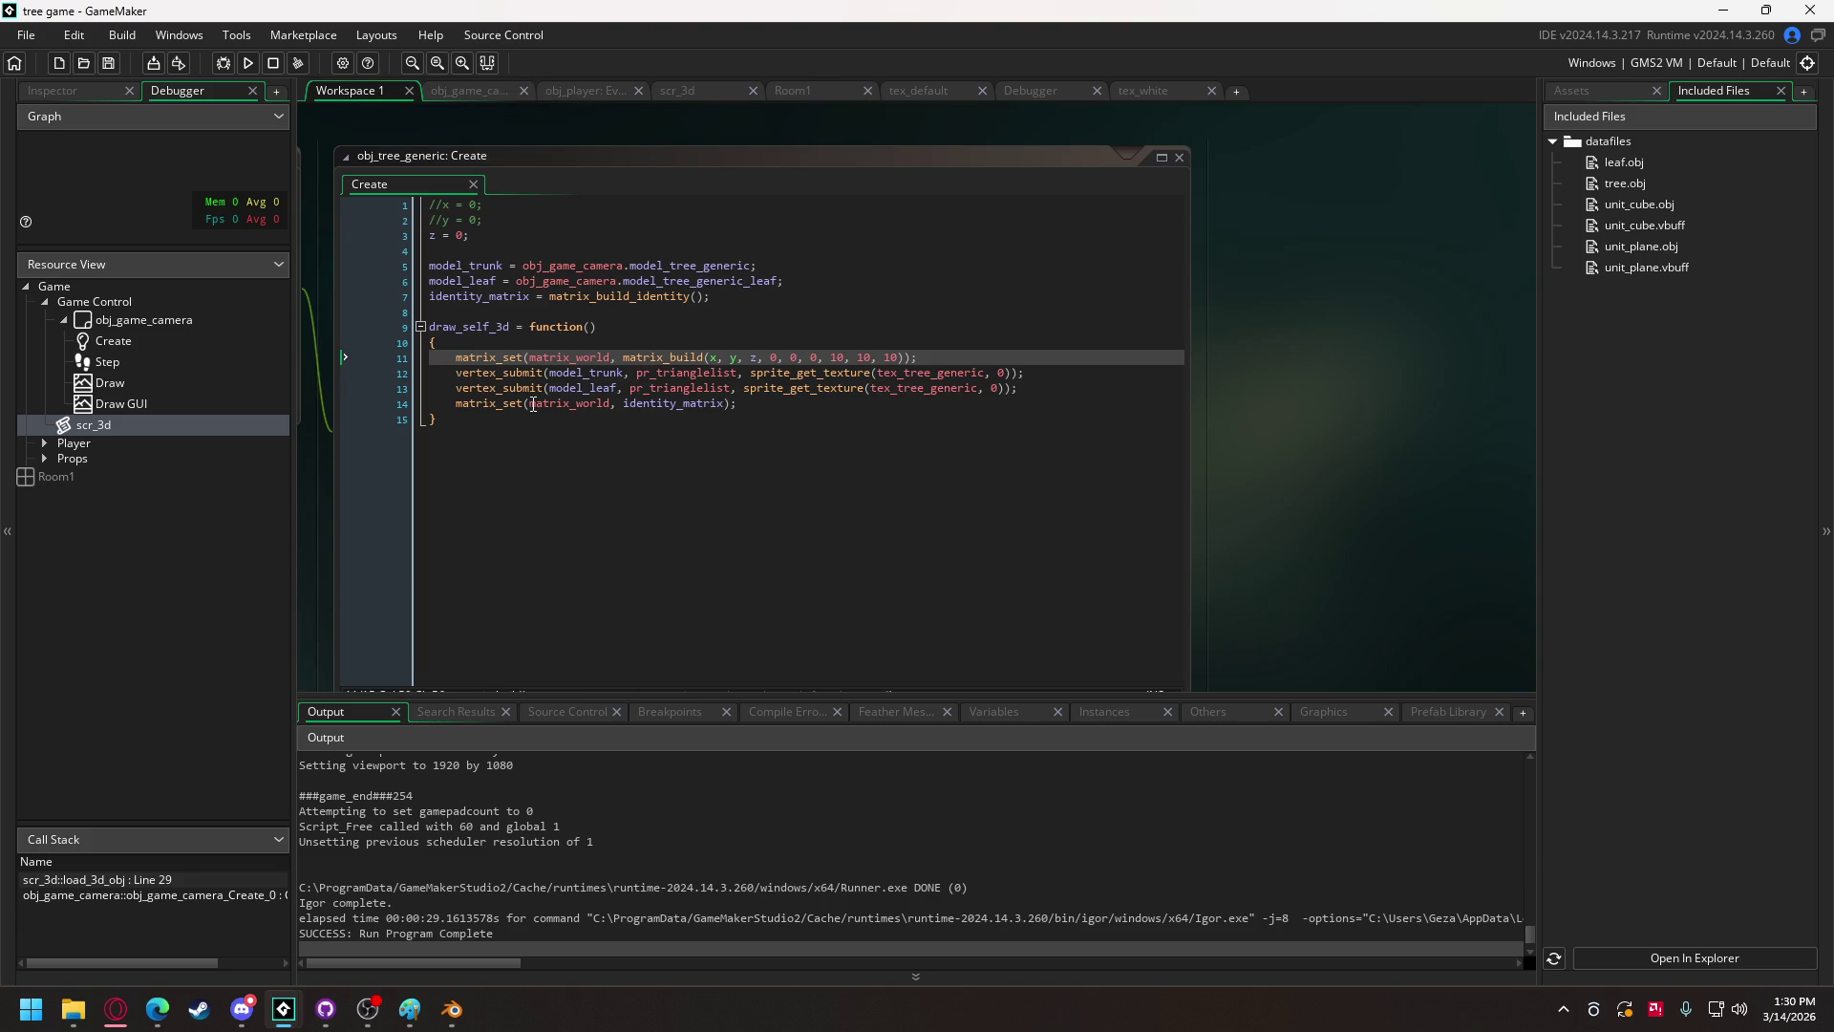
{"action": "mouse_move", "coordinate": [533, 406]}
{"action": "mouse_move", "coordinate": [483, 332]}
{"action": "left_click", "coordinate": [456, 89]}
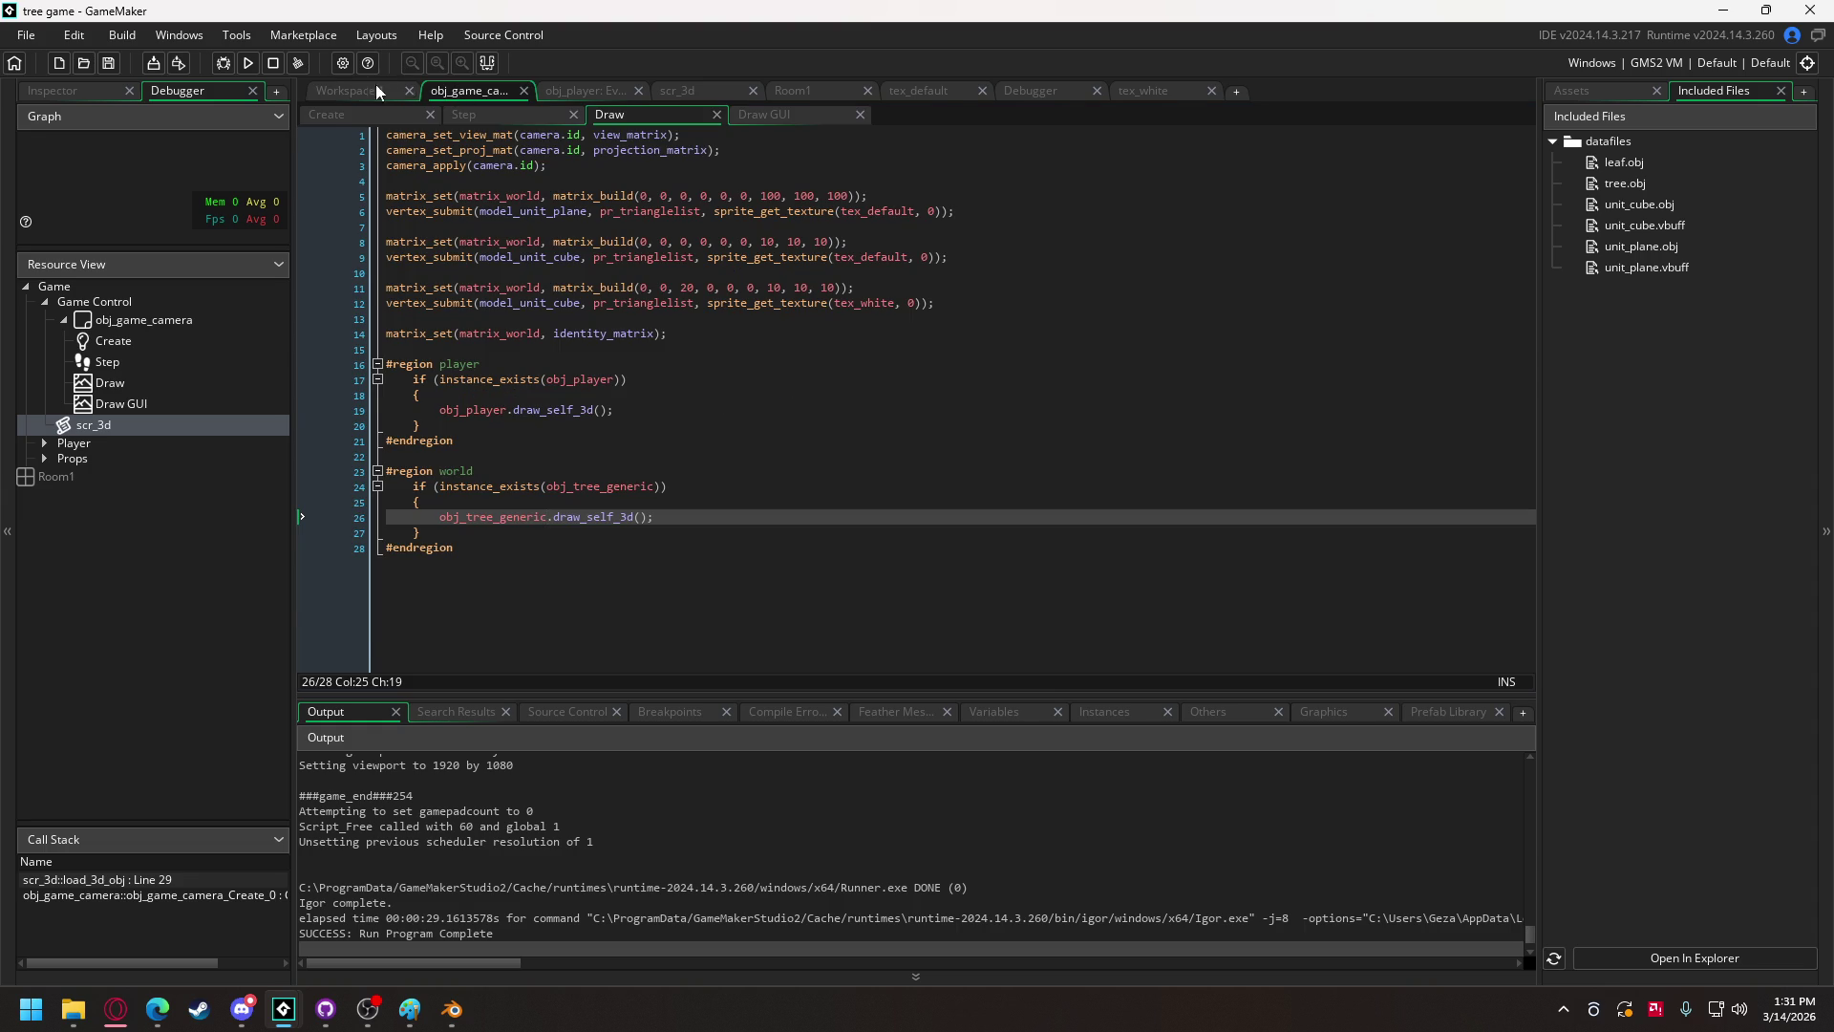
{"action": "left_click", "coordinate": [334, 114]}
{"action": "scroll", "coordinate": [1101, 324], "scroll_direction": "up", "scroll_amount": 5}
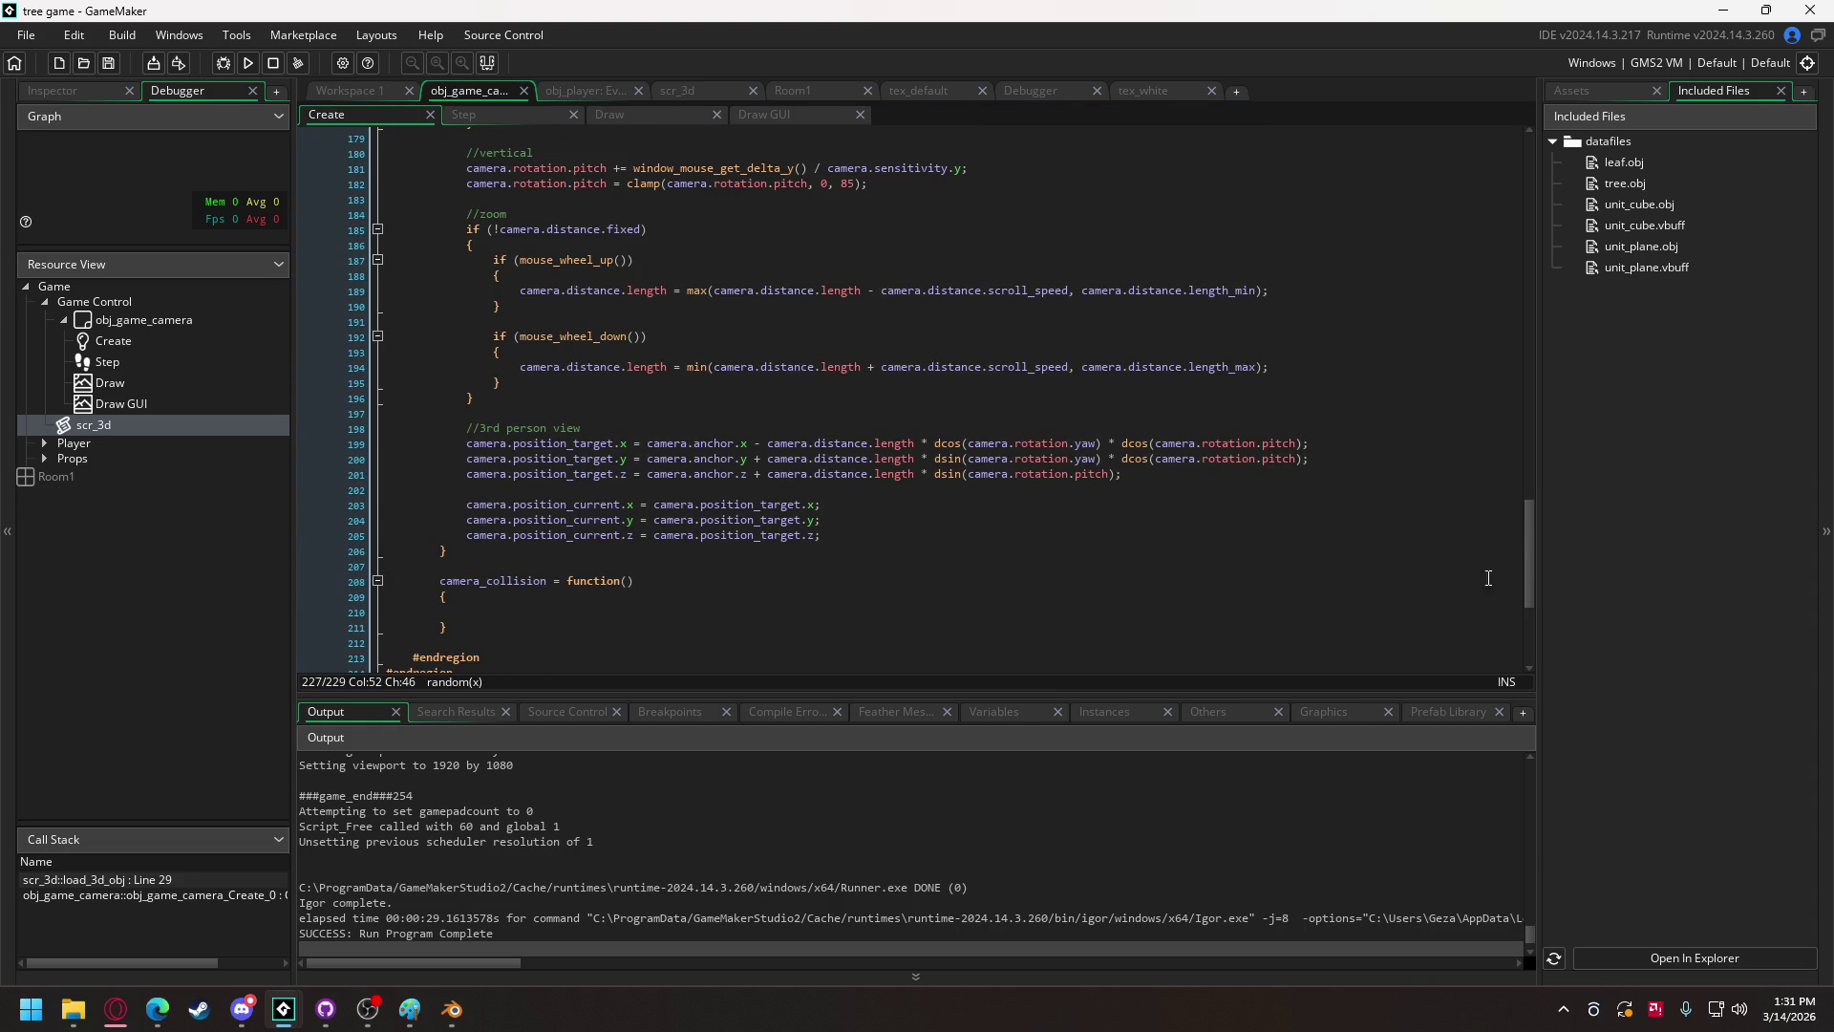
{"action": "left_click_drag", "start_coordinate": [1529, 537], "coordinate": [1529, 182]}
{"action": "scroll", "coordinate": [746, 339], "scroll_direction": "down", "scroll_amount": 4}
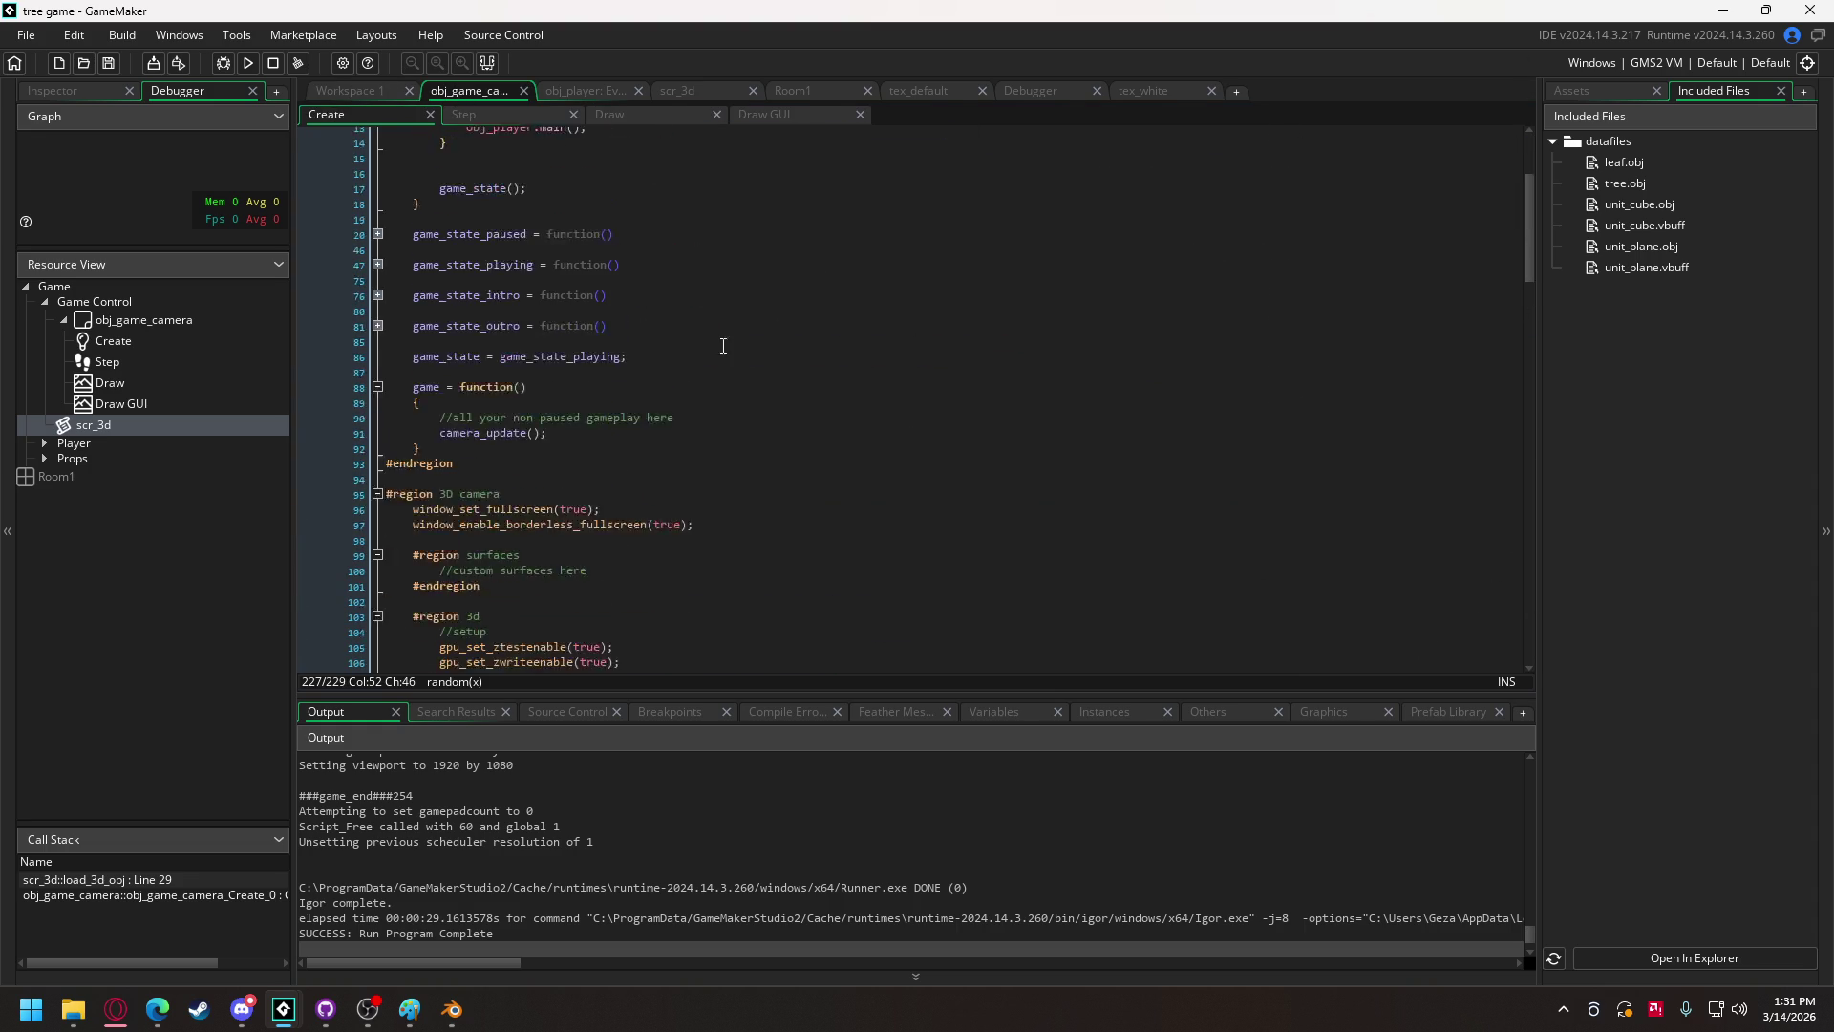
{"action": "scroll", "coordinate": [492, 458], "scroll_direction": "up", "scroll_amount": 8}
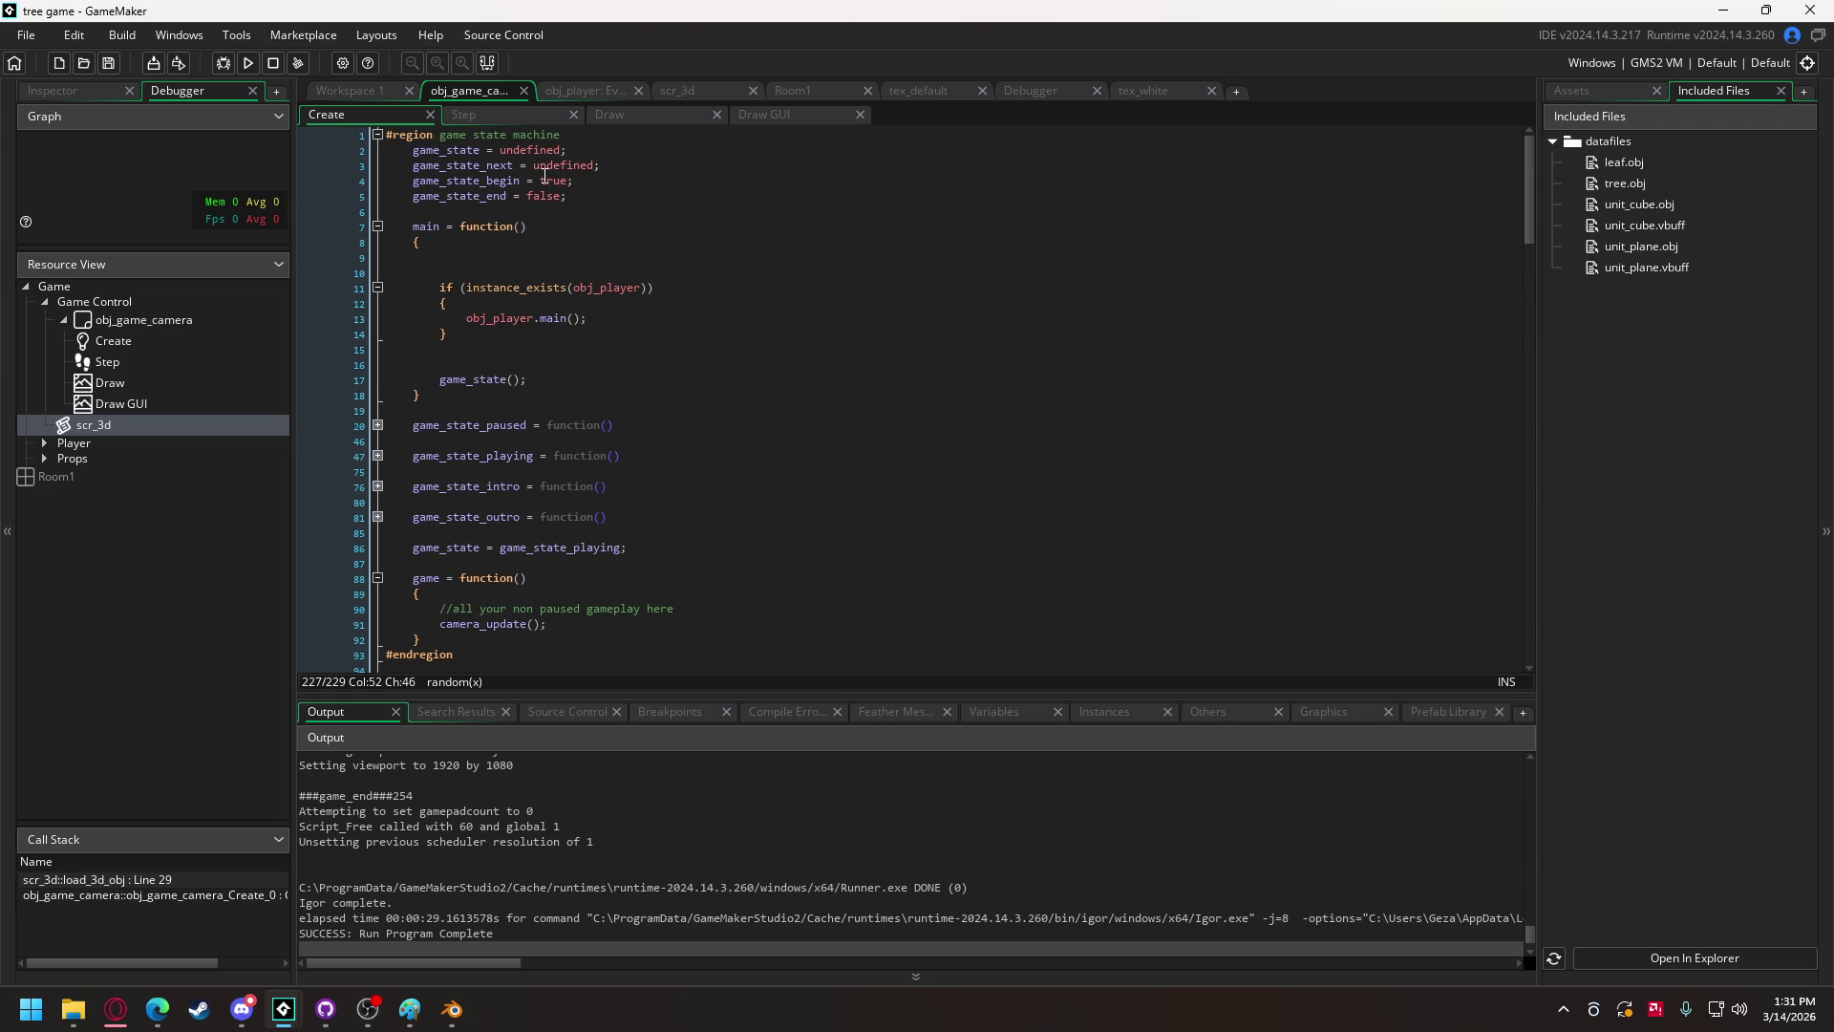
{"action": "left_click", "coordinate": [386, 135]}
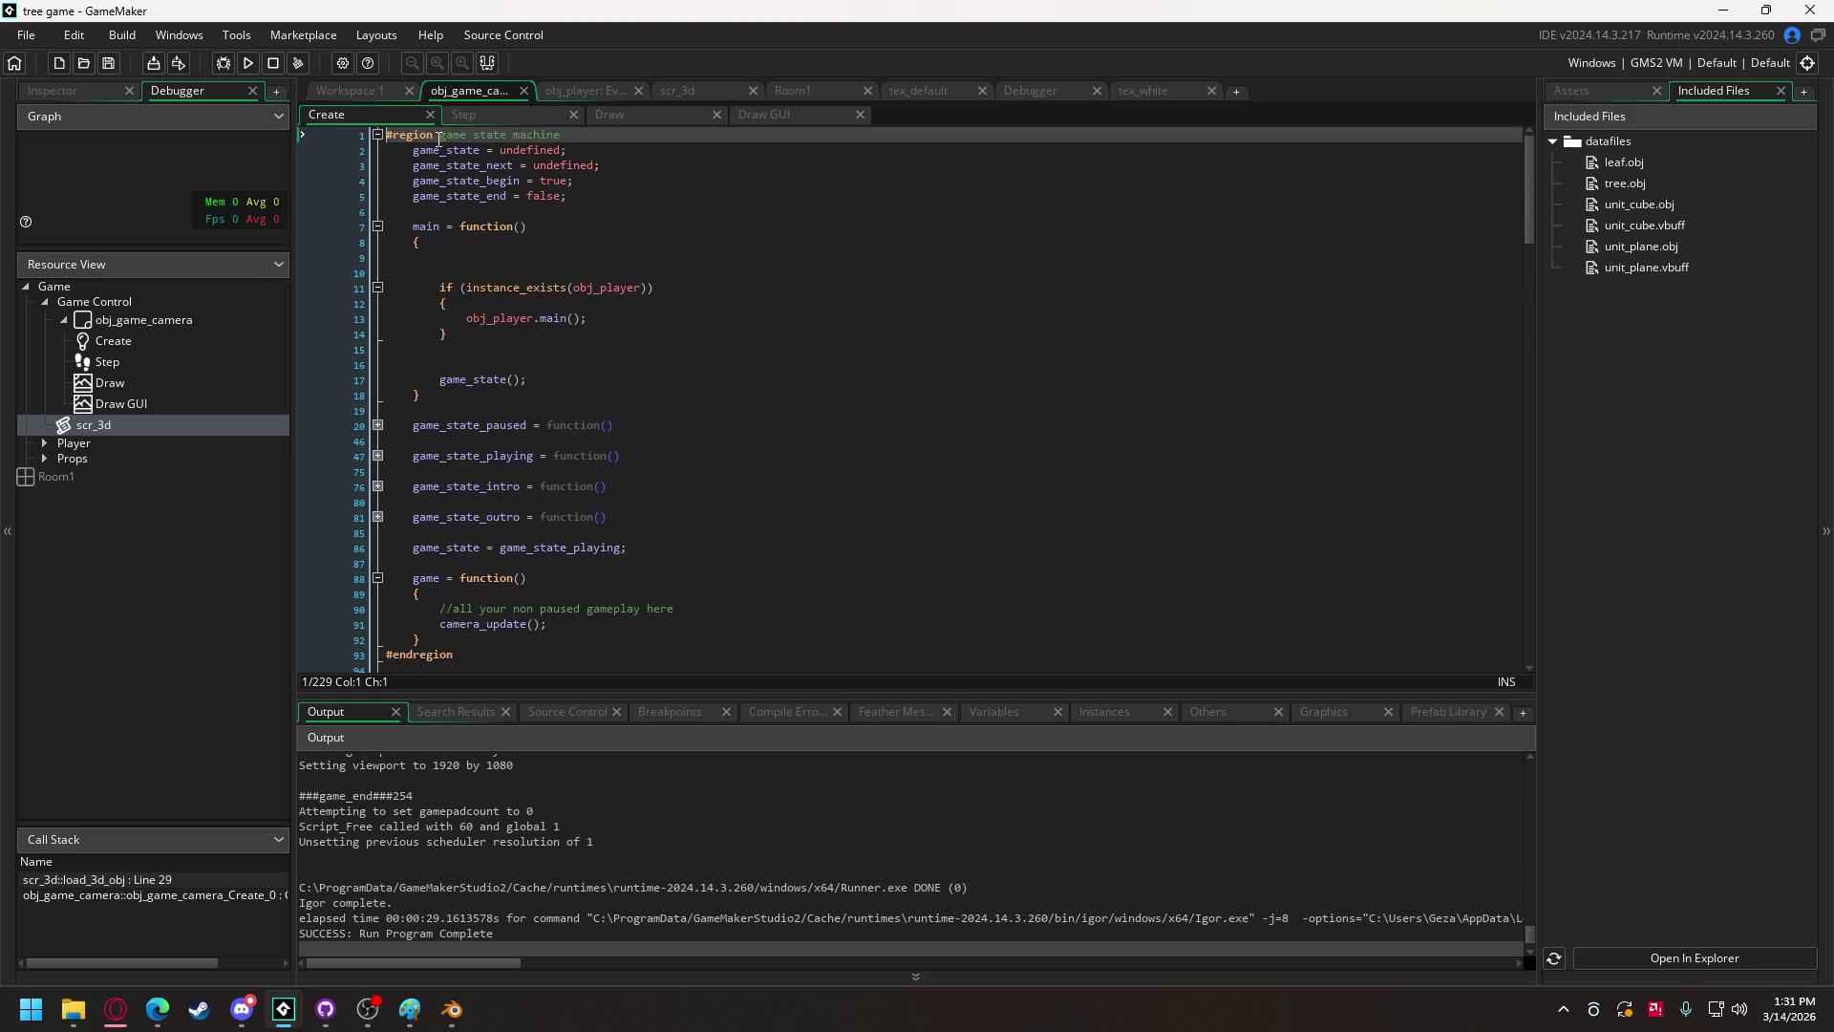
Step: Add a '#region generic setup' block calling randomize() at the top of the camera's Create code
{"action": "key", "text": "Return"}
{"action": "key", "text": "Return"}
{"action": "left_click", "coordinate": [459, 143]}
{"action": "type", "text": "#generic set"}
{"action": "type", "text": "up"}
{"action": "key", "text": "Return"}
{"action": "key", "text": "Return"}
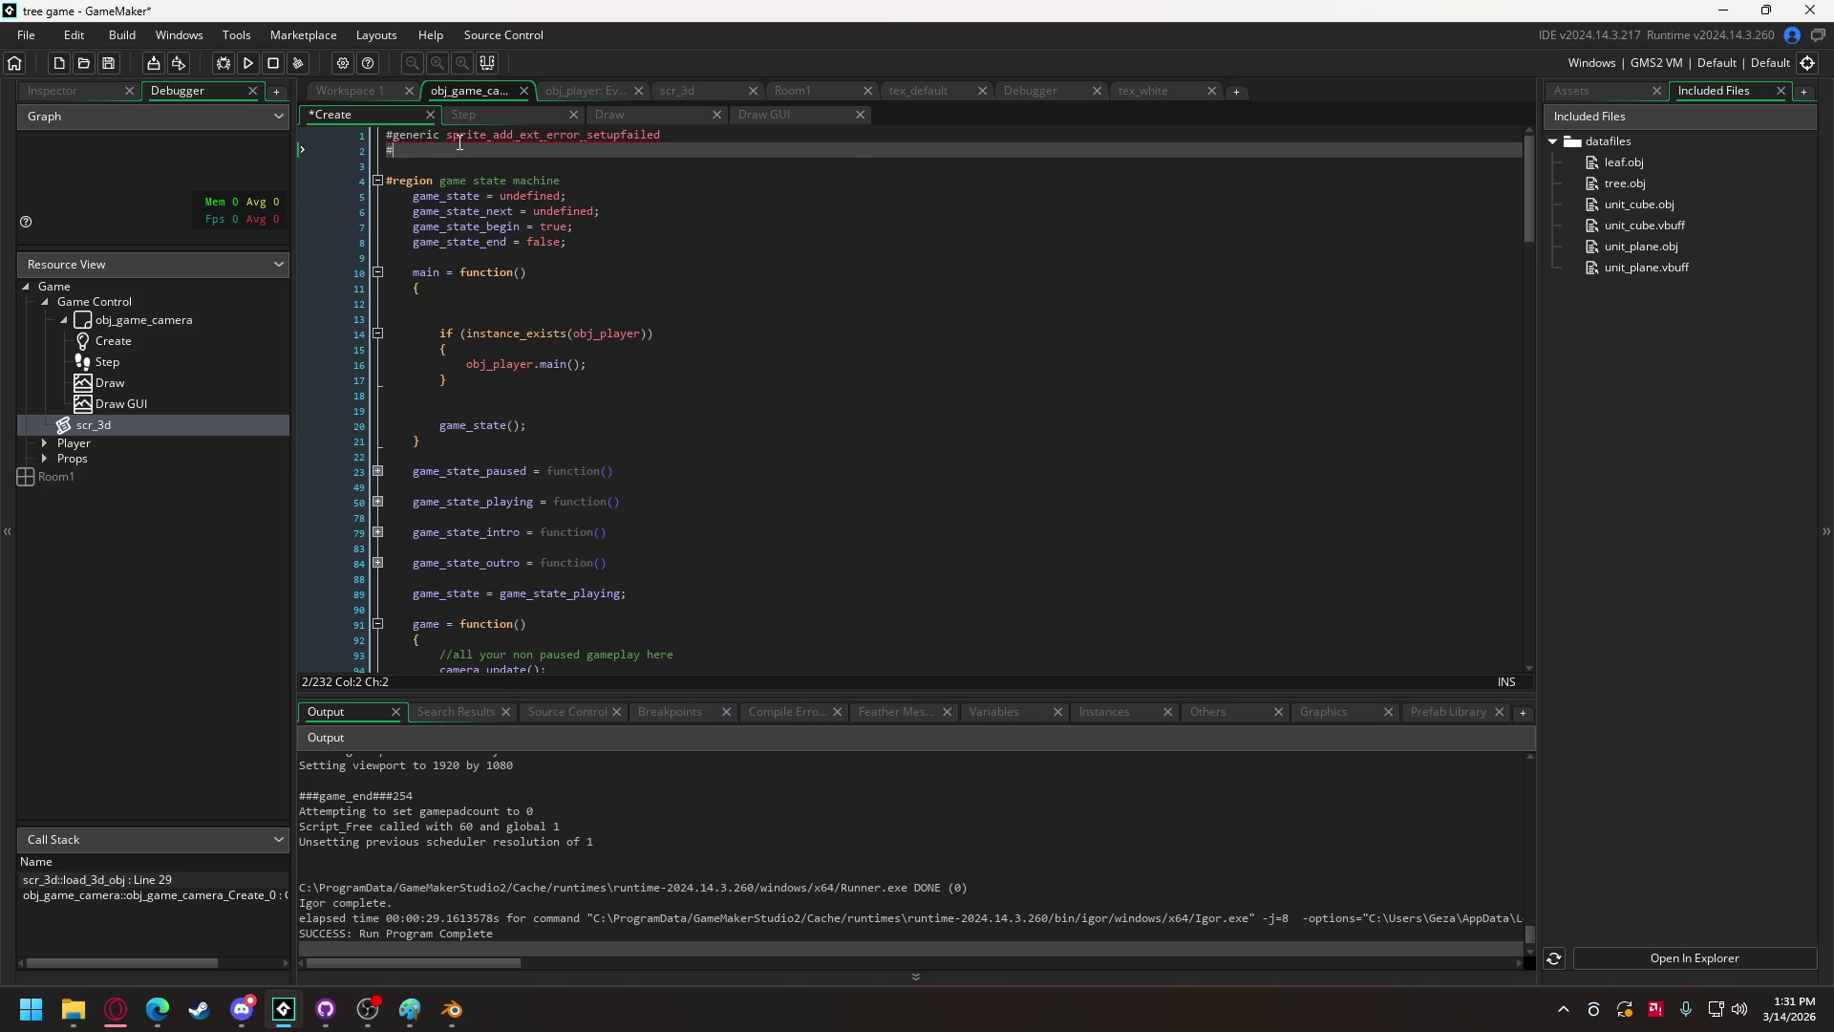
{"action": "type", "text": "endregi"}
{"action": "key", "text": "Return"}
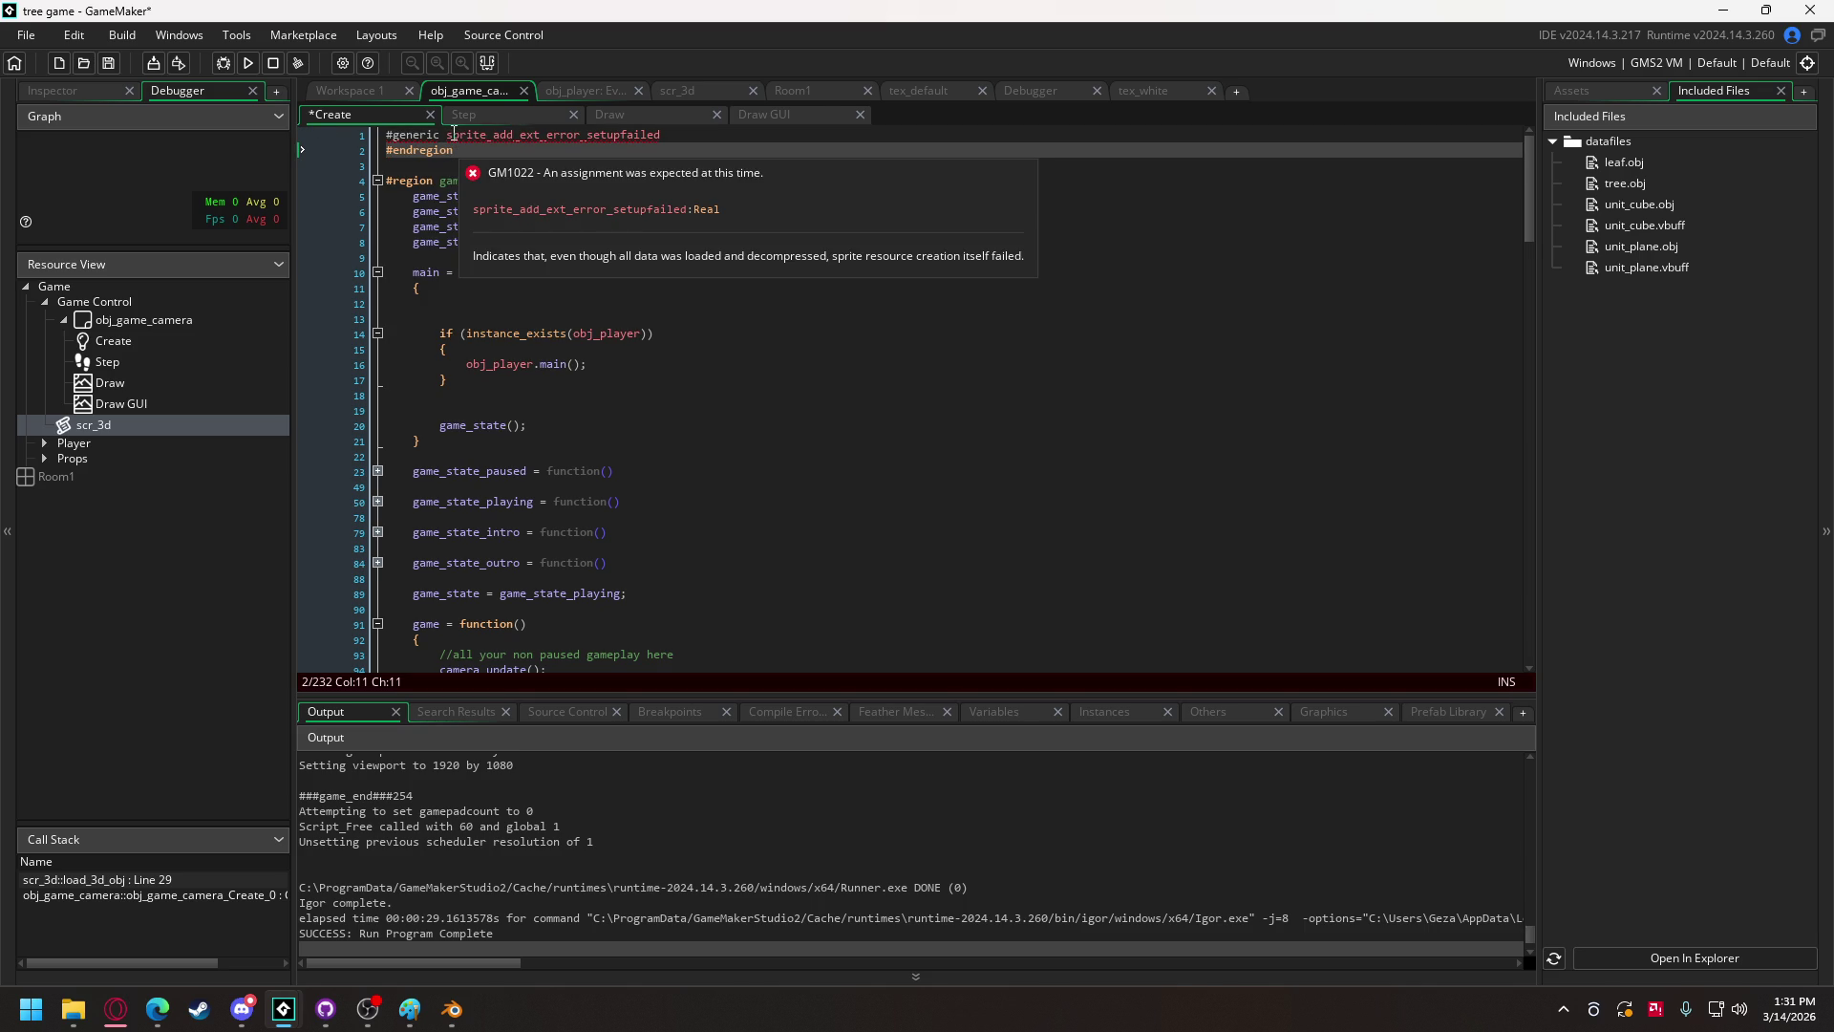
{"action": "left_click", "coordinate": [396, 134]}
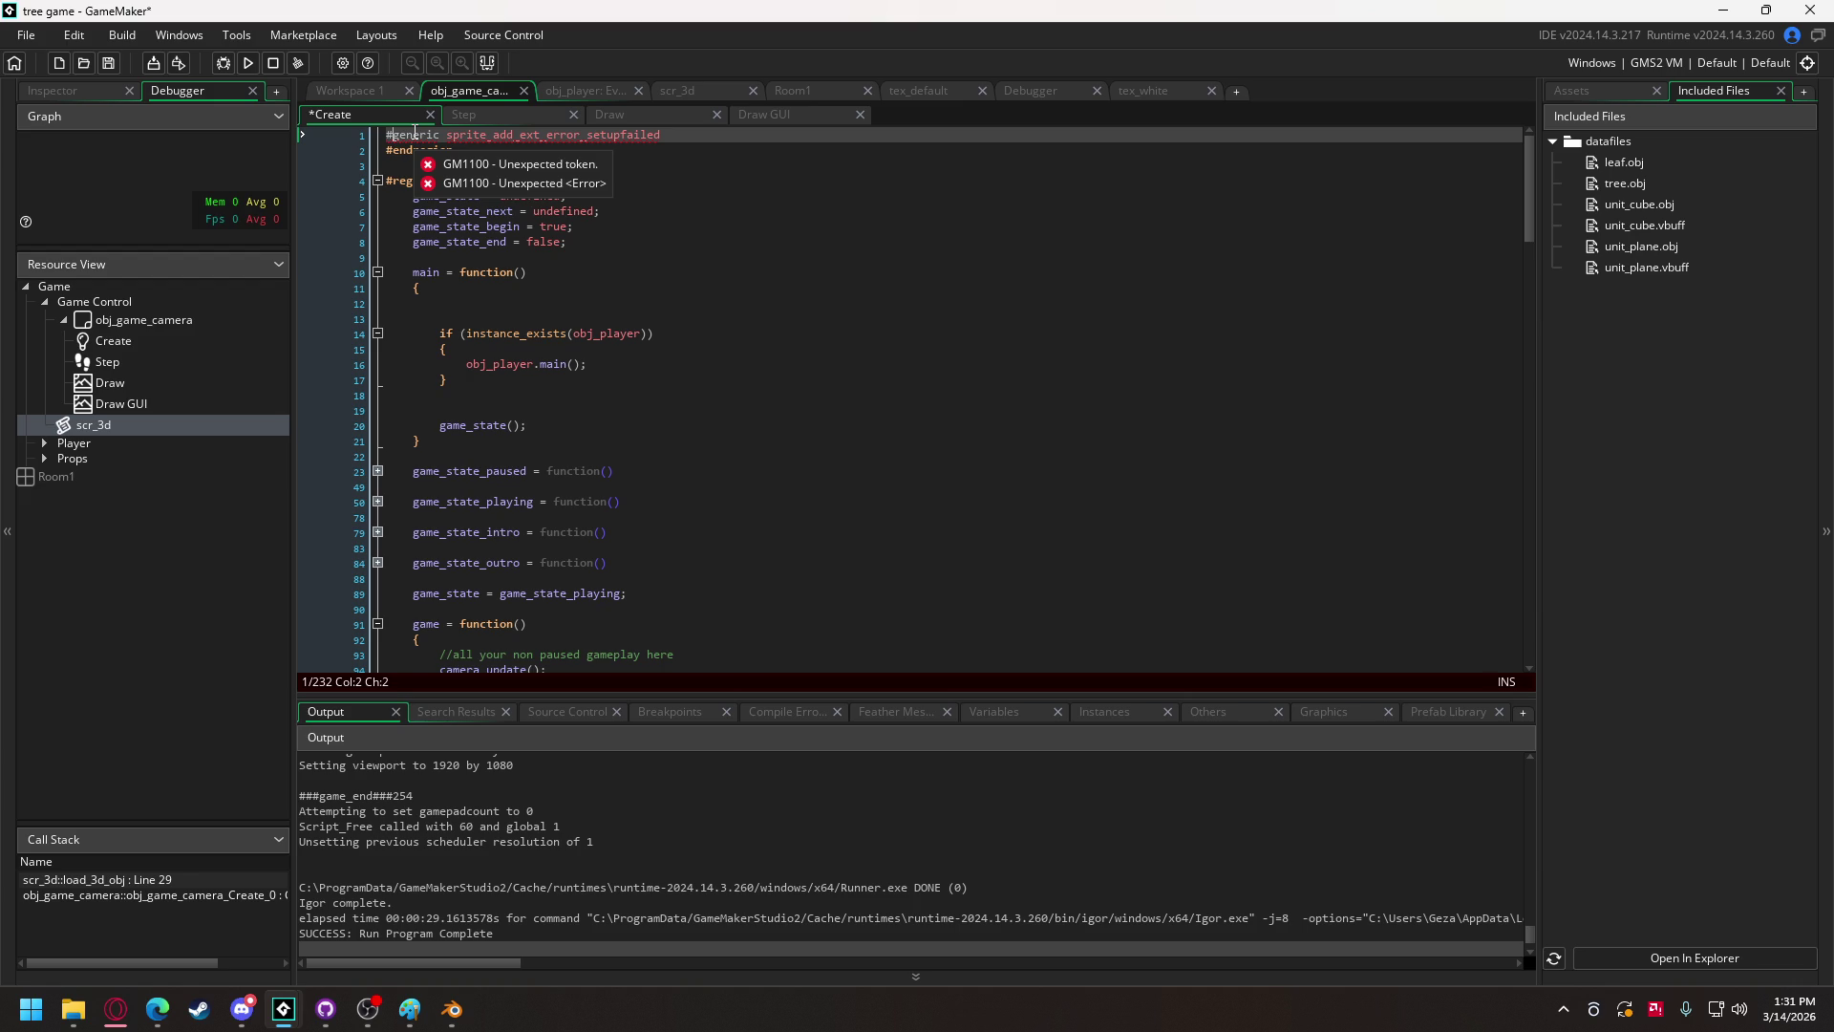
{"action": "type", "text": "region"}
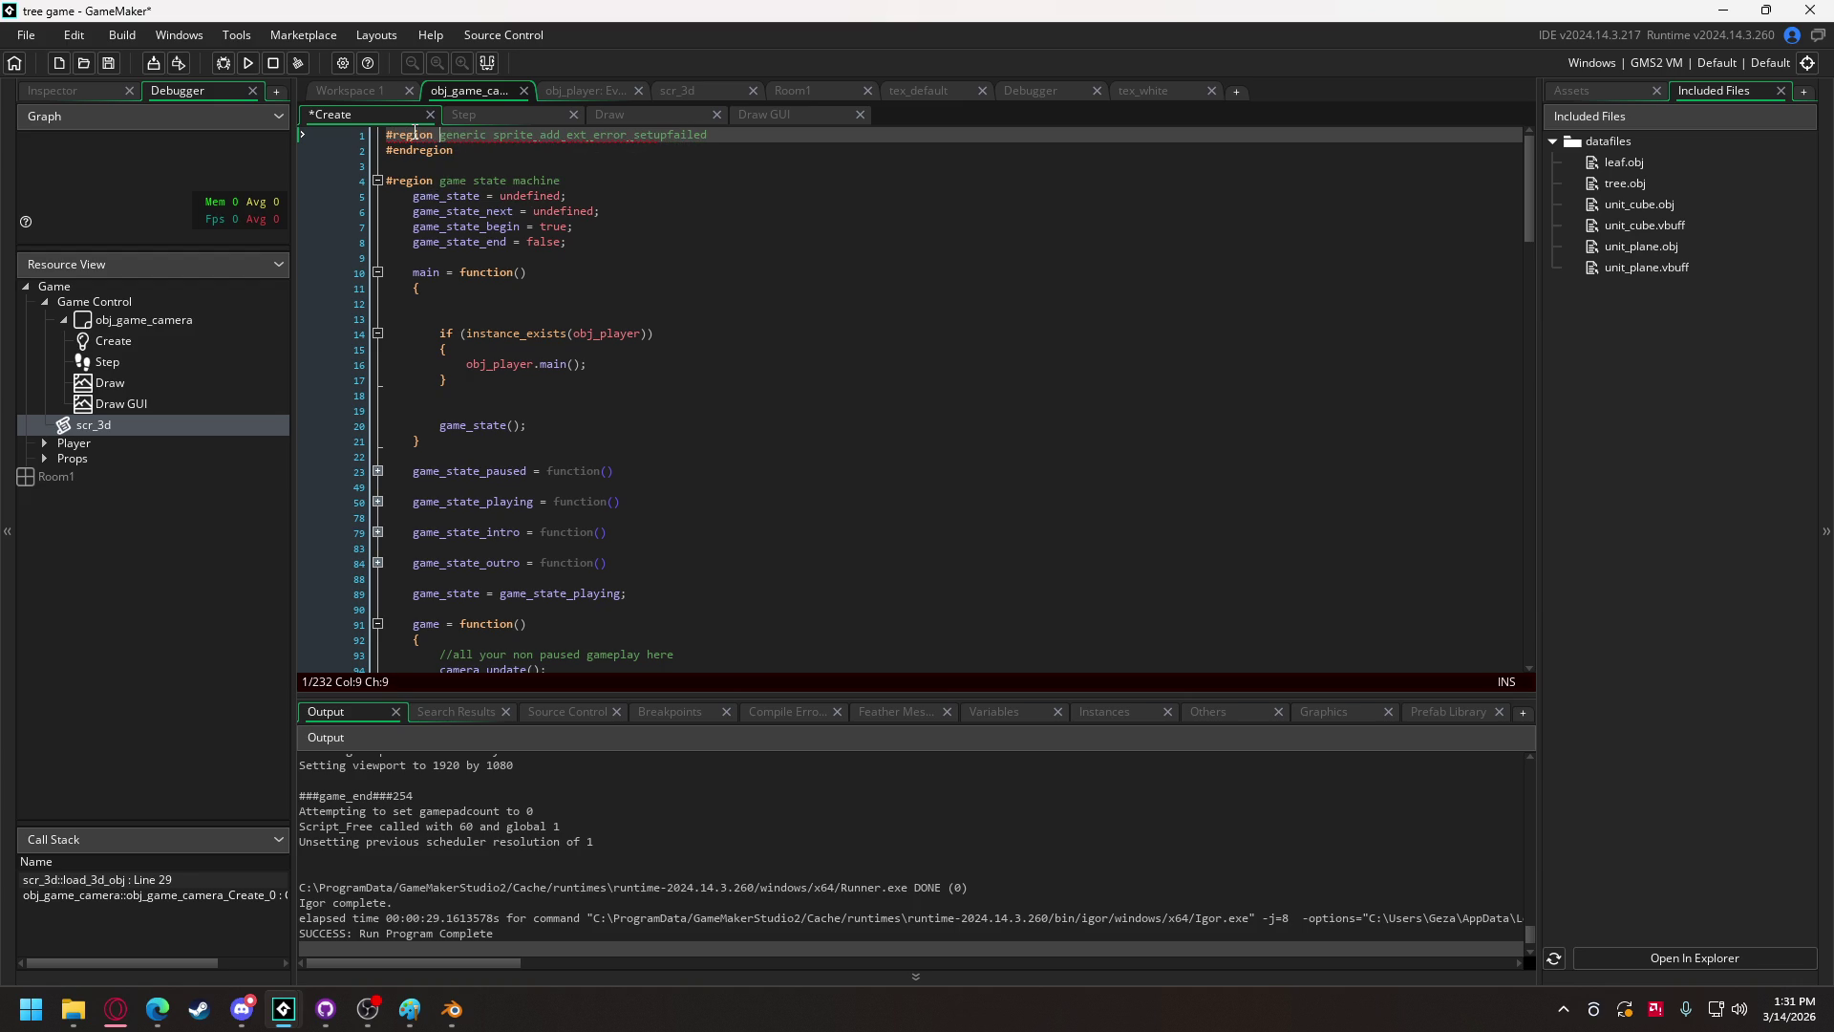
{"action": "left_click_drag", "start_coordinate": [506, 137], "coordinate": [801, 136]}
{"action": "key", "text": "BackSpace"}
{"action": "key", "text": "BackSpace"}
{"action": "type", "text": "etup"}
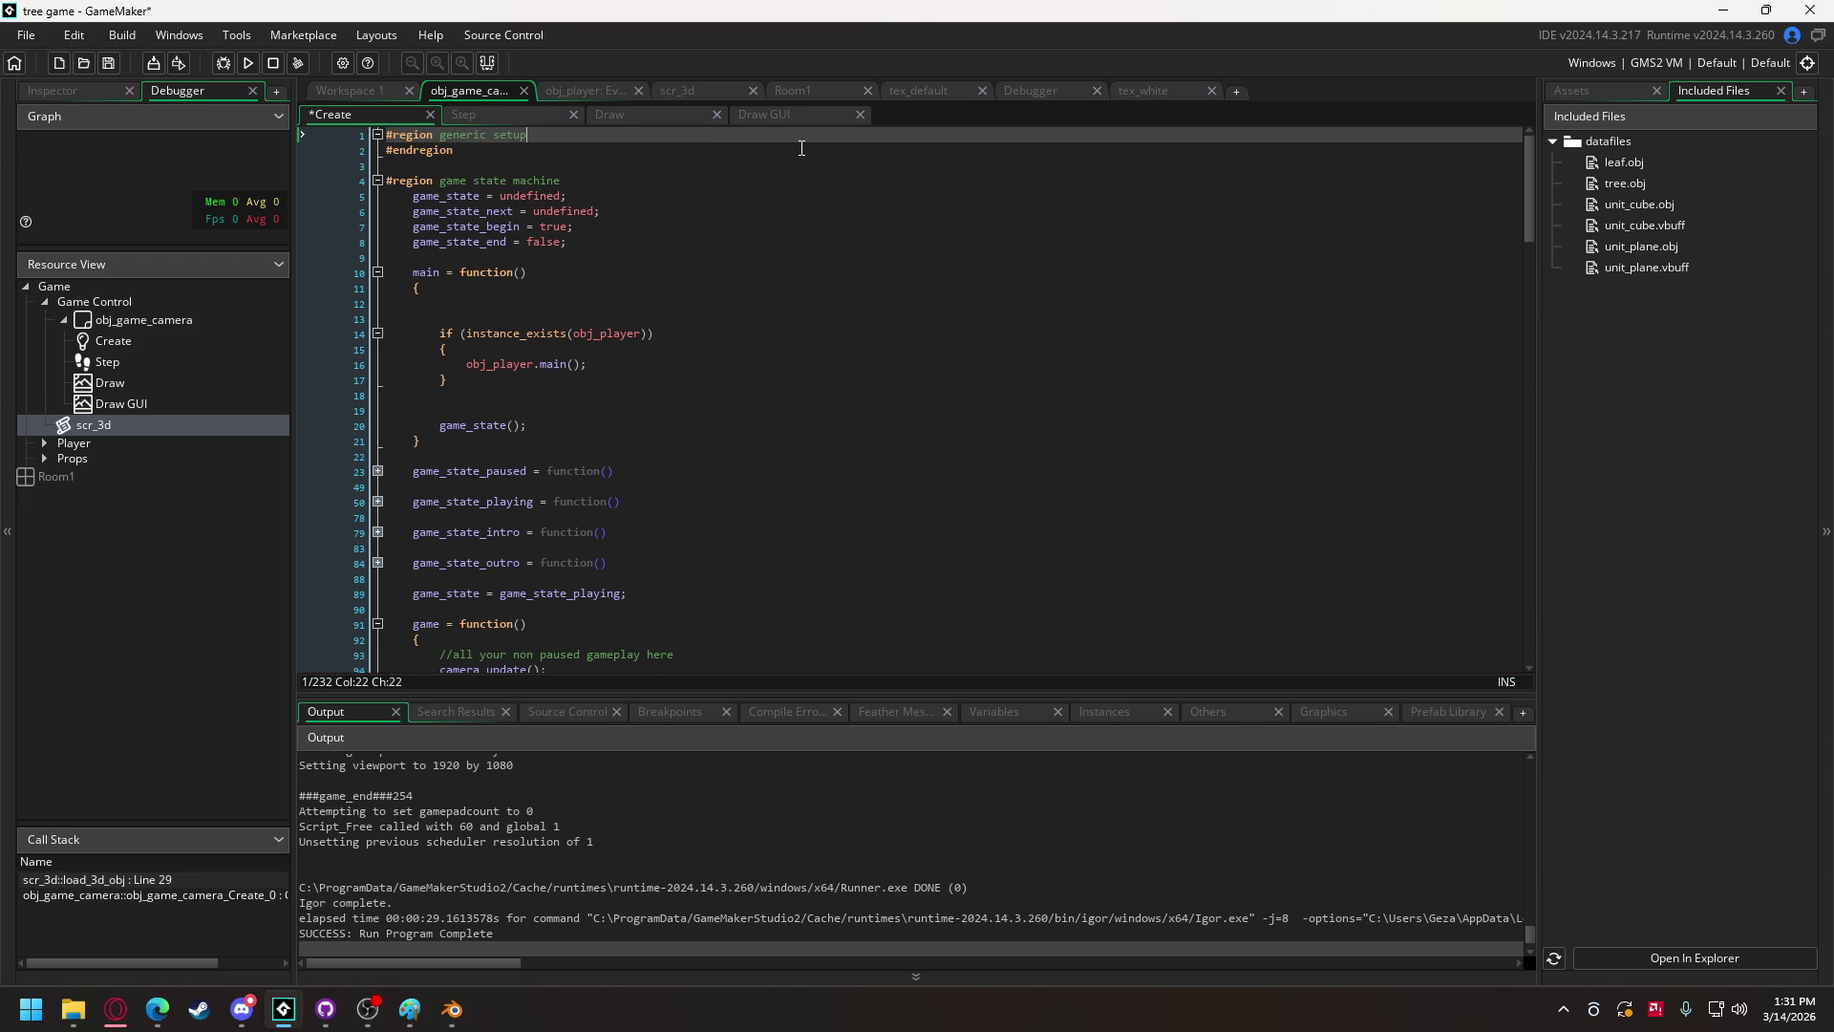
{"action": "key", "text": "Return"}
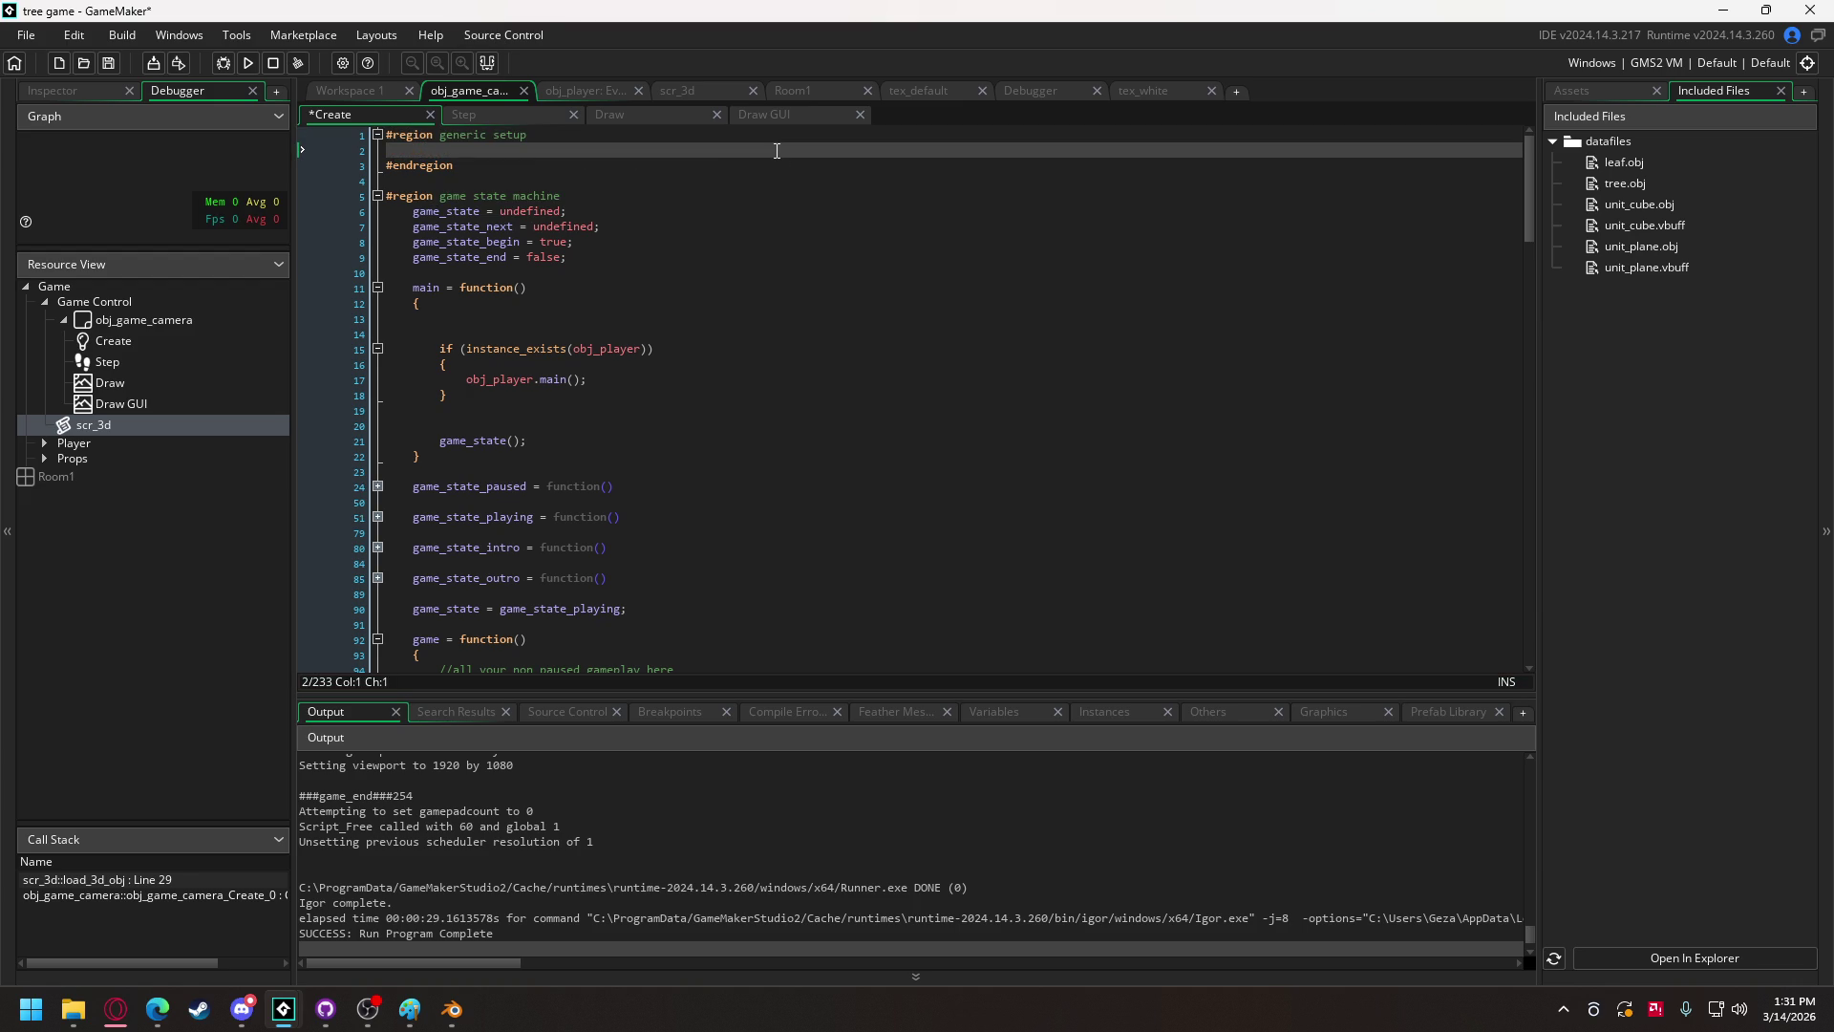
{"action": "type", "text": "randomize();"}
Step: Run the game, save the vertex buffer at the prompt, then quit
{"action": "left_click", "coordinate": [249, 63]}
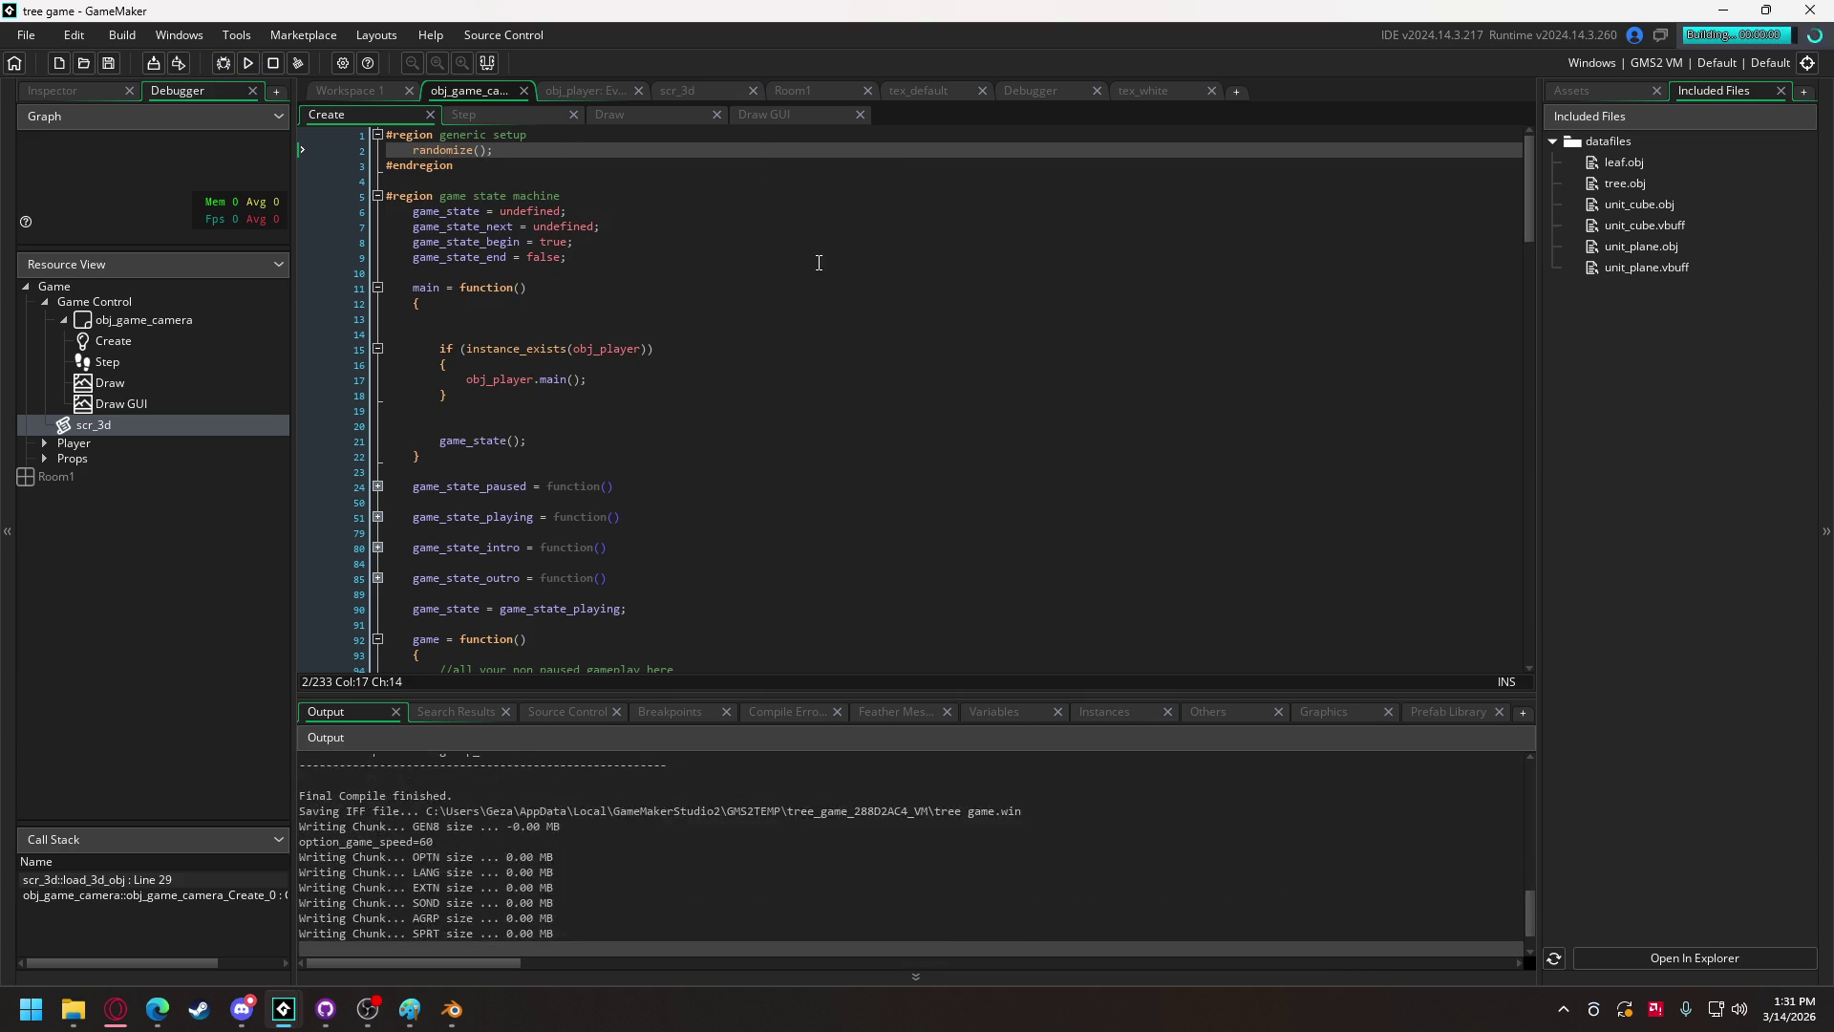
{"action": "left_click", "coordinate": [873, 638]}
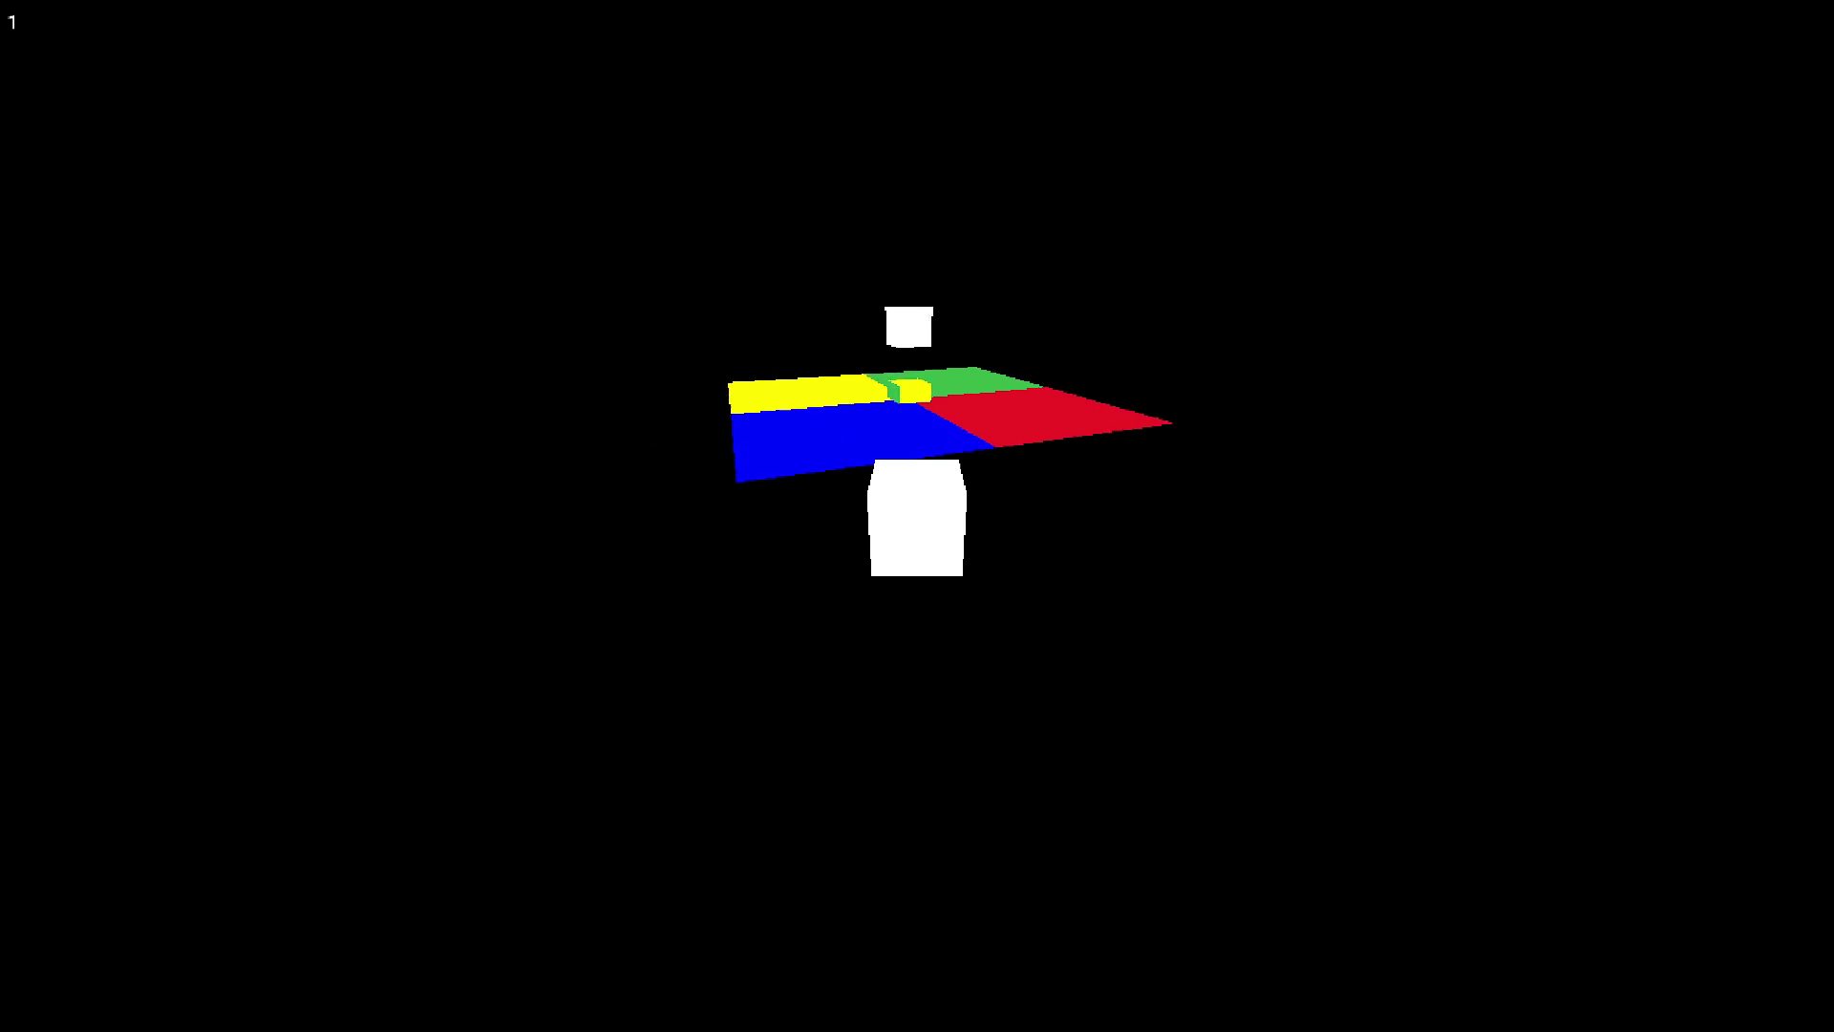
{"action": "key", "text": "Escape"}
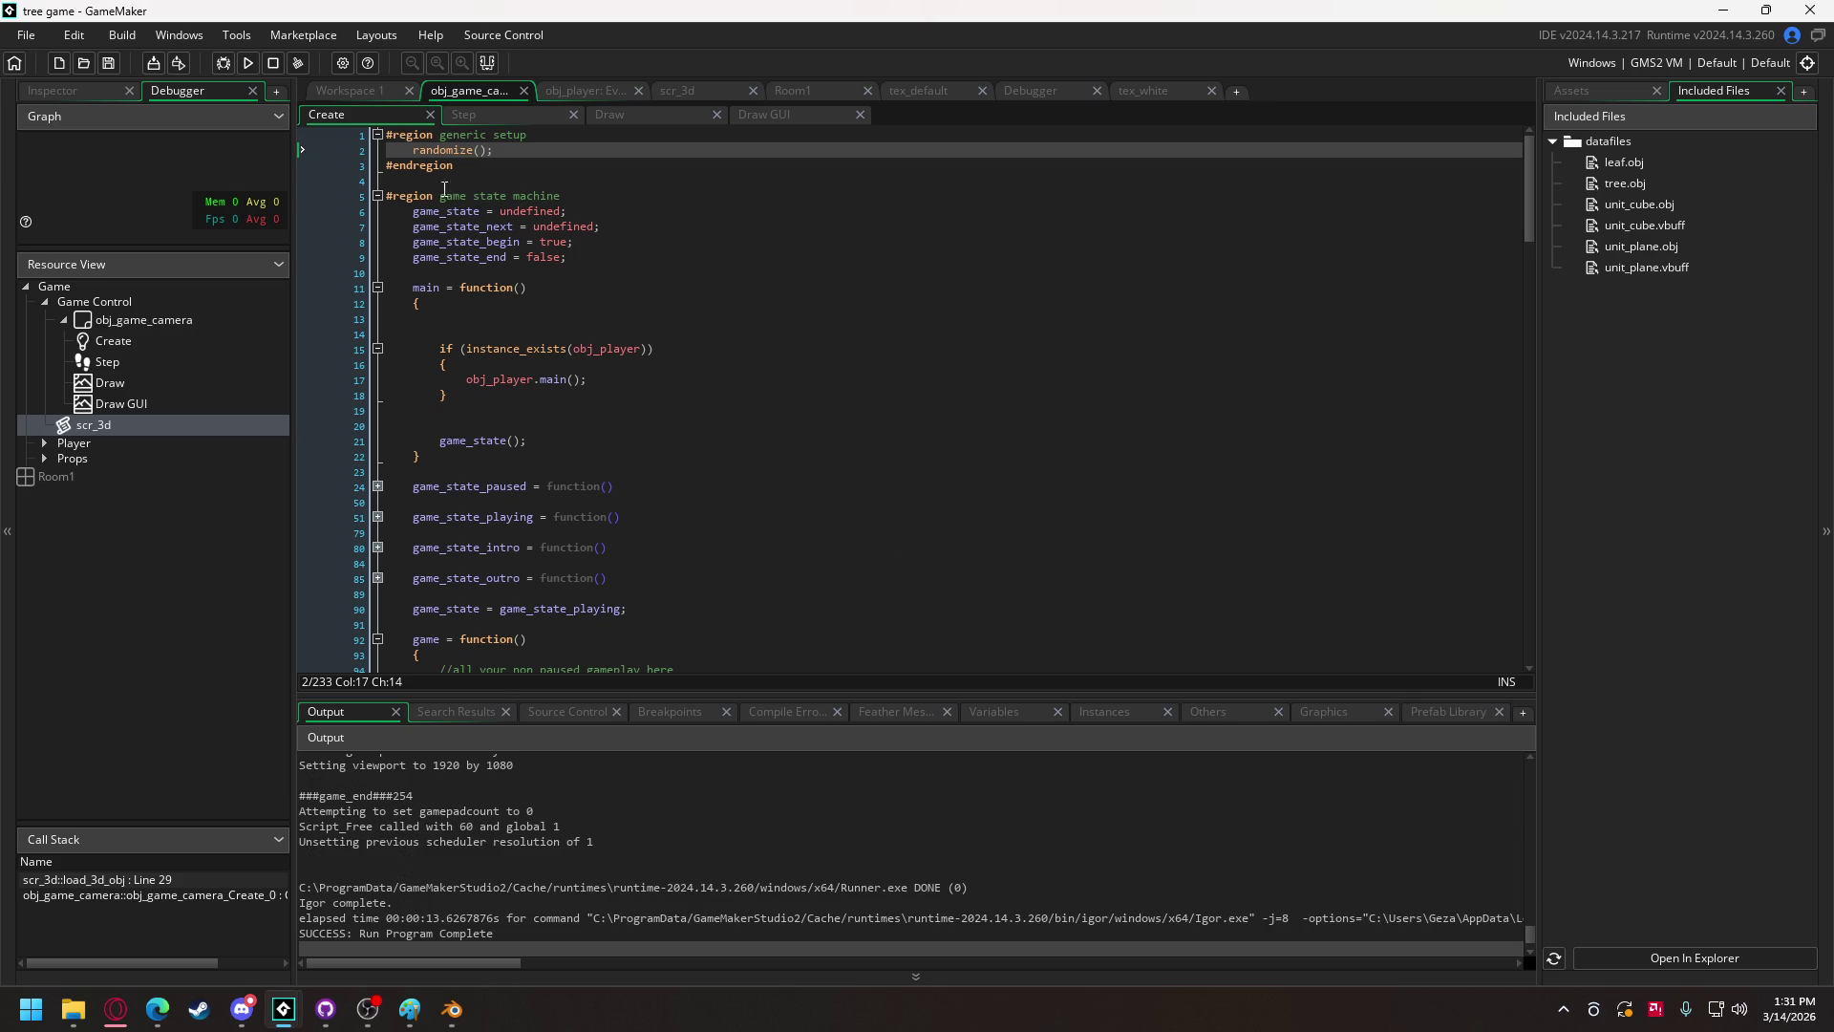
Step: In the camera's Create code, change the test-tree loop from _i < 10 to _i < 100
{"action": "left_click", "coordinate": [371, 94]}
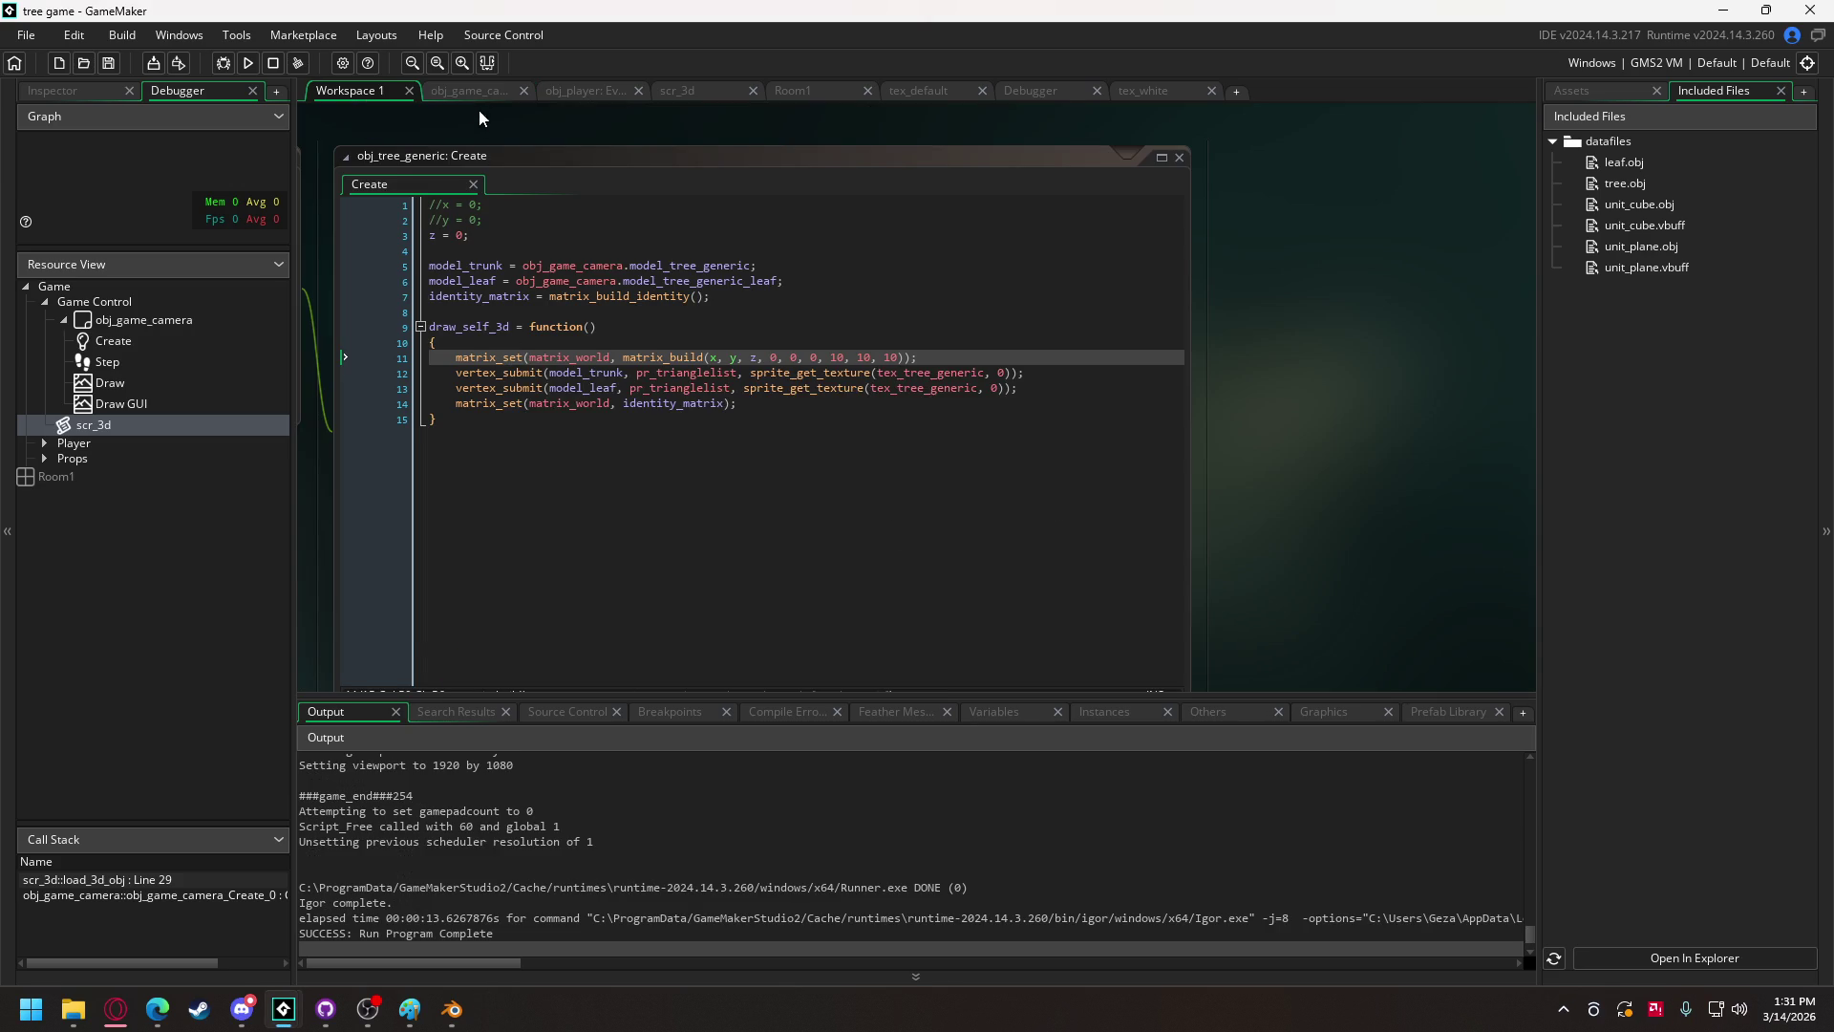
{"action": "left_click", "coordinate": [468, 91]}
{"action": "left_click_drag", "start_coordinate": [1534, 187], "coordinate": [1464, 657]}
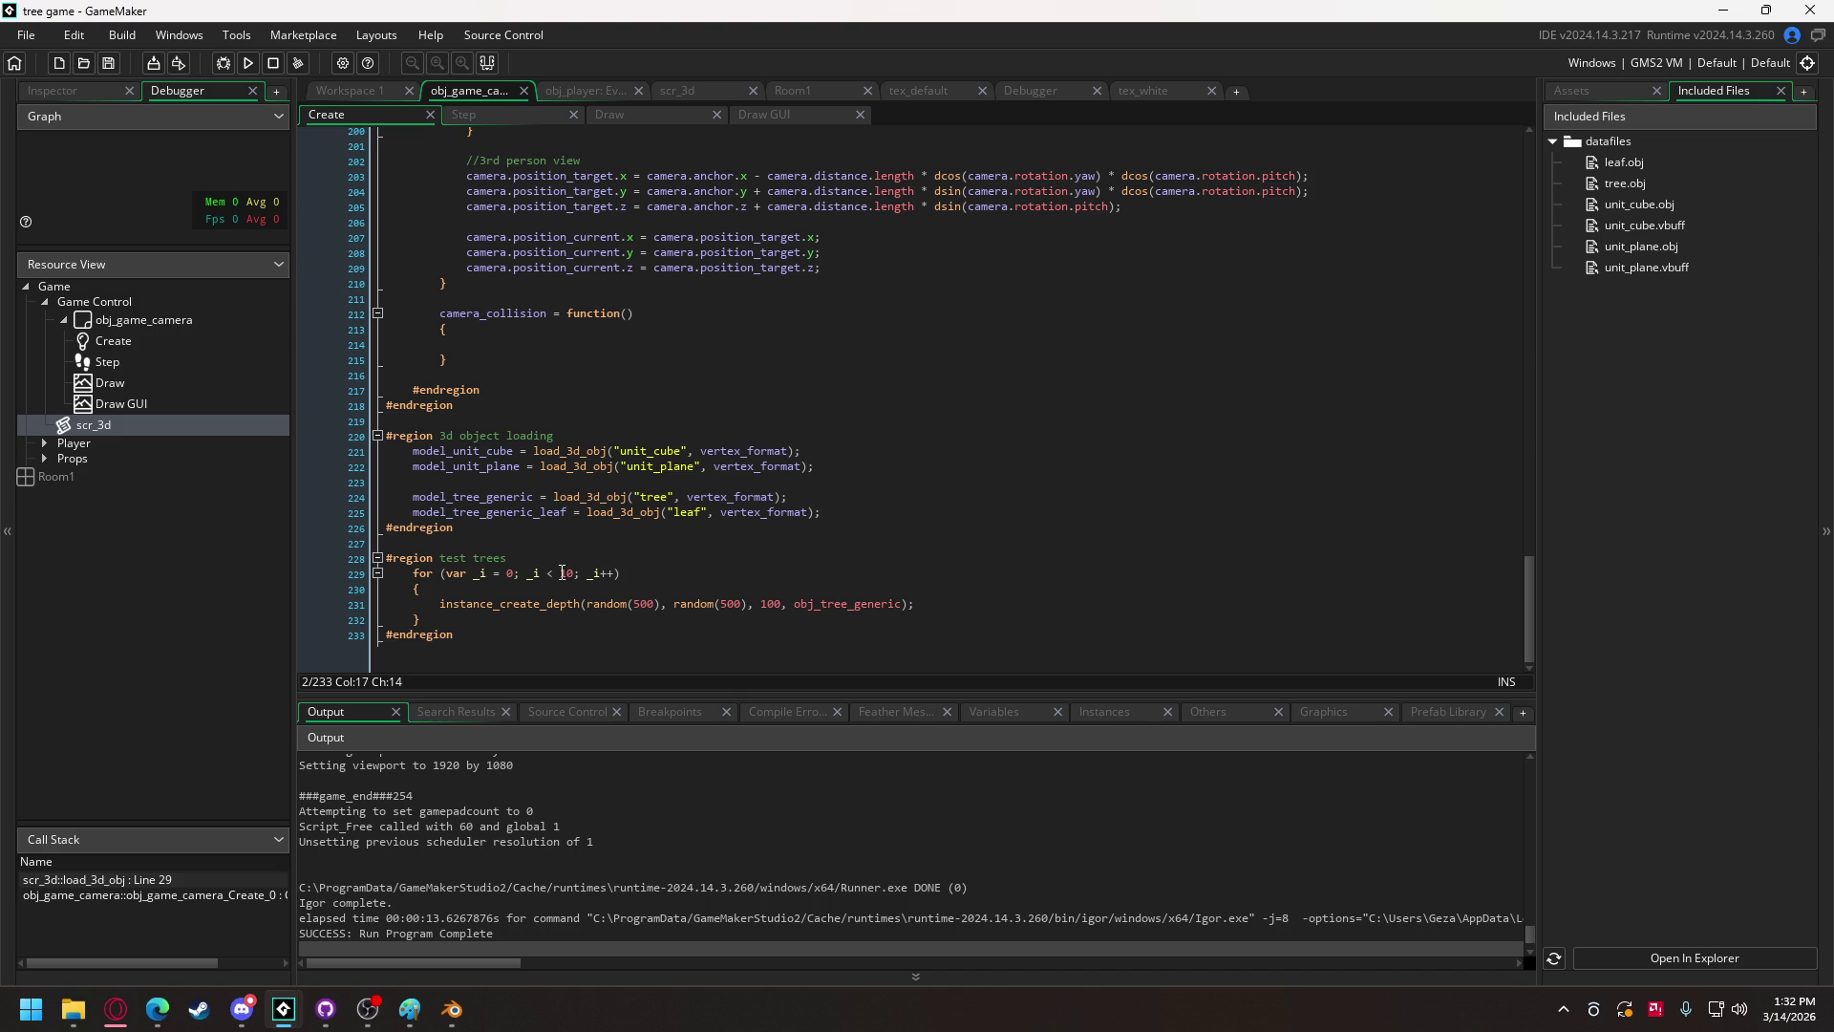
{"action": "left_click", "coordinate": [590, 606]}
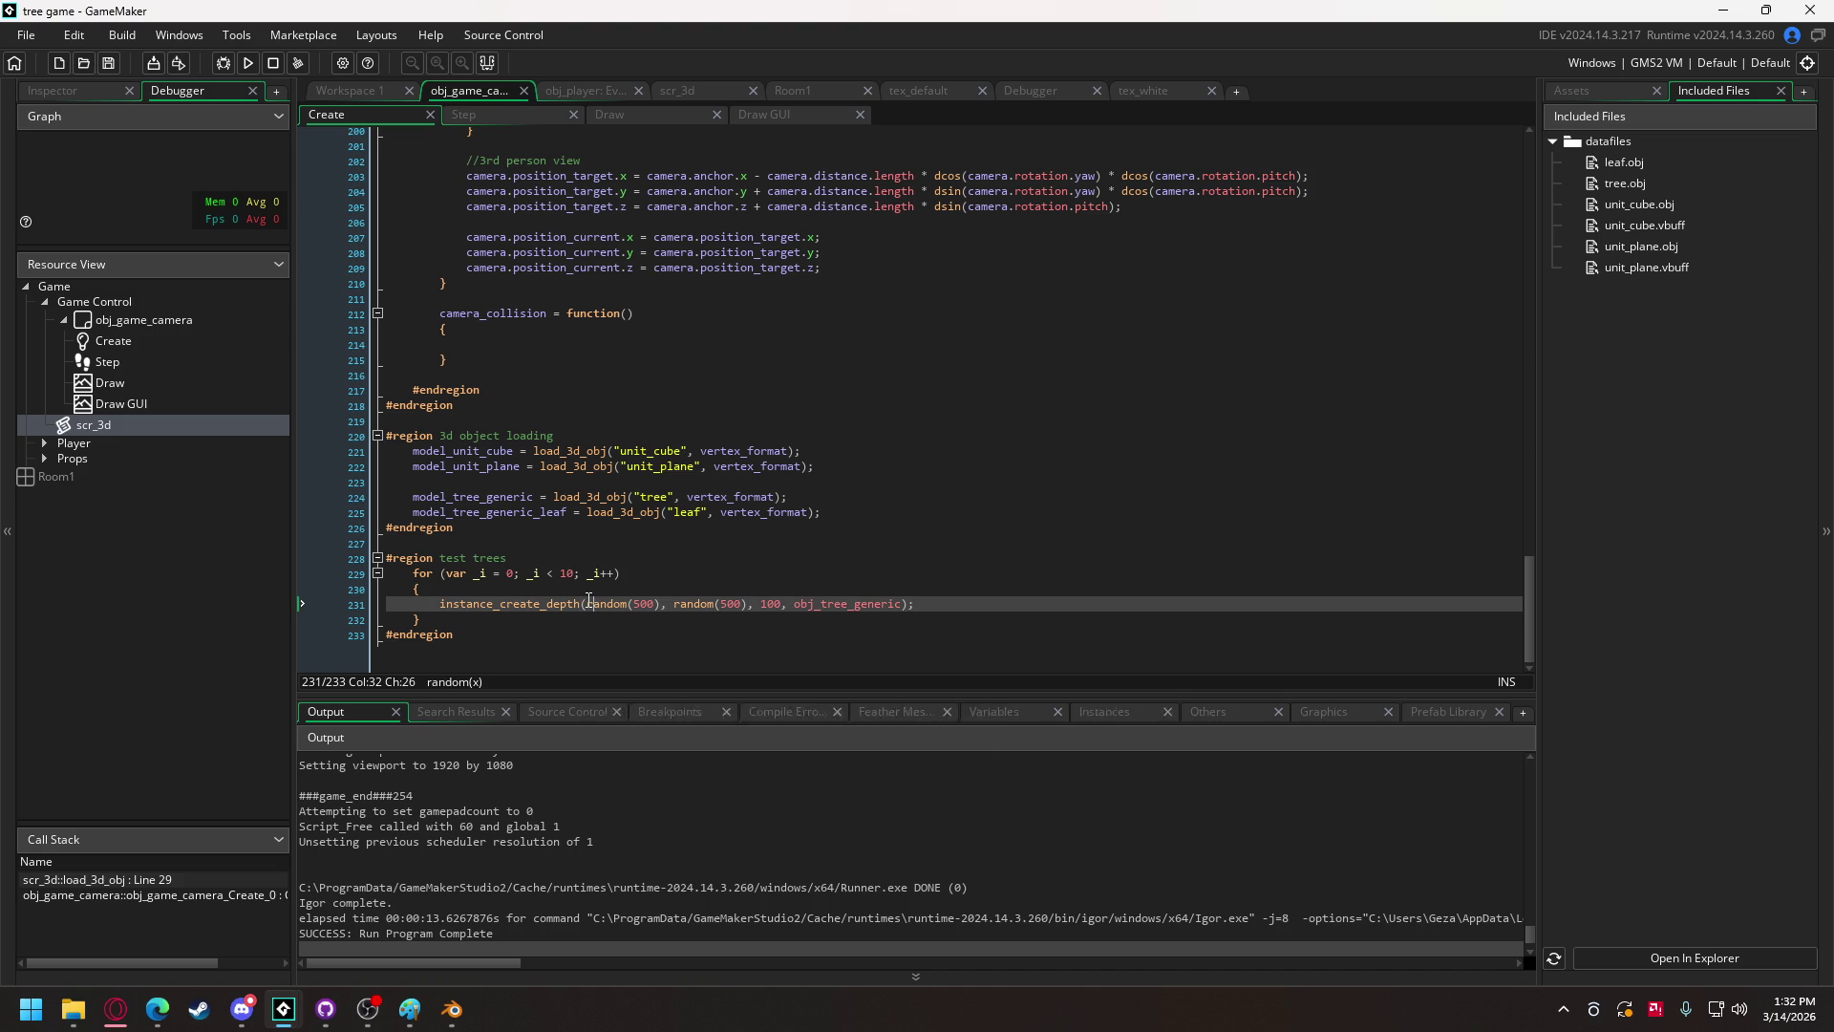
{"action": "left_click", "coordinate": [667, 605]}
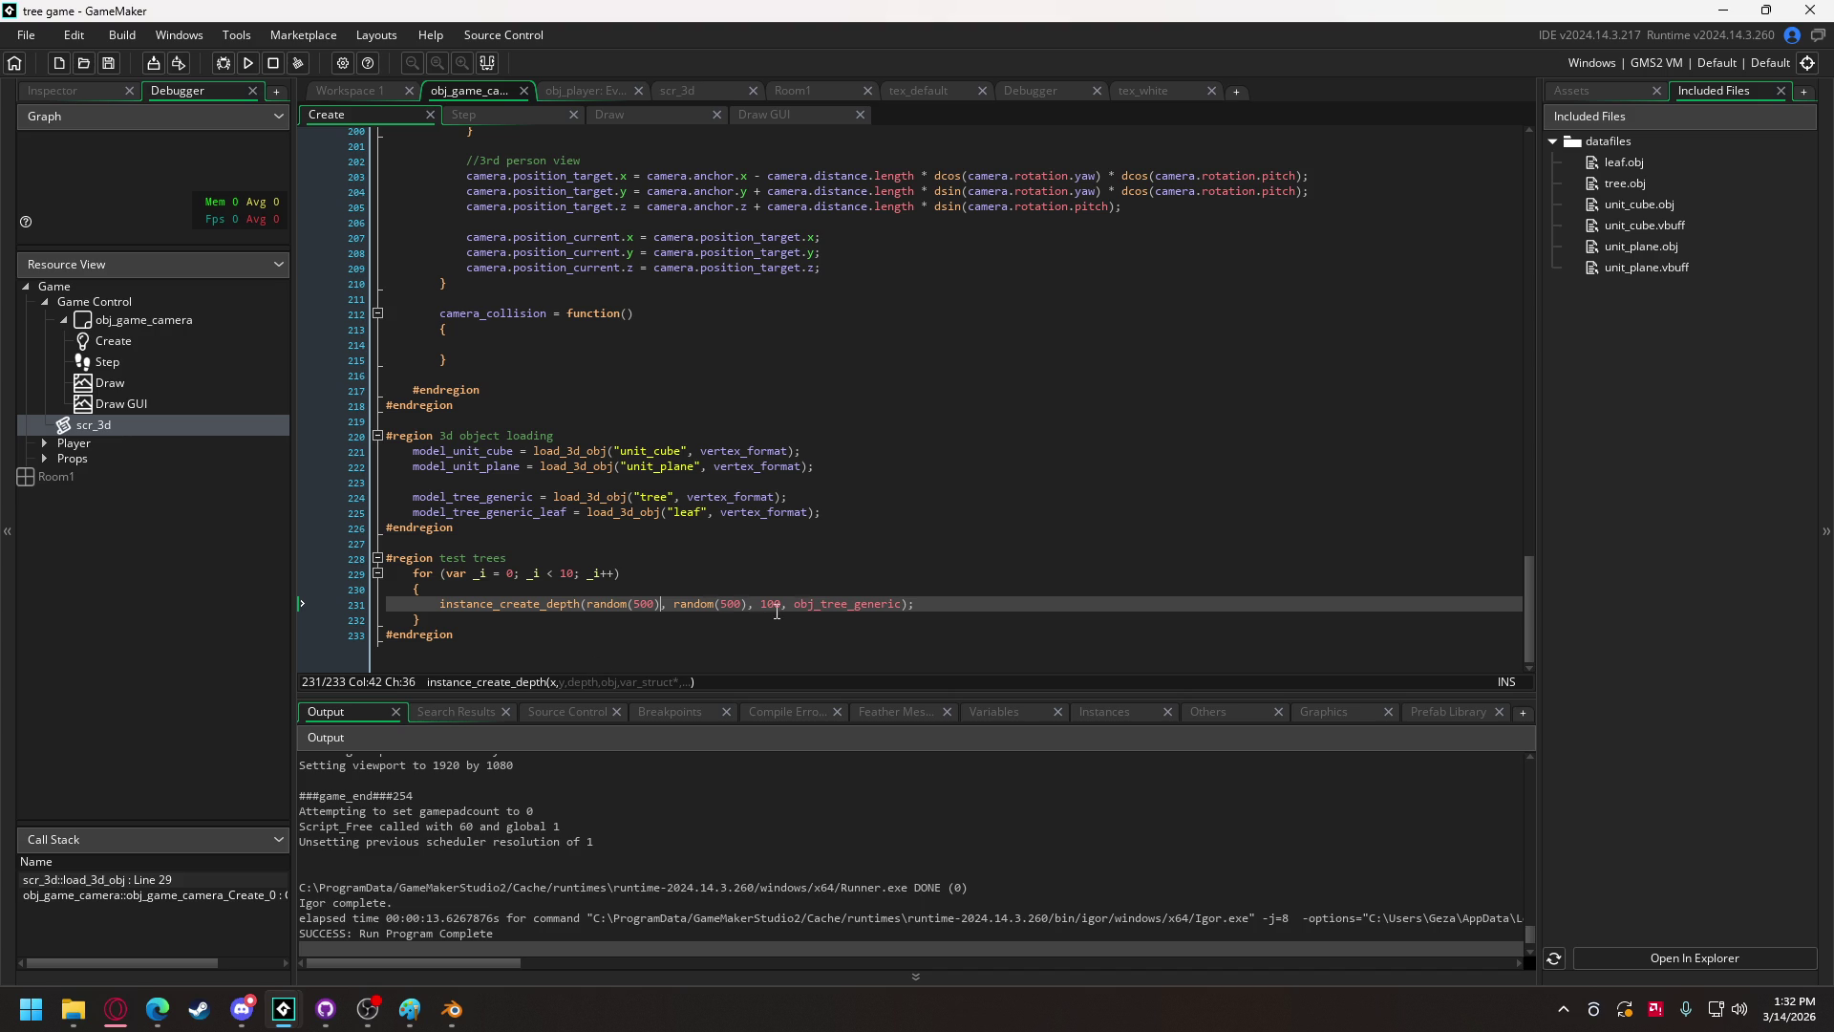
{"action": "left_click", "coordinate": [567, 575]}
{"action": "type", "text": "0"}
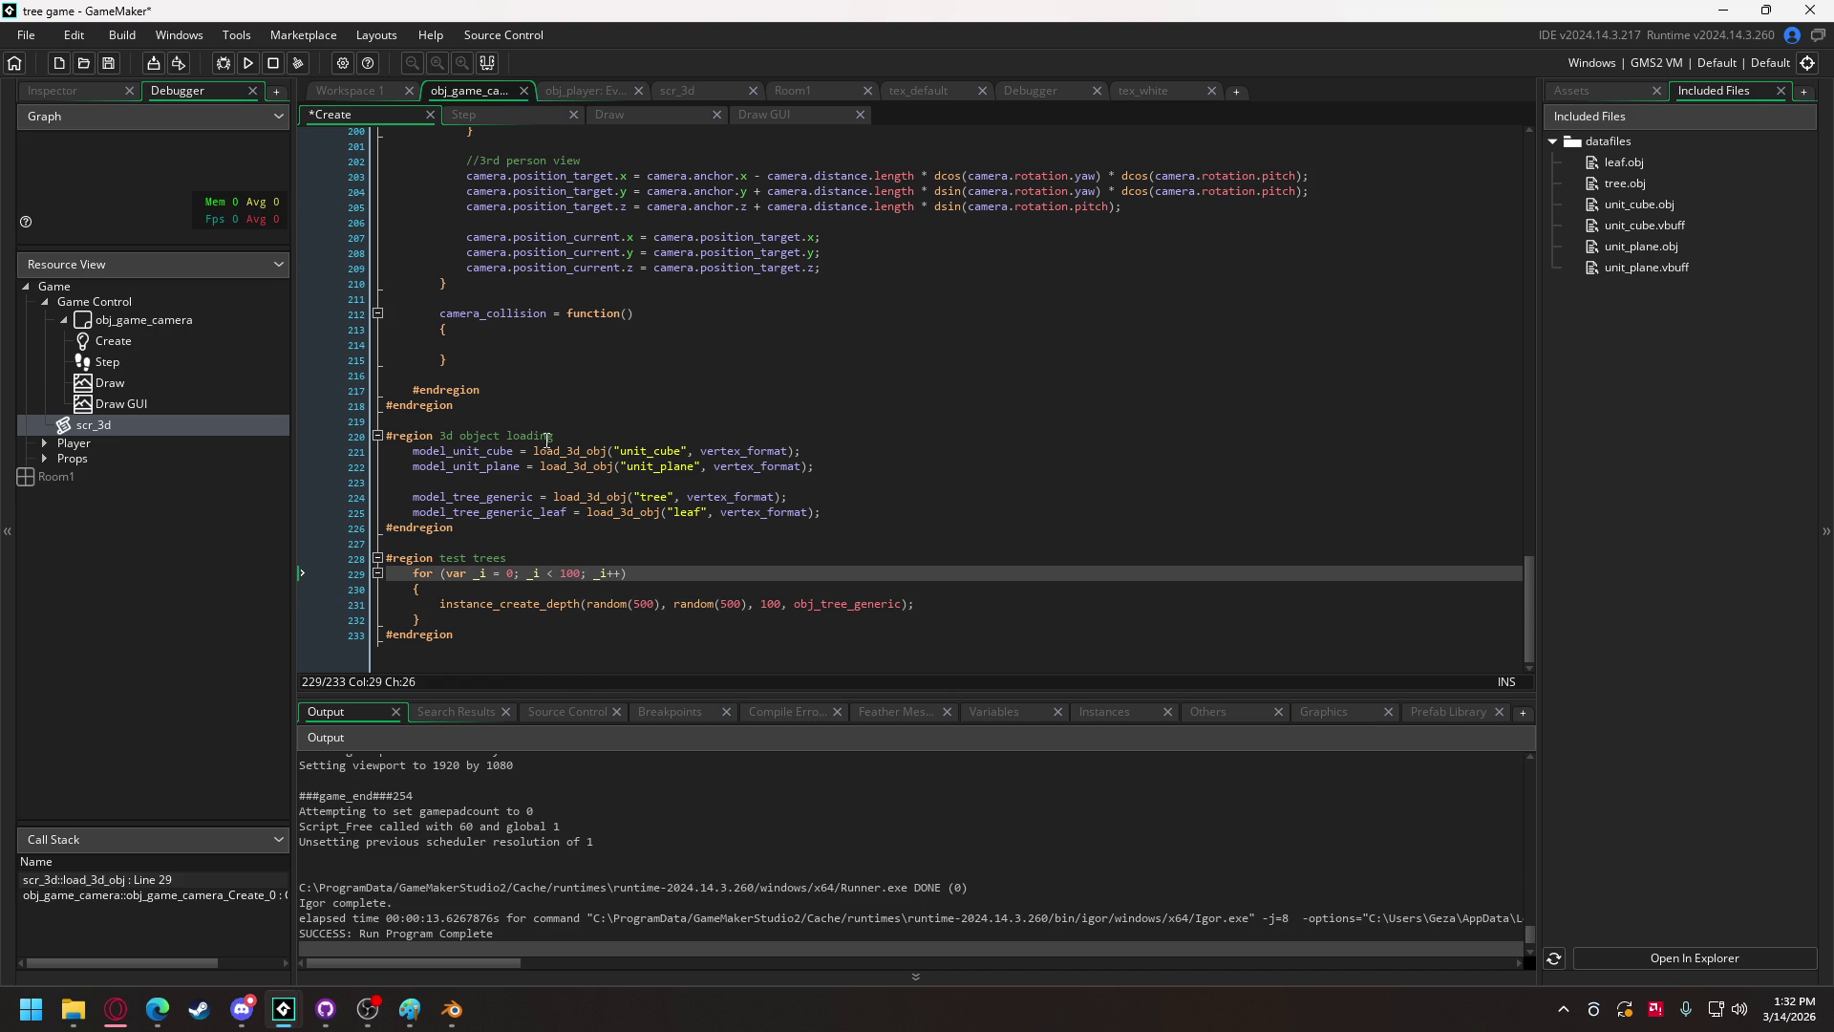
Step: Run the game, save tree.vbuff at the prompt, then quit
{"action": "left_click", "coordinate": [247, 62]}
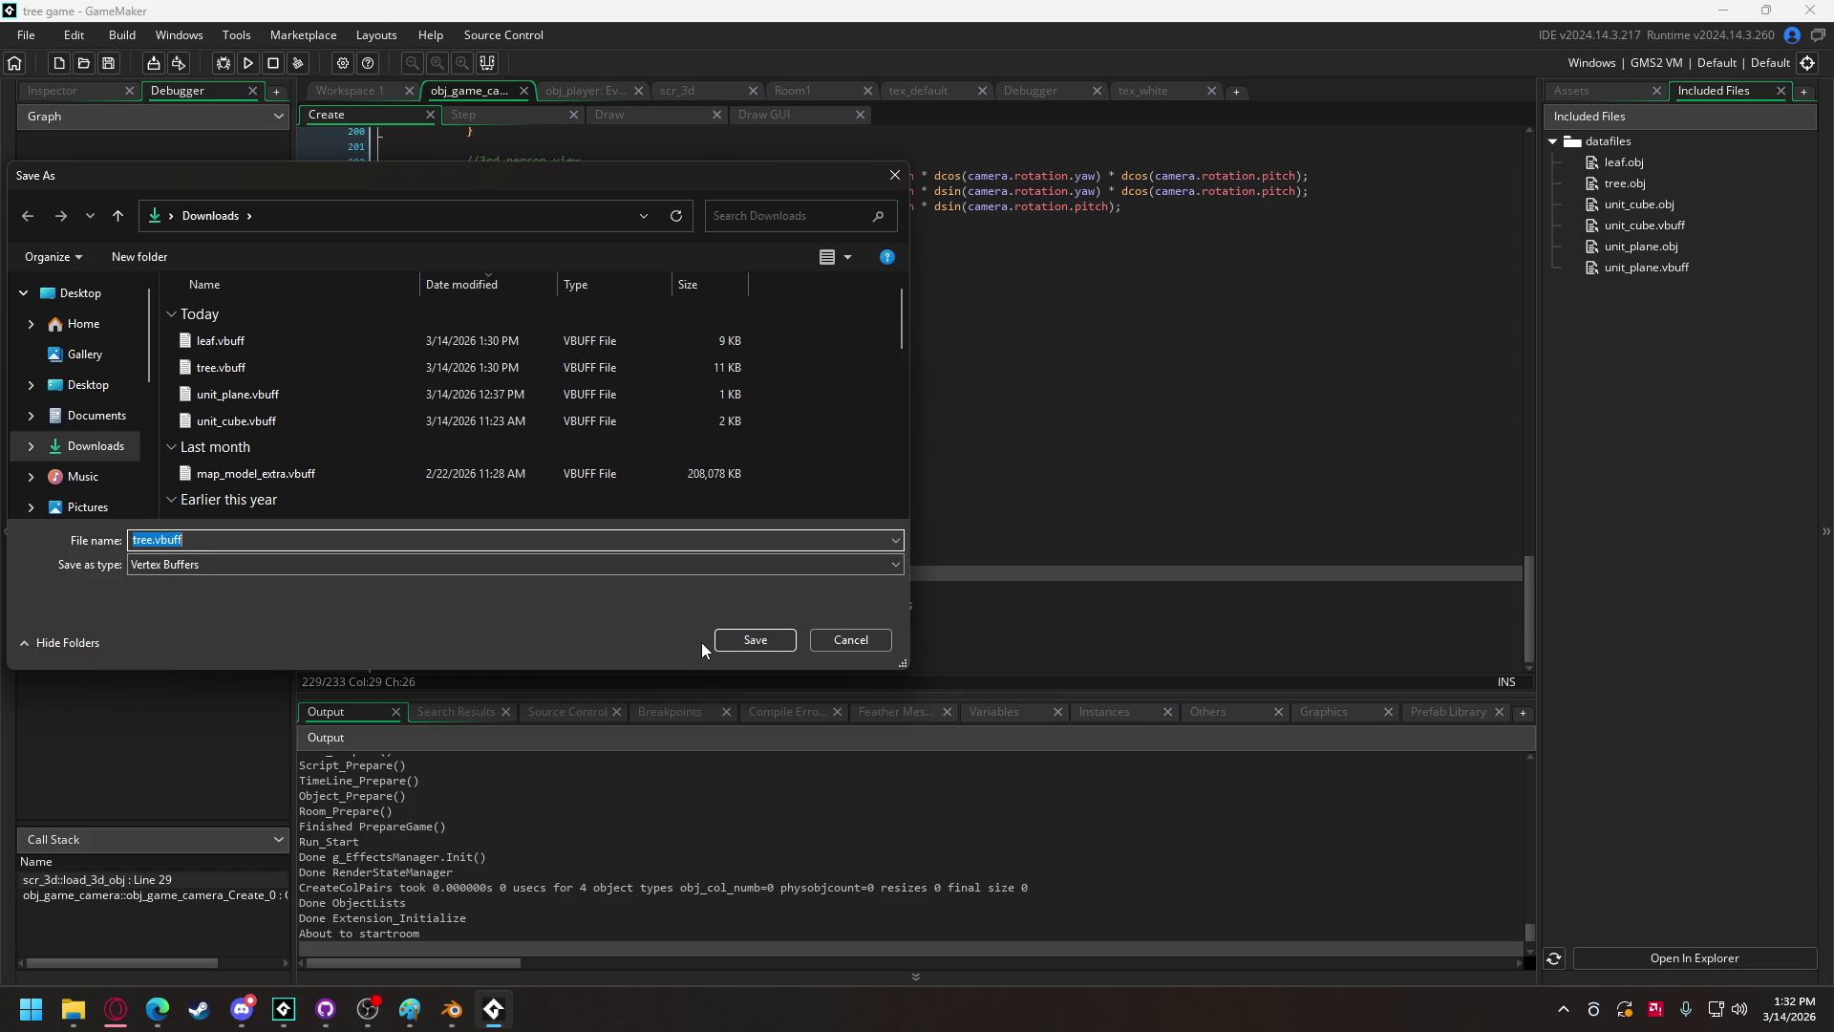
{"action": "left_click", "coordinate": [755, 639]}
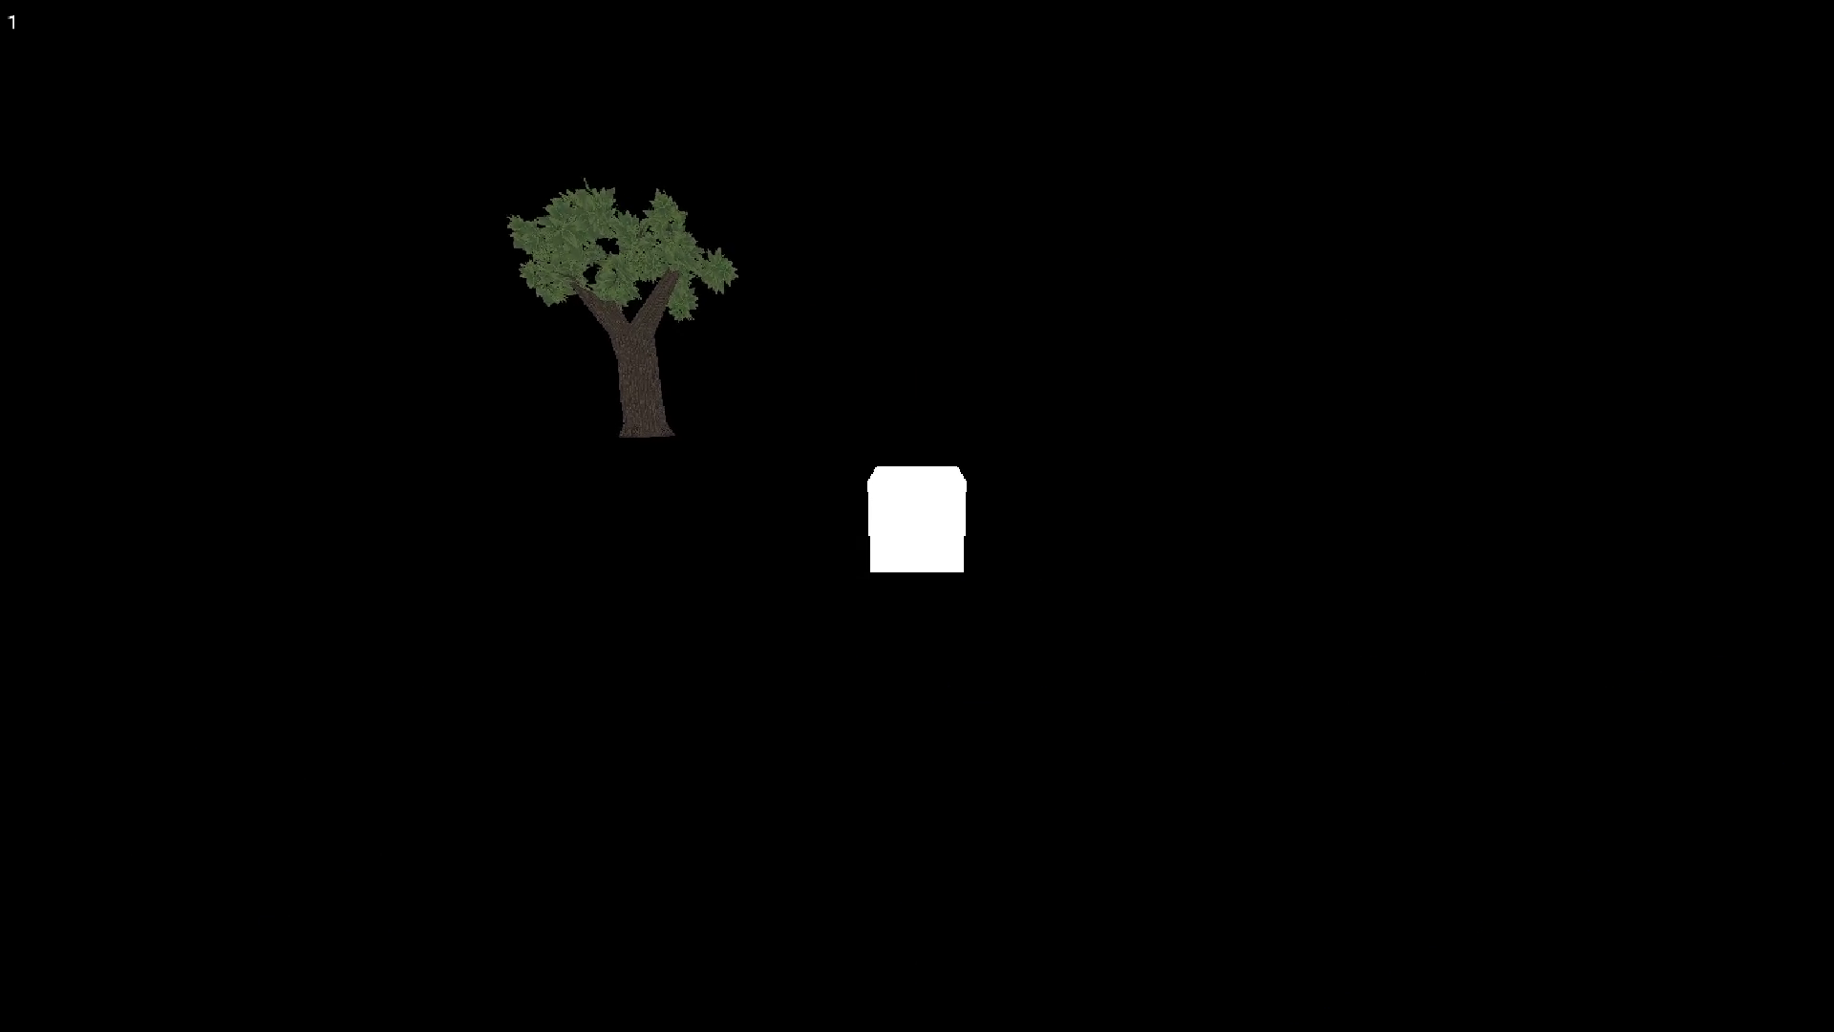
{"action": "key", "text": "Escape"}
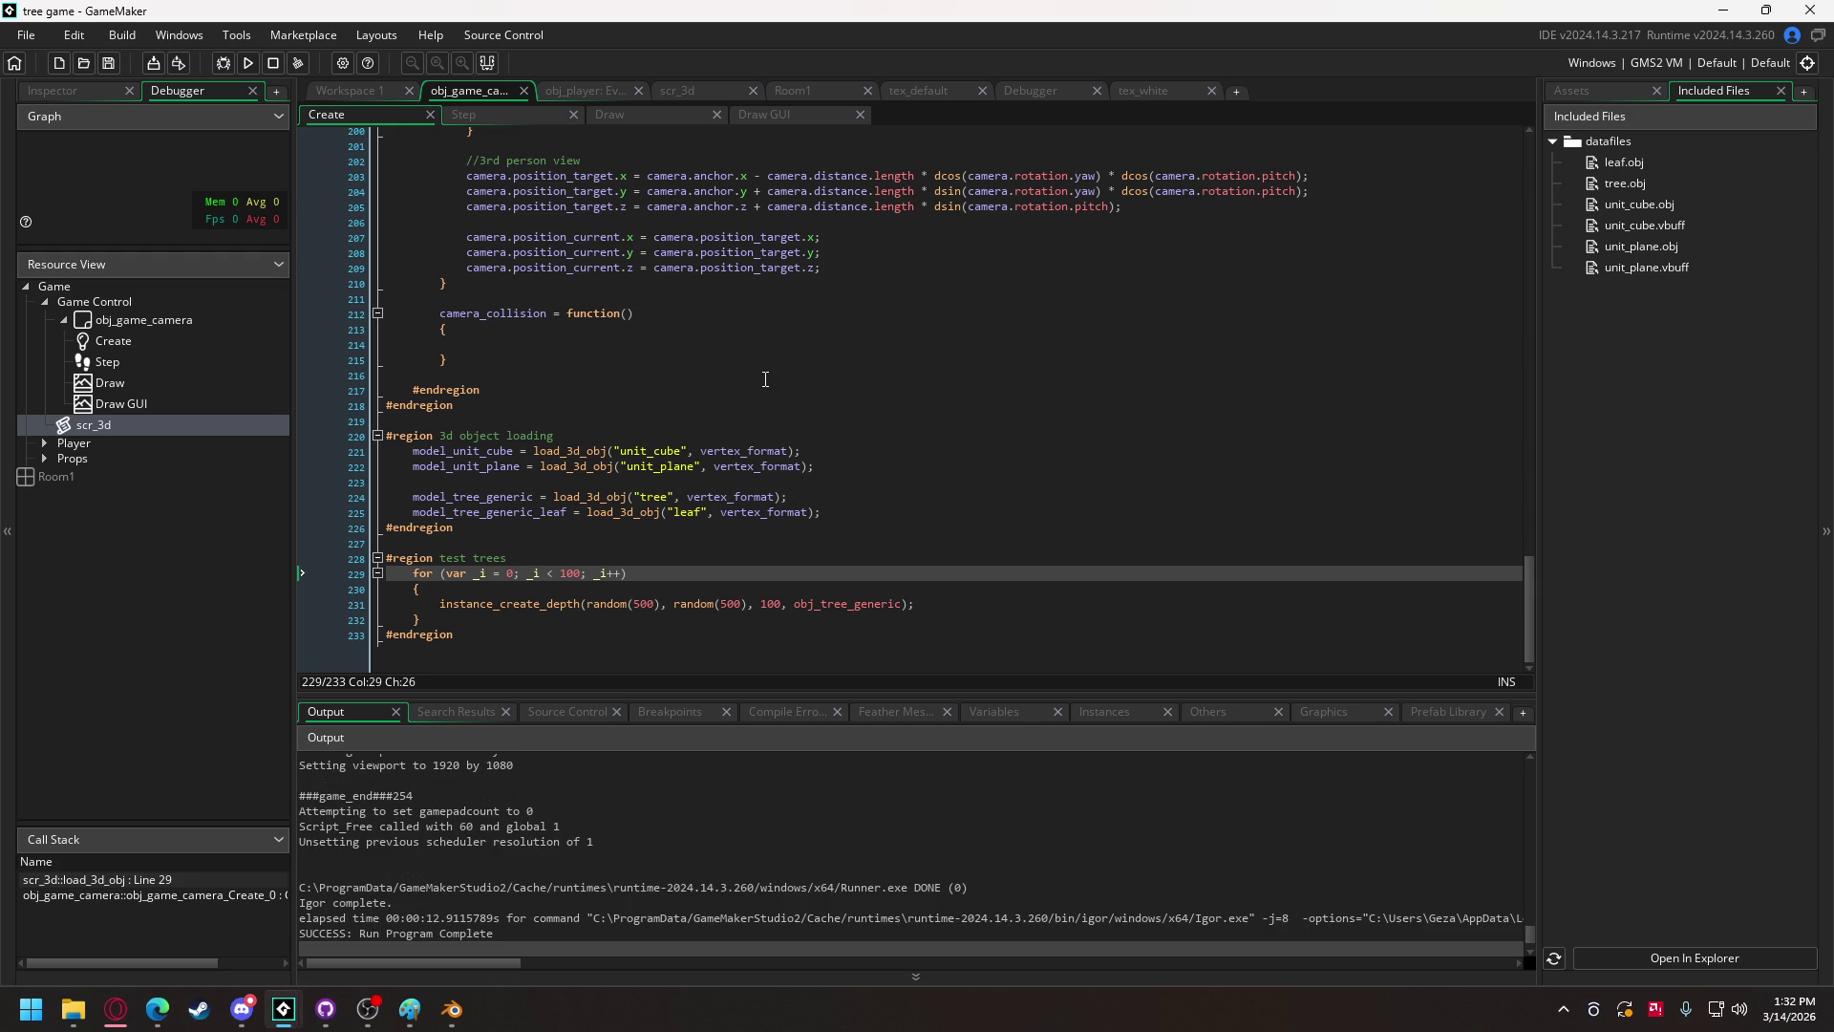
Step: Inspect the random() call in the tree spawn line through its context options
{"action": "mouse_move", "coordinate": [543, 573]}
{"action": "left_click", "coordinate": [626, 604]}
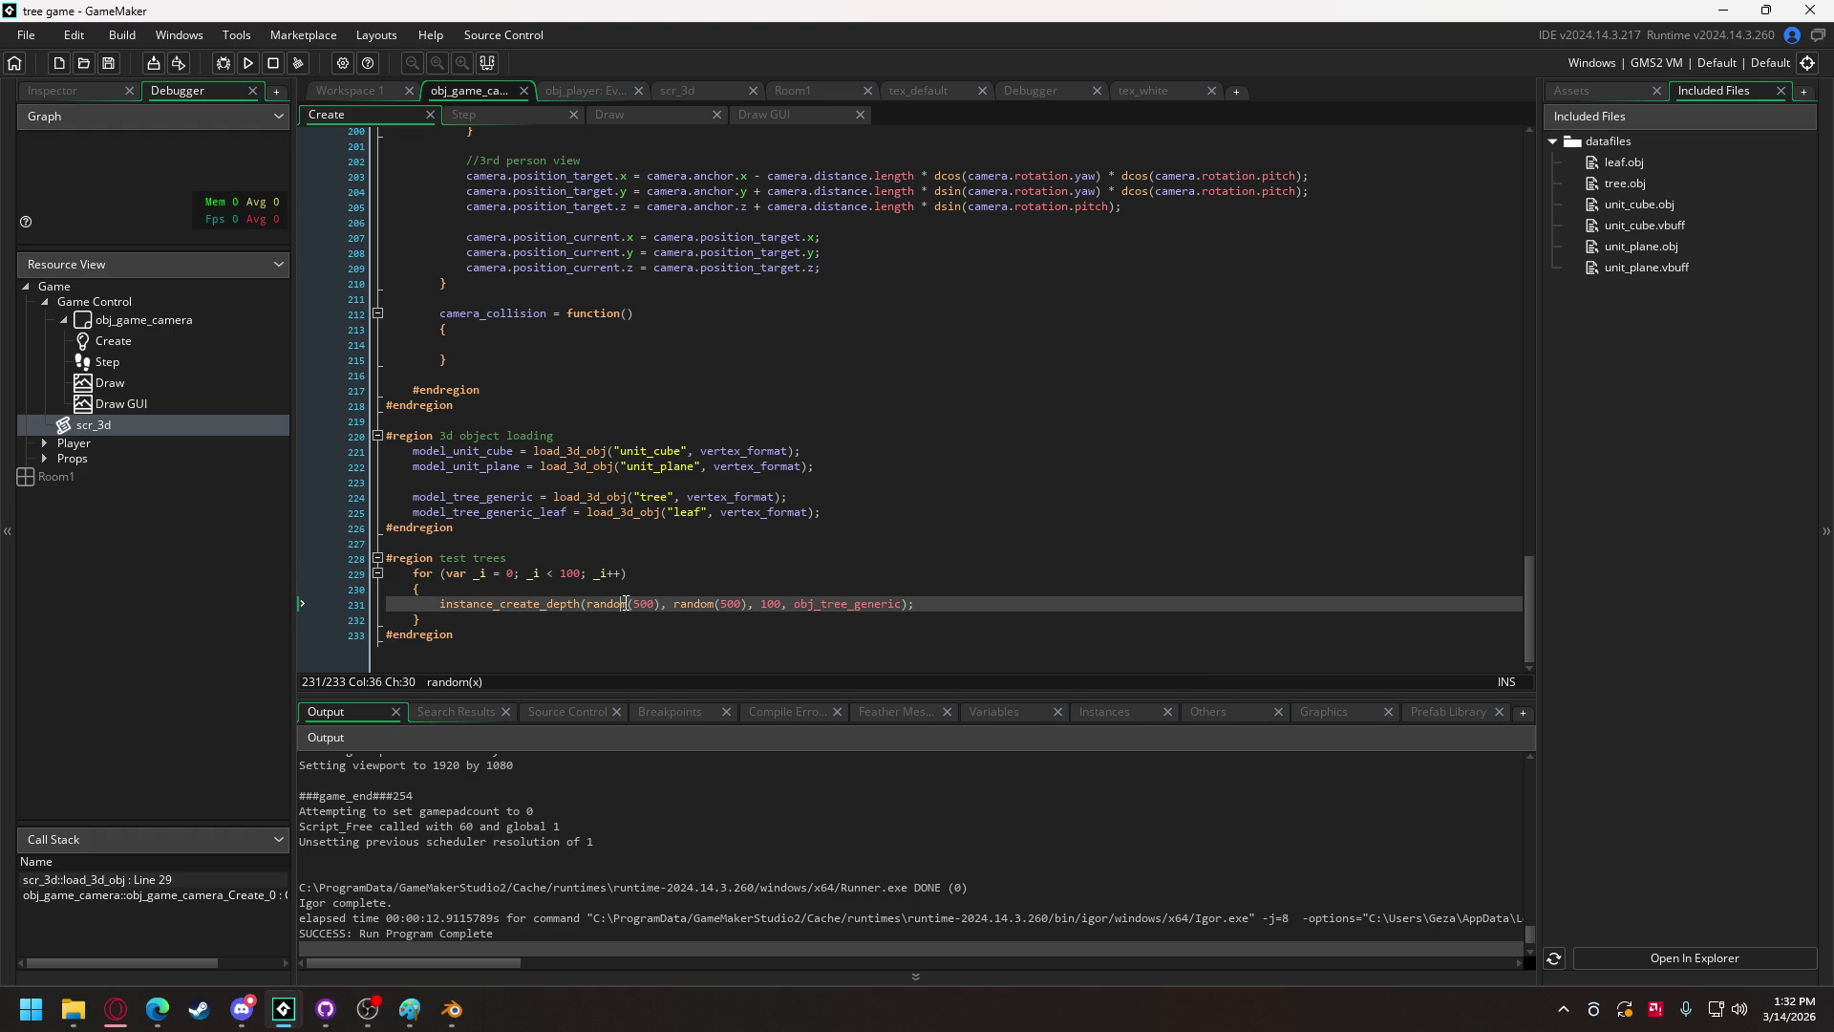
{"action": "right_click", "coordinate": [626, 604]}
{"action": "left_click", "coordinate": [621, 608]}
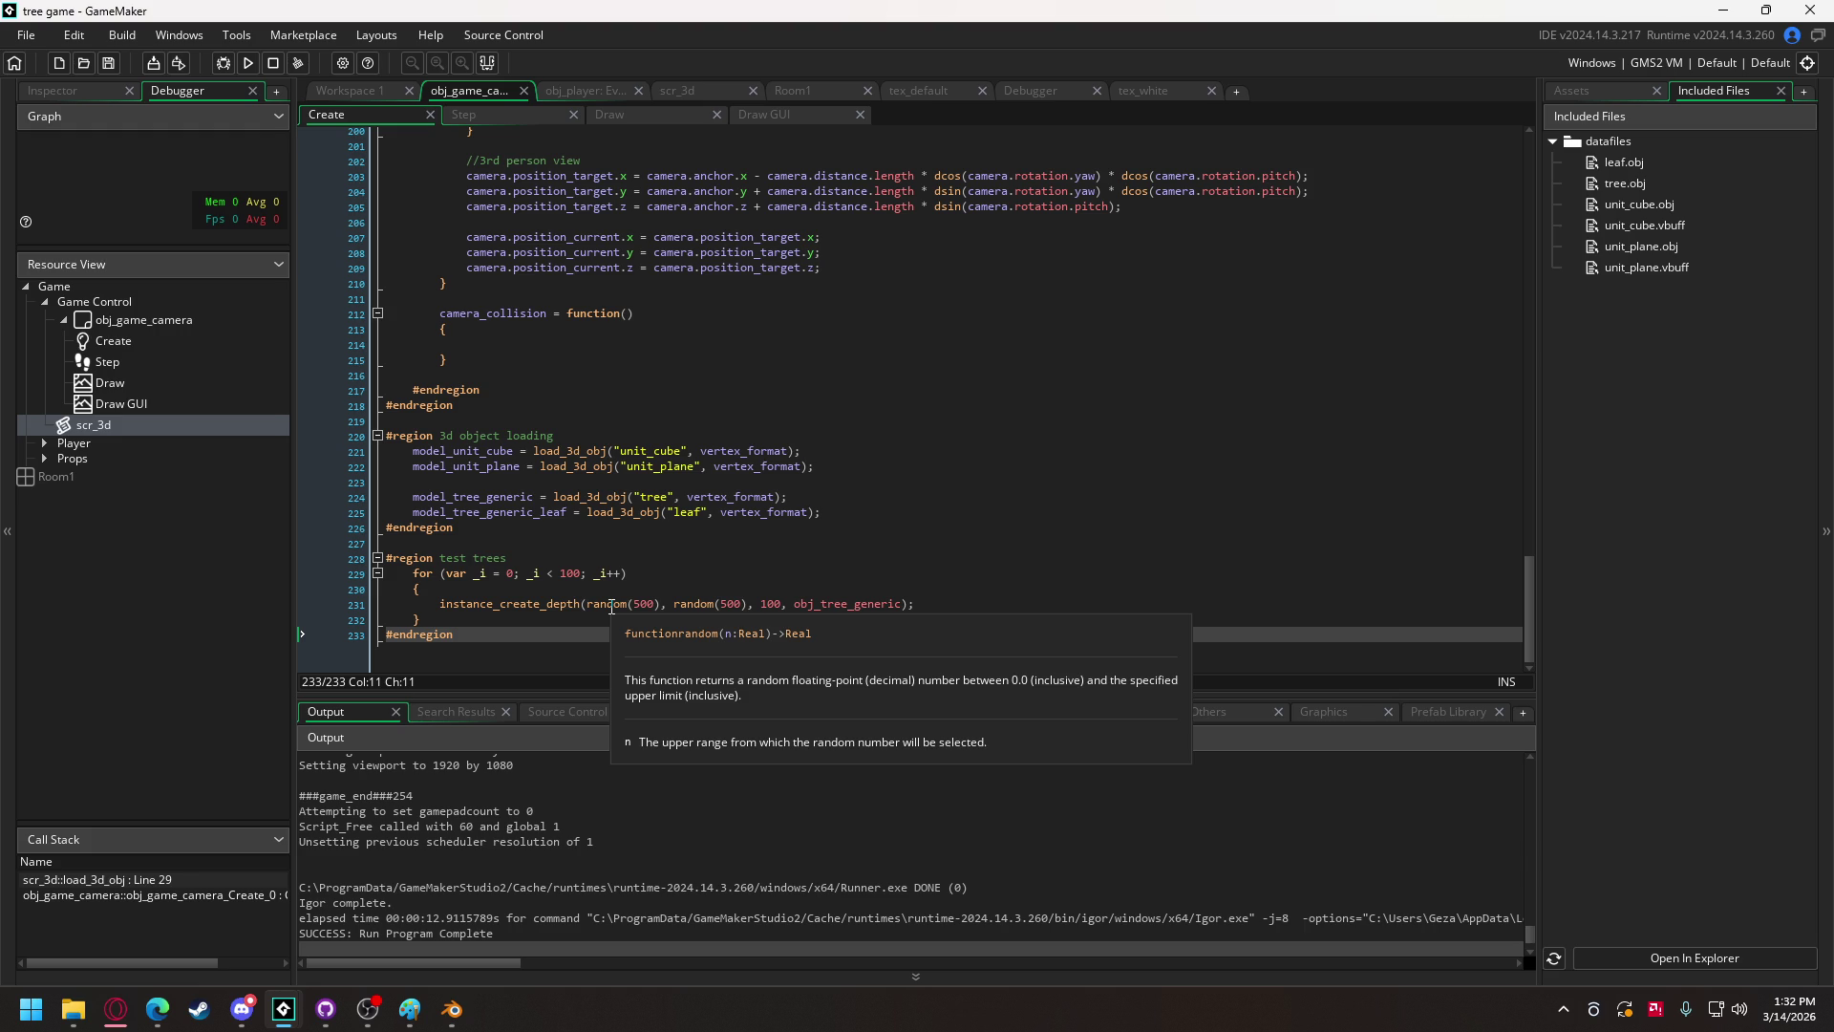
Step: In the Draw event, move the obj_tree_generic draw call below the instance_exists block
{"action": "left_click", "coordinate": [616, 113]}
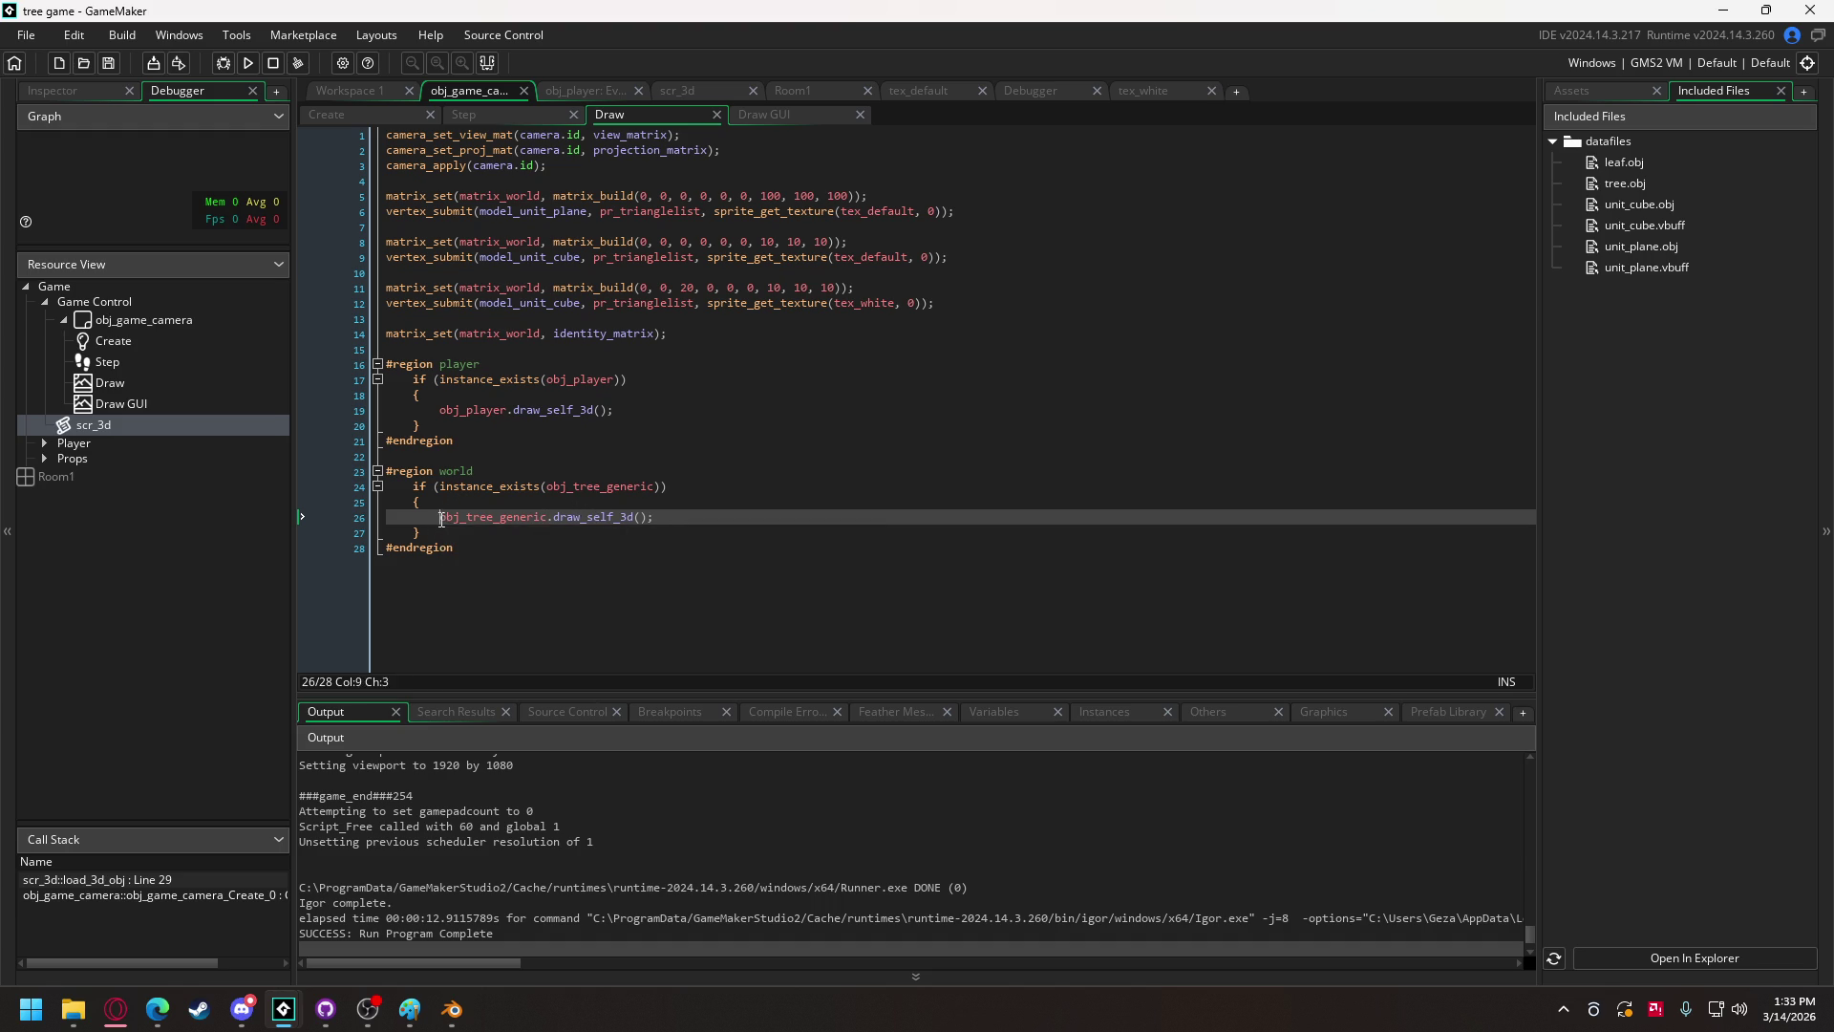
{"action": "left_click_drag", "start_coordinate": [441, 517], "coordinate": [656, 517]}
{"action": "key", "text": "ctrl+x"}
{"action": "left_click", "coordinate": [470, 533]}
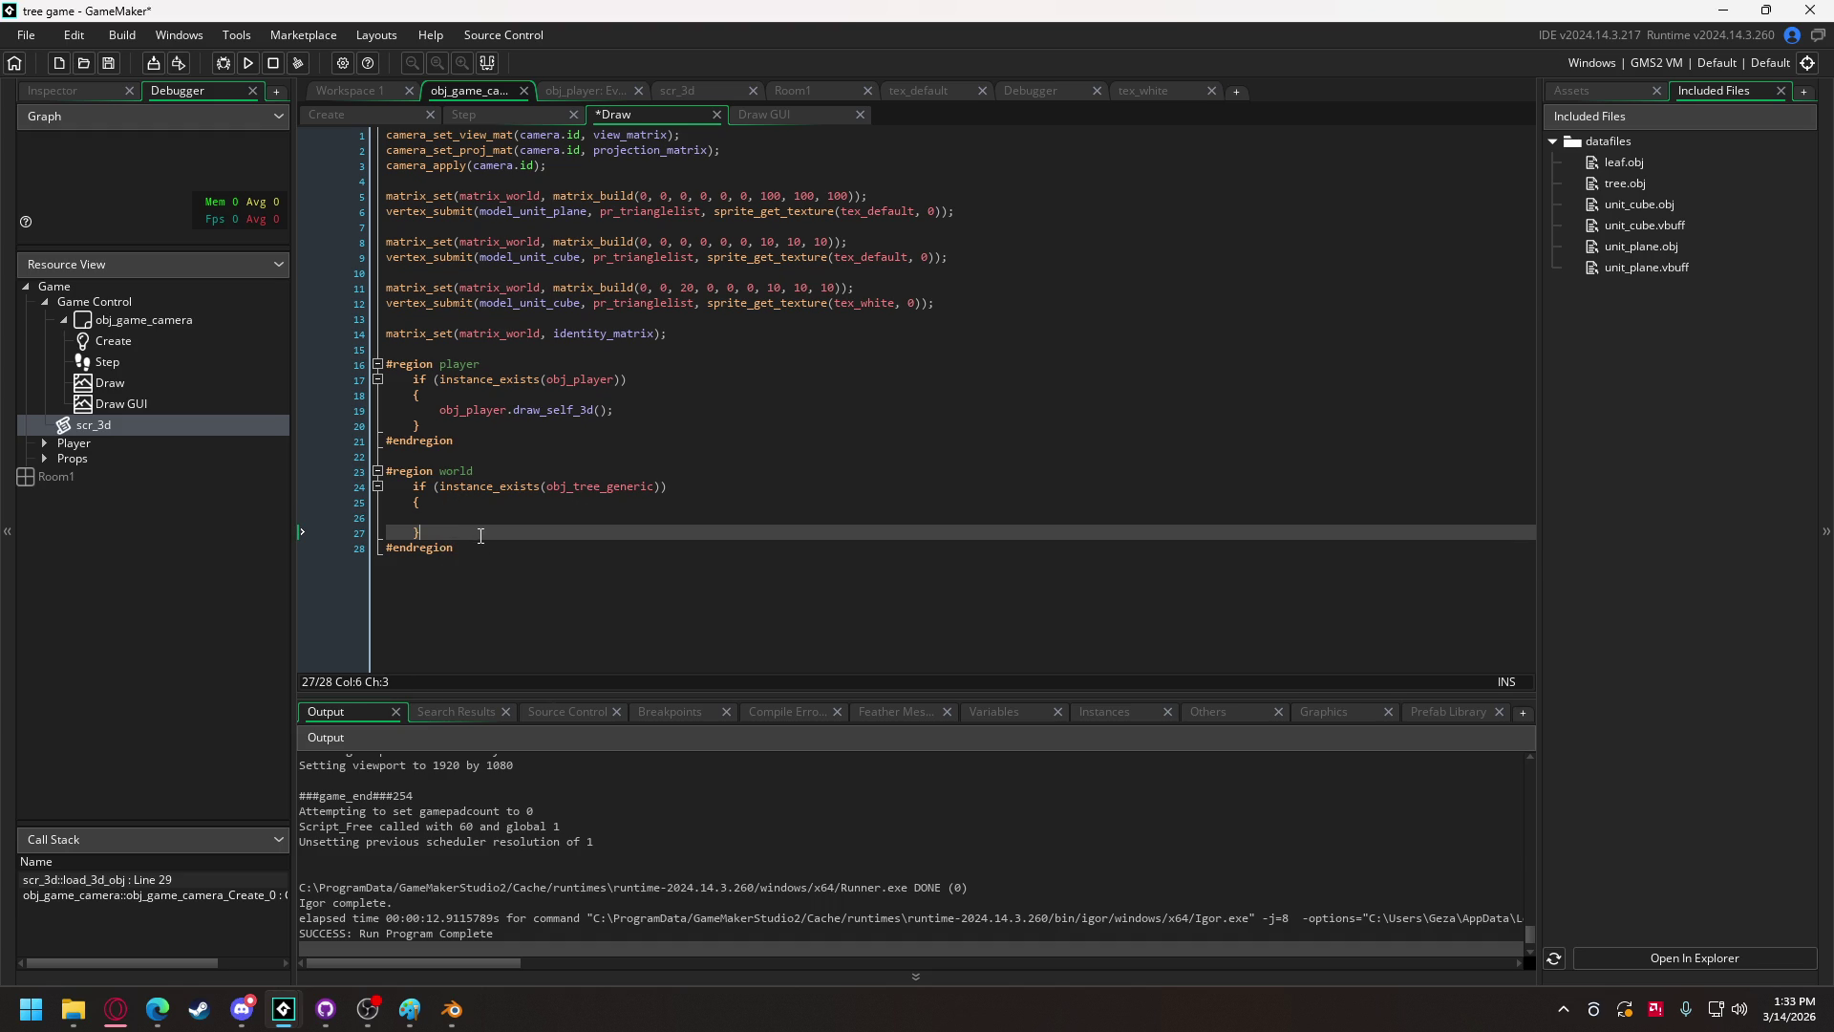
{"action": "key", "text": "Return"}
{"action": "key", "text": "Return"}
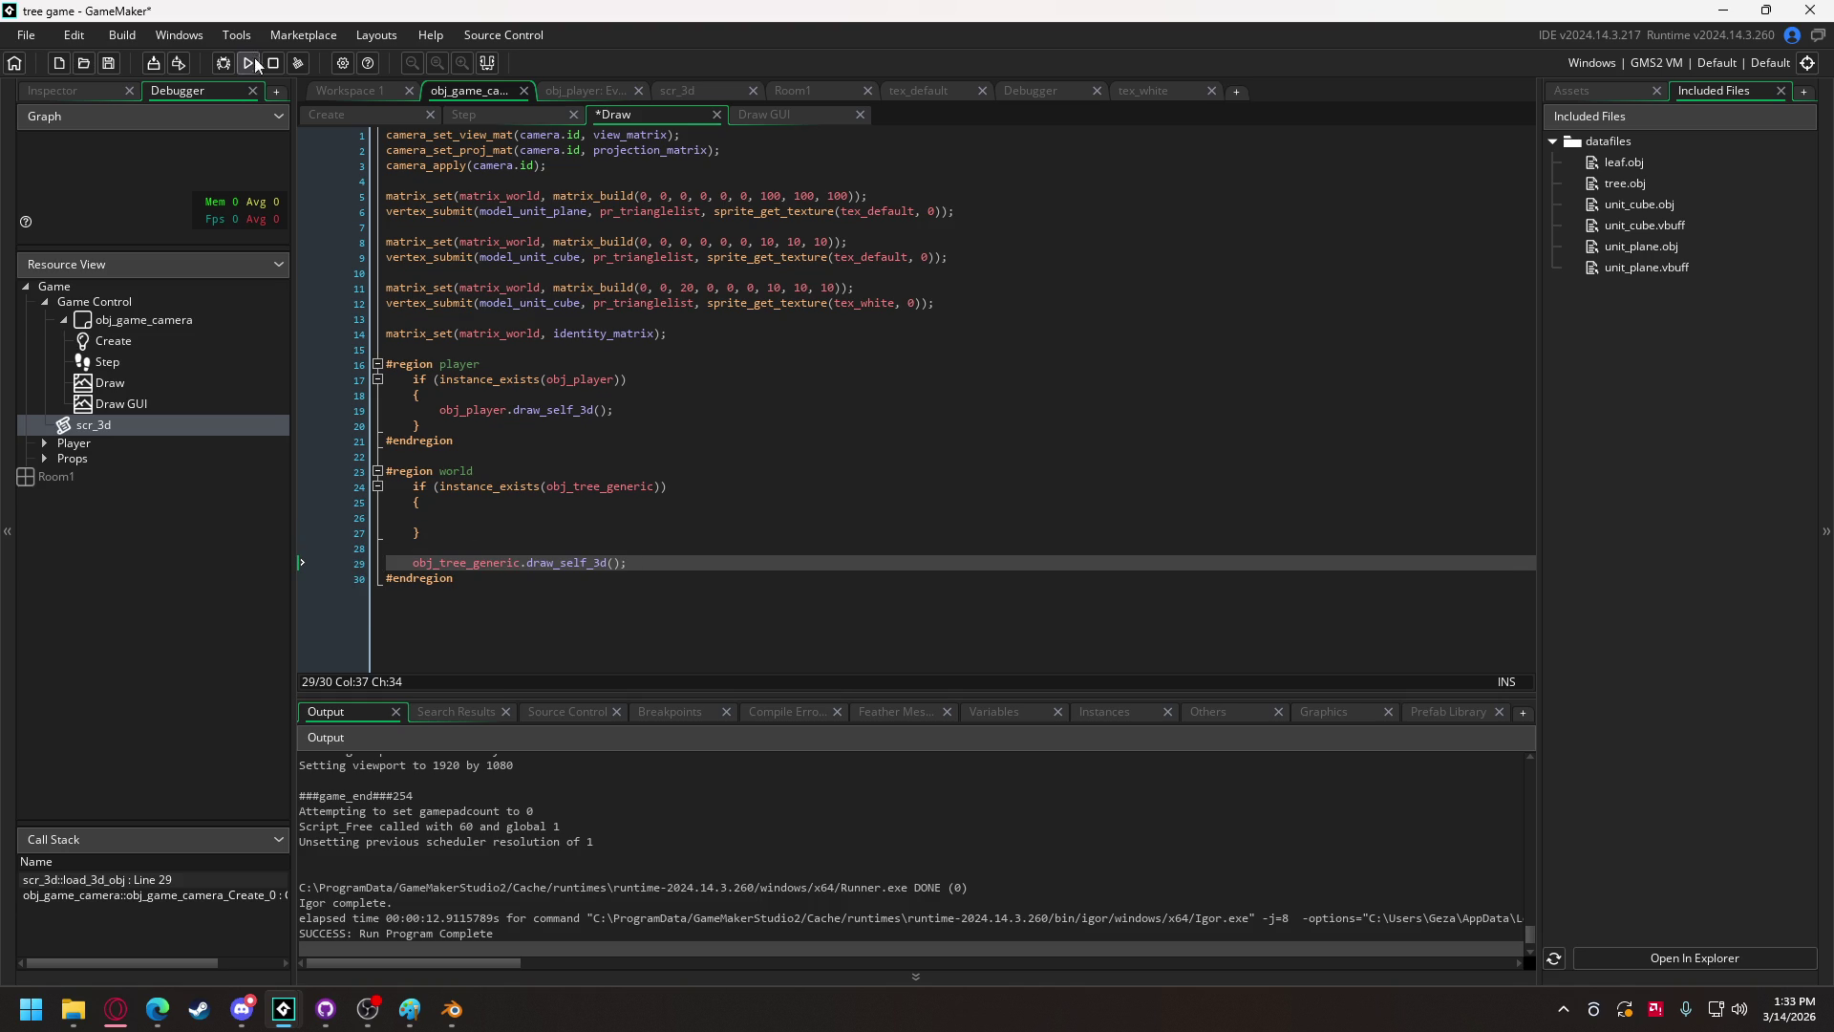
Step: Test-run the game, then undo the moved draw line and open the Draw GUI code
{"action": "left_click", "coordinate": [248, 63]}
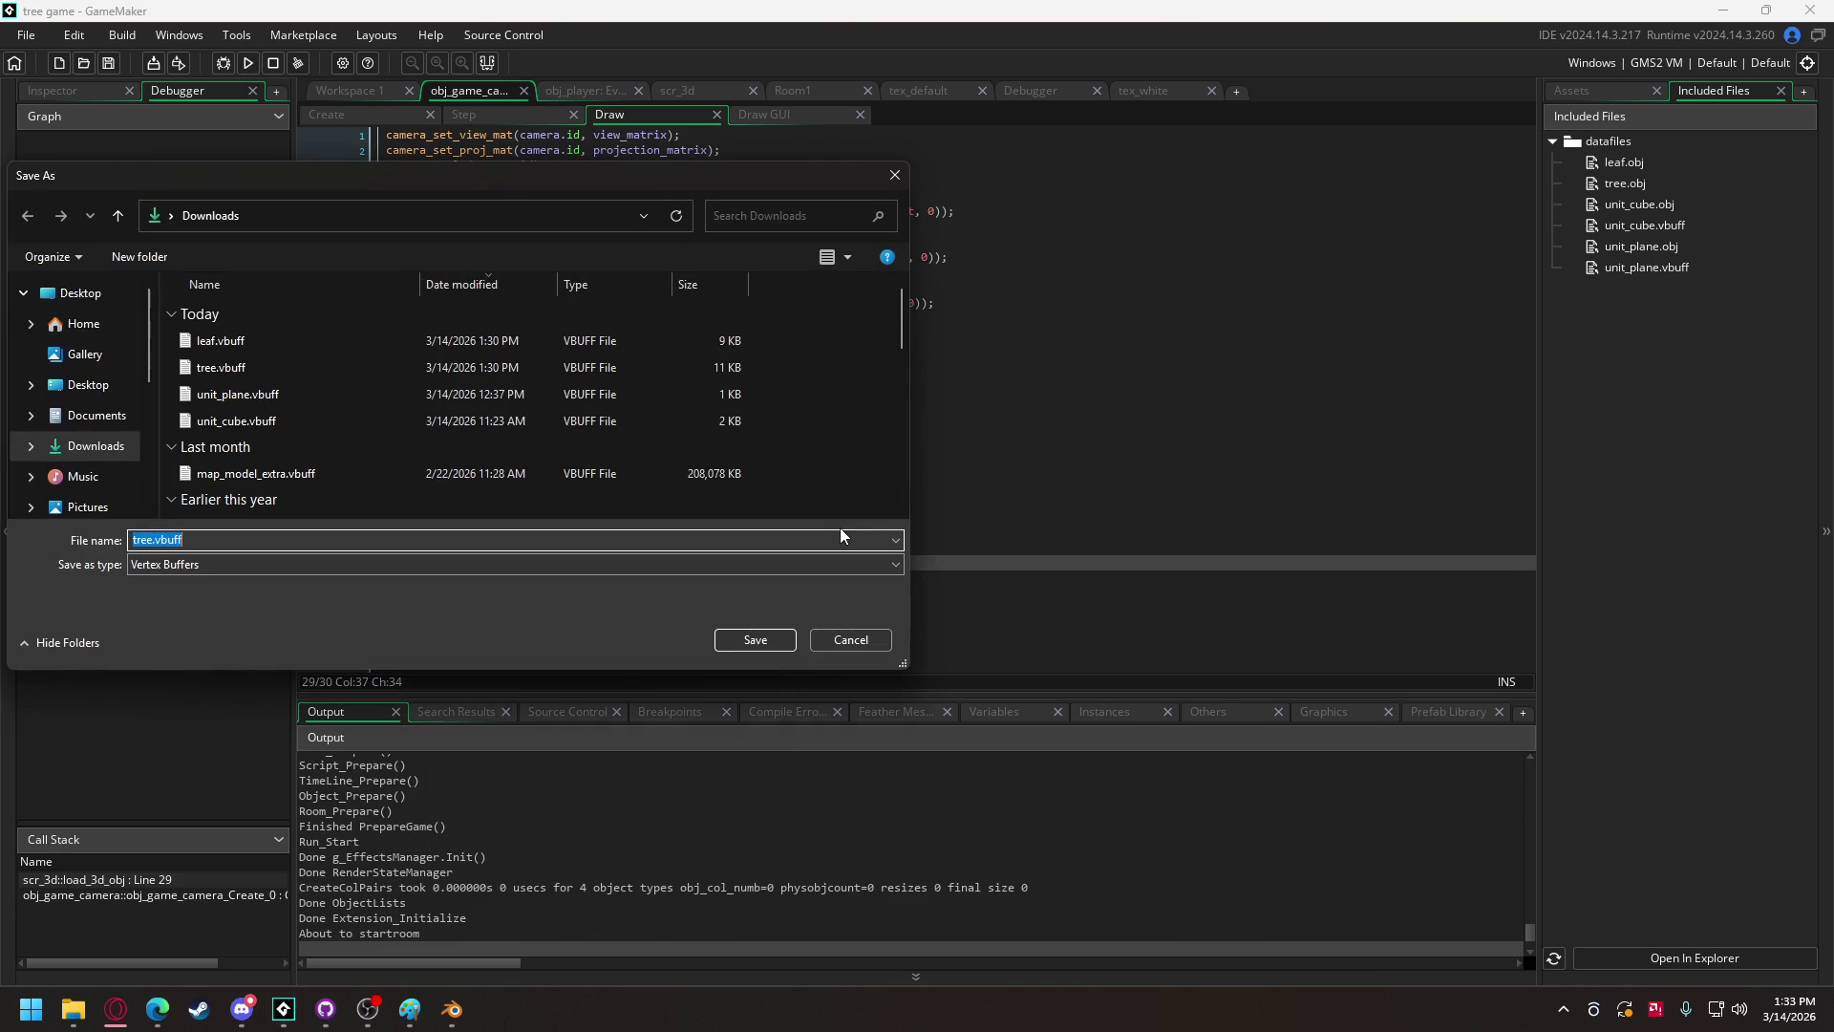
{"action": "left_click", "coordinate": [823, 627]}
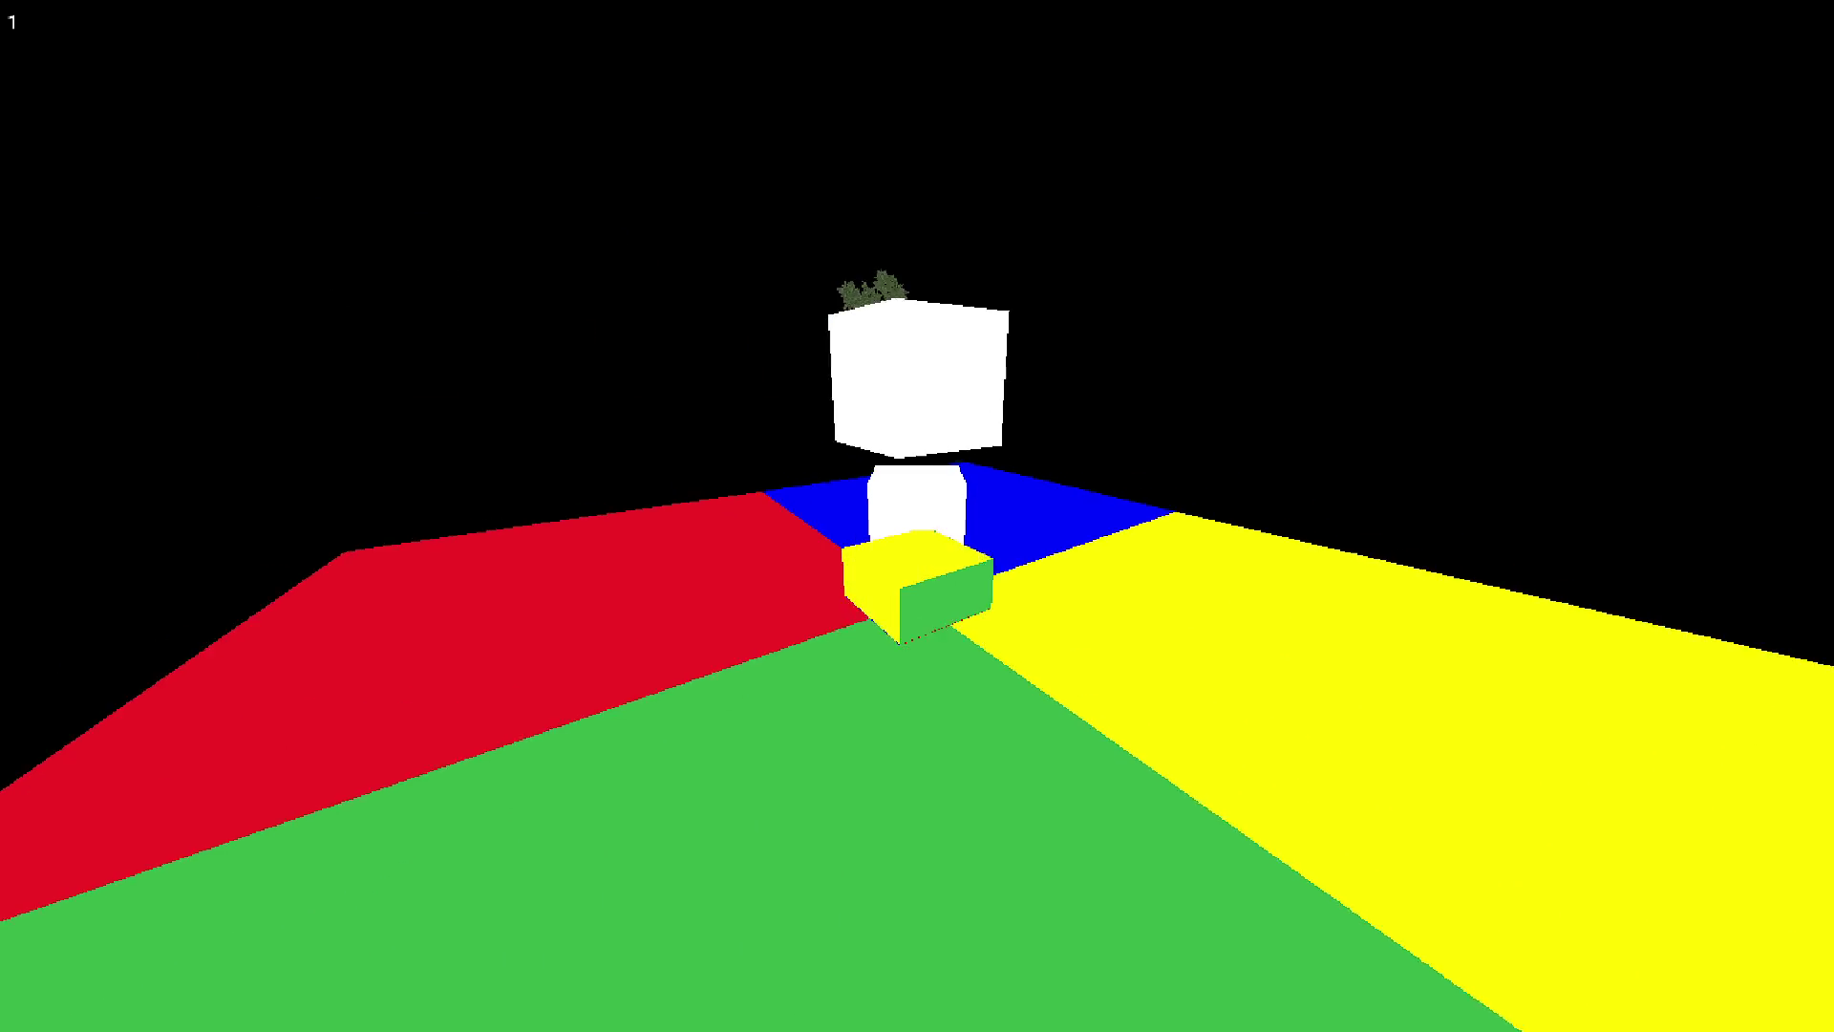
{"action": "key", "text": "Escape"}
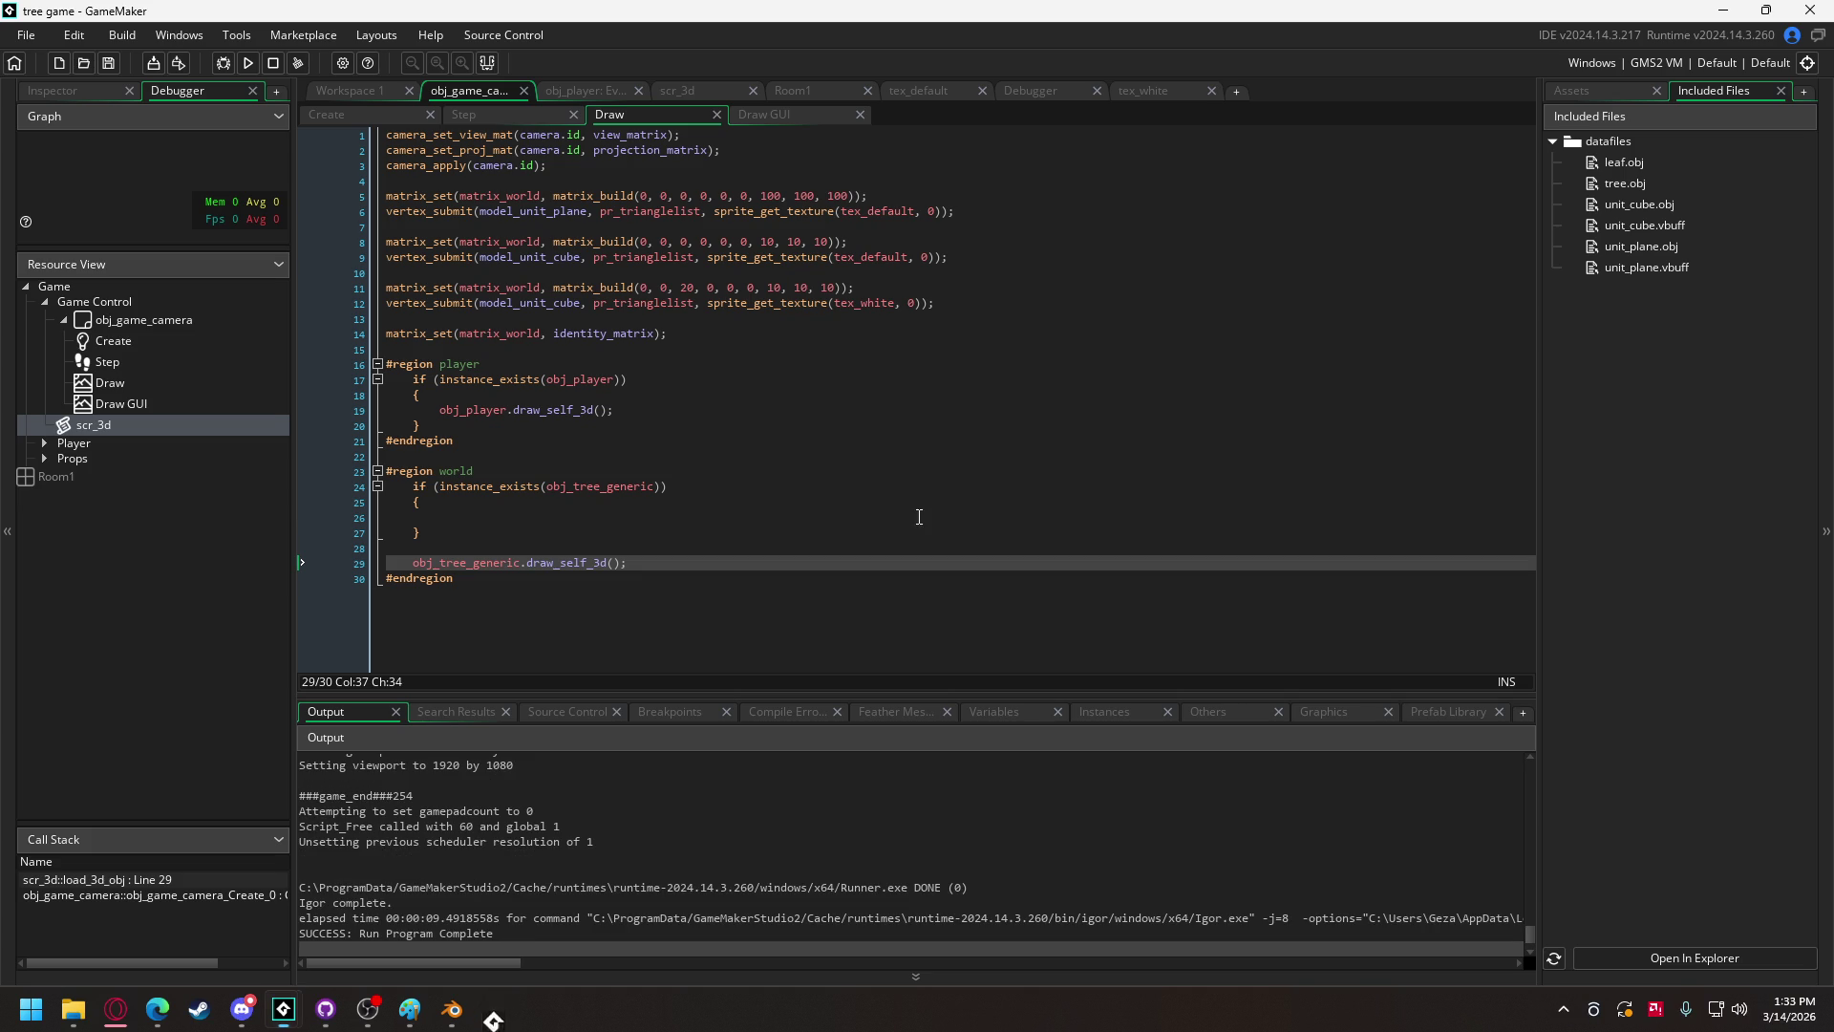
{"action": "key", "text": "ctrl+z"}
{"action": "key", "text": "ctrl+z"}
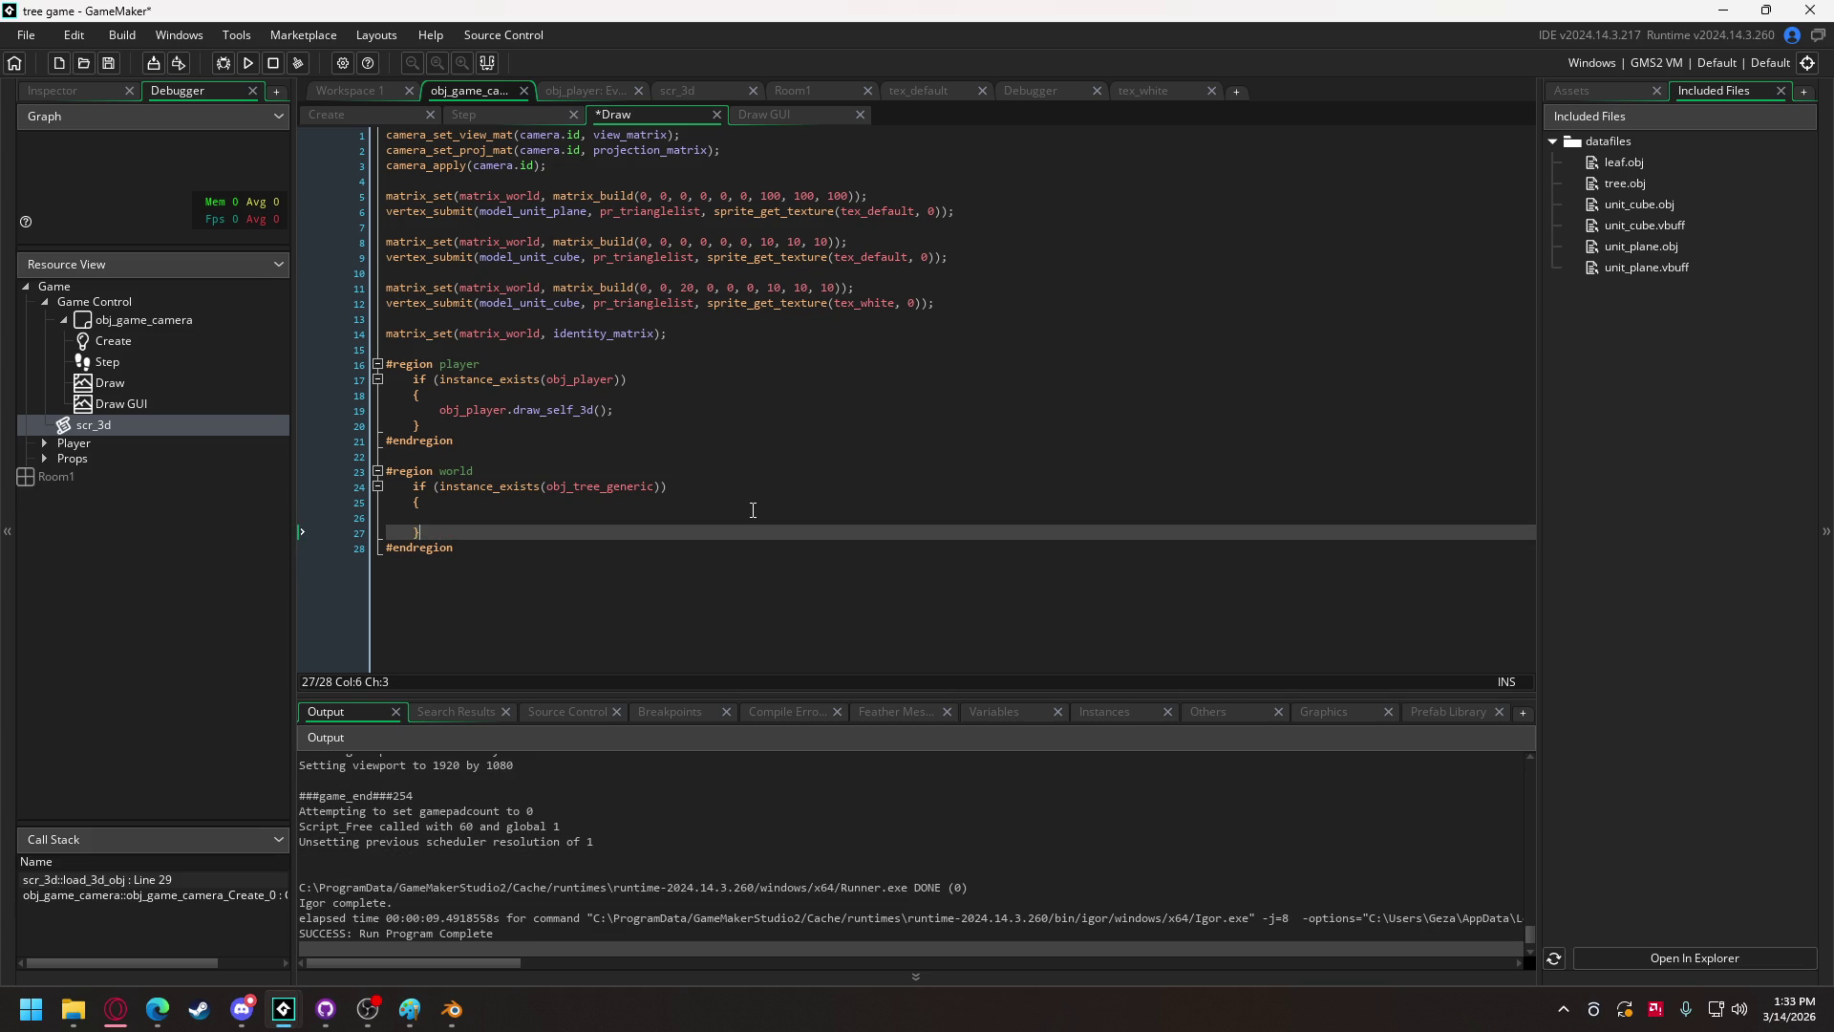
{"action": "left_click", "coordinate": [774, 115]}
{"action": "left_click", "coordinate": [481, 135]}
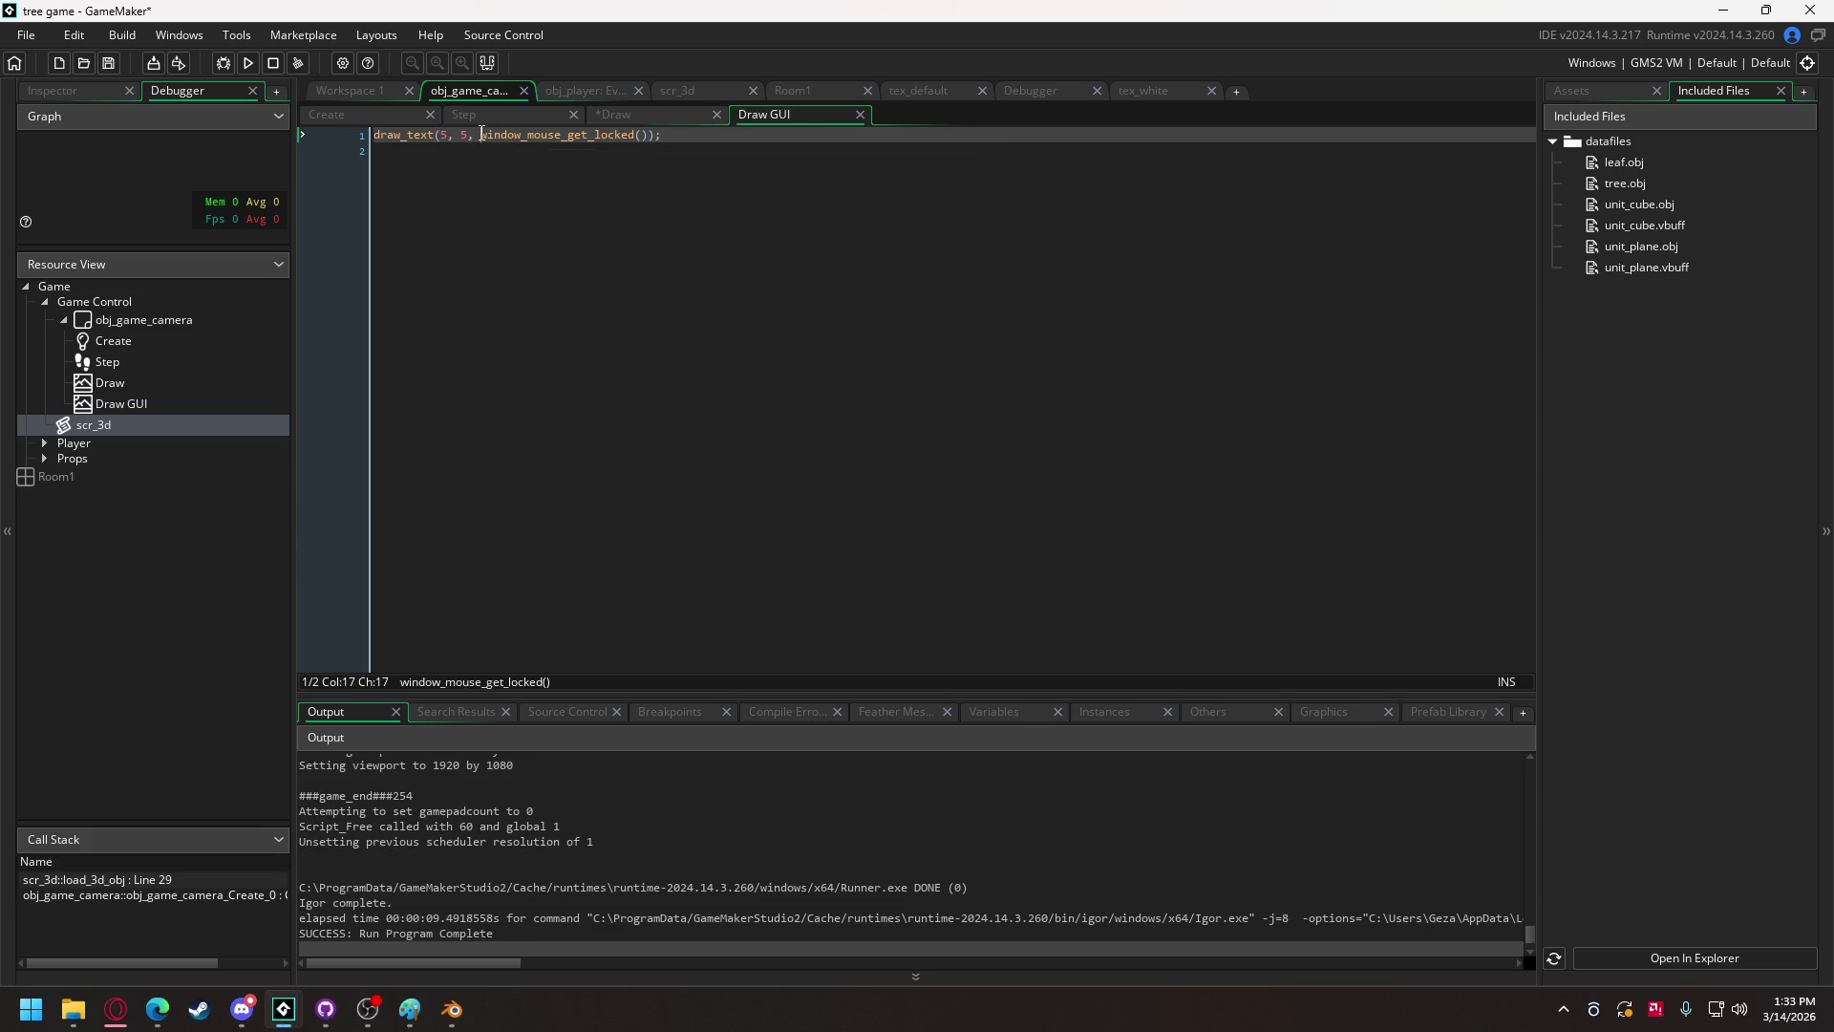
Step: Replace window_mouse_get_locked() in the Draw GUI text call with instance_get, then switch to the browser
{"action": "left_click_drag", "start_coordinate": [482, 134], "coordinate": [647, 139]}
{"action": "type", "text": "instance_get"}
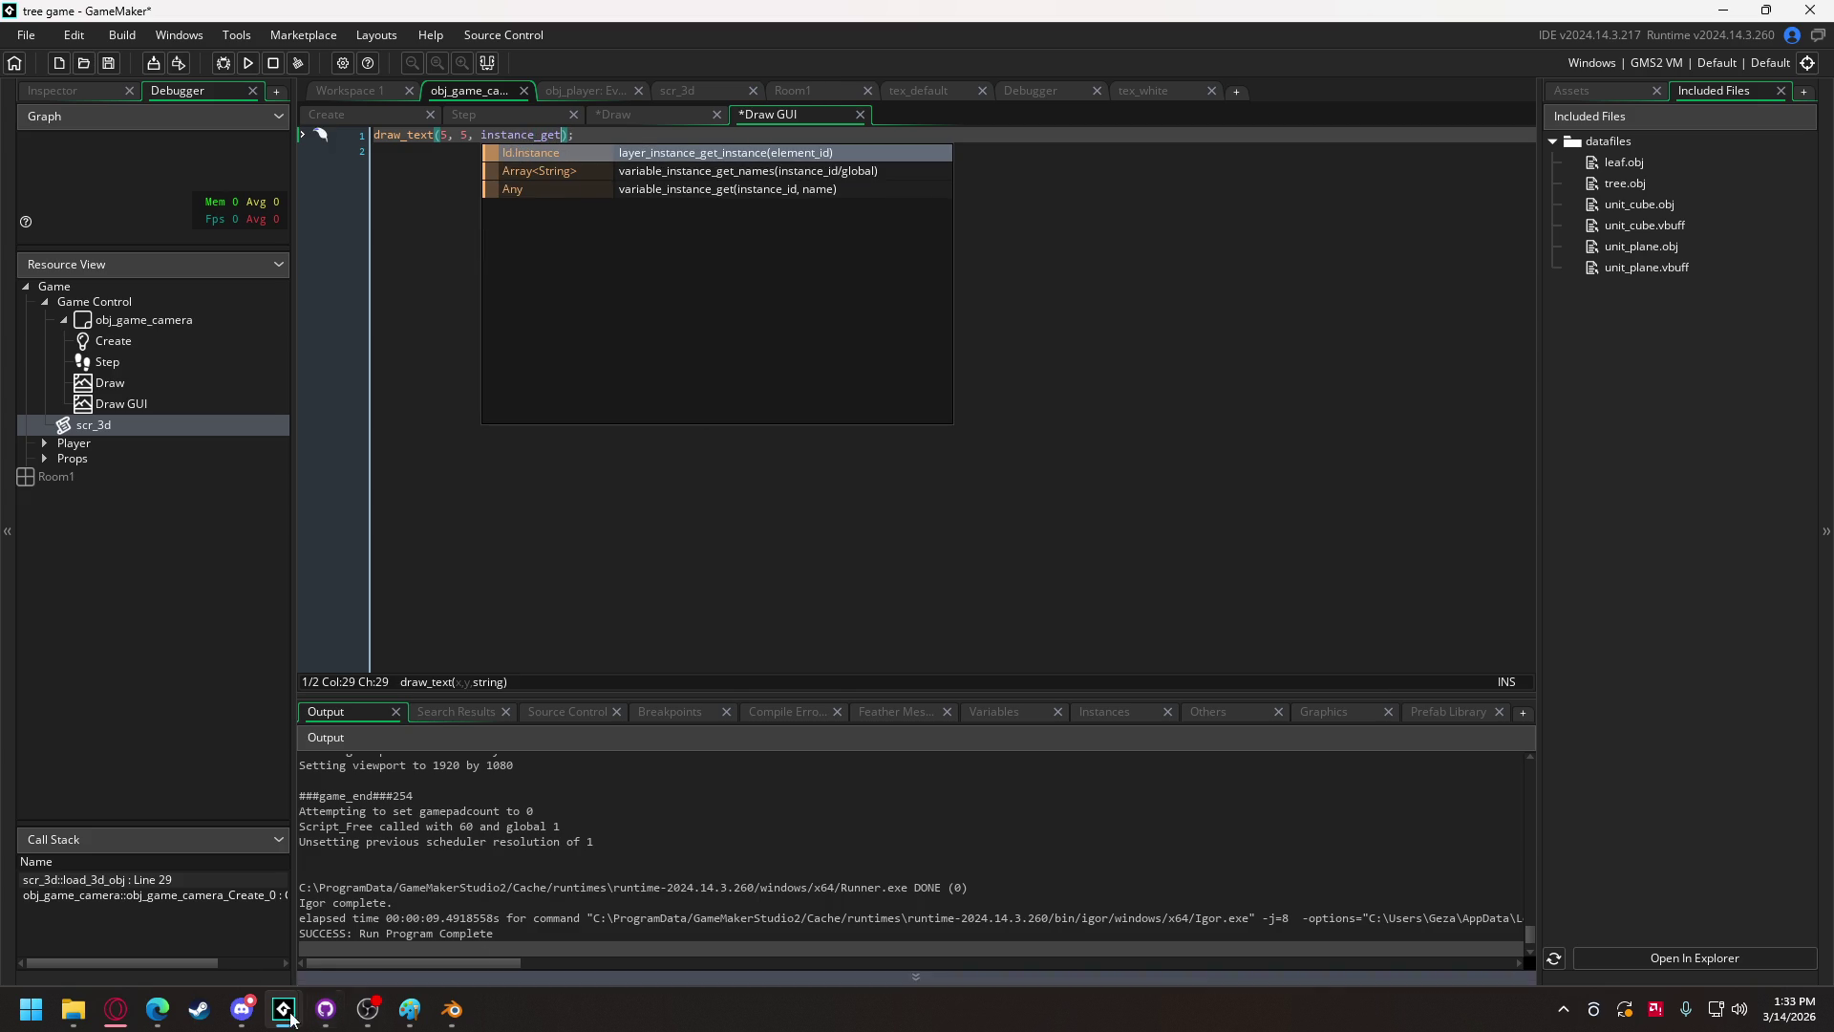
{"action": "mouse_move", "coordinate": [115, 1009]}
{"action": "left_click", "coordinate": [327, 907]}
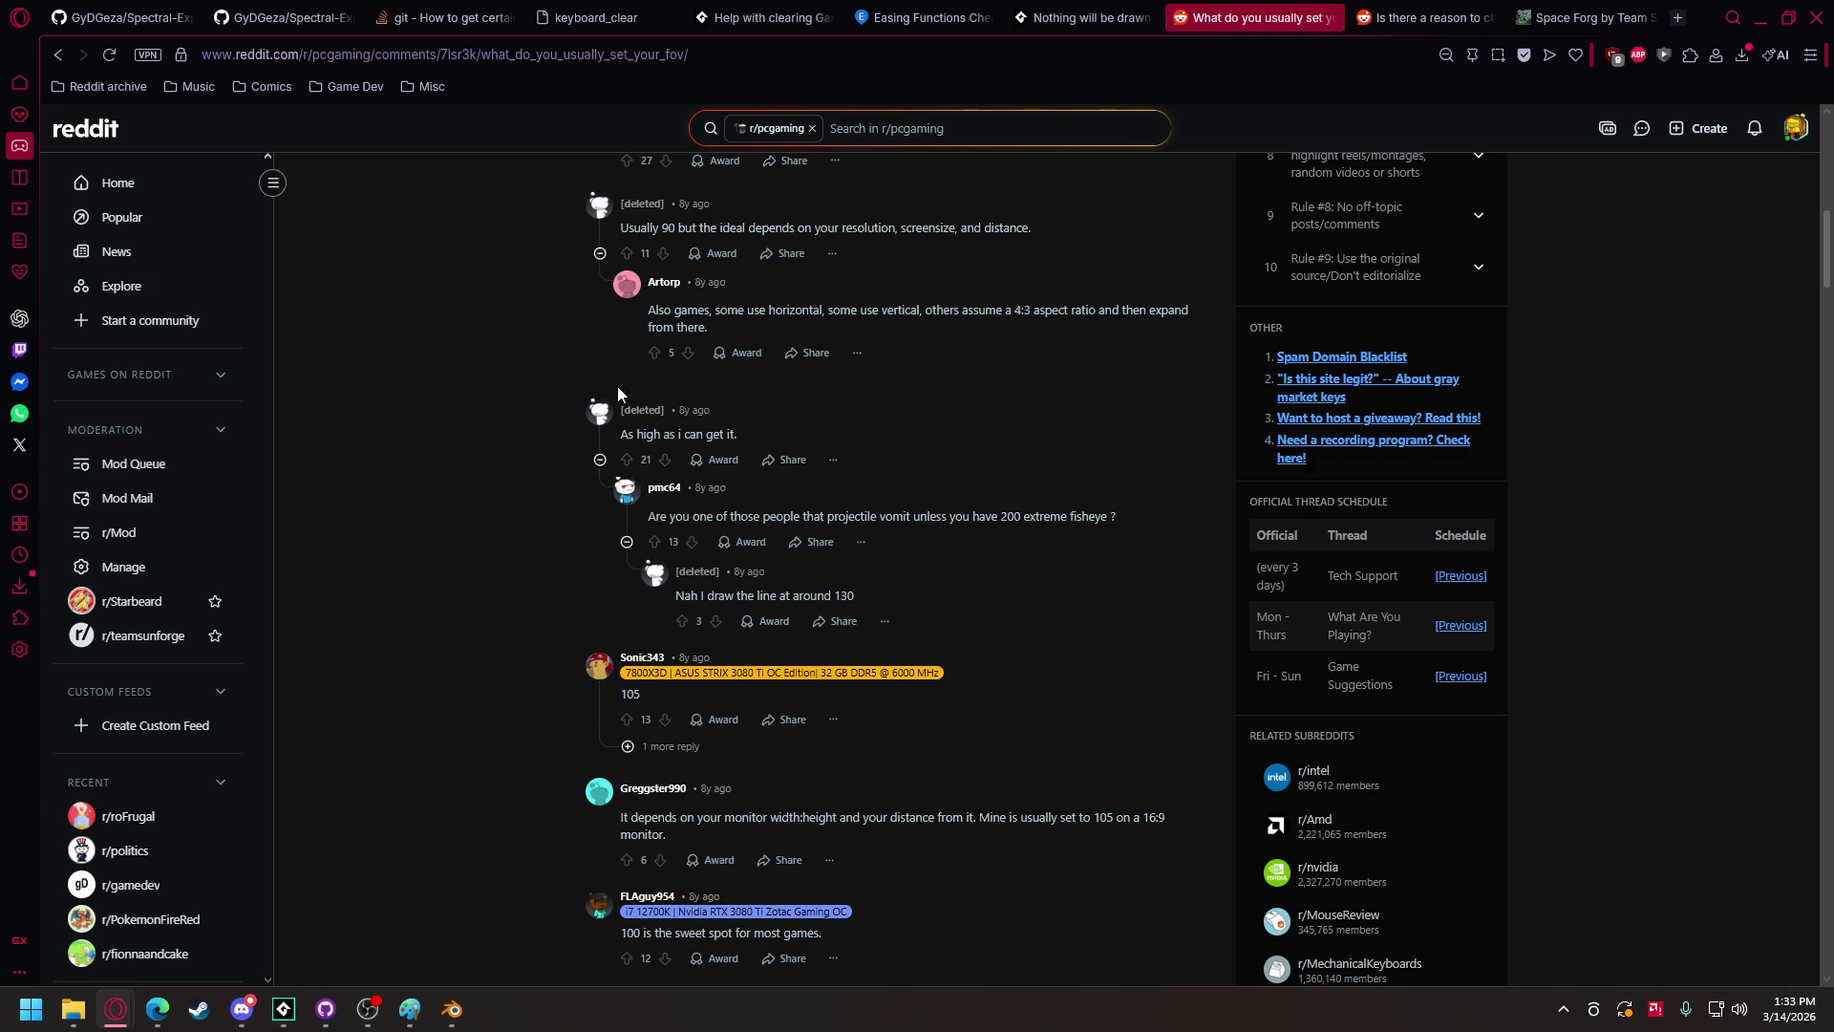
Step: Search 'gamemaker get number of instances', open the instance_count manual page, and return to GameMaker suggestions
{"action": "left_click", "coordinate": [1164, 57]}
{"action": "type", "text": "gamema"}
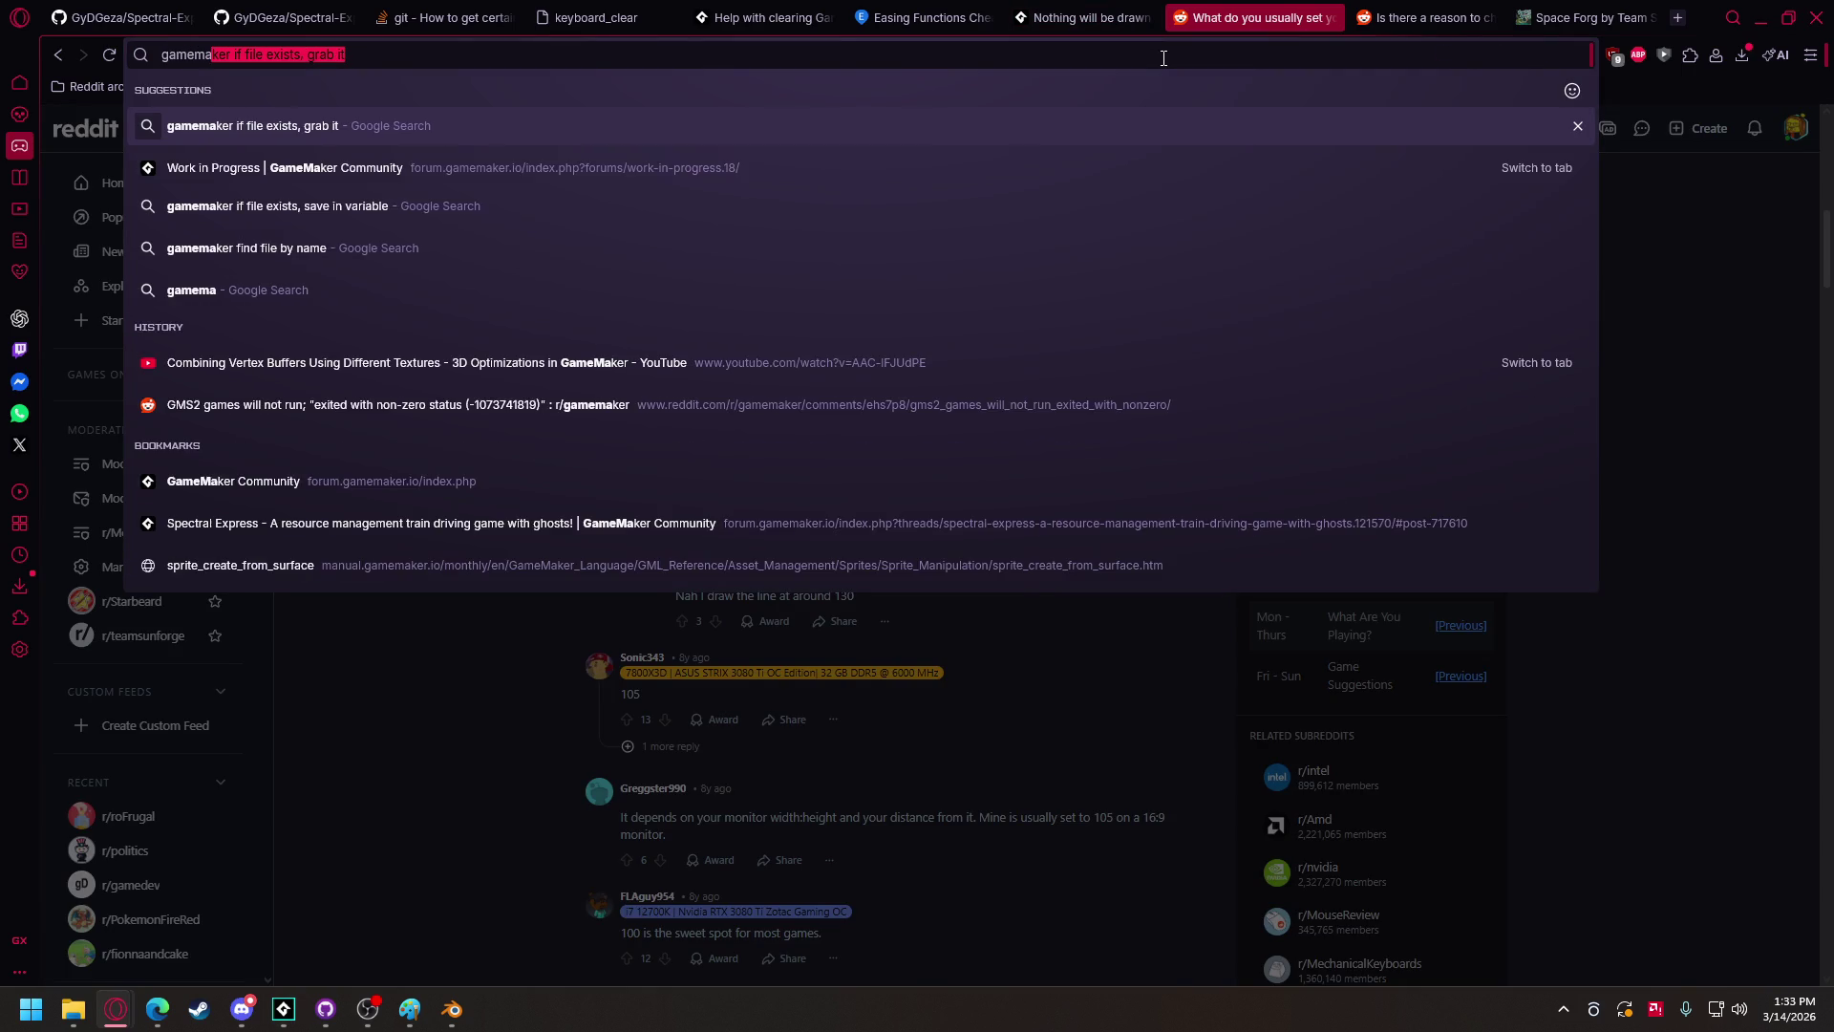
{"action": "type", "text": "ker get number of instances"}
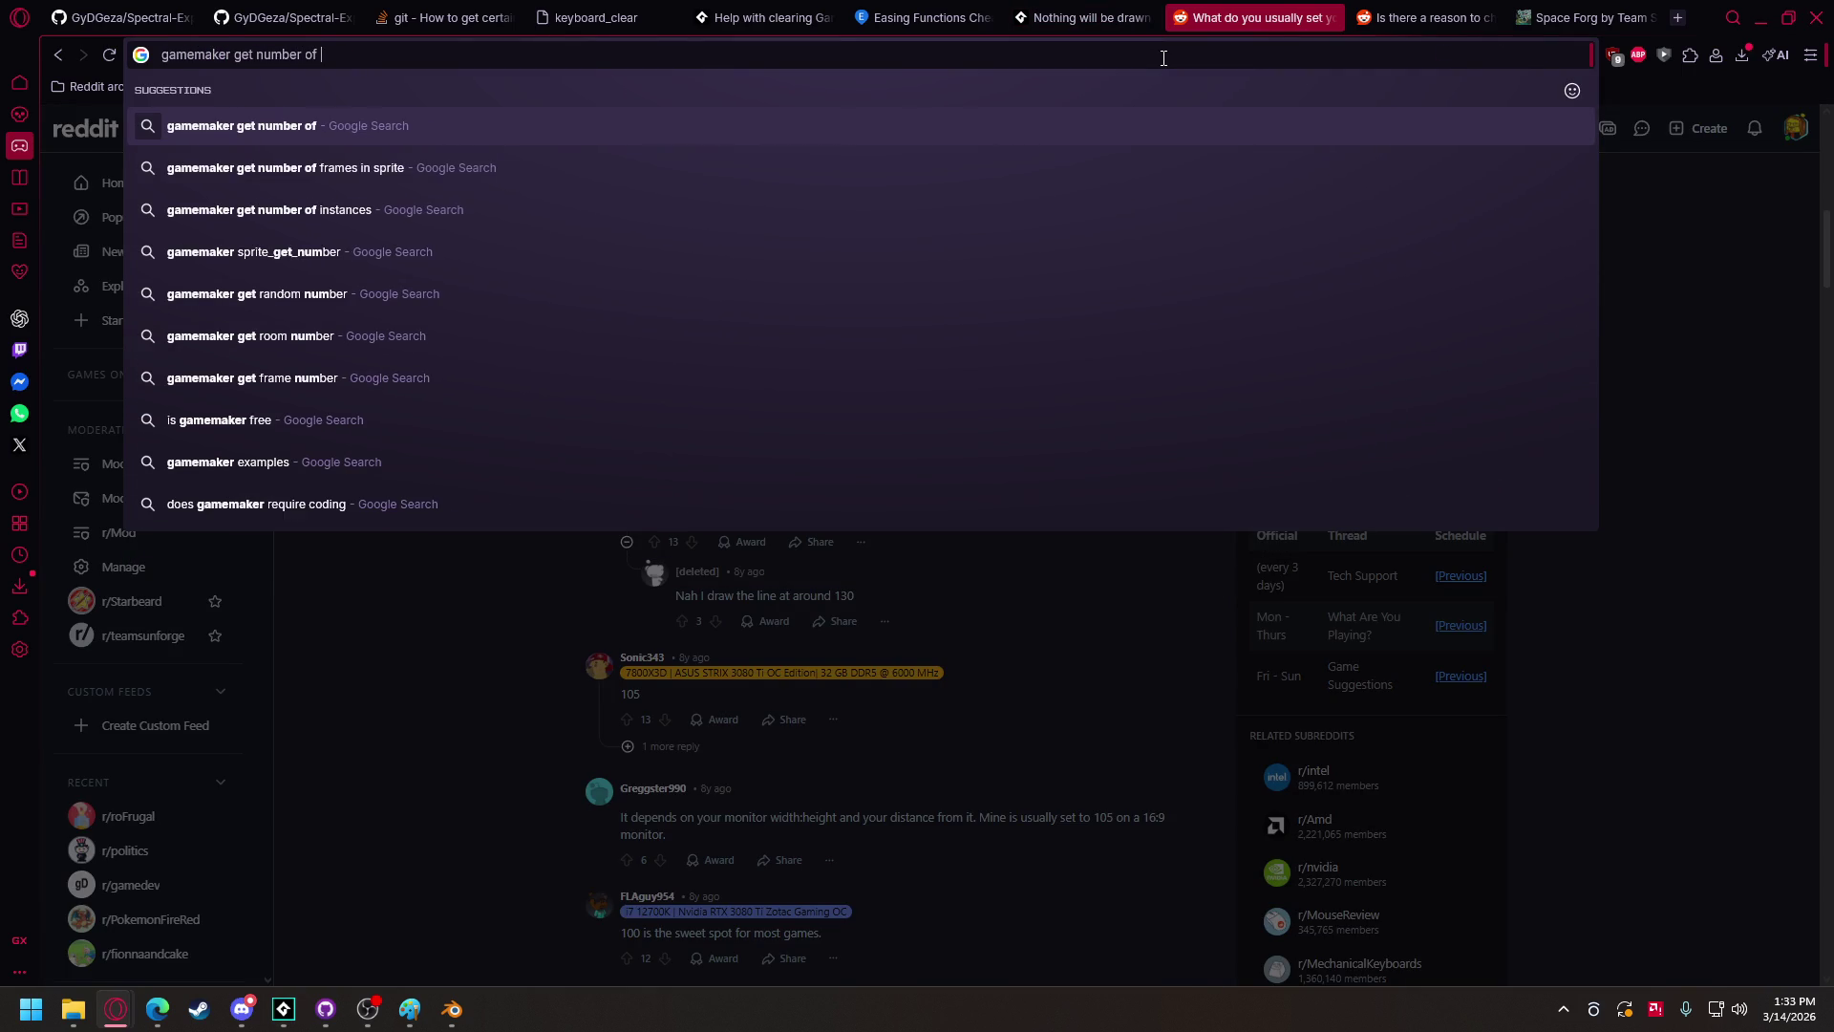
{"action": "key", "text": "Return"}
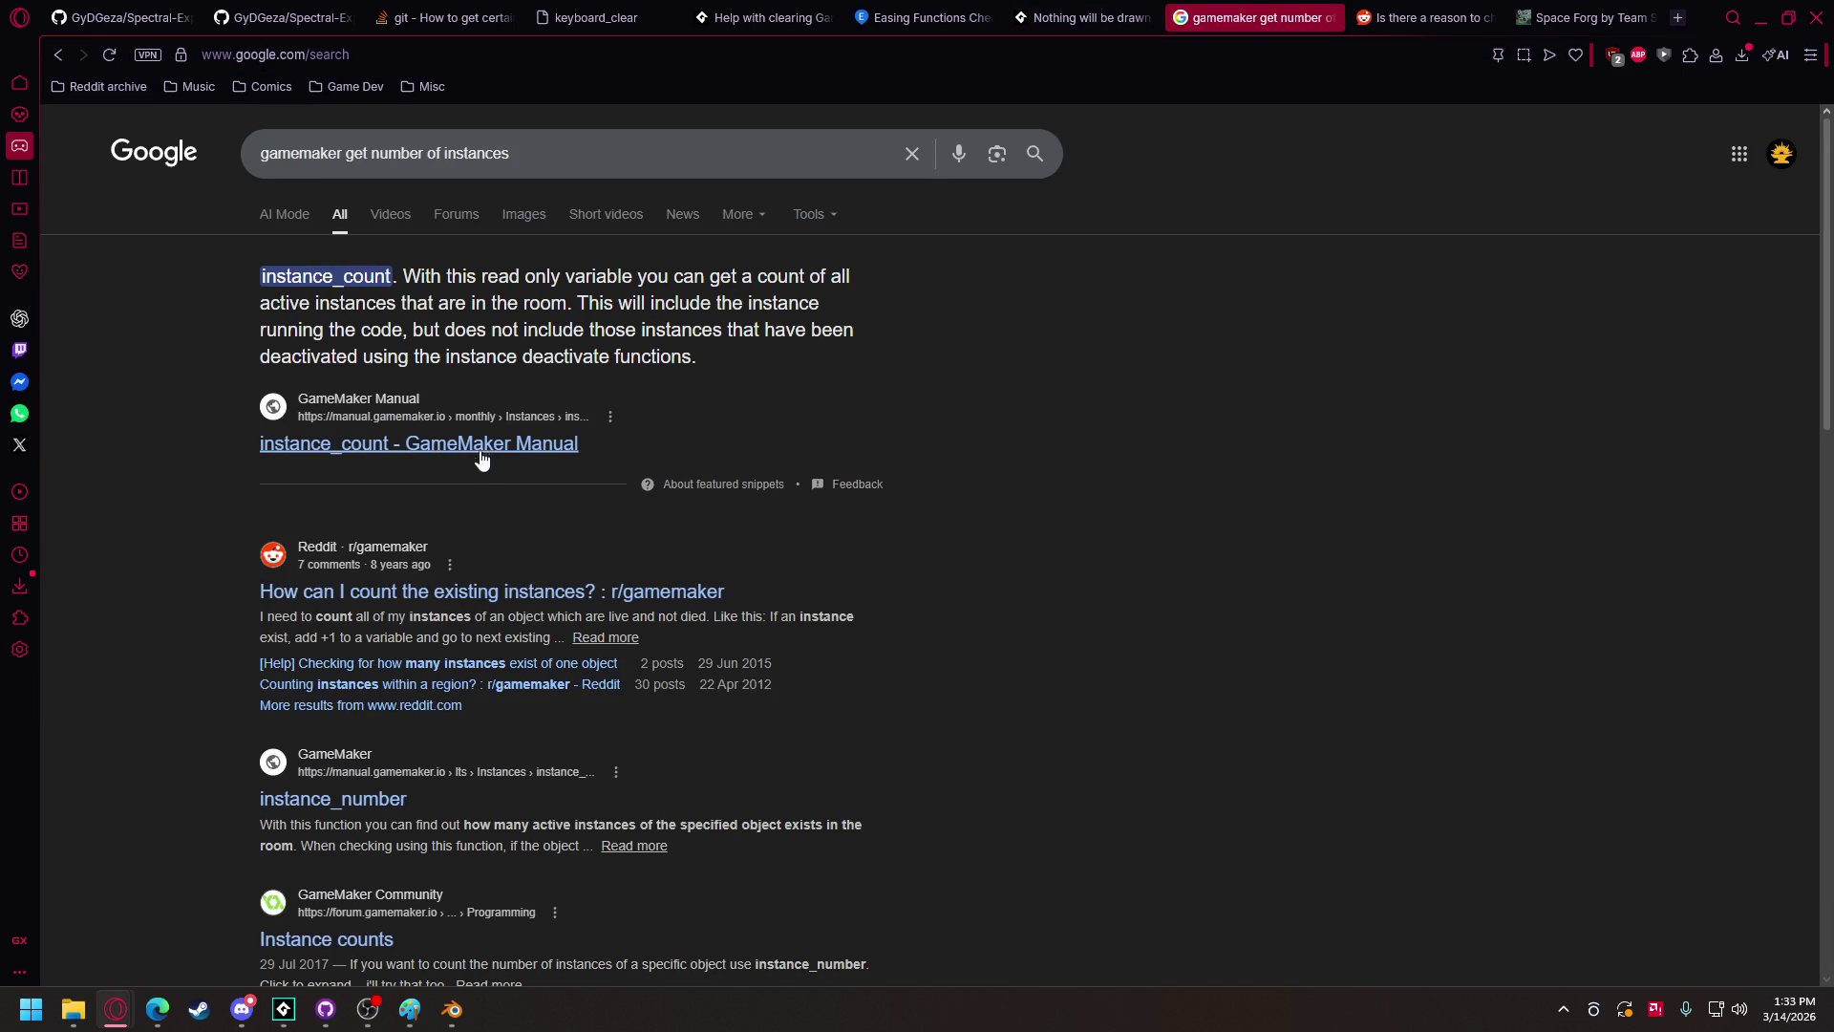
{"action": "left_click", "coordinate": [504, 445]}
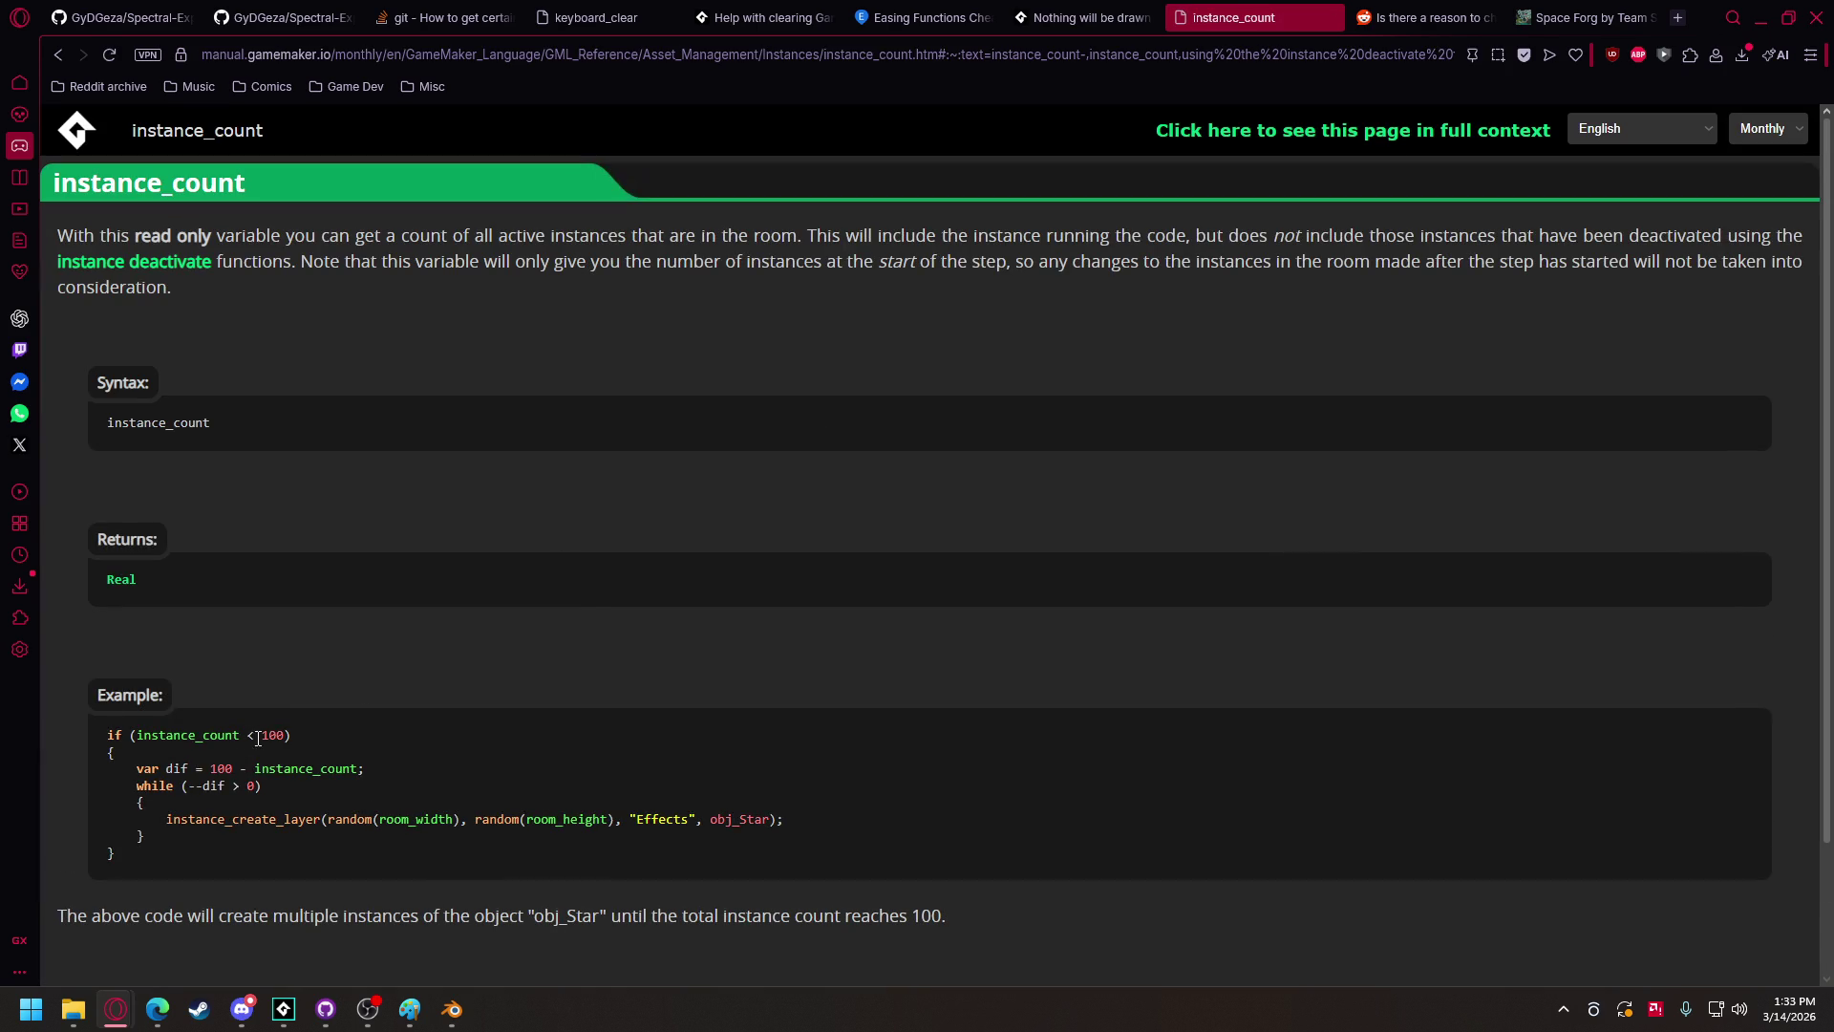
{"action": "key", "text": "alt+Tab"}
{"action": "key", "text": "ctrl+space"}
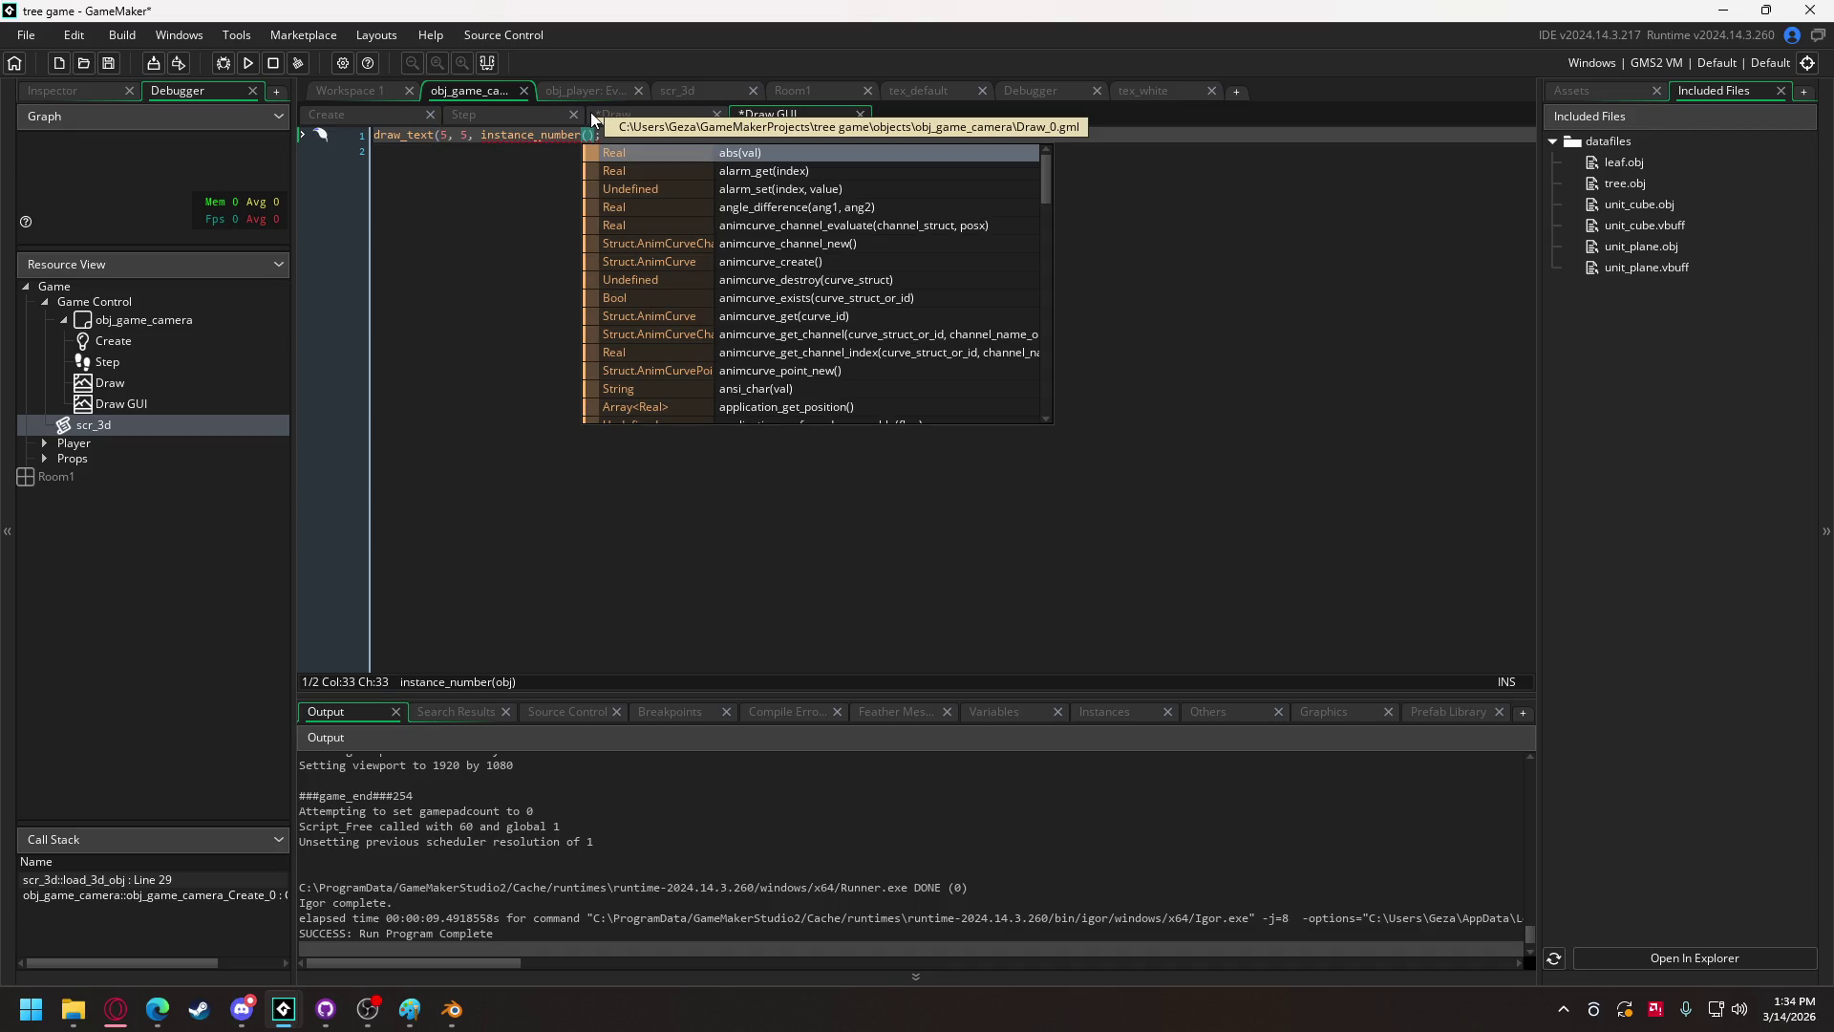
Step: Complete the Draw GUI argument as instance_number(obj_tree_generic)
{"action": "type", "text": "obj"}
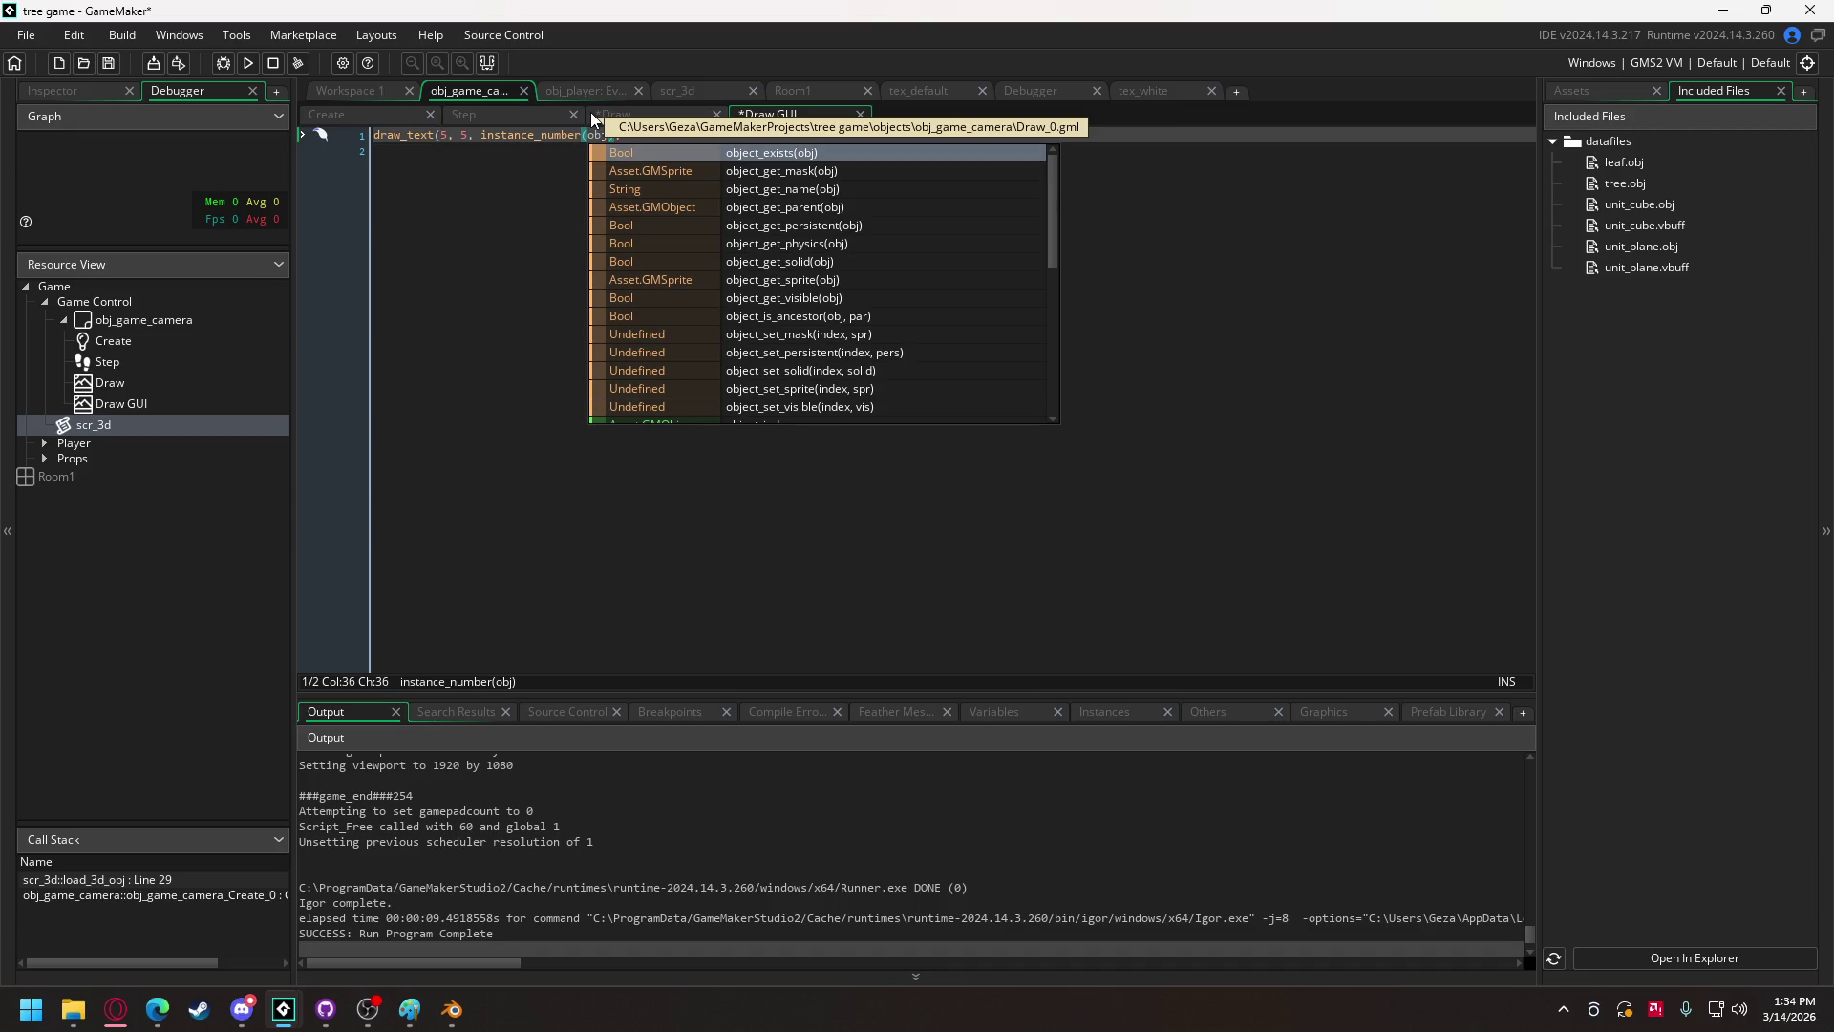
{"action": "type", "text": "_"}
{"action": "key", "text": "Down"}
{"action": "key", "text": "Down"}
{"action": "key", "text": "Return"}
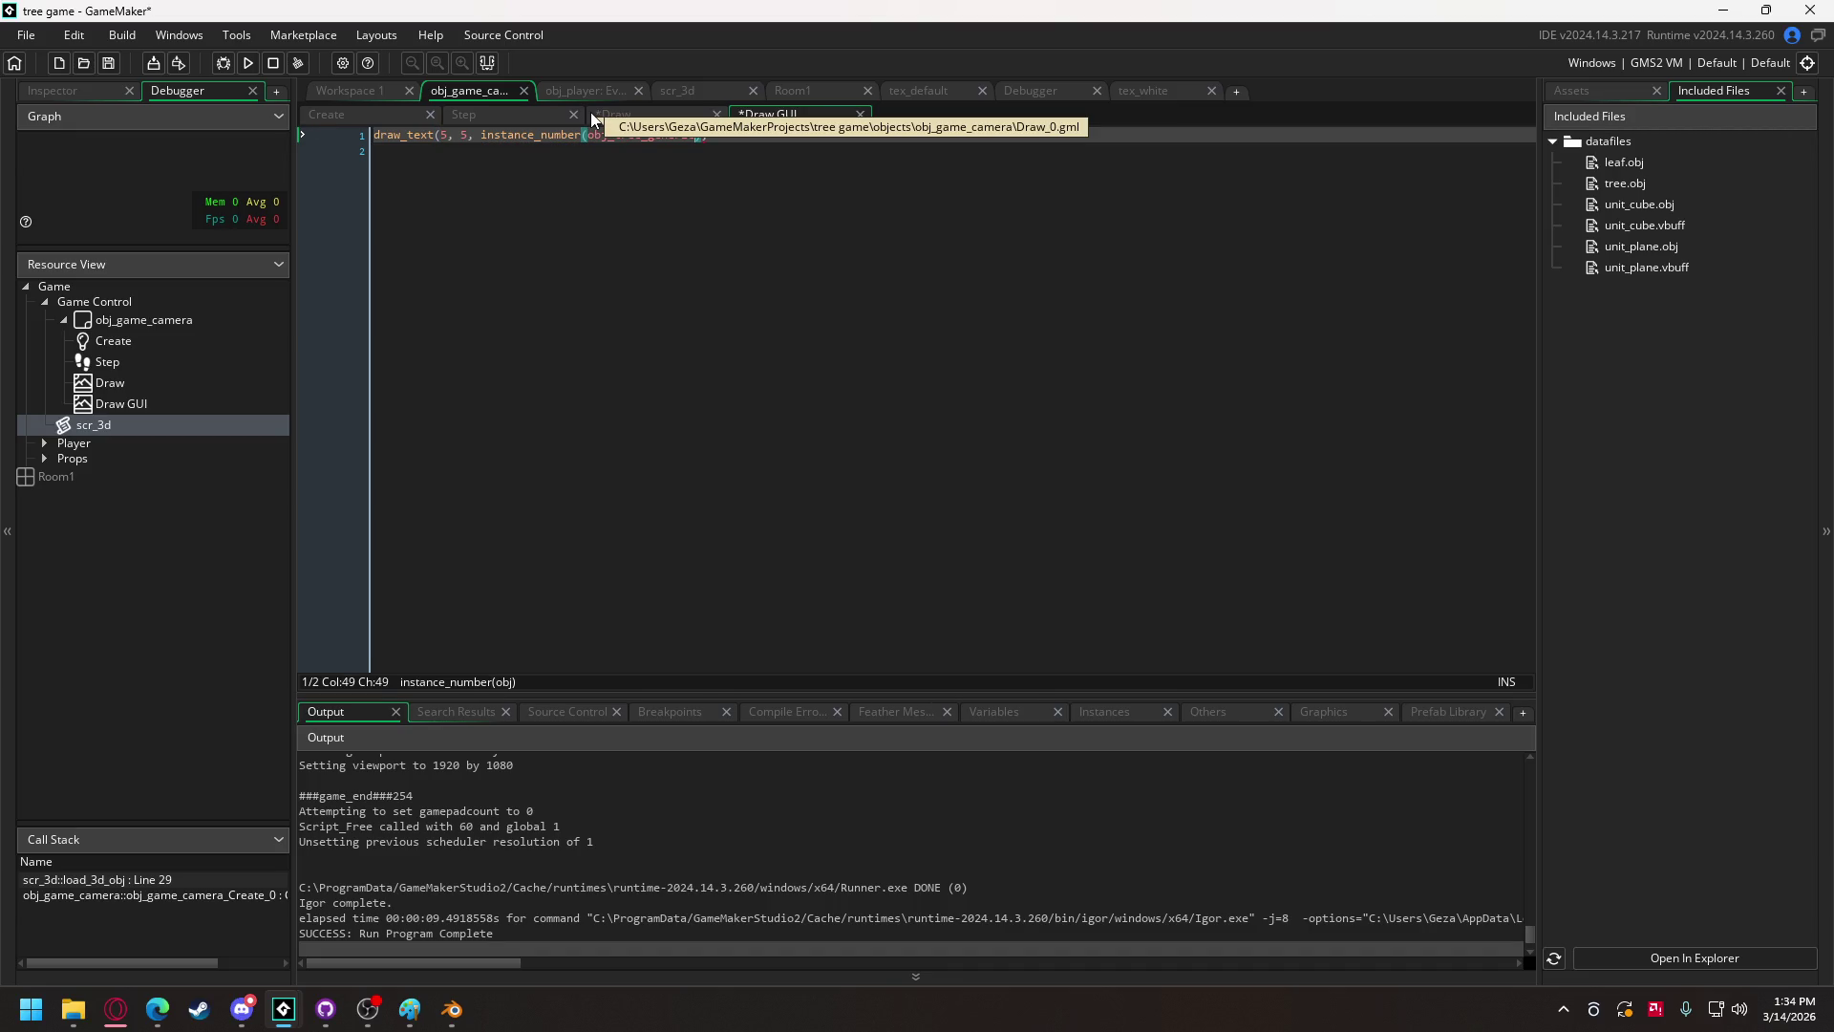
{"action": "type", "text": ")"}
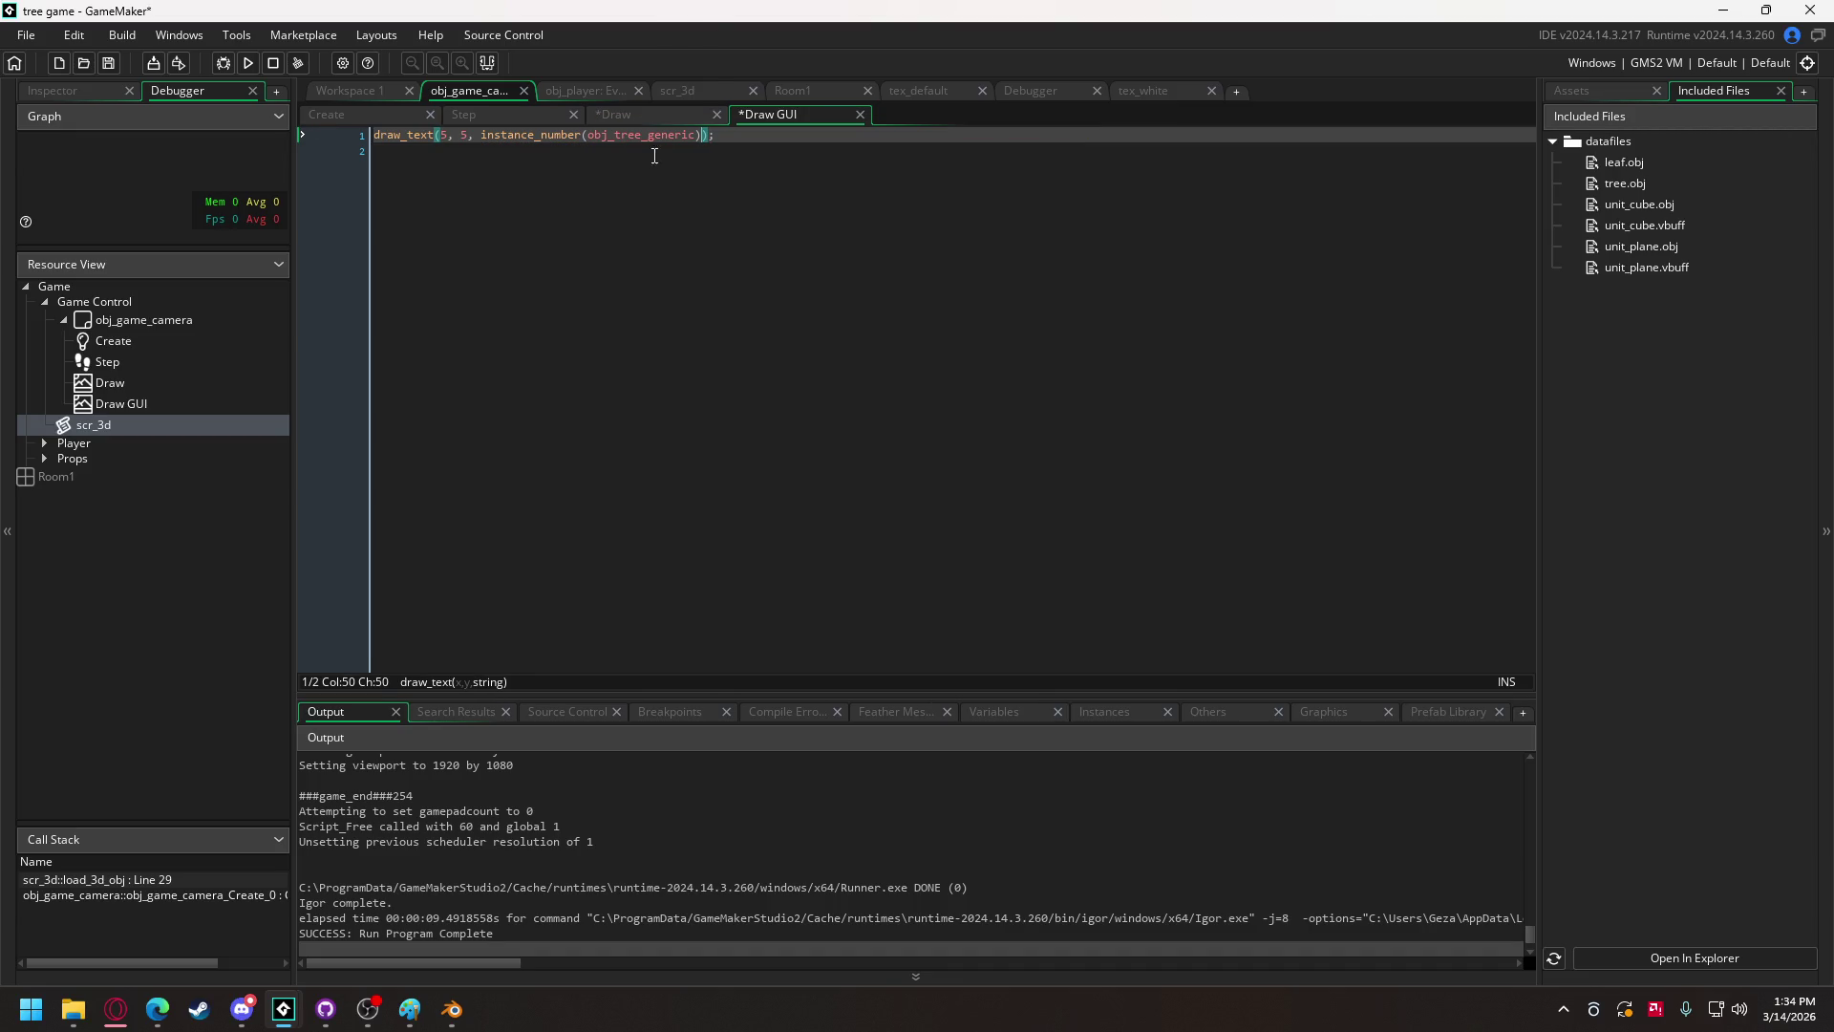
Step: Run the game, dismiss the save prompt, see the count of 100, then quit
{"action": "left_click", "coordinate": [255, 55]}
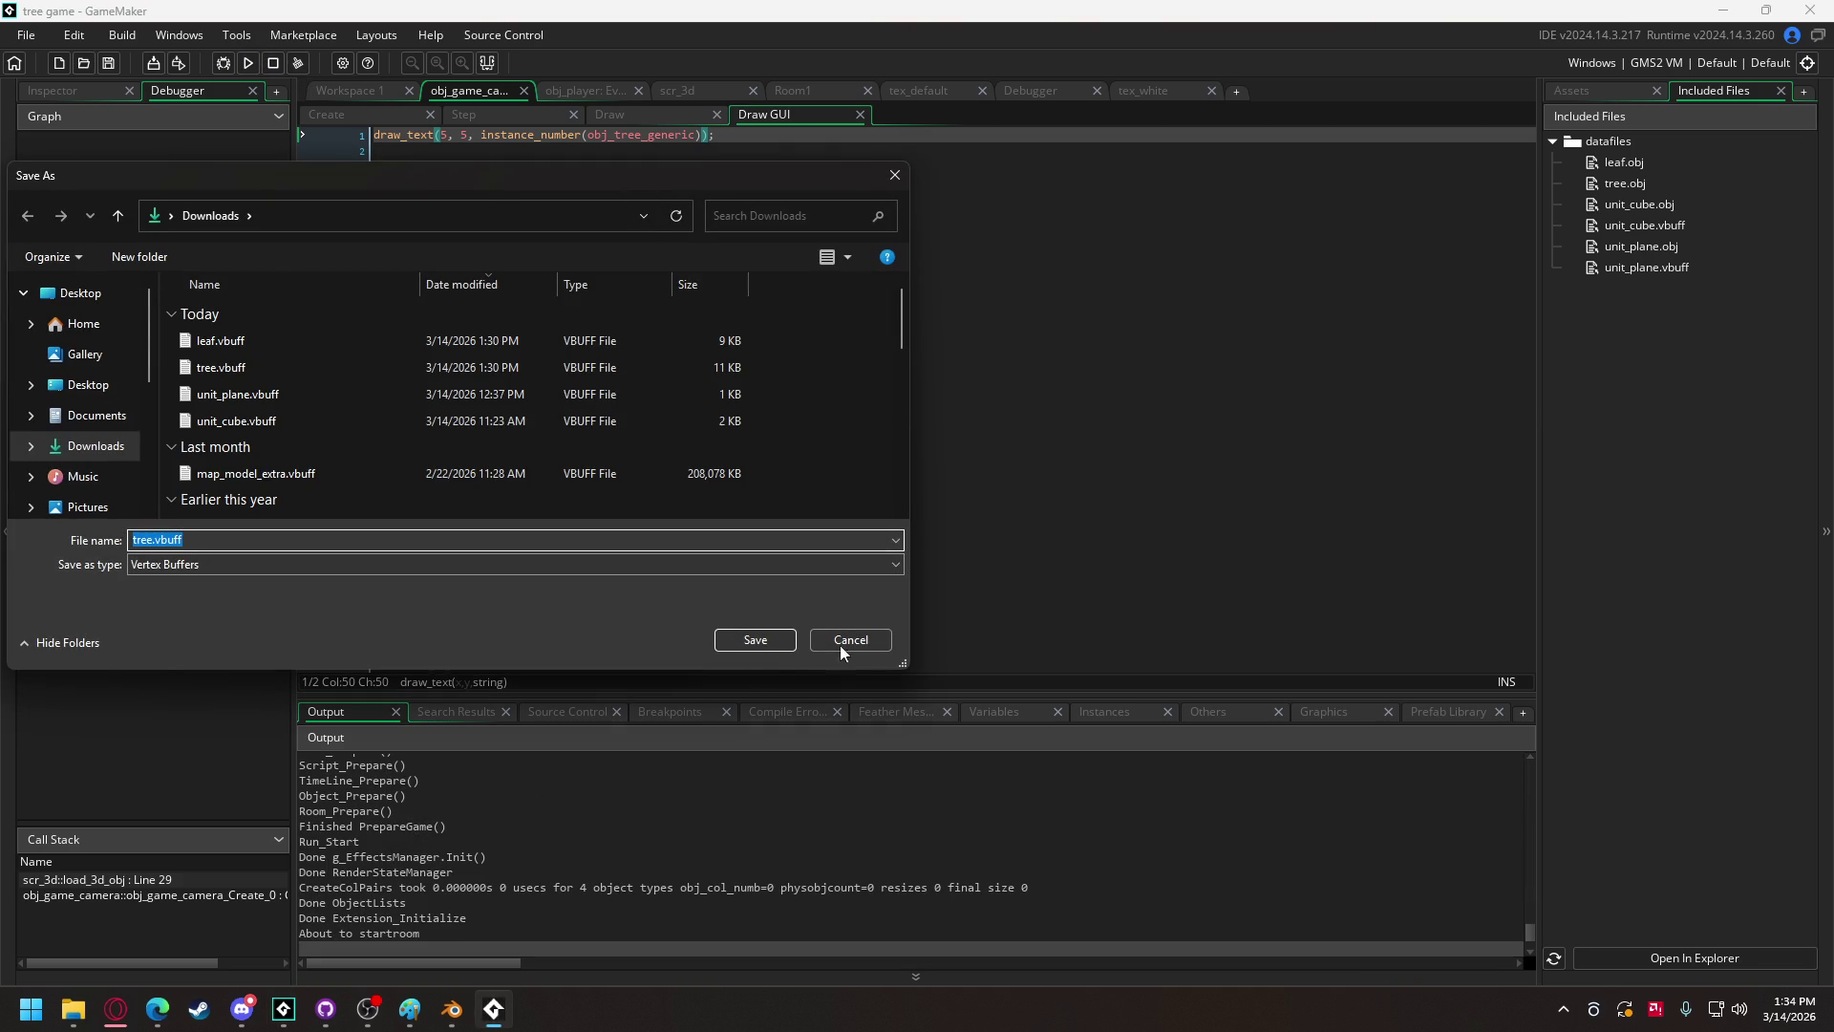
{"action": "left_click", "coordinate": [848, 636]}
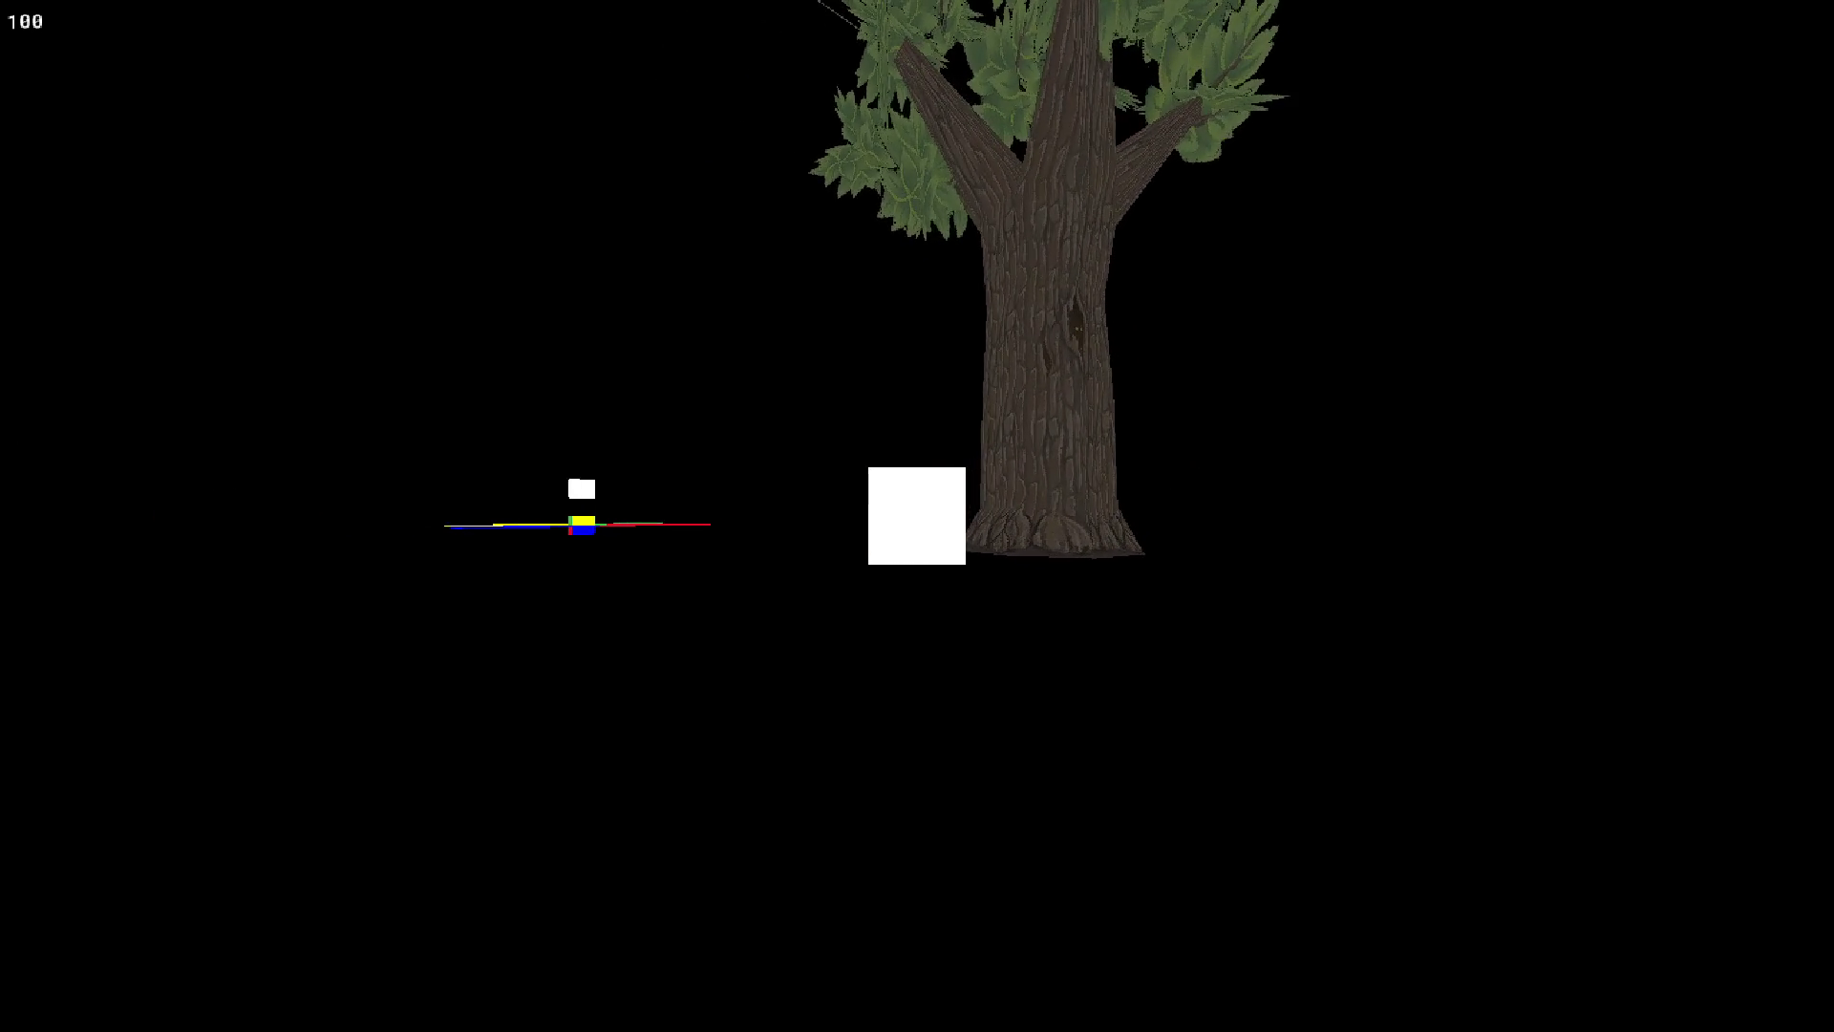
{"action": "key", "text": "Escape"}
Step: Put a breakpoint on the matrix_set line 11 of obj_tree_generic's draw function and start debugging
{"action": "left_click", "coordinate": [662, 116]}
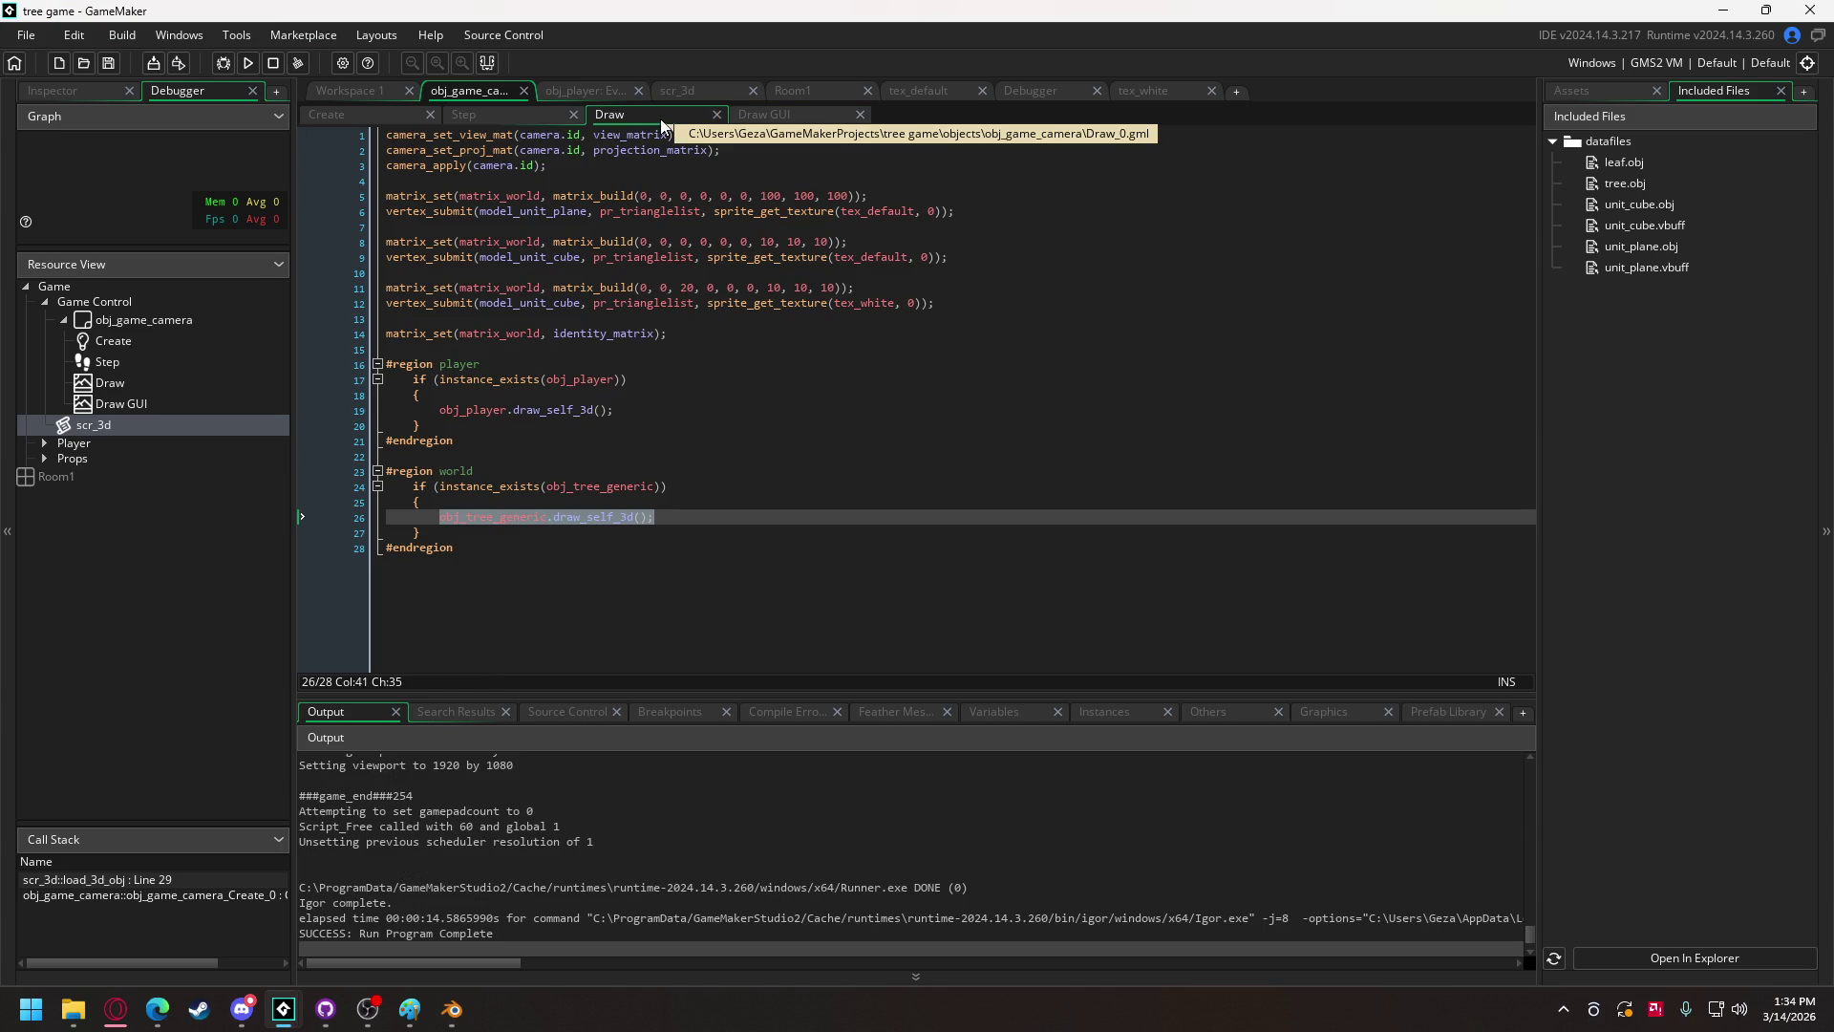
{"action": "left_click", "coordinate": [364, 94]}
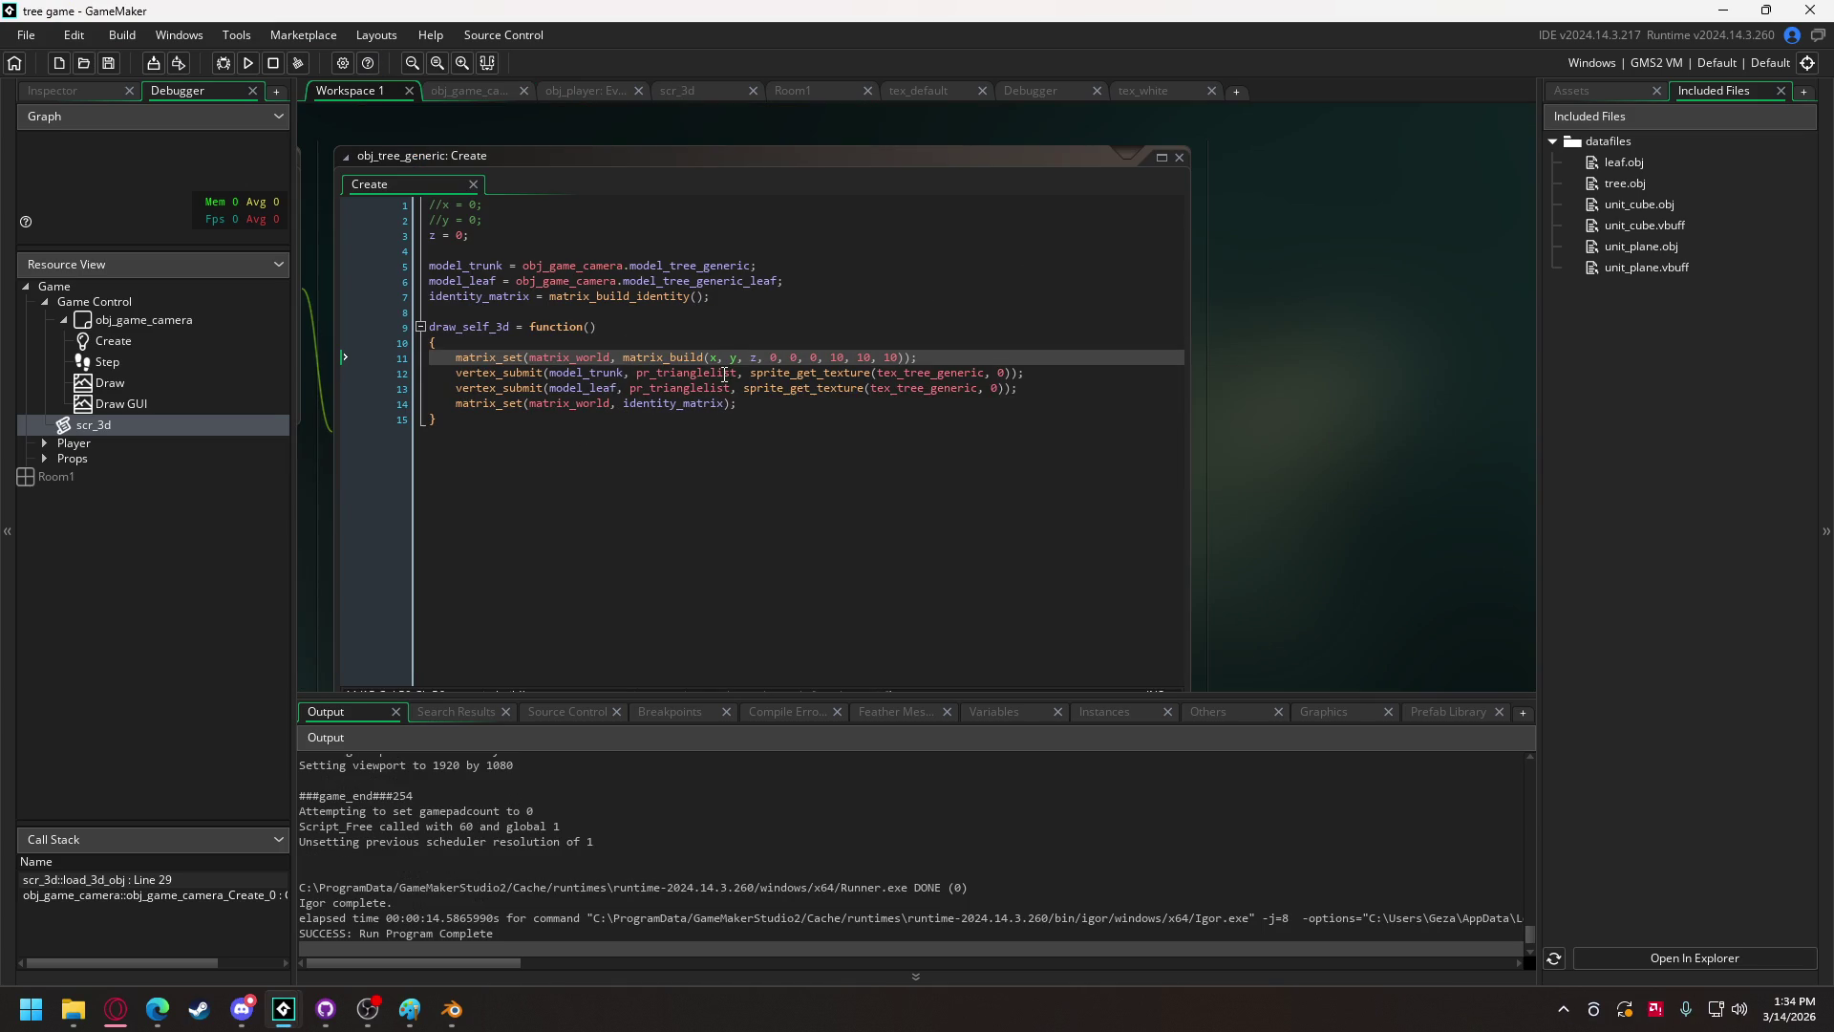
{"action": "mouse_move", "coordinate": [724, 374]}
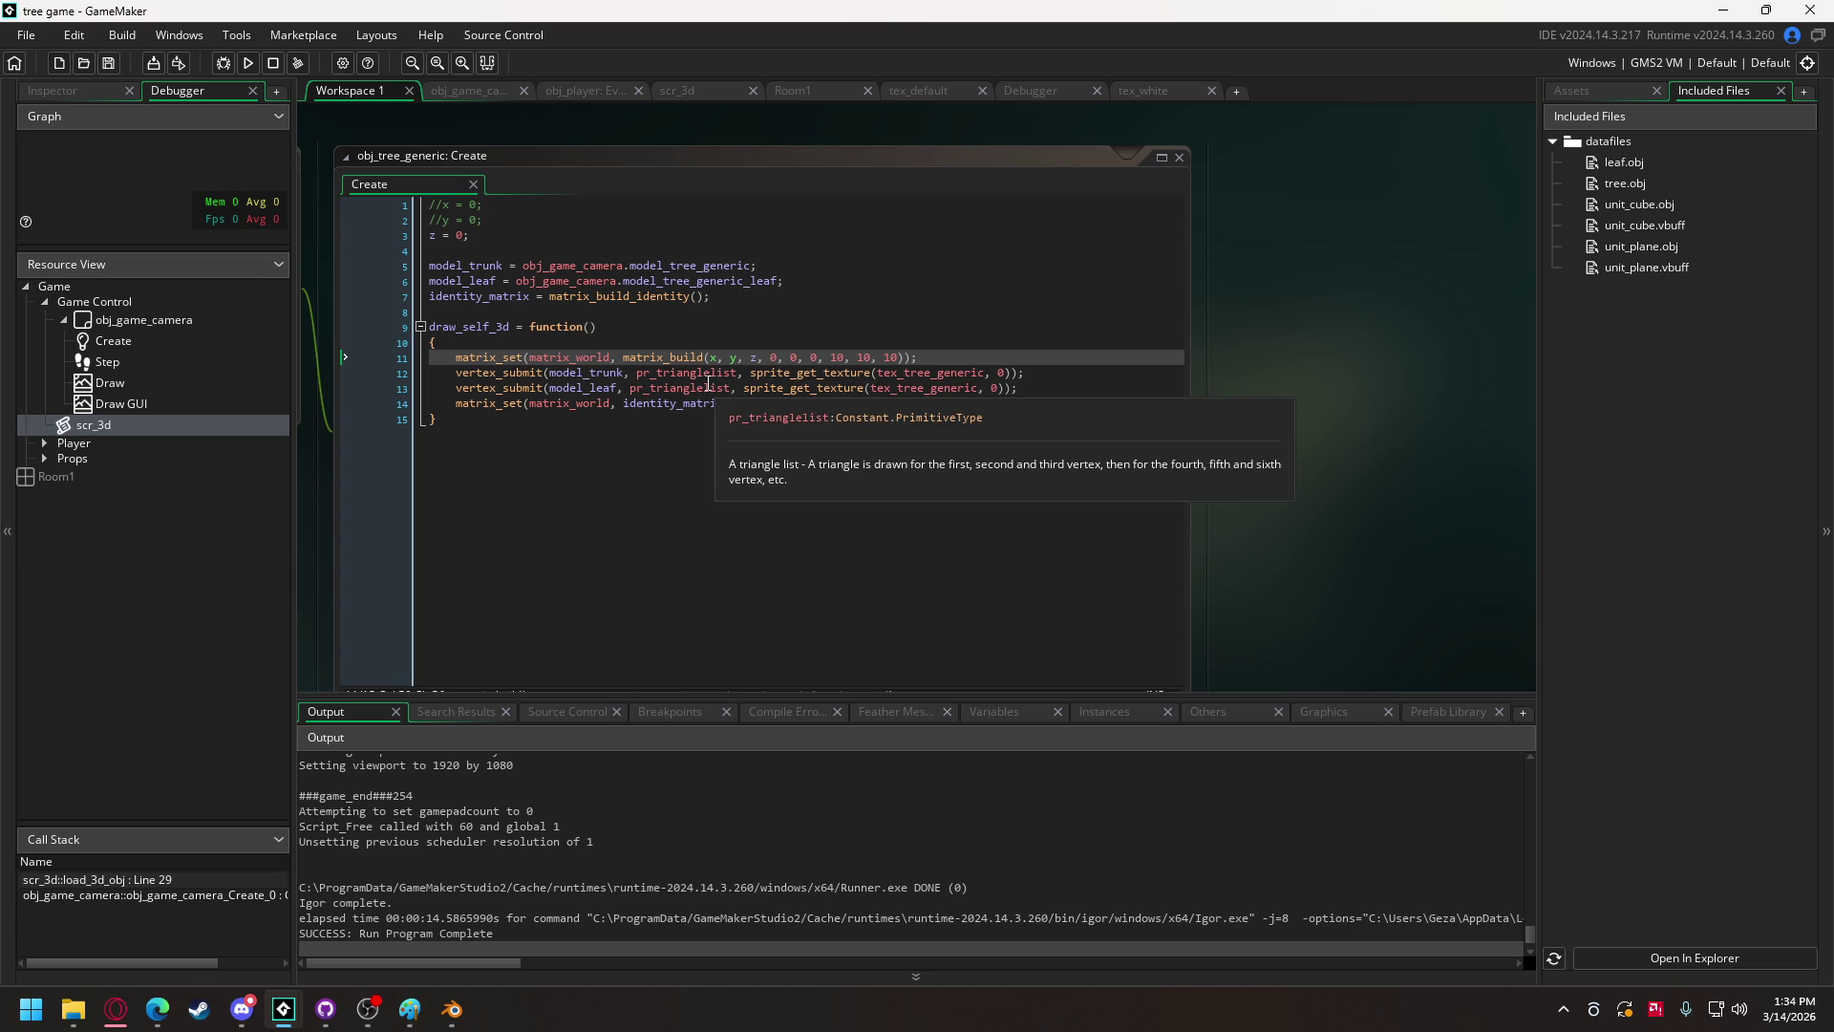
{"action": "left_click", "coordinate": [628, 376]}
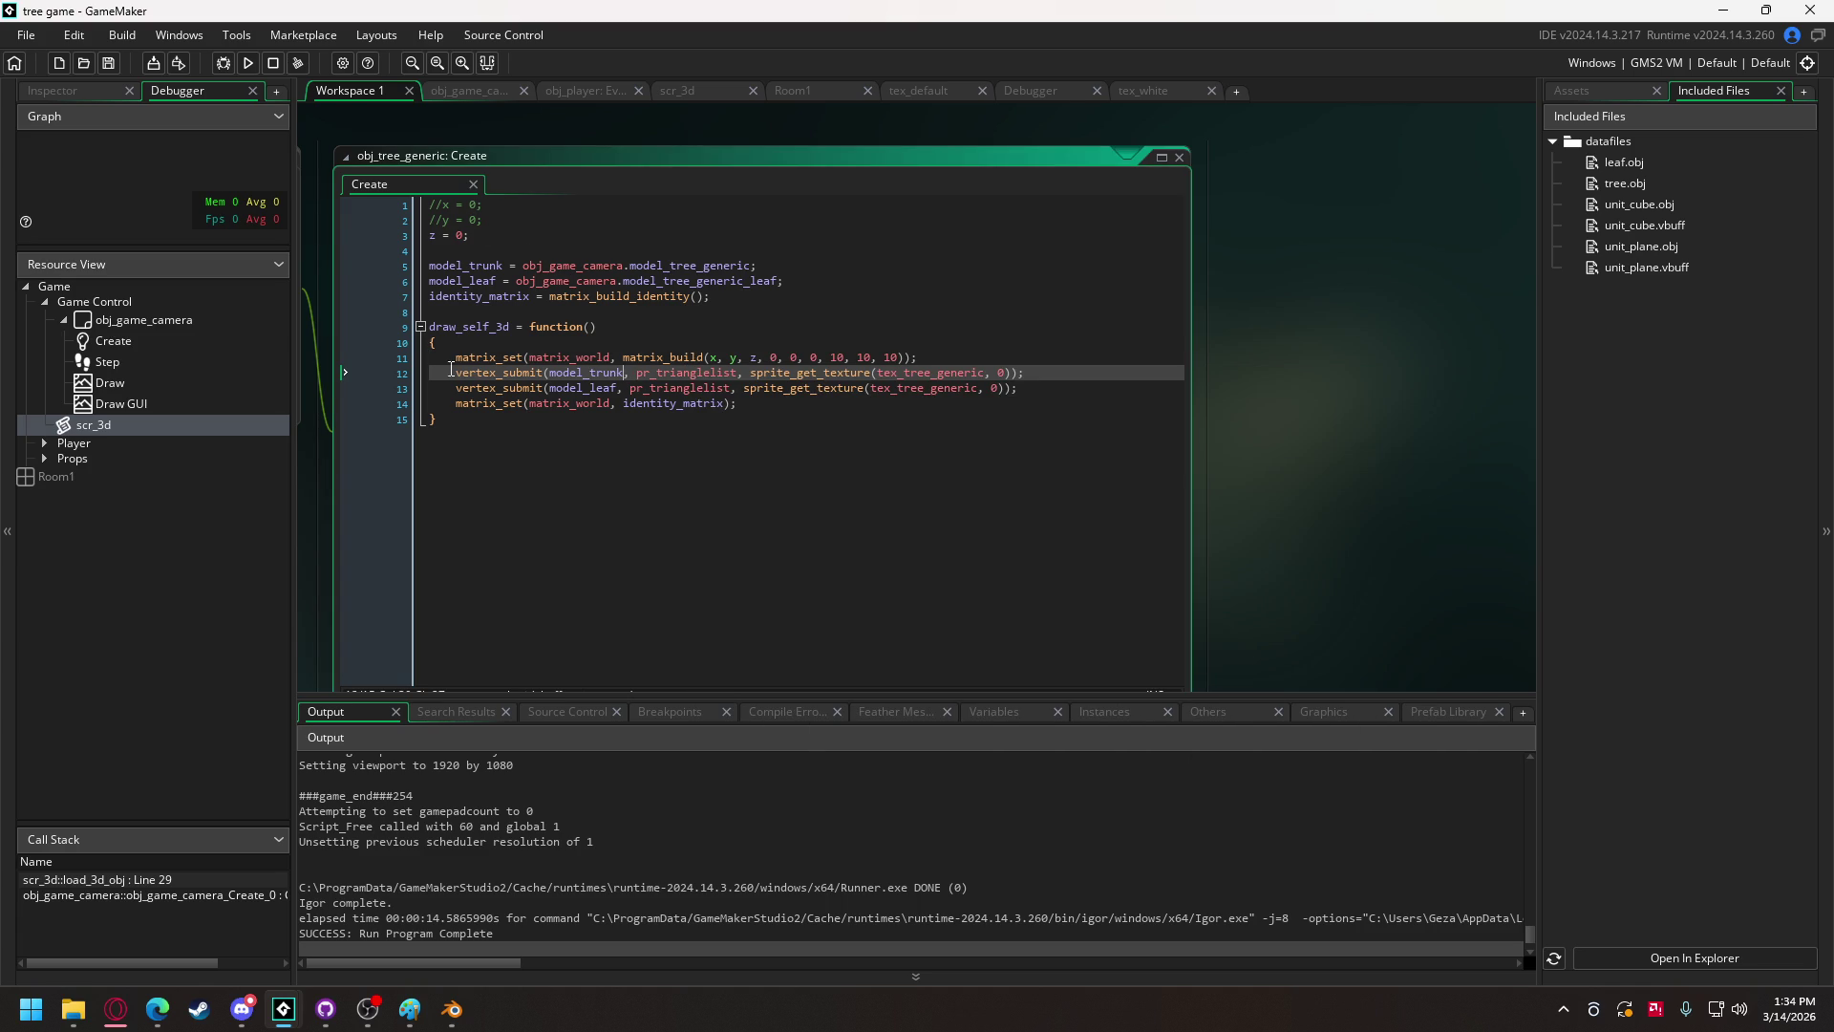
{"action": "left_click", "coordinate": [420, 373]}
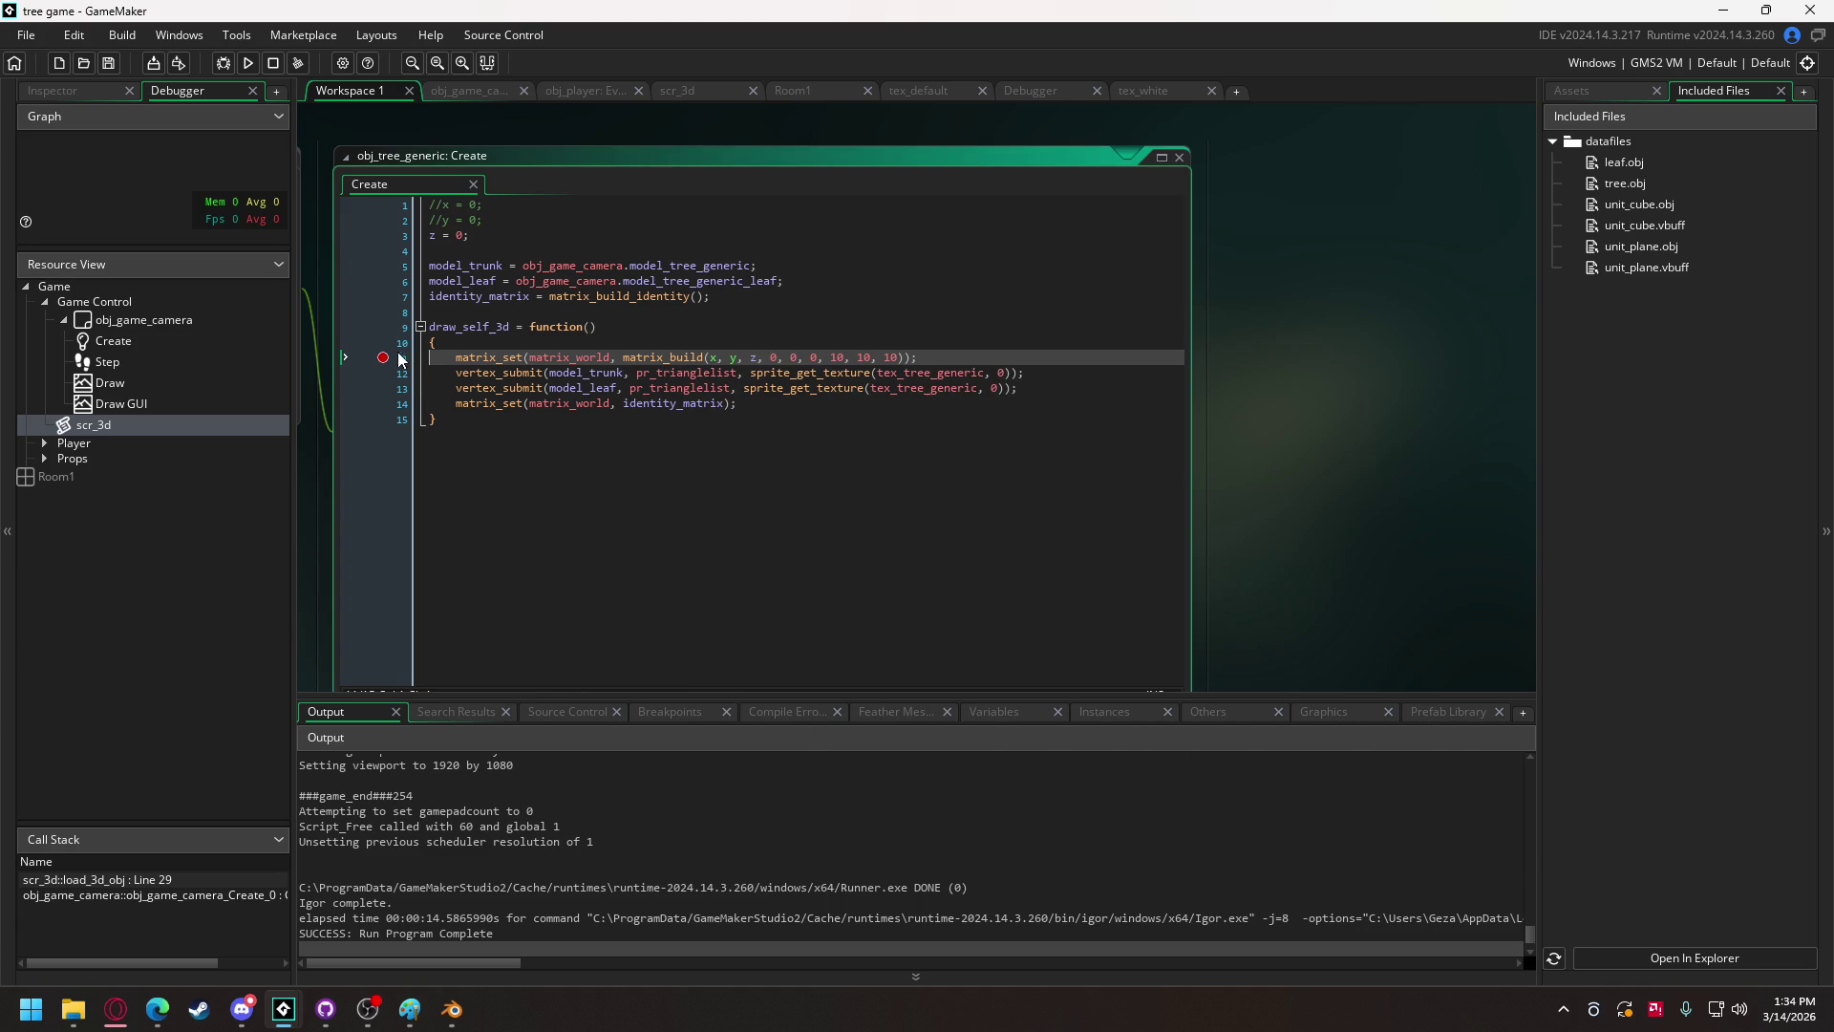
{"action": "left_click", "coordinate": [223, 63]}
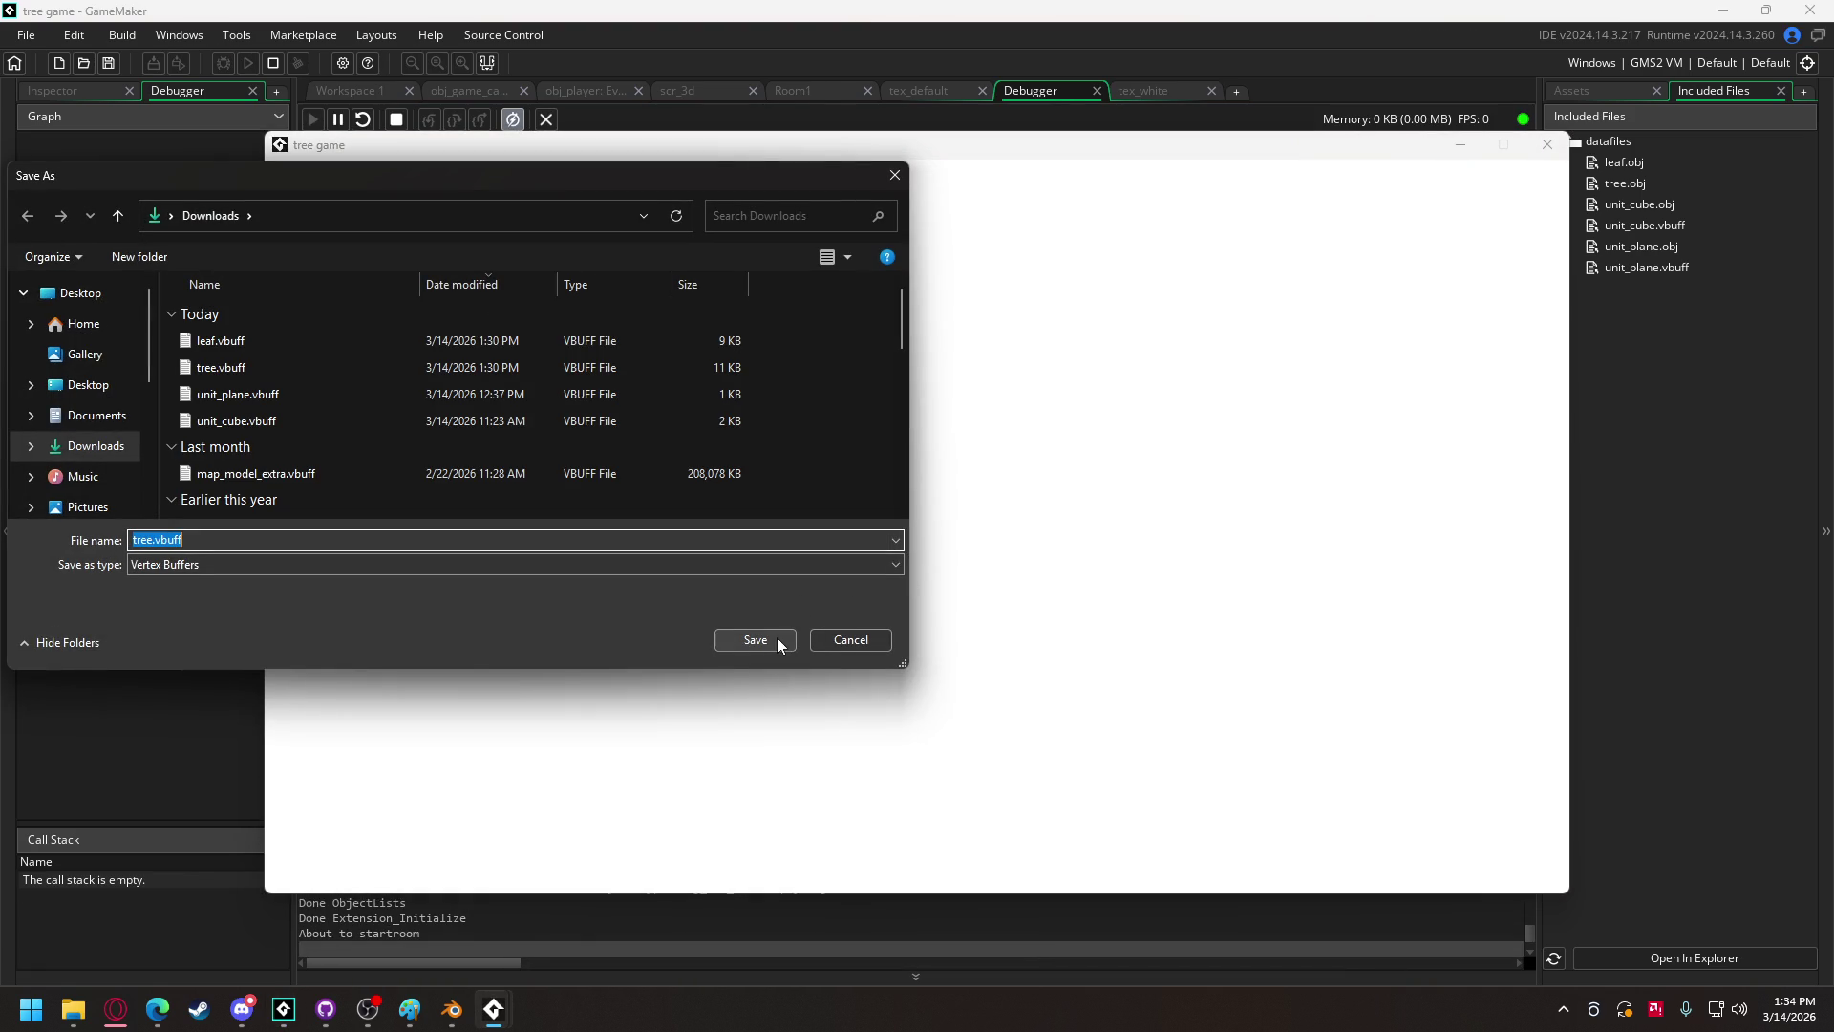
Step: Save tree.vbuff and inspect x and y at the paused breakpoint
{"action": "left_click", "coordinate": [847, 638]}
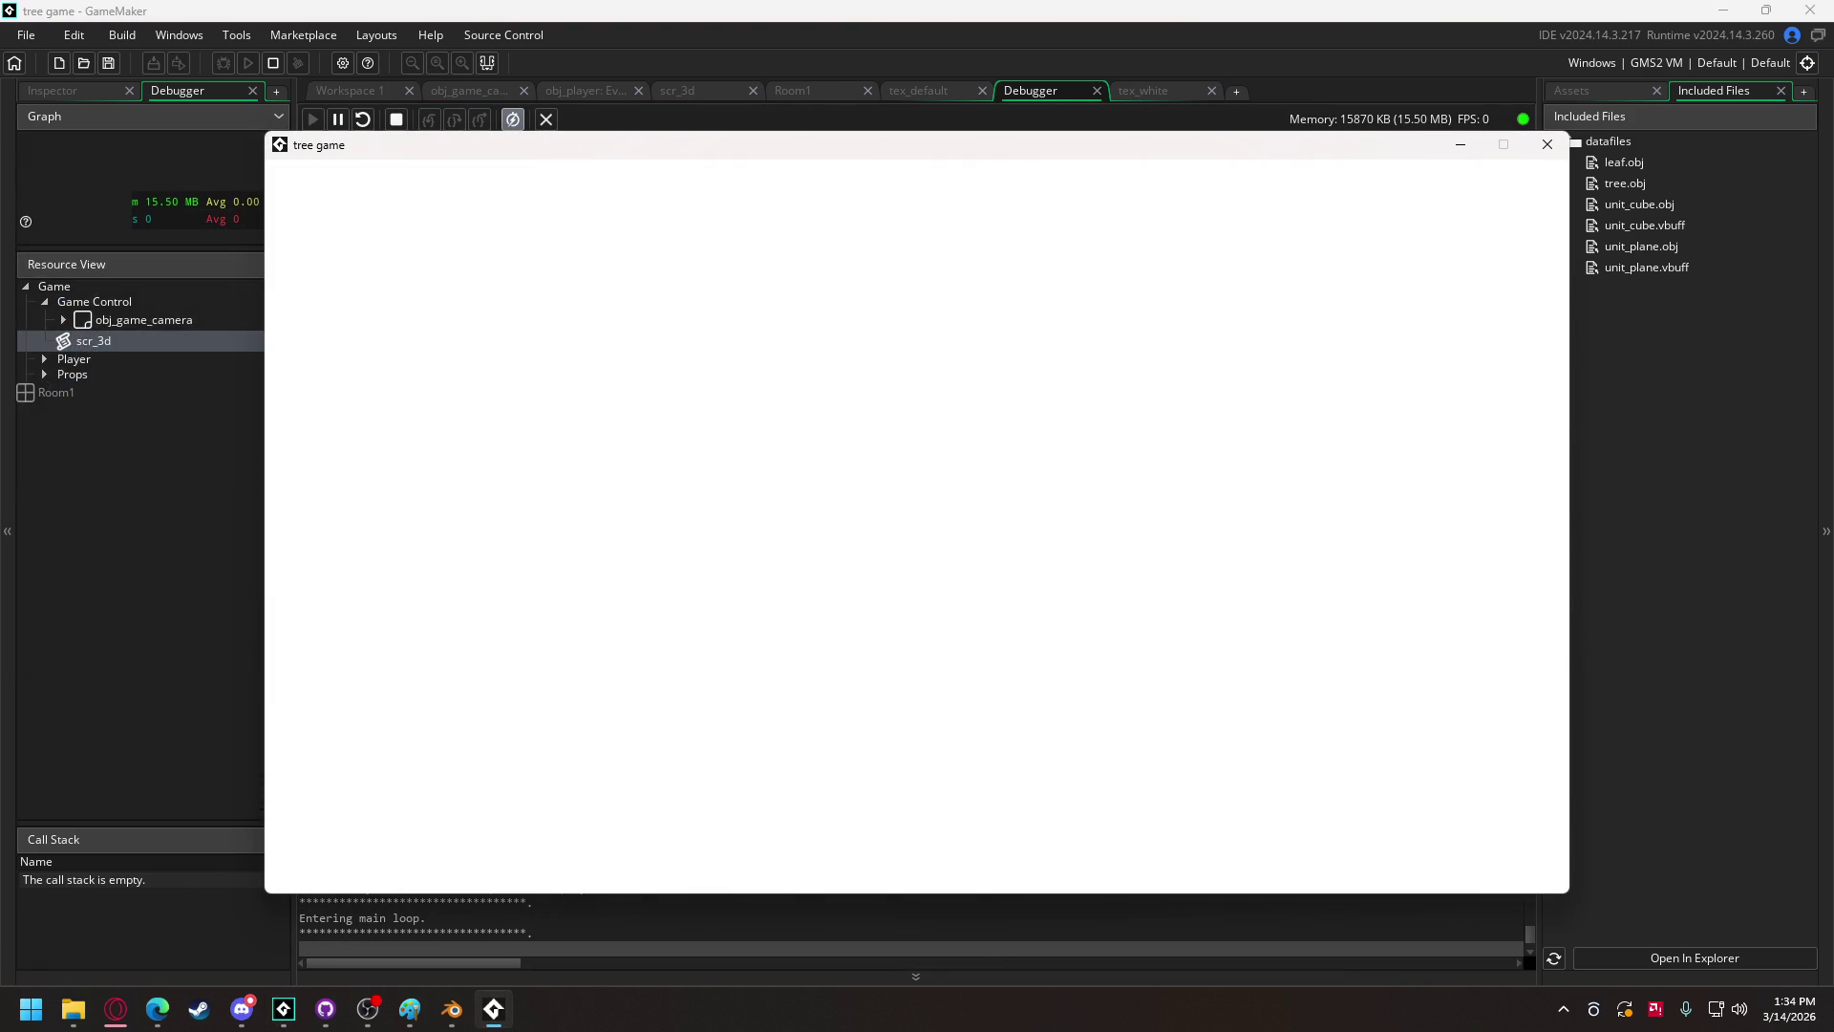
{"action": "left_click", "coordinate": [284, 1010]}
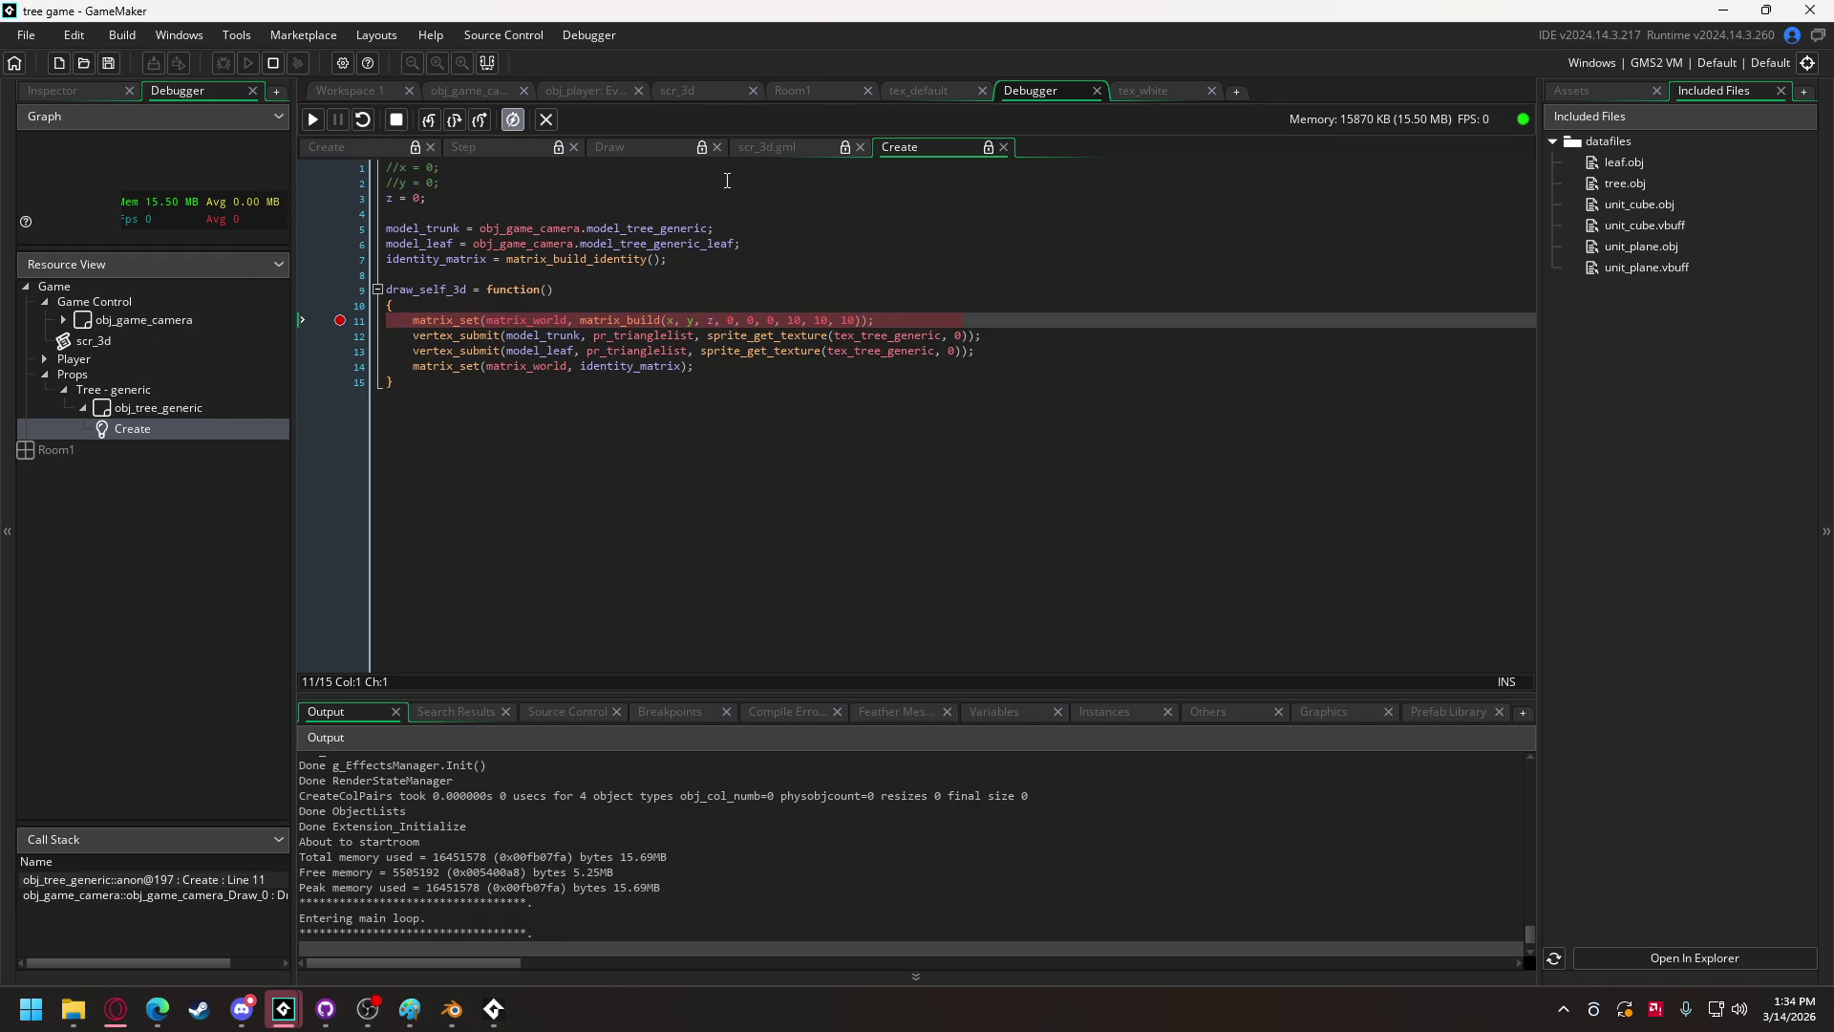
{"action": "mouse_move", "coordinate": [690, 325]}
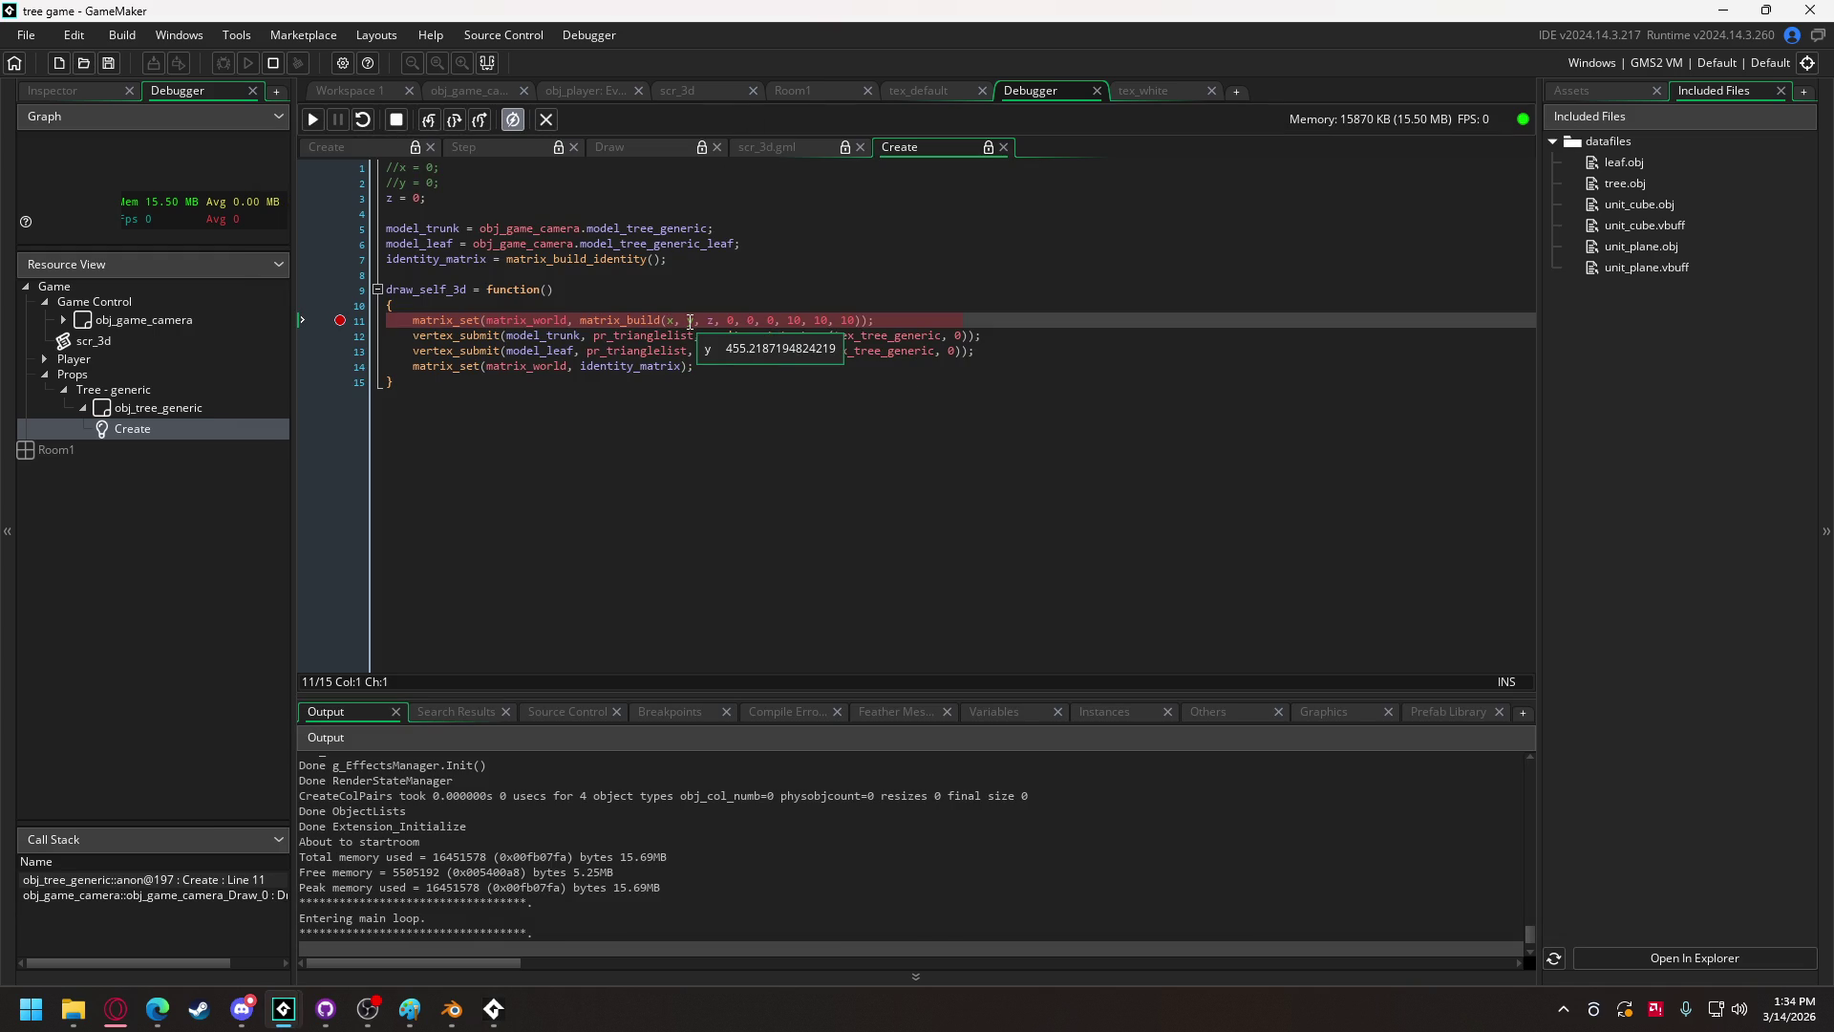
Step: Resume past the breakpoint repeatedly, stop the debug session, and return to the tree's Create code
{"action": "left_click", "coordinate": [334, 118]}
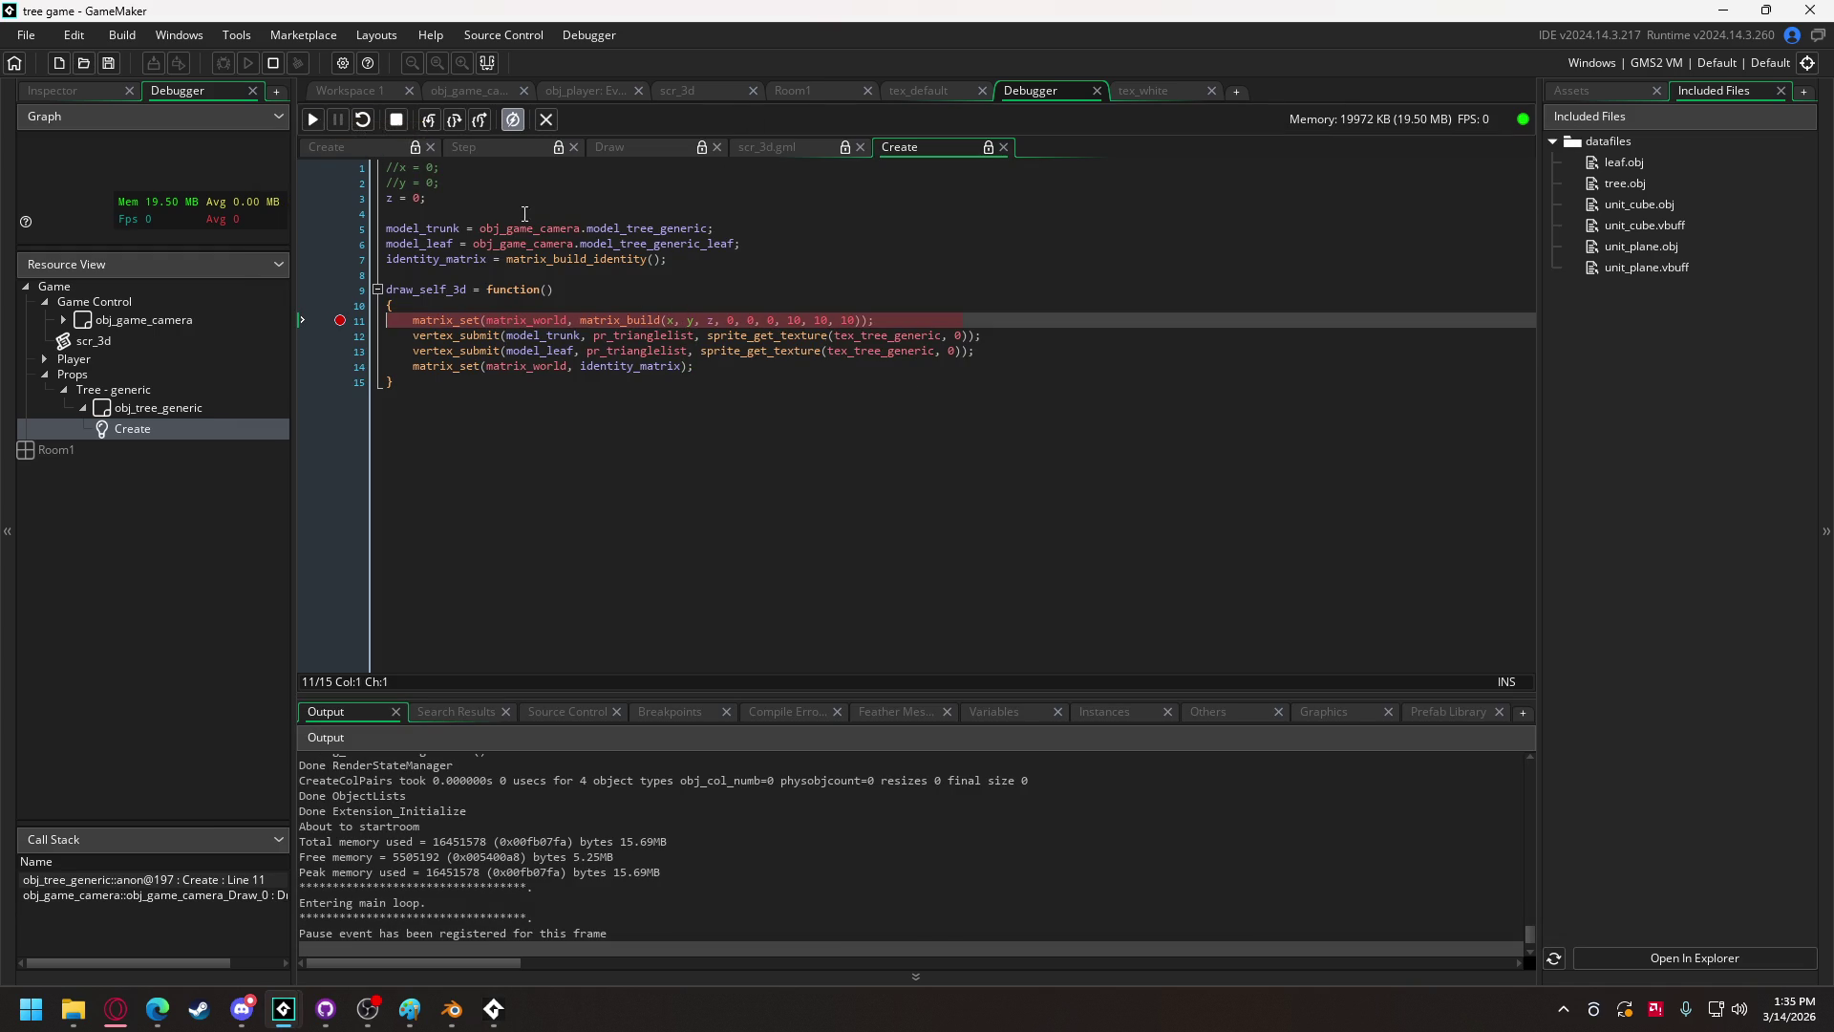
{"action": "mouse_move", "coordinate": [690, 318]}
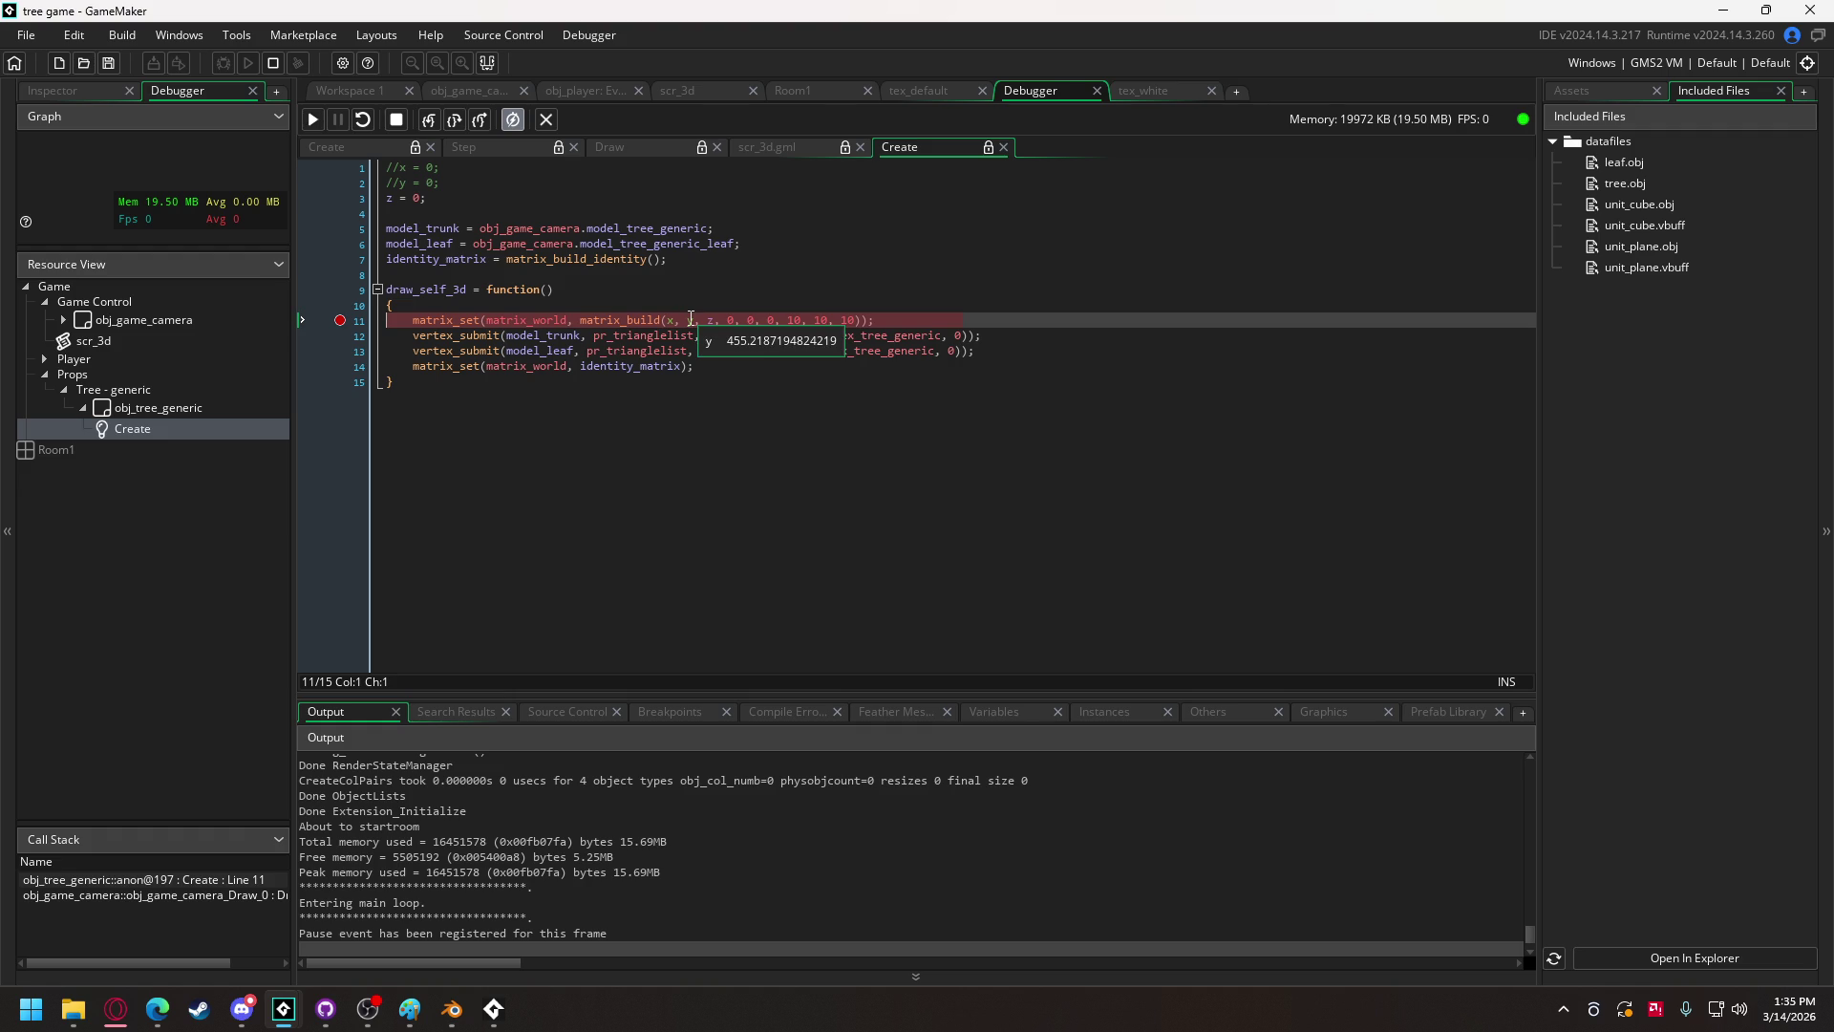
{"action": "left_click", "coordinate": [312, 118]}
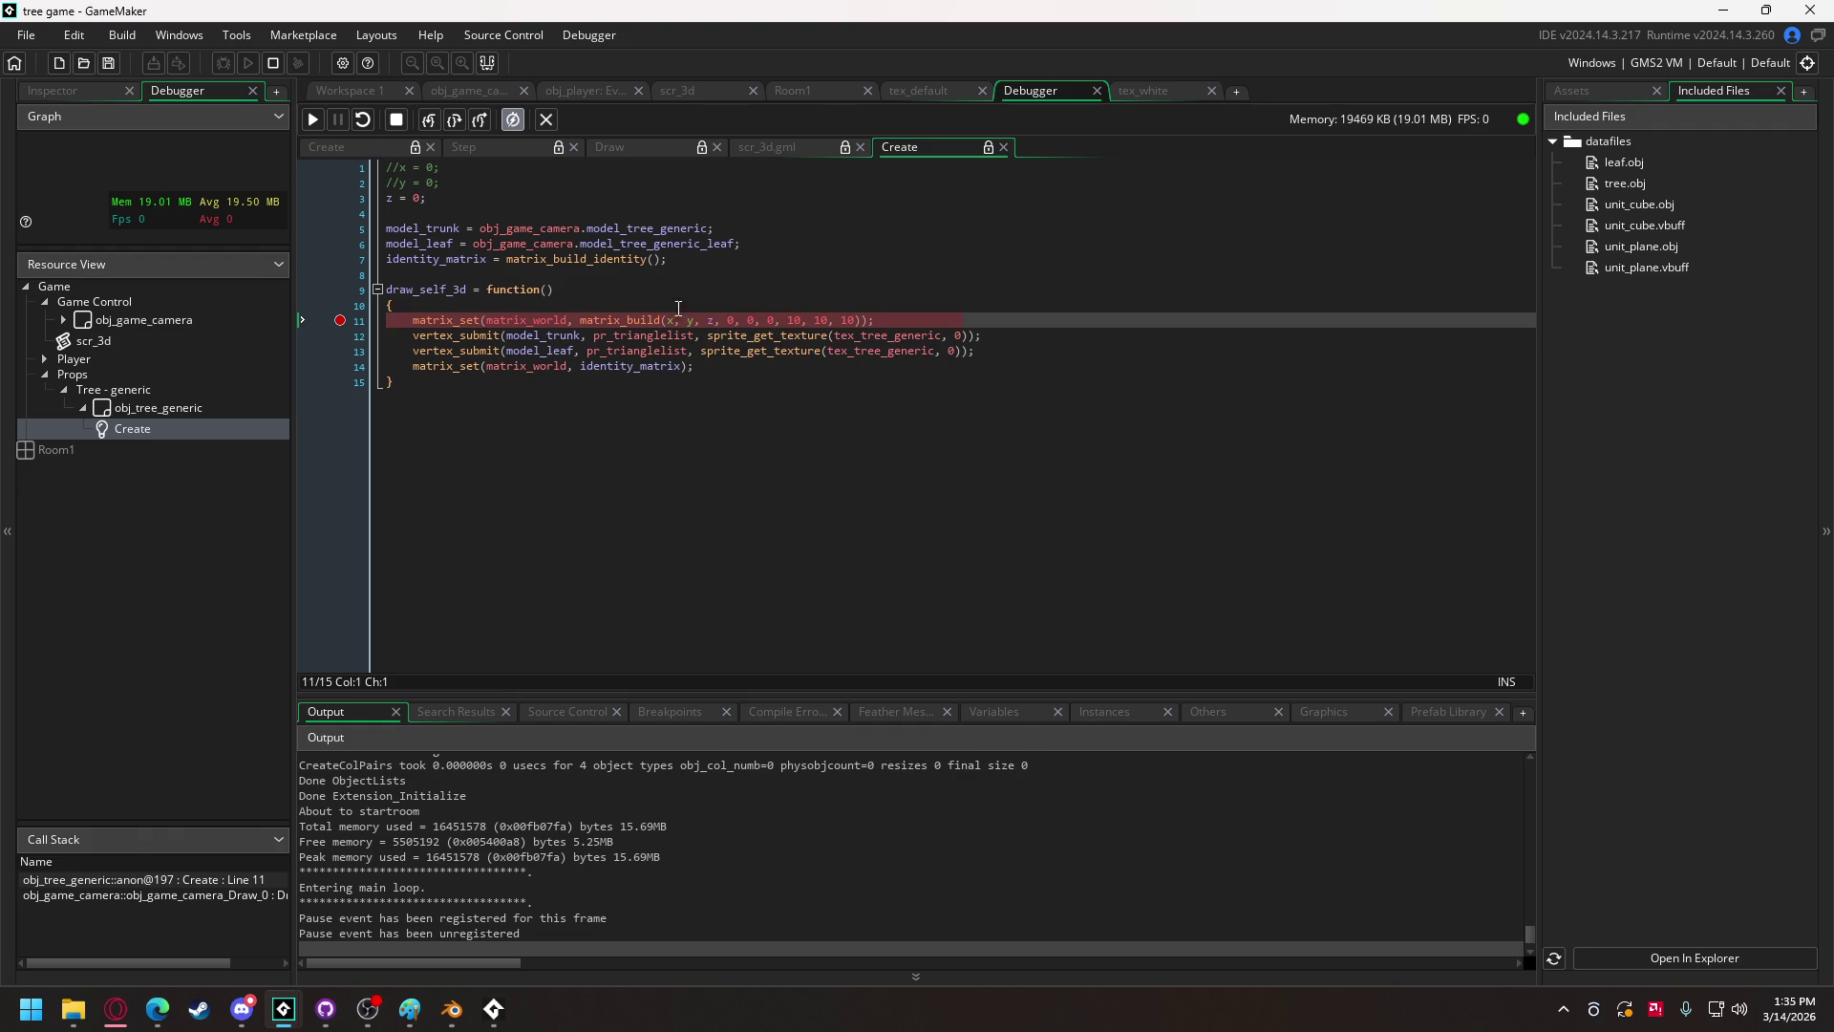
{"action": "left_click", "coordinate": [313, 118]}
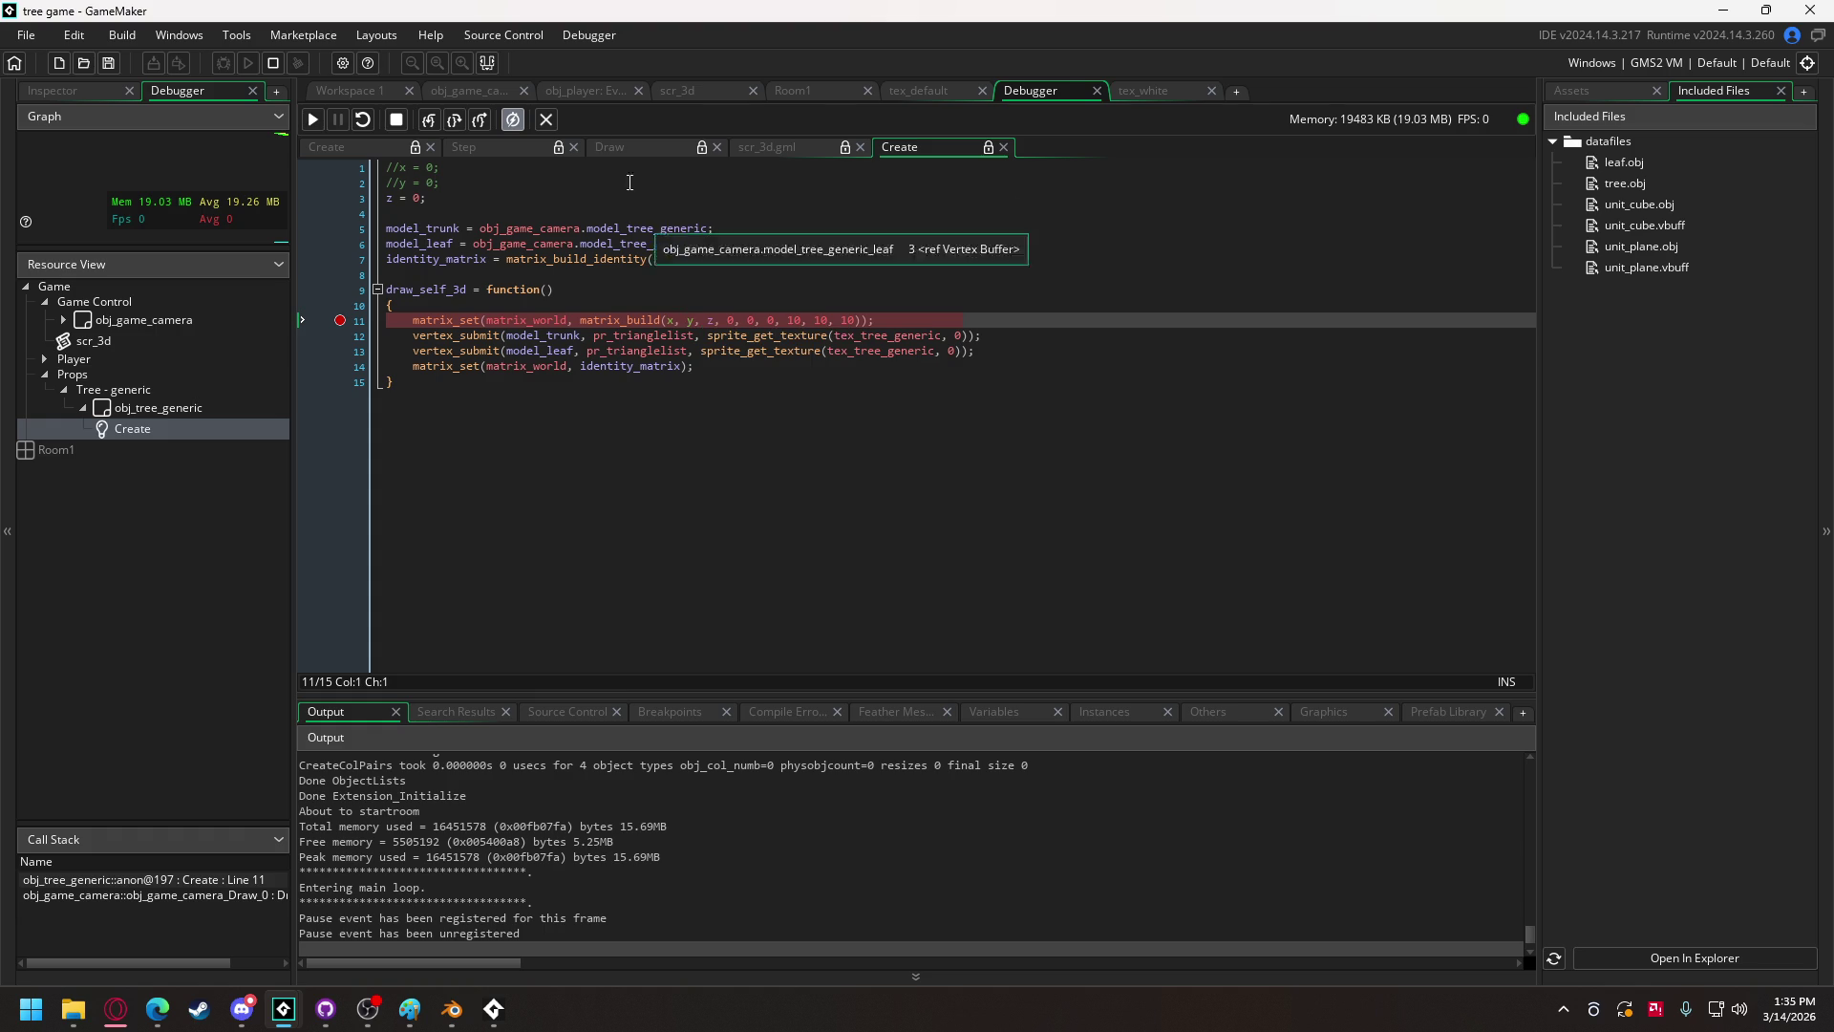
{"action": "left_click", "coordinate": [396, 118]}
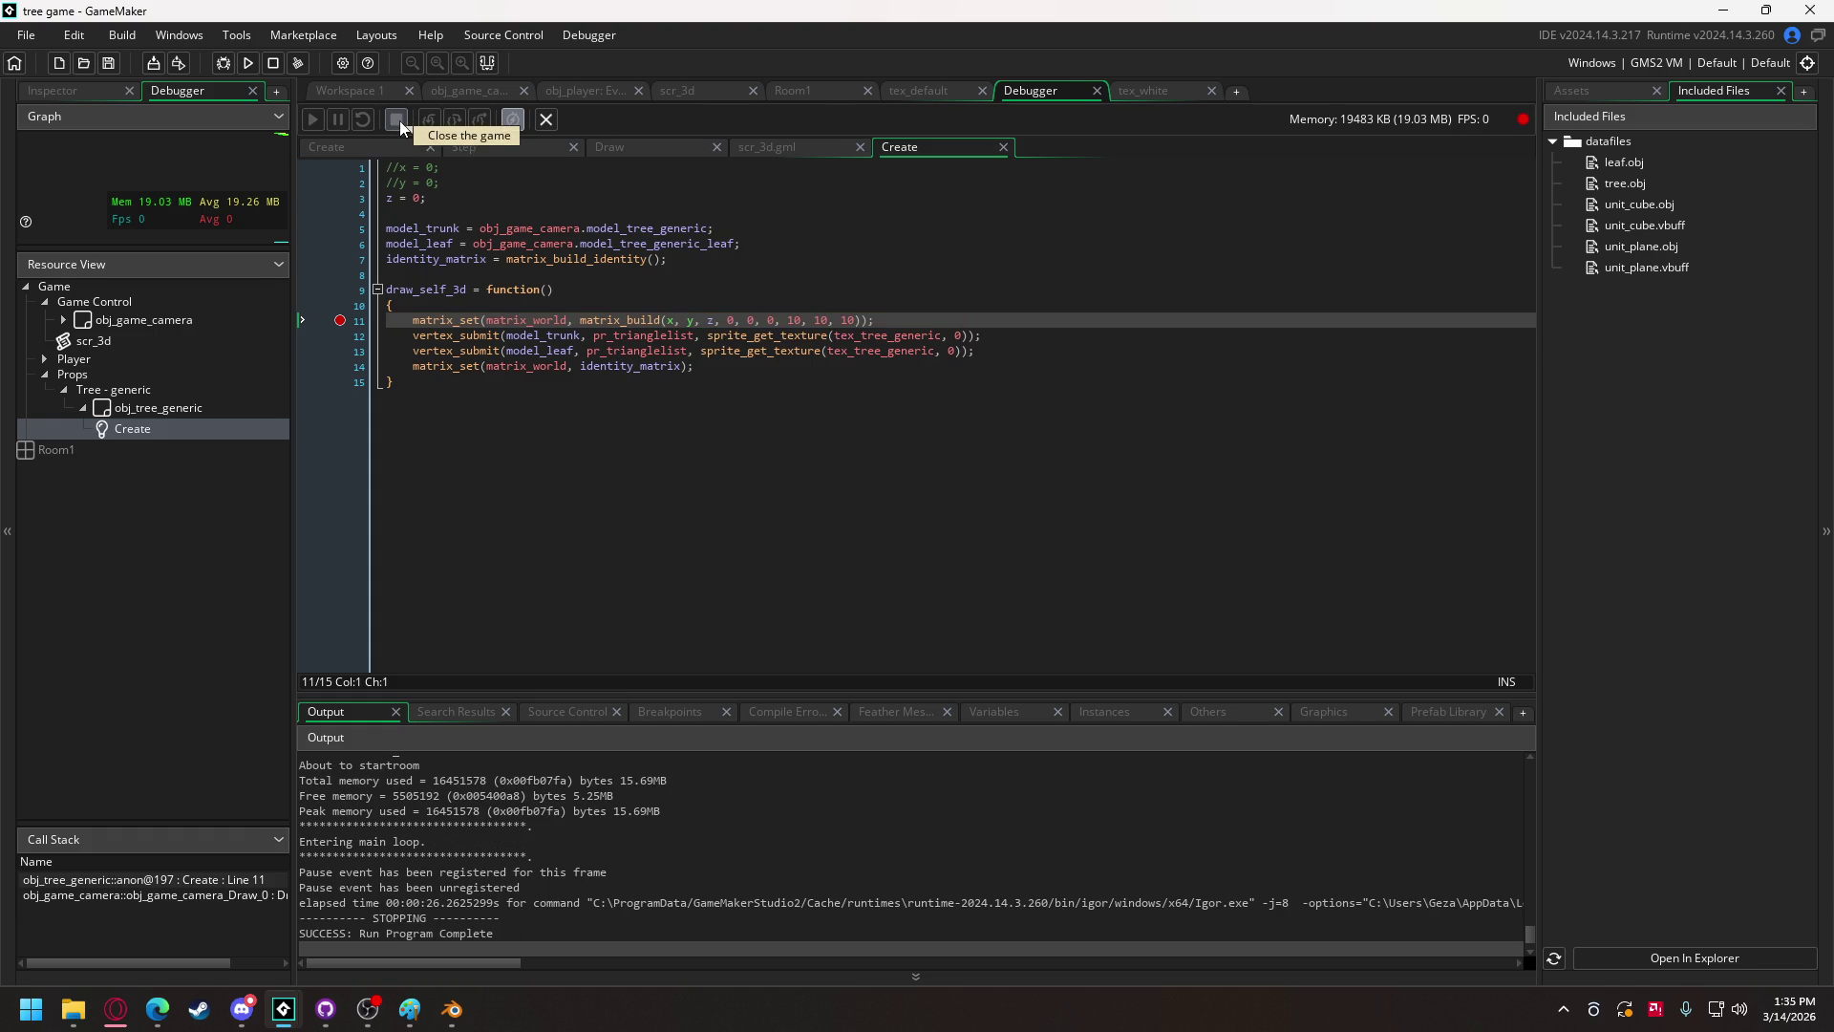
{"action": "left_click", "coordinate": [355, 92]}
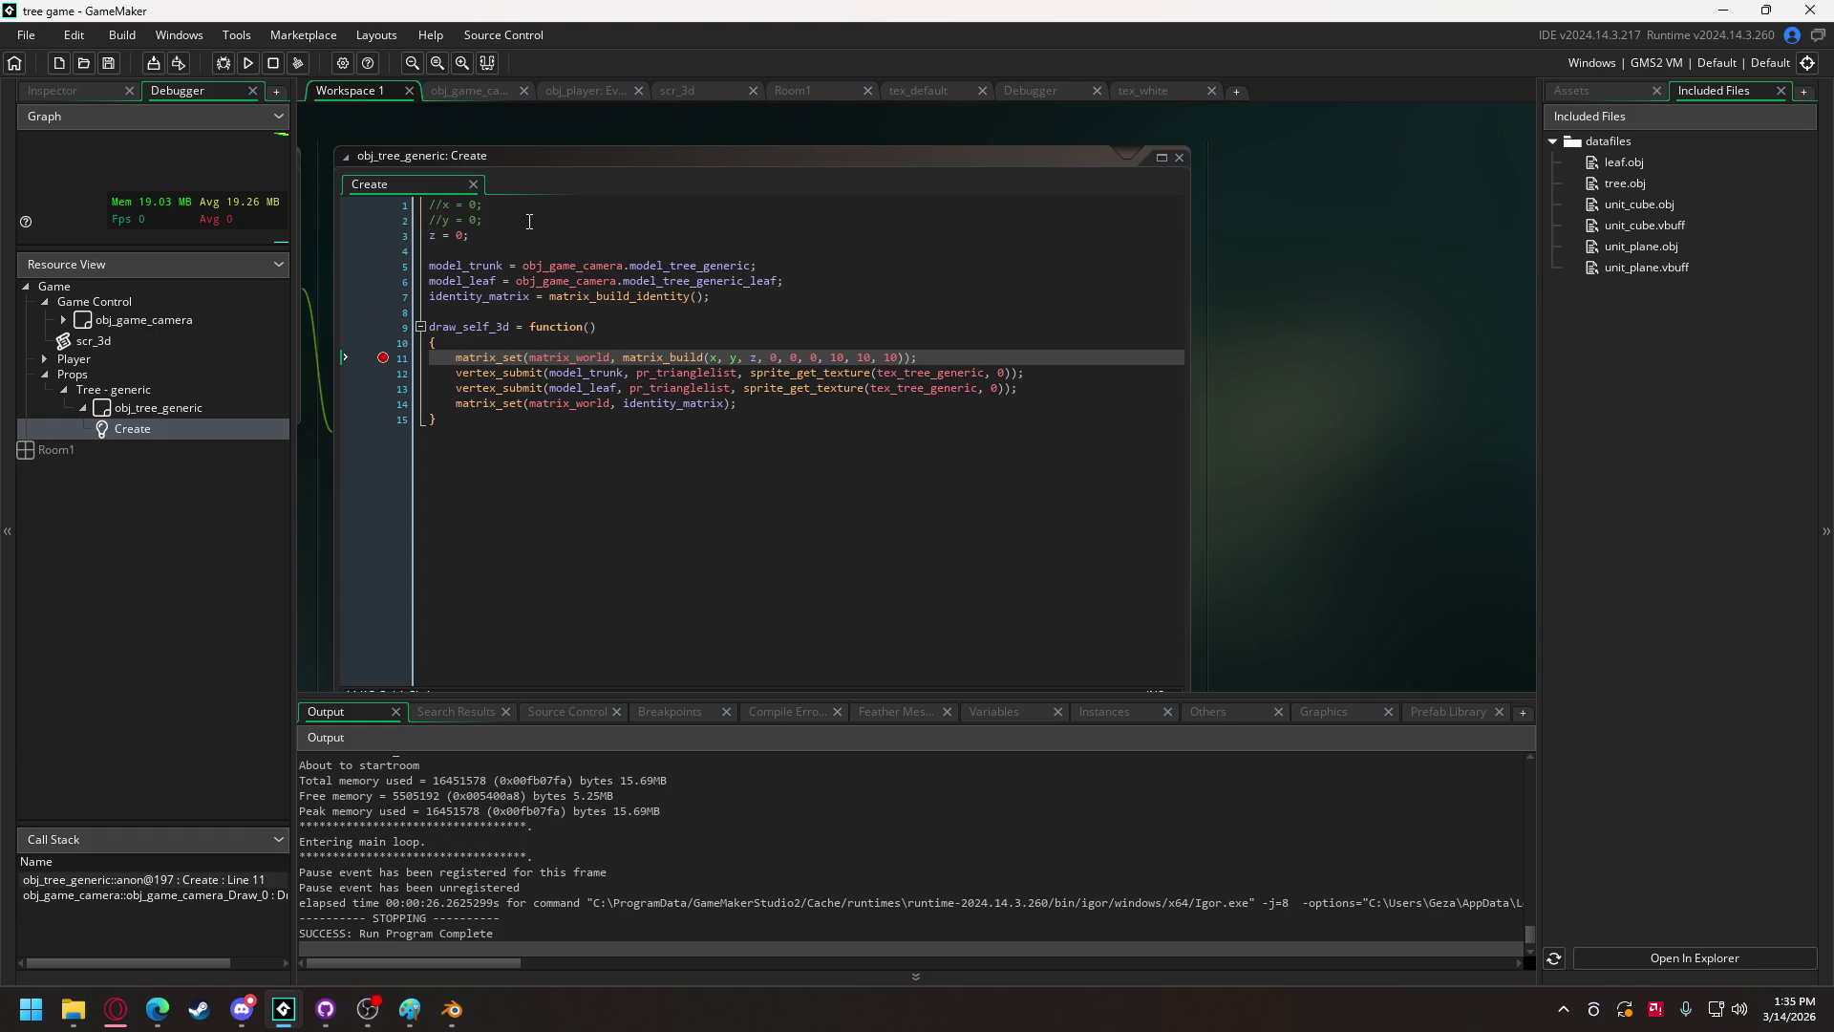
Step: Show obj_game_camera's Create event code and clean the project's build cache
{"action": "left_click", "coordinate": [475, 92]}
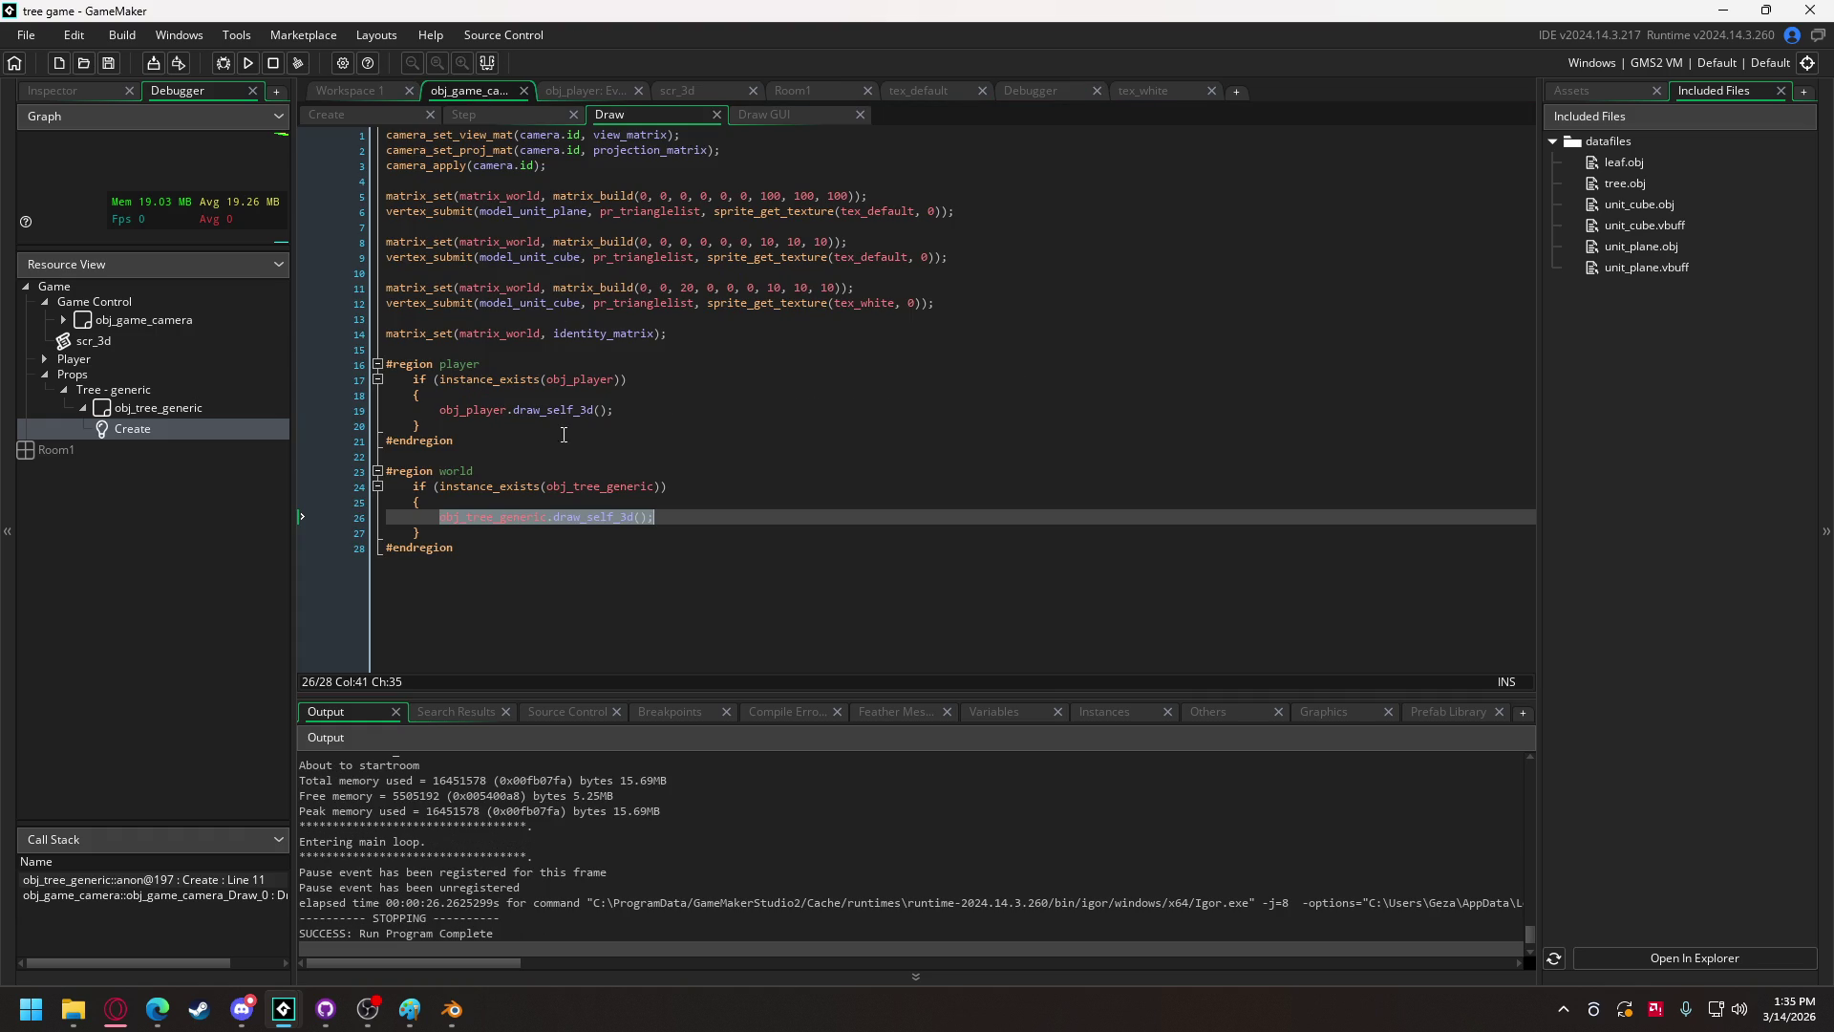
{"action": "left_click", "coordinate": [359, 114]}
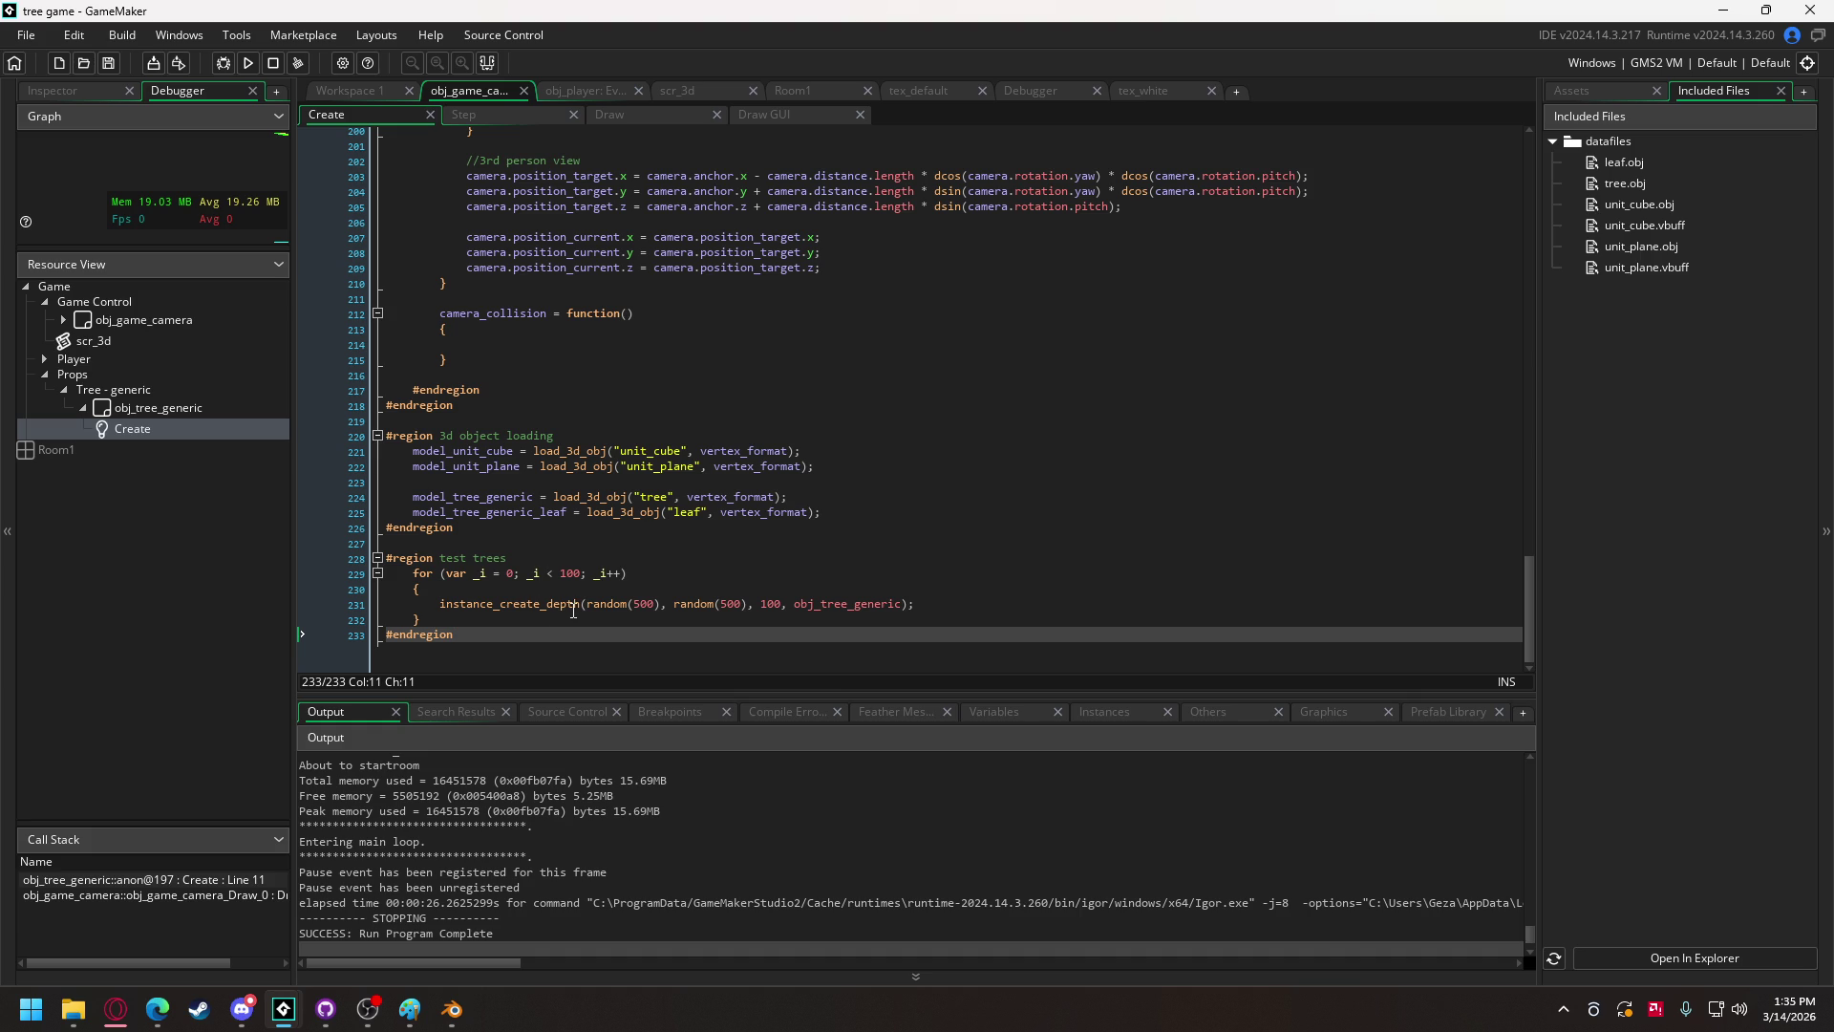
{"action": "mouse_move", "coordinate": [596, 604]}
{"action": "left_click", "coordinate": [300, 63]}
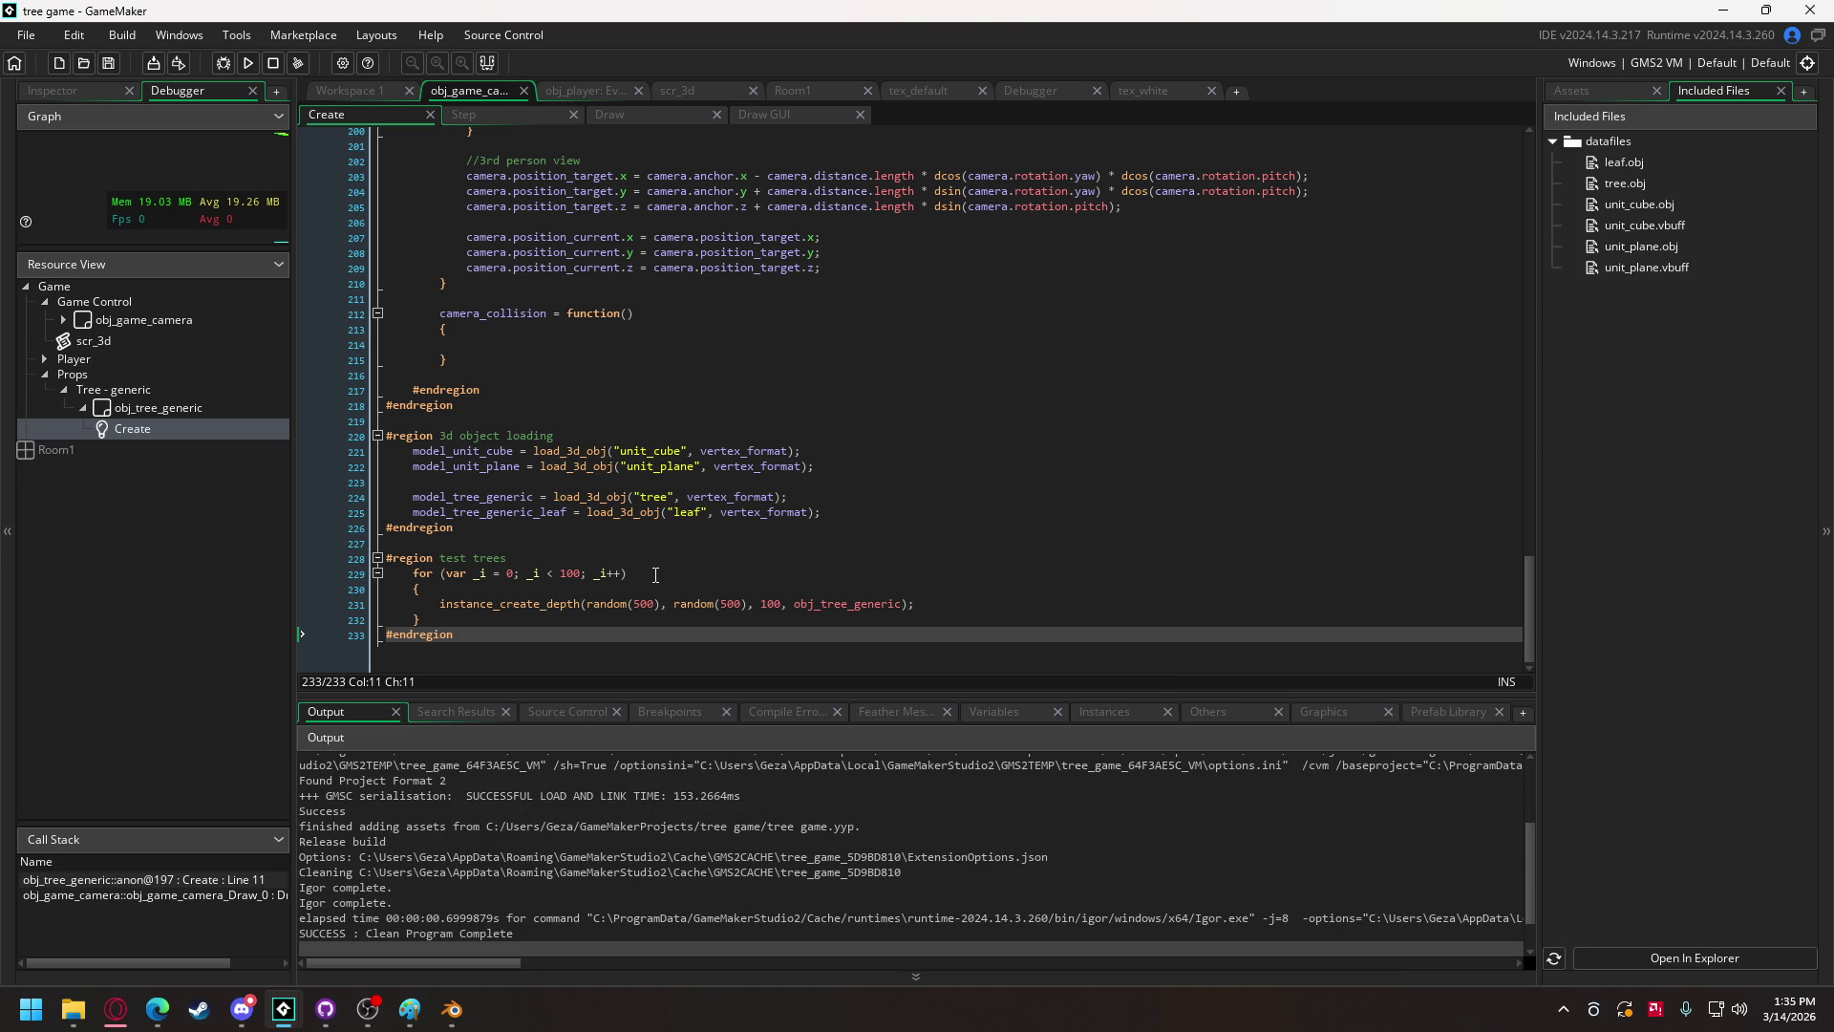
Step: Test-run the game without saving either vertex buffer, then go to the scr_3d script
{"action": "left_click", "coordinate": [592, 603]}
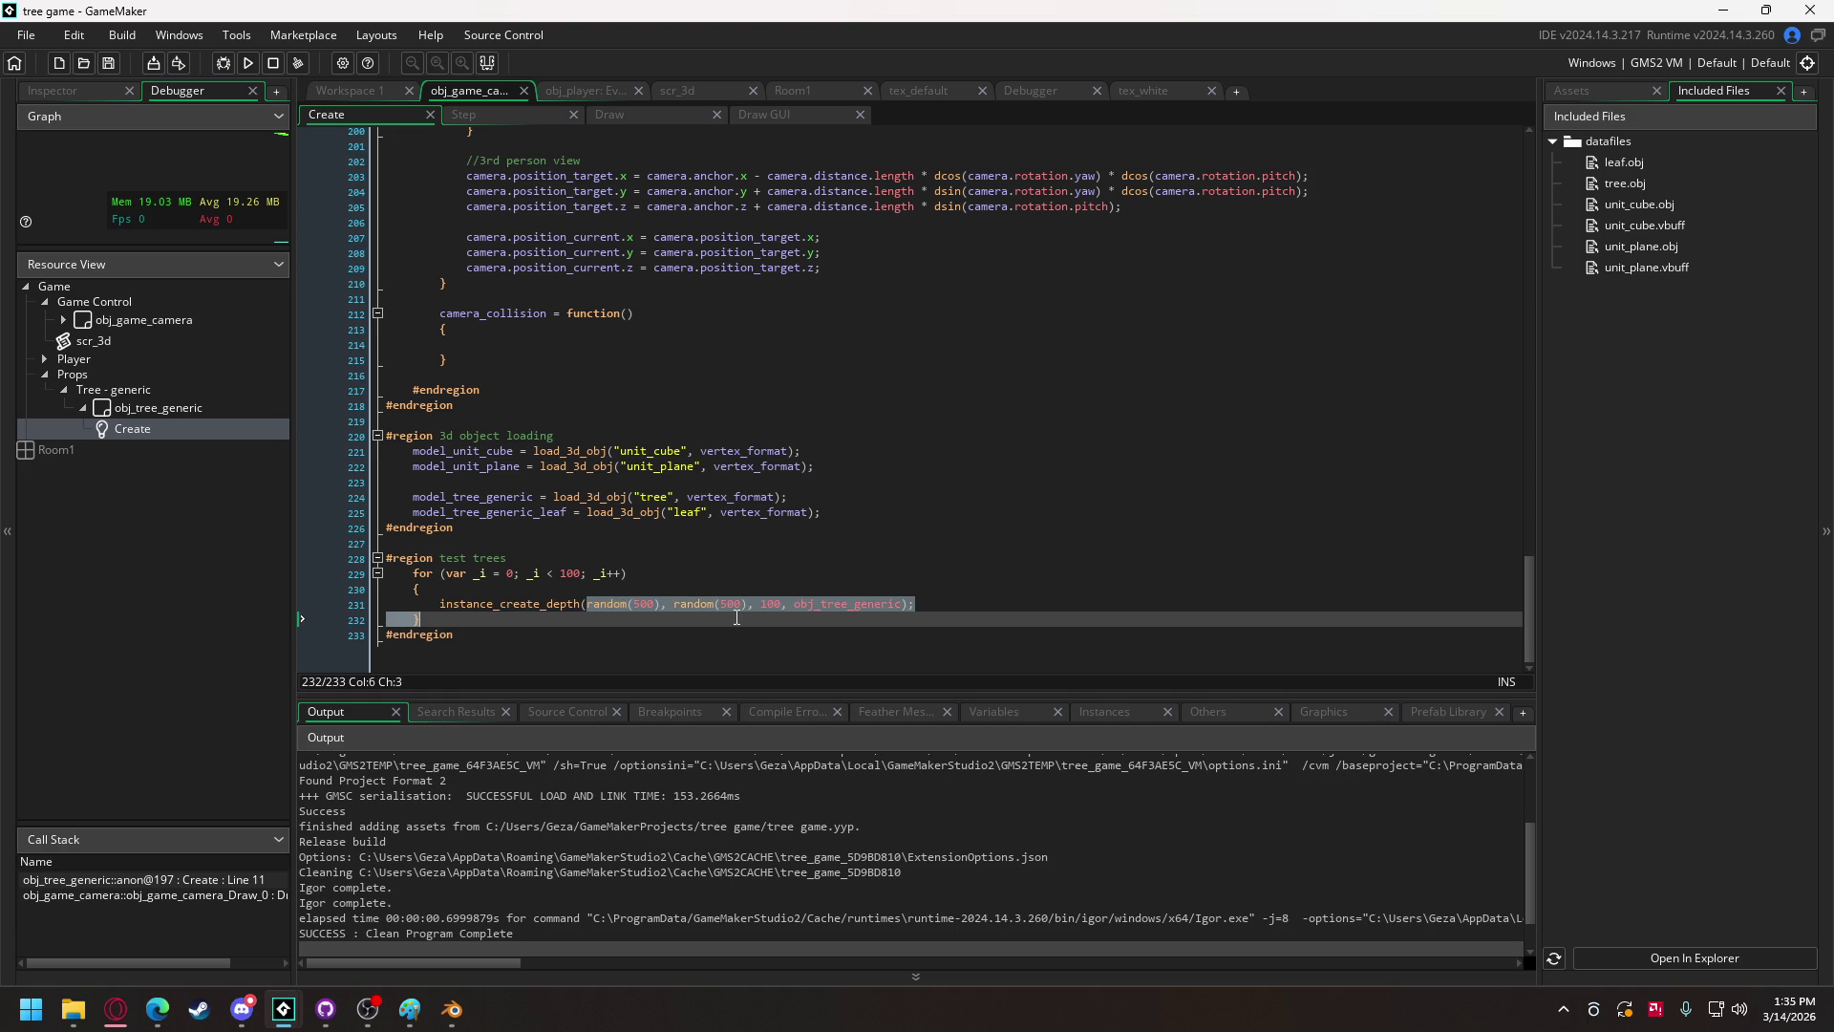
{"action": "left_click", "coordinate": [742, 605]}
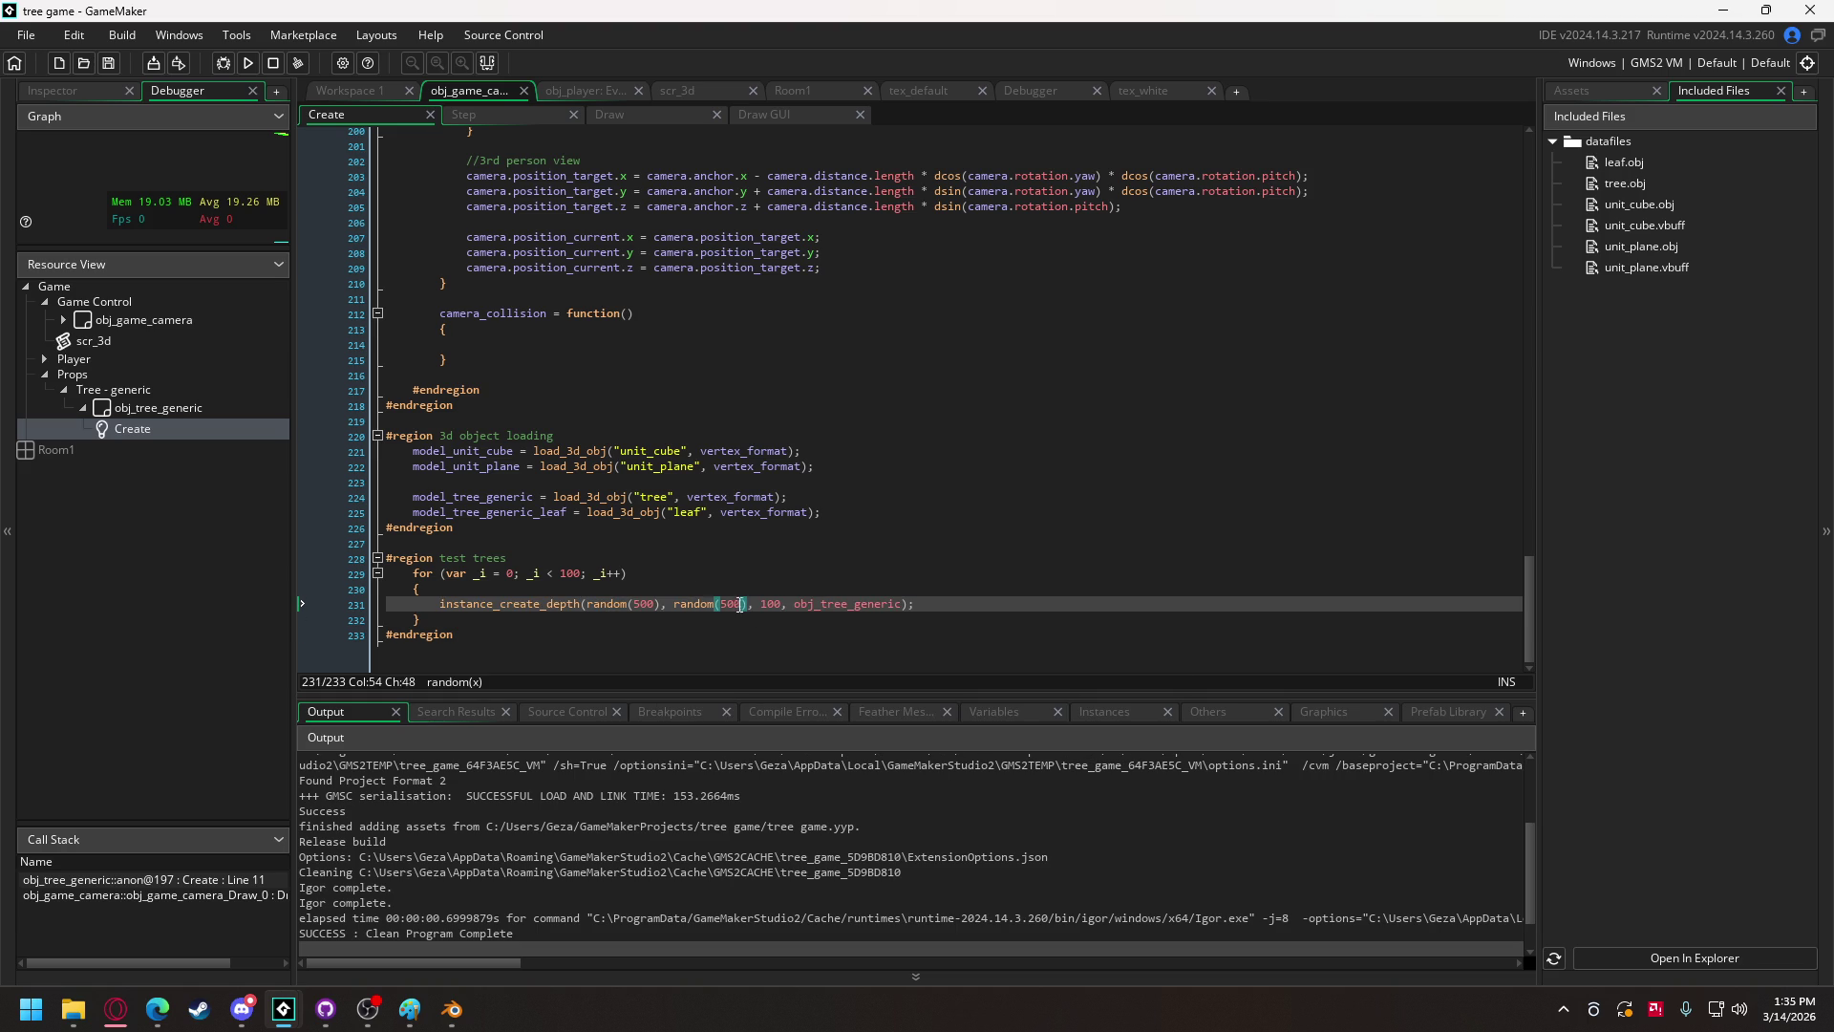
{"action": "left_click", "coordinate": [249, 61]}
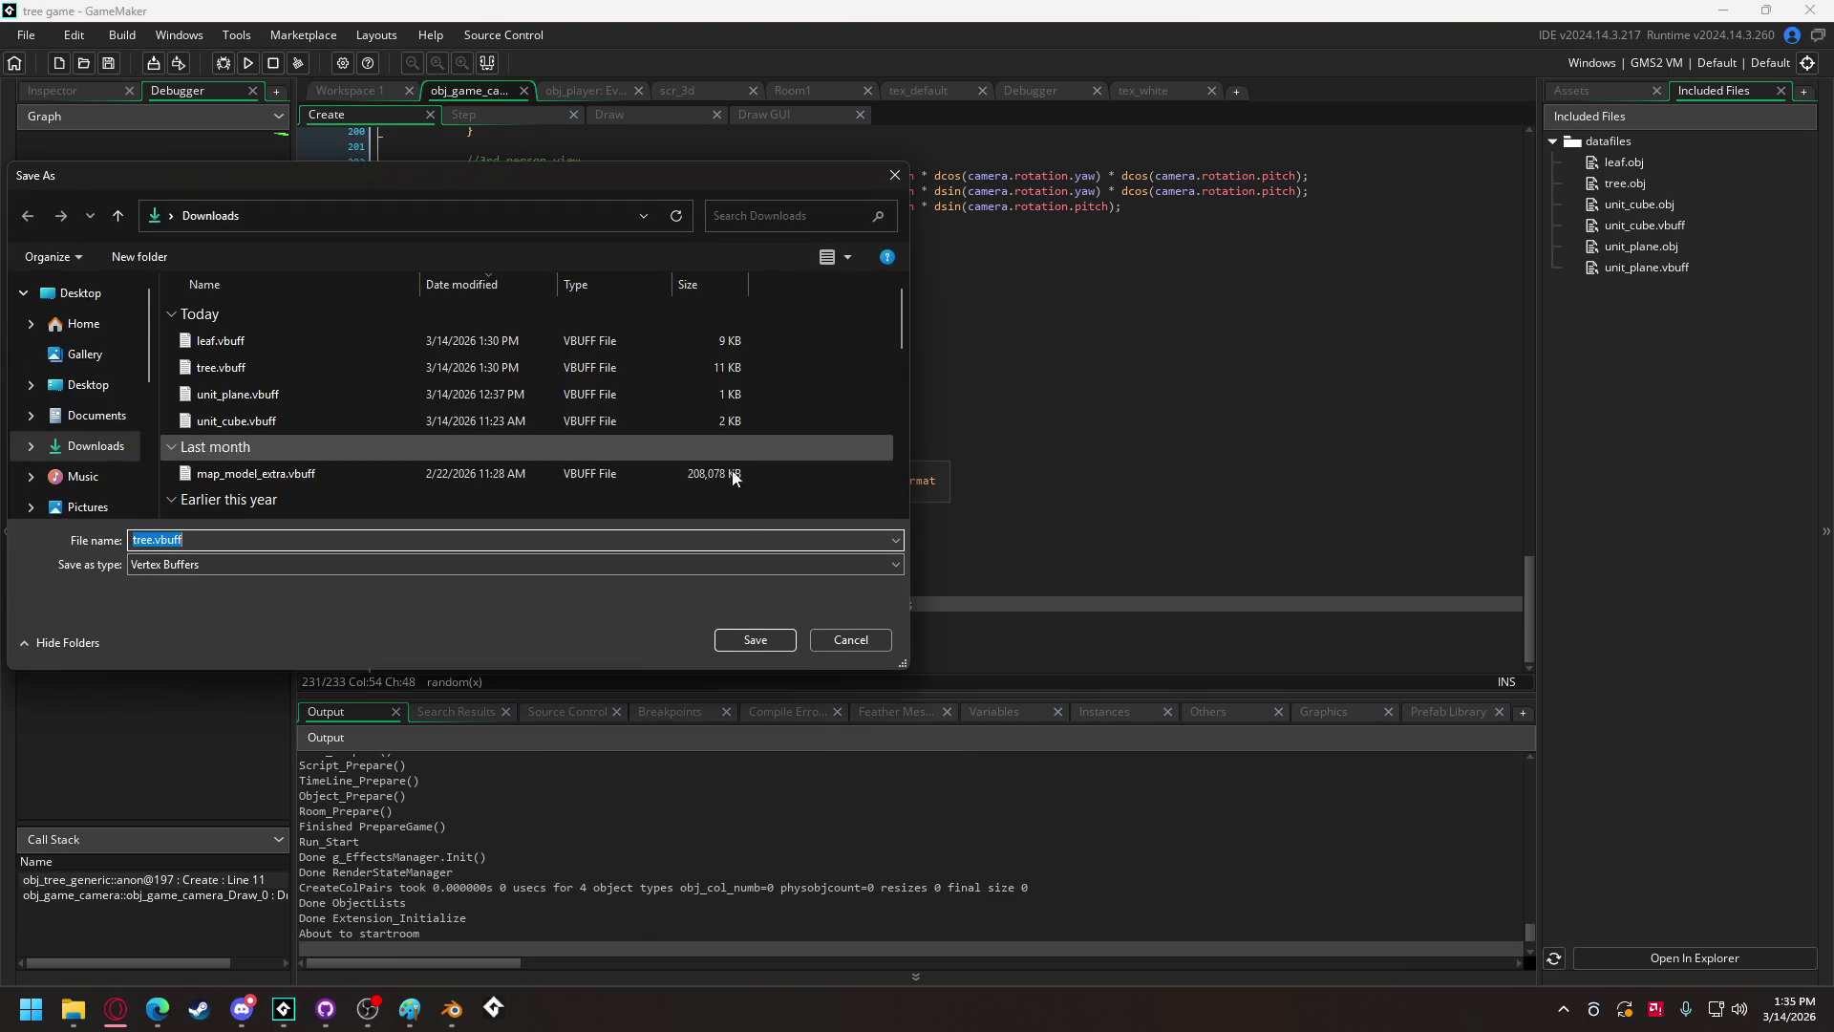
{"action": "left_click", "coordinate": [855, 640]}
{"action": "left_click", "coordinate": [863, 639]}
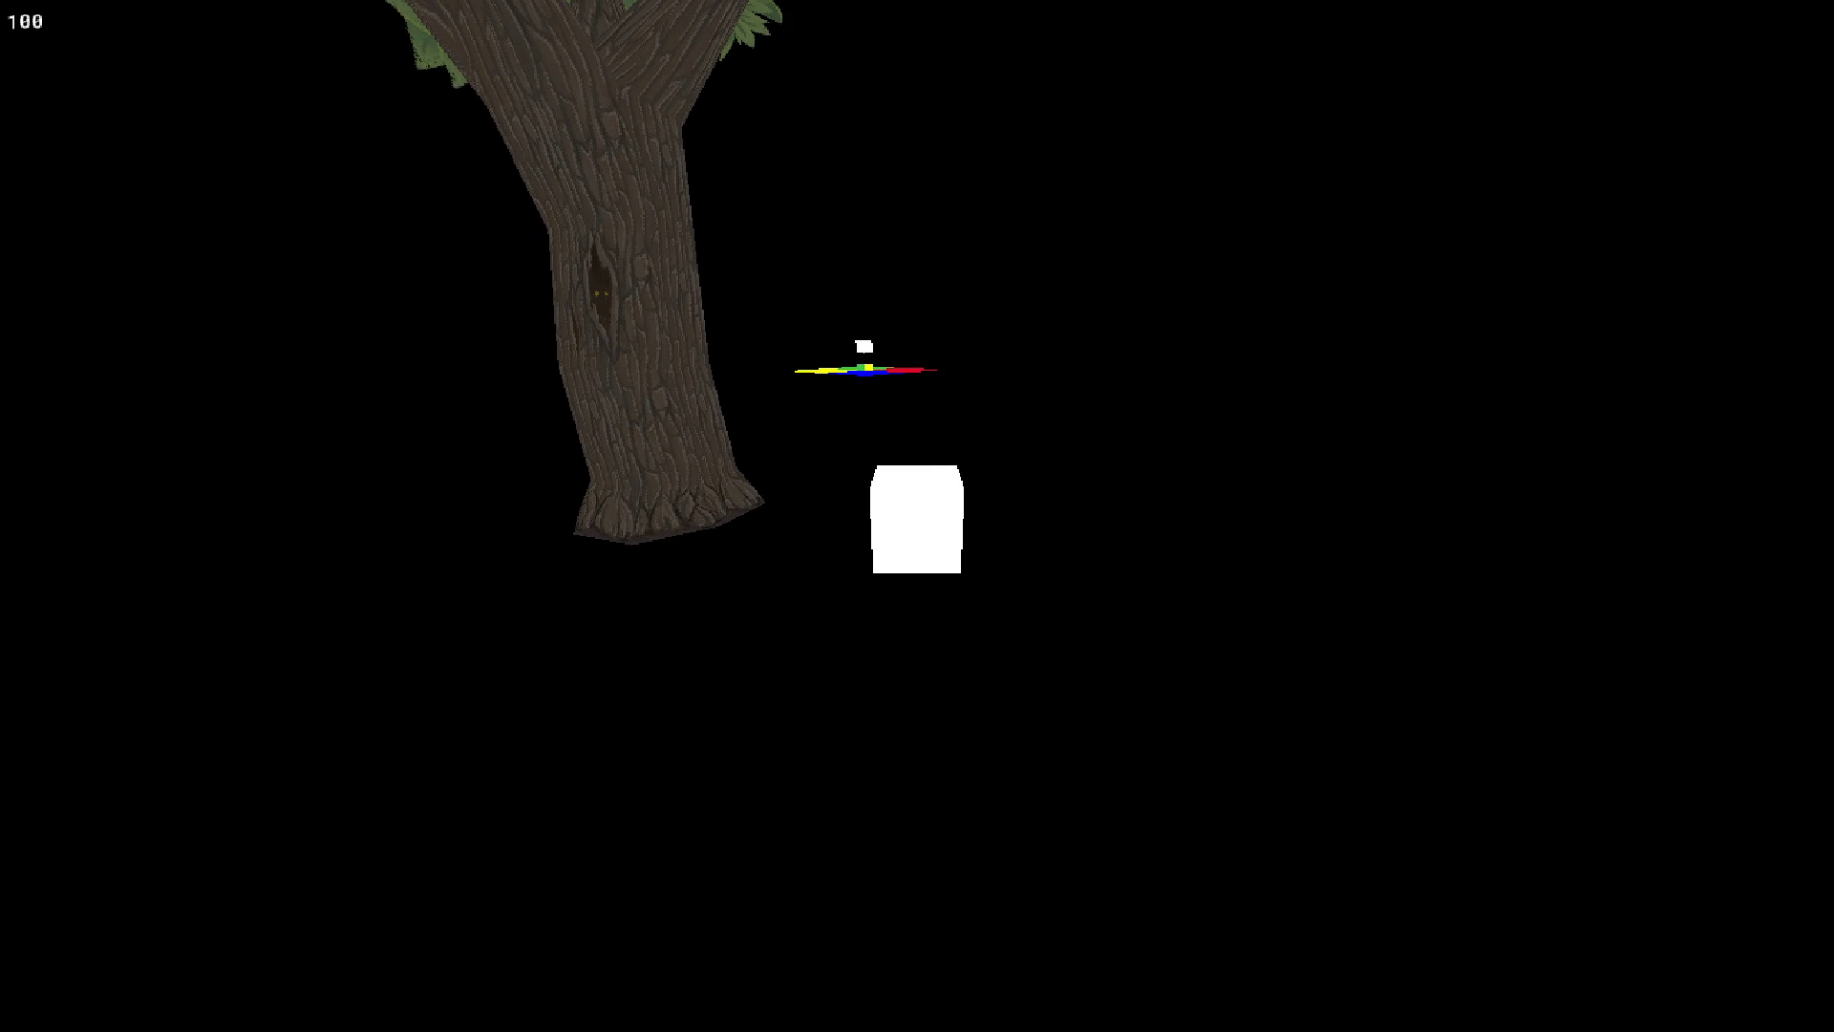
{"action": "key", "text": "Escape"}
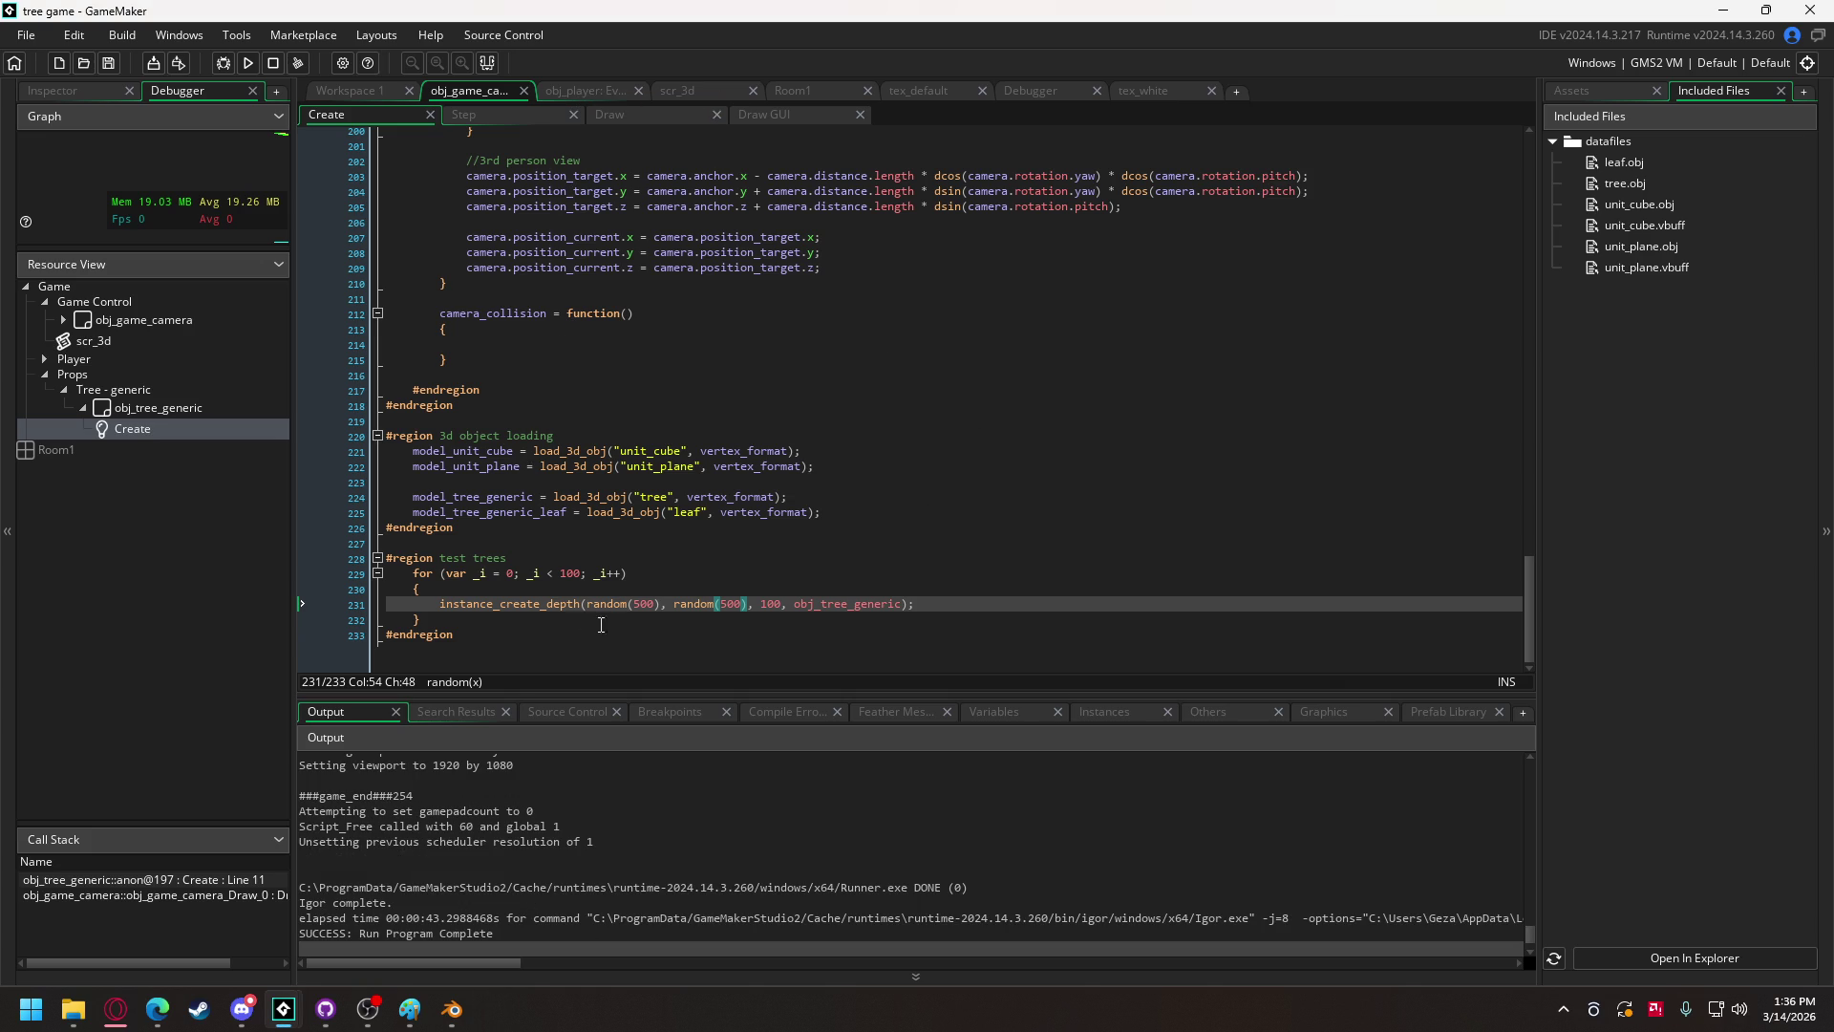
{"action": "left_click", "coordinate": [705, 91]}
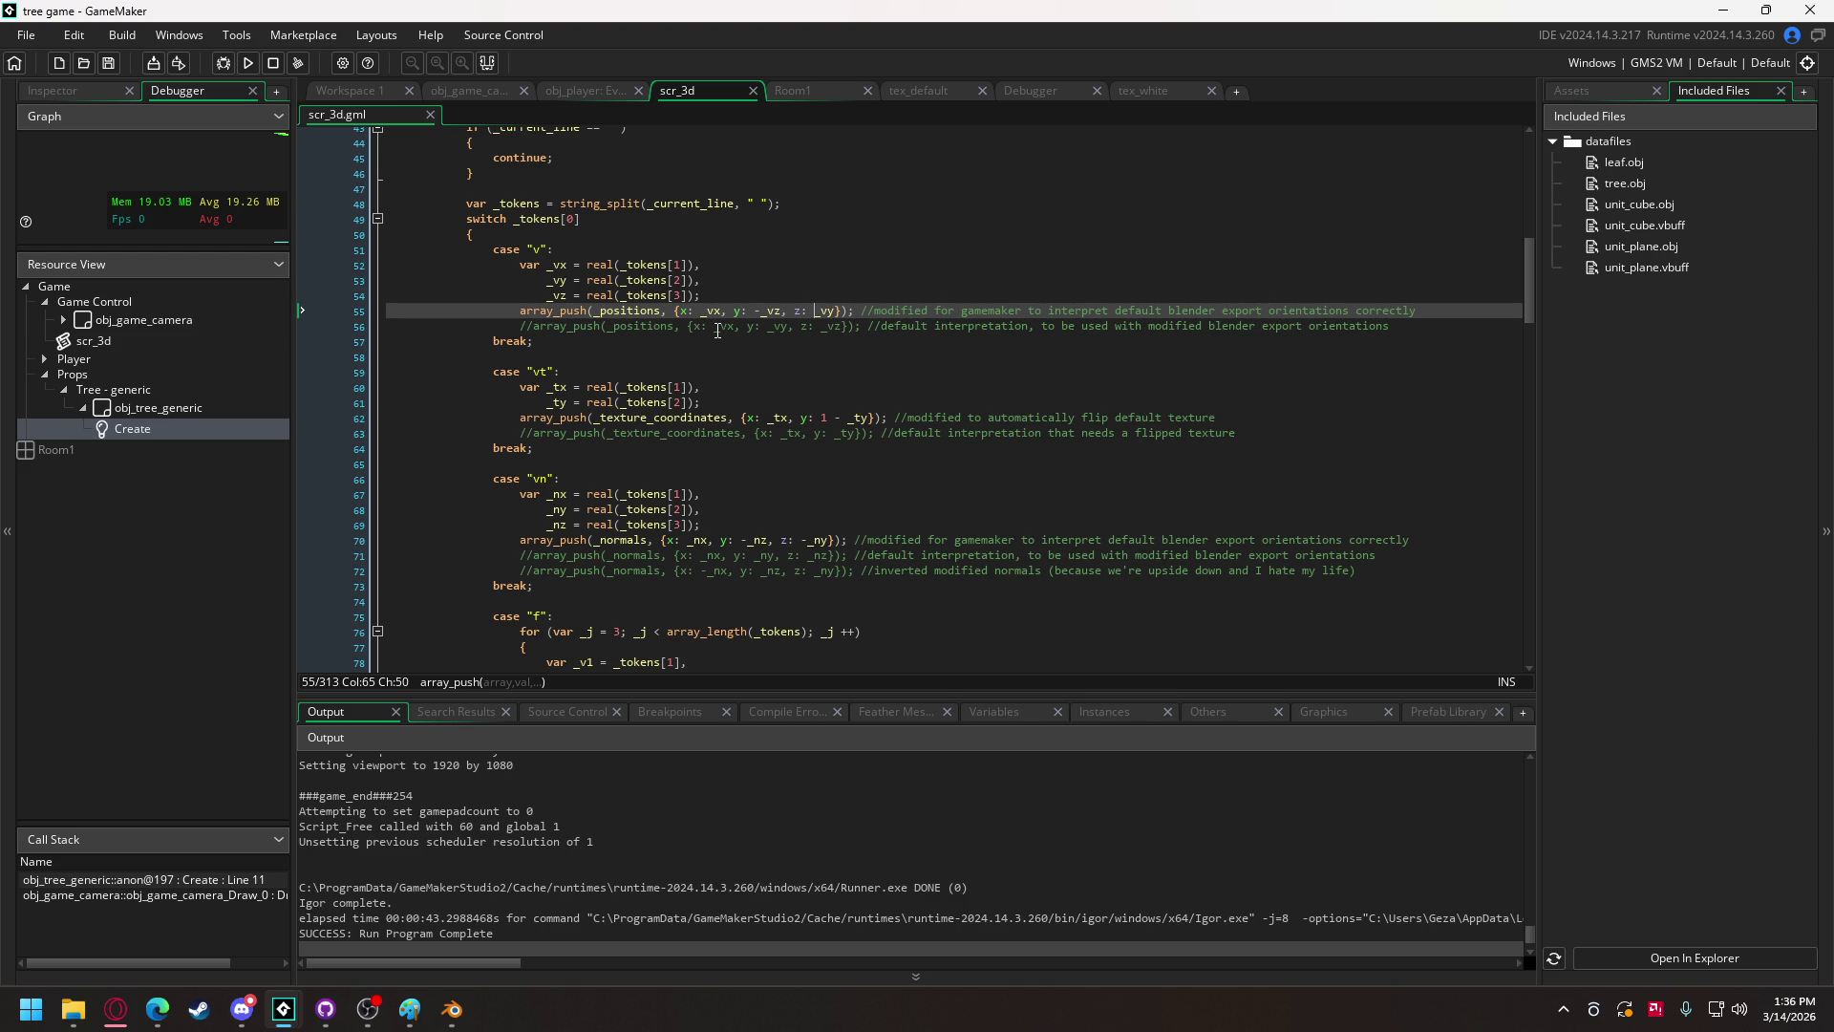
Step: Delete the minus before _vz on line 55 and test-run without saving the tree buffer
{"action": "key", "text": "BackSpace"}
{"action": "left_click", "coordinate": [249, 65]}
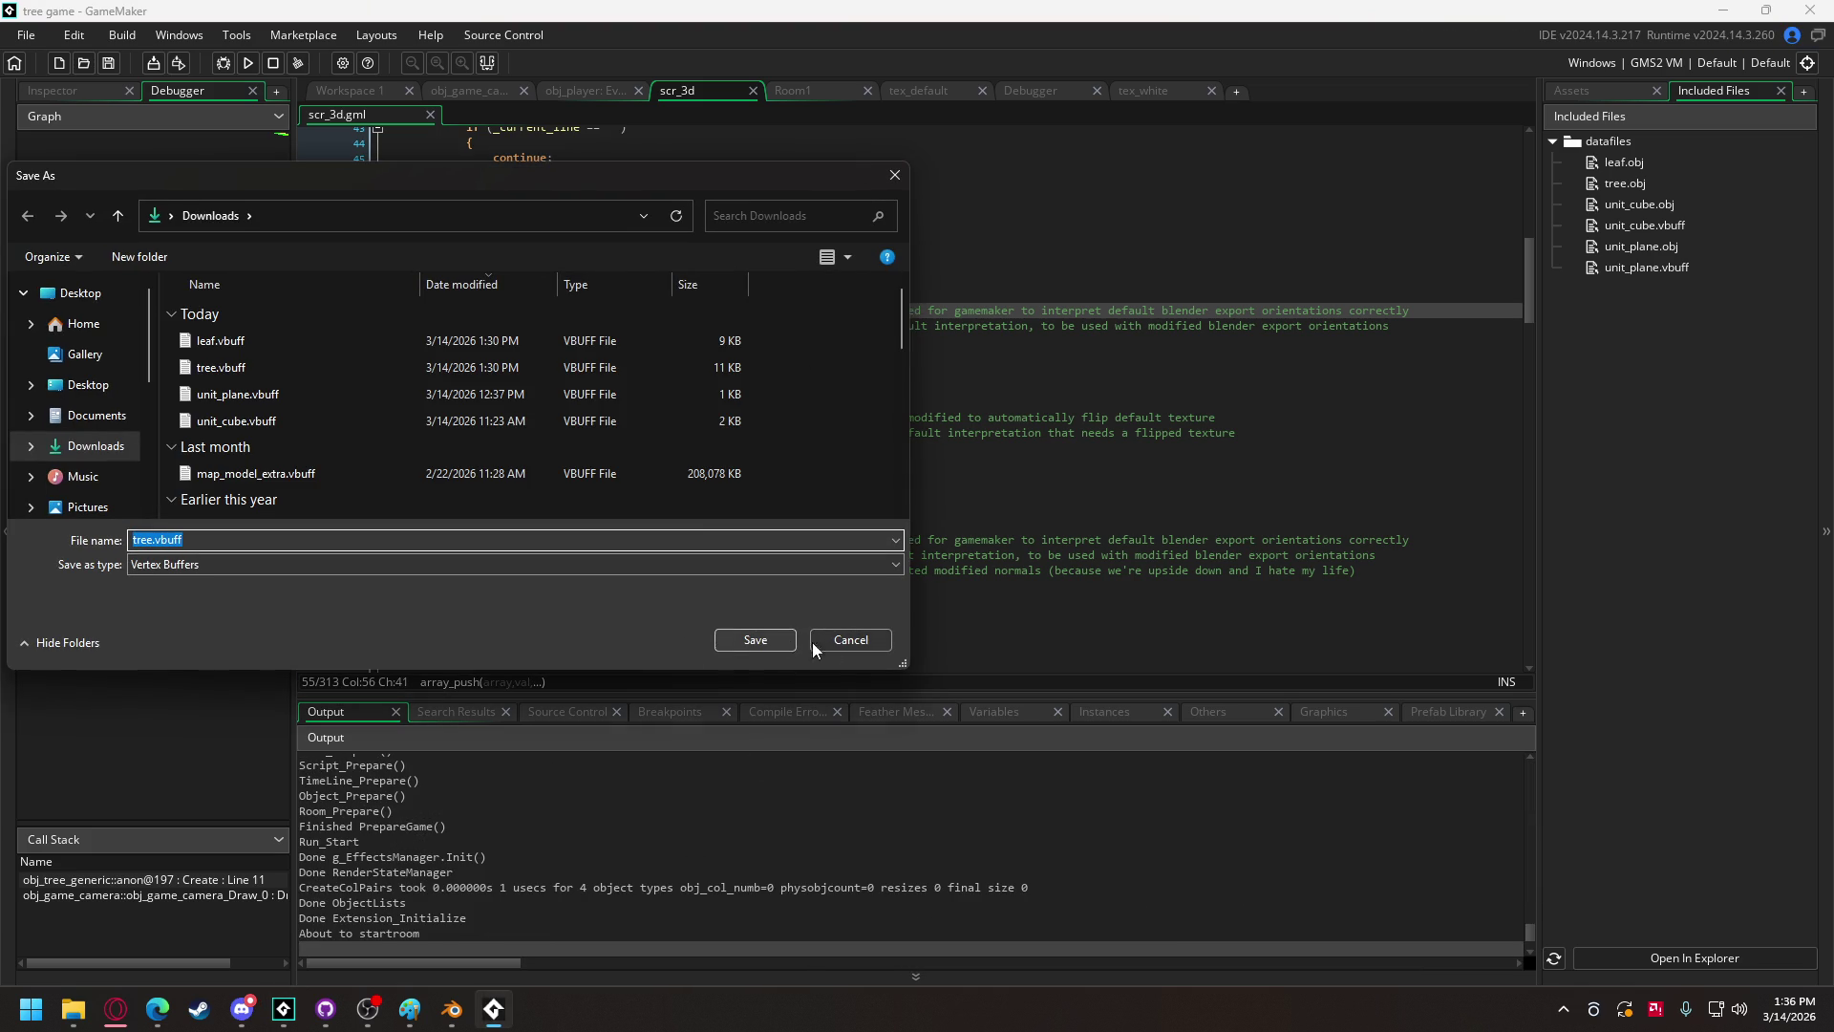
{"action": "left_click", "coordinate": [828, 642]}
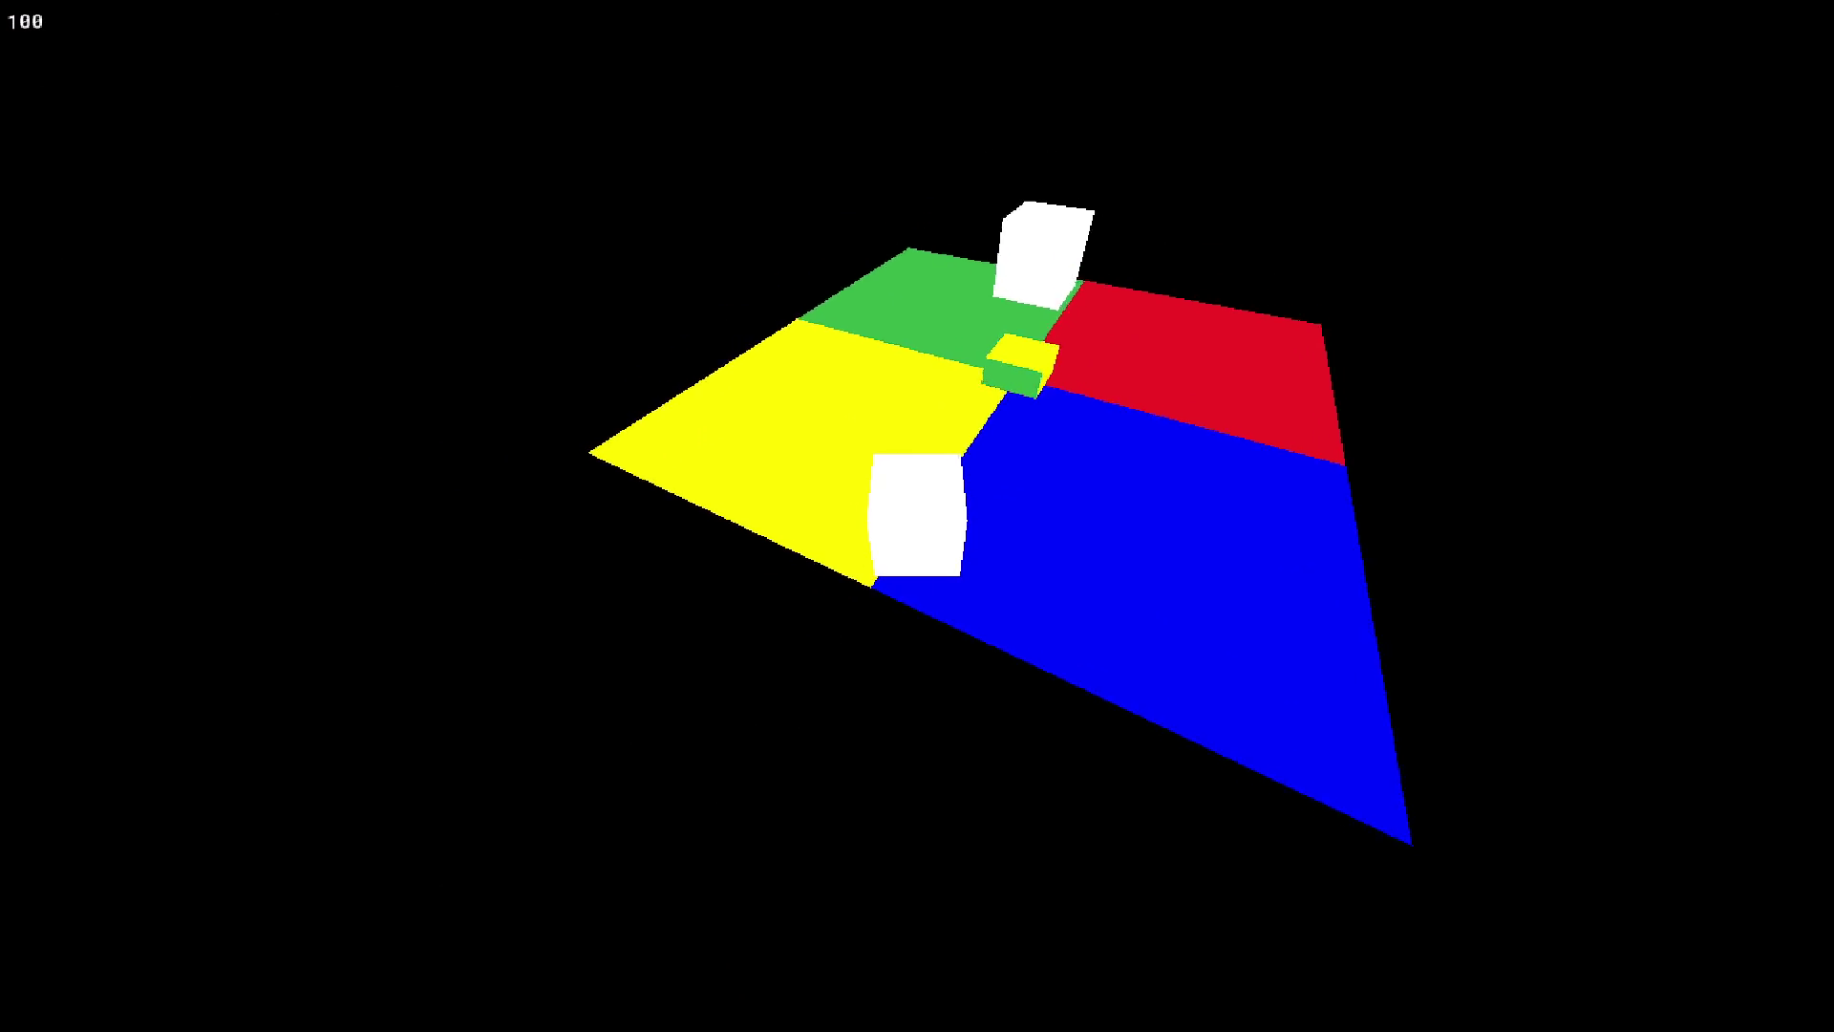
{"action": "key", "text": "Escape"}
Step: Re-run the game, overwriting the existing tree.vbuff and leaf.vbuff exports
{"action": "left_click", "coordinate": [248, 64]}
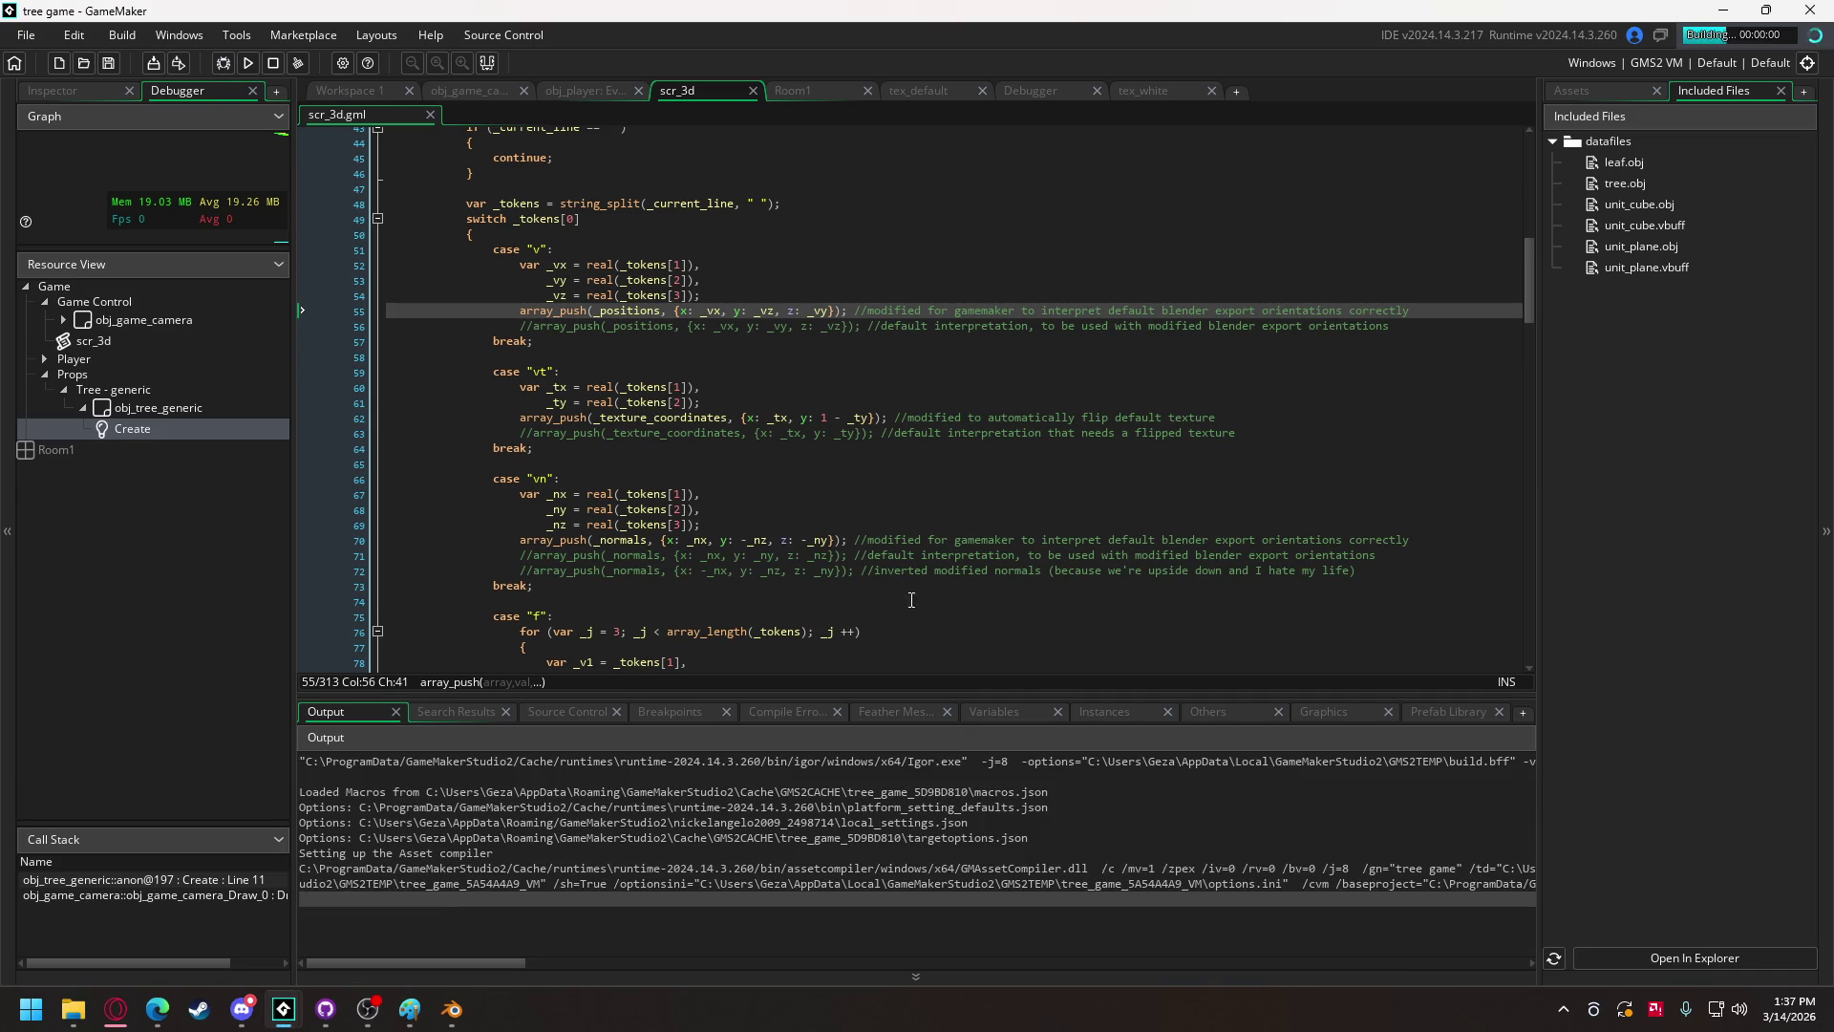
{"action": "left_click", "coordinate": [784, 640]}
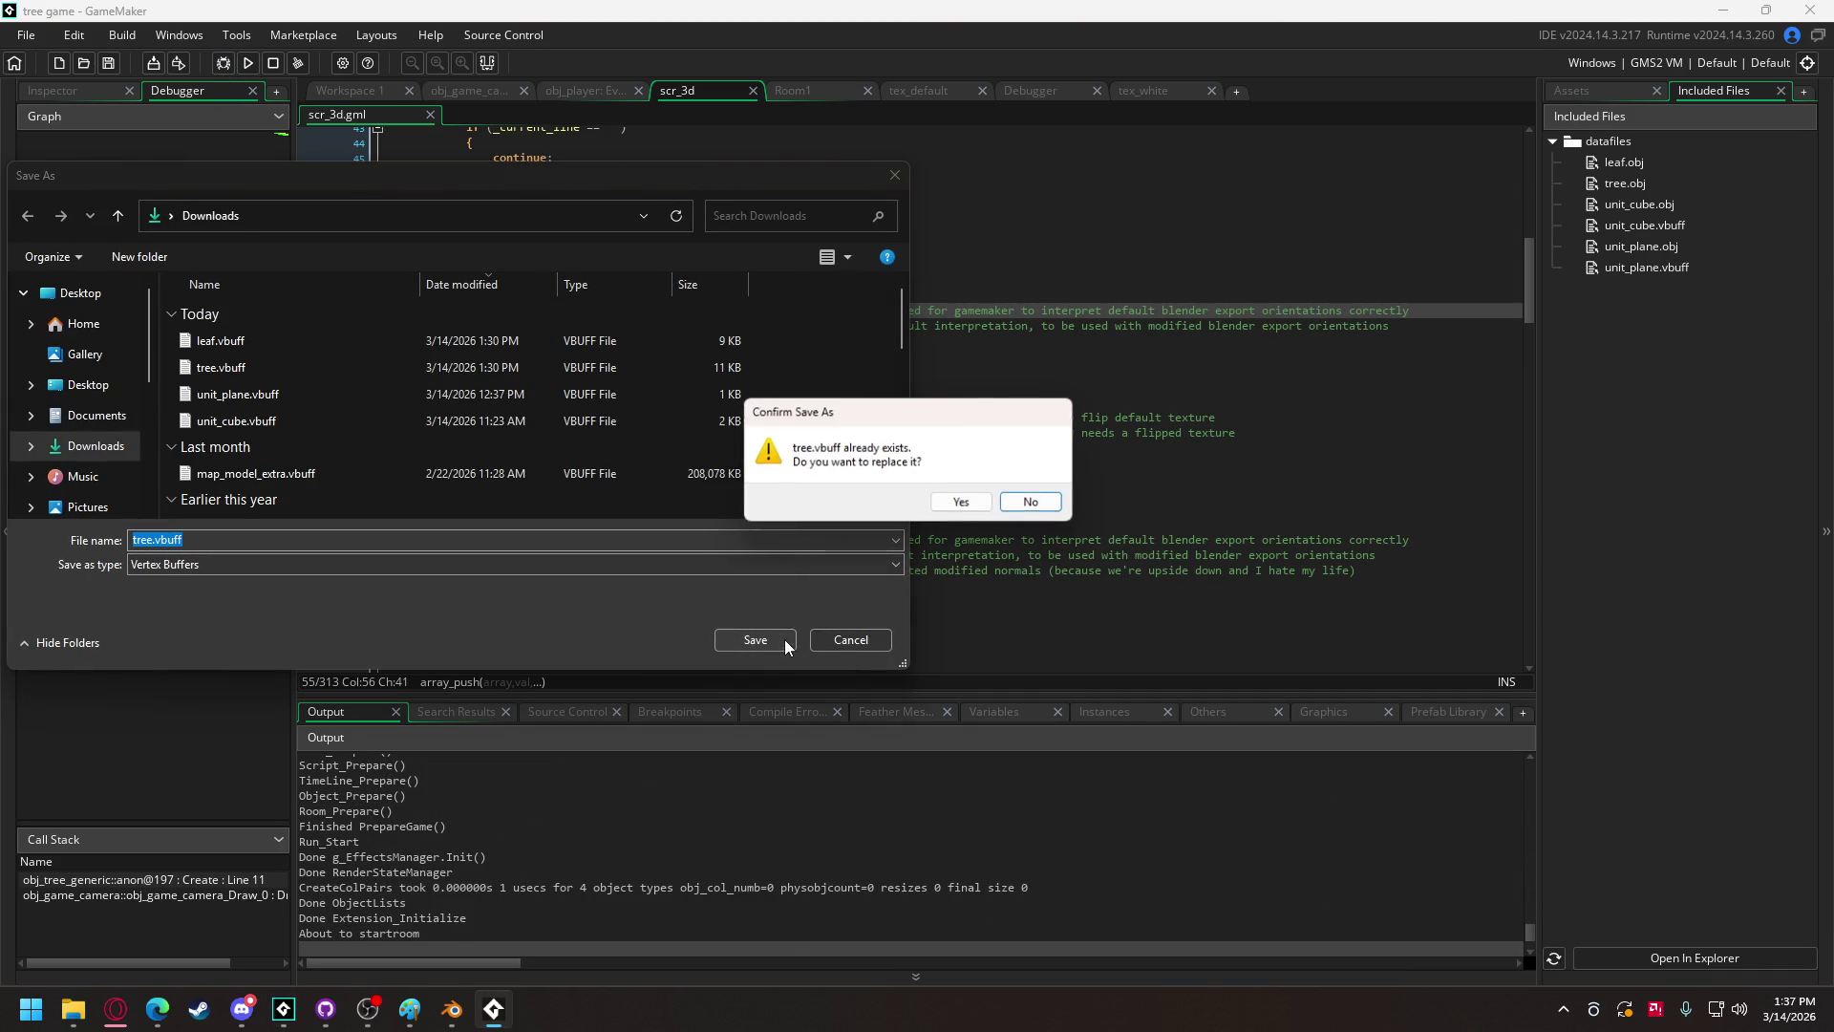
{"action": "left_click", "coordinate": [955, 504]}
{"action": "left_click", "coordinate": [787, 642]}
{"action": "left_click", "coordinate": [941, 502]}
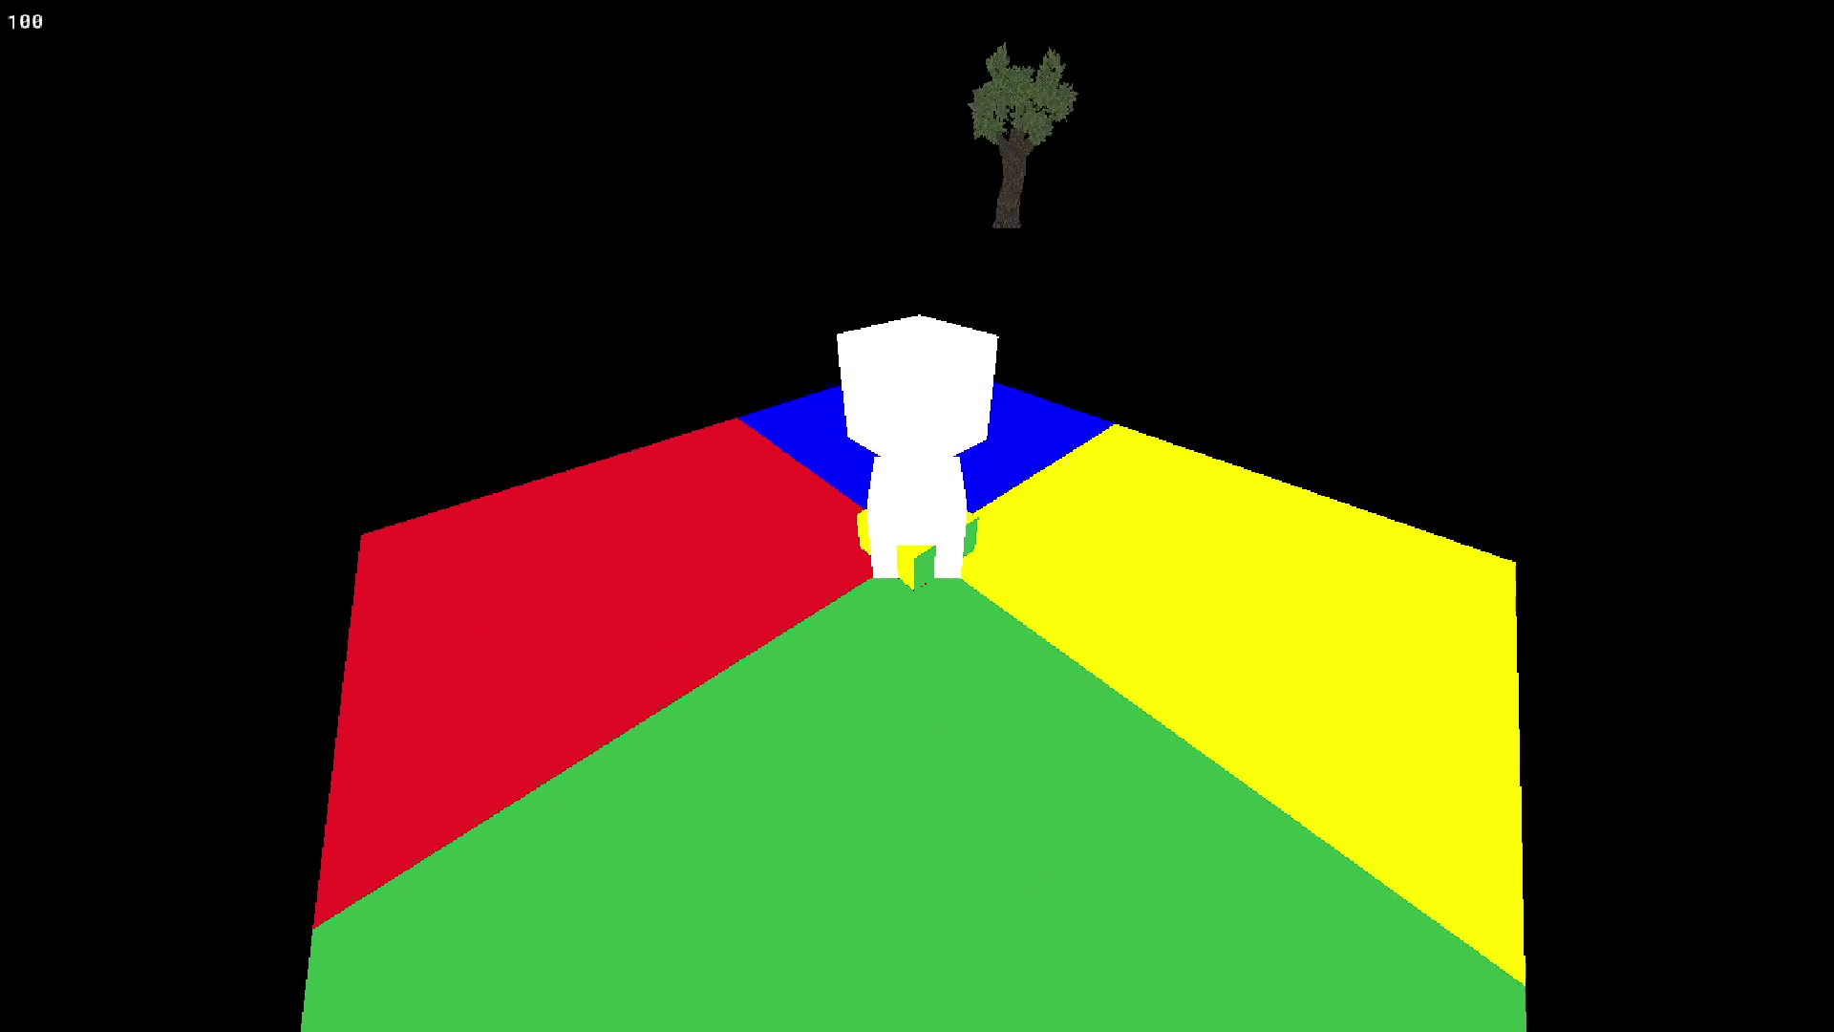
{"action": "key", "text": "Escape"}
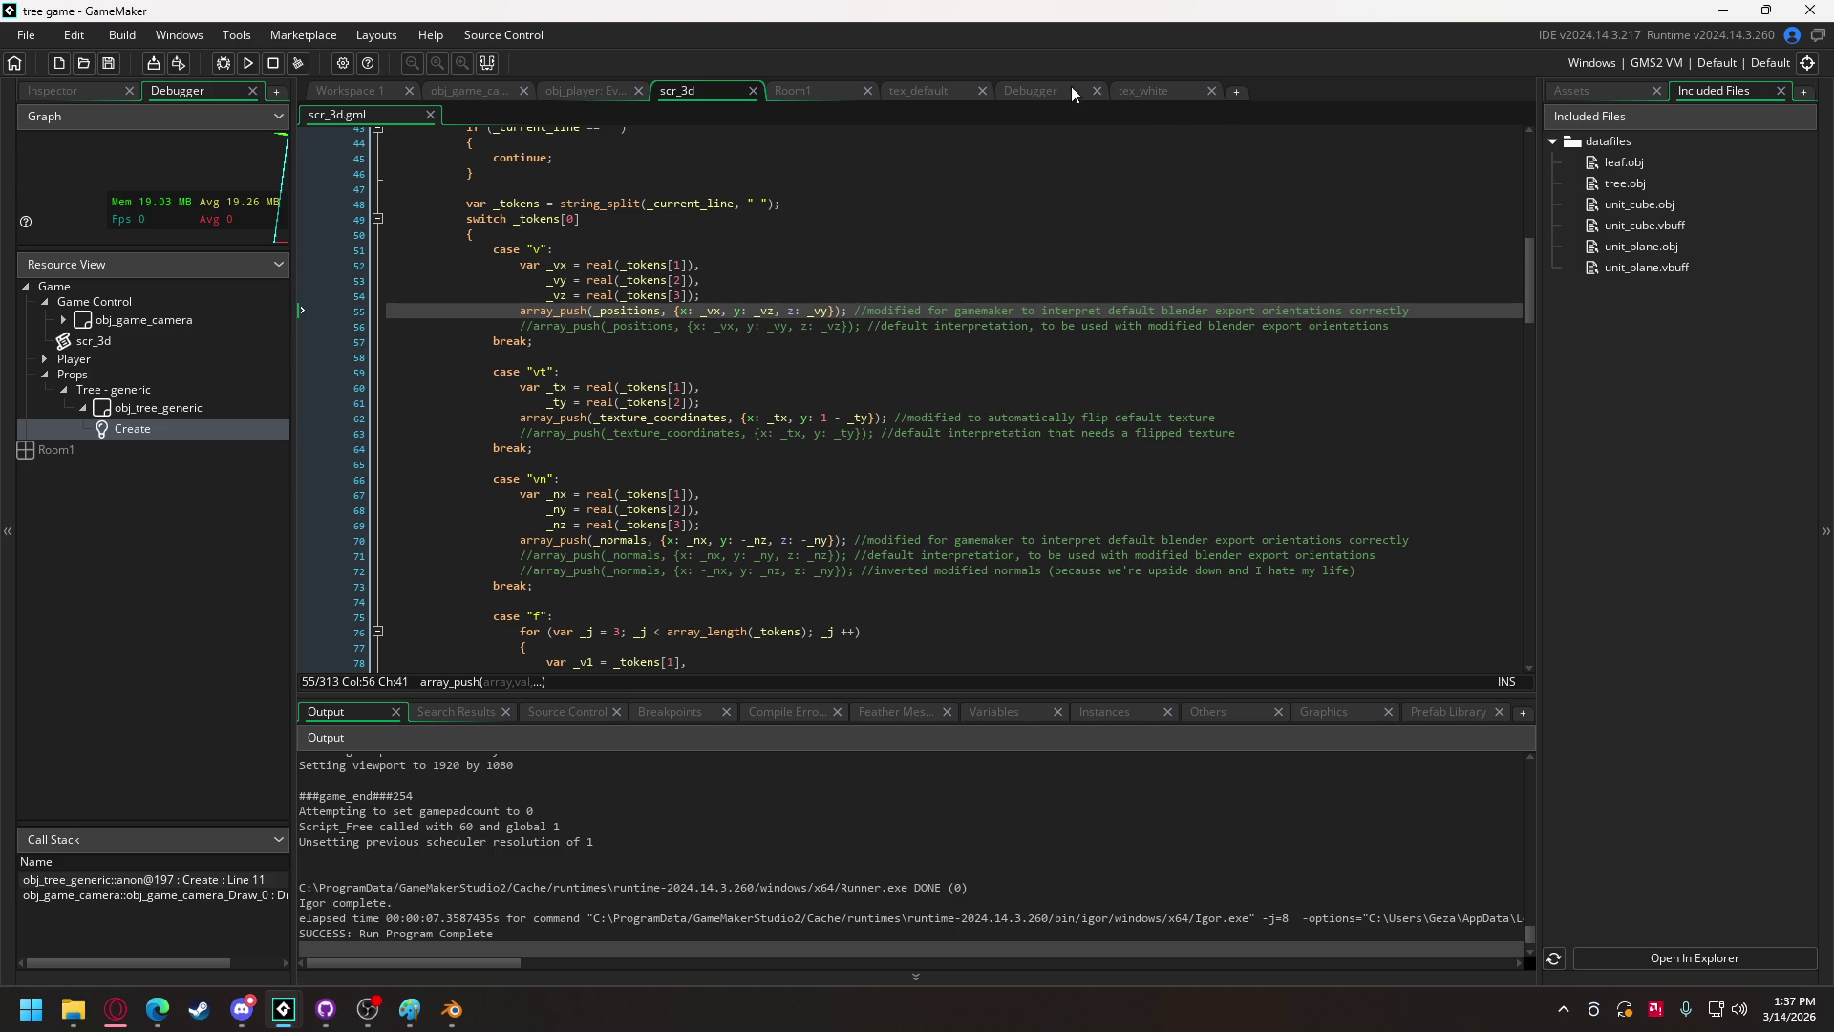
Step: Close the debugger and add the exported vbuff files as Included Files
{"action": "left_click", "coordinate": [1096, 91]}
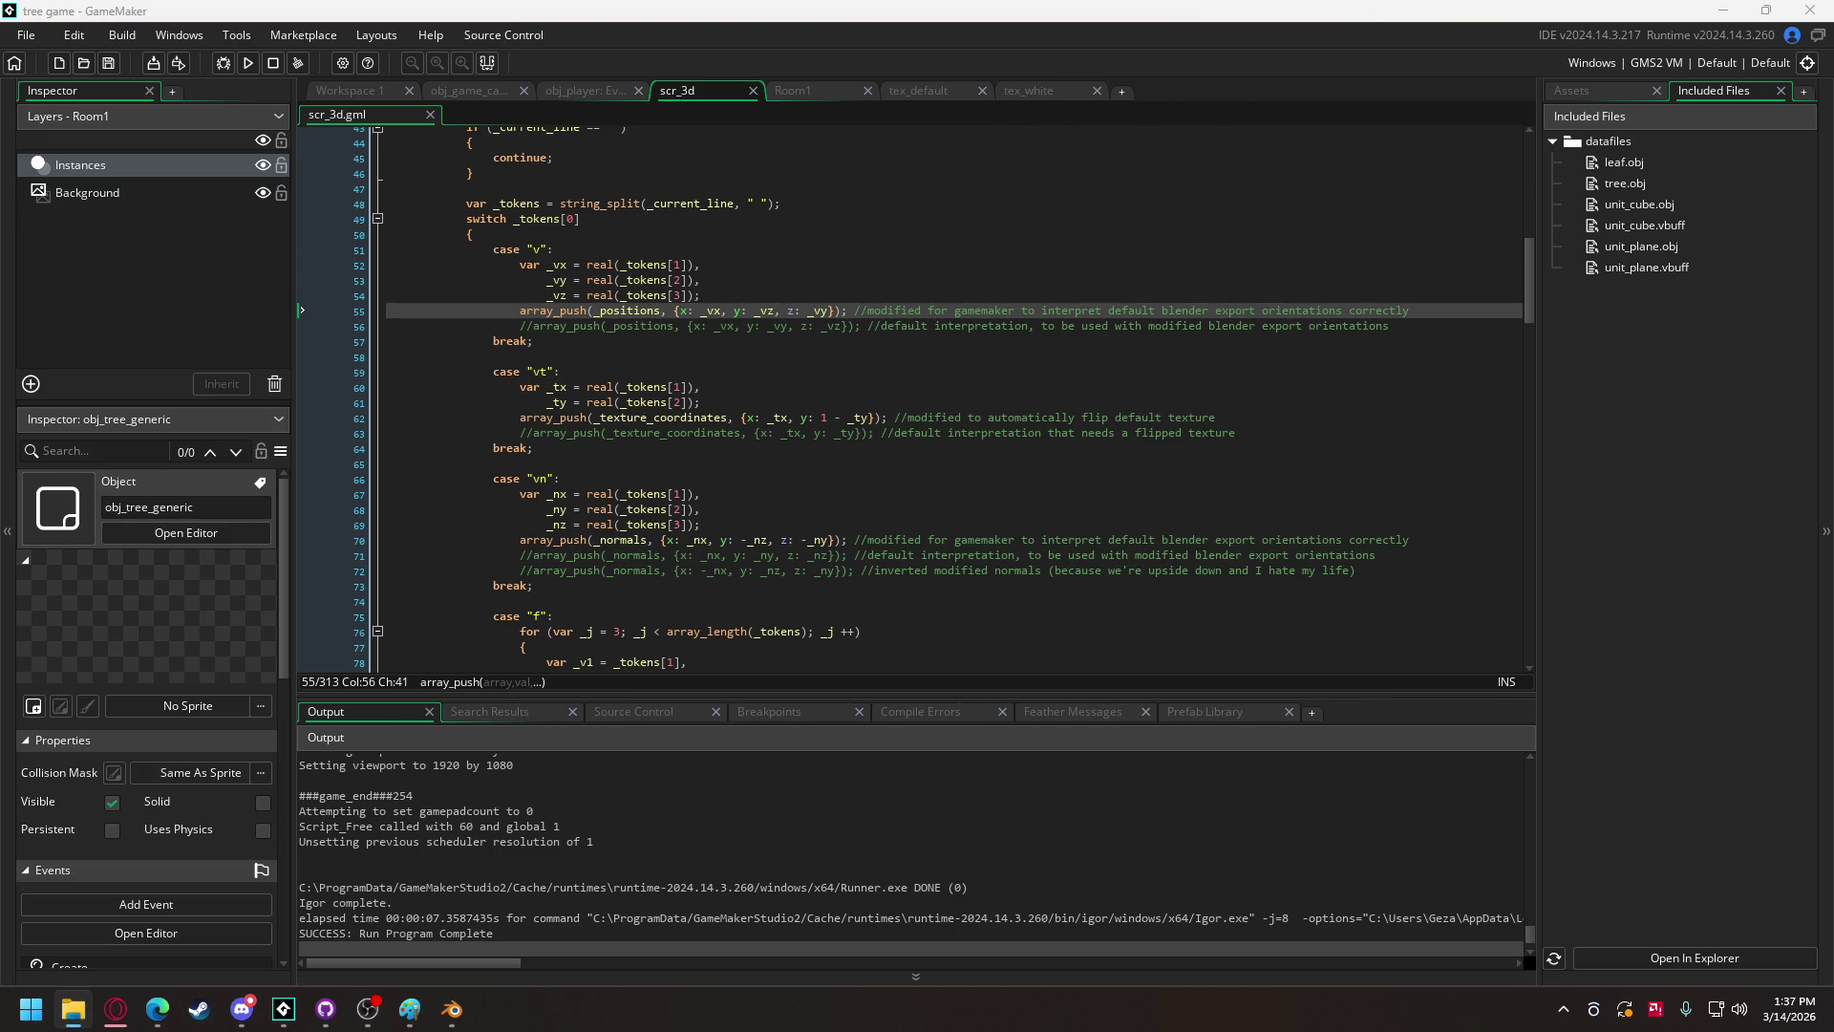
{"action": "left_click_drag", "start_coordinate": [335, 381], "coordinate": [599, 346]}
{"action": "left_click", "coordinate": [995, 556]}
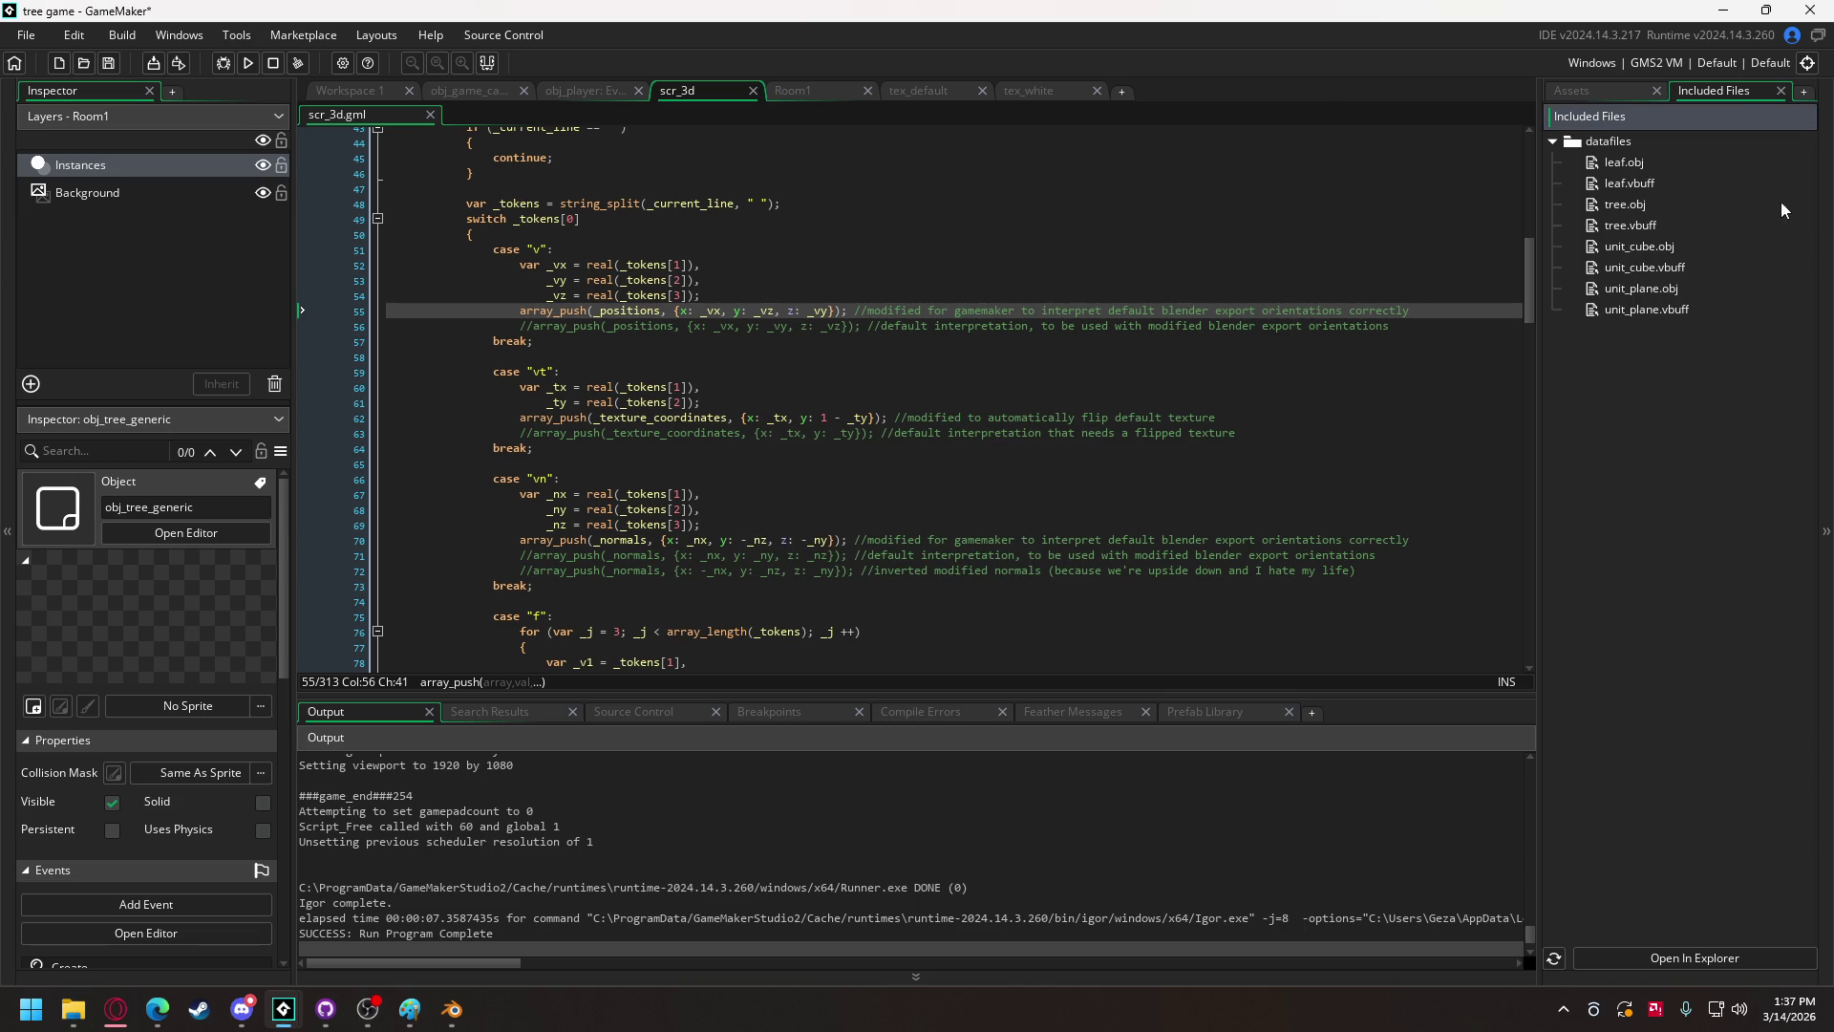
Step: Replace the tree's random x position with _i * 10 on line 231 and test-run
{"action": "left_click", "coordinate": [466, 90]}
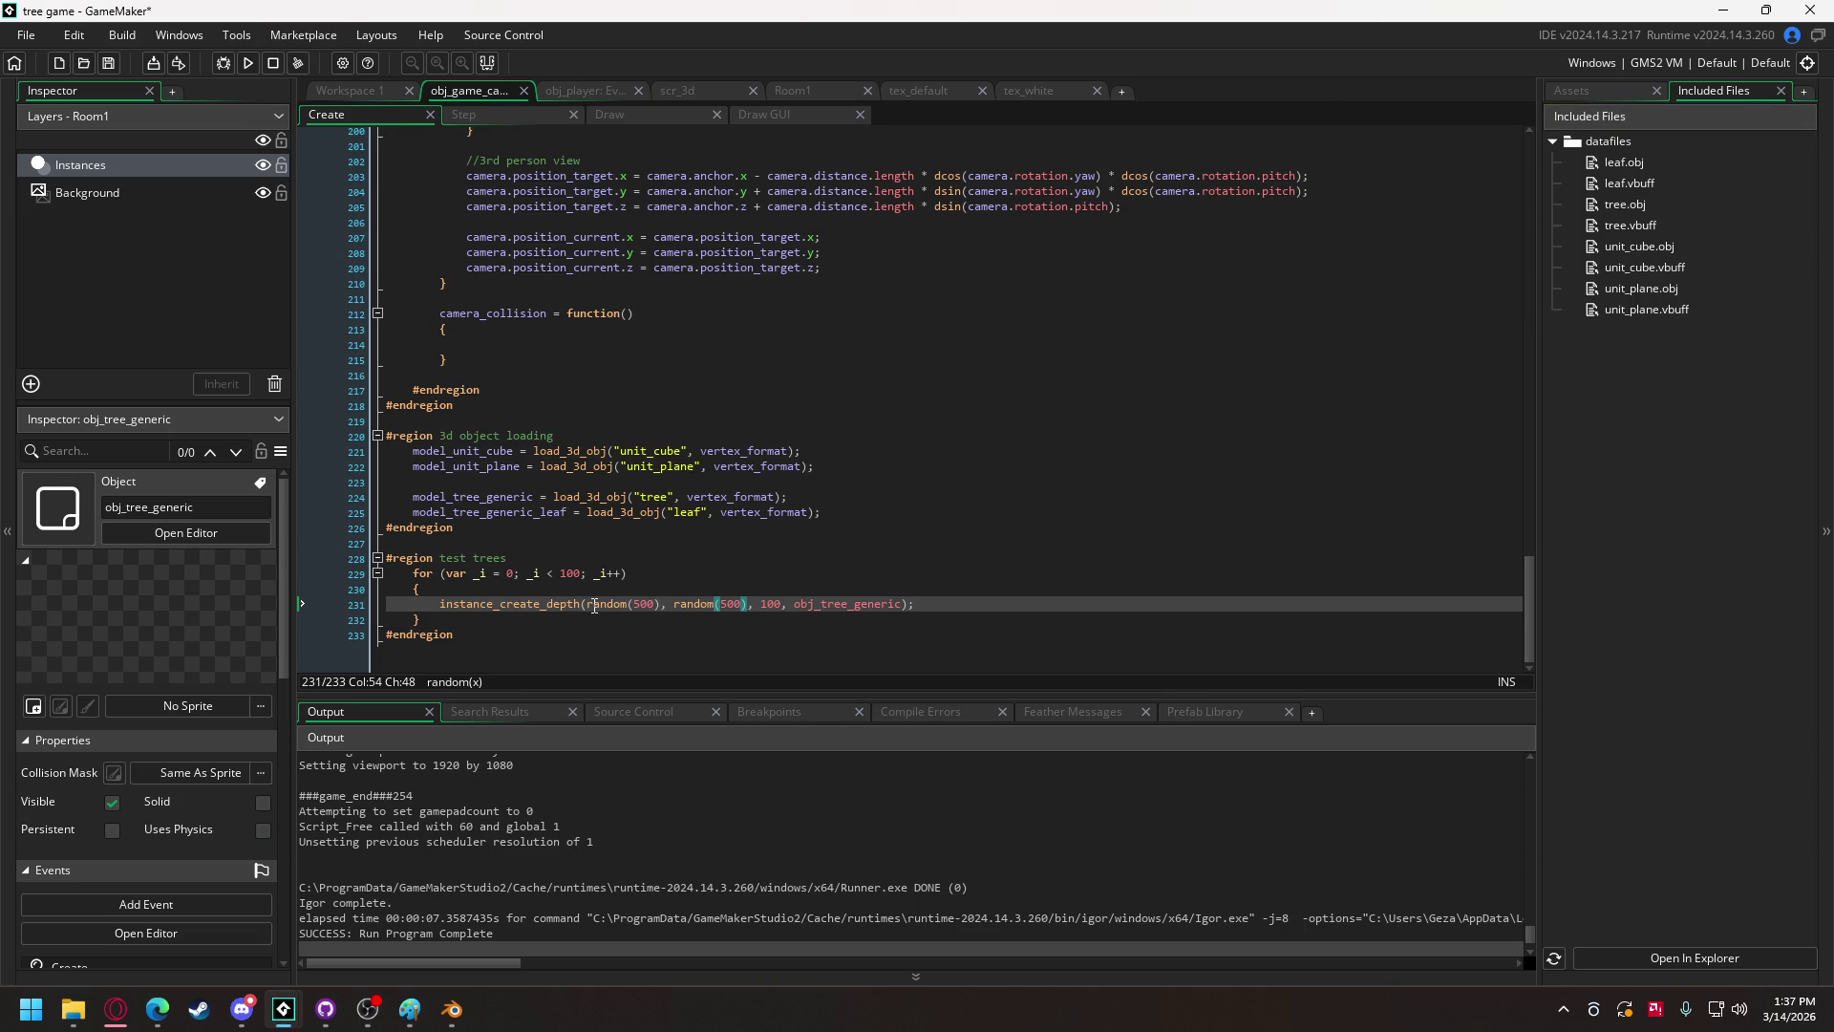
{"action": "left_click", "coordinate": [635, 603]}
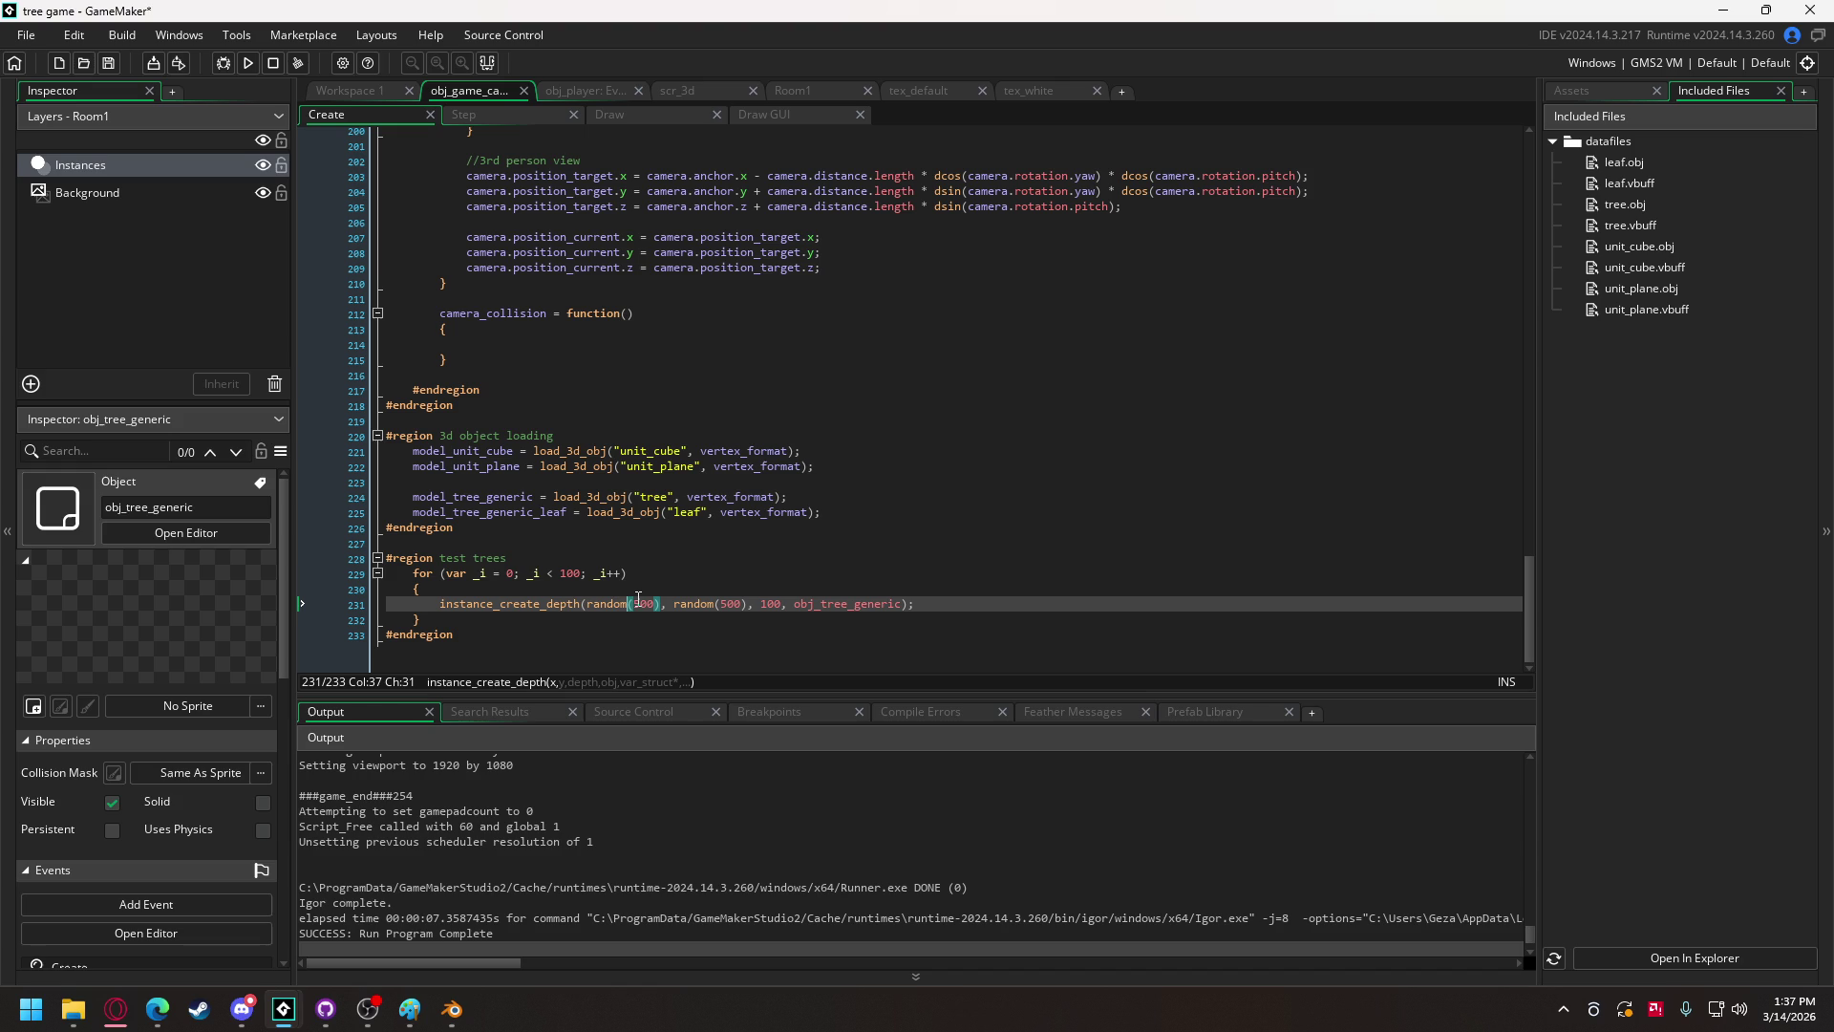
{"action": "left_click_drag", "start_coordinate": [588, 603], "coordinate": [663, 604]}
{"action": "type", "text": "_i * 10"}
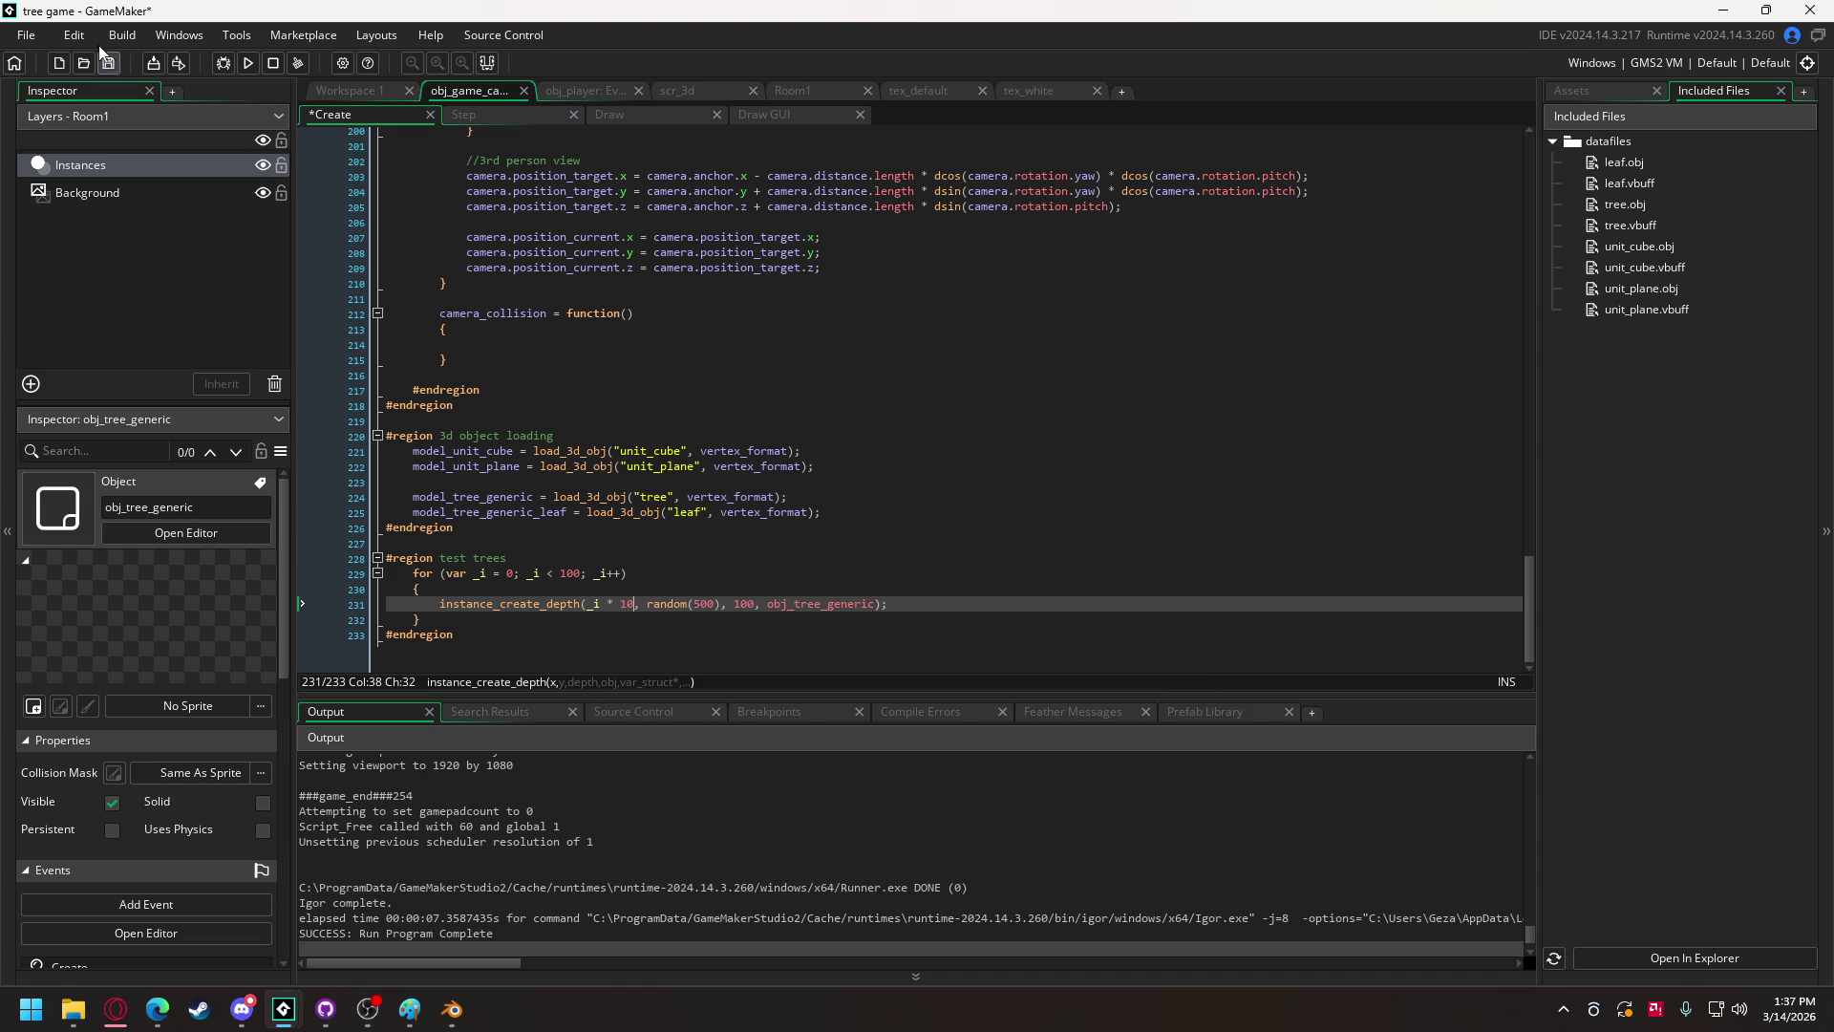
{"action": "left_click", "coordinate": [246, 64]}
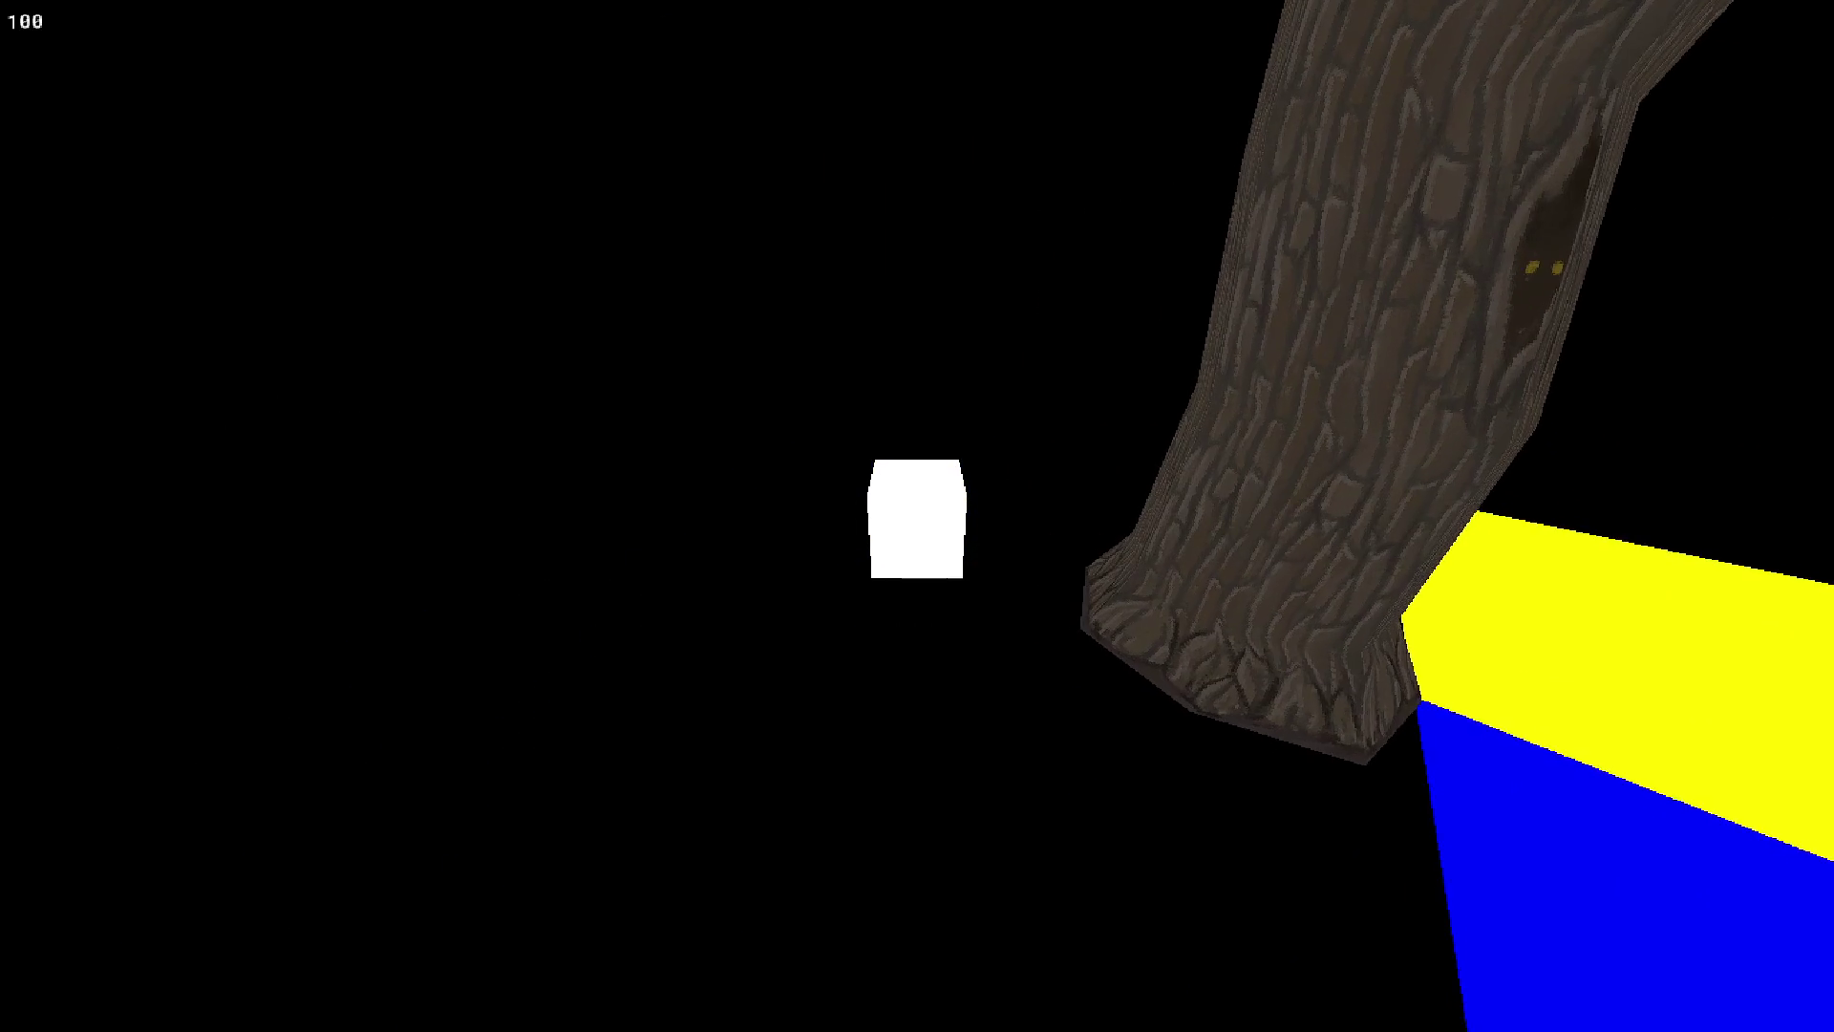
{"action": "key", "text": "Escape"}
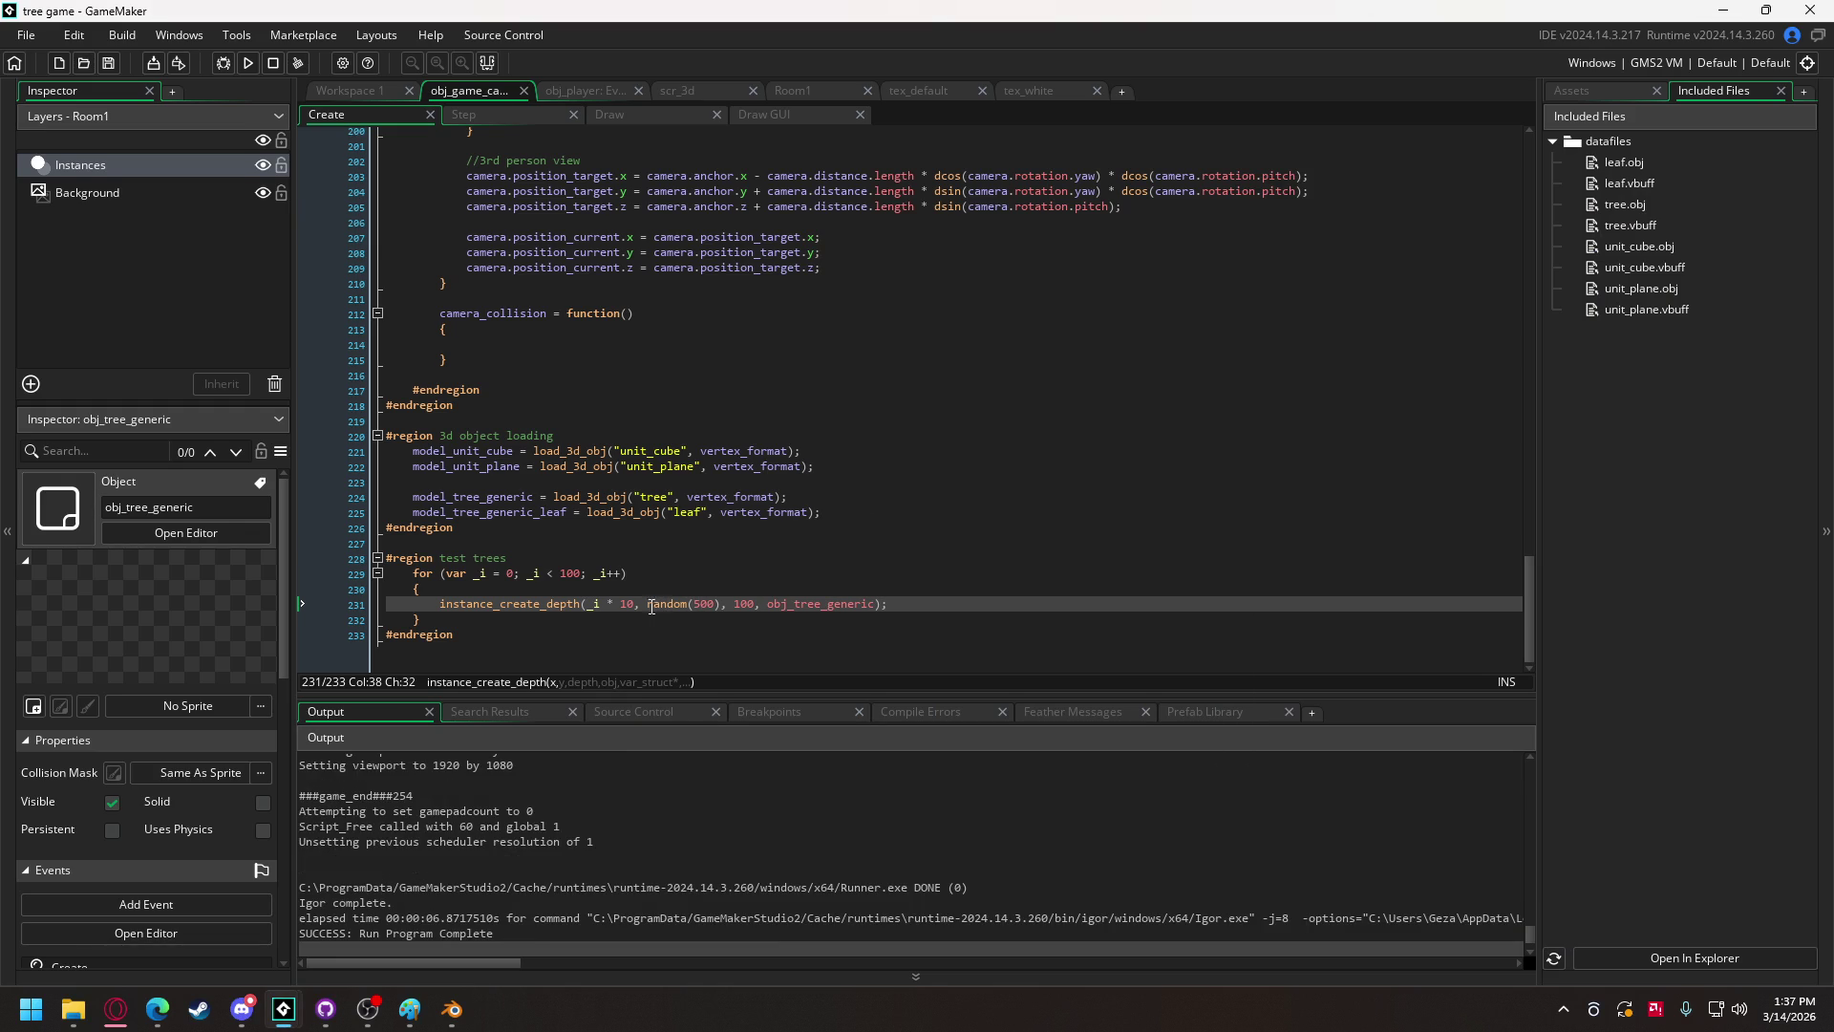
Step: Replace the random y position with _i * 10 as well and run with F5
{"action": "left_click_drag", "start_coordinate": [648, 604], "coordinate": [720, 603]}
{"action": "type", "text": "_i * "}
{"action": "type", "text": "10"}
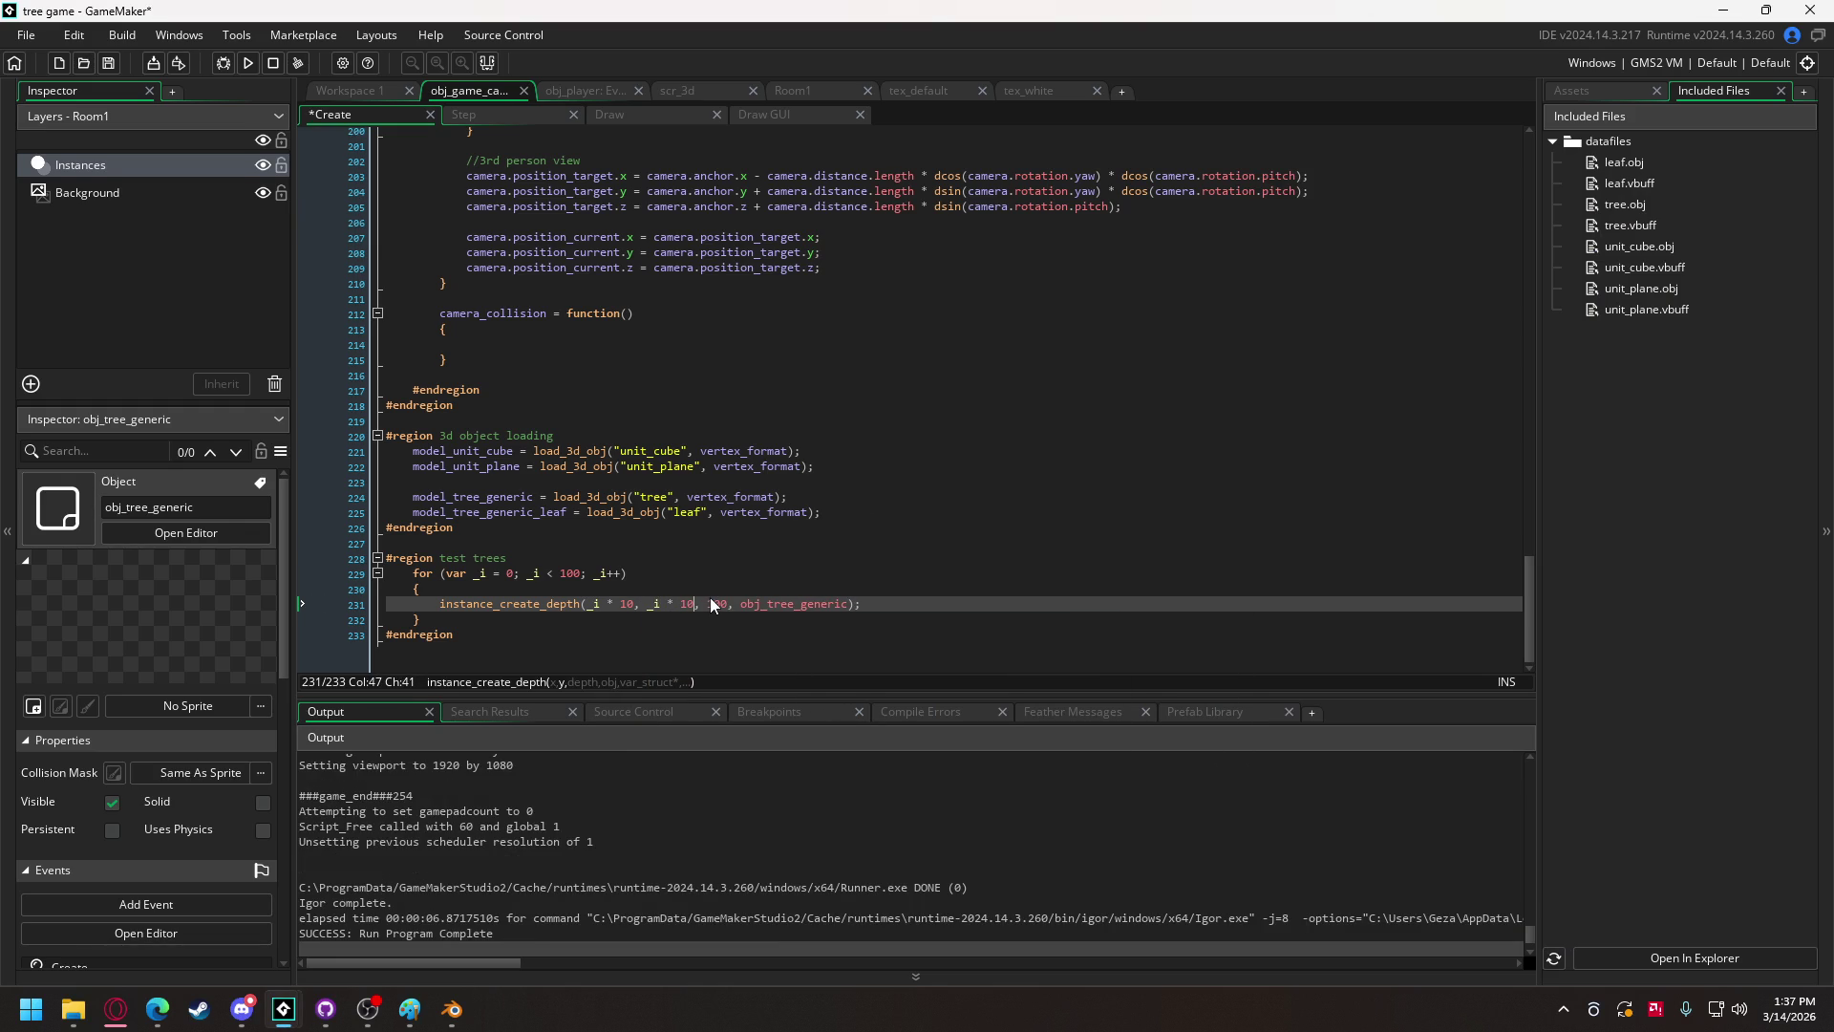
{"action": "key", "text": "F5"}
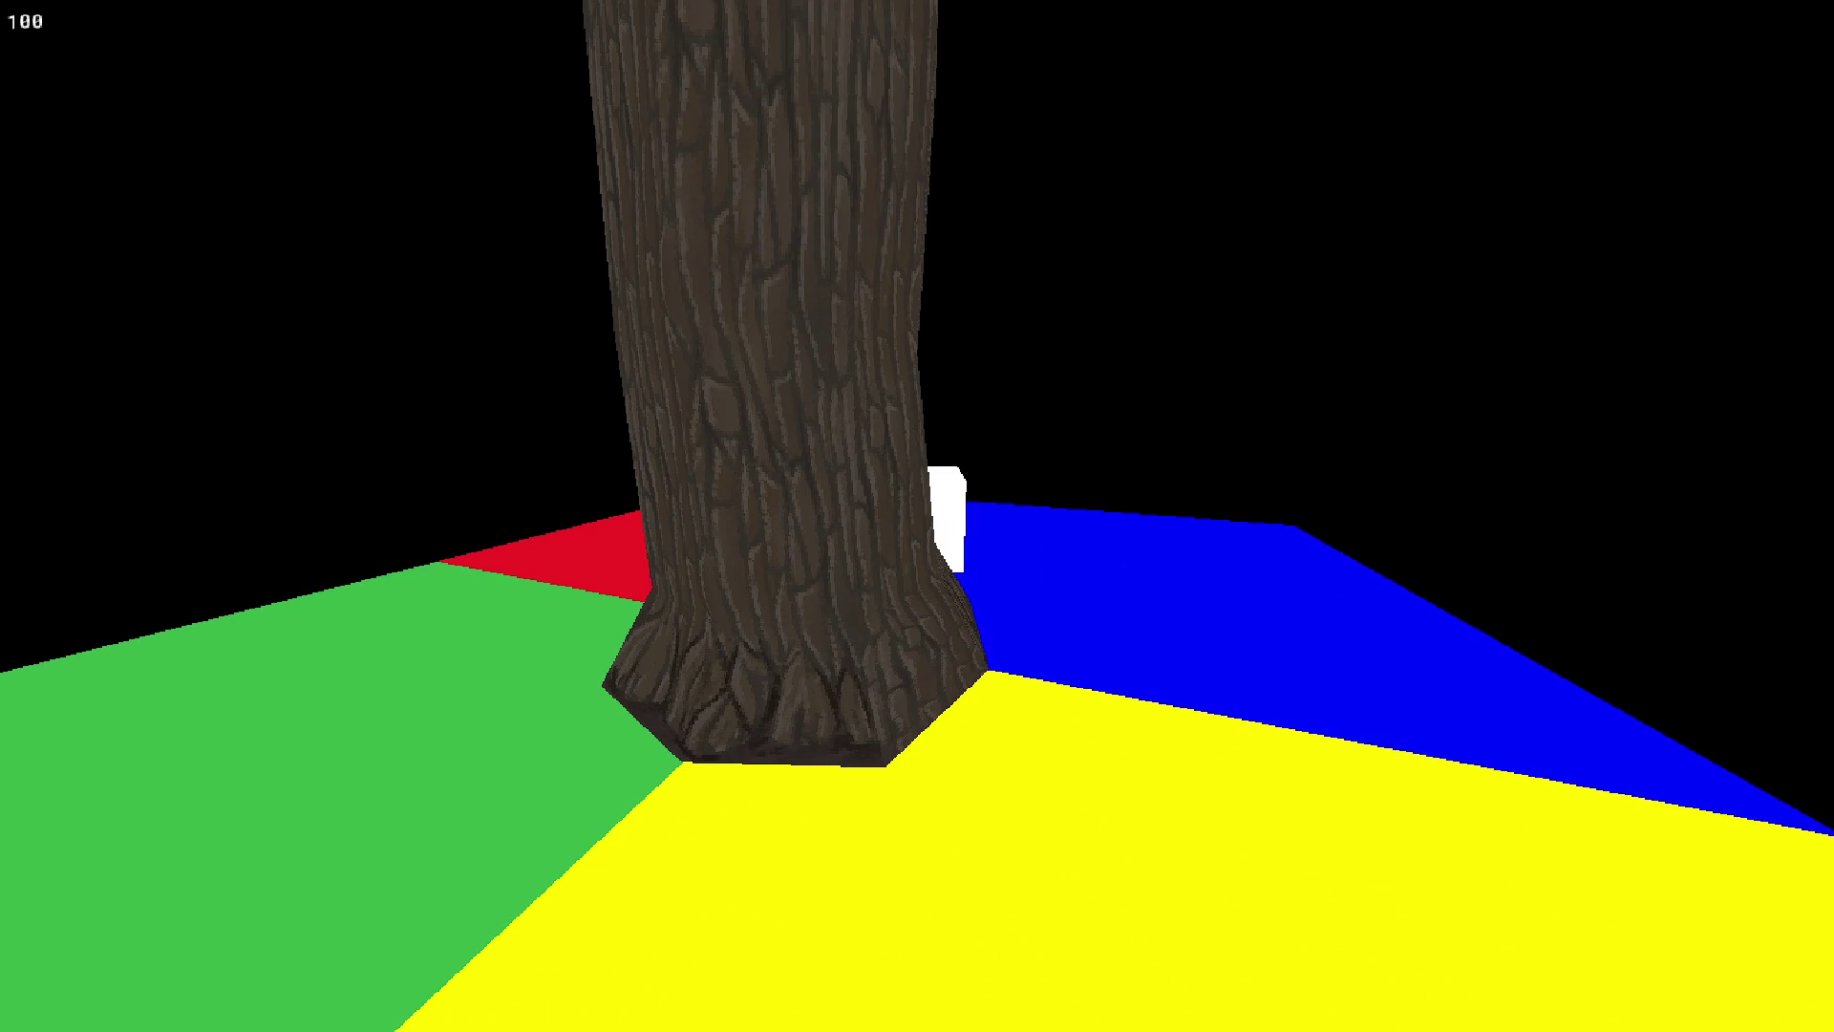
{"action": "key", "text": "Escape"}
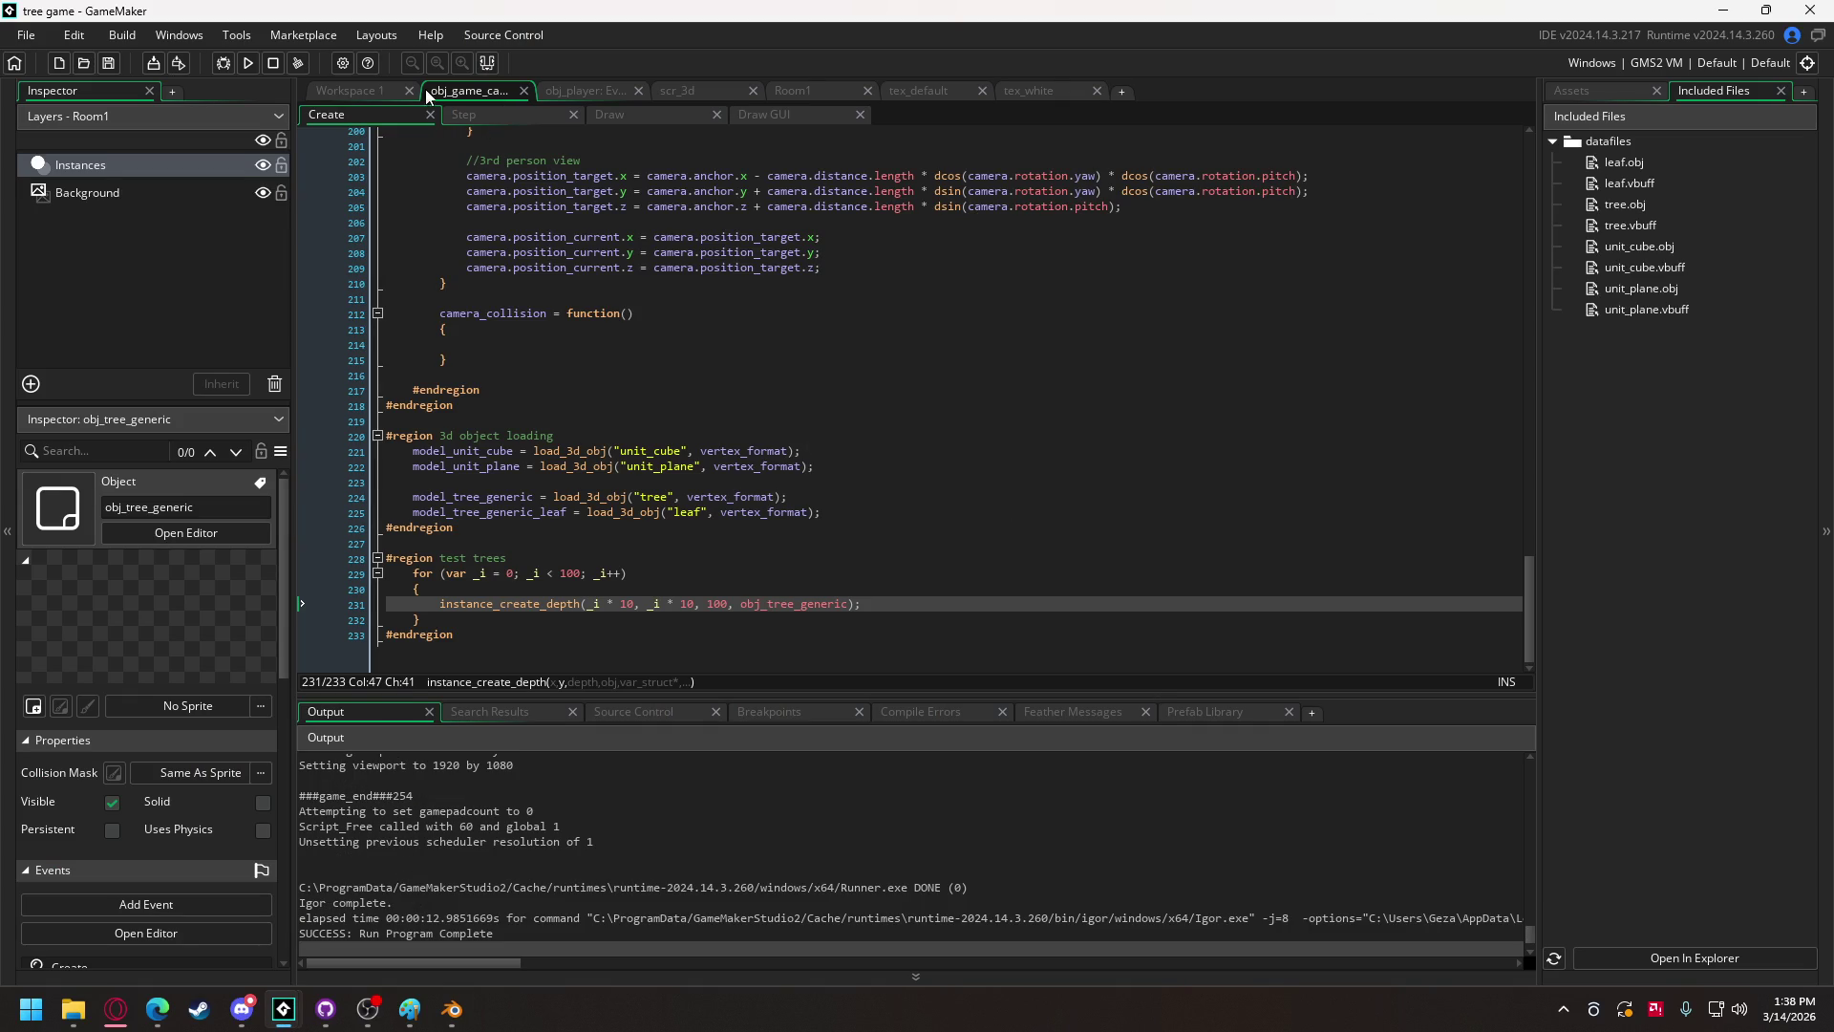
Step: Review obj_tree_generic's and obj_player's Create code, then launch a debug run
{"action": "left_click", "coordinate": [344, 89]}
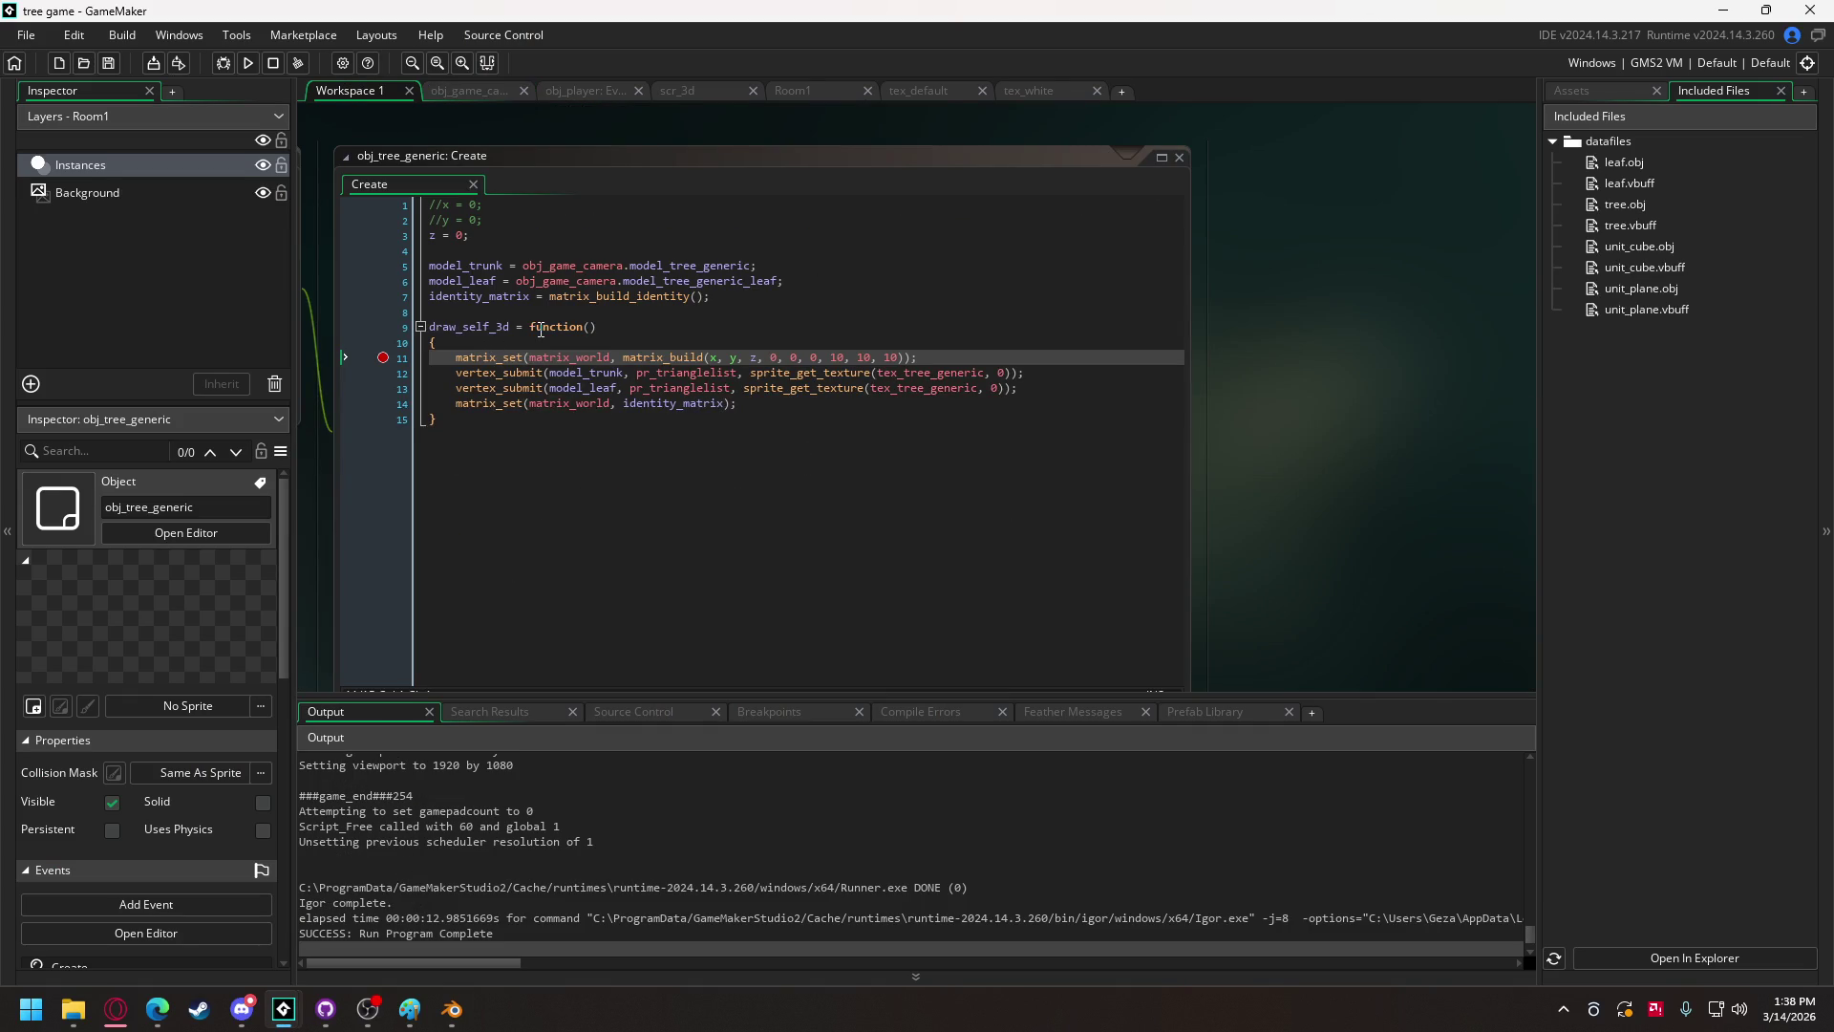
{"action": "left_click", "coordinate": [541, 329]}
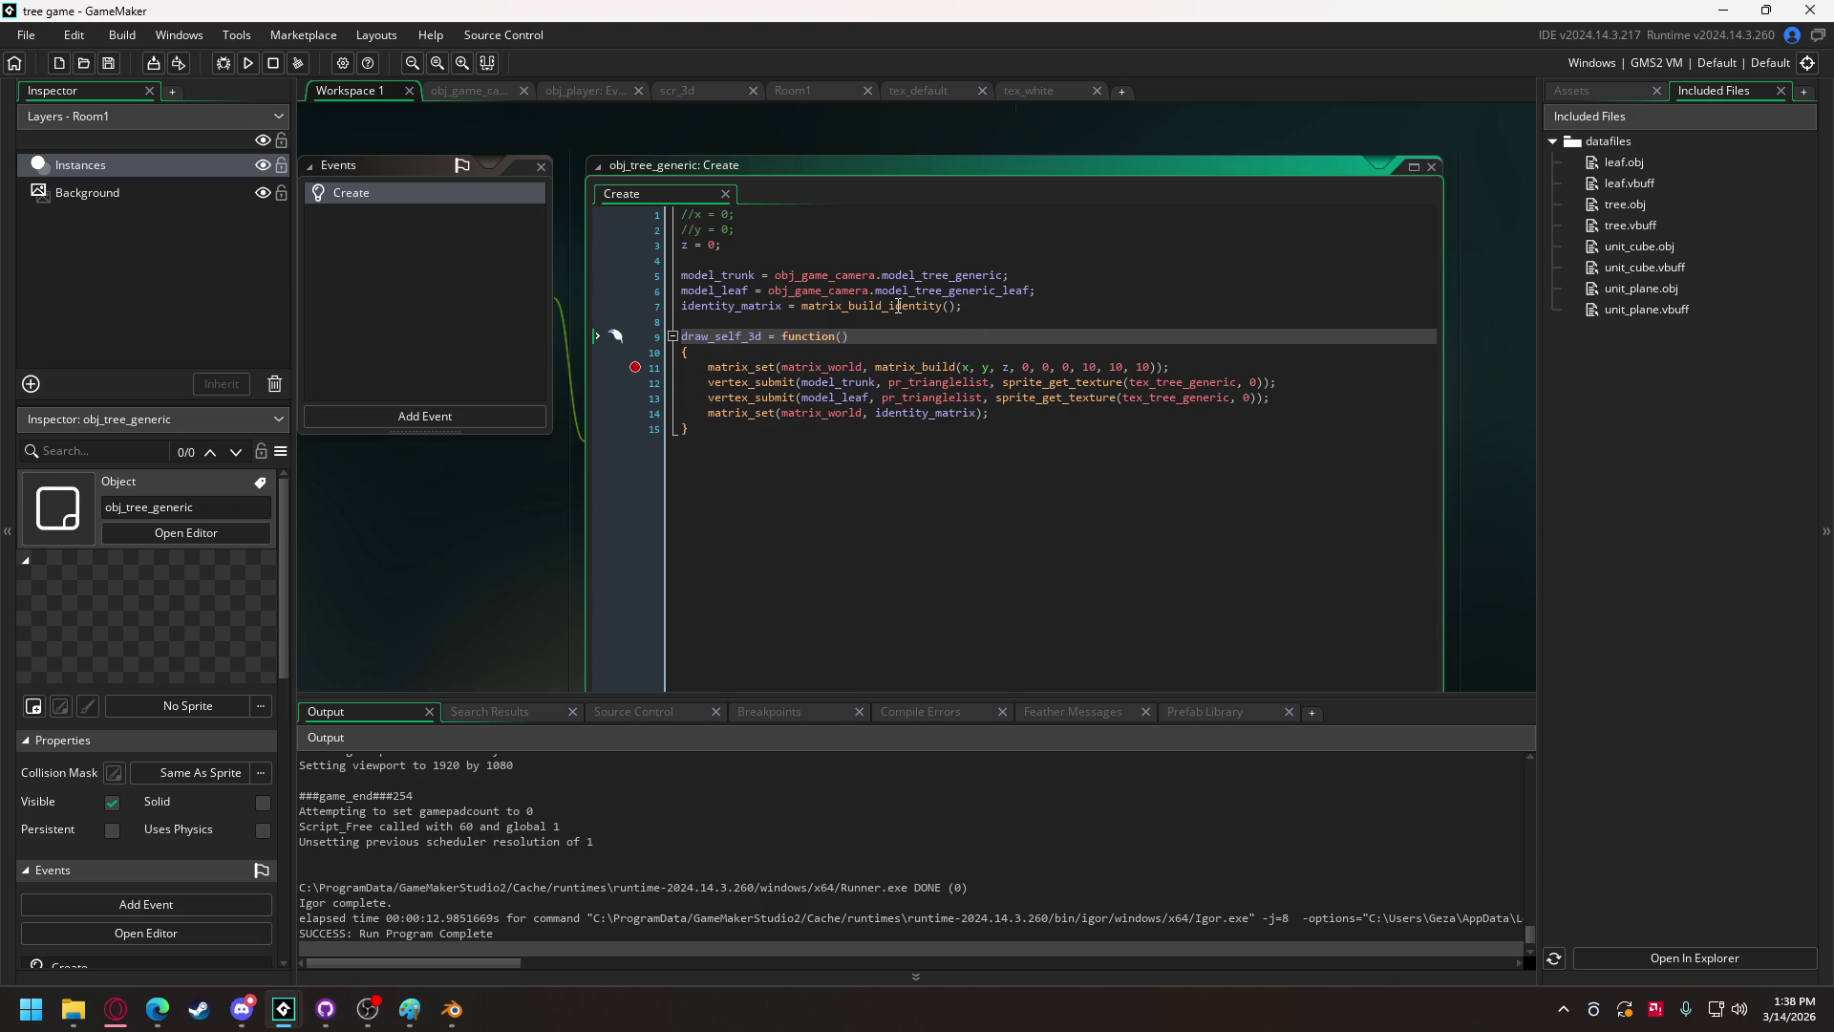
{"action": "mouse_move", "coordinate": [840, 276]}
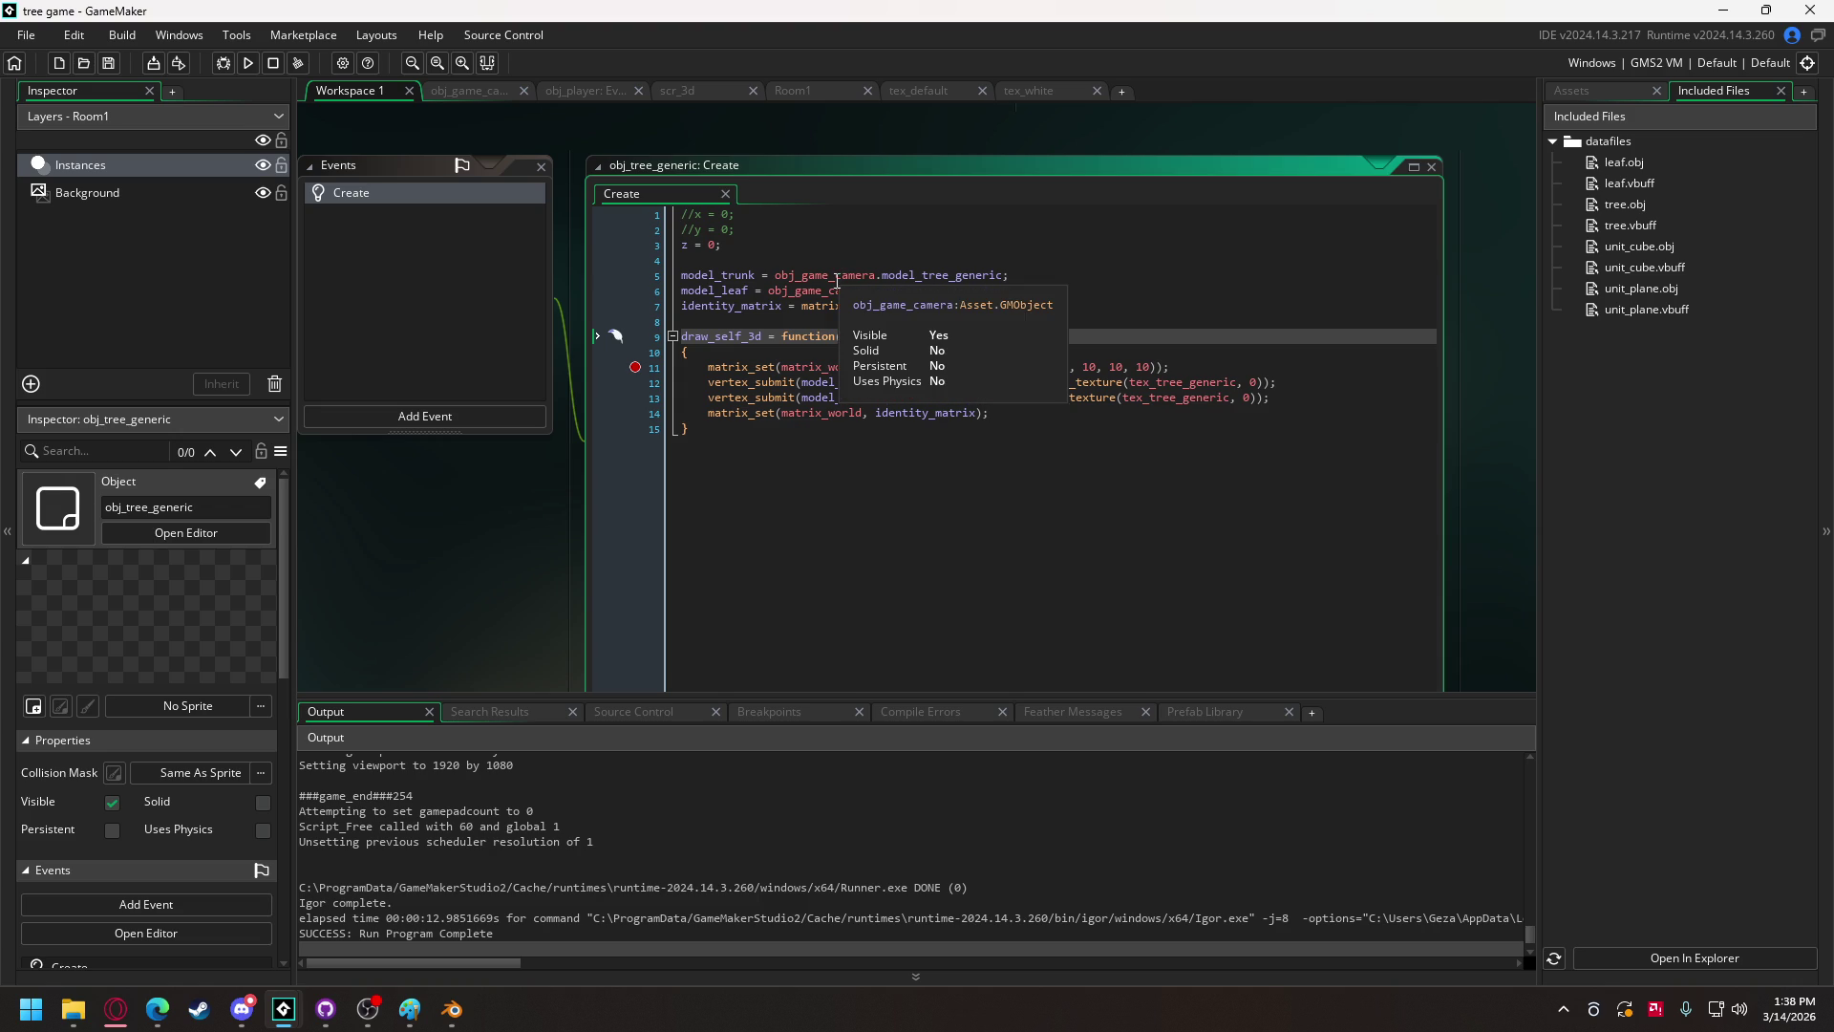
{"action": "left_click", "coordinate": [593, 88]}
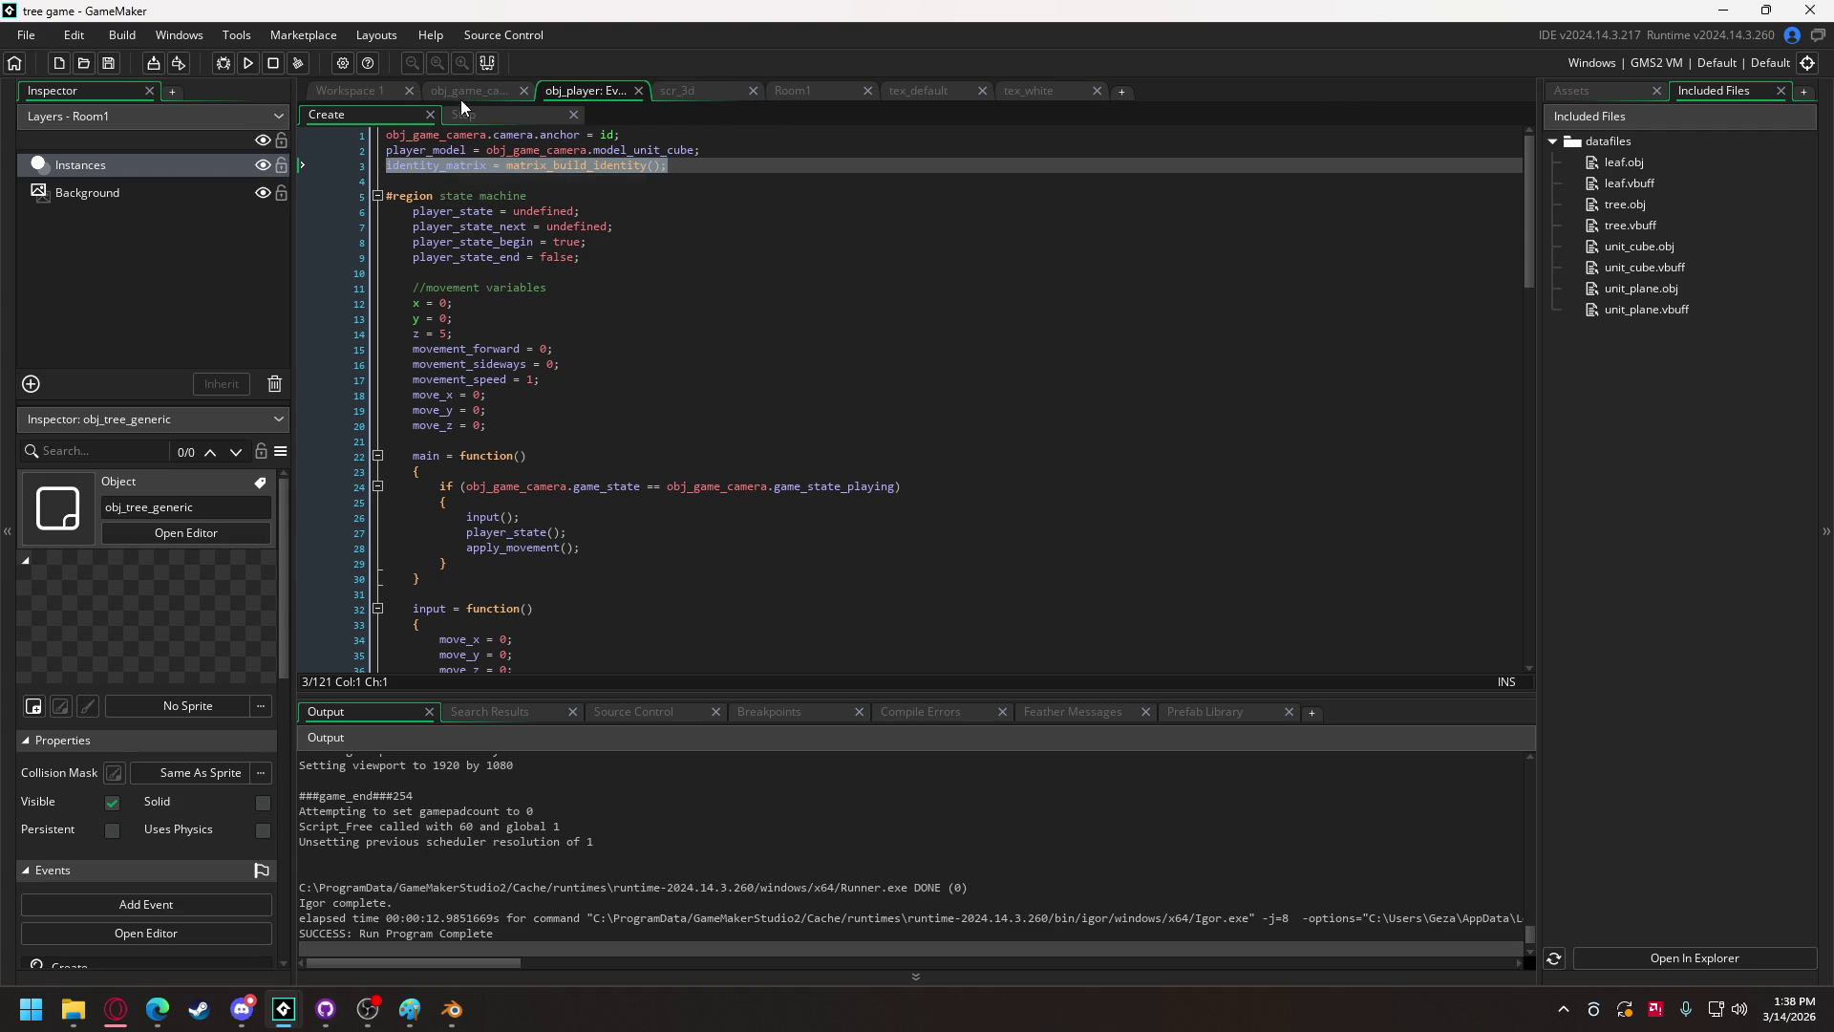
{"action": "left_click", "coordinate": [373, 90]}
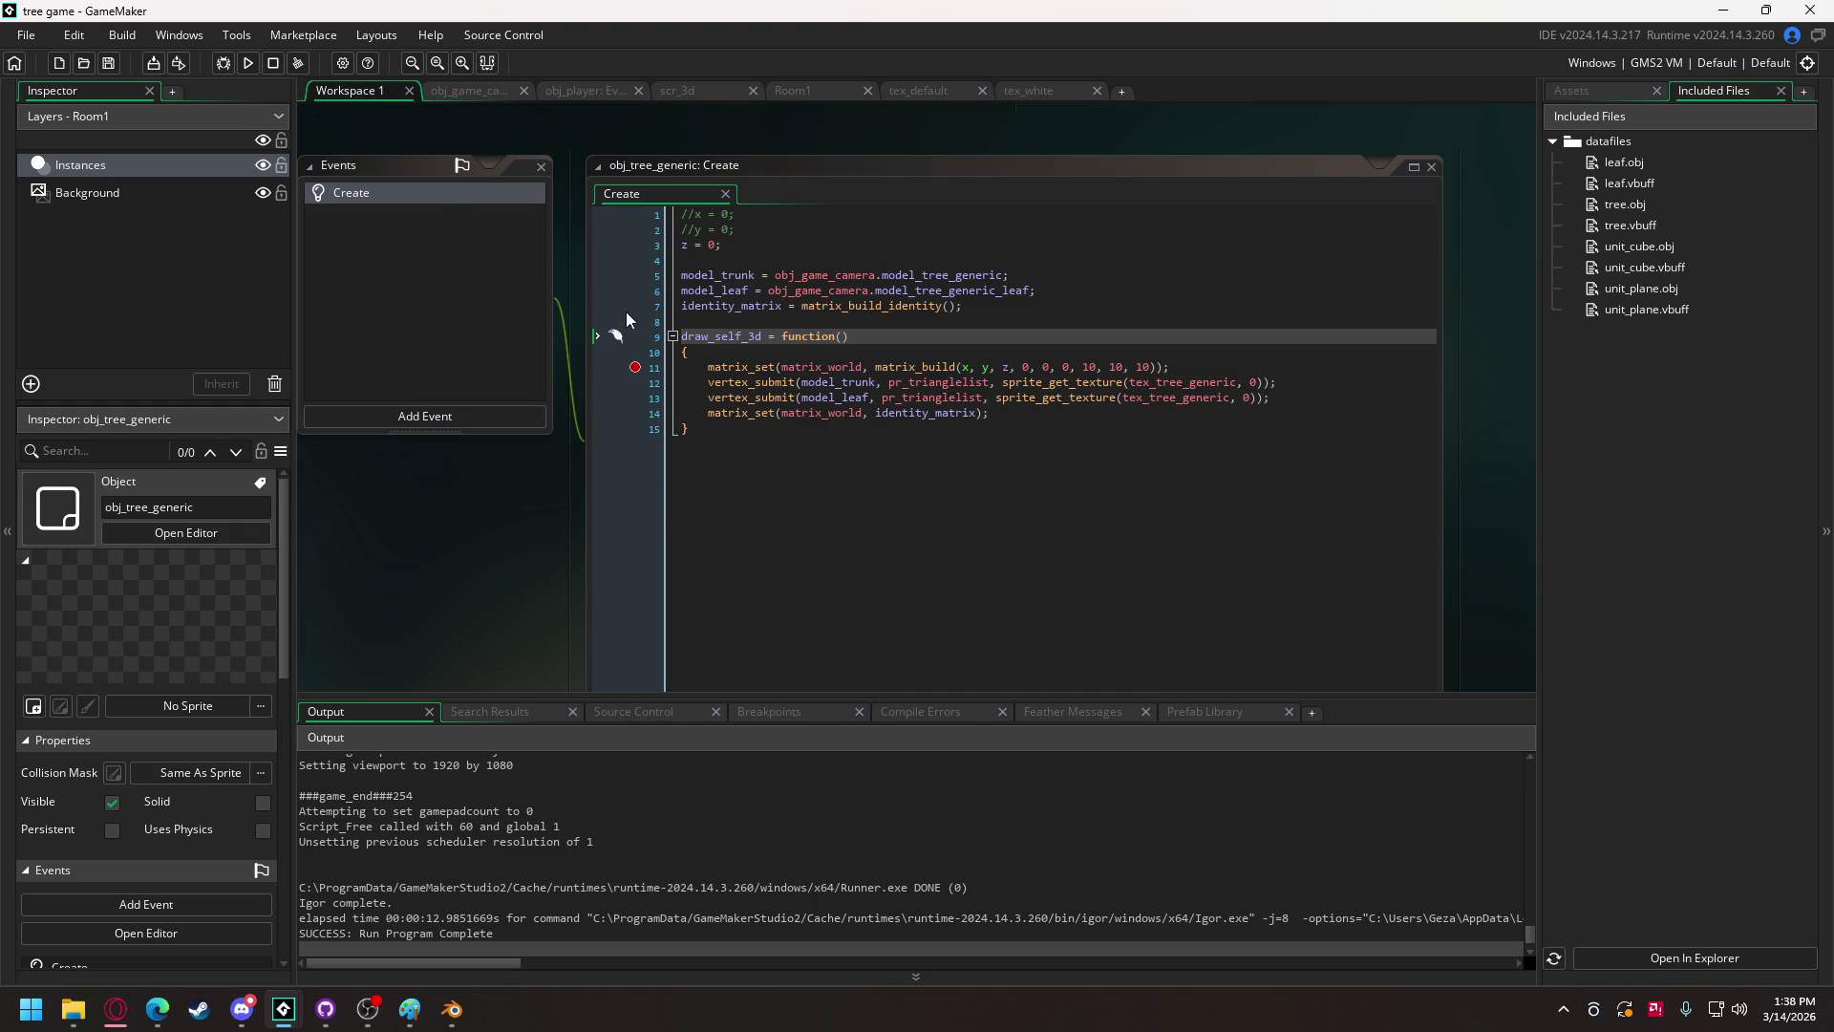
{"action": "left_click", "coordinate": [223, 62]}
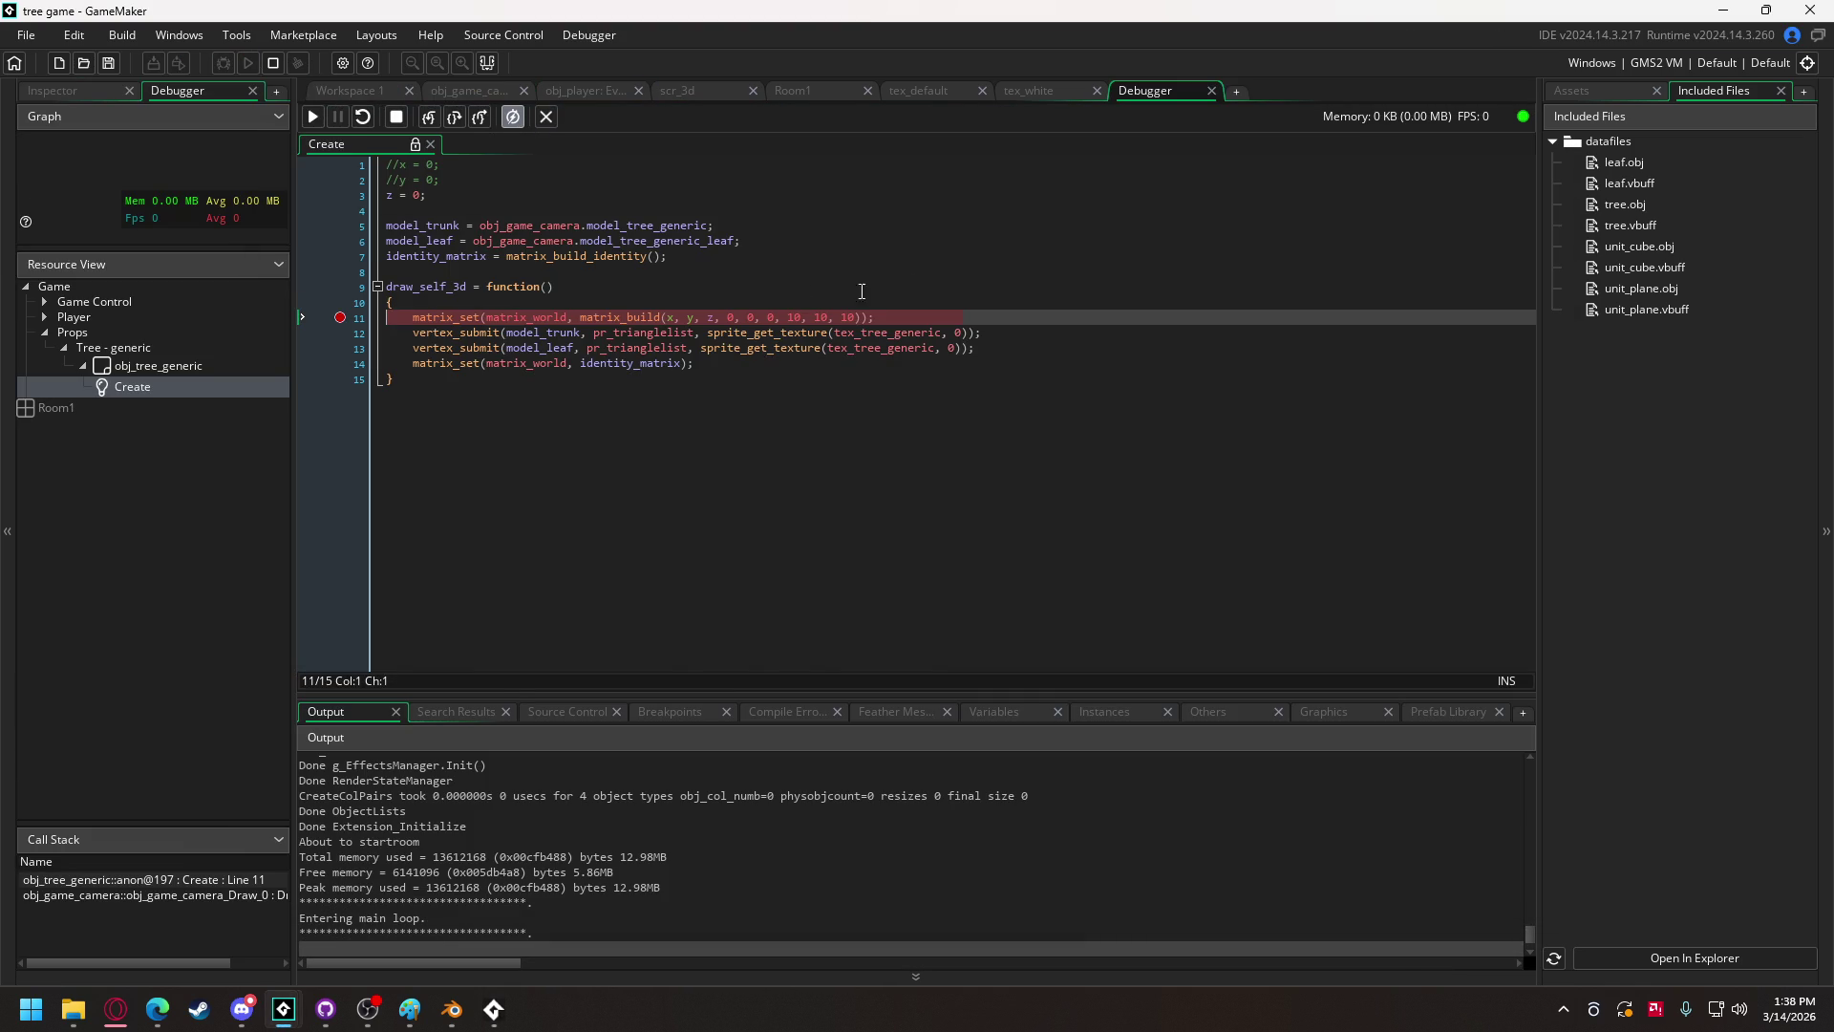
Step: Continue and stop the debug run, then breakpoint line 231 in obj_game_camera's Create code
{"action": "mouse_move", "coordinate": [690, 319]}
{"action": "left_click", "coordinate": [312, 117]}
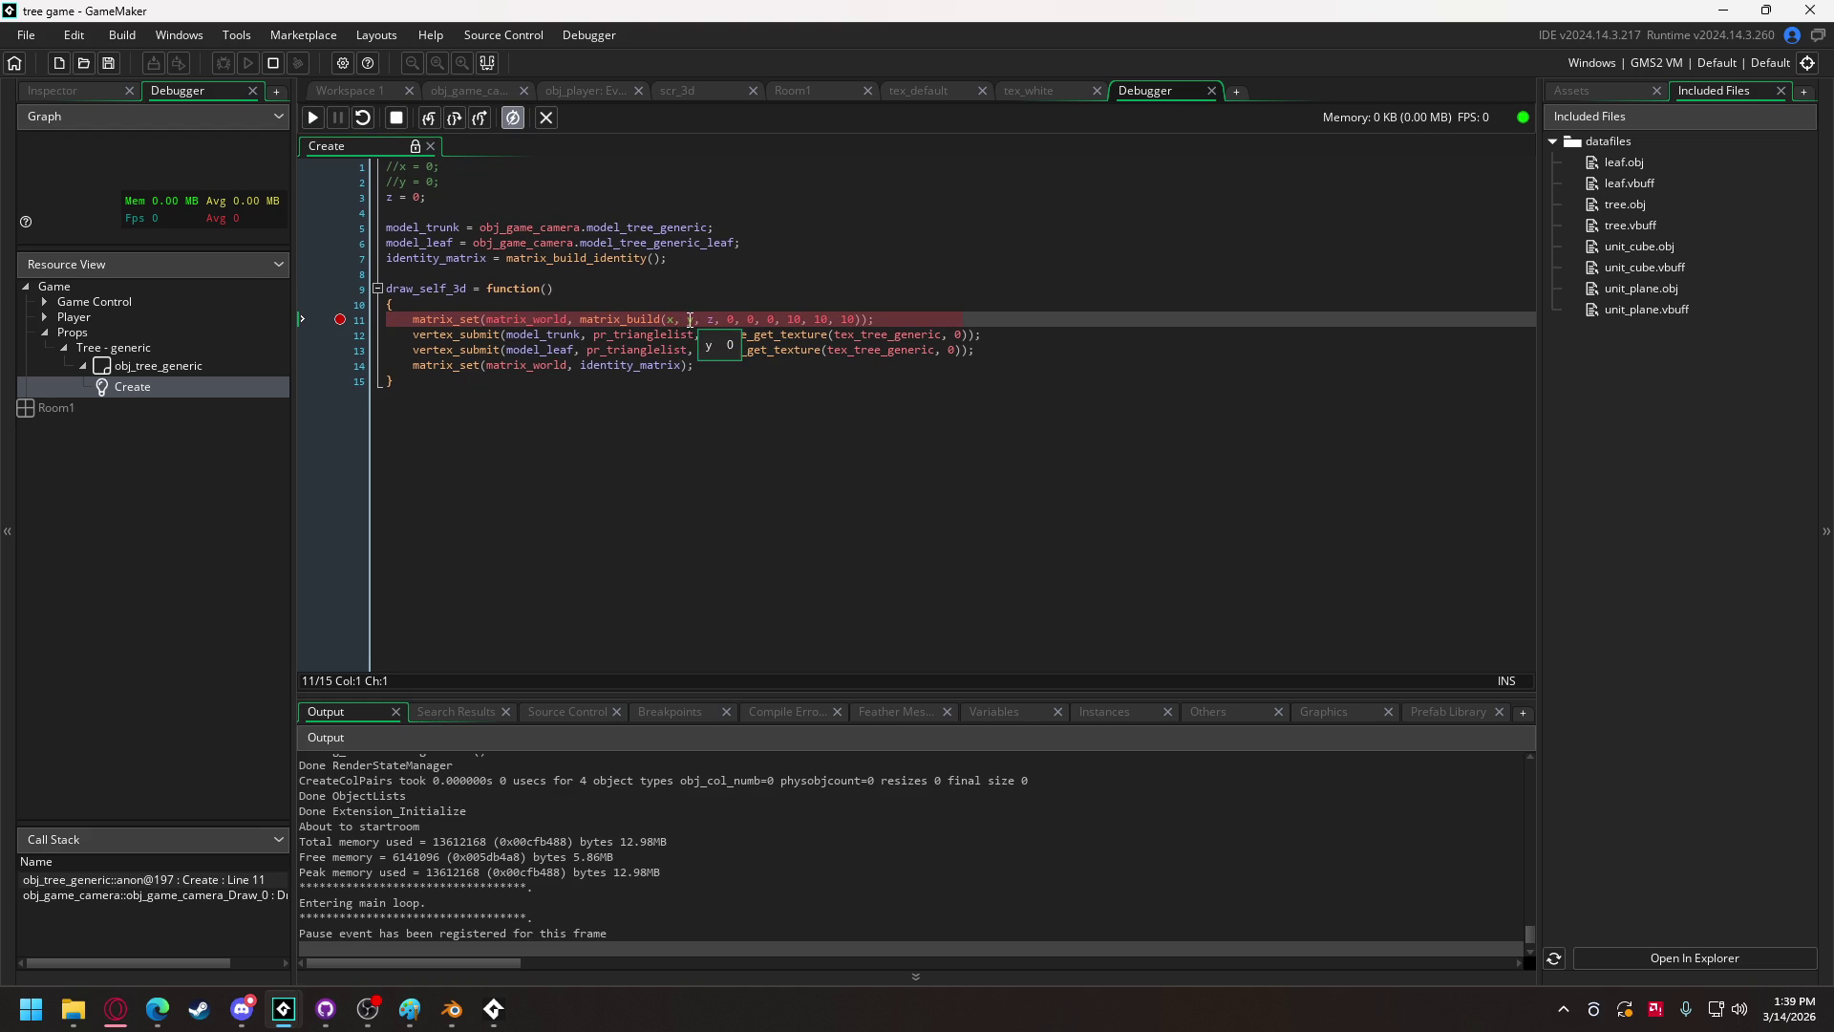
{"action": "left_click", "coordinate": [315, 116]}
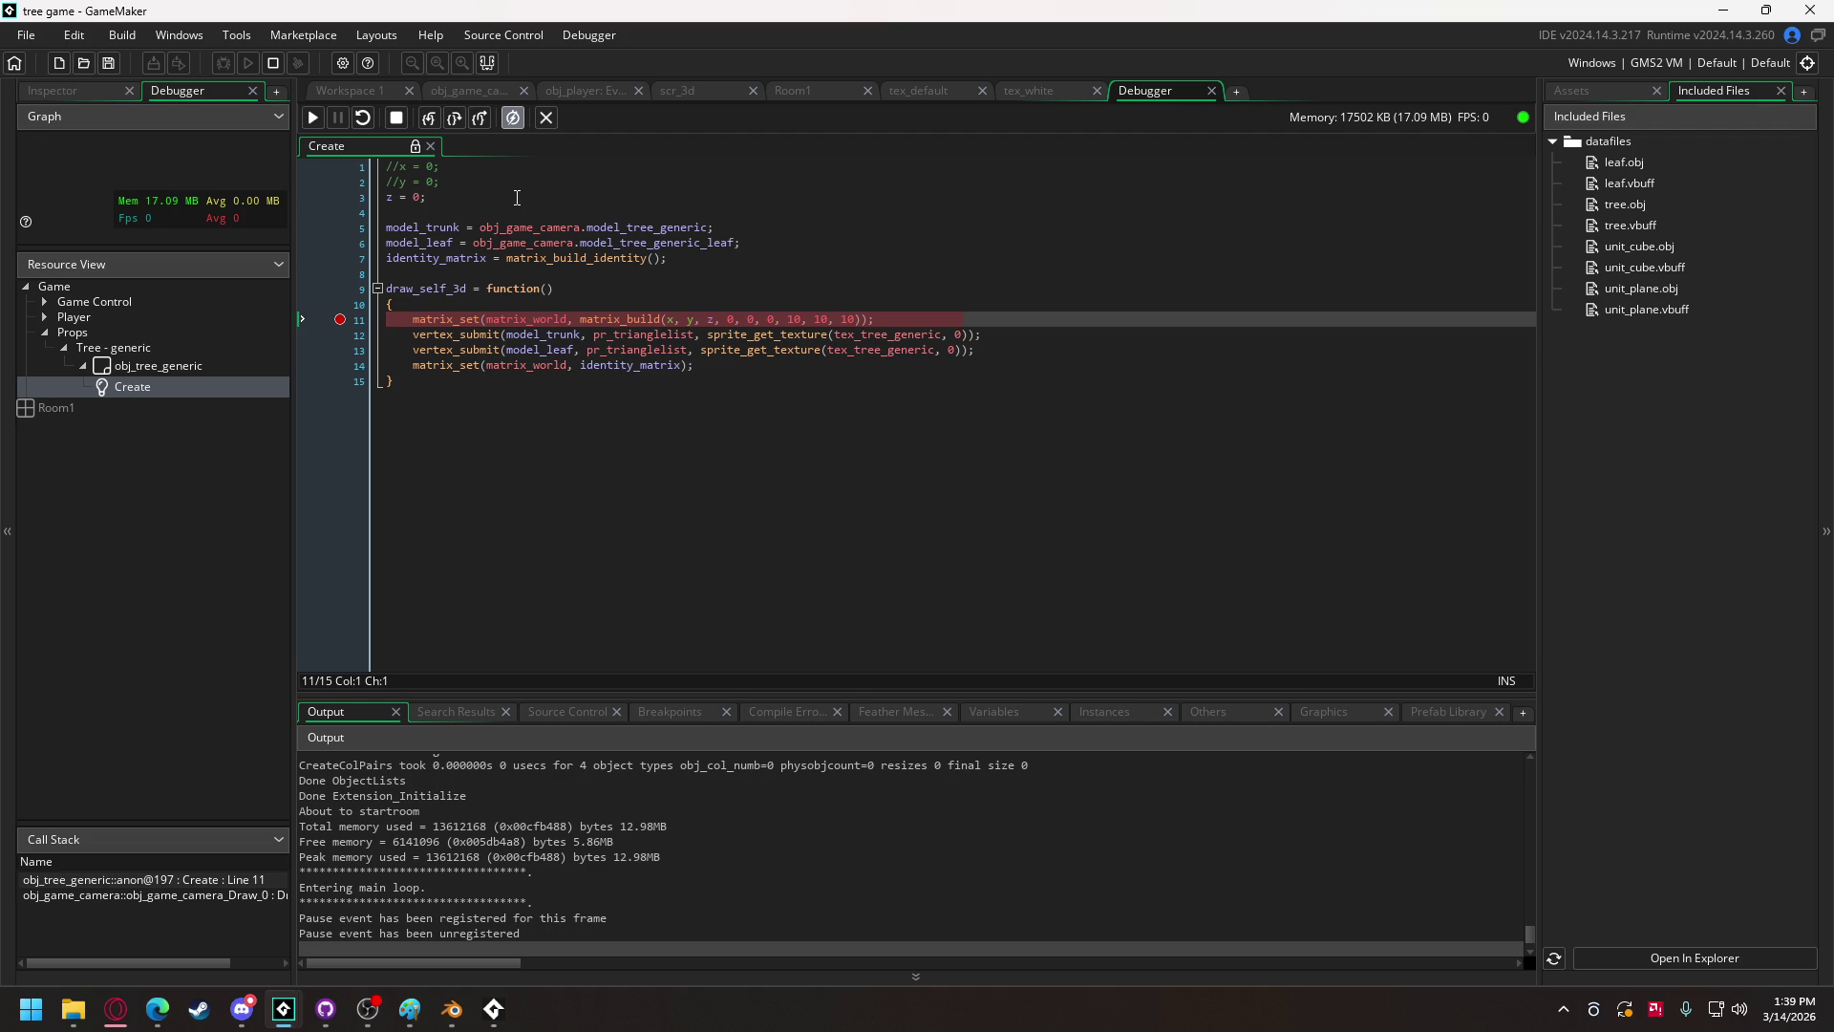
{"action": "left_click", "coordinate": [396, 117]}
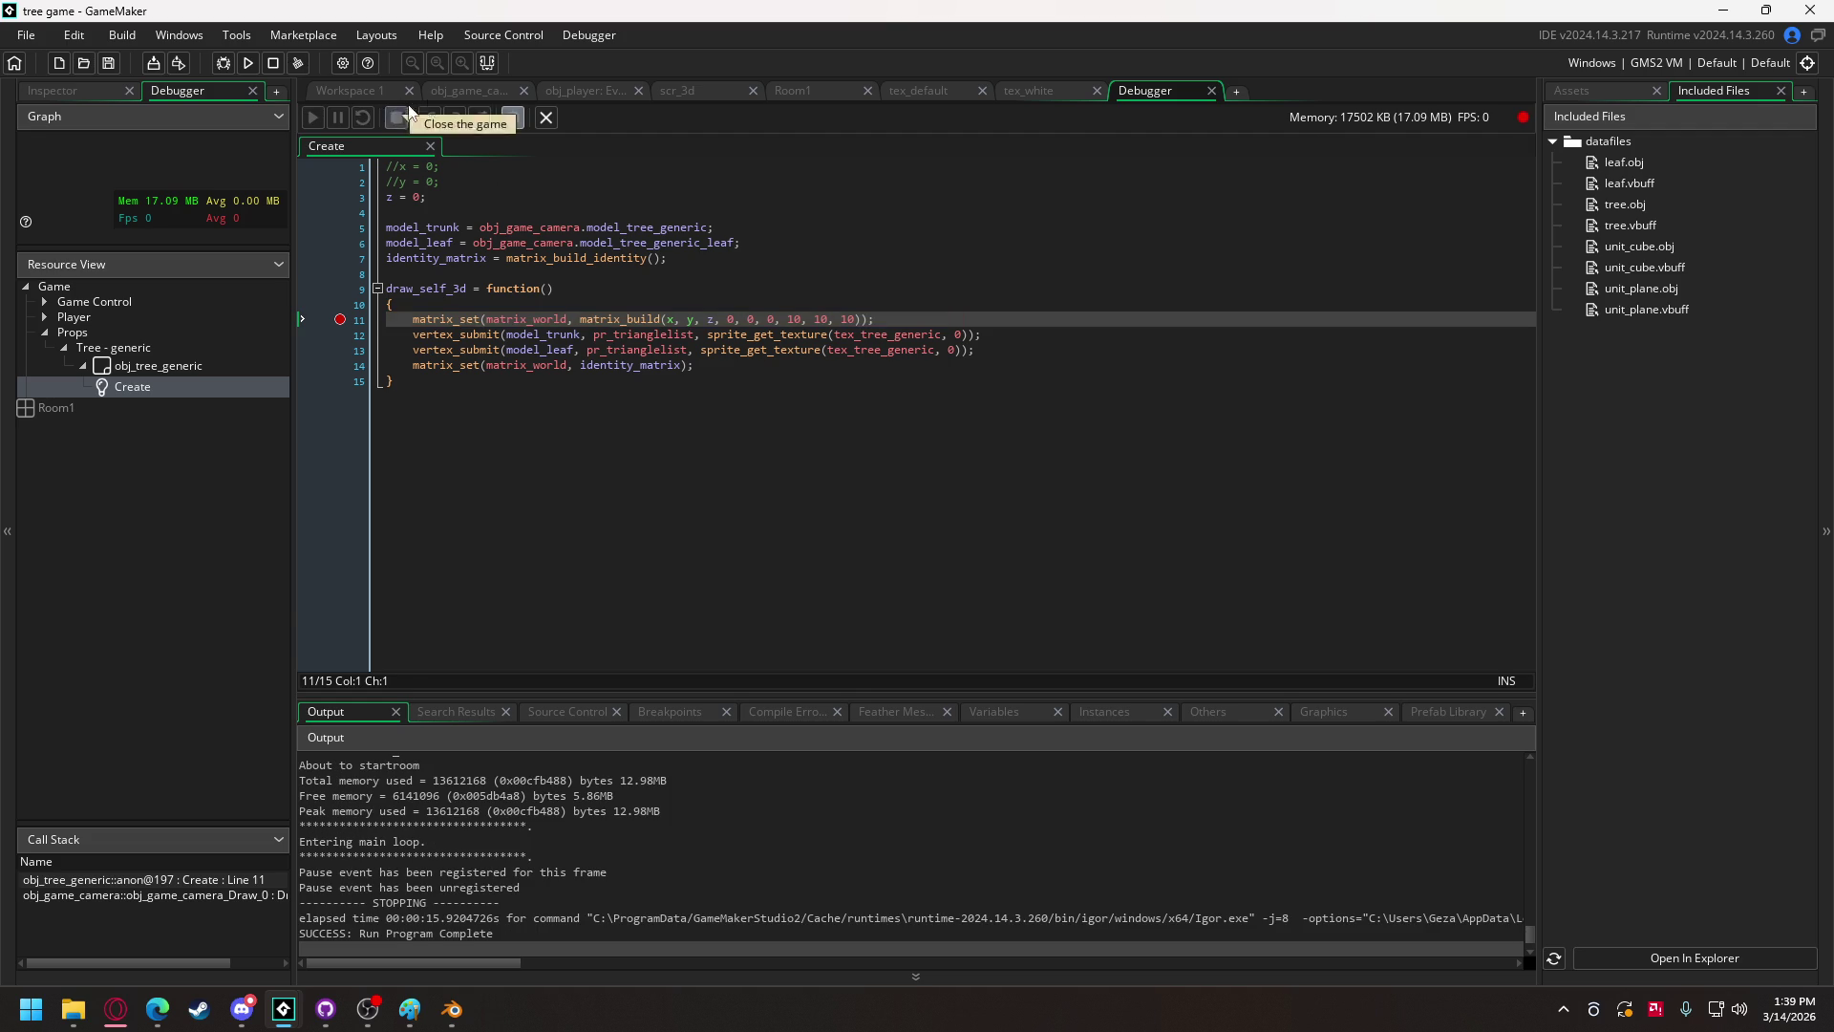
{"action": "left_click", "coordinate": [457, 95]}
{"action": "left_click", "coordinate": [337, 603]}
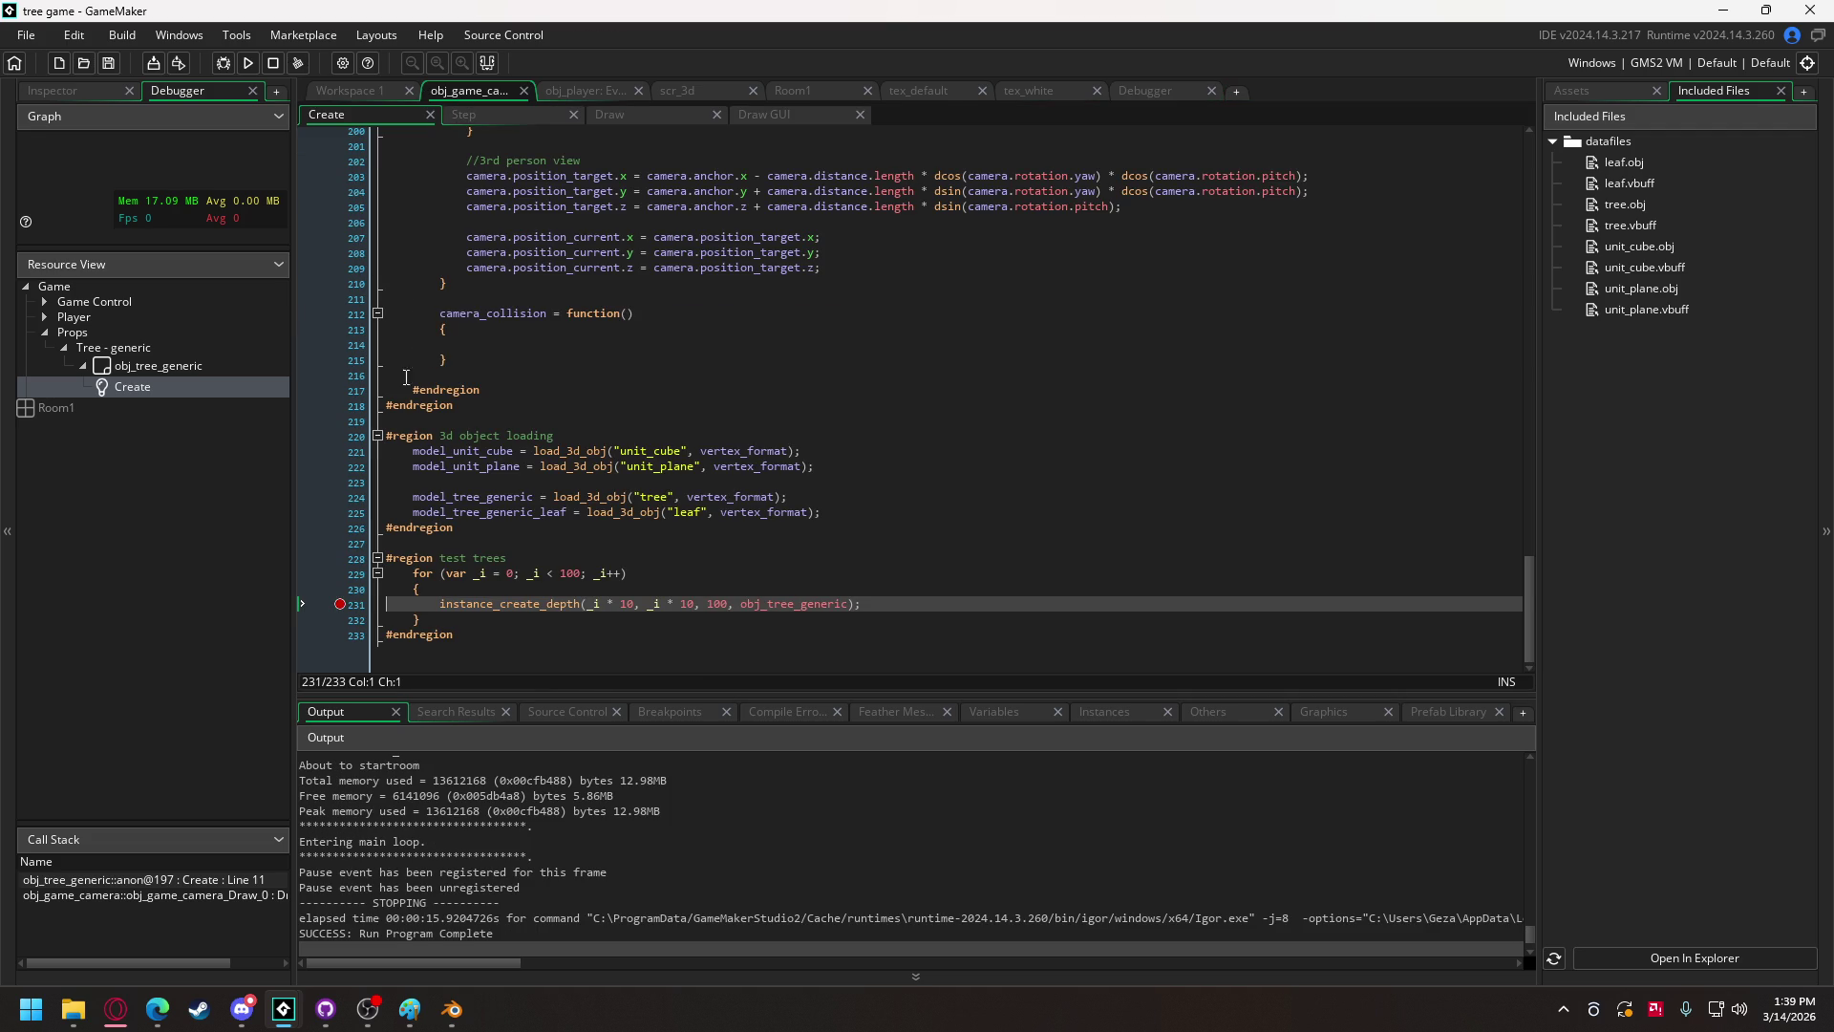
Step: Start a debug run and step over the lines of the tree-spawning loop
{"action": "left_click", "coordinate": [226, 63]}
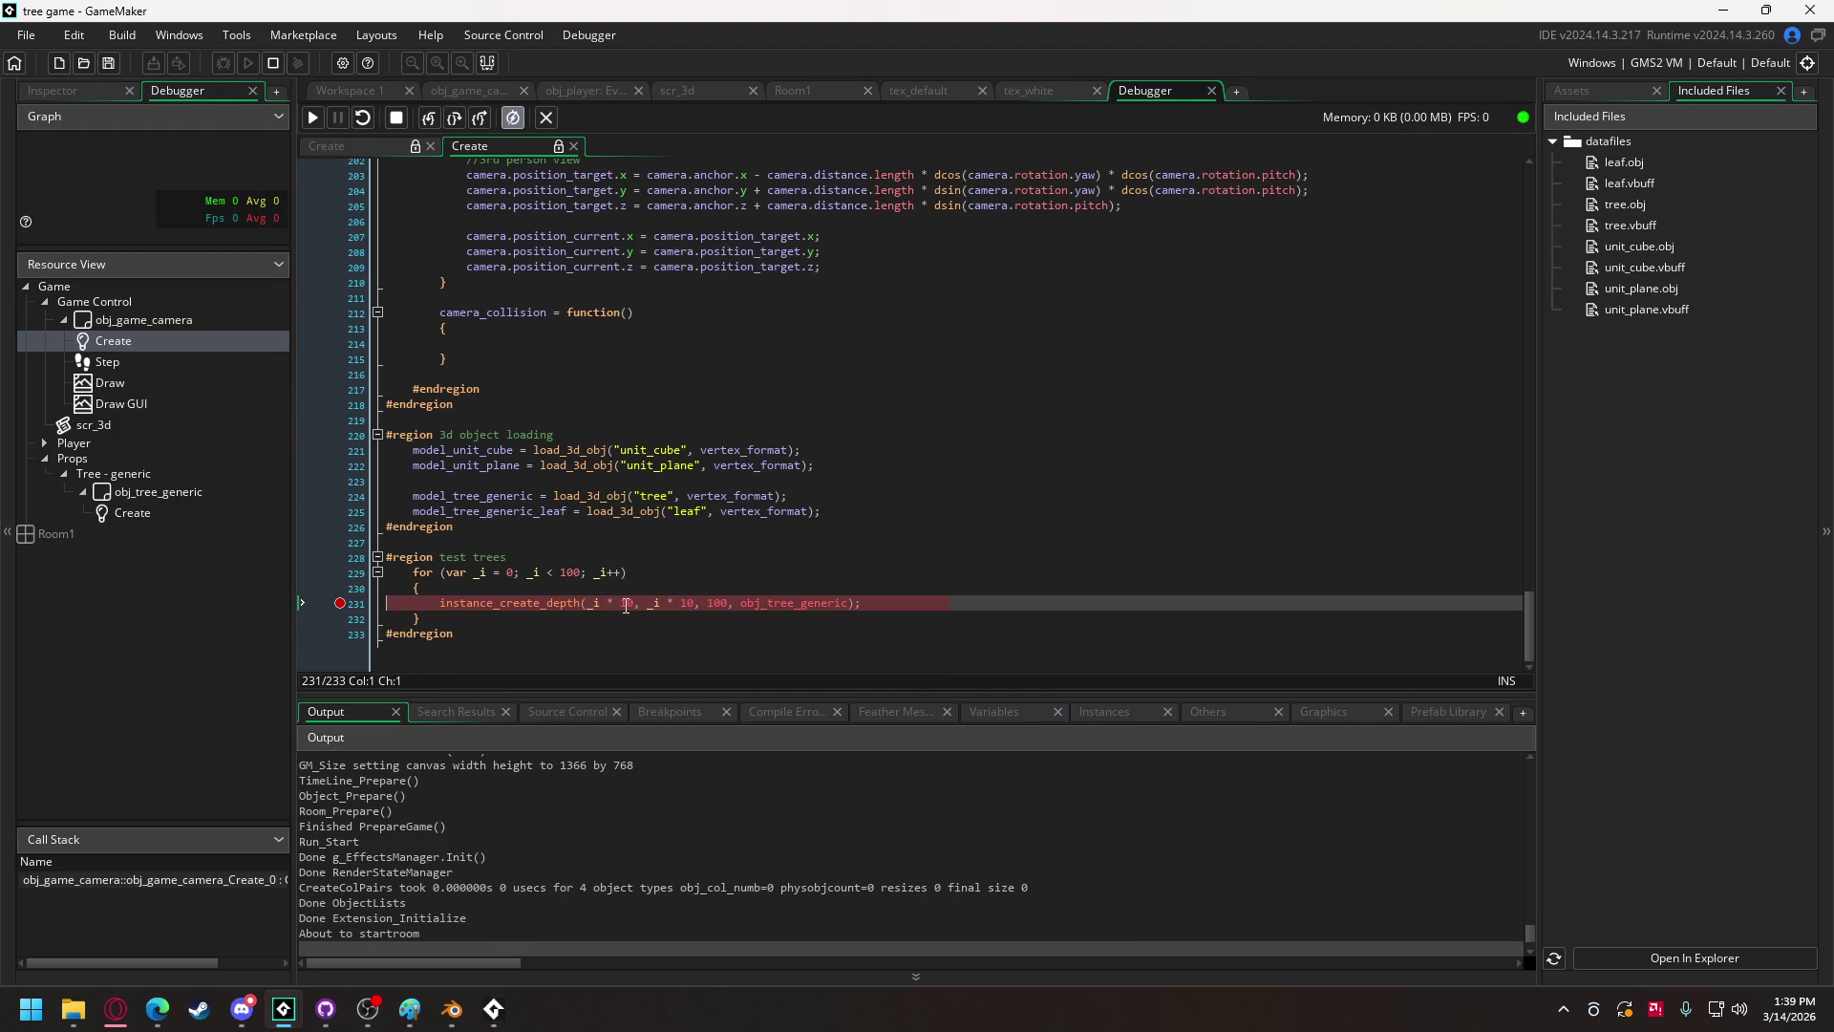
{"action": "left_click", "coordinate": [455, 118]}
{"action": "left_click", "coordinate": [455, 118]}
{"action": "left_click", "coordinate": [455, 119]}
{"action": "left_click", "coordinate": [454, 119]}
{"action": "left_click", "coordinate": [455, 119]}
{"action": "left_click", "coordinate": [455, 118]}
{"action": "left_click", "coordinate": [459, 124]}
{"action": "left_click", "coordinate": [458, 125]}
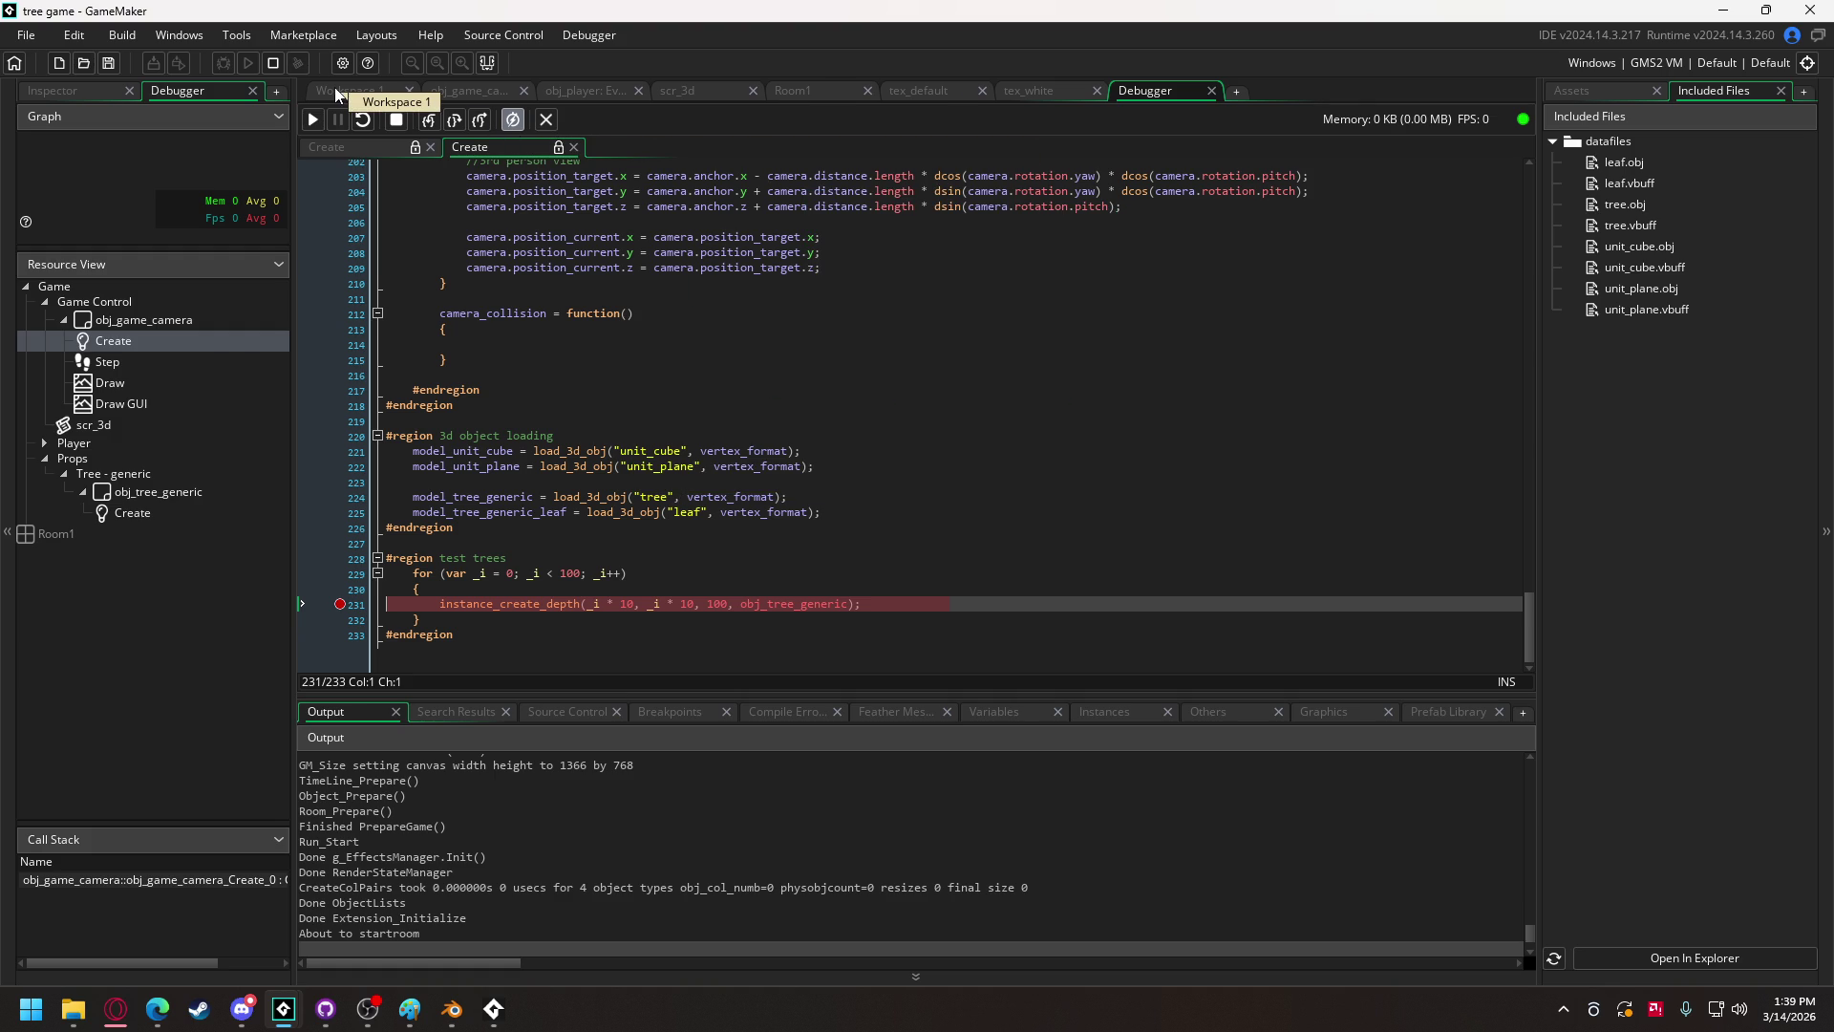
Step: Set a breakpoint on line 24 of the camera's Draw event, then go back to the debugger
{"action": "left_click", "coordinate": [470, 92]}
{"action": "left_click", "coordinate": [621, 117]}
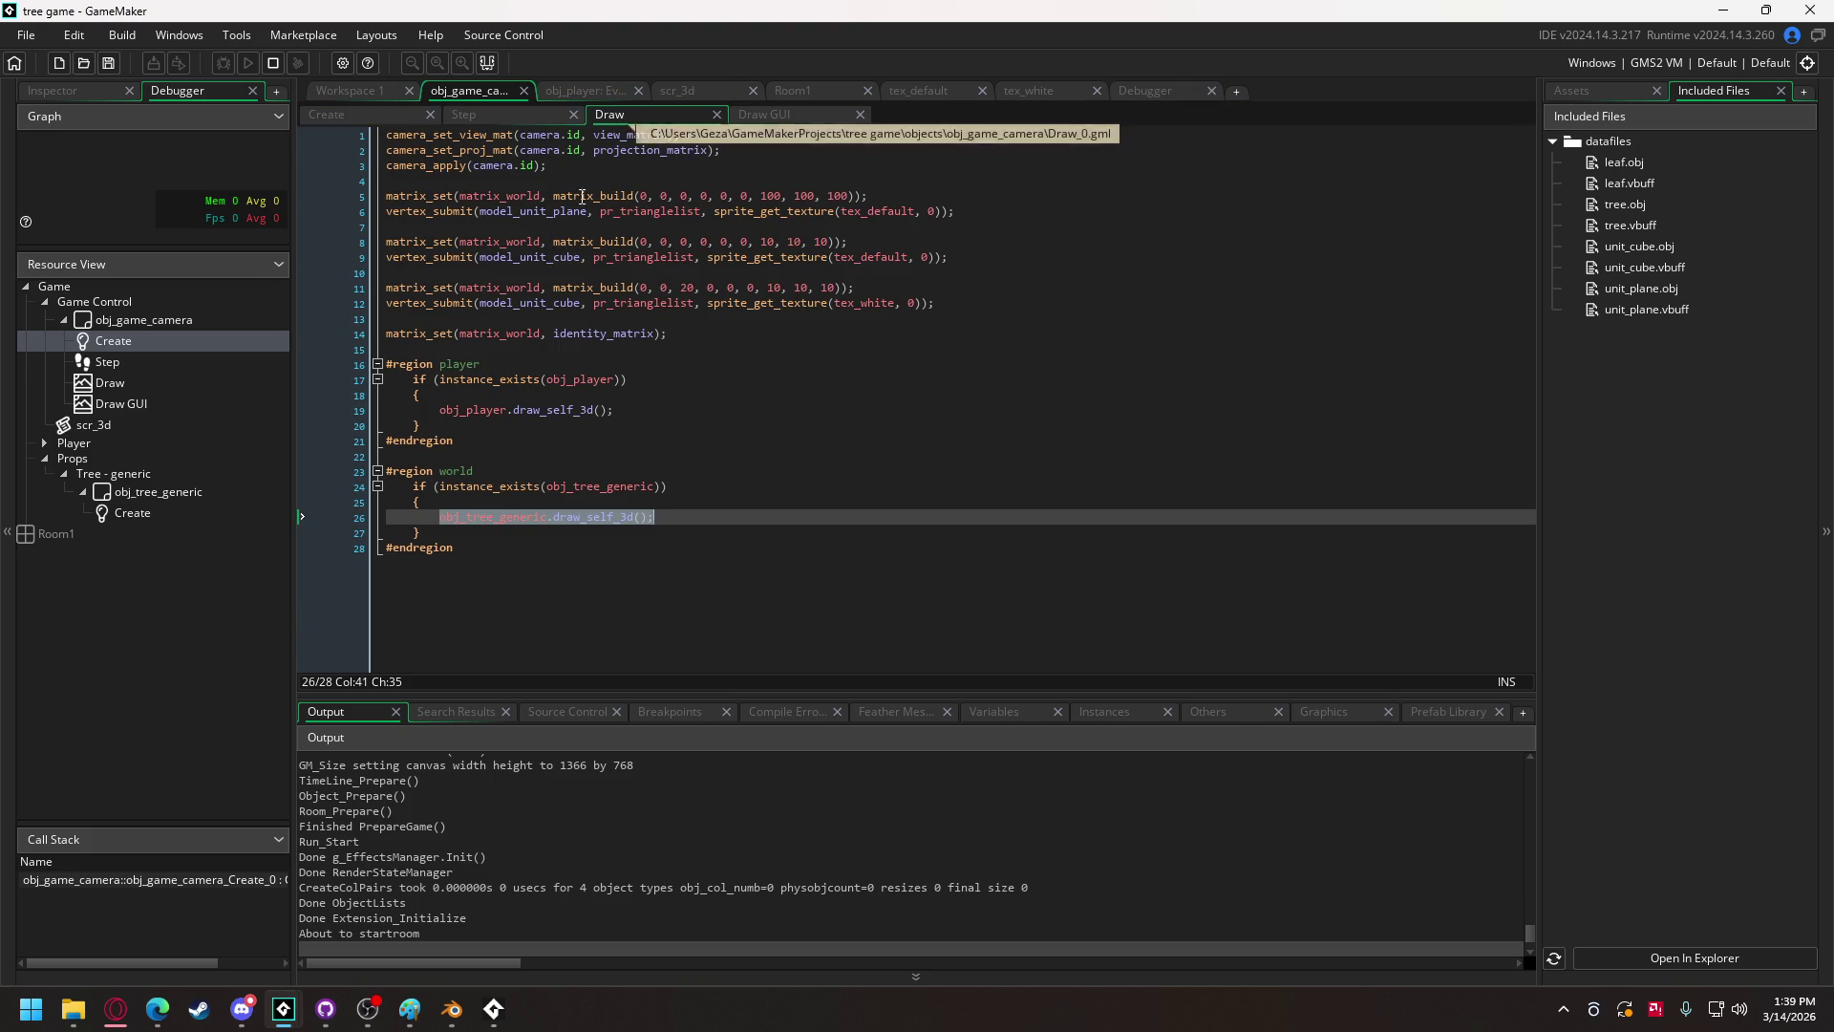
{"action": "left_click", "coordinate": [346, 484]}
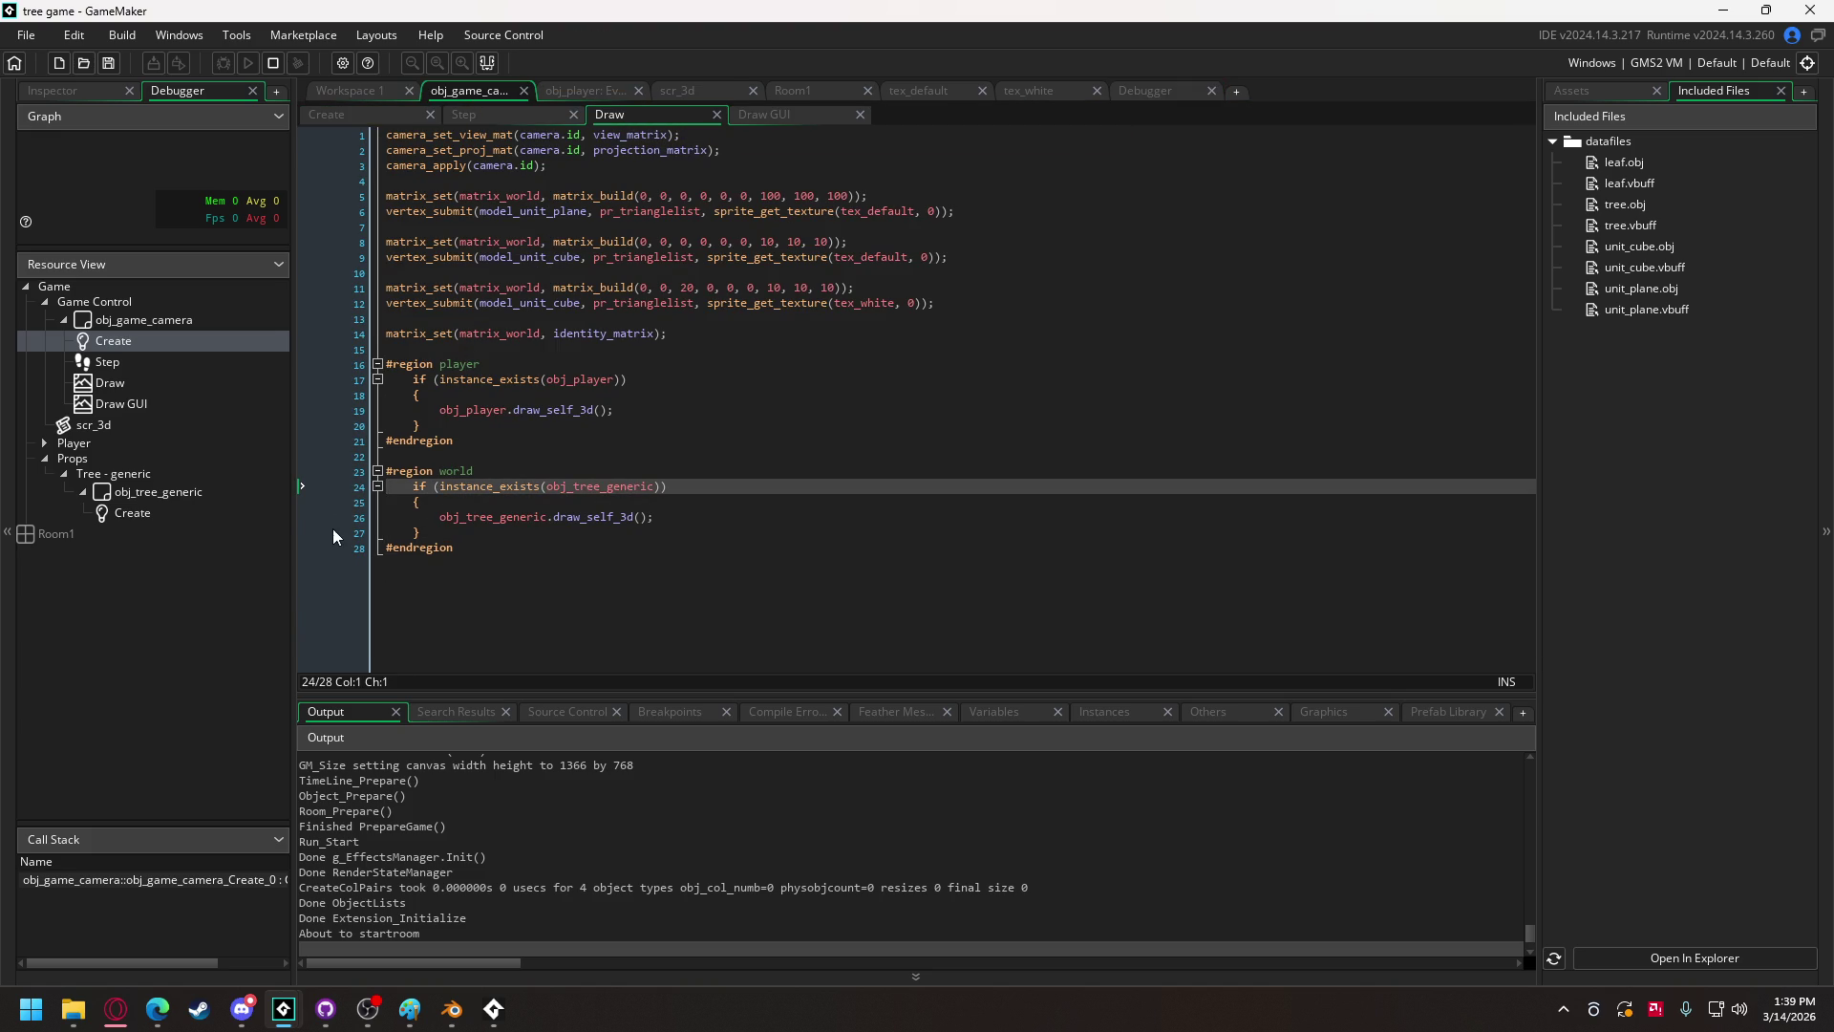
{"action": "left_click", "coordinate": [1139, 98]}
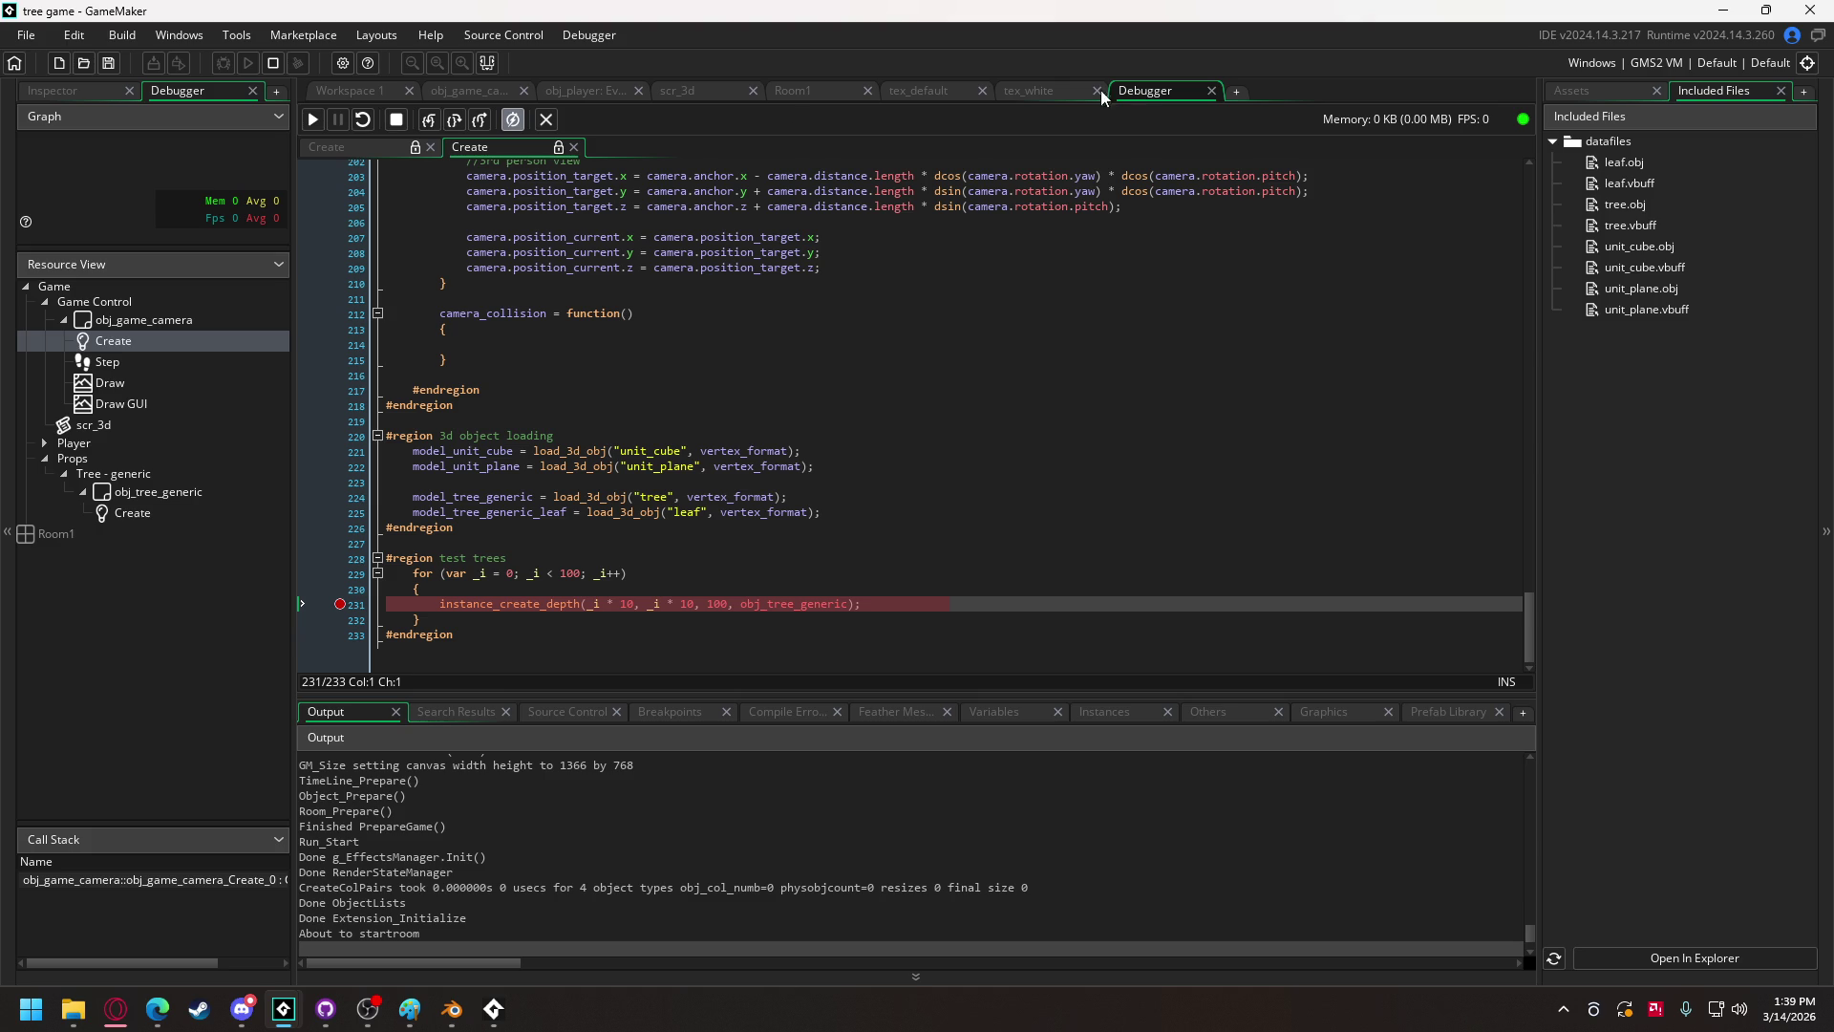
Step: Step into the tree's draw_self_3d function from the breakpoint, then stop and close the debugger
{"action": "left_click", "coordinate": [311, 121]}
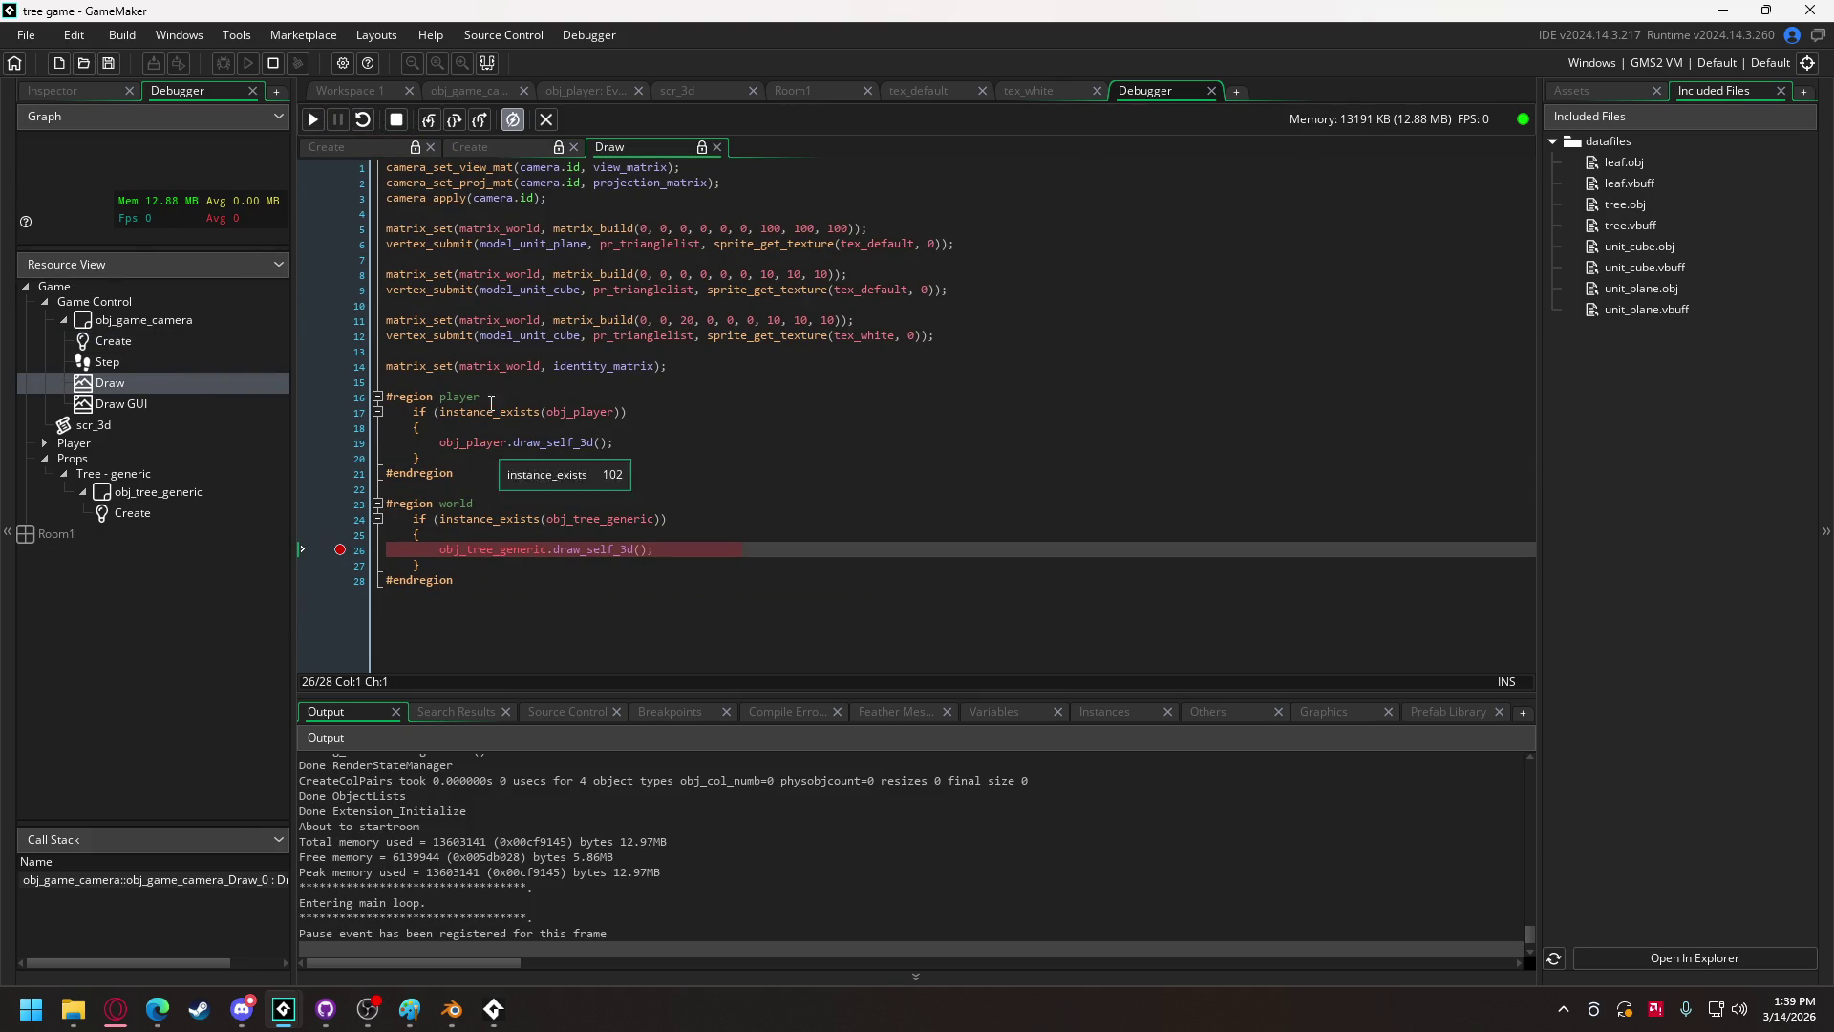
{"action": "left_click", "coordinate": [428, 122]}
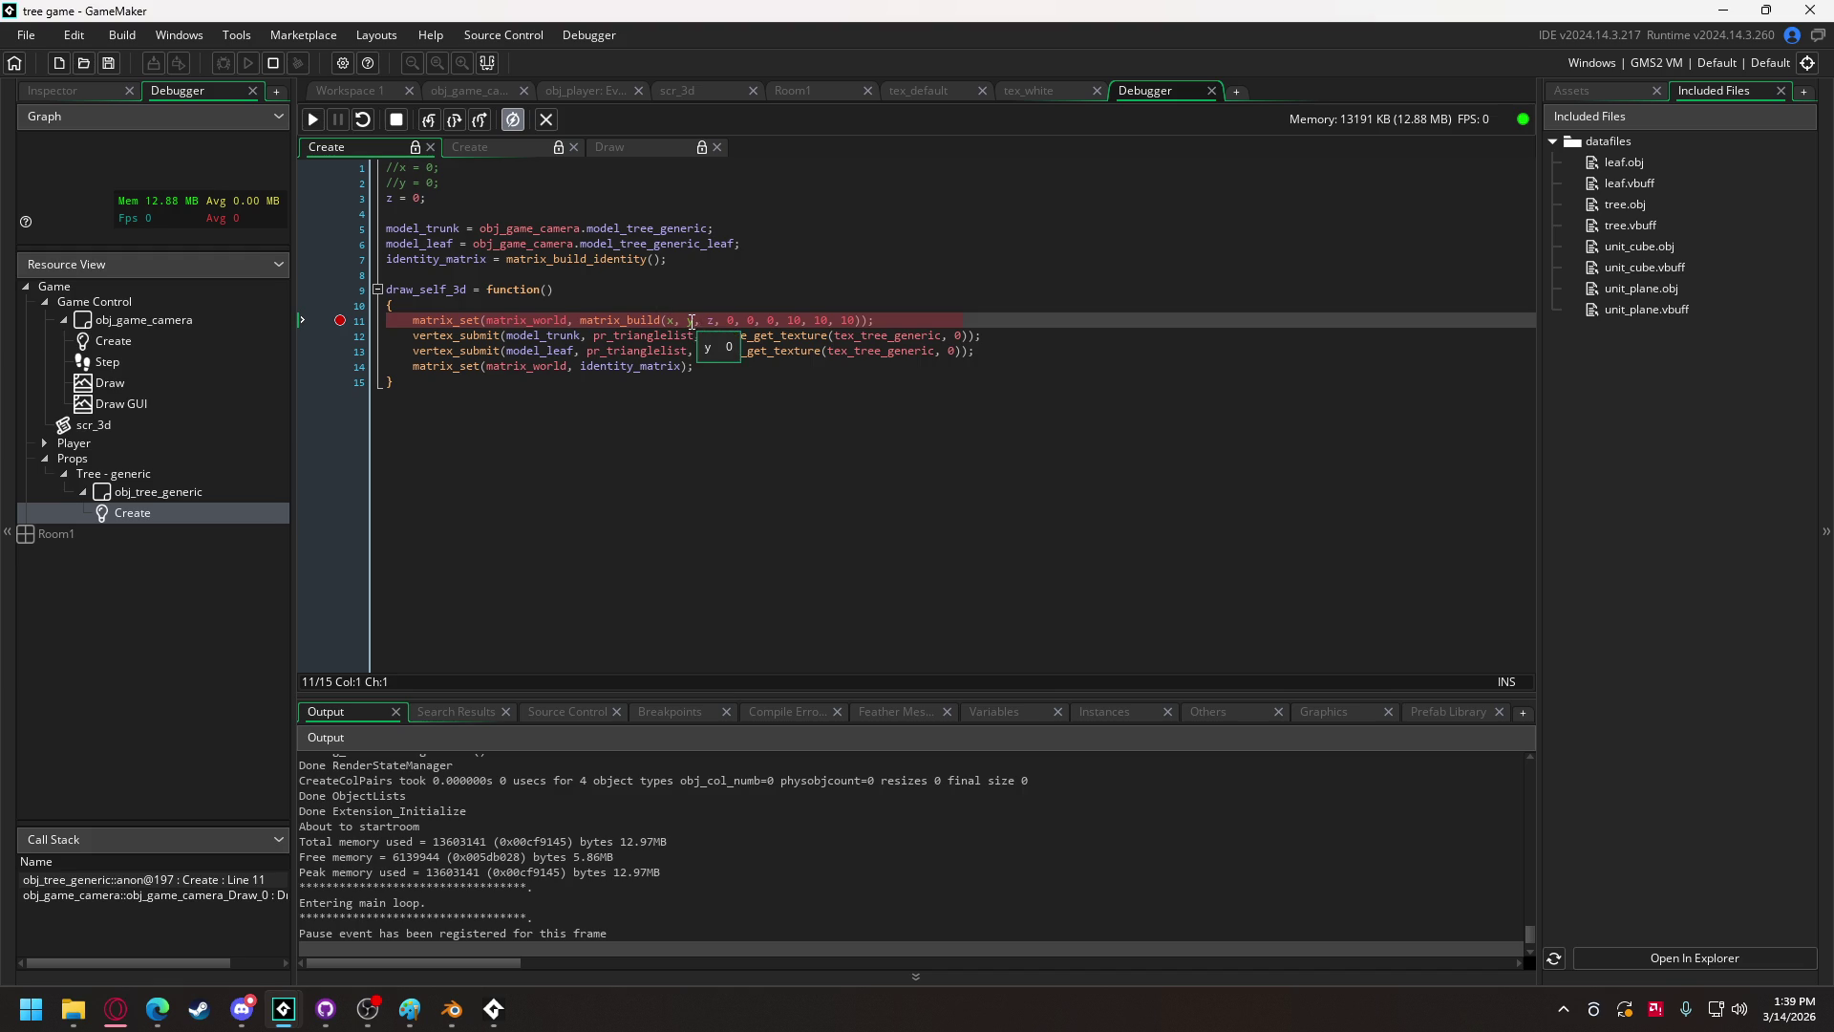
{"action": "mouse_move", "coordinate": [582, 212]}
{"action": "left_click", "coordinate": [319, 113]}
{"action": "mouse_move", "coordinate": [450, 167]}
{"action": "left_click", "coordinate": [430, 124]}
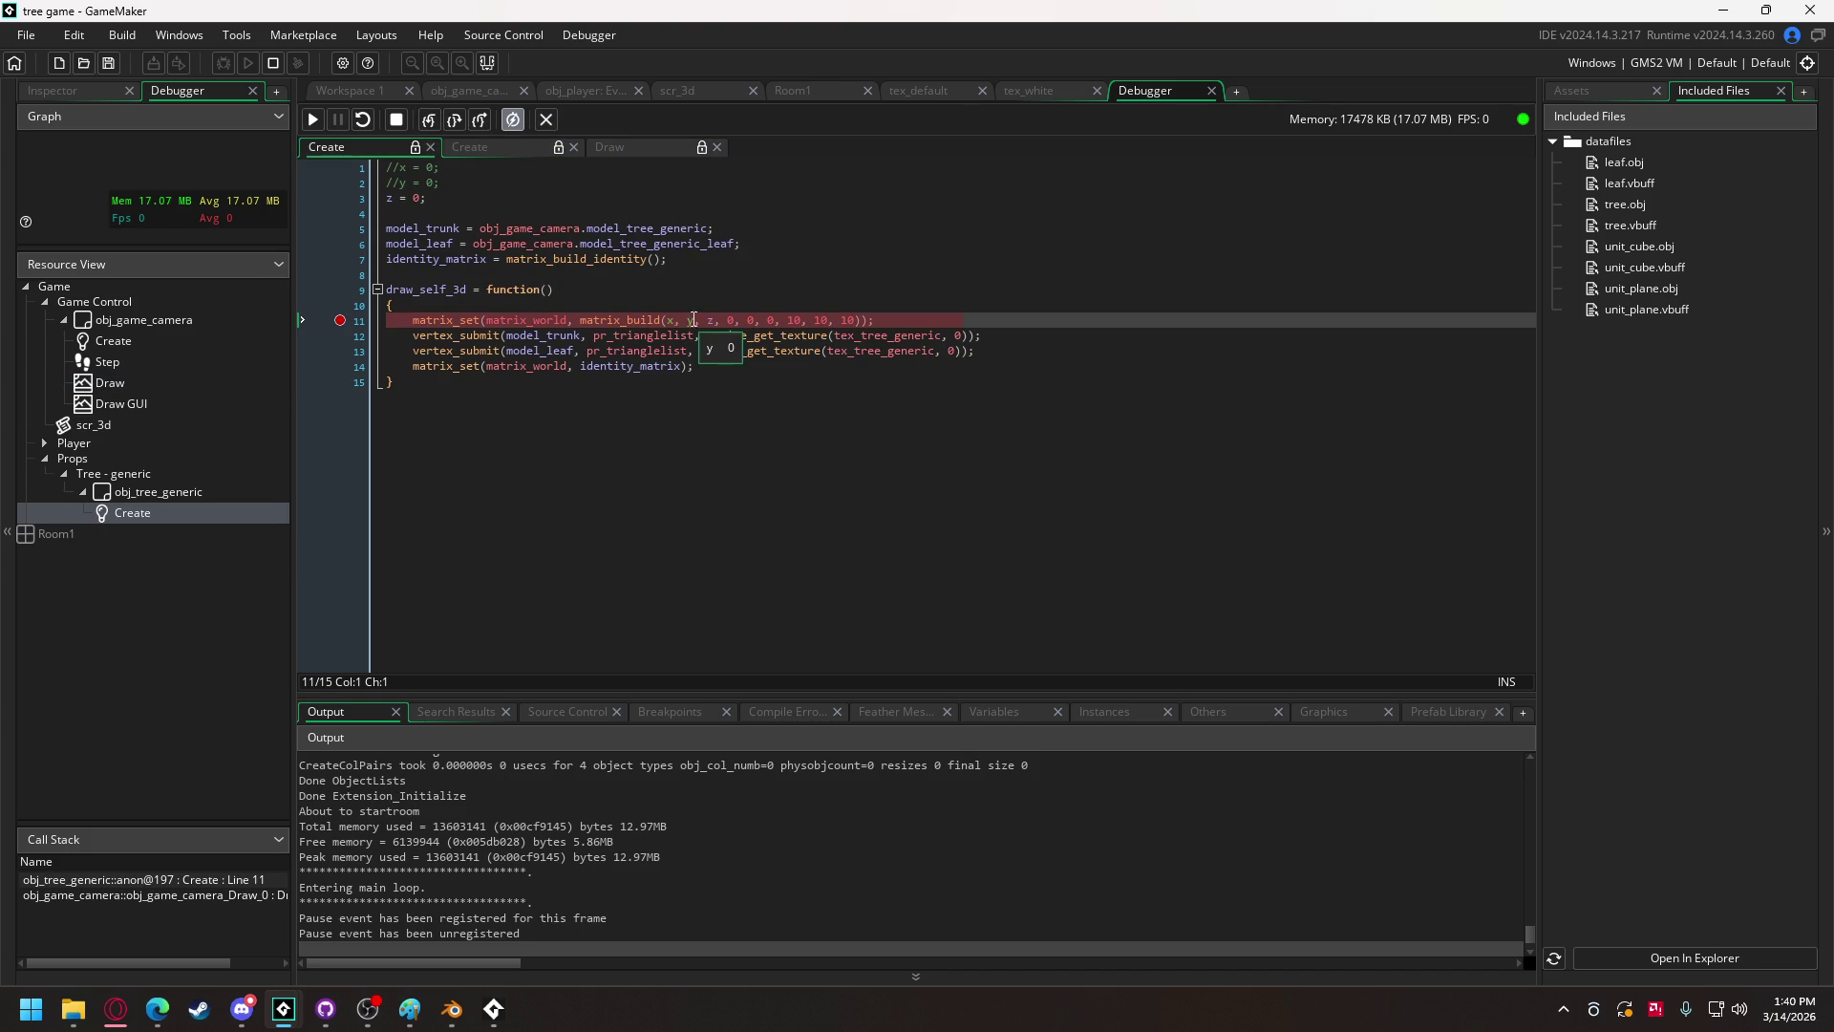
{"action": "left_click", "coordinate": [271, 63]}
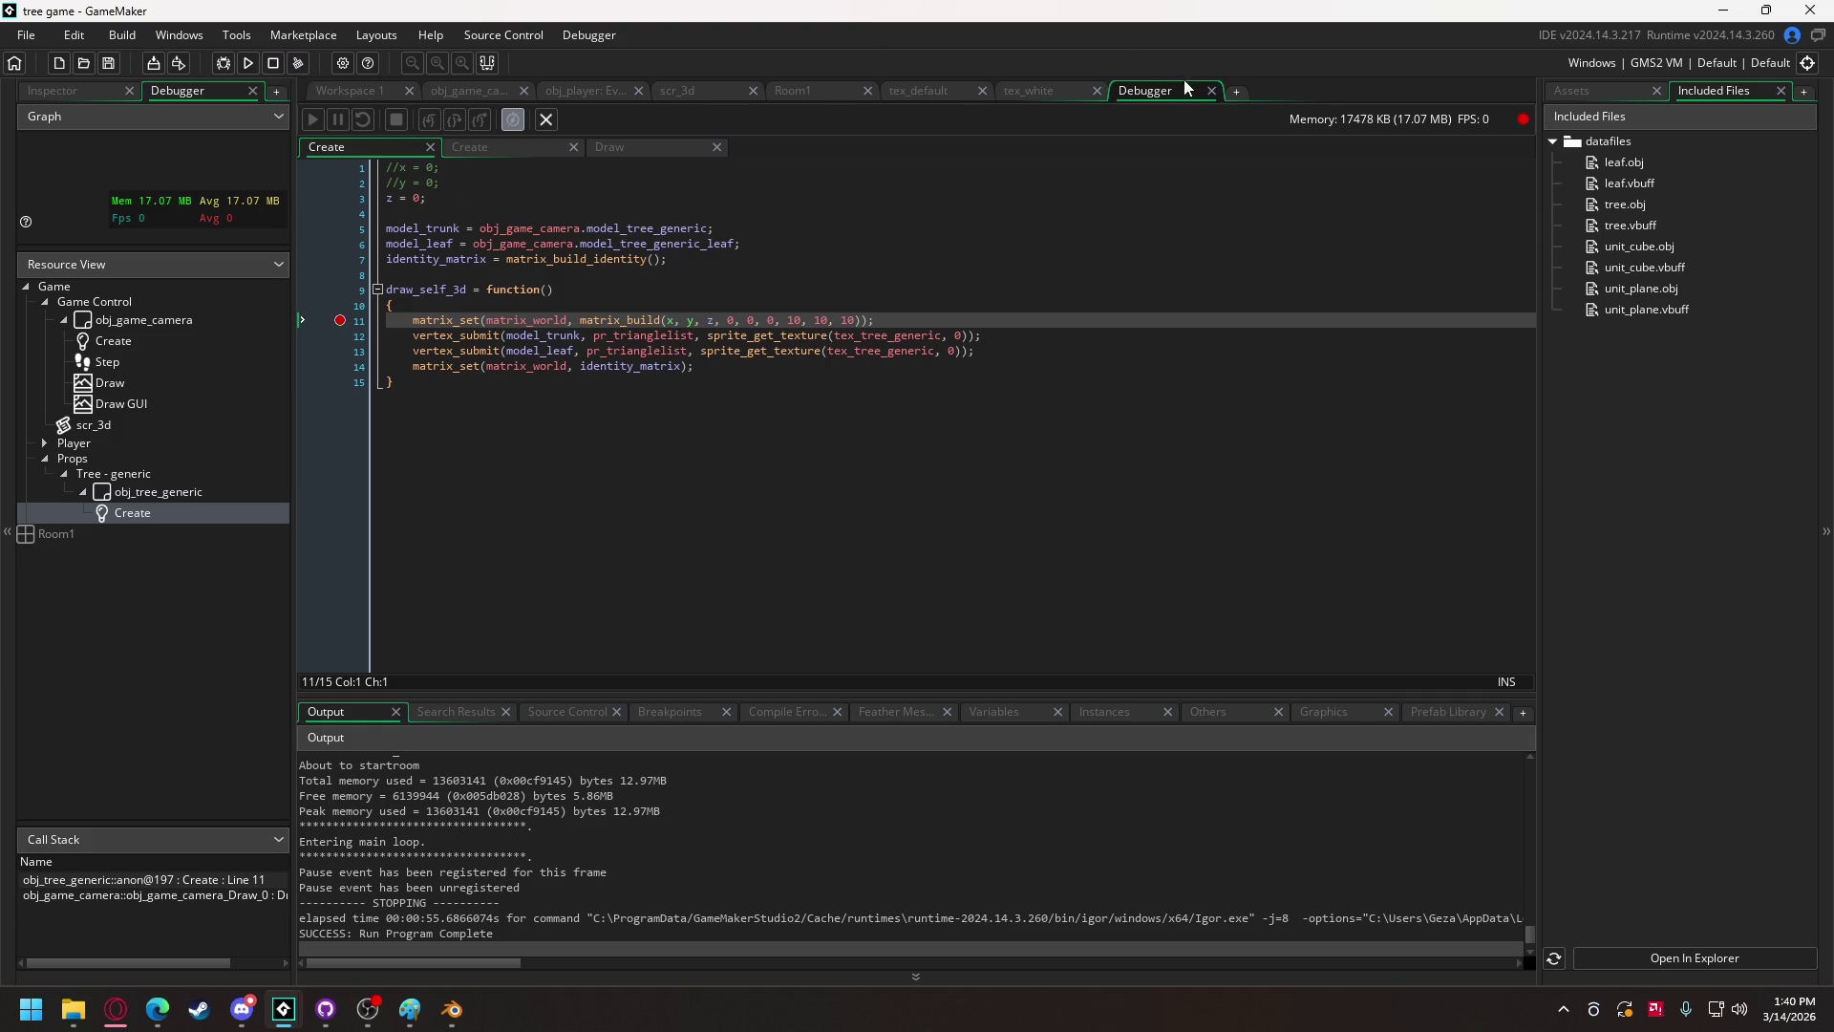
{"action": "left_click", "coordinate": [1211, 90]}
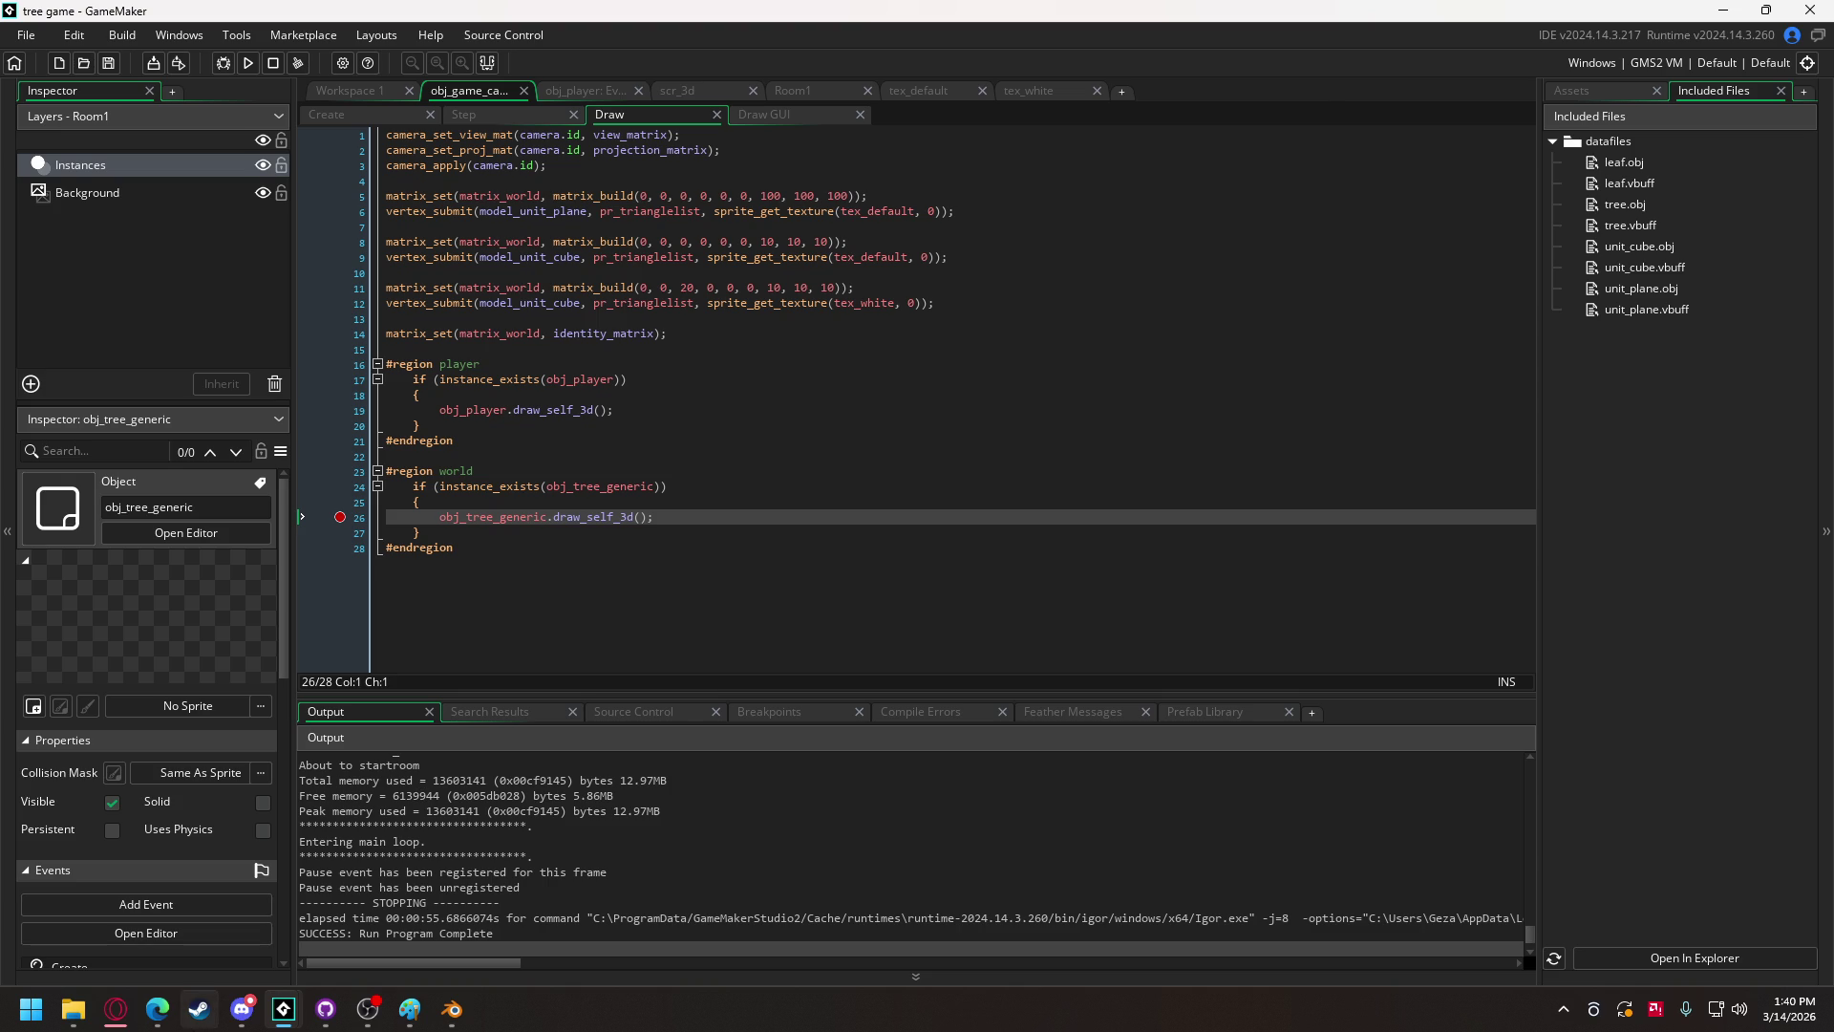
Step: From the instance_number manual page, search 'iterate through every instance of an object gamemaker'
{"action": "mouse_move", "coordinate": [116, 1009]}
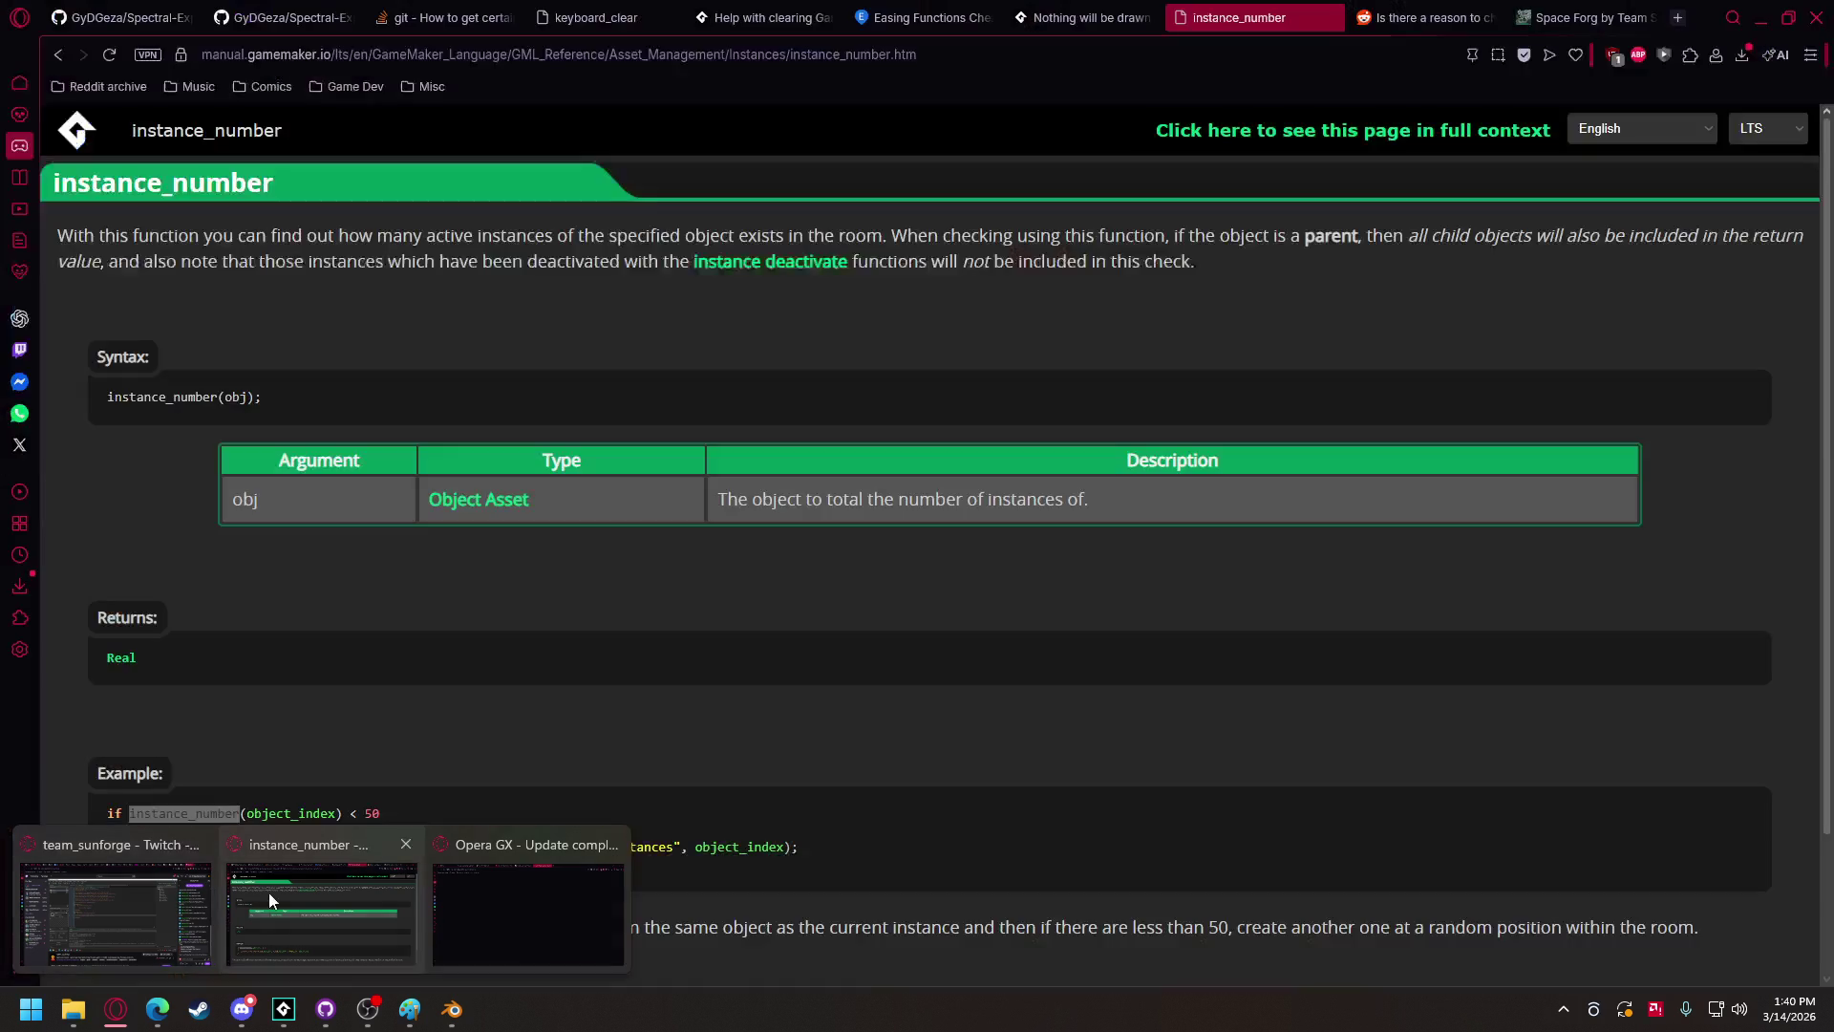
{"action": "left_click", "coordinate": [267, 893]}
{"action": "scroll", "coordinate": [331, 688], "scroll_direction": "down", "scroll_amount": 2}
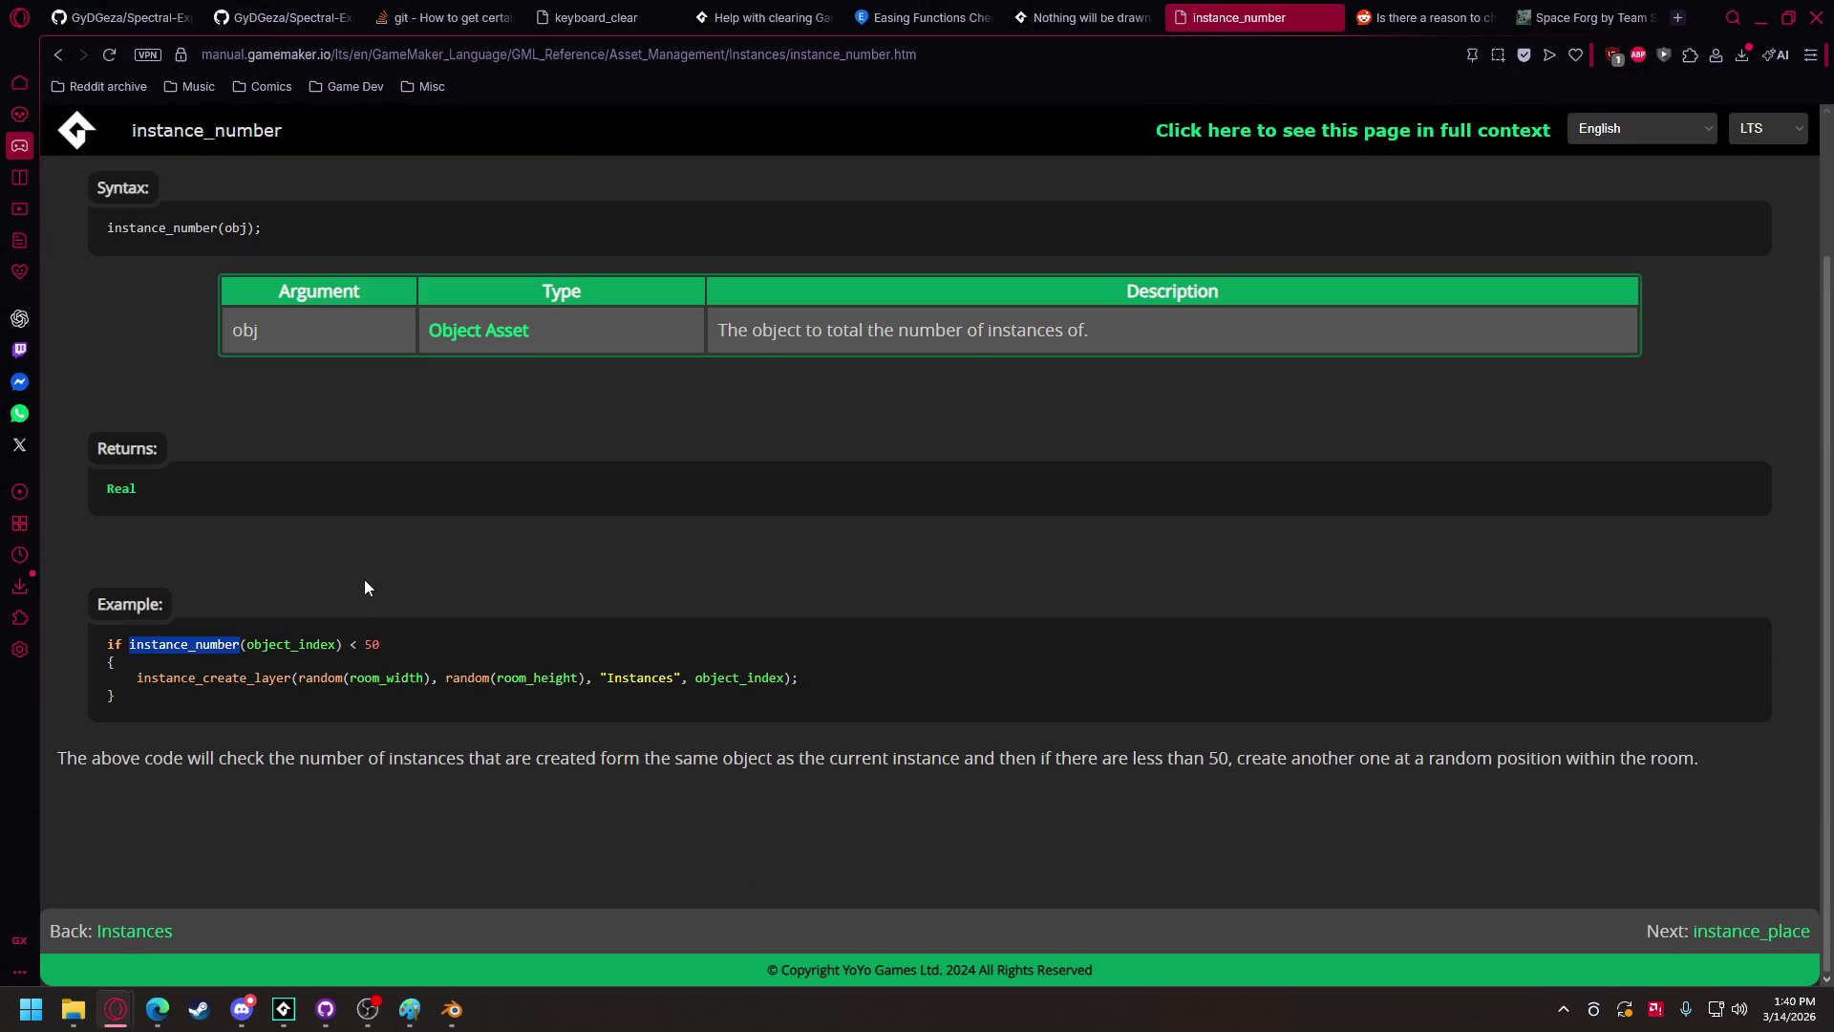
{"action": "left_click", "coordinate": [475, 50]}
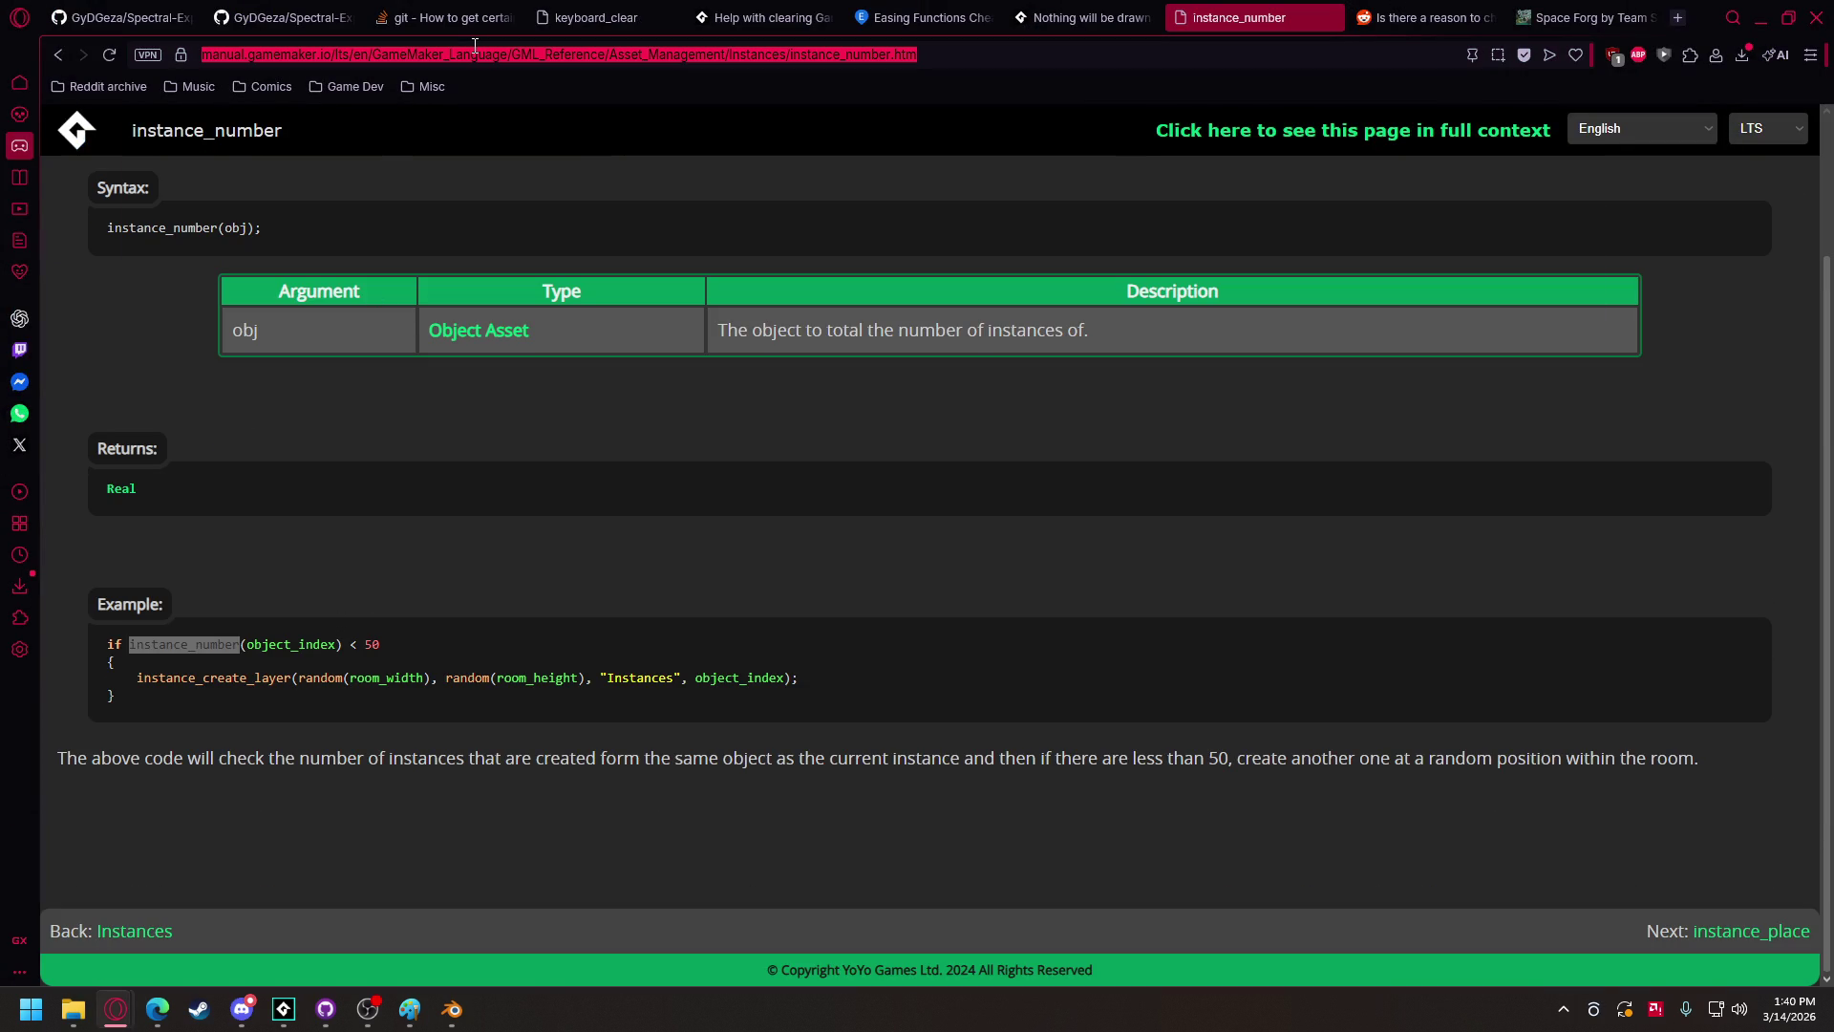
{"action": "type", "text": "iterate through"}
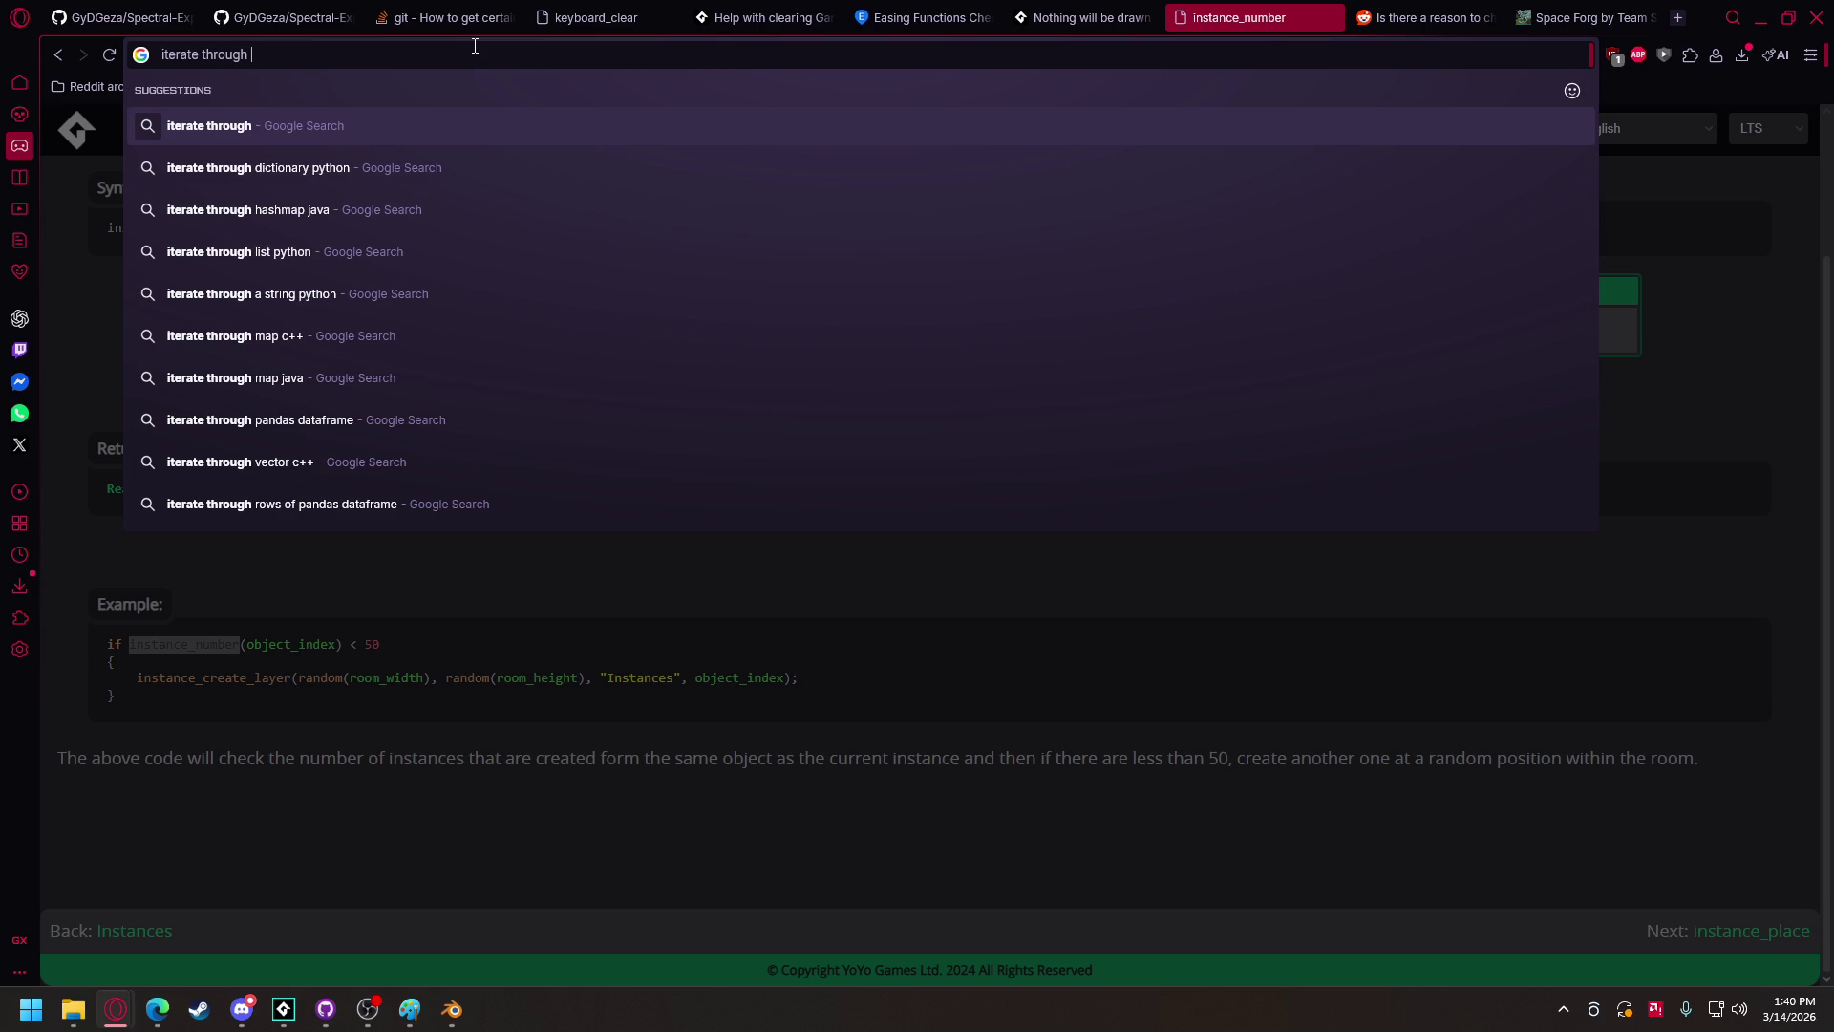
{"action": "type", "text": " every ins"}
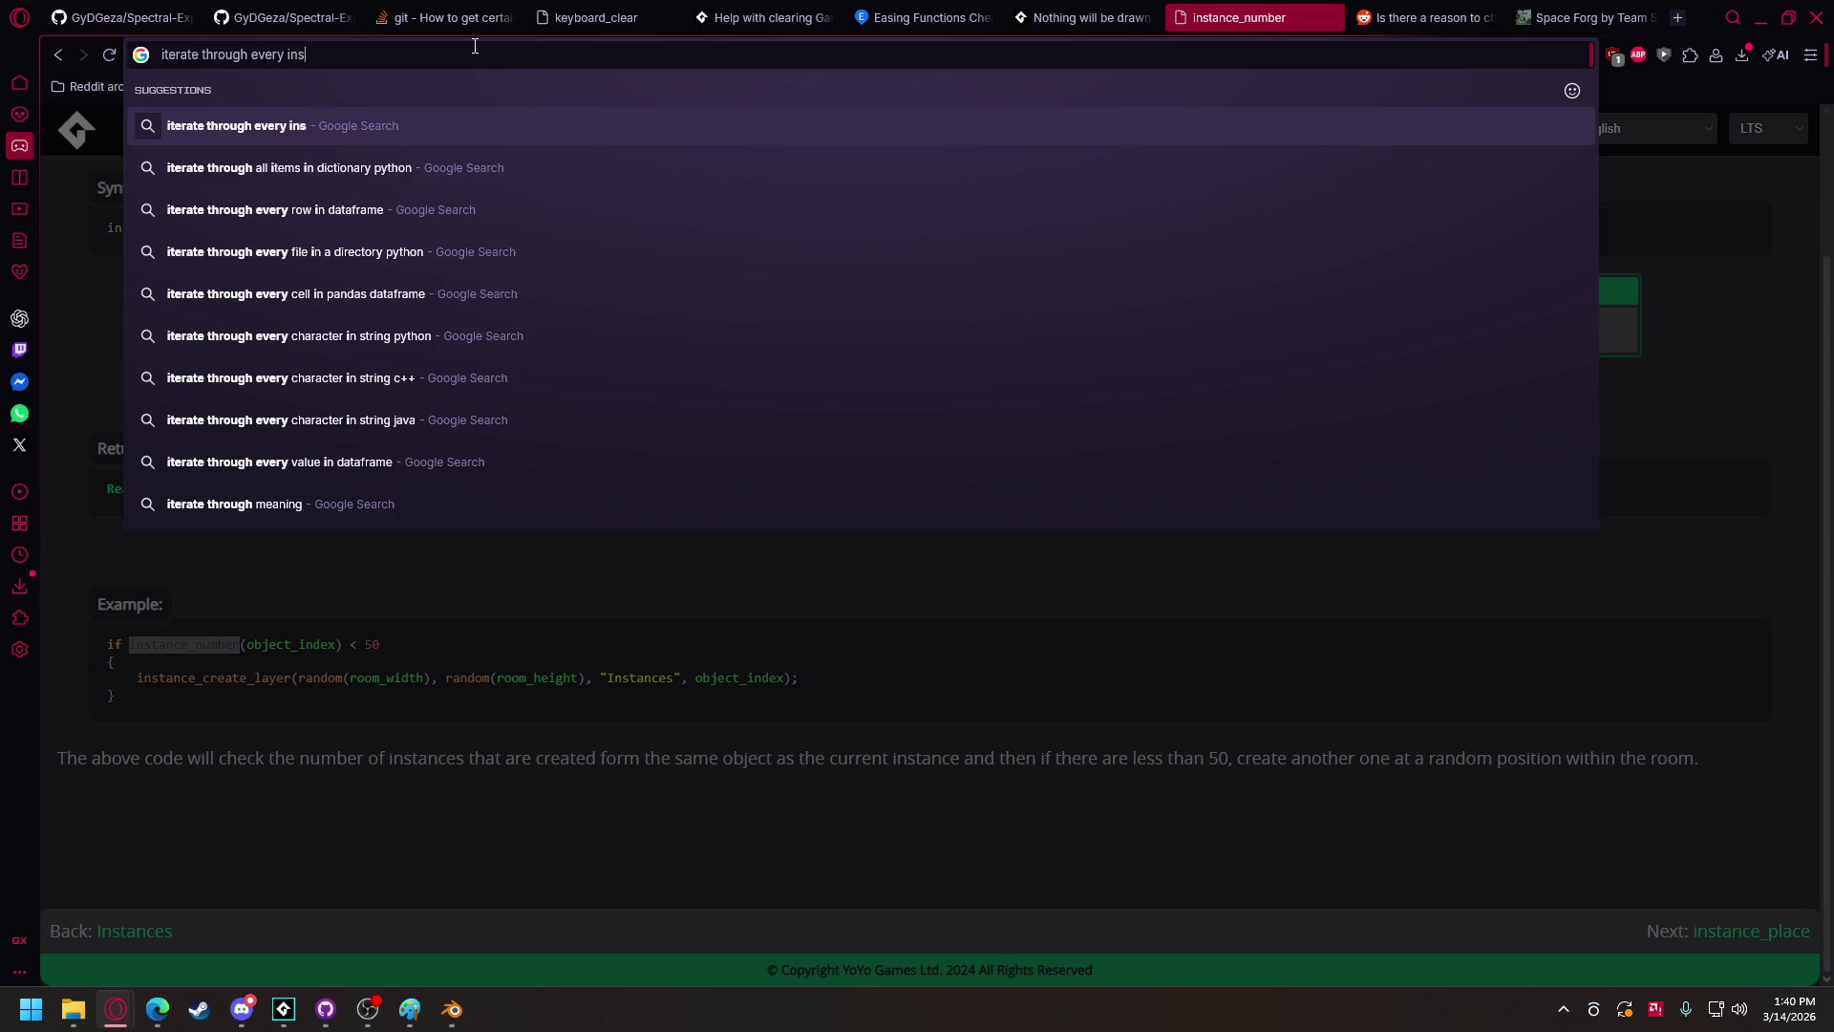
{"action": "type", "text": "tance of an o"}
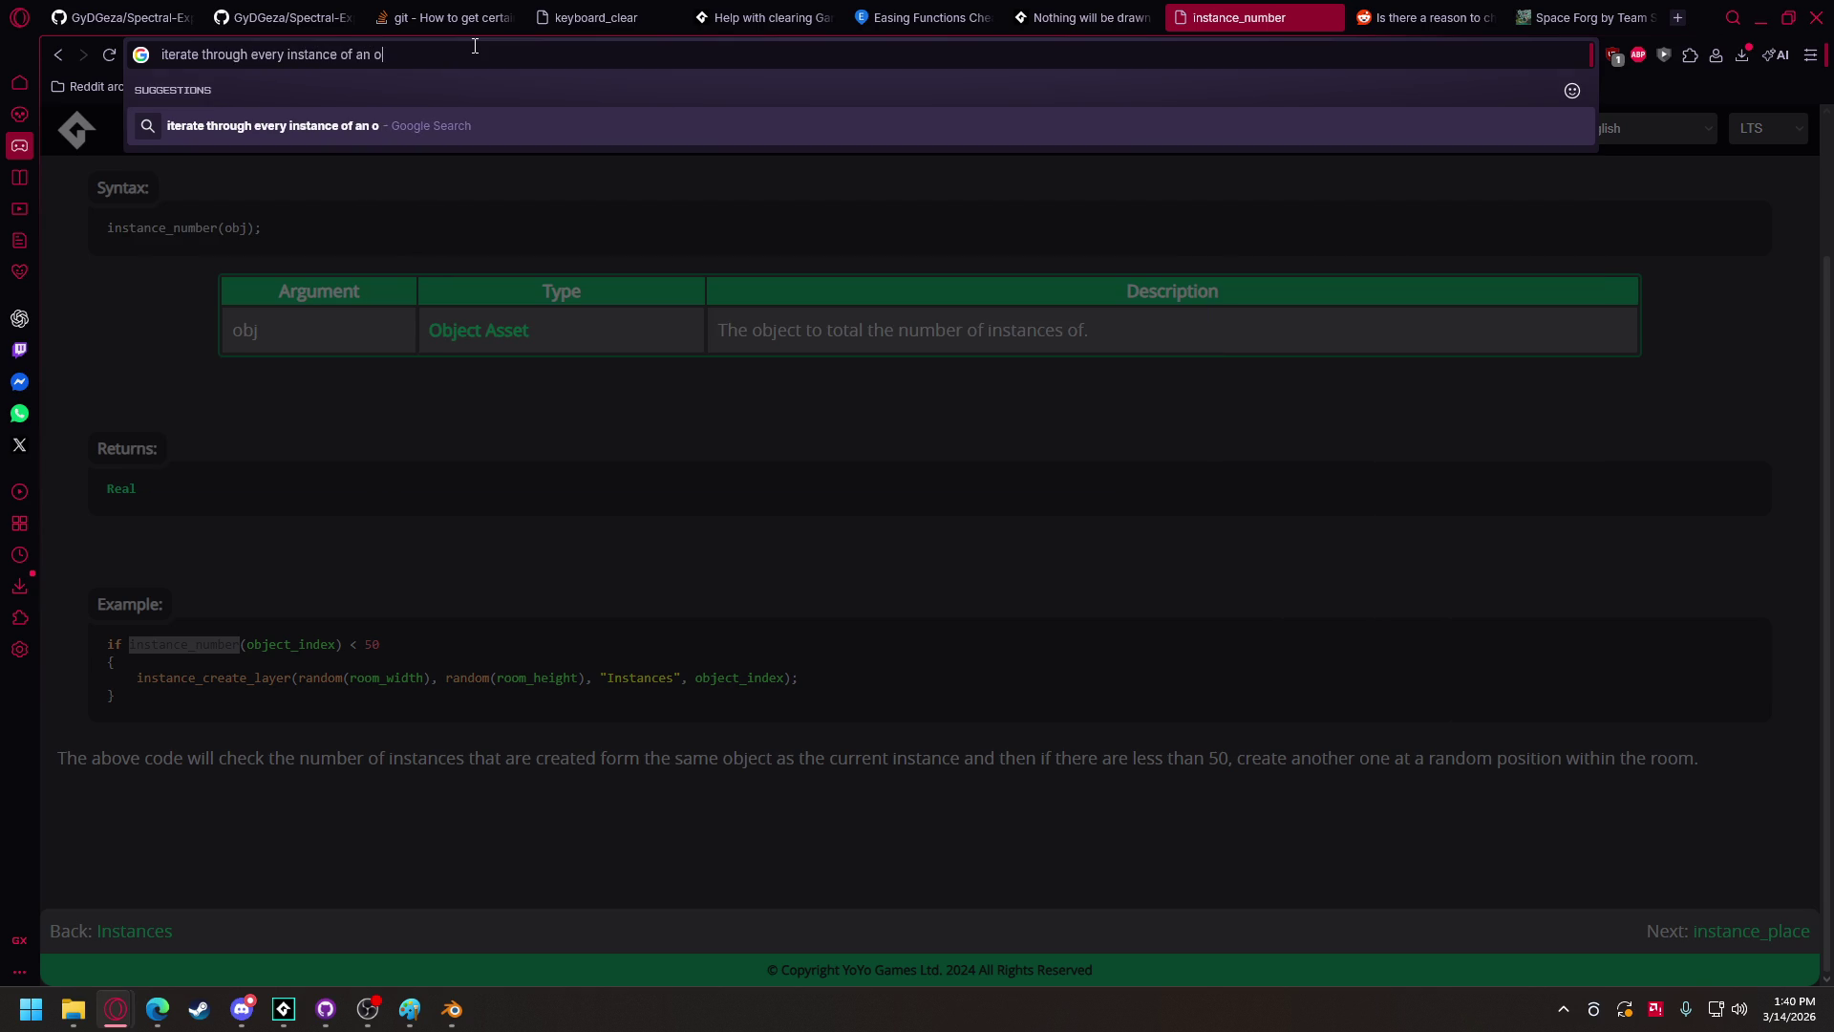
{"action": "type", "text": "bject gamemaker"}
{"action": "key", "text": "Return"}
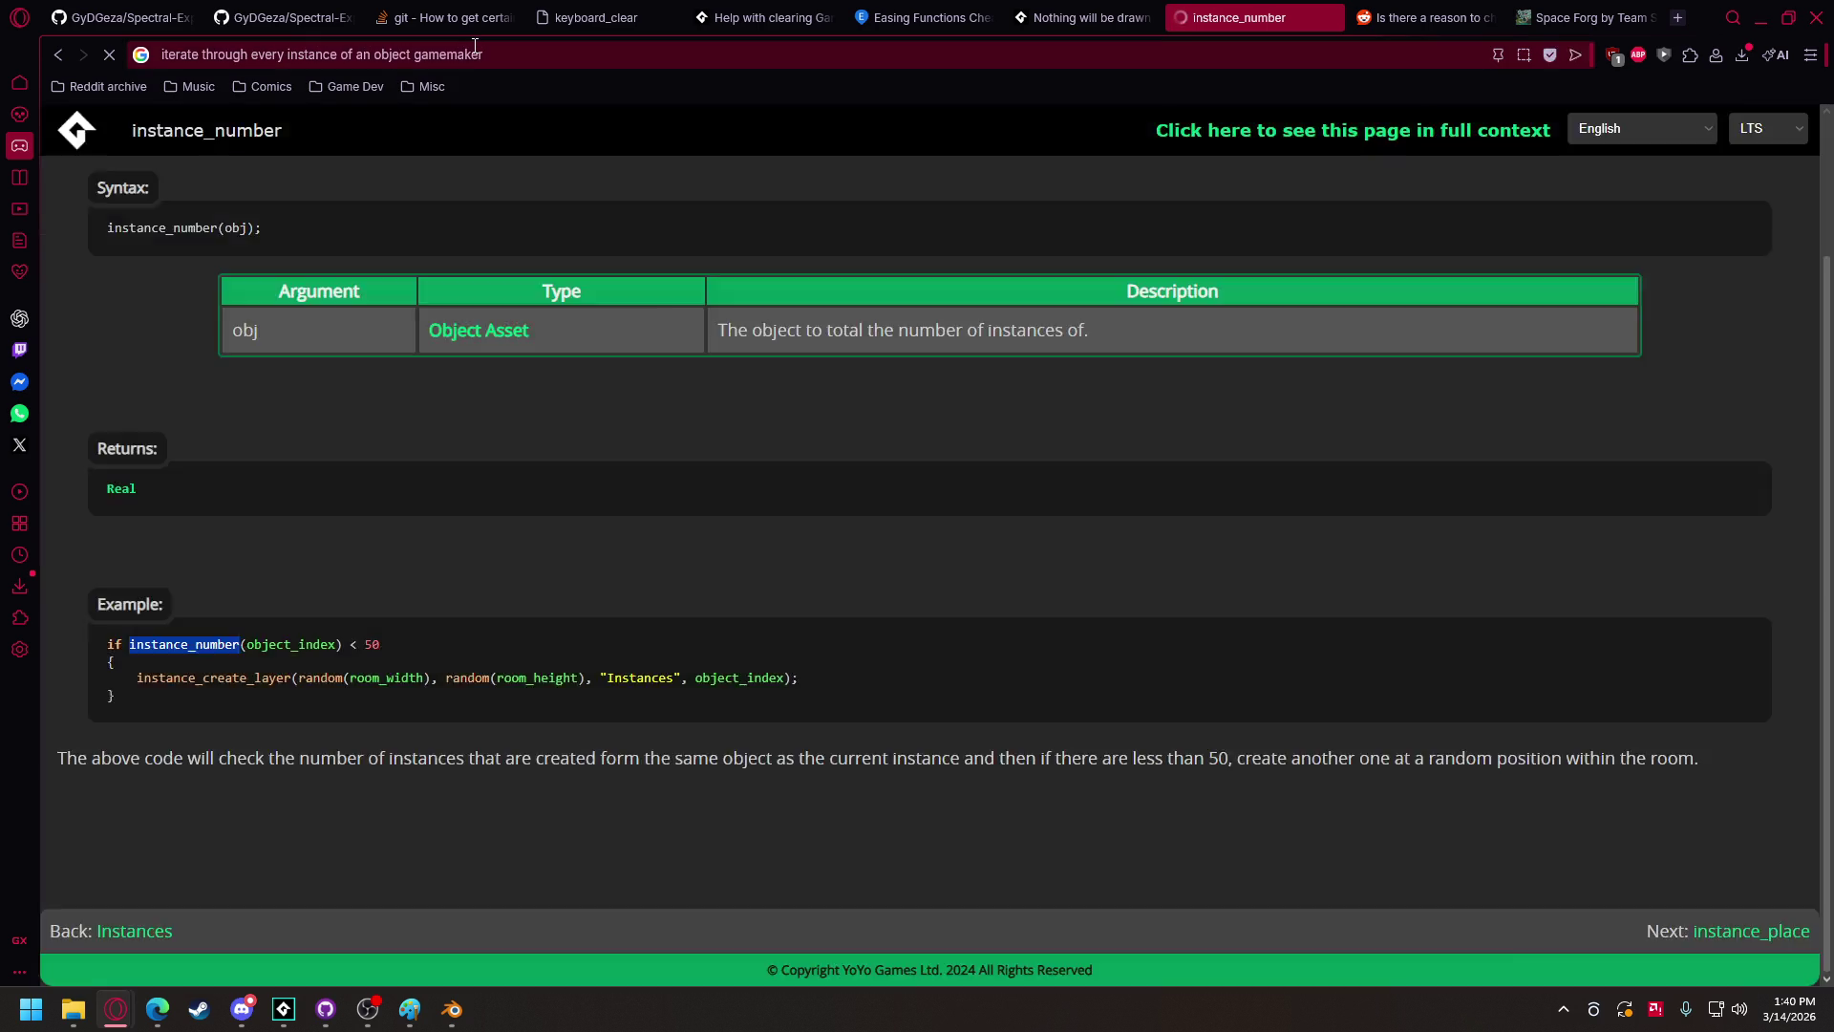
Step: Select the for-loop and instance_find lines in the Reddit answer, then return to GameMaker's Draw code
{"action": "left_click", "coordinate": [738, 314]}
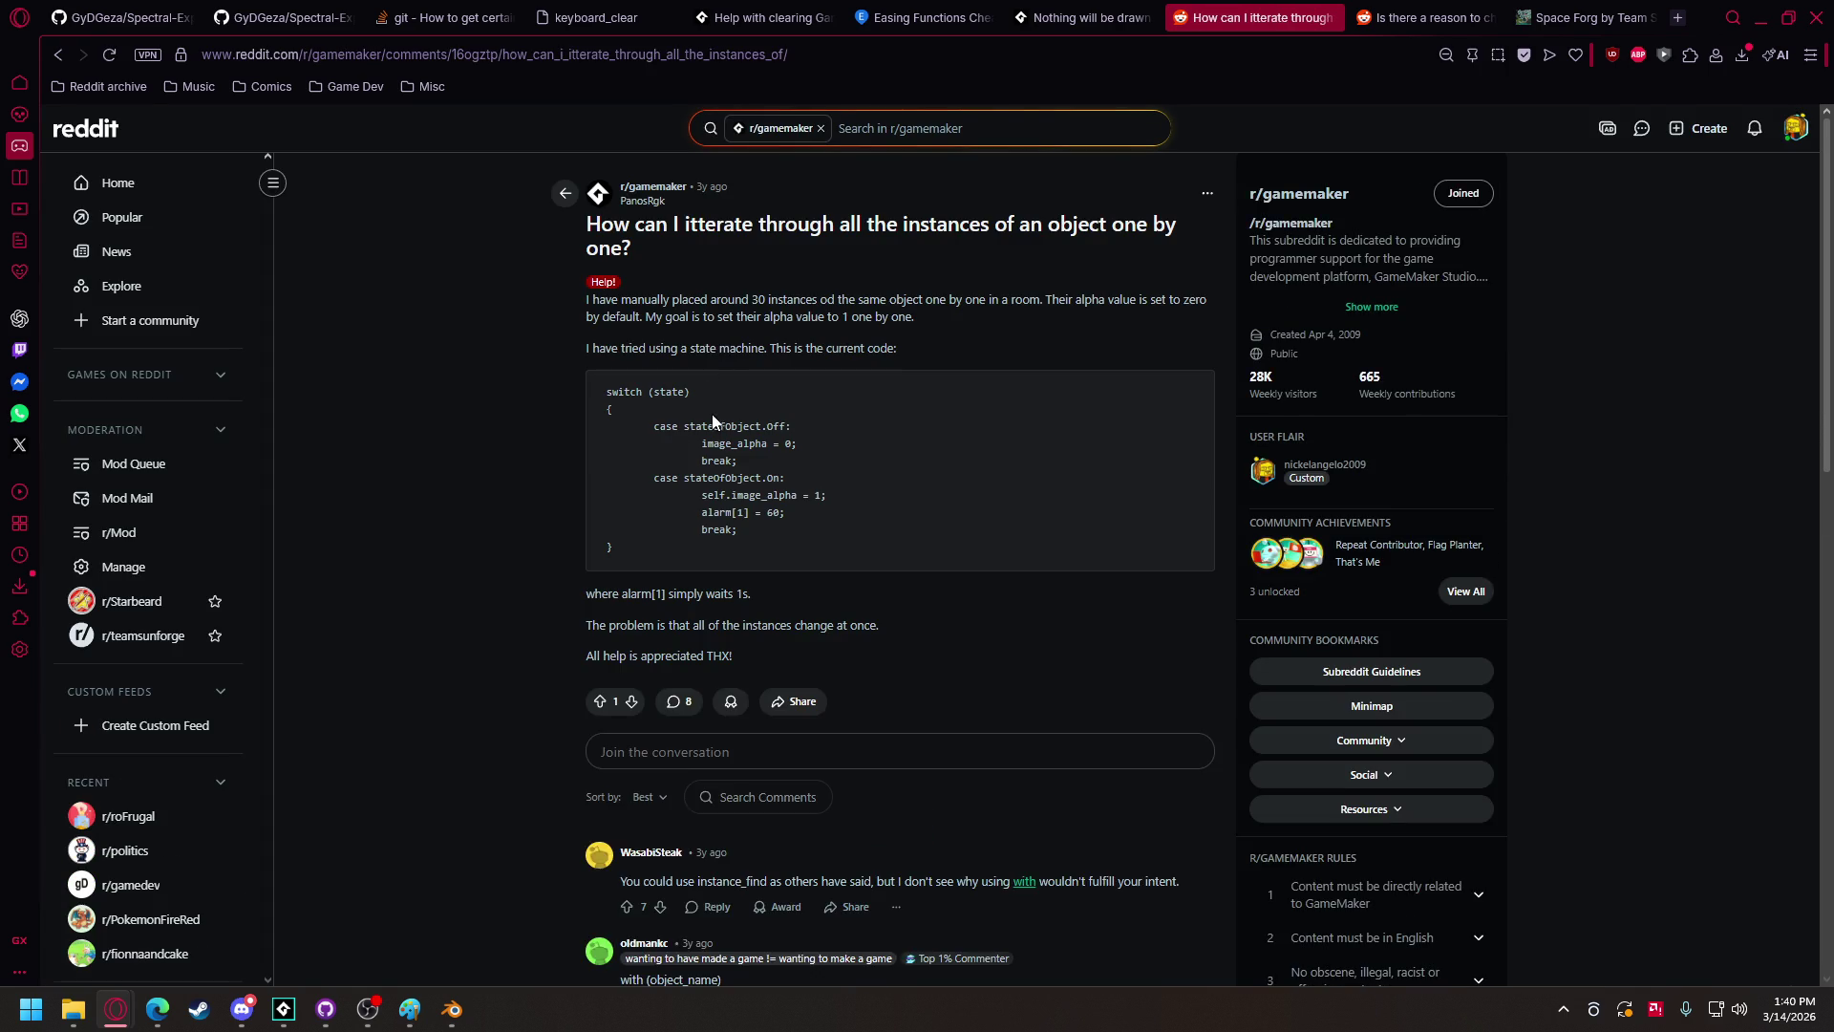
{"action": "scroll", "coordinate": [712, 421], "scroll_direction": "down", "scroll_amount": 7}
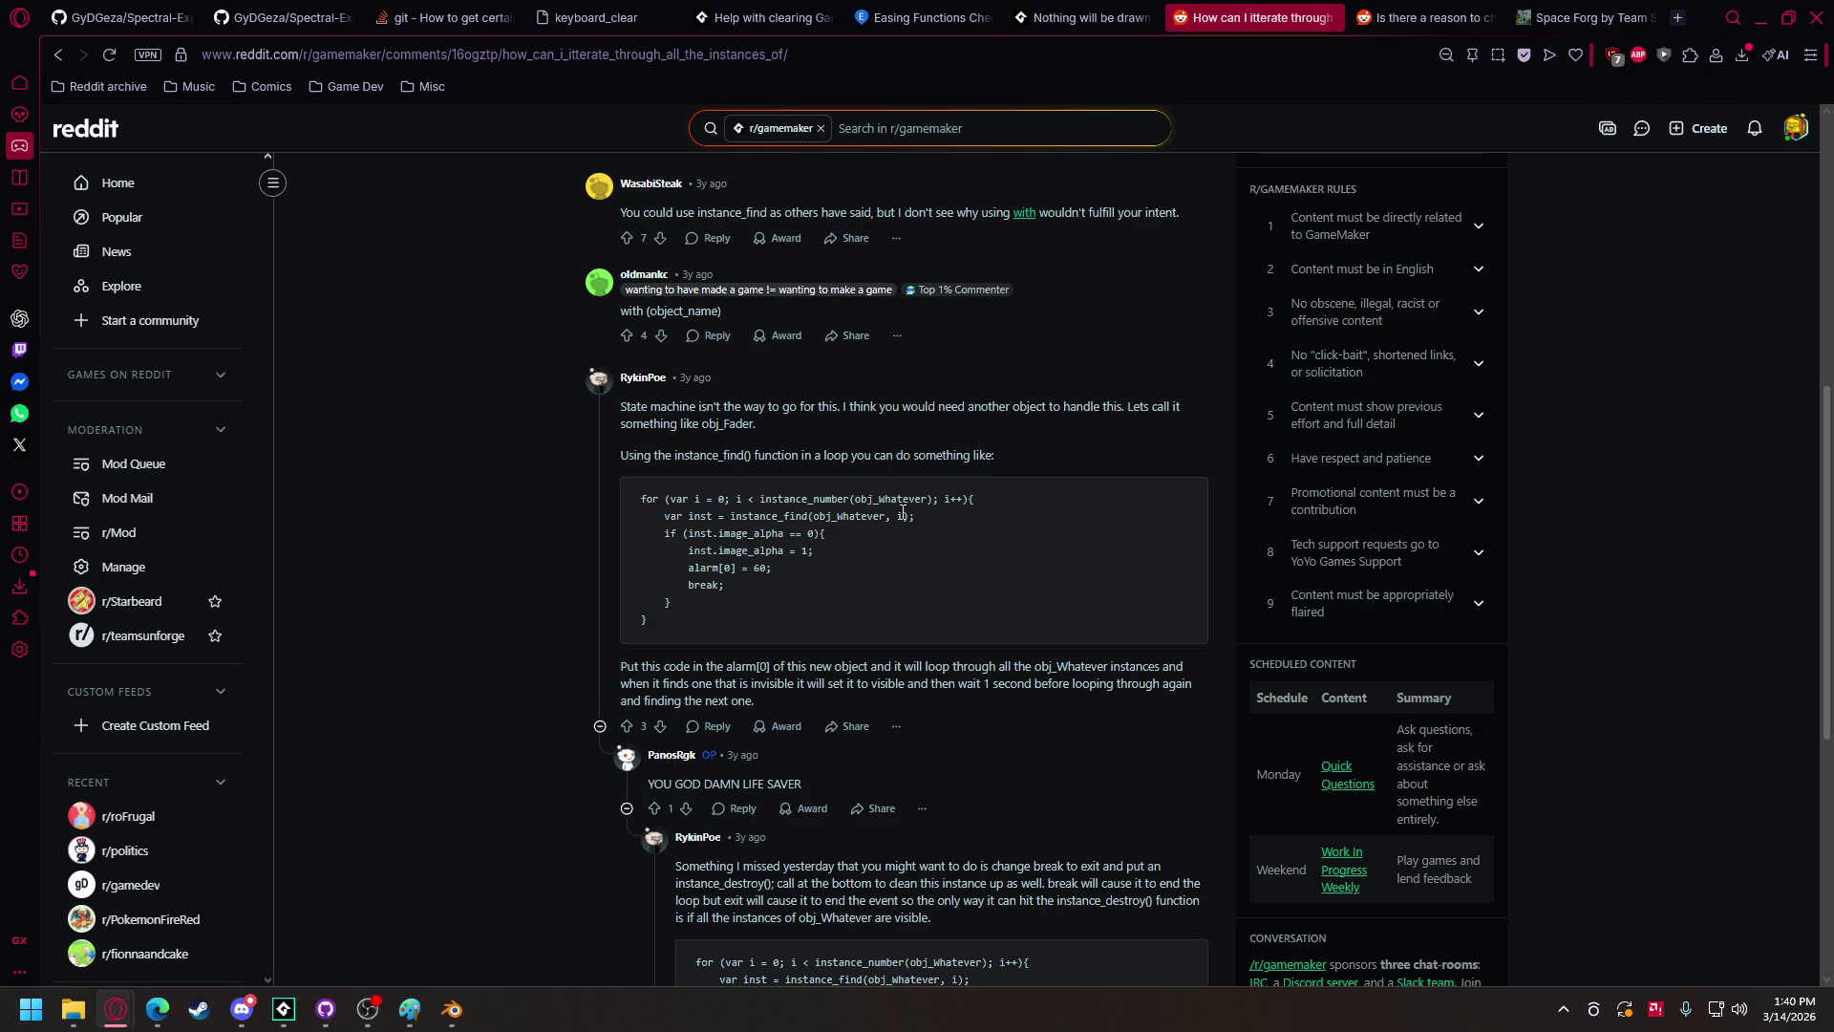
{"action": "mouse_move", "coordinate": [915, 516]}
{"action": "left_mouse_down"}
{"action": "mouse_move", "coordinate": [582, 474]}
{"action": "mouse_move", "coordinate": [640, 498]}
{"action": "left_mouse_up"}
{"action": "key", "text": "ctrl+c"}
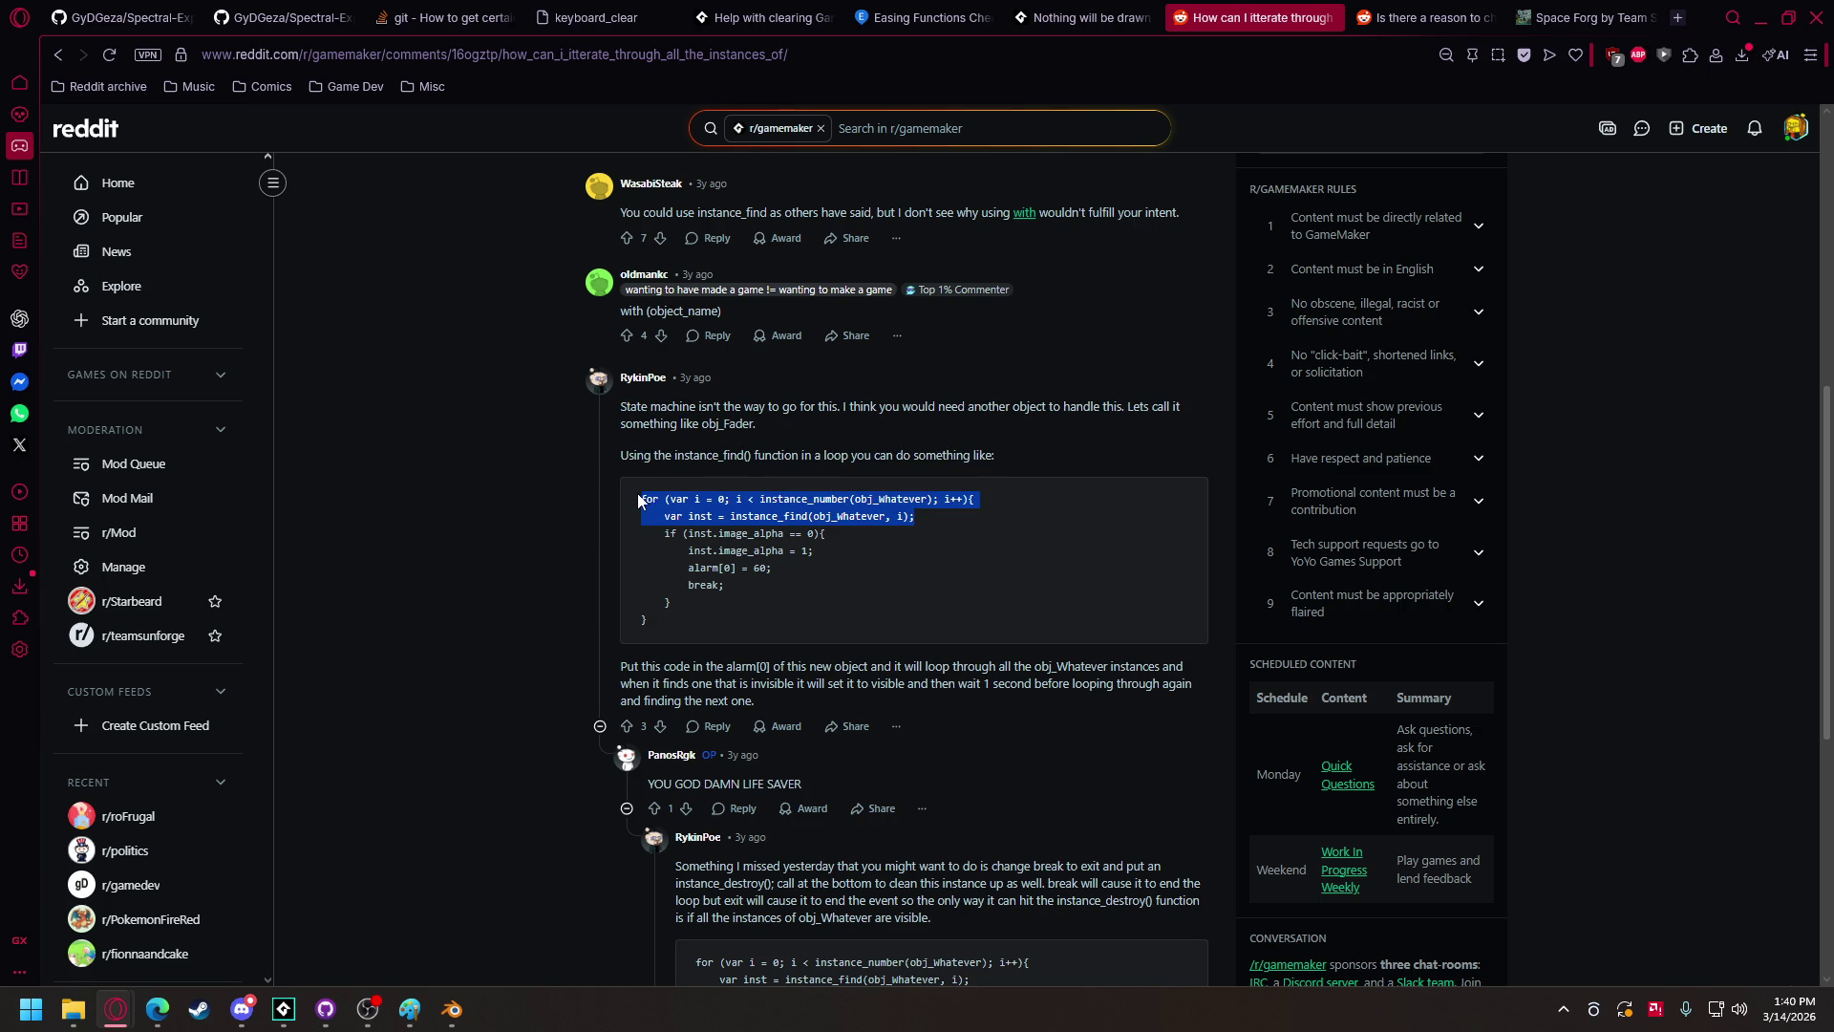
{"action": "mouse_move", "coordinate": [455, 1005]}
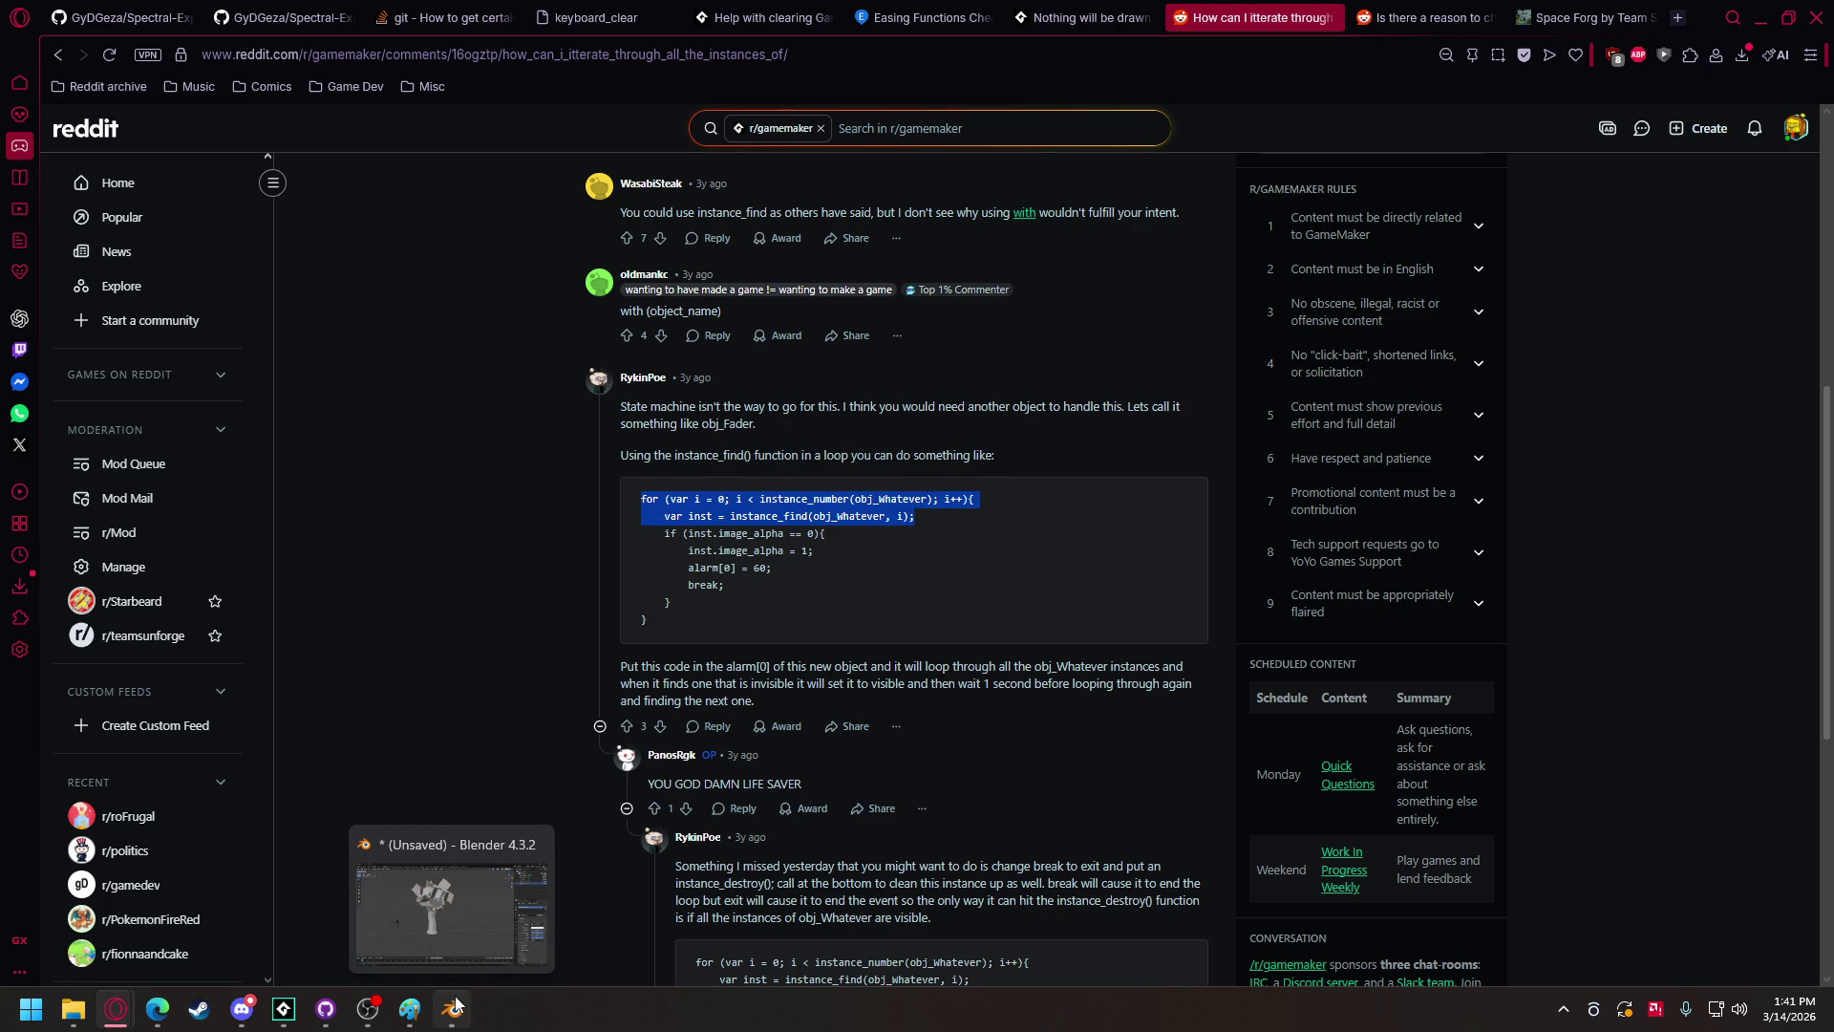
{"action": "mouse_move", "coordinate": [284, 1009]}
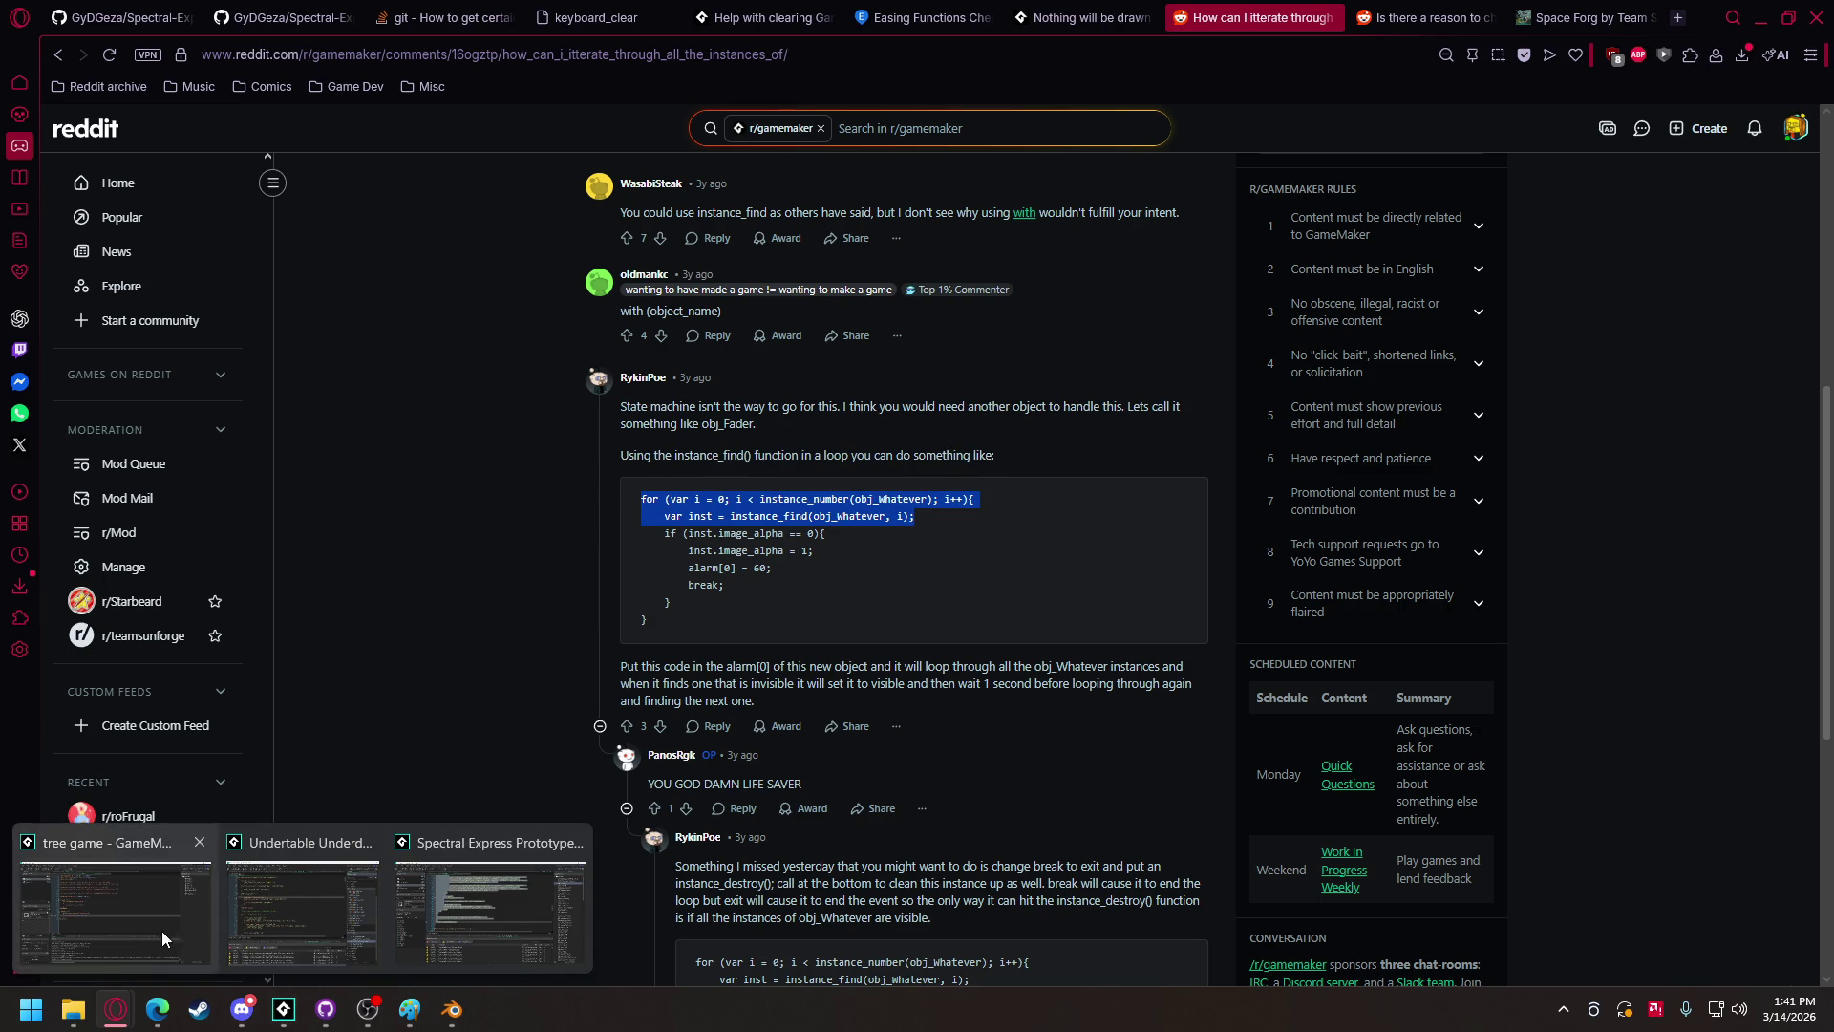
{"action": "left_click", "coordinate": [174, 932]}
{"action": "left_click", "coordinate": [671, 496]}
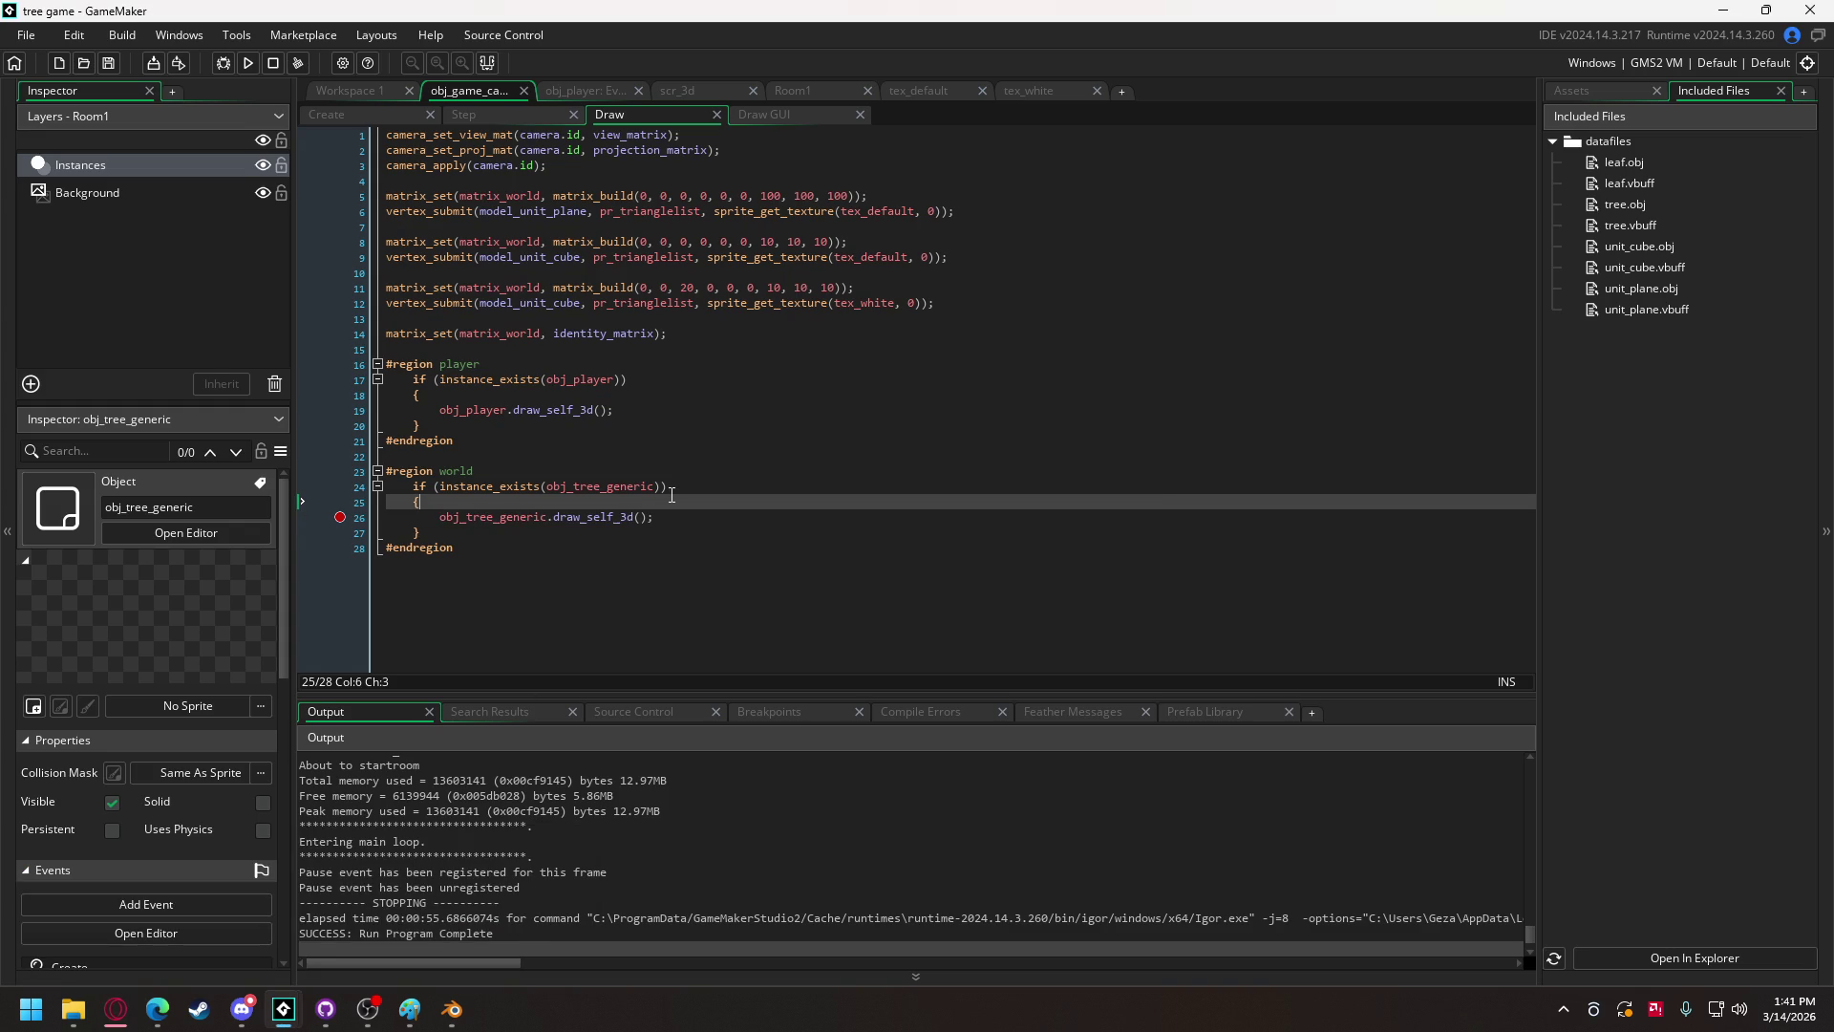
Step: Paste the instance loop after line 25, wrapping and indenting the draw call inside it
{"action": "key", "text": "Return"}
{"action": "key", "text": "ctrl+v"}
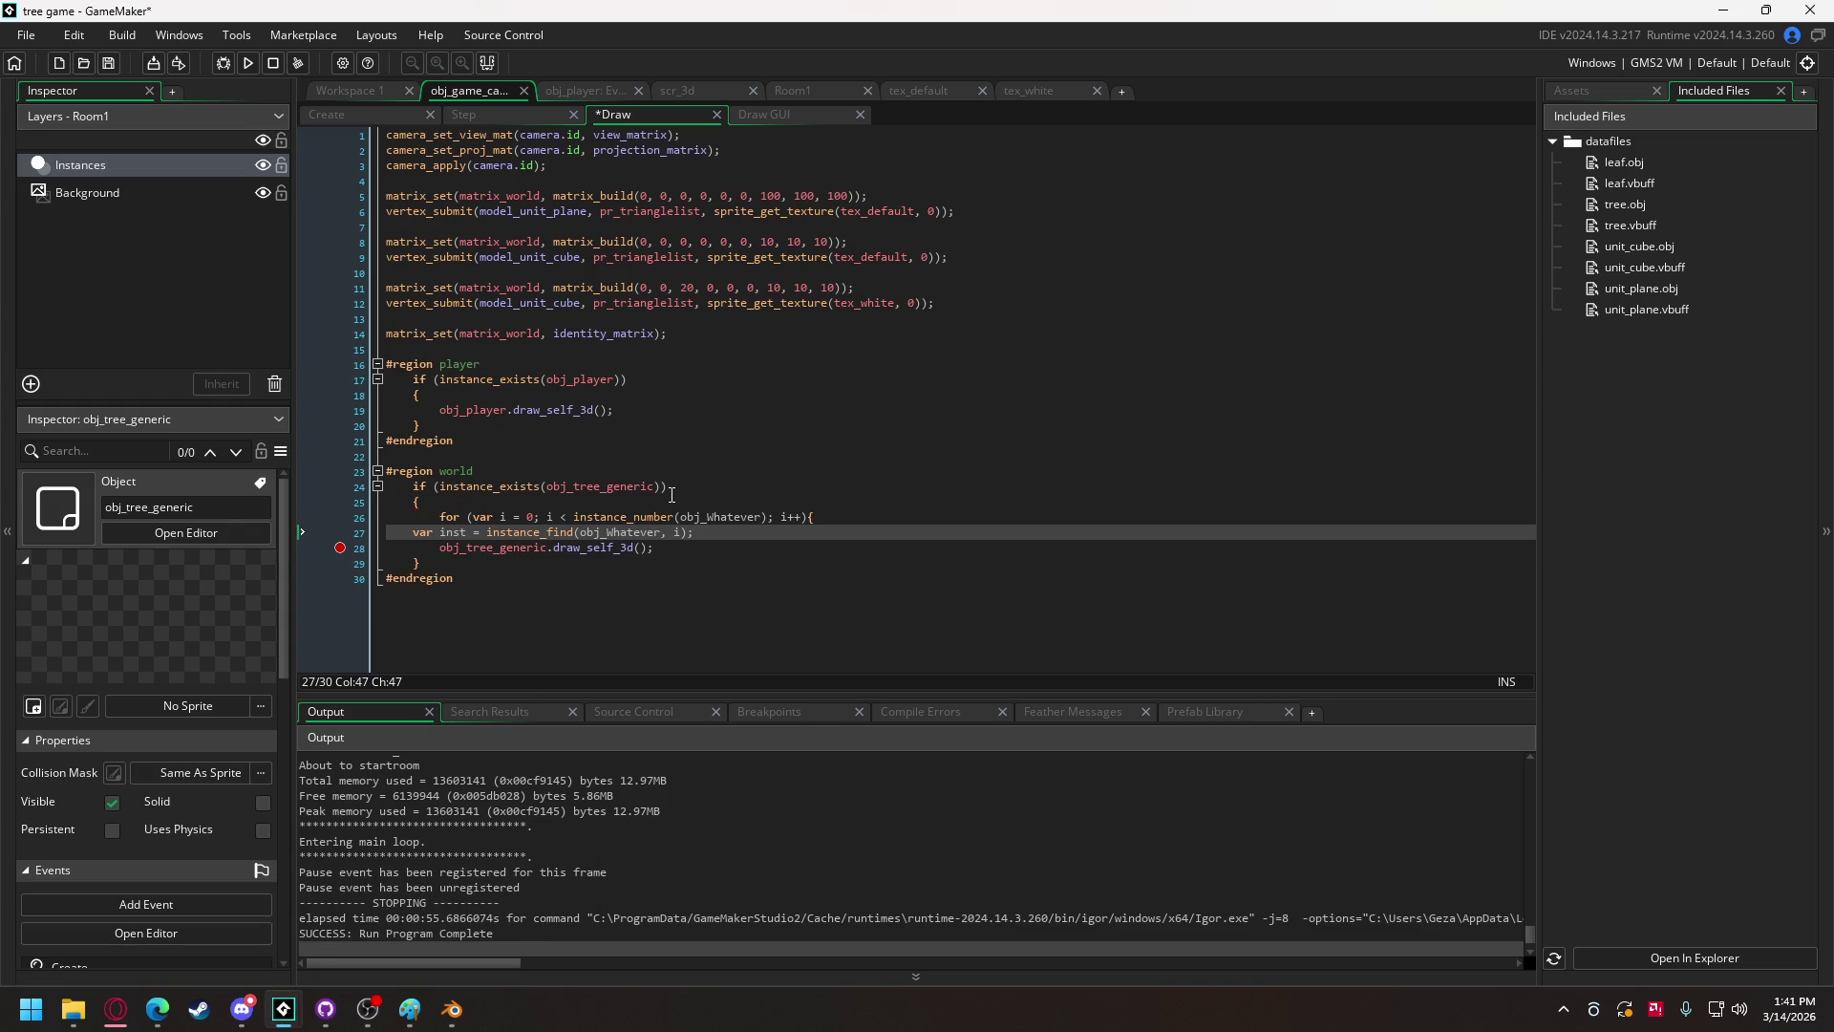
{"action": "left_click", "coordinate": [389, 532]}
{"action": "key", "text": "Tab"}
{"action": "left_click", "coordinate": [787, 536]}
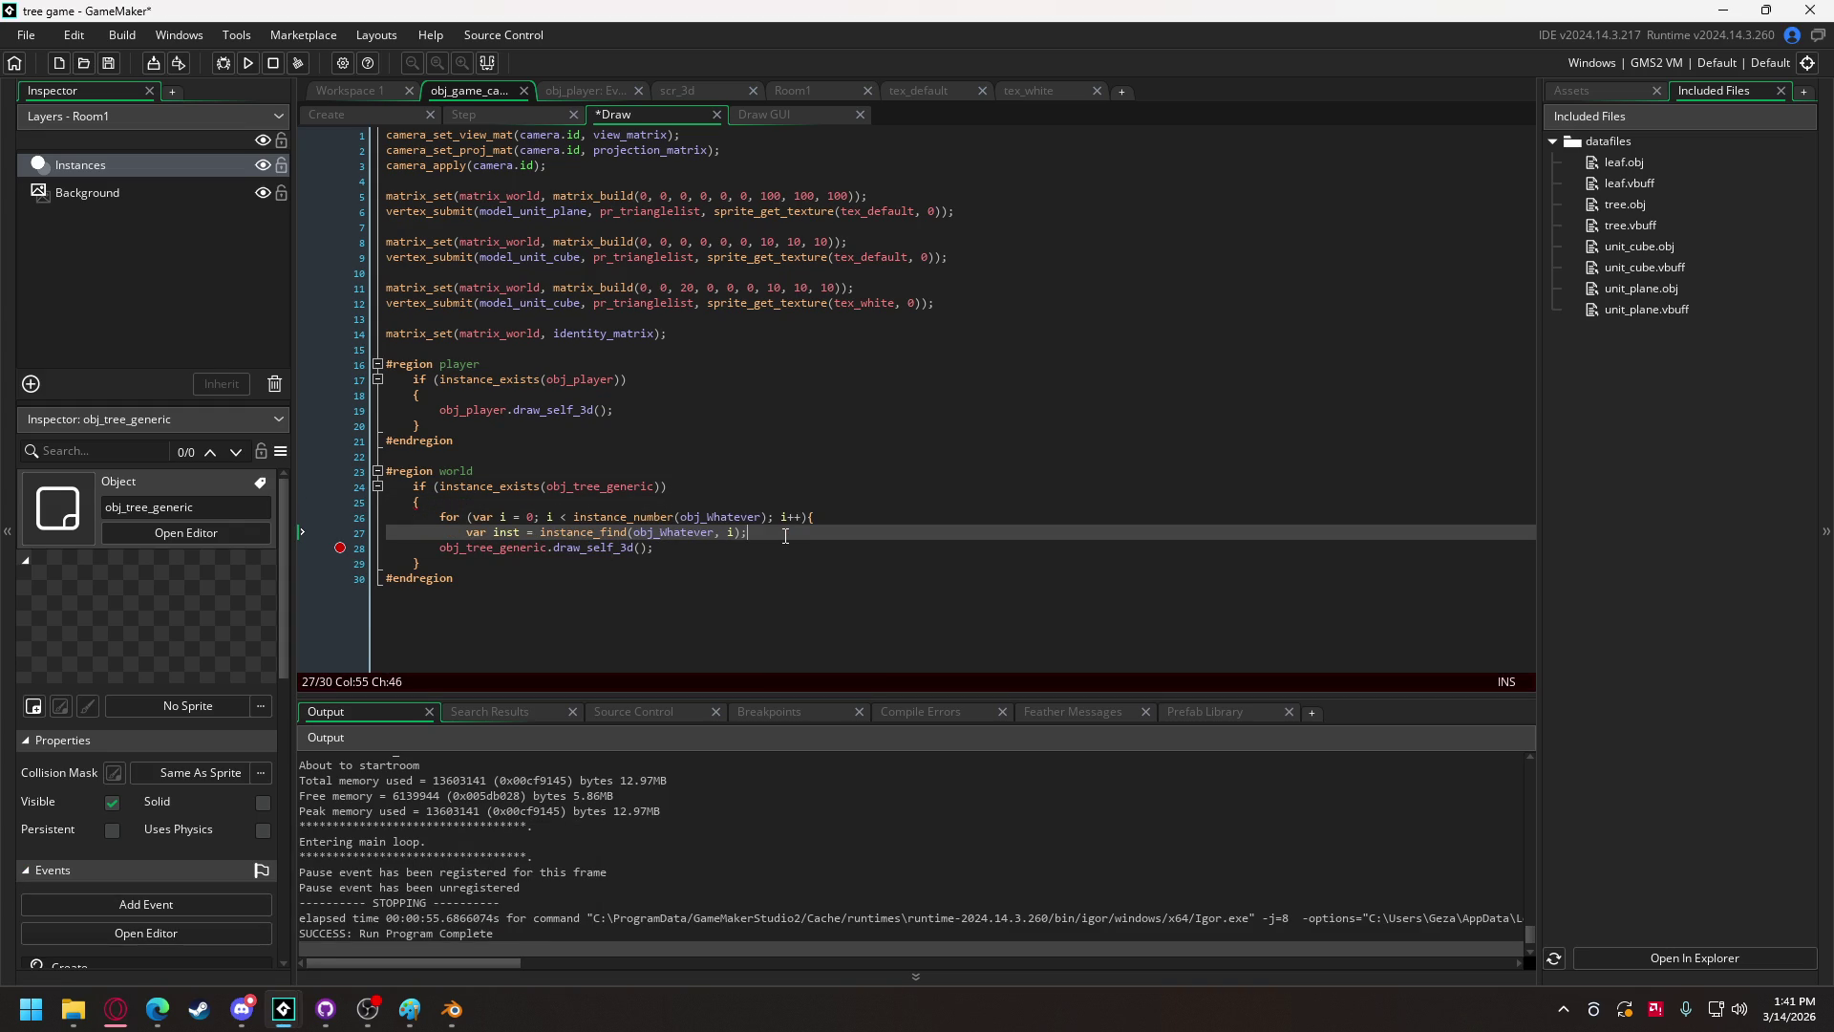
{"action": "left_click", "coordinate": [672, 552]}
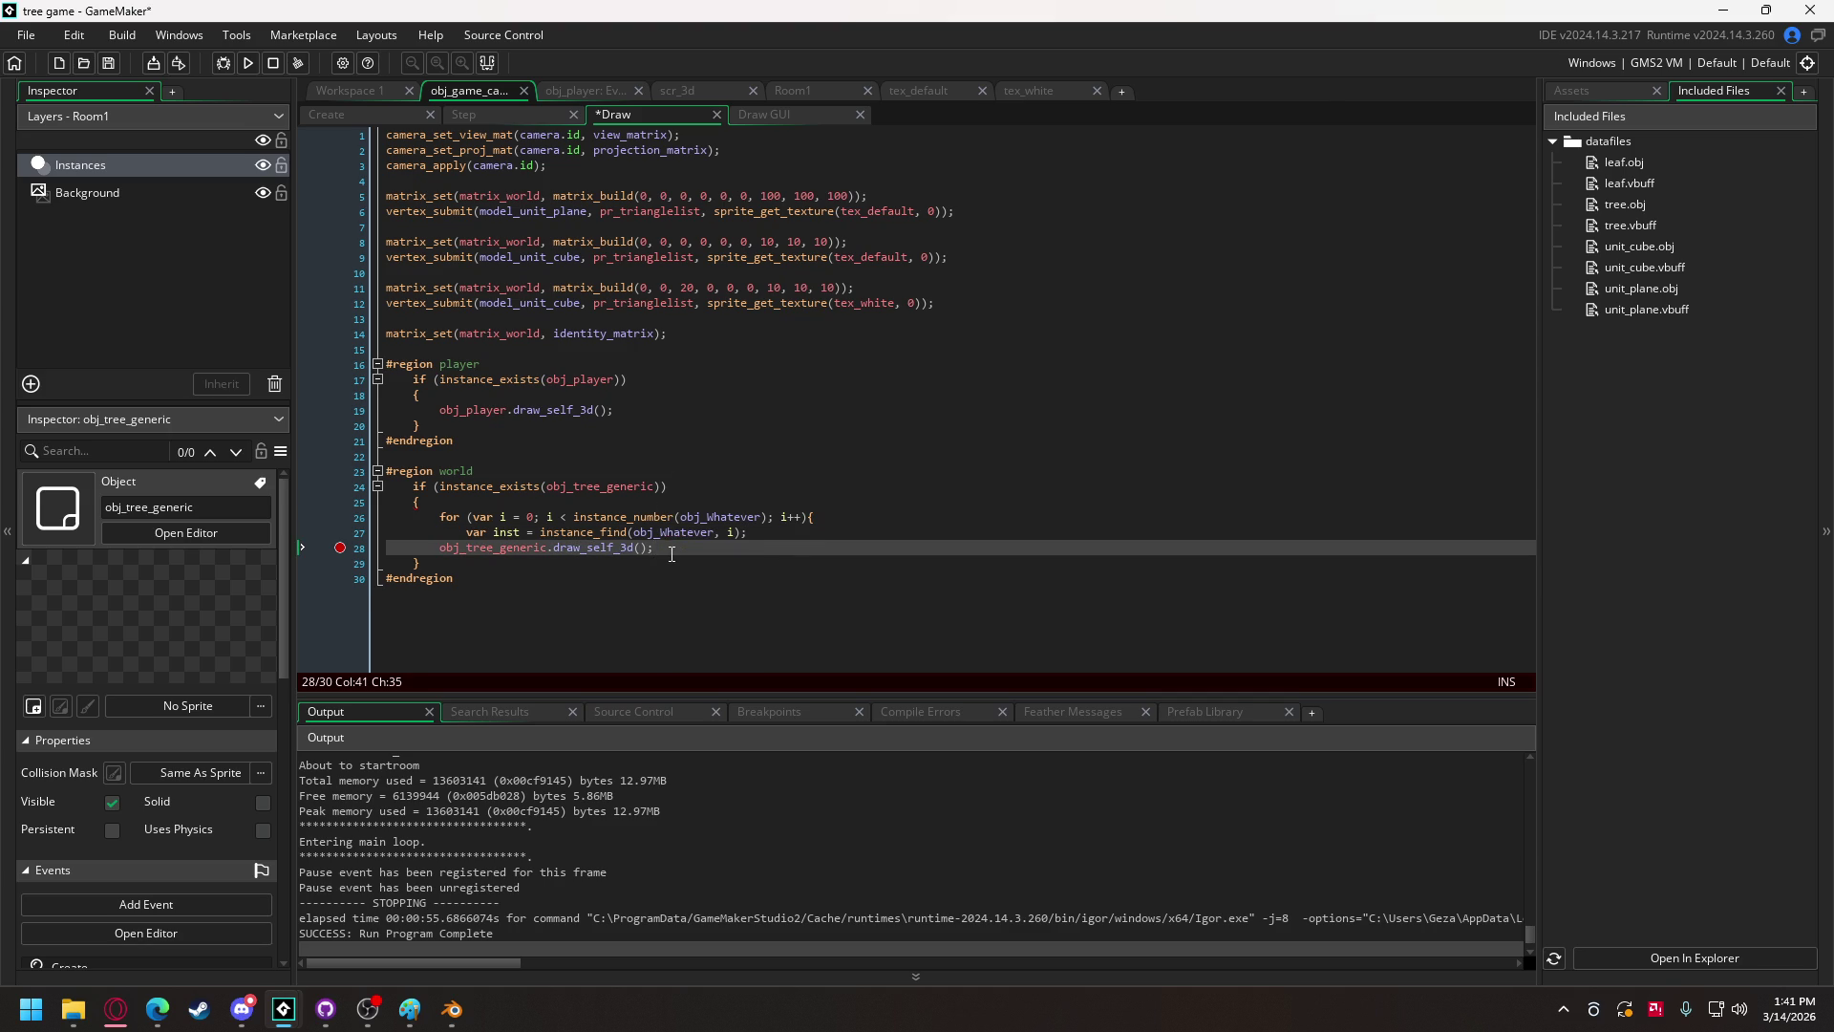
{"action": "key", "text": "Return"}
{"action": "type", "text": "}"}
{"action": "left_click", "coordinate": [440, 549]}
{"action": "key", "text": "Tab"}
Step: Swap the obj_Whatever placeholders for obj_tree_generic and change the call to inst.draw_self_3d()
{"action": "double_click", "coordinate": [568, 548]}
{"action": "key", "text": "ctrl+c"}
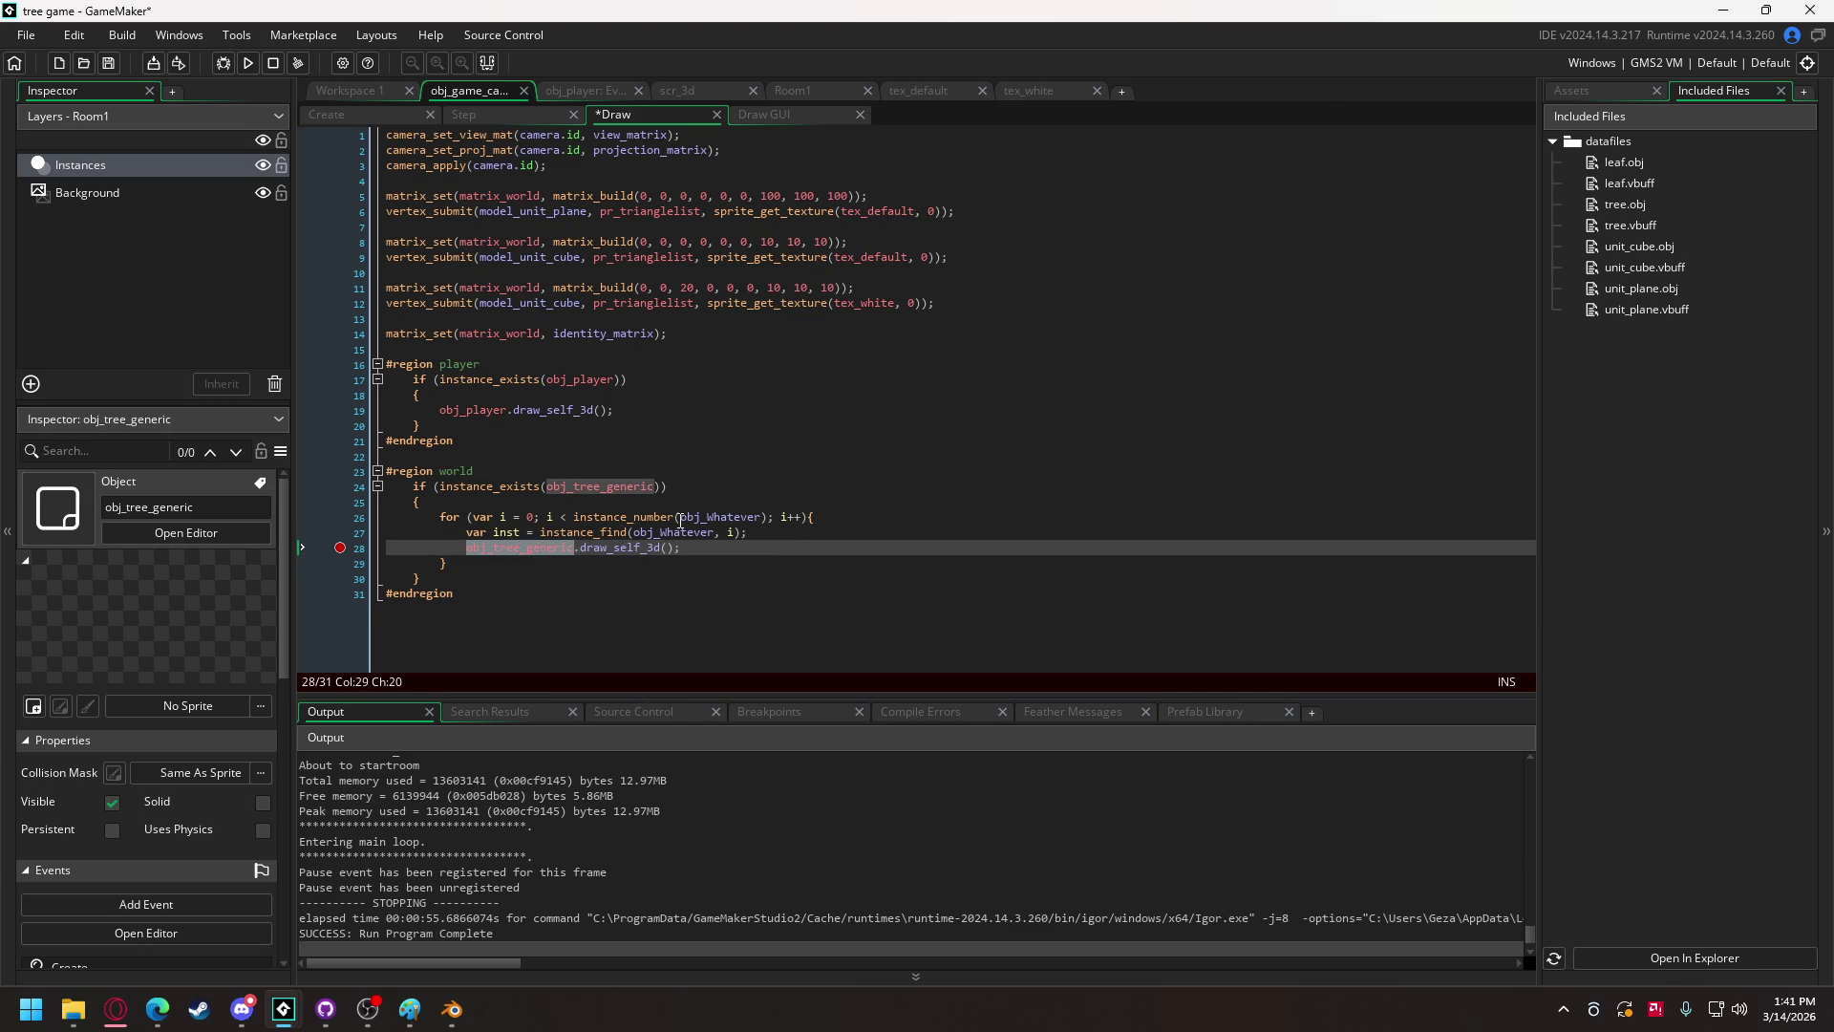
{"action": "double_click", "coordinate": [718, 517]}
{"action": "key", "text": "ctrl+v"}
{"action": "double_click", "coordinate": [674, 532]}
{"action": "key", "text": "ctrl+v"}
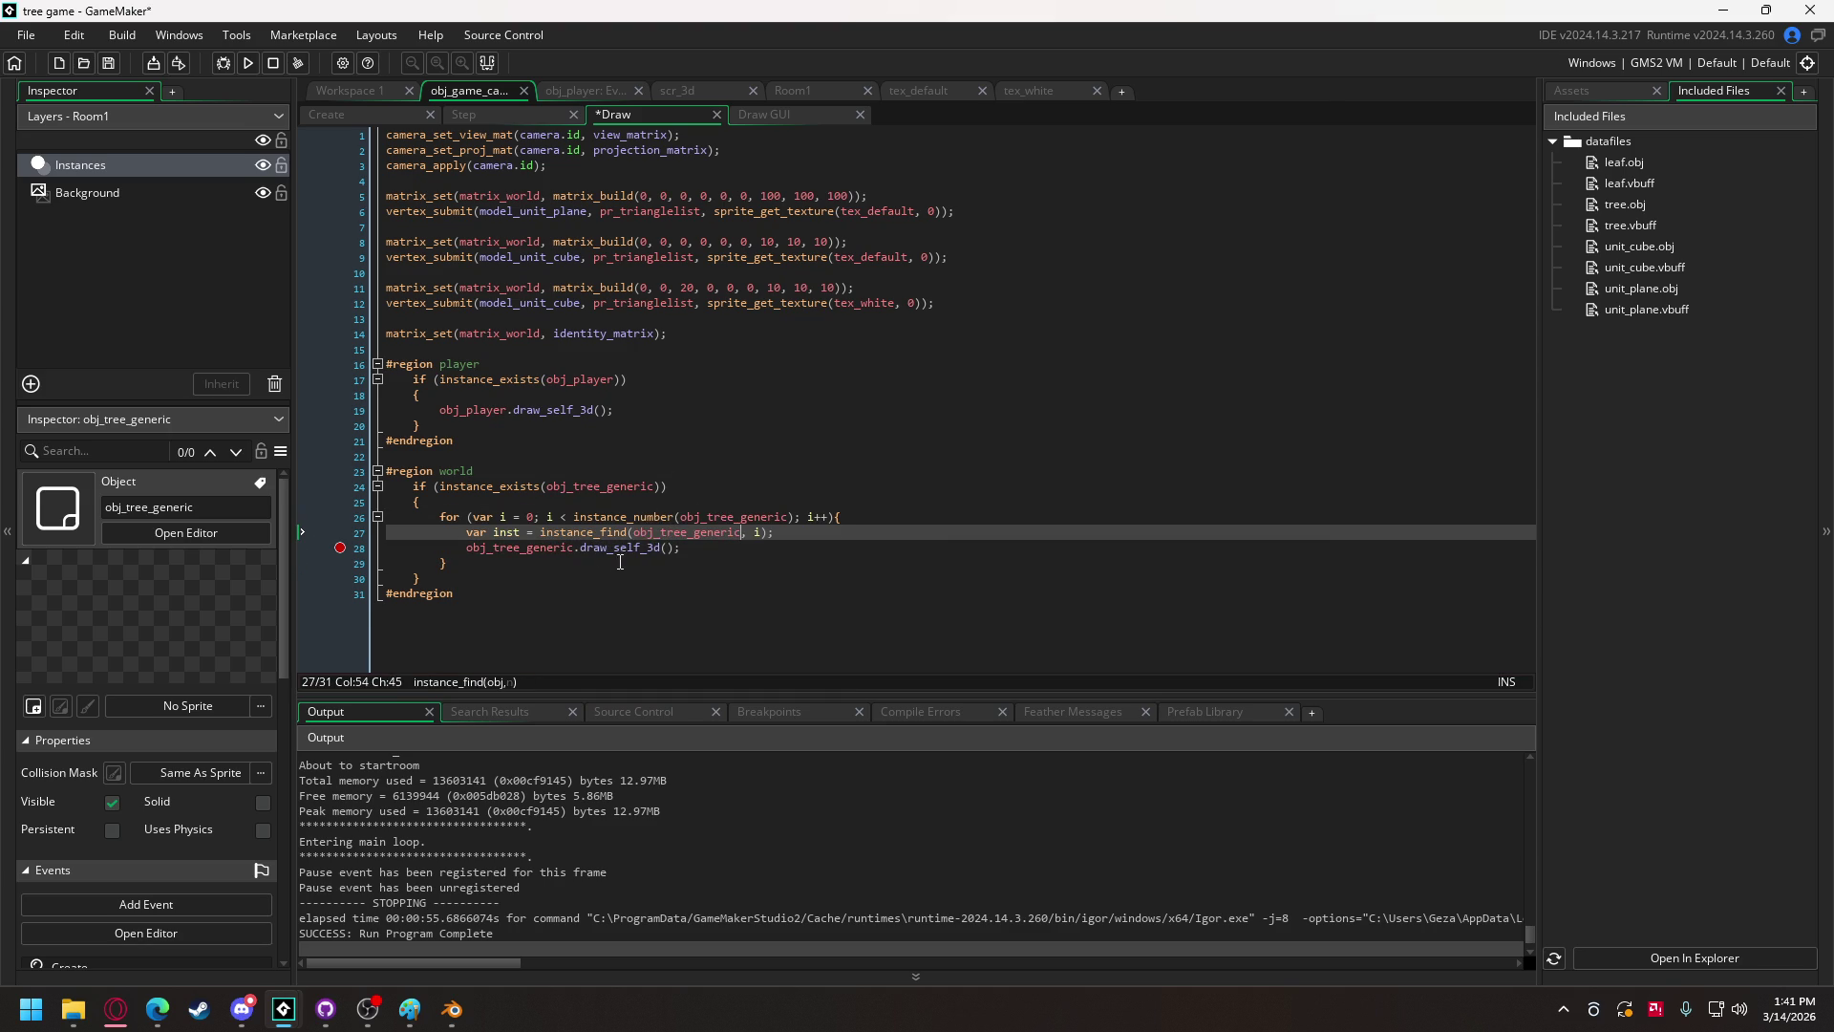
{"action": "double_click", "coordinate": [508, 546]}
{"action": "type", "text": "inst"}
{"action": "left_click", "coordinate": [613, 517]}
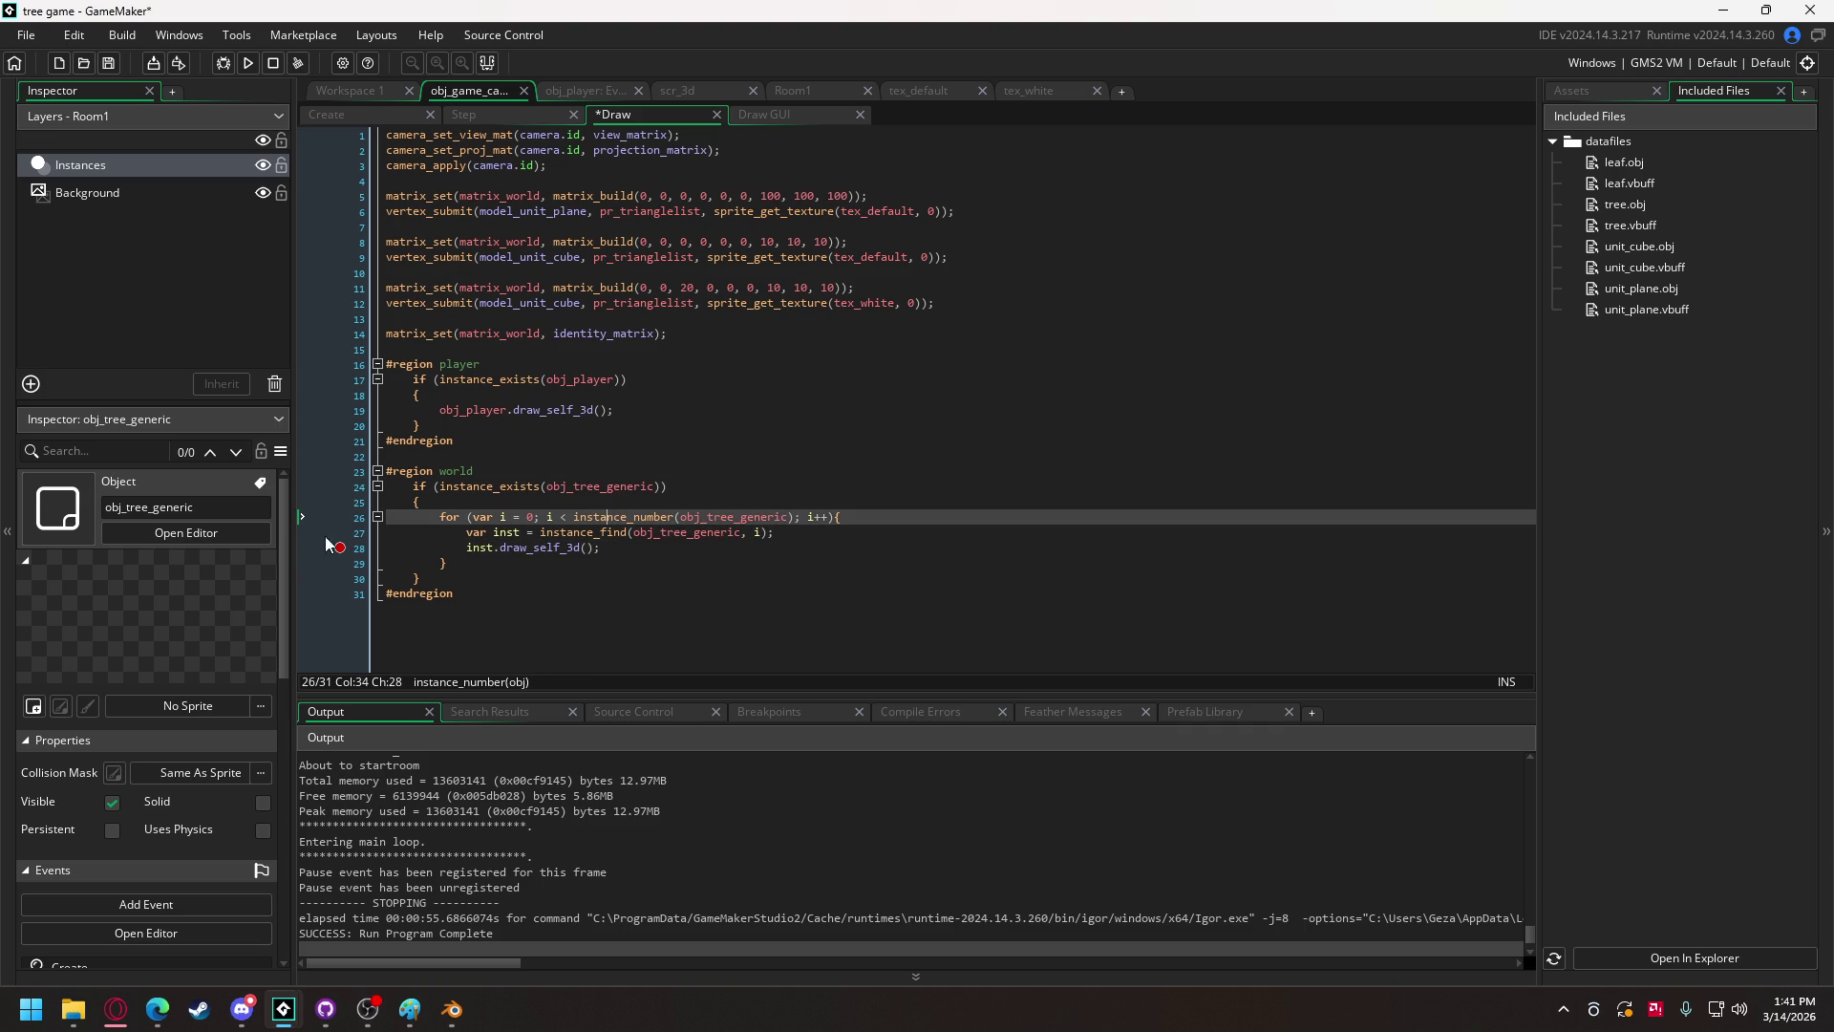
Step: Test-run the row of trees and remove the line-28 breakpoint
{"action": "left_click", "coordinate": [248, 62]}
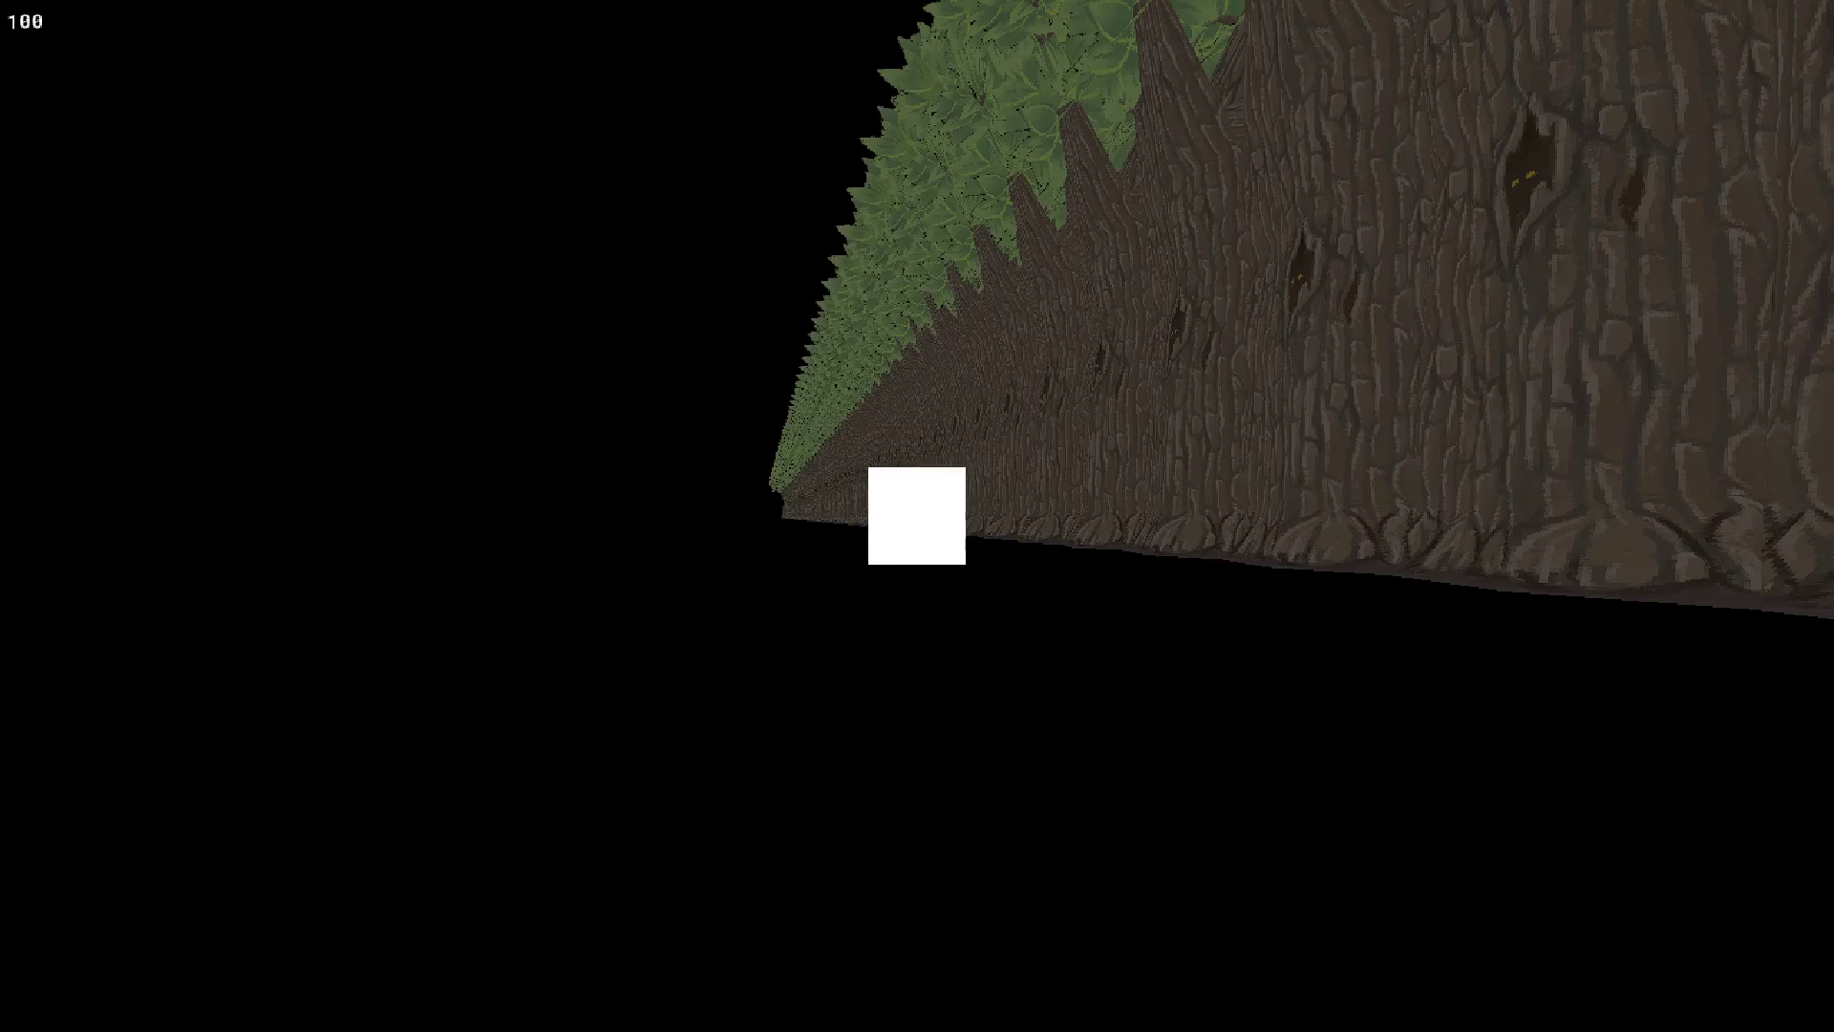
{"action": "key", "text": "Escape"}
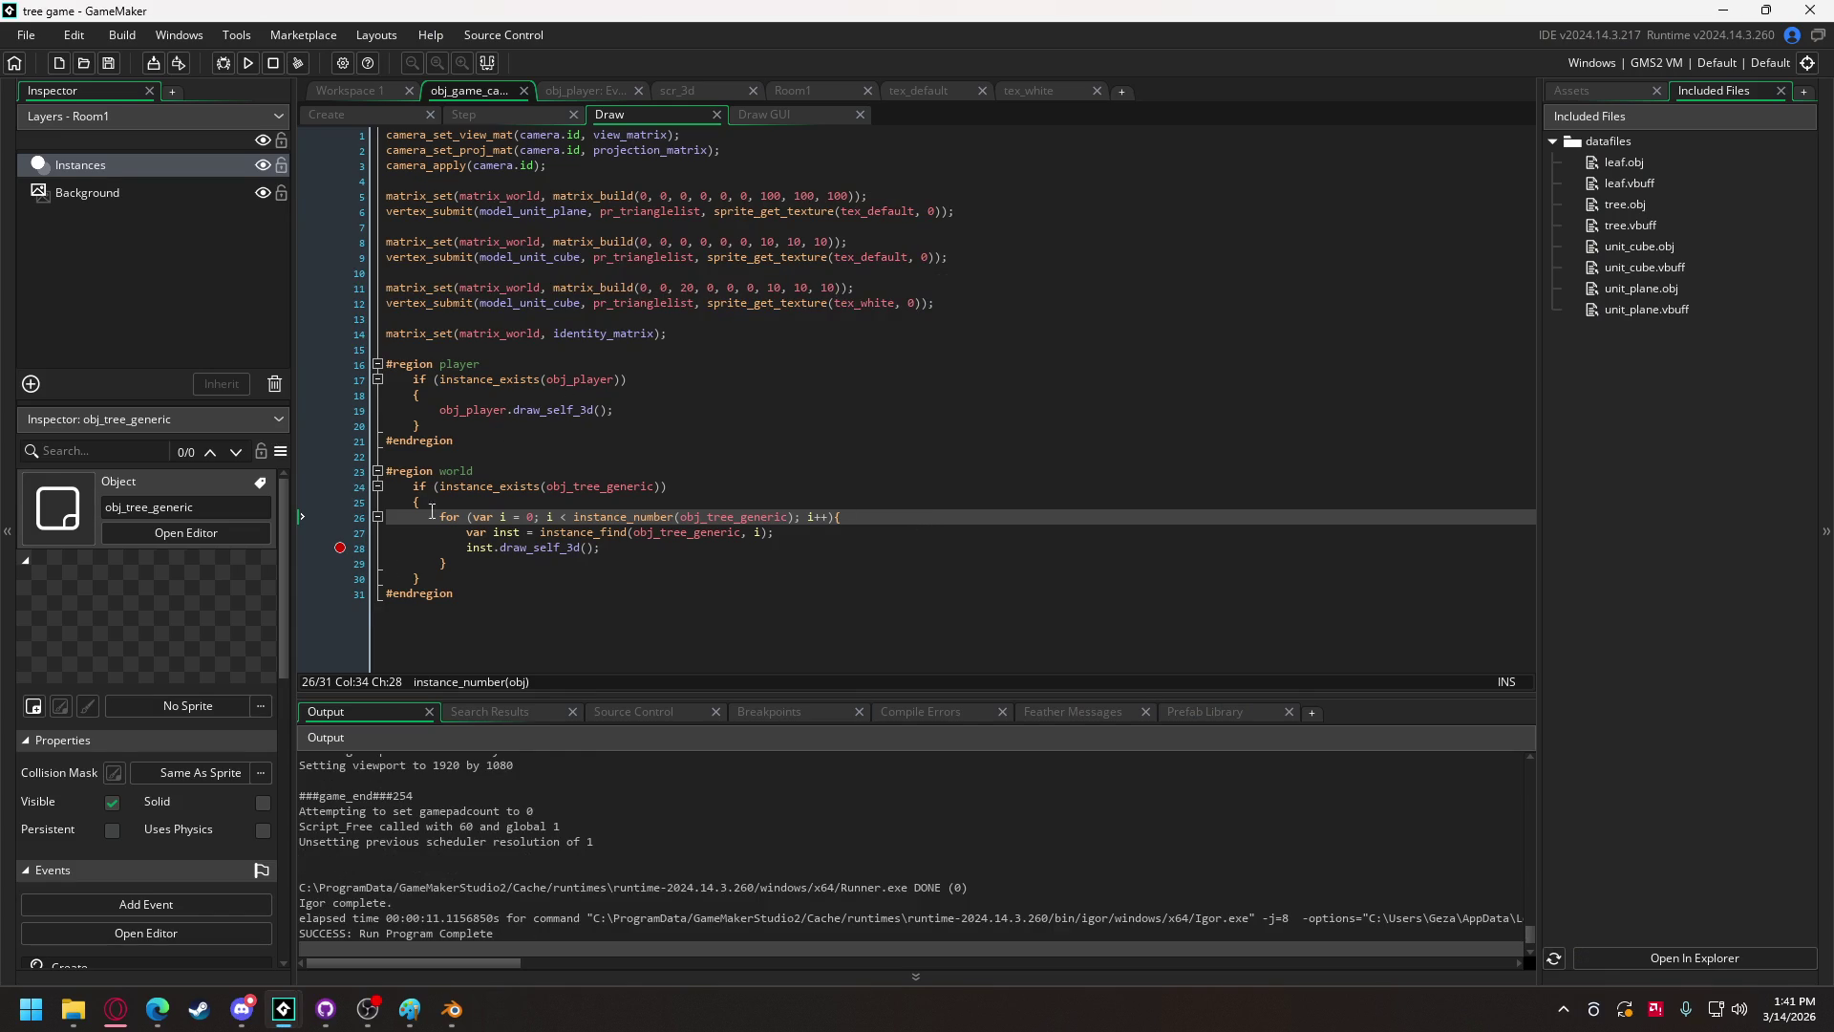
{"action": "left_click", "coordinate": [341, 548]}
Step: Change the tree spawn positions on line 231 to random(500), random(500) and test-run the game
{"action": "left_click", "coordinate": [357, 116]}
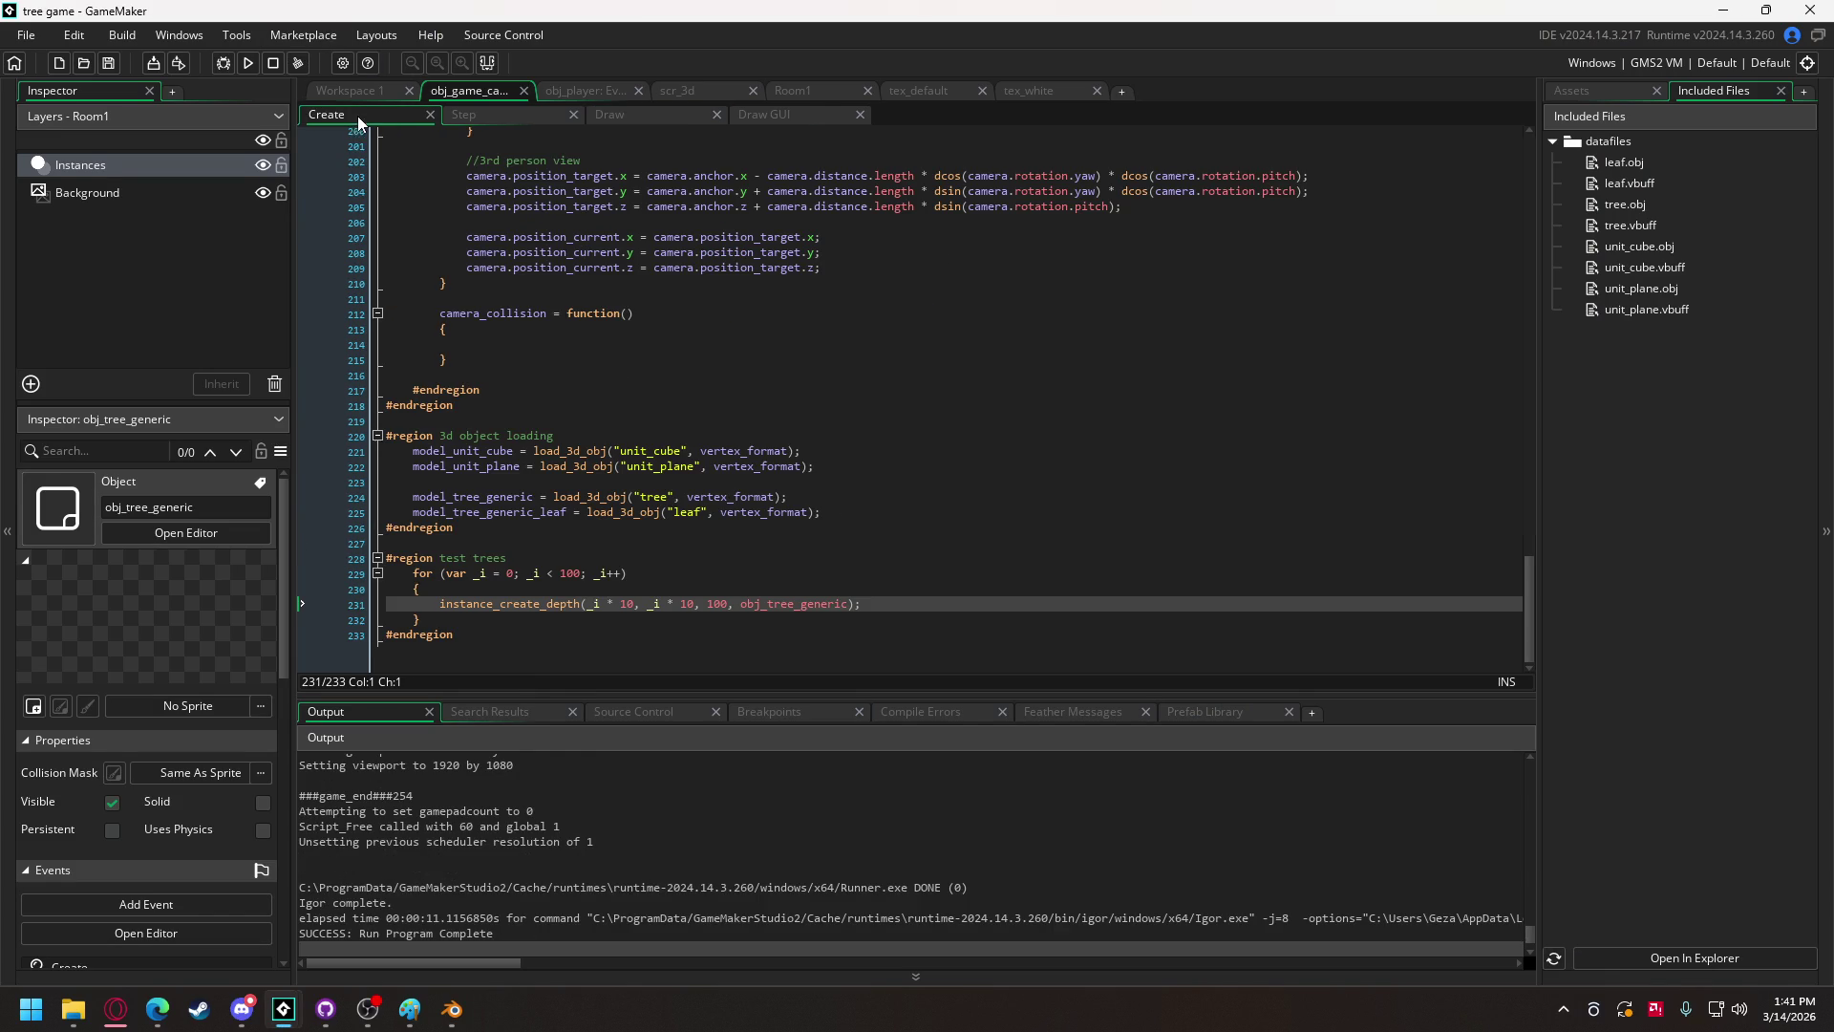
{"action": "left_click", "coordinate": [633, 606]}
{"action": "key", "text": "ctrl+z"}
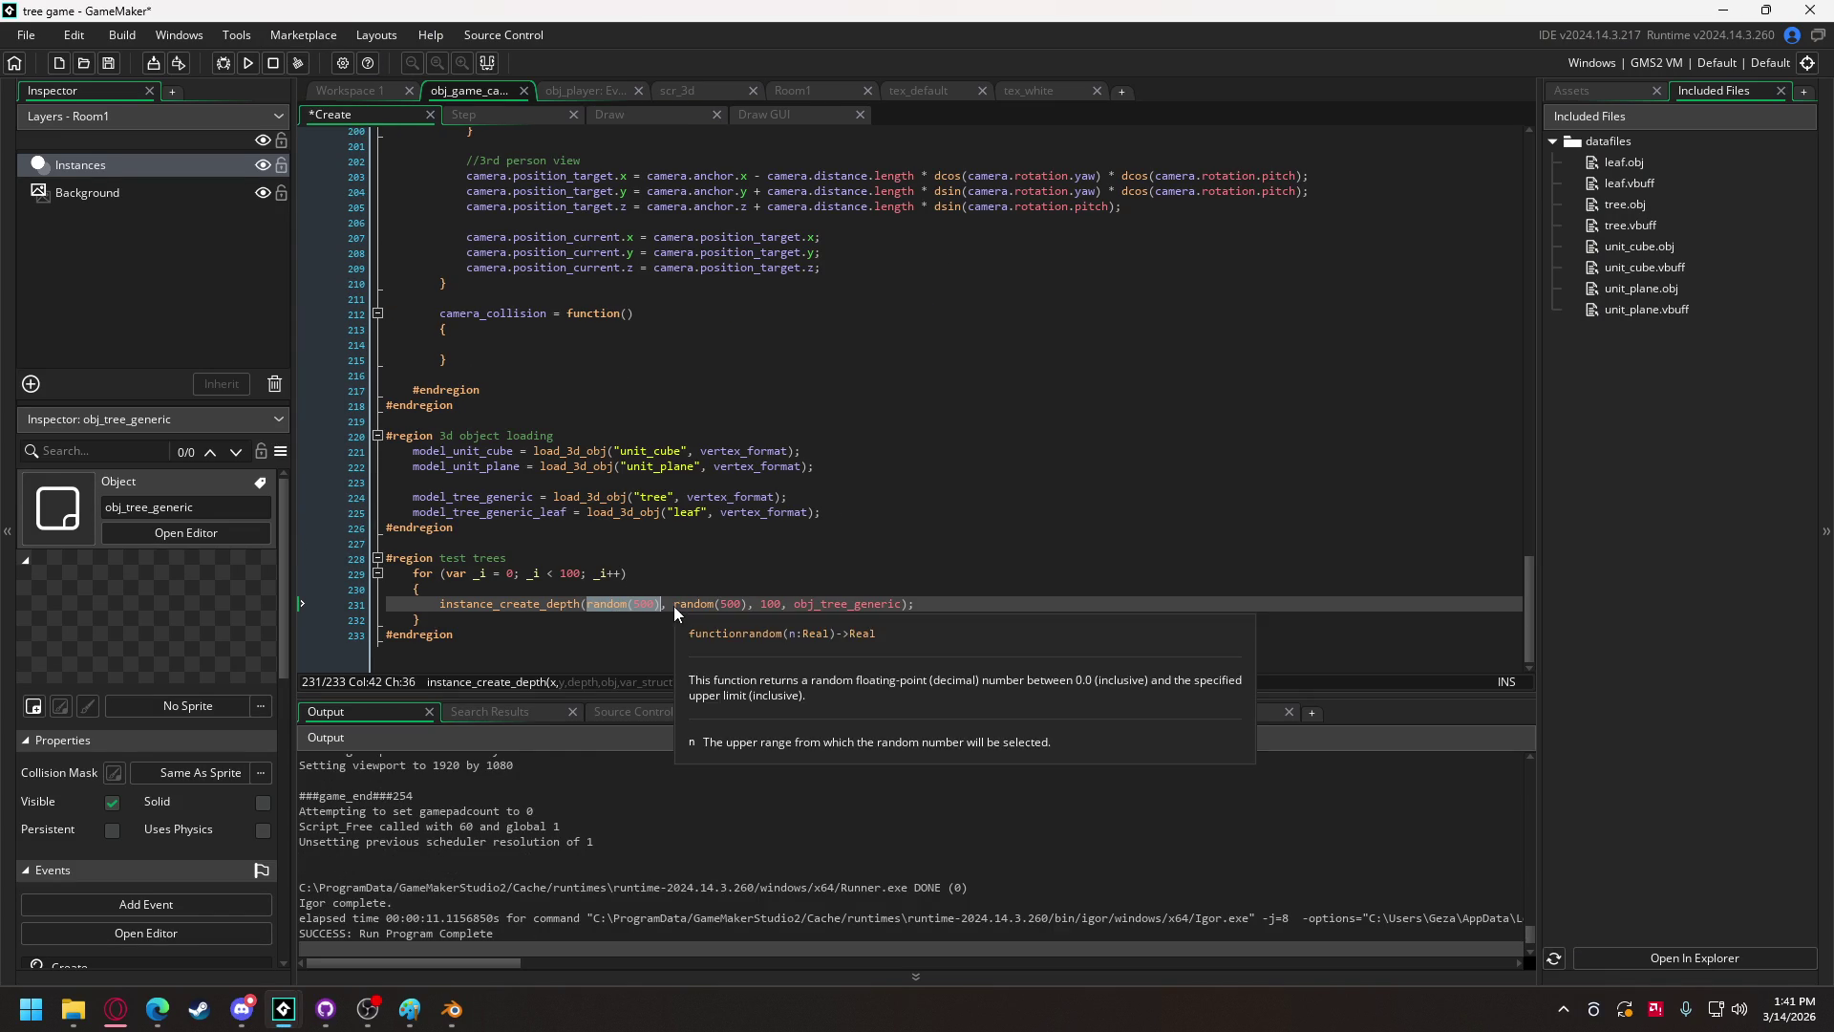
{"action": "left_click", "coordinate": [237, 67]}
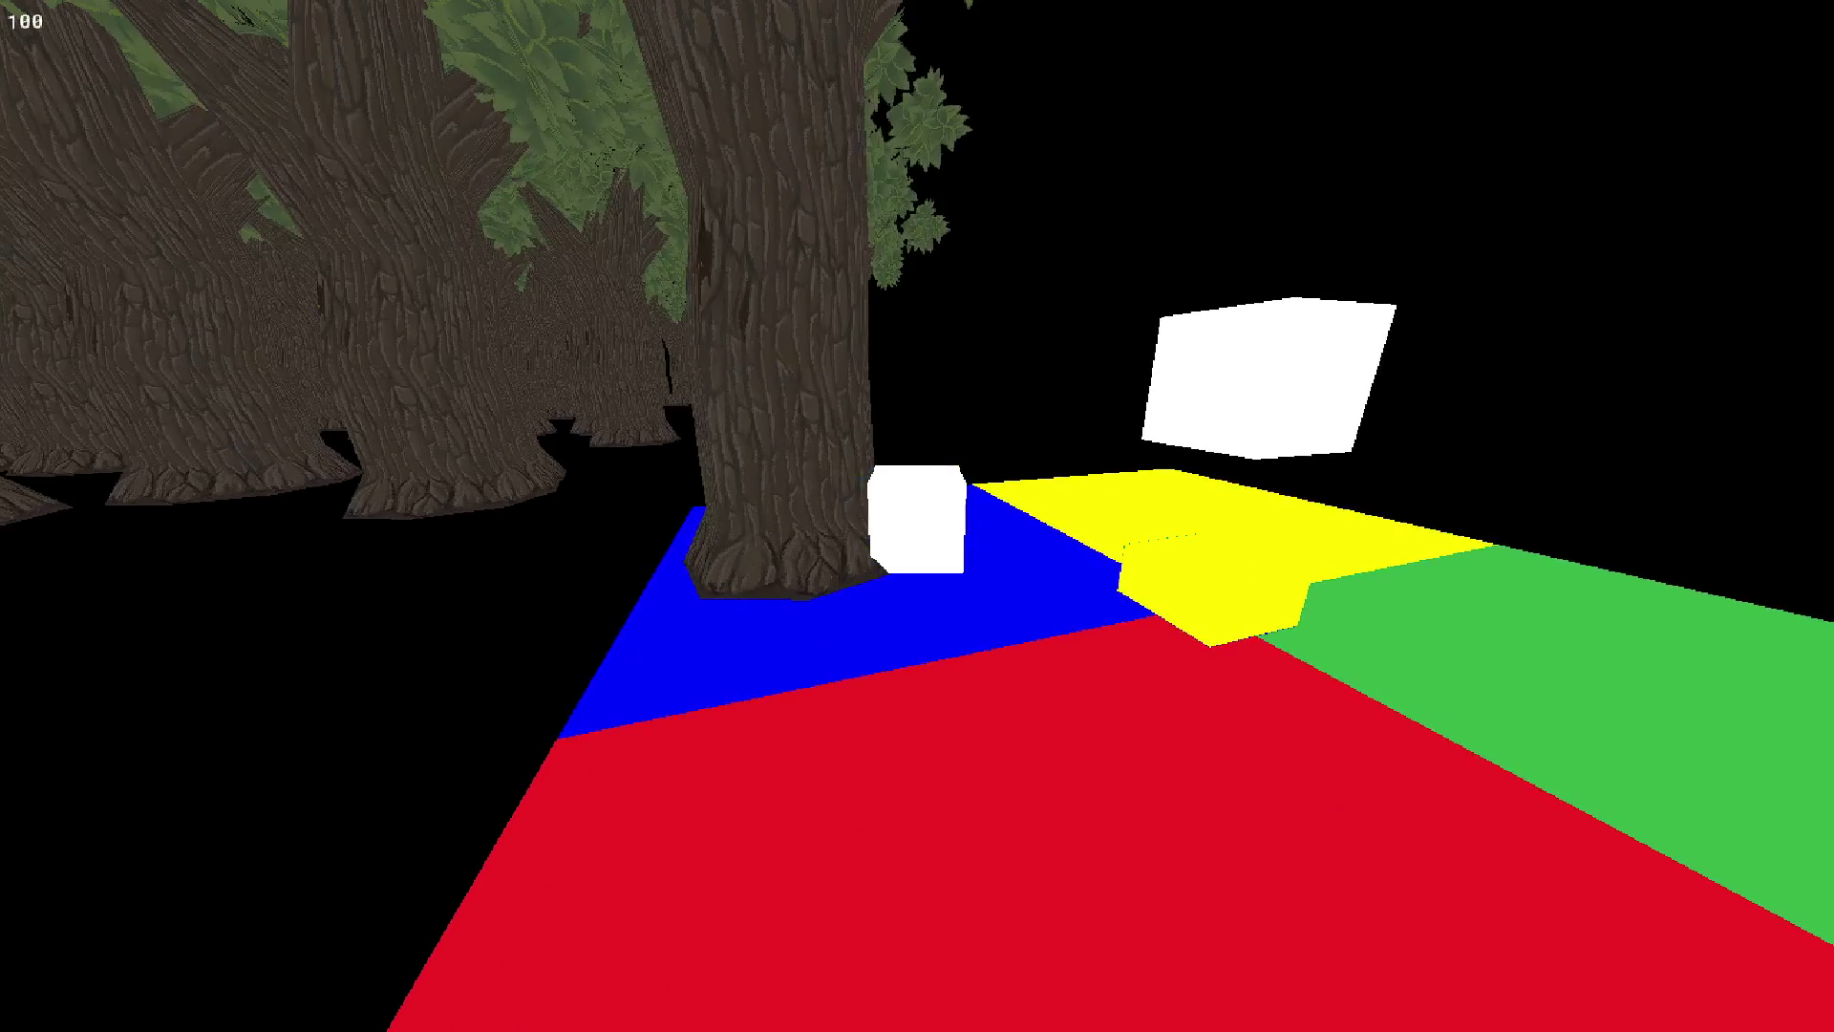
{"action": "key", "text": "Escape"}
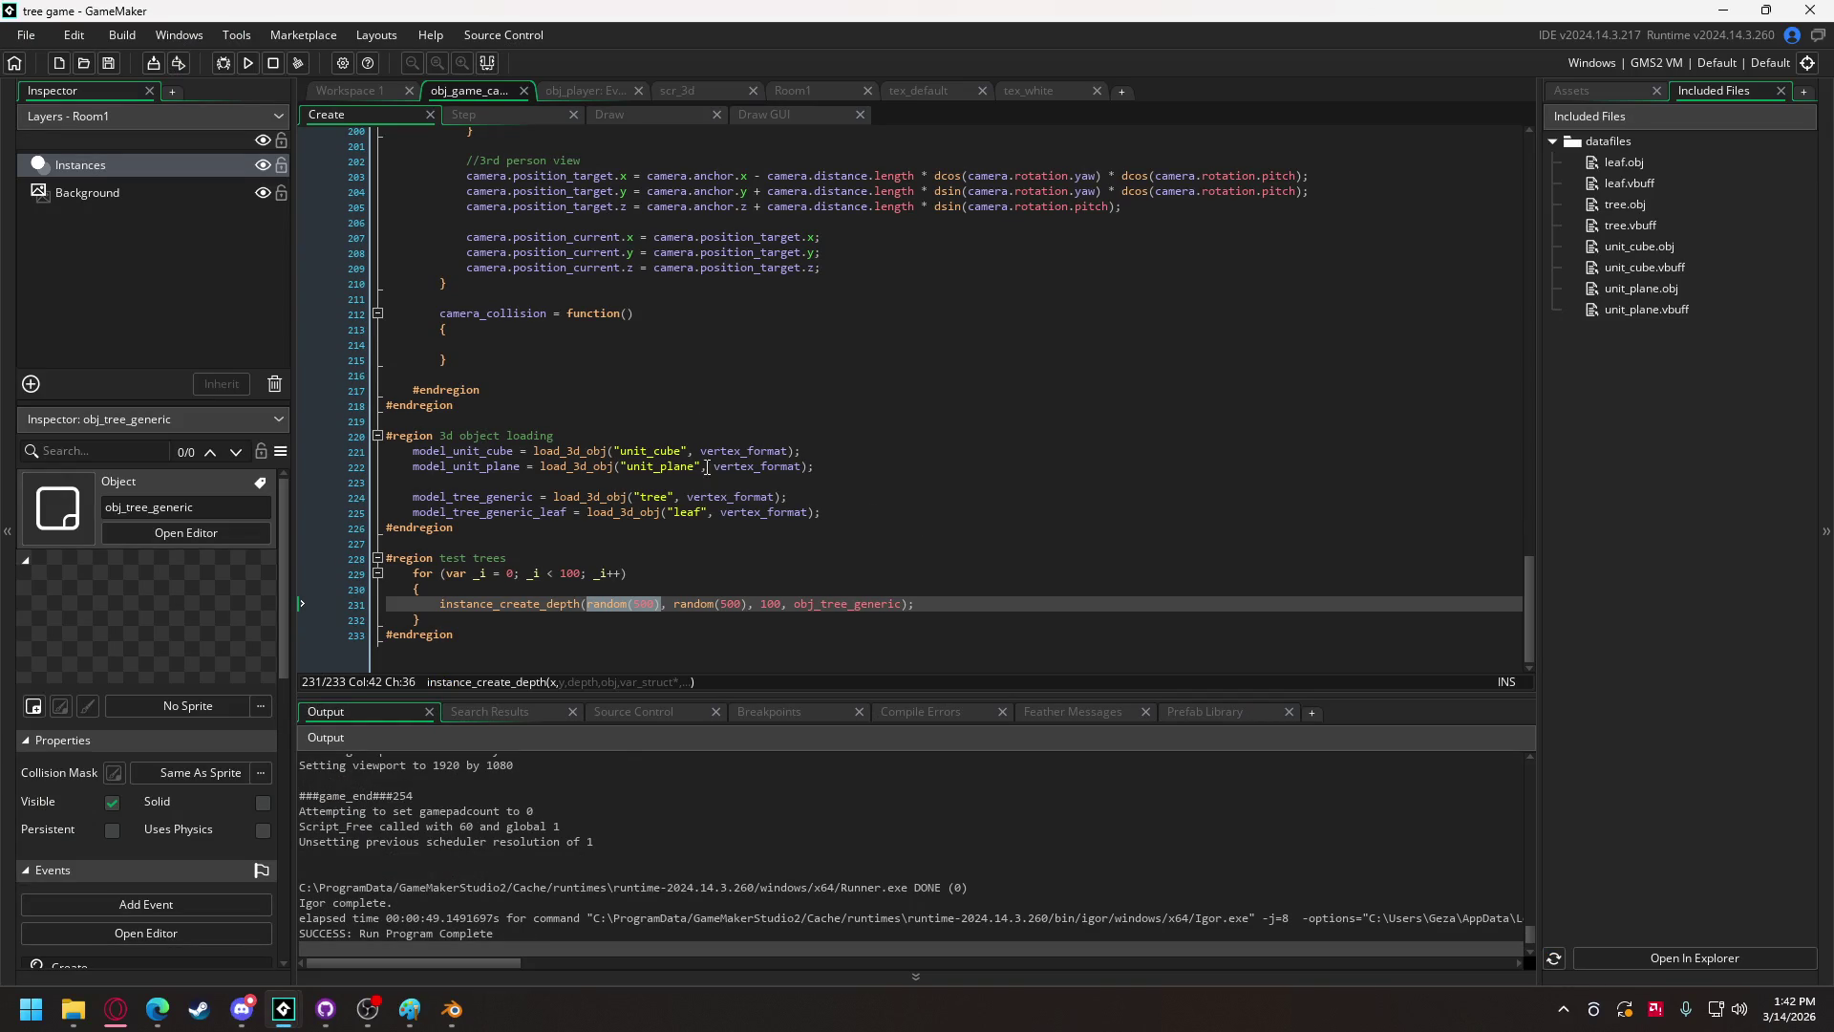
{"action": "left_click", "coordinate": [622, 115]}
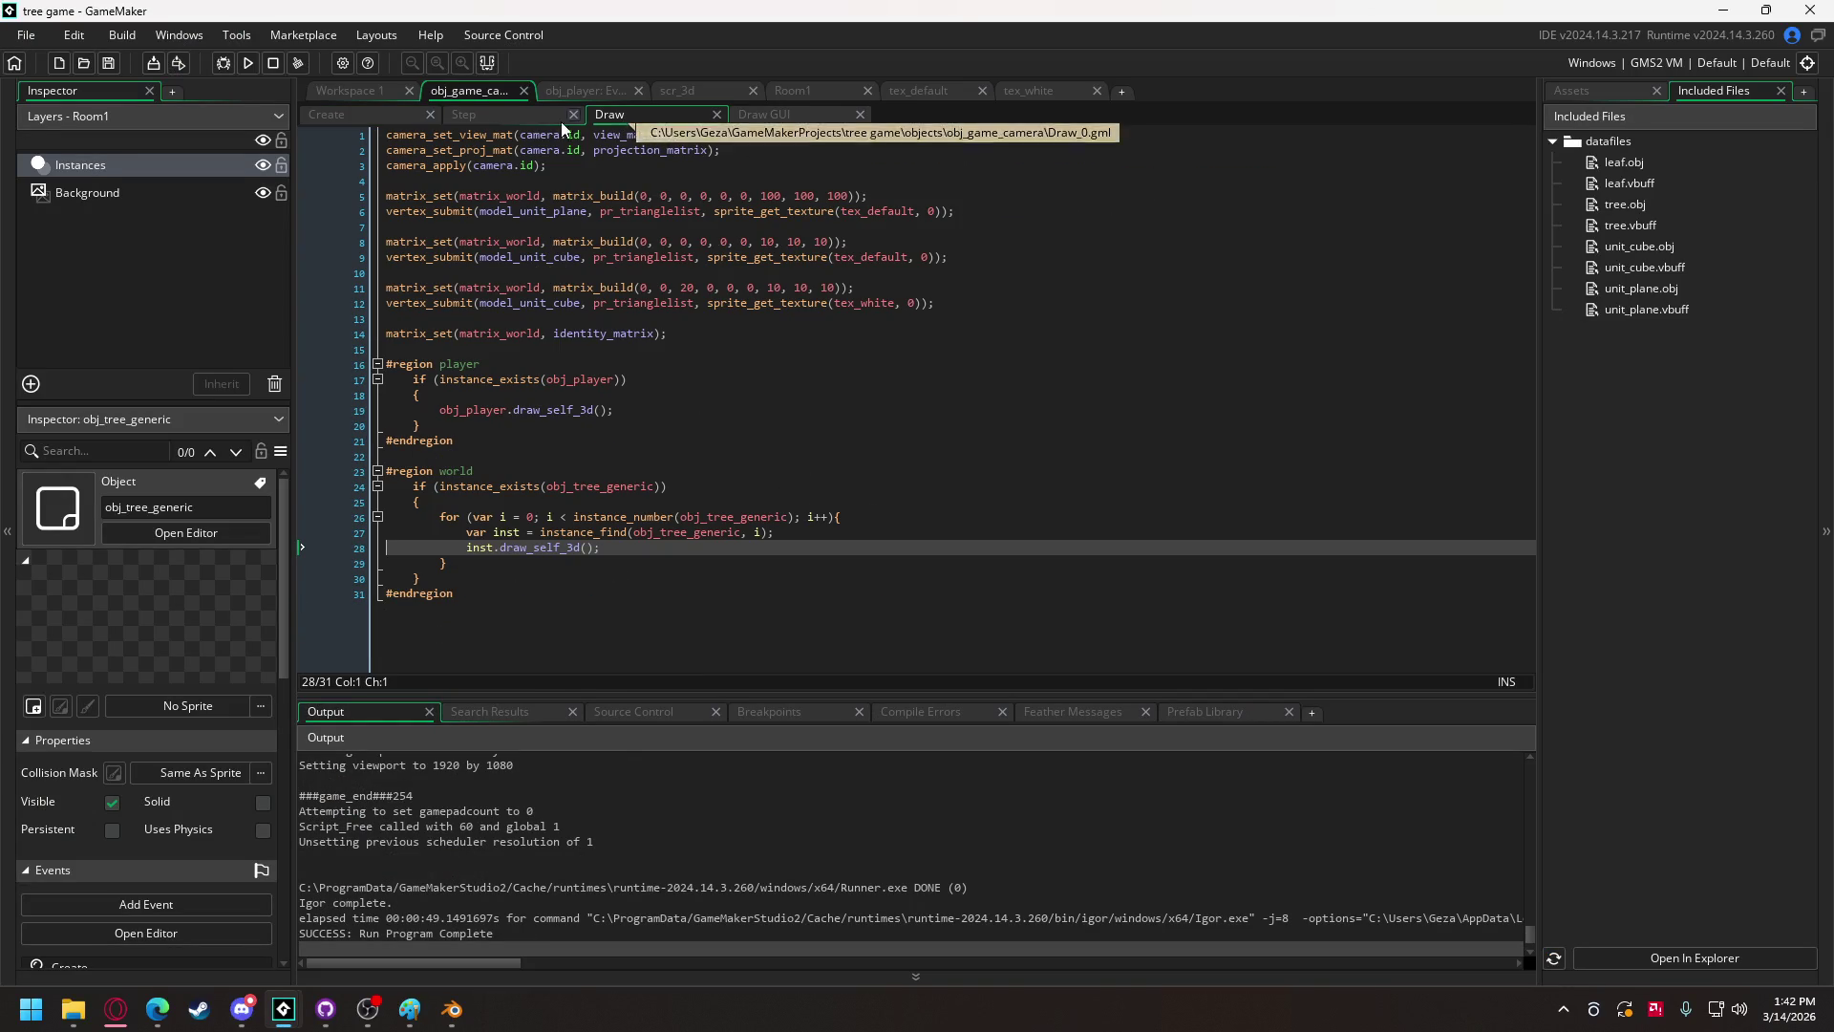
Step: Check obj_tree_generic's Create code, then find player_state_move in obj_player's Create event
{"action": "left_click", "coordinate": [393, 96]}
{"action": "mouse_move", "coordinate": [1108, 380]}
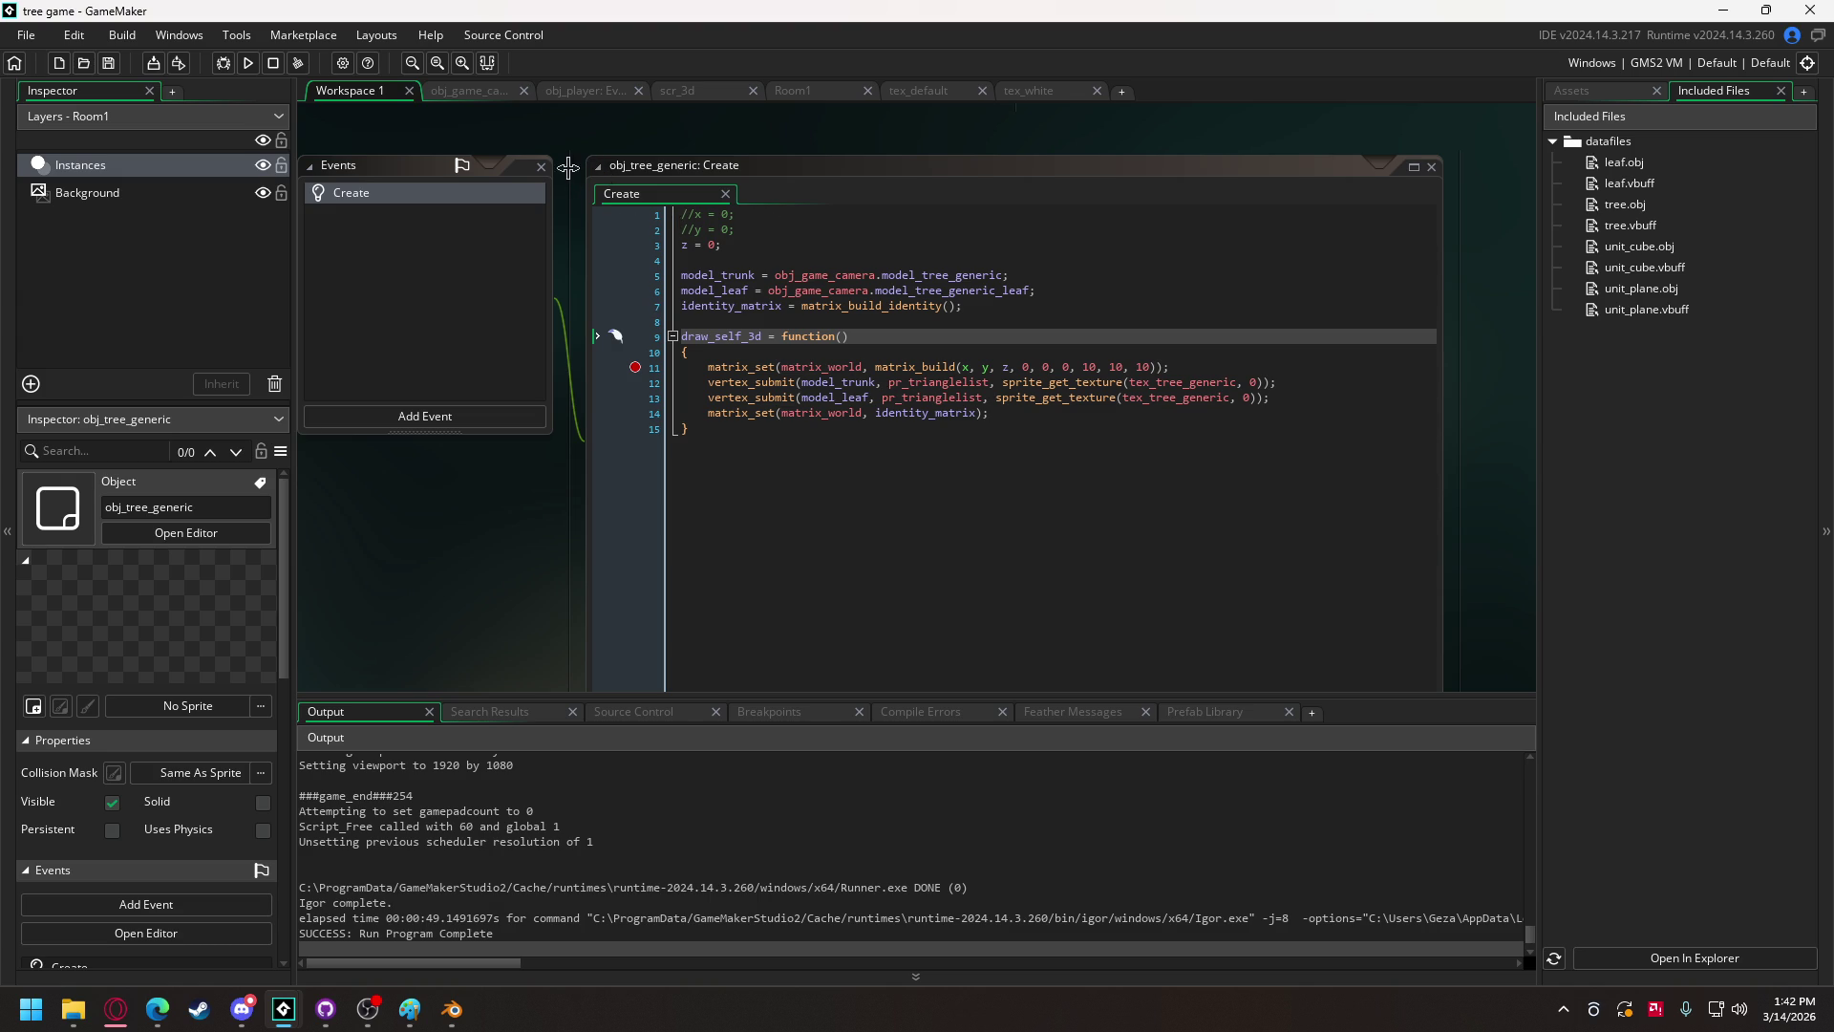
{"action": "left_click", "coordinate": [557, 91]}
{"action": "scroll", "coordinate": [526, 435], "scroll_direction": "down", "scroll_amount": 15}
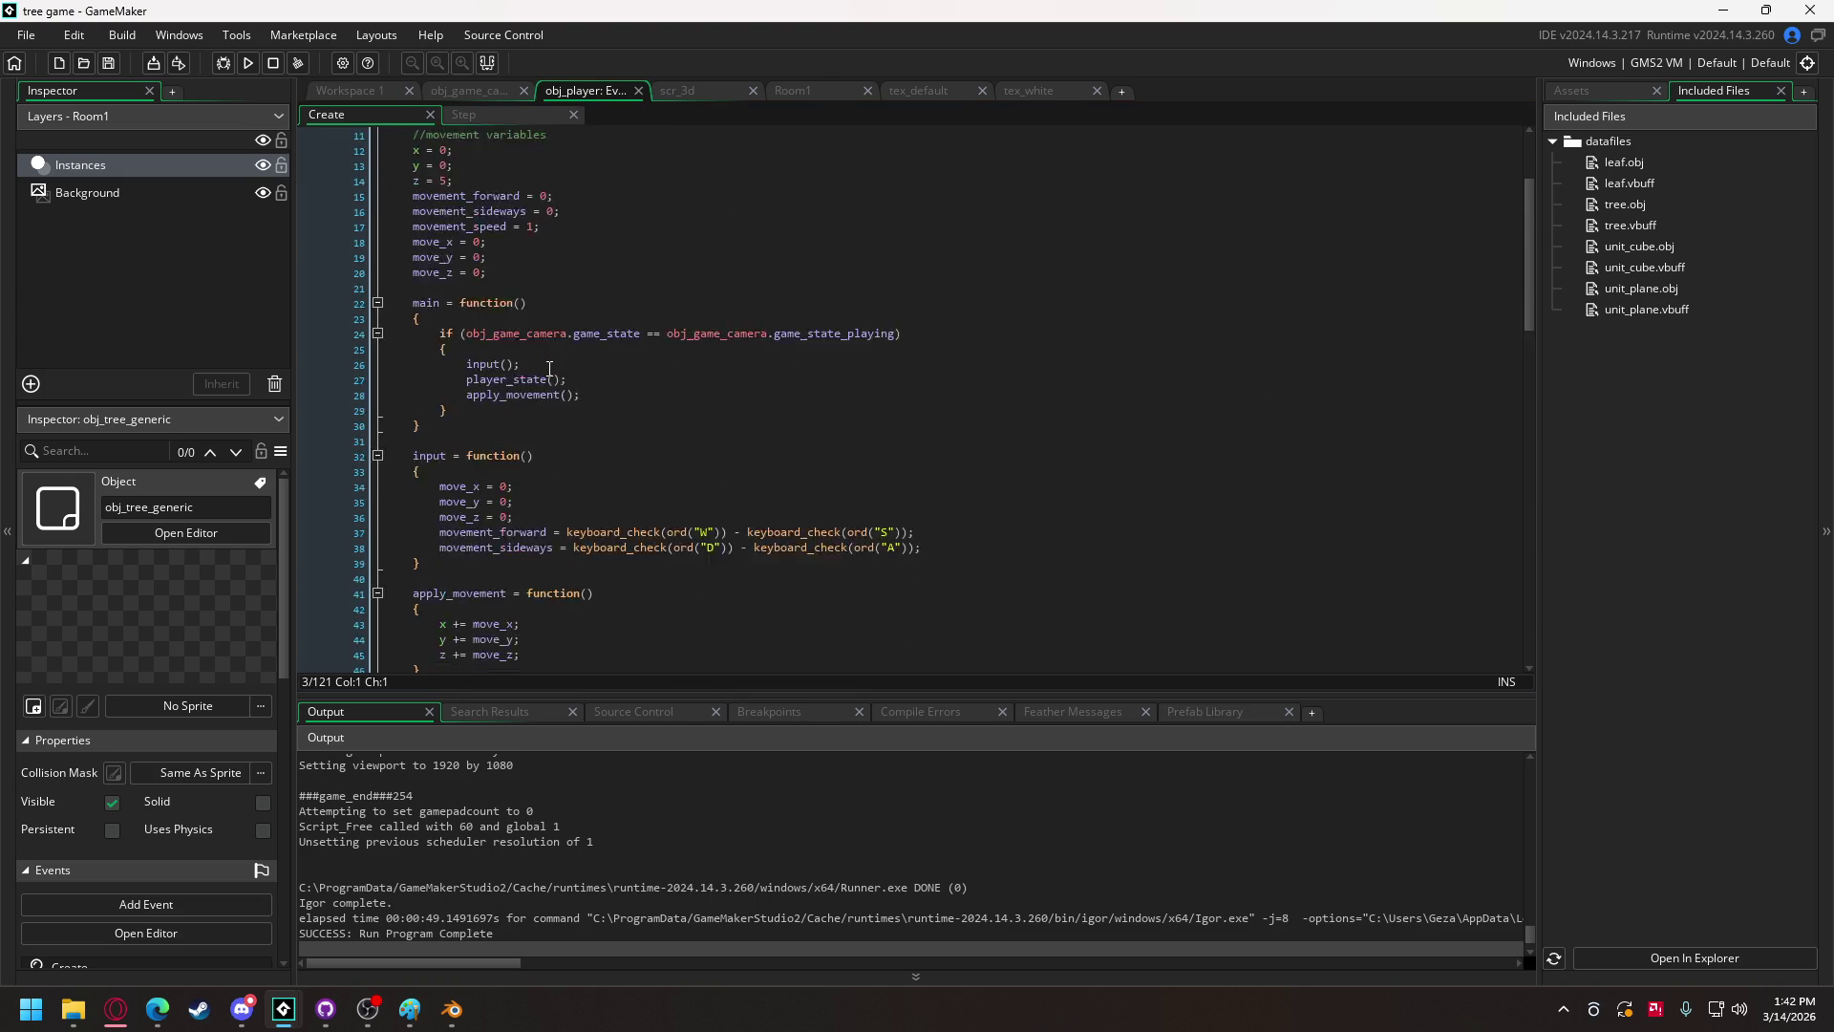
{"action": "scroll", "coordinate": [558, 356], "scroll_direction": "down", "scroll_amount": 7}
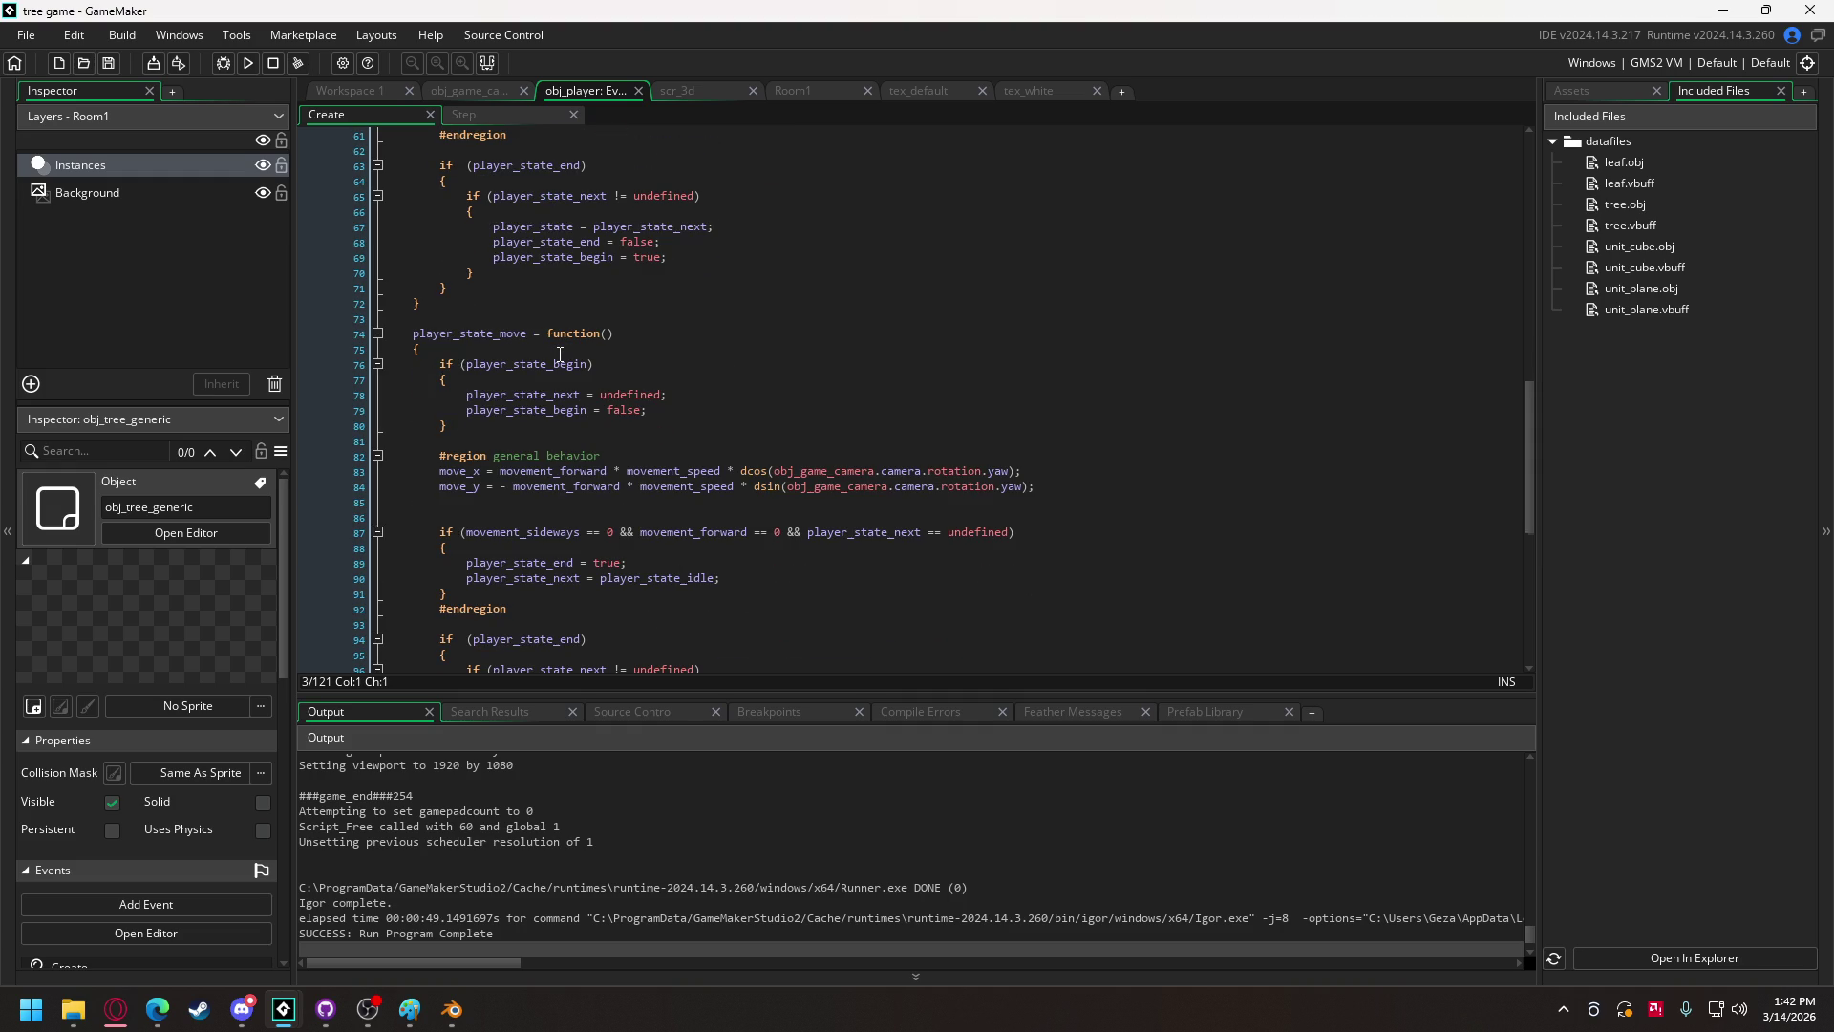
{"action": "scroll", "coordinate": [559, 354], "scroll_direction": "up", "scroll_amount": 3}
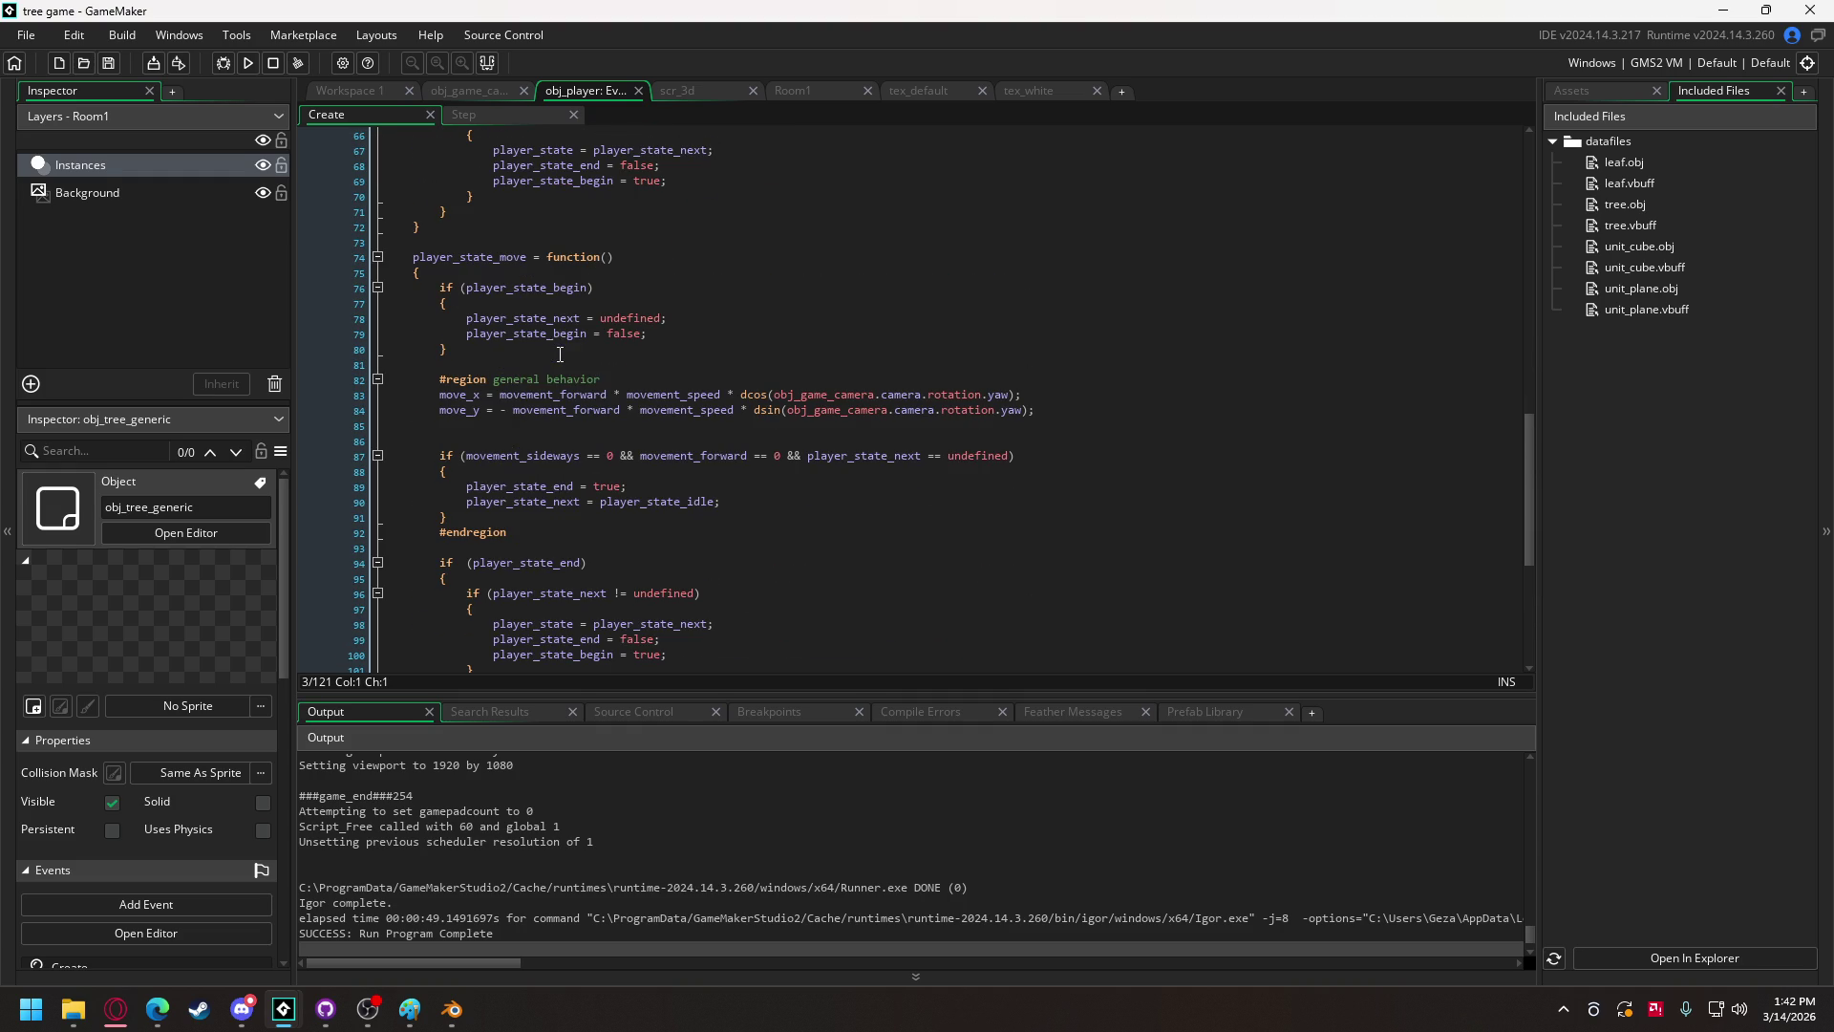
Step: Add a movement_sideways * movement_speed * dcos(yaw - 90) term to move_x on line 83
{"action": "left_click_drag", "start_coordinate": [500, 394], "coordinate": [1017, 397]}
{"action": "key", "text": "ctrl+c"}
{"action": "left_click", "coordinate": [1015, 397]}
{"action": "type", "text": "+"}
{"action": "key", "text": "ctrl+v"}
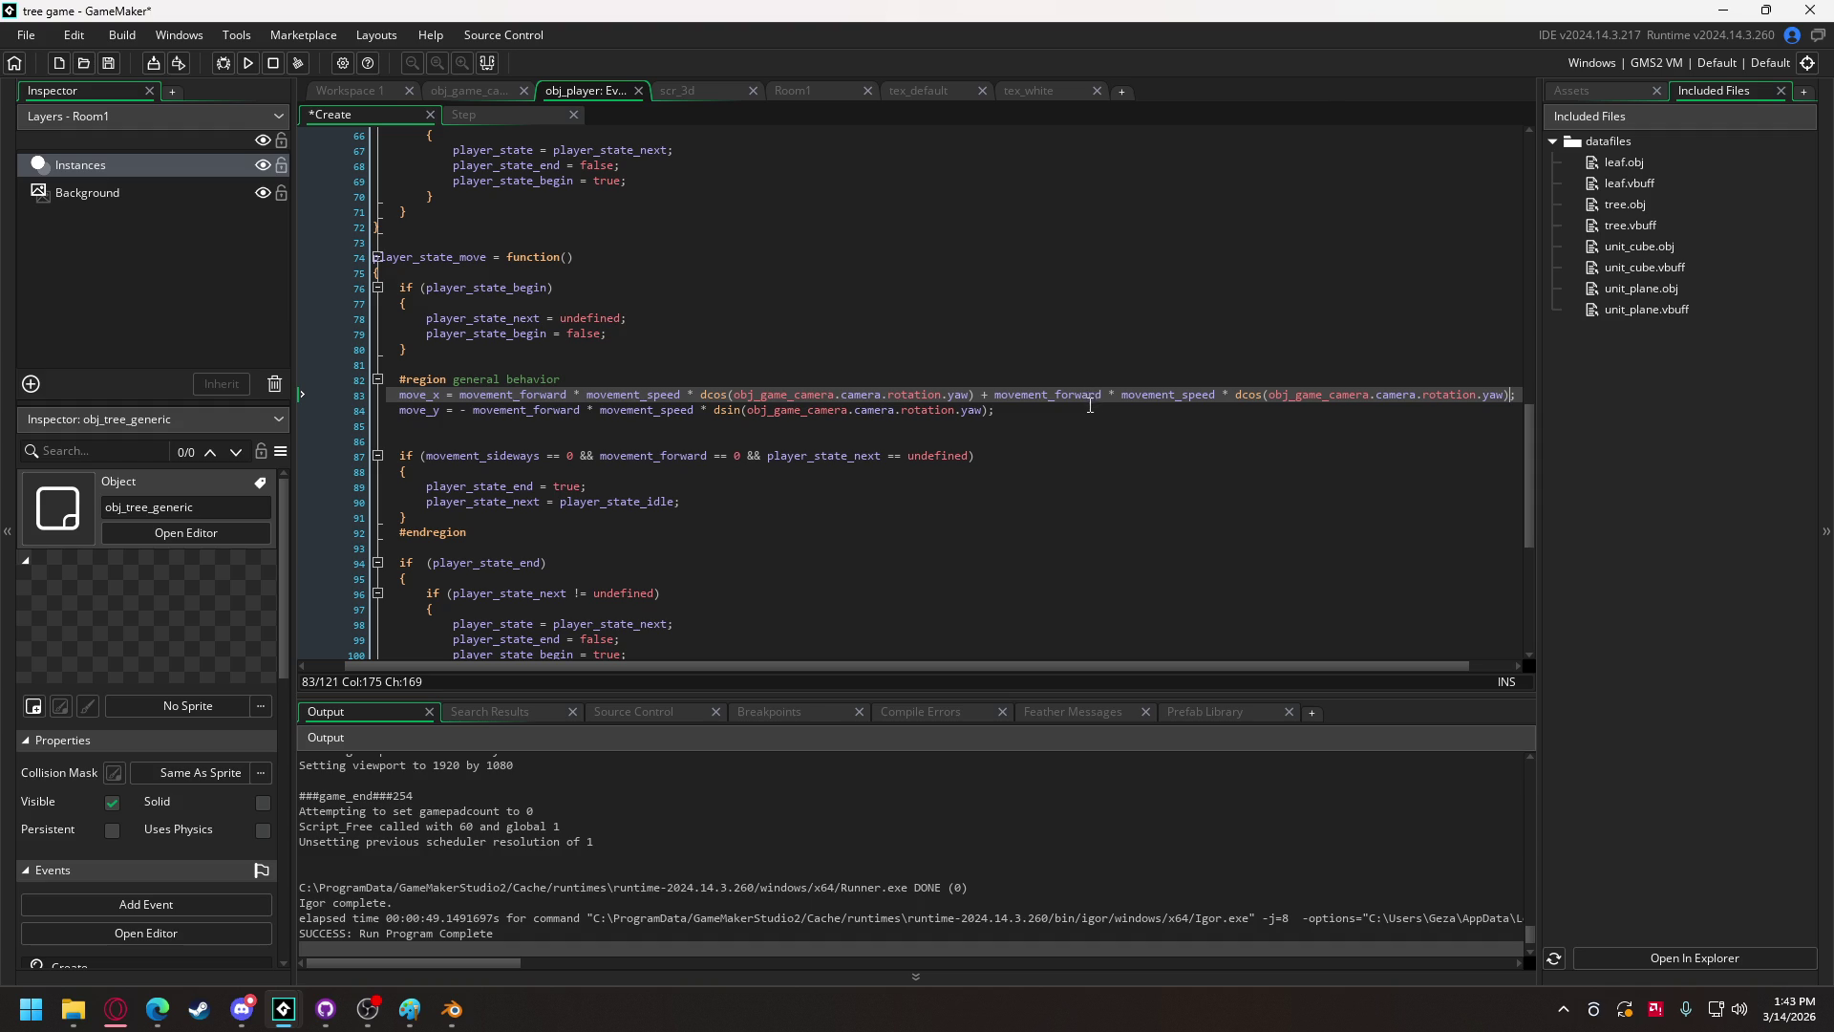
{"action": "left_click_drag", "start_coordinate": [1063, 394], "coordinate": [1102, 398]}
{"action": "type", "text": "s"}
{"action": "left_click", "coordinate": [1179, 413]}
{"action": "scroll", "coordinate": [1189, 665], "scroll_direction": "right", "scroll_amount": 2}
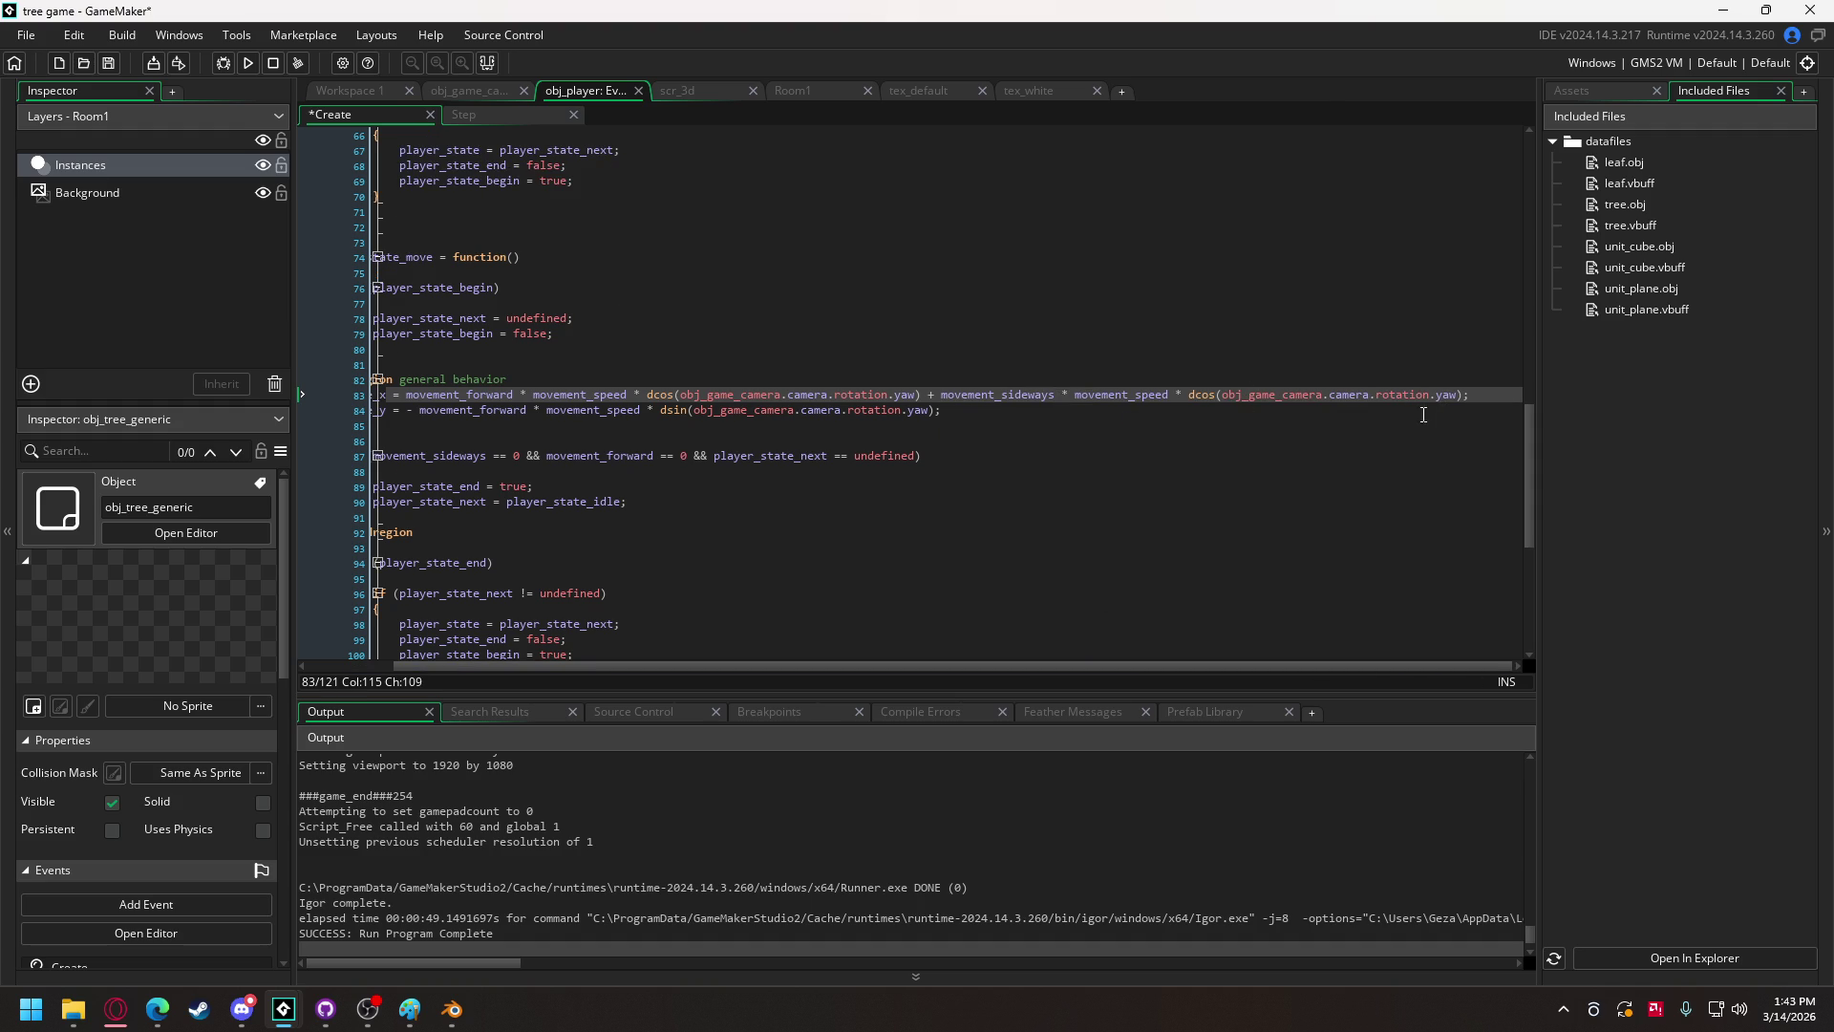
{"action": "left_click", "coordinate": [1458, 394]}
{"action": "type", "text": "-90"}
{"action": "key", "text": "Left"}
{"action": "key", "text": "Left"}
Step: Copy the sideways term into move_y on line 84, using dsin instead of dcos
{"action": "left_click_drag", "start_coordinate": [923, 395], "coordinate": [1498, 400]}
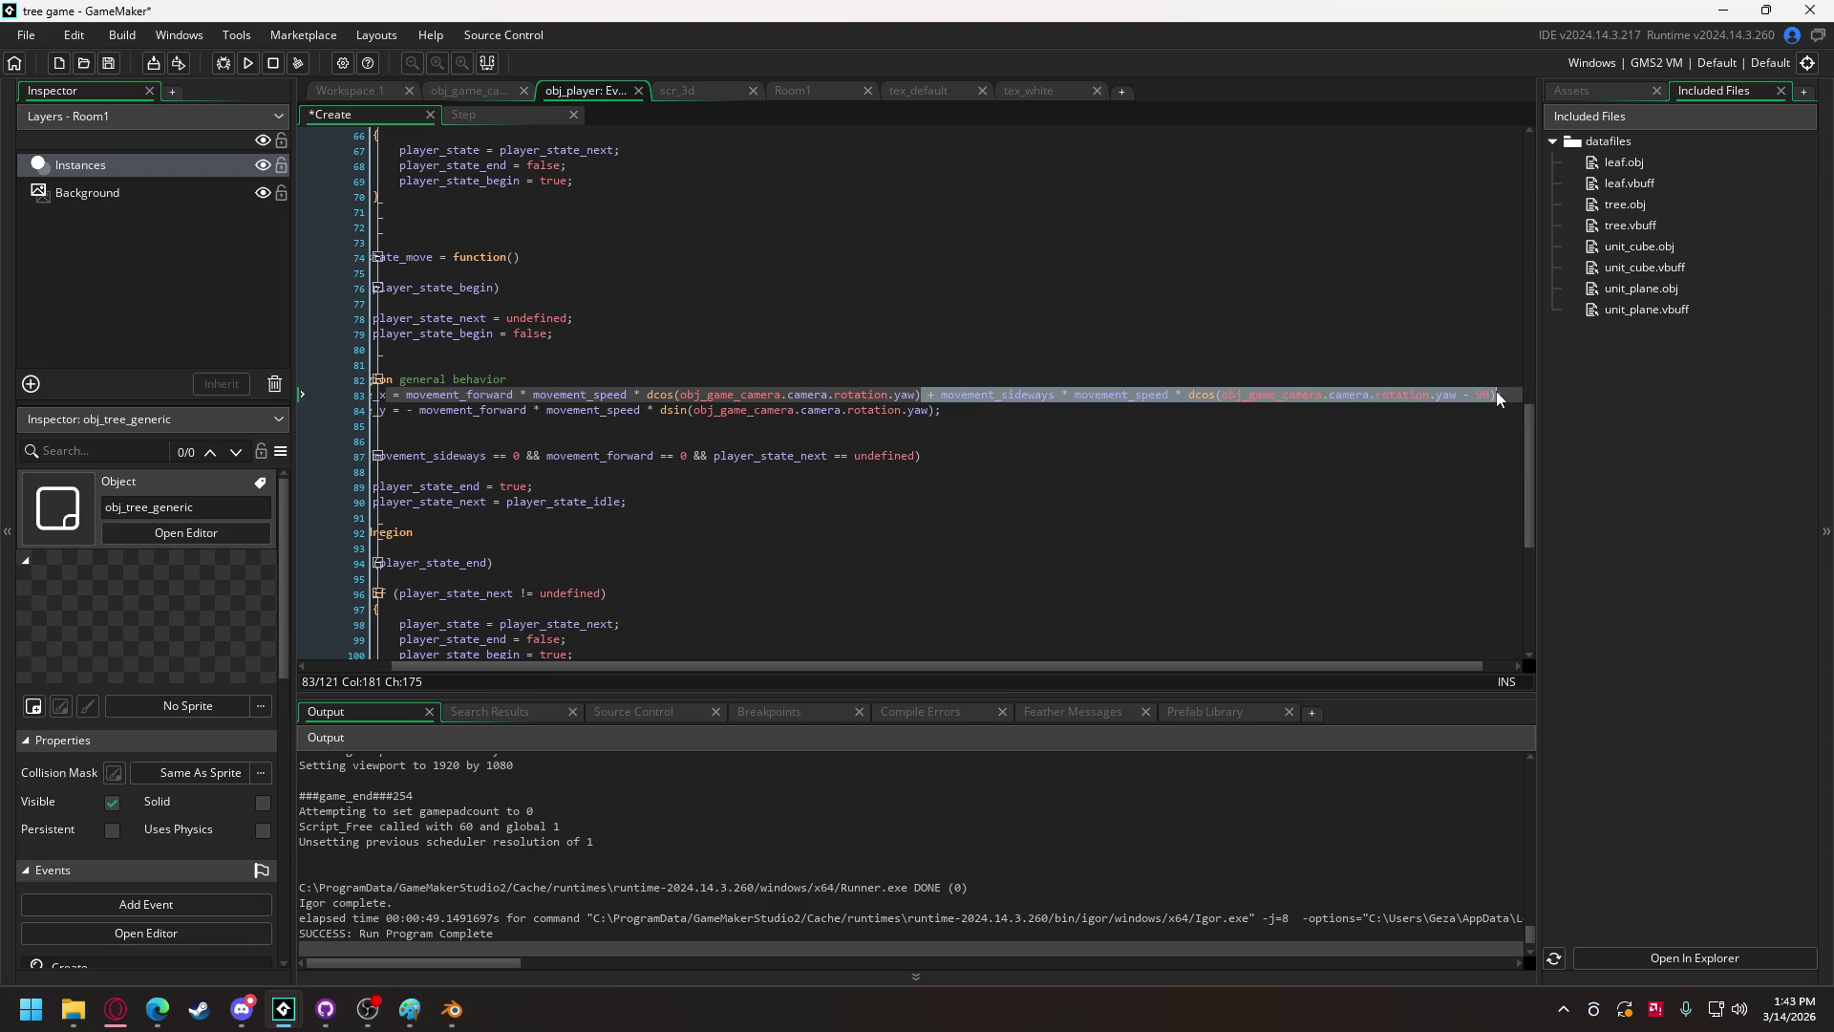
{"action": "key", "text": "ctrl+c"}
{"action": "left_click", "coordinate": [938, 410]}
{"action": "key", "text": "ctrl+v"}
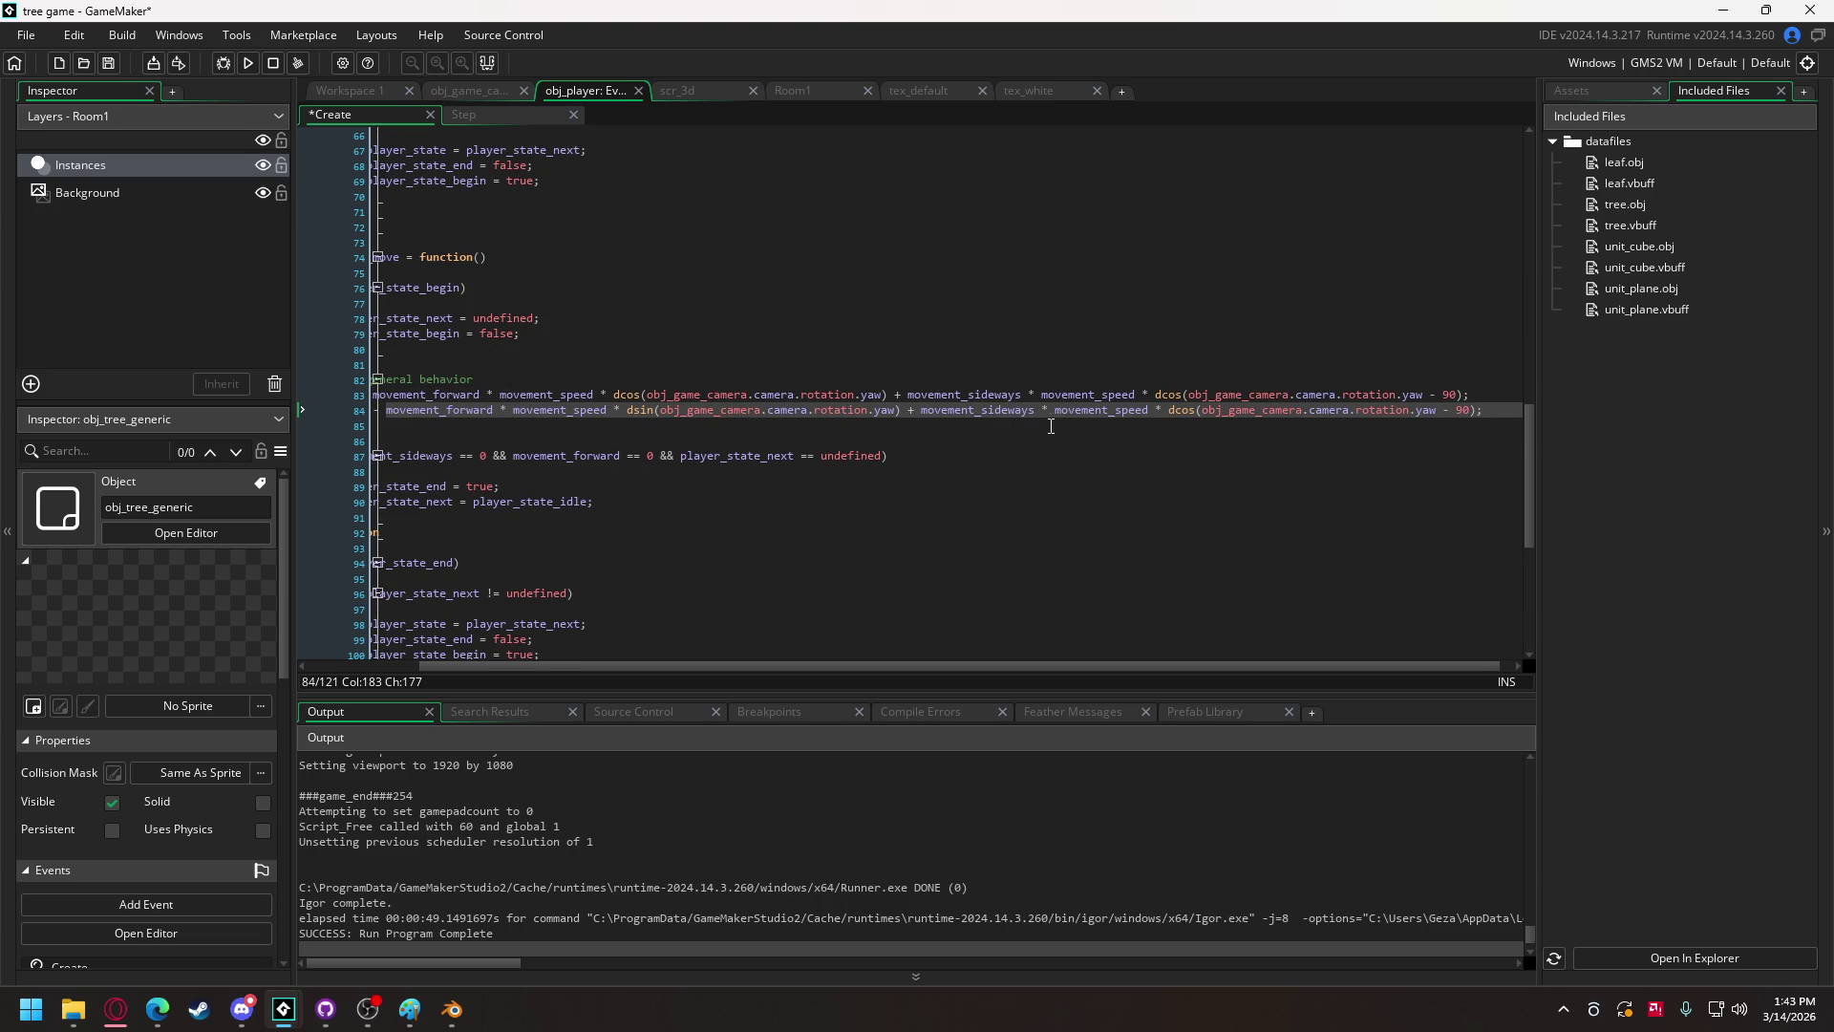
{"action": "double_click", "coordinate": [1177, 410]}
{"action": "type", "text": "dsin"}
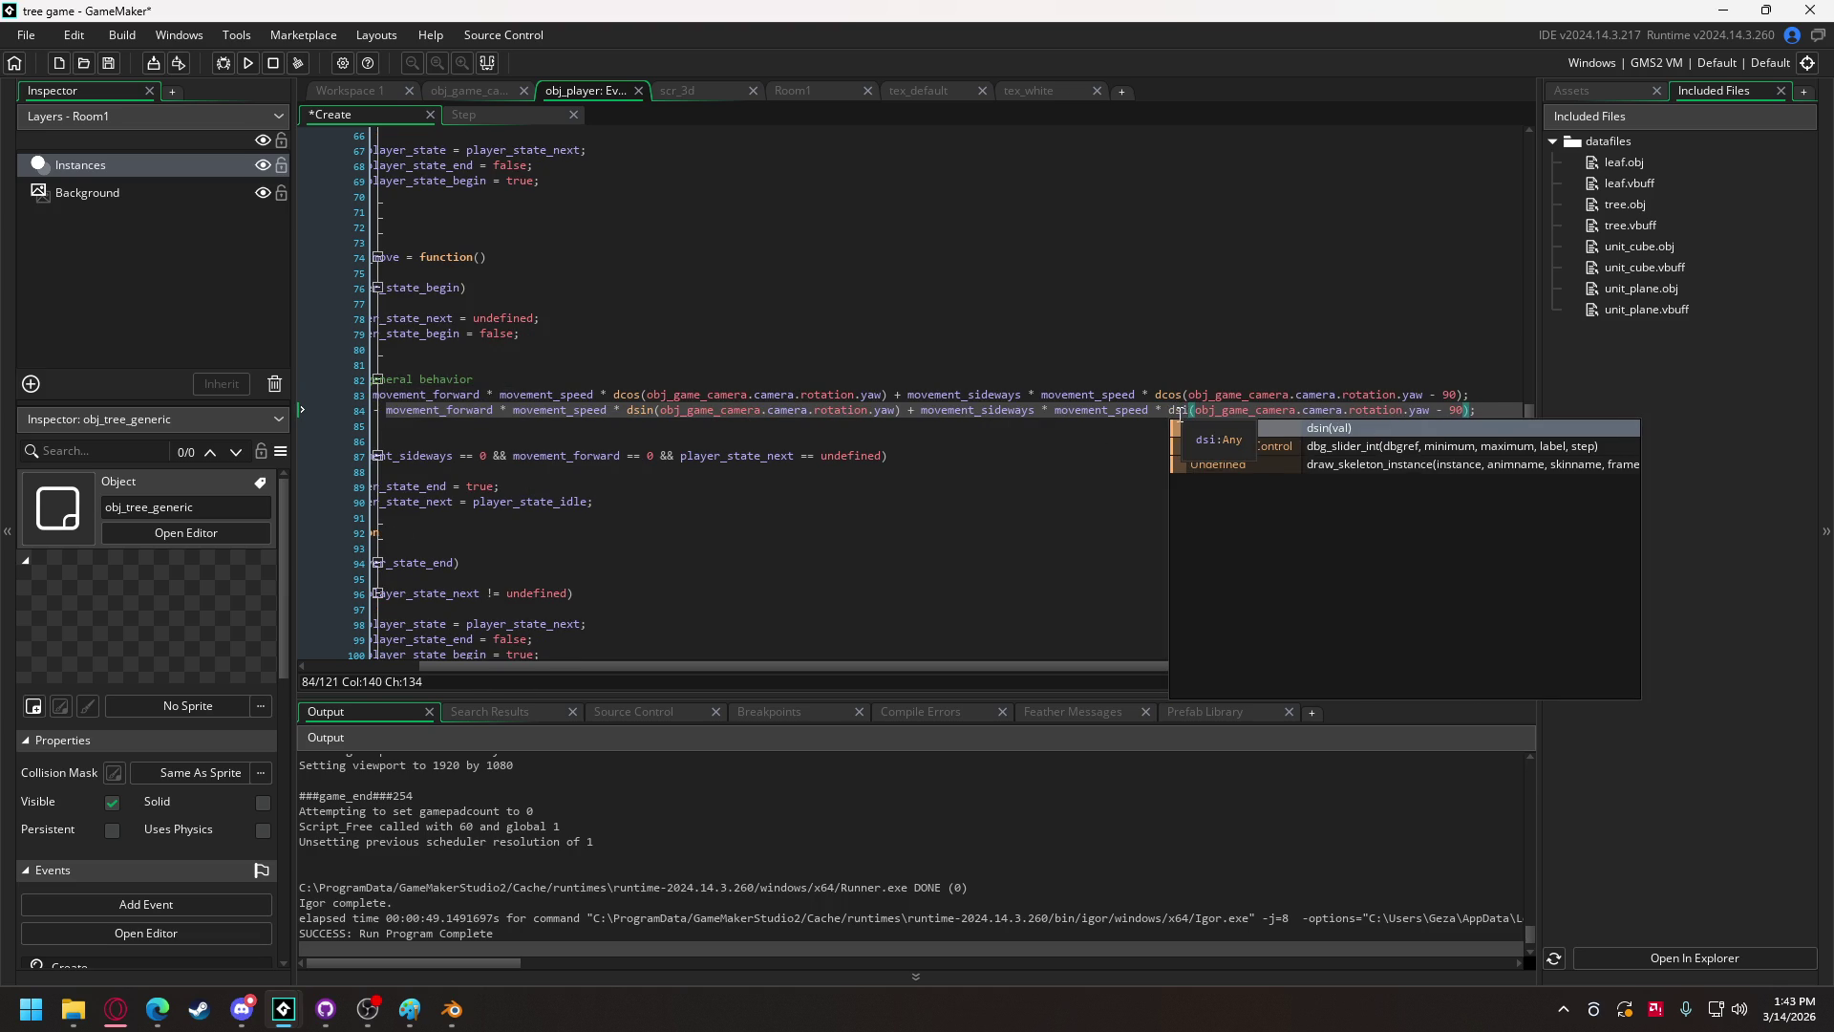
{"action": "left_click", "coordinate": [912, 412]}
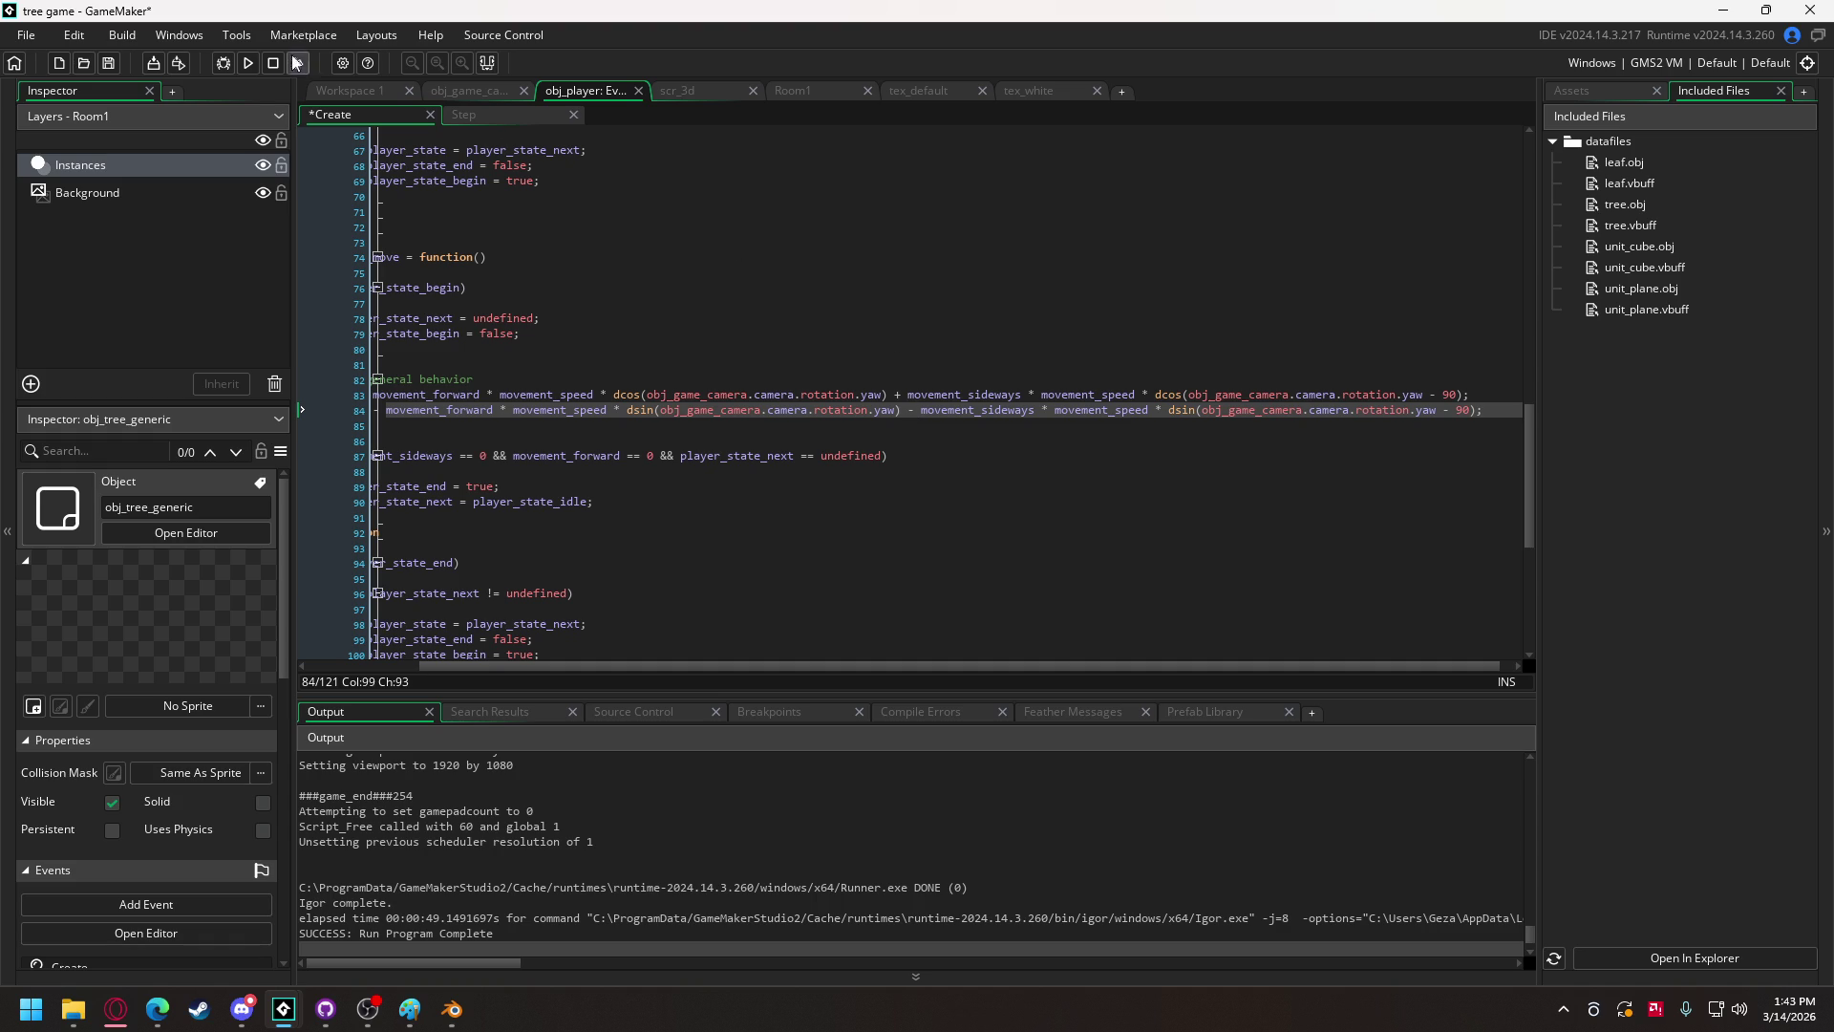
Step: Save and run the game with F5 to test sideways movement, then close it
{"action": "key", "text": "F5"}
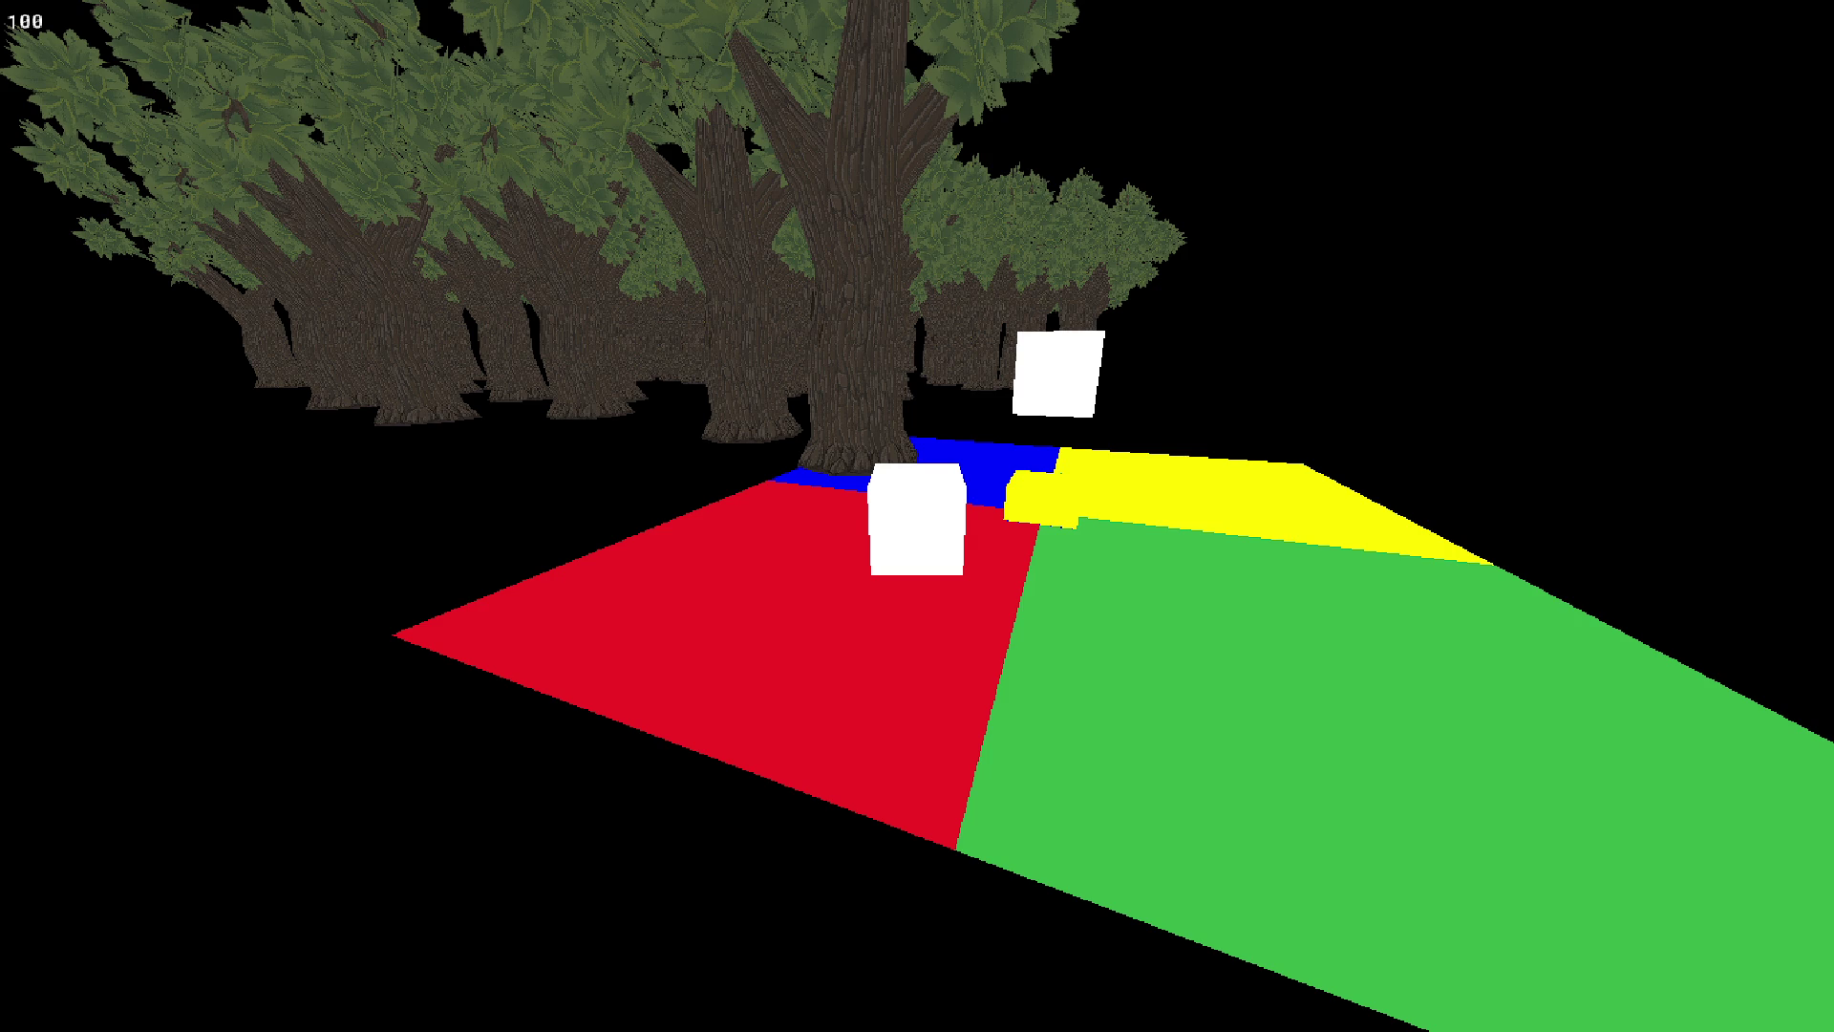
{"action": "key", "text": "alt+F4"}
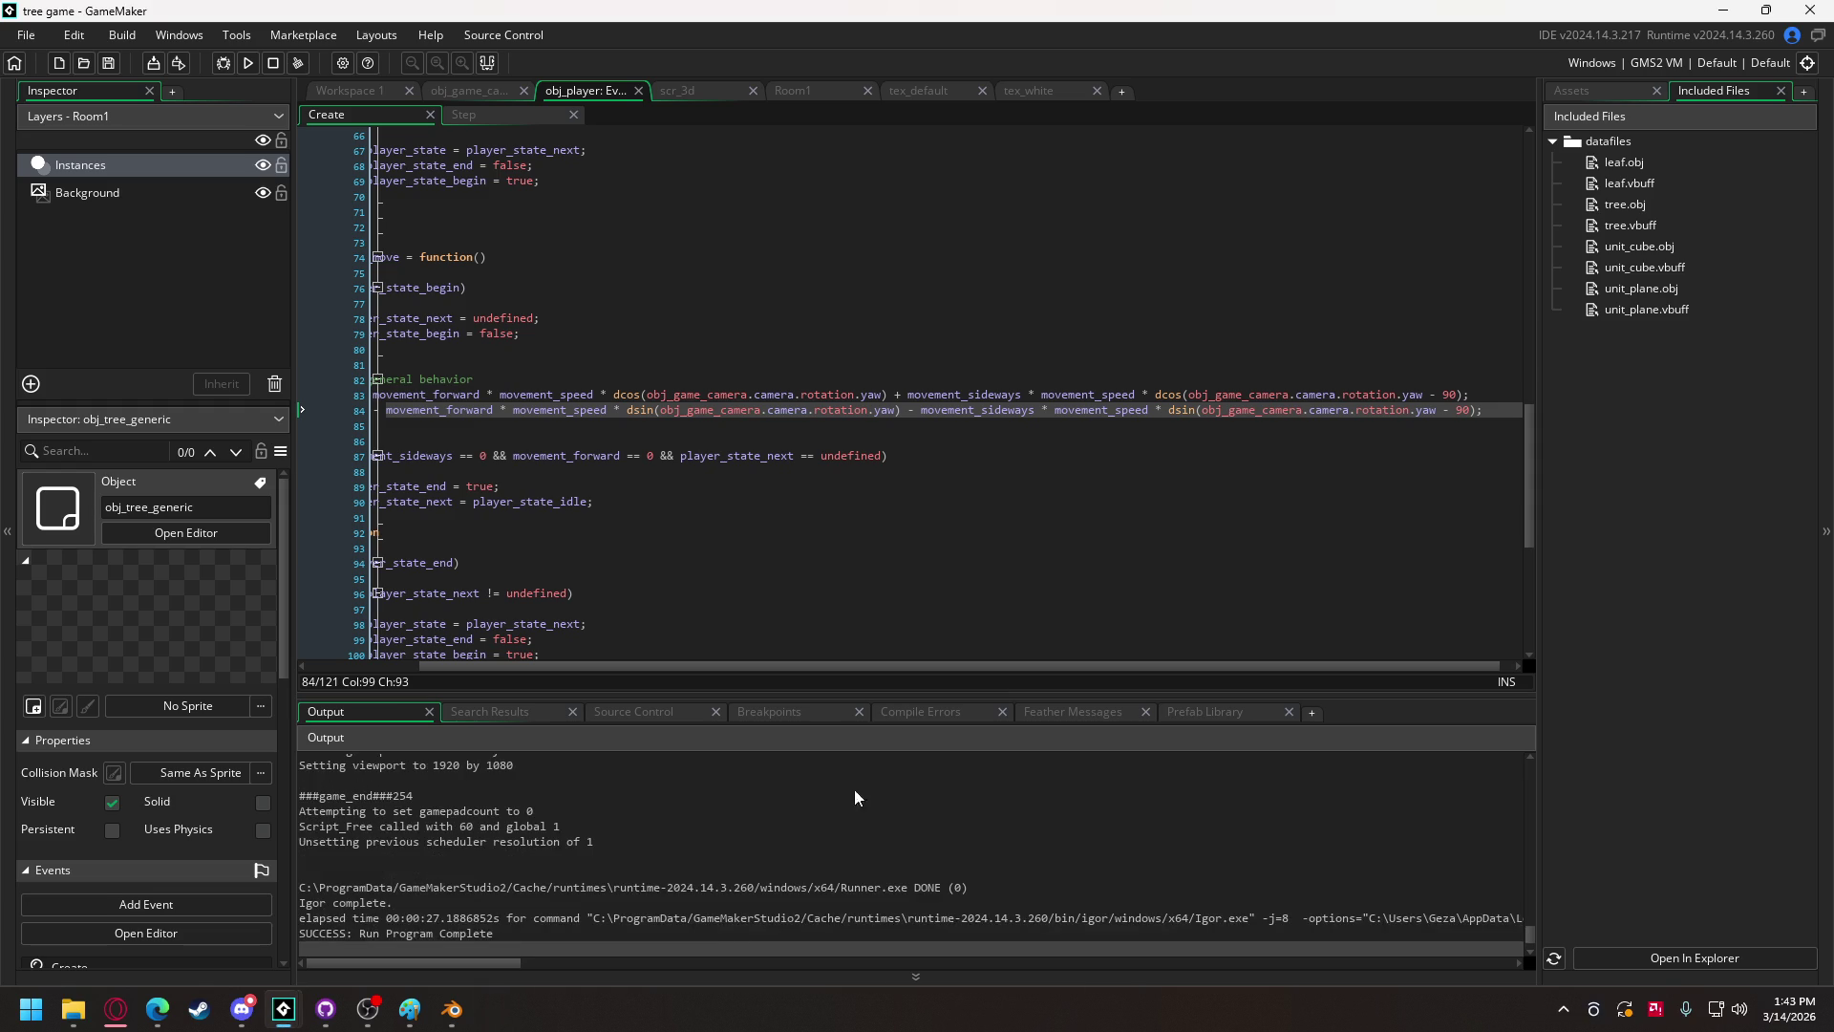
Step: In Paint, sketch a narrow crossed box and a wavy-lined box beside it
{"action": "left_click", "coordinate": [410, 1010]}
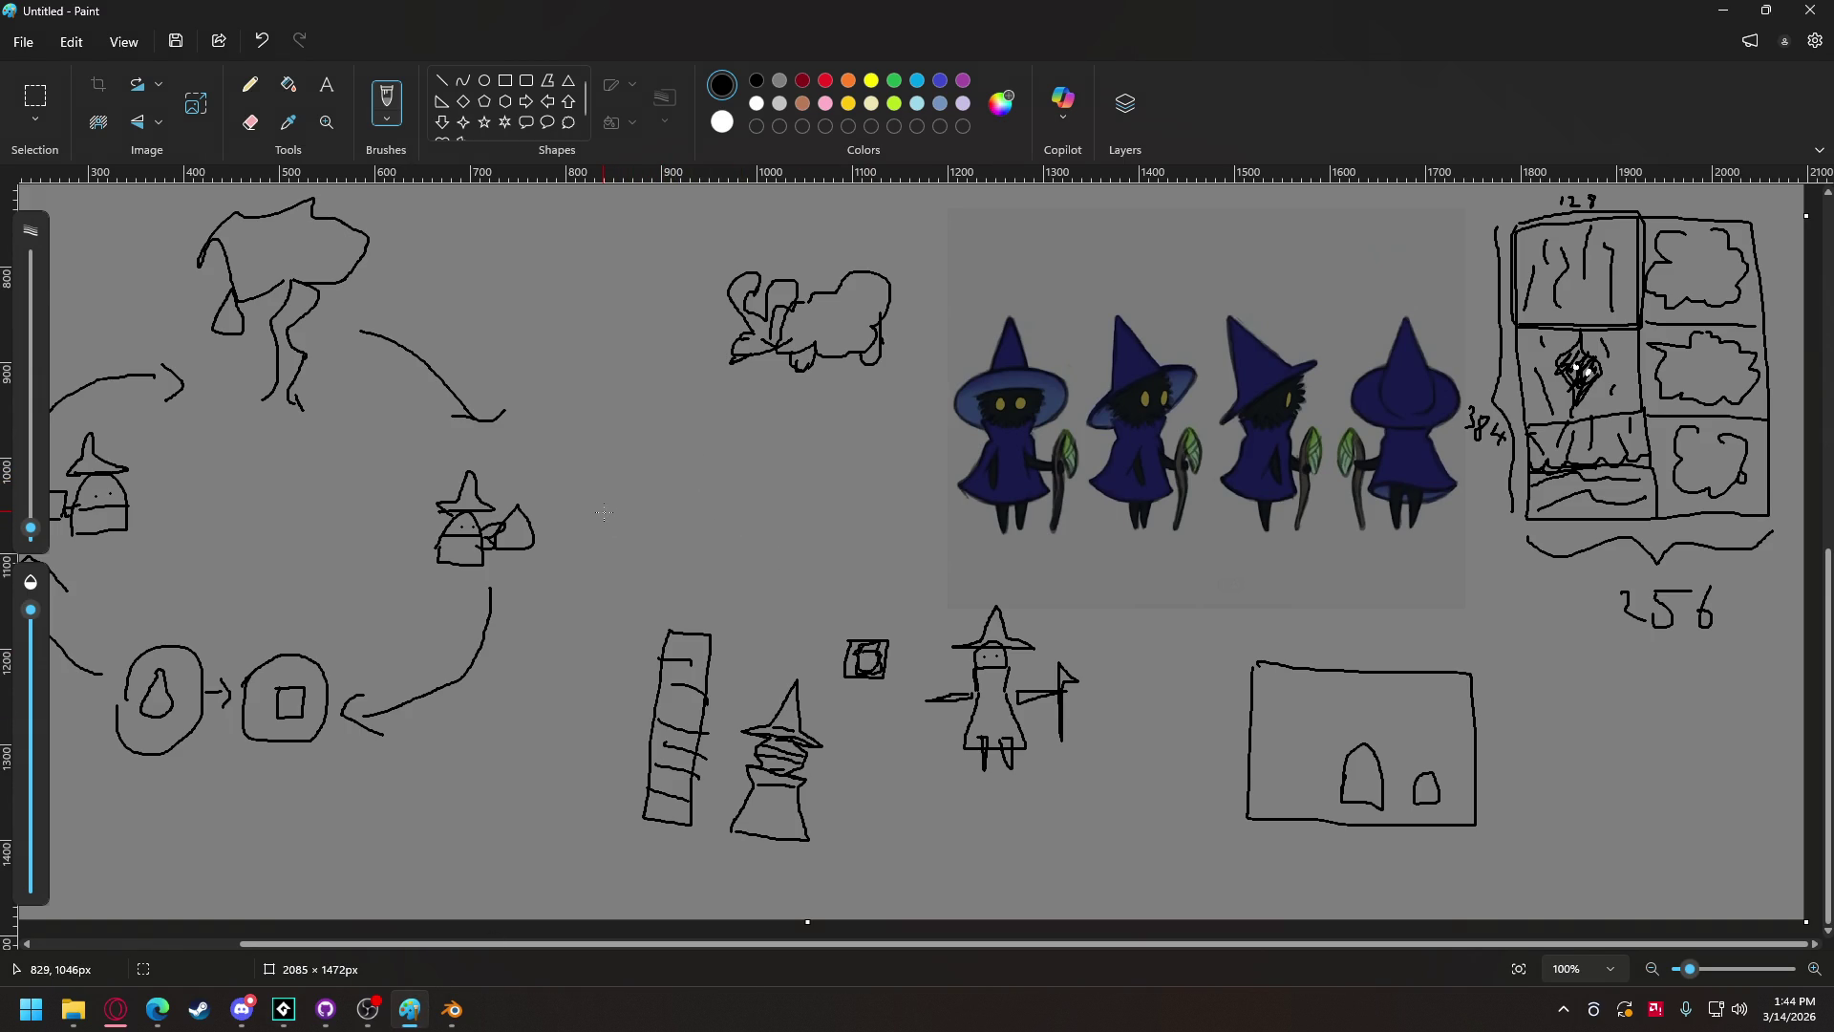
{"action": "mouse_move", "coordinate": [601, 524]}
{"action": "left_mouse_down"}
{"action": "mouse_move", "coordinate": [600, 426]}
{"action": "mouse_move", "coordinate": [630, 422]}
{"action": "mouse_move", "coordinate": [630, 539]}
{"action": "left_mouse_up"}
{"action": "mouse_move", "coordinate": [615, 478]}
{"action": "left_mouse_down"}
{"action": "mouse_move", "coordinate": [625, 424]}
{"action": "mouse_move", "coordinate": [627, 538]}
{"action": "left_mouse_up"}
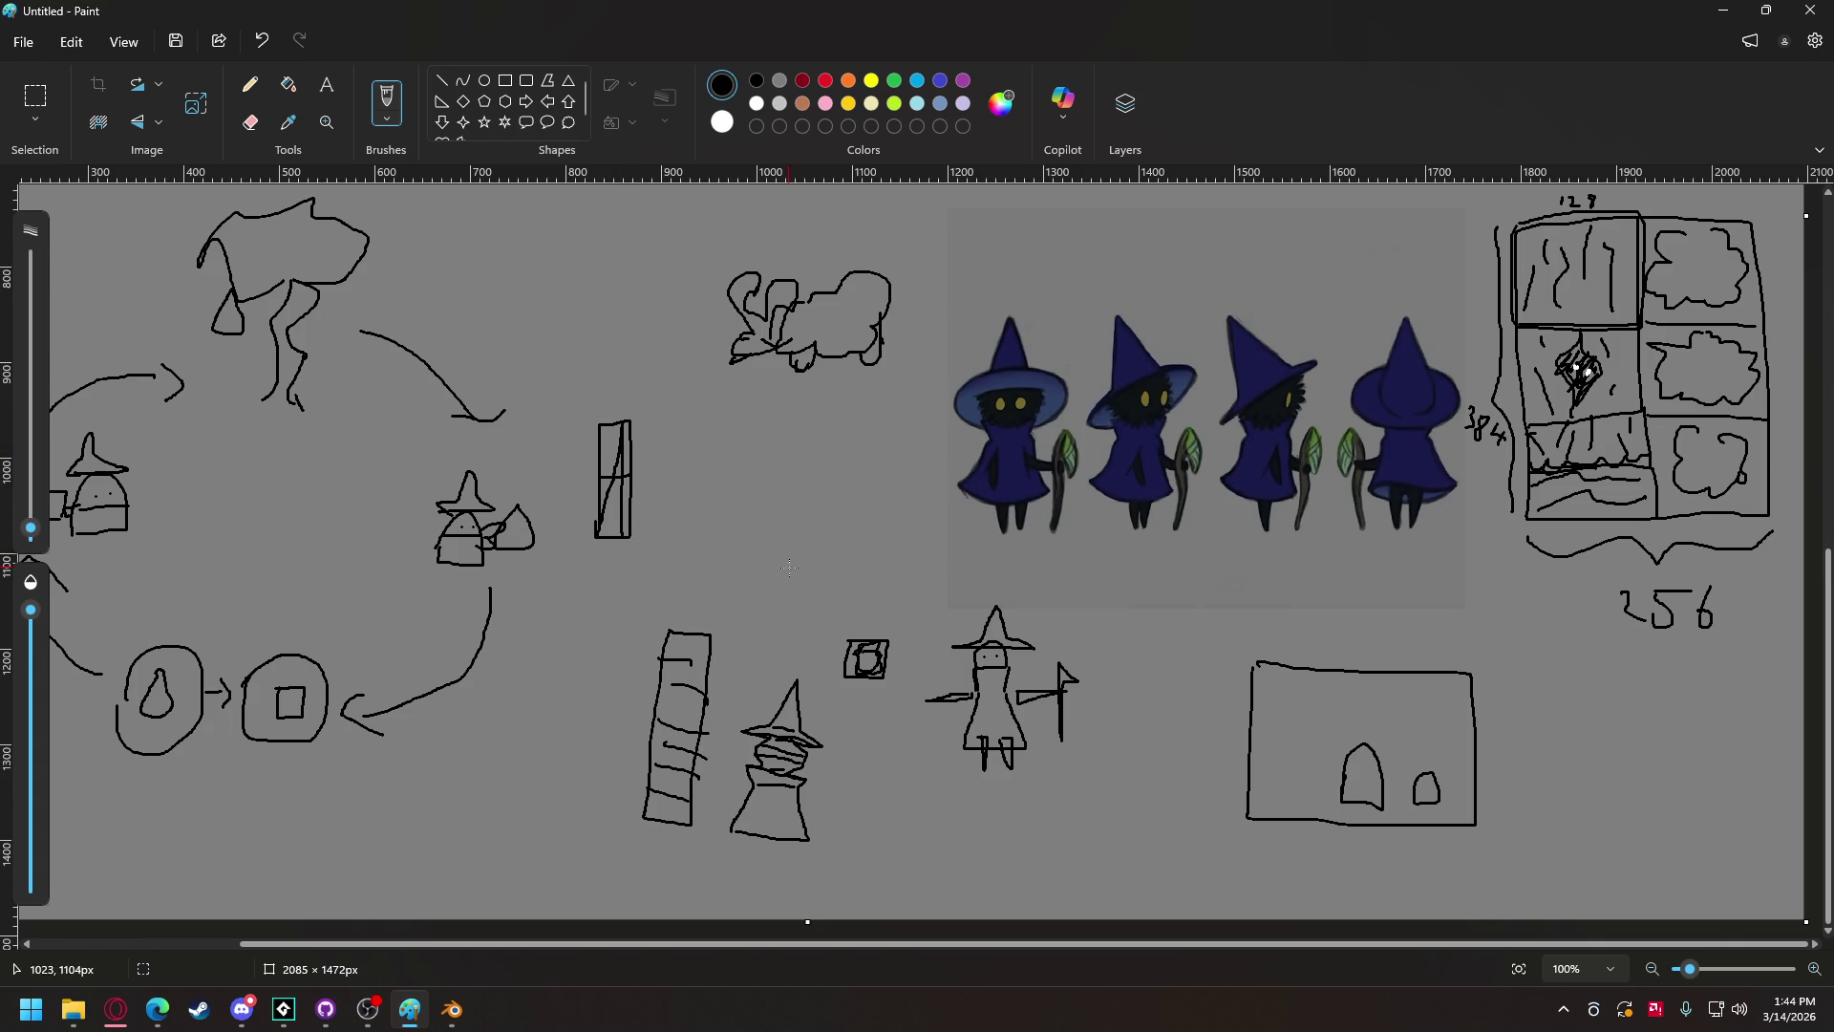
{"action": "left_click_drag", "start_coordinate": [657, 538], "coordinate": [783, 538]}
{"action": "mouse_move", "coordinate": [656, 538]}
{"action": "left_mouse_down"}
{"action": "mouse_move", "coordinate": [654, 438]}
{"action": "mouse_move", "coordinate": [774, 449]}
{"action": "mouse_move", "coordinate": [783, 538]}
{"action": "left_mouse_up"}
{"action": "mouse_move", "coordinate": [659, 491]}
{"action": "left_mouse_down"}
{"action": "mouse_move", "coordinate": [663, 466]}
{"action": "mouse_move", "coordinate": [772, 477]}
{"action": "mouse_move", "coordinate": [781, 535]}
{"action": "left_mouse_up"}
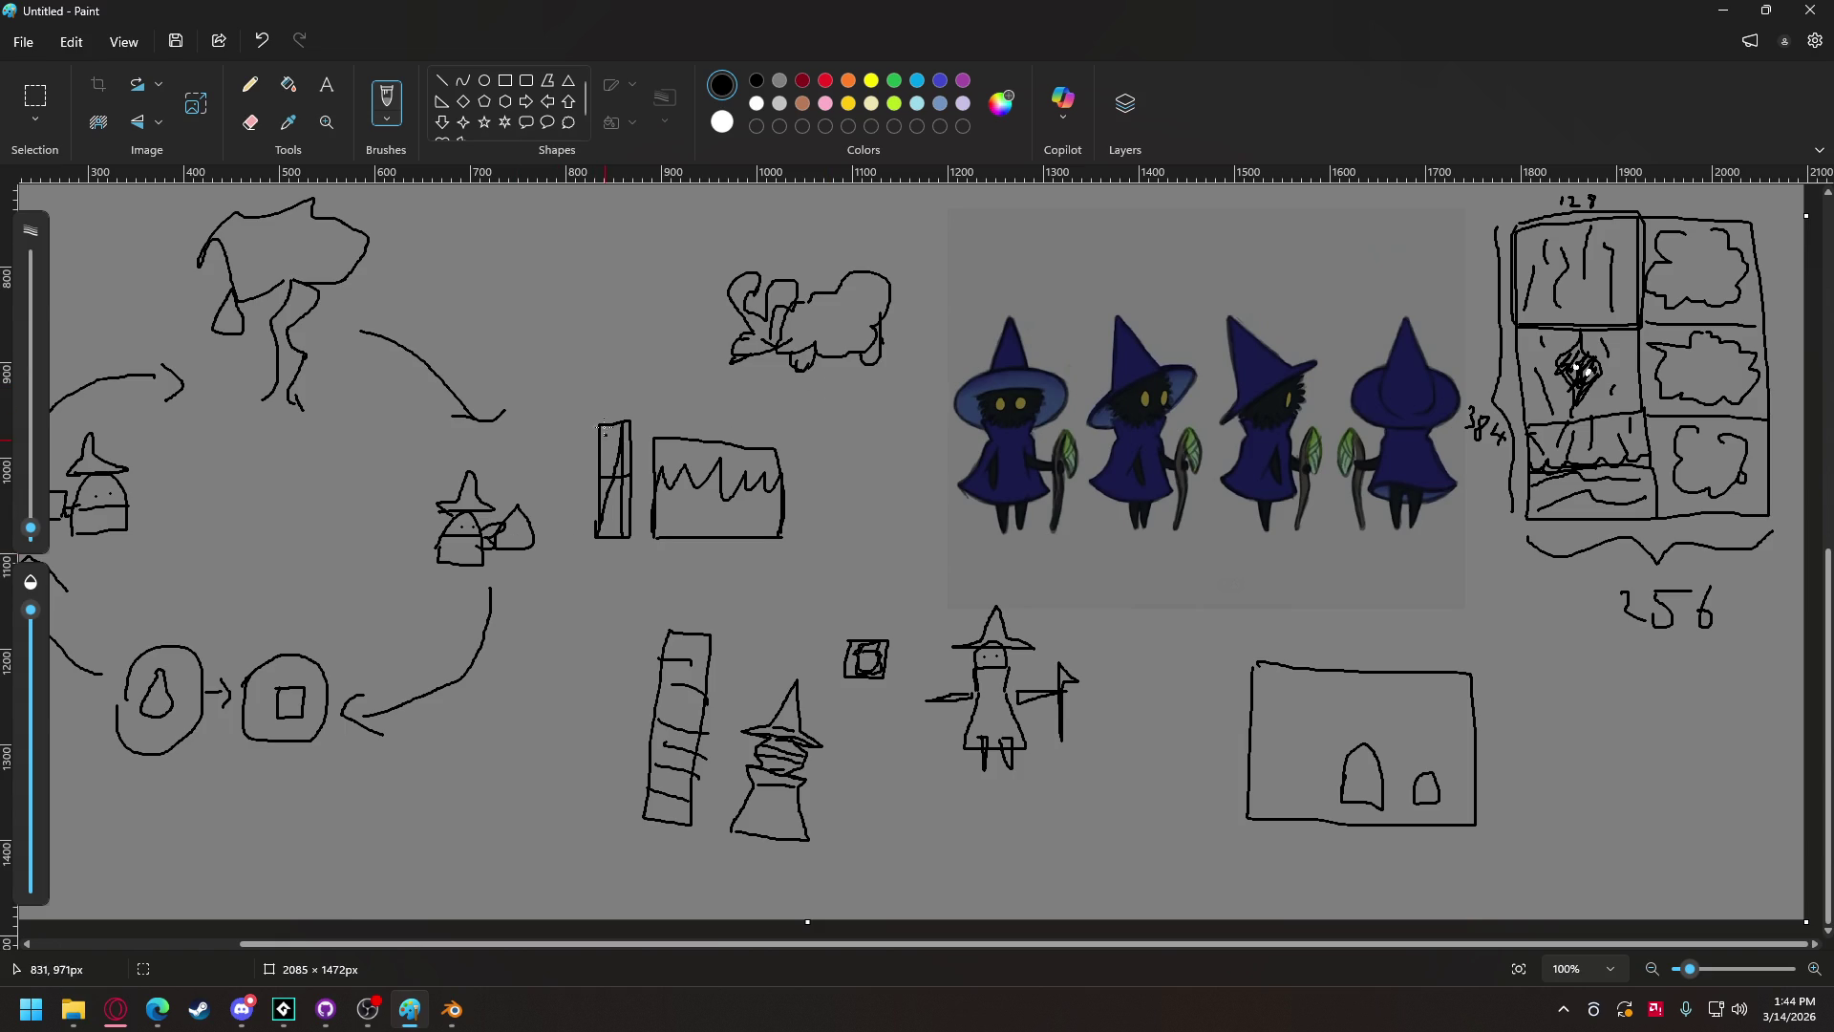
Step: Circle both boxes and sketch a slanted parallelogram to their right
{"action": "mouse_move", "coordinate": [579, 430]}
{"action": "left_mouse_down"}
{"action": "mouse_move", "coordinate": [580, 501]}
{"action": "mouse_move", "coordinate": [644, 480]}
{"action": "mouse_move", "coordinate": [591, 396]}
{"action": "mouse_move", "coordinate": [581, 434]}
{"action": "left_mouse_up"}
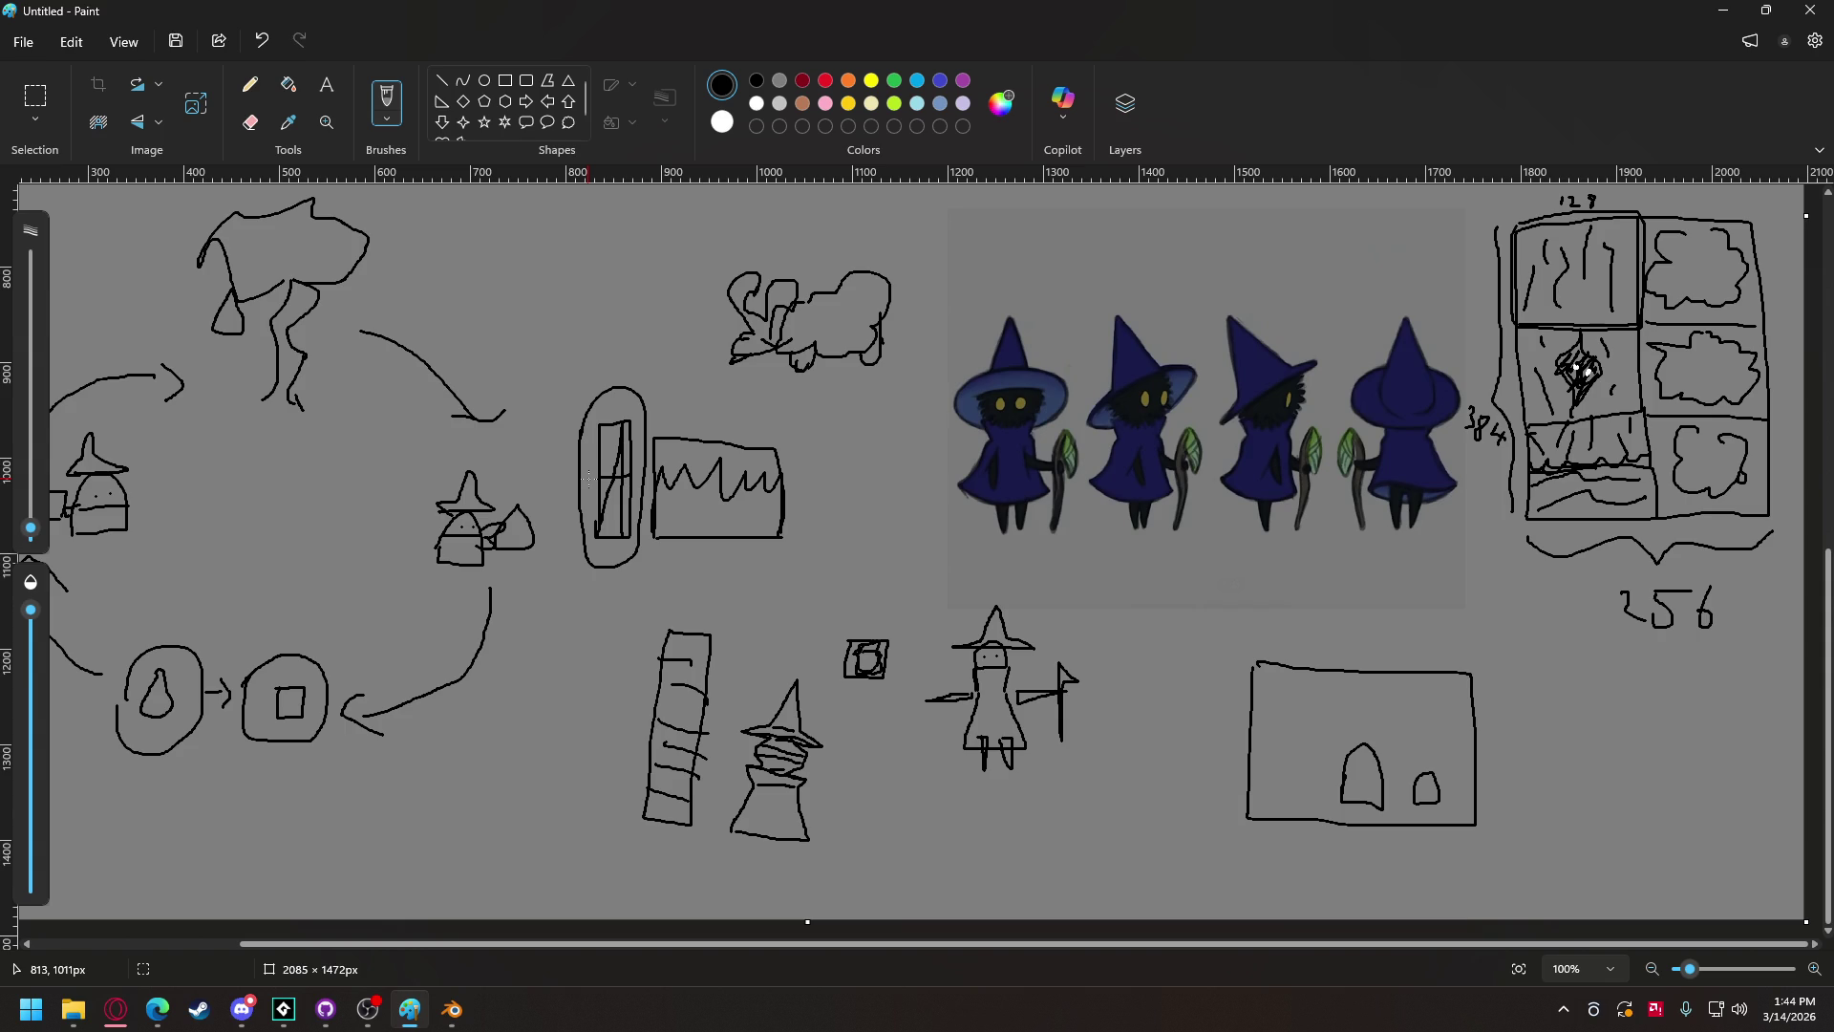
{"action": "mouse_move", "coordinate": [651, 424]}
{"action": "left_mouse_down"}
{"action": "mouse_move", "coordinate": [646, 533]}
{"action": "mouse_move", "coordinate": [801, 552]}
{"action": "mouse_move", "coordinate": [707, 413]}
{"action": "mouse_move", "coordinate": [655, 420]}
{"action": "left_mouse_up"}
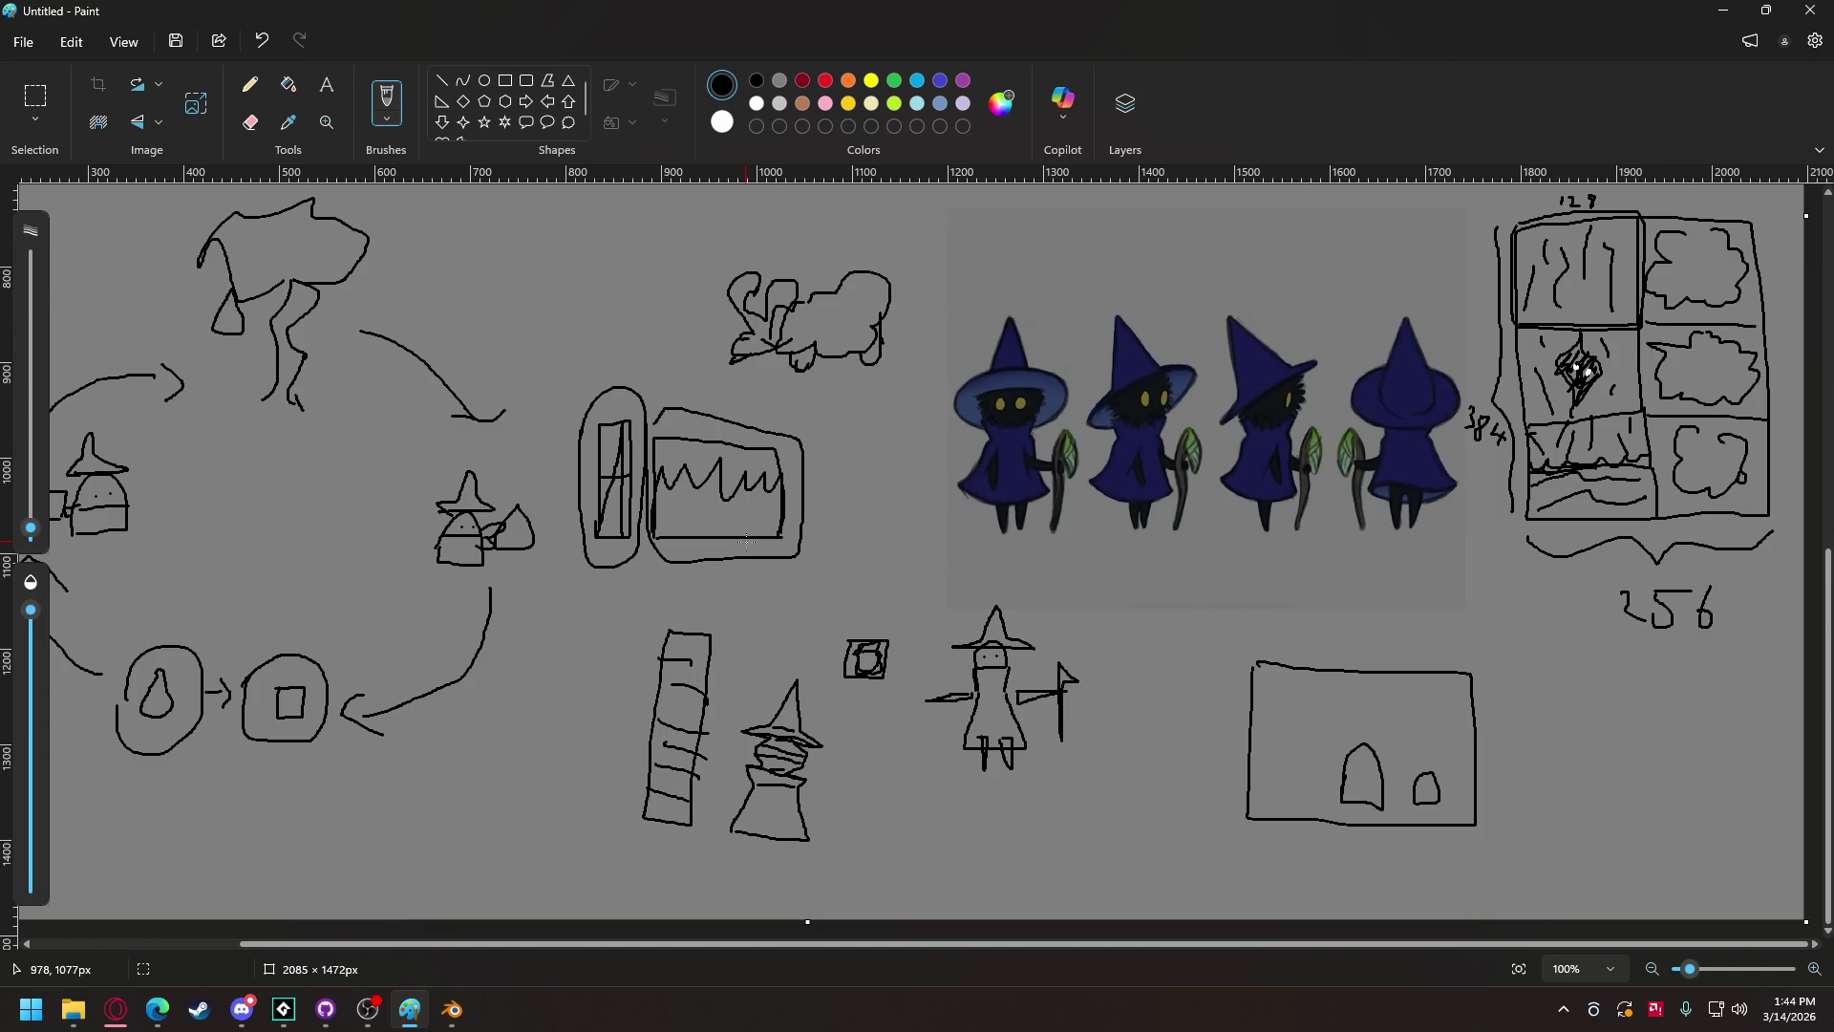
{"action": "mouse_move", "coordinate": [834, 540]}
{"action": "left_mouse_down"}
{"action": "mouse_move", "coordinate": [903, 467]}
{"action": "mouse_move", "coordinate": [835, 538]}
{"action": "mouse_move", "coordinate": [867, 513]}
{"action": "mouse_move", "coordinate": [898, 536]}
{"action": "mouse_move", "coordinate": [894, 482]}
{"action": "mouse_move", "coordinate": [834, 476]}
{"action": "mouse_move", "coordinate": [880, 511]}
{"action": "left_mouse_up"}
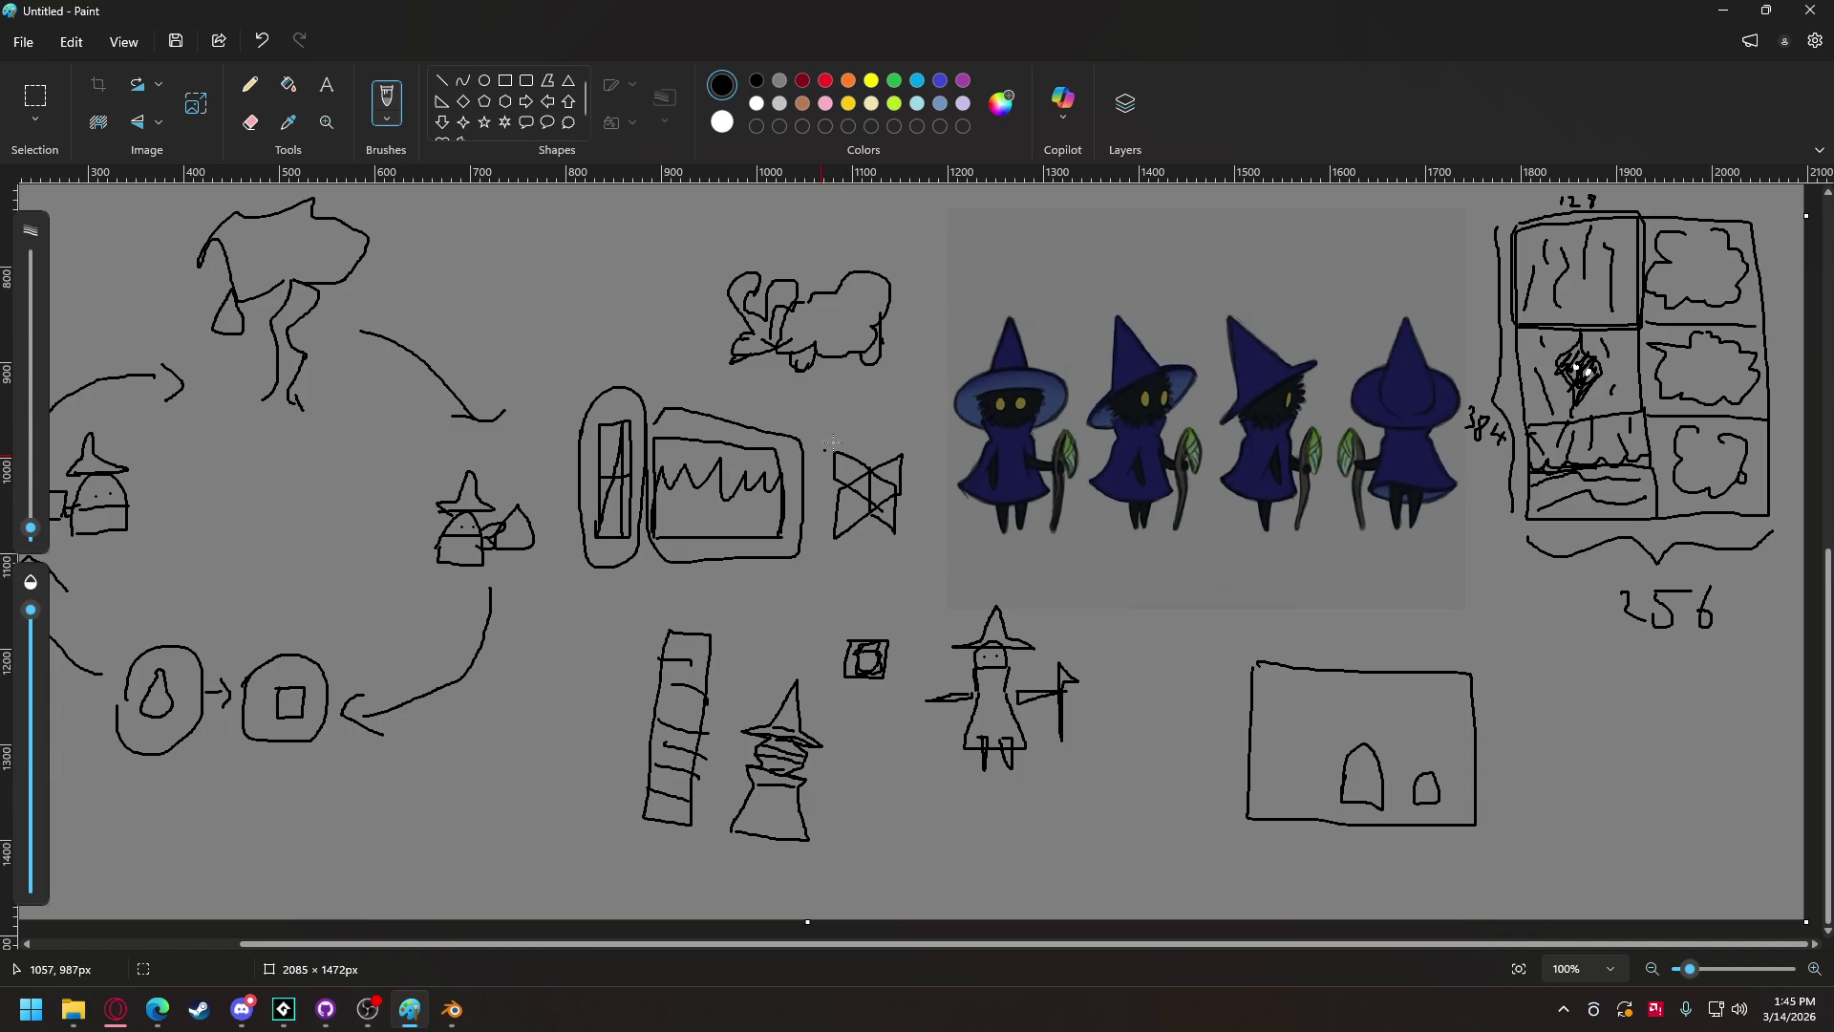
Step: Add lower and right edges to the X-braced box and an arrow arcing over it
{"action": "mouse_move", "coordinate": [829, 533]}
{"action": "left_mouse_down"}
{"action": "mouse_move", "coordinate": [872, 543]}
{"action": "mouse_move", "coordinate": [905, 489]}
{"action": "mouse_move", "coordinate": [839, 489]}
{"action": "mouse_move", "coordinate": [889, 449]}
{"action": "mouse_move", "coordinate": [802, 447]}
{"action": "left_mouse_up"}
{"action": "left_click_drag", "start_coordinate": [899, 411], "coordinate": [914, 432]}
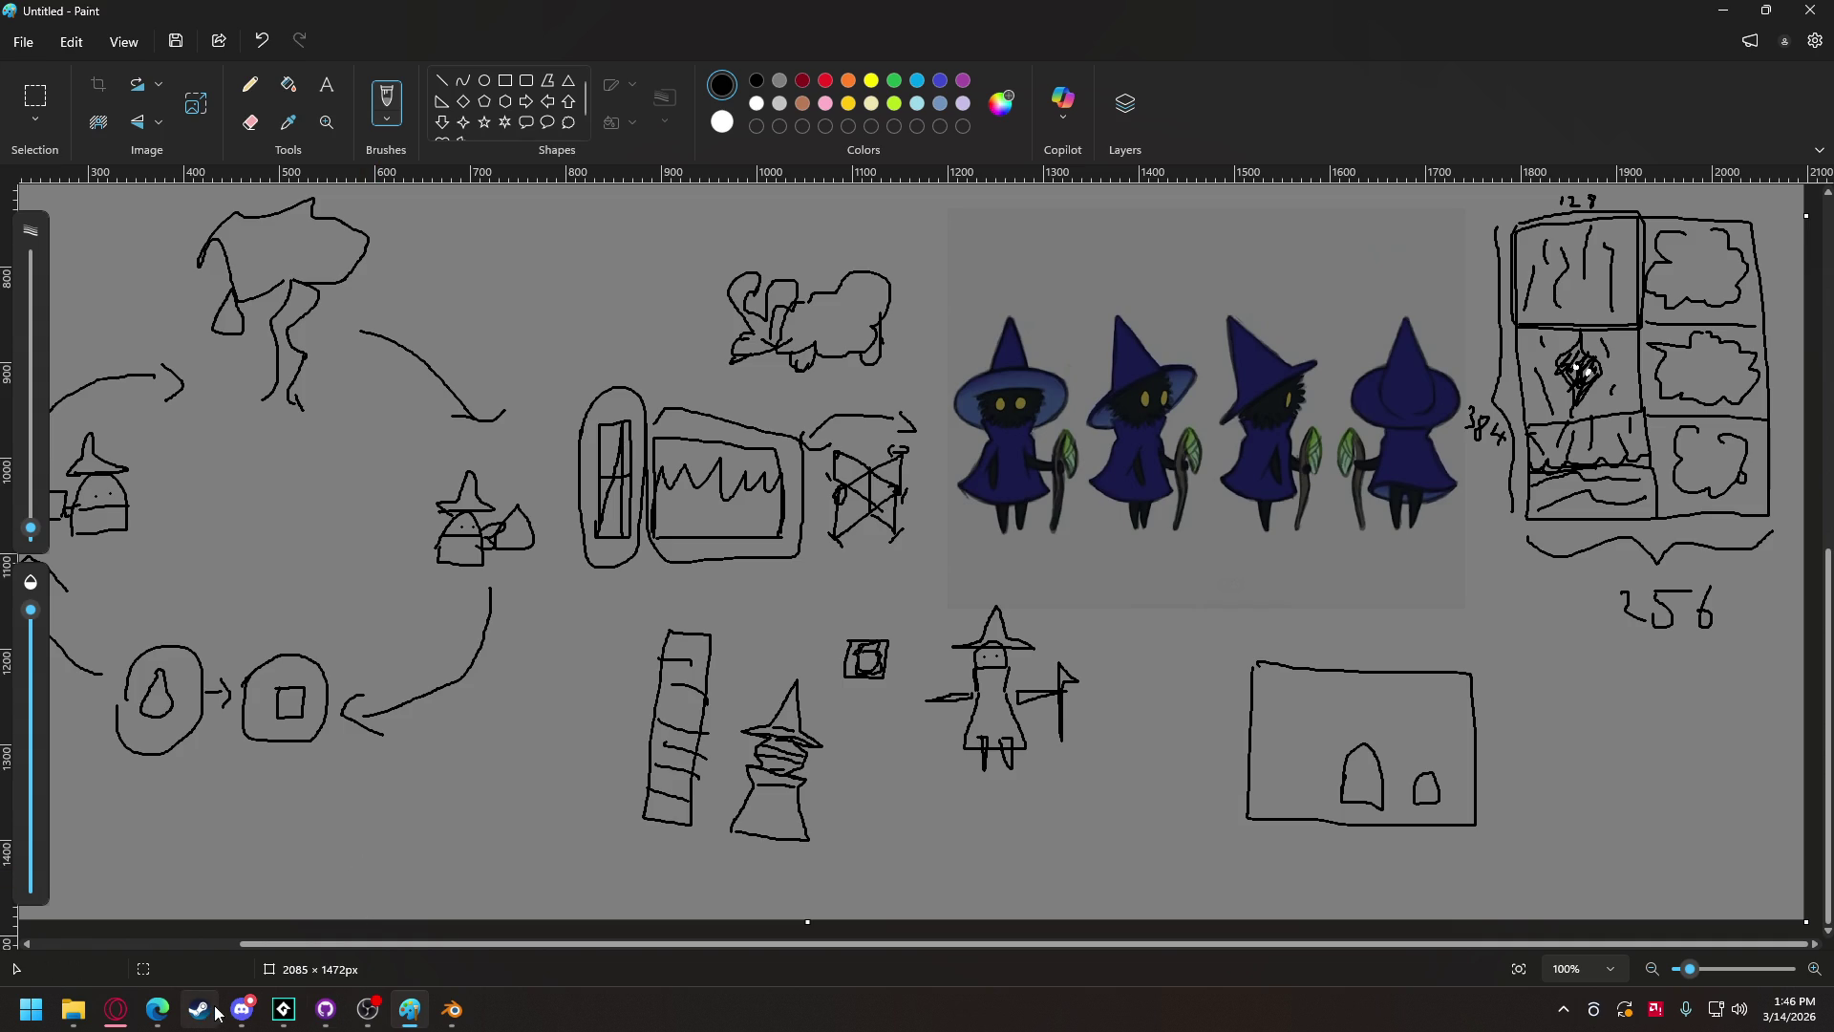
{"action": "mouse_move", "coordinate": [284, 1010]}
{"action": "left_click", "coordinate": [105, 903]}
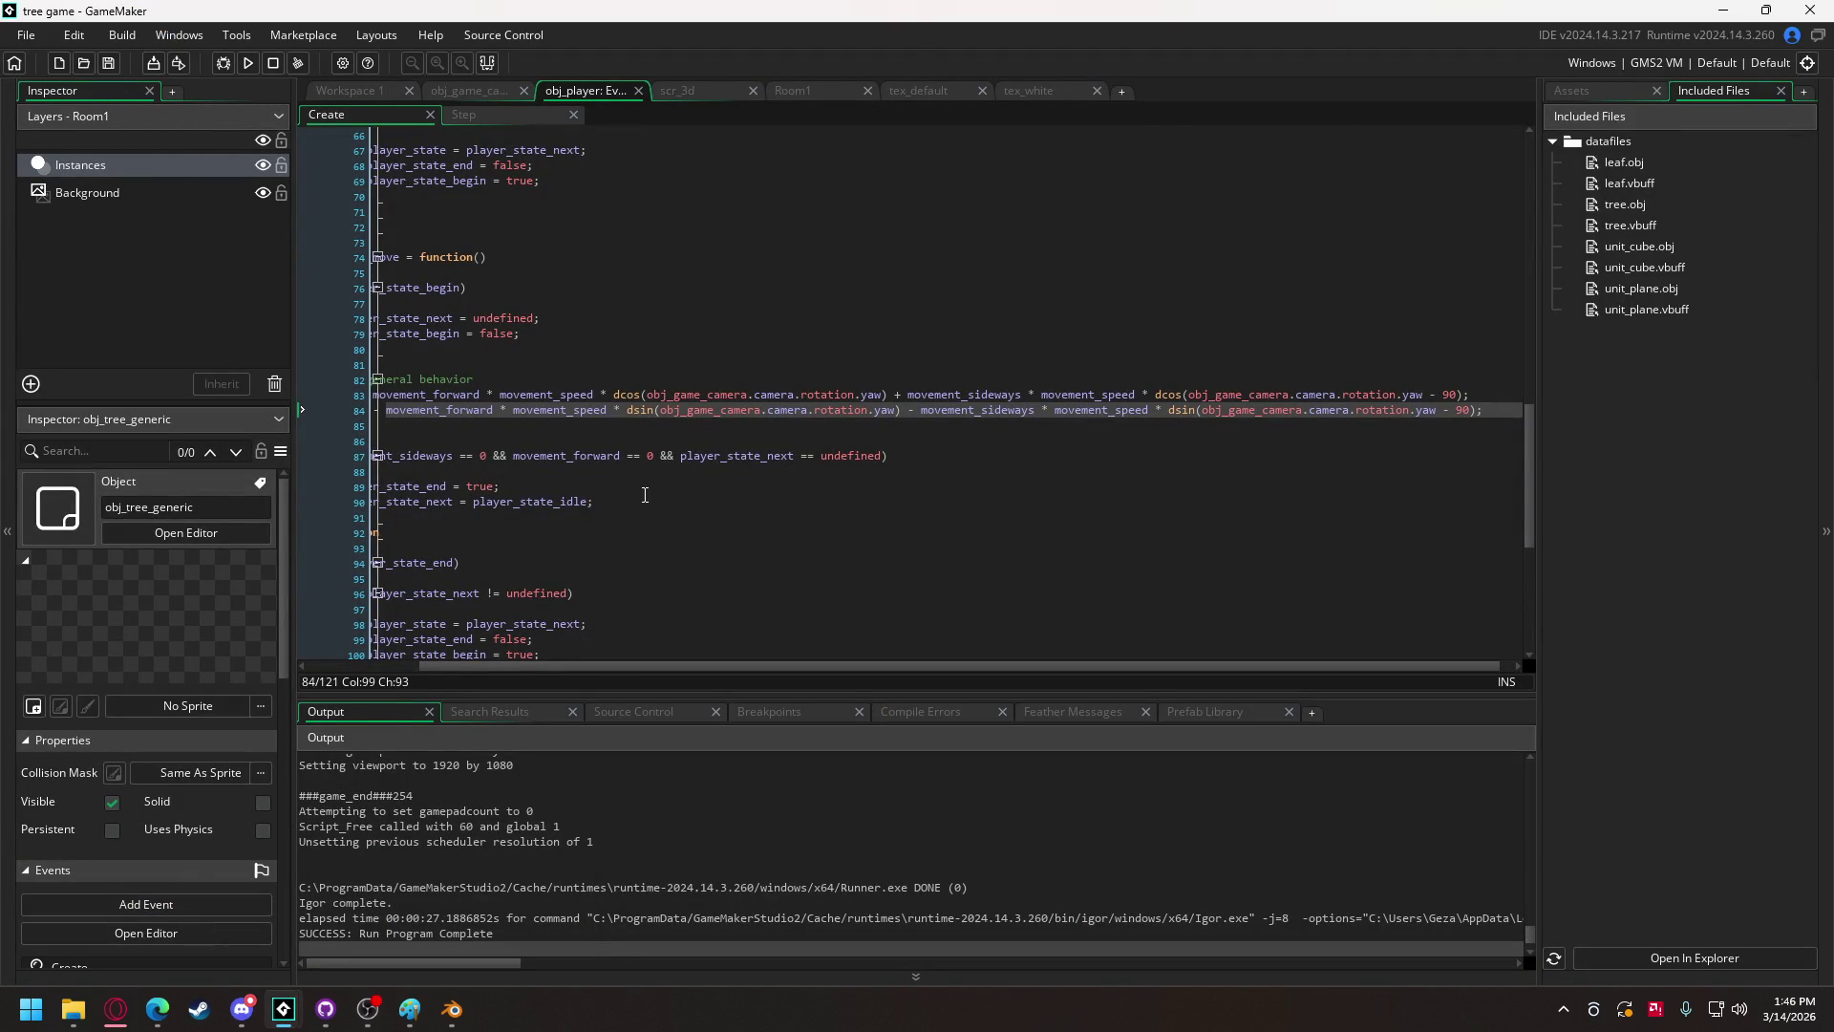
Step: Insert a //collision comment line below move_z = 0; in obj_player's Create event
{"action": "scroll", "coordinate": [576, 669], "scroll_direction": "left", "scroll_amount": 1}
{"action": "left_click_drag", "start_coordinate": [576, 672], "coordinate": [488, 674]}
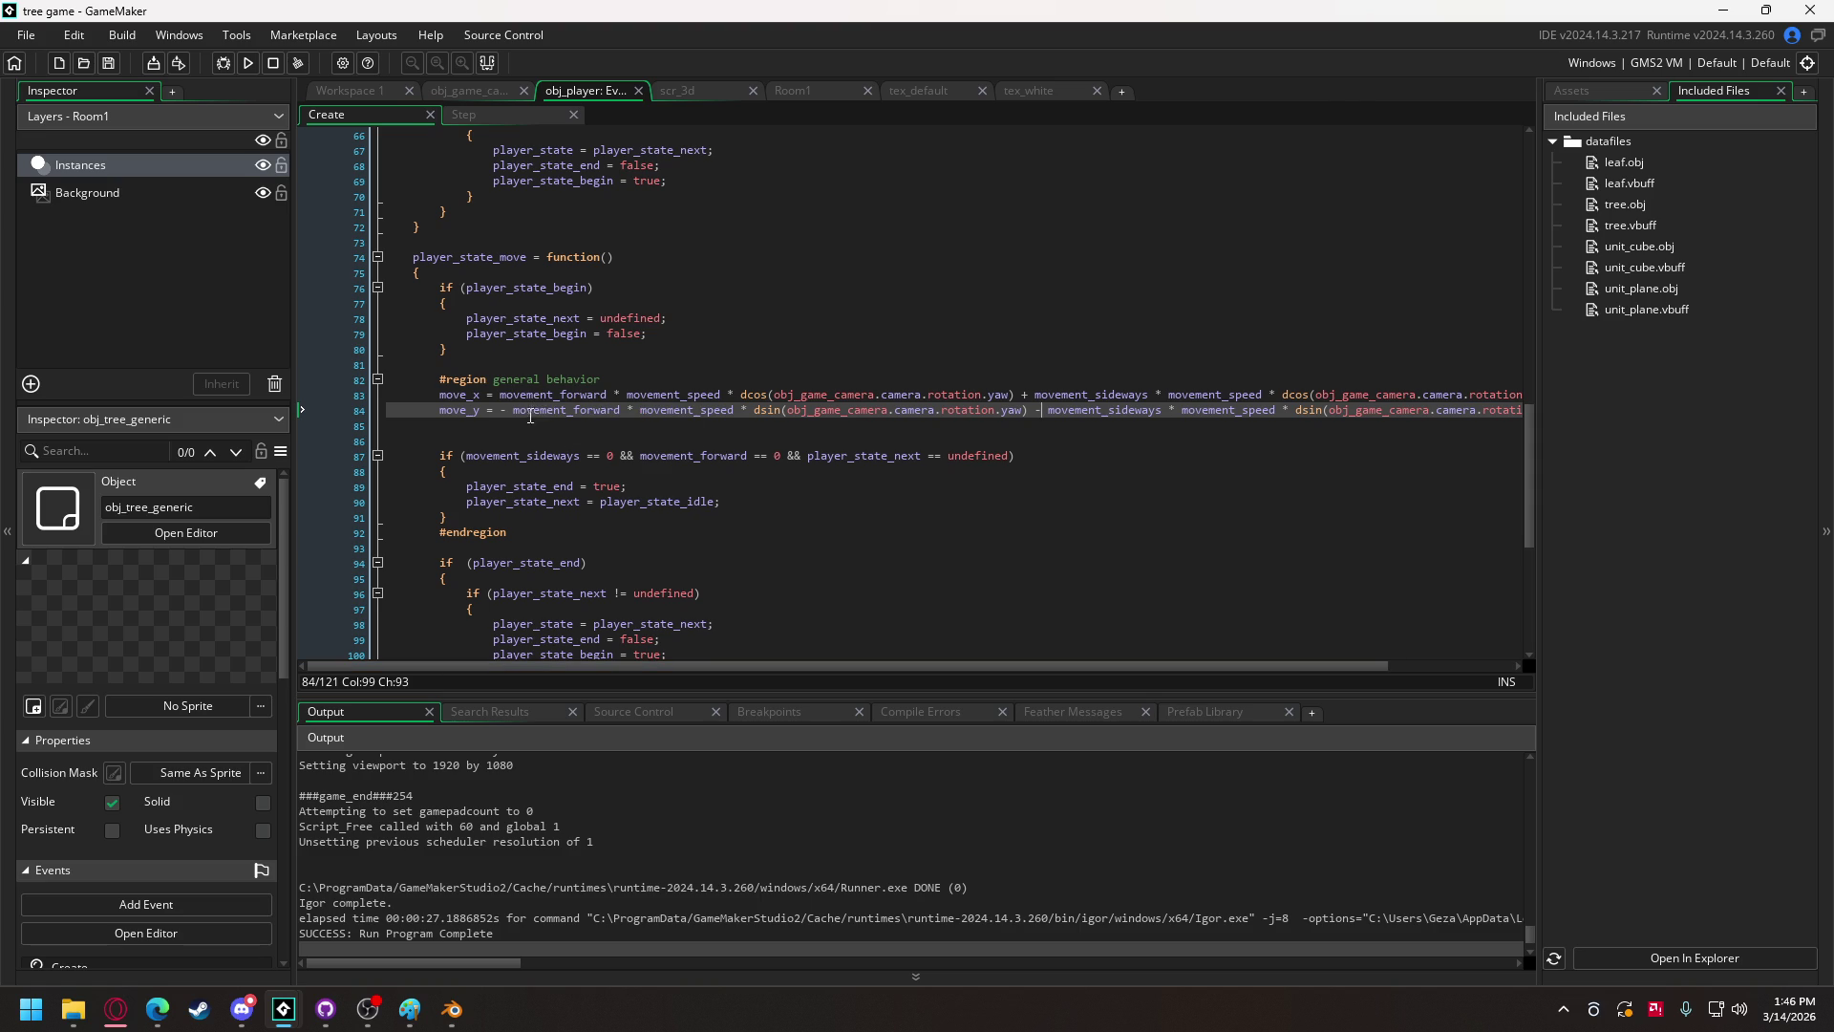
{"action": "left_click", "coordinate": [526, 438]}
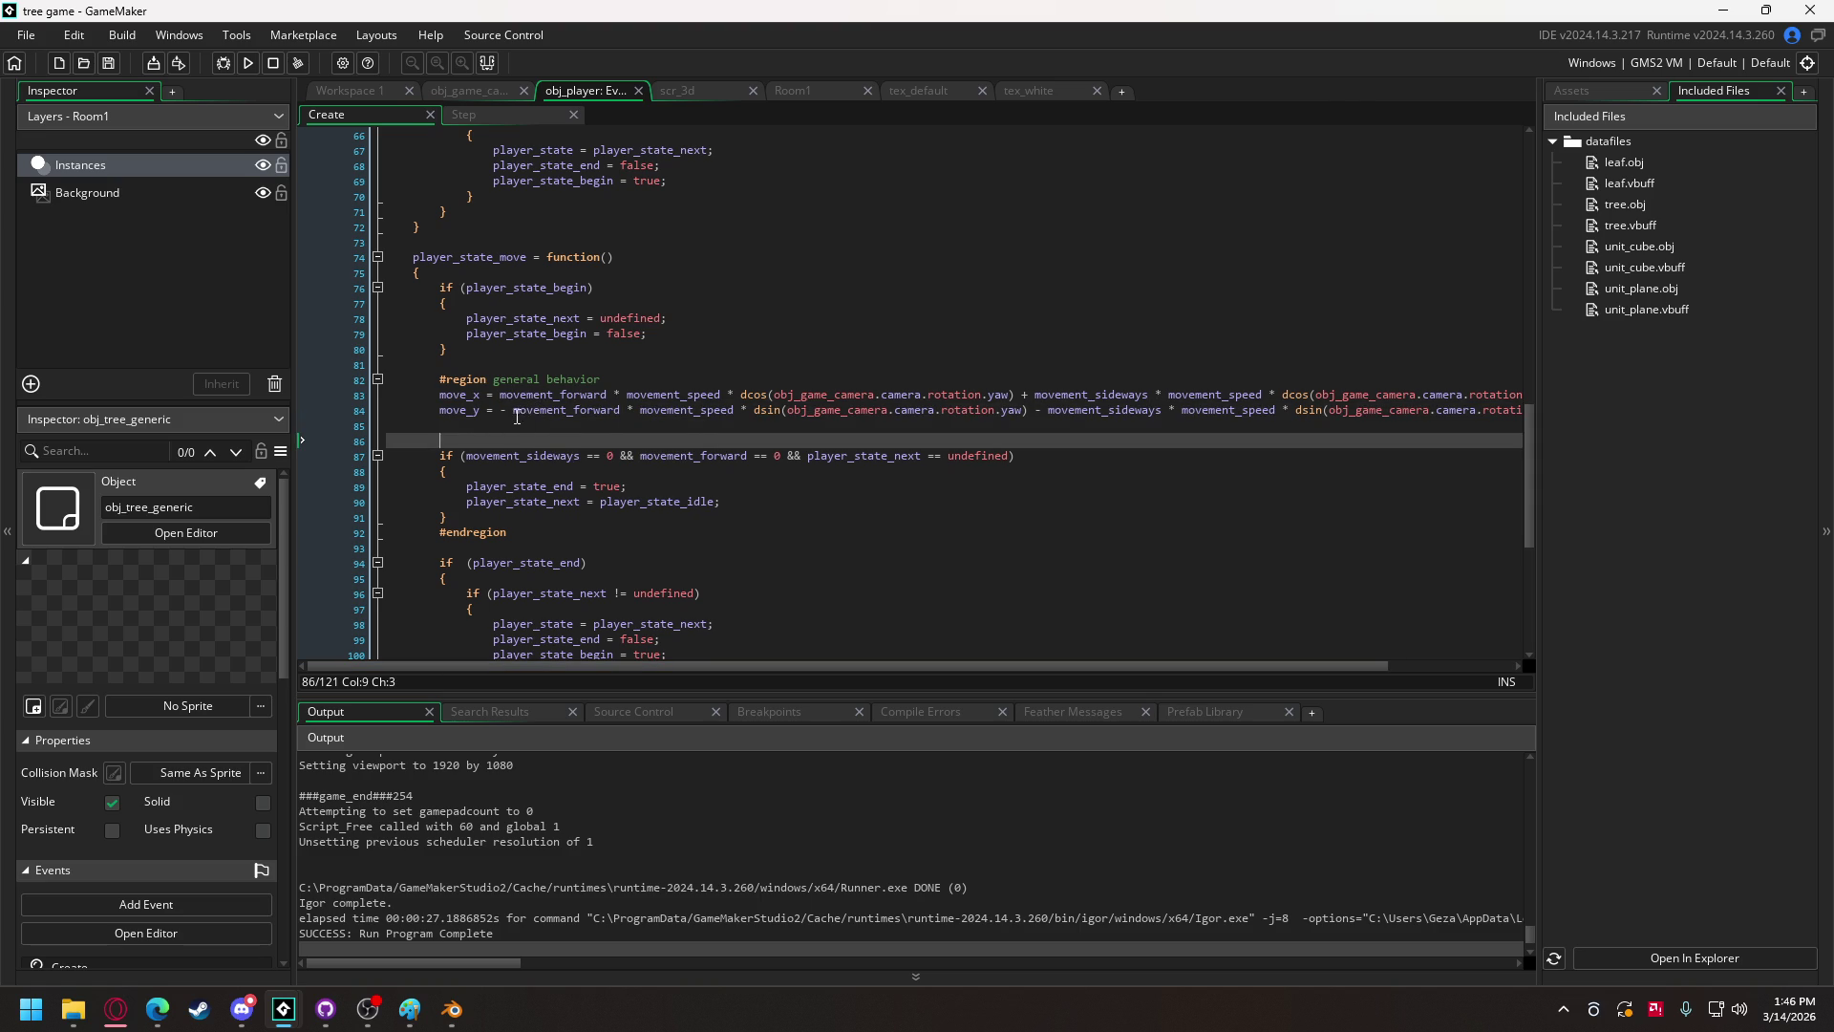
{"action": "left_click", "coordinate": [515, 431]}
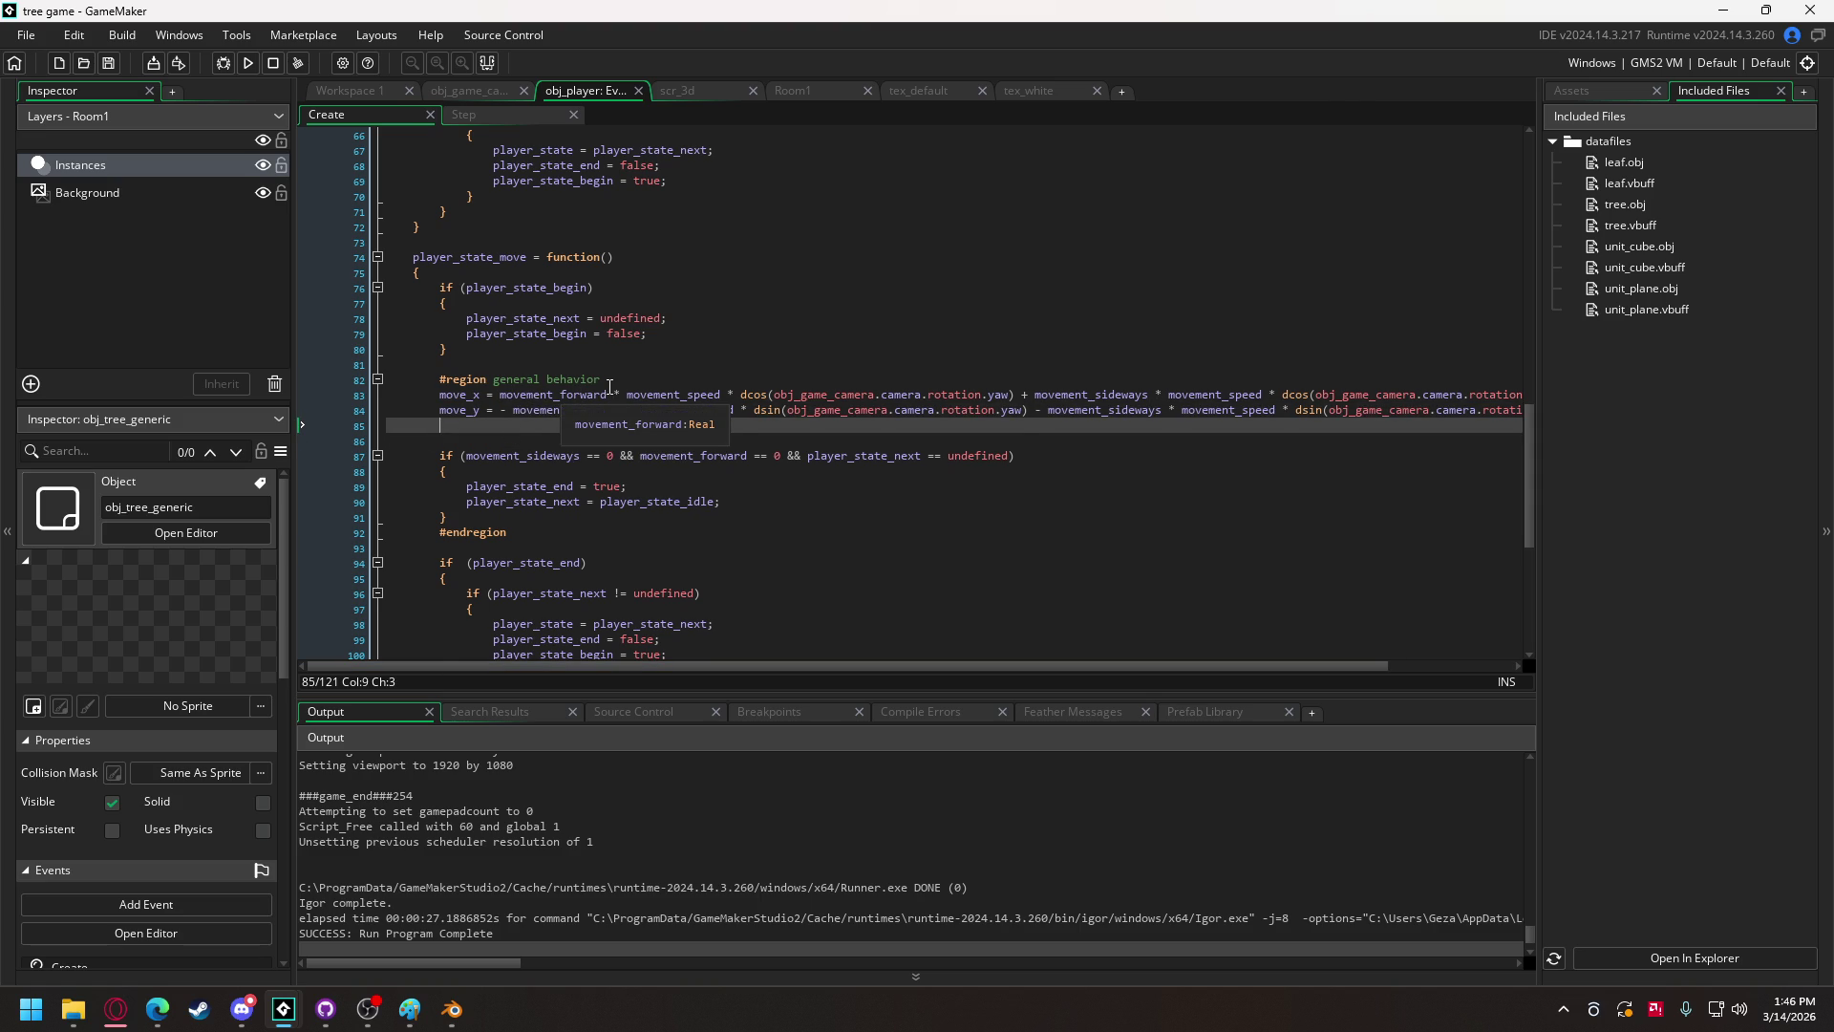
{"action": "scroll", "coordinate": [607, 410], "scroll_direction": "up", "scroll_amount": 2}
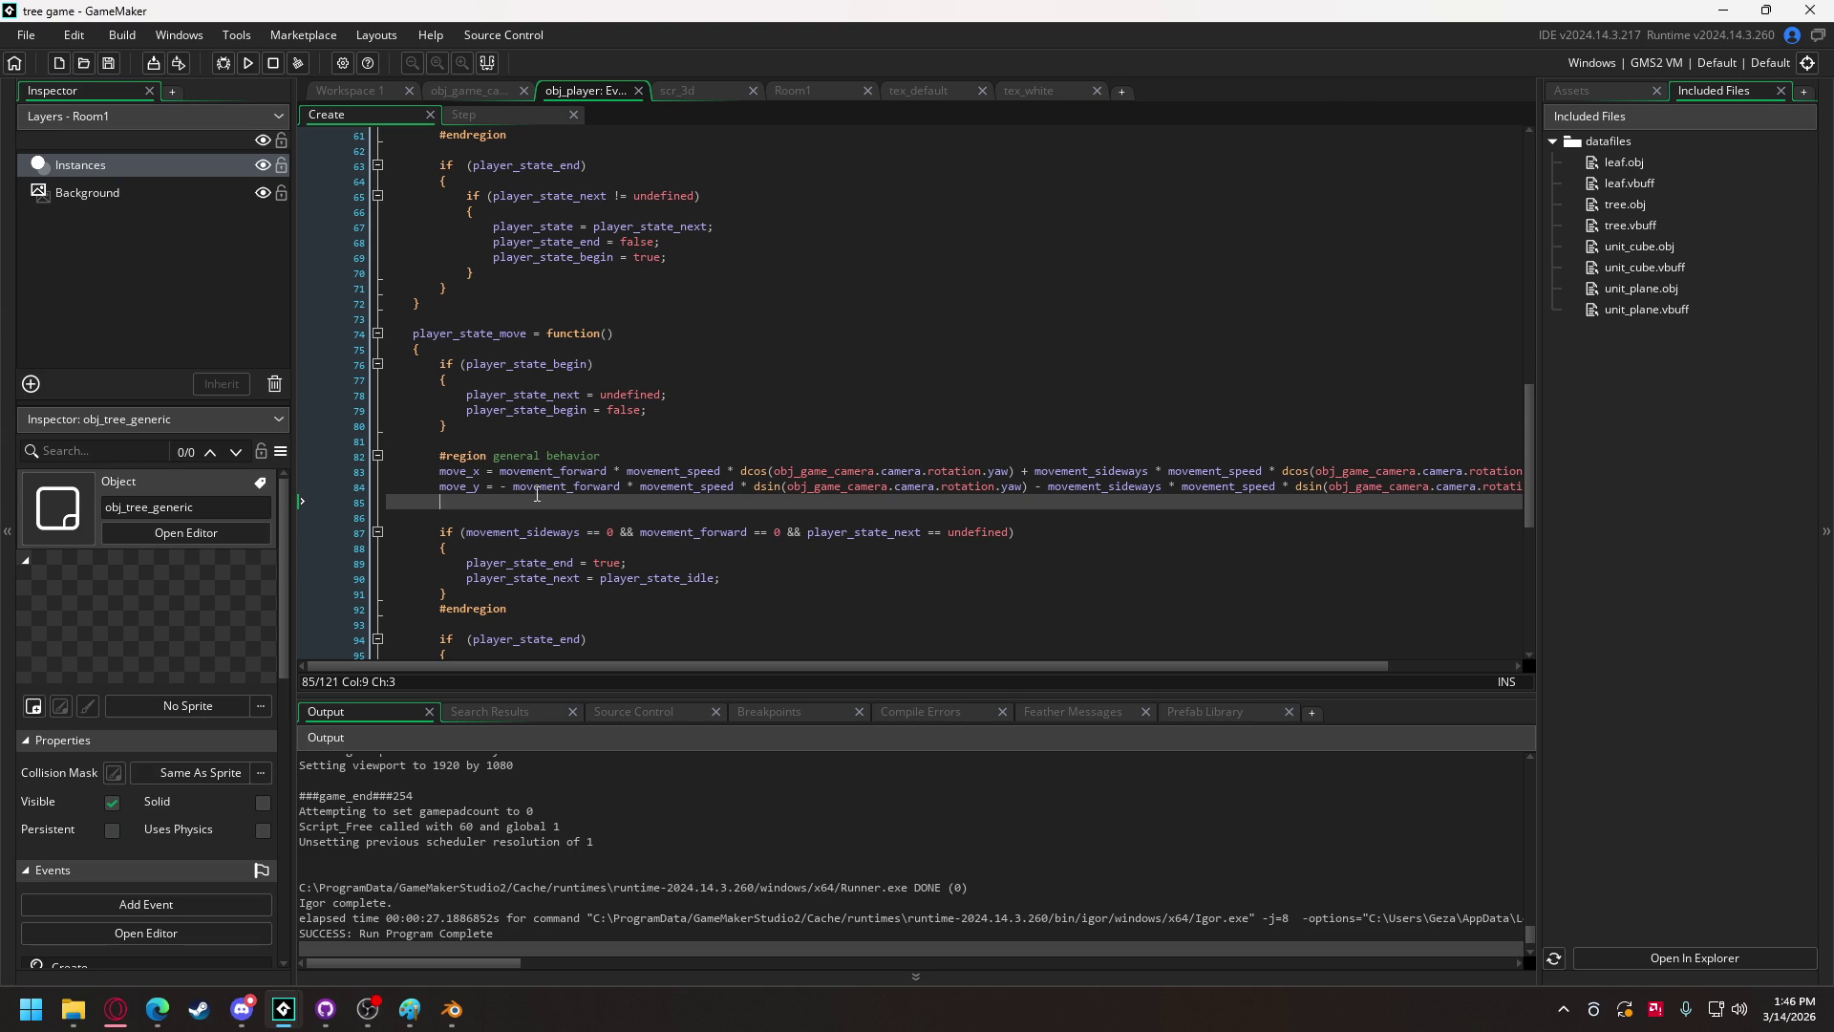
{"action": "scroll", "coordinate": [527, 500], "scroll_direction": "up", "scroll_amount": 15}
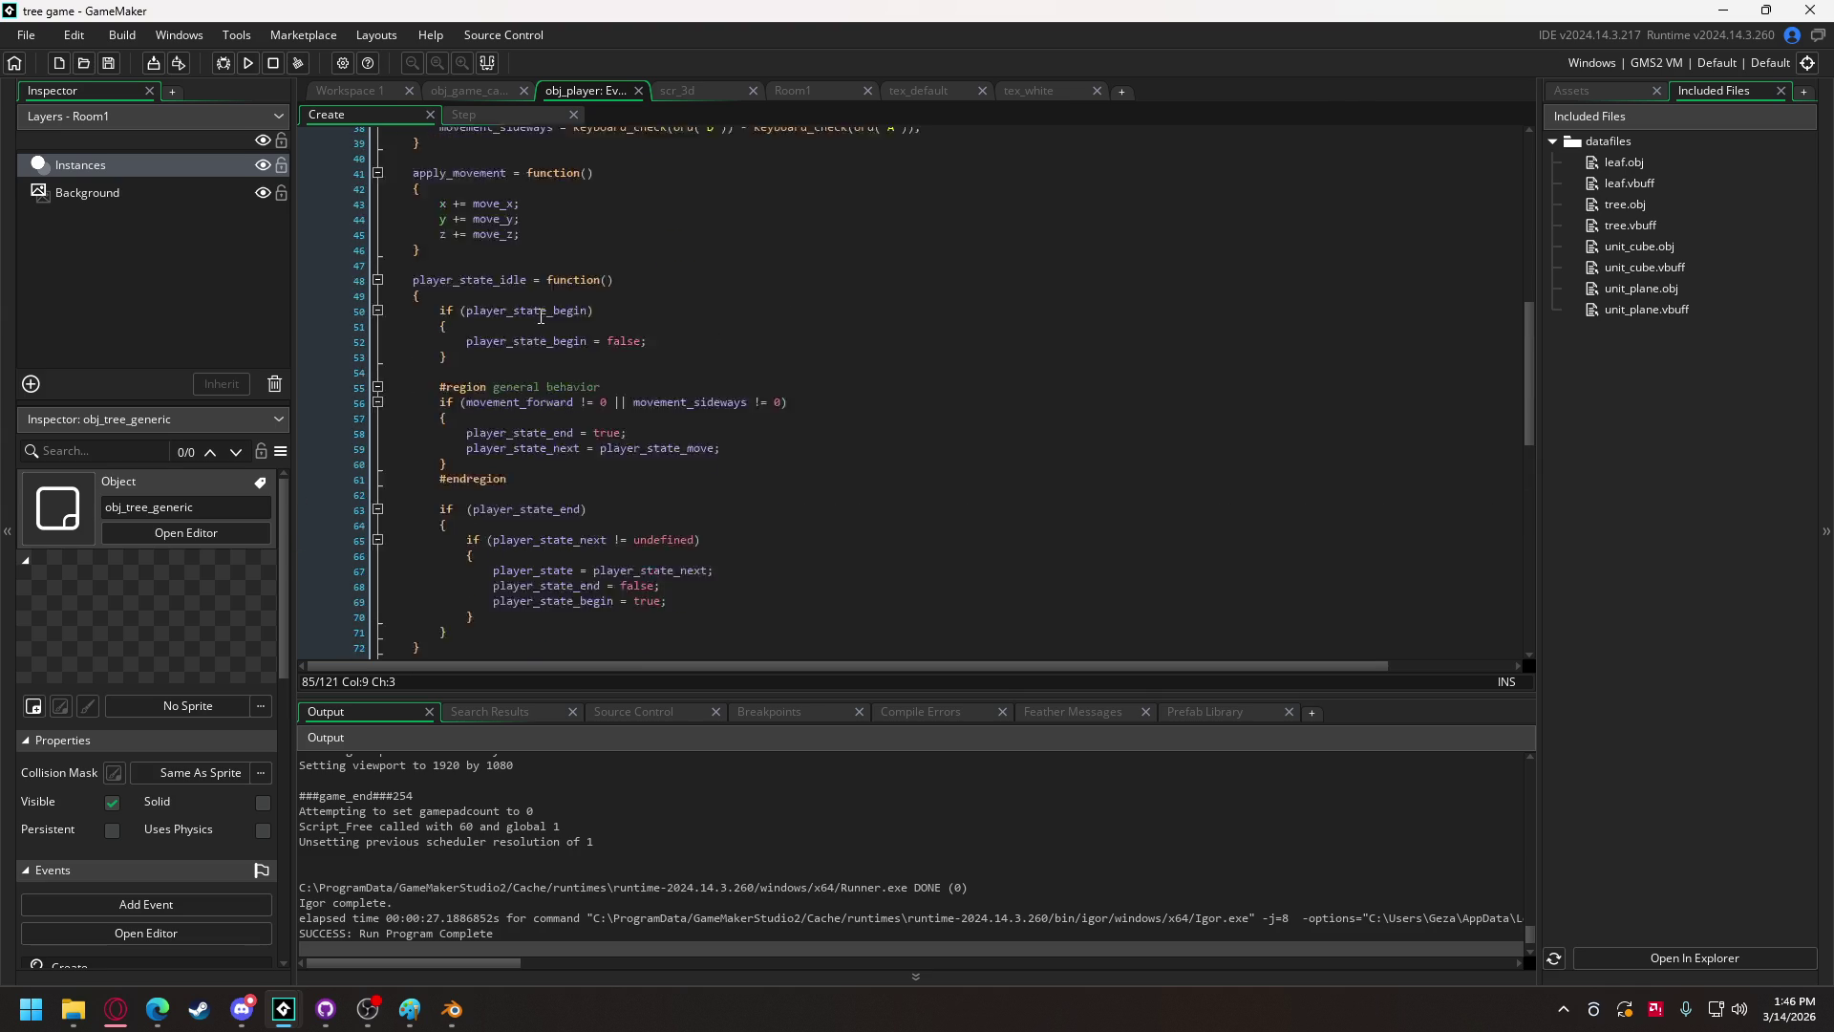
{"action": "scroll", "coordinate": [538, 314], "scroll_direction": "up", "scroll_amount": 3}
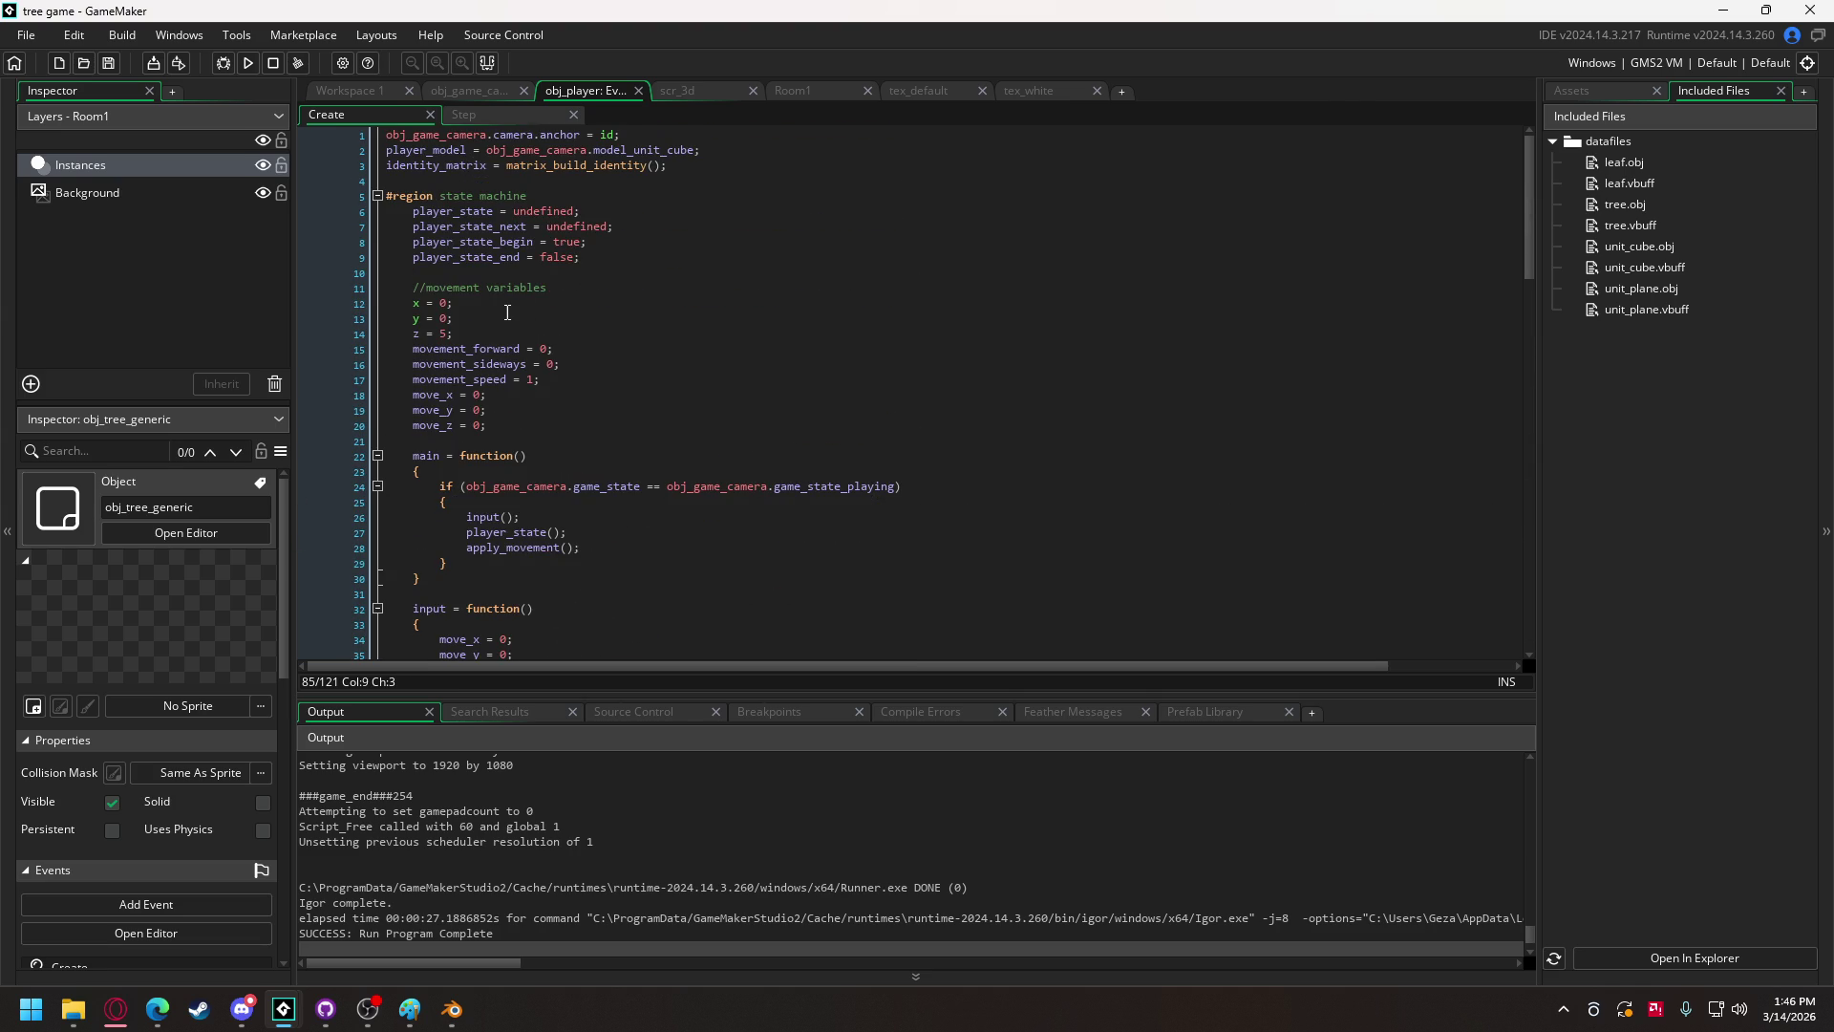
{"action": "left_click", "coordinate": [508, 429]}
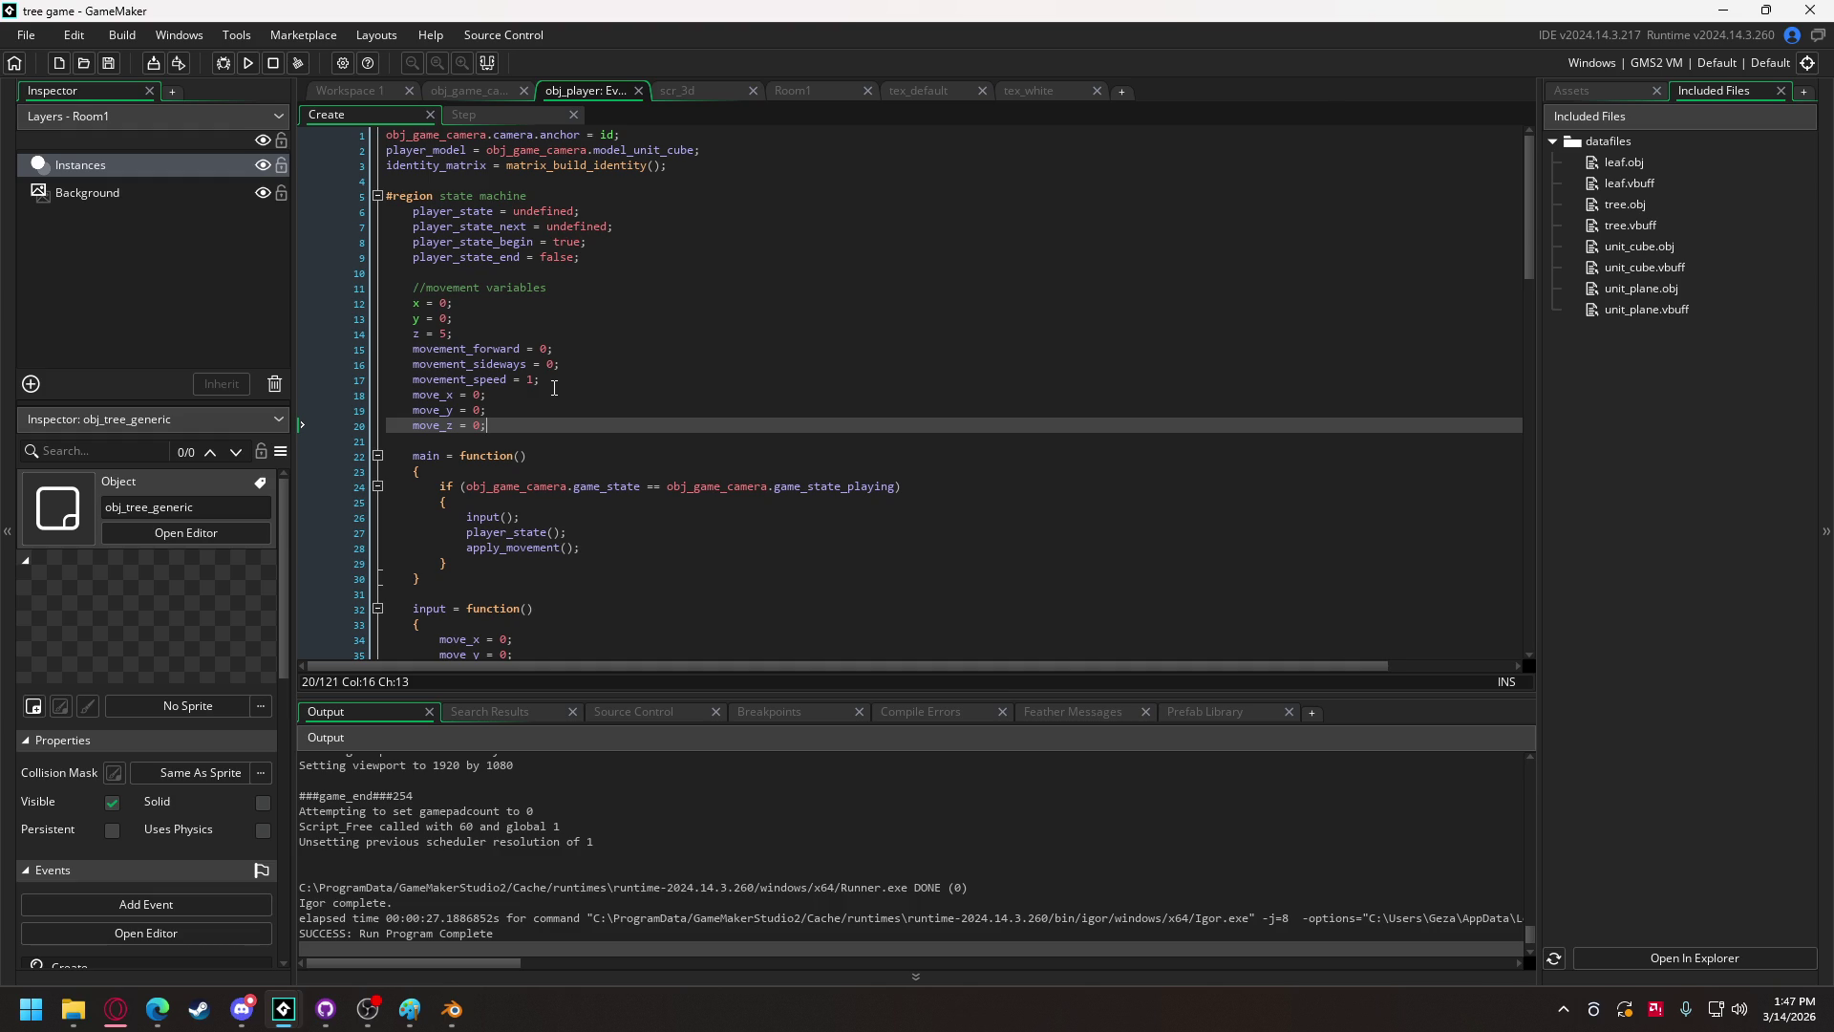
{"action": "key", "text": "Return"}
{"action": "key", "text": "Return"}
{"action": "type", "text": "//collision"}
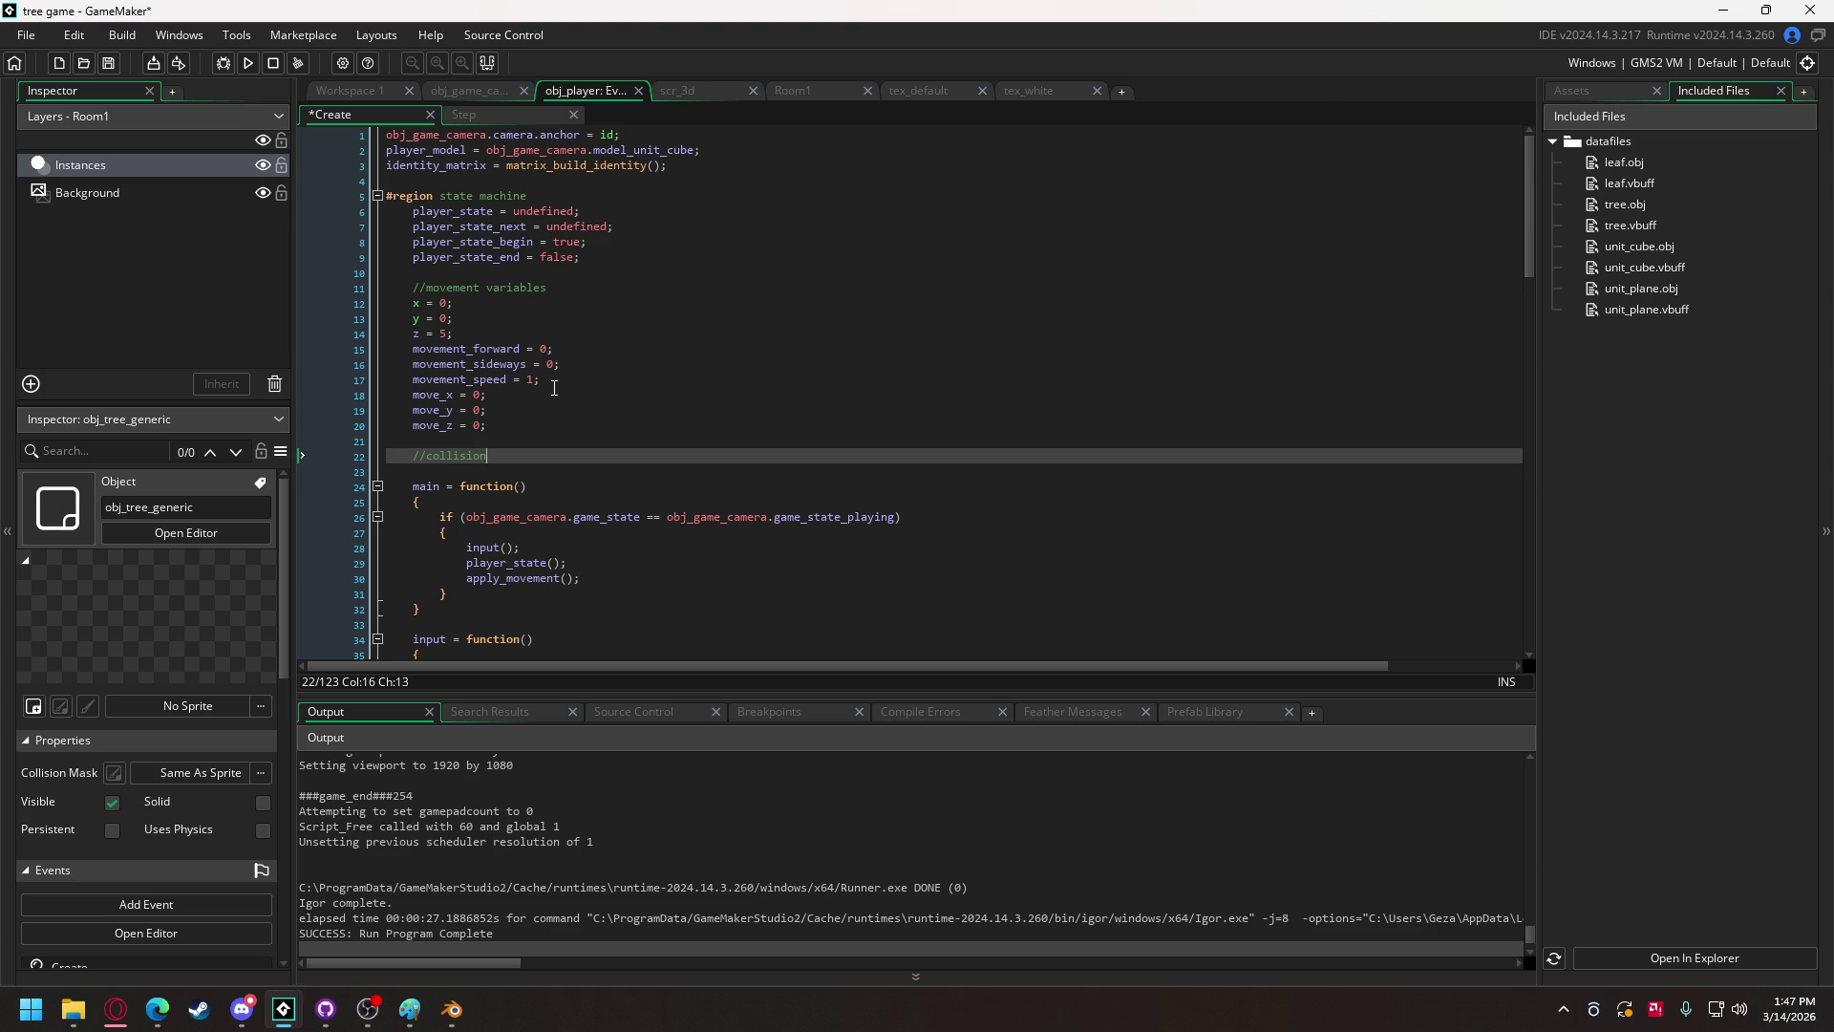
Step: Extend the comment to '//collision - sphere' and add collision_sphere_radius = 5; below it
{"action": "key", "text": "Return"}
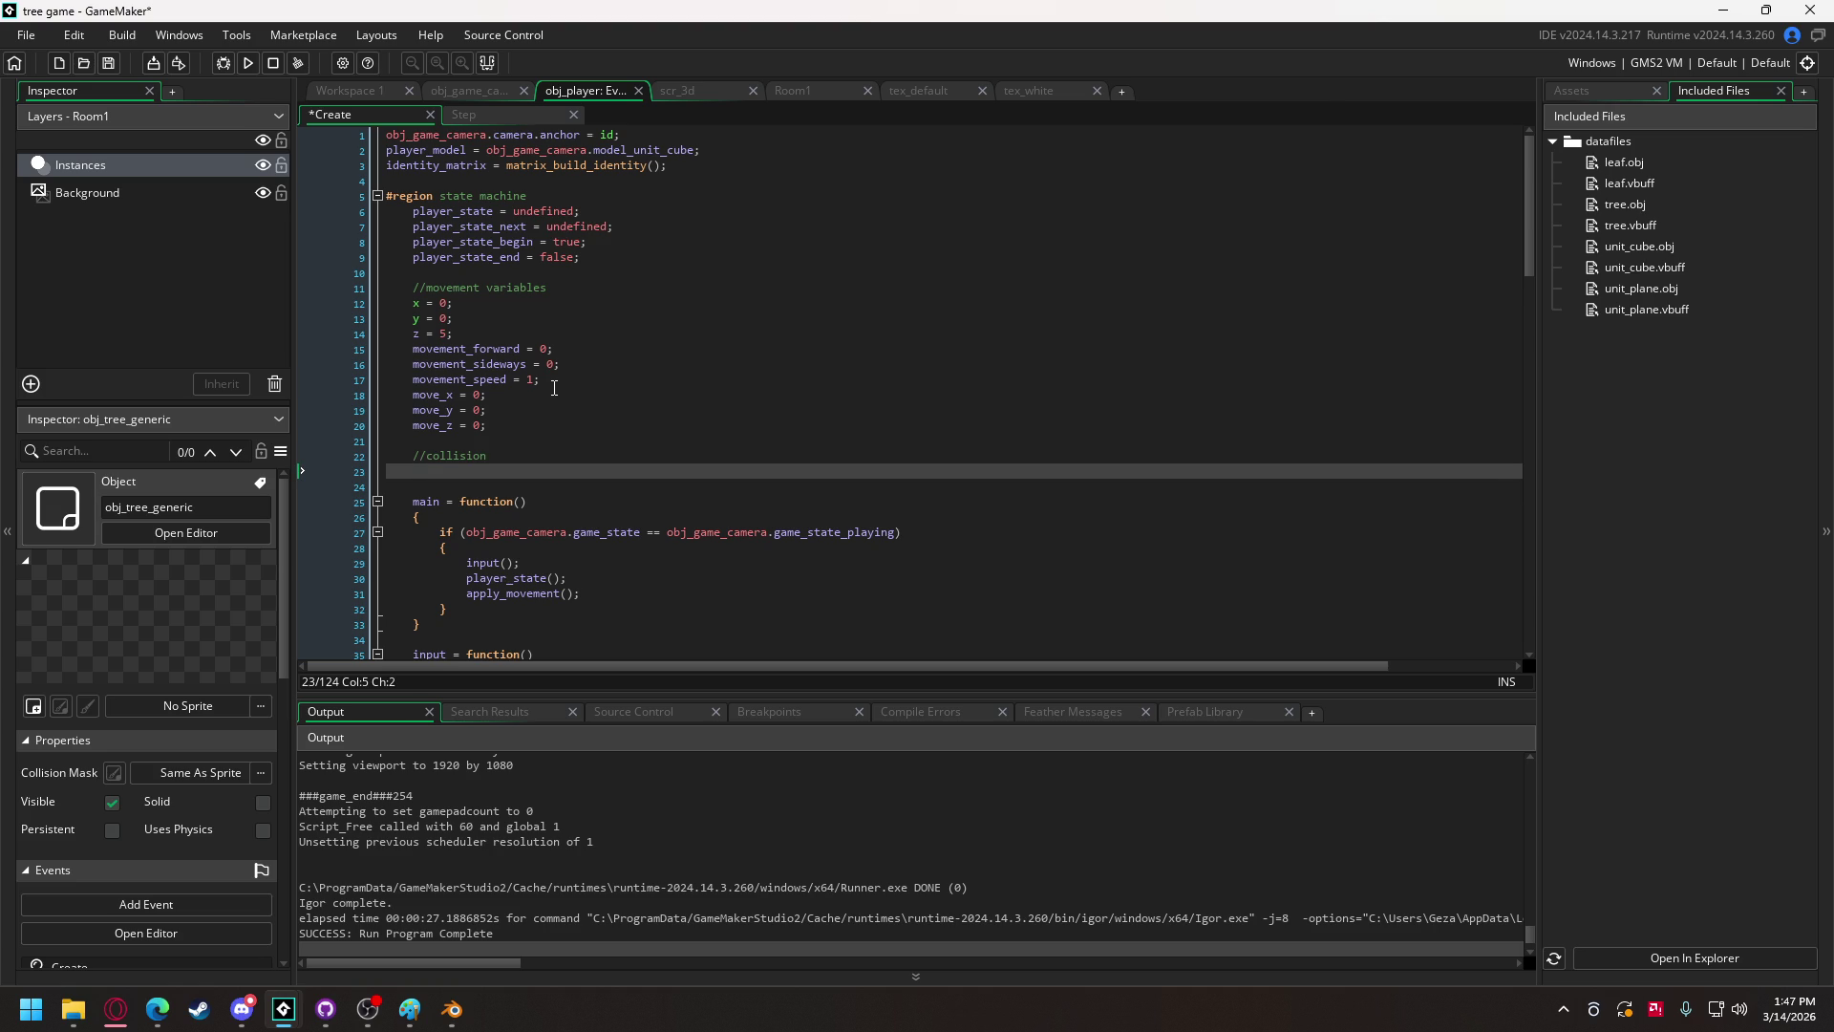
{"action": "left_click", "coordinate": [489, 457]}
{"action": "type", "text": "- sphere"}
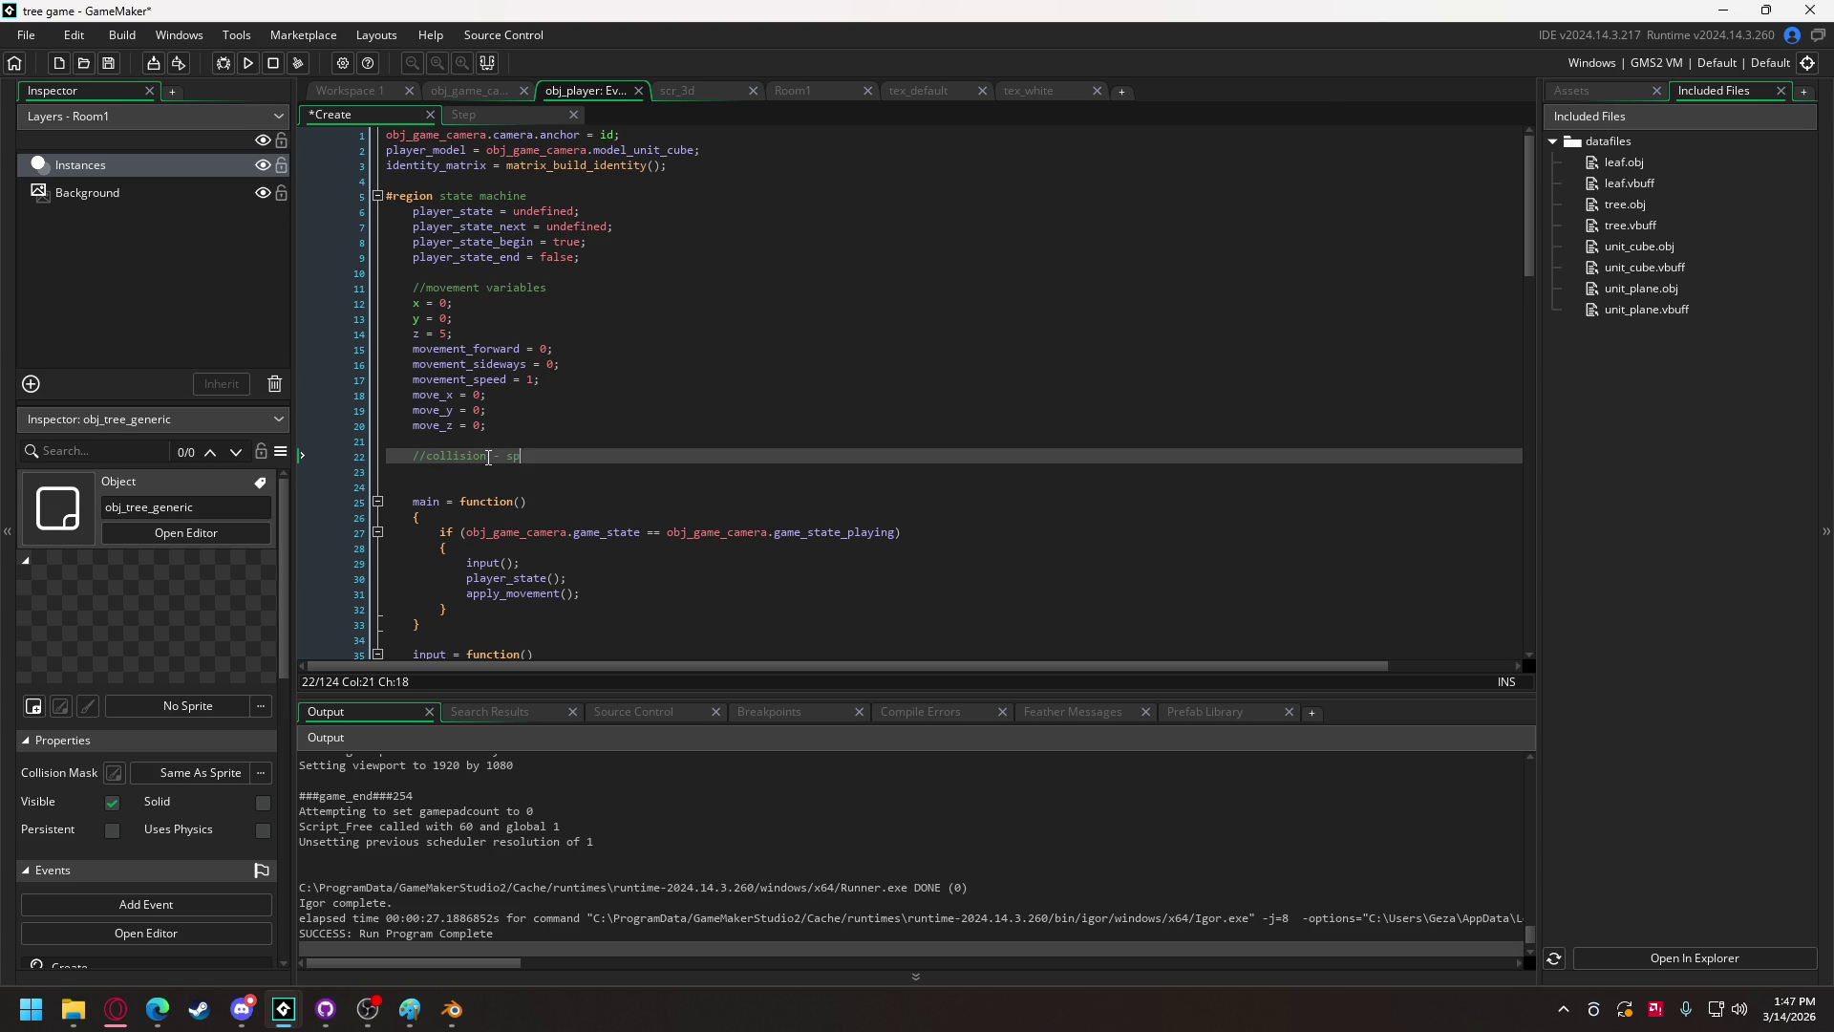
{"action": "left_click", "coordinate": [480, 484]}
{"action": "left_click", "coordinate": [485, 465]}
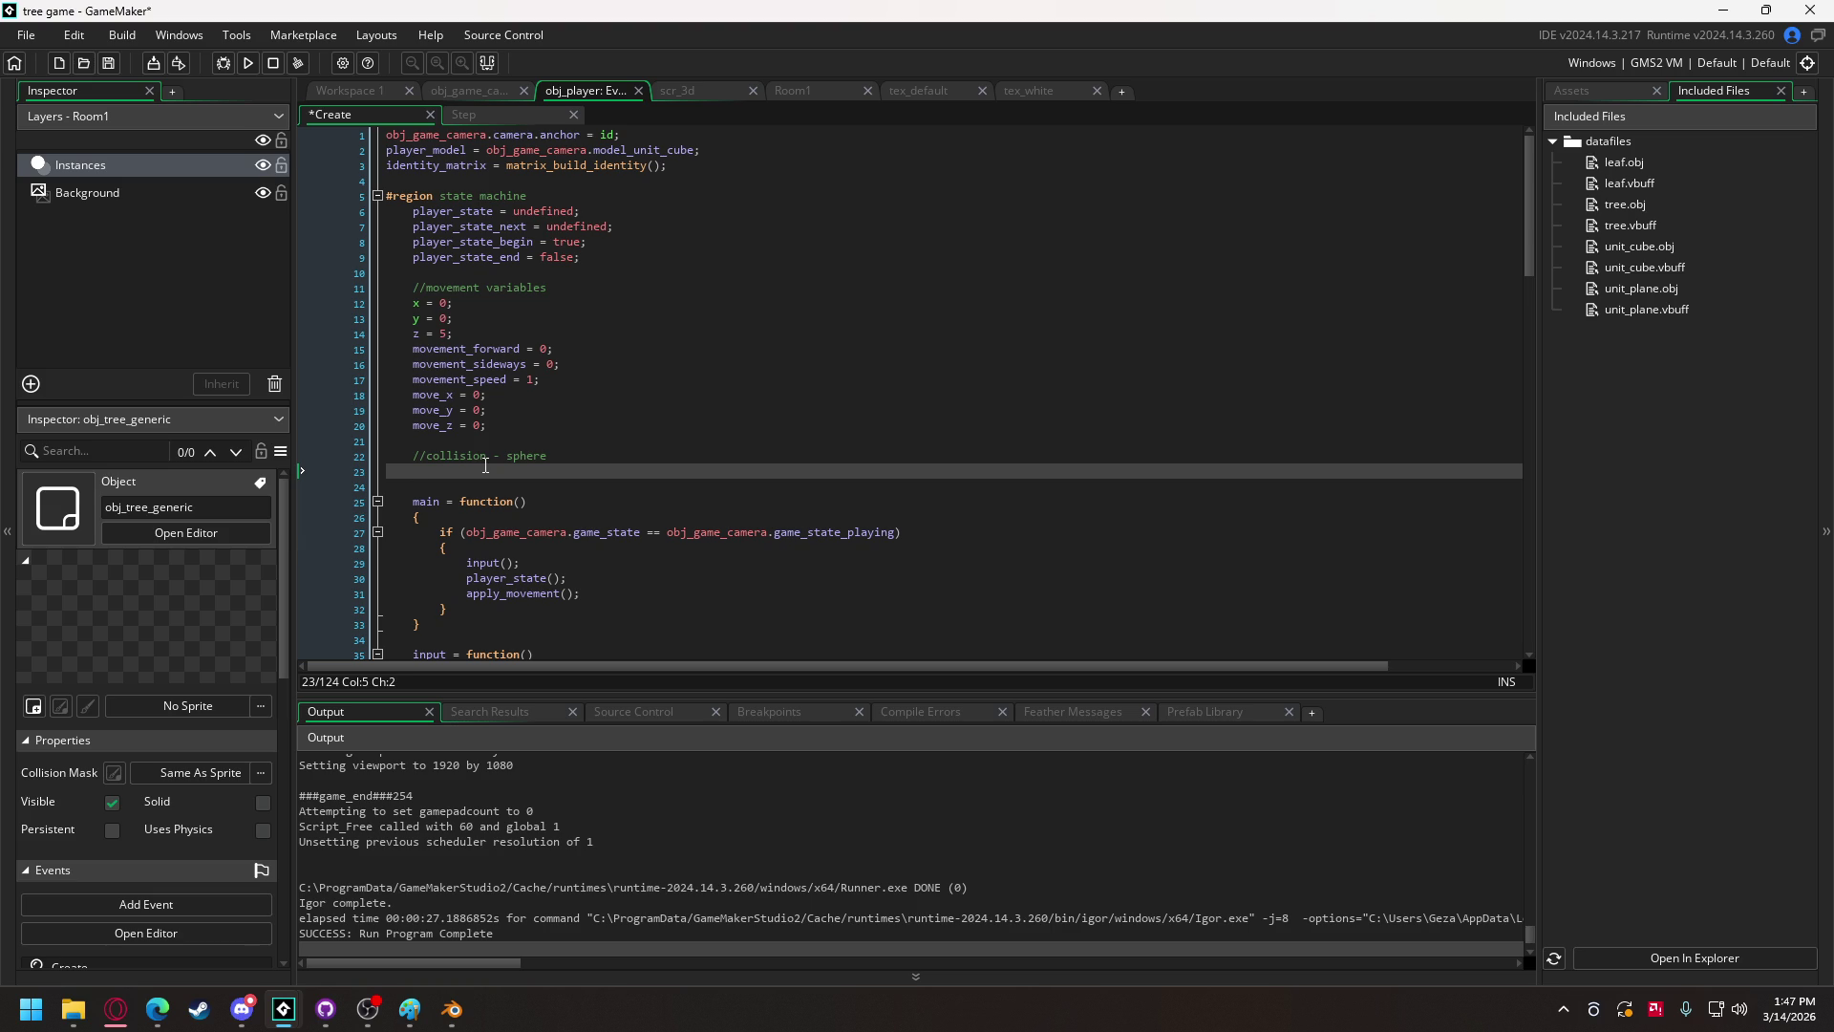
{"action": "type", "text": "col"}
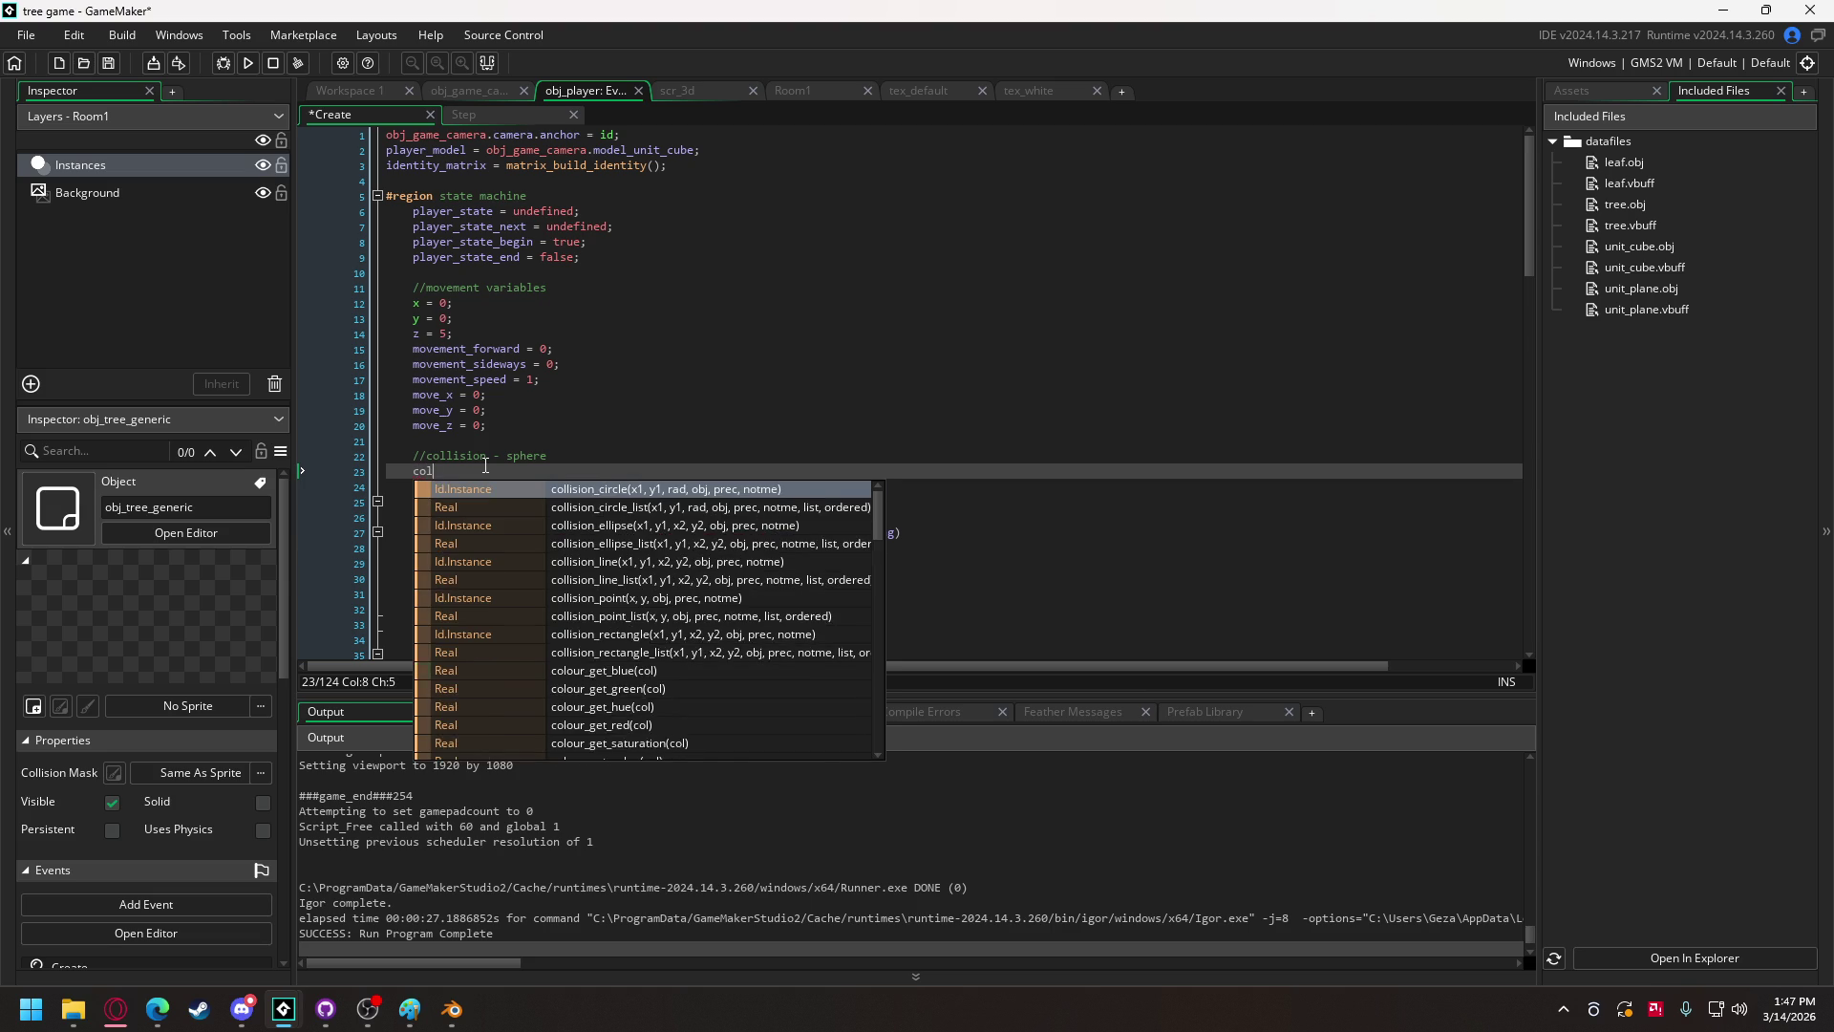
{"action": "type", "text": "lision_sphere"}
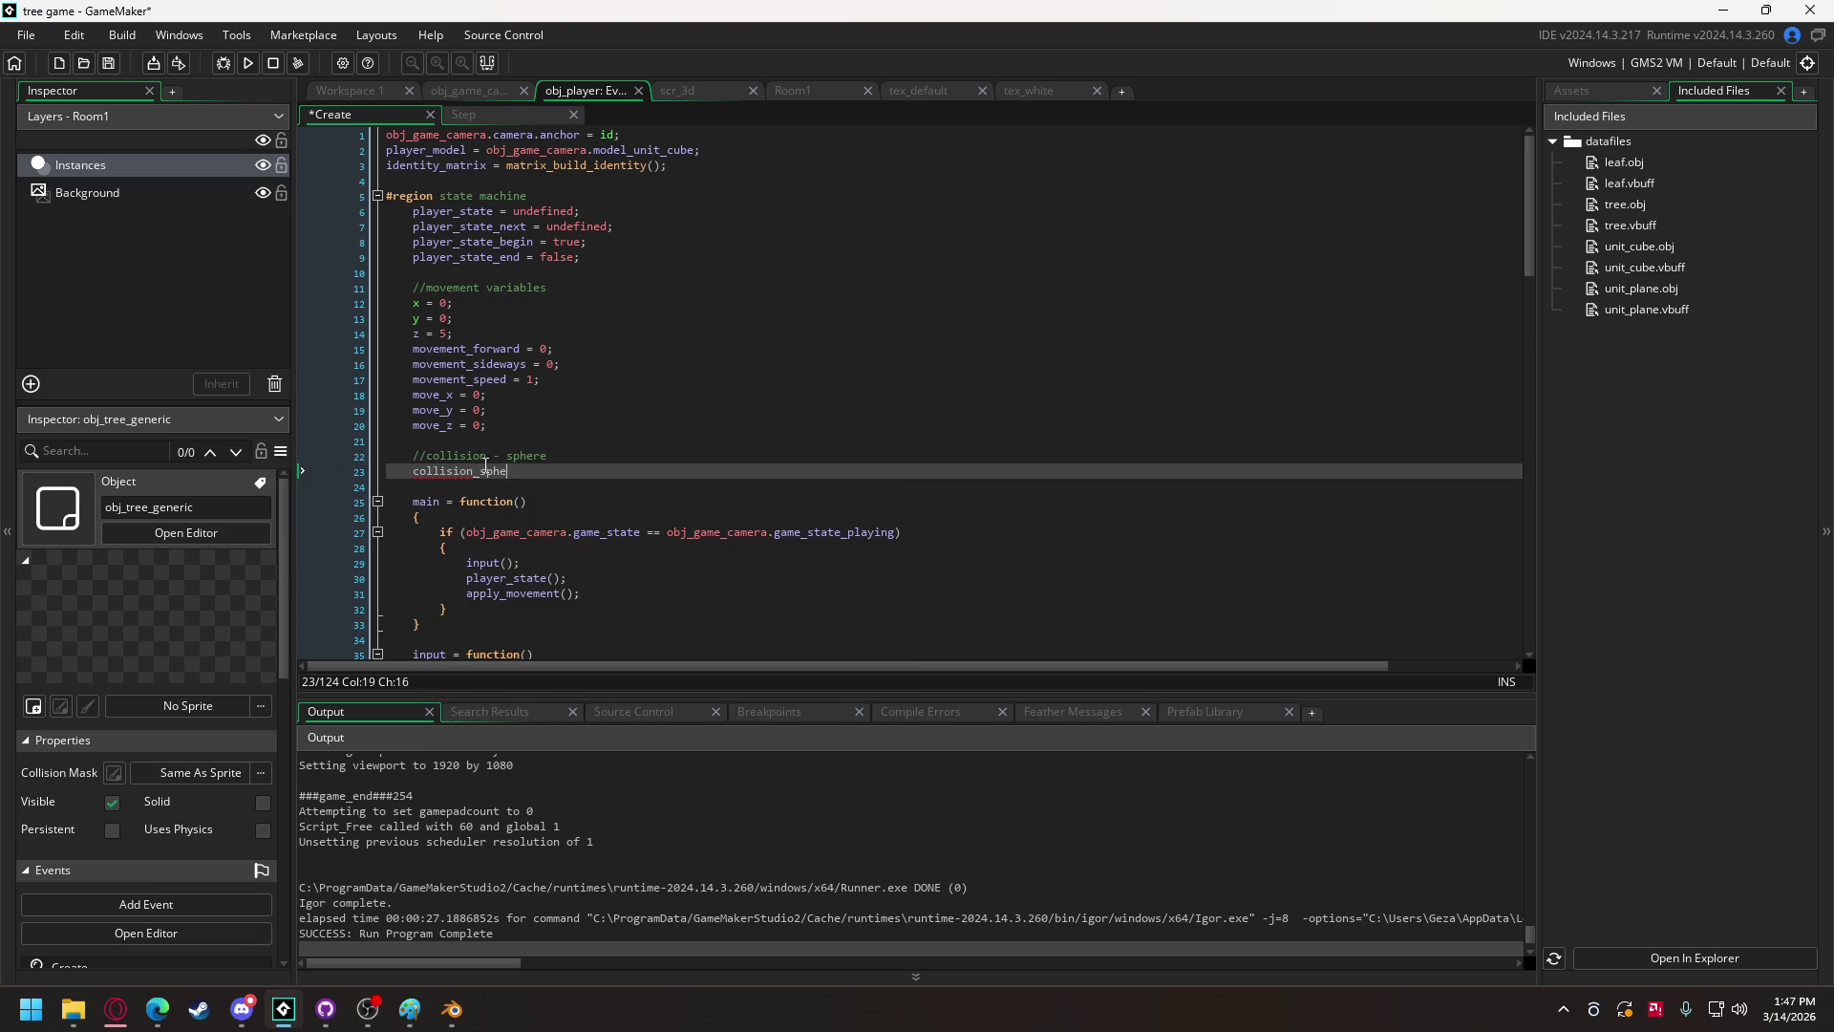
{"action": "key", "text": "BackSpace"}
{"action": "type", "text": "_radius"}
{"action": "type", "text": " = "}
{"action": "type", "text": "5;"}
Step: Add collision_sphere_origin = new vector_3(0, 0, 5) above the radius line
{"action": "key", "text": "Home"}
{"action": "key", "text": "Return"}
{"action": "key", "text": "Up"}
{"action": "type", "text": "coll"}
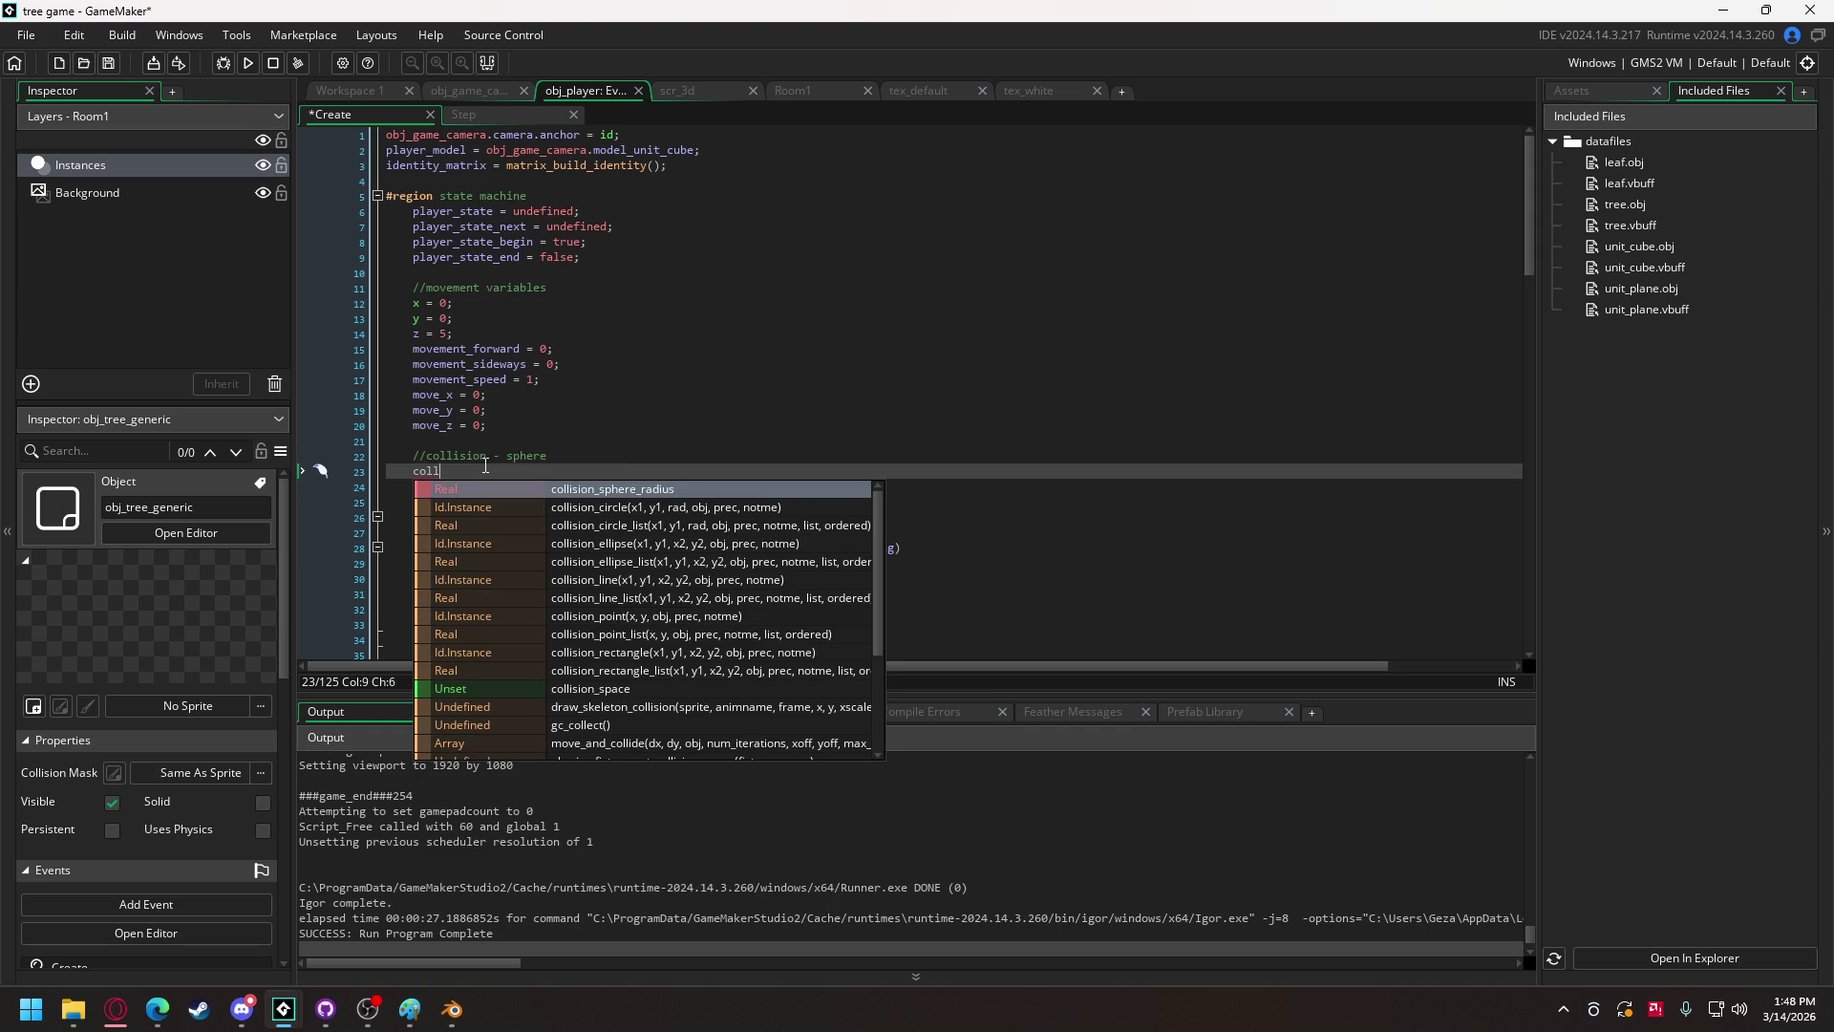
{"action": "type", "text": "ision_"}
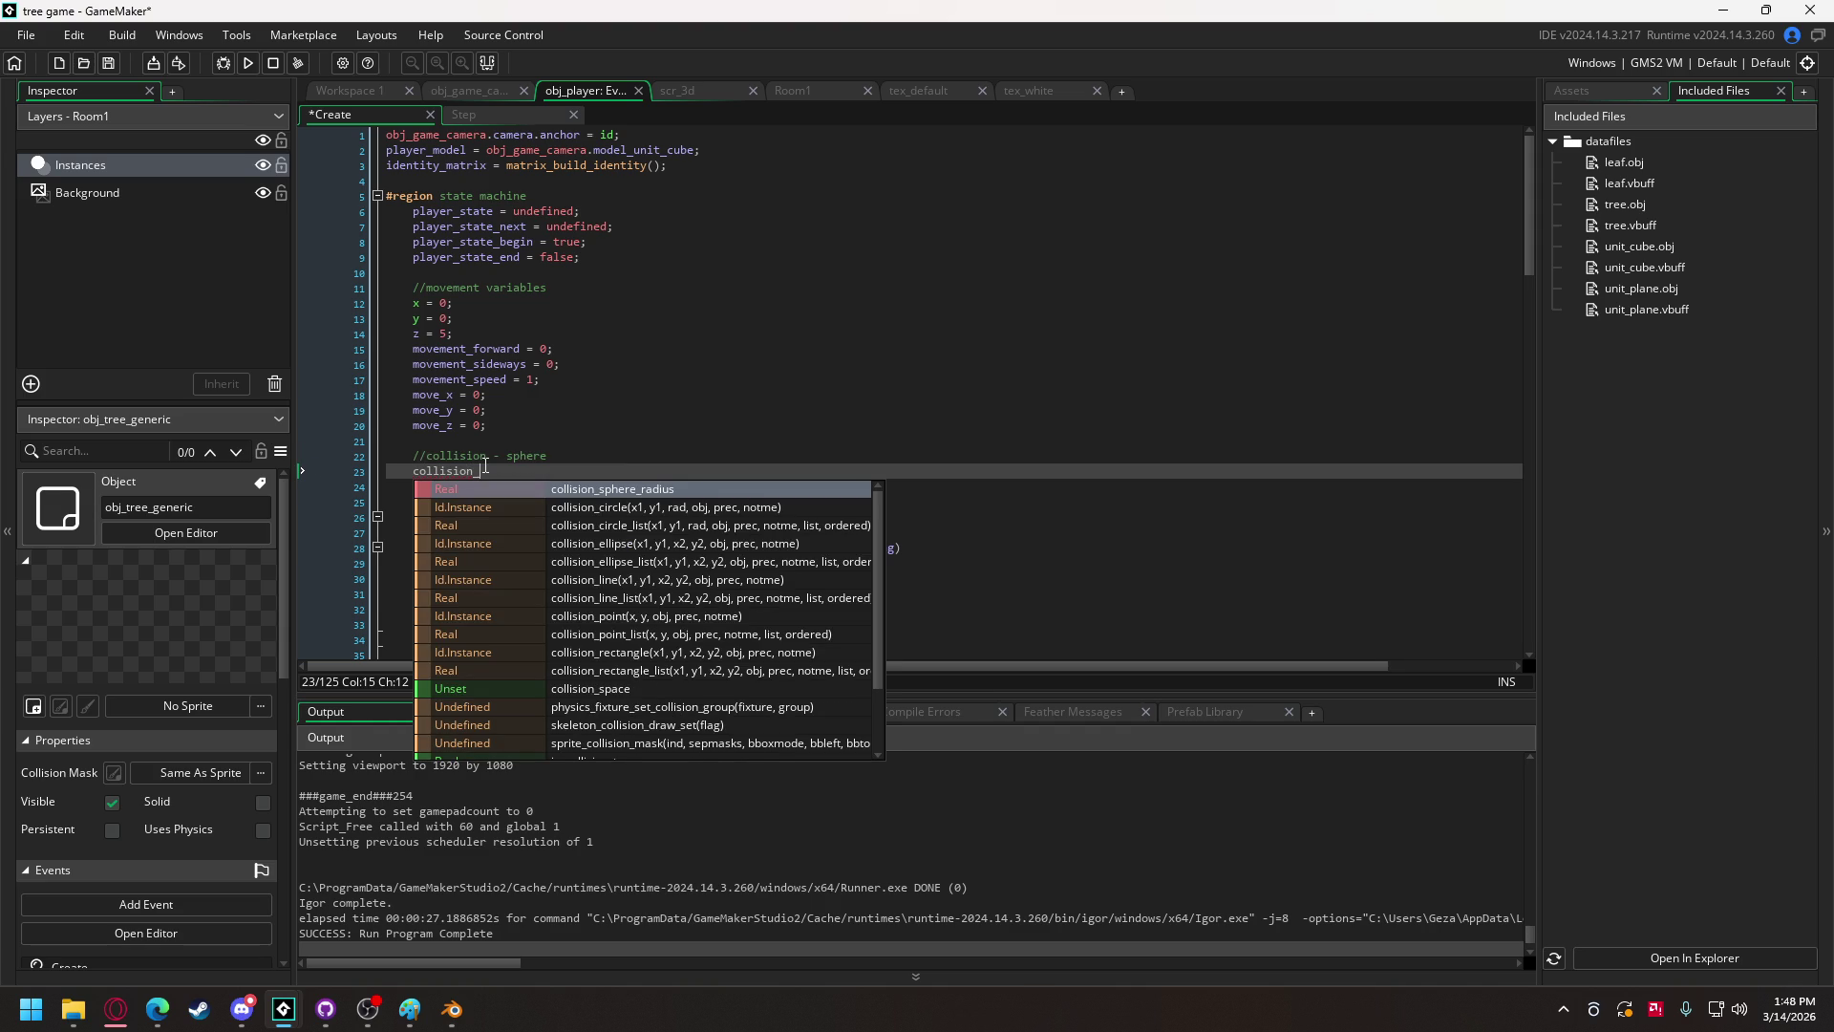
{"action": "type", "text": "sphere"}
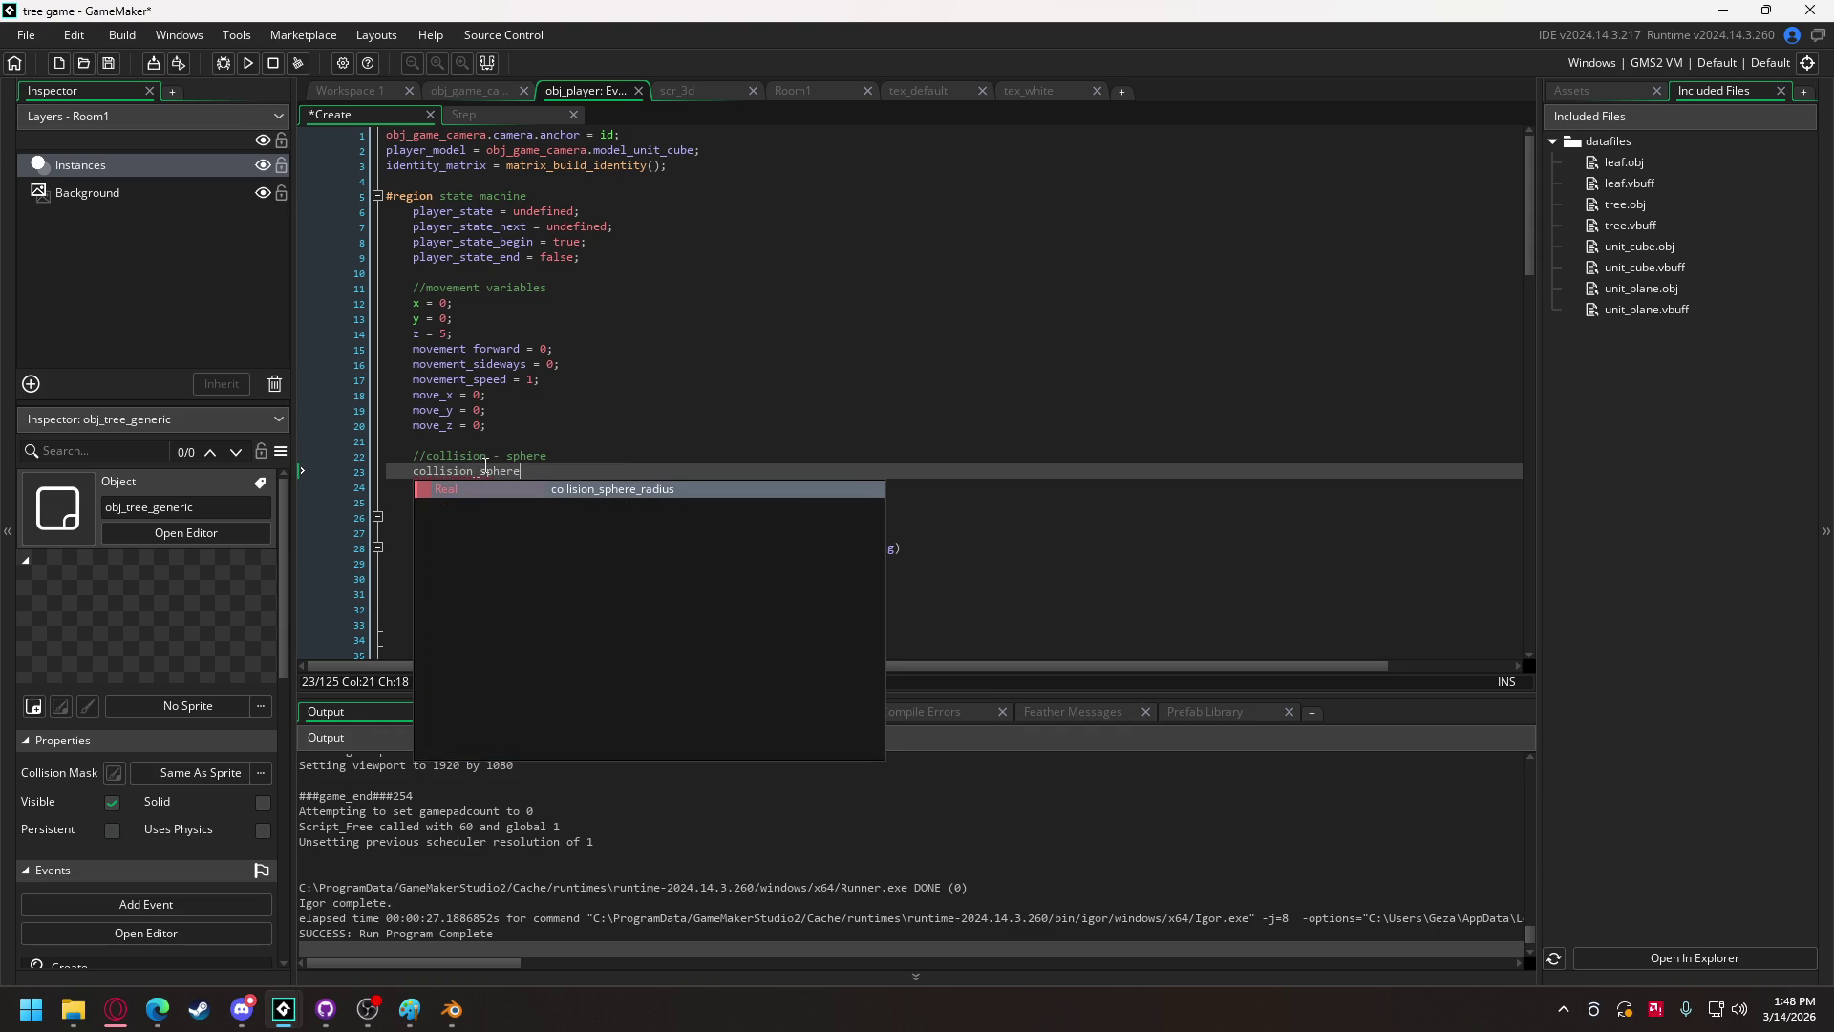
{"action": "type", "text": "_origin"}
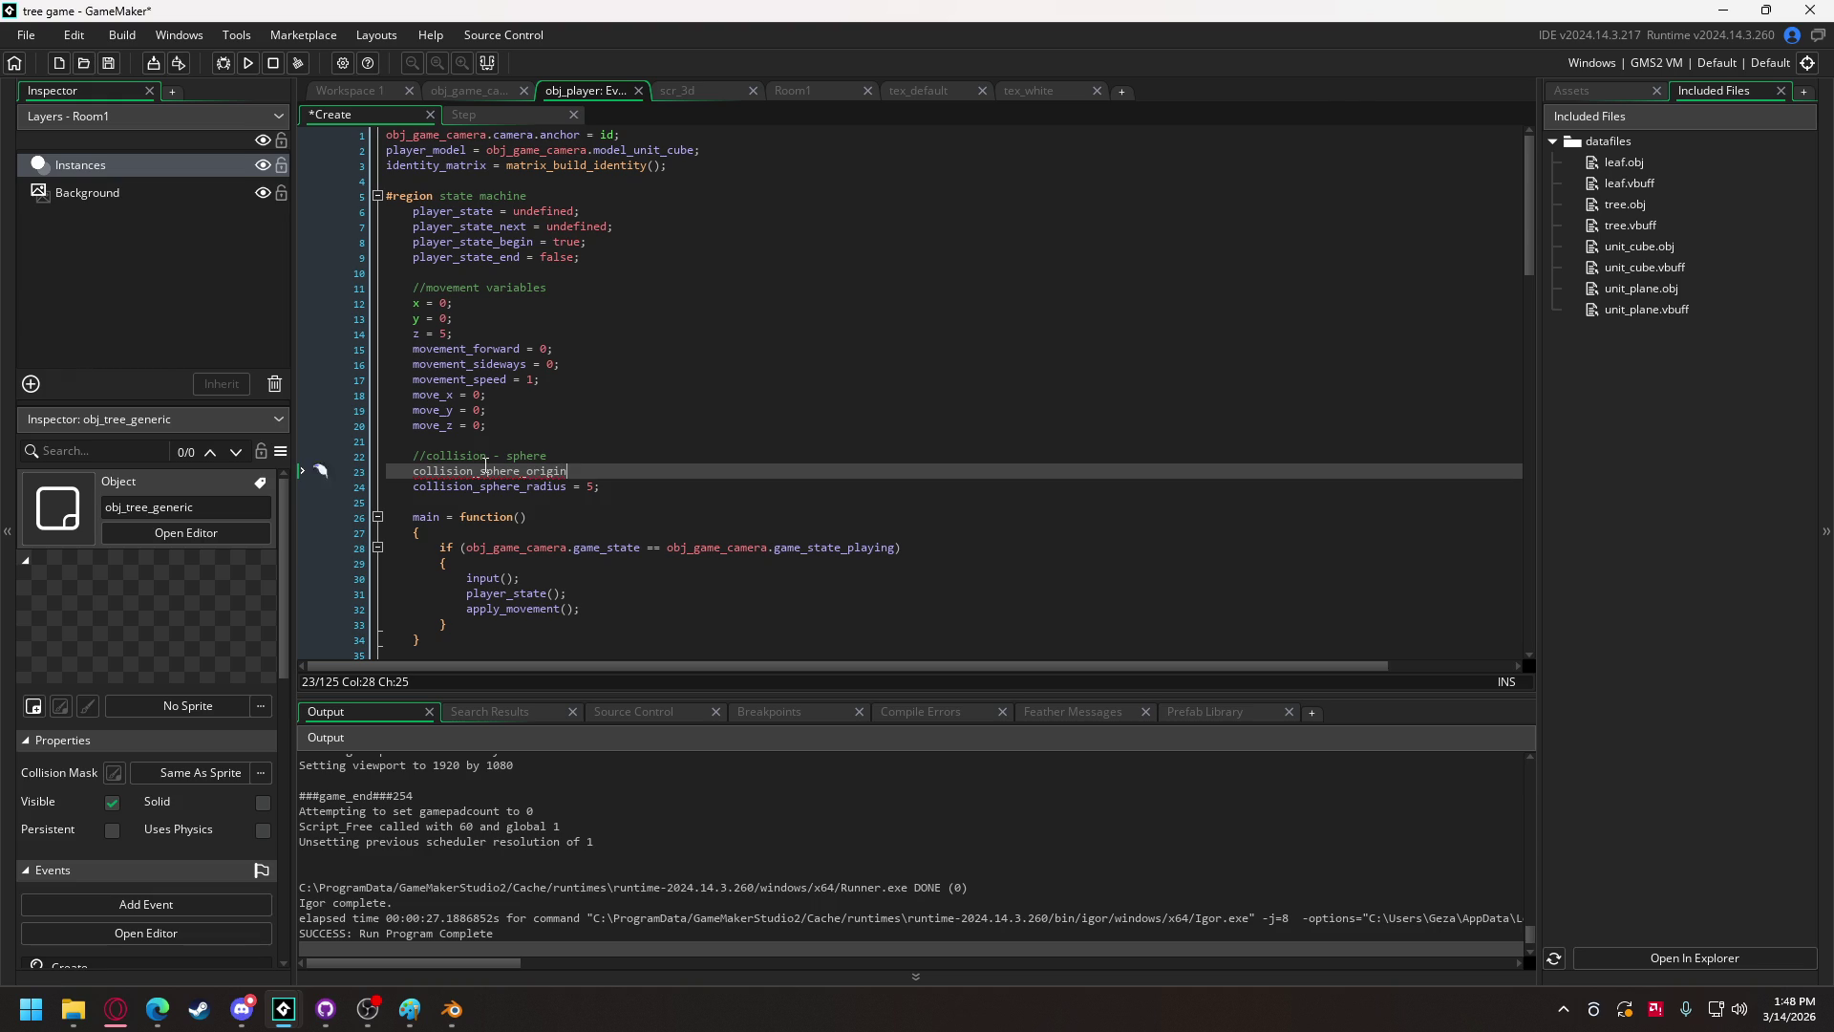
{"action": "type", "text": " = new vector"}
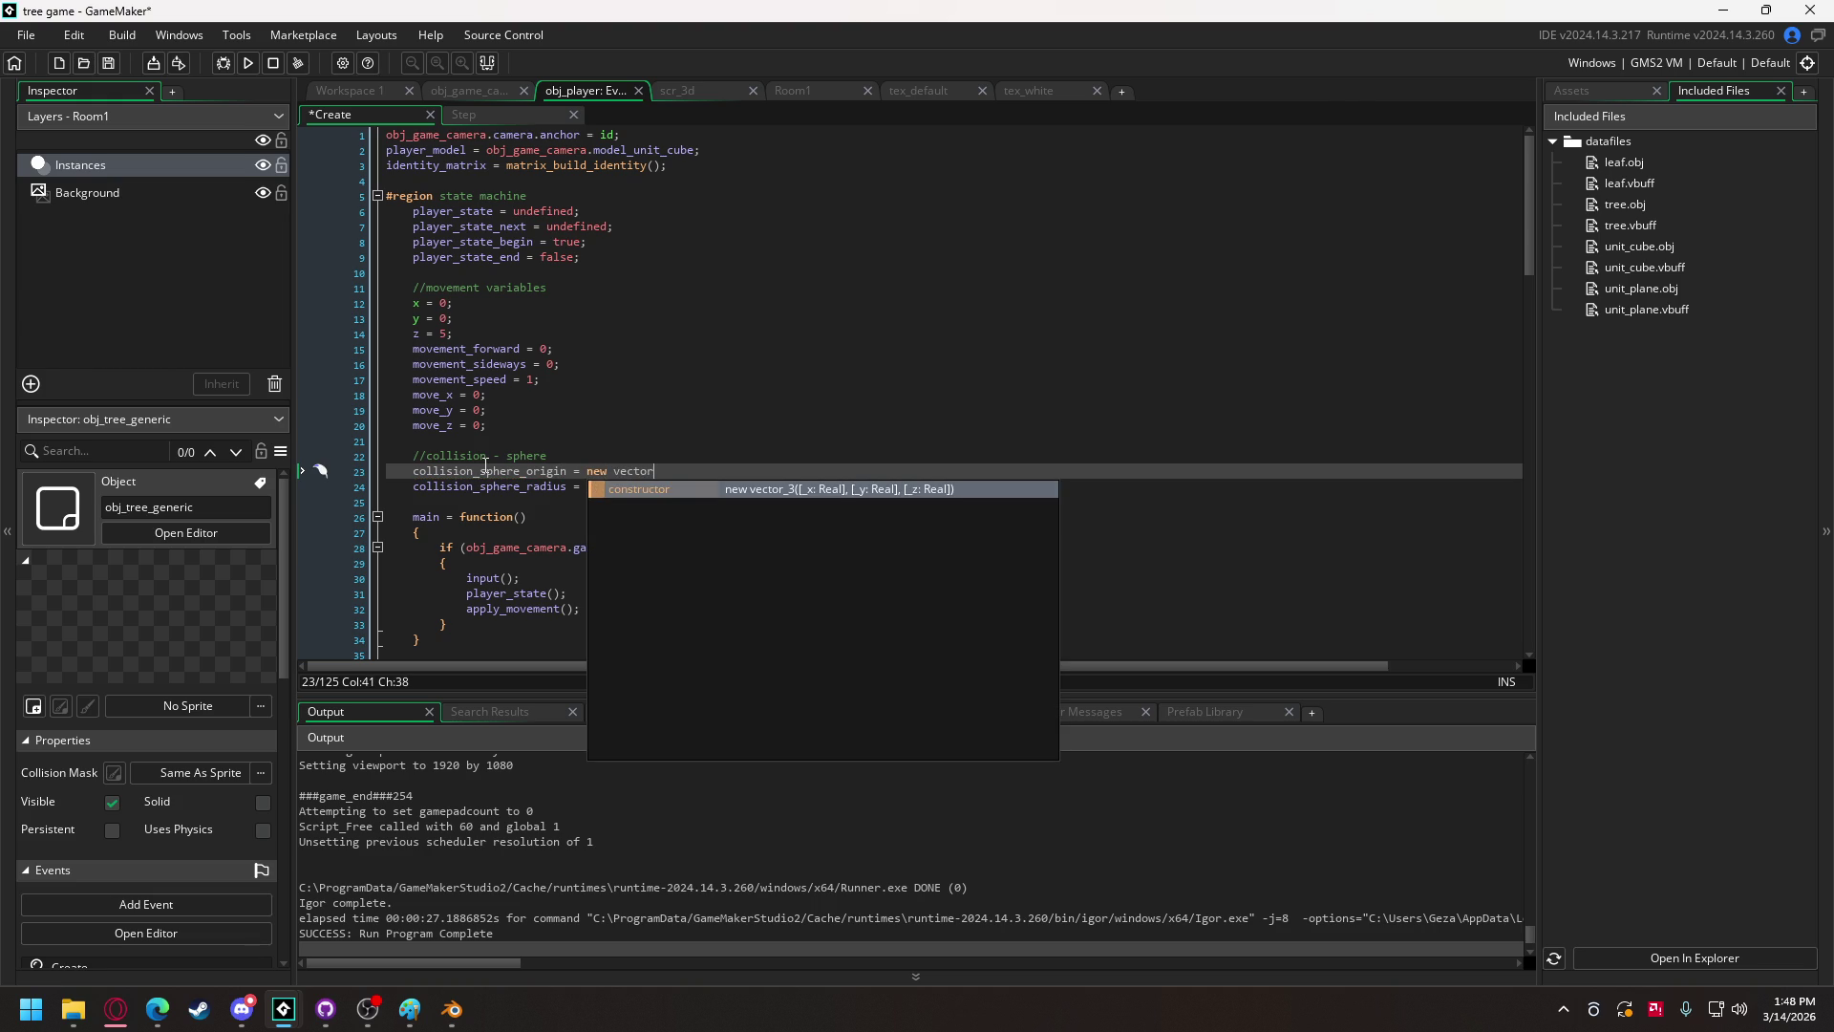
{"action": "type", "text": "_3"}
{"action": "type", "text": "()"}
{"action": "key", "text": "Left"}
{"action": "key", "text": "Left"}
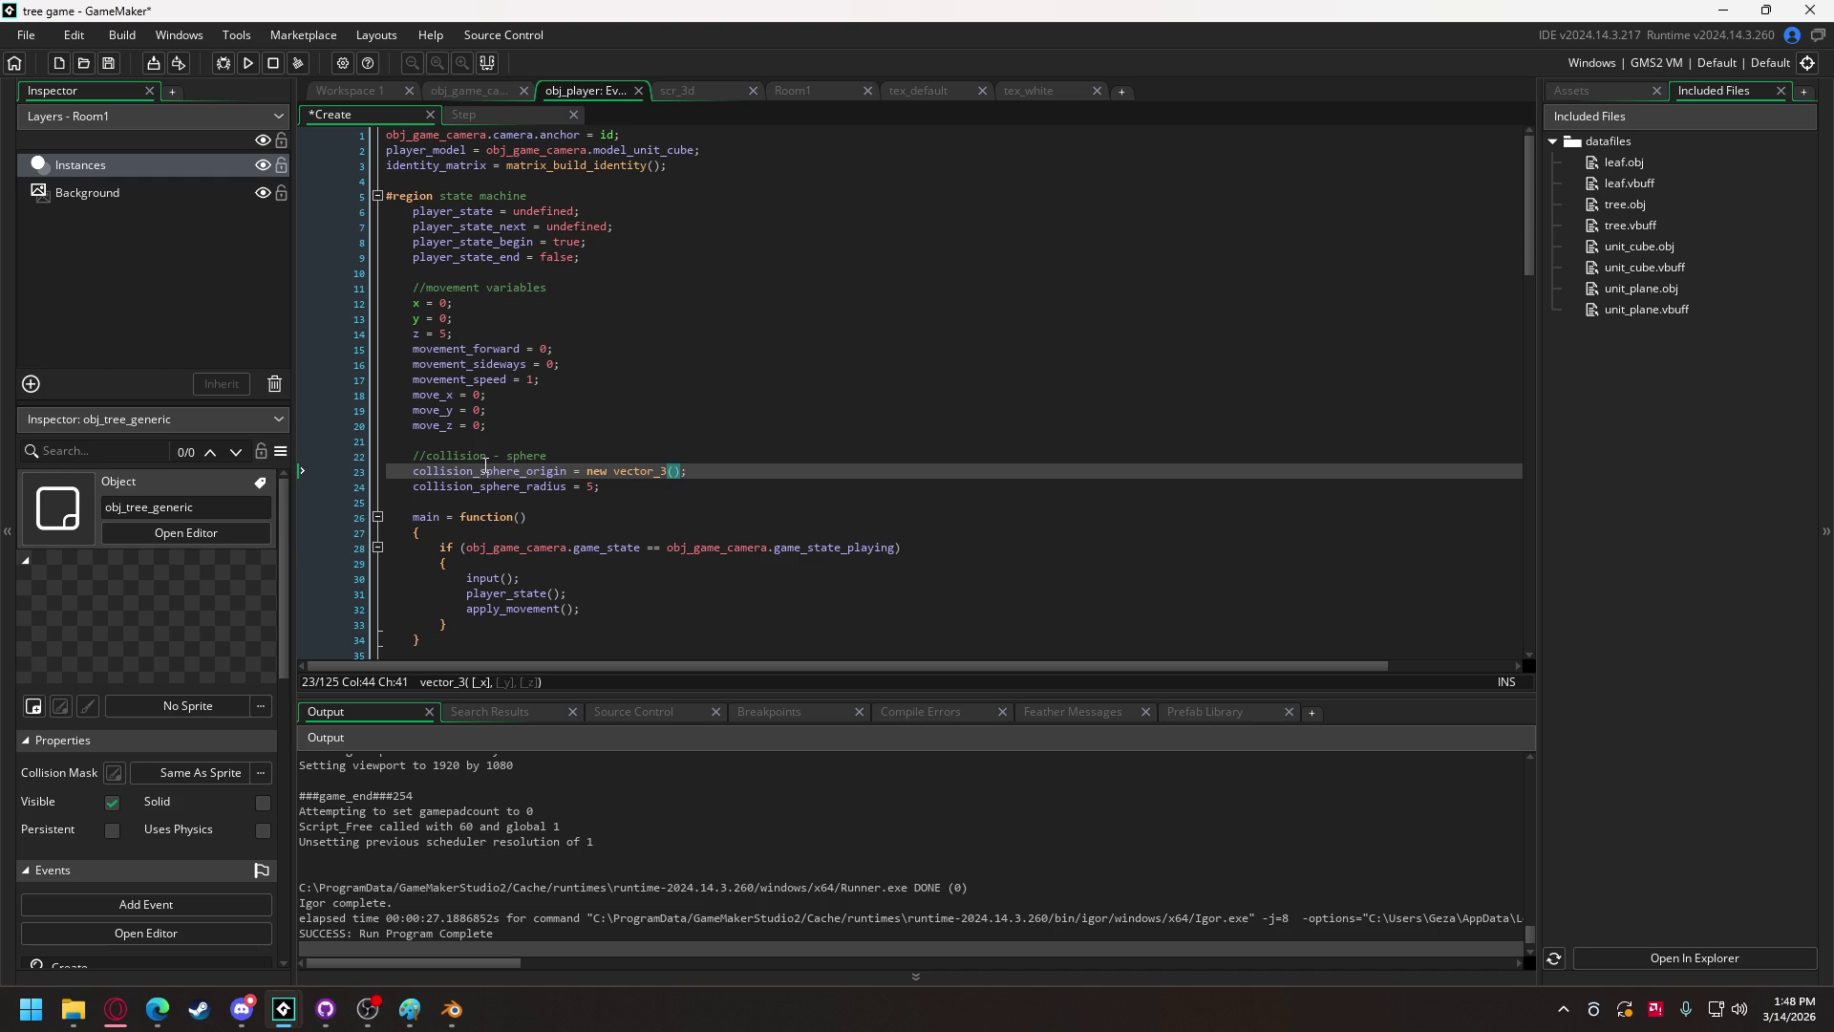
{"action": "type", "text": "0"}
{"action": "type", "text": ", 0,"}
{"action": "type", "text": " 5"}
{"action": "scroll", "coordinate": [740, 393], "scroll_direction": "down", "scroll_amount": 3}
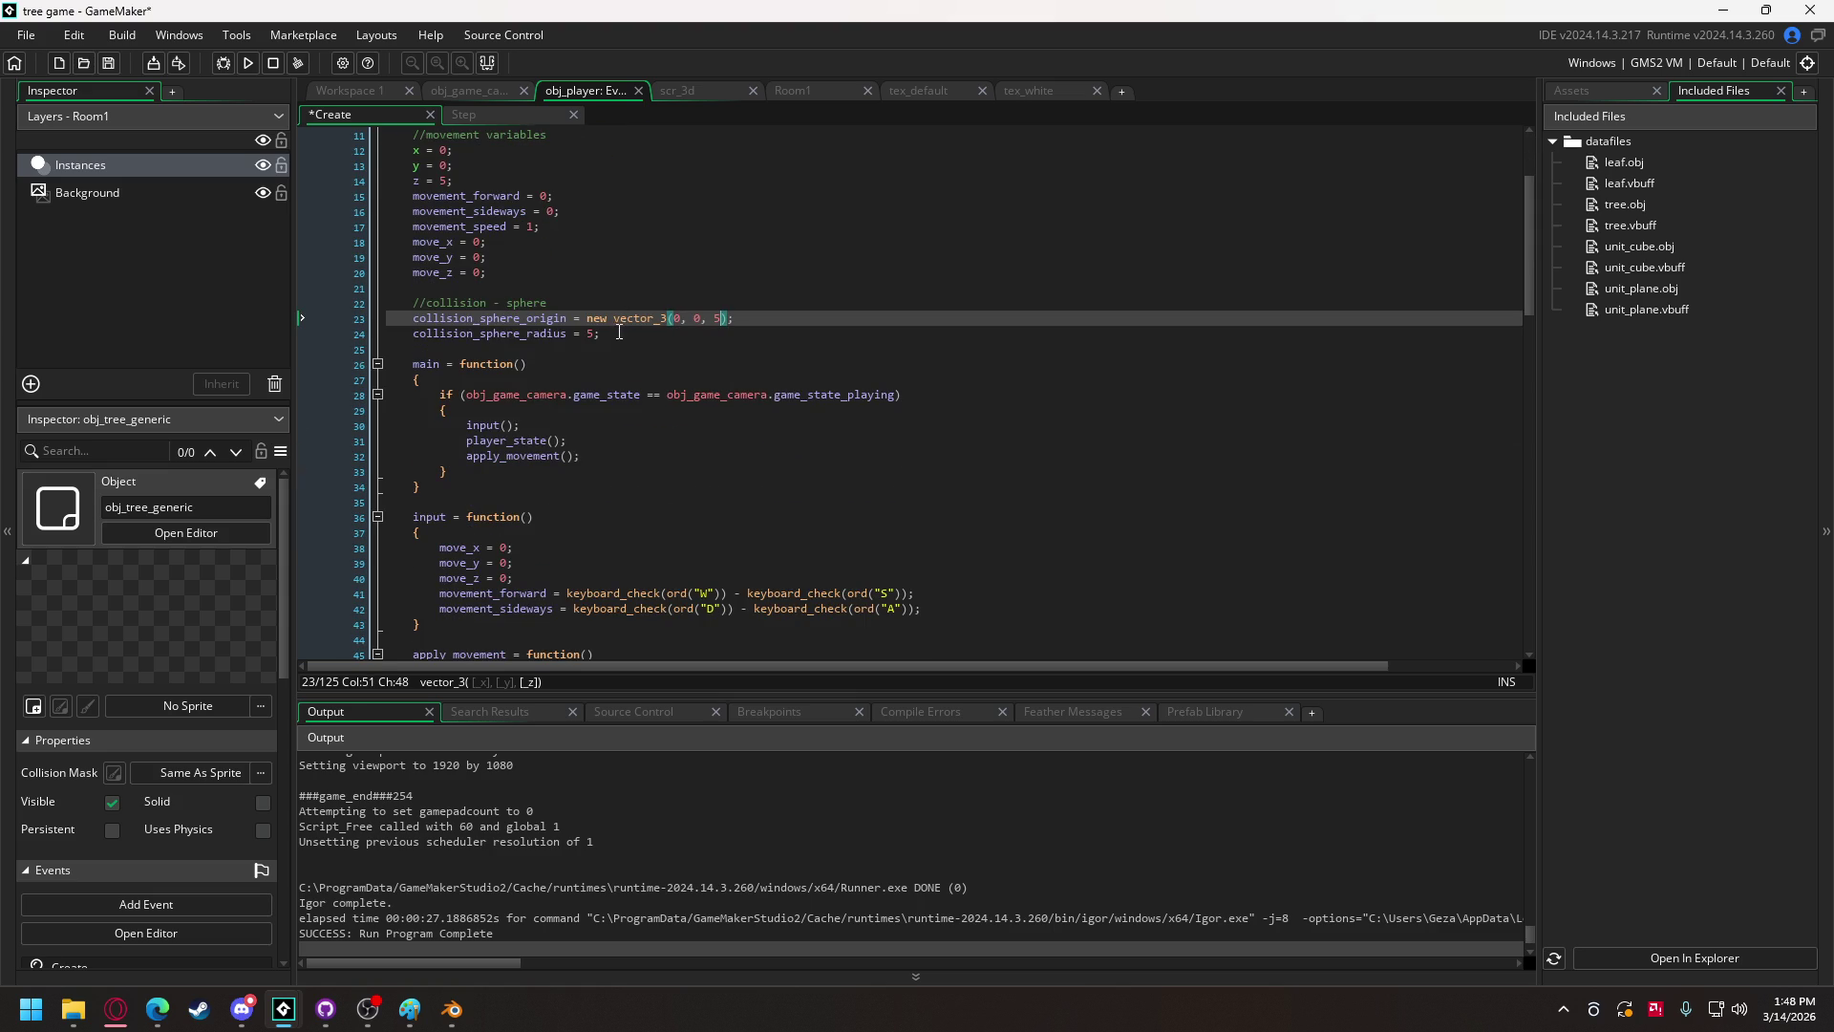
{"action": "scroll", "coordinate": [593, 358], "scroll_direction": "down", "scroll_amount": 4}
{"action": "scroll", "coordinate": [572, 372], "scroll_direction": "down", "scroll_amount": 3}
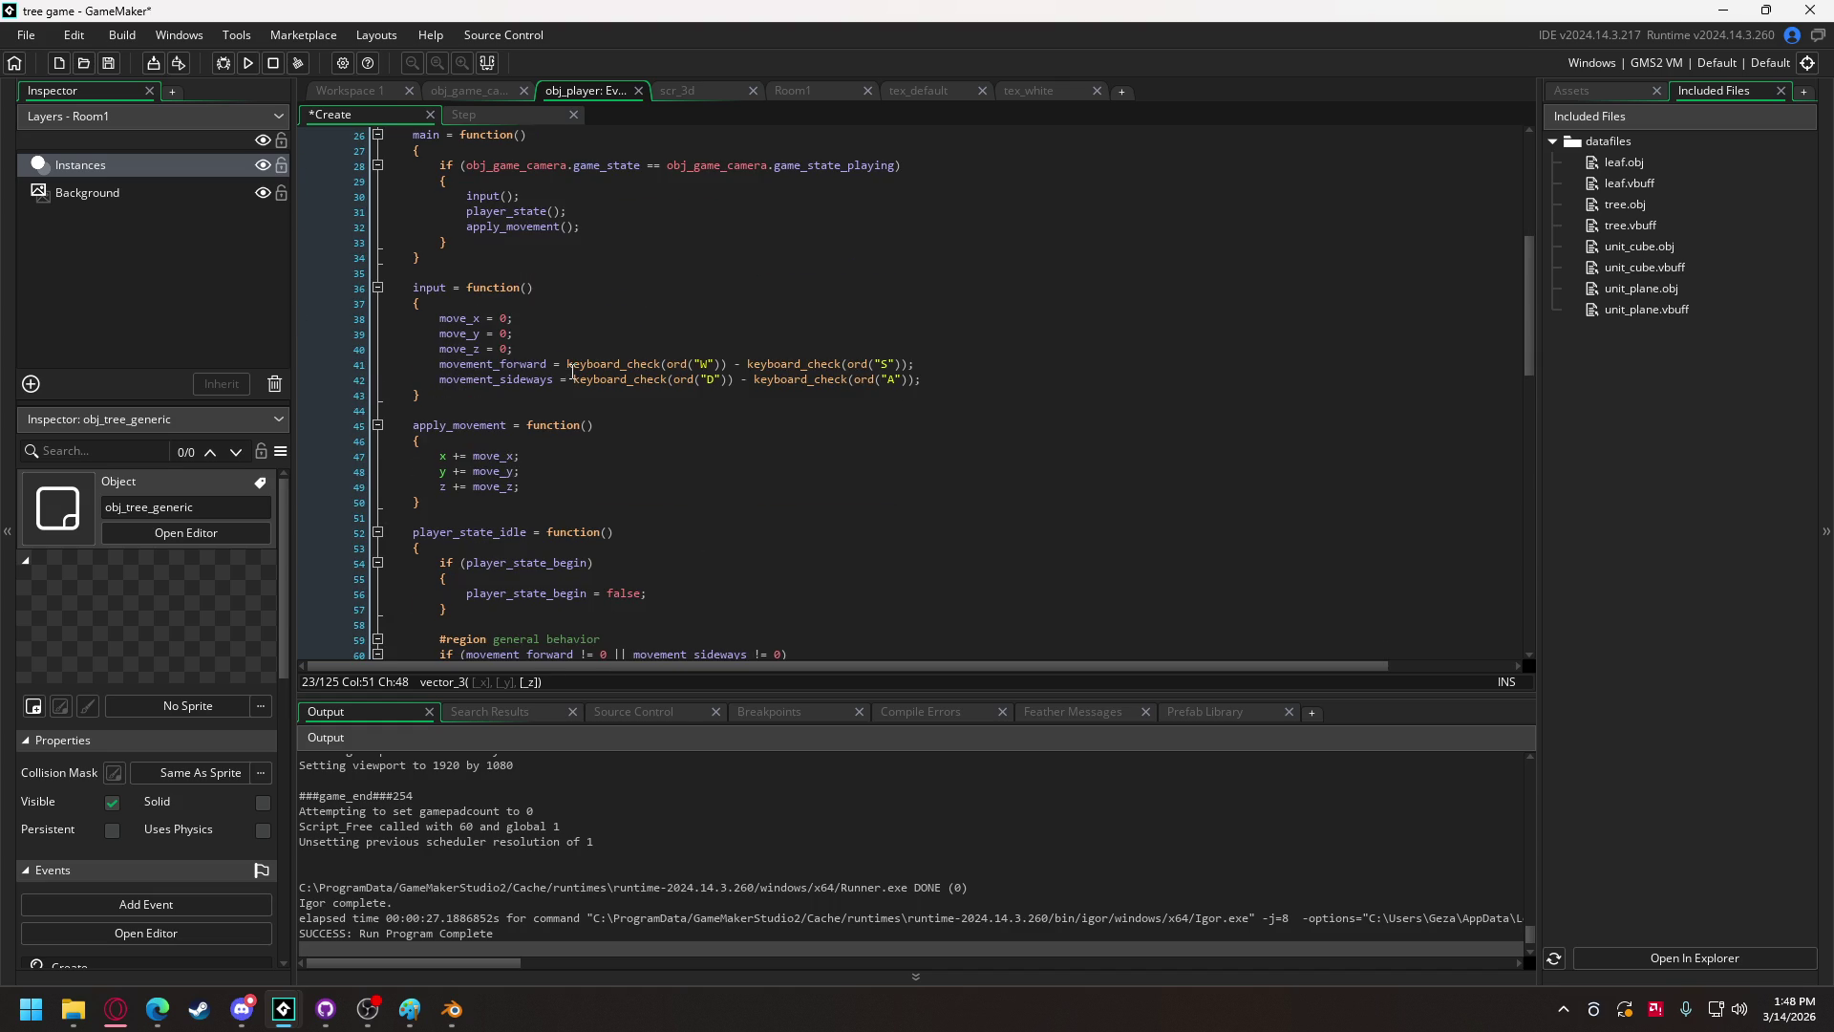
Step: Add collision_sphere_origin.x = x; to apply_movement and duplicate the line twice
{"action": "left_click", "coordinate": [564, 402]}
{"action": "key", "text": "Return"}
{"action": "key", "text": "Return"}
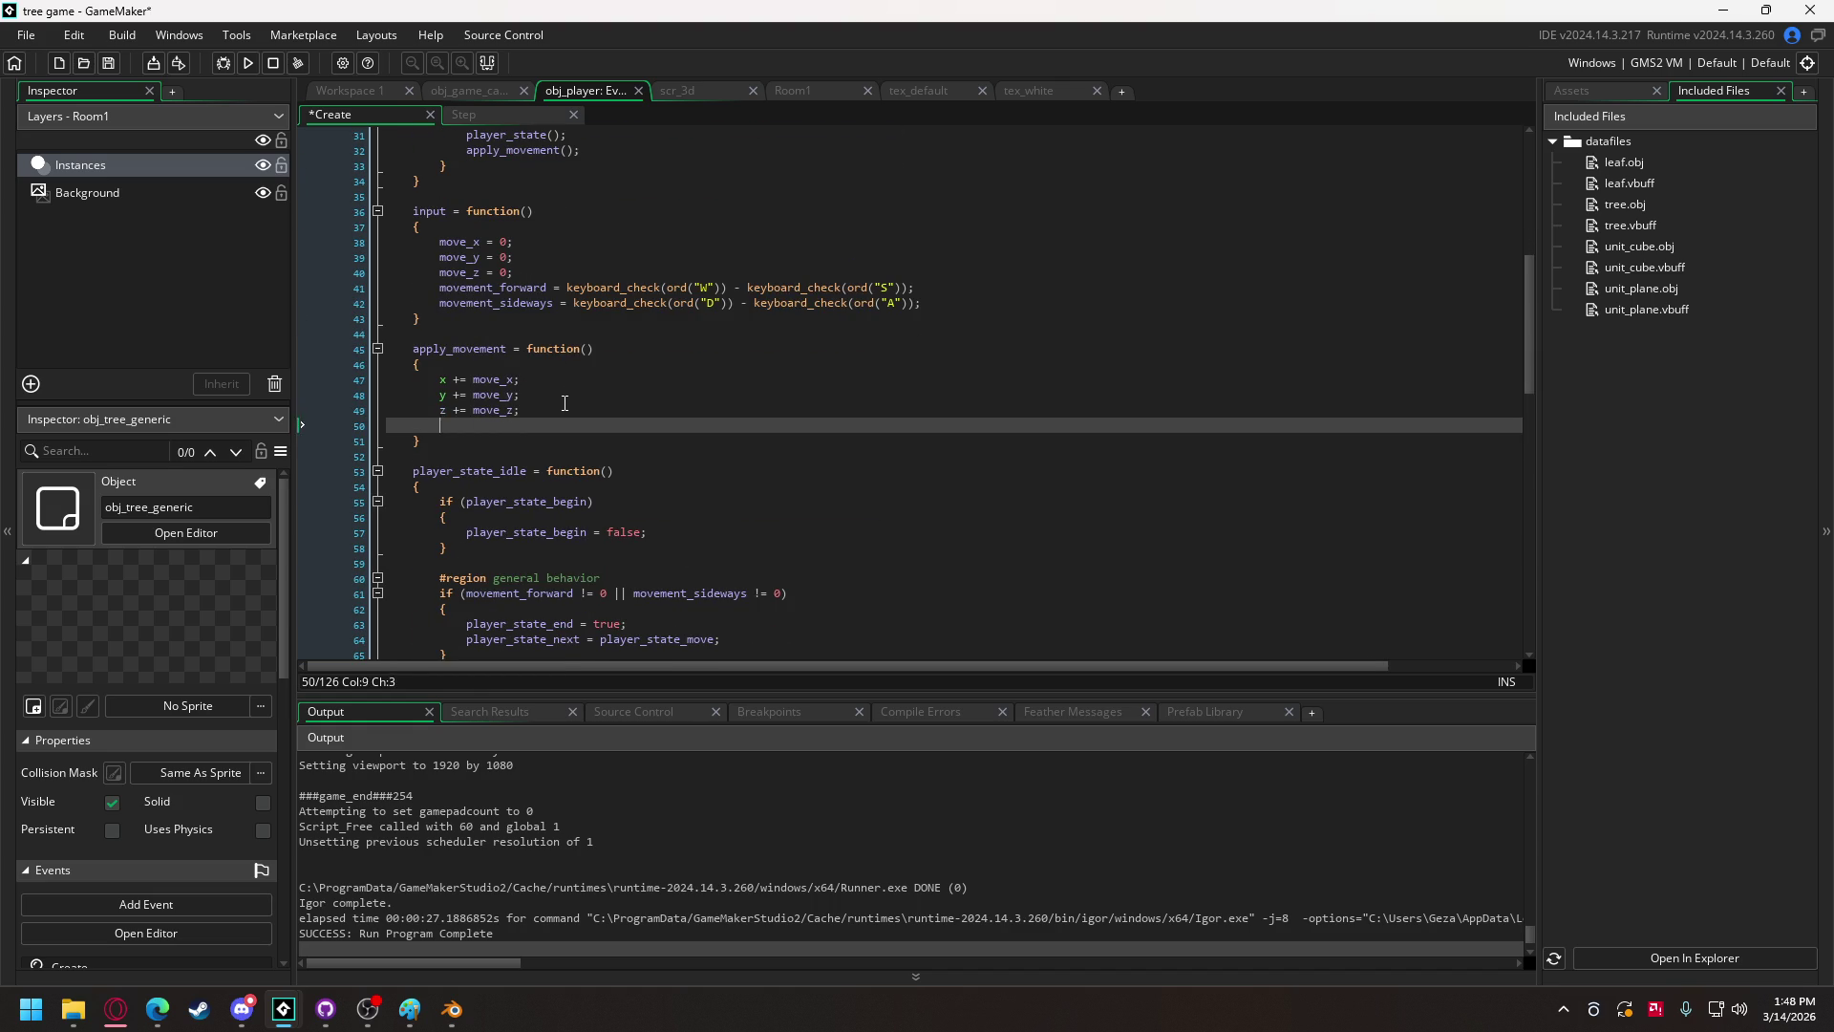
{"action": "type", "text": "colli"}
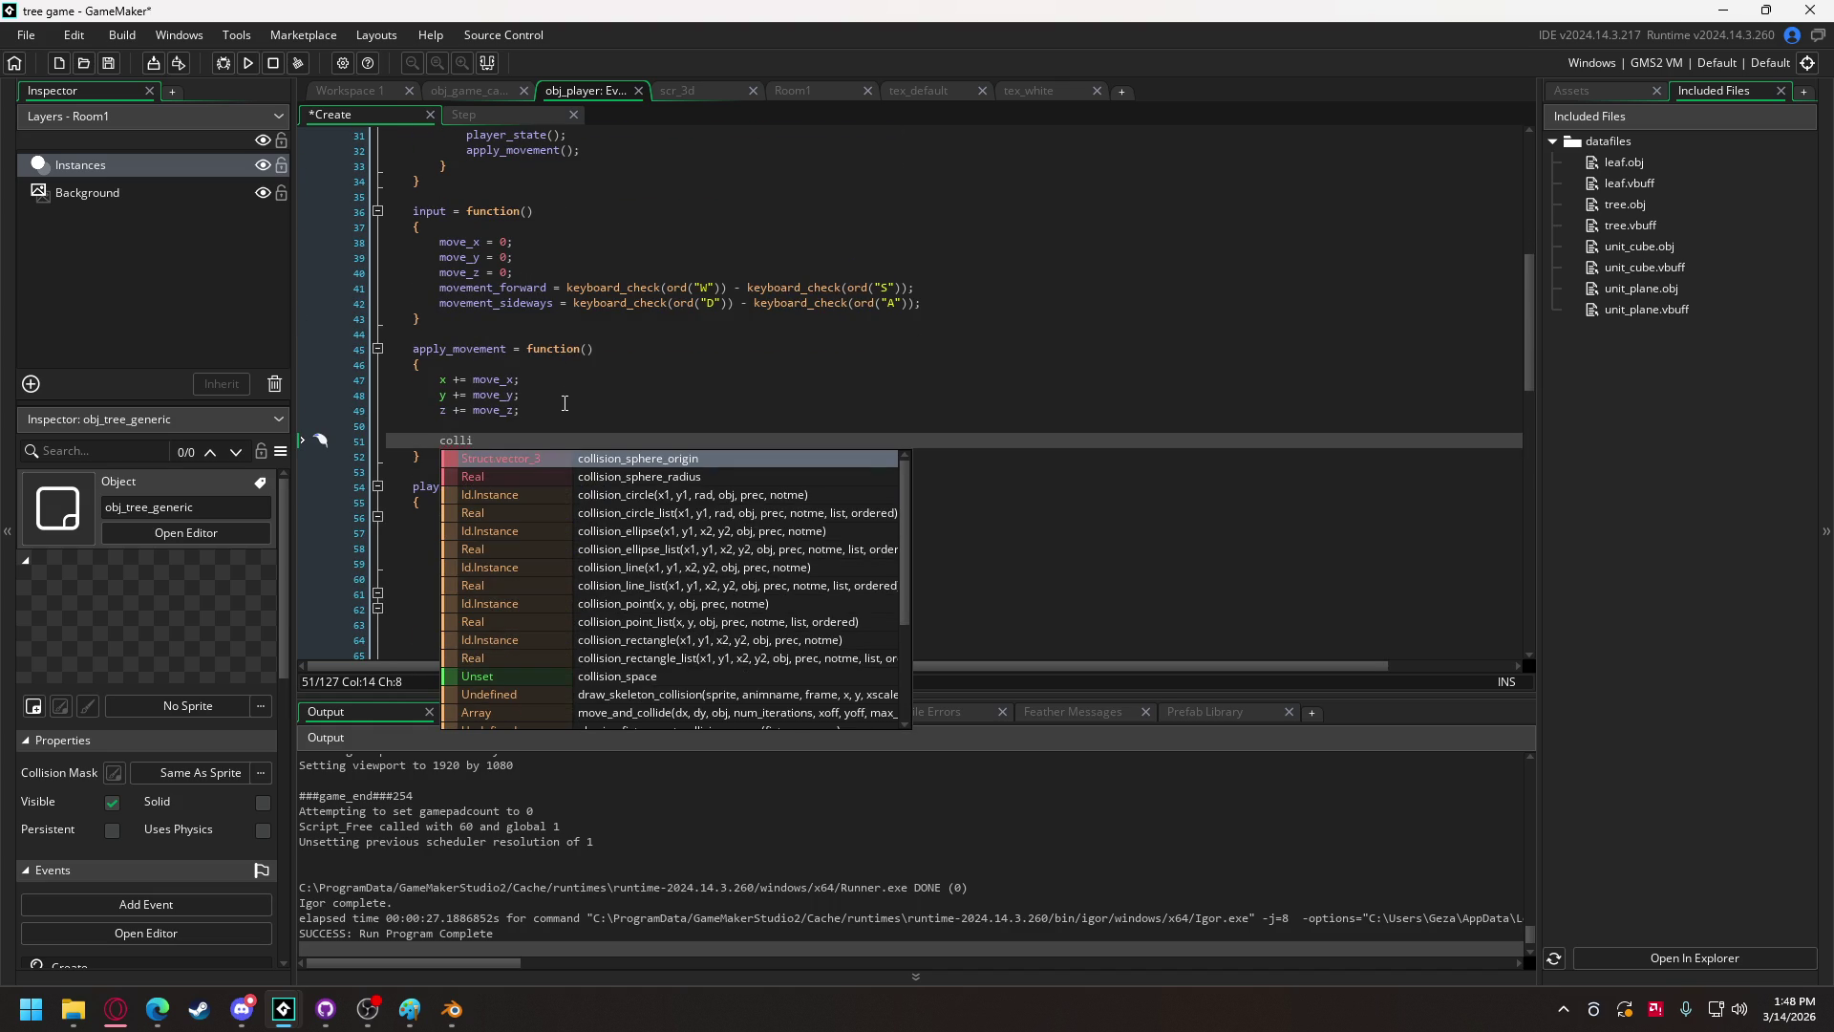
{"action": "key", "text": "Return"}
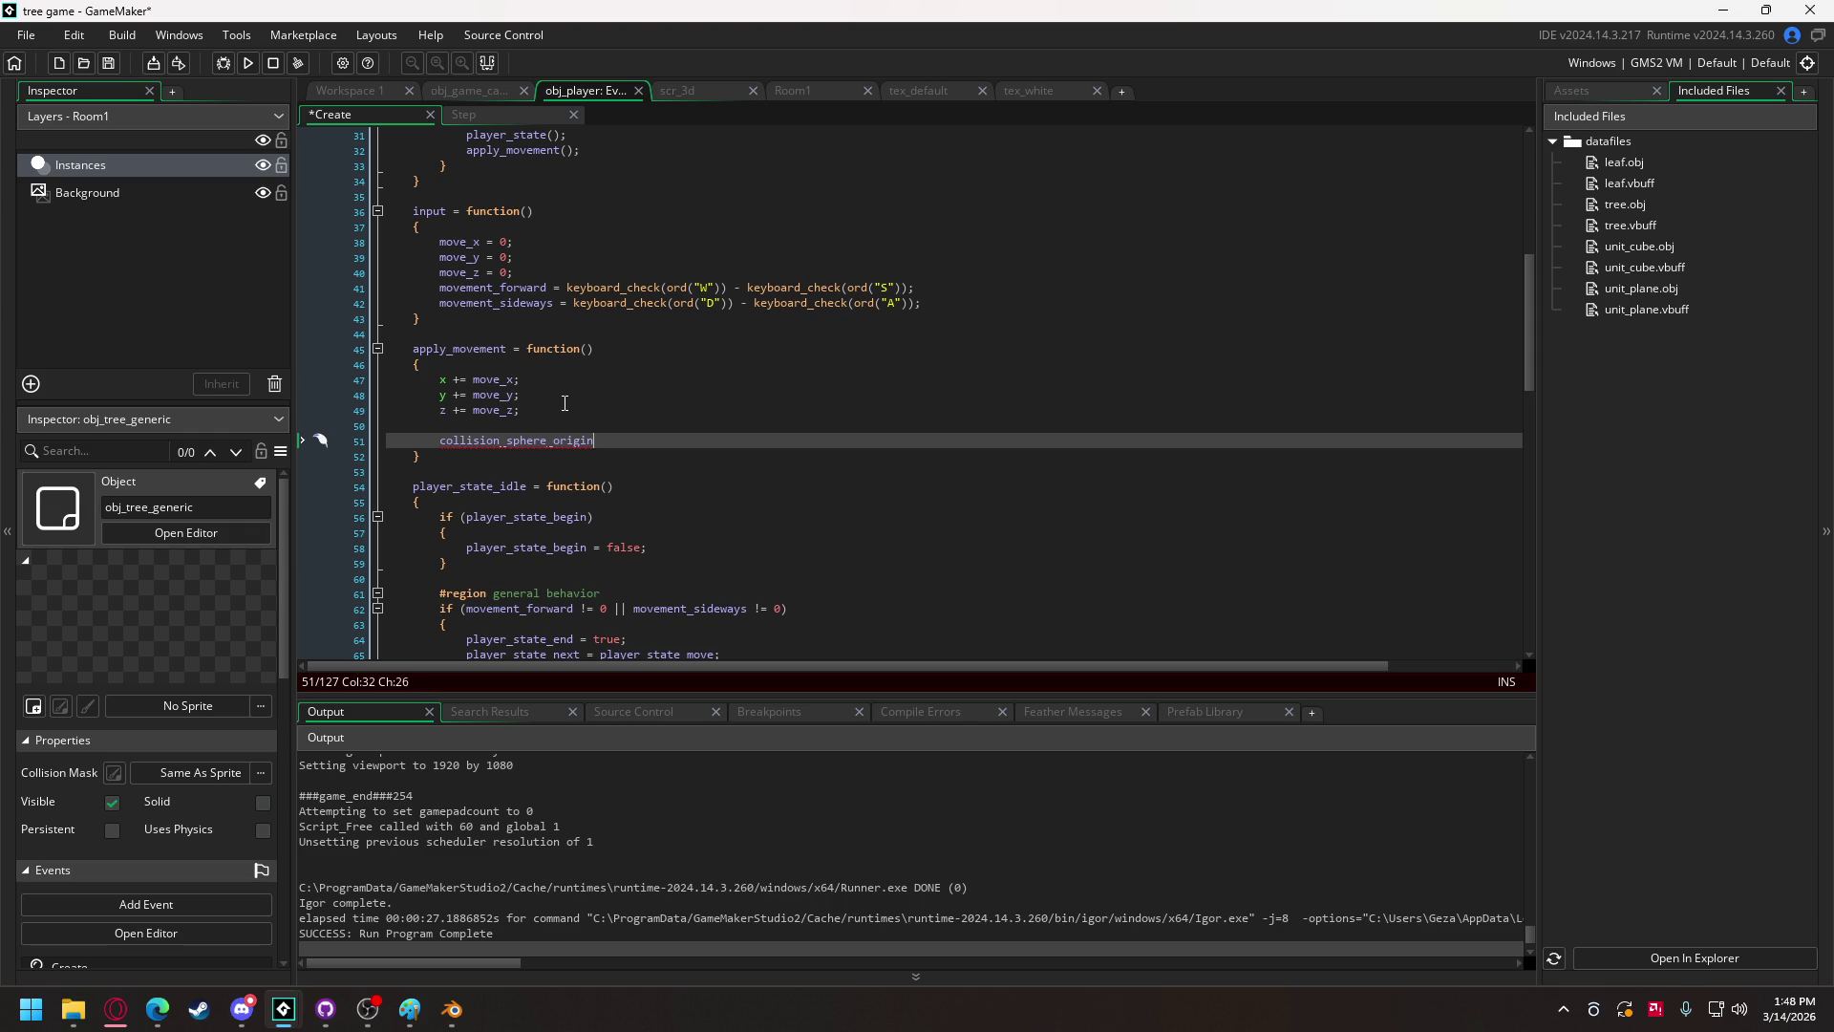
{"action": "type", "text": ".x = "}
{"action": "type", "text": "x;"}
{"action": "left_click_drag", "start_coordinate": [638, 440], "coordinate": [455, 444]}
{"action": "key", "text": "ctrl+c"}
{"action": "left_click", "coordinate": [688, 441]}
{"action": "key", "text": "Return"}
{"action": "key", "text": "ctrl+v"}
{"action": "key", "text": "Return"}
{"action": "key", "text": "ctrl+v"}
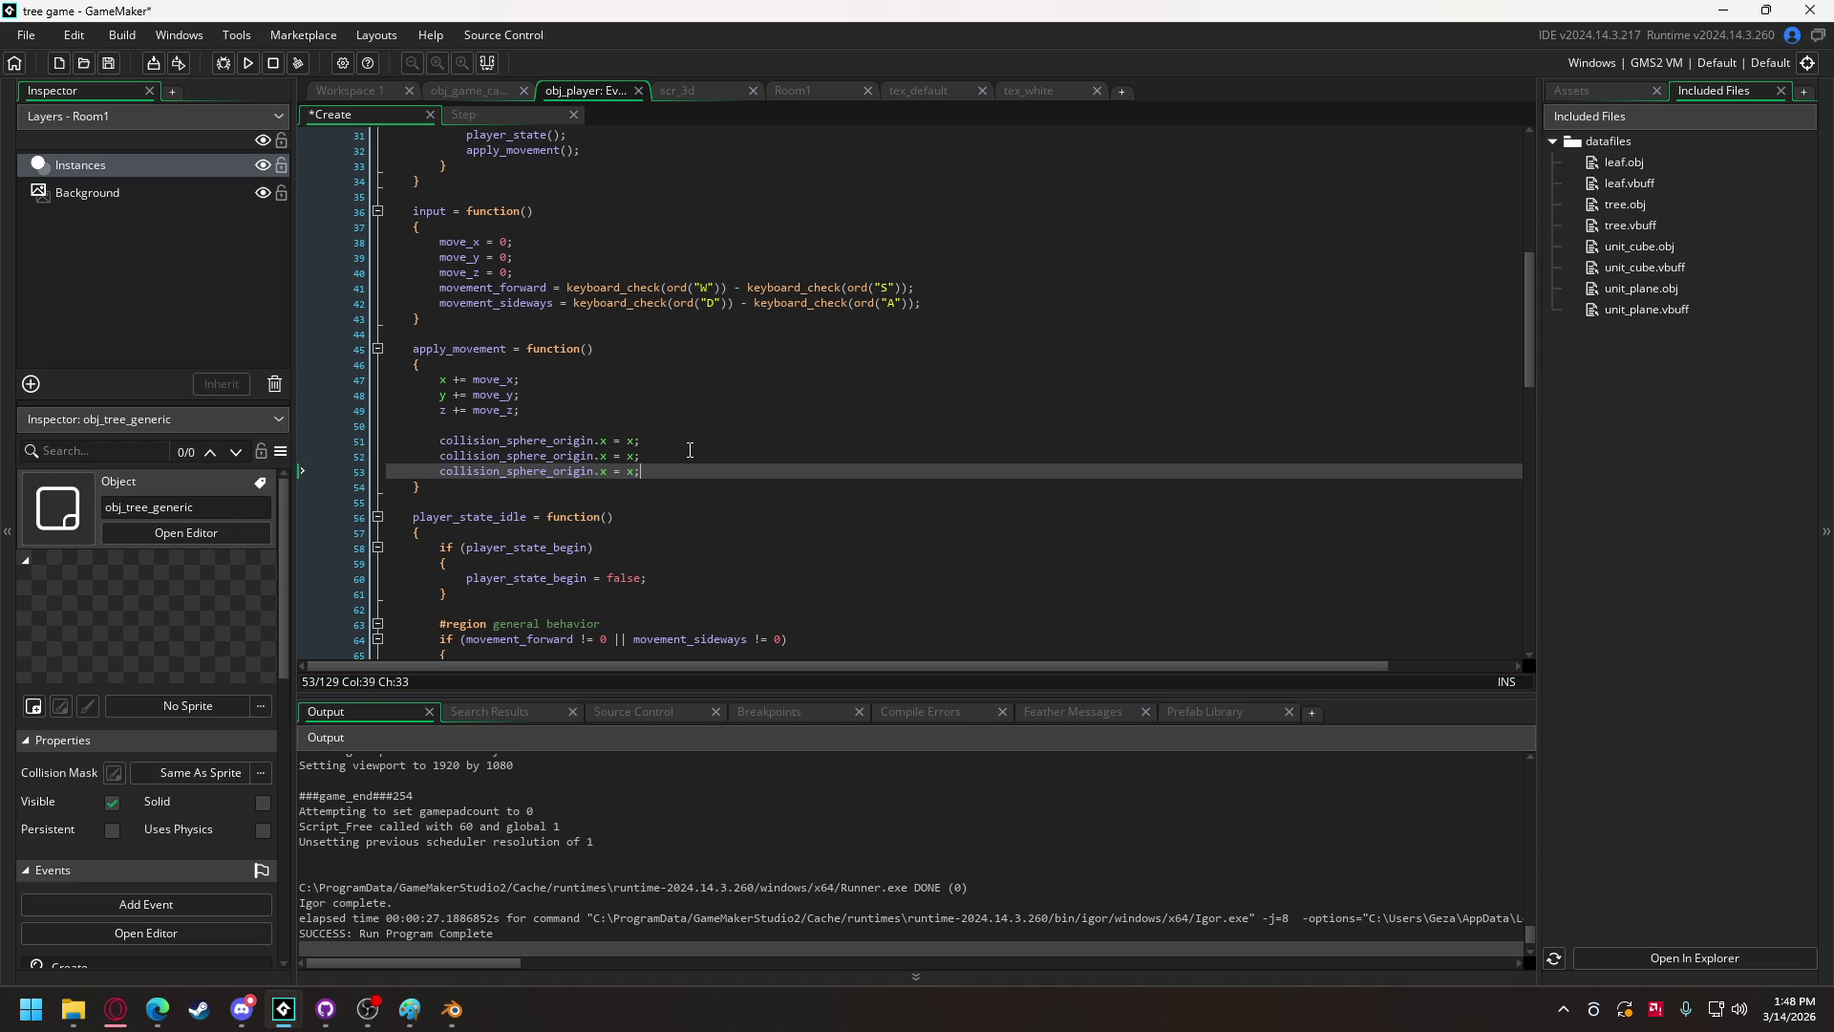
Step: Change the copies to collision_sphere_origin.y = y; and collision_sphere_origin.z = z + 5;
{"action": "double_click", "coordinate": [603, 456]}
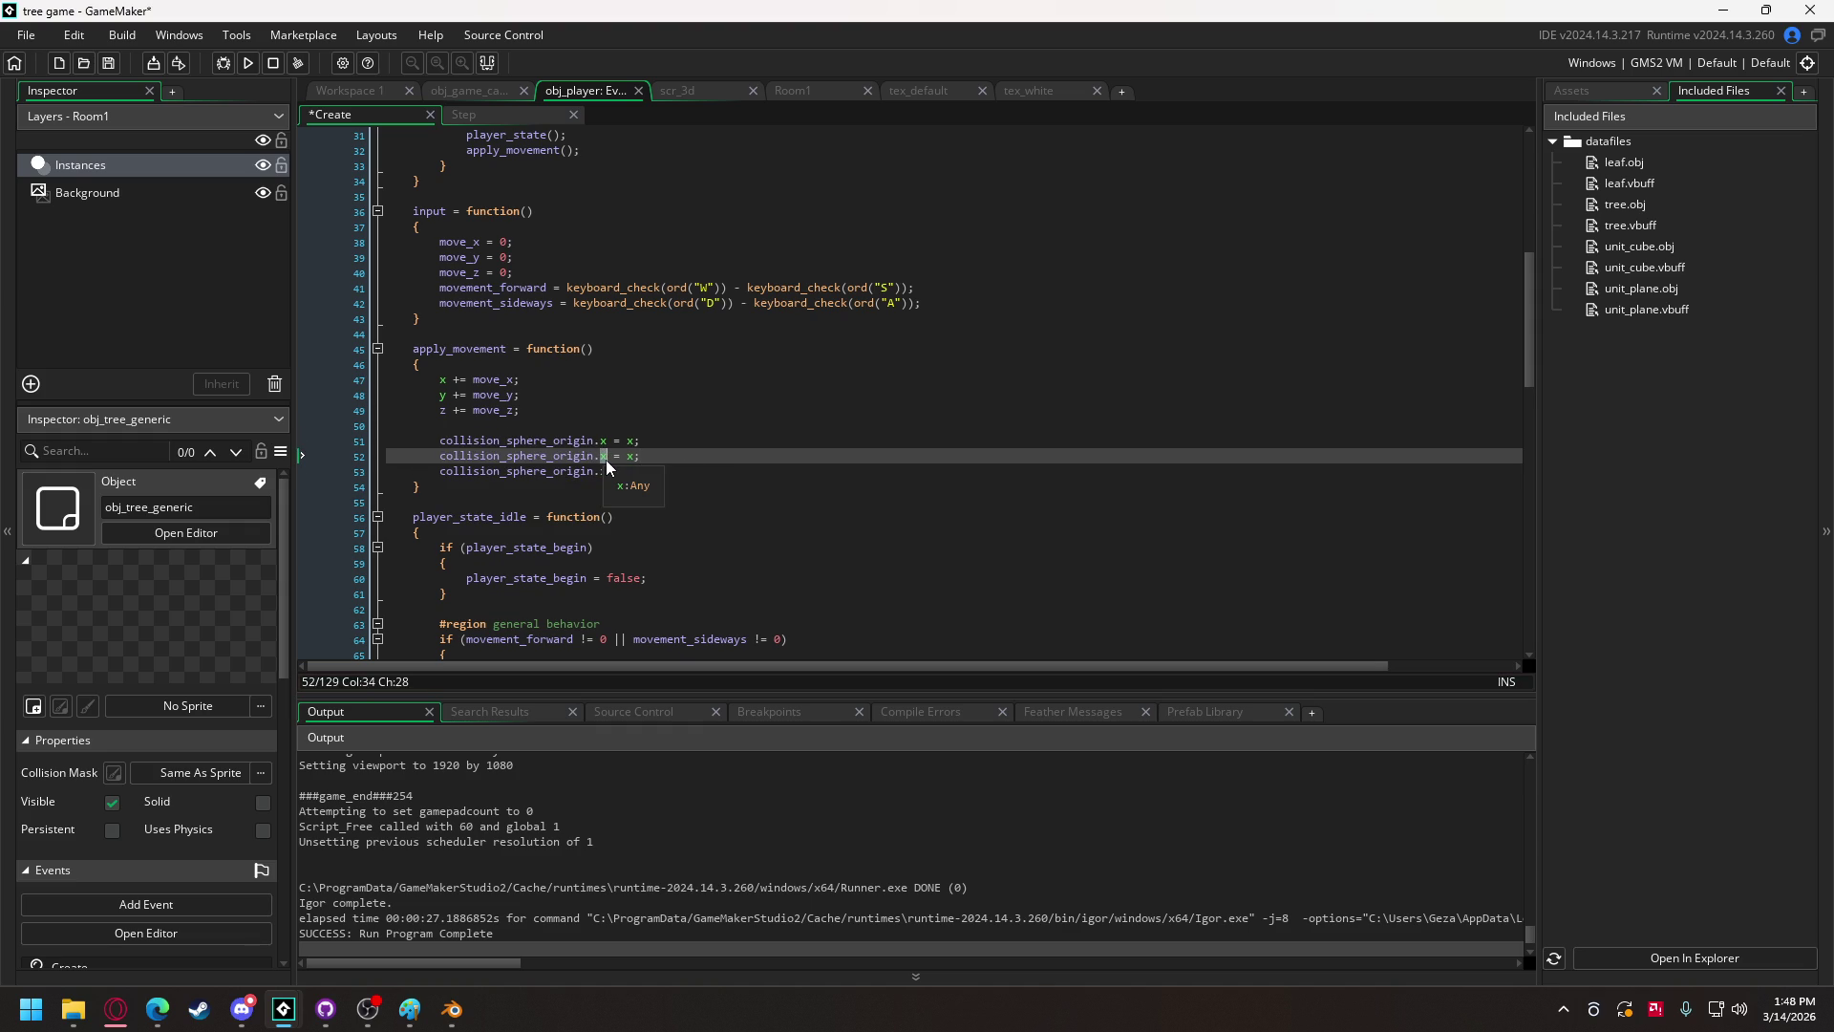
{"action": "type", "text": "y"}
{"action": "key", "text": "Right"}
{"action": "key", "text": "Right"}
{"action": "key", "text": "Right"}
{"action": "key", "text": "BackSpace"}
{"action": "type", "text": "y"}
{"action": "double_click", "coordinate": [603, 471]}
{"action": "type", "text": "z"}
{"action": "double_click", "coordinate": [632, 471]}
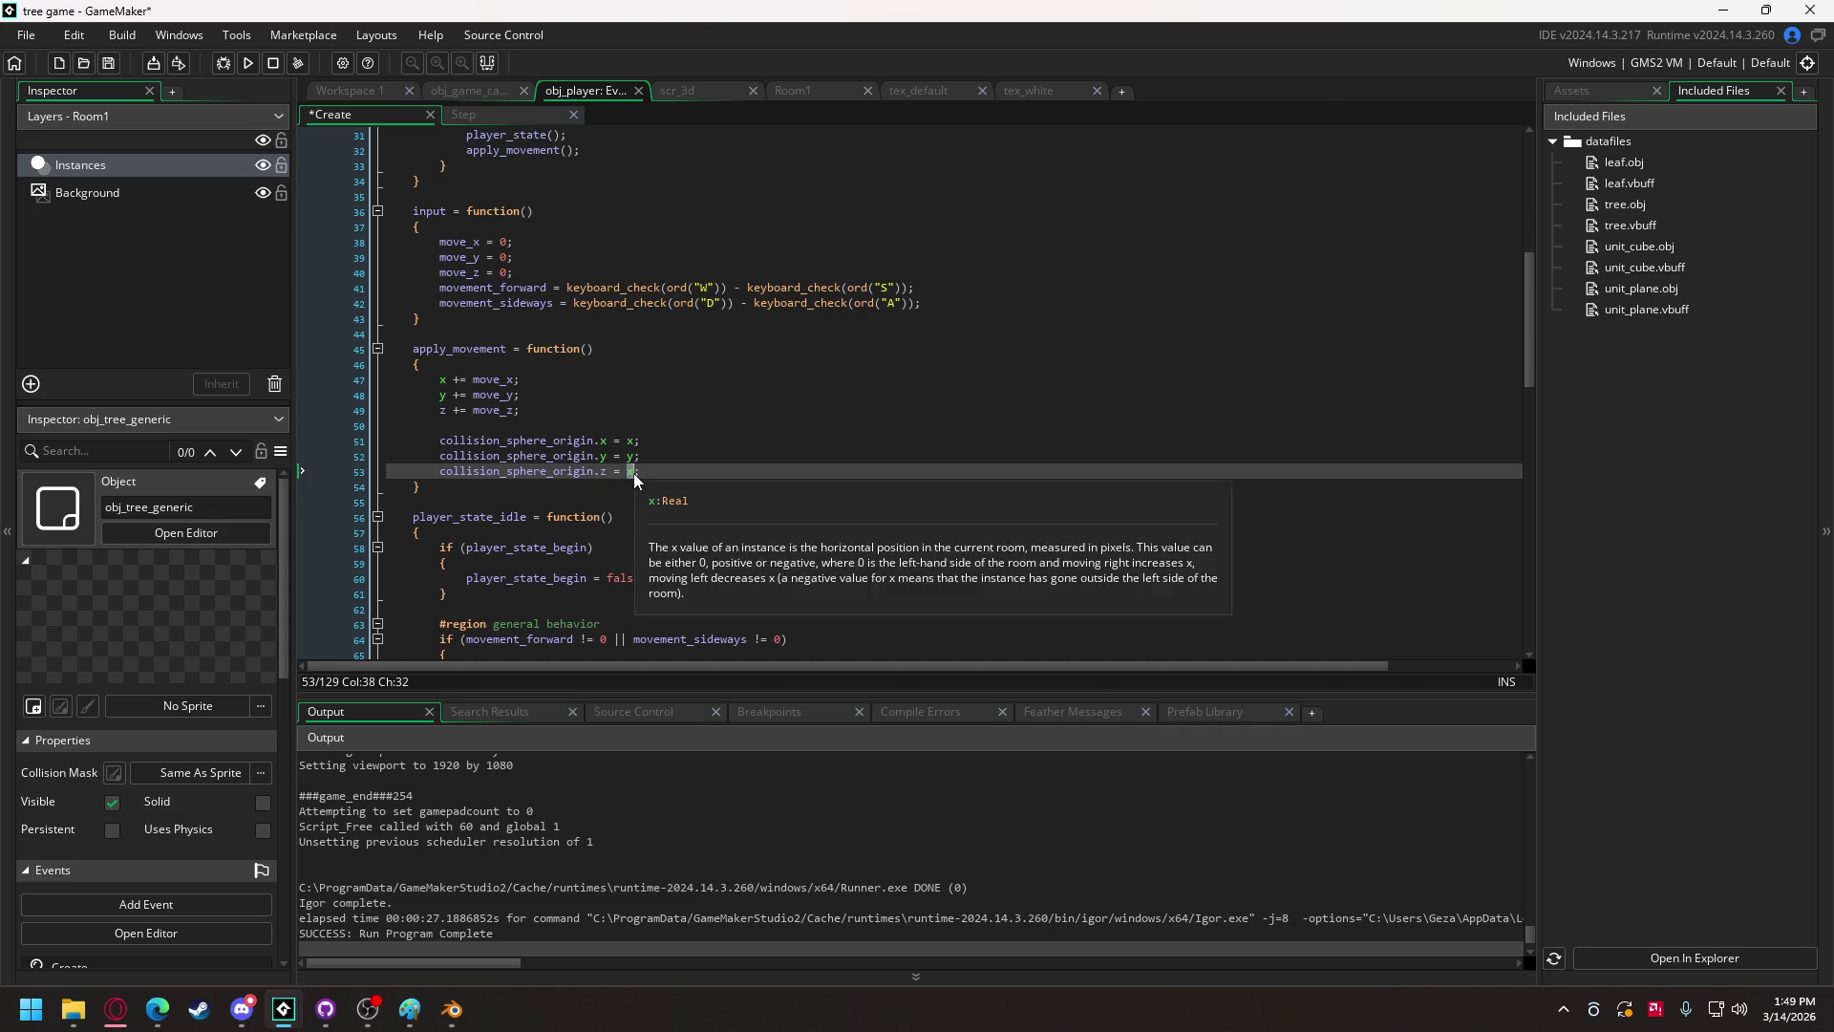
{"action": "type", "text": "z"}
{"action": "key", "text": "Escape"}
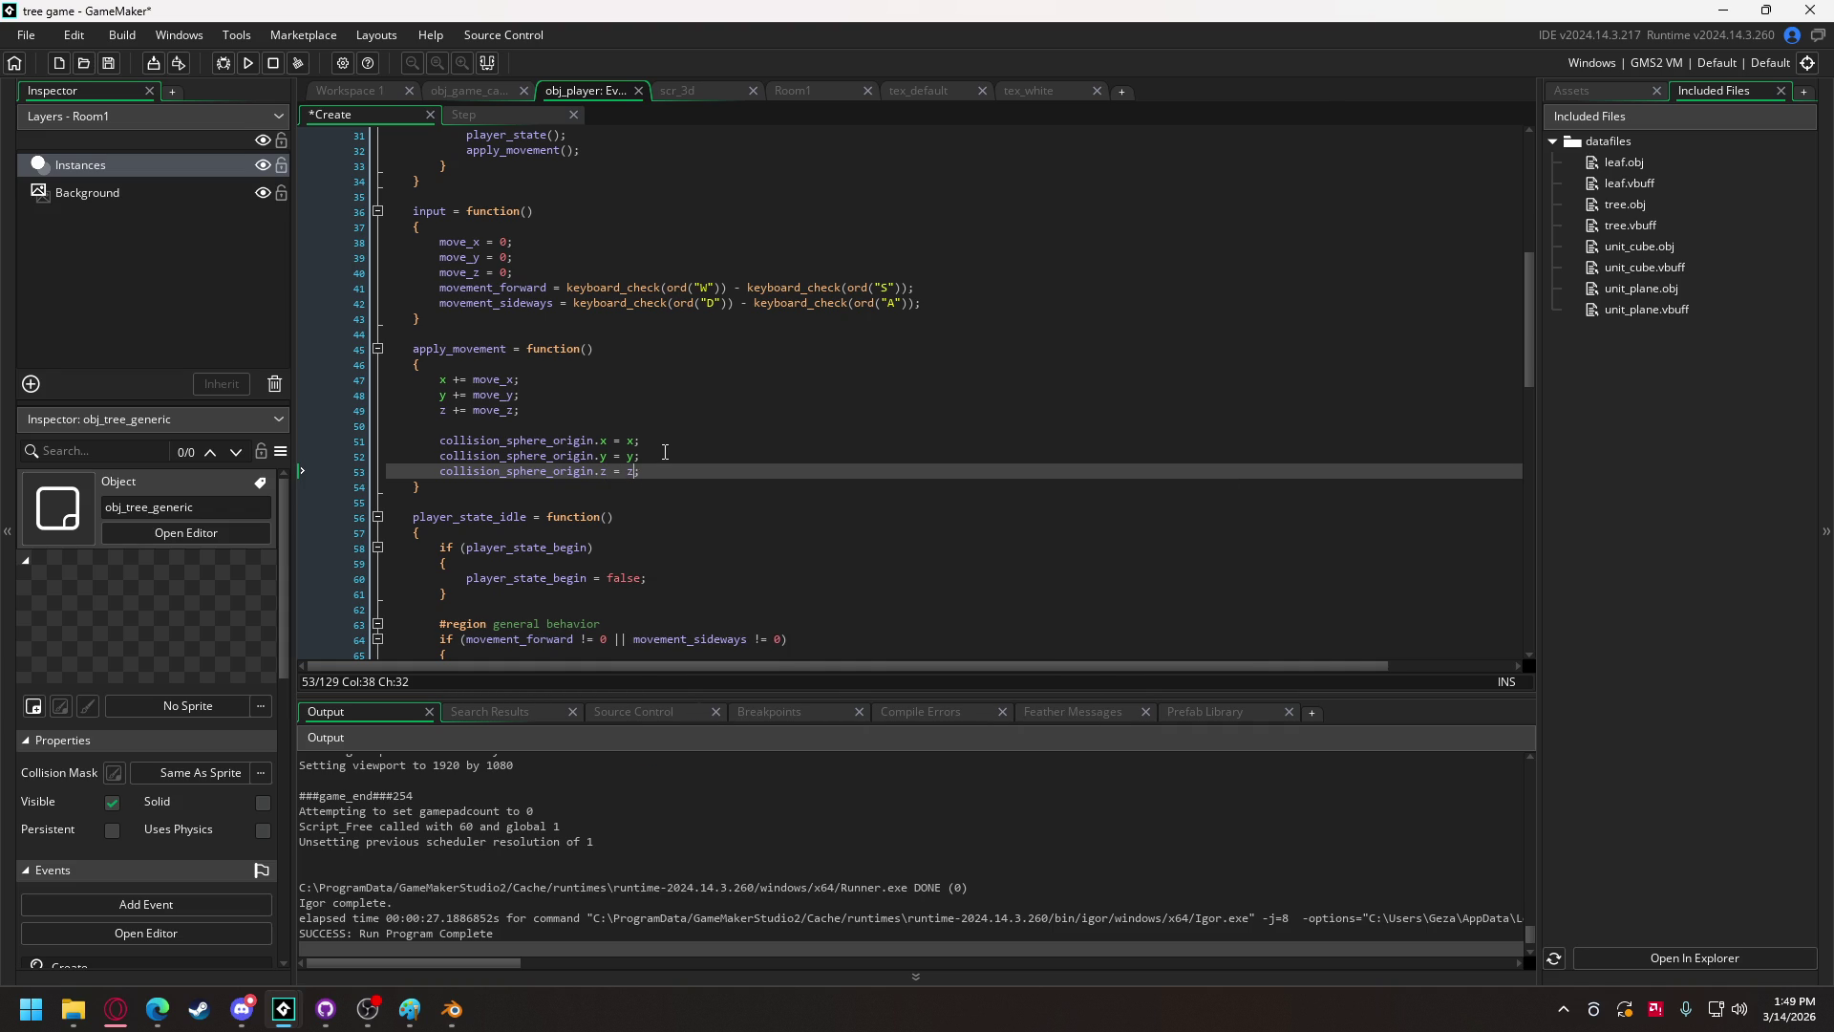
{"action": "type", "text": "+ 5"}
Step: In Blender, hide the tree and leaf planes while keeping the camera and light visible
{"action": "left_click", "coordinate": [451, 1009]}
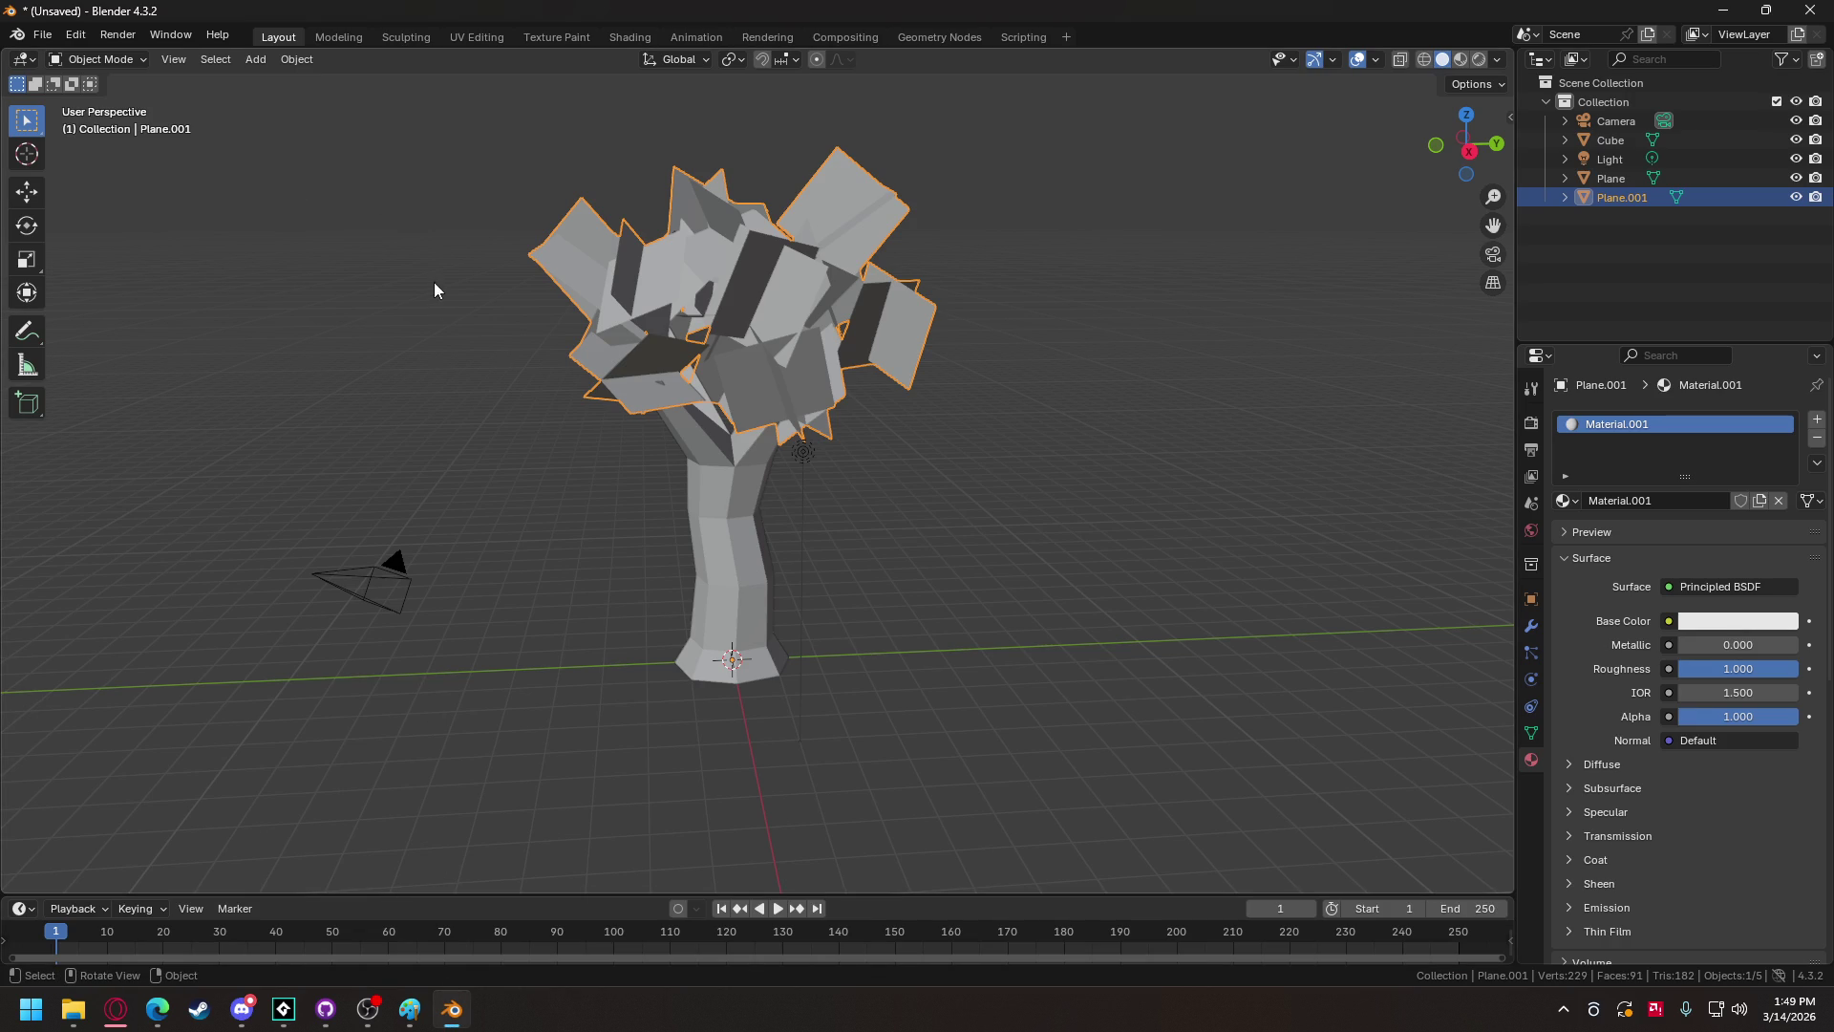
{"action": "mouse_move", "coordinate": [1796, 197]}
{"action": "left_mouse_down"}
{"action": "mouse_move", "coordinate": [1796, 120]}
{"action": "mouse_move", "coordinate": [1798, 140]}
{"action": "left_mouse_up"}
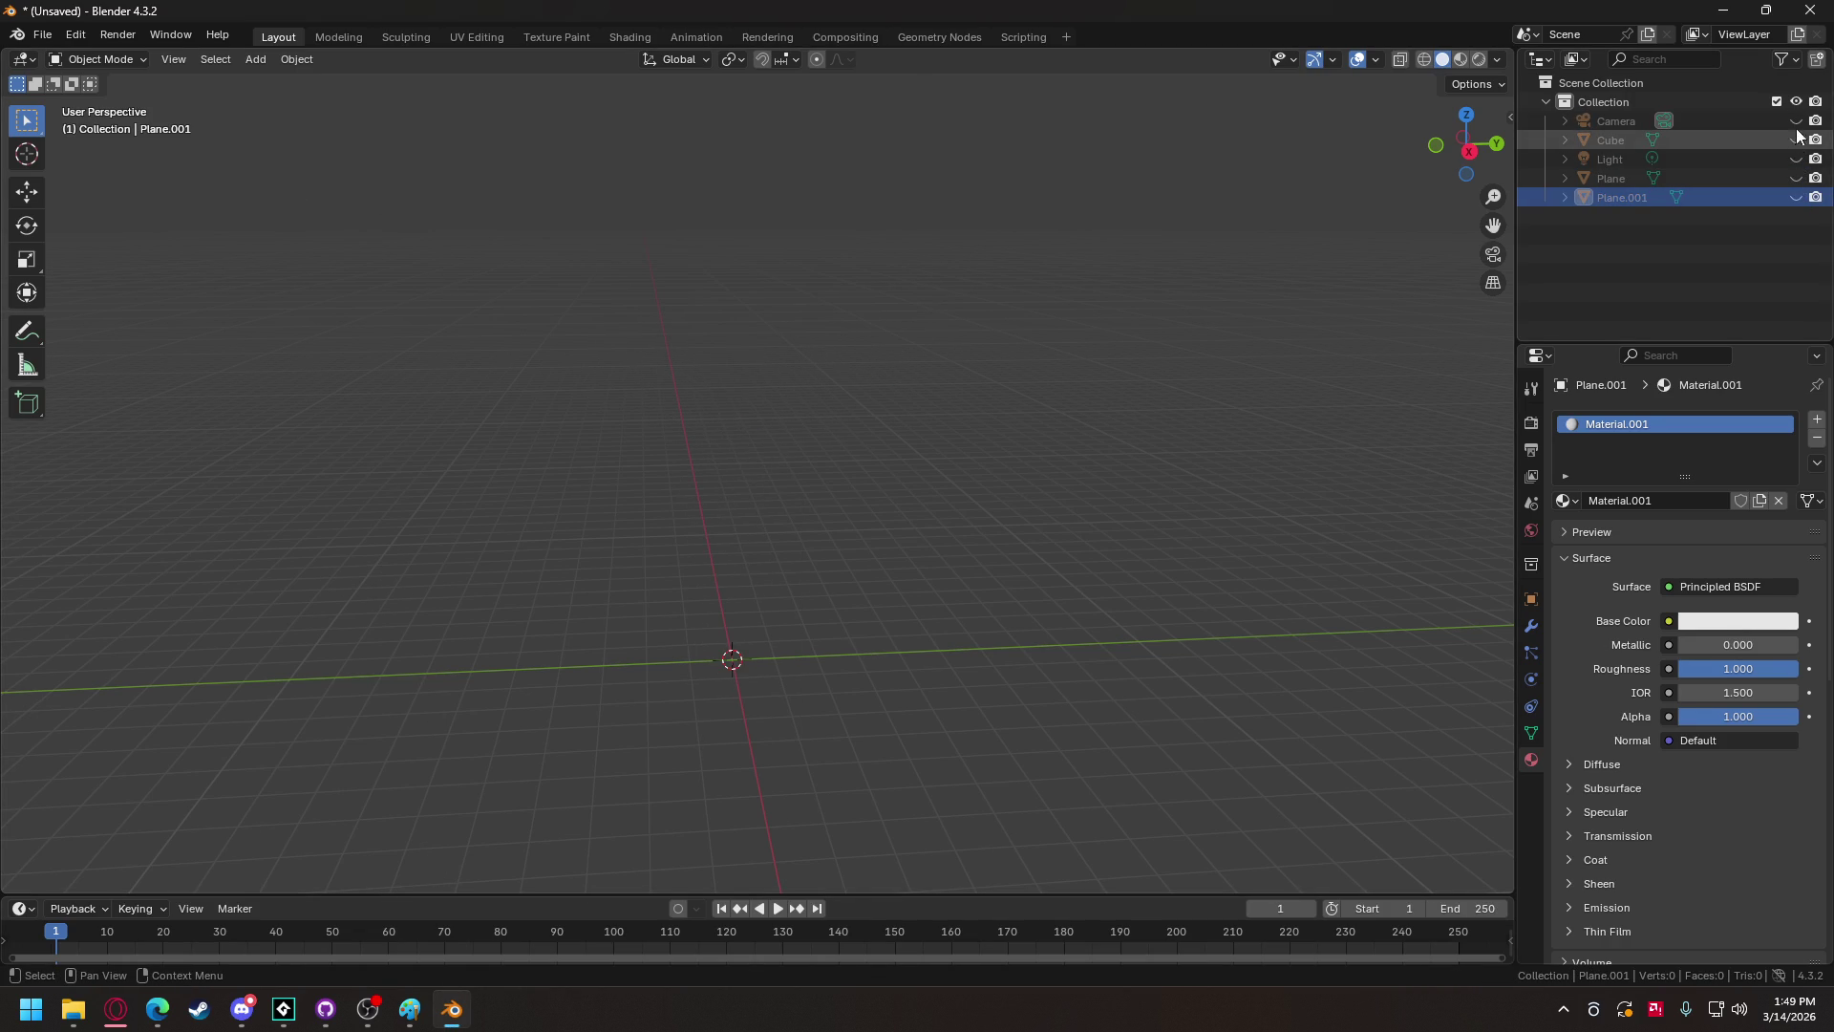
{"action": "left_click", "coordinate": [1796, 120]}
{"action": "left_click", "coordinate": [1796, 159]}
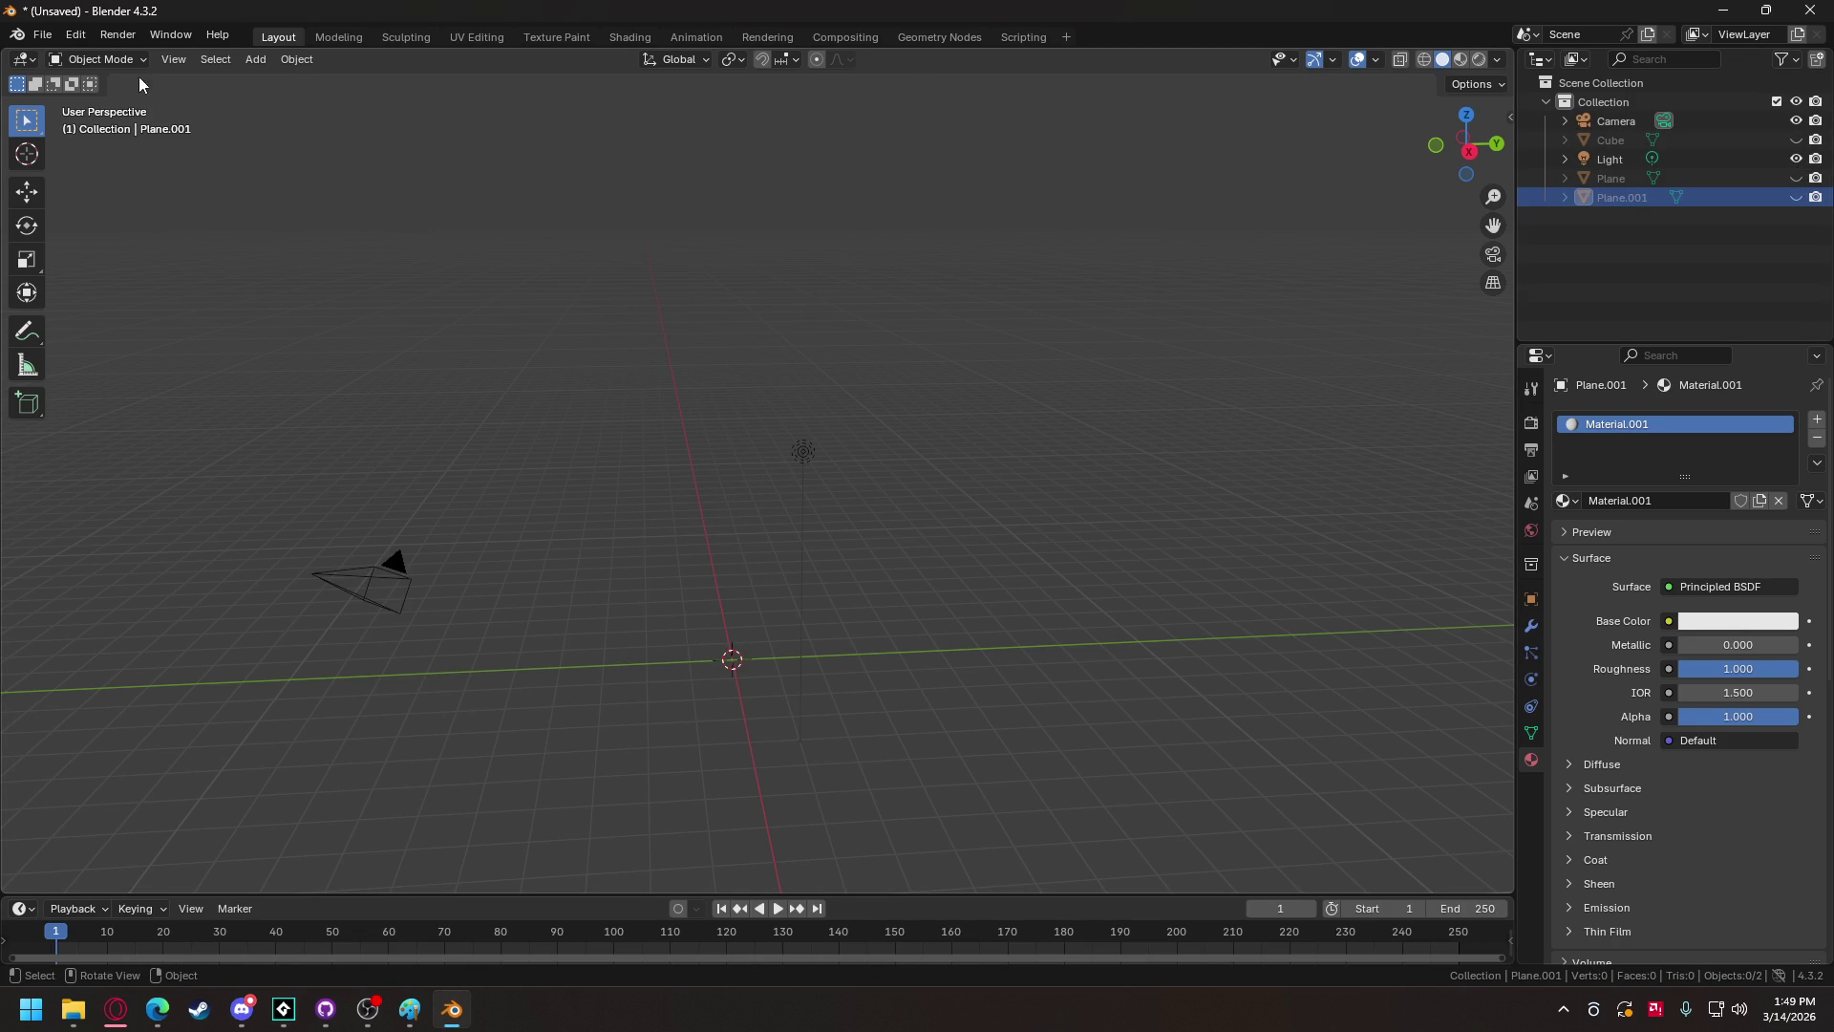
Step: Add a cube, scale its mesh by 0.5 and raise it 0.5 on Z in Edit Mode
{"action": "left_click", "coordinate": [257, 59]}
{"action": "mouse_move", "coordinate": [306, 105]}
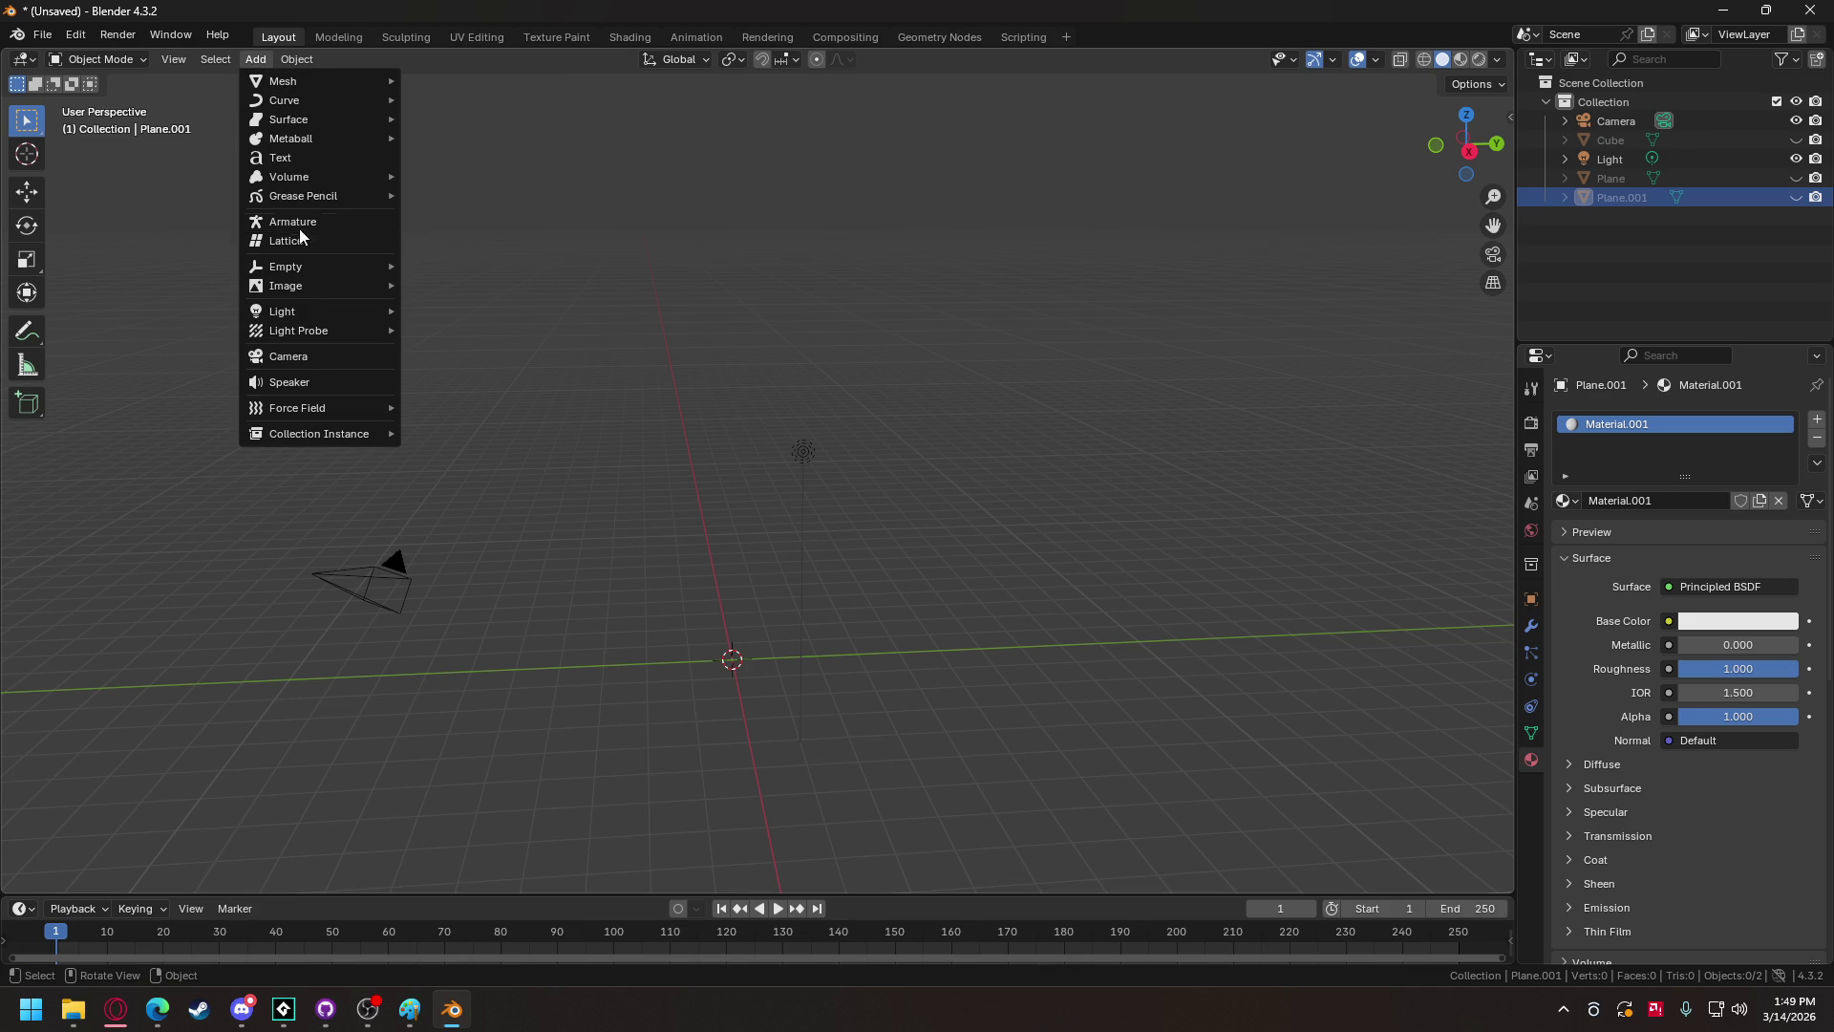
{"action": "mouse_move", "coordinate": [337, 79]}
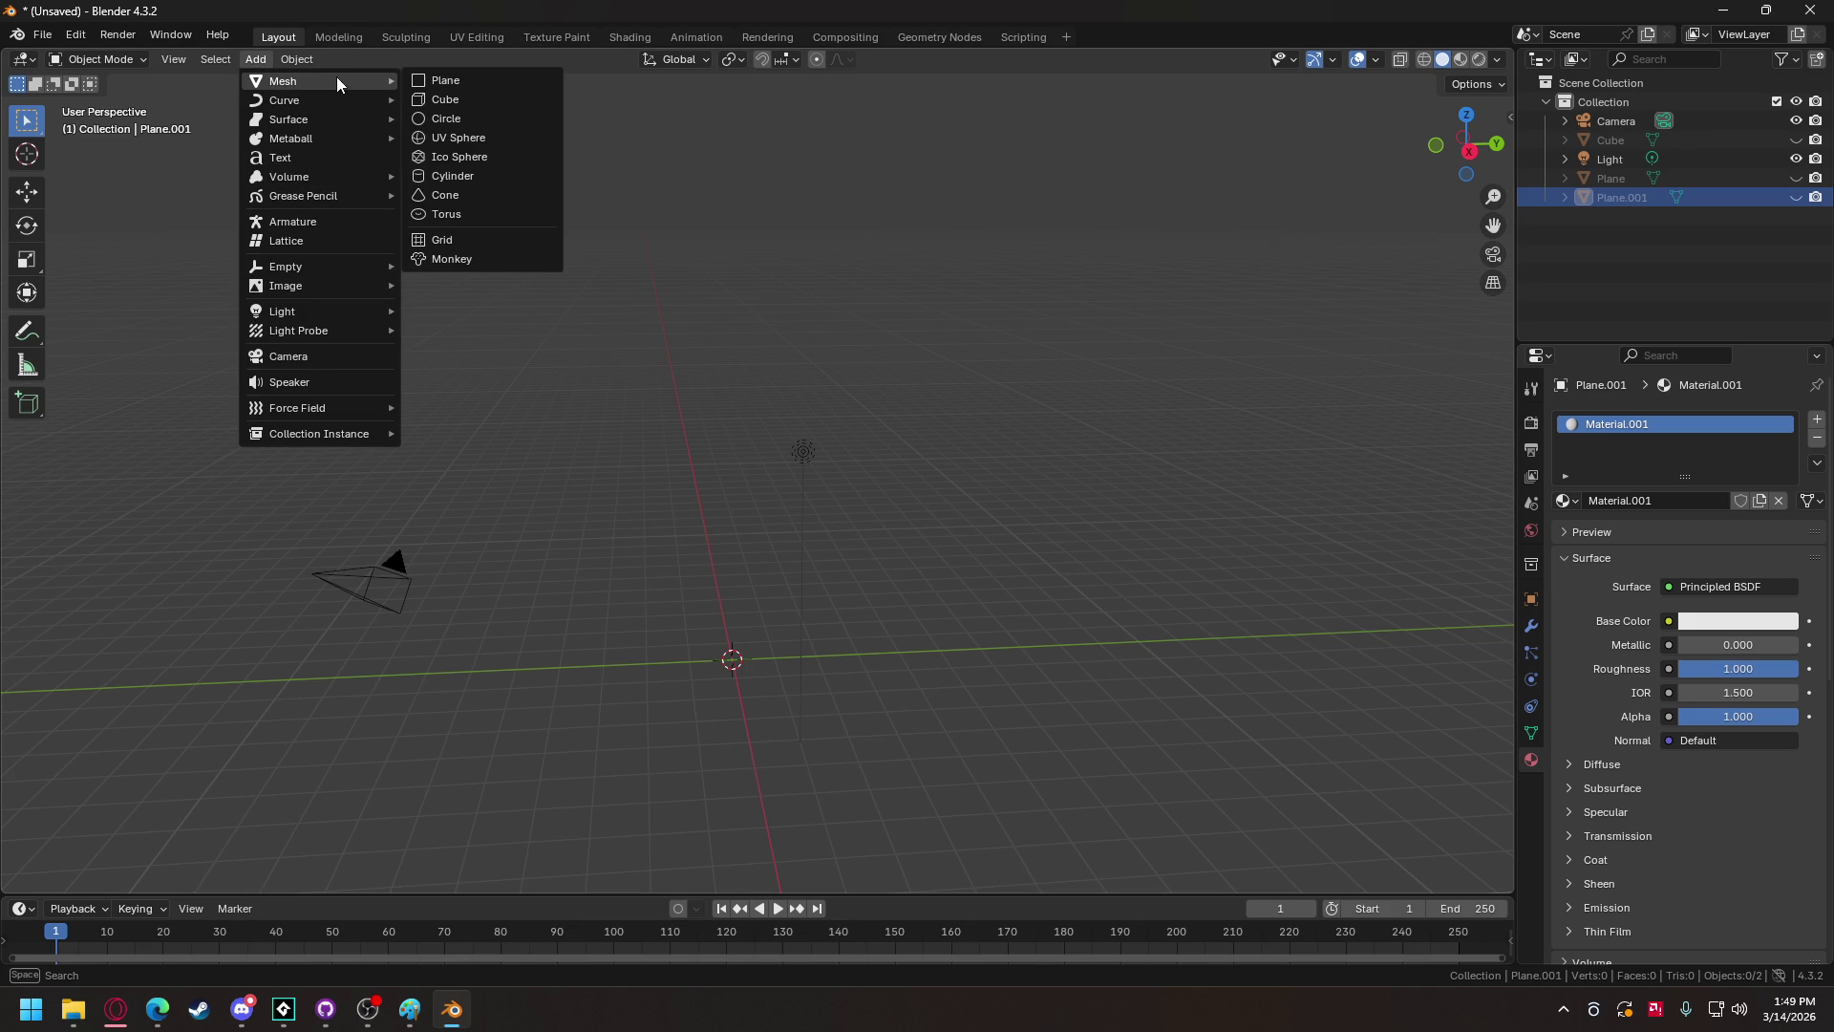
{"action": "left_click", "coordinate": [453, 99]}
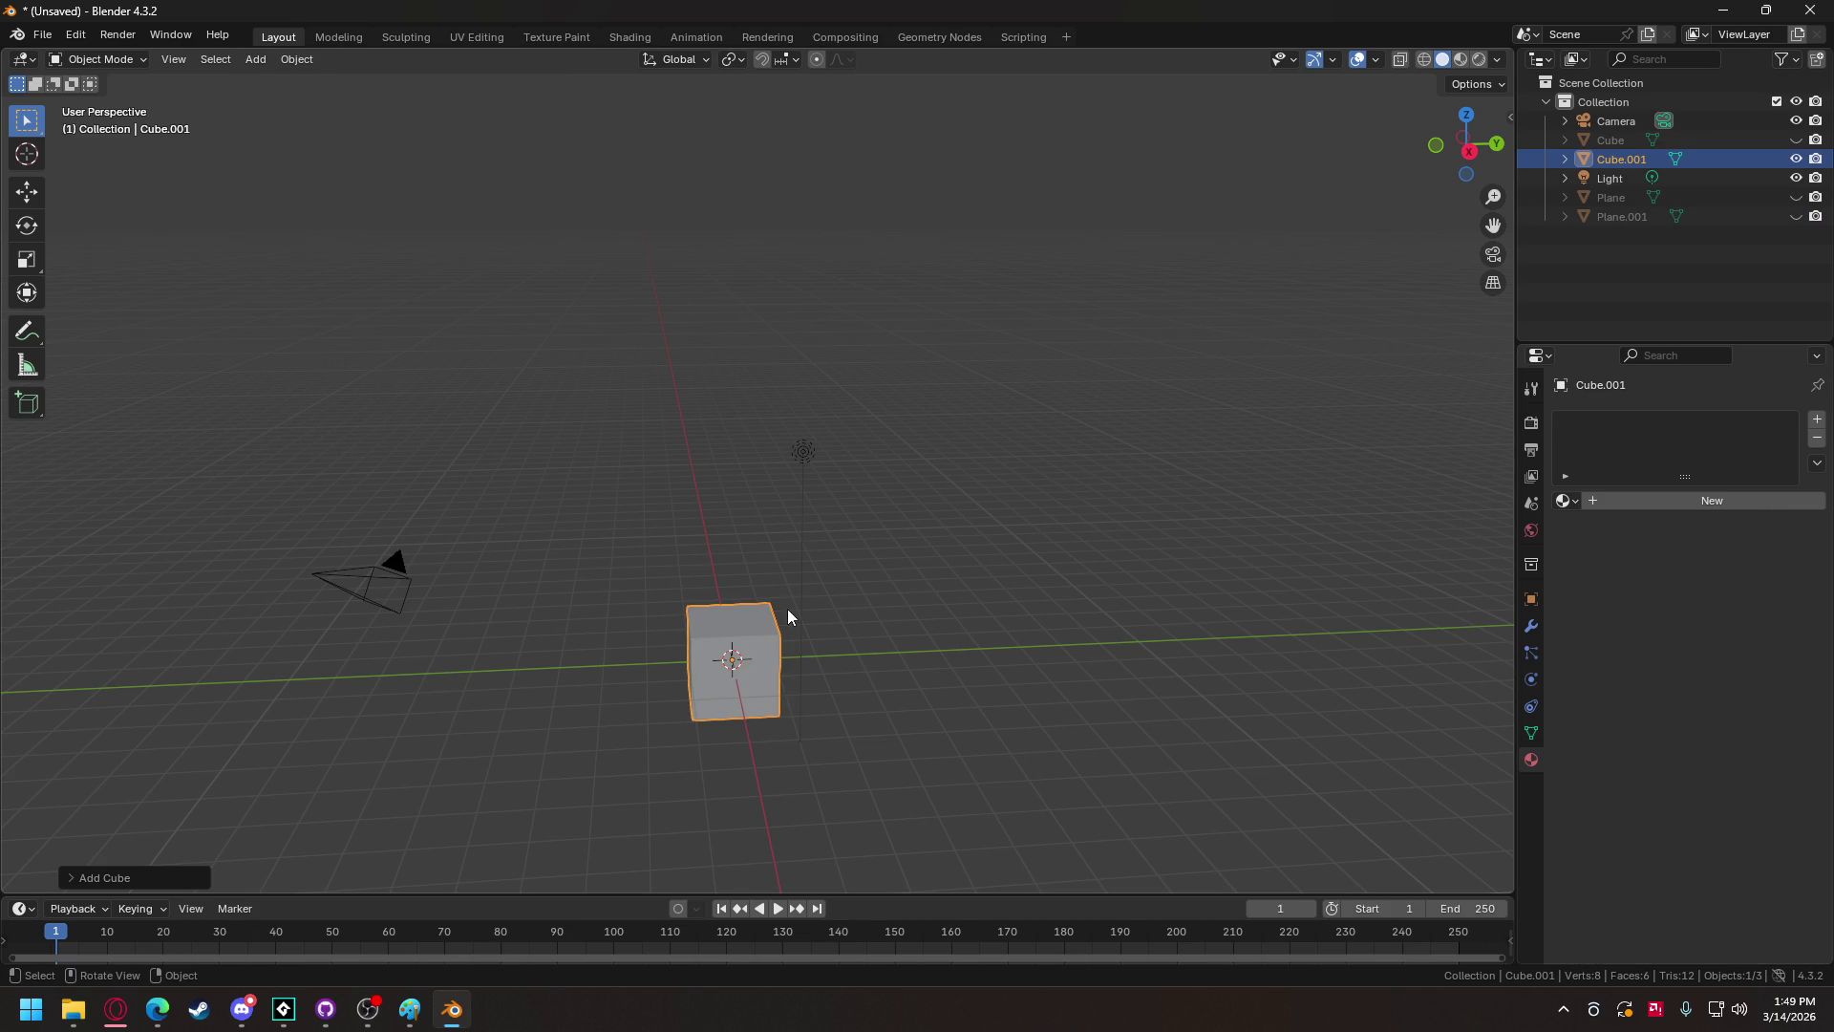
{"action": "left_click", "coordinate": [117, 61]}
{"action": "left_click", "coordinate": [112, 98]}
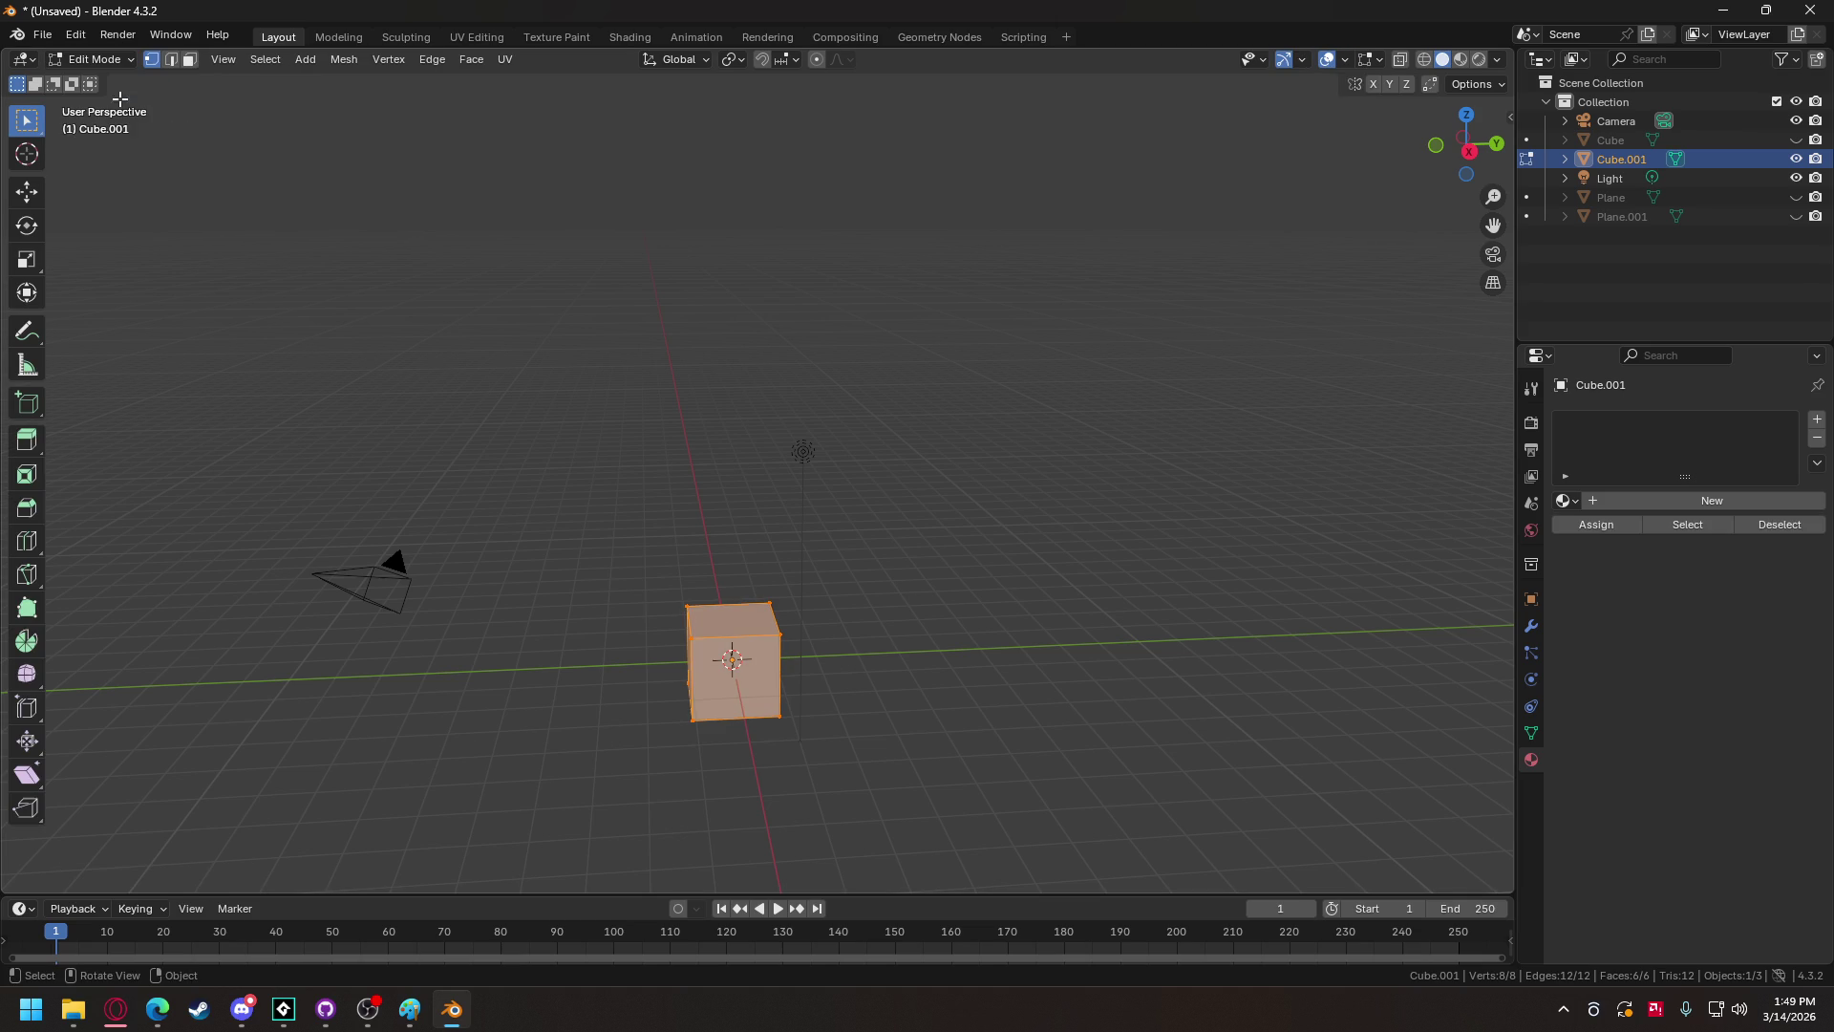
{"action": "type", "text": "s0.5"}
{"action": "key", "text": "Return"}
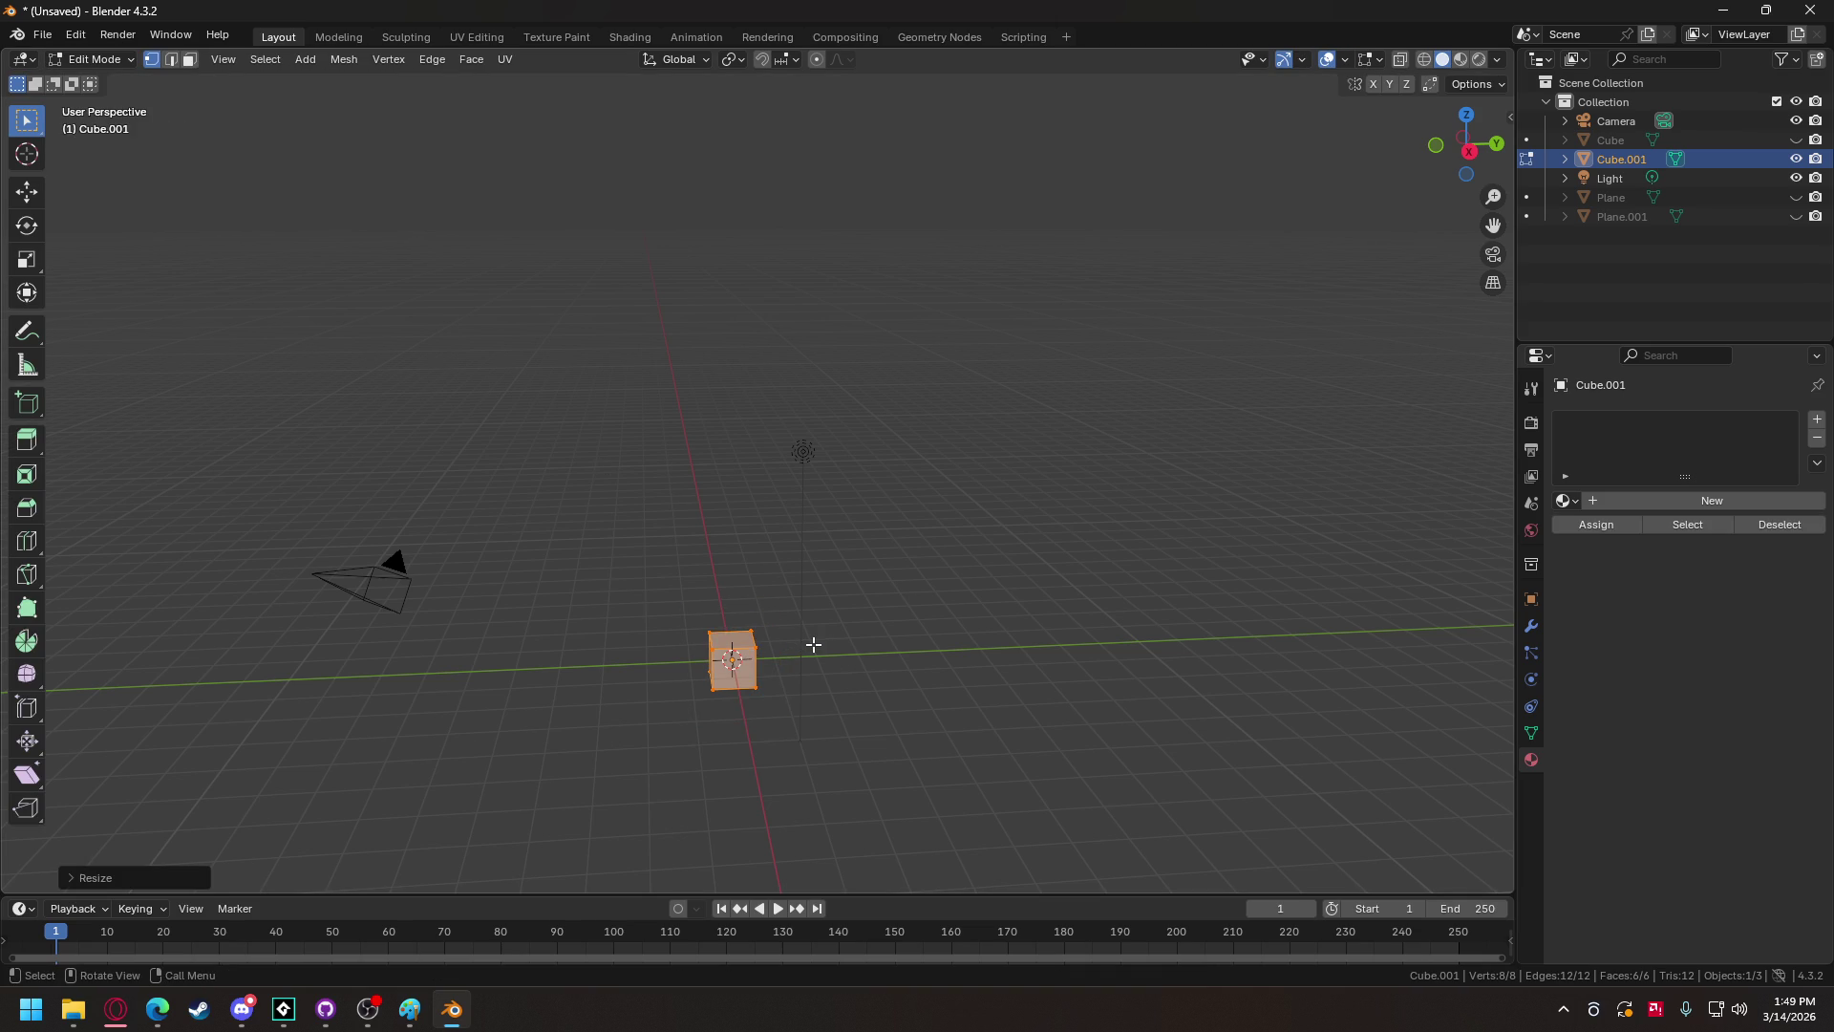
{"action": "type", "text": "g"}
{"action": "type", "text": "z0.5"}
{"action": "key", "text": "Return"}
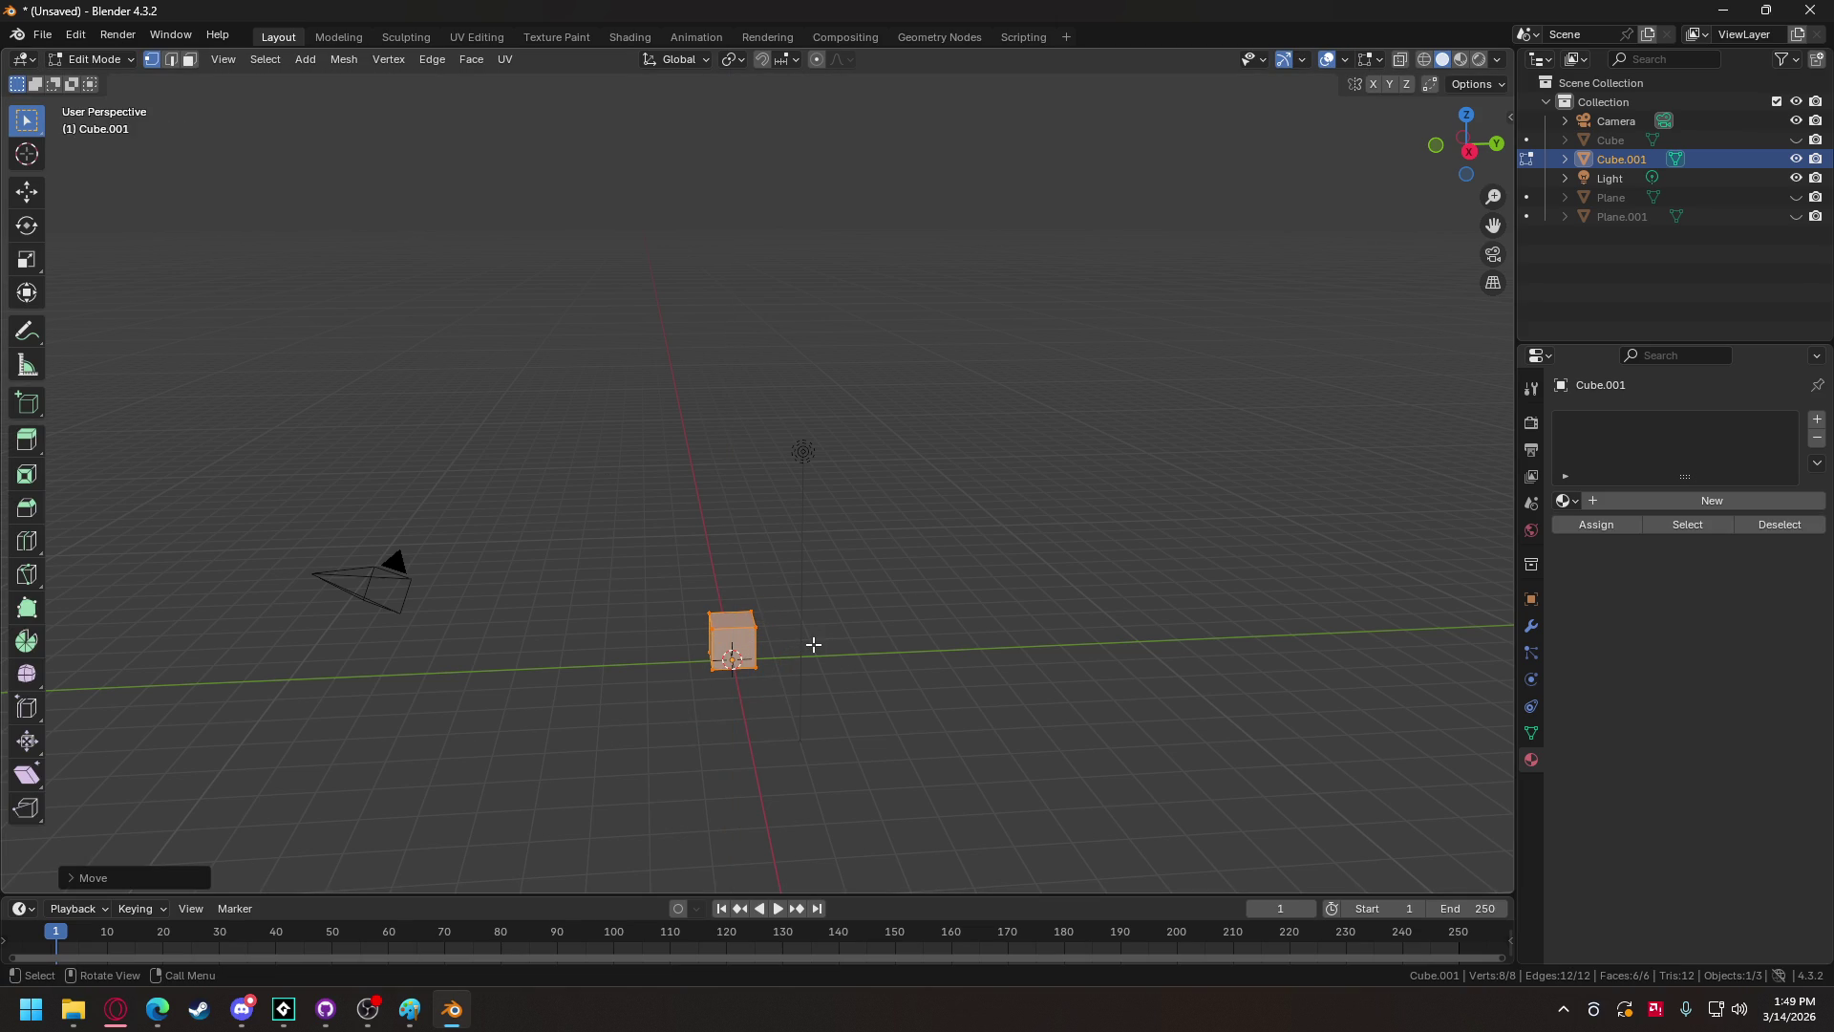
Step: Export the cube as a Wavefront OBJ named unit_cube.obj
{"action": "scroll", "coordinate": [813, 644], "scroll_direction": "up", "scroll_amount": 3}
{"action": "mouse_move", "coordinate": [802, 684]}
{"action": "left_mouse_down"}
{"action": "mouse_move", "coordinate": [811, 775]}
{"action": "mouse_move", "coordinate": [858, 640]}
{"action": "left_mouse_up"}
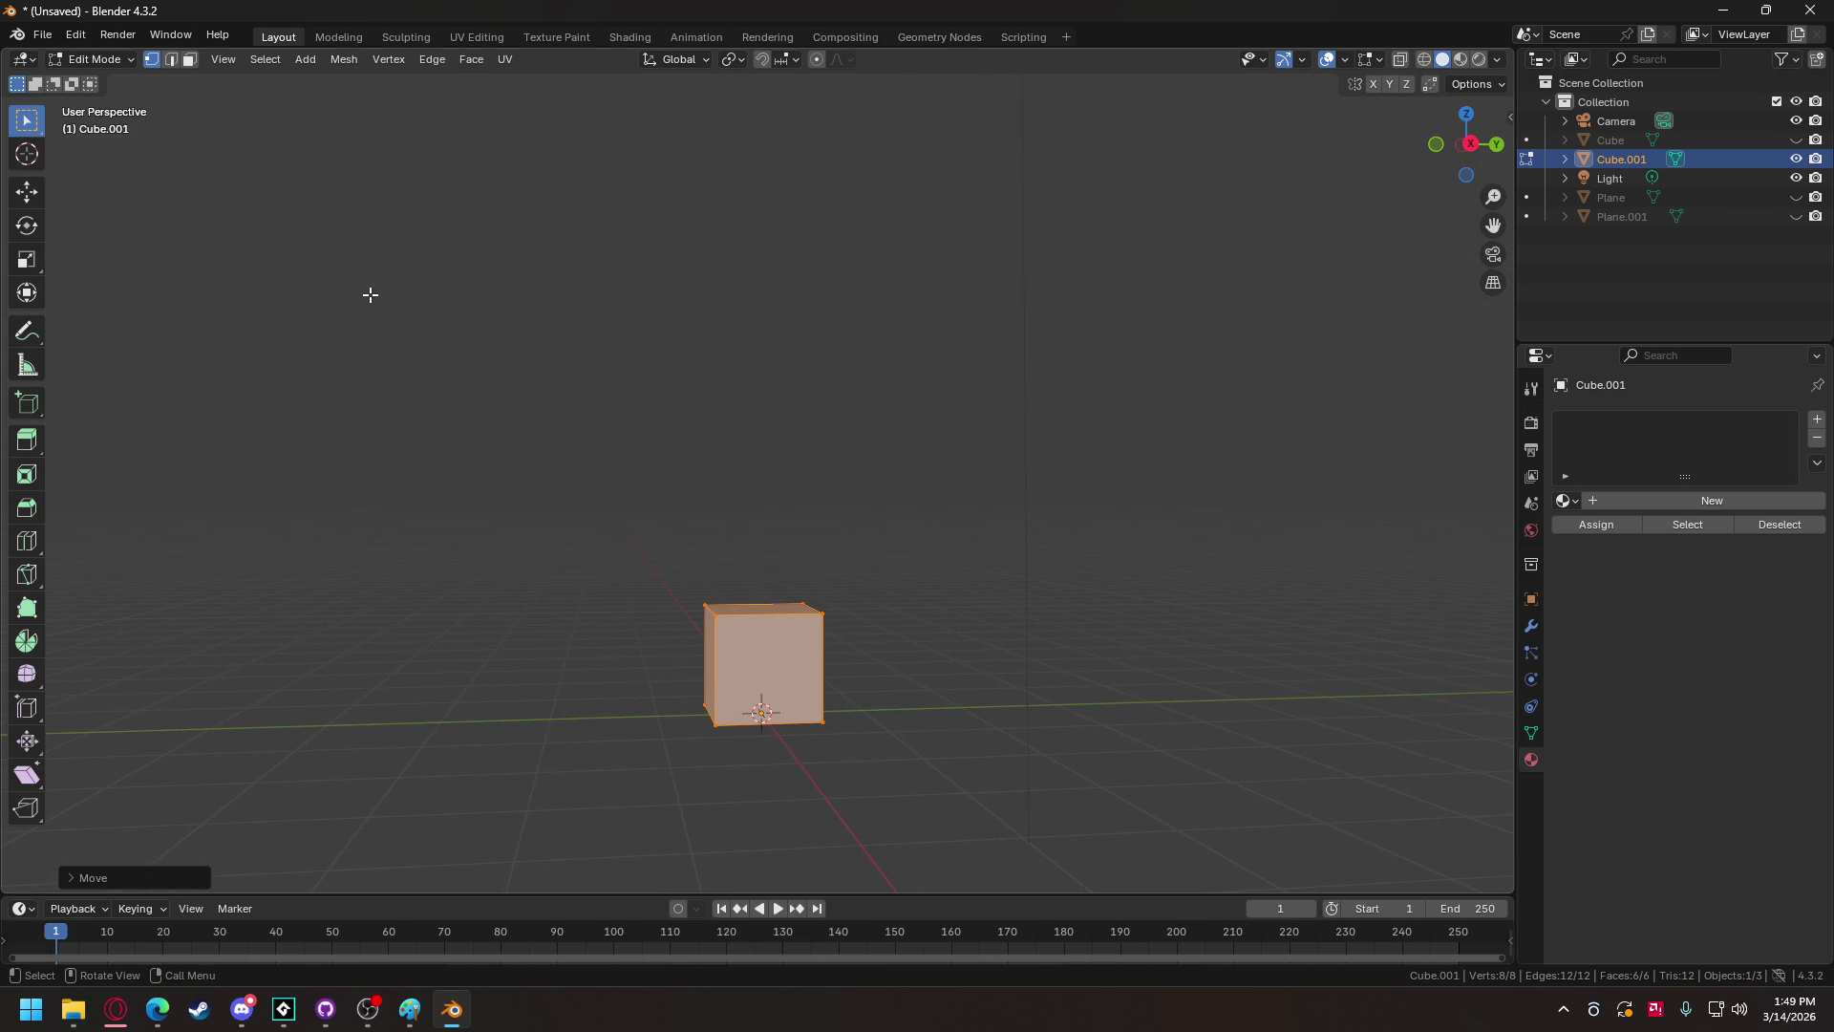
{"action": "left_click", "coordinate": [45, 36]}
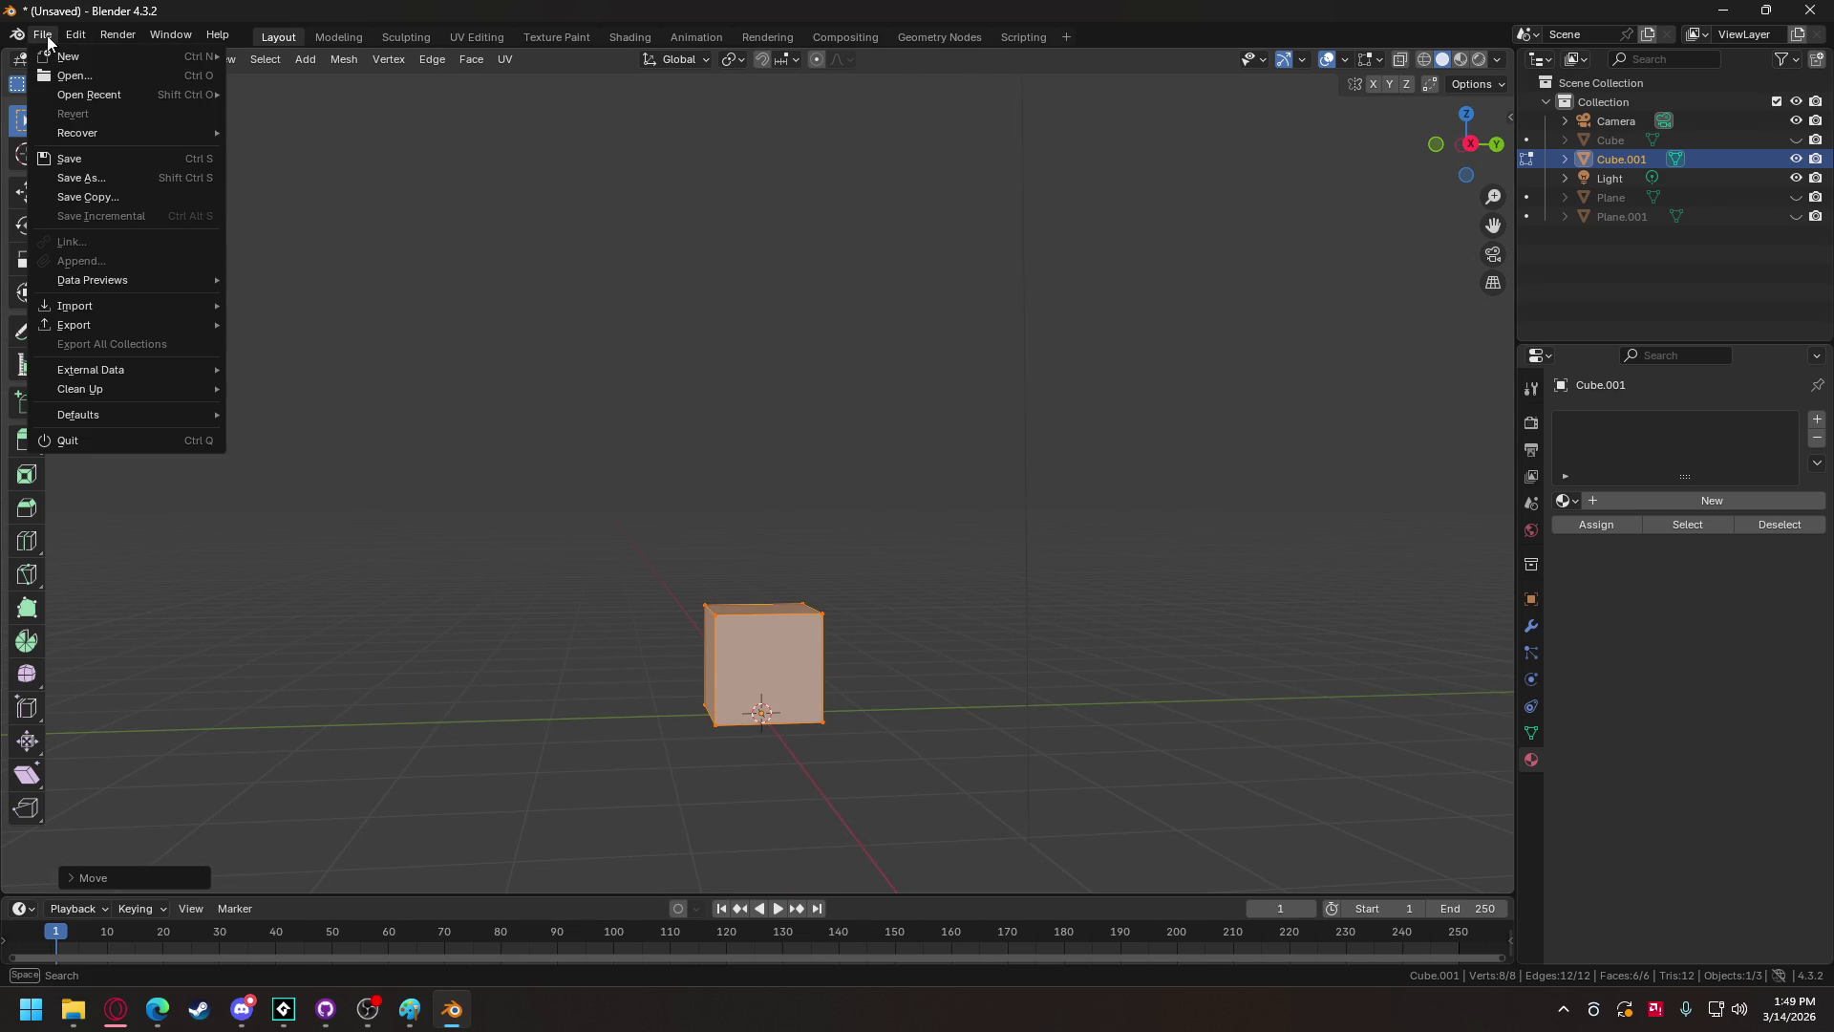
{"action": "mouse_move", "coordinate": [73, 324]}
{"action": "left_click", "coordinate": [286, 382]}
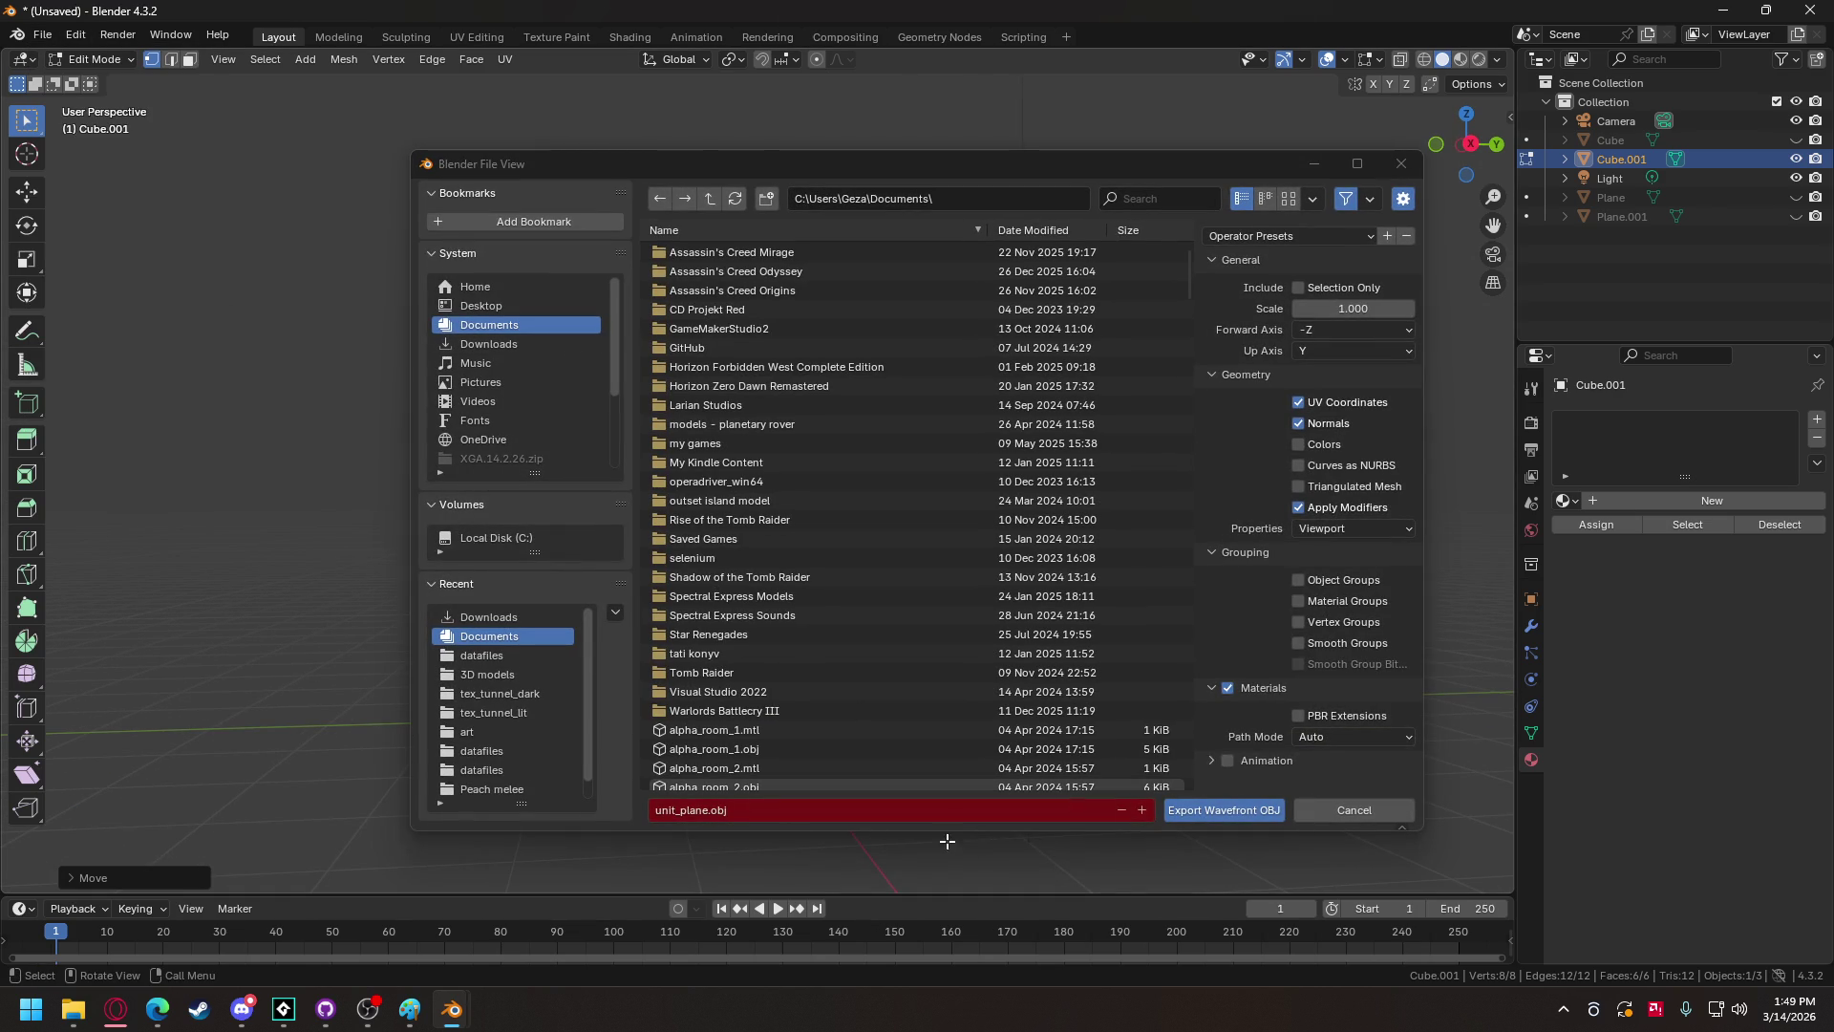
{"action": "left_click", "coordinate": [675, 810]}
{"action": "left_click_drag", "start_coordinate": [682, 810], "coordinate": [708, 813]}
{"action": "type", "text": "cube"}
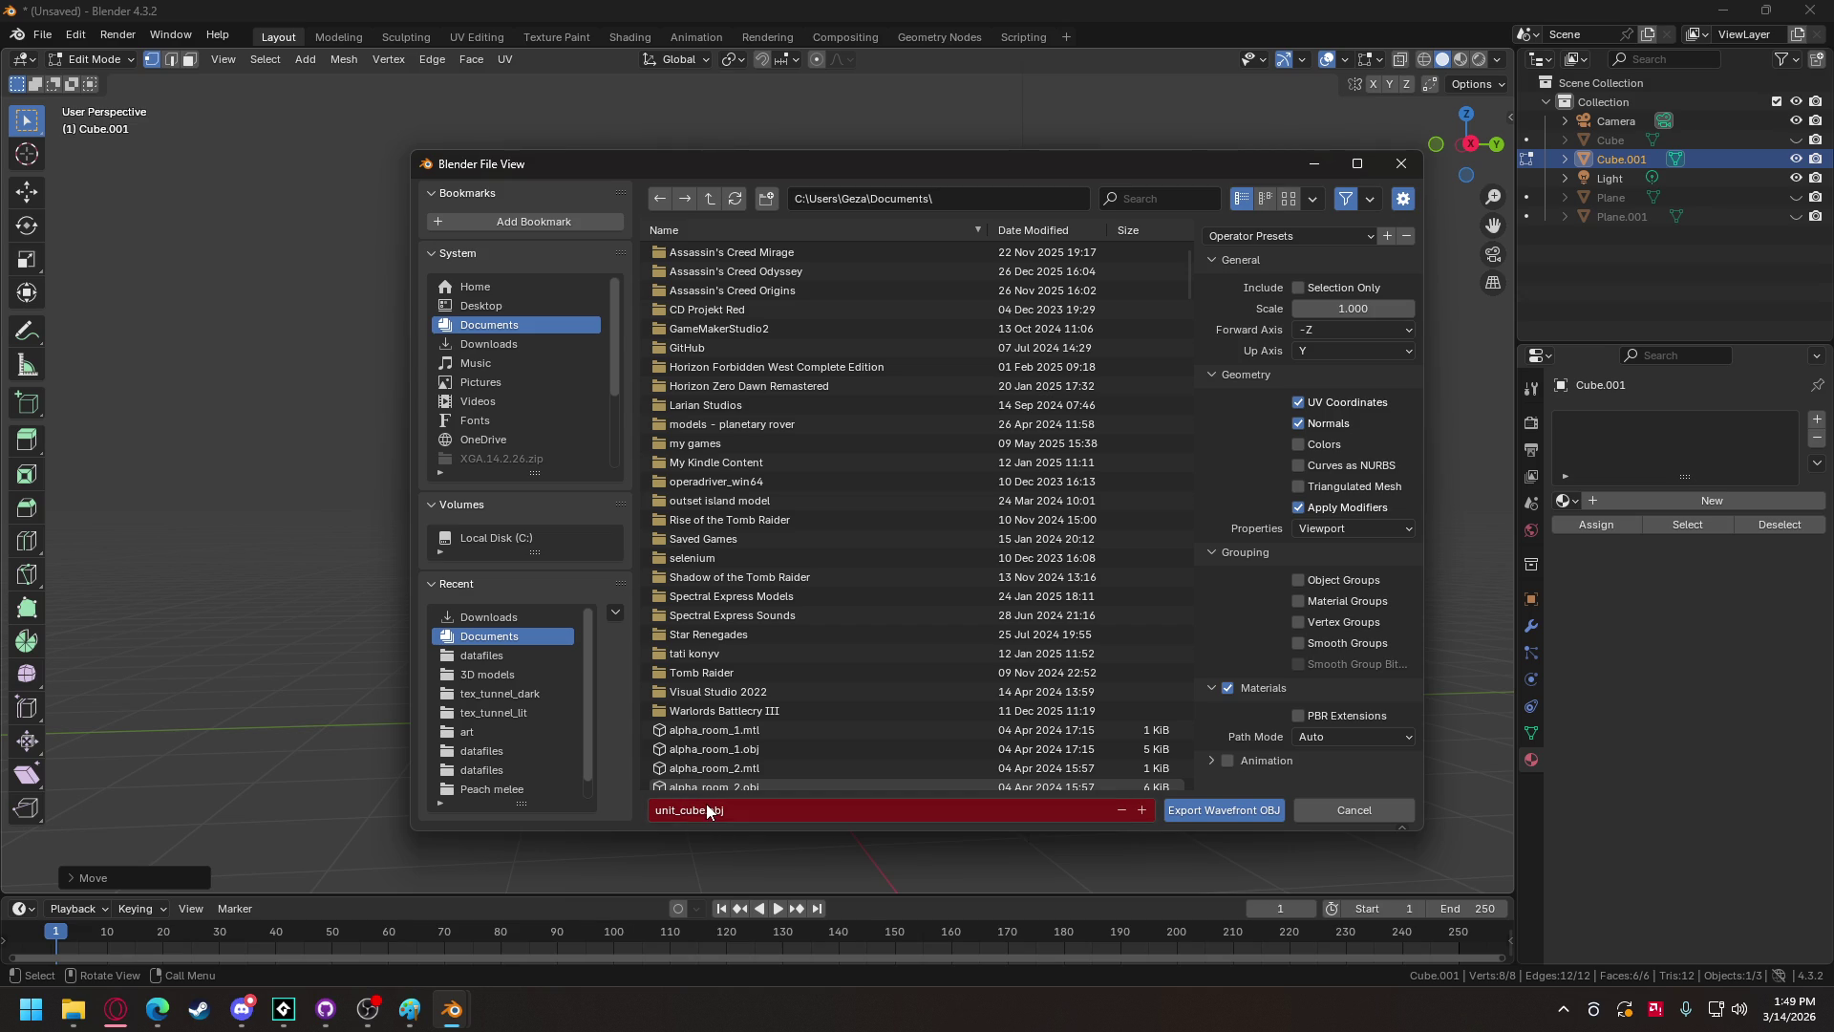
{"action": "key", "text": "Return"}
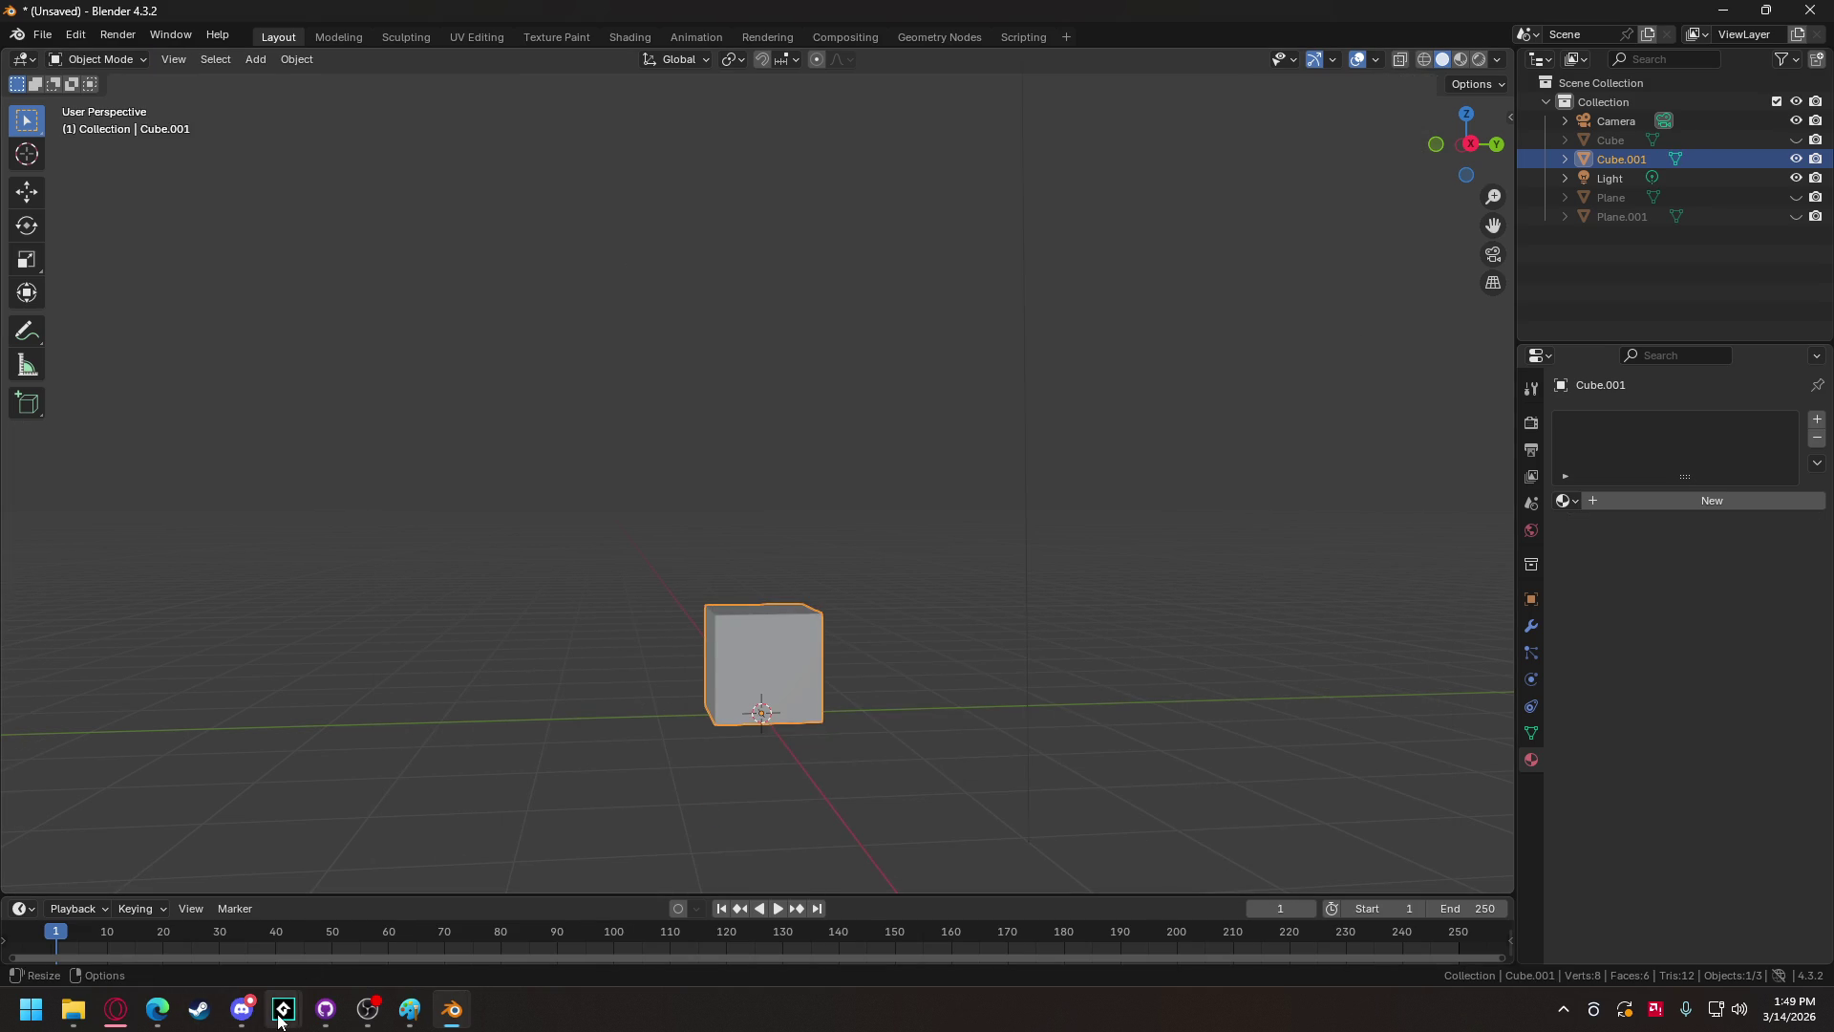
Step: Add the exported unit_cube.obj to the tree game project as an Included File
{"action": "mouse_move", "coordinate": [284, 1010]}
{"action": "left_click", "coordinate": [179, 896]}
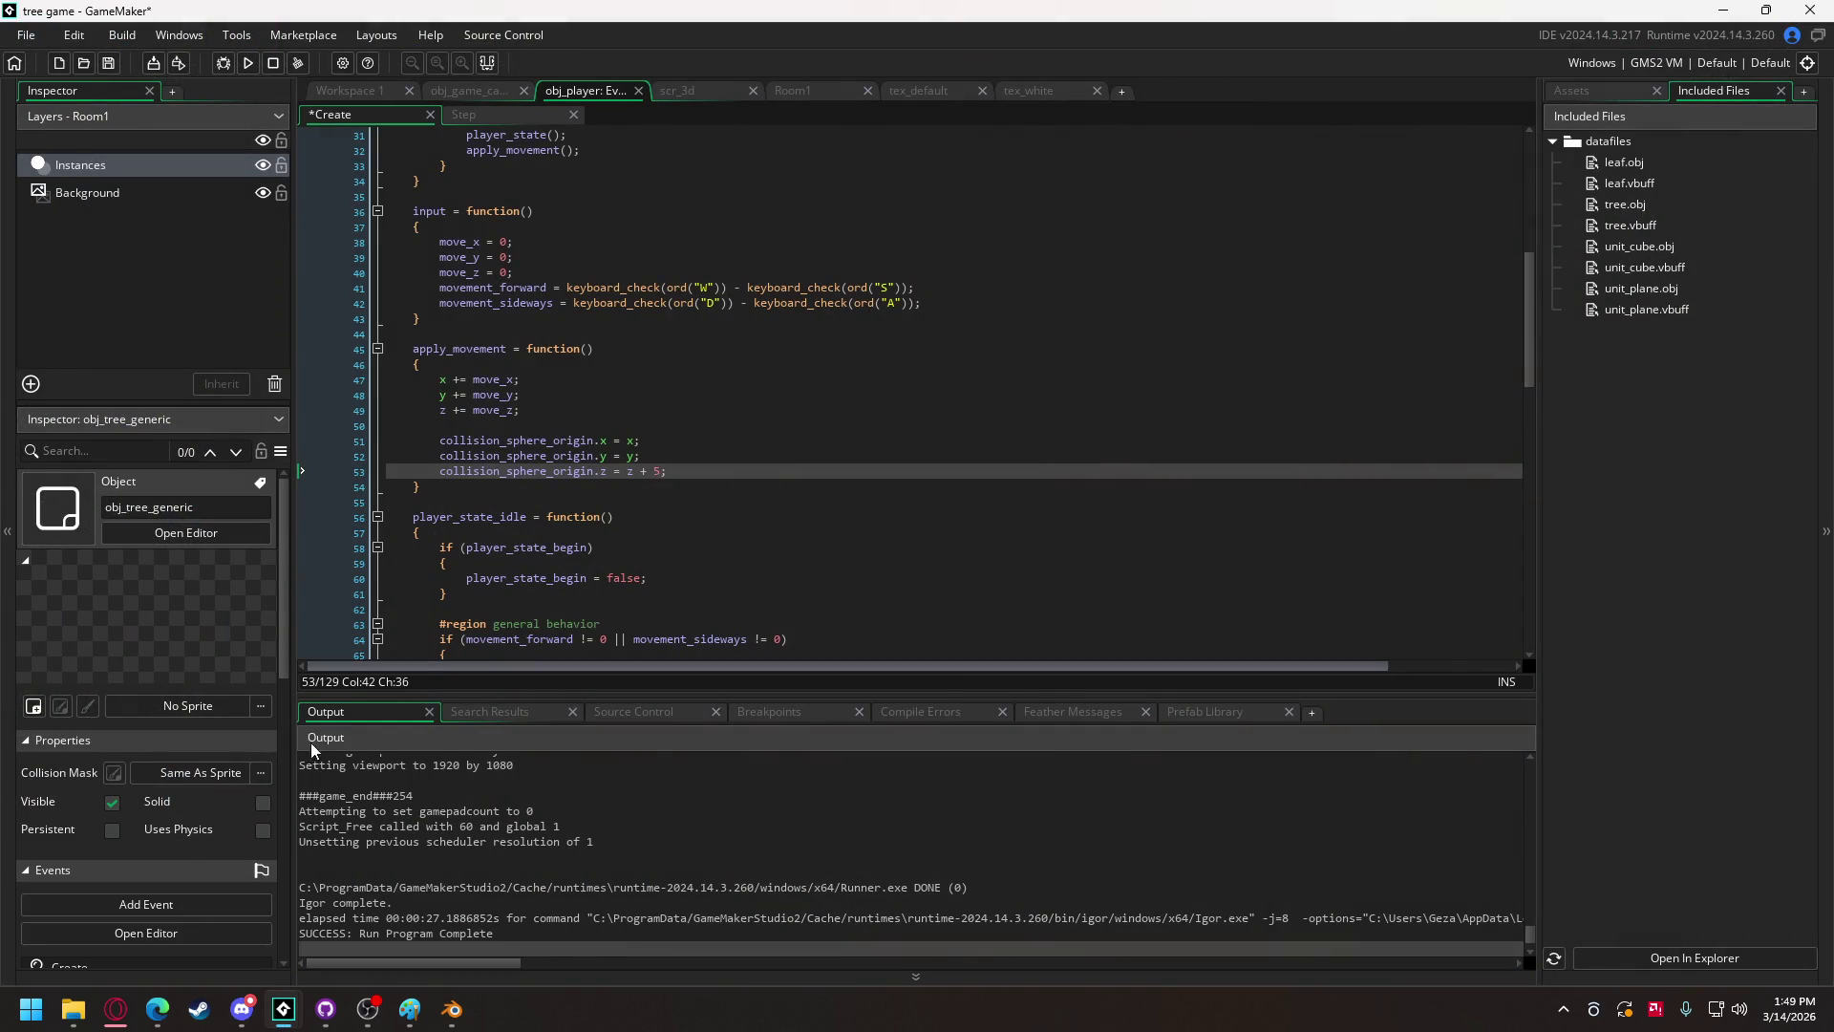
{"action": "left_click", "coordinate": [115, 898]}
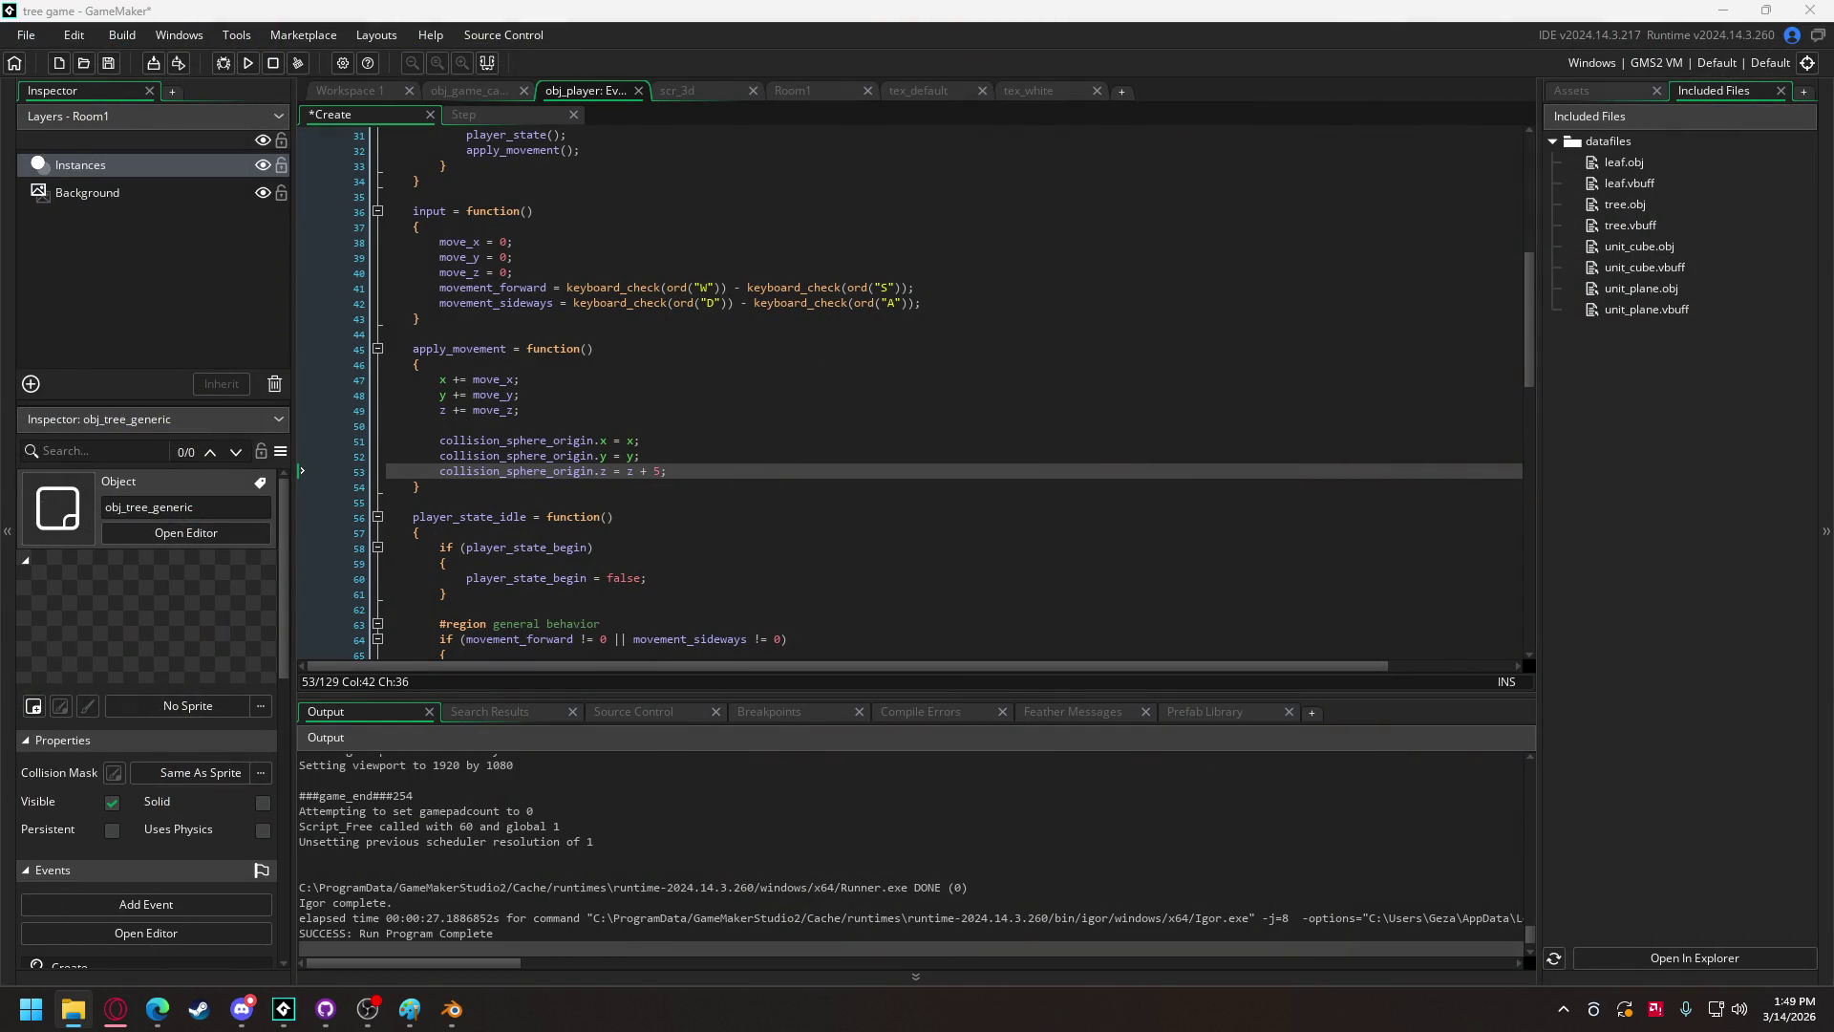
{"action": "left_click_drag", "start_coordinate": [744, 451], "coordinate": [744, 451]}
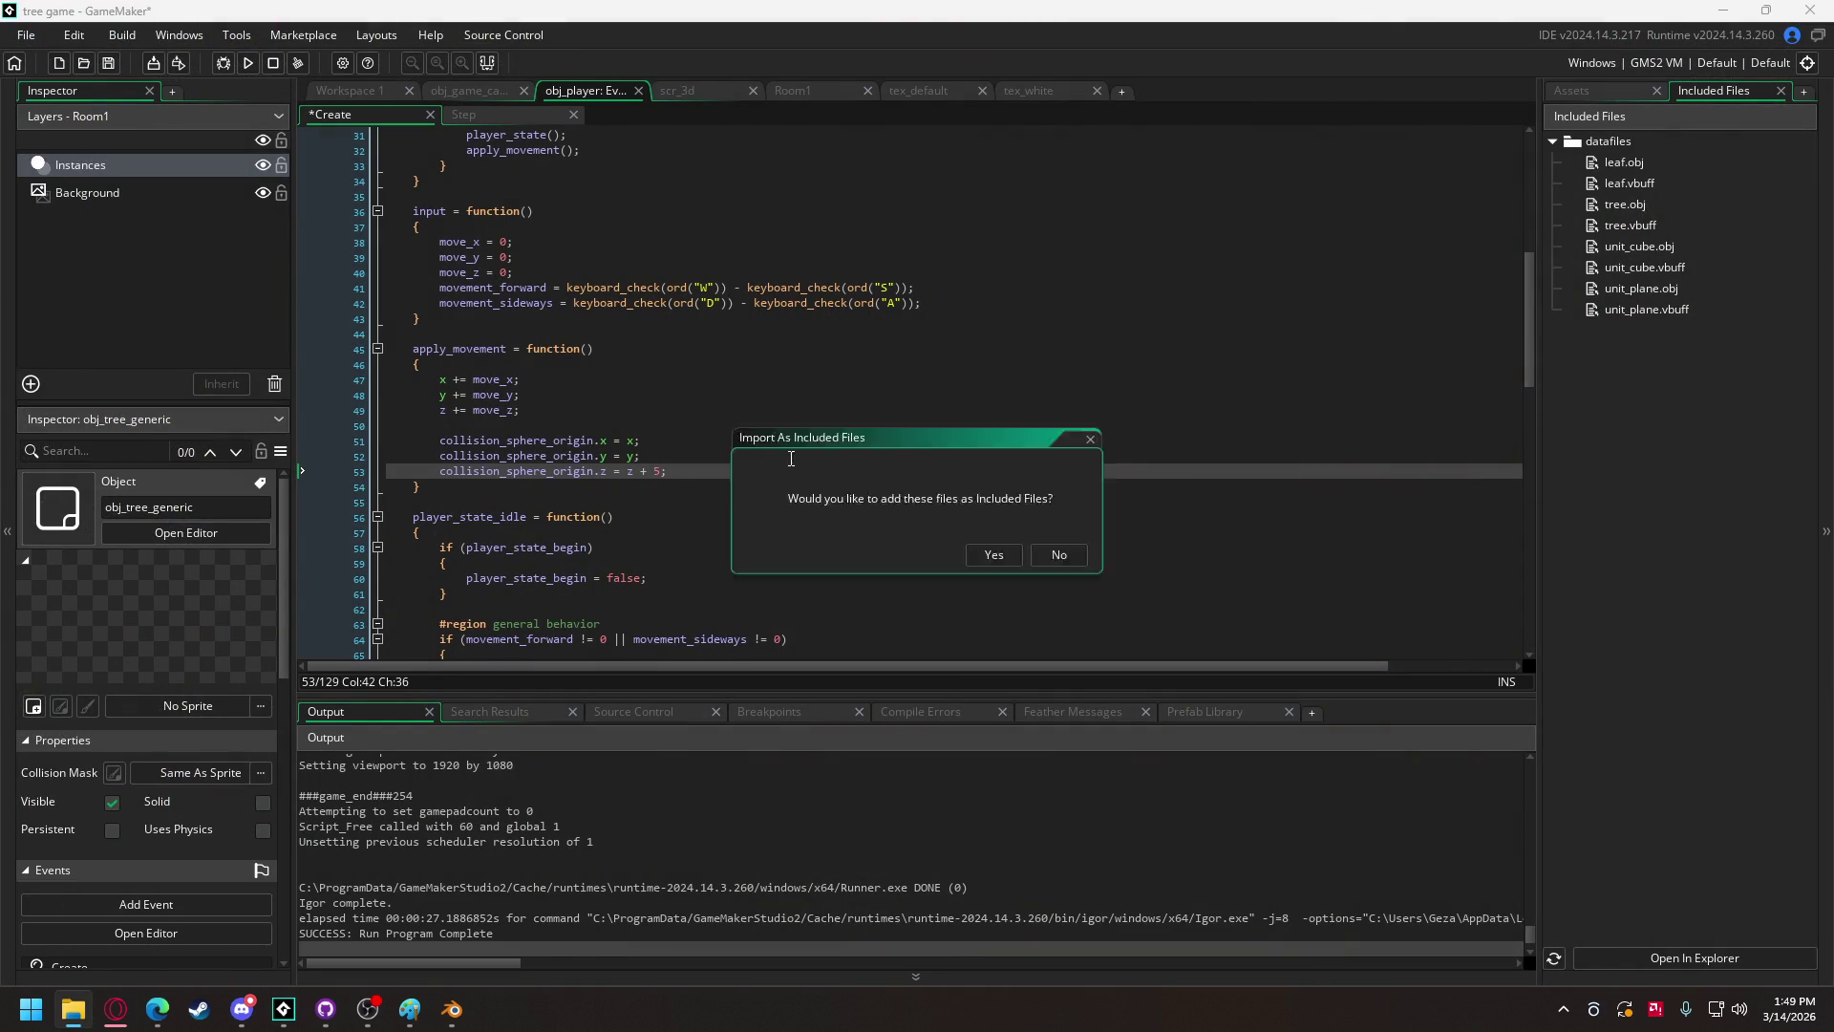
{"action": "left_click", "coordinate": [993, 555]}
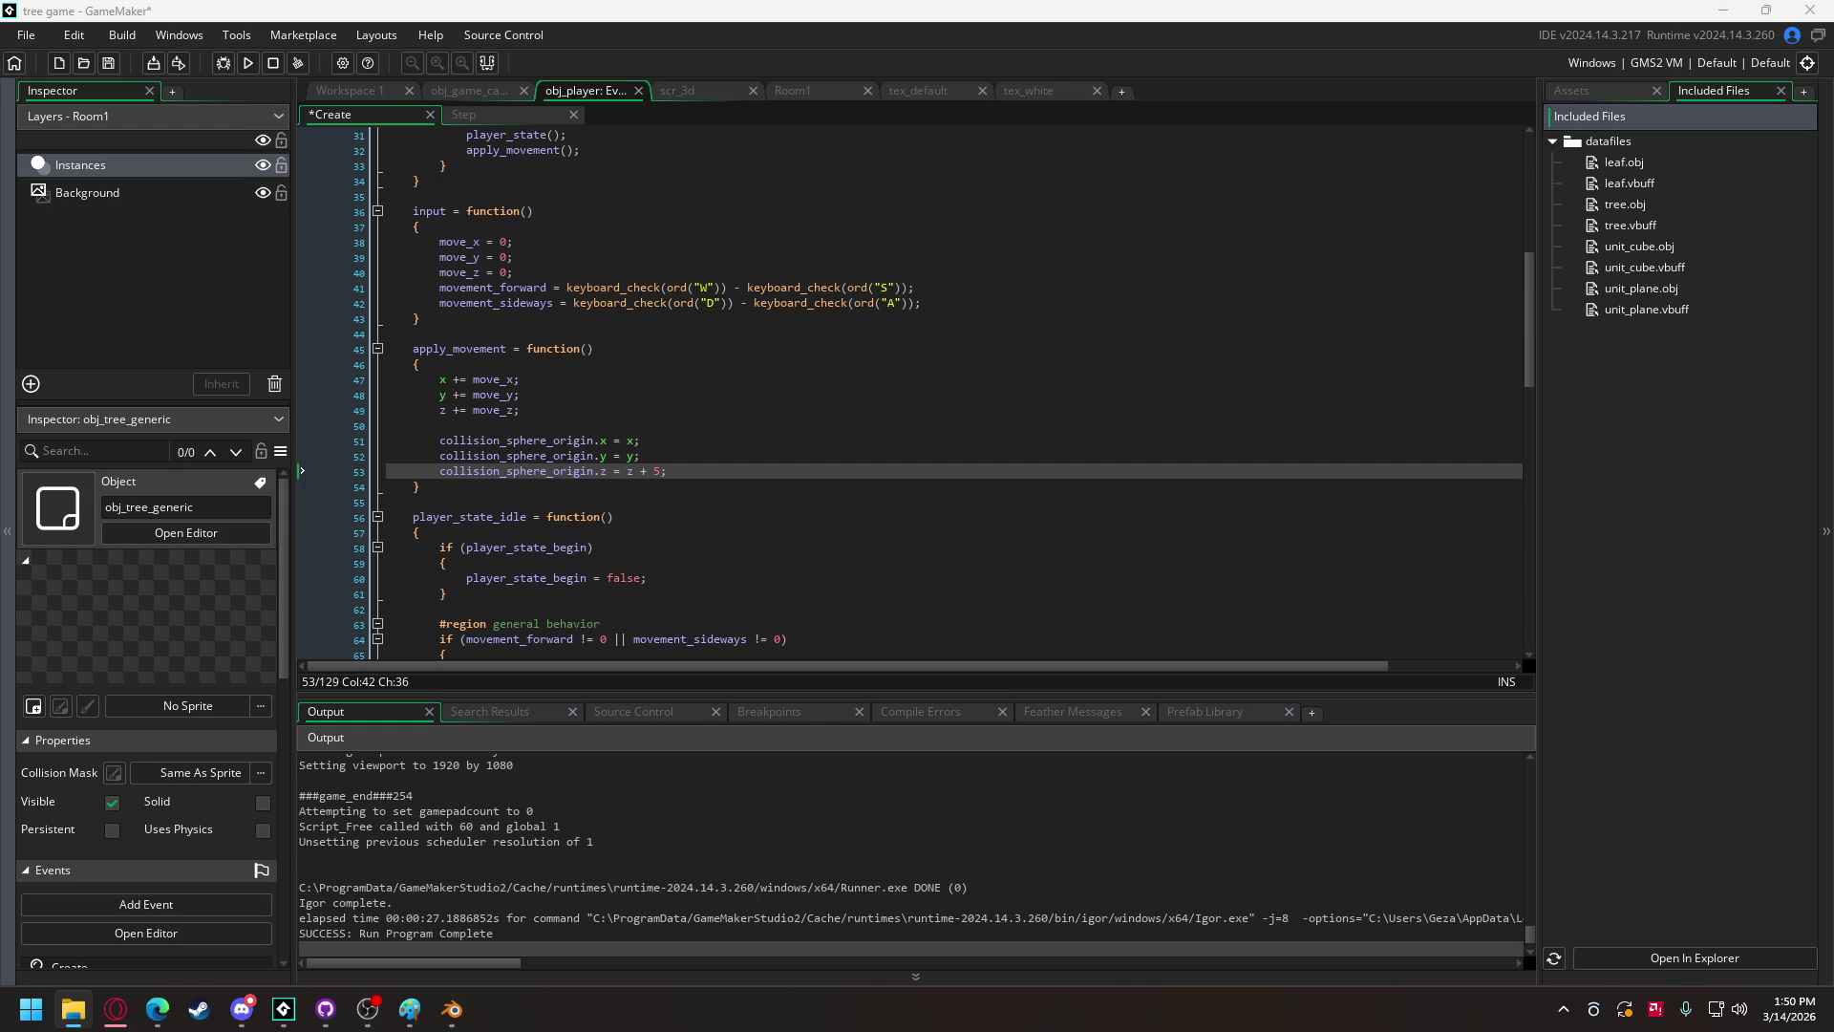
Step: Cancel Save Project As and go back to the file browser
{"action": "left_click", "coordinate": [26, 36]}
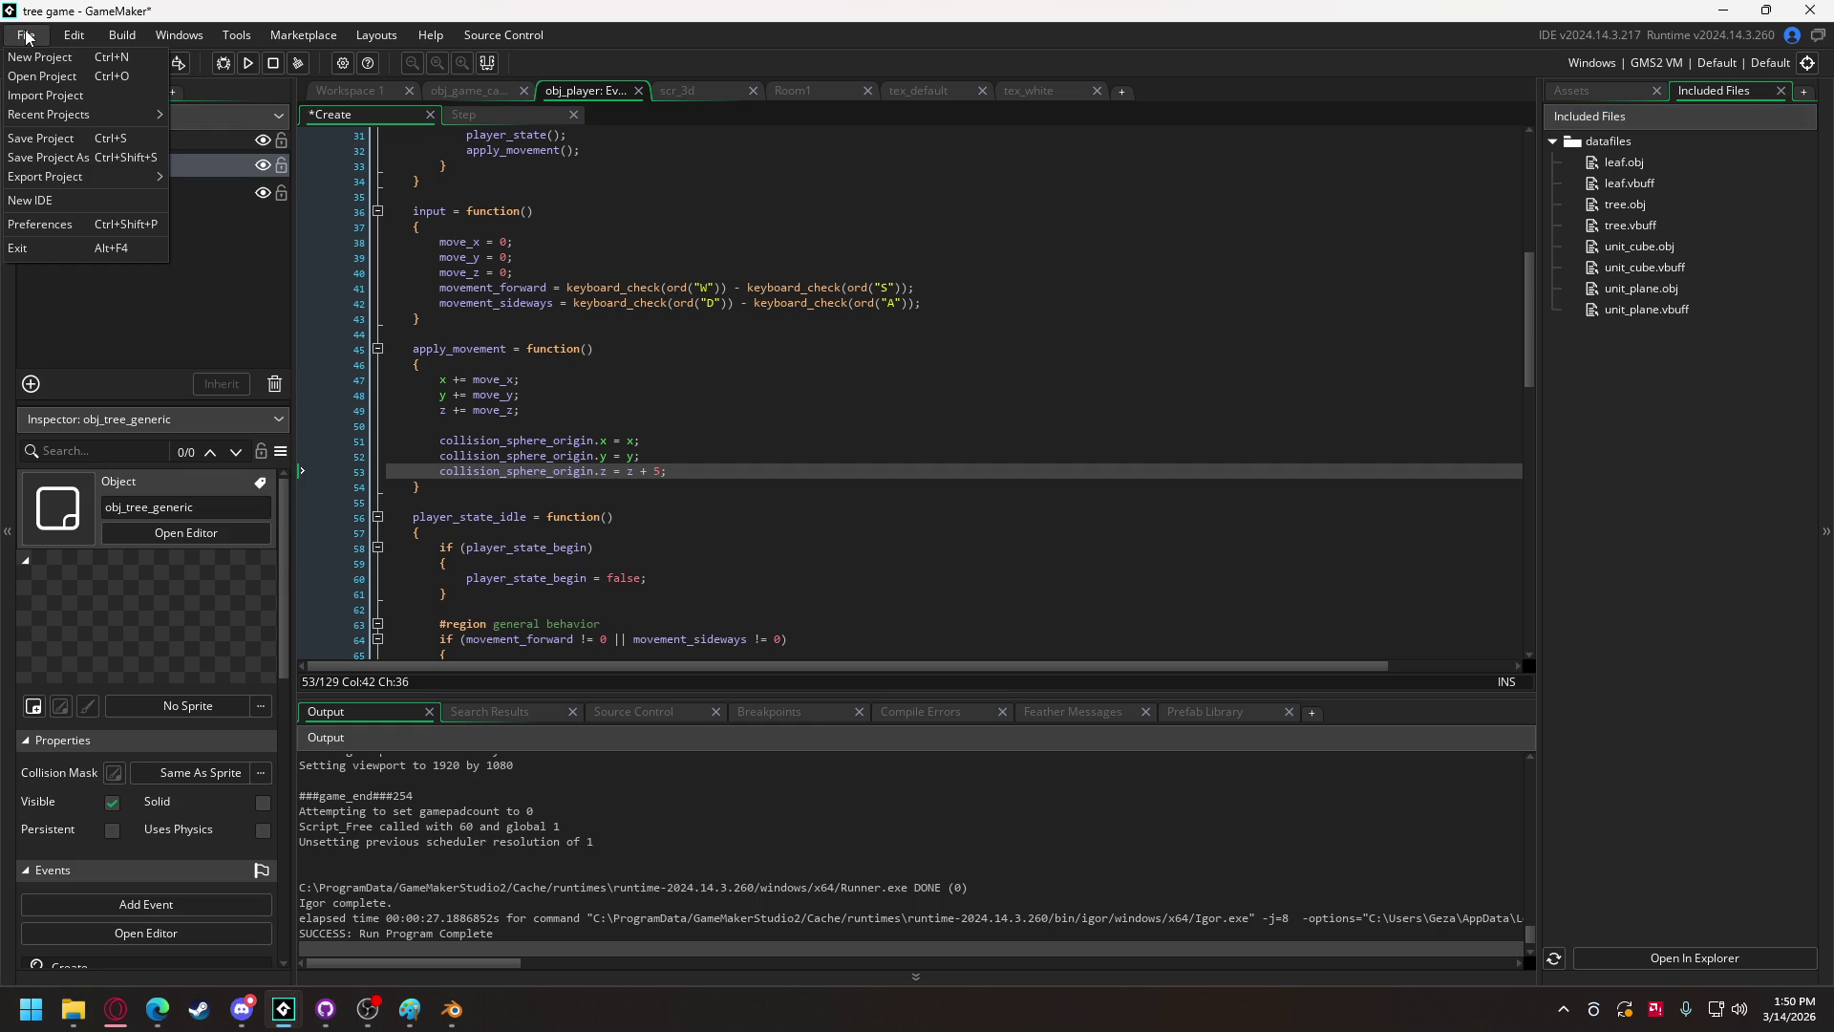
{"action": "left_click", "coordinate": [61, 158]}
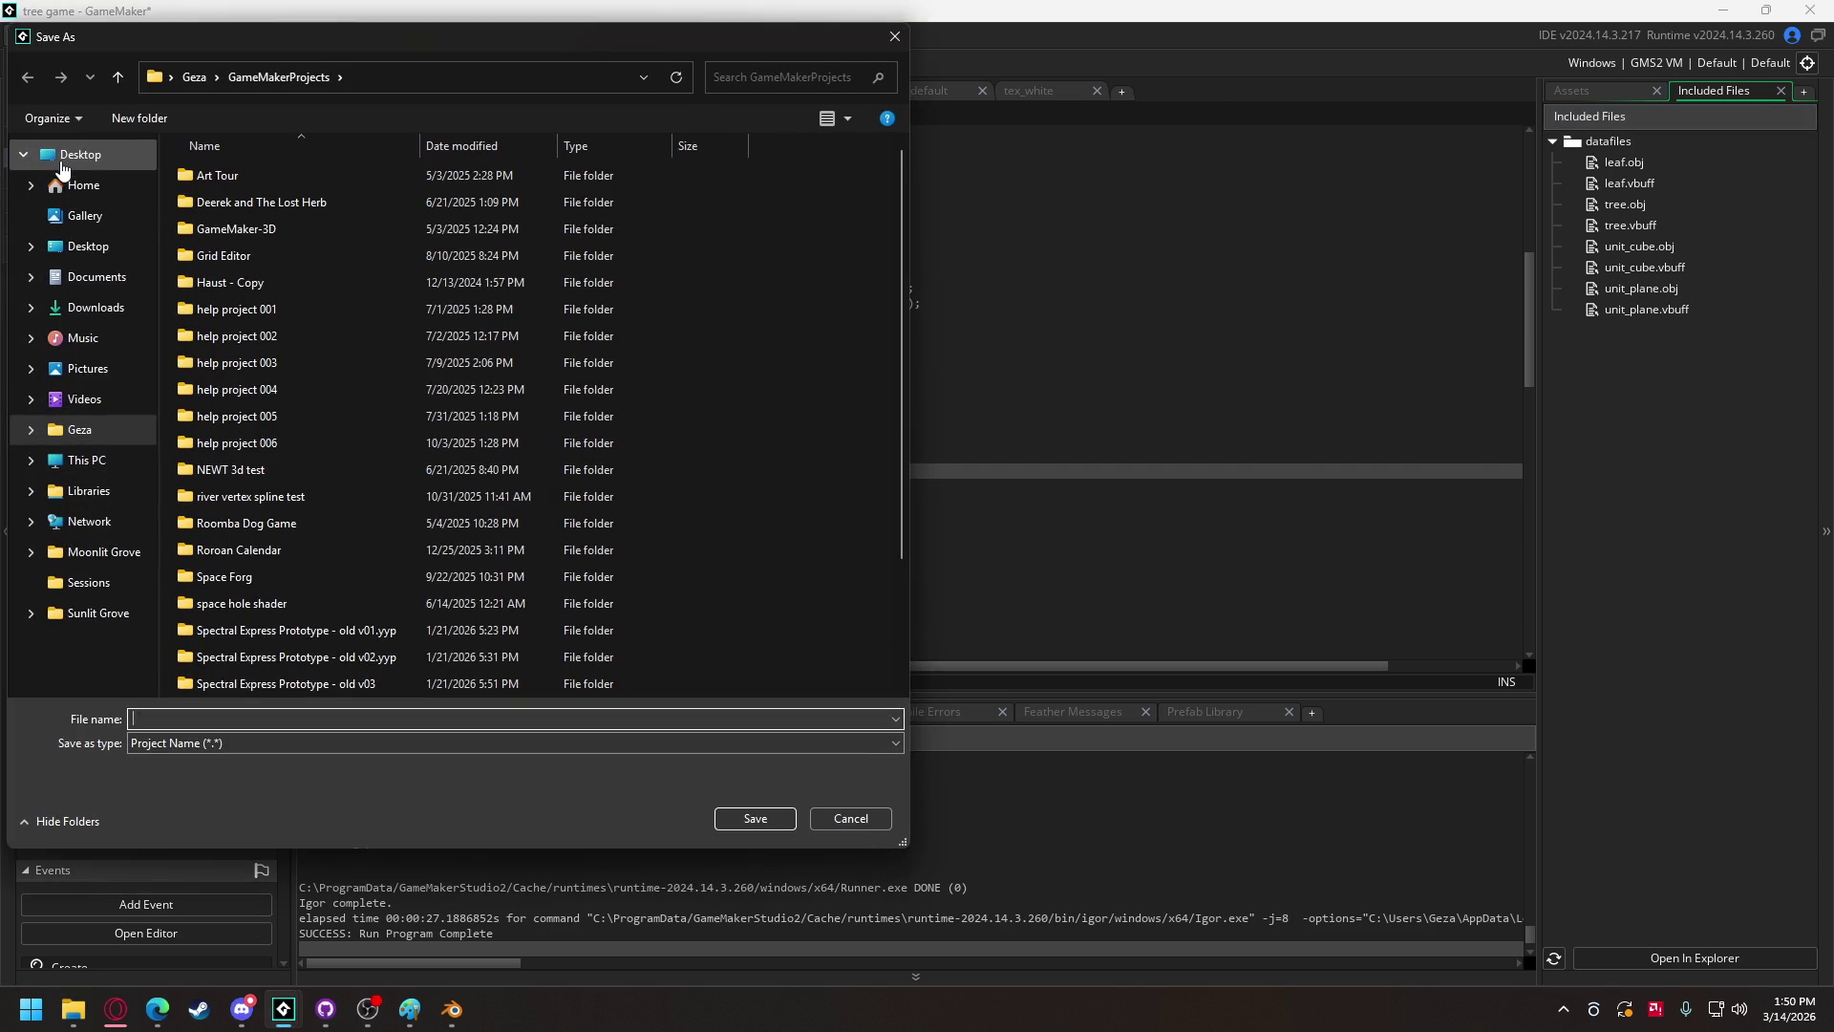
{"action": "left_click", "coordinate": [903, 40]}
{"action": "key", "text": "super+e"}
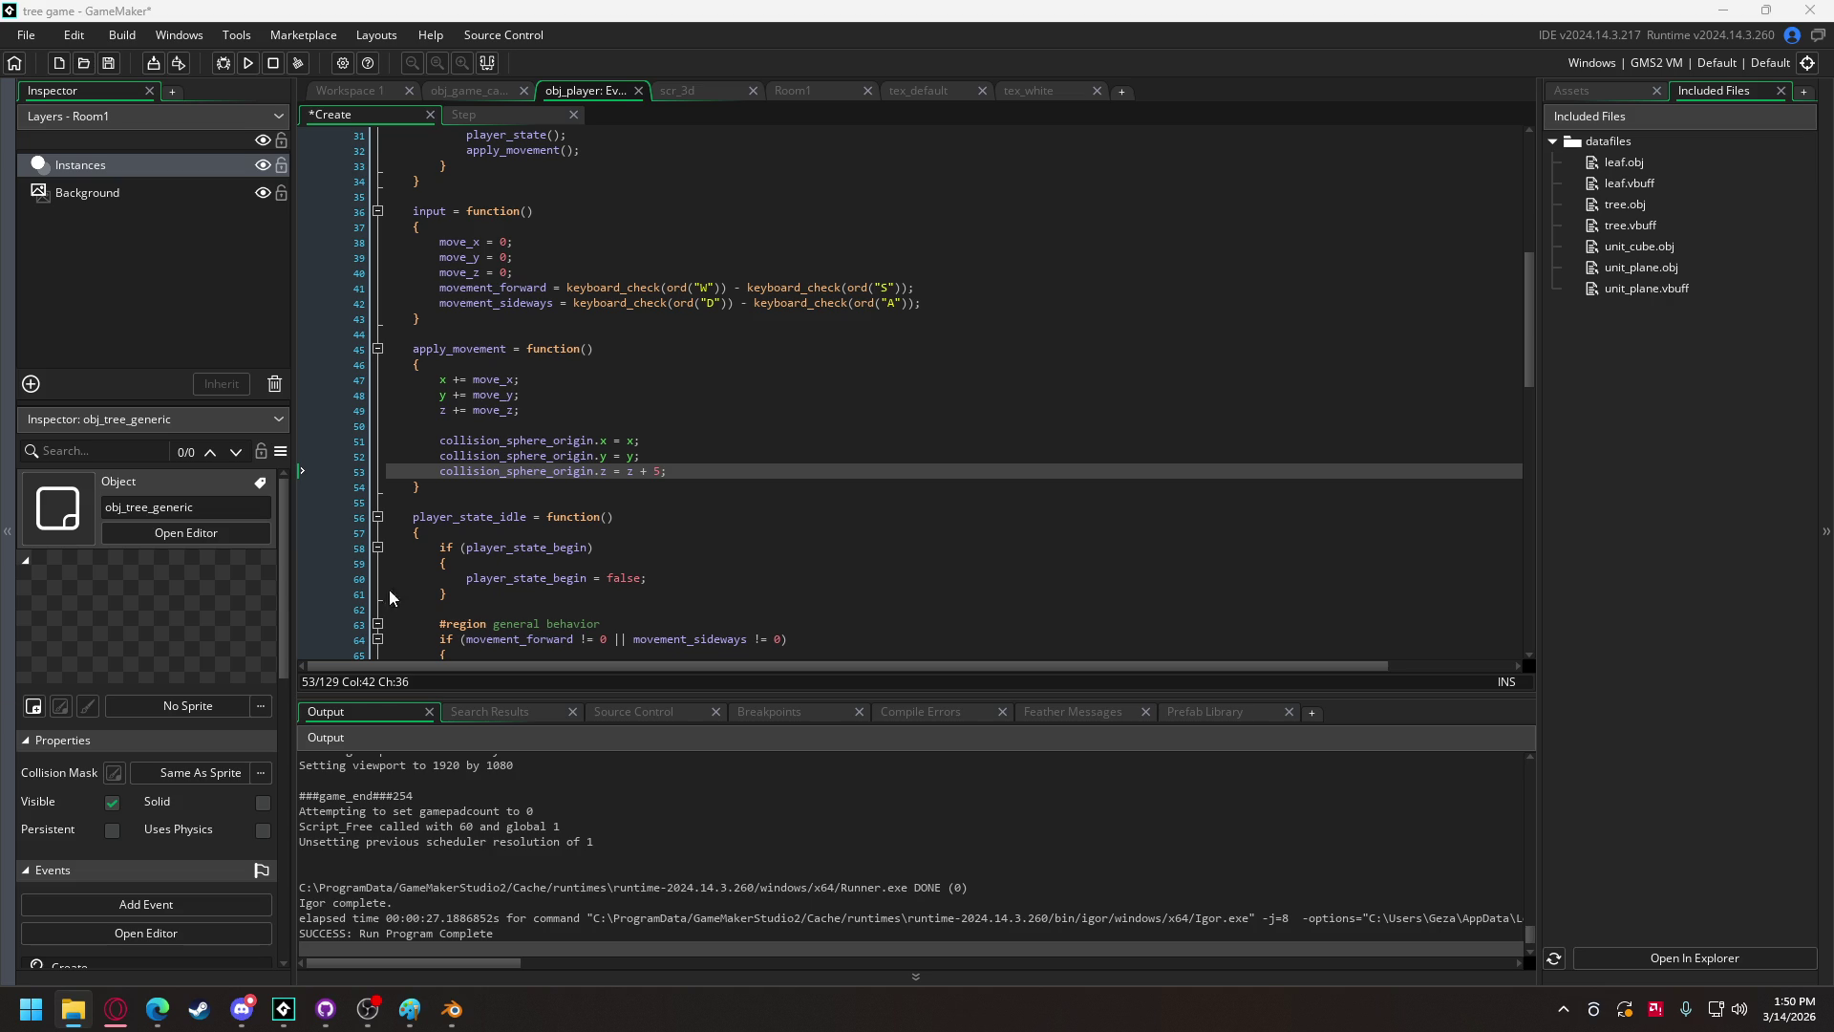
{"action": "left_click", "coordinate": [992, 547]}
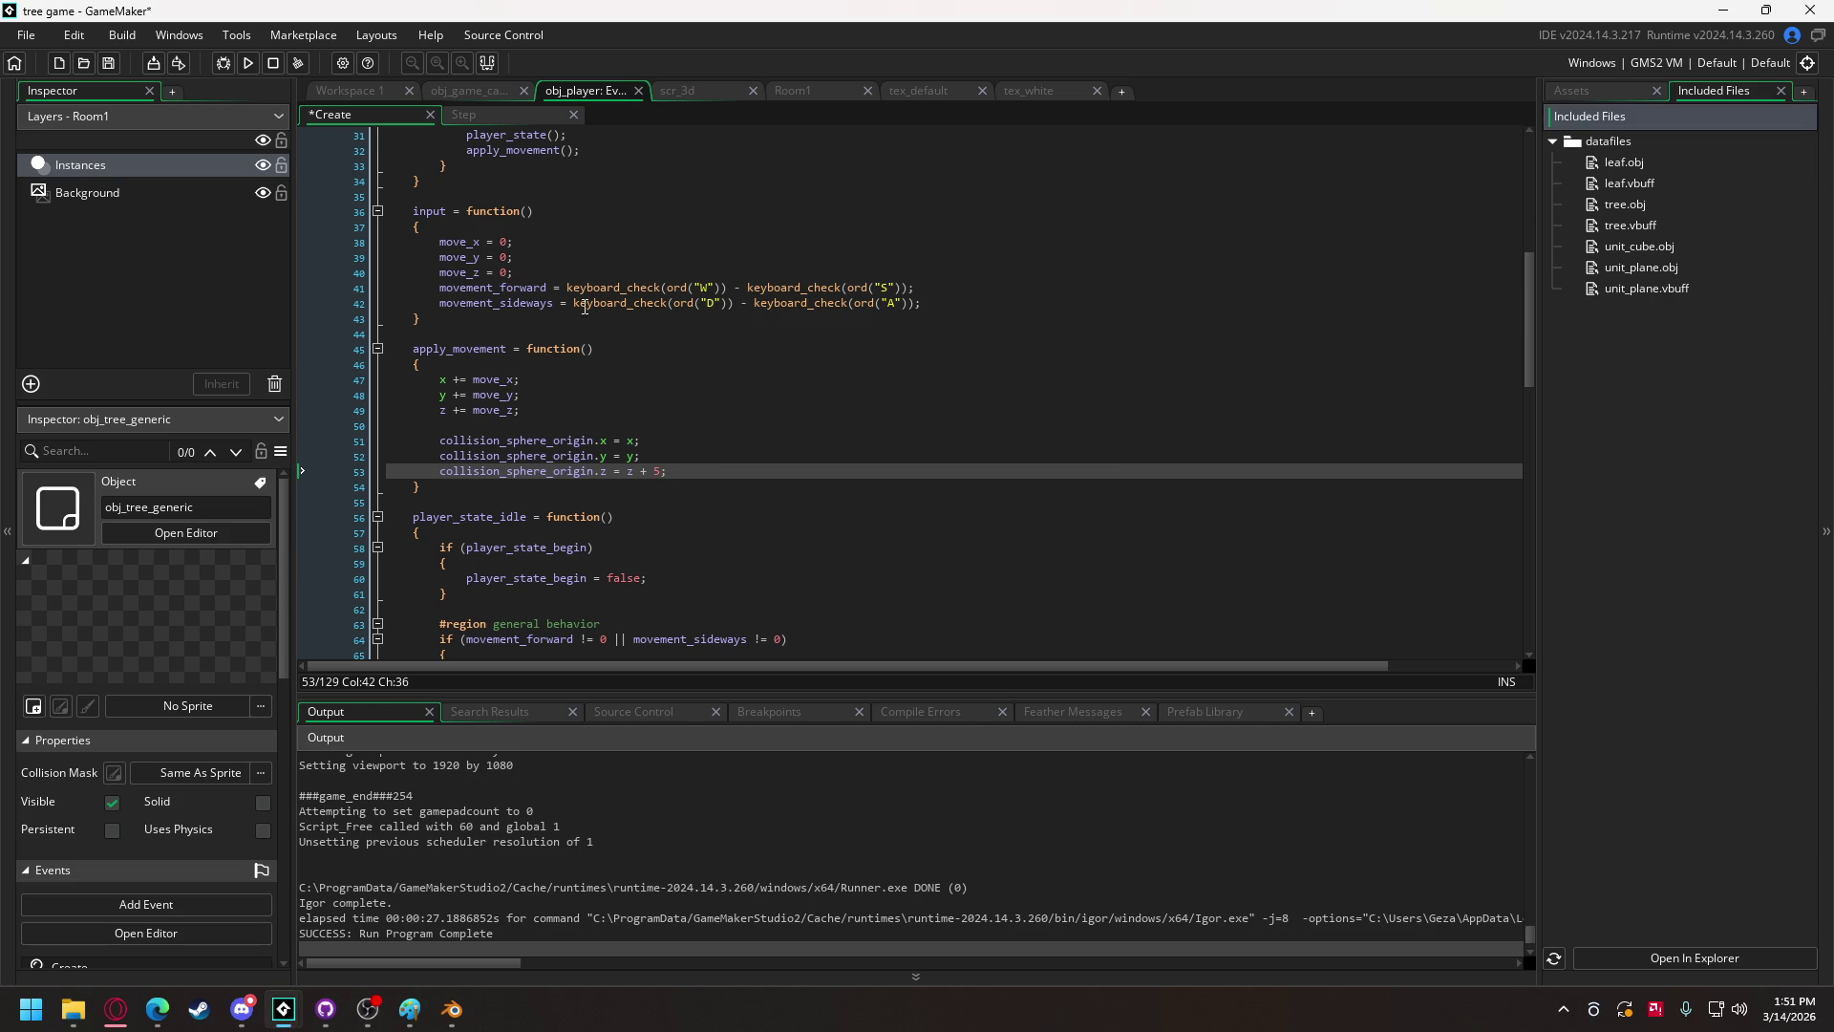
Step: Change the player's starting height on line 14 from 5 to z = 0
{"action": "scroll", "coordinate": [478, 275], "scroll_direction": "up", "scroll_amount": 5}
{"action": "scroll", "coordinate": [451, 184], "scroll_direction": "up", "scroll_amount": 2}
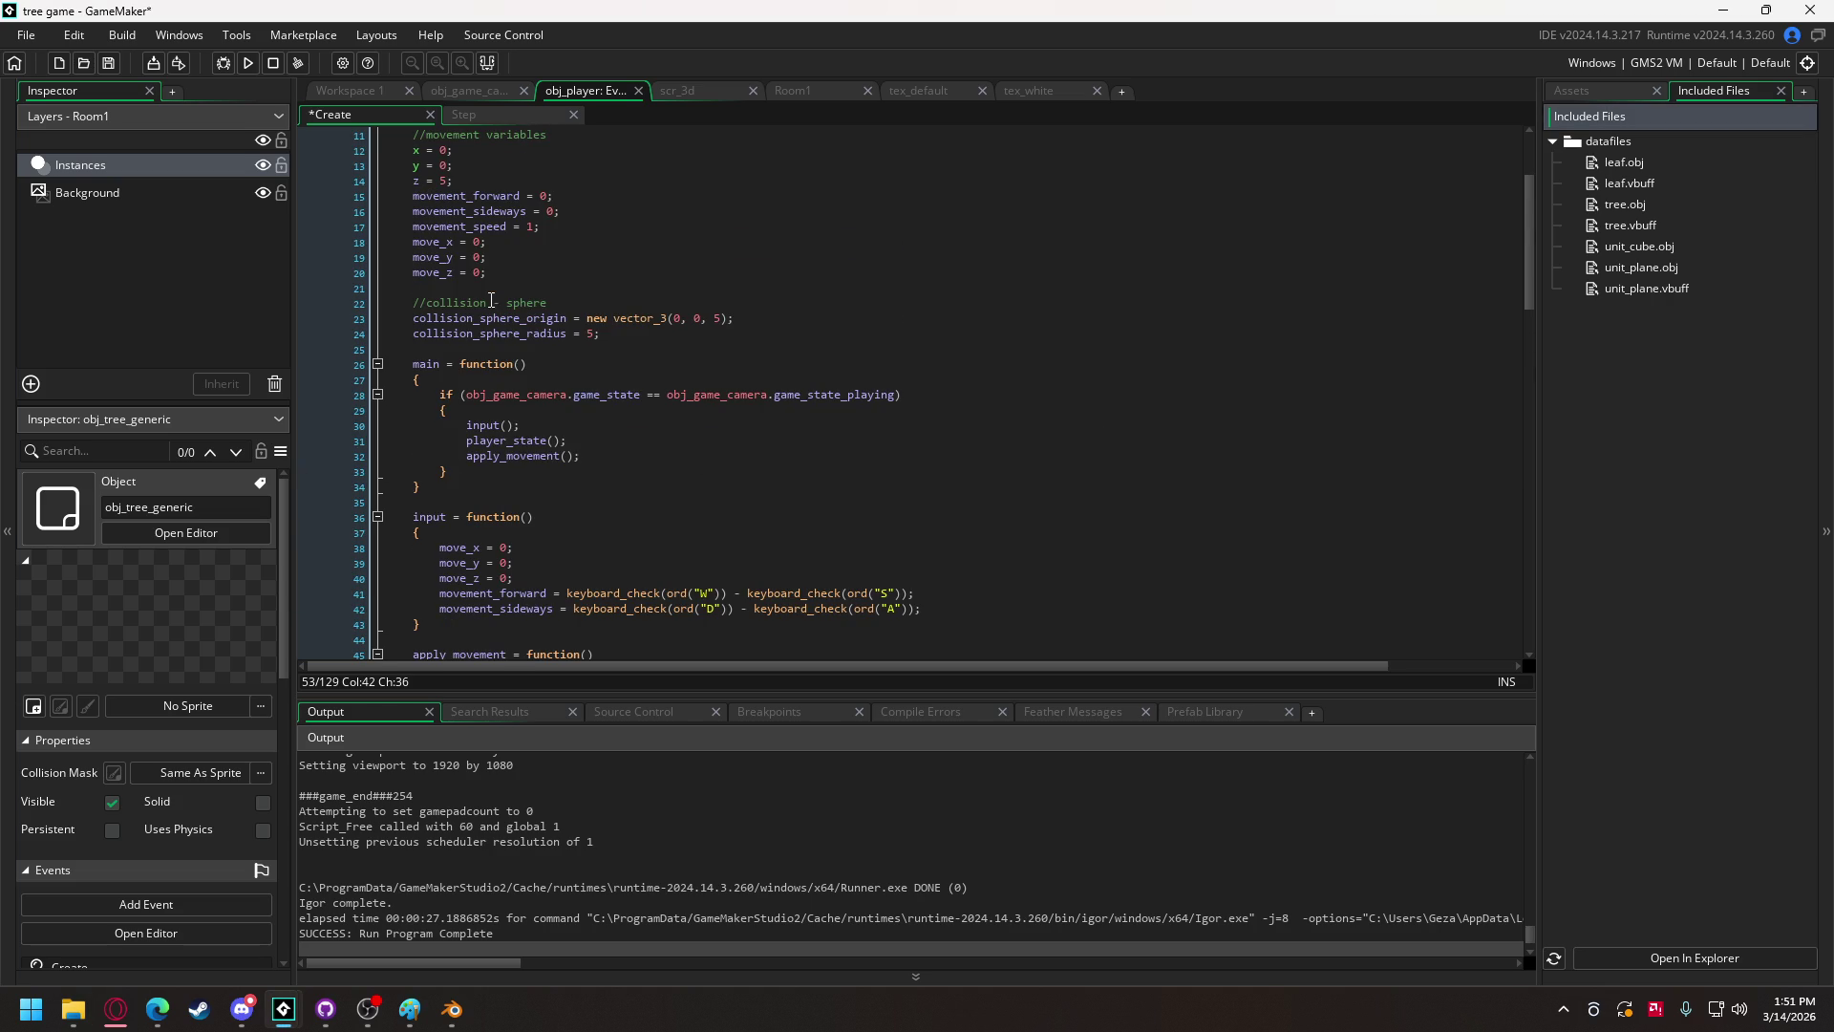
{"action": "left_click", "coordinate": [447, 182]}
{"action": "key", "text": "BackSpace"}
{"action": "type", "text": "0"}
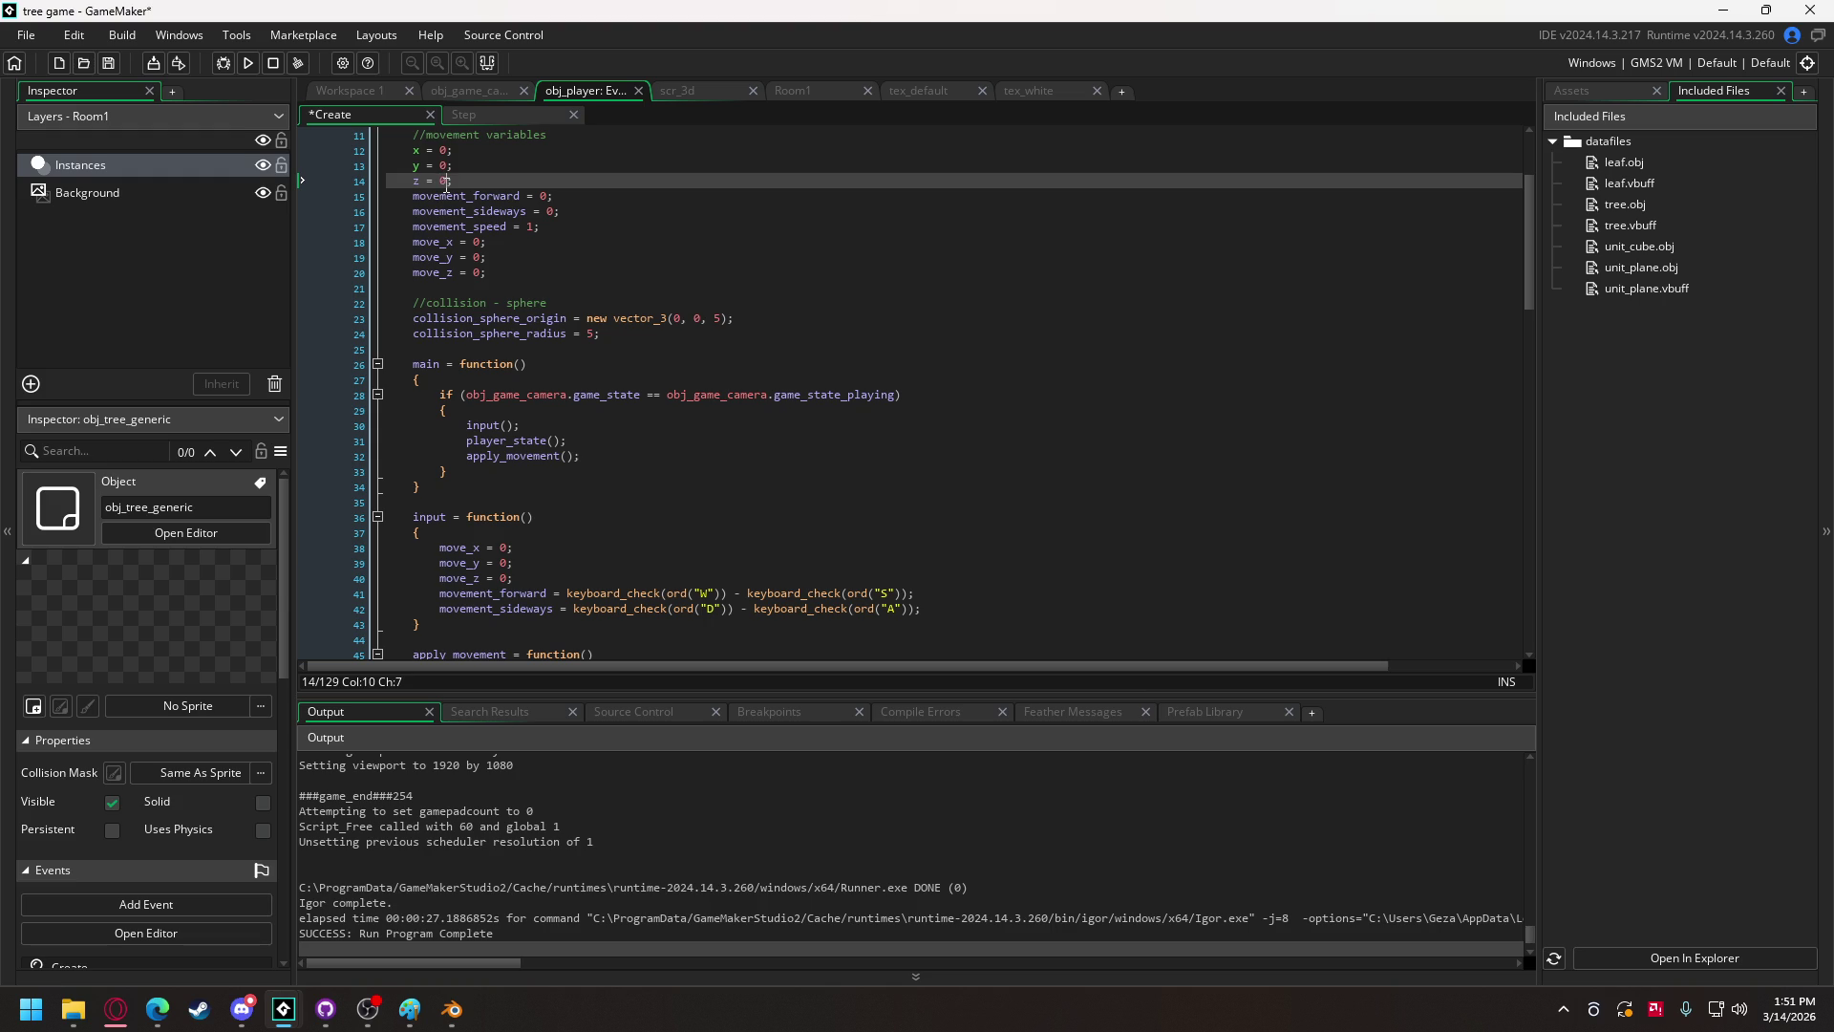
Step: Run the game, save unit_cube.vbuff over the existing file, then close the game
{"action": "left_click", "coordinate": [247, 63]}
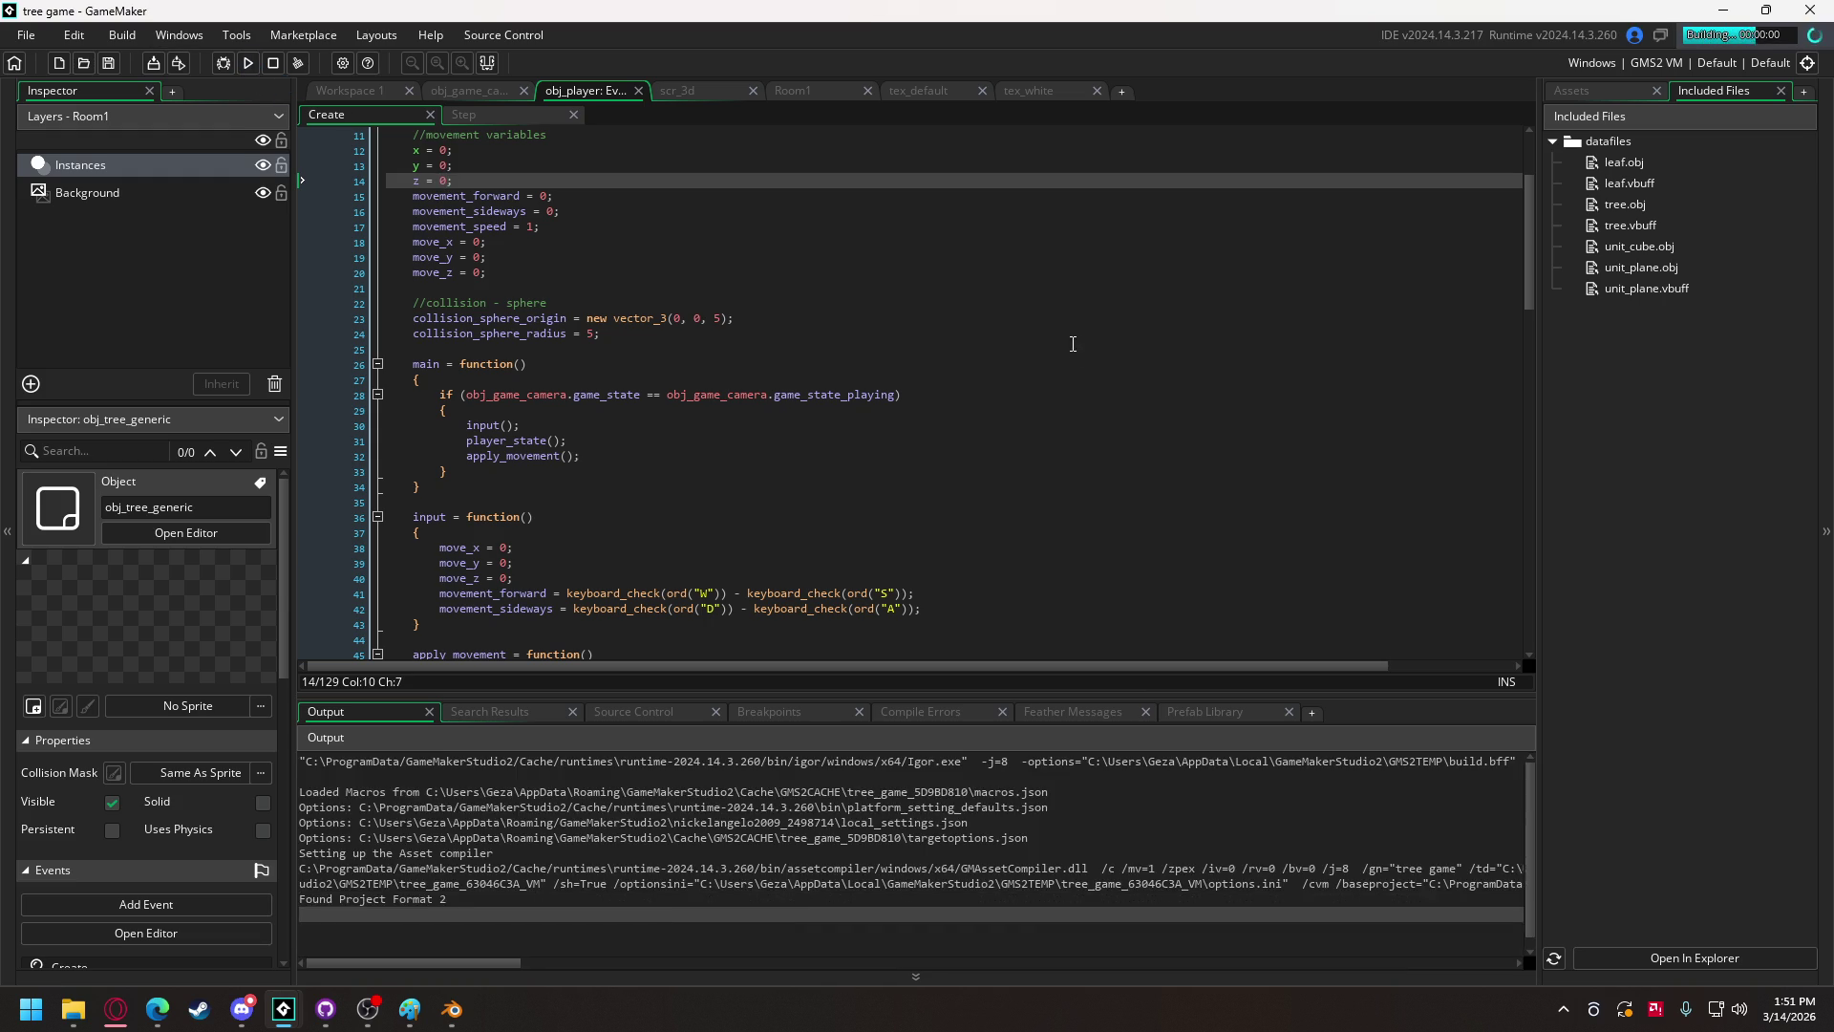
{"action": "left_click", "coordinate": [778, 646]}
{"action": "left_click", "coordinate": [971, 499]}
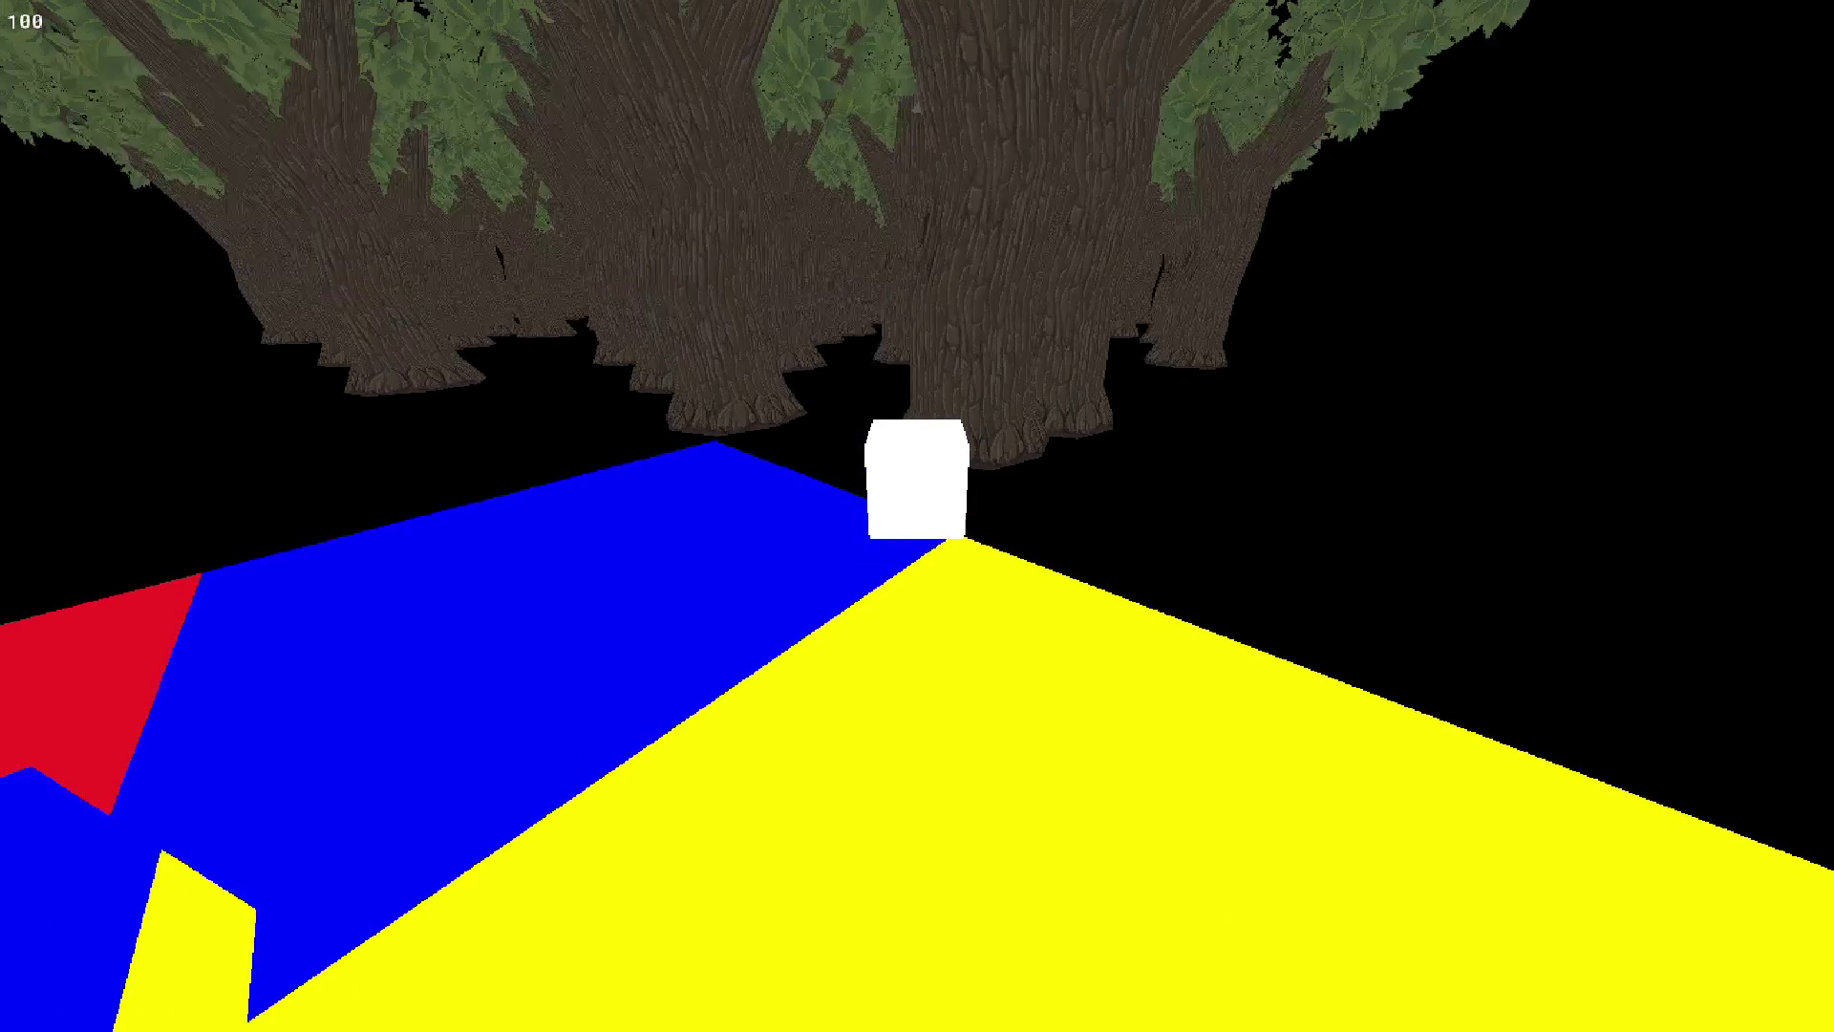
{"action": "key", "text": "Escape"}
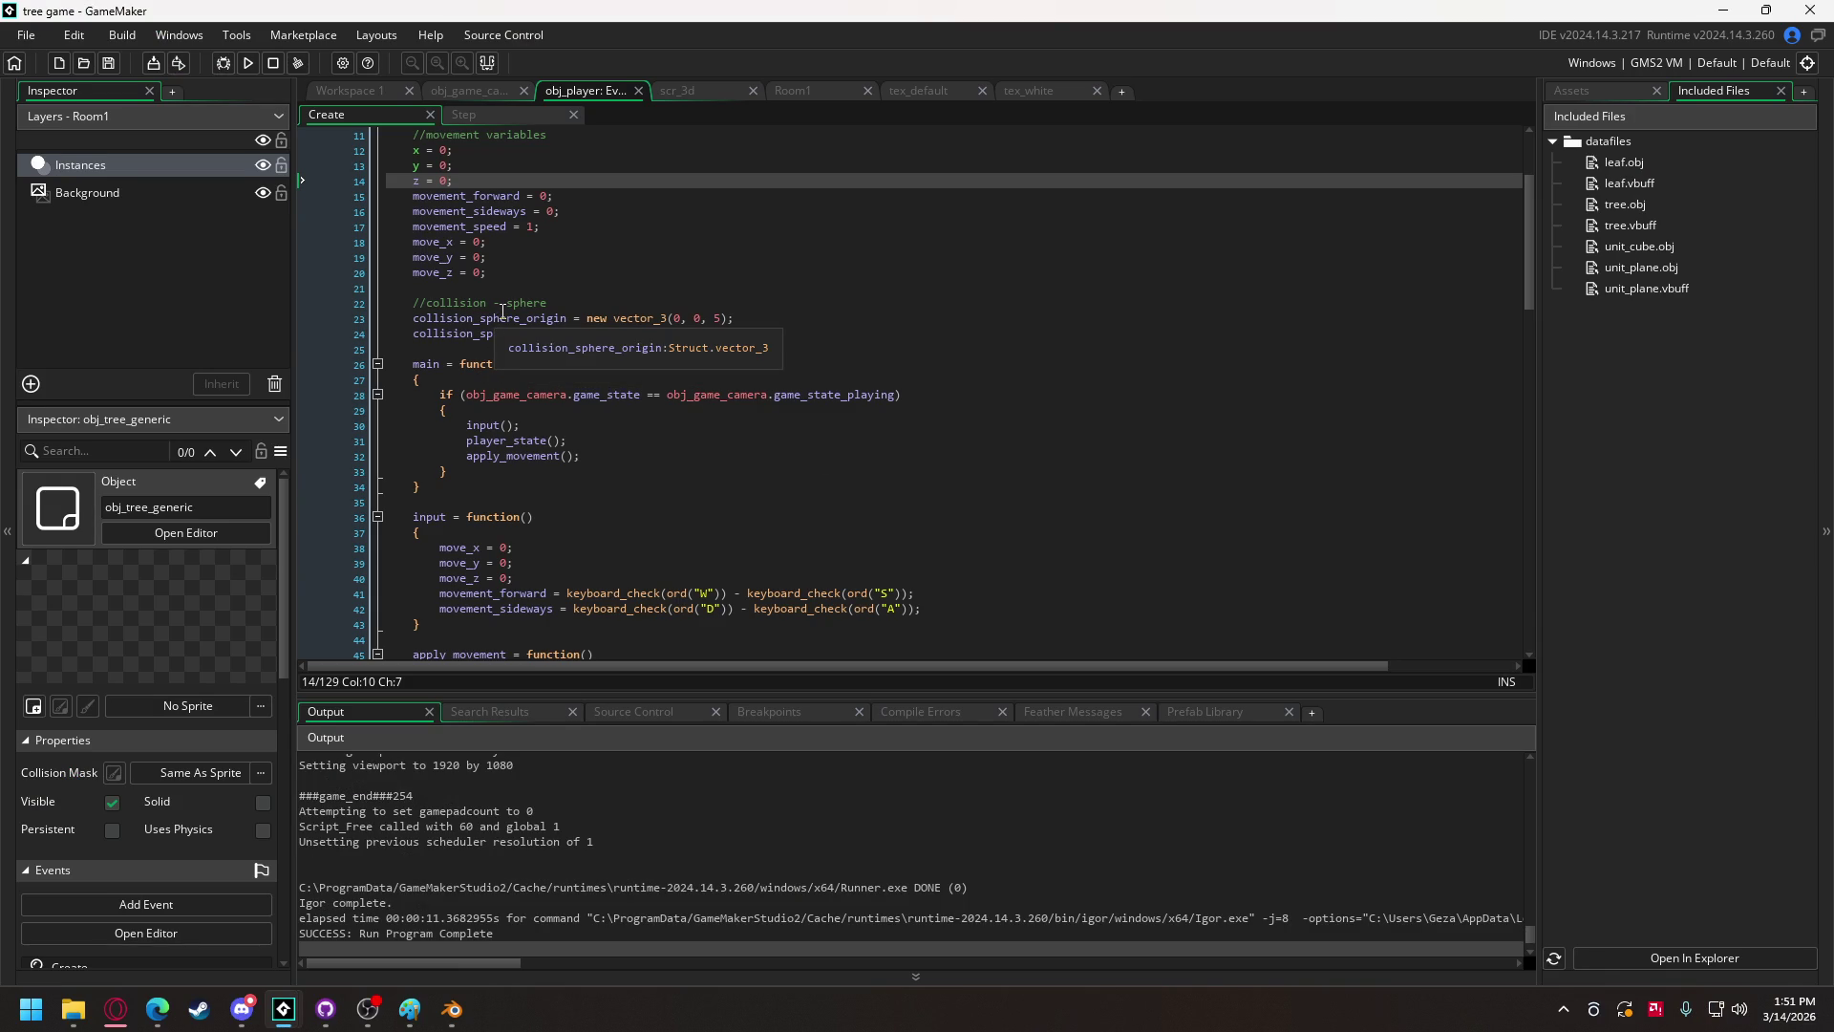
Step: Add the new unit_cube.vbuff to the project's Included Files
{"action": "left_click", "coordinate": [74, 1009]}
{"action": "left_click_drag", "start_coordinate": [927, 399], "coordinate": [1223, 380]}
{"action": "left_click", "coordinate": [993, 554]}
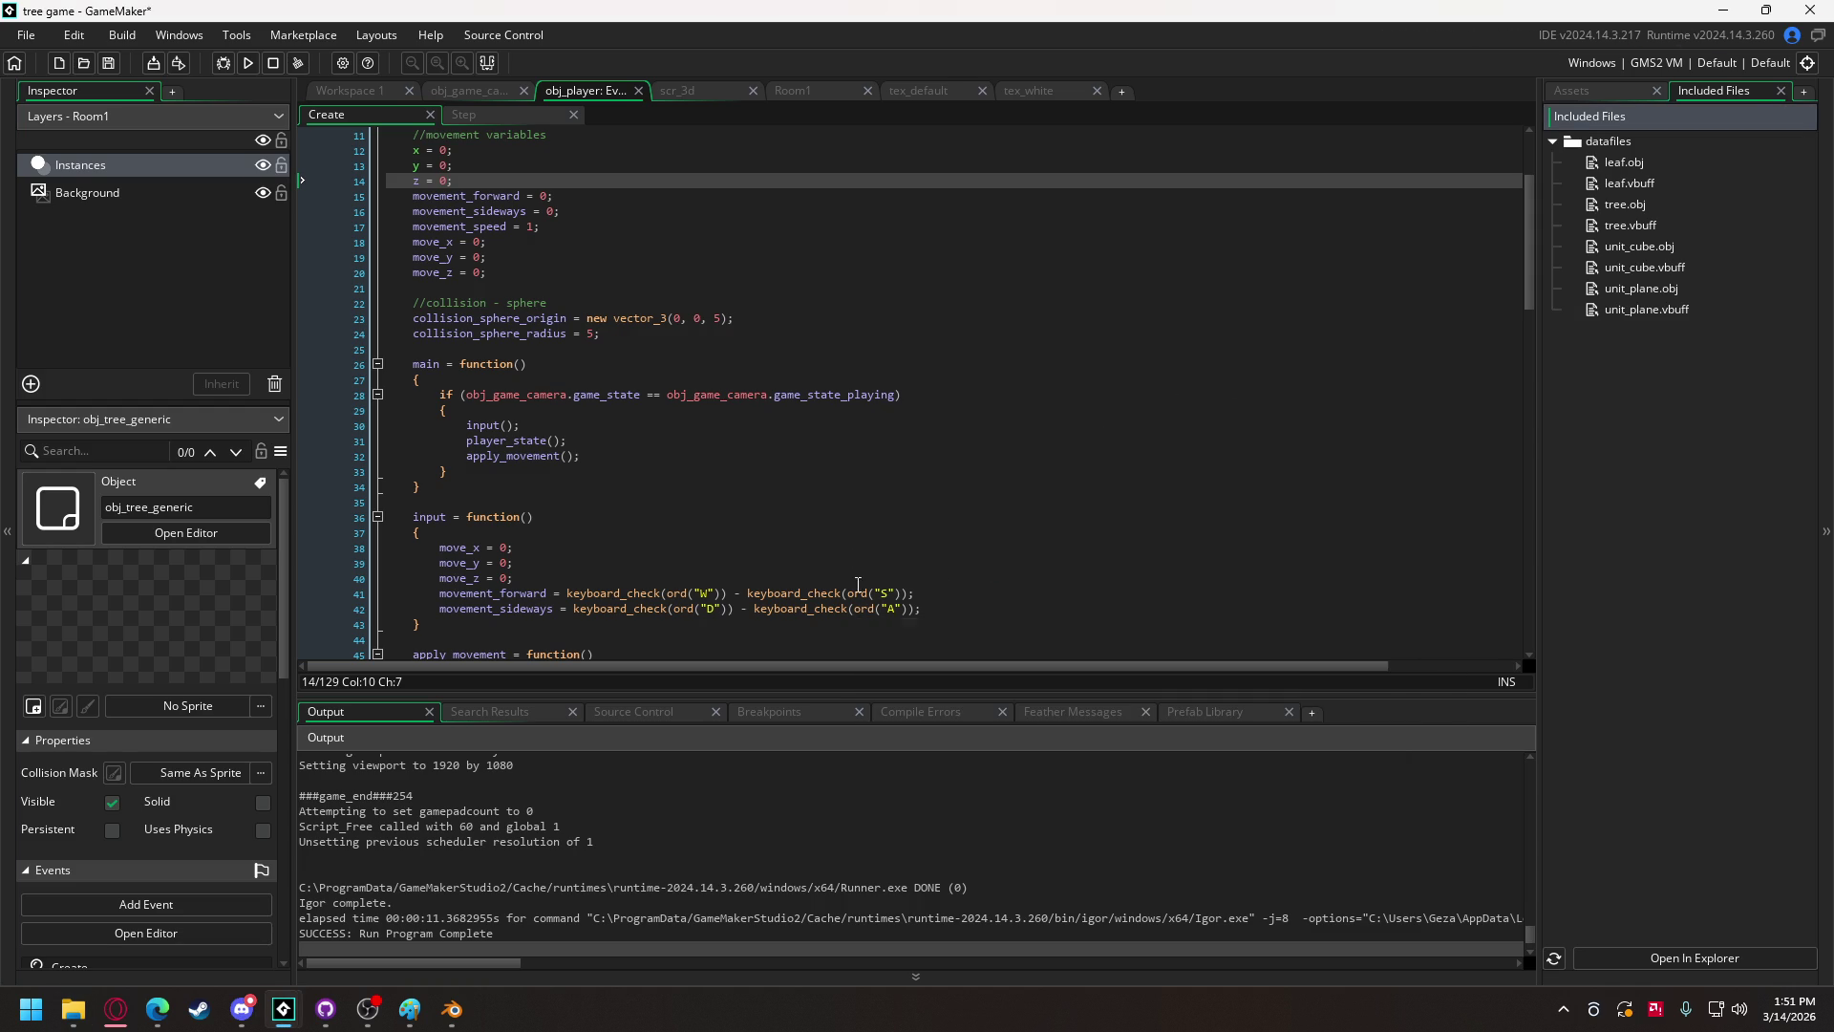
{"action": "scroll", "coordinate": [704, 478], "scroll_direction": "down", "scroll_amount": 5}
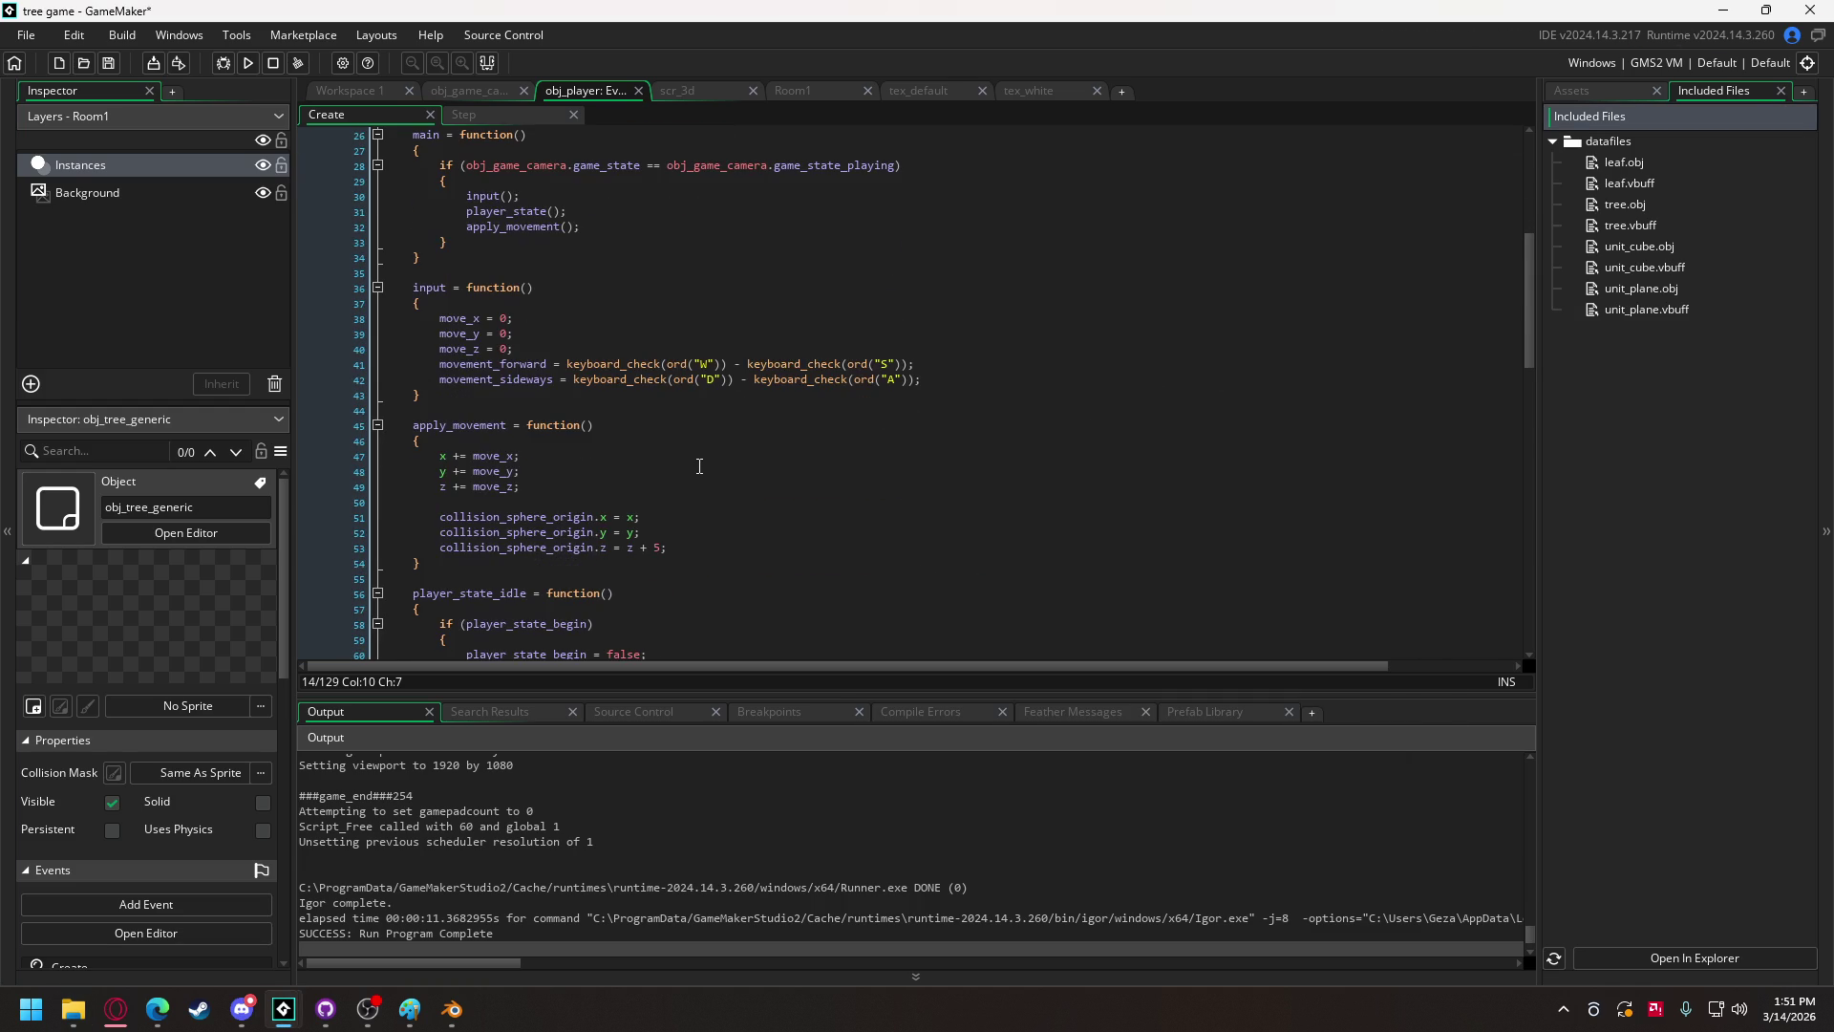